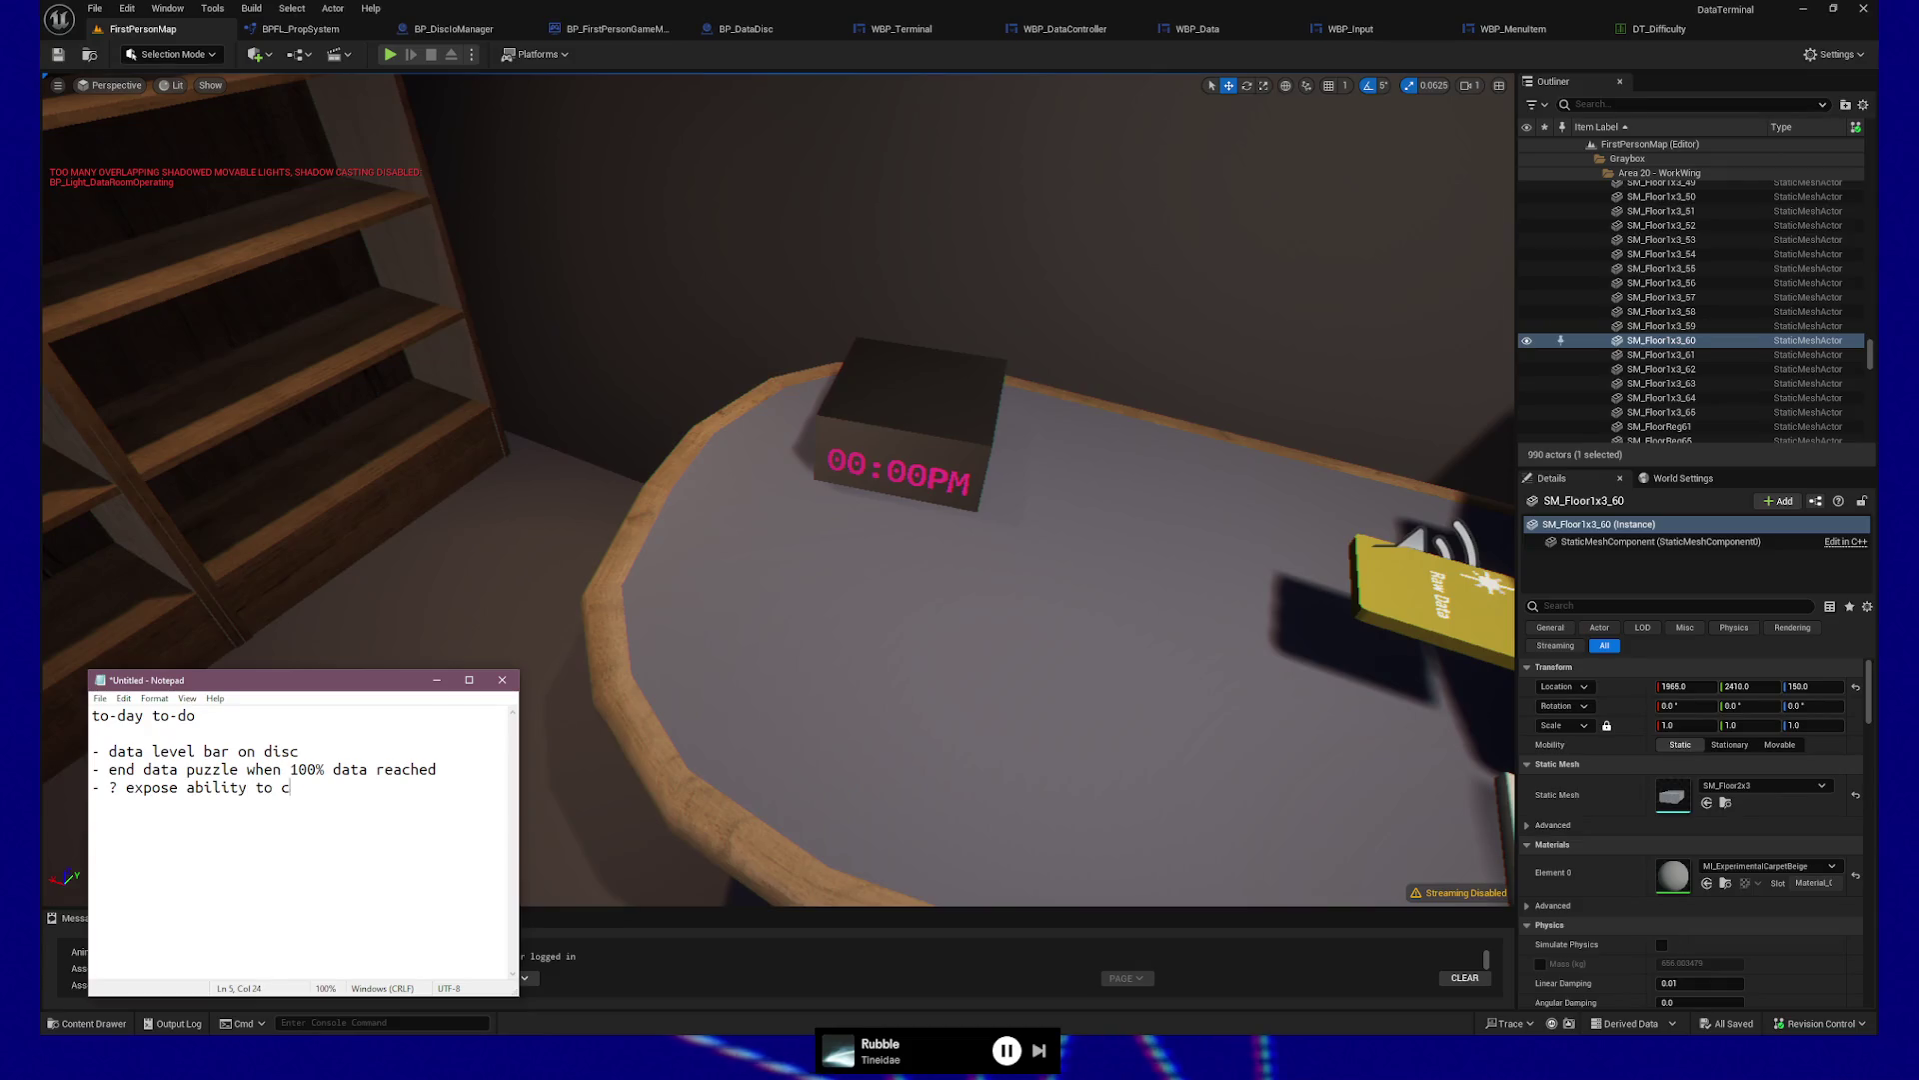
Finish the bullet '…characters vs # of boxes so I can tweak easily later before playtest' and start another line
{"action": "type", "text": "racters vs "}
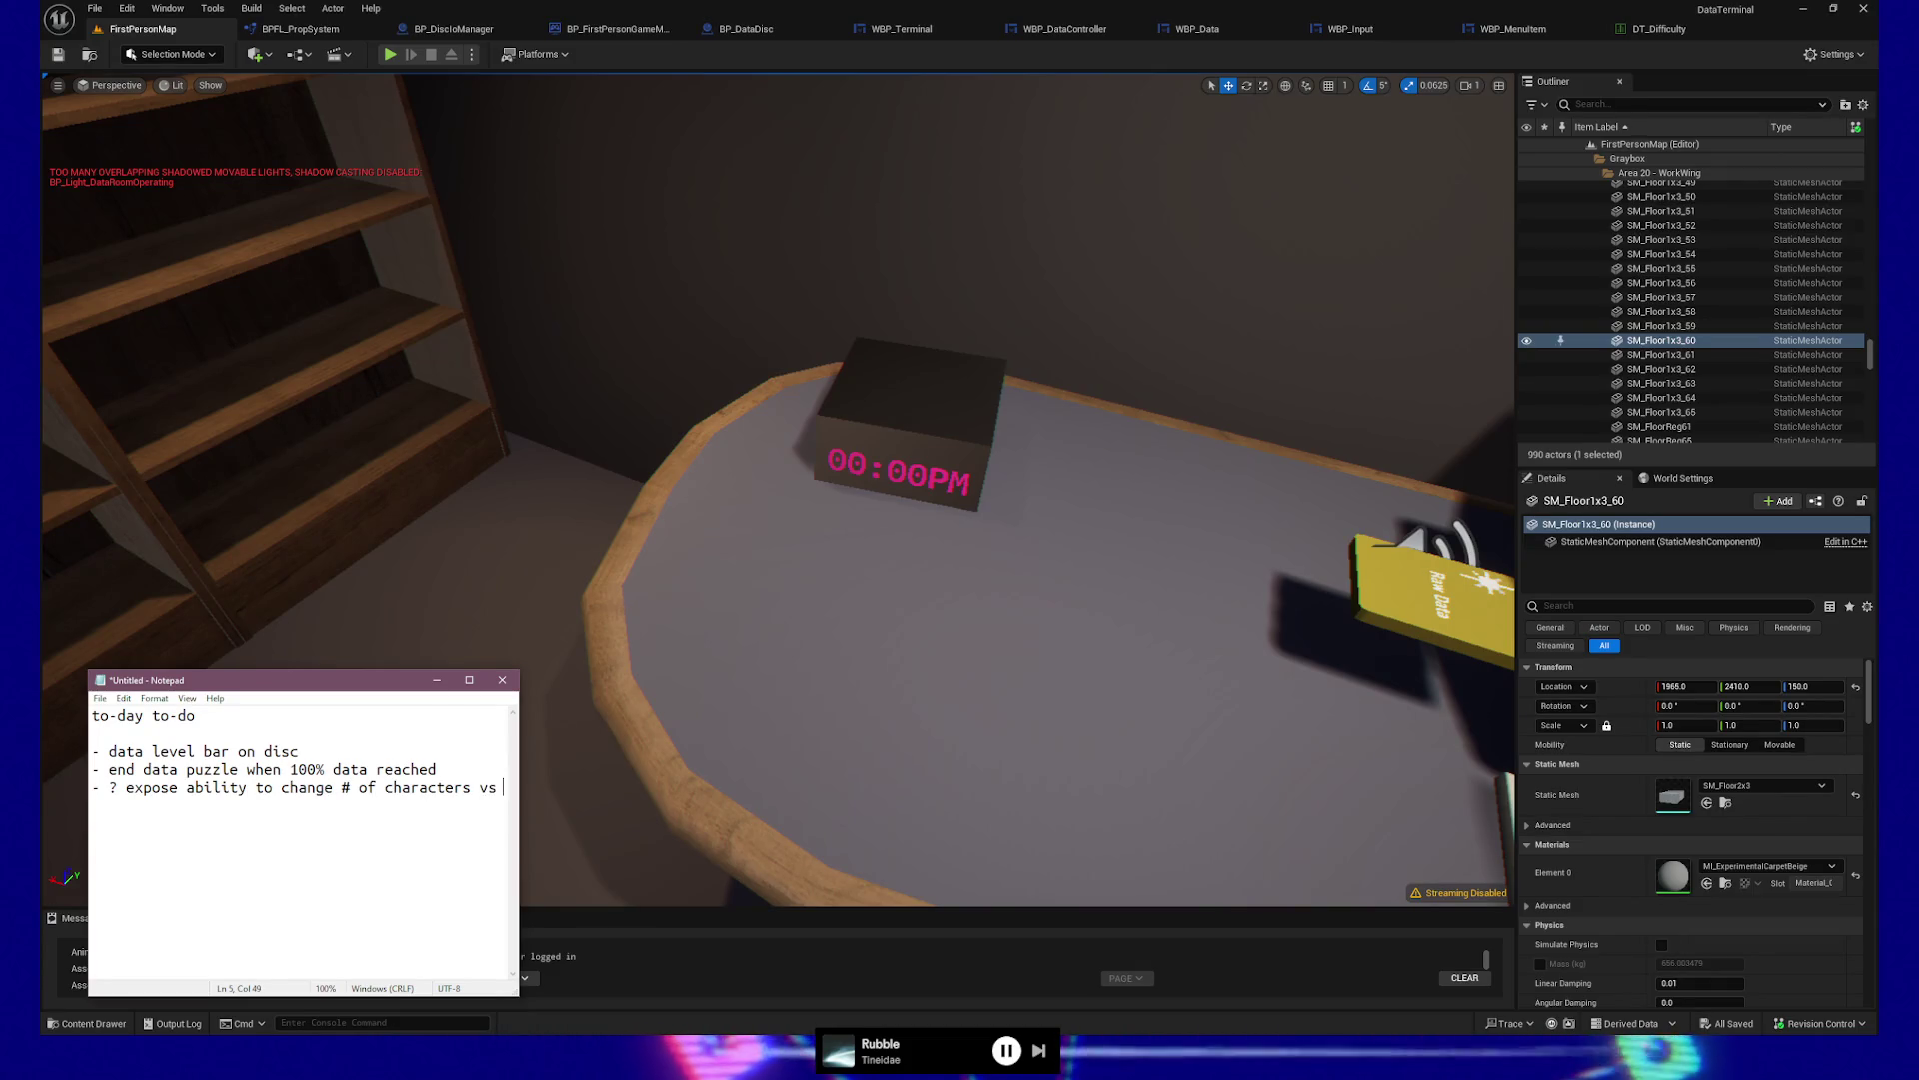
{"action": "type", "text": "# of boxes"}
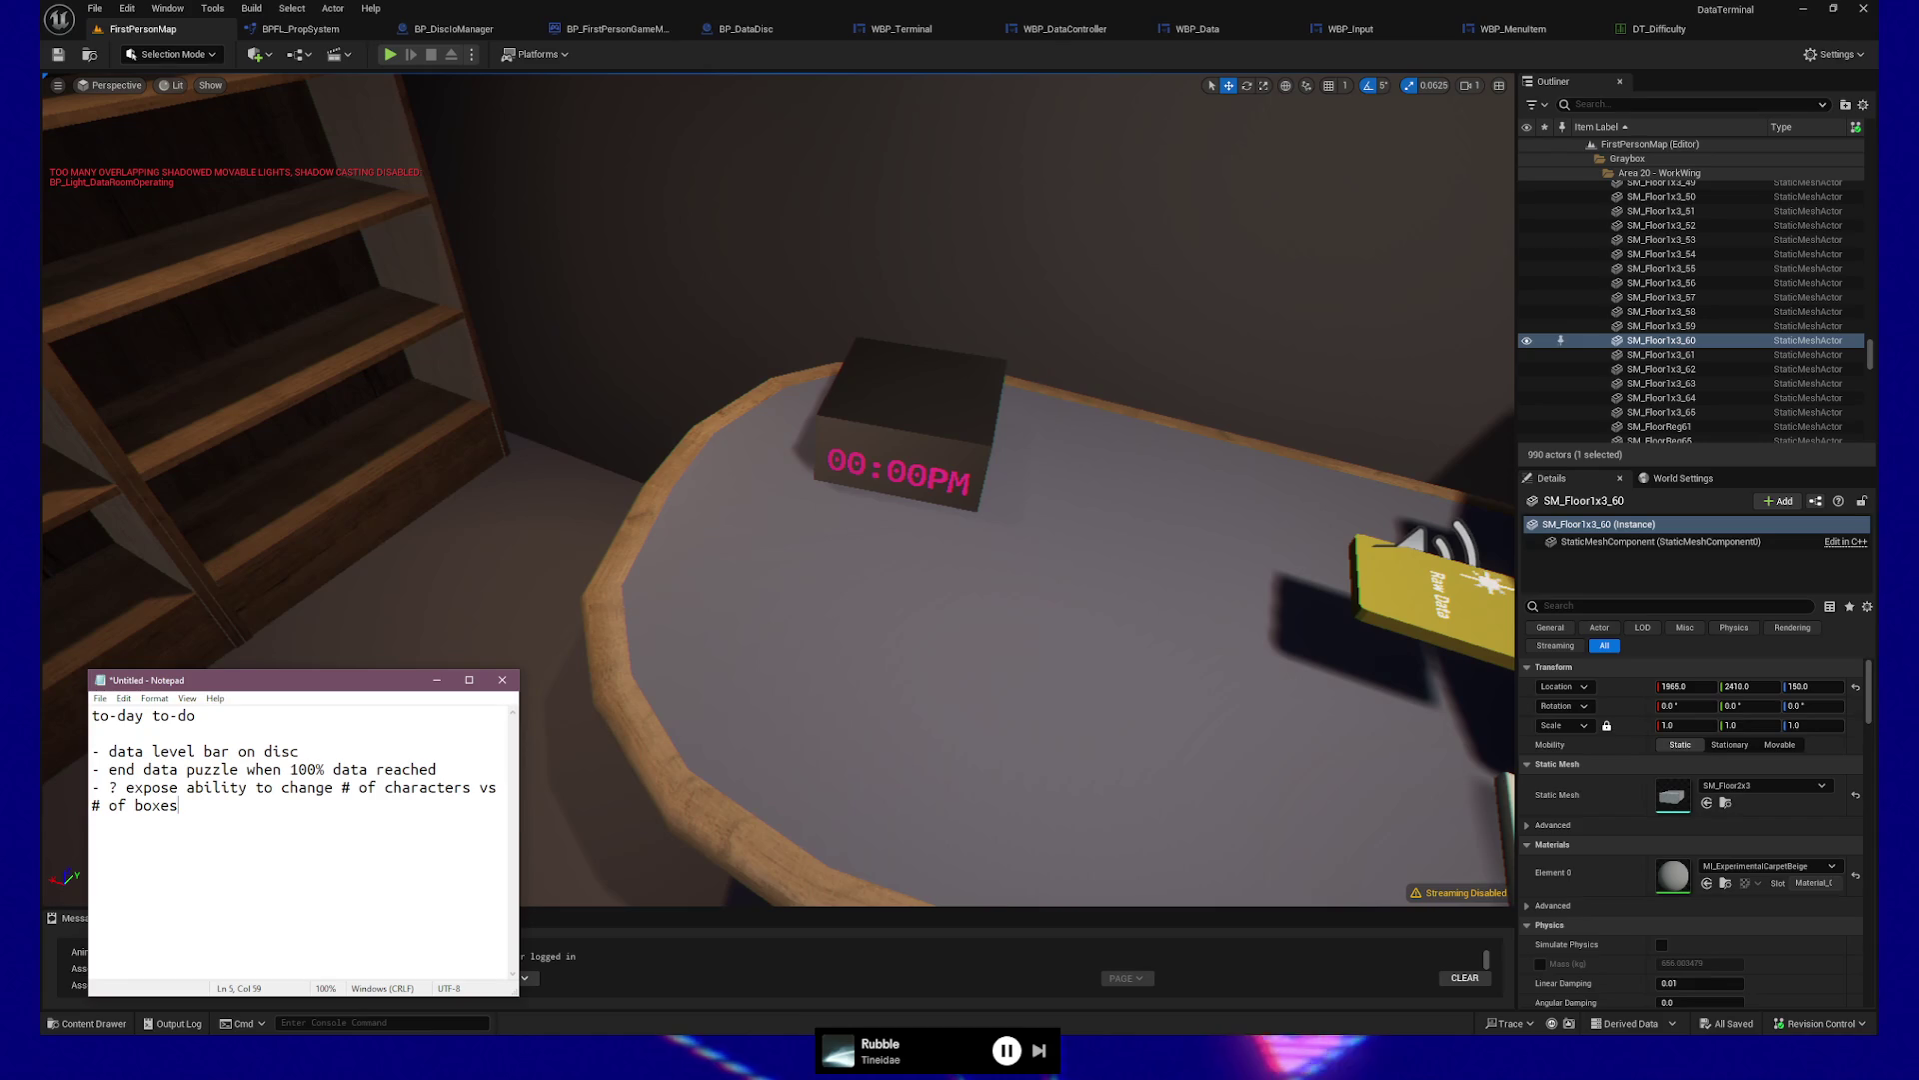
{"action": "type", "text": " so I can t"}
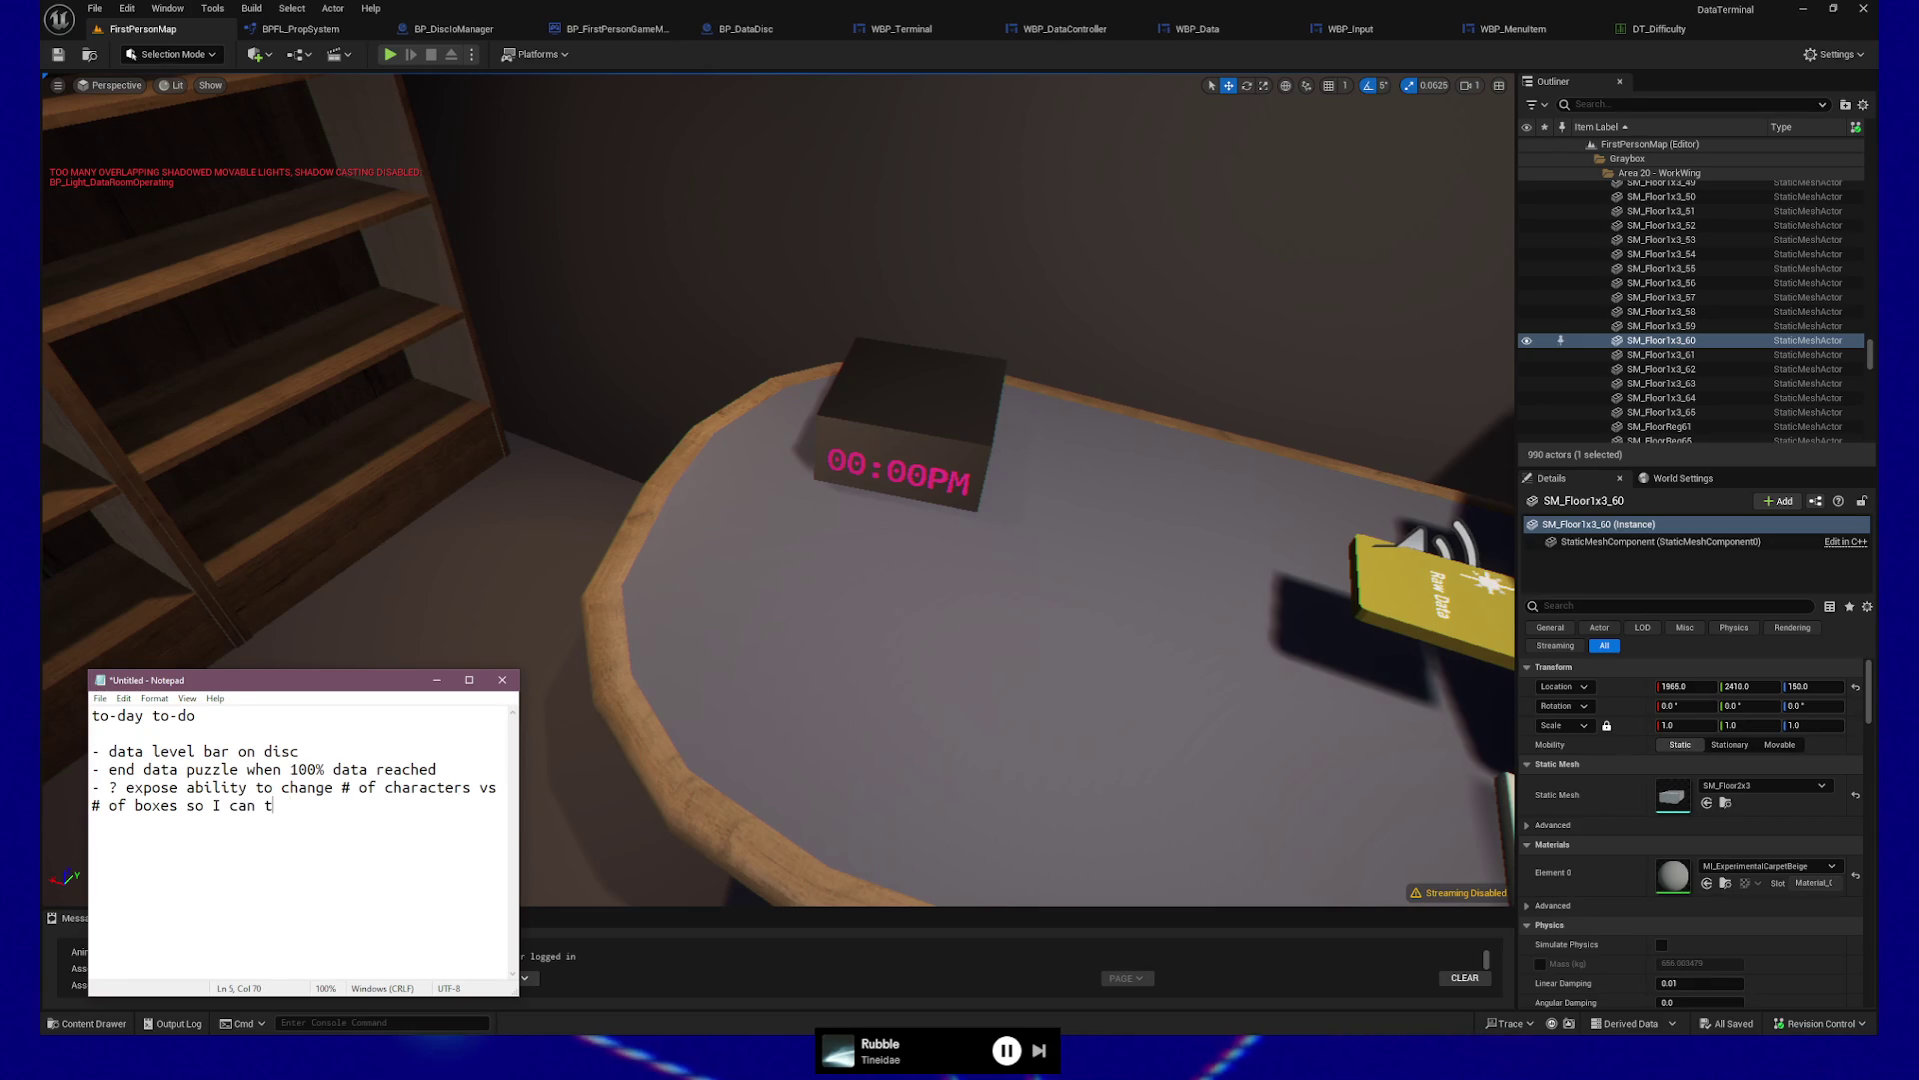
{"action": "type", "text": "weak easily later "}
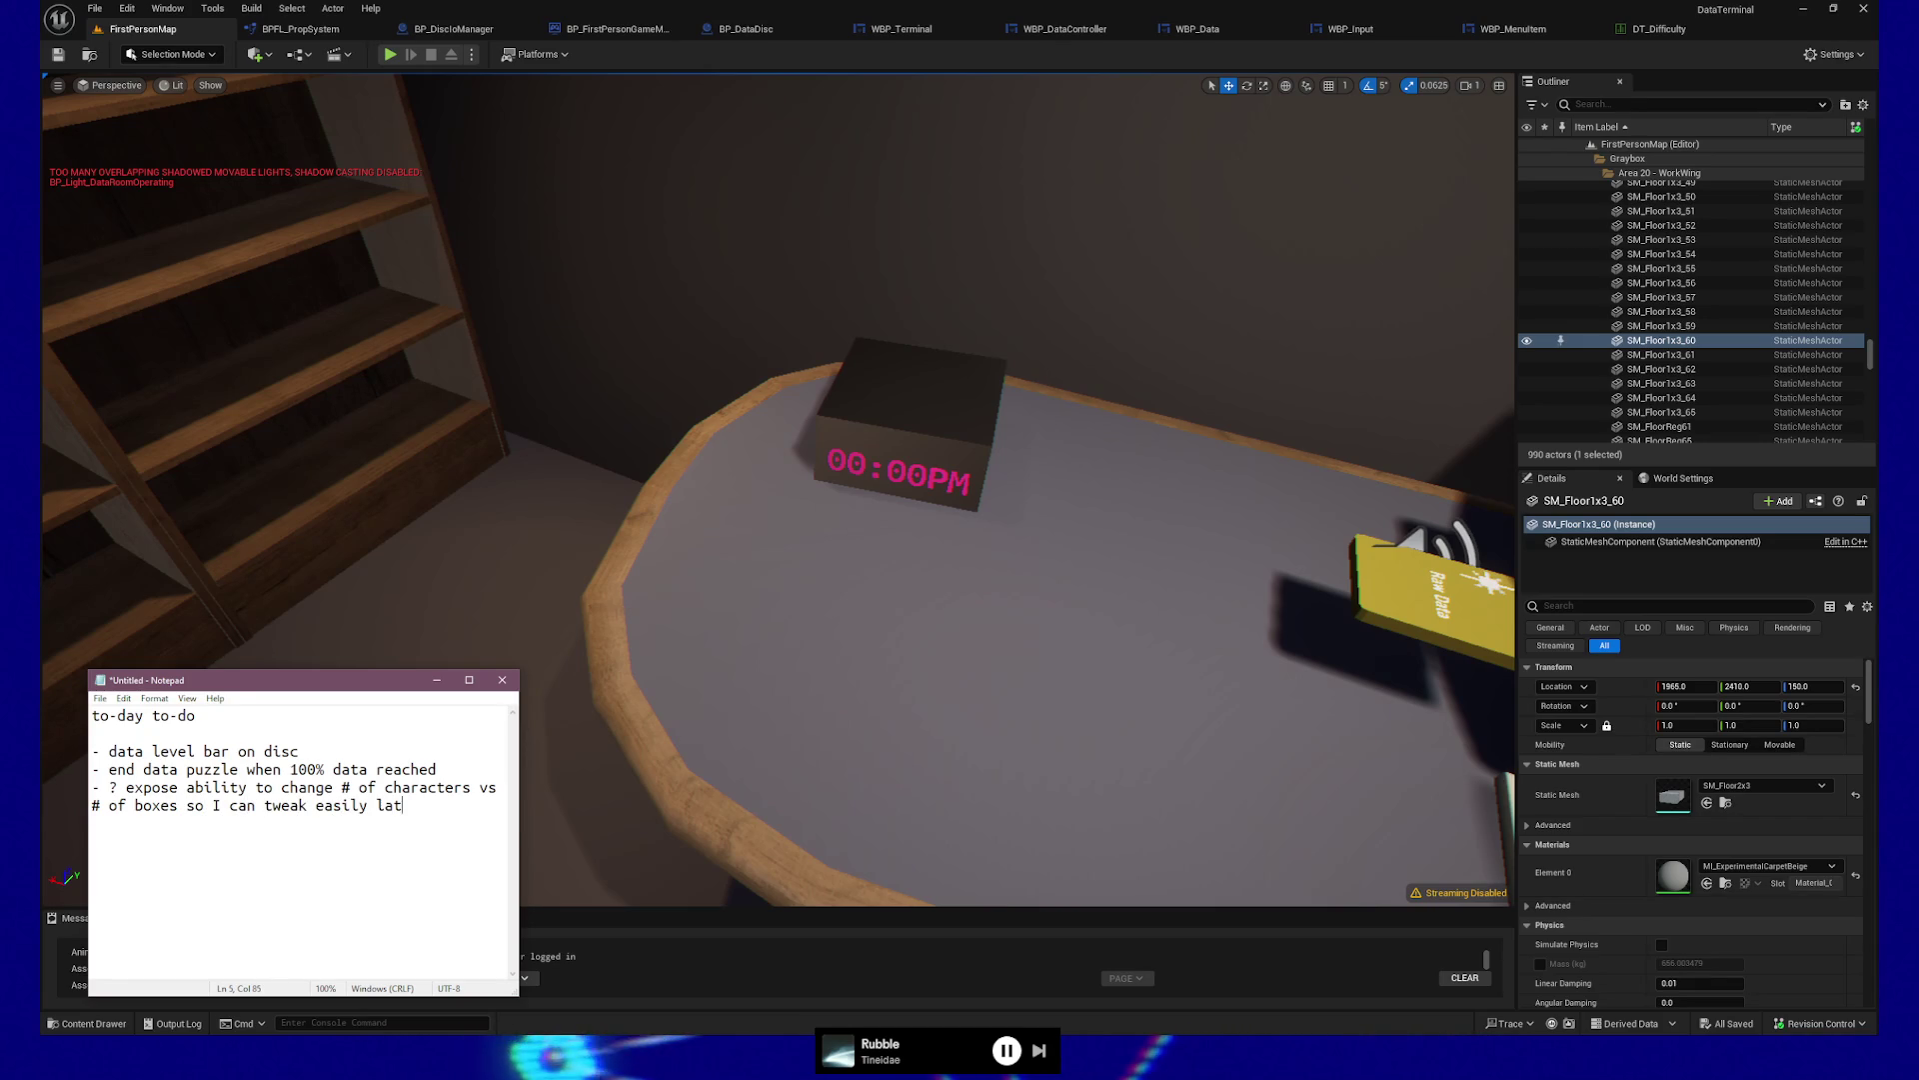
{"action": "type", "text": "before playtest"}
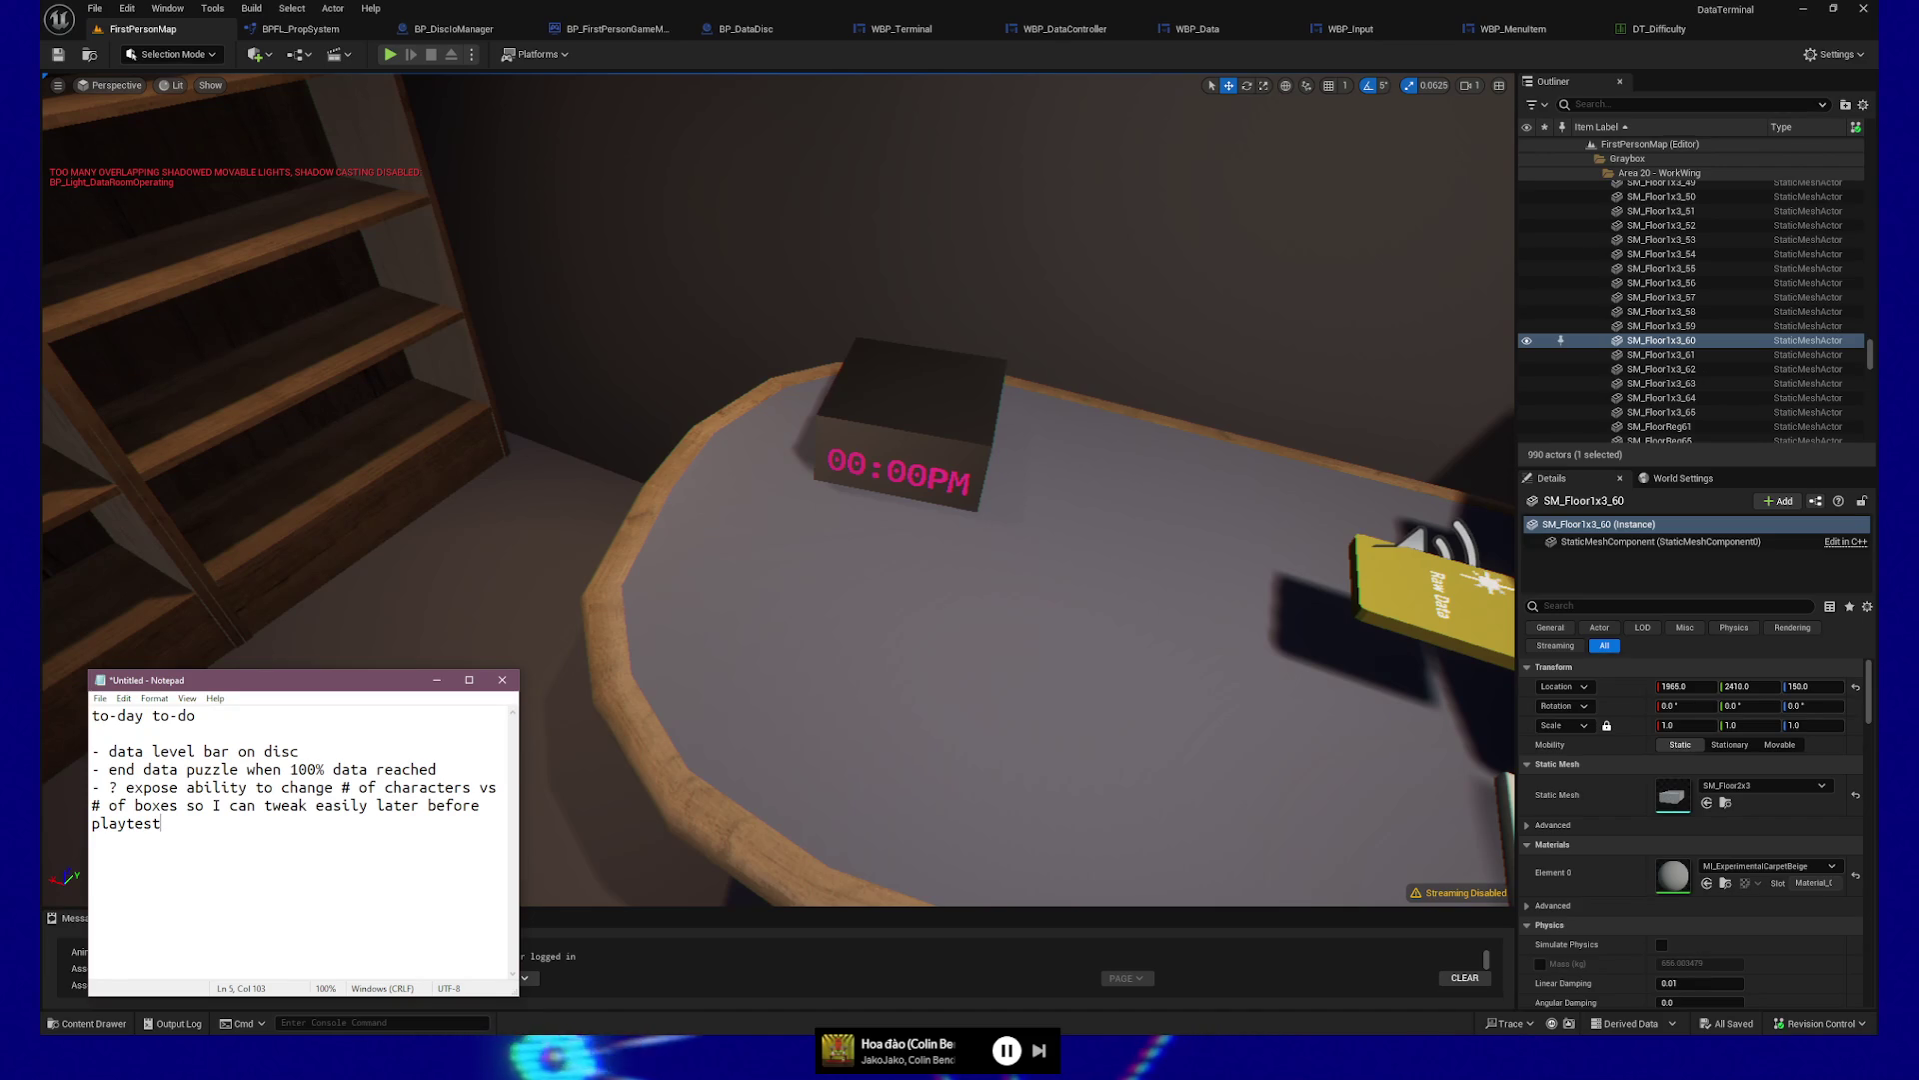
{"action": "left_click", "coordinate": [300, 751]}
{"action": "key", "text": "Return"}
{"action": "type", "text": "- have final data"}
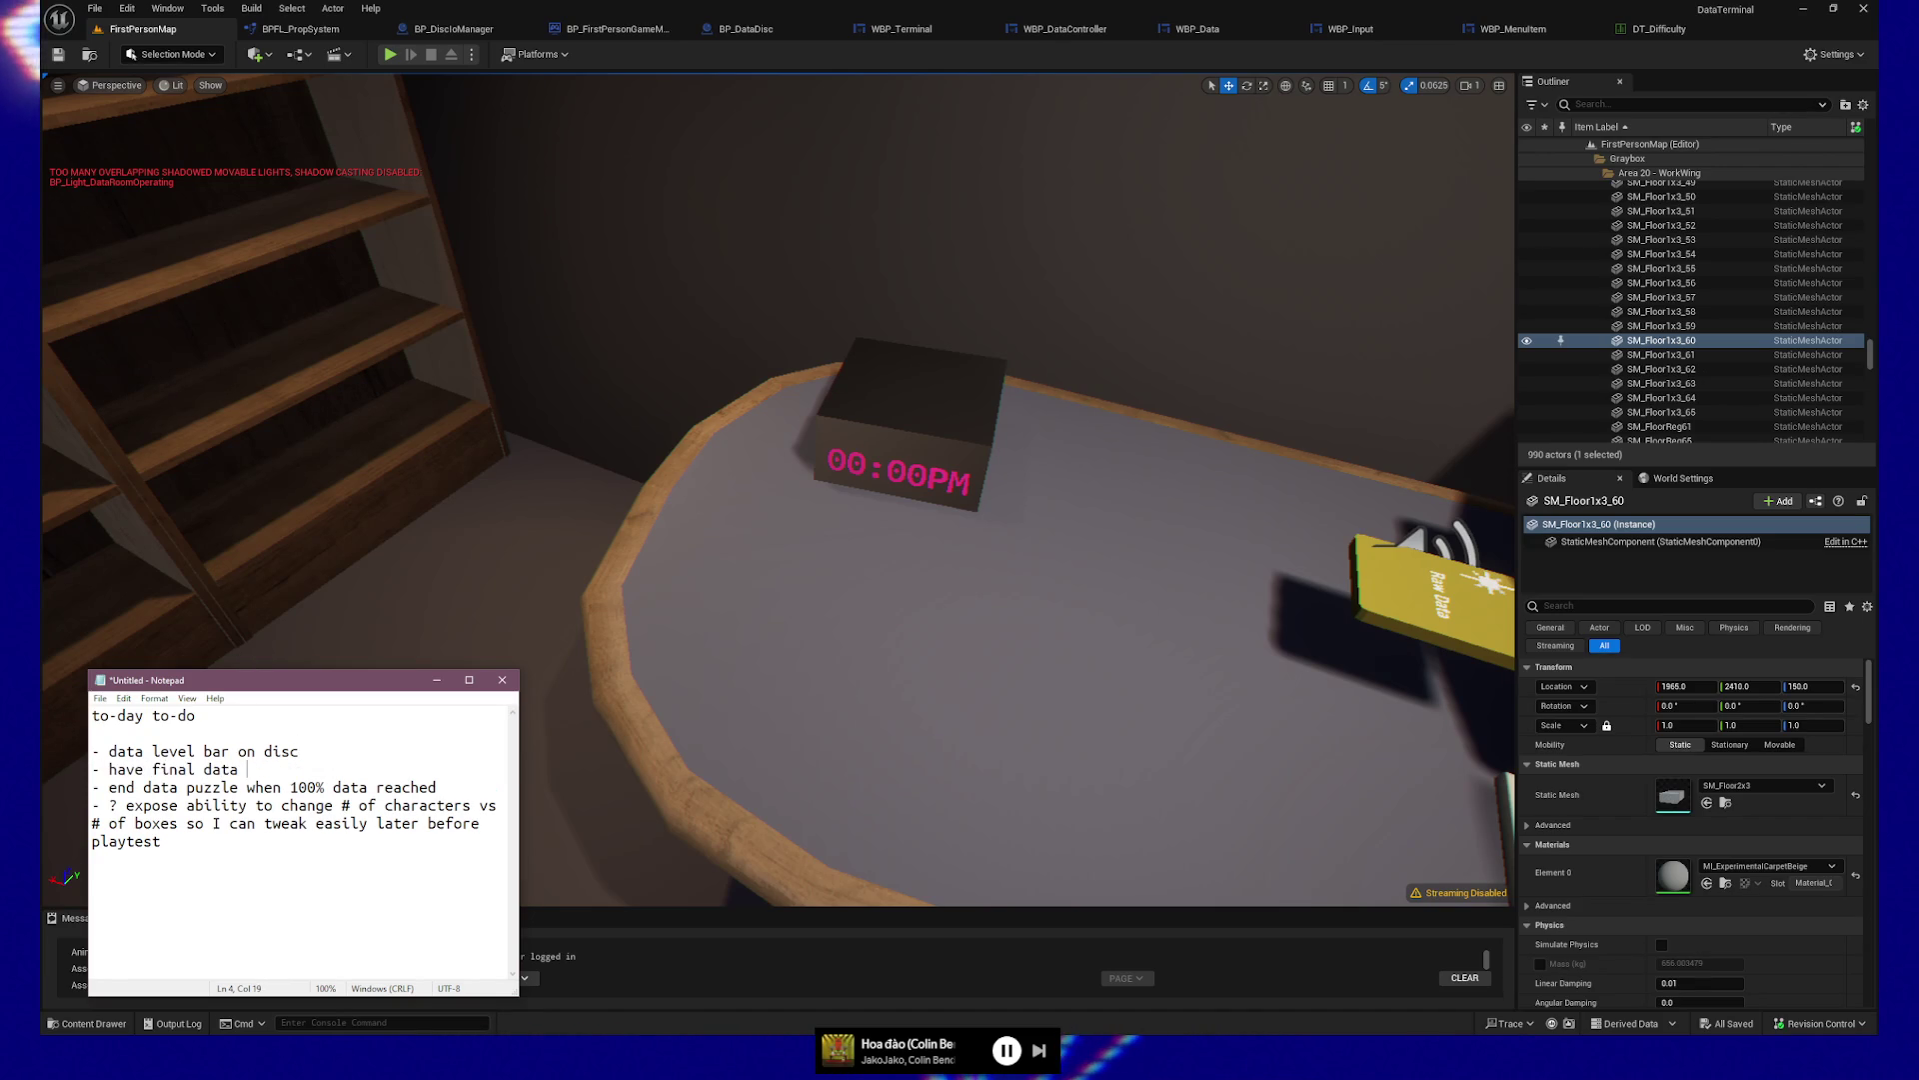
Delete the unfinished 'data amount' line and undo the accidental paste
{"action": "type", "text": "amount set on disc output"}
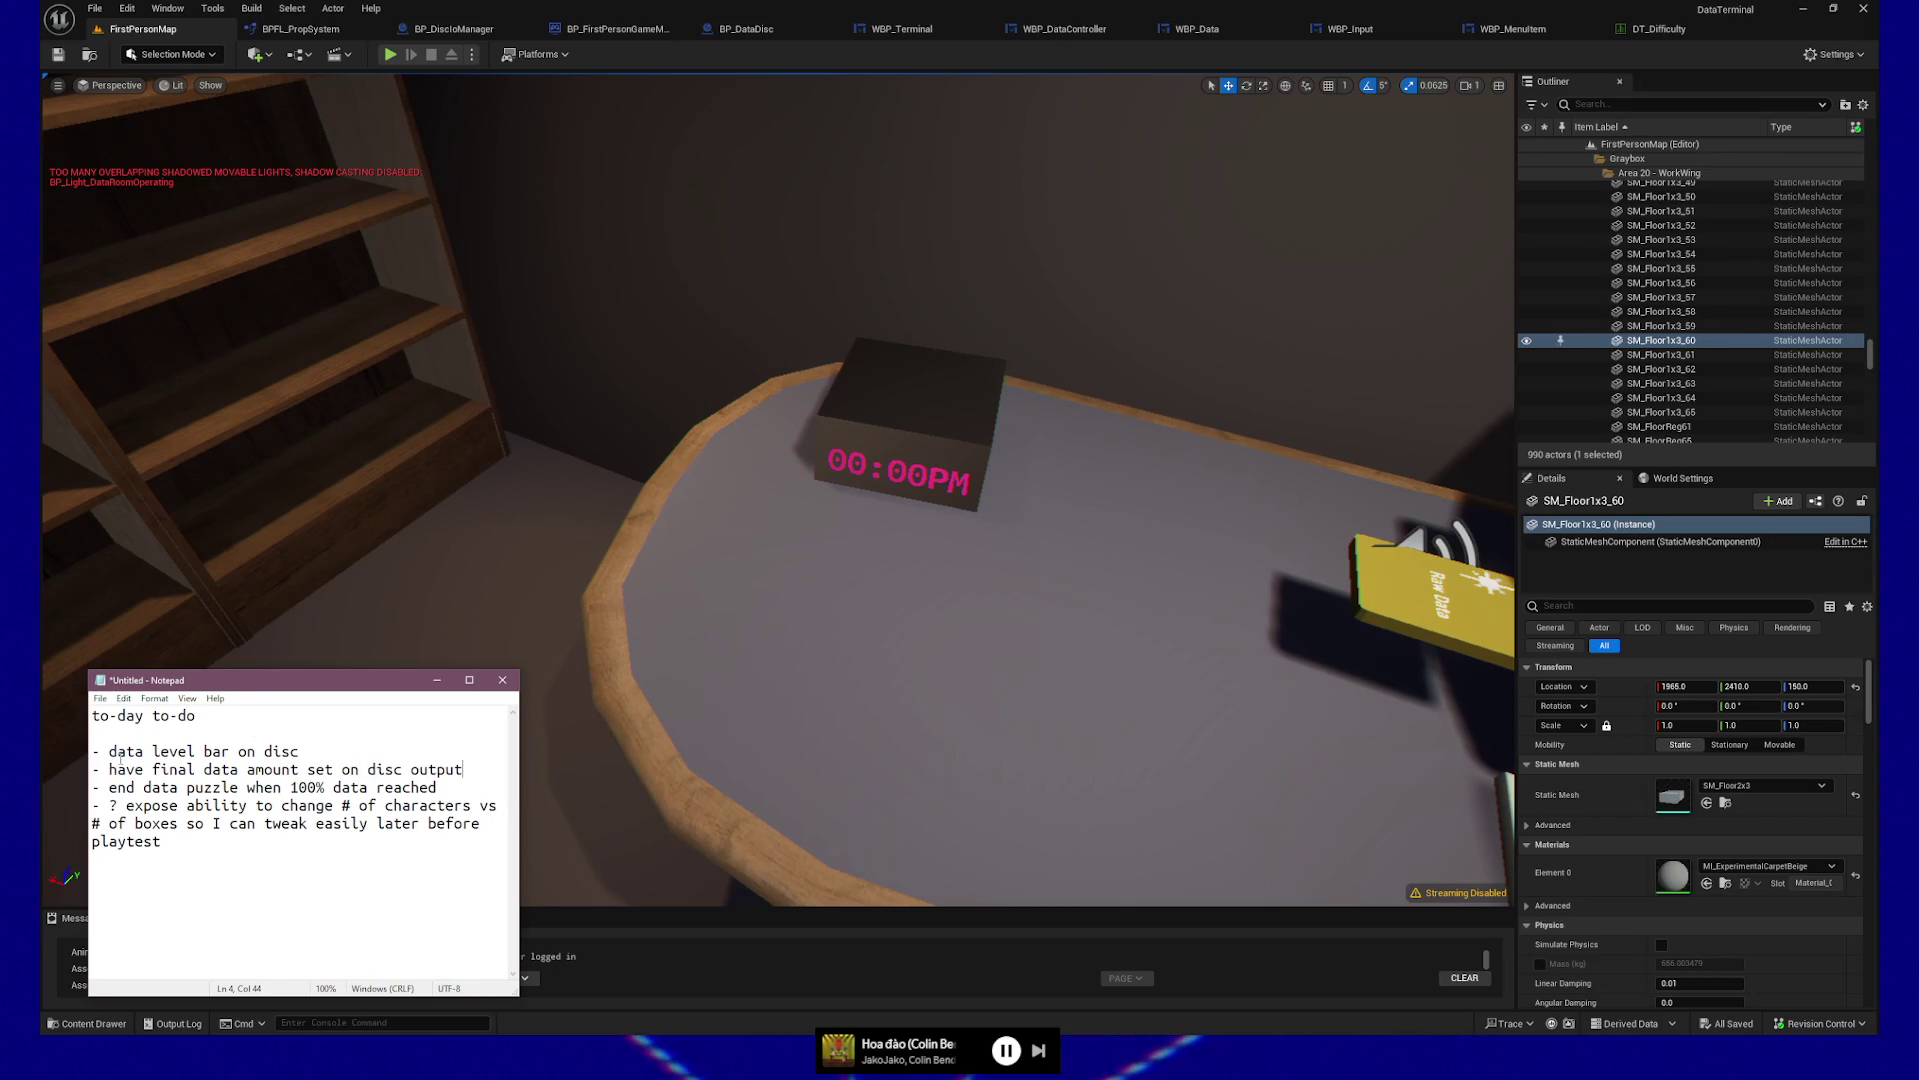
{"action": "key", "text": "shift+Up"}
{"action": "key", "text": "BackSpace"}
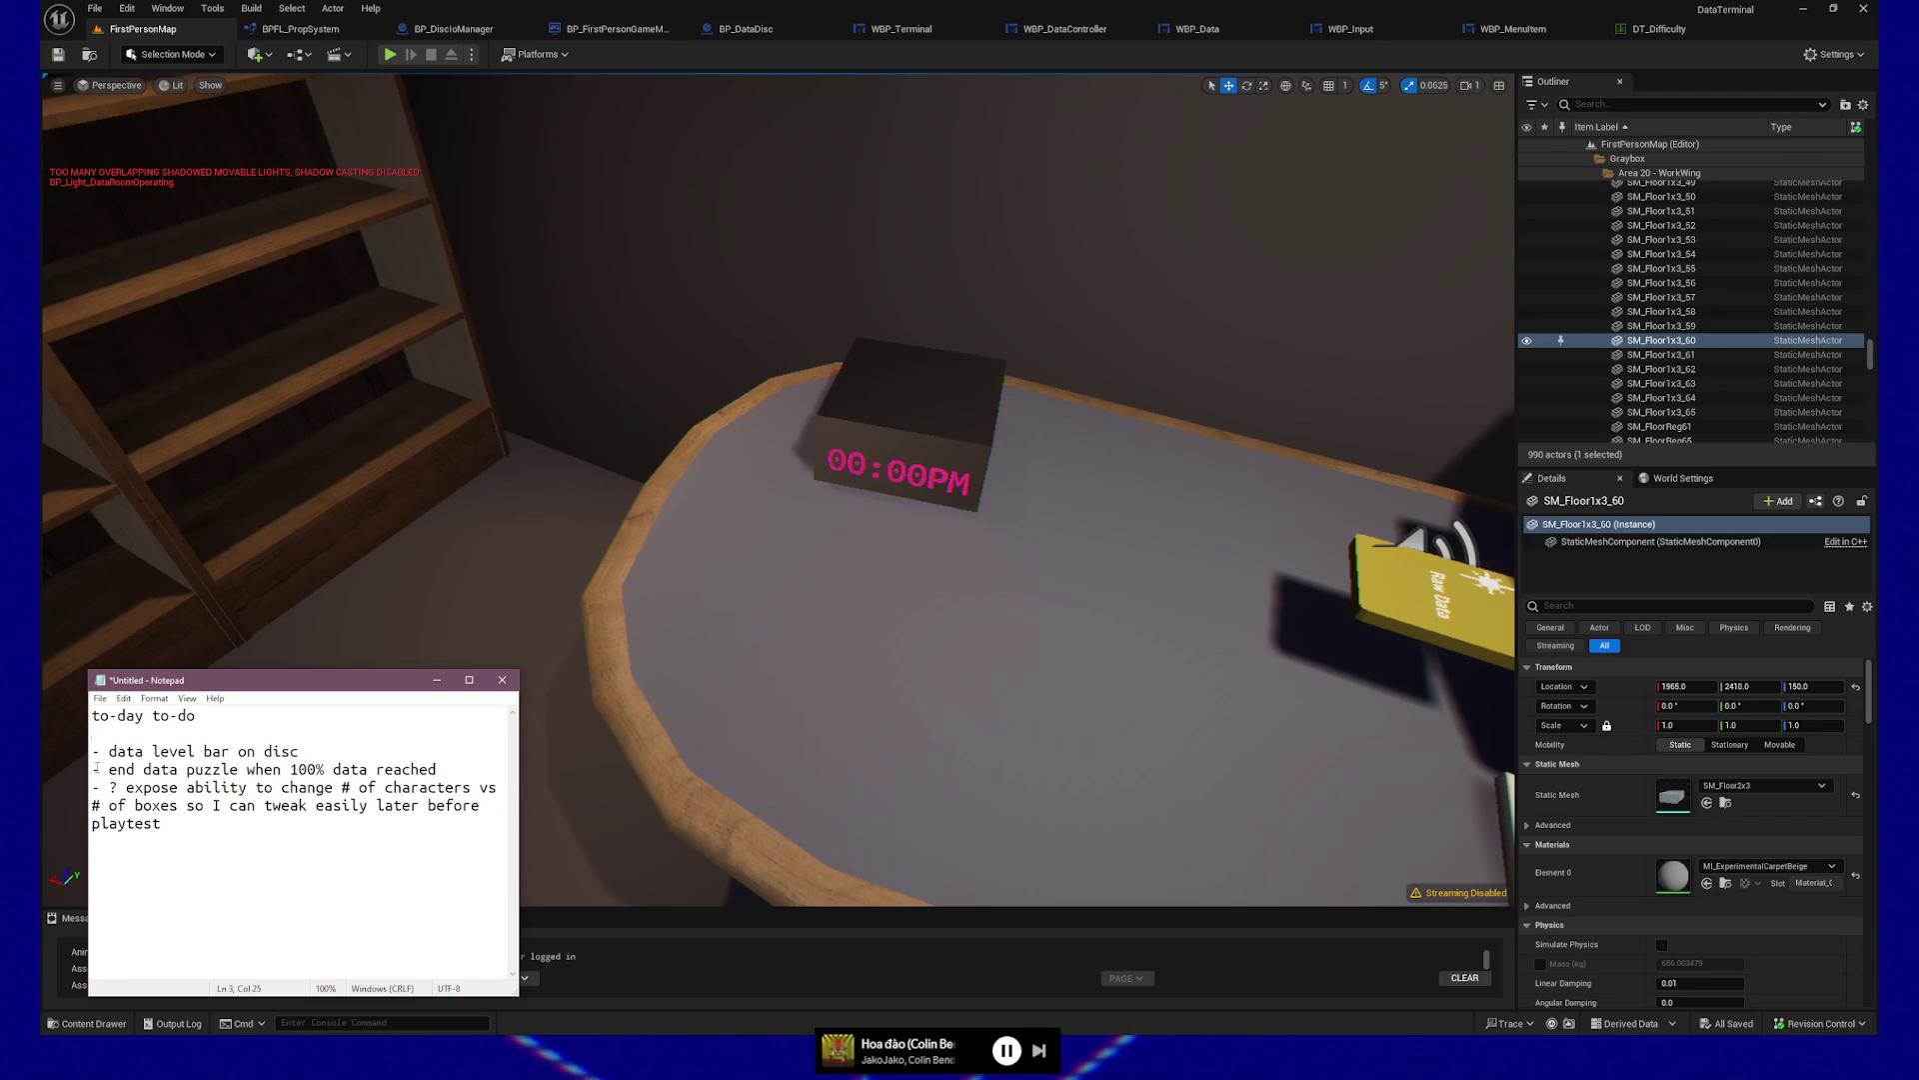
{"action": "key", "text": "ctrl+v"}
{"action": "key", "text": "ctrl+z"}
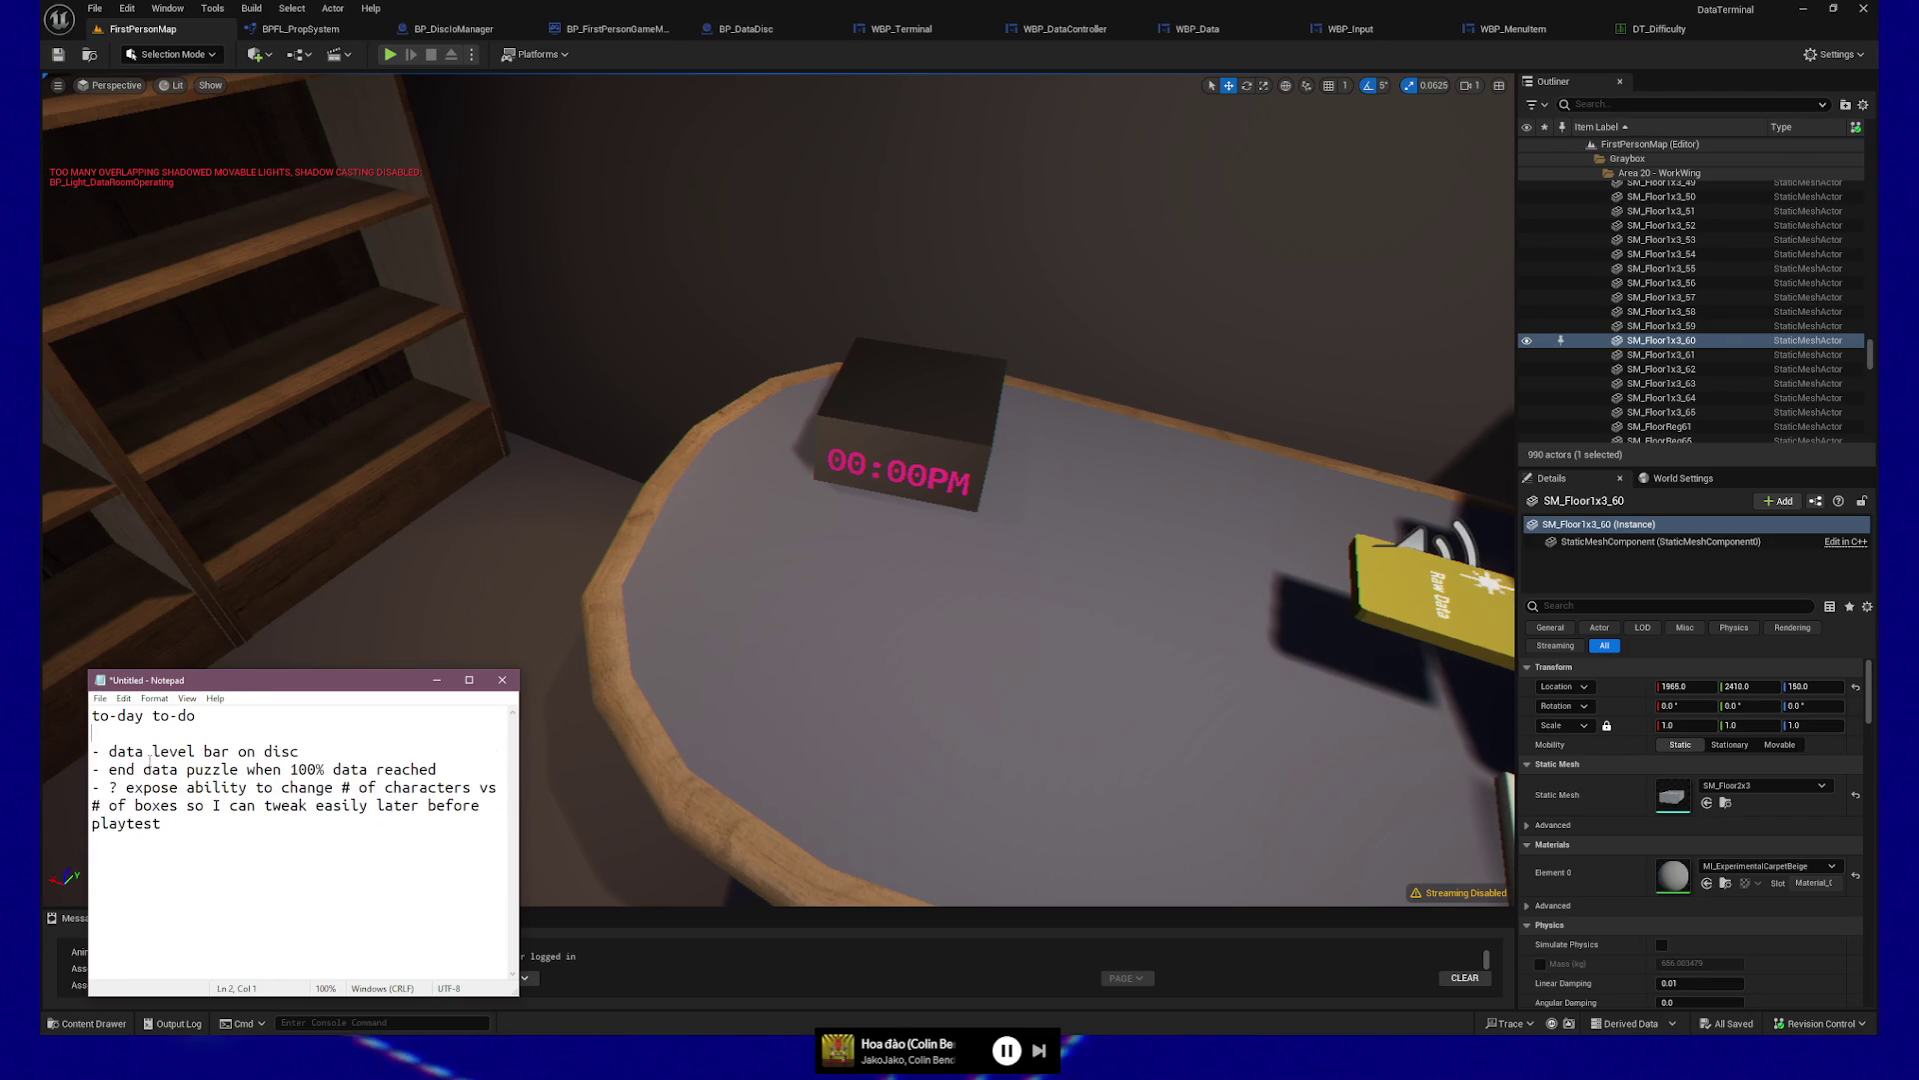
{"action": "key", "text": "ctrl+z"}
{"action": "key", "text": "ctrl+z"}
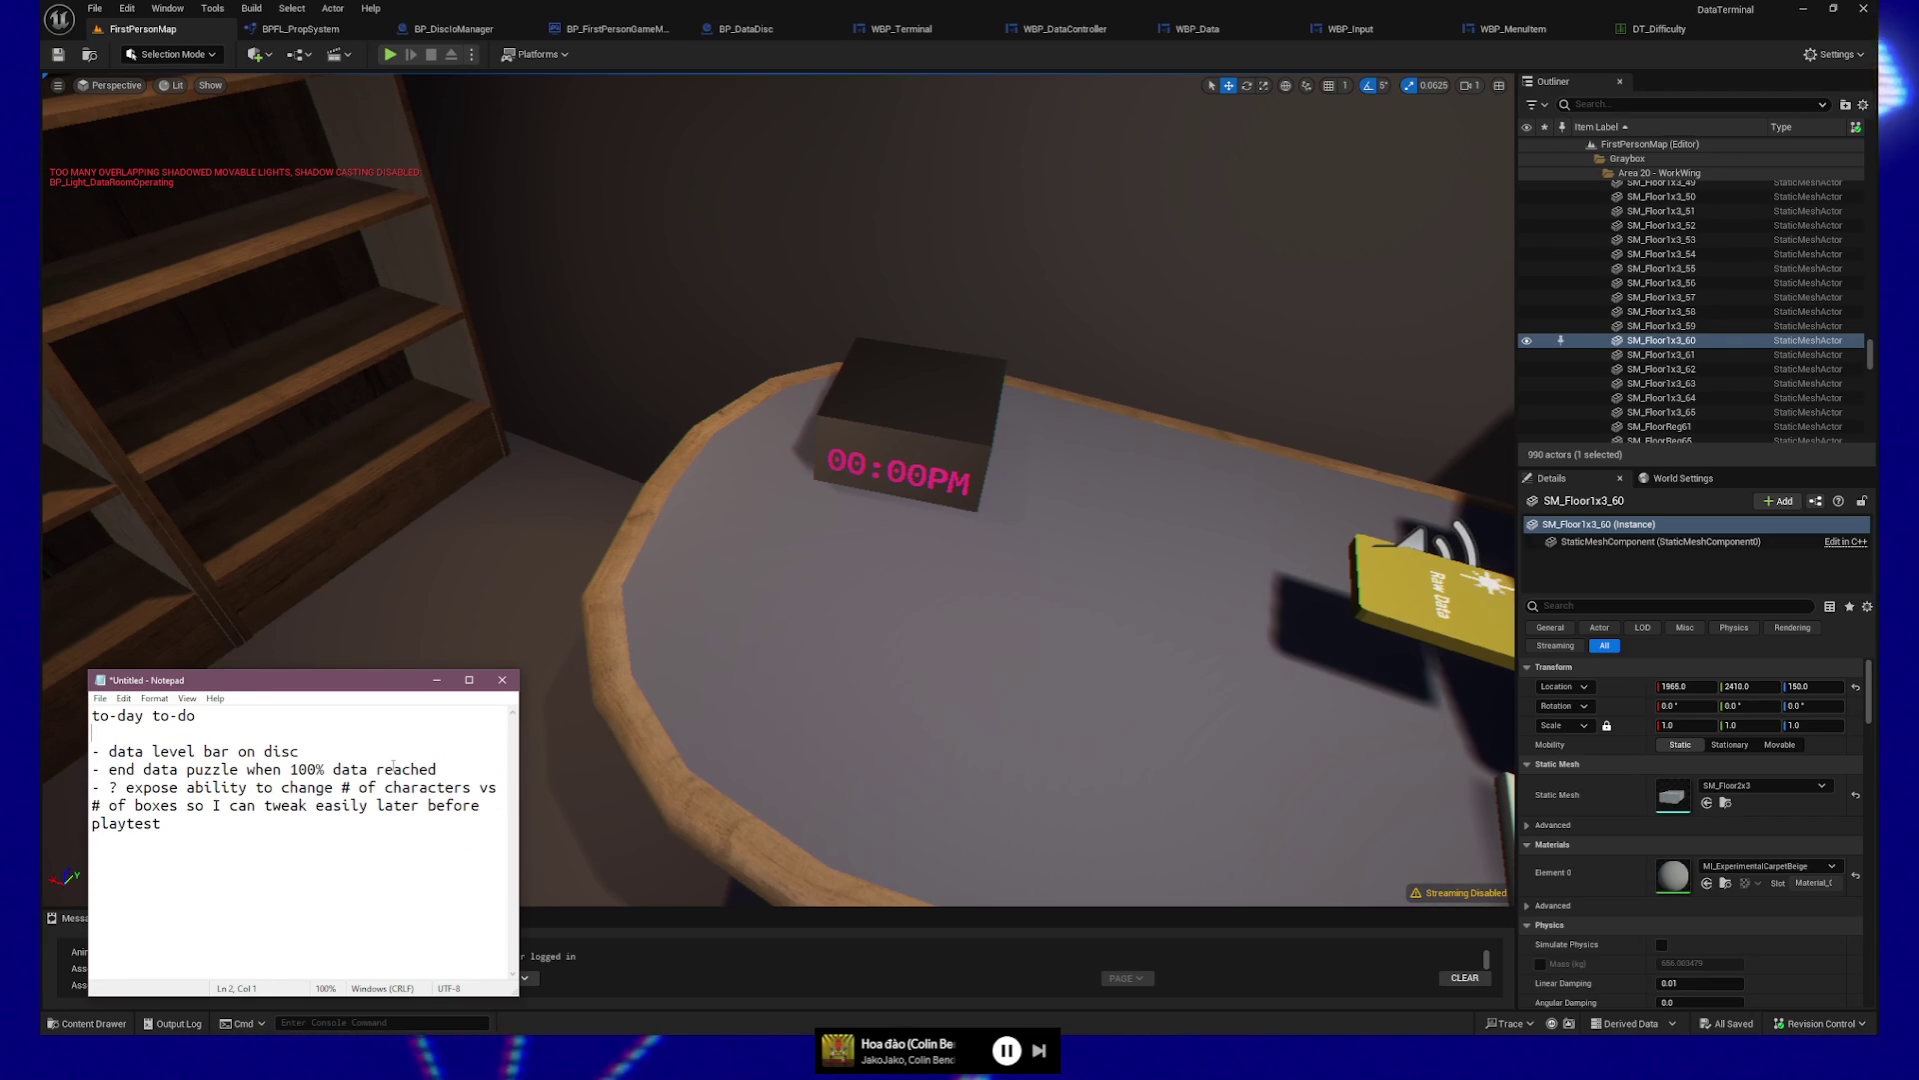
Add '- have actual data amount result output to disc' as the top to-do item, then minimise Notepad
{"action": "key", "text": "Return"}
{"action": "type", "text": "-"}
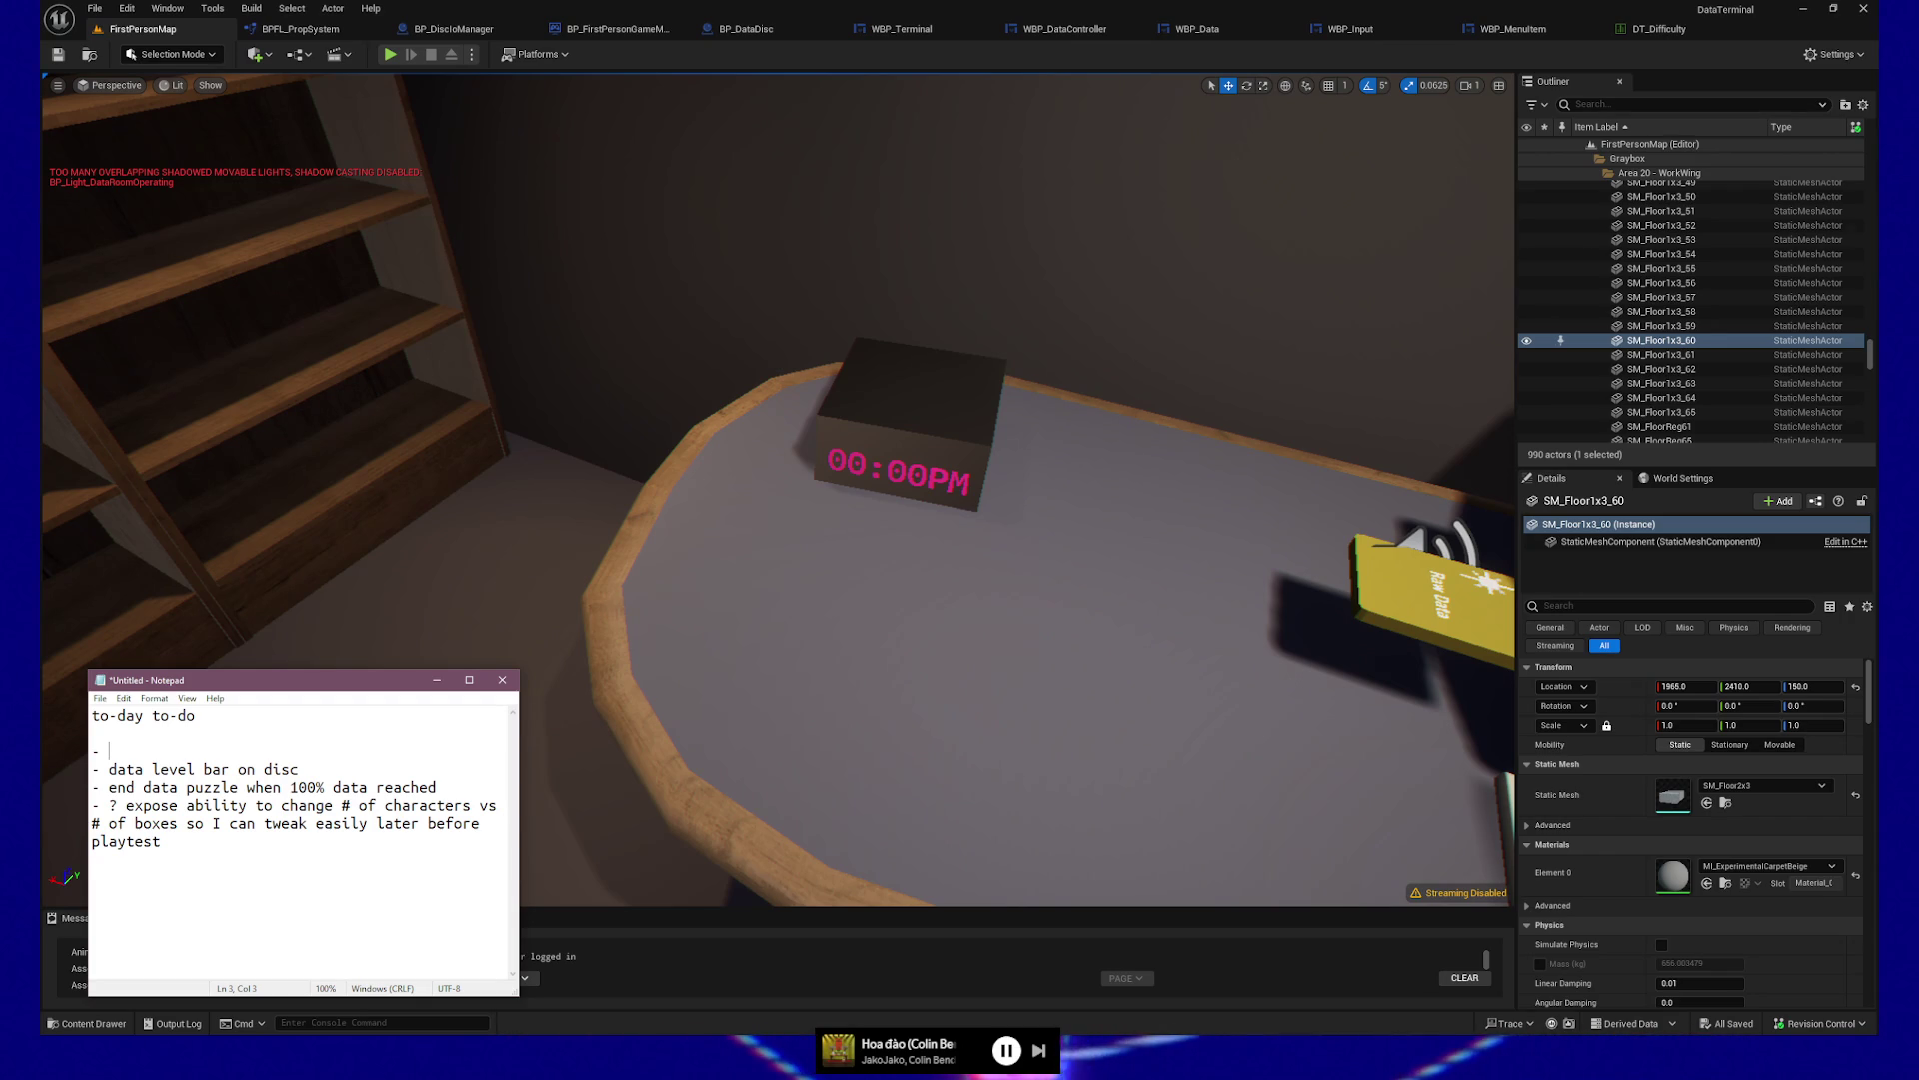
{"action": "type", "text": "have actual p"}
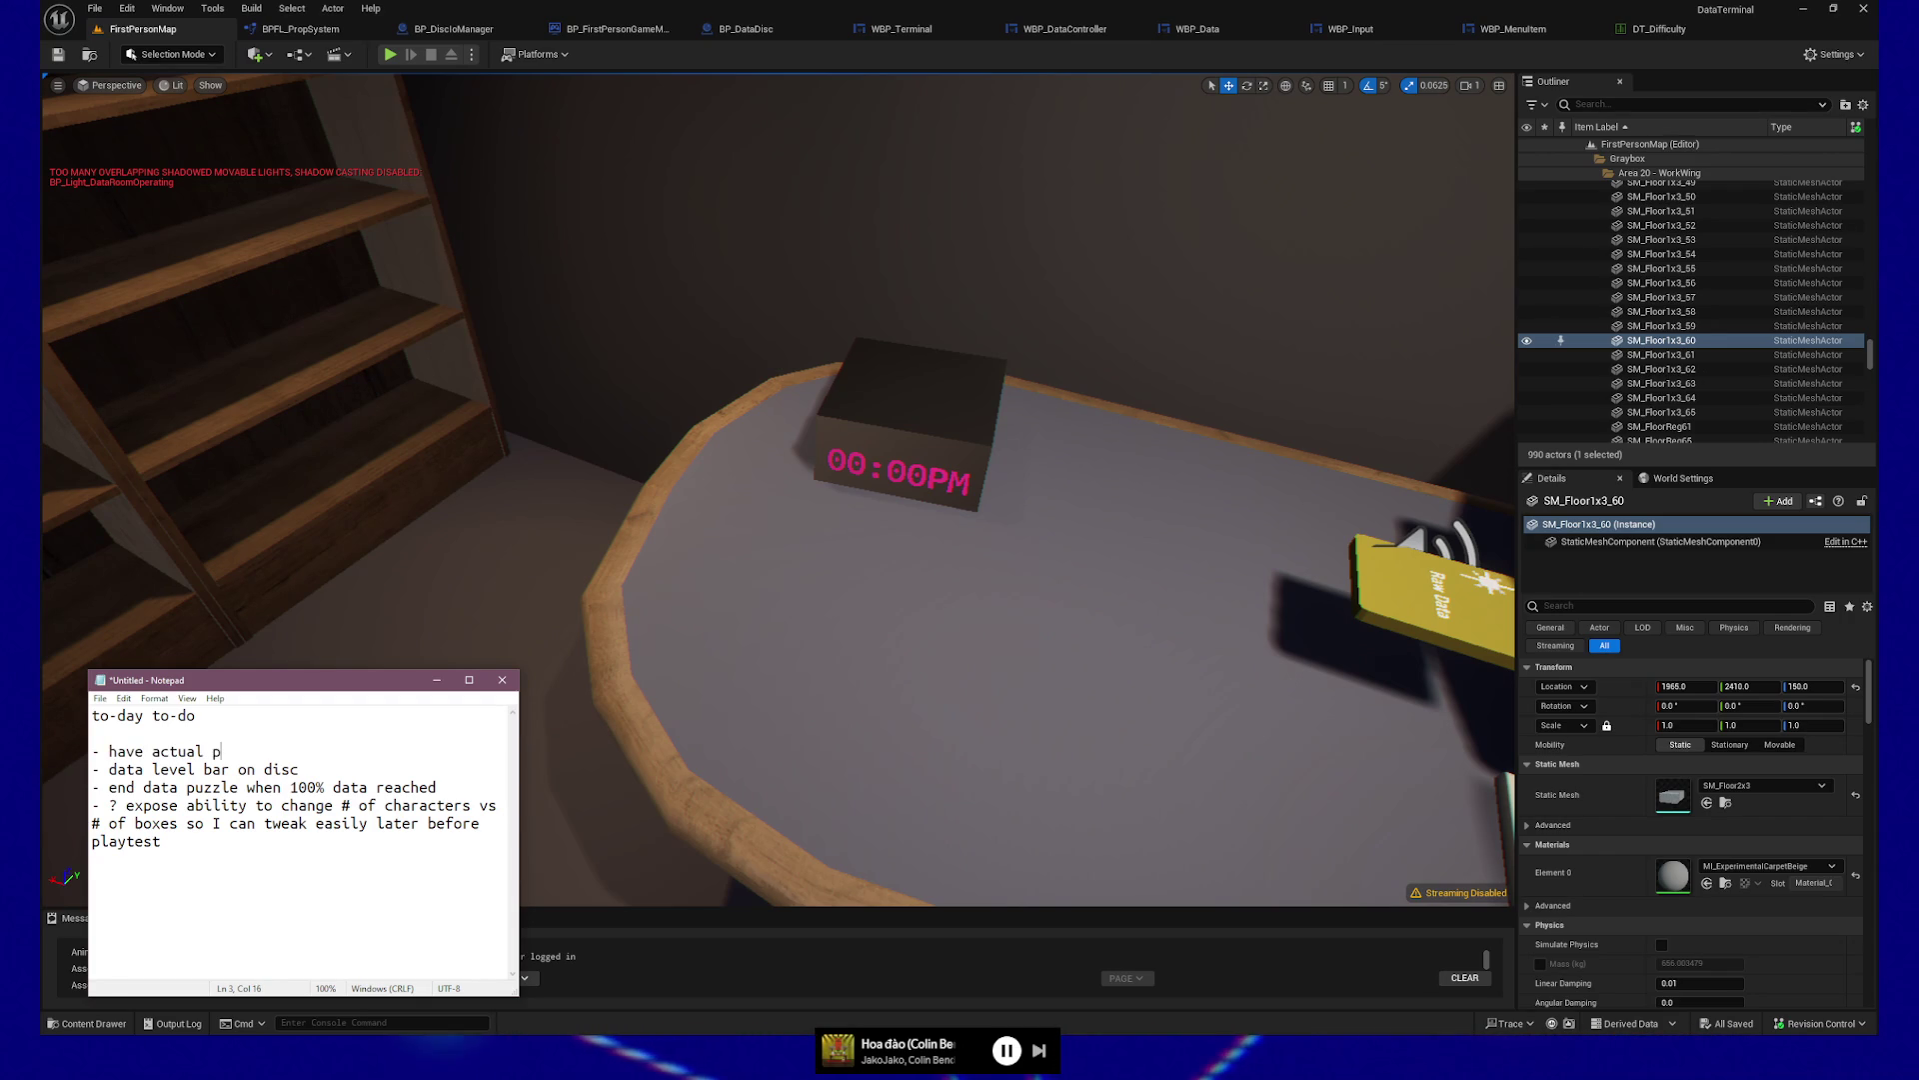
{"action": "type", "text": "uzzle result "}
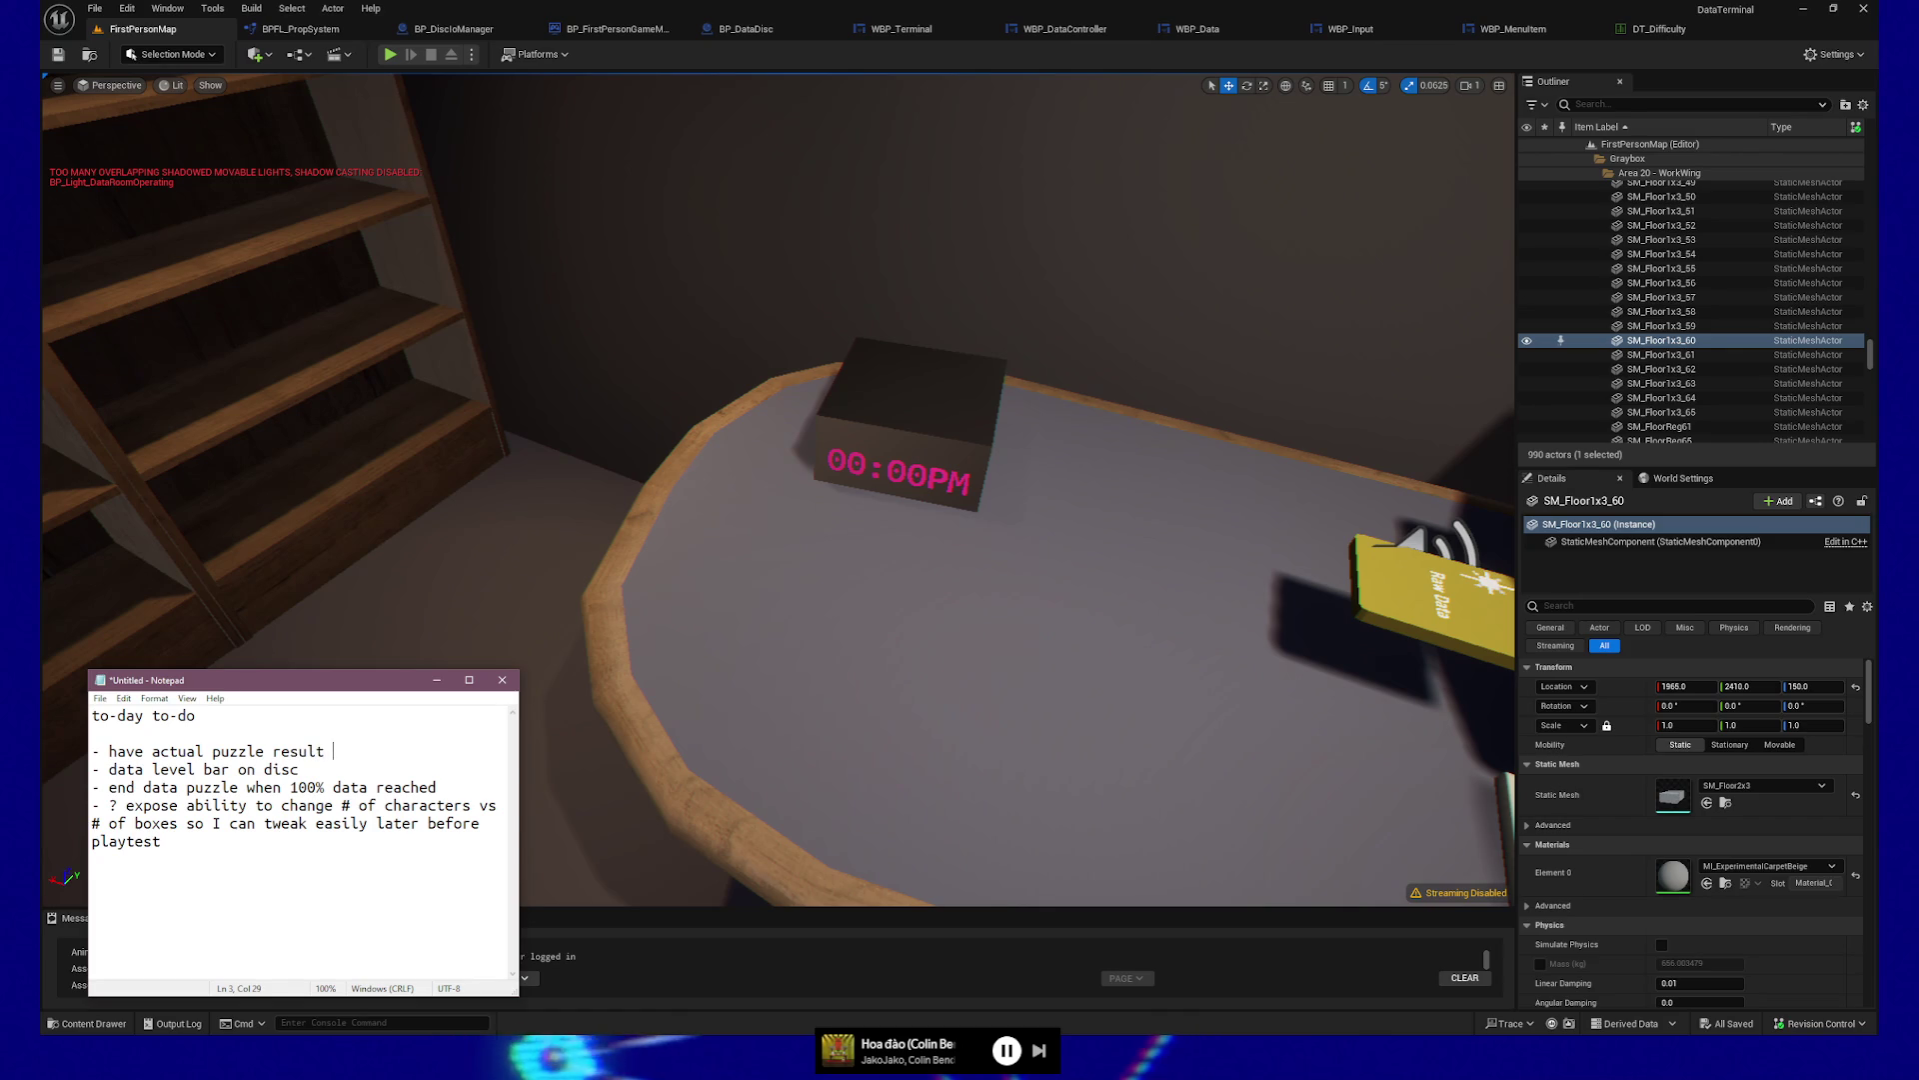
{"action": "type", "text": "output to disc"}
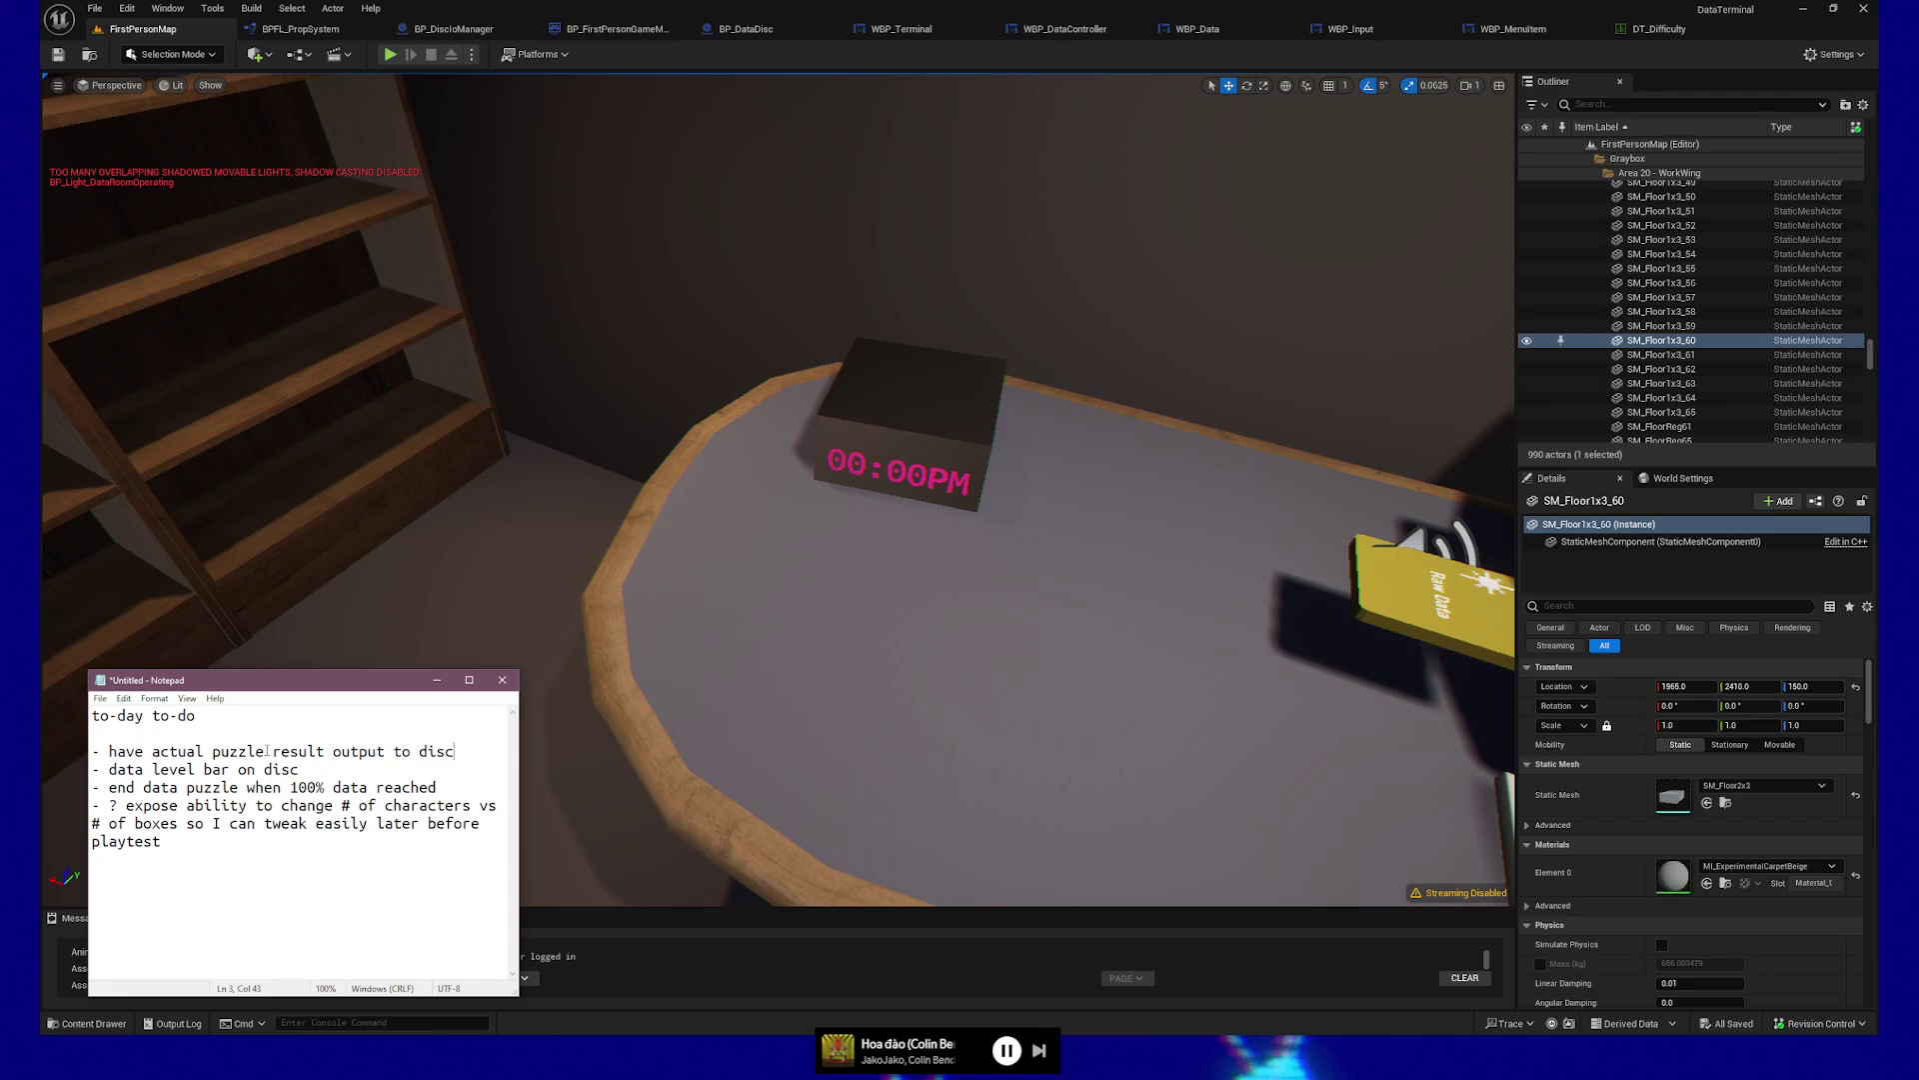
{"action": "key", "text": "ctrl+shift+Left"}
{"action": "type", "text": "data amount"}
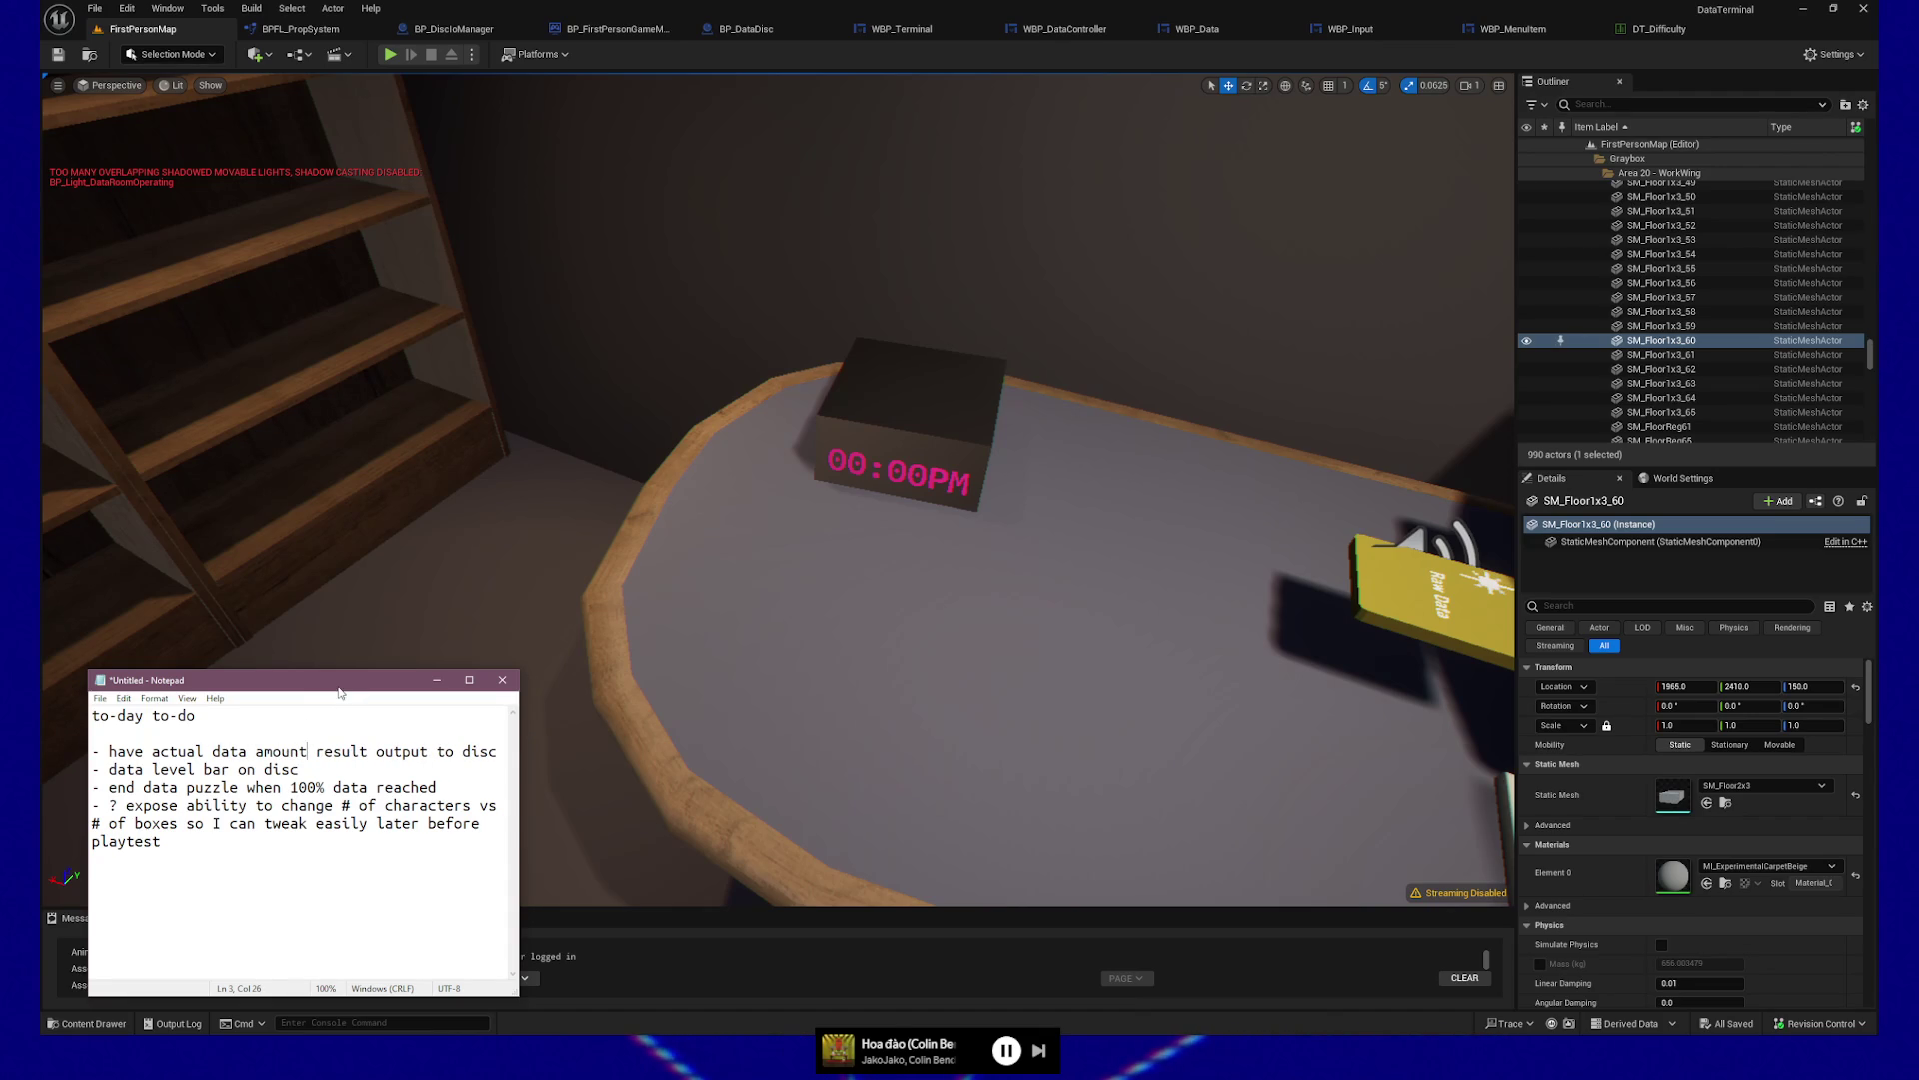
{"action": "left_click", "coordinate": [437, 680]}
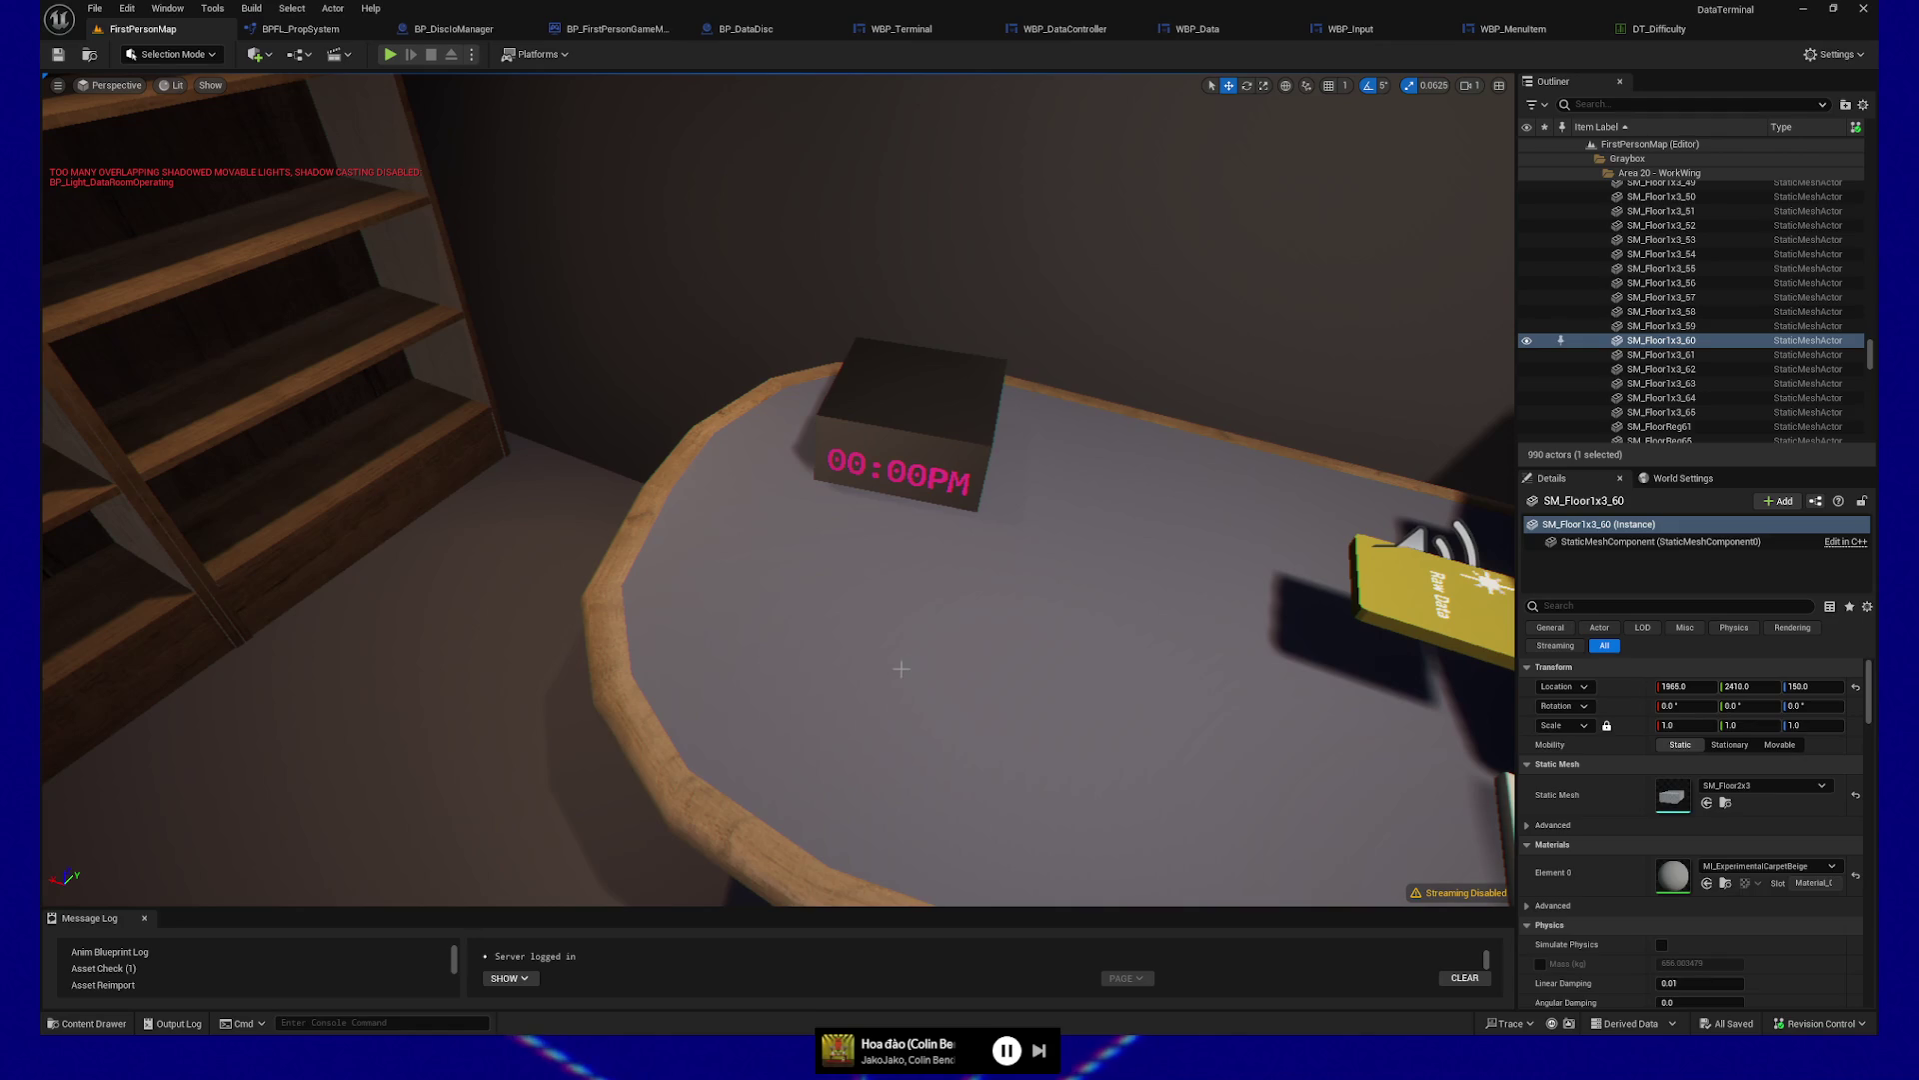
{"action": "left_click", "coordinate": [941, 659]}
{"action": "key", "text": "f"}
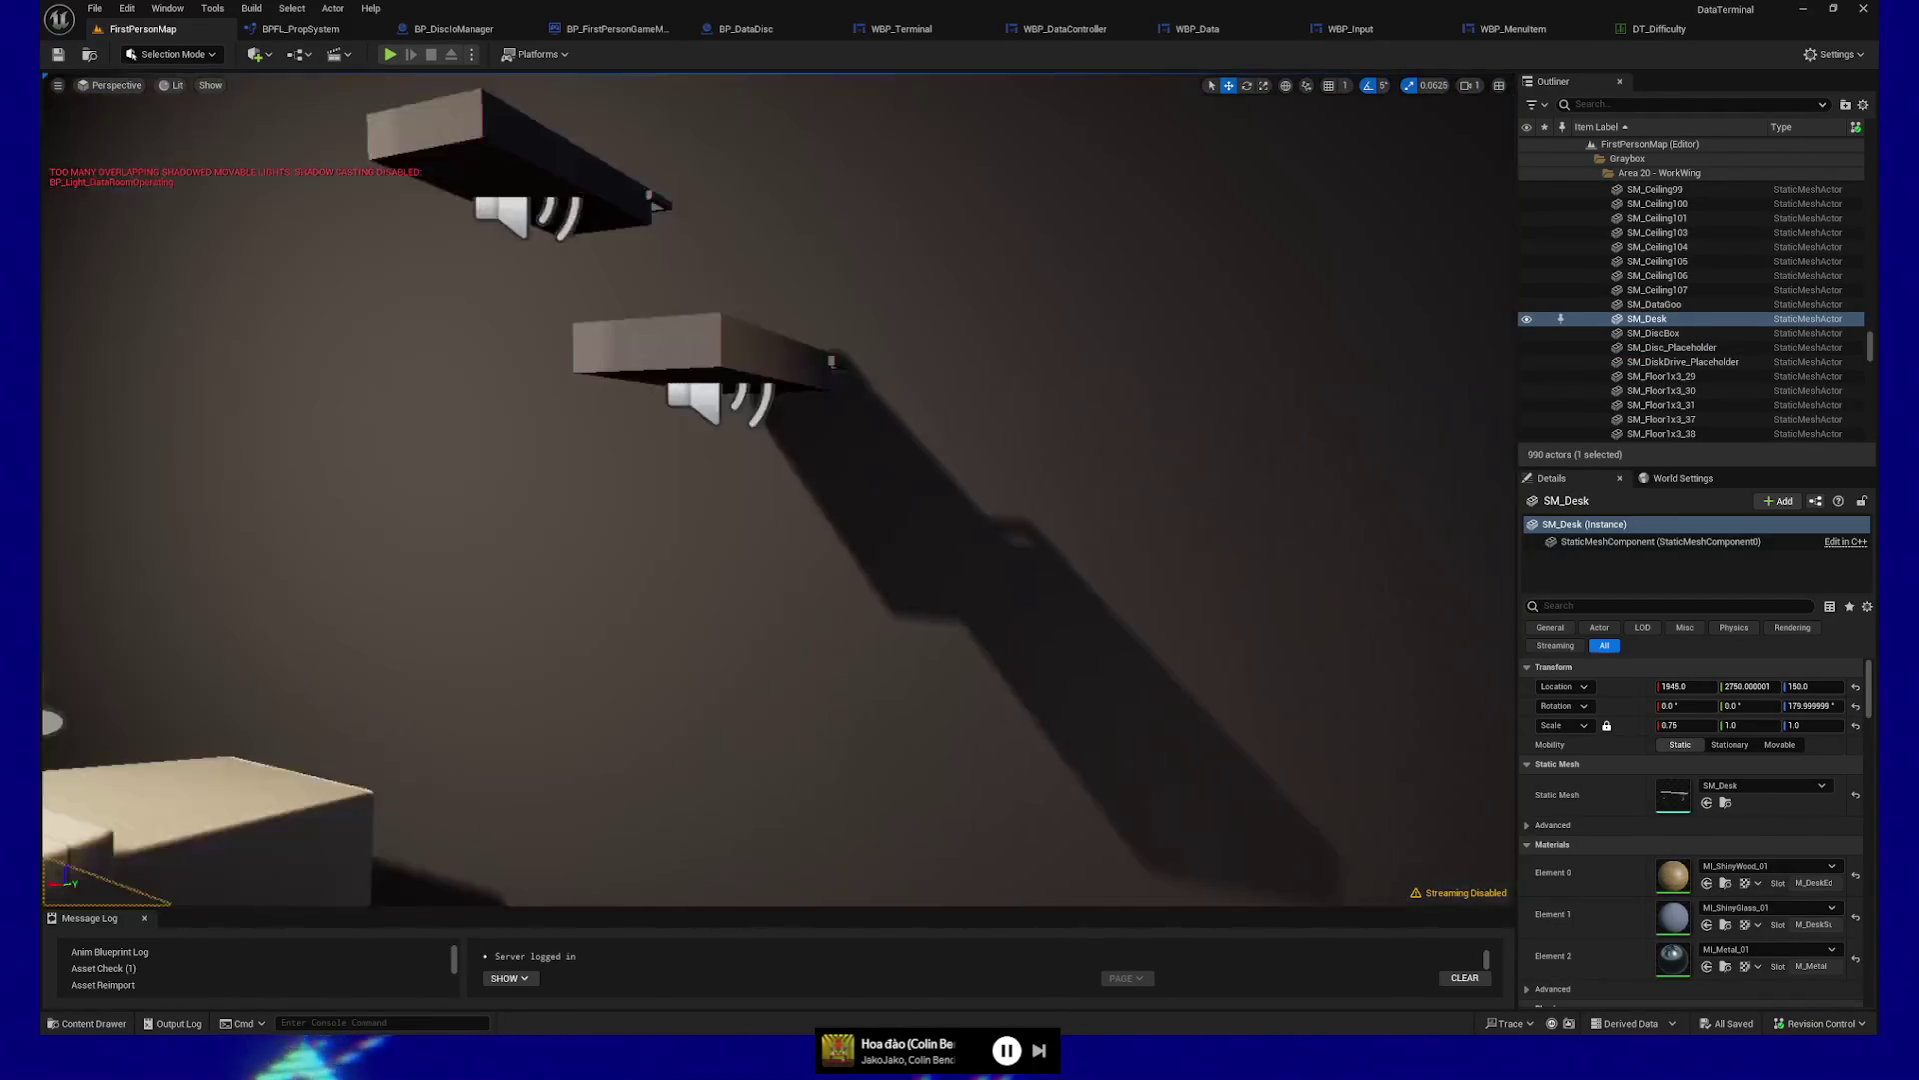
{"action": "key", "text": "g"}
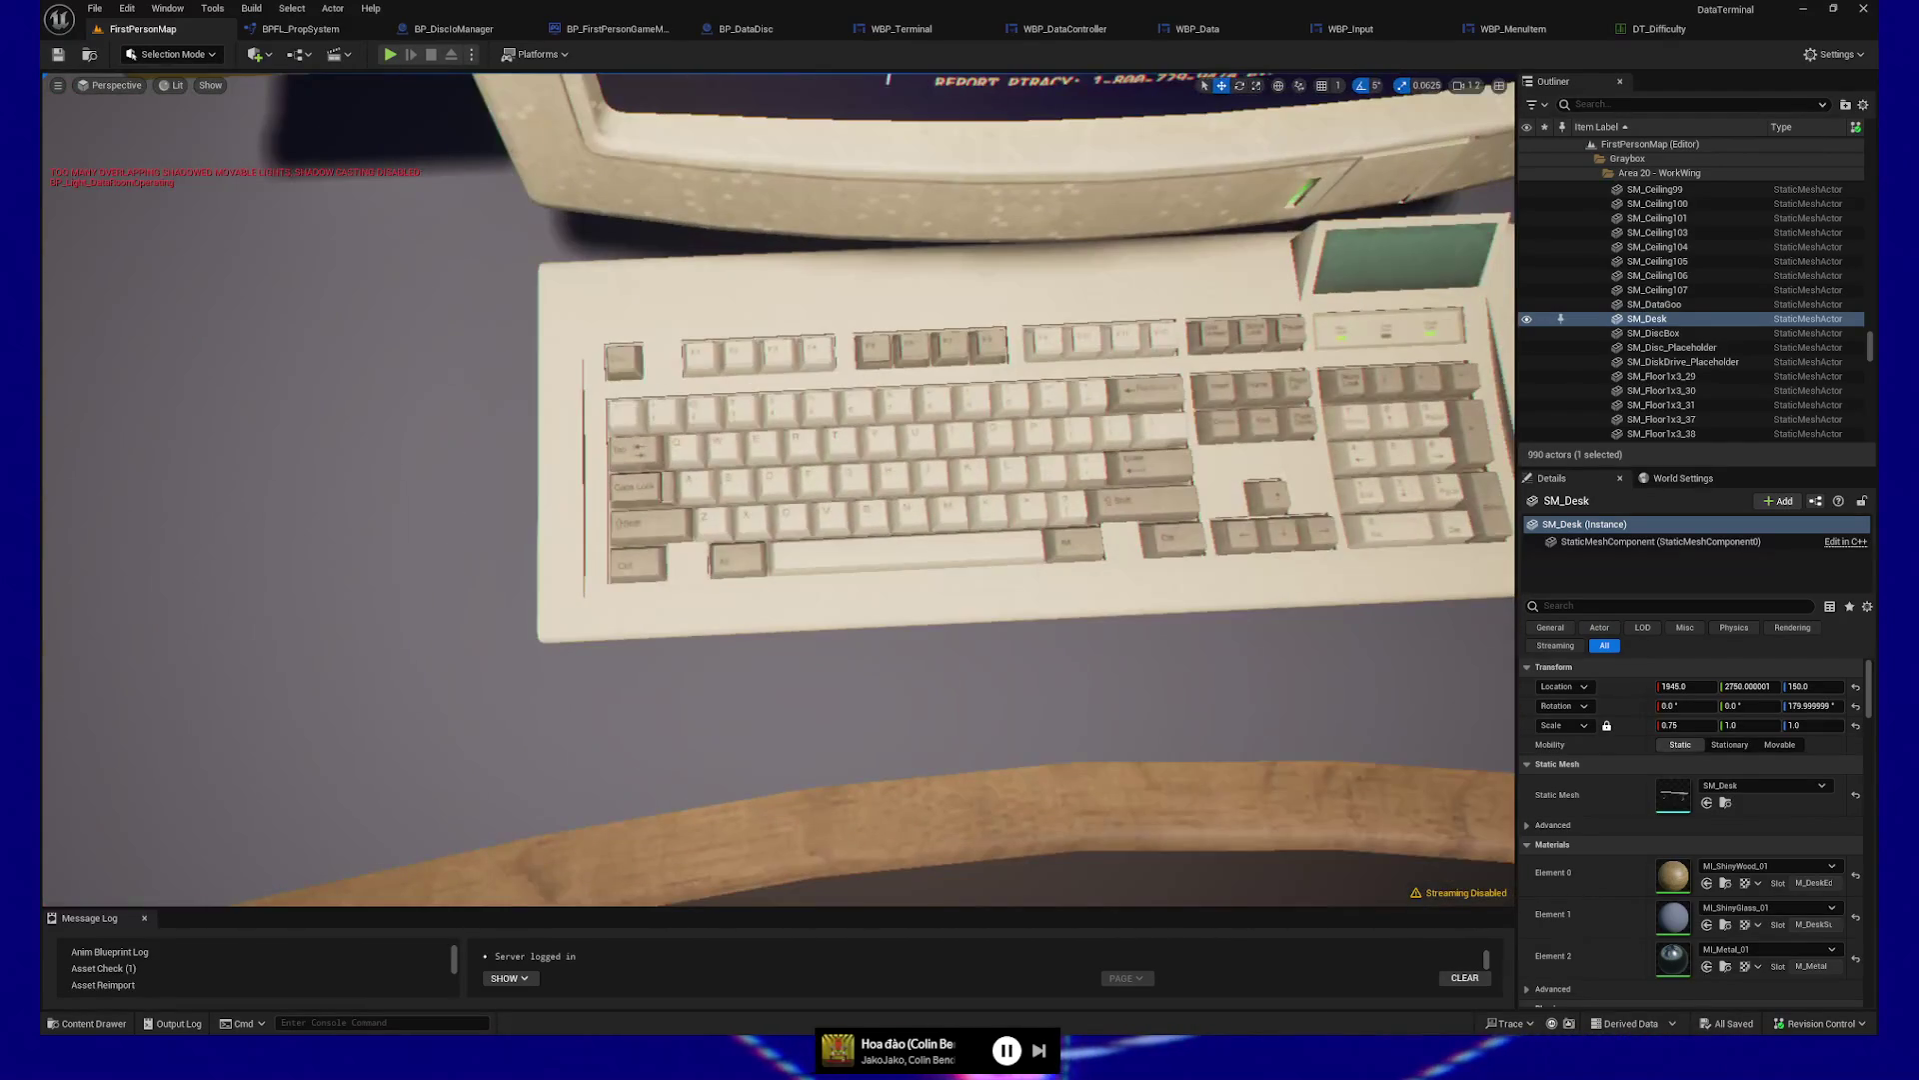
{"action": "scroll", "coordinate": [780, 490], "scroll_direction": "up", "scroll_amount": 1}
{"action": "key", "text": "f"}
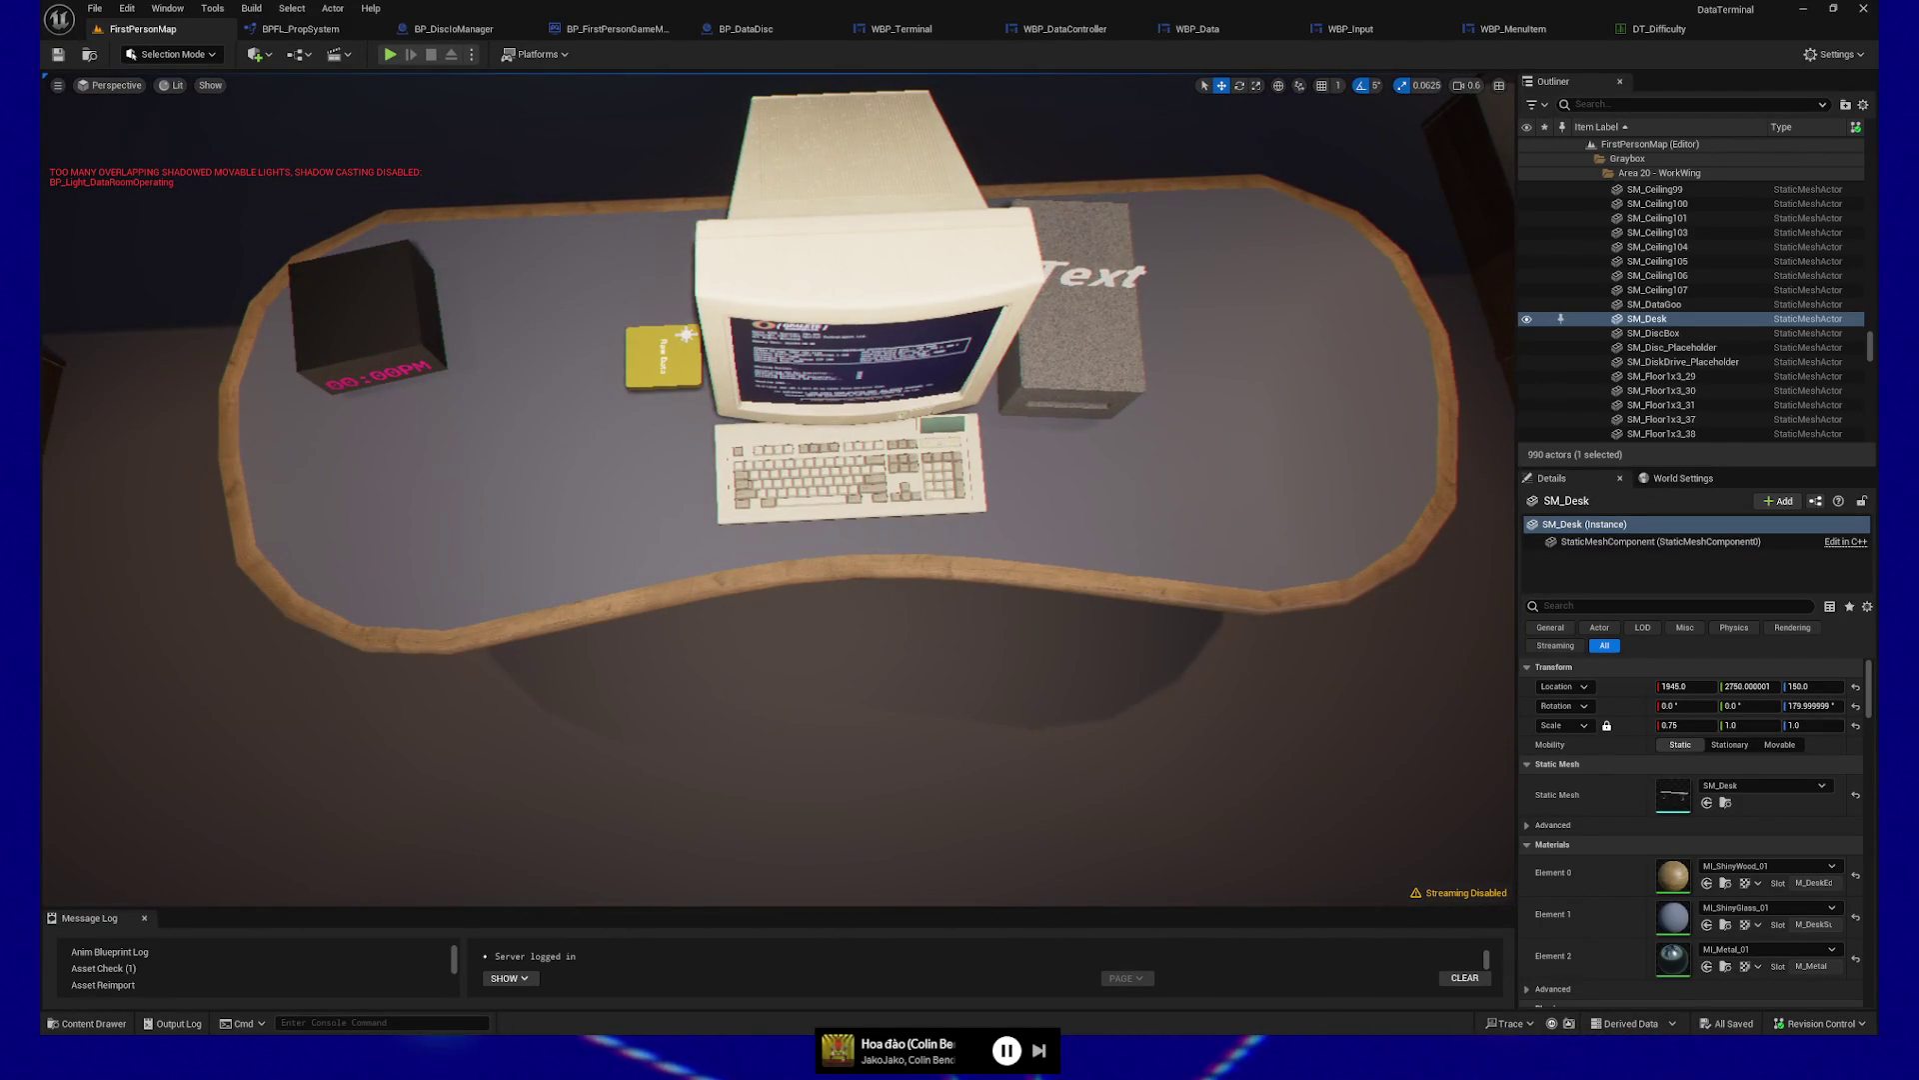
{"action": "scroll", "coordinate": [779, 490], "scroll_direction": "up", "scroll_amount": 3}
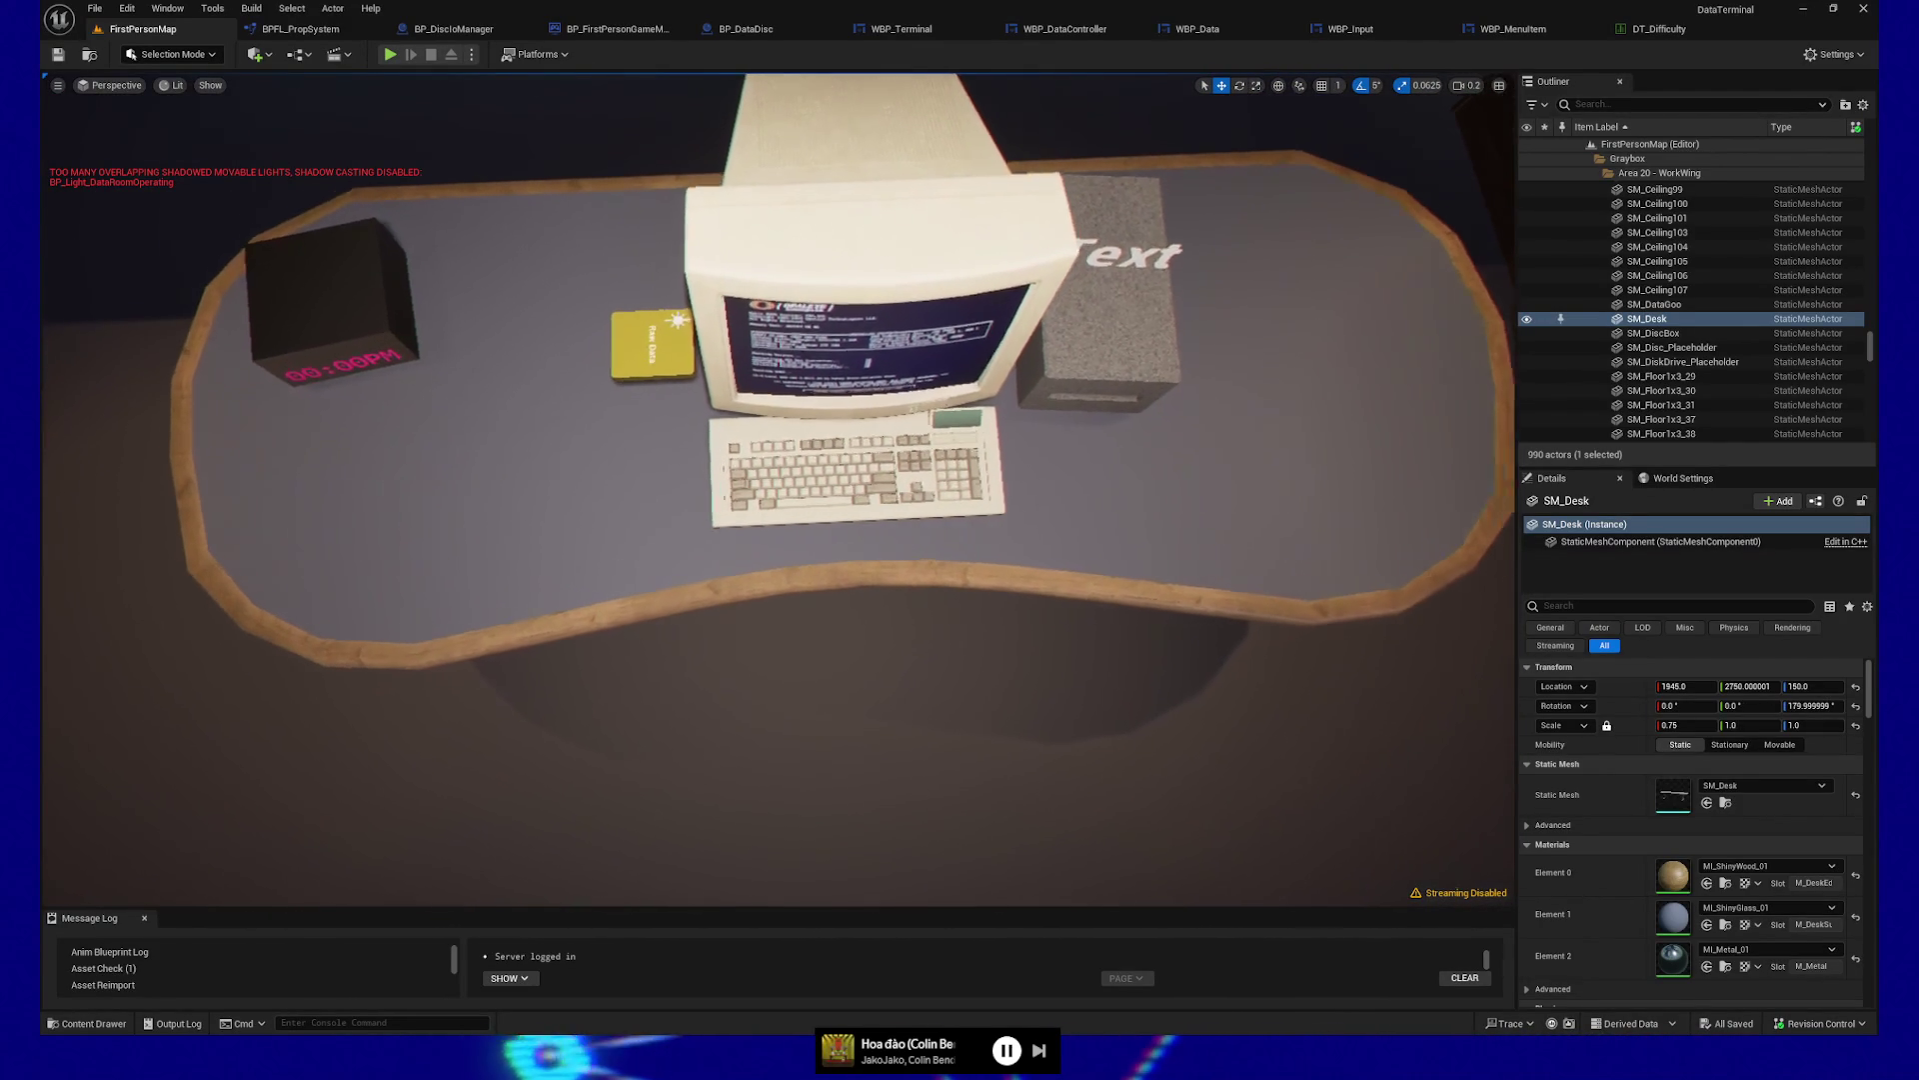
{"action": "scroll", "coordinate": [780, 490], "scroll_direction": "up", "scroll_amount": 6}
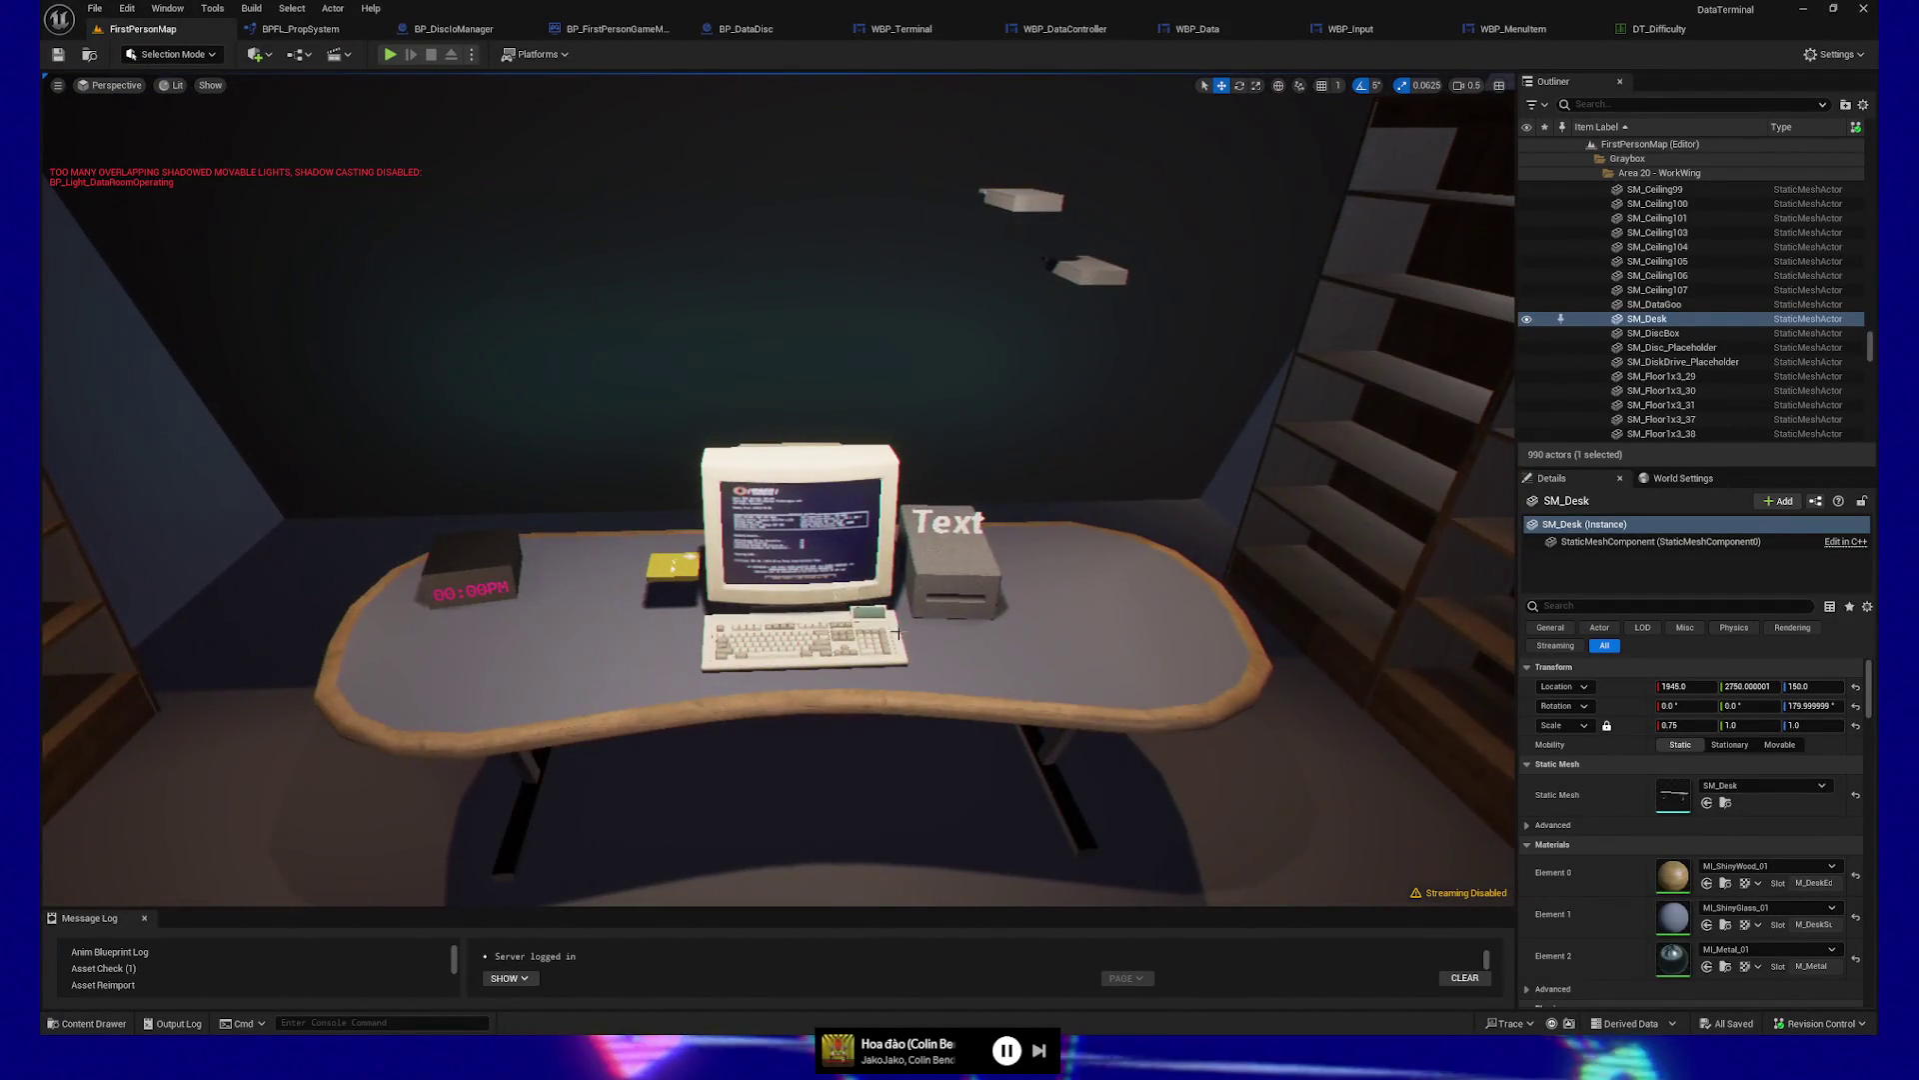
{"action": "left_click", "coordinate": [889, 619]}
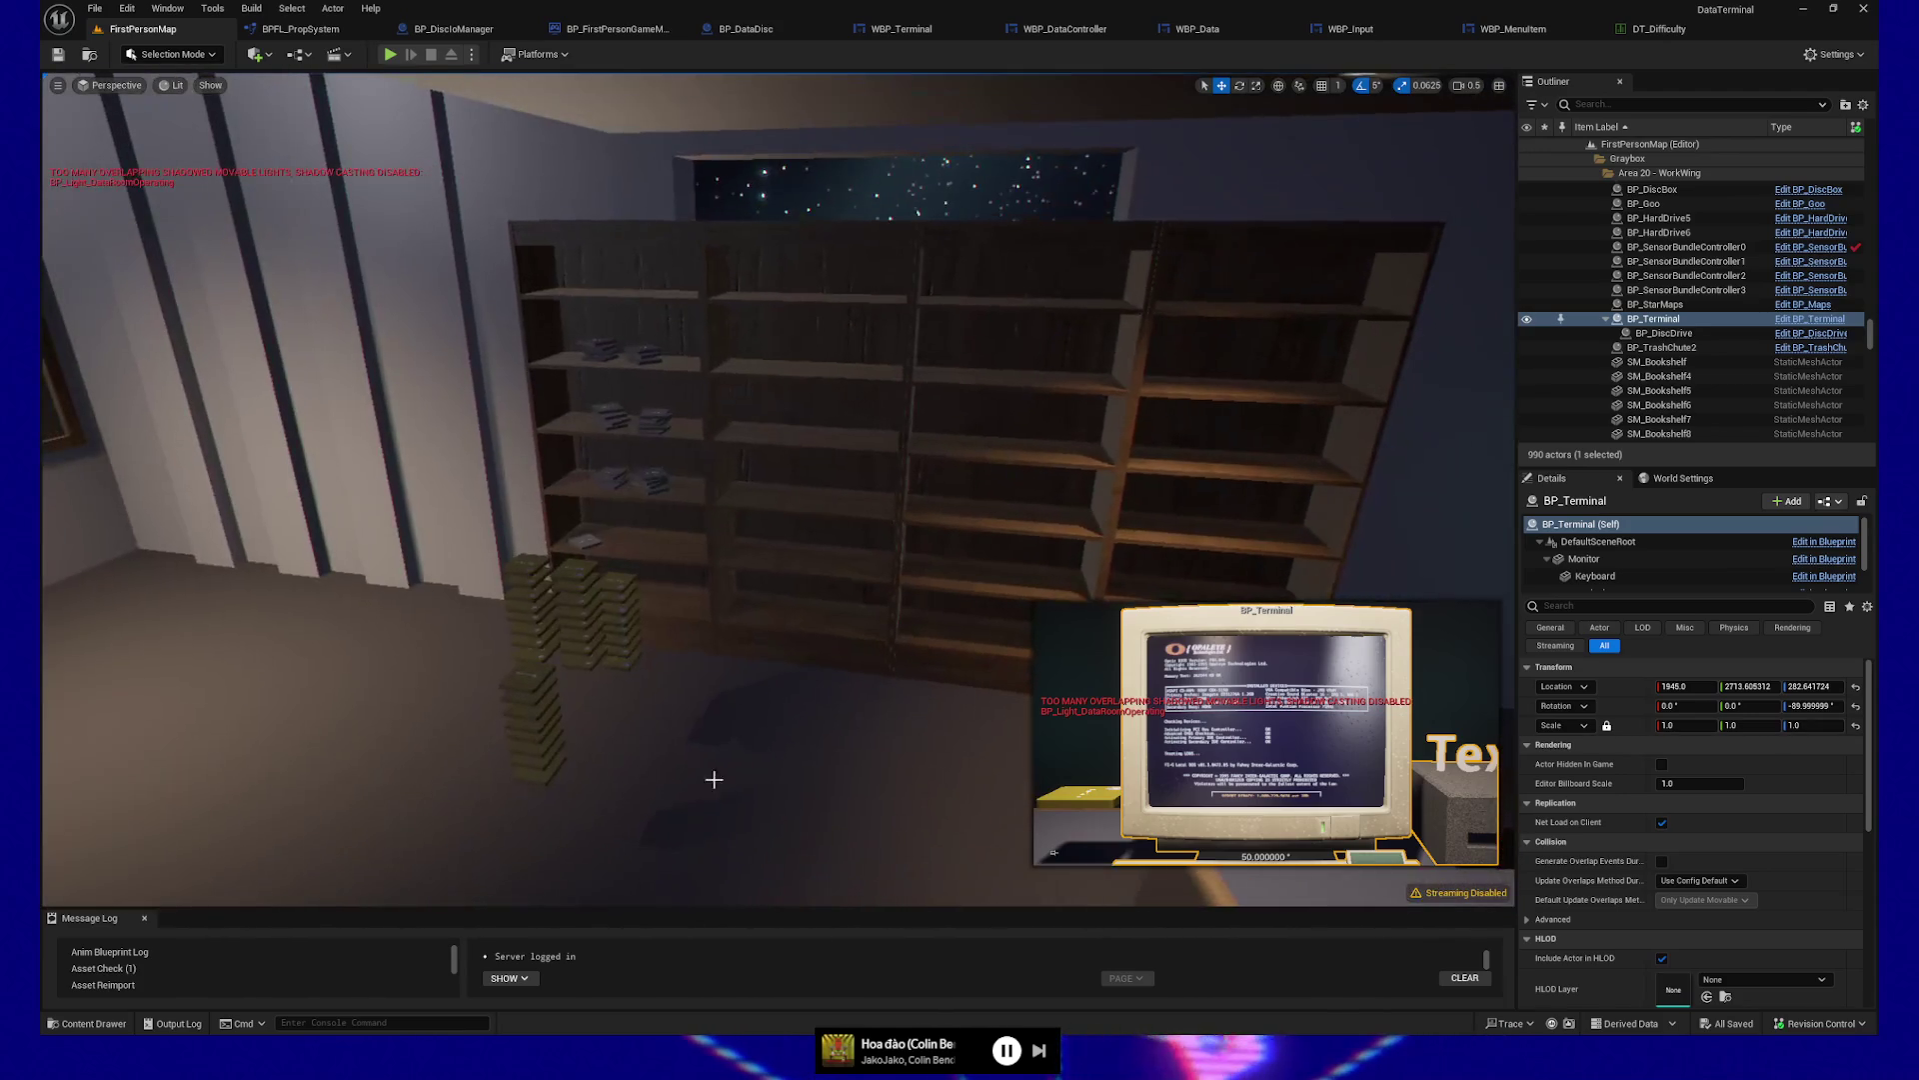
{"action": "left_click", "coordinate": [711, 778]}
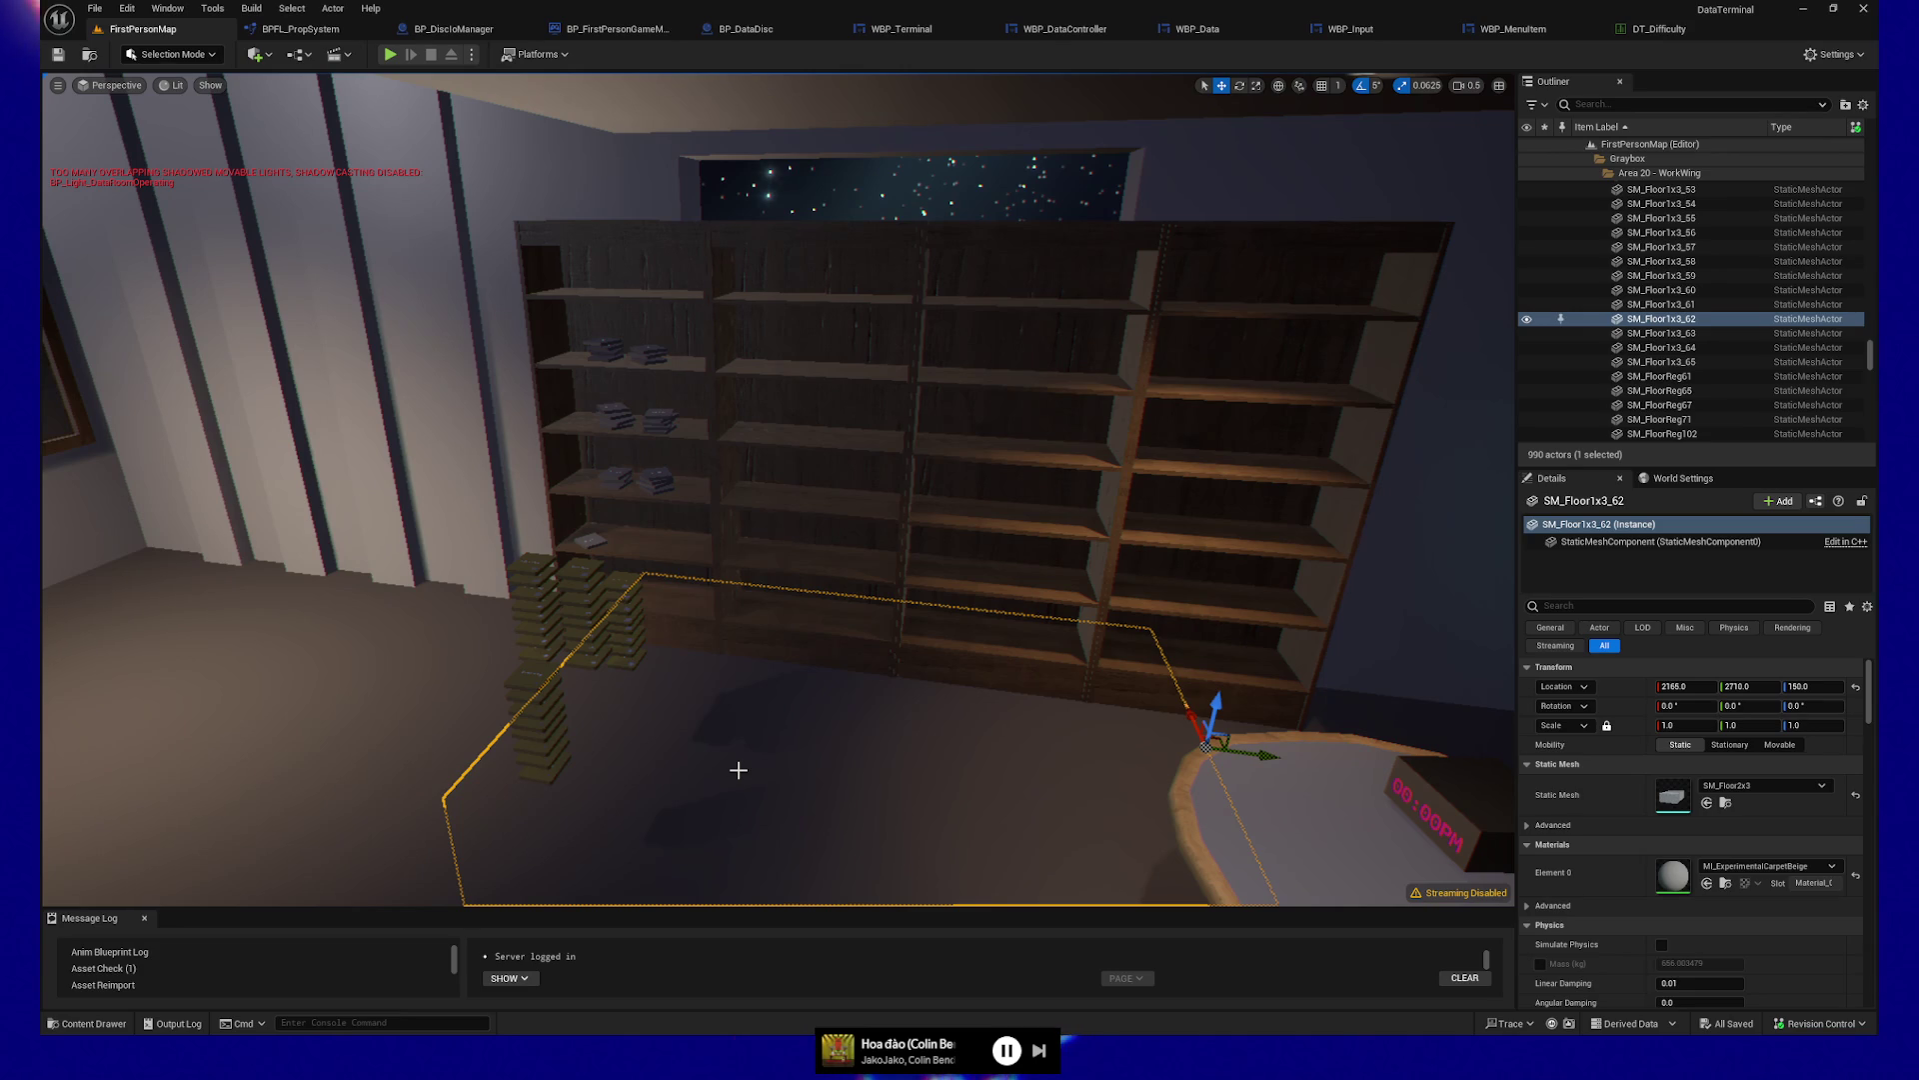
{"action": "key", "text": "ctrl+z"}
{"action": "key", "text": "f"}
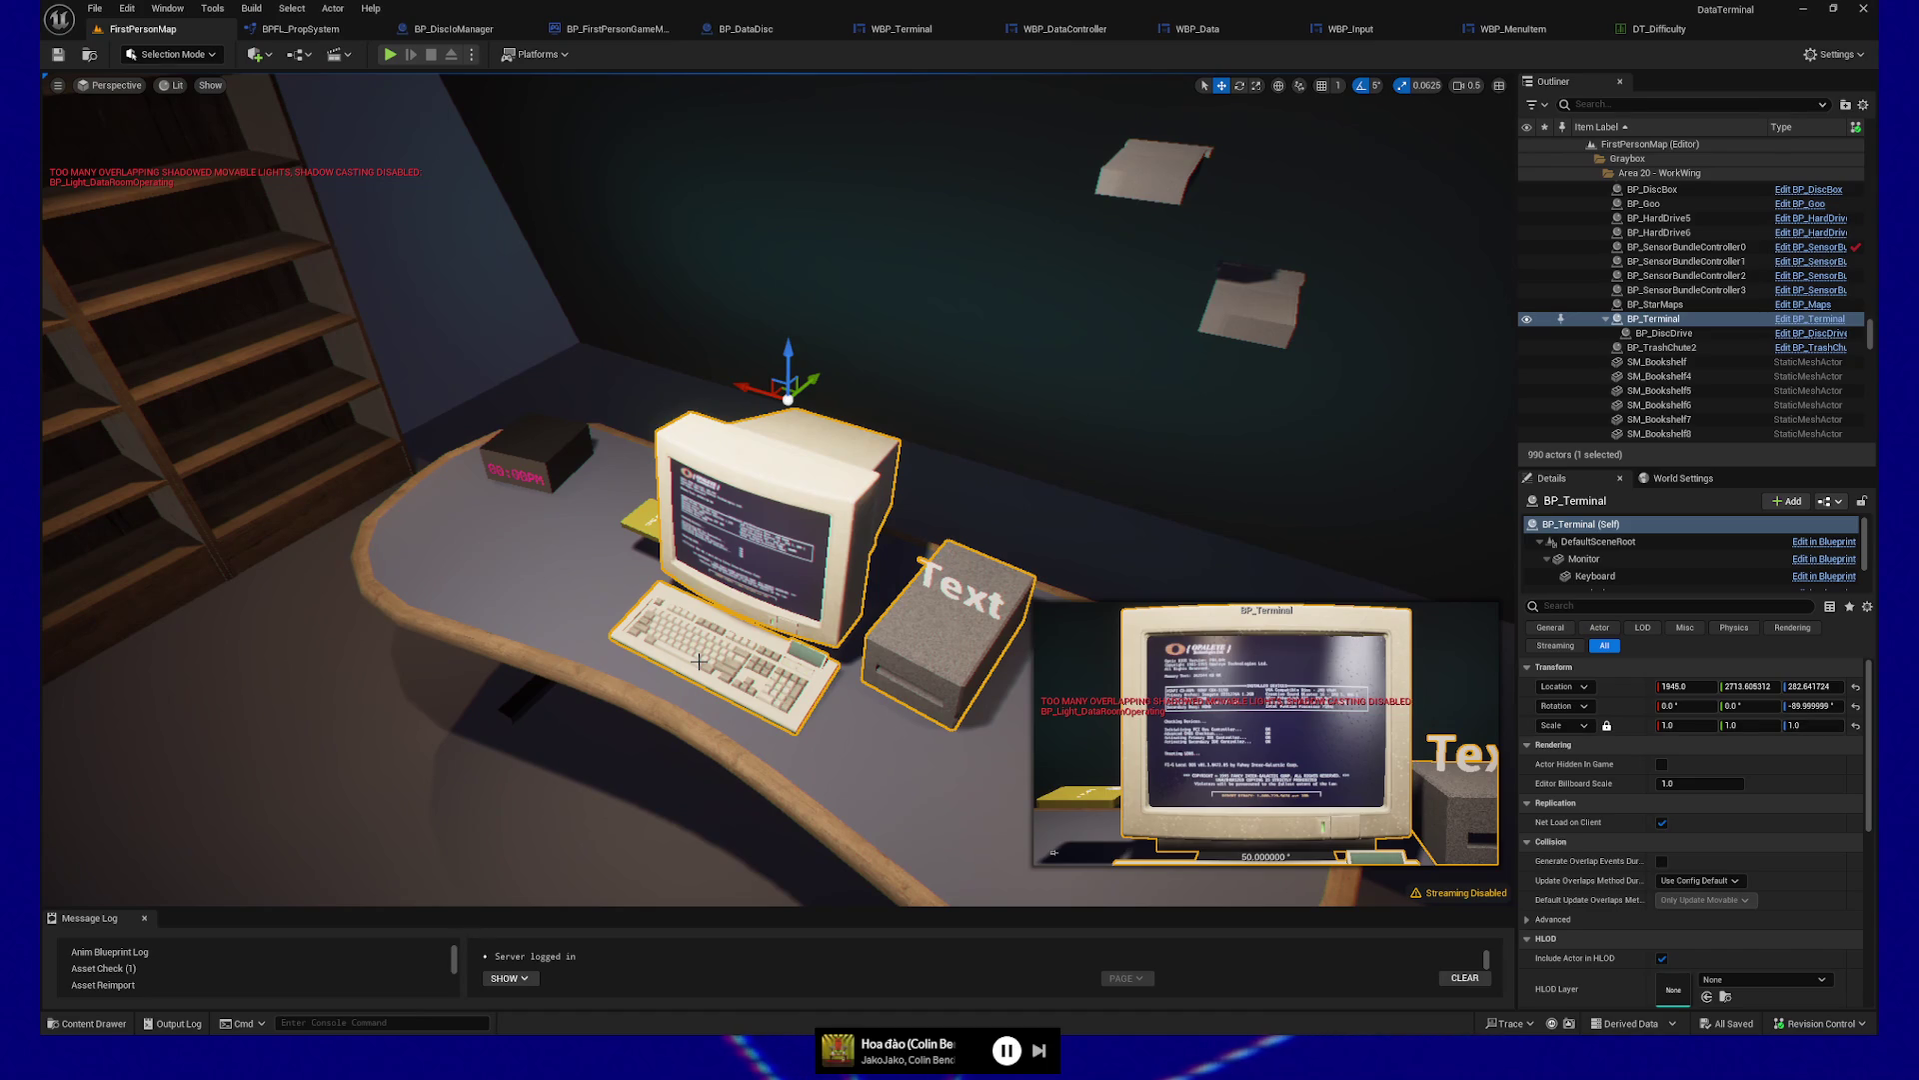
{"action": "scroll", "coordinate": [495, 460], "scroll_direction": "down", "scroll_amount": 3}
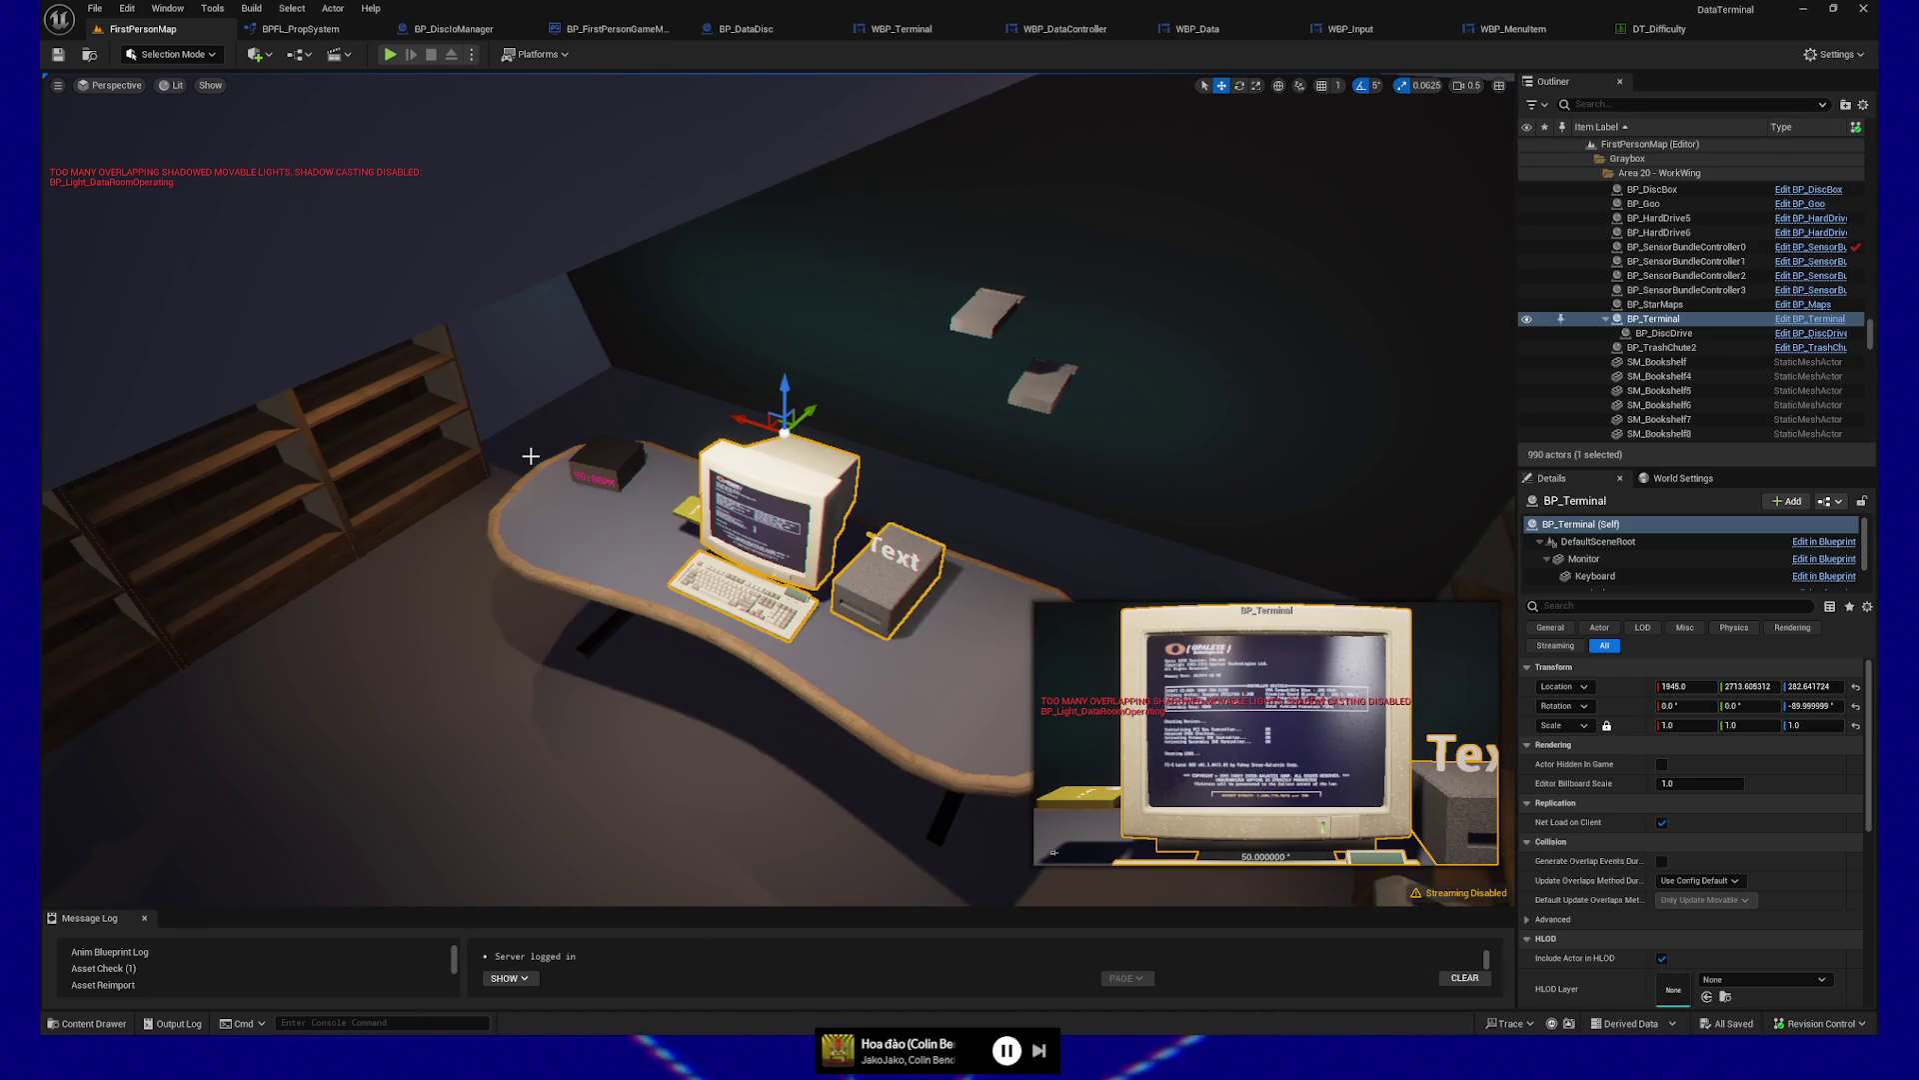
{"action": "scroll", "coordinate": [530, 456], "scroll_direction": "up", "scroll_amount": 2}
{"action": "mouse_move", "coordinate": [735, 550]}
{"action": "left_mouse_down"}
{"action": "mouse_move", "coordinate": [640, 547]}
{"action": "mouse_move", "coordinate": [753, 540]}
{"action": "mouse_move", "coordinate": [700, 605]}
{"action": "mouse_move", "coordinate": [680, 600]}
{"action": "mouse_move", "coordinate": [701, 596]}
{"action": "left_mouse_up"}
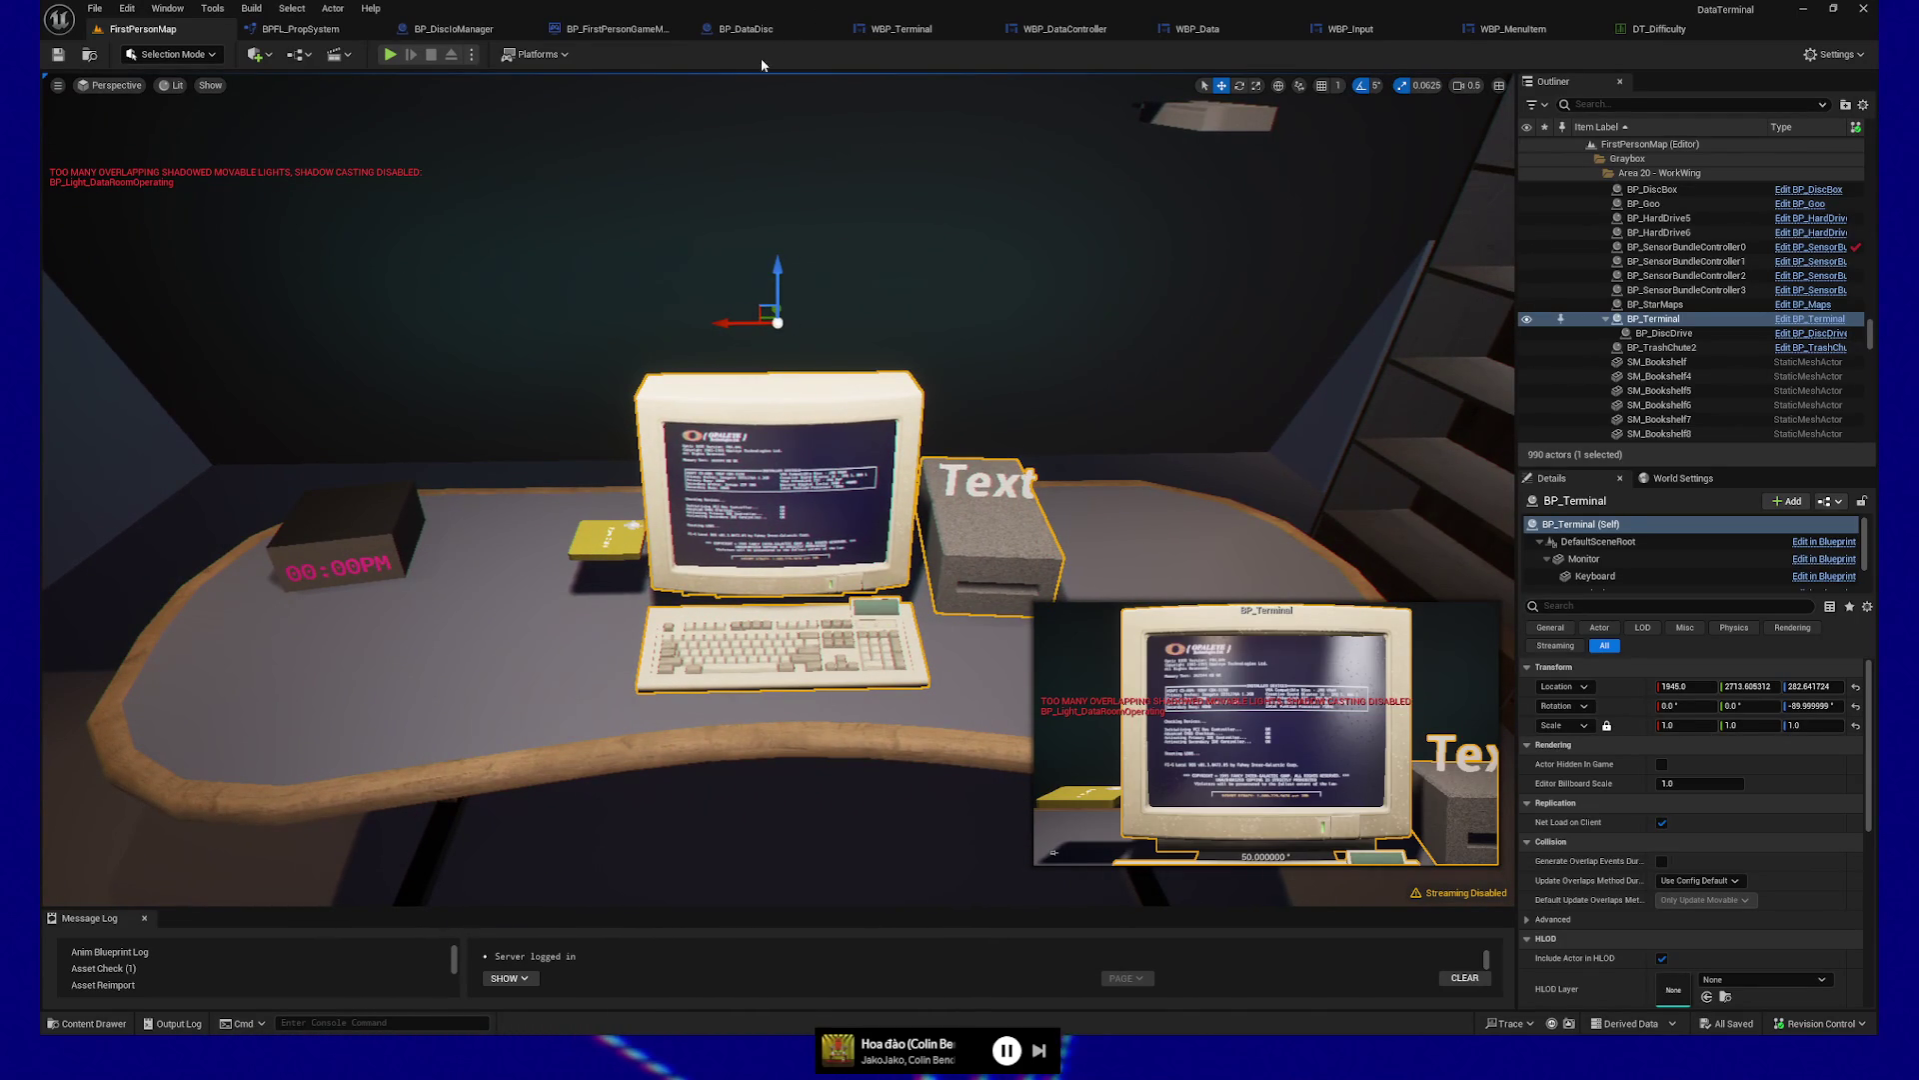
{"action": "left_click", "coordinate": [913, 30]}
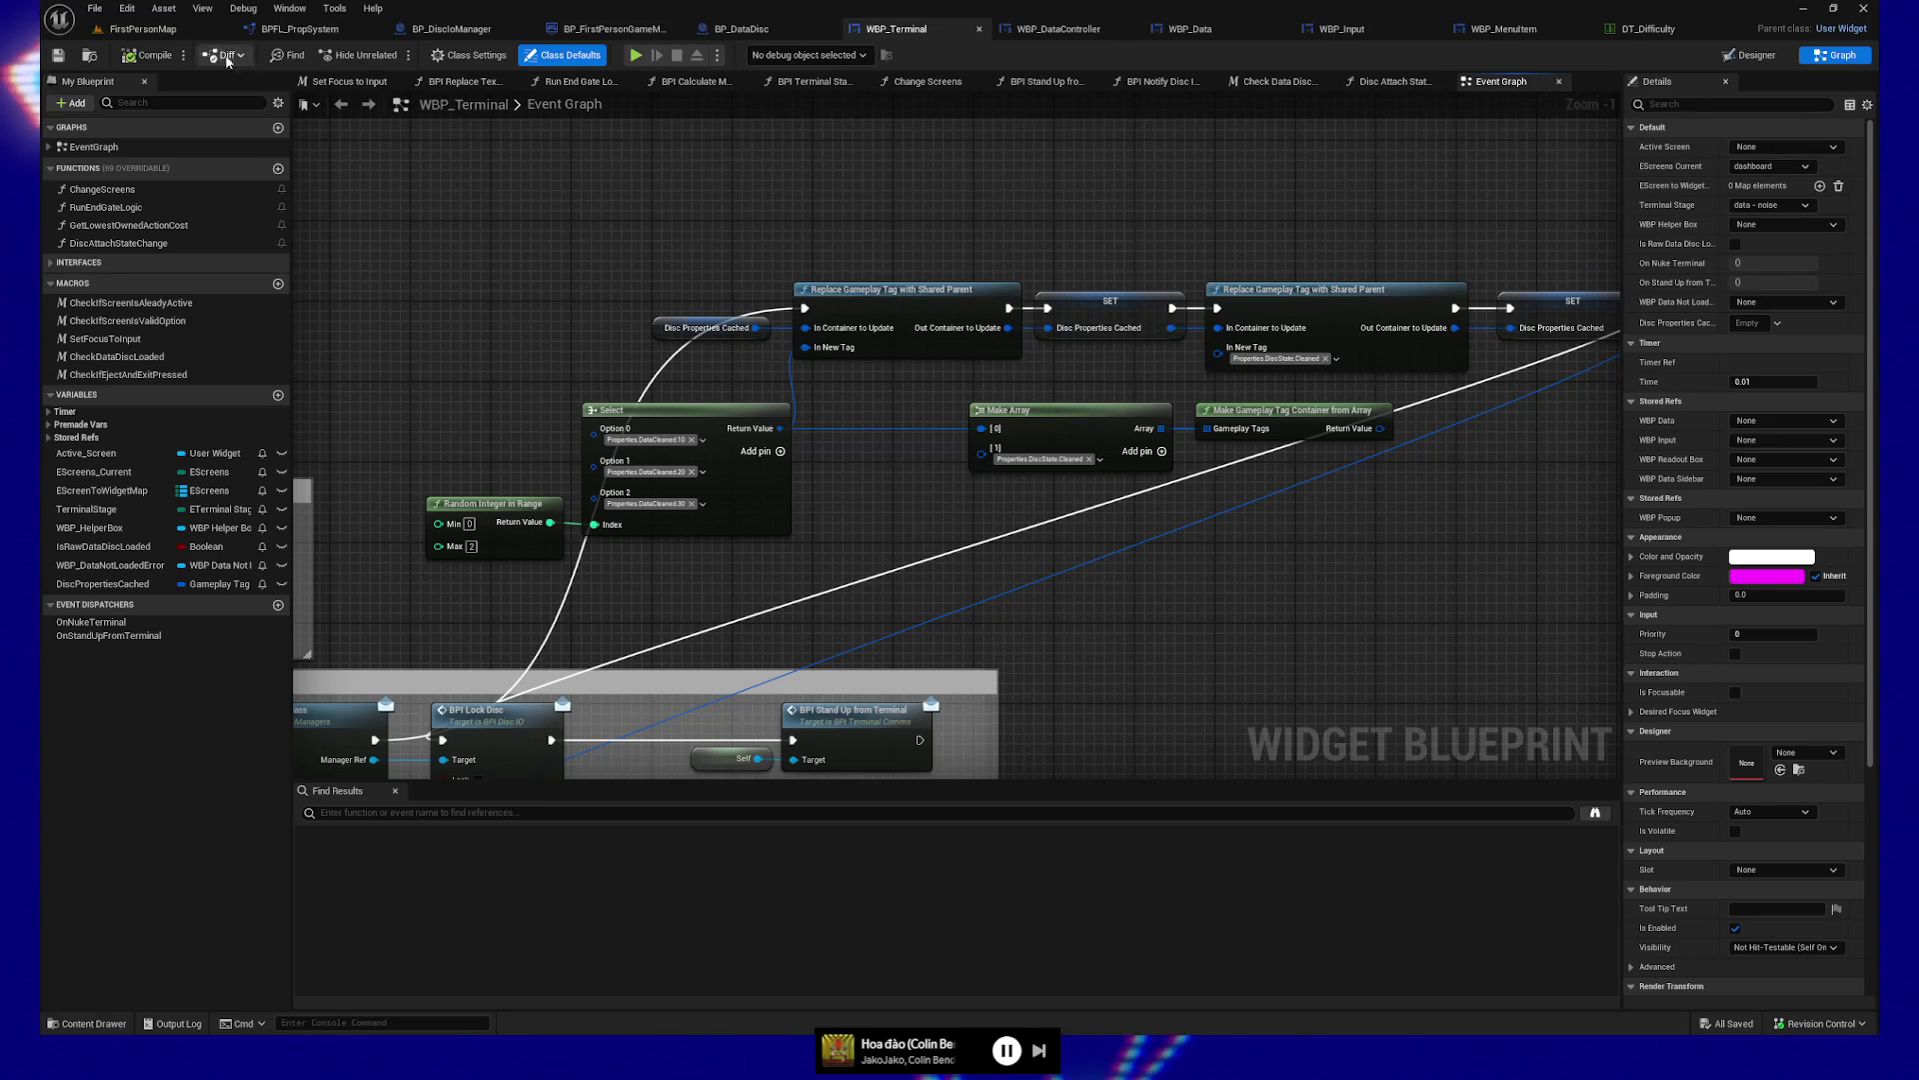
{"action": "left_click", "coordinate": [143, 29]}
{"action": "scroll", "coordinate": [797, 576], "scroll_direction": "up", "scroll_amount": 5}
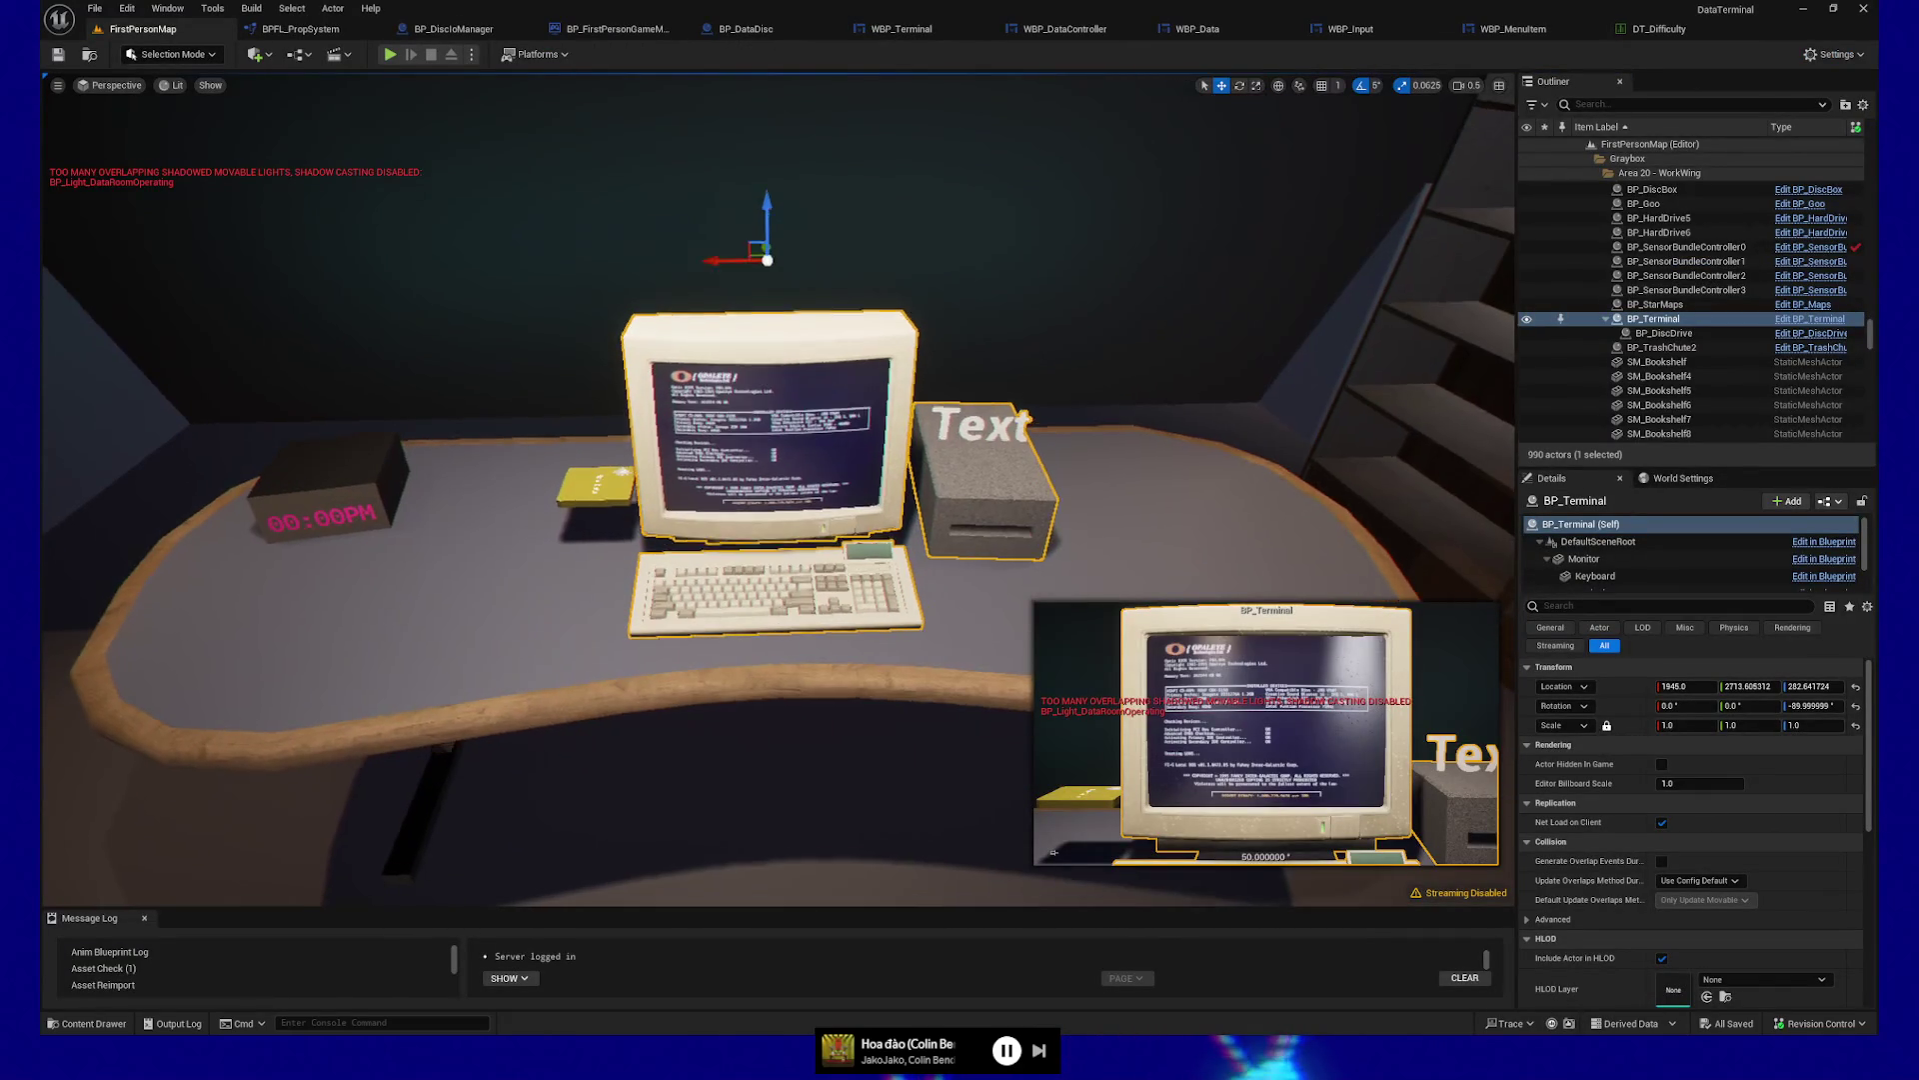
Select the floor tile under the desk and look over the keyboard and terminal desk
{"action": "left_click", "coordinate": [783, 627]}
{"action": "scroll", "coordinate": [783, 628], "scroll_direction": "down", "scroll_amount": 2}
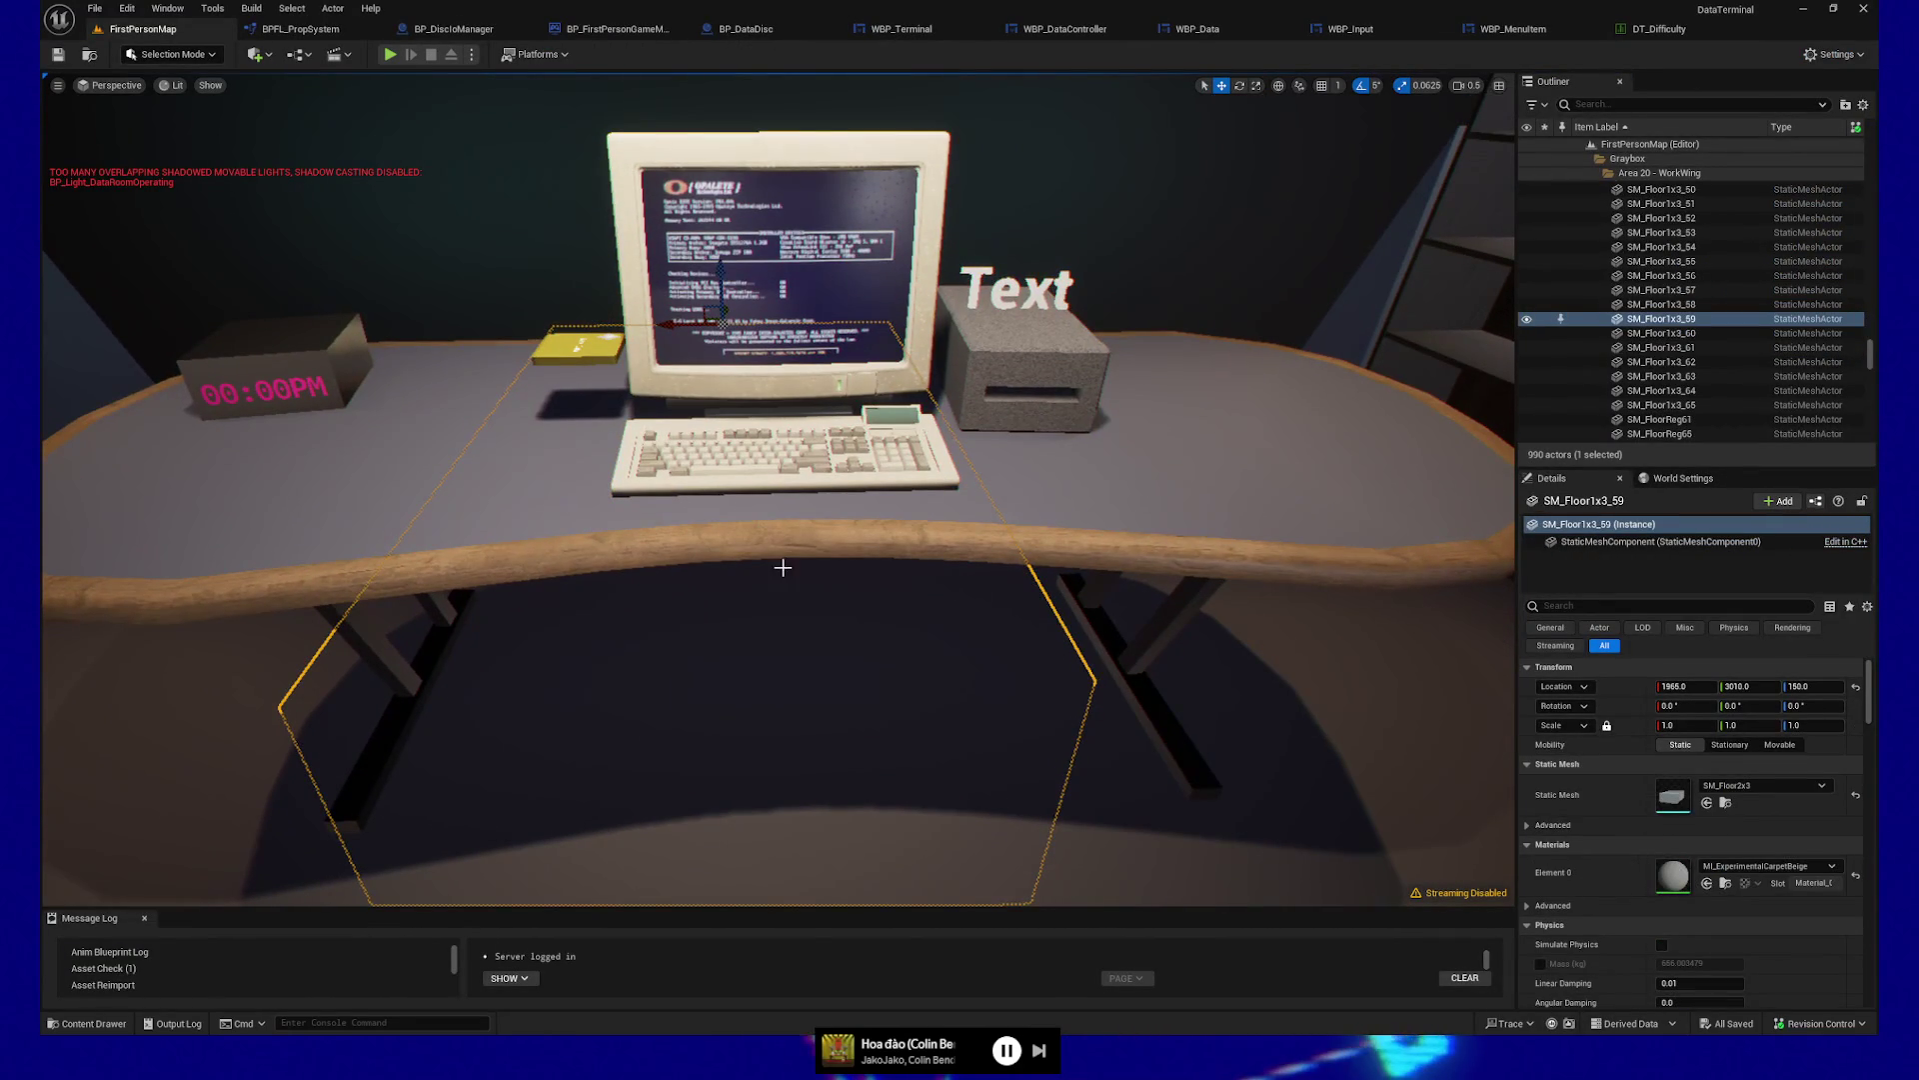
{"action": "scroll", "coordinate": [786, 553], "scroll_direction": "up", "scroll_amount": 8}
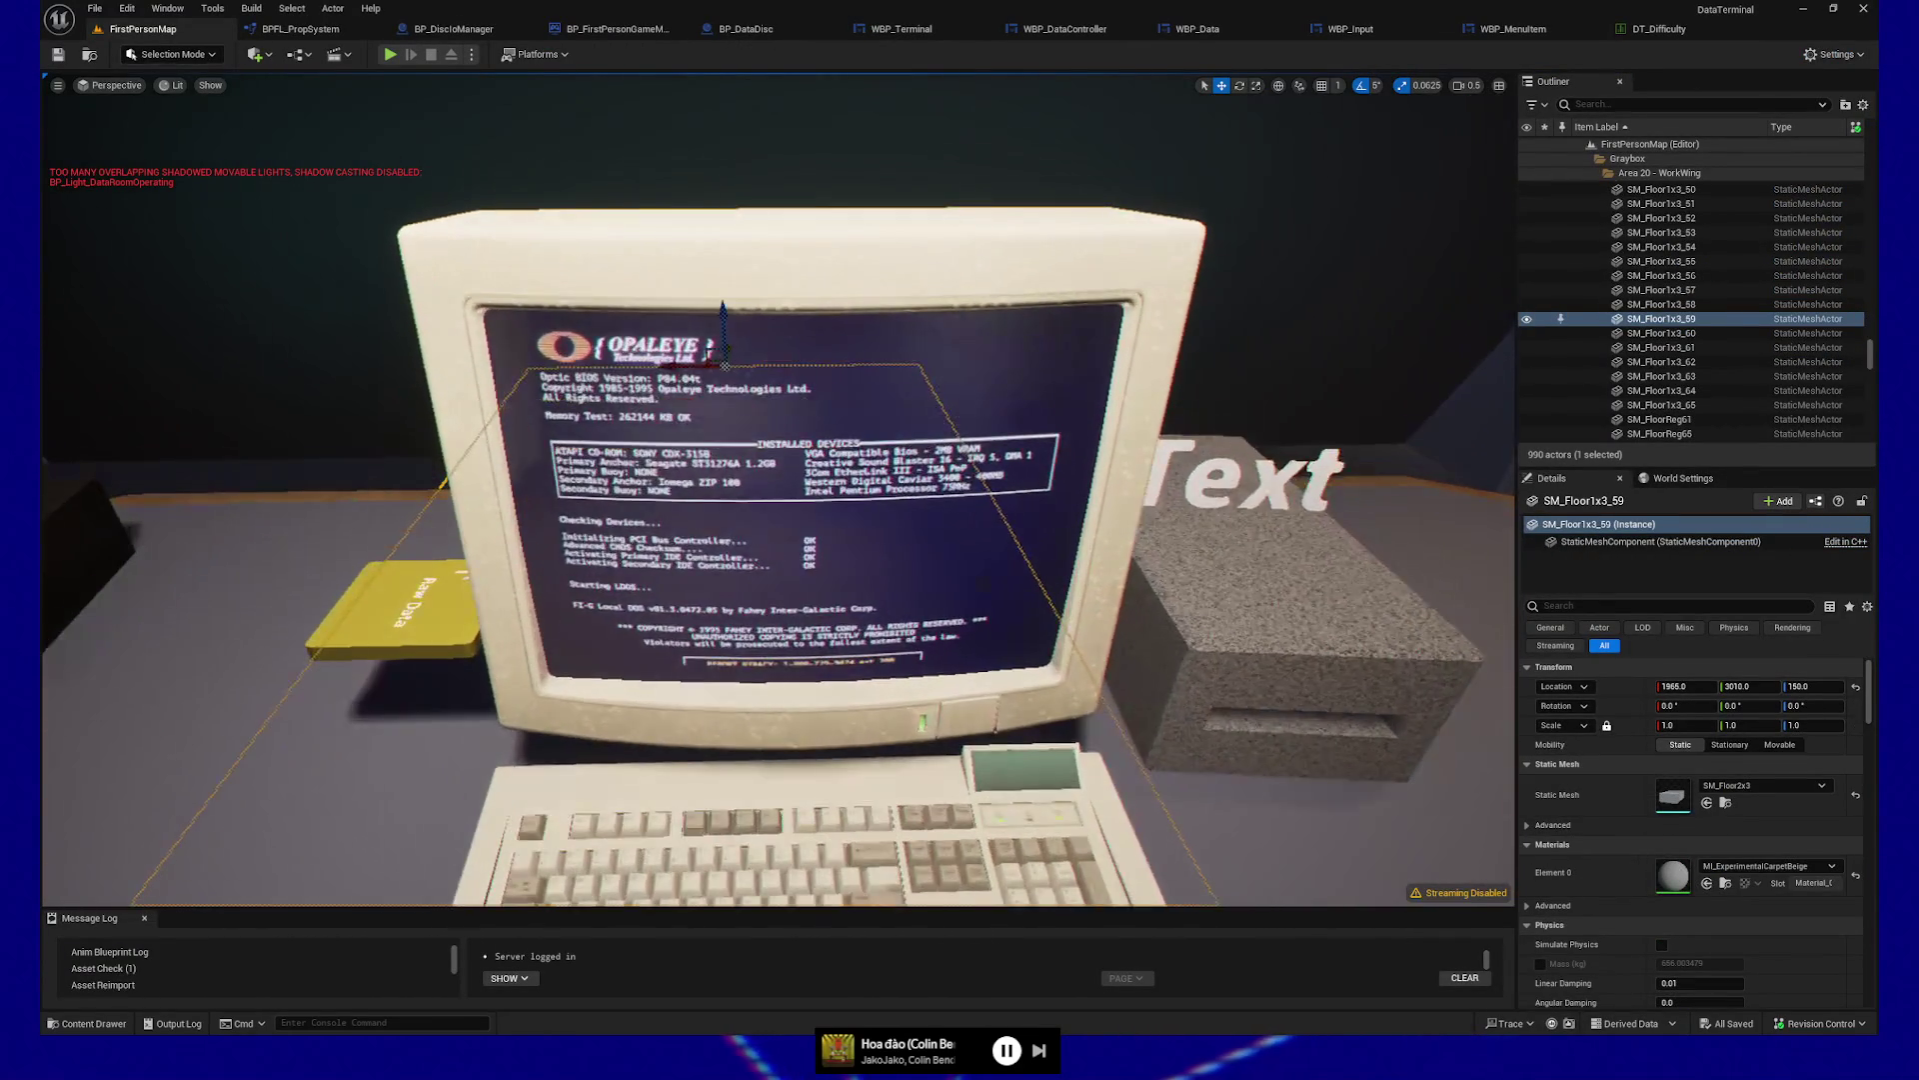
{"action": "scroll", "coordinate": [780, 490], "scroll_direction": "up", "scroll_amount": 10}
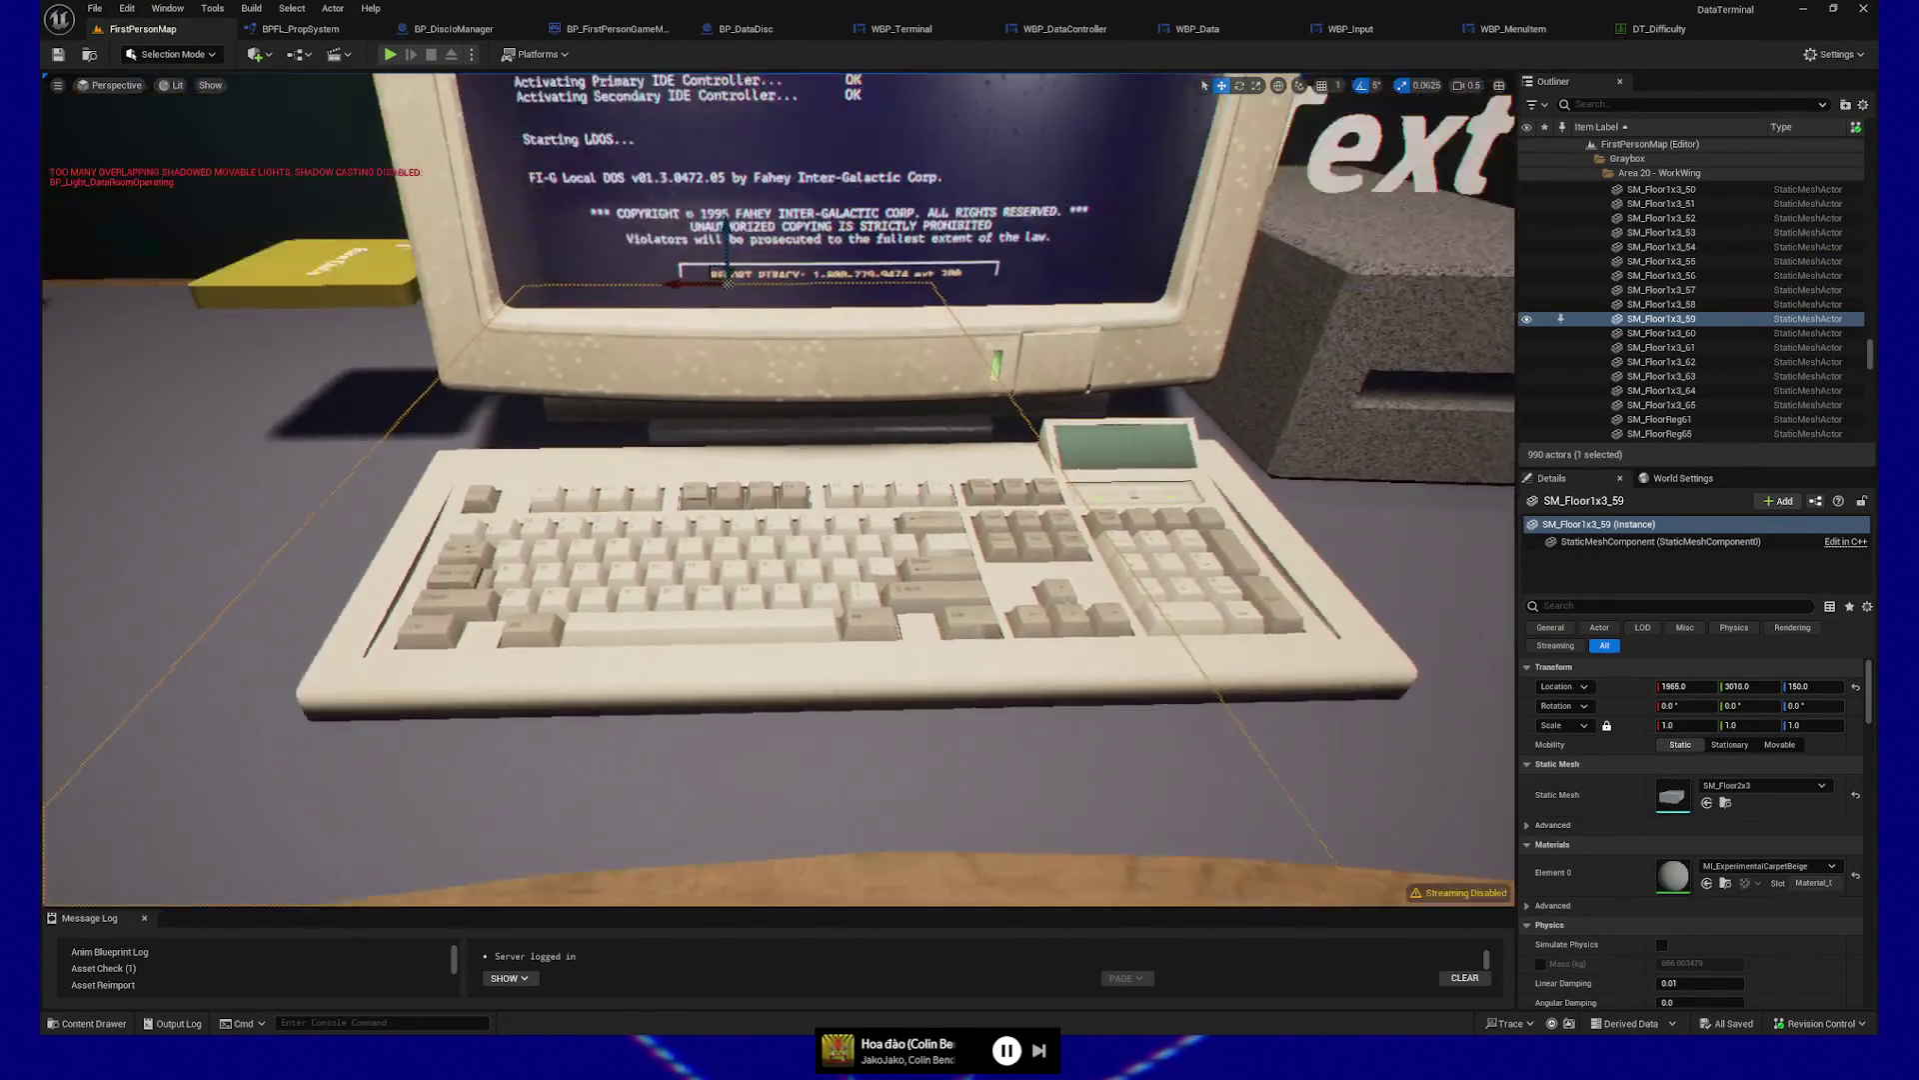
{"action": "scroll", "coordinate": [739, 522], "scroll_direction": "up", "scroll_amount": 5}
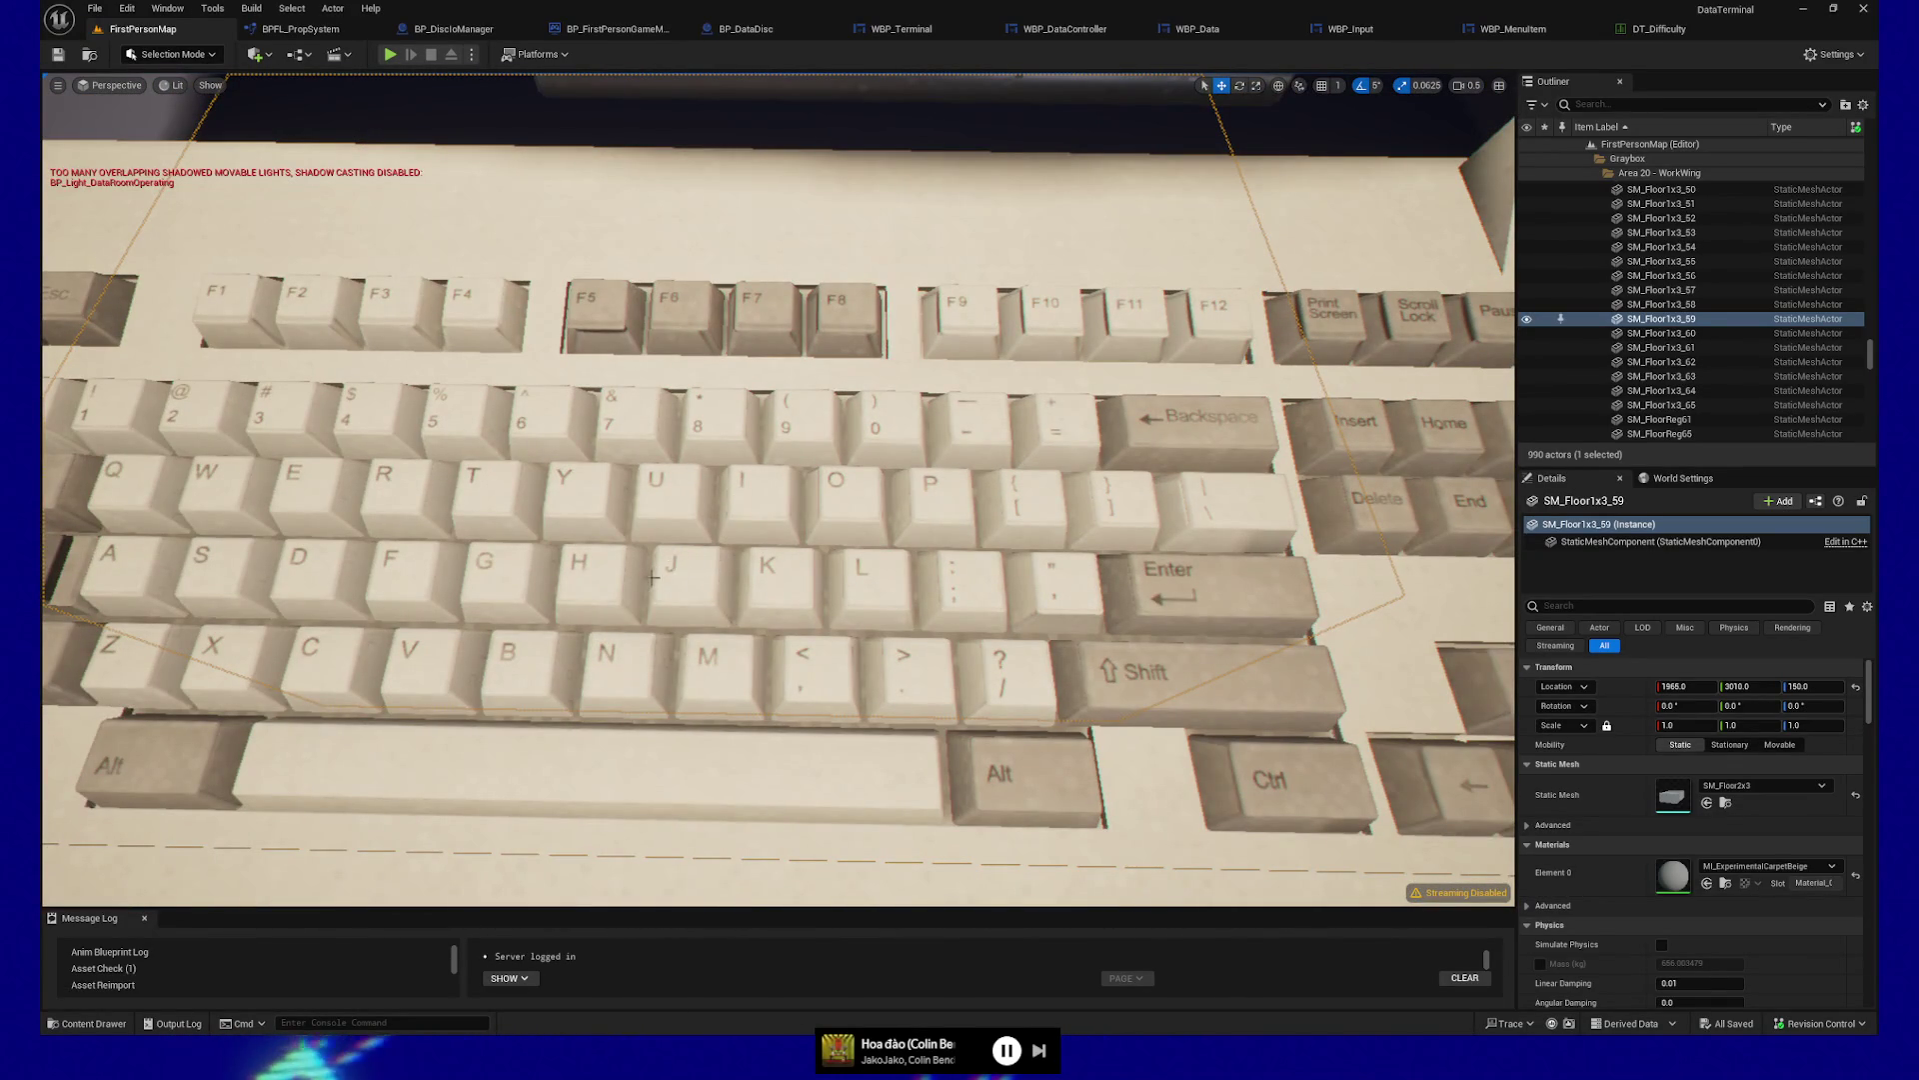
{"action": "left_click_drag", "start_coordinate": [674, 565], "coordinate": [600, 659]}
{"action": "mouse_move", "coordinate": [872, 461]}
{"action": "left_mouse_down"}
{"action": "mouse_move", "coordinate": [745, 505]}
{"action": "mouse_move", "coordinate": [759, 460]}
{"action": "mouse_move", "coordinate": [760, 542]}
{"action": "mouse_move", "coordinate": [760, 477]}
{"action": "mouse_move", "coordinate": [840, 478]}
{"action": "mouse_move", "coordinate": [840, 518]}
{"action": "mouse_move", "coordinate": [872, 467]}
{"action": "left_mouse_up"}
{"action": "key", "text": "f"}
{"action": "key", "text": "f"}
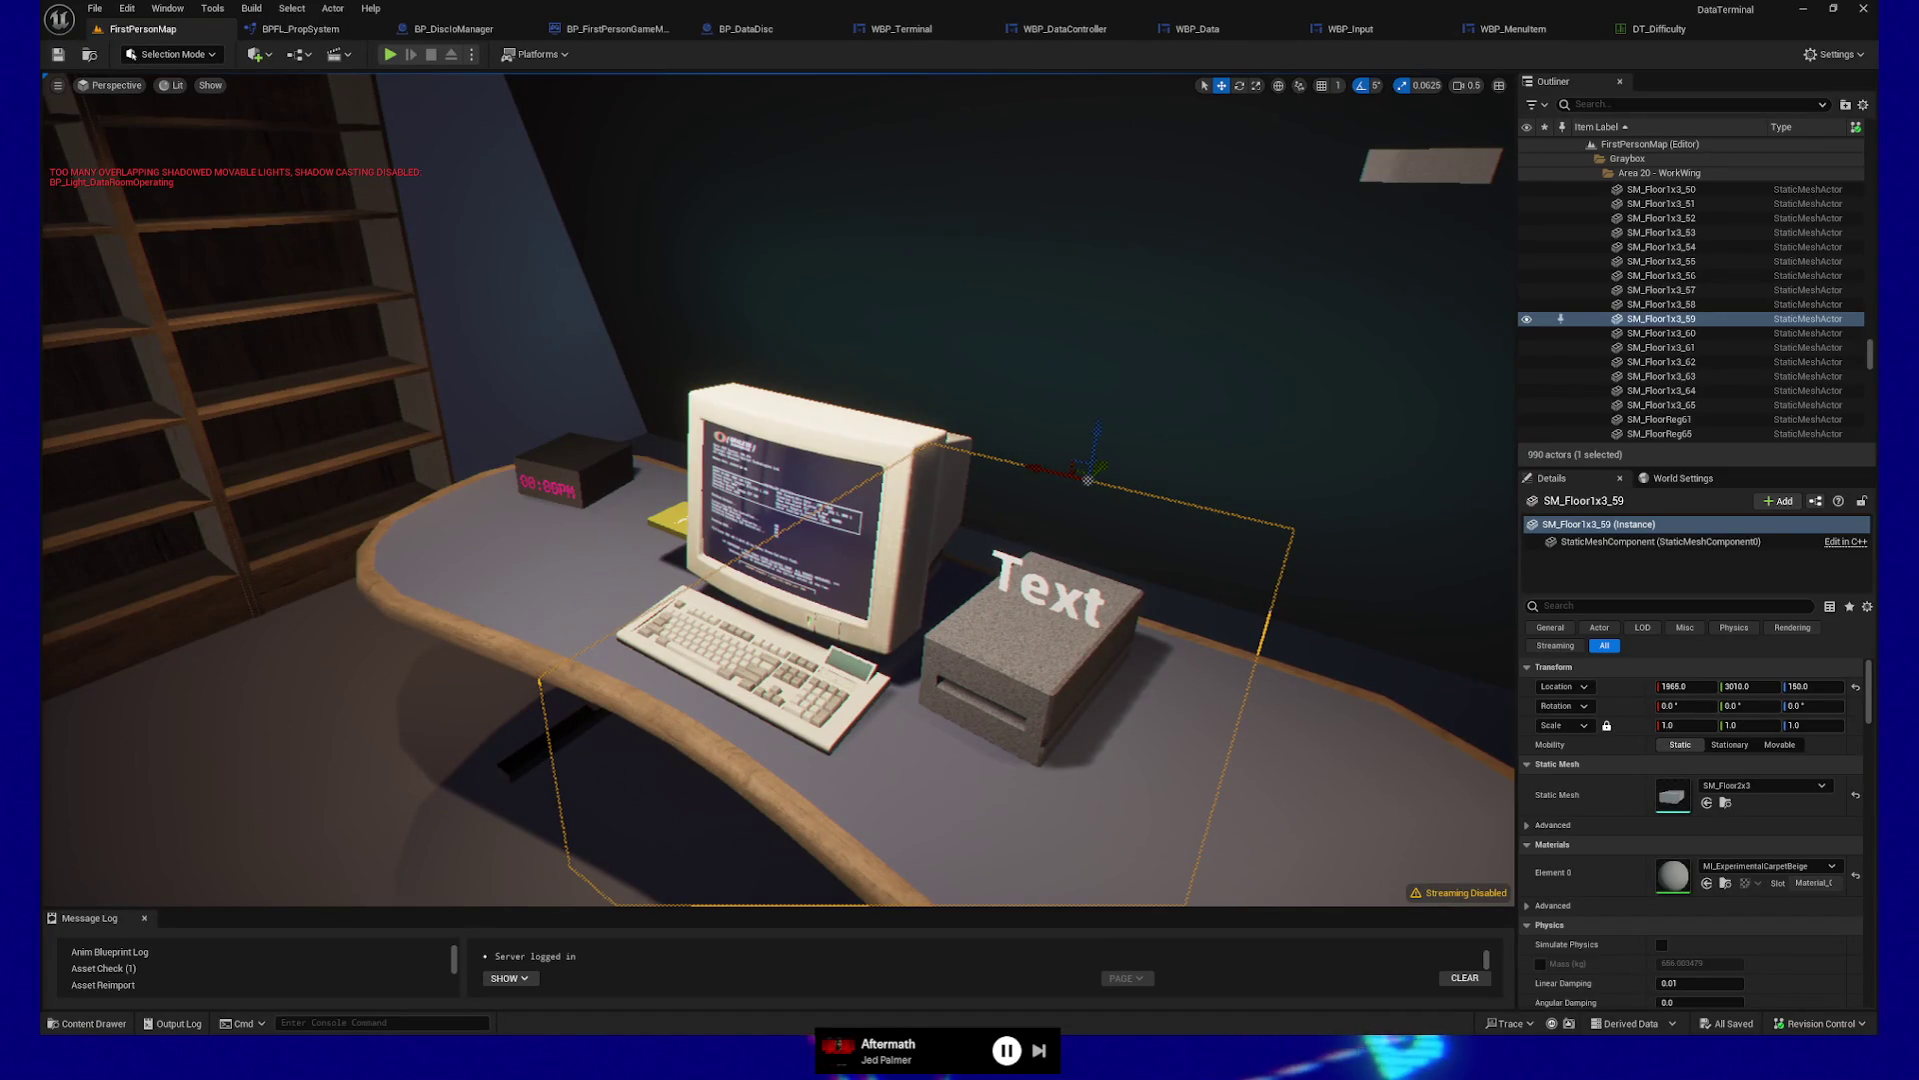
{"action": "left_click_drag", "start_coordinate": [825, 108], "coordinate": [846, 282]}
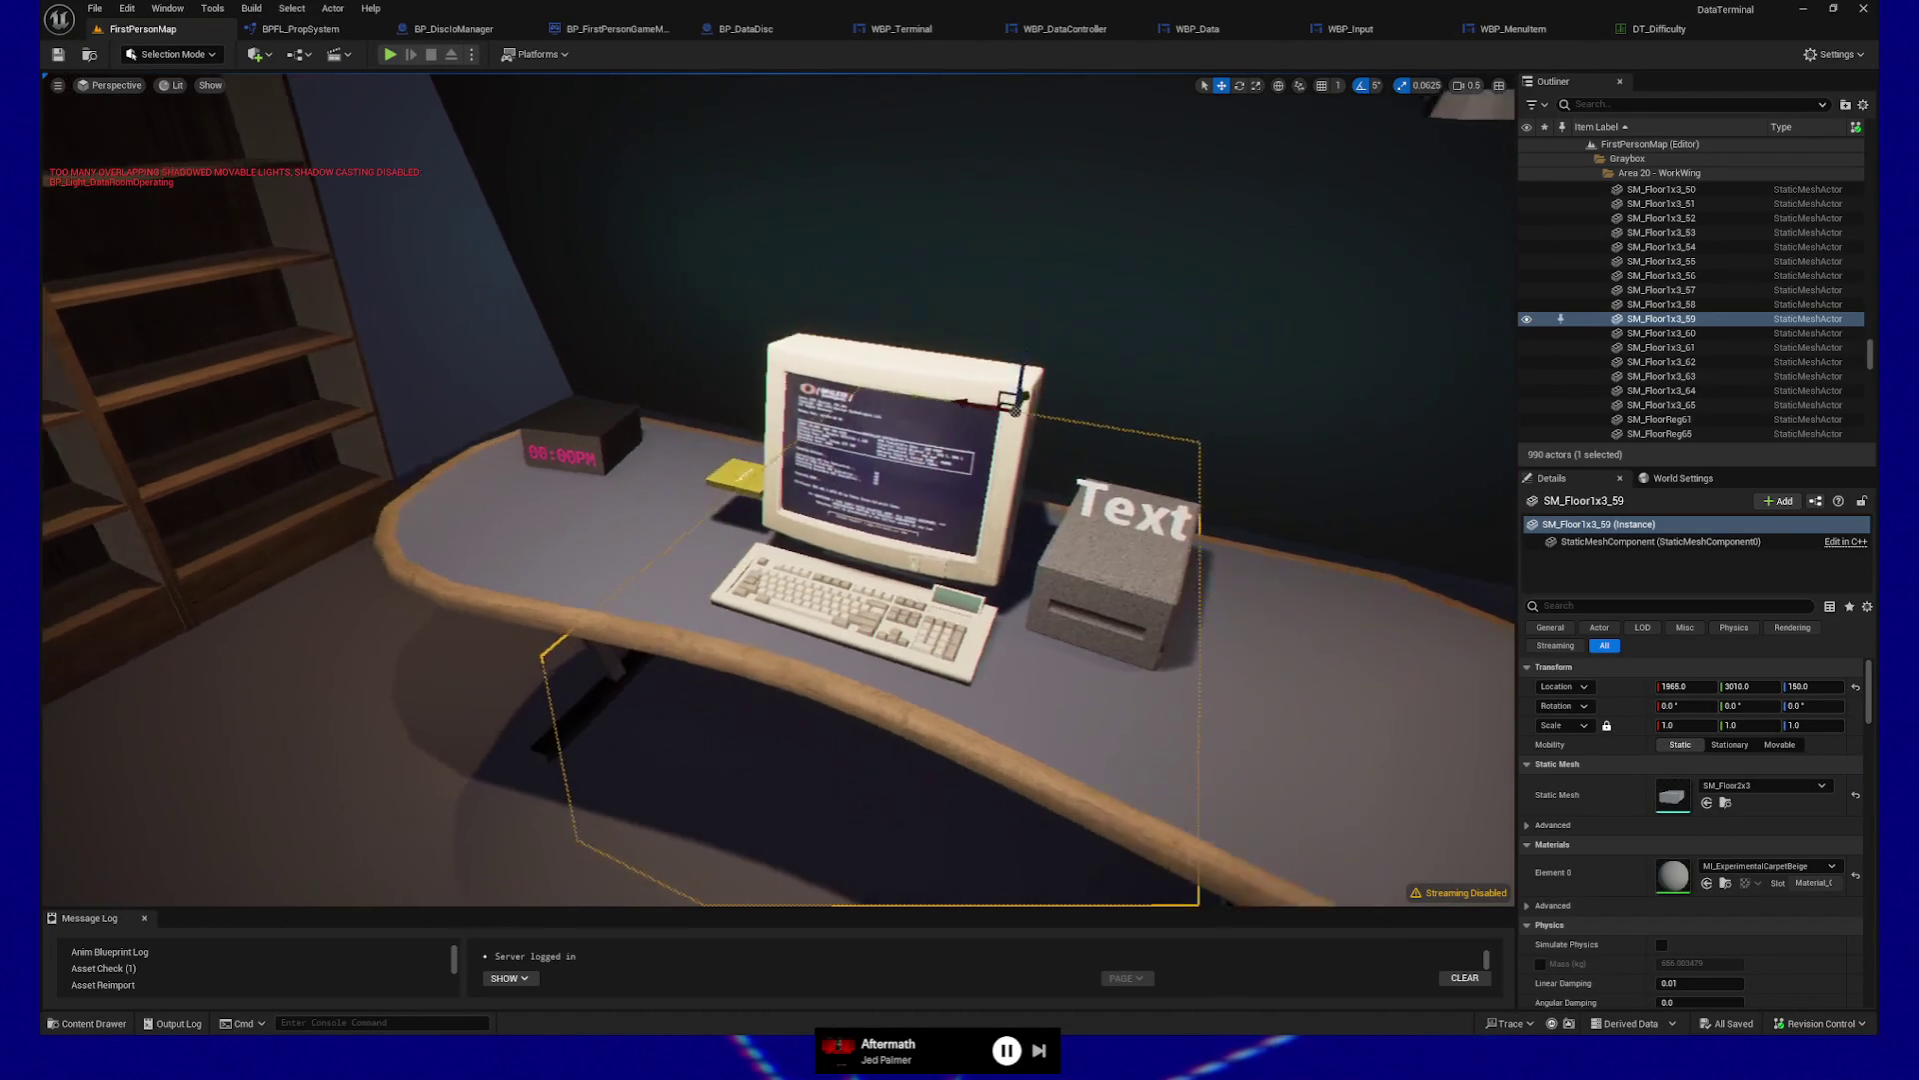
Play the level from the floor beside the desk and switch to wireframe view
{"action": "right_click", "coordinate": [595, 850]}
{"action": "left_click", "coordinate": [640, 844]}
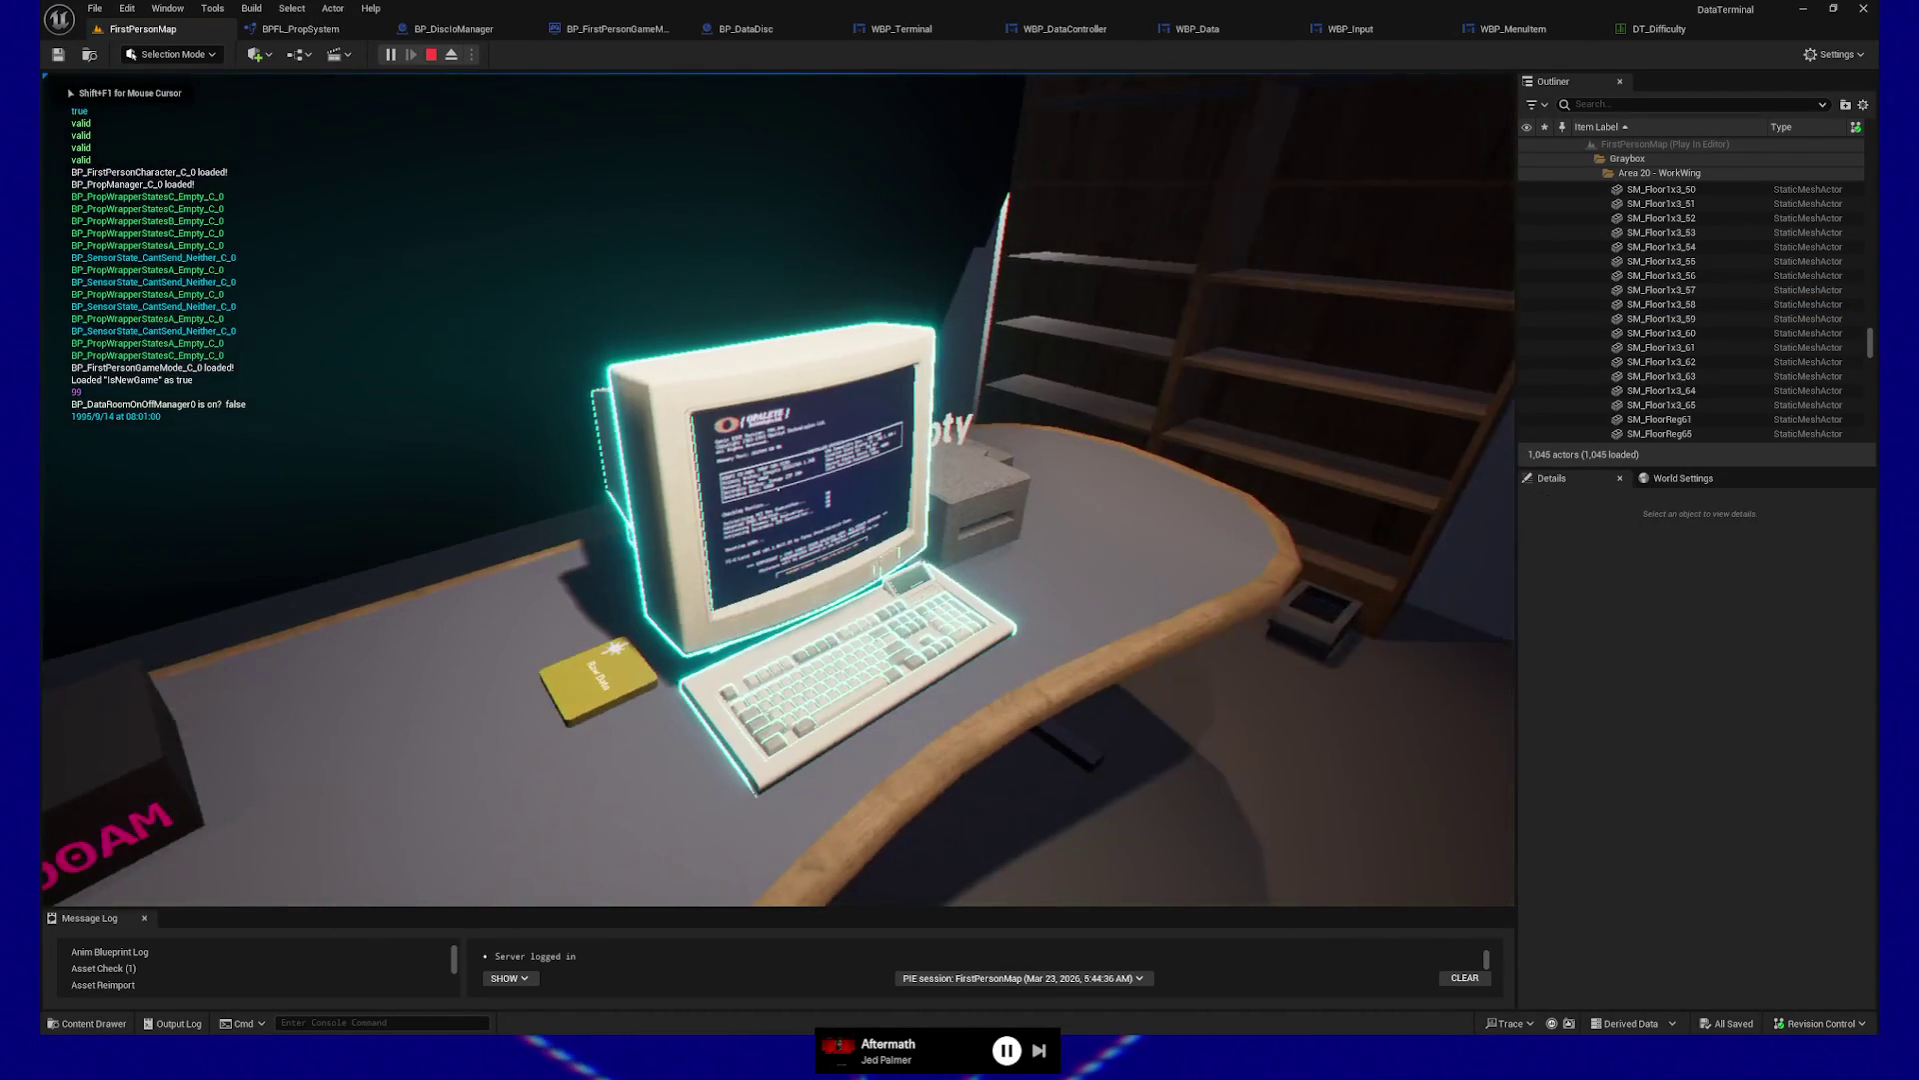
{"action": "key", "text": "F1"}
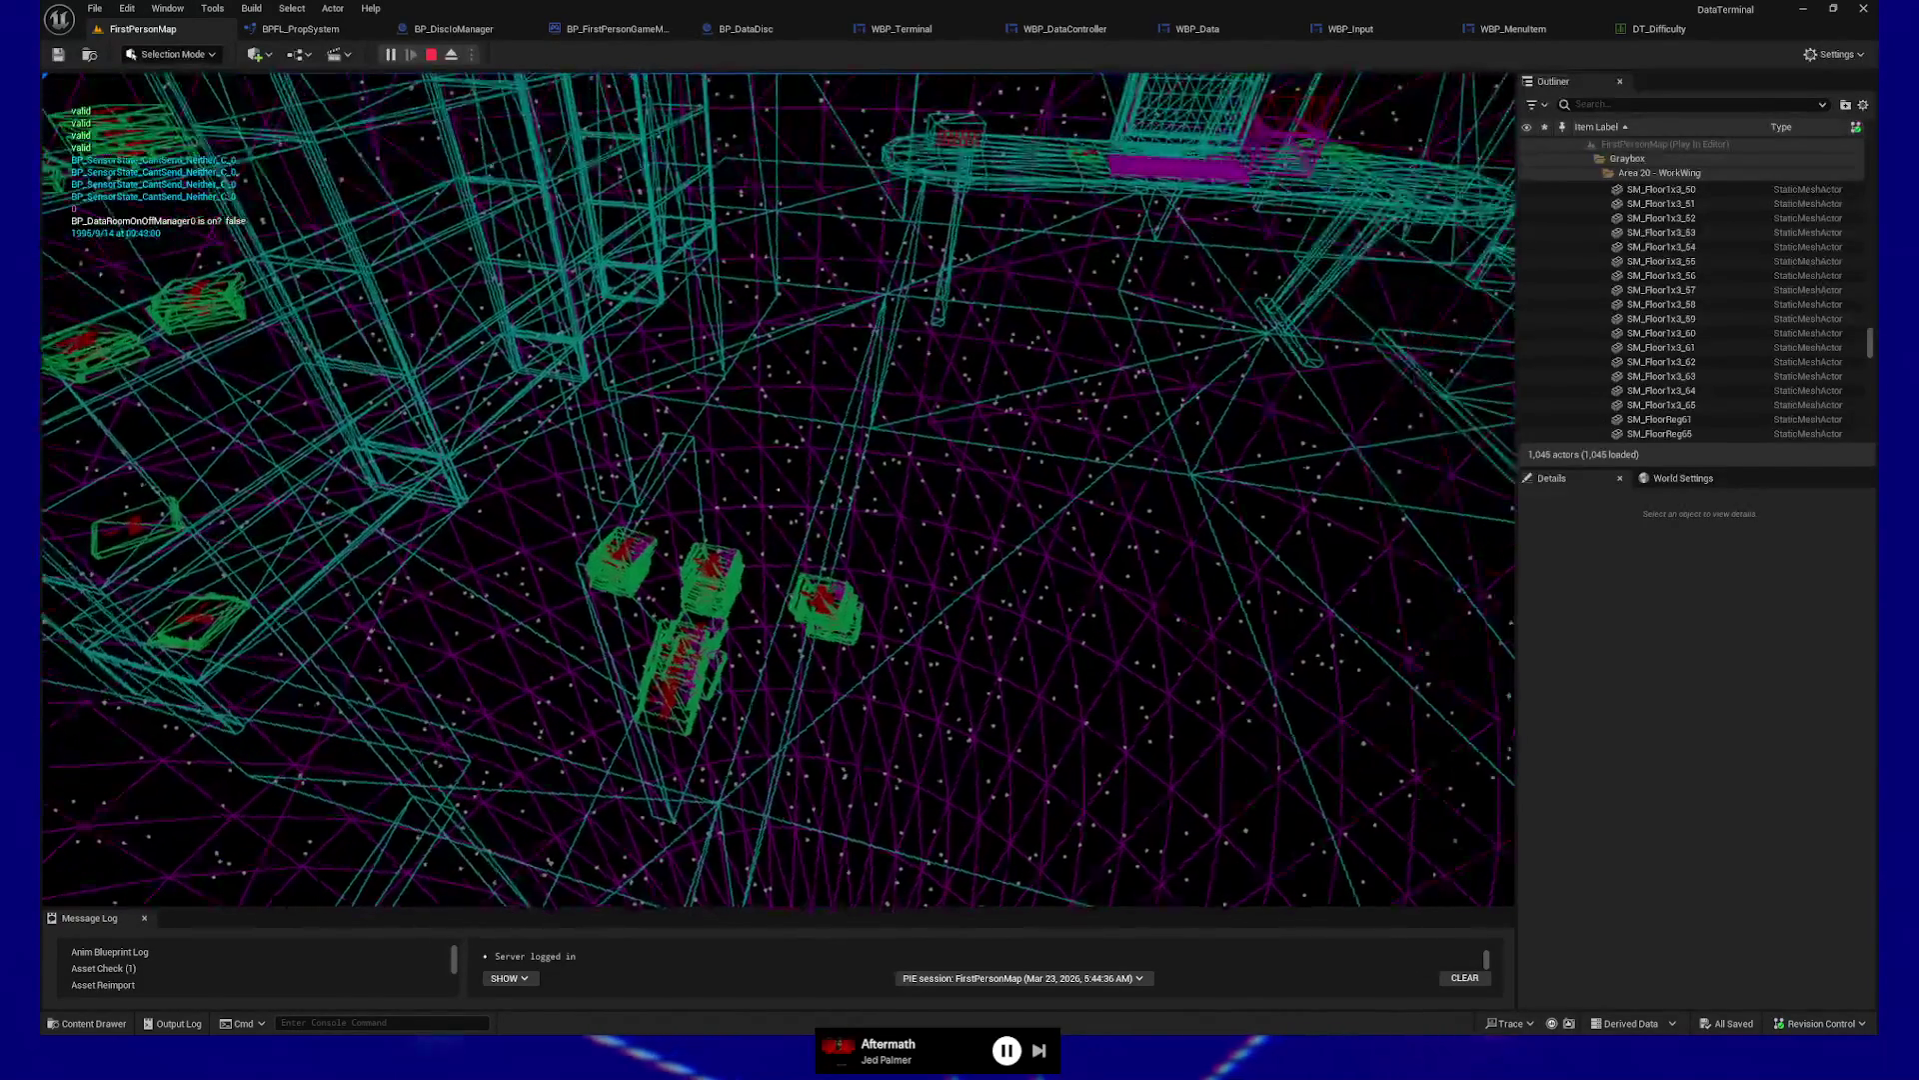
Walk around the monitor with WASD, toggling between lit and wireframe views
{"action": "key", "text": "F3"}
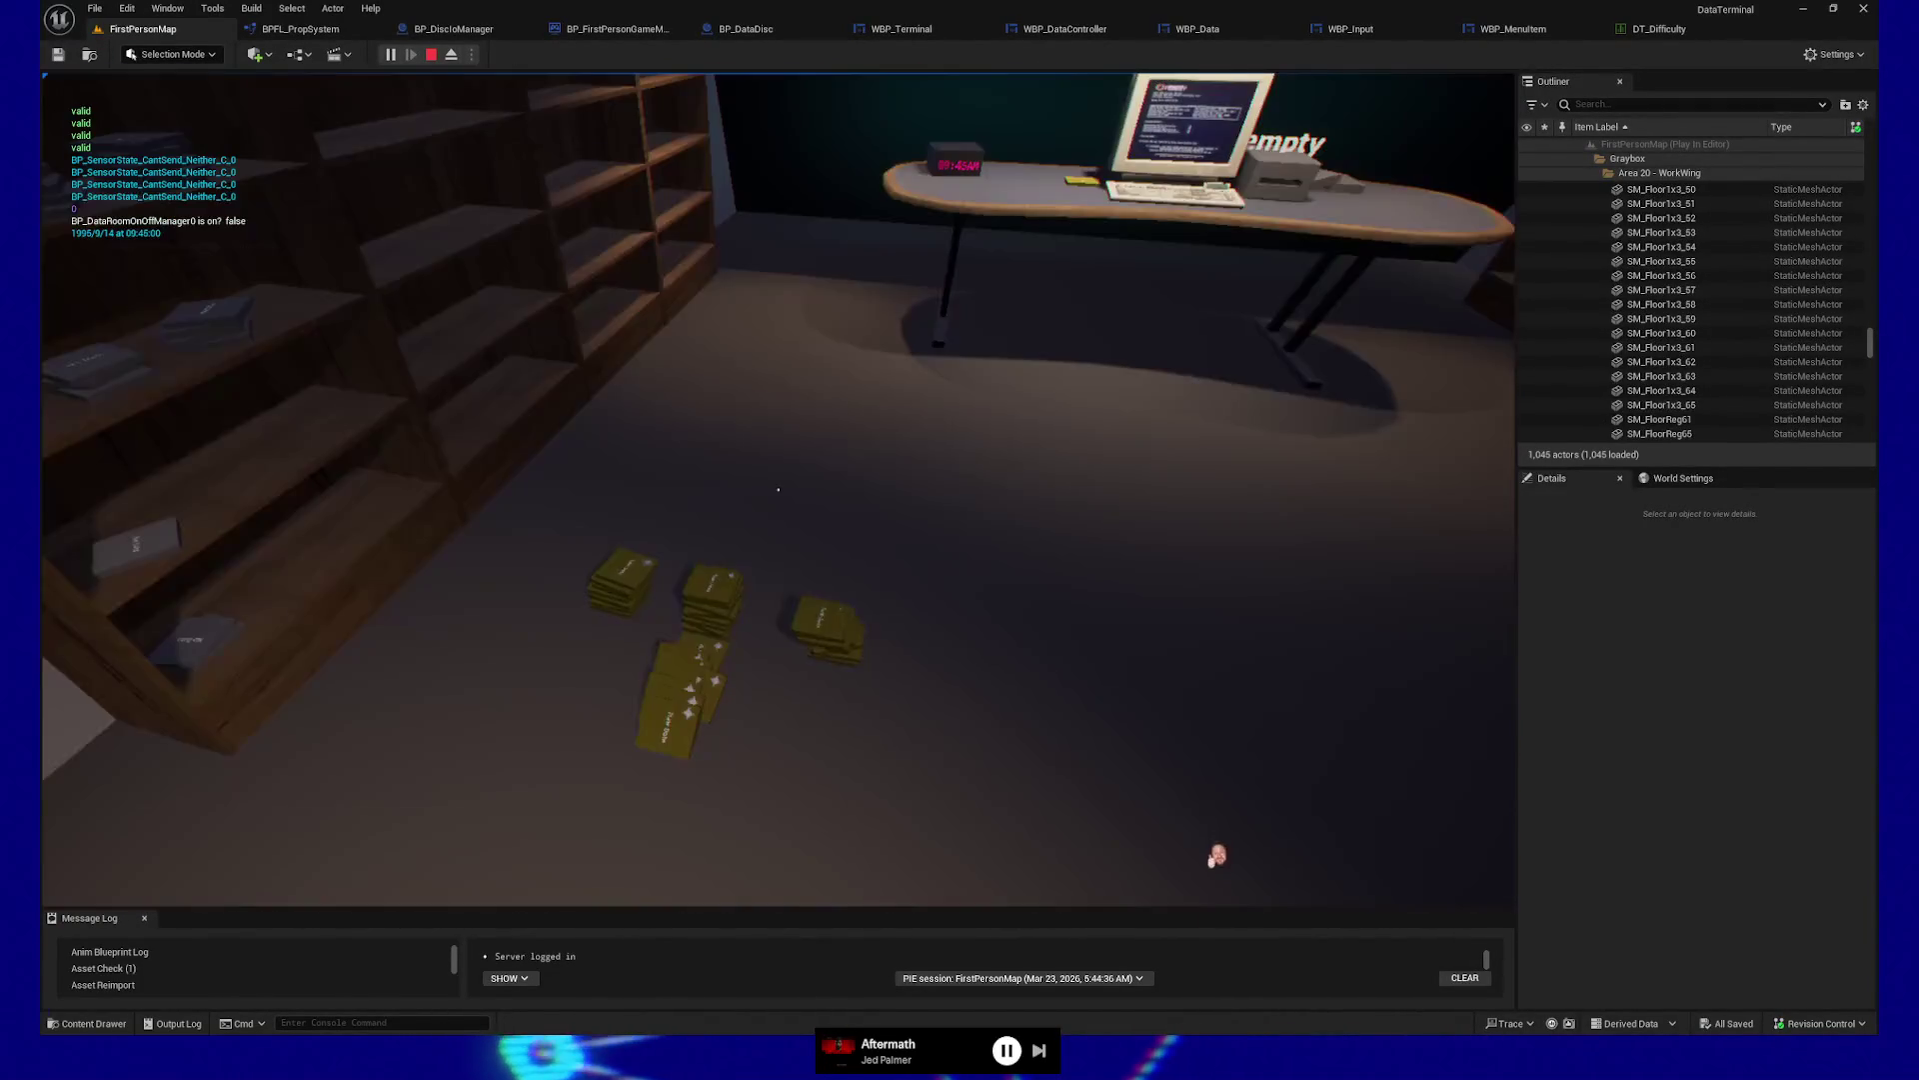
{"action": "key", "text": "s"}
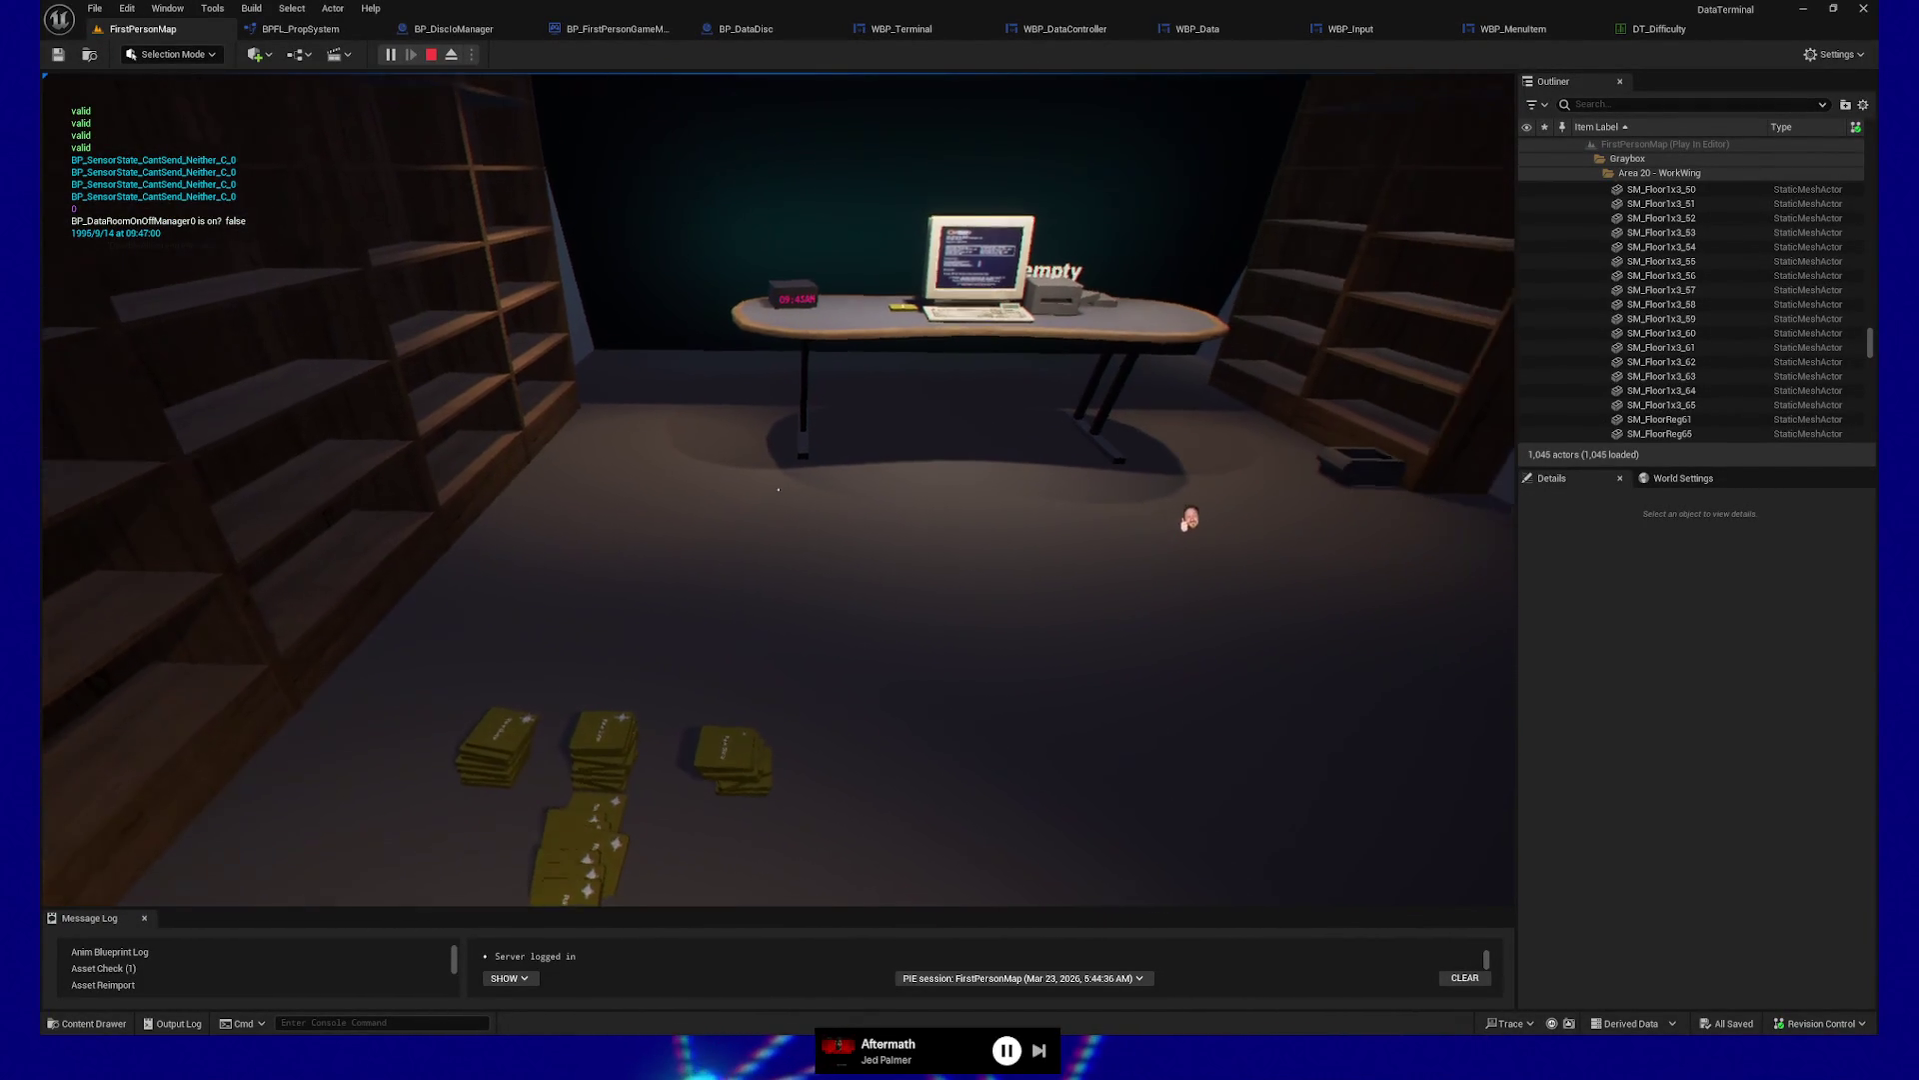
{"action": "key", "text": "F1"}
{"action": "key", "text": "w"}
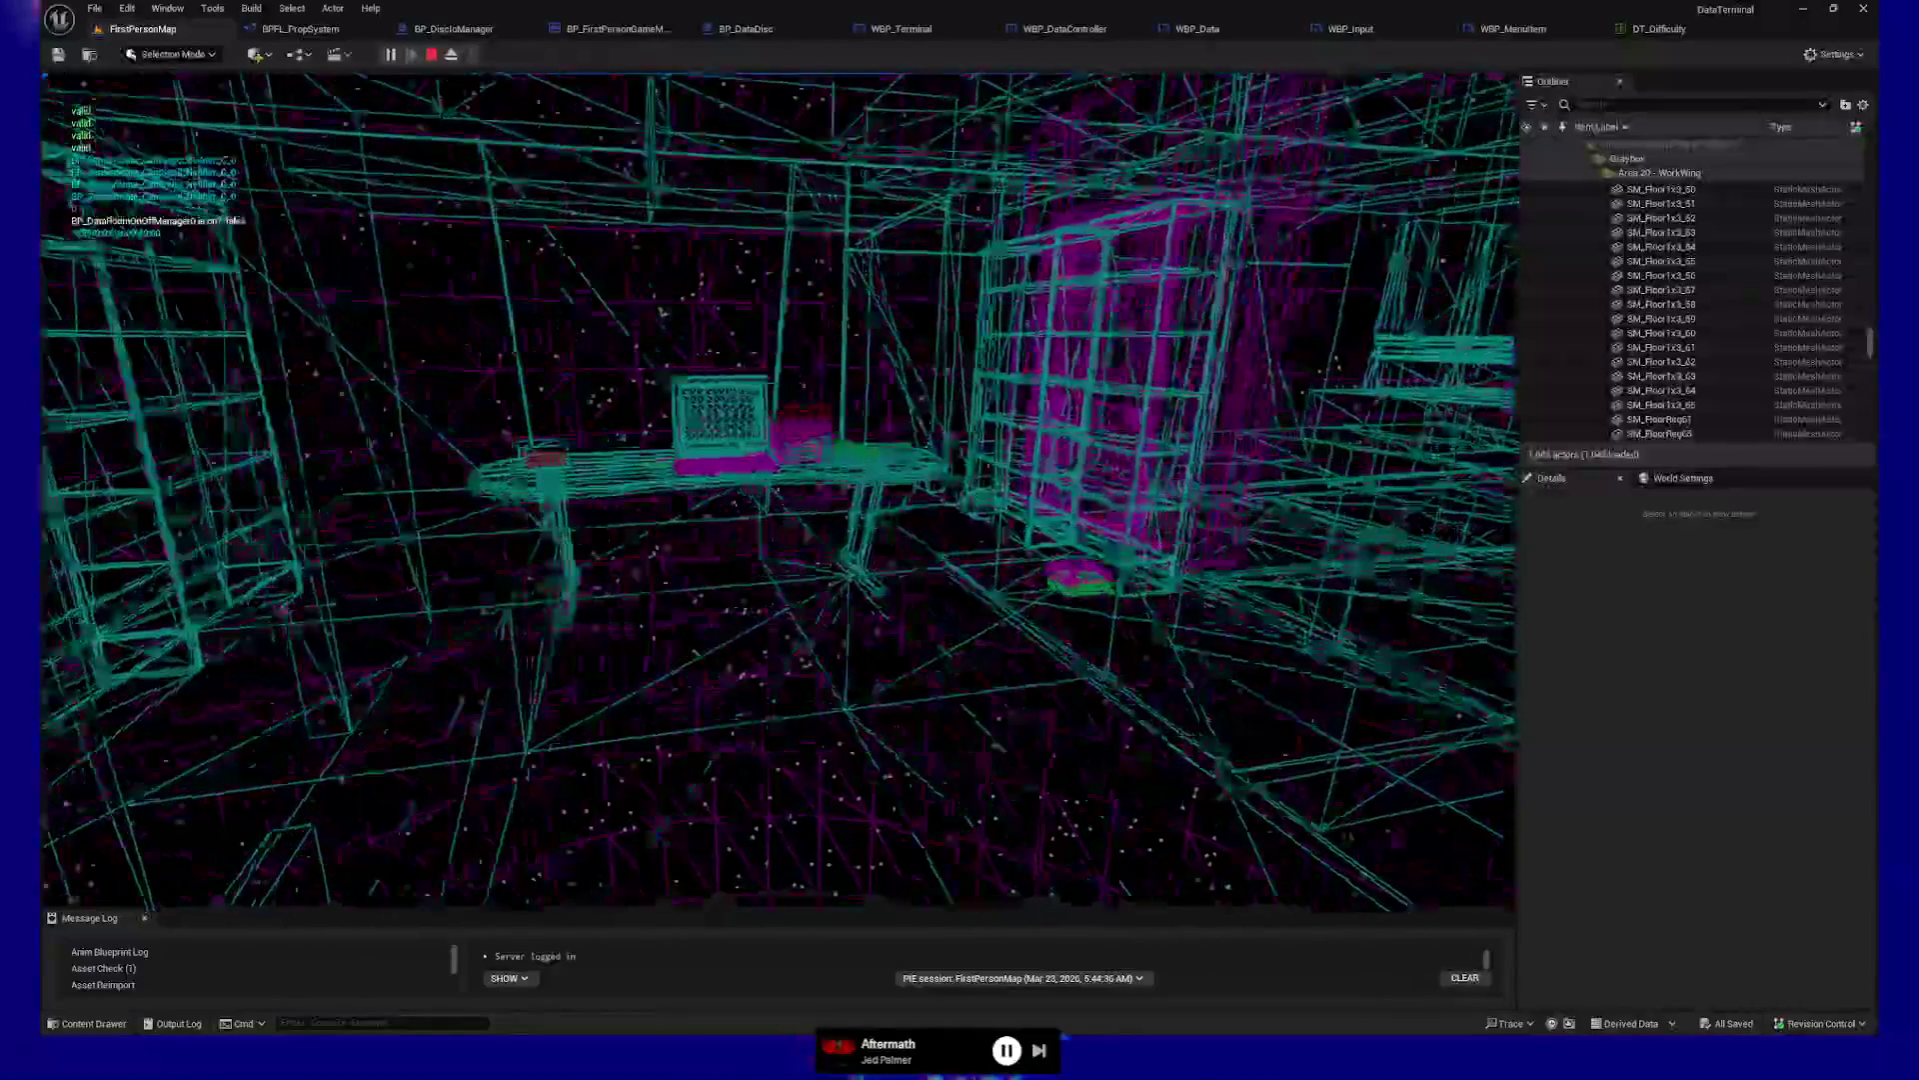
{"action": "key", "text": "w"}
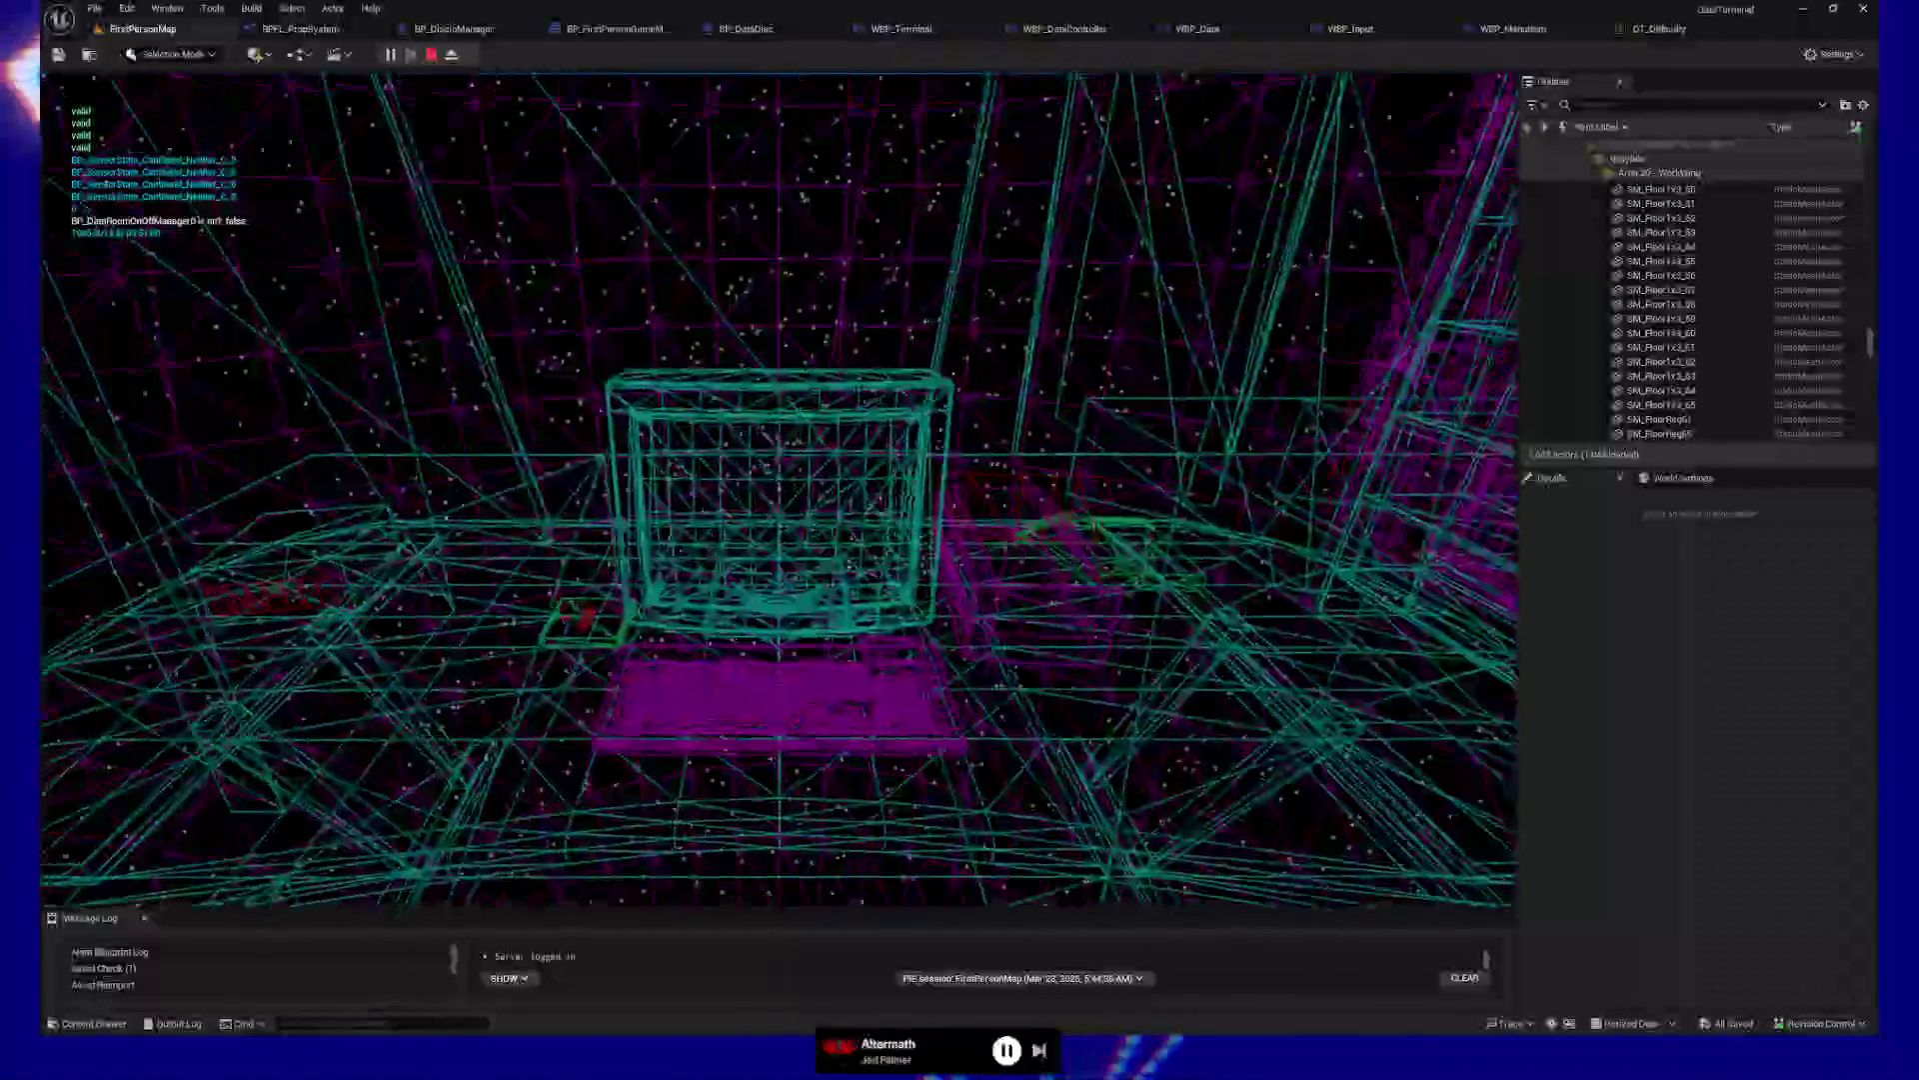
{"action": "key", "text": "d"}
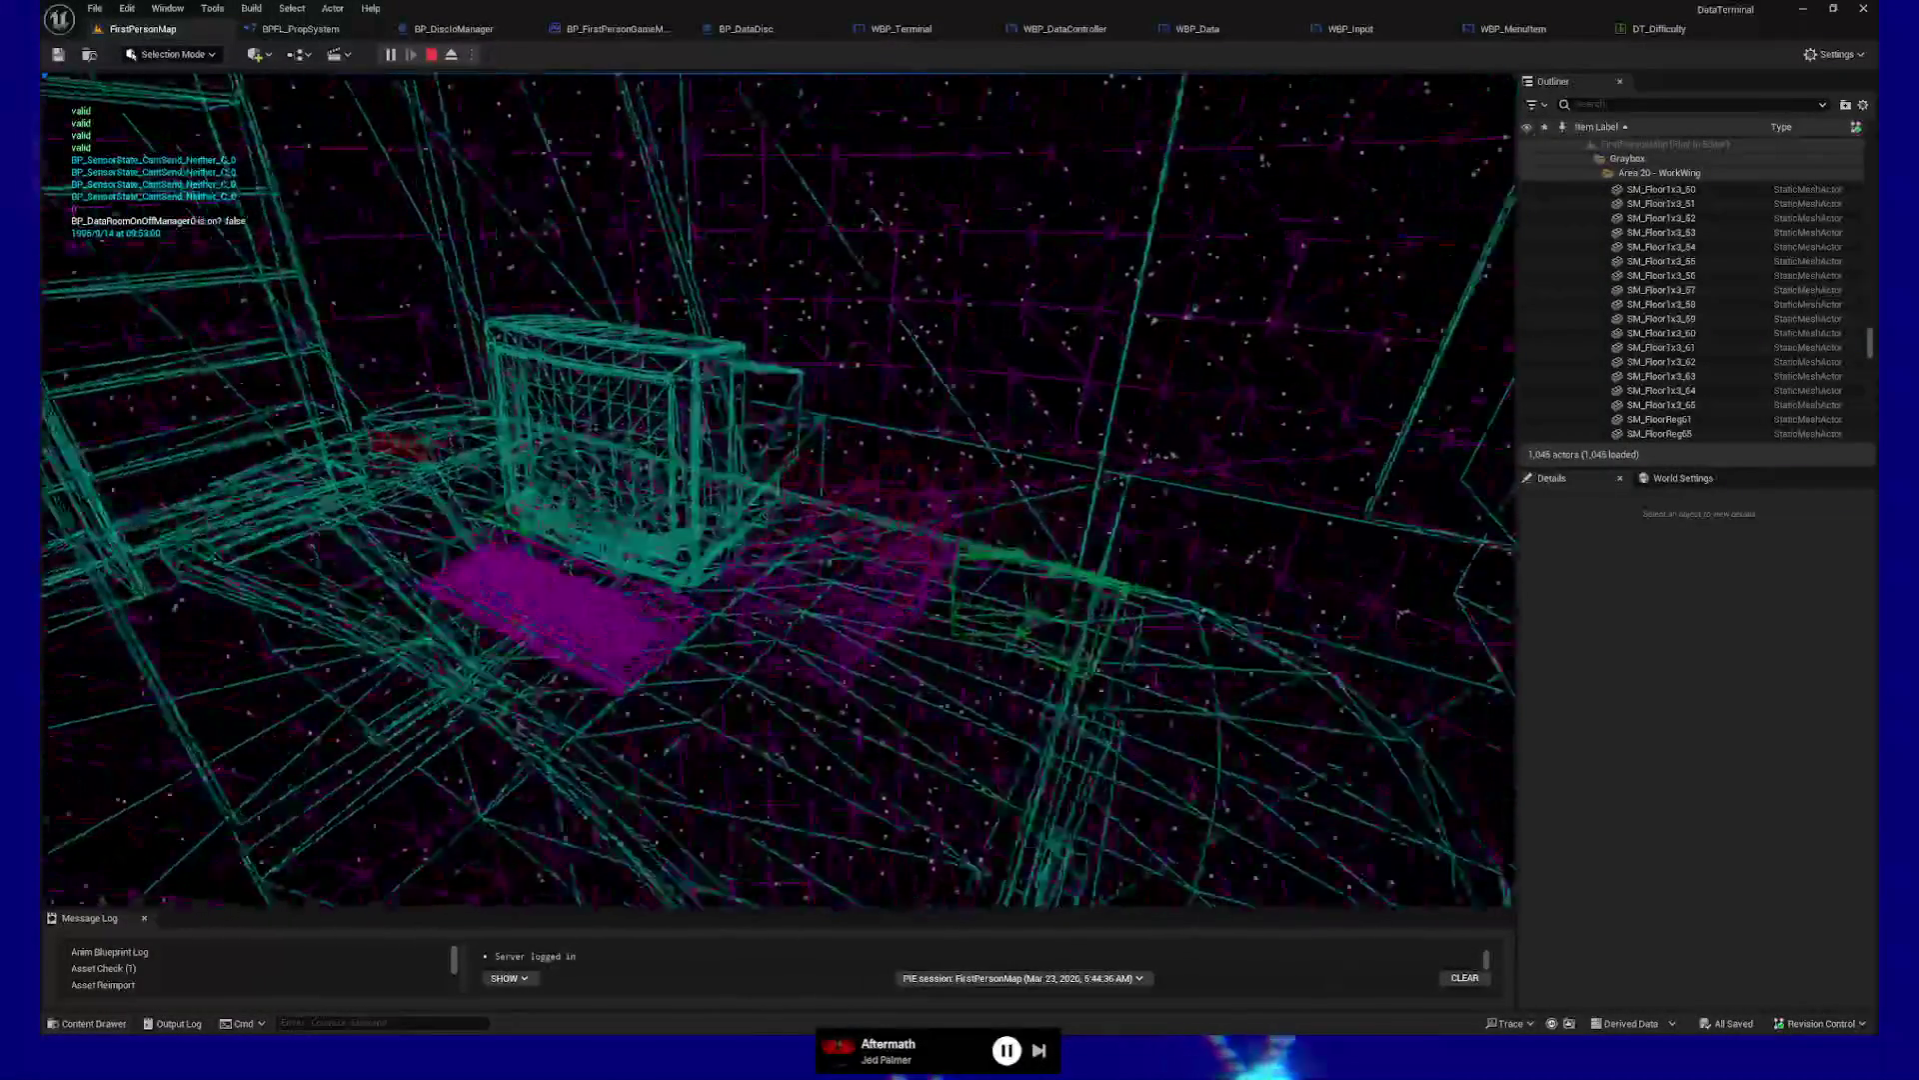
{"action": "key", "text": "a"}
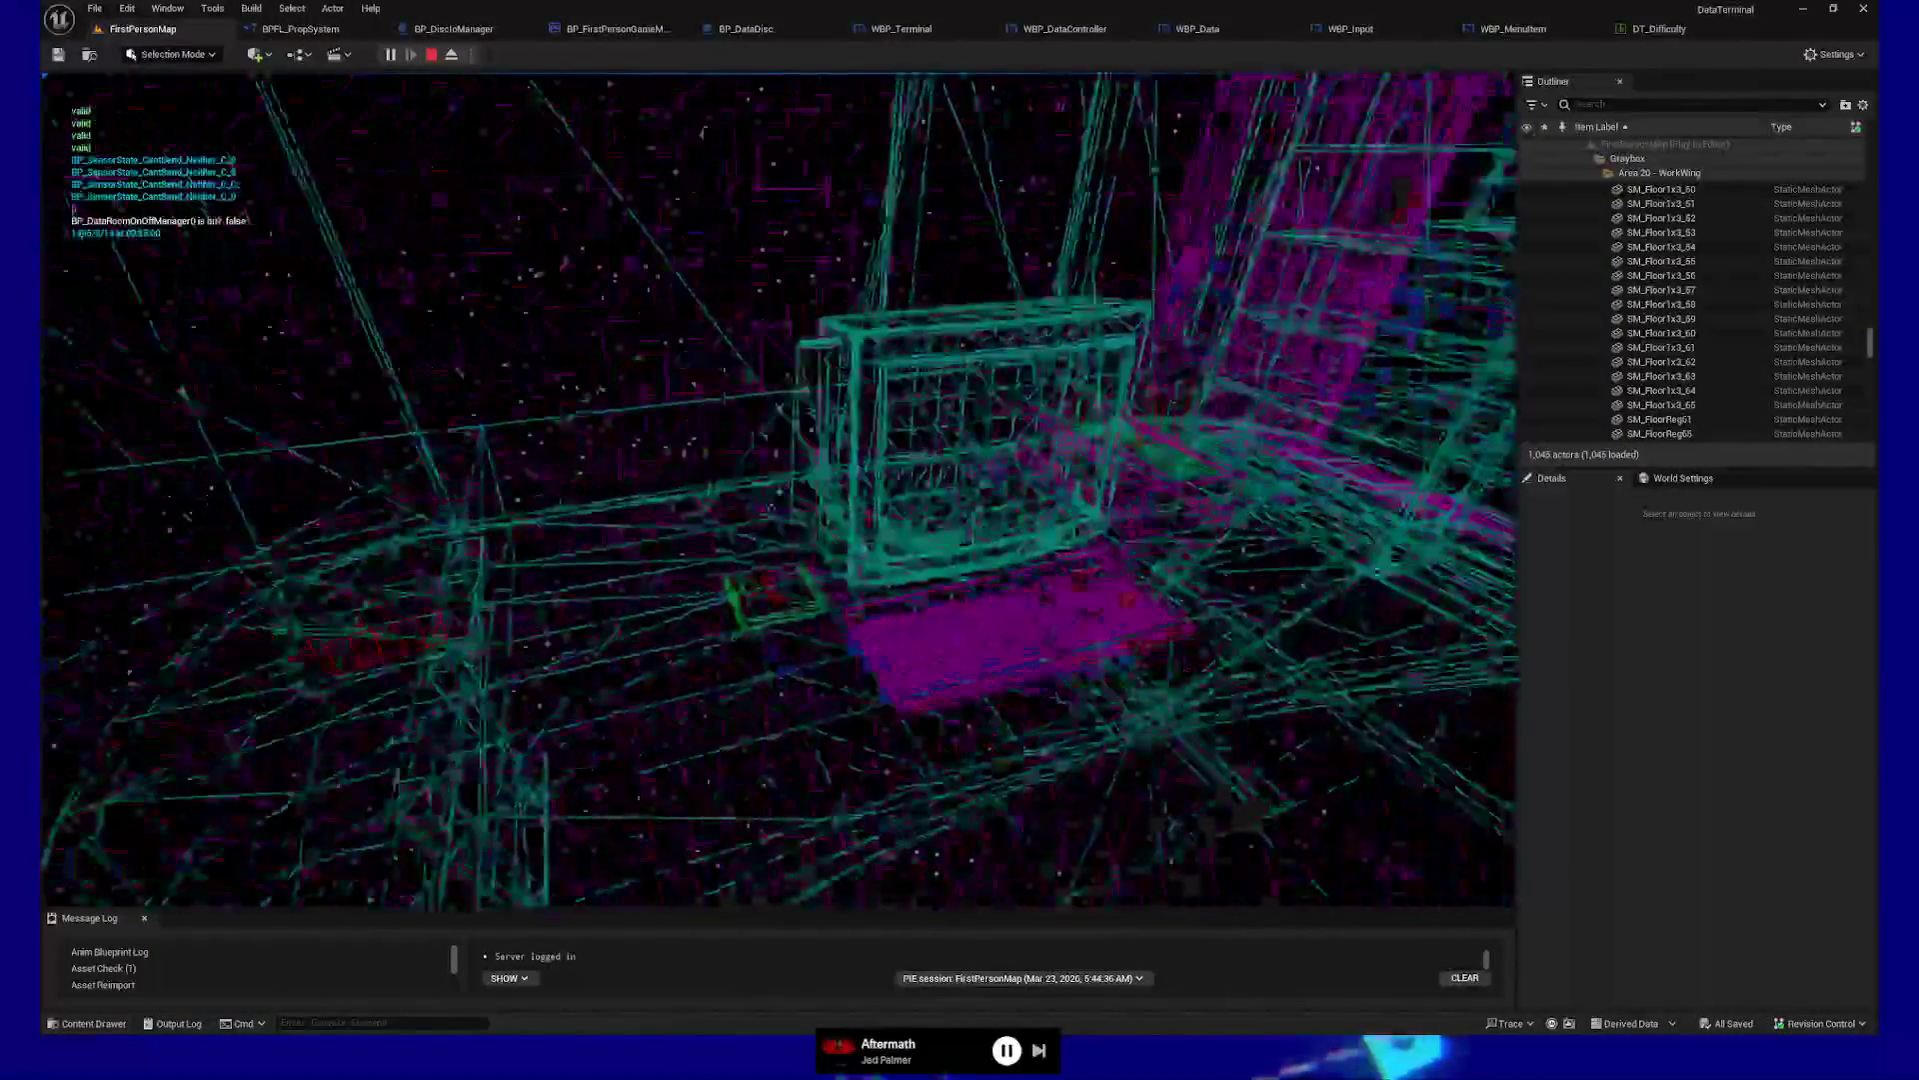
Return to lit view and quit the play session
{"action": "key", "text": "F3"}
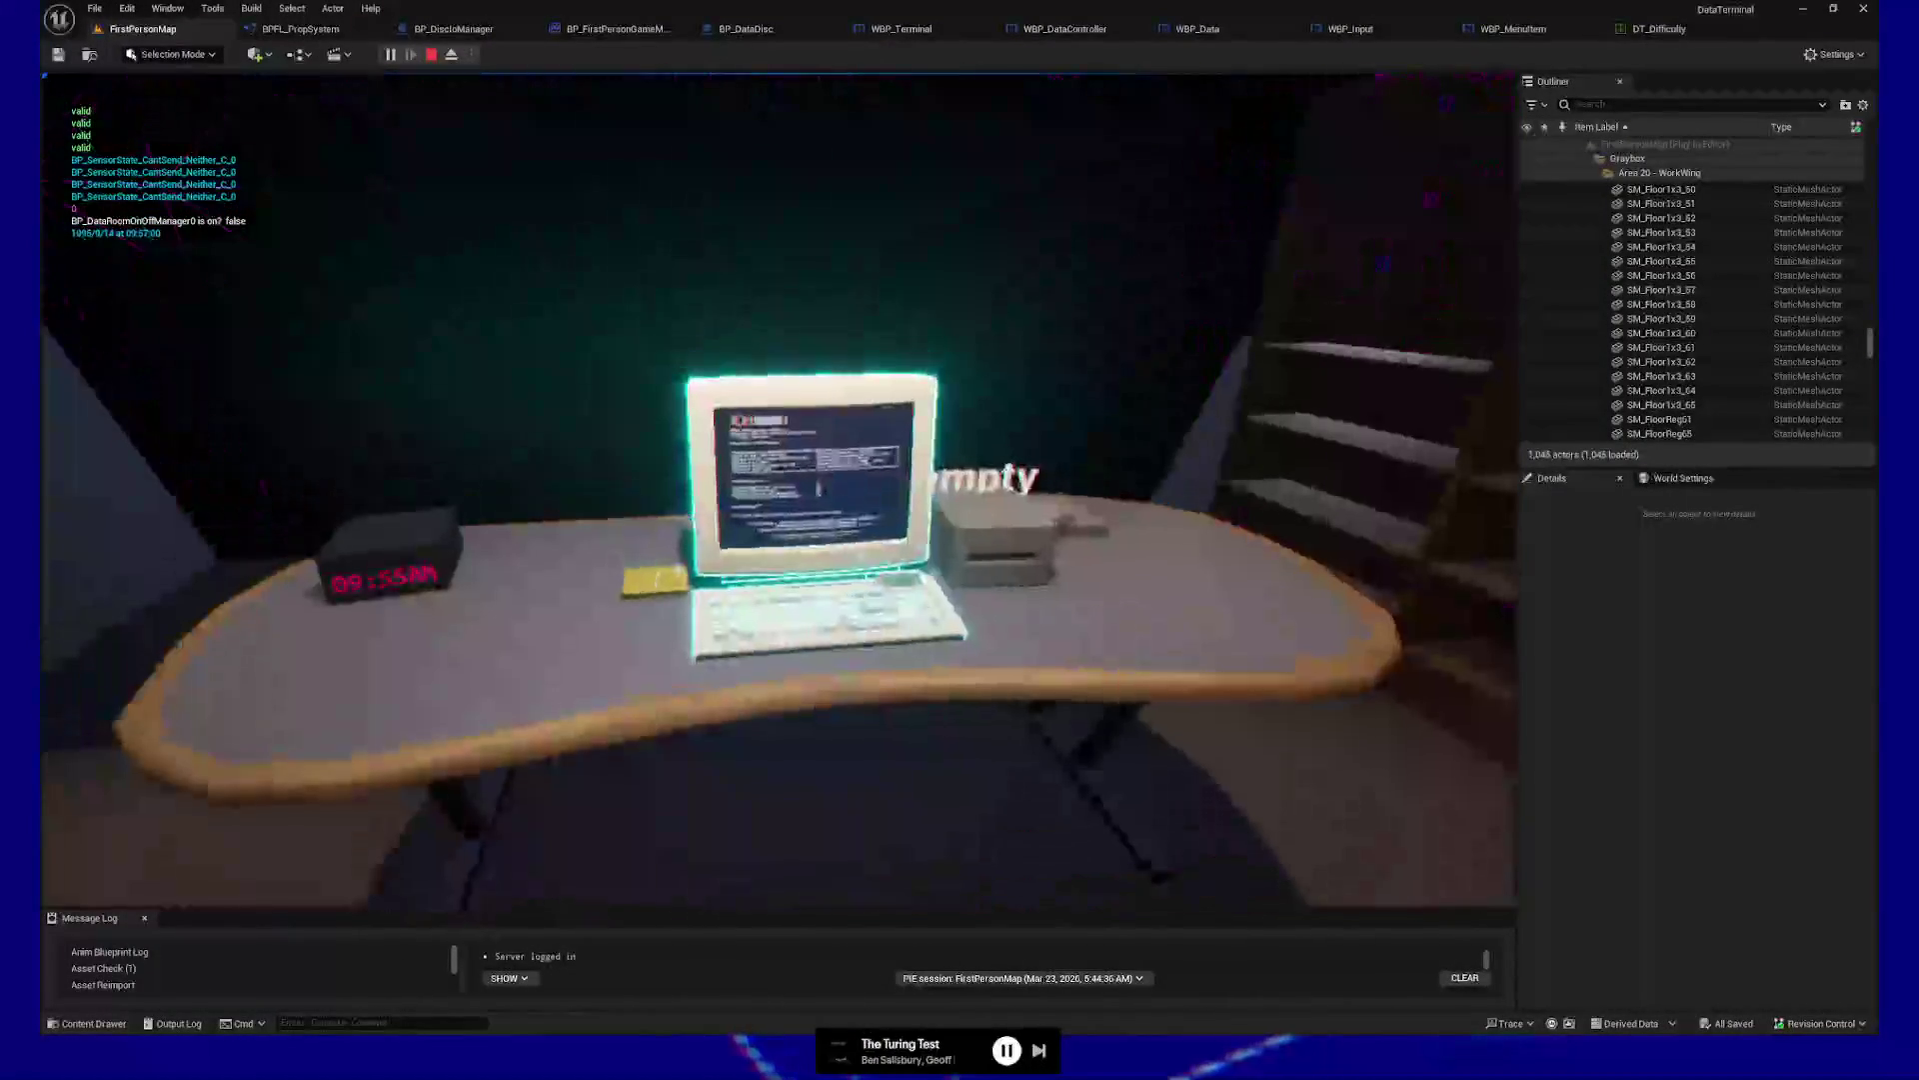
{"action": "key", "text": "Escape"}
{"action": "left_click", "coordinate": [779, 733]}
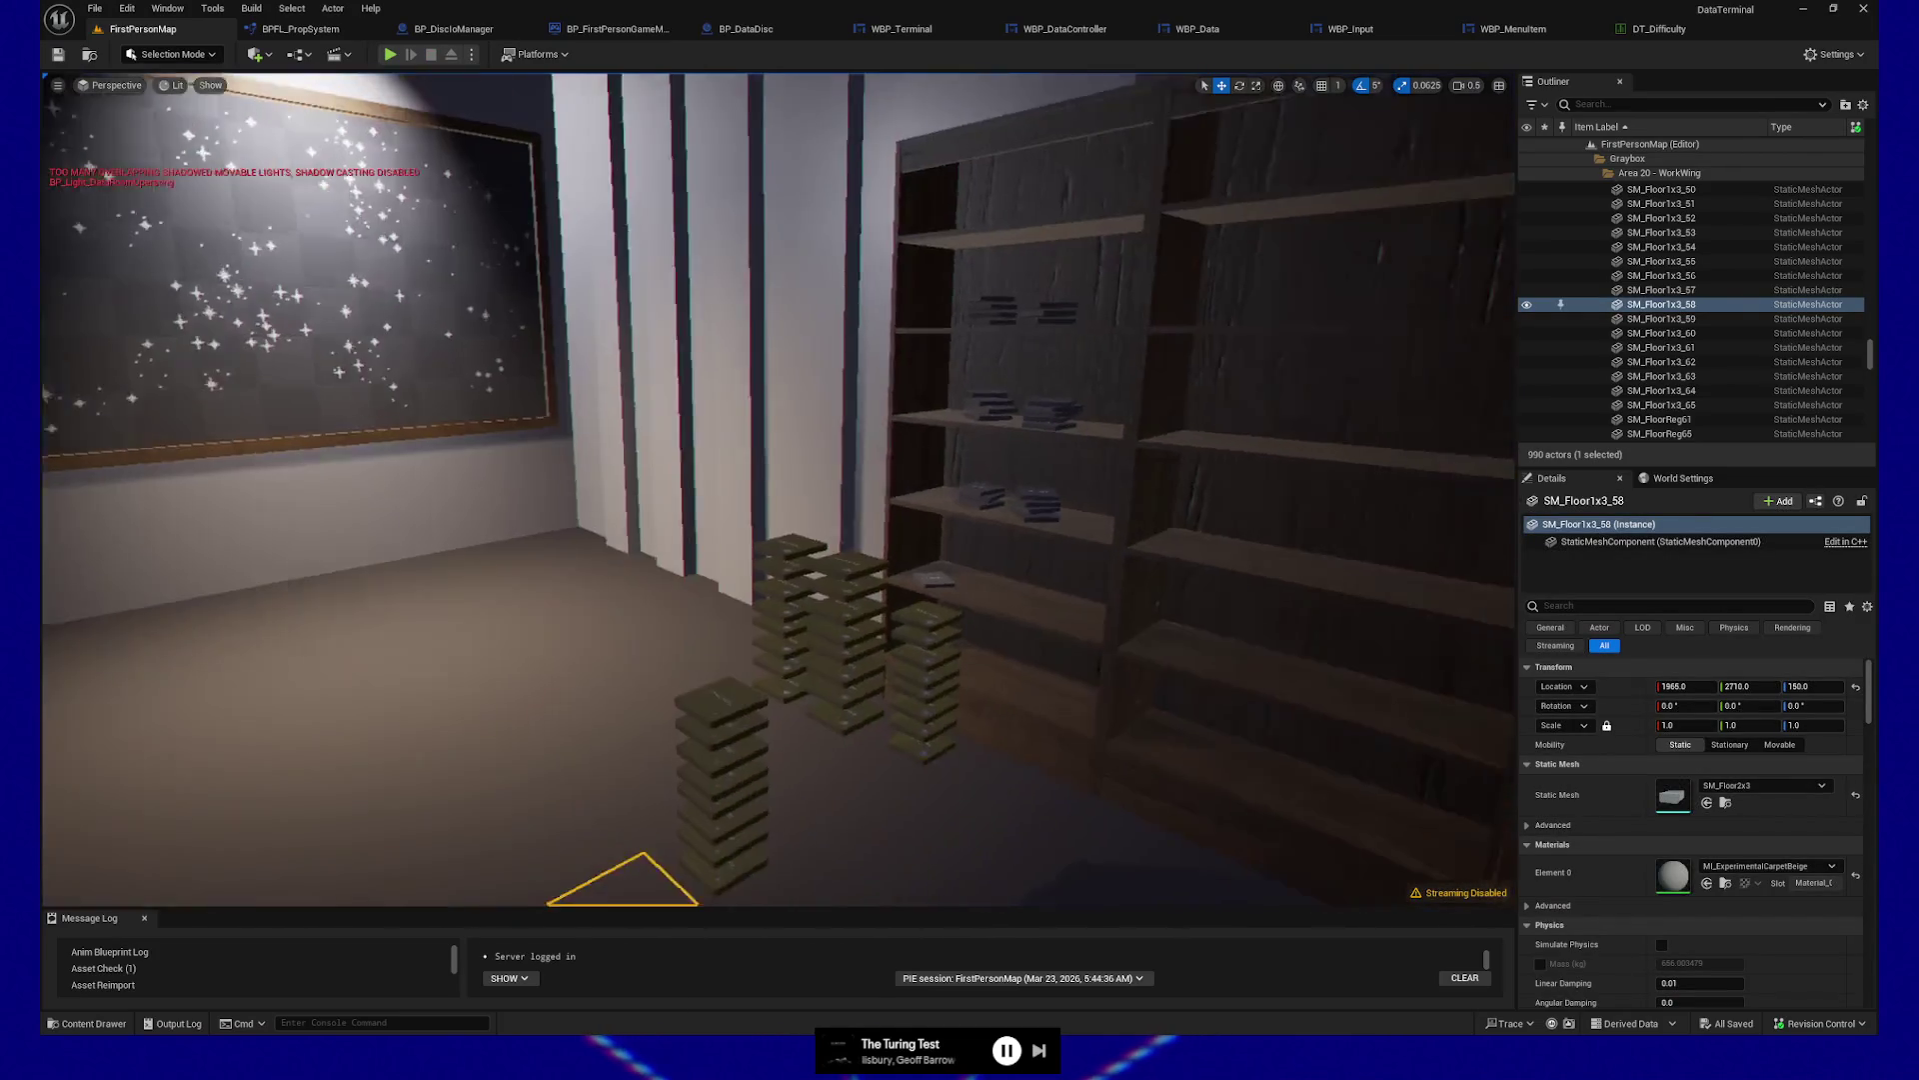
Select front-stack discs and BP_DataDisc73–83 in the Outliner, undoing an oversized selection
{"action": "mouse_move", "coordinate": [776, 722]}
{"action": "left_mouse_down"}
{"action": "mouse_move", "coordinate": [740, 759]}
{"action": "mouse_move", "coordinate": [776, 722]}
{"action": "left_mouse_up"}
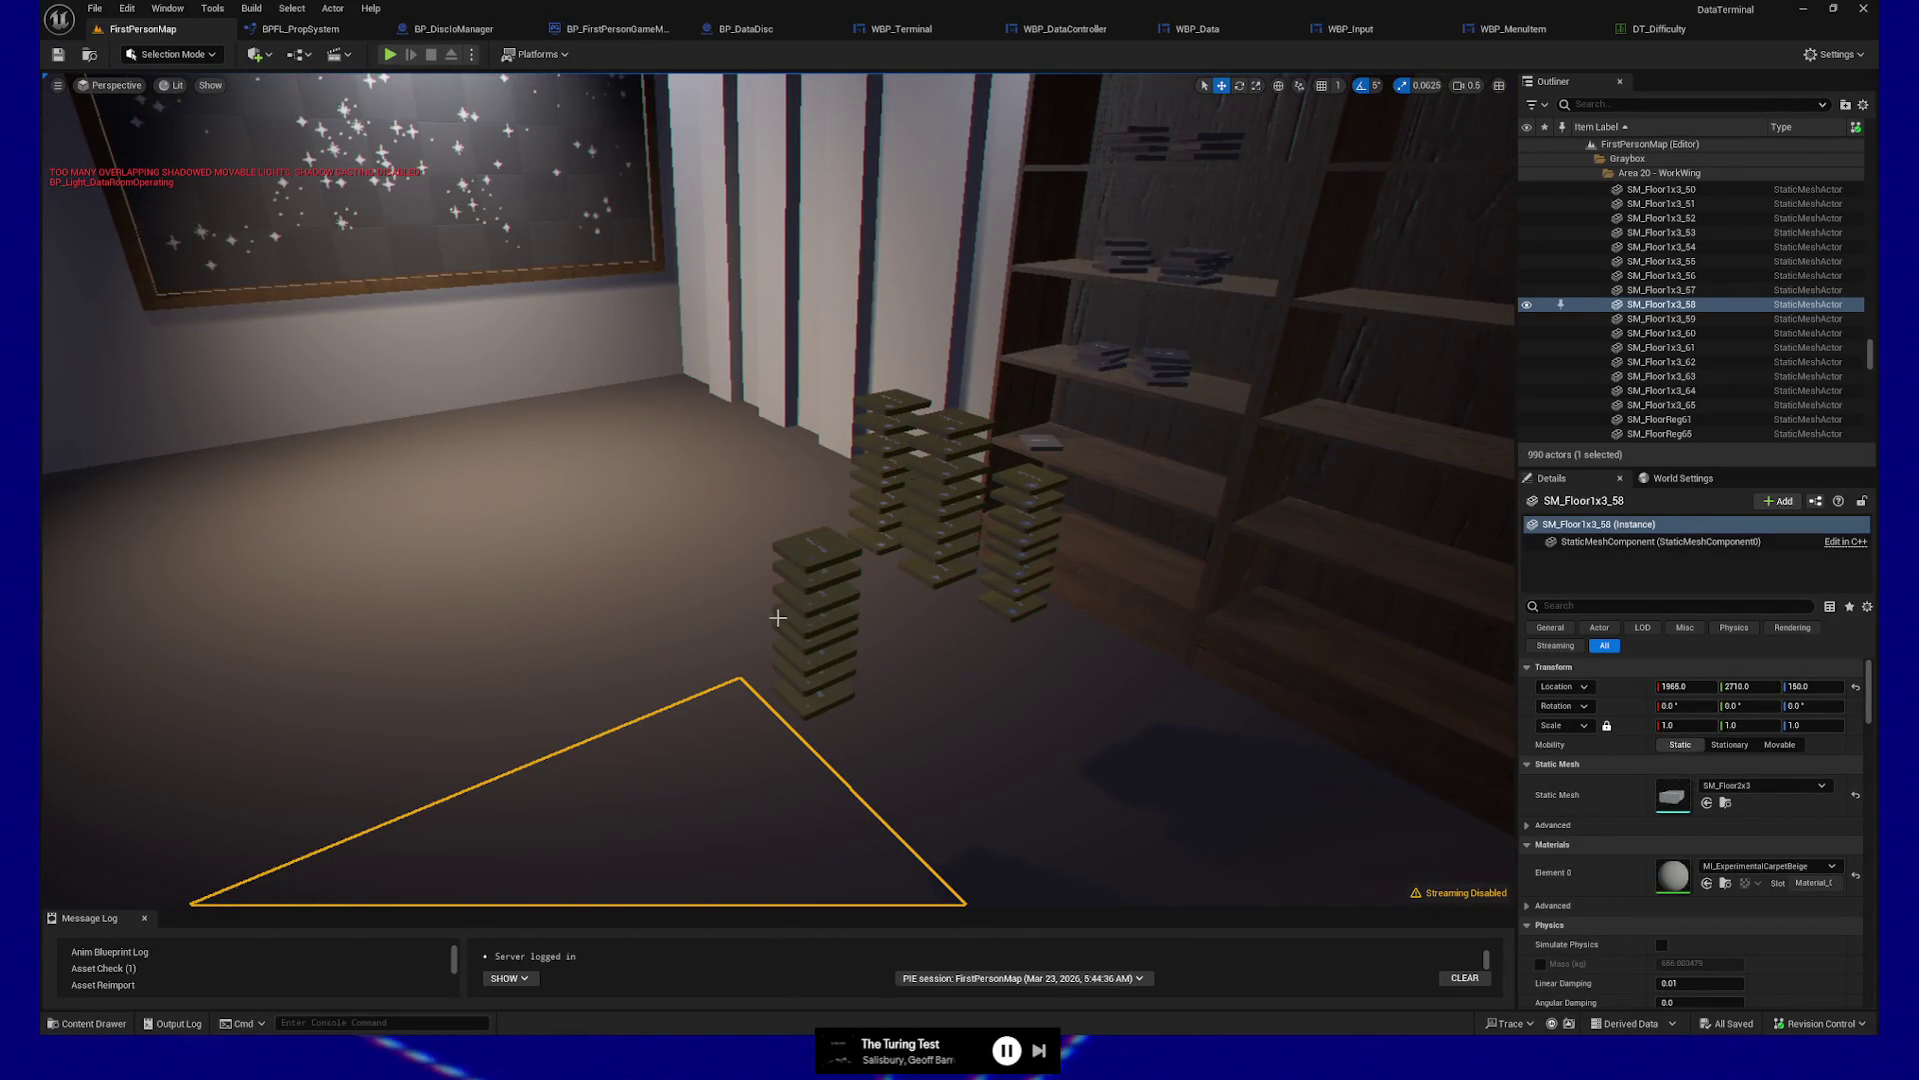
{"action": "left_click", "coordinate": [815, 550]}
{"action": "left_click", "coordinate": [815, 572], "text": "ctrl"}
{"action": "left_click", "coordinate": [815, 595], "text": "ctrl"}
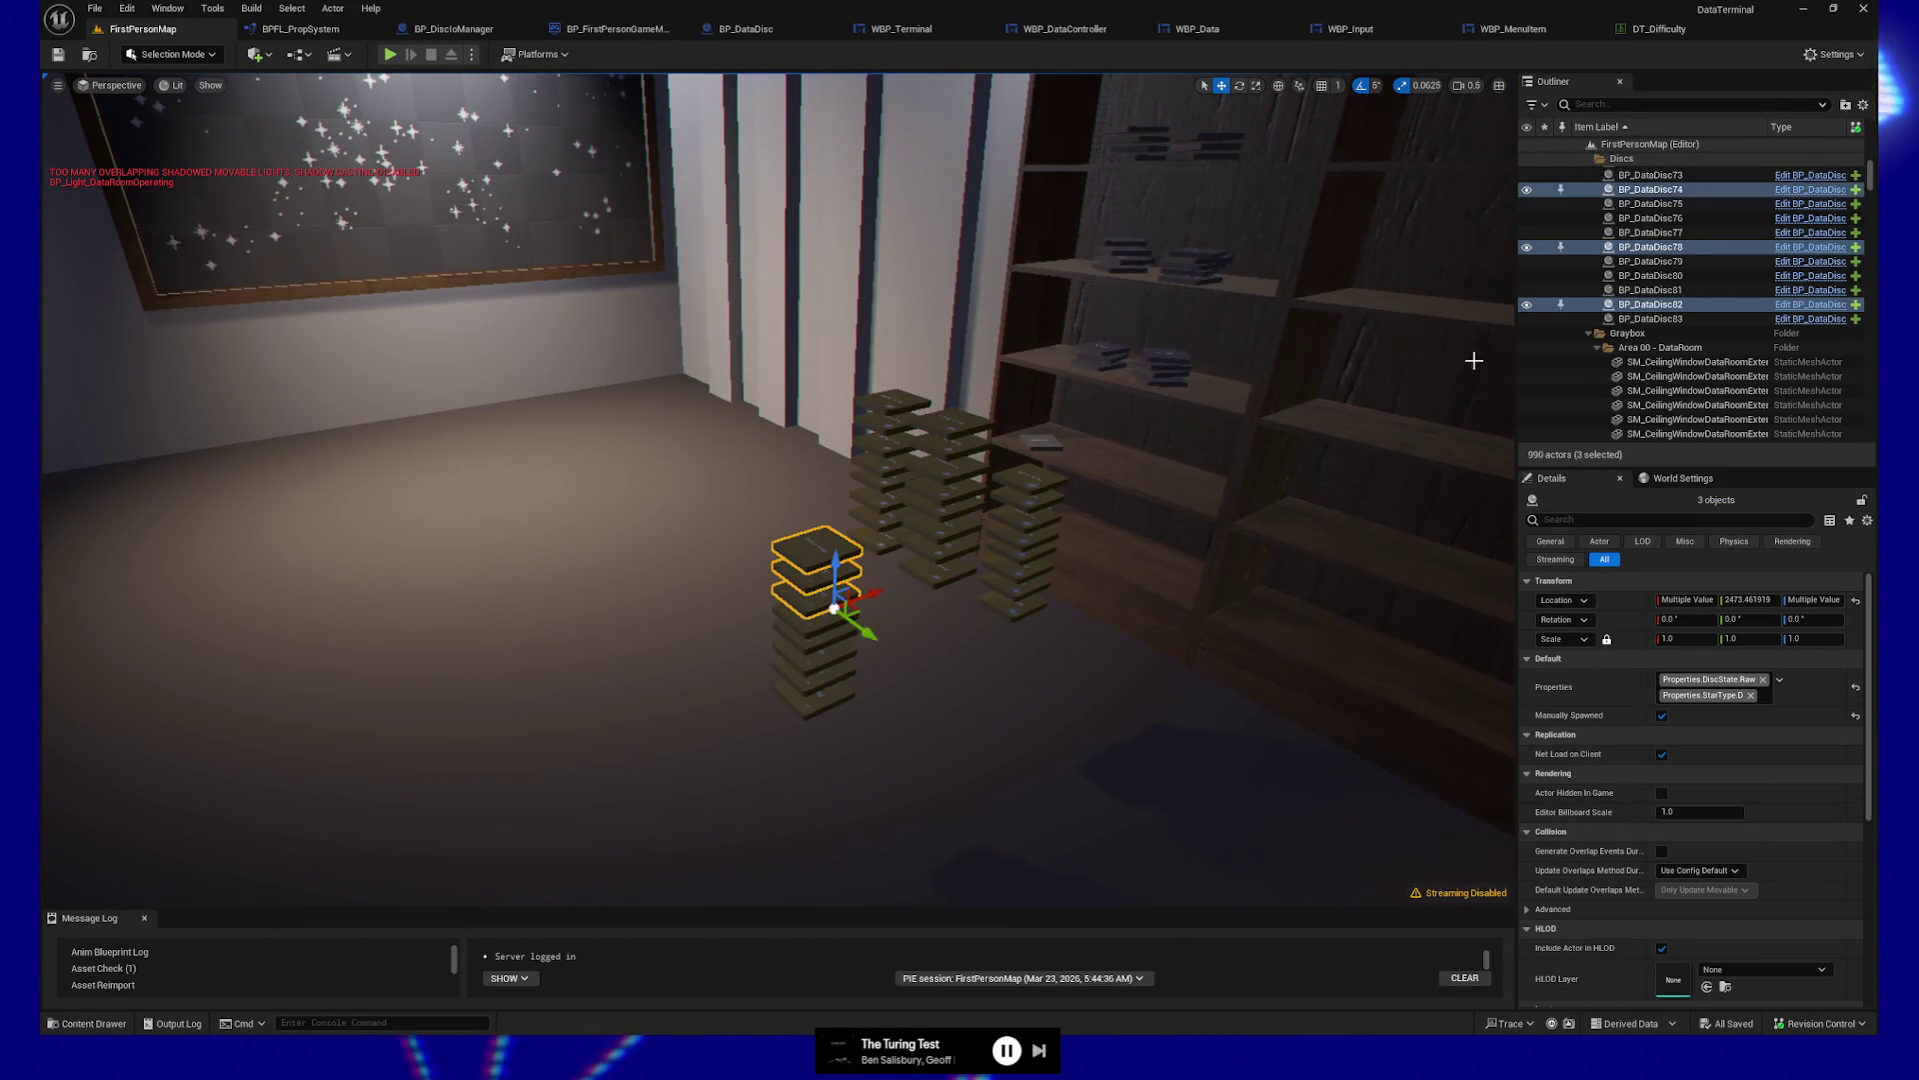
{"action": "left_click", "coordinate": [1659, 318]}
{"action": "left_click", "coordinate": [1676, 177], "text": "shift"}
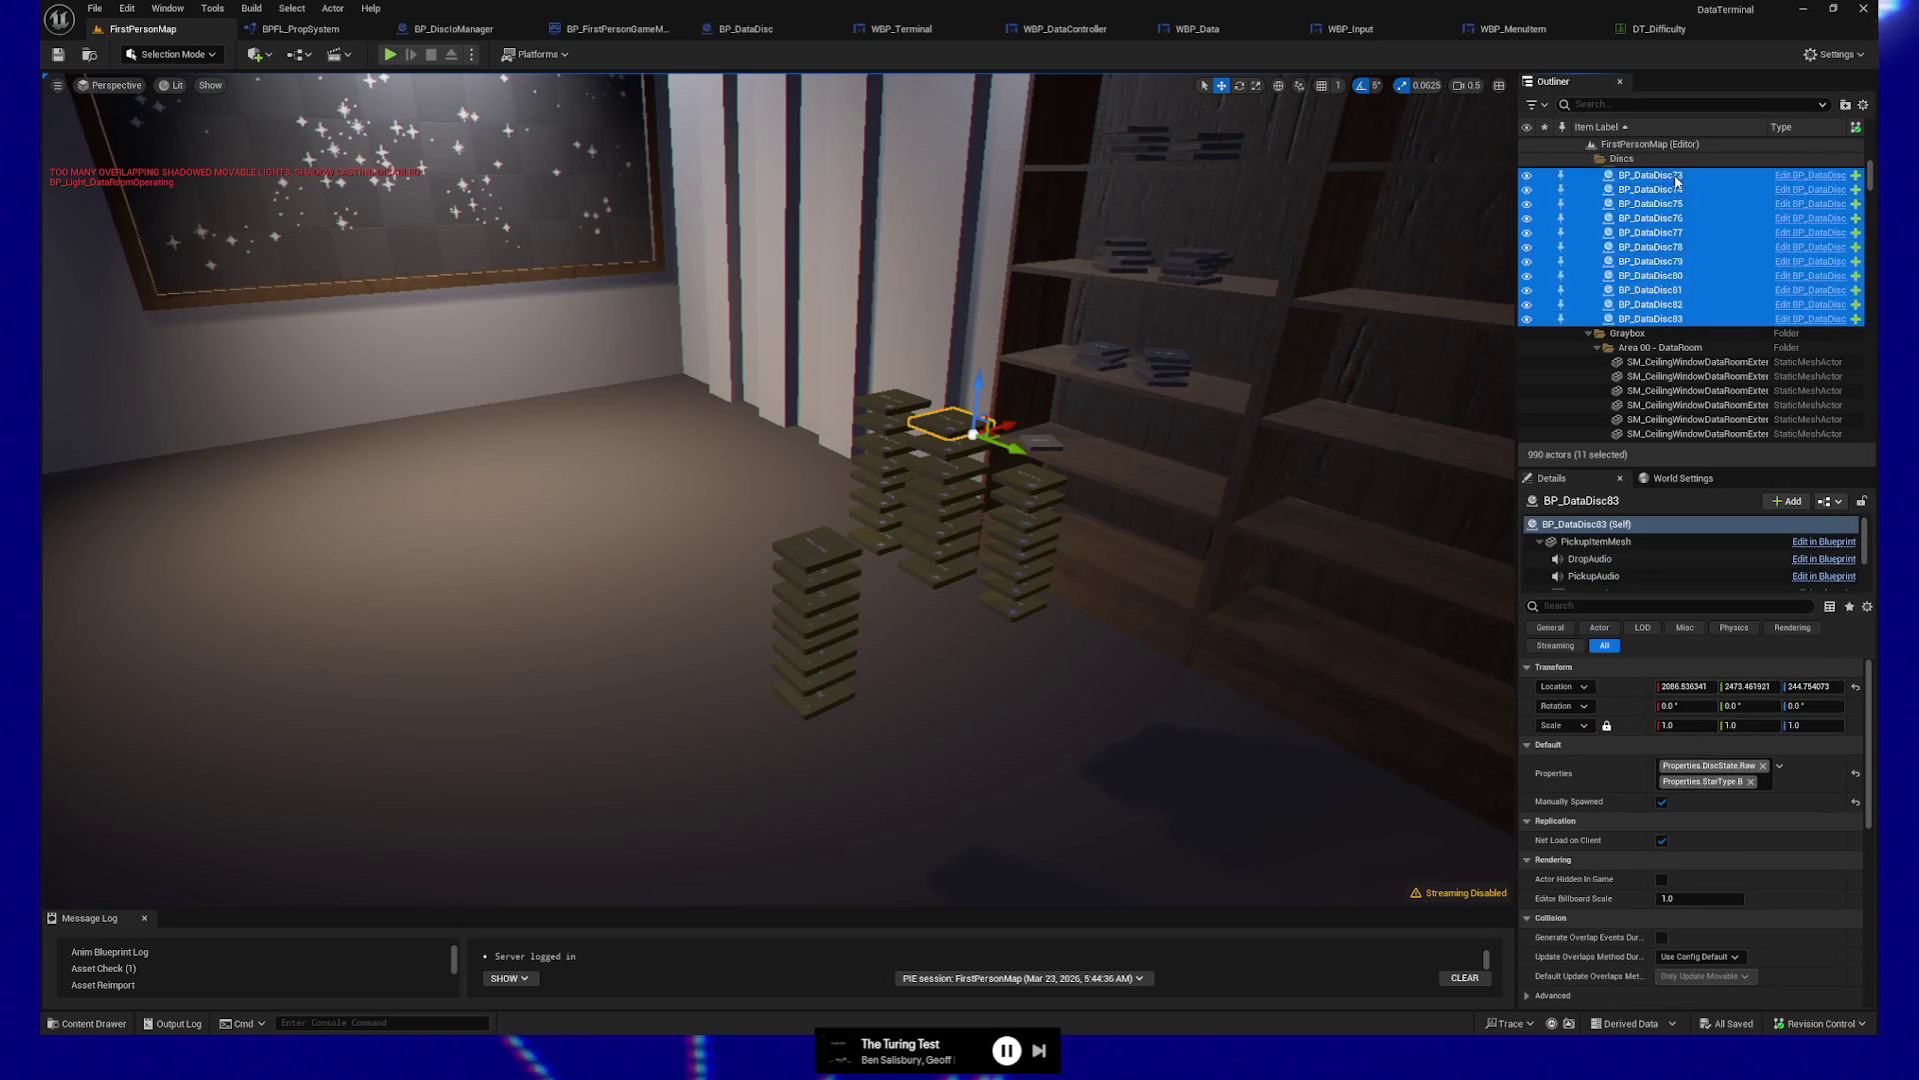
{"action": "scroll", "coordinate": [1678, 233], "scroll_direction": "up", "scroll_amount": 5}
{"action": "left_click", "coordinate": [1677, 230], "text": "shift"}
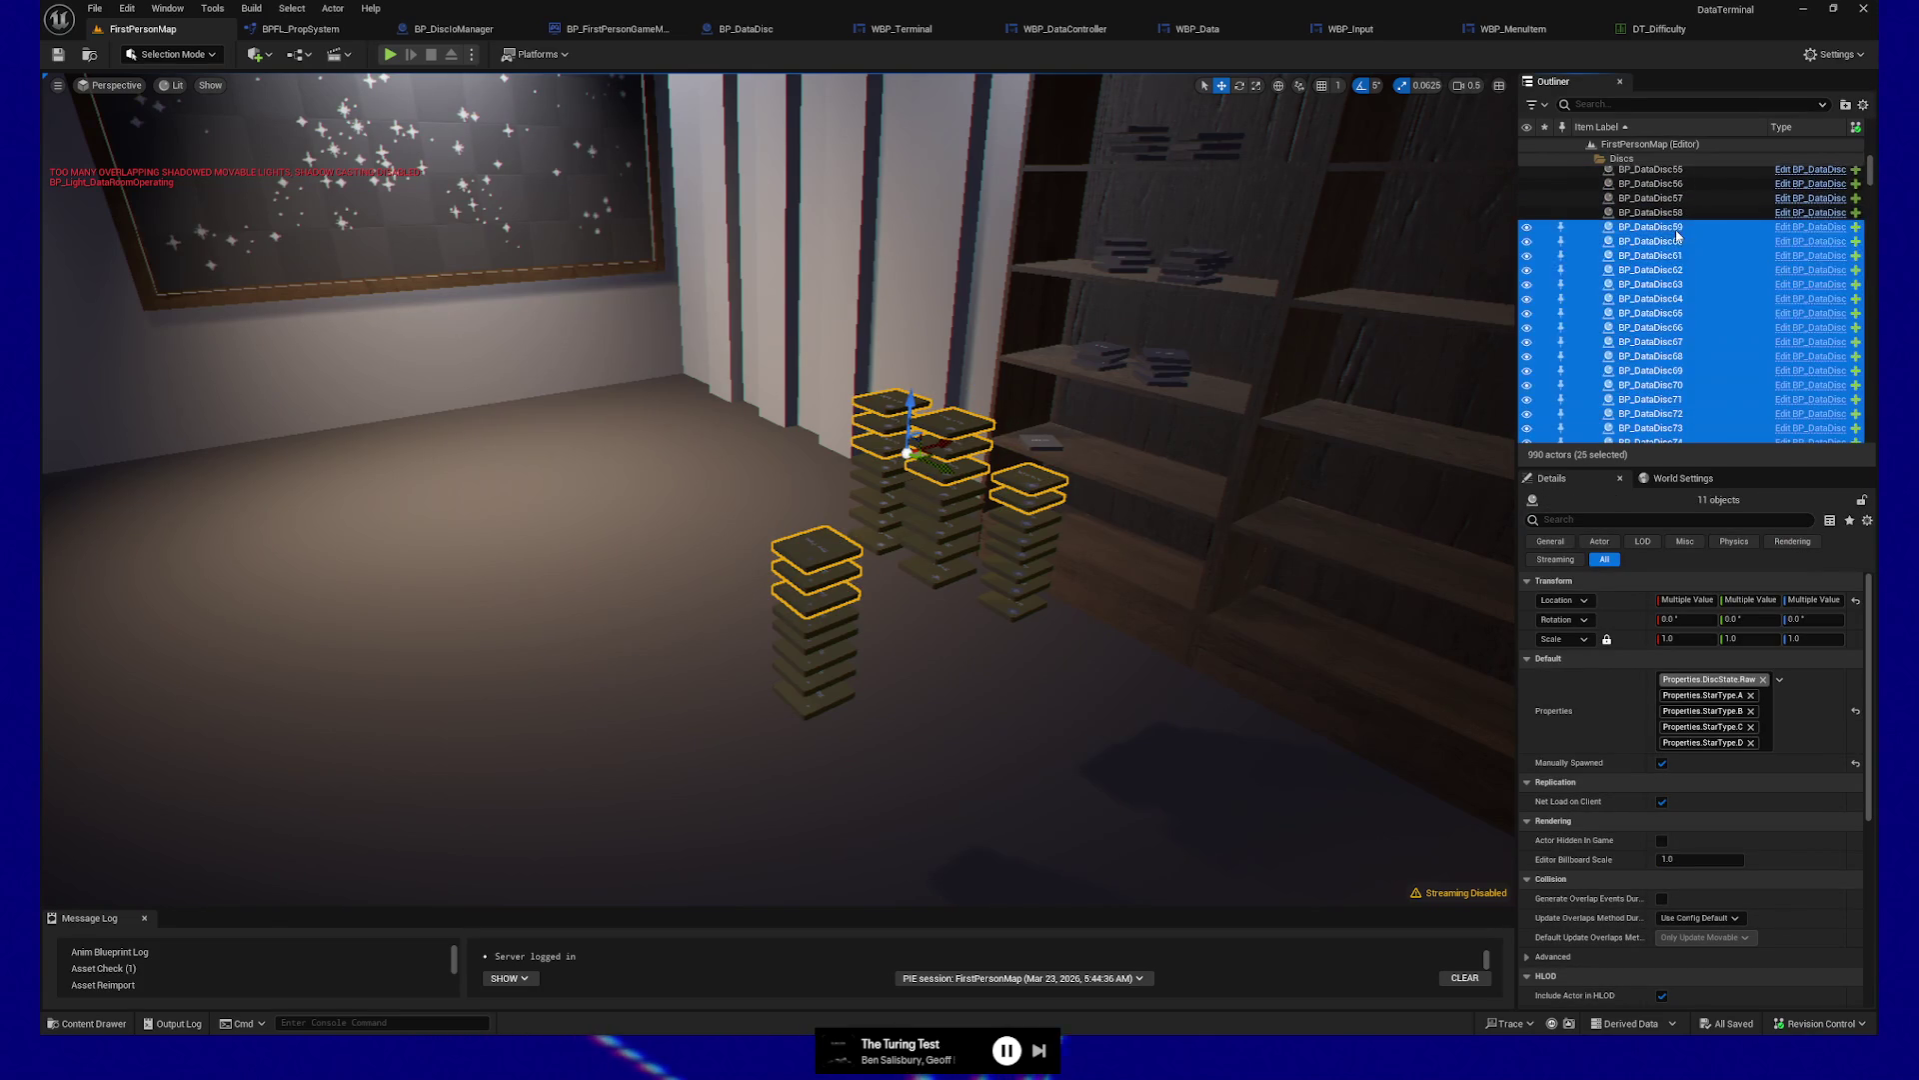
{"action": "scroll", "coordinate": [1676, 245], "scroll_direction": "up", "scroll_amount": 3}
{"action": "left_click", "coordinate": [1668, 236], "text": "shift"}
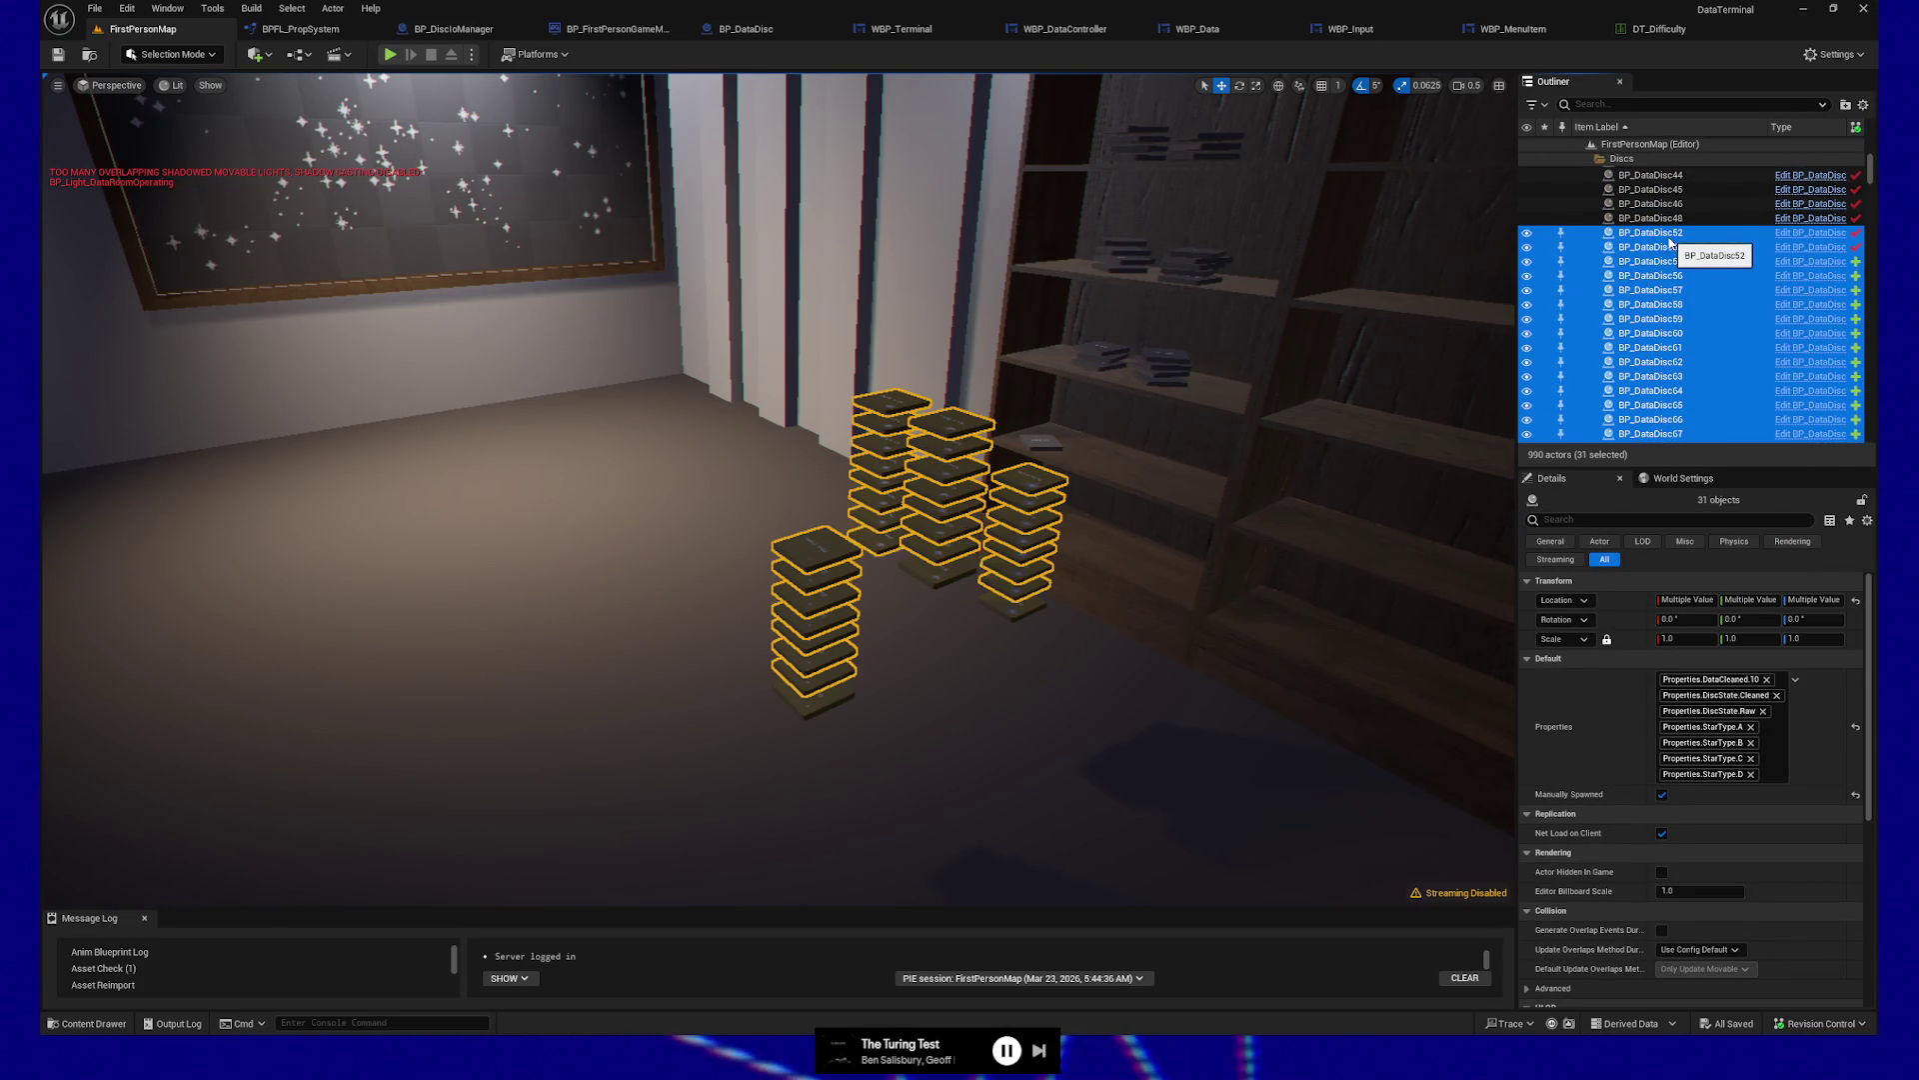
{"action": "left_click", "coordinate": [1655, 190], "text": "shift"}
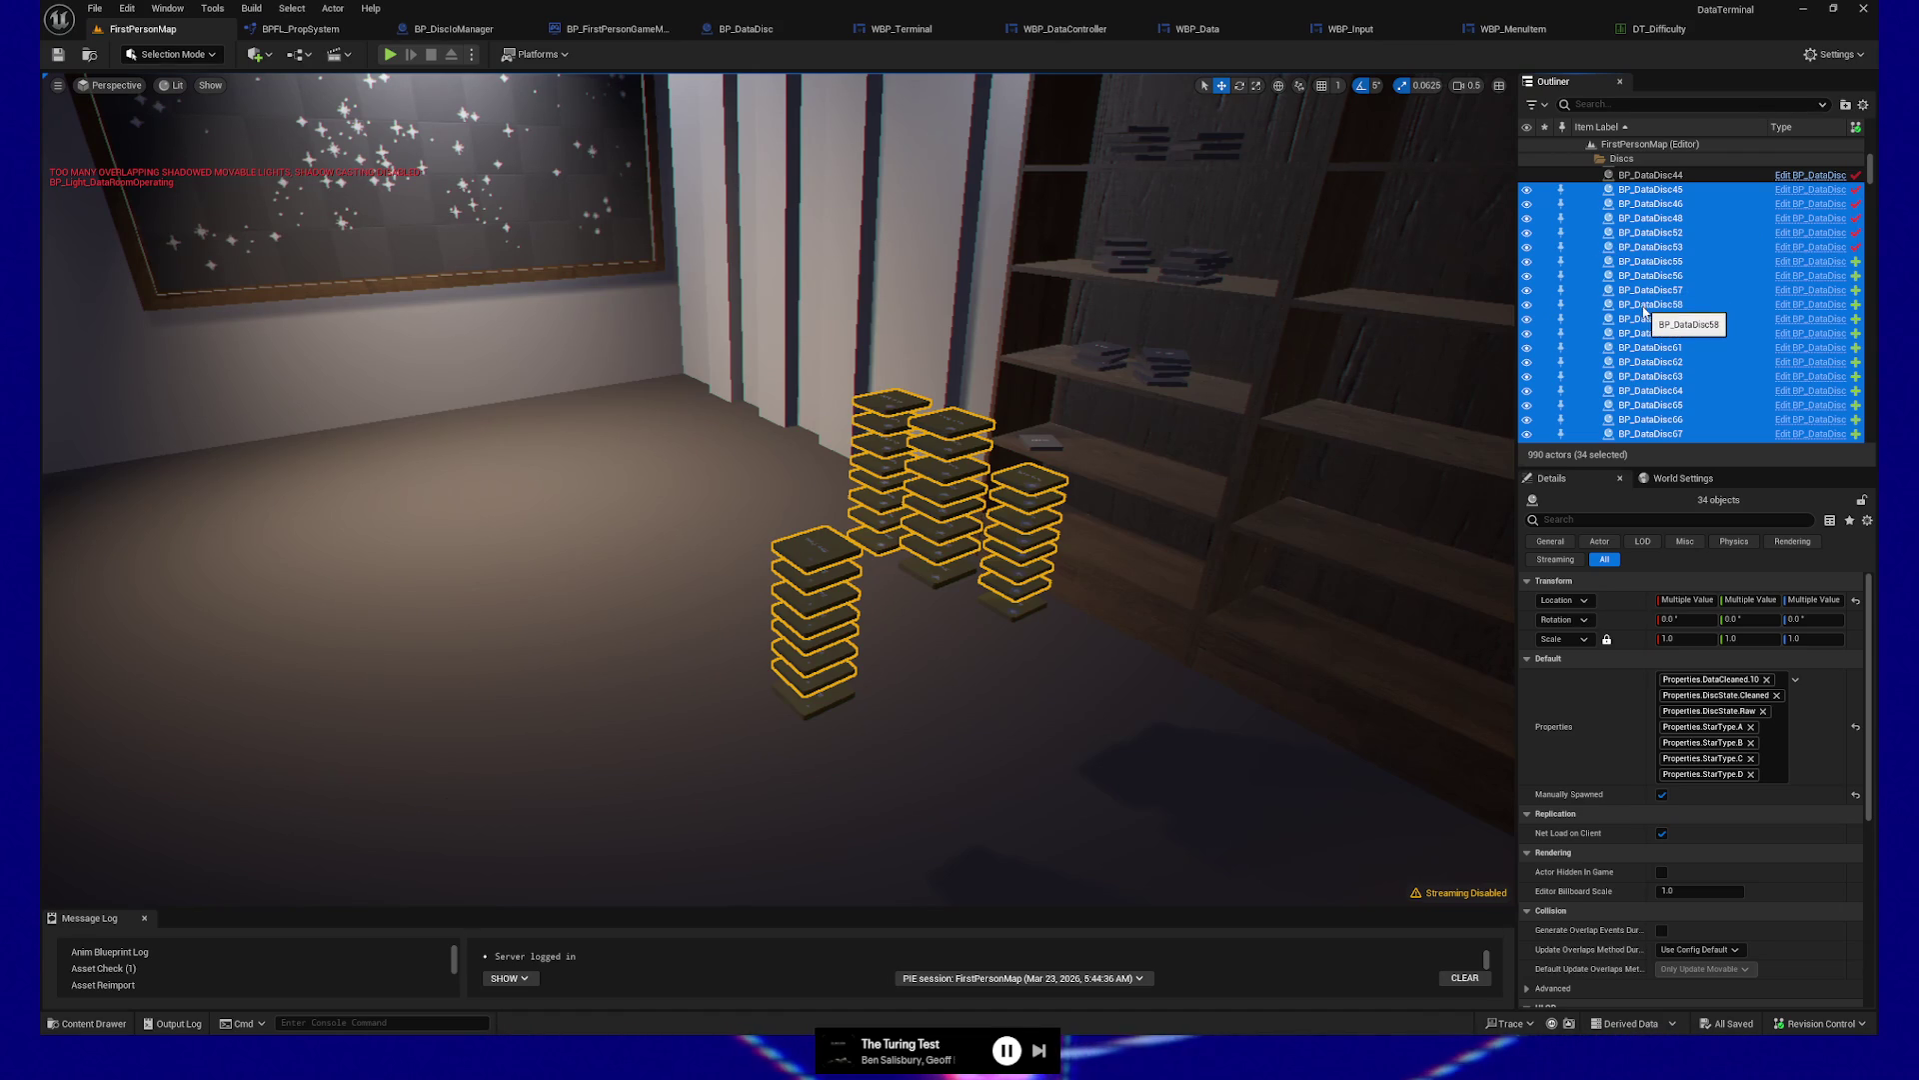
{"action": "key", "text": "ctrl+z"}
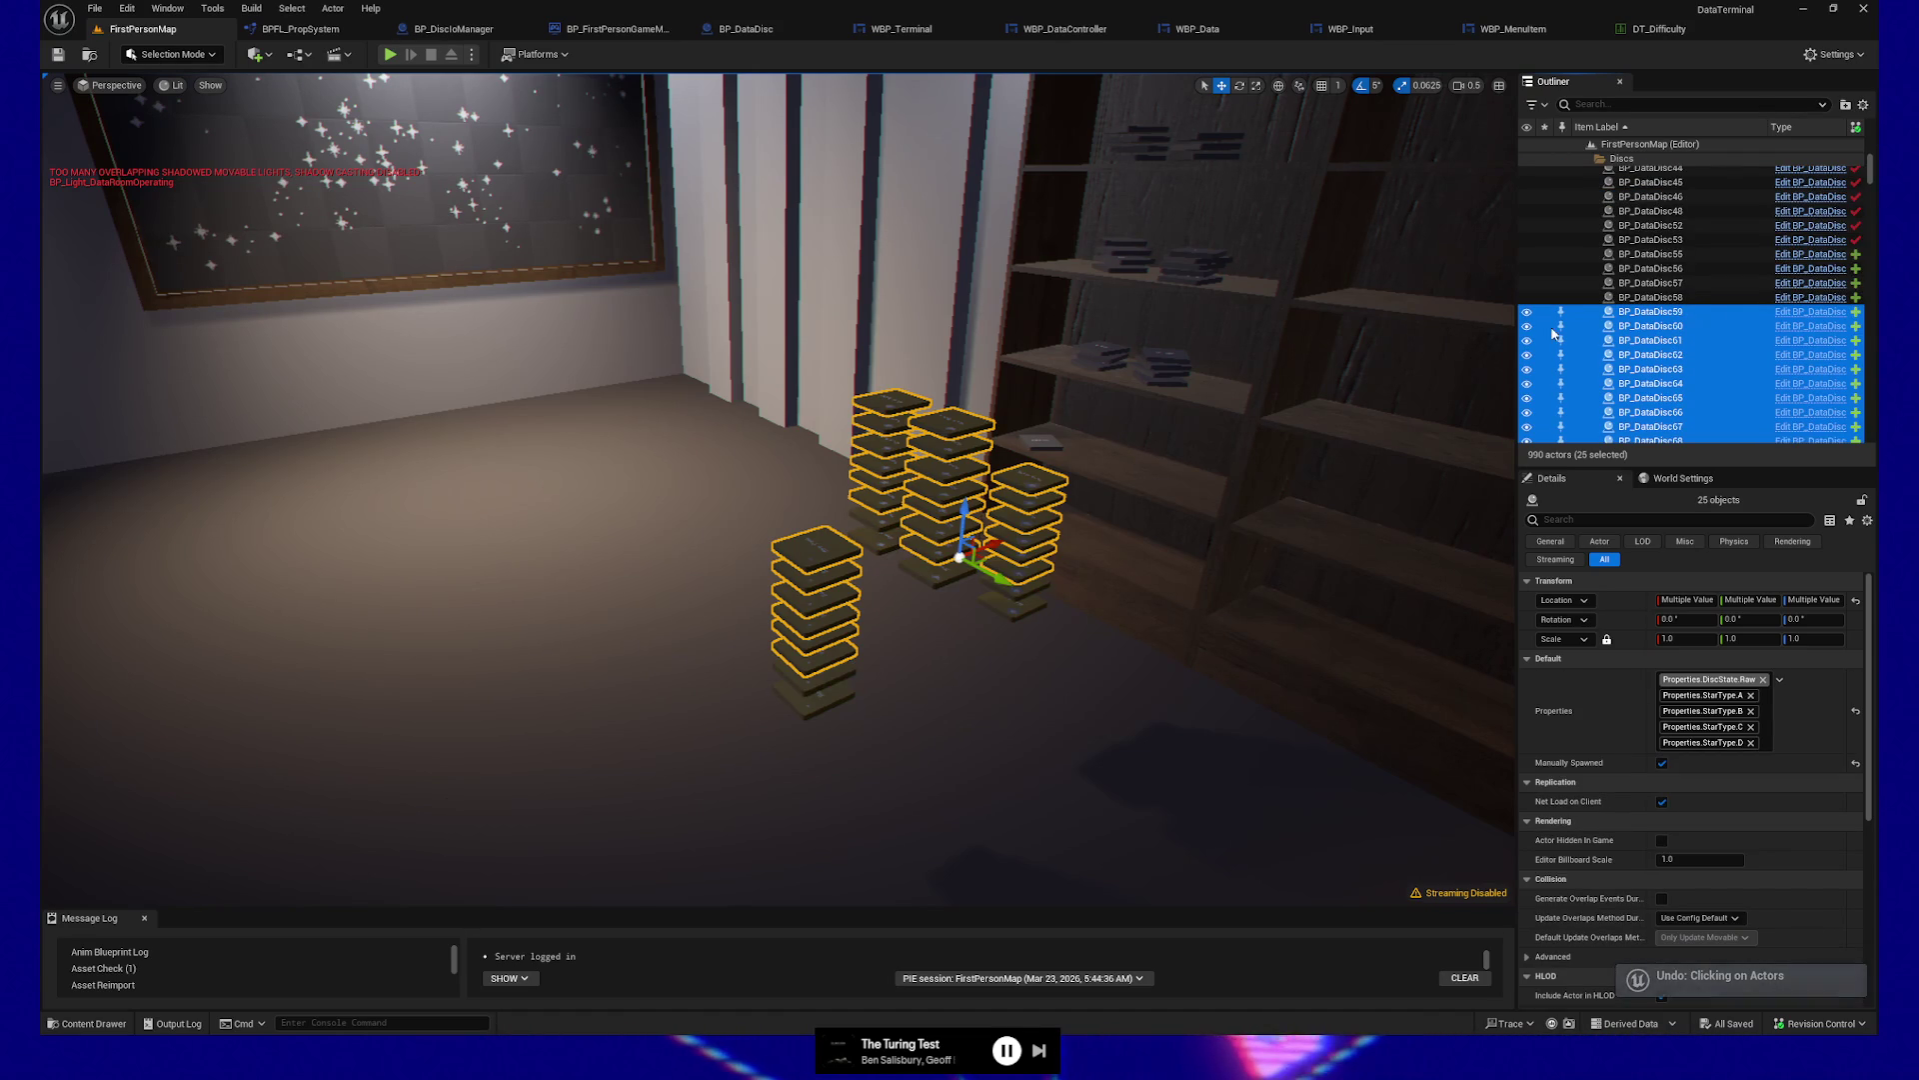
Add BP_DataDisc56–58 and discs from the front, middle and right stacks to the selection
{"action": "left_click", "coordinate": [1660, 298], "text": "ctrl"}
{"action": "left_click", "coordinate": [1656, 283], "text": "ctrl"}
{"action": "left_click", "coordinate": [1655, 269], "text": "ctrl"}
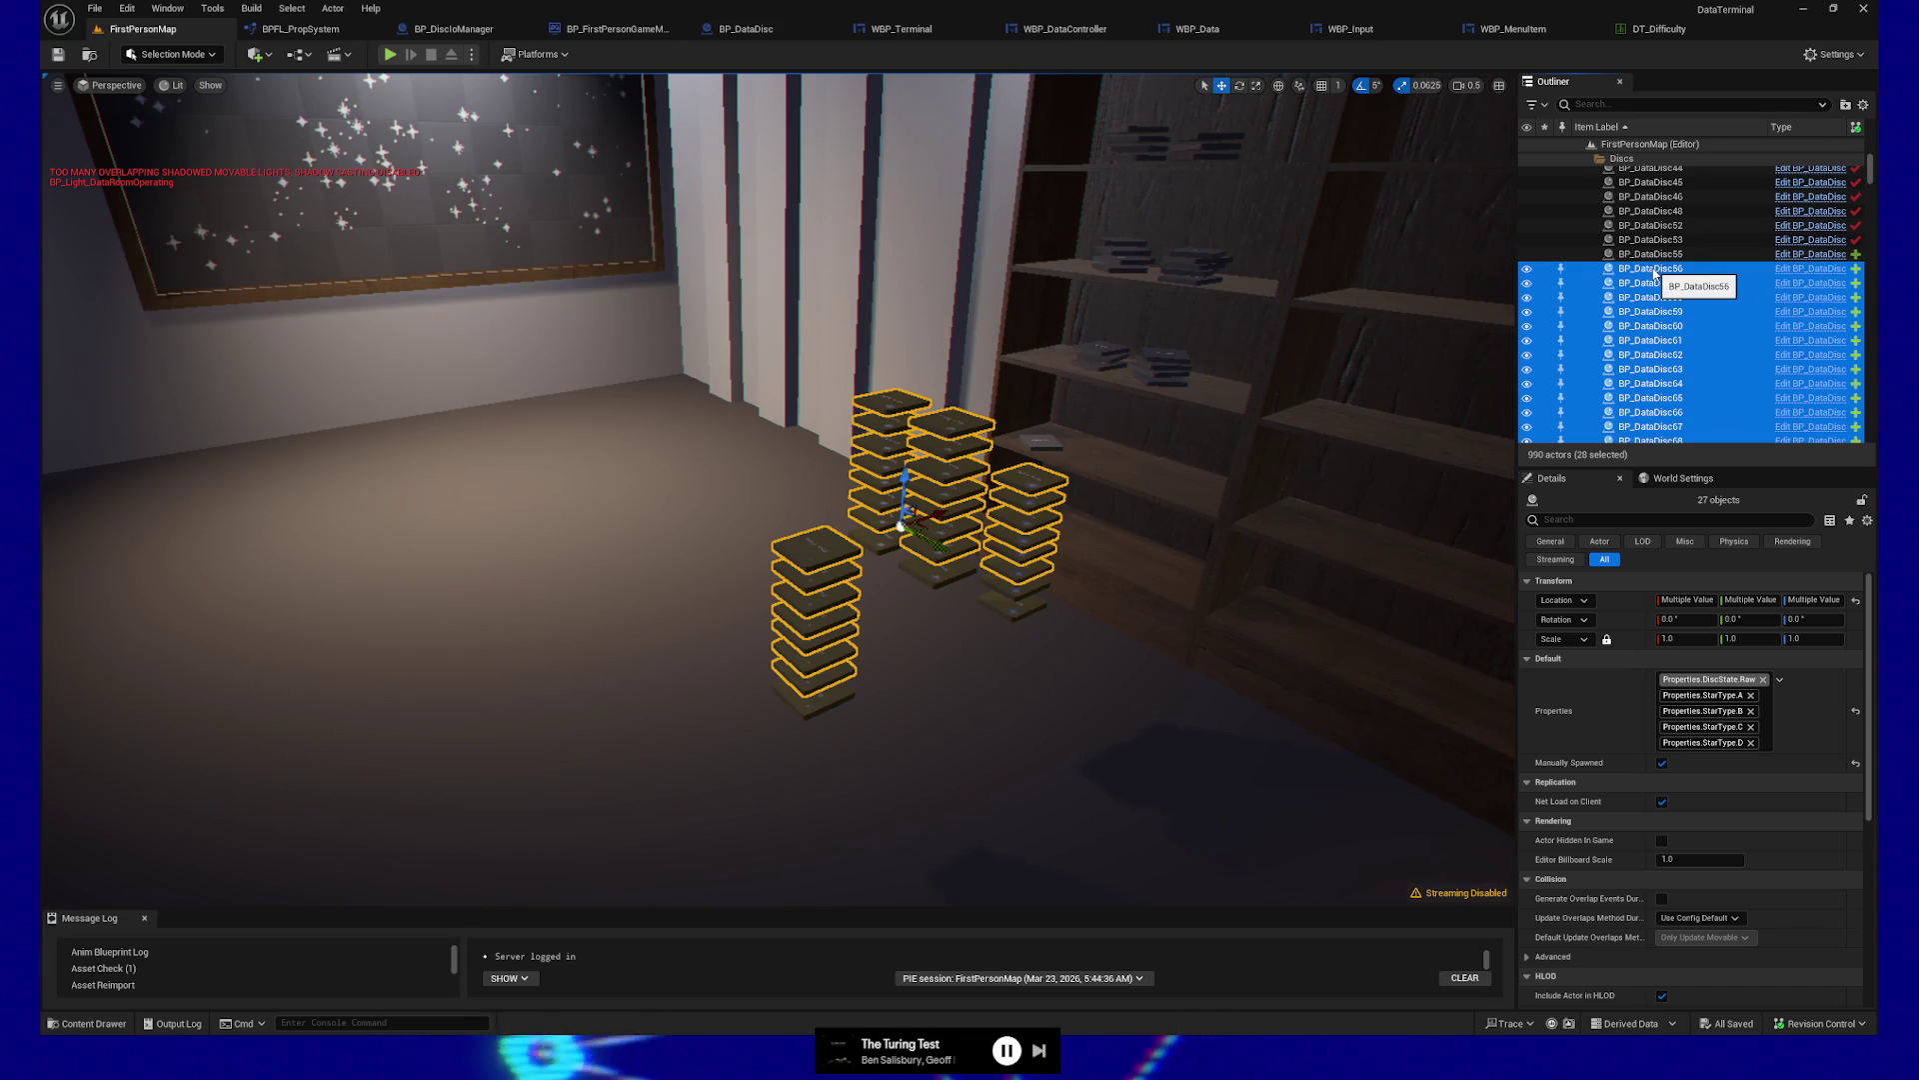
{"action": "left_click", "coordinate": [836, 705], "text": "ctrl"}
{"action": "left_click", "coordinate": [890, 548], "text": "ctrl"}
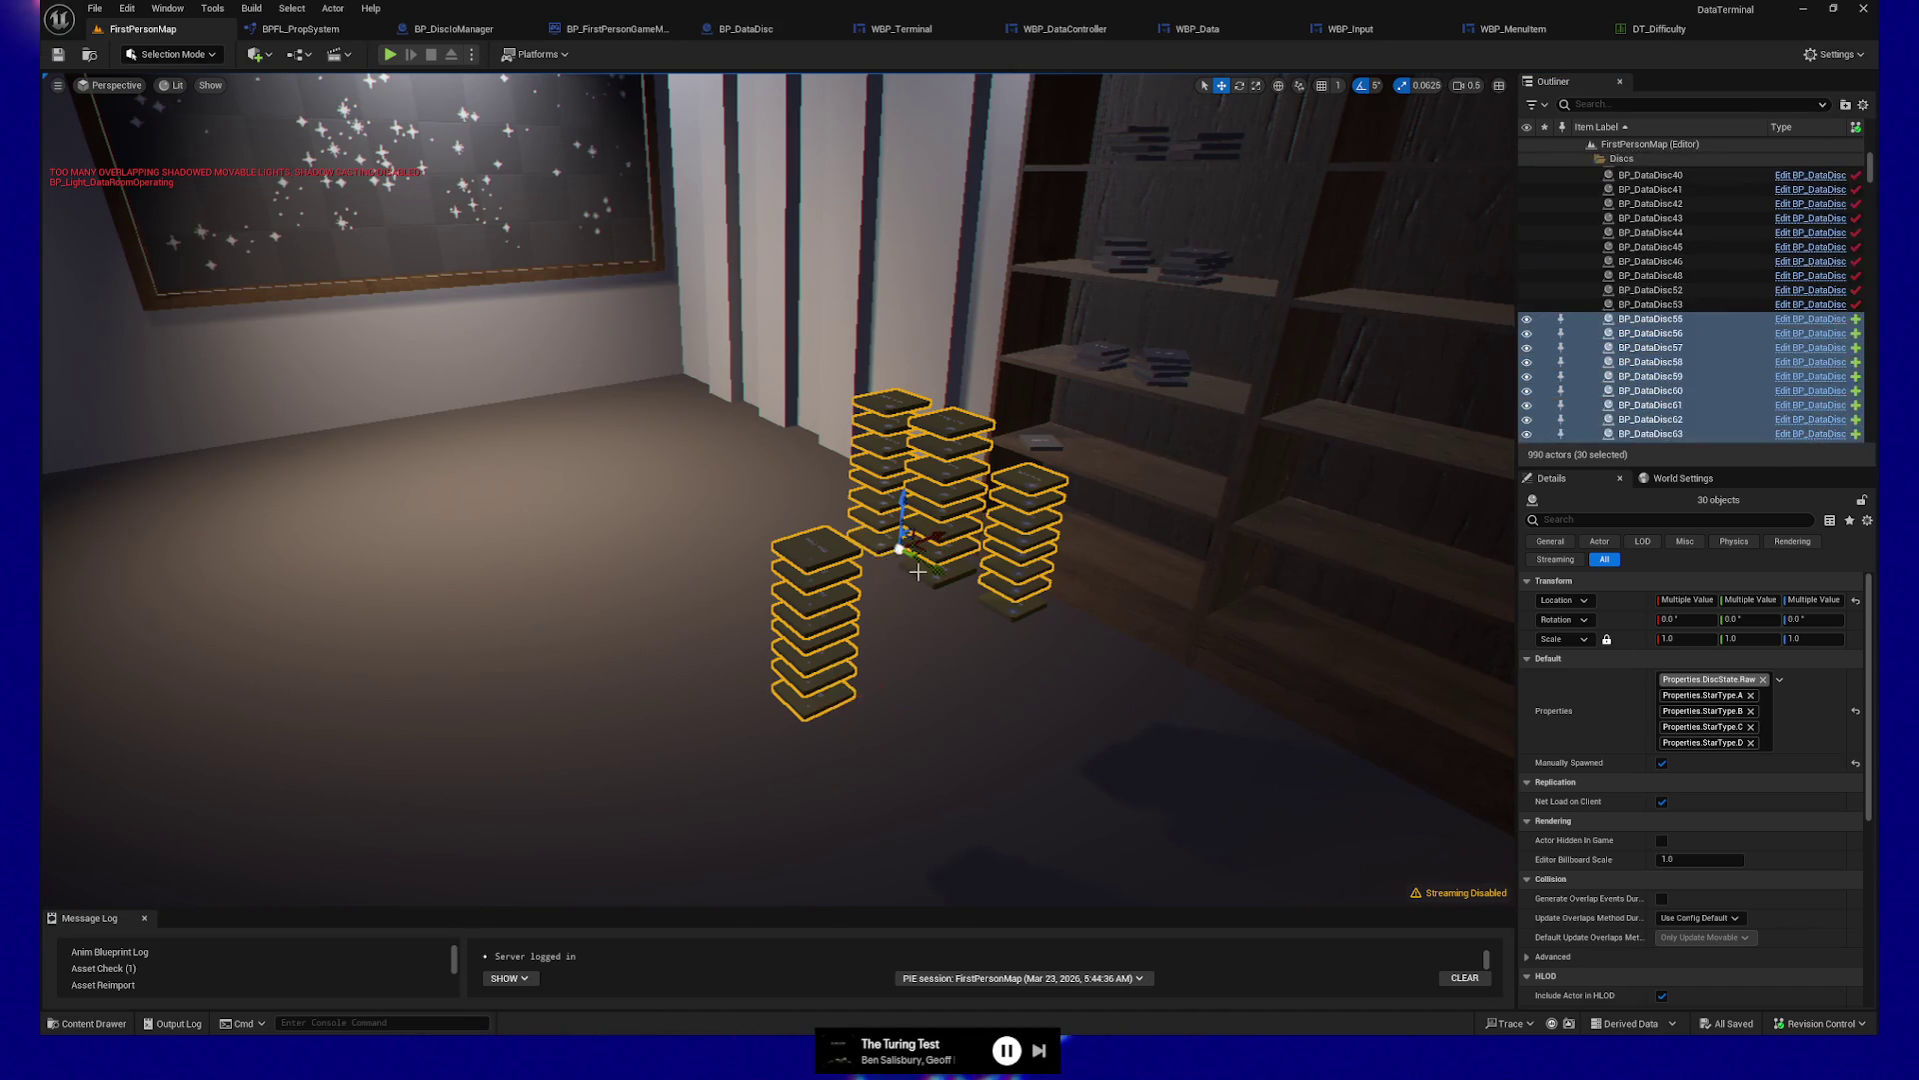
{"action": "left_click", "coordinate": [929, 572], "text": "ctrl"}
{"action": "left_click", "coordinate": [1025, 610], "text": "ctrl"}
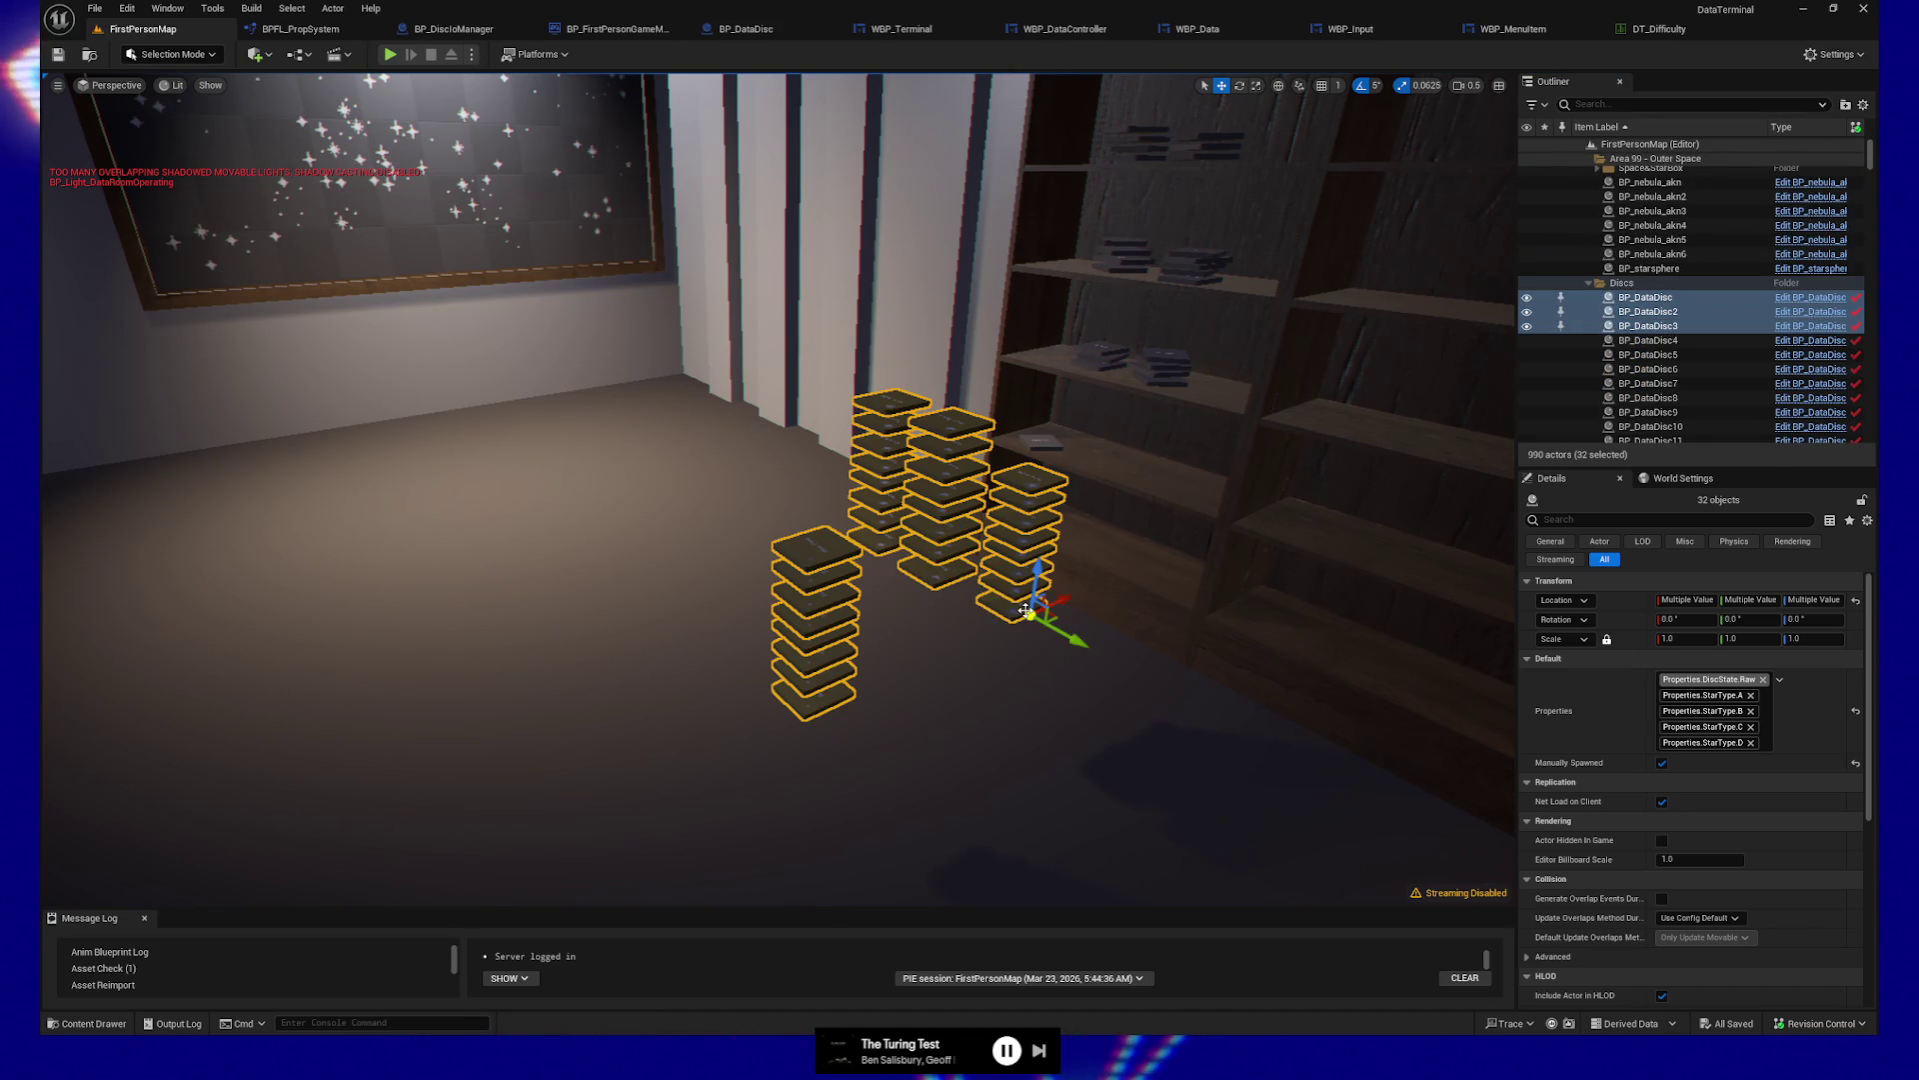
Rotate the 32 selected discs to -60° around X
{"action": "key", "text": "e"}
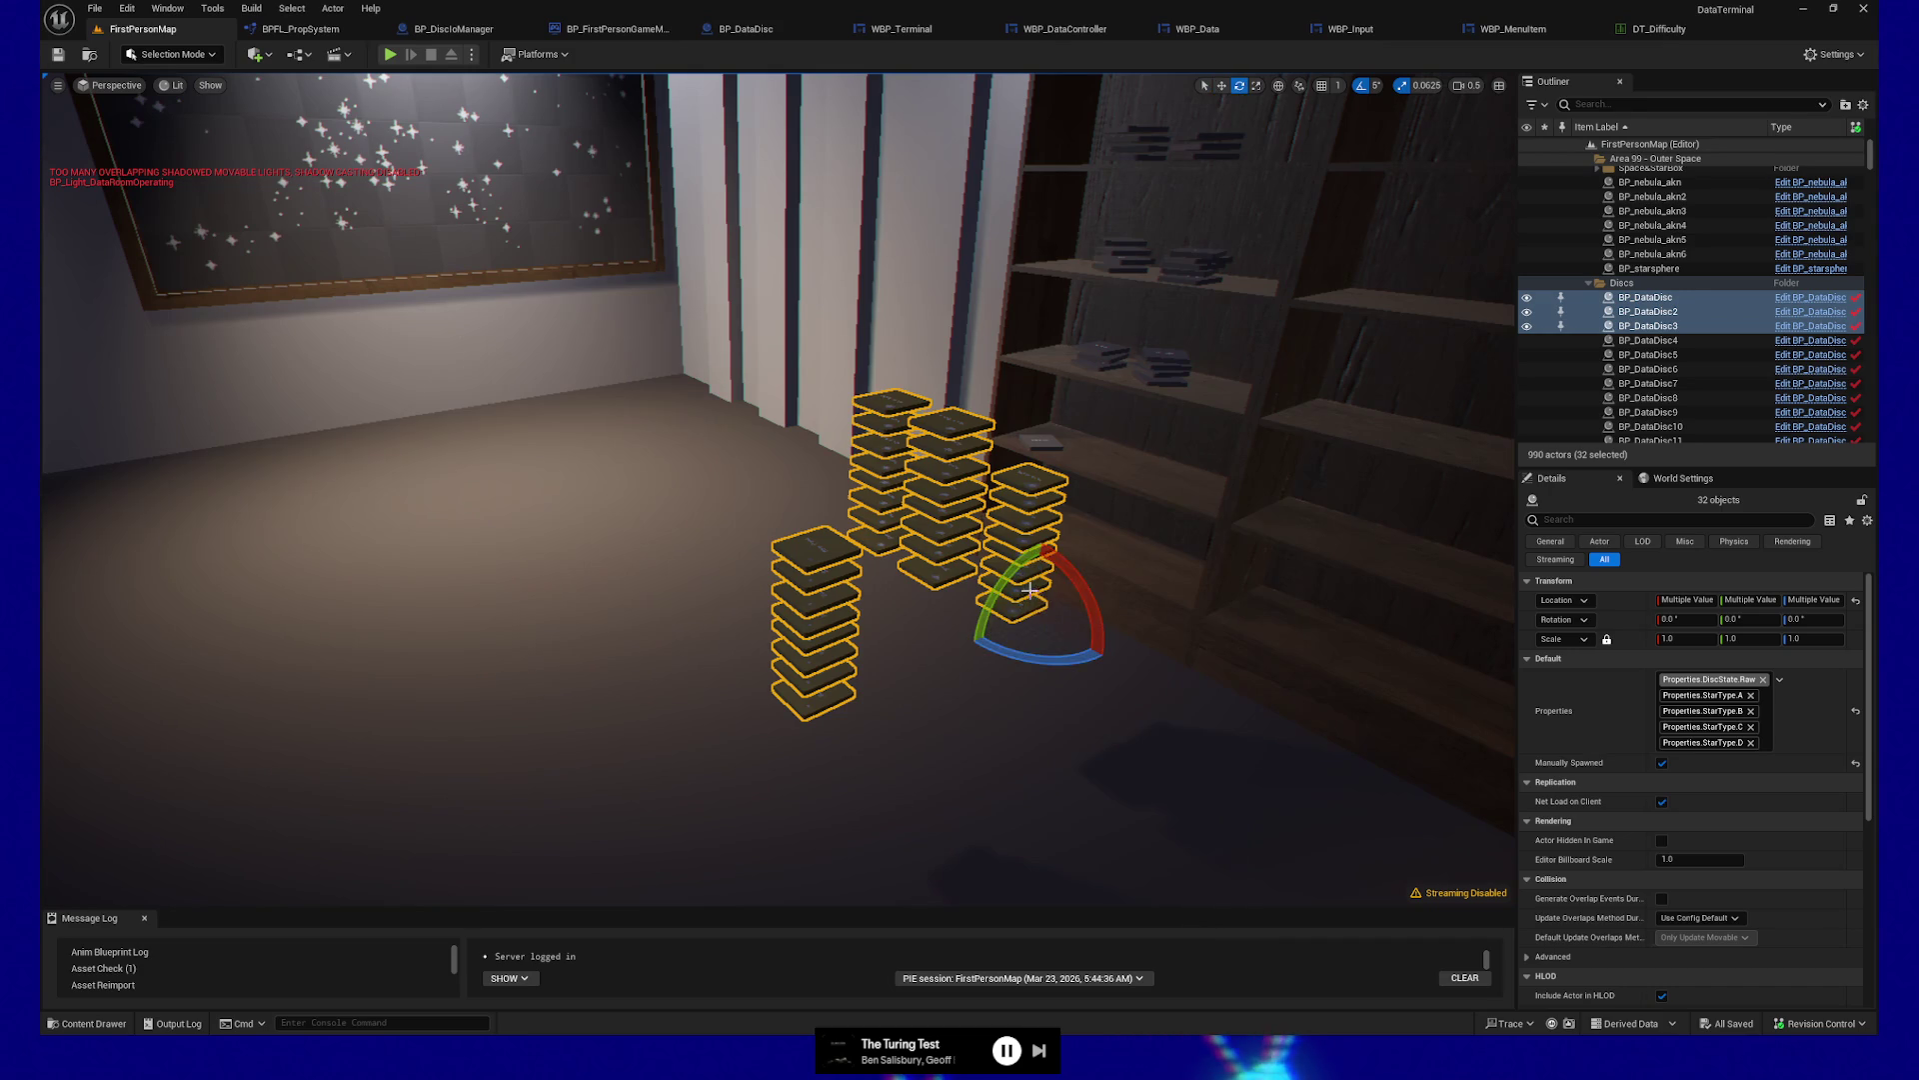
{"action": "left_click_drag", "start_coordinate": [1078, 595], "coordinate": [1029, 662]}
{"action": "right_click", "coordinate": [783, 852]}
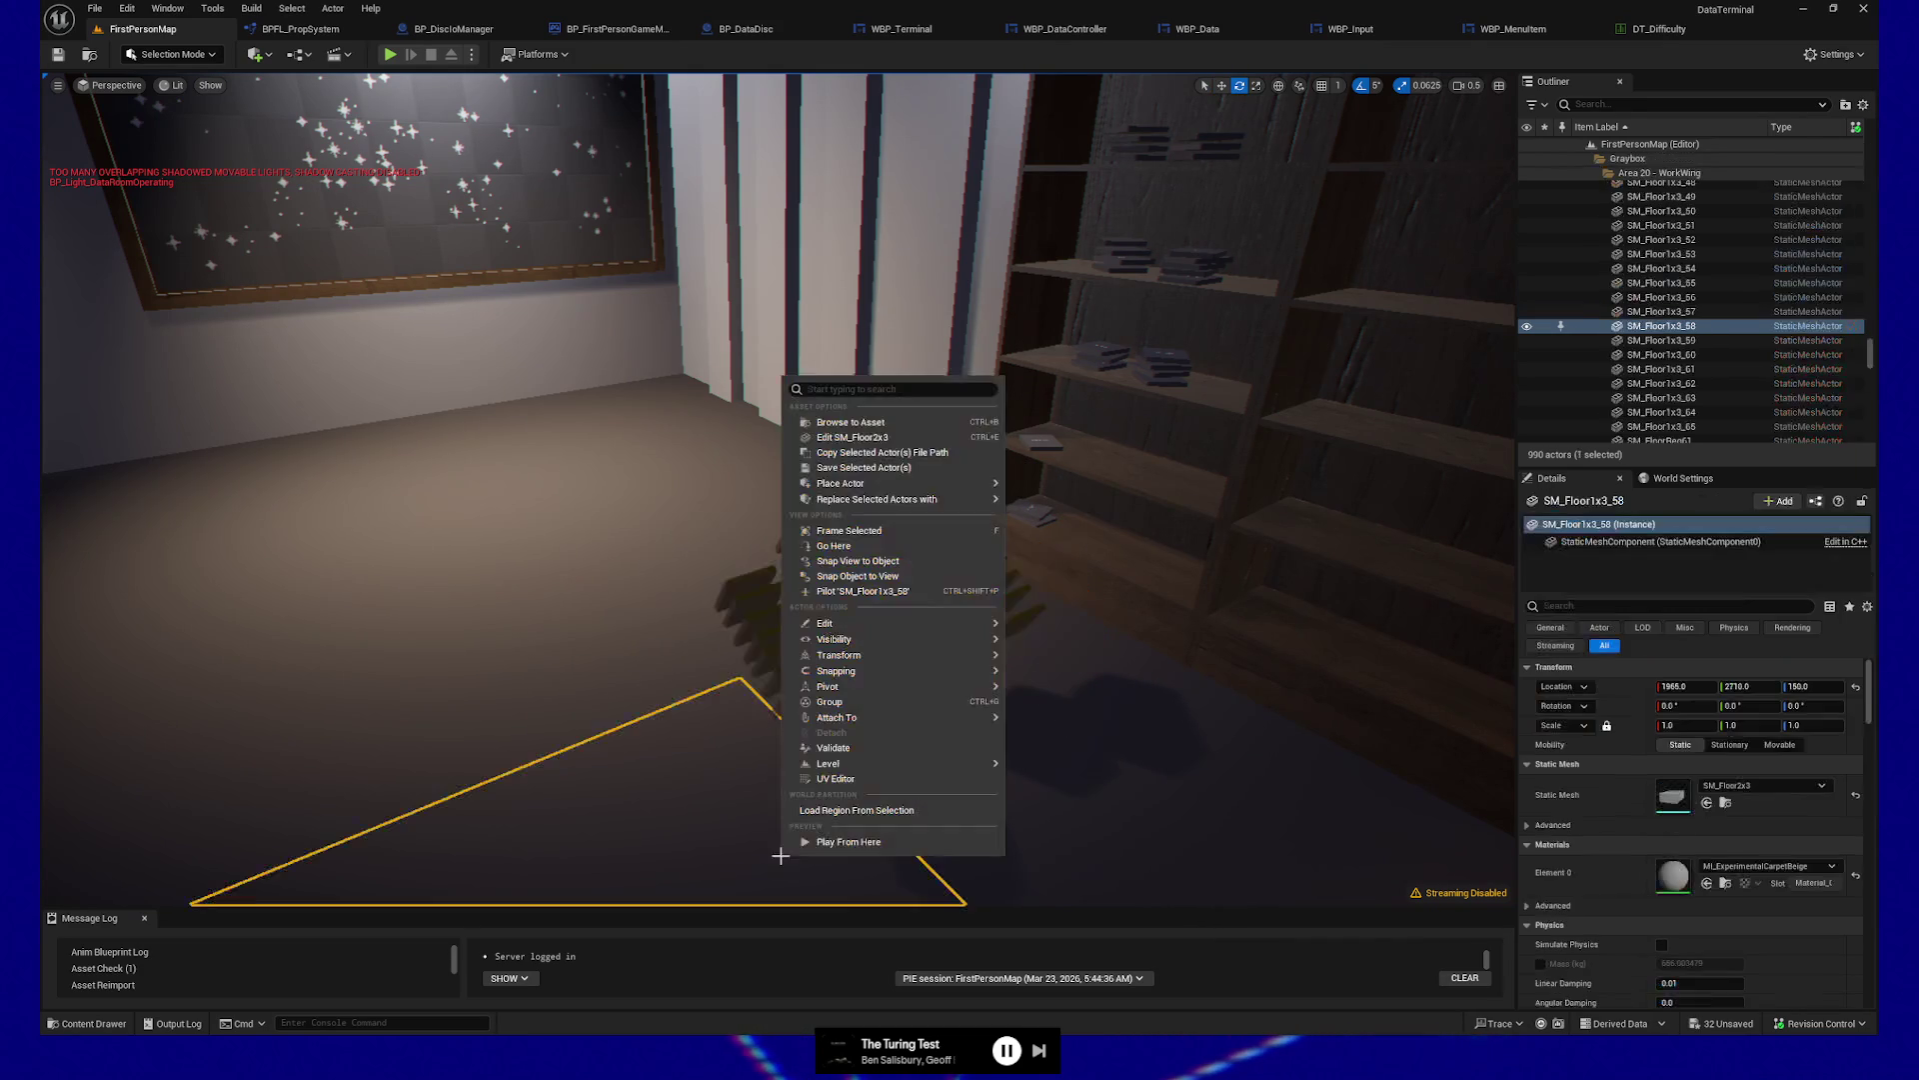
Play from the floor to inspect the tilted discs, then quit back to the editor
{"action": "left_click", "coordinate": [952, 846]}
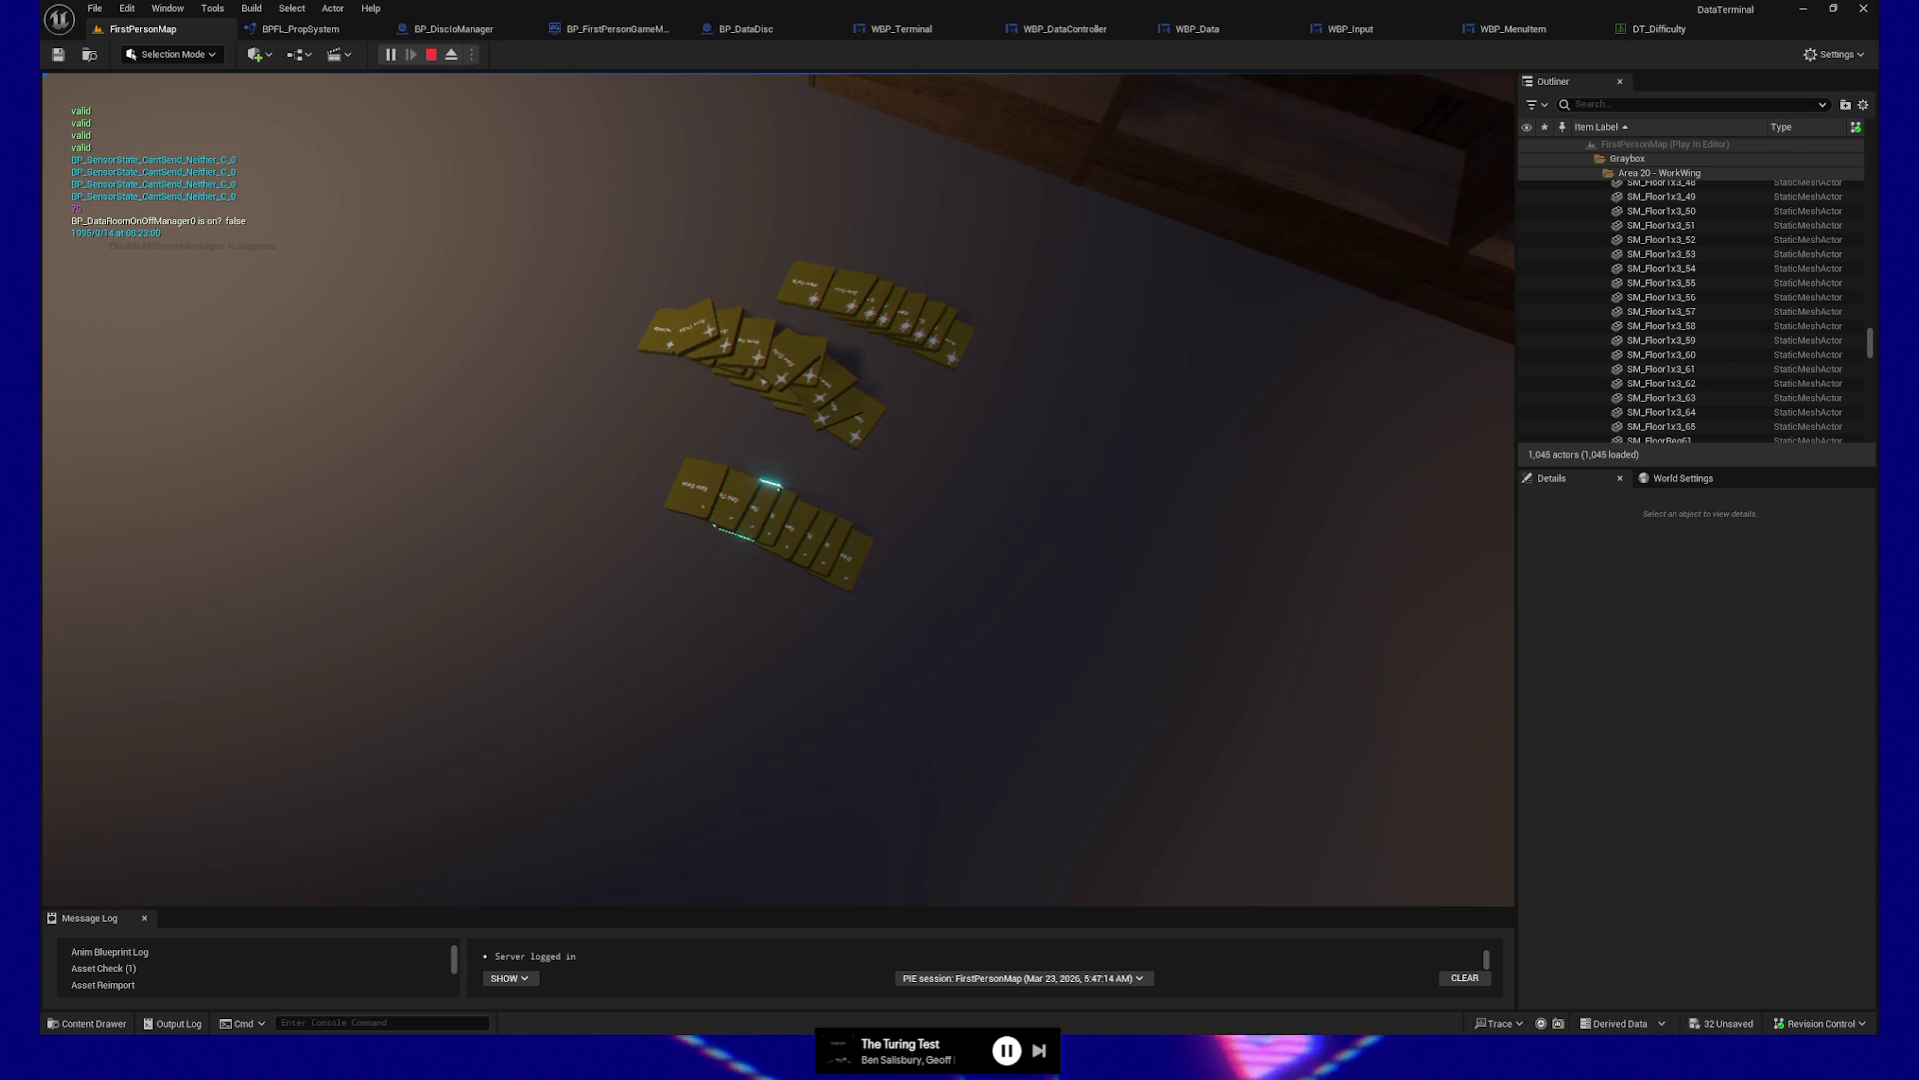
{"action": "key", "text": "Escape"}
{"action": "left_click", "coordinate": [815, 740]}
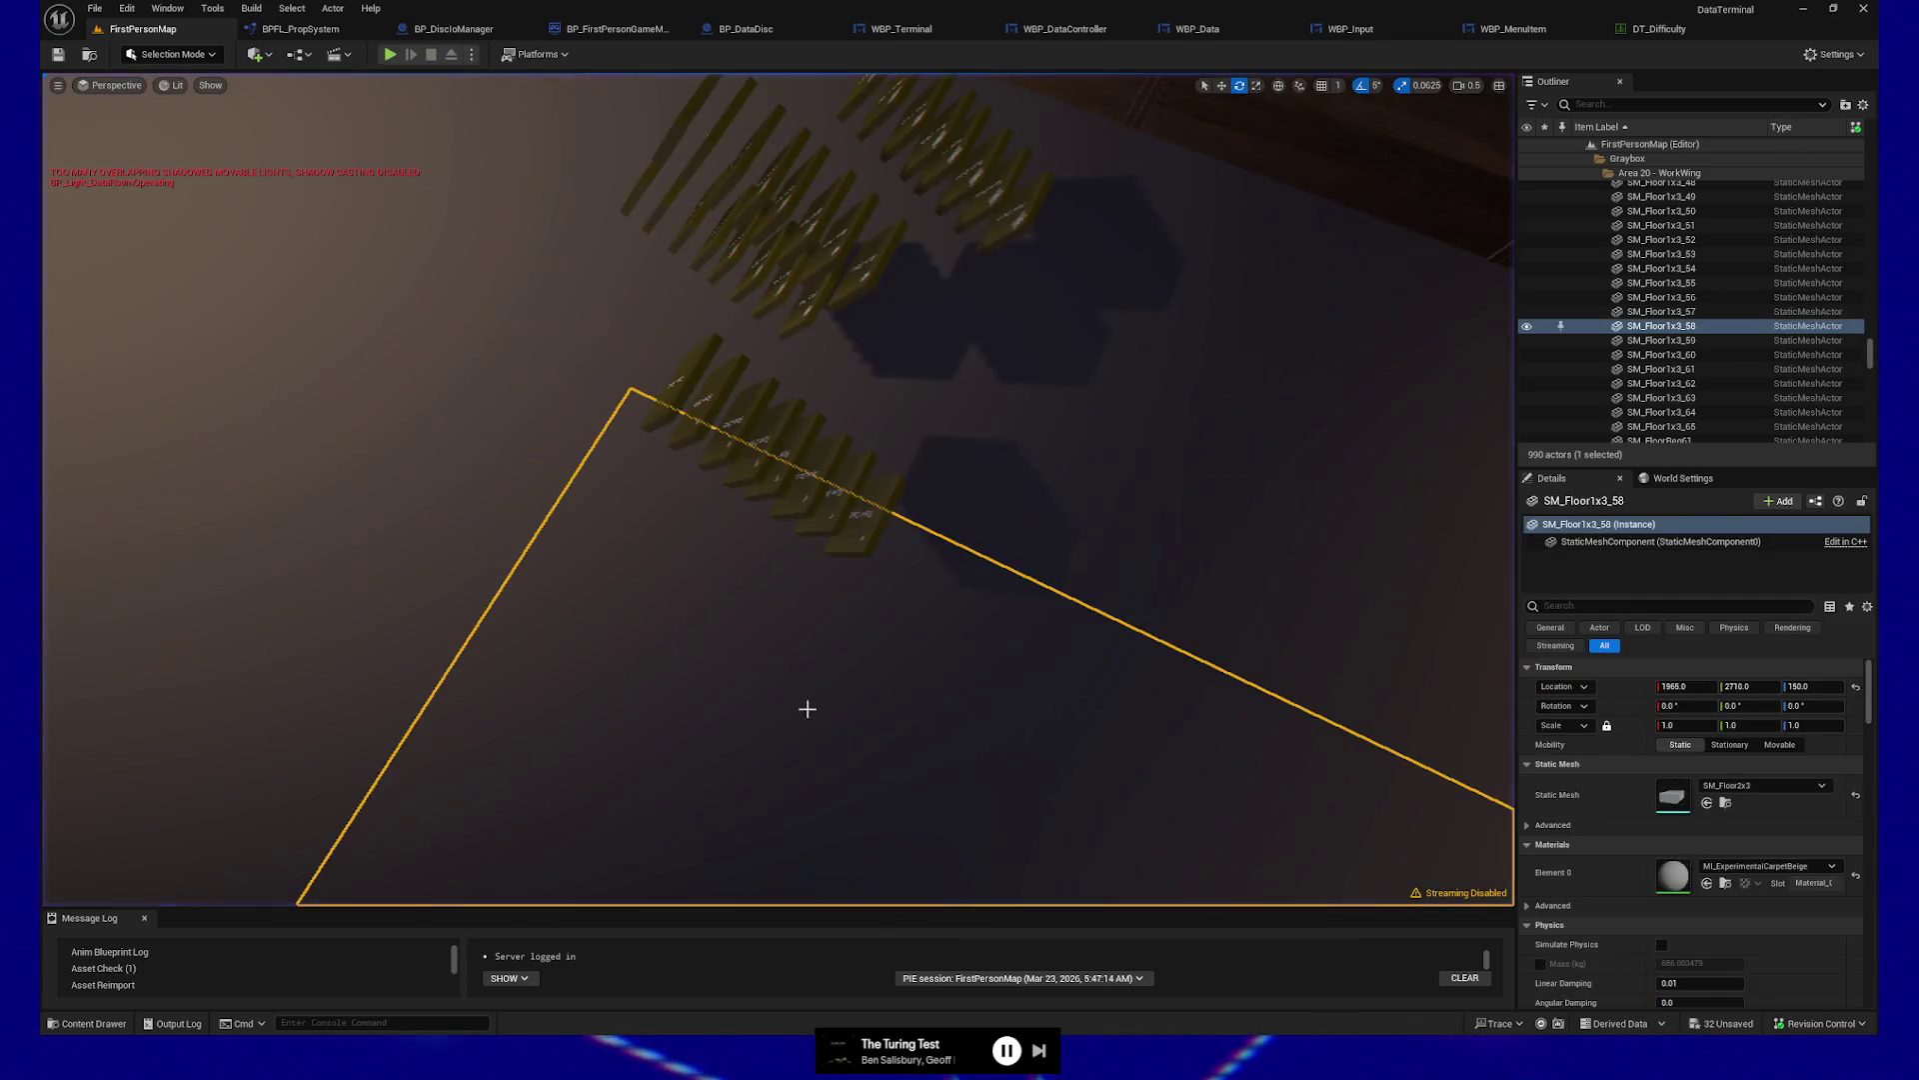
Select front-stack discs plus BP_DataDisc67, 71, 75 and 83, framing them and checking bookmarks 1 and 2
{"action": "scroll", "coordinate": [807, 716], "scroll_direction": "down", "scroll_amount": 5}
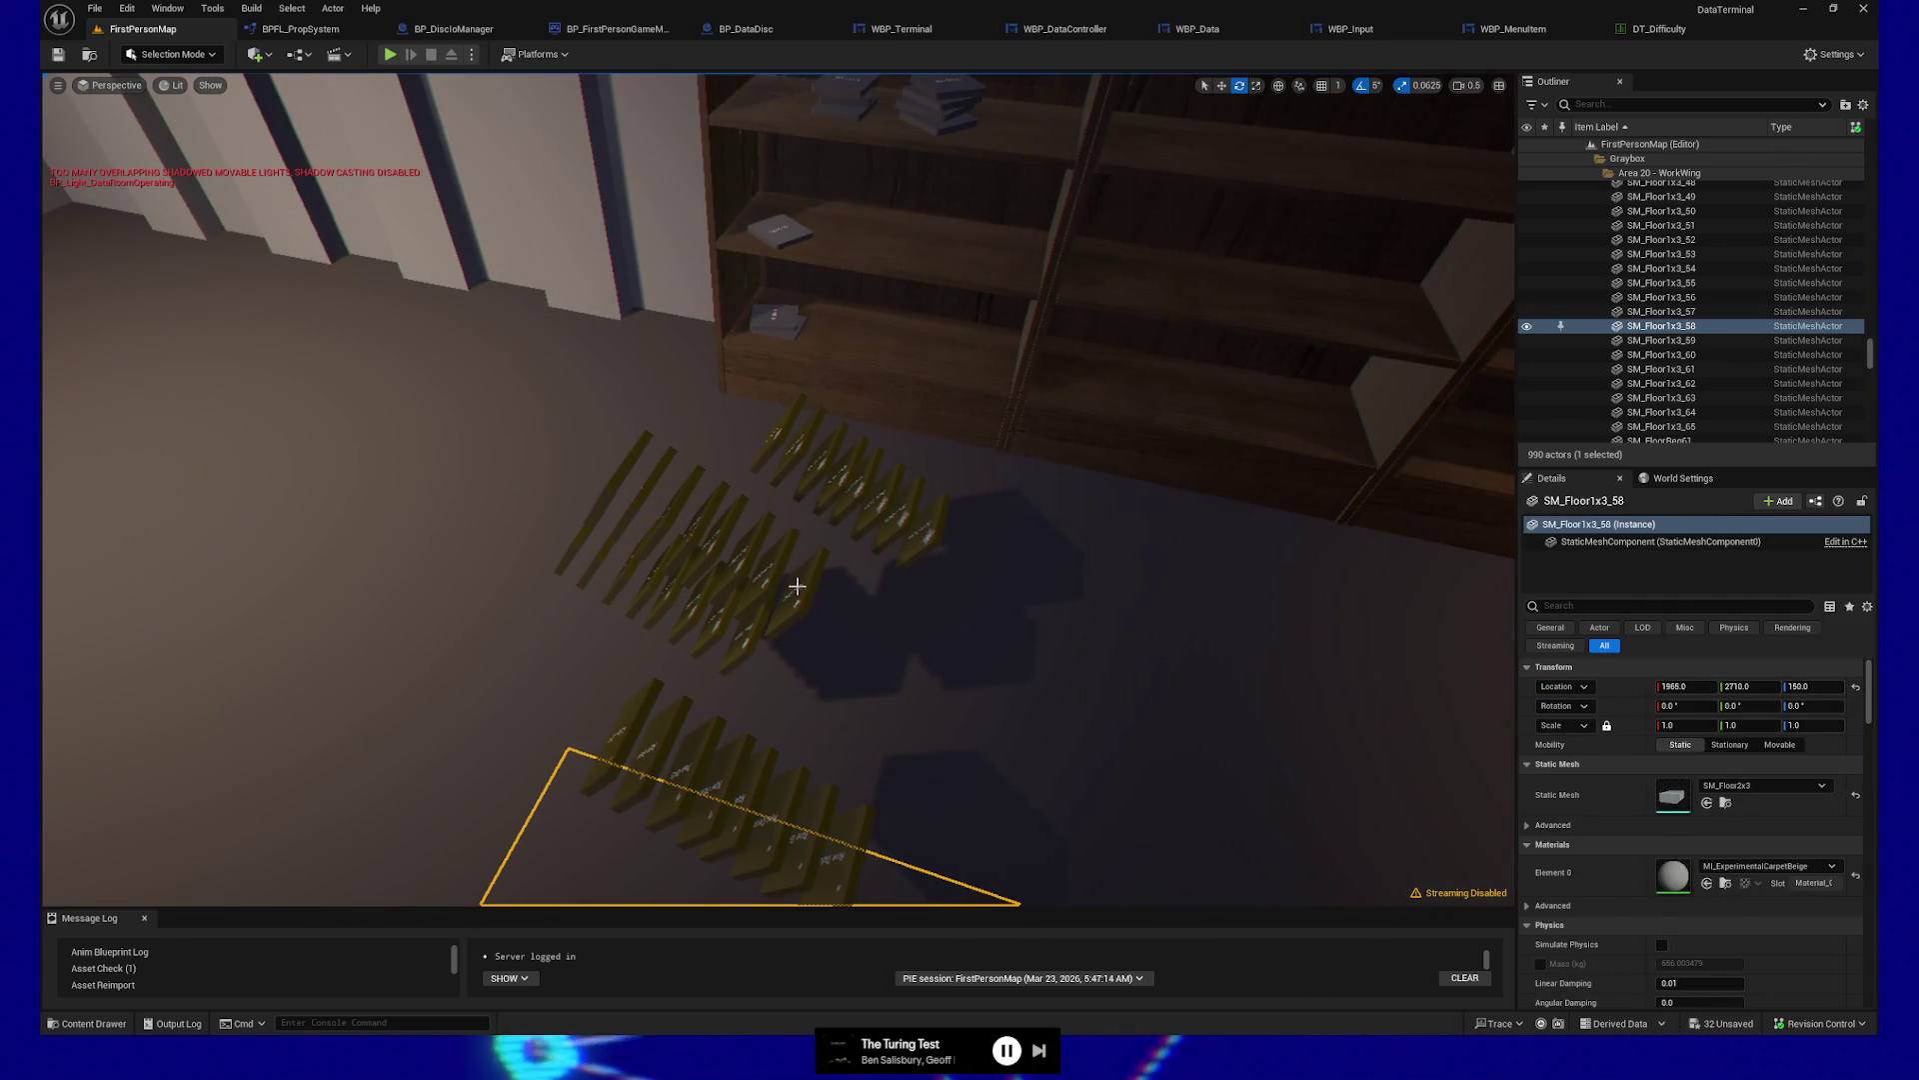
{"action": "left_click", "coordinate": [772, 590]}
{"action": "left_click", "coordinate": [800, 605], "text": "ctrl"}
{"action": "left_click", "coordinate": [740, 540], "text": "ctrl"}
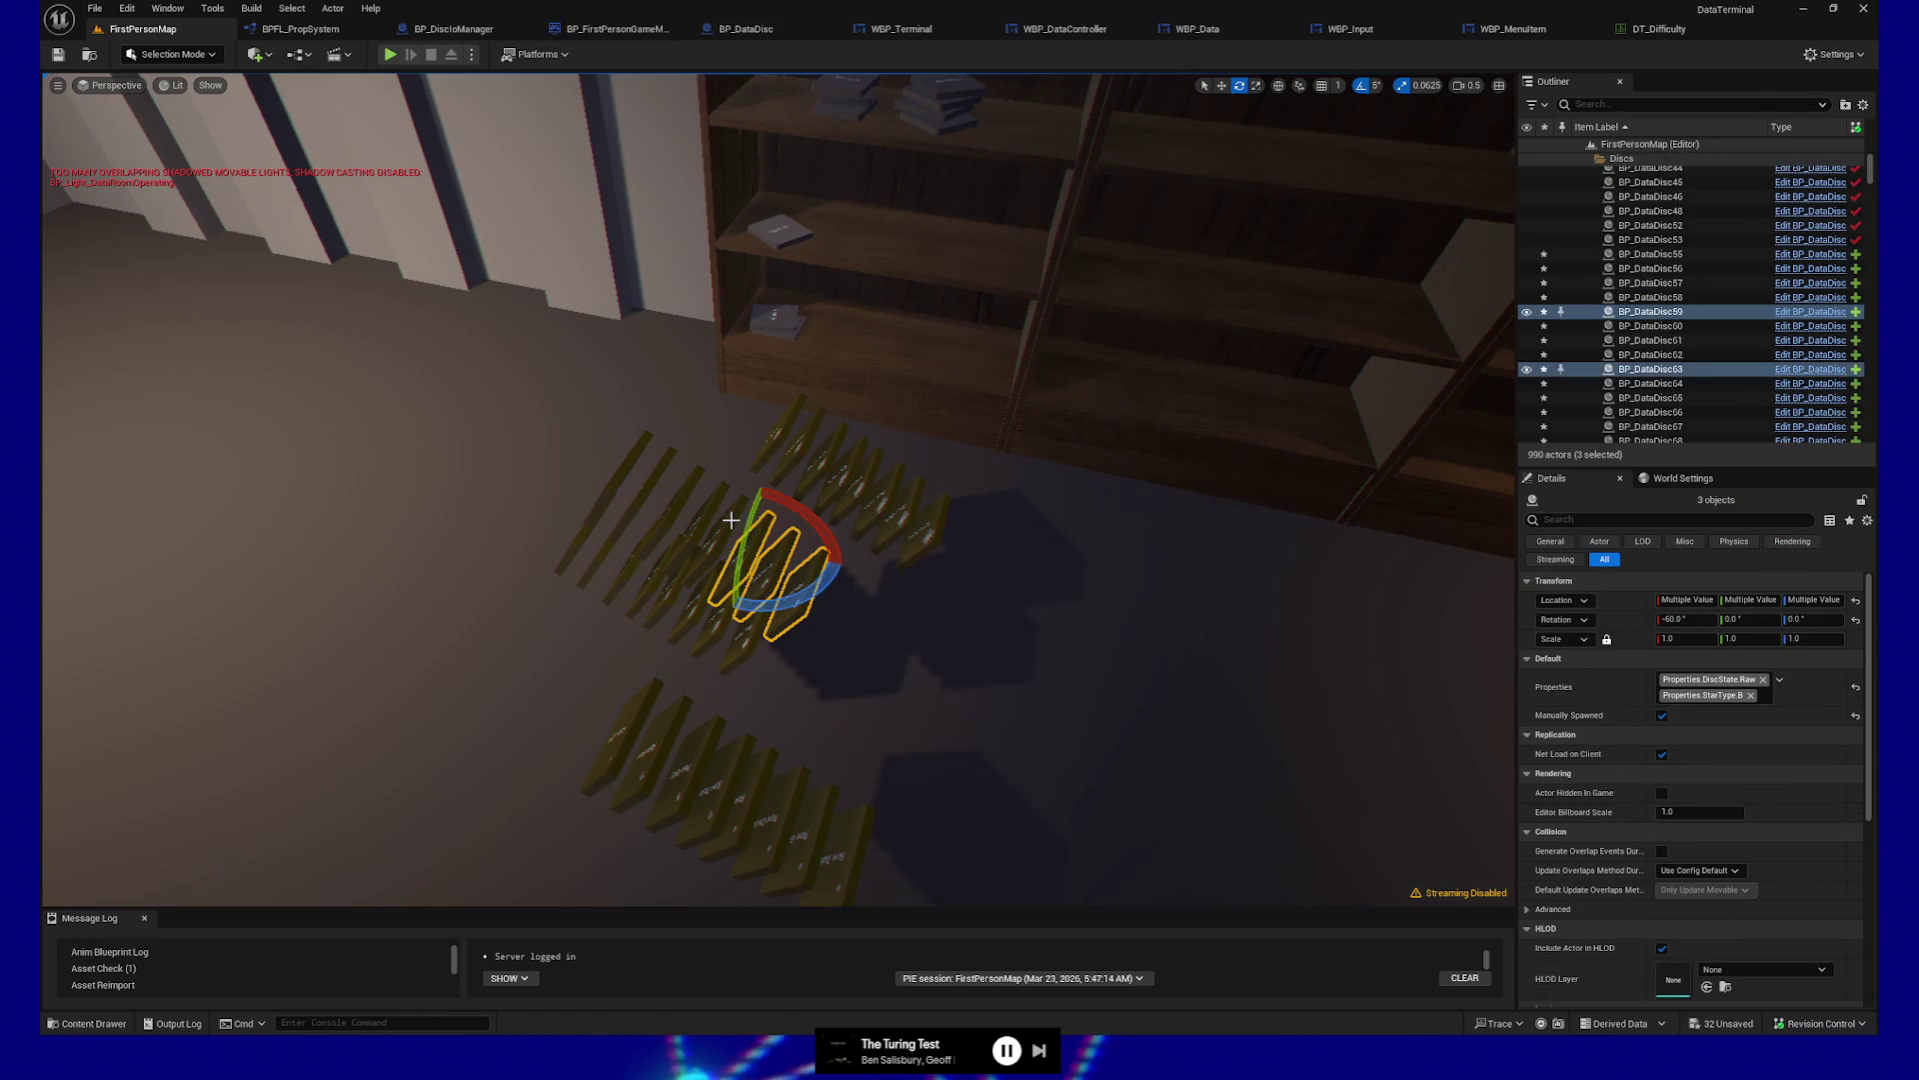
{"action": "left_click", "coordinate": [718, 508], "text": "ctrl"}
{"action": "left_click", "coordinate": [701, 498], "text": "ctrl"}
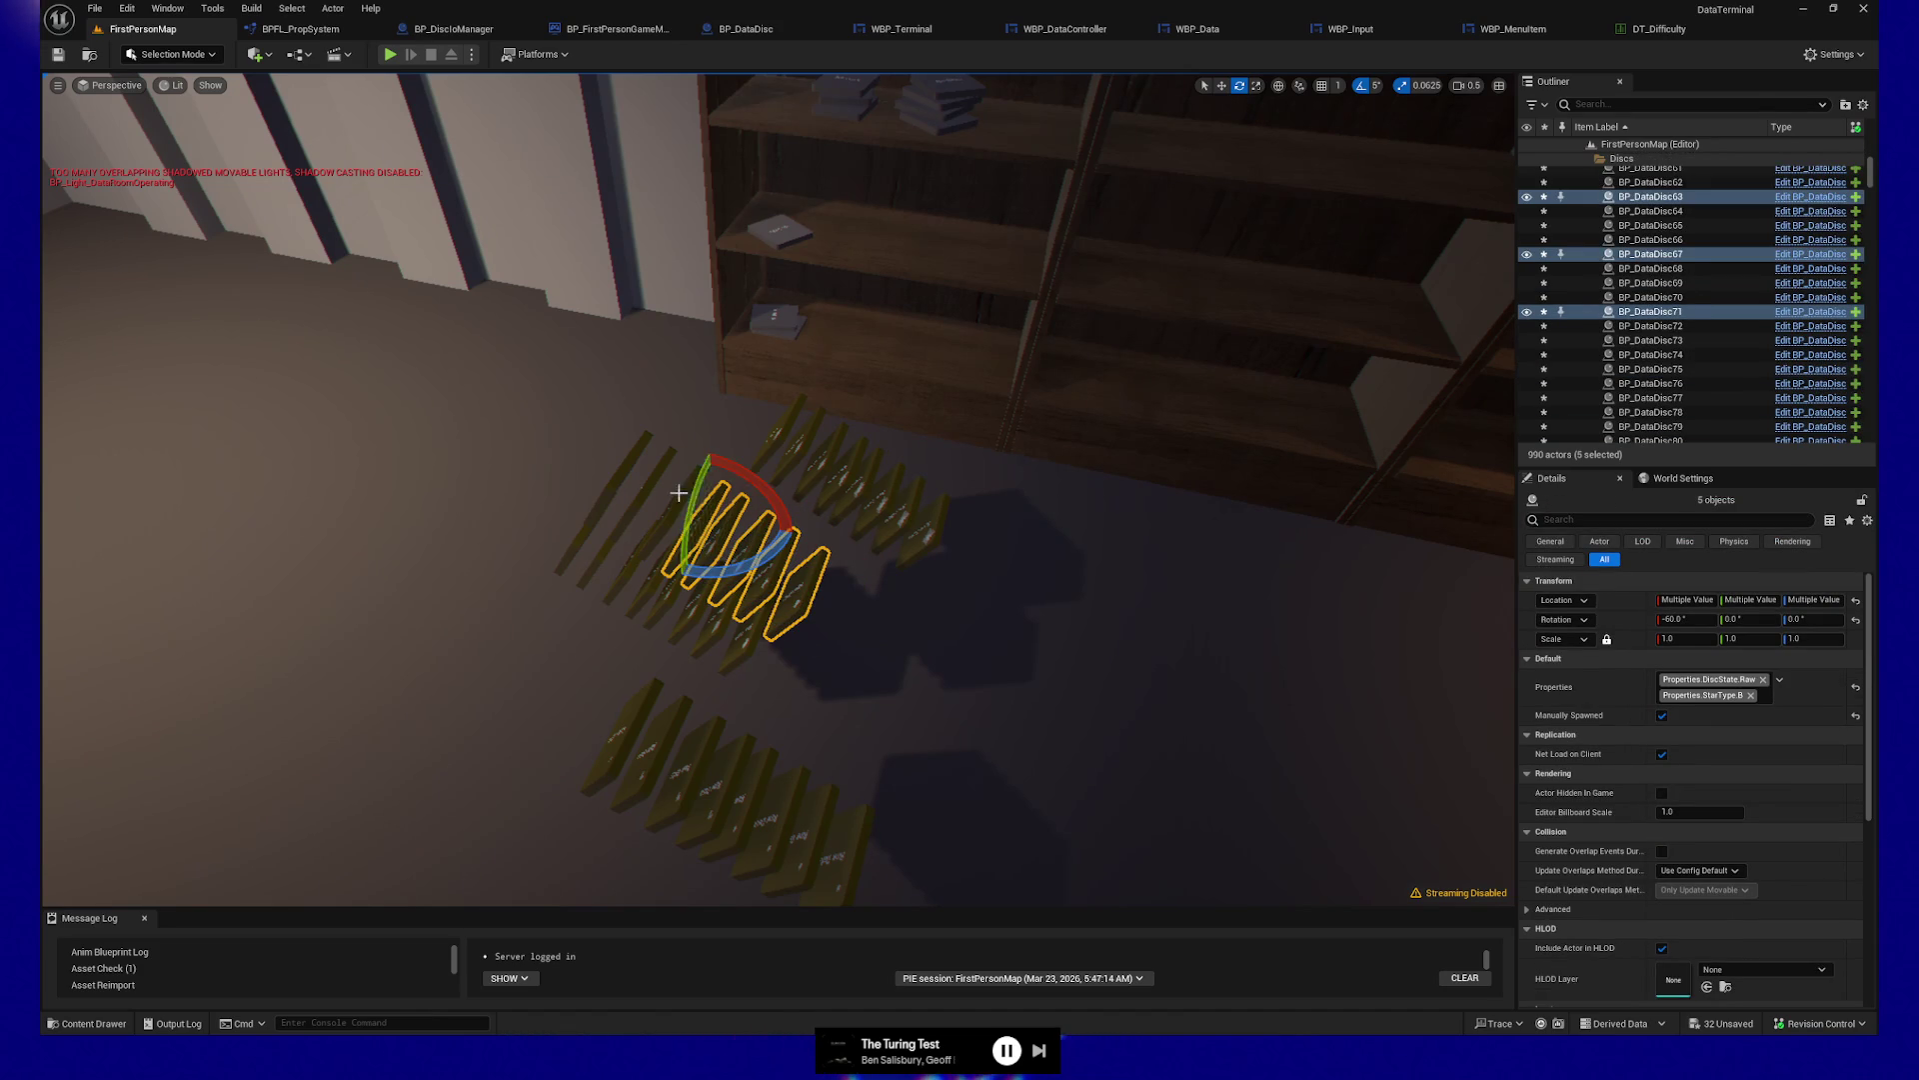
{"action": "left_click", "coordinate": [678, 493], "text": "ctrl"}
{"action": "key", "text": "f"}
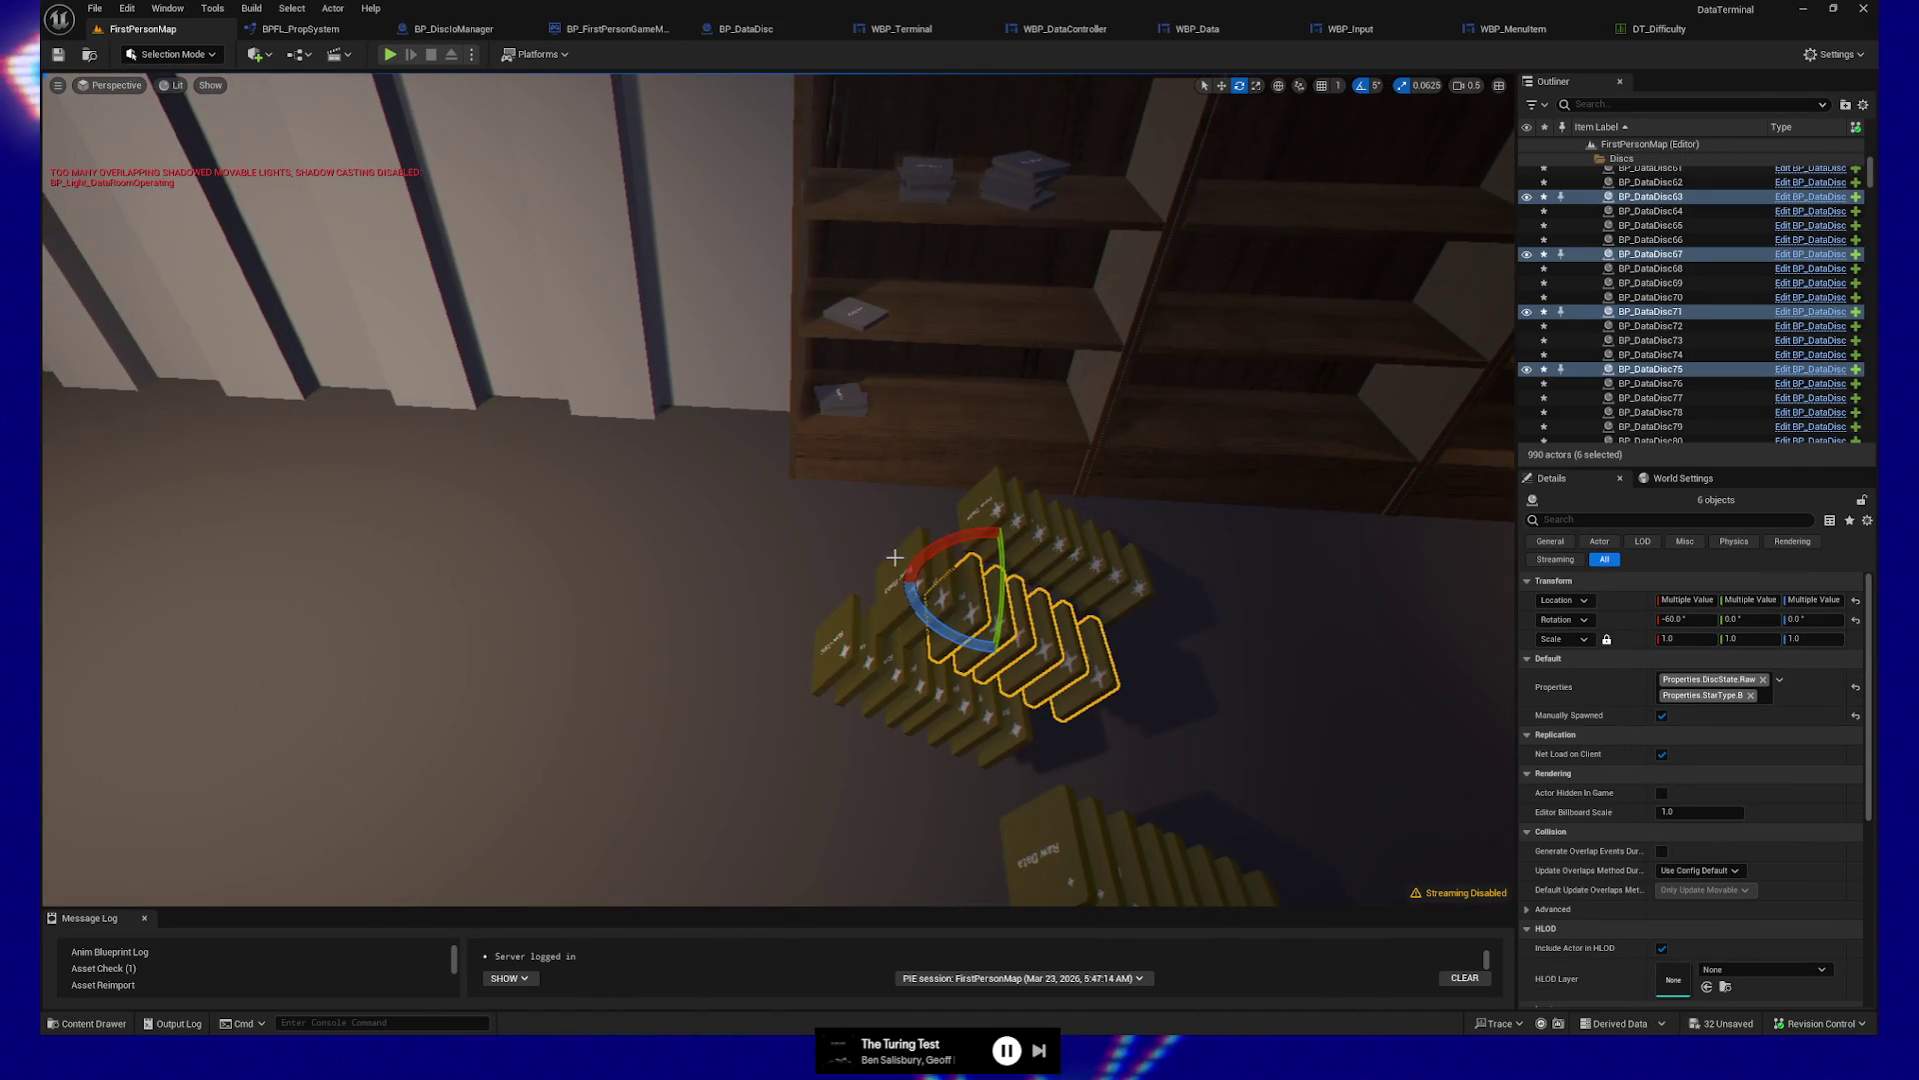
{"action": "left_click", "coordinate": [897, 562], "text": "ctrl"}
{"action": "left_click", "coordinate": [895, 575], "text": "ctrl"}
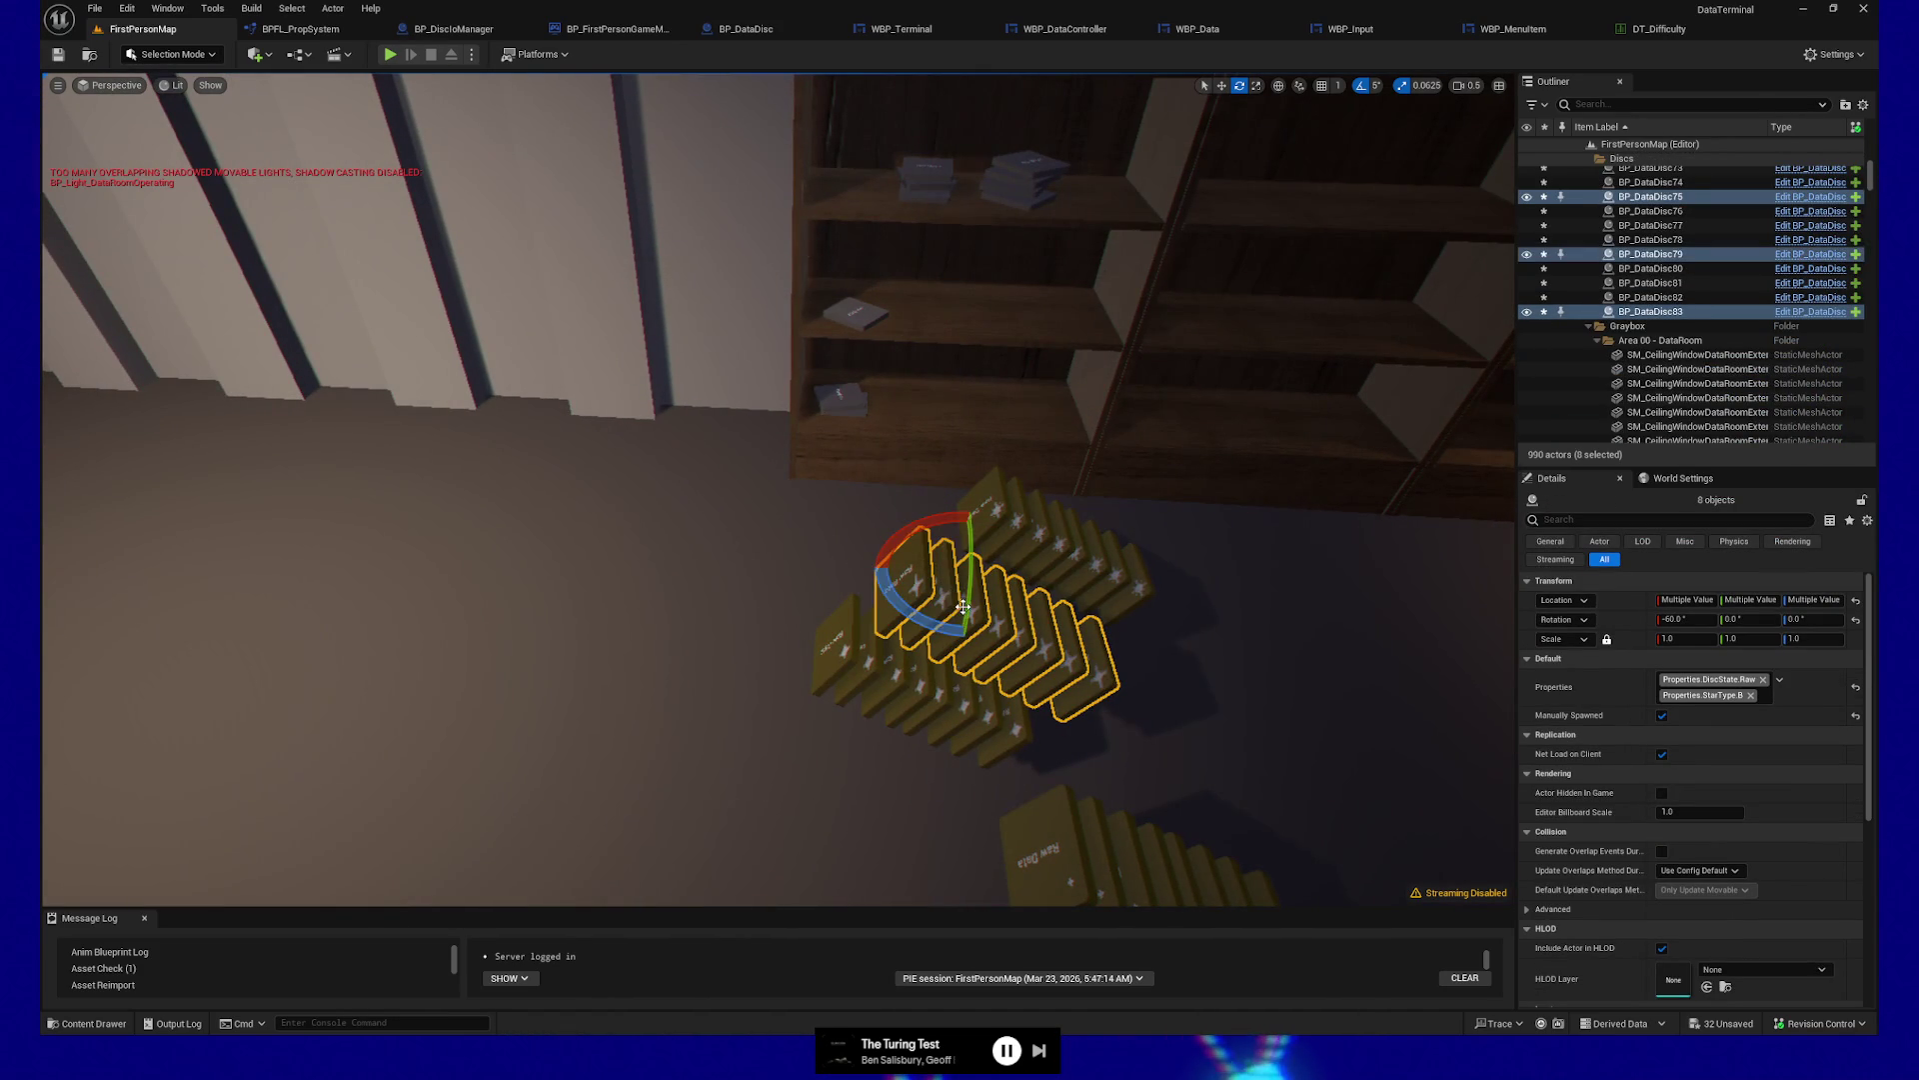
{"action": "key", "text": "1"}
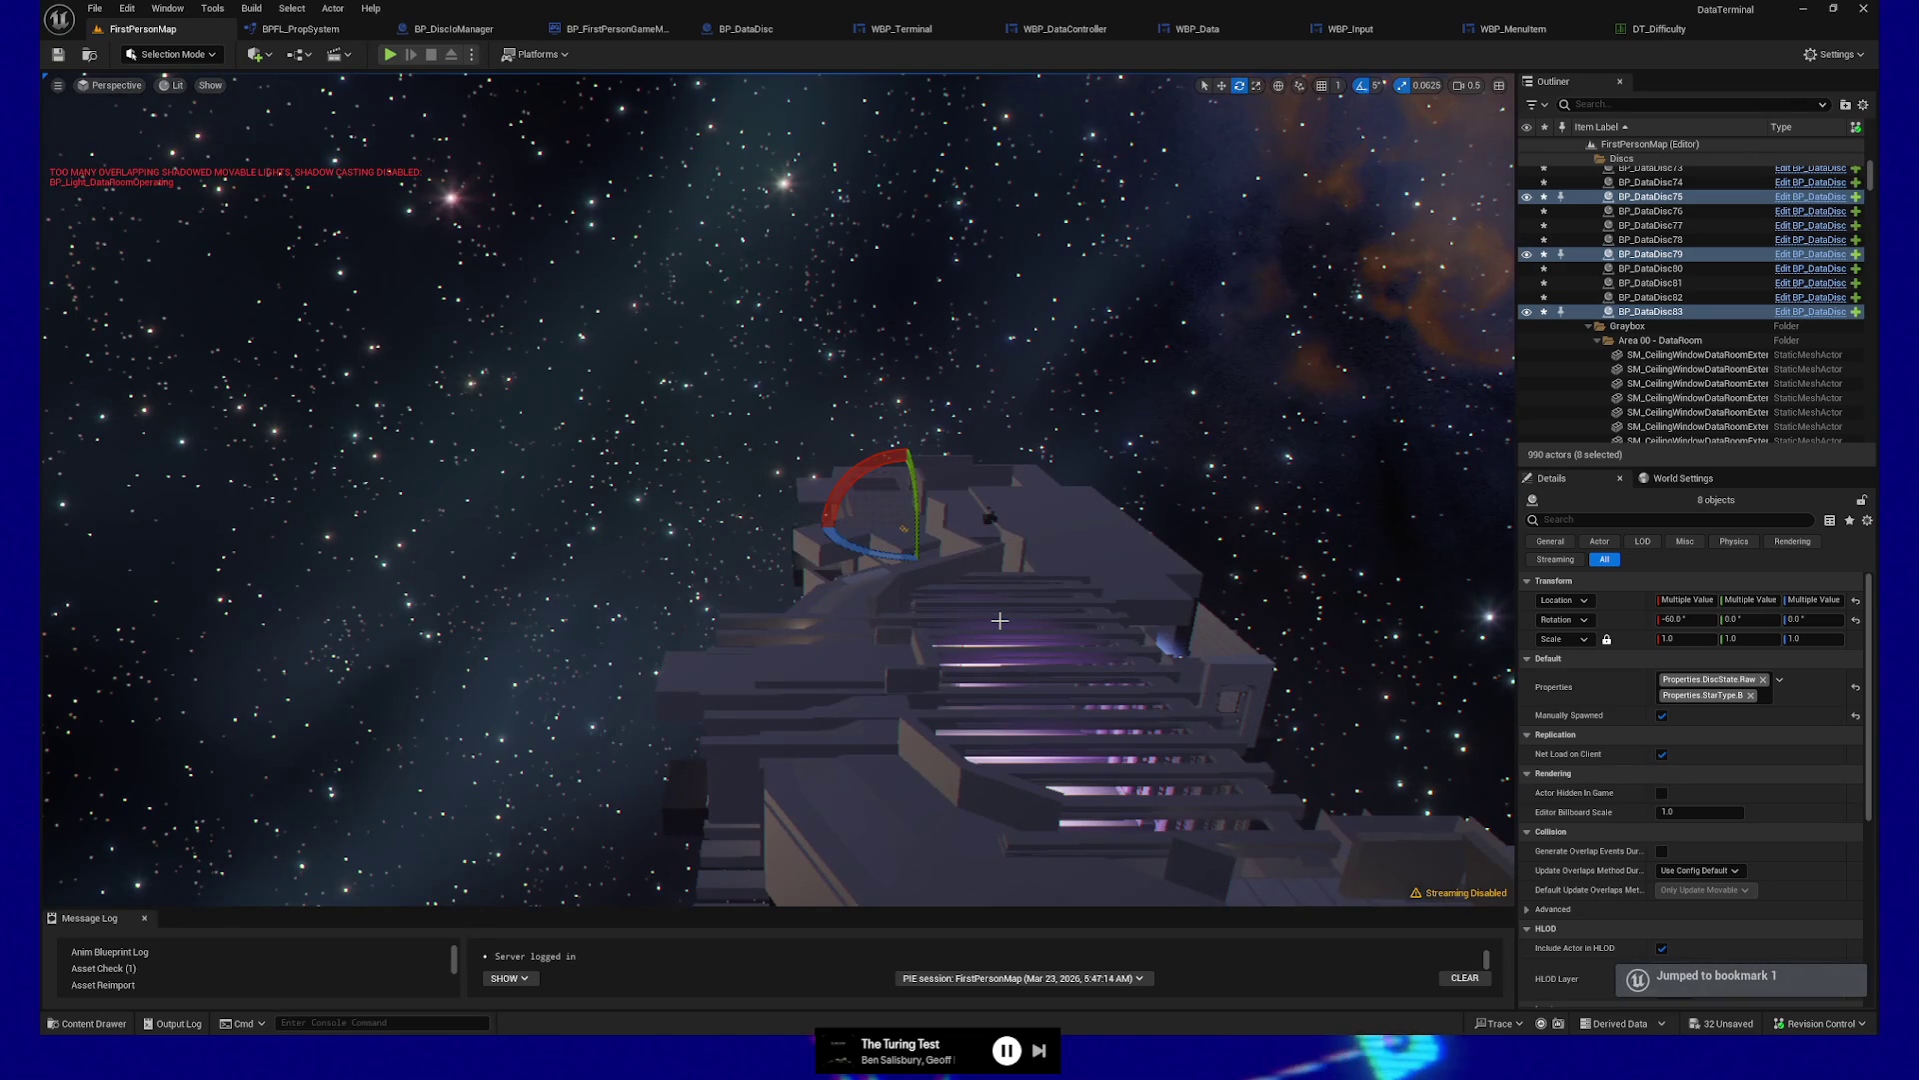
{"action": "key", "text": "2"}
Move the selected discs to the right along the X axis
{"action": "key", "text": "w"}
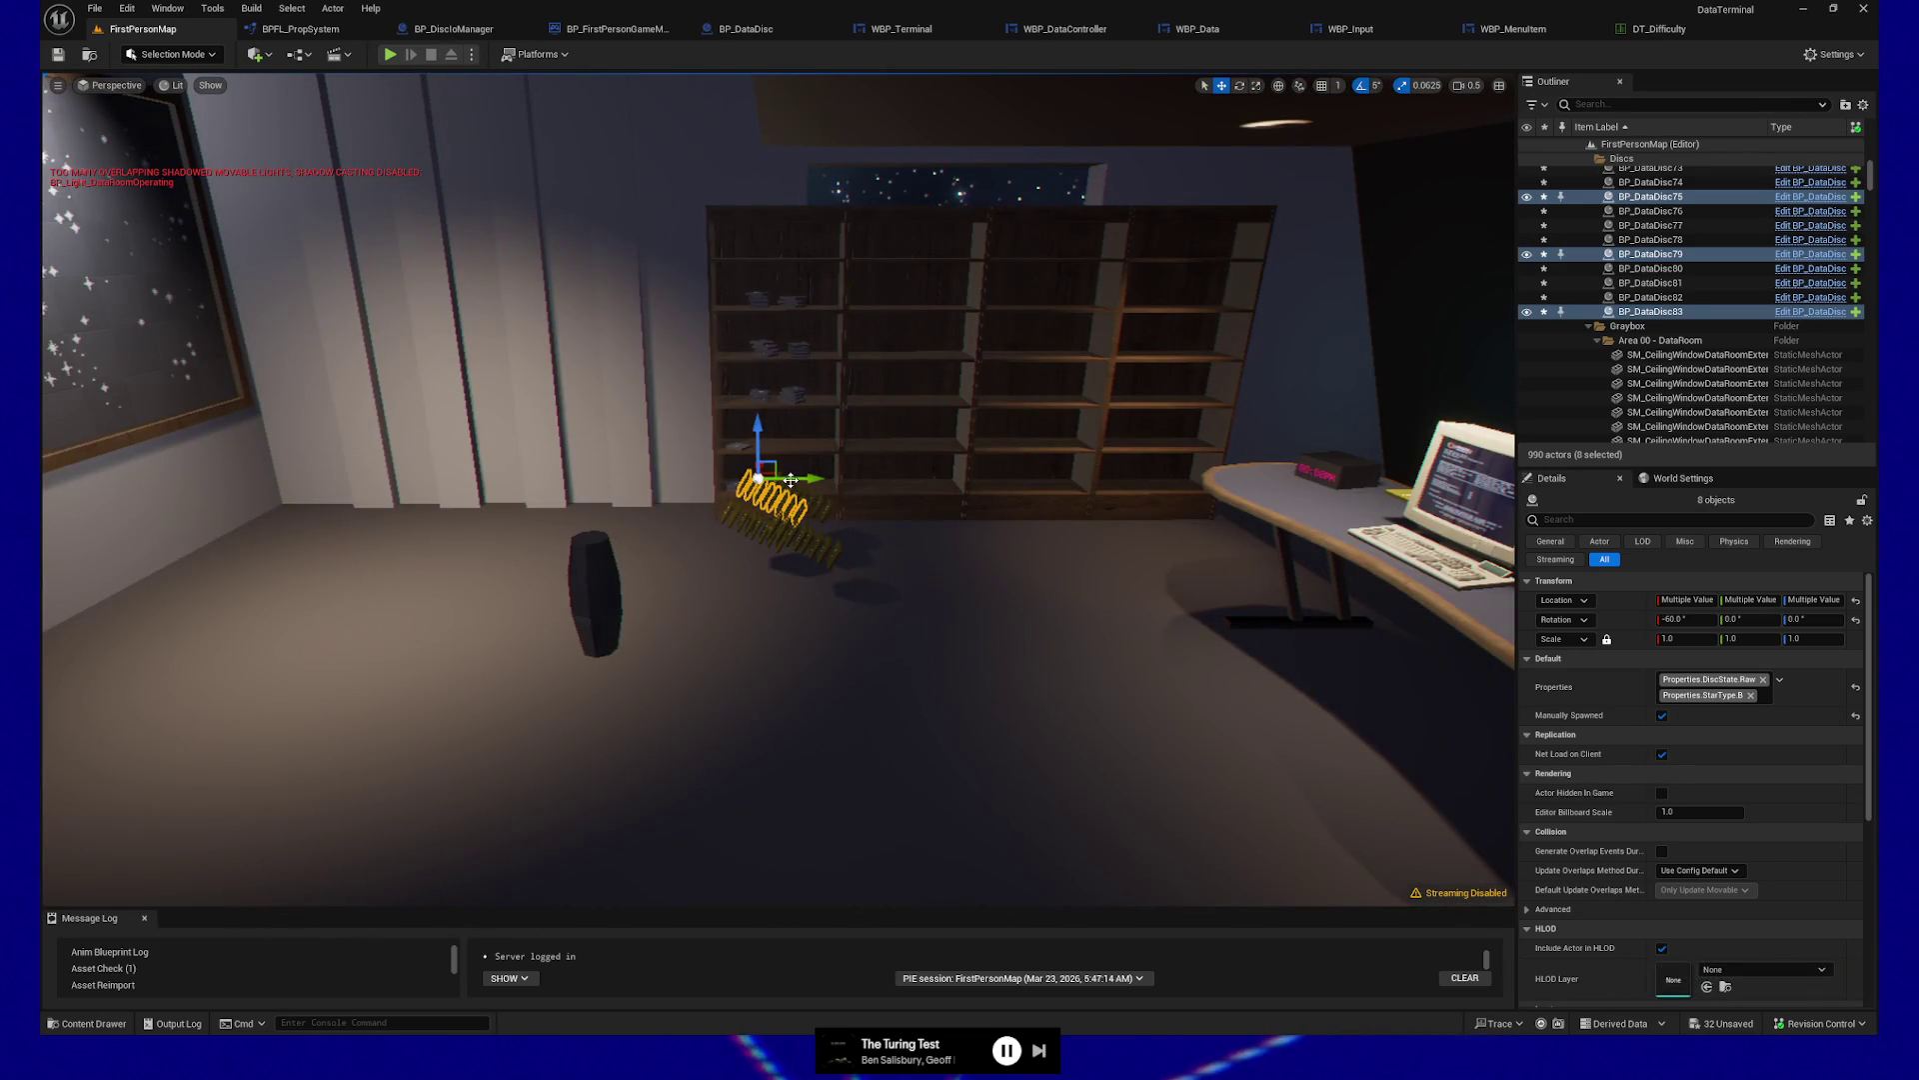
{"action": "left_click_drag", "start_coordinate": [801, 479], "coordinate": [909, 496]}
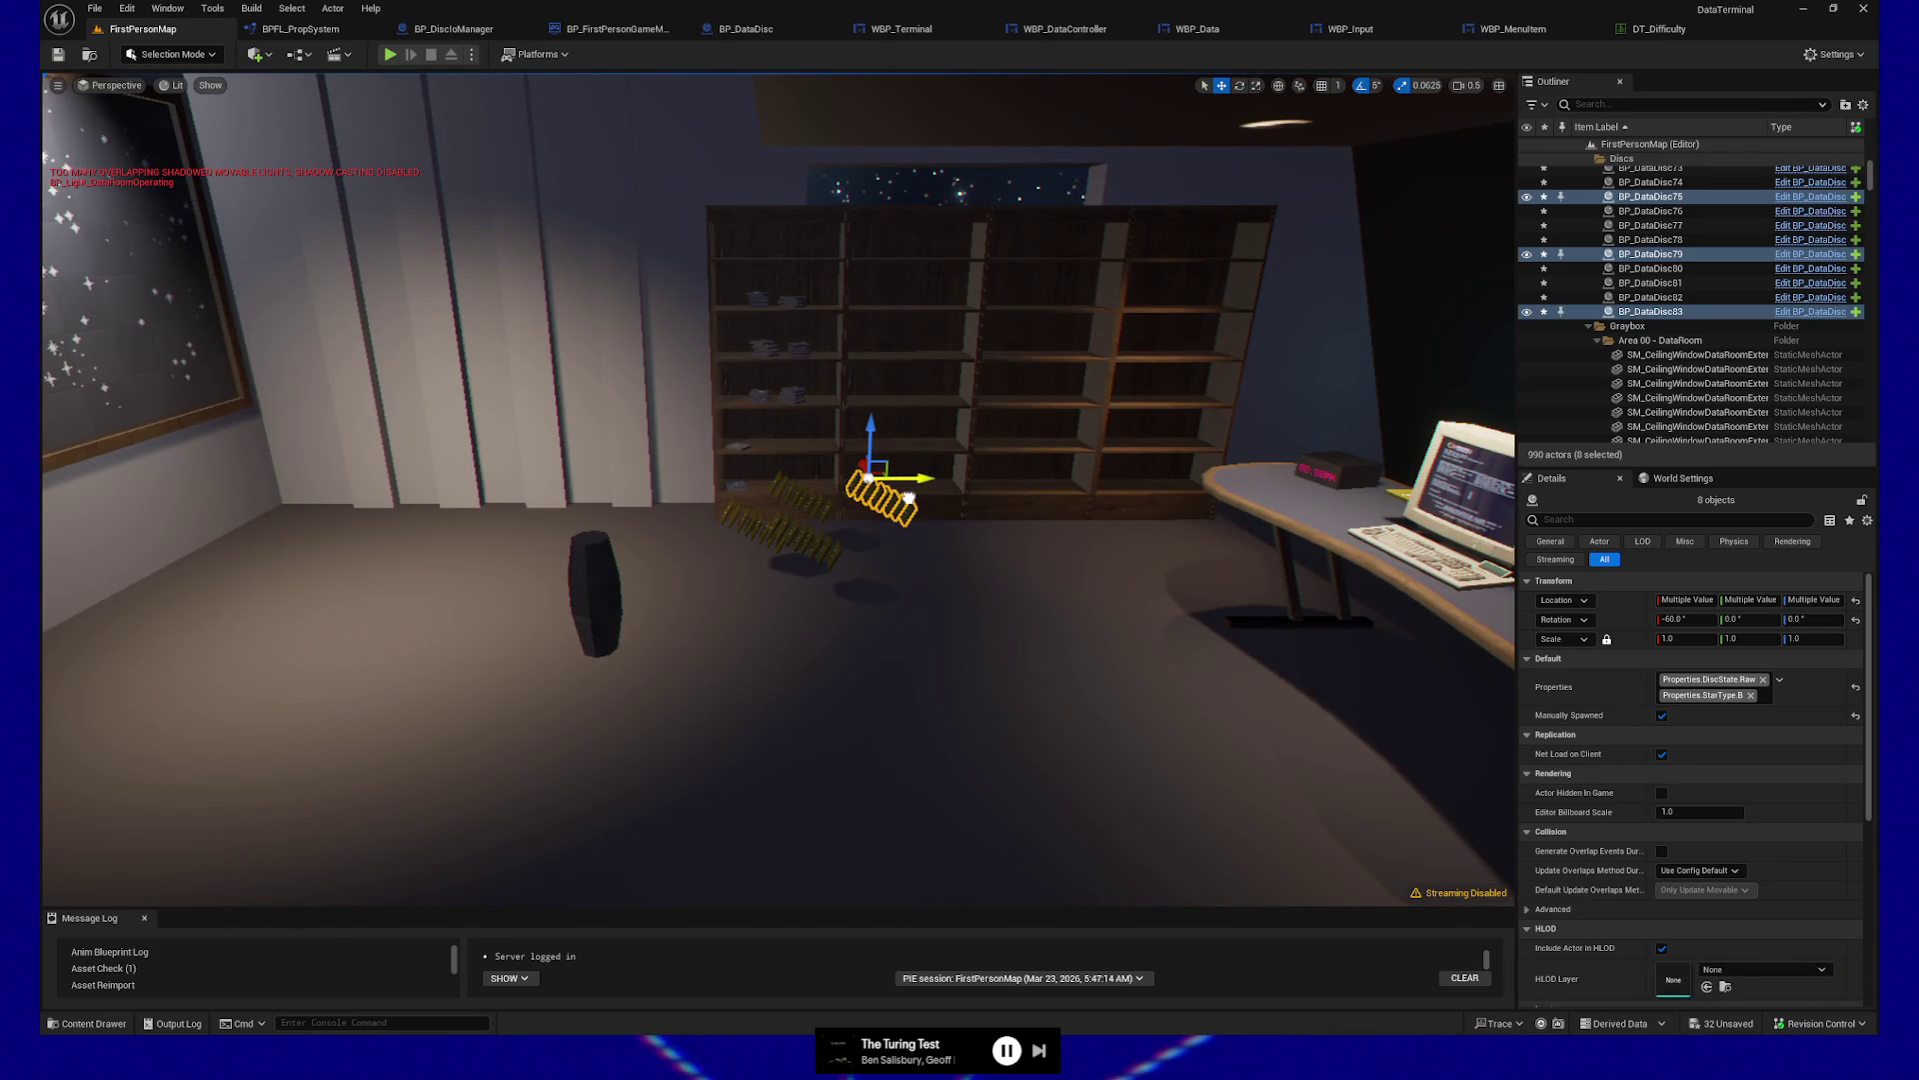
{"action": "right_click", "coordinate": [804, 817]}
{"action": "left_click", "coordinate": [826, 806]}
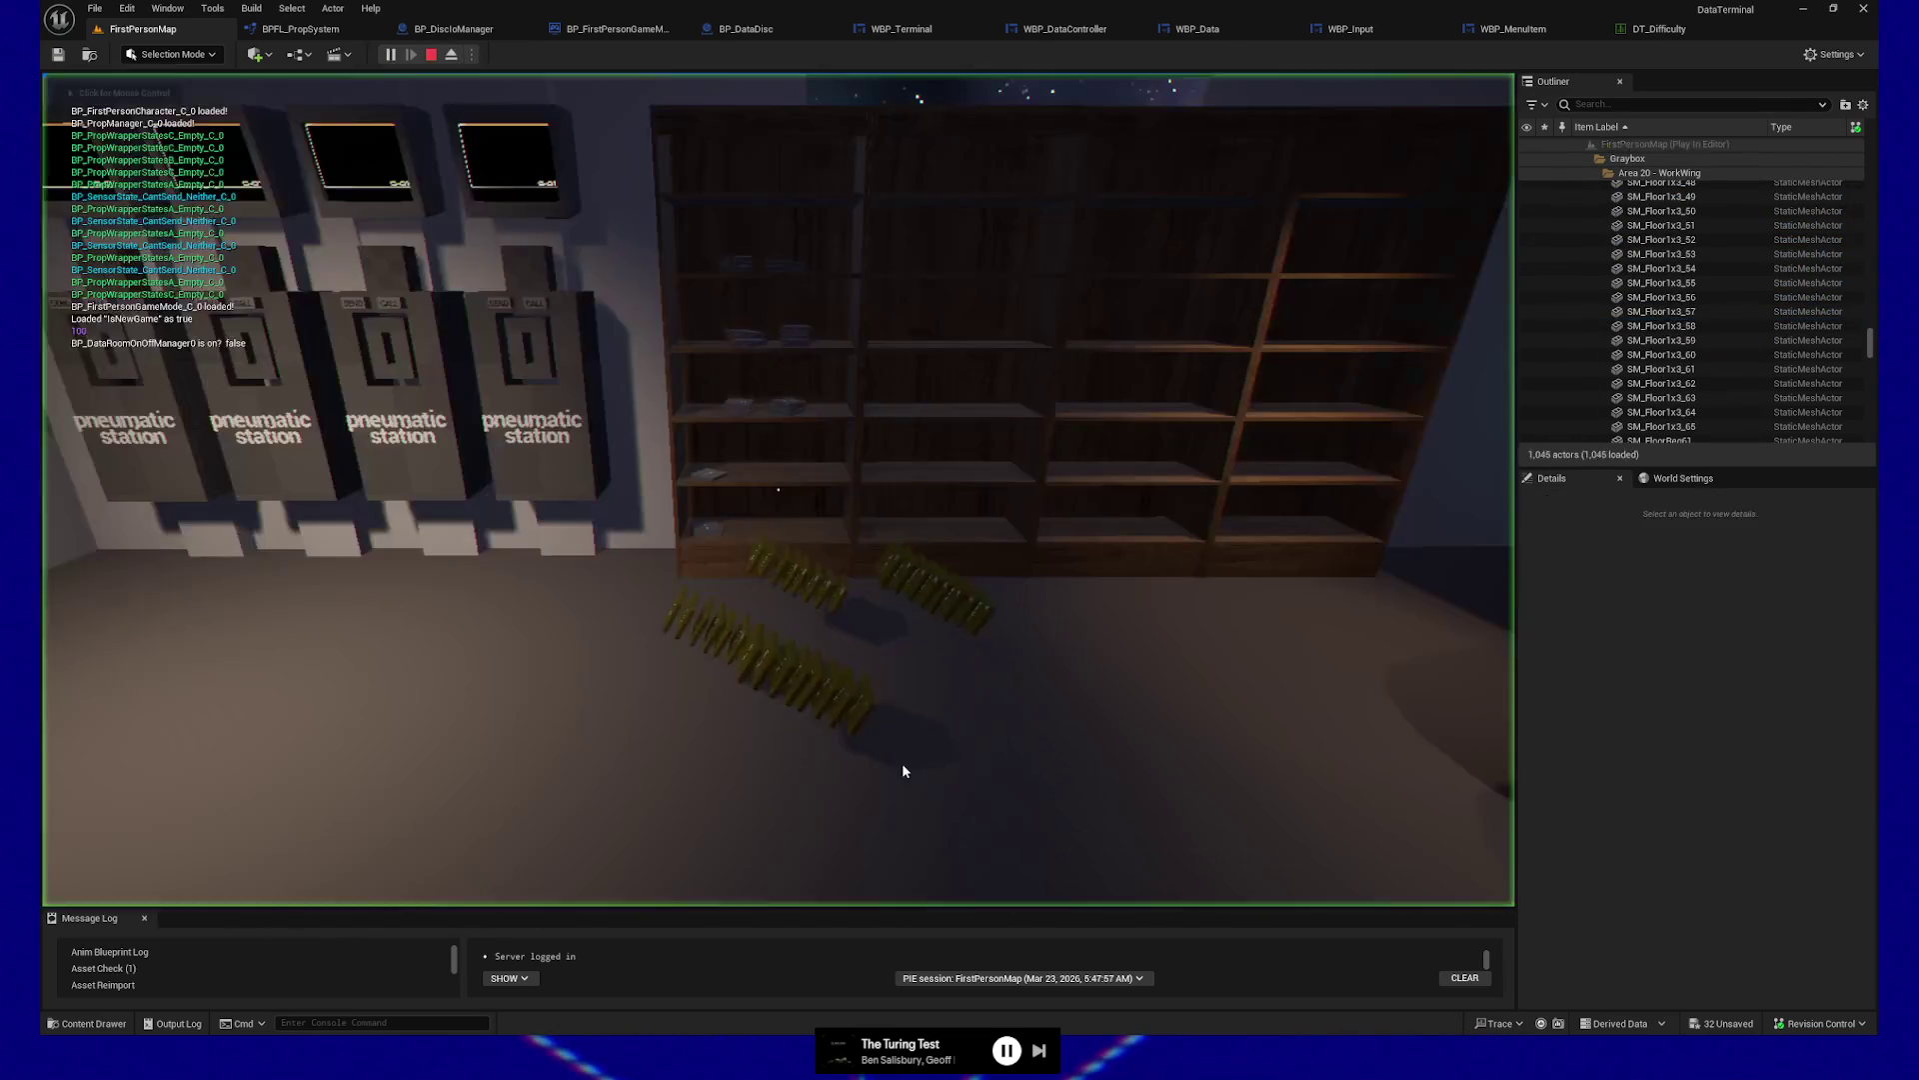
{"action": "key", "text": "w"}
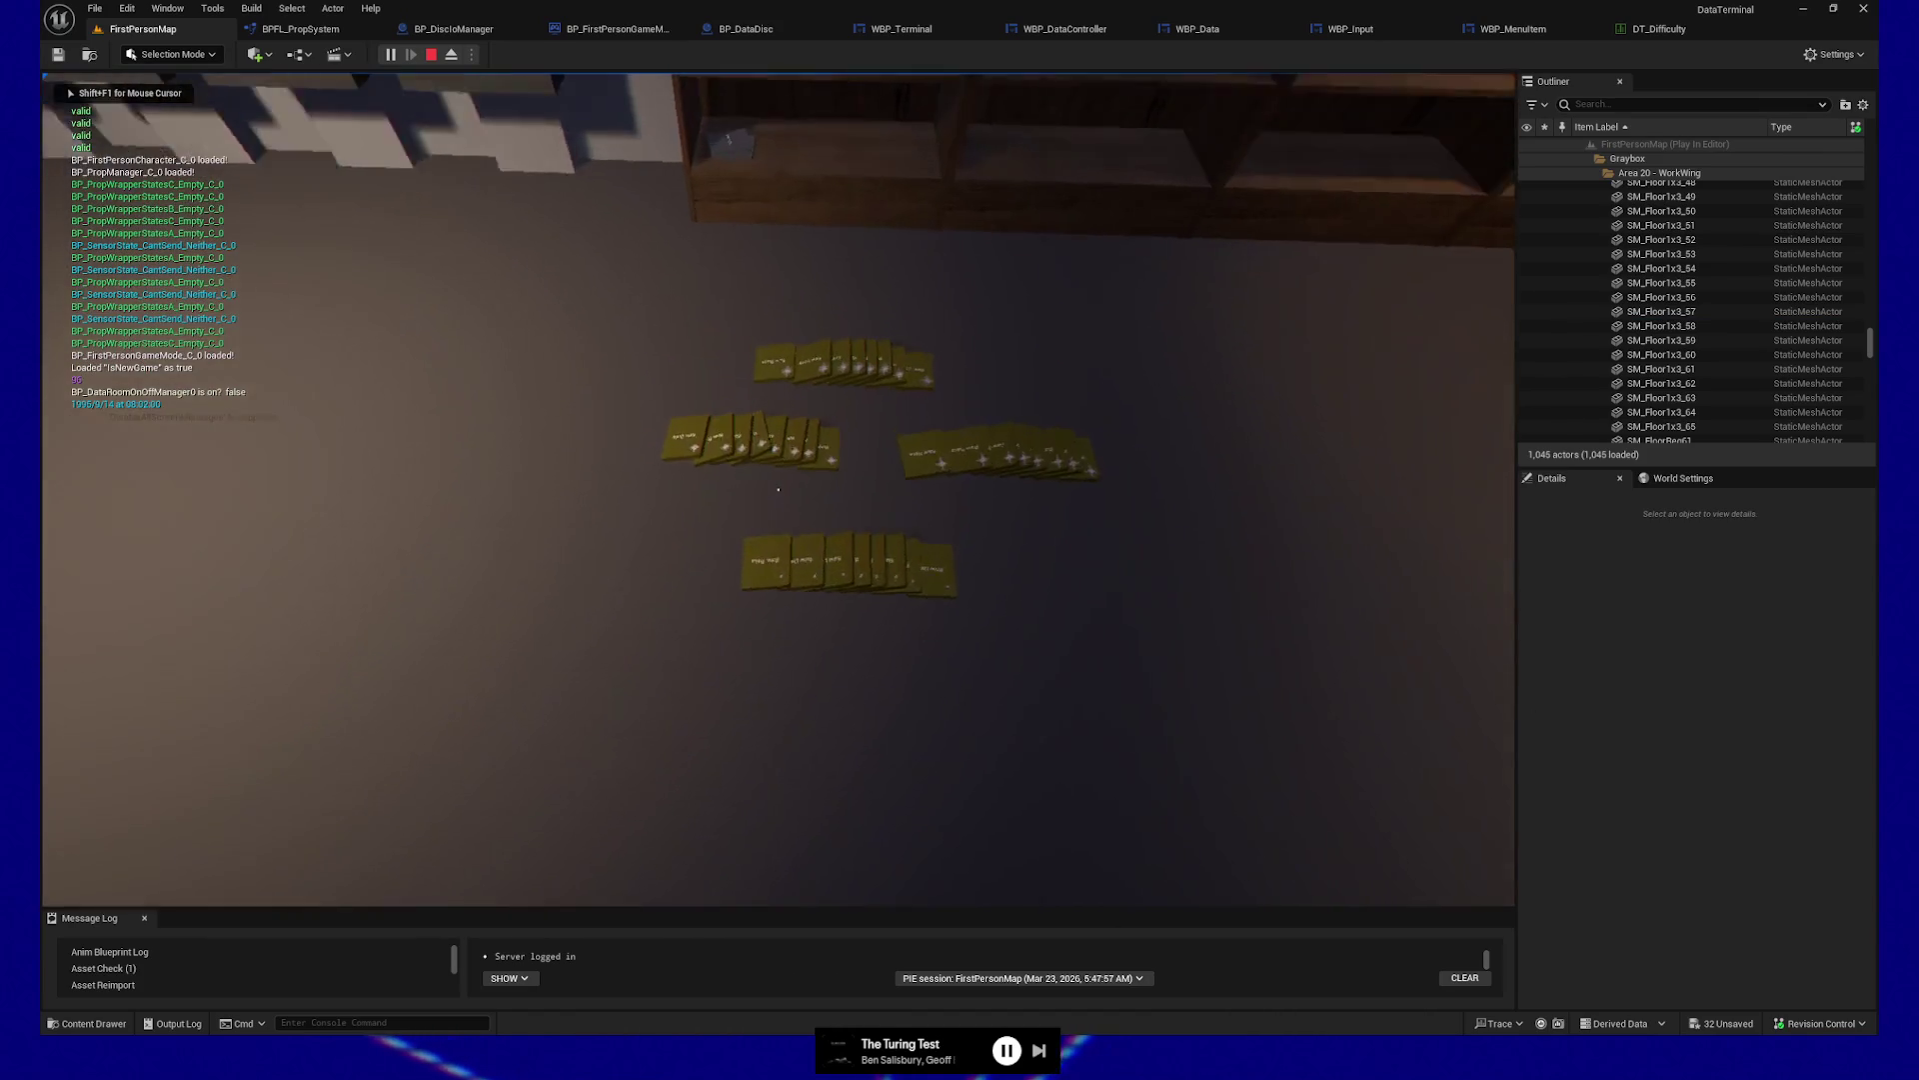
{"action": "key", "text": "e"}
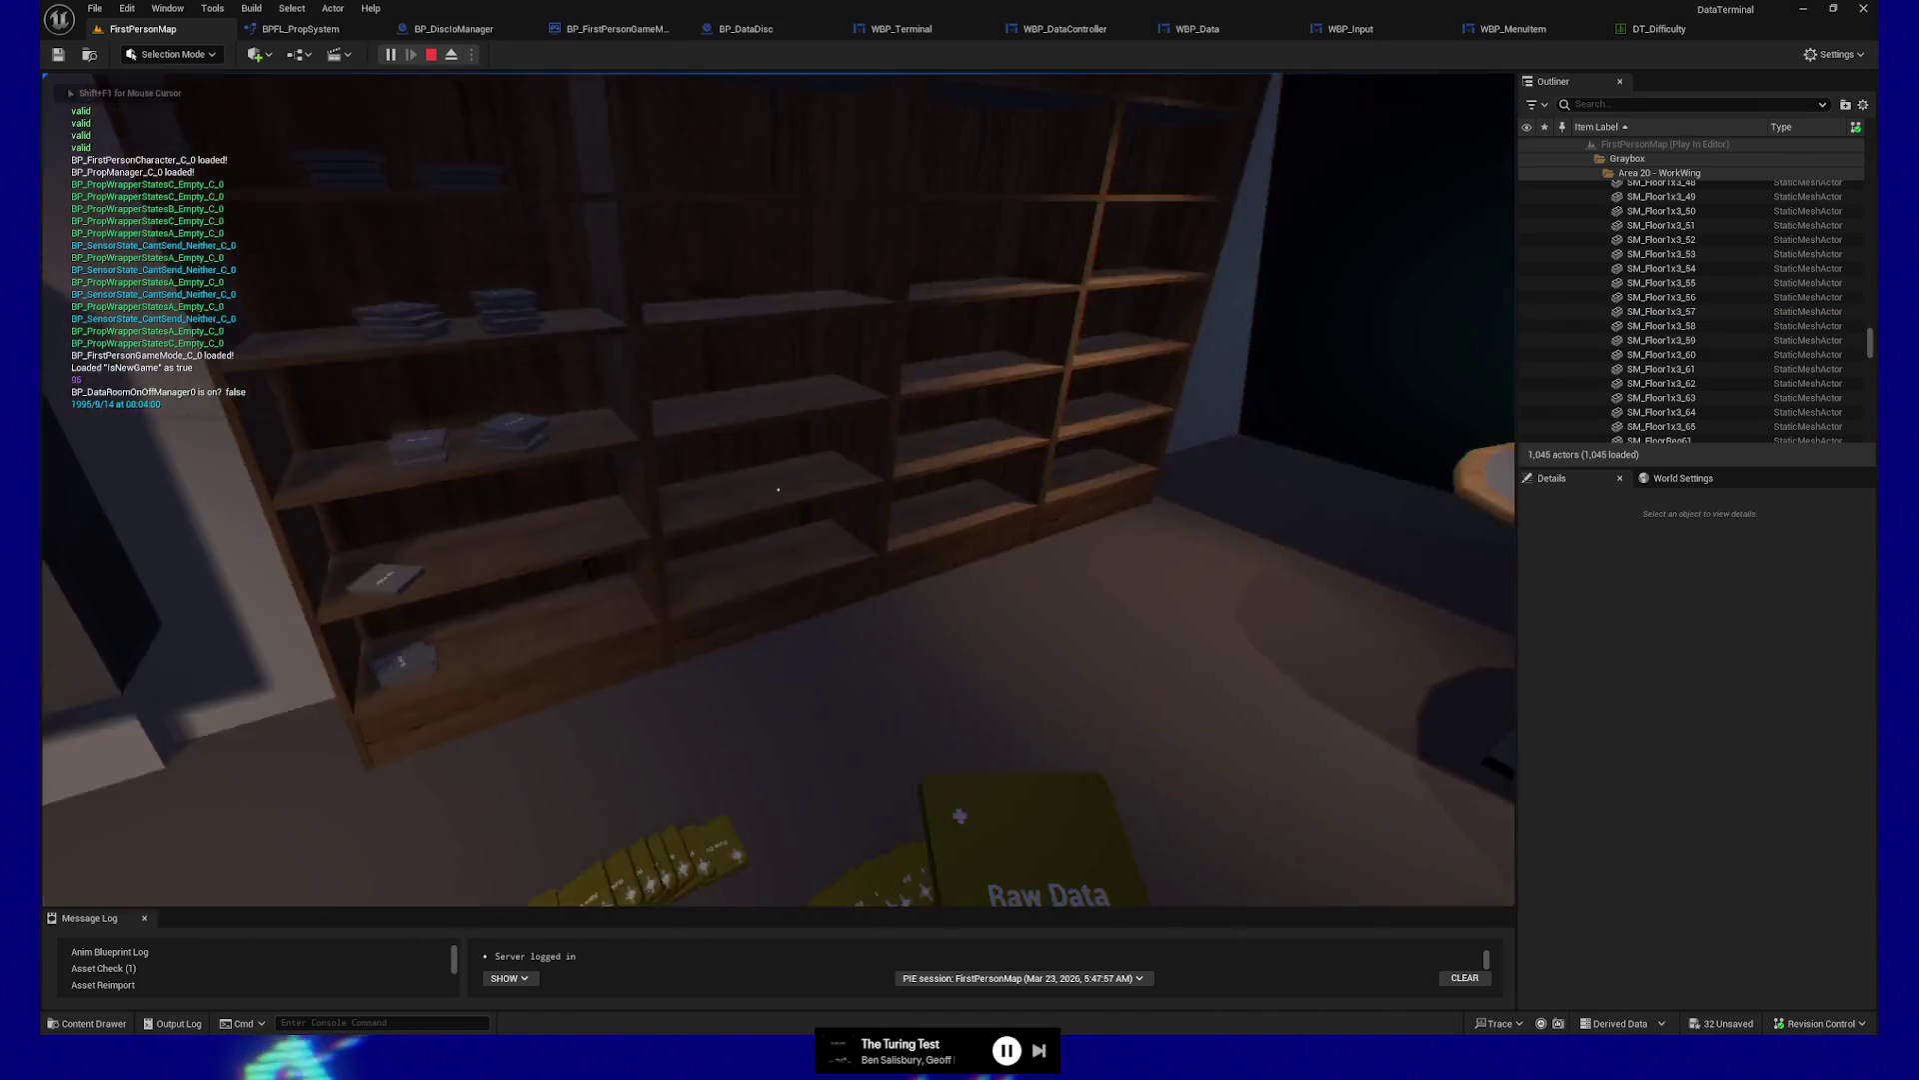
{"action": "key", "text": "e"}
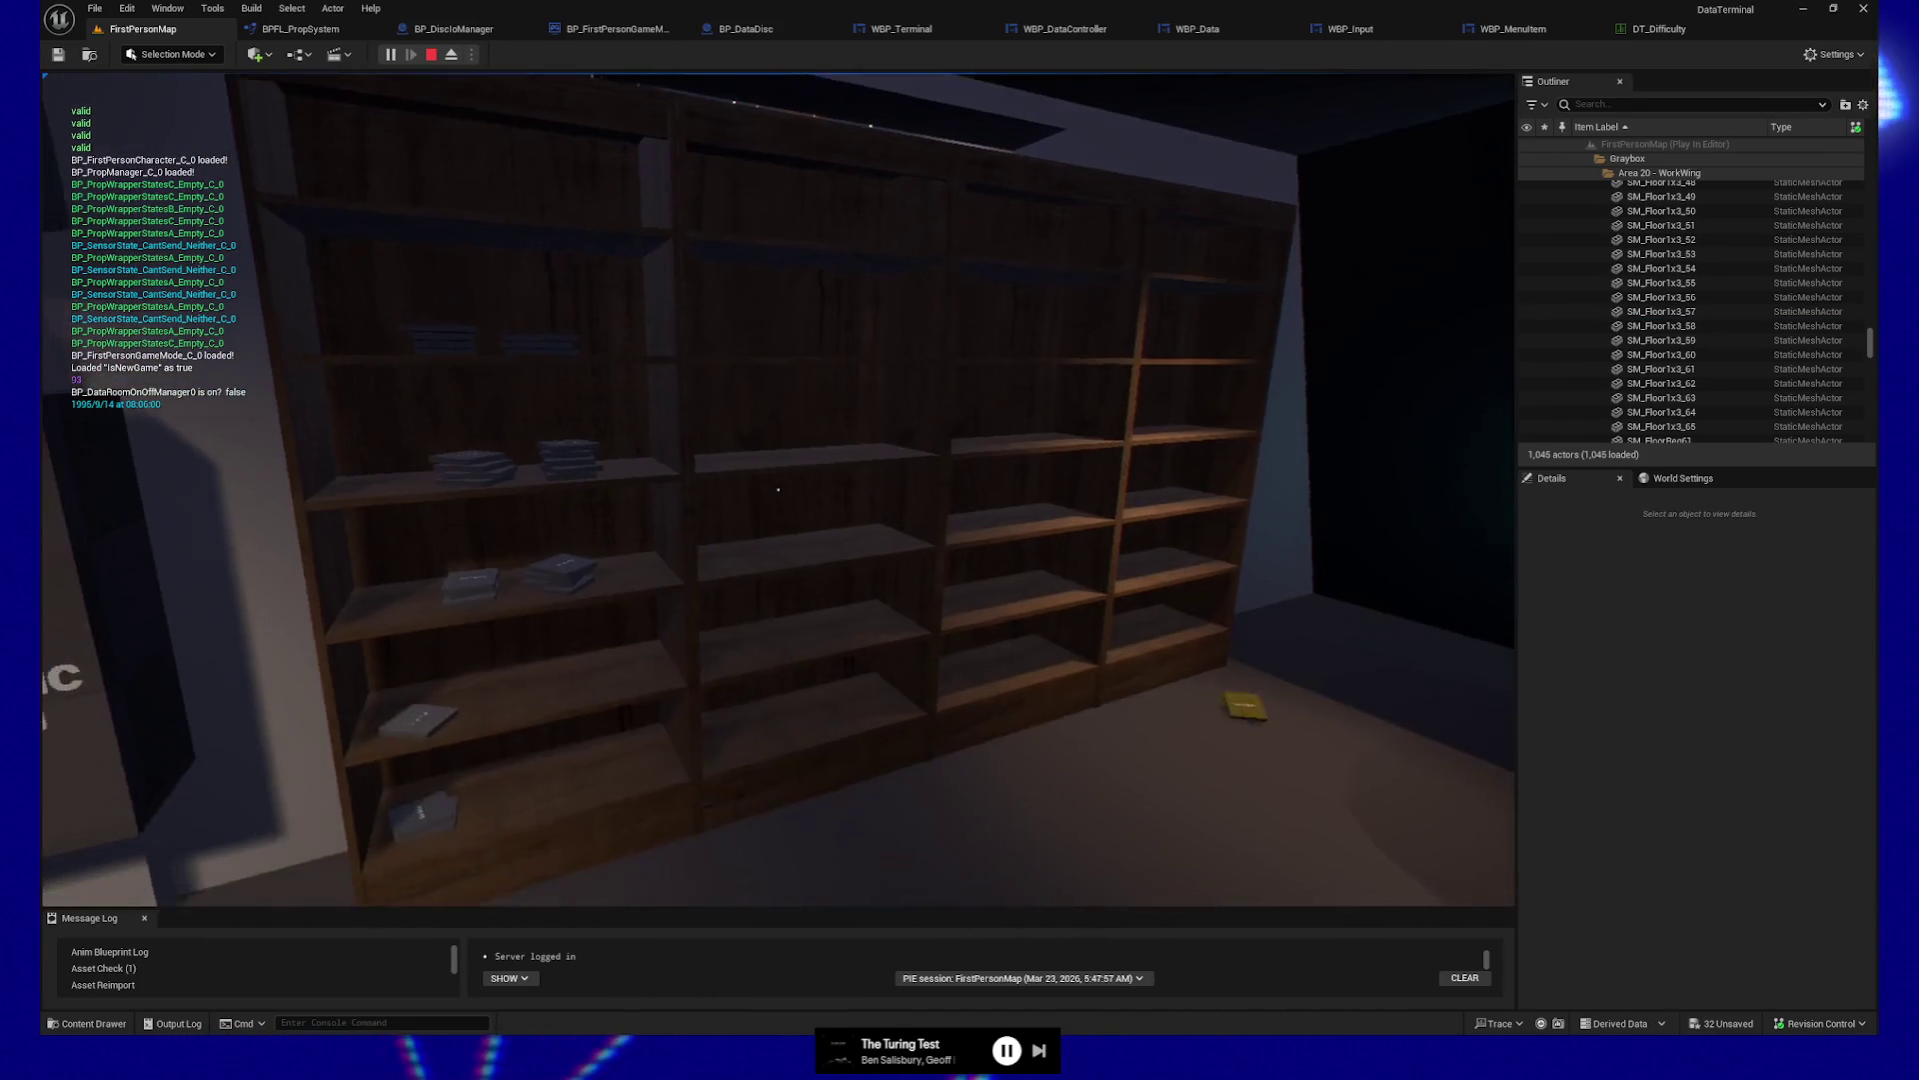
{"action": "key", "text": "Escape"}
{"action": "left_click", "coordinate": [780, 733]}
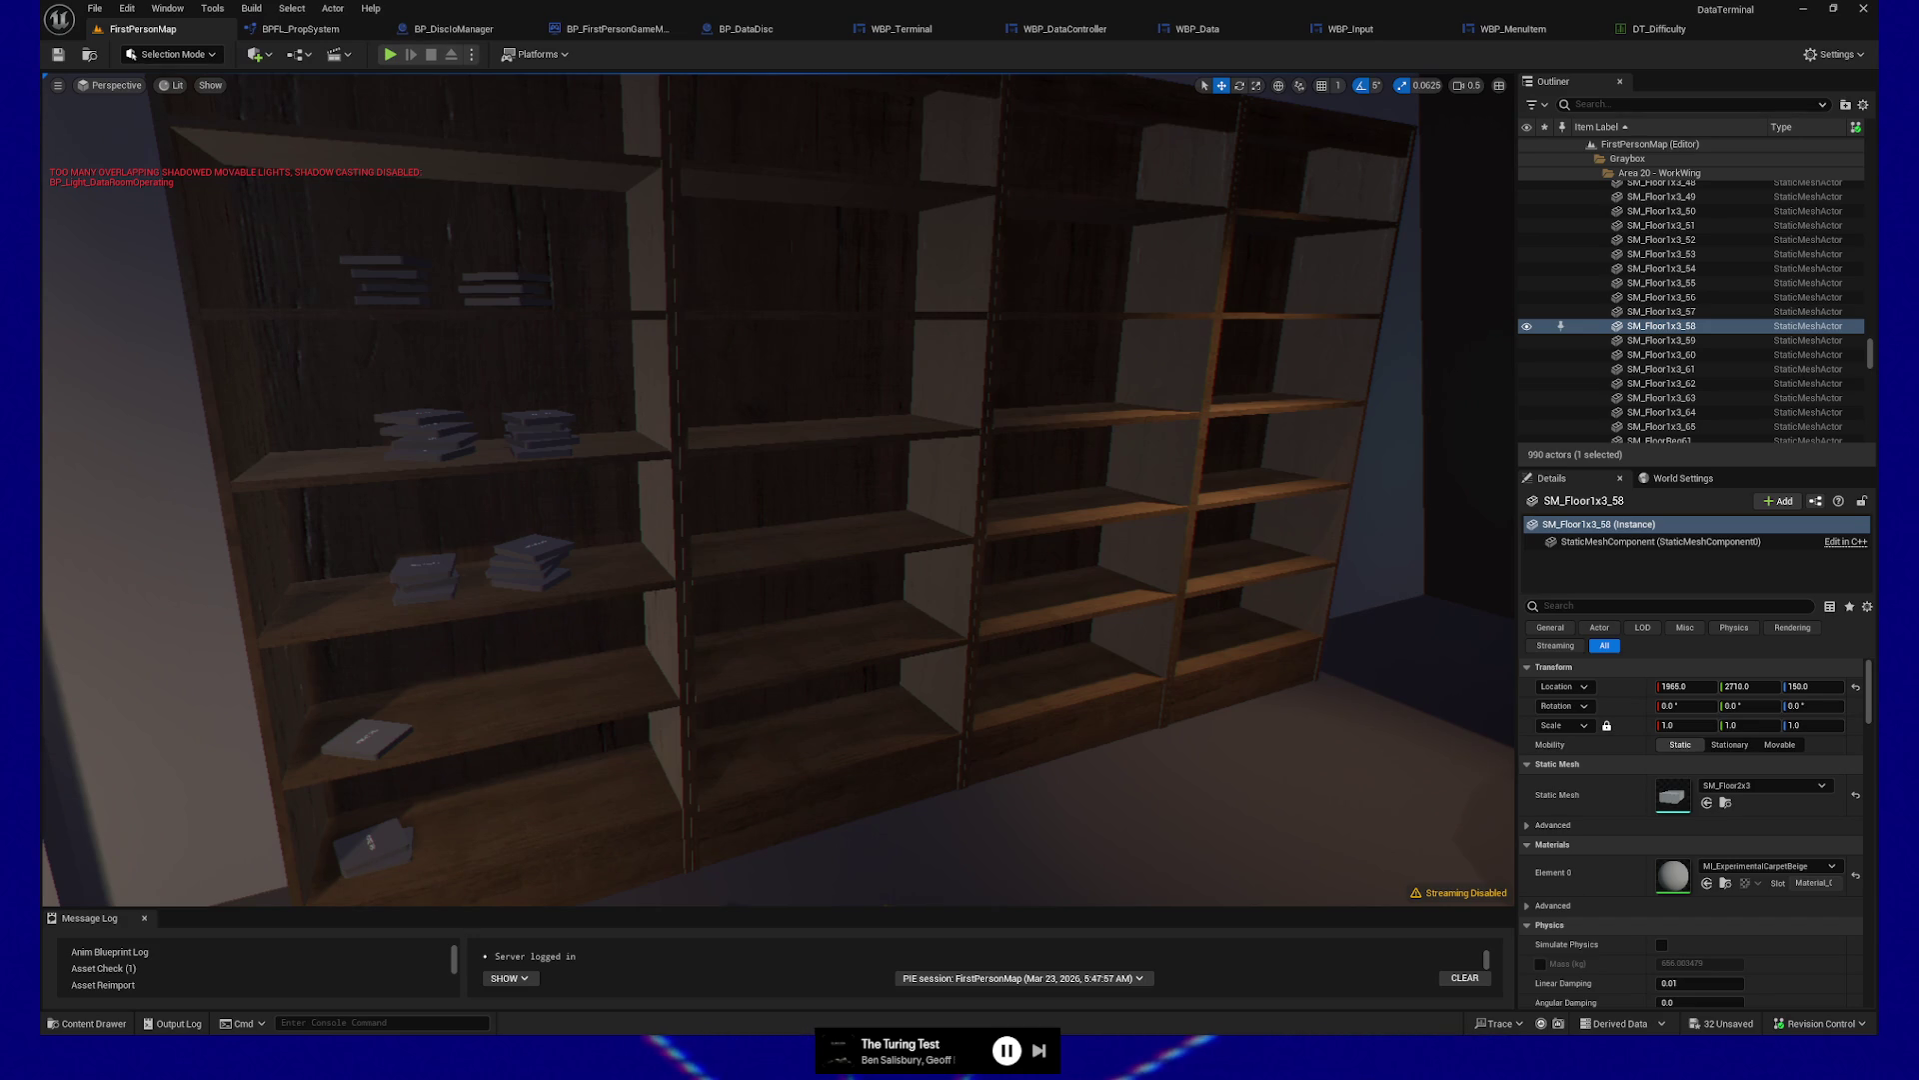
{"action": "right_click", "coordinate": [928, 847]}
Play from this spot and pick up and drop the Raw Data disc three times
{"action": "left_click", "coordinate": [958, 840]}
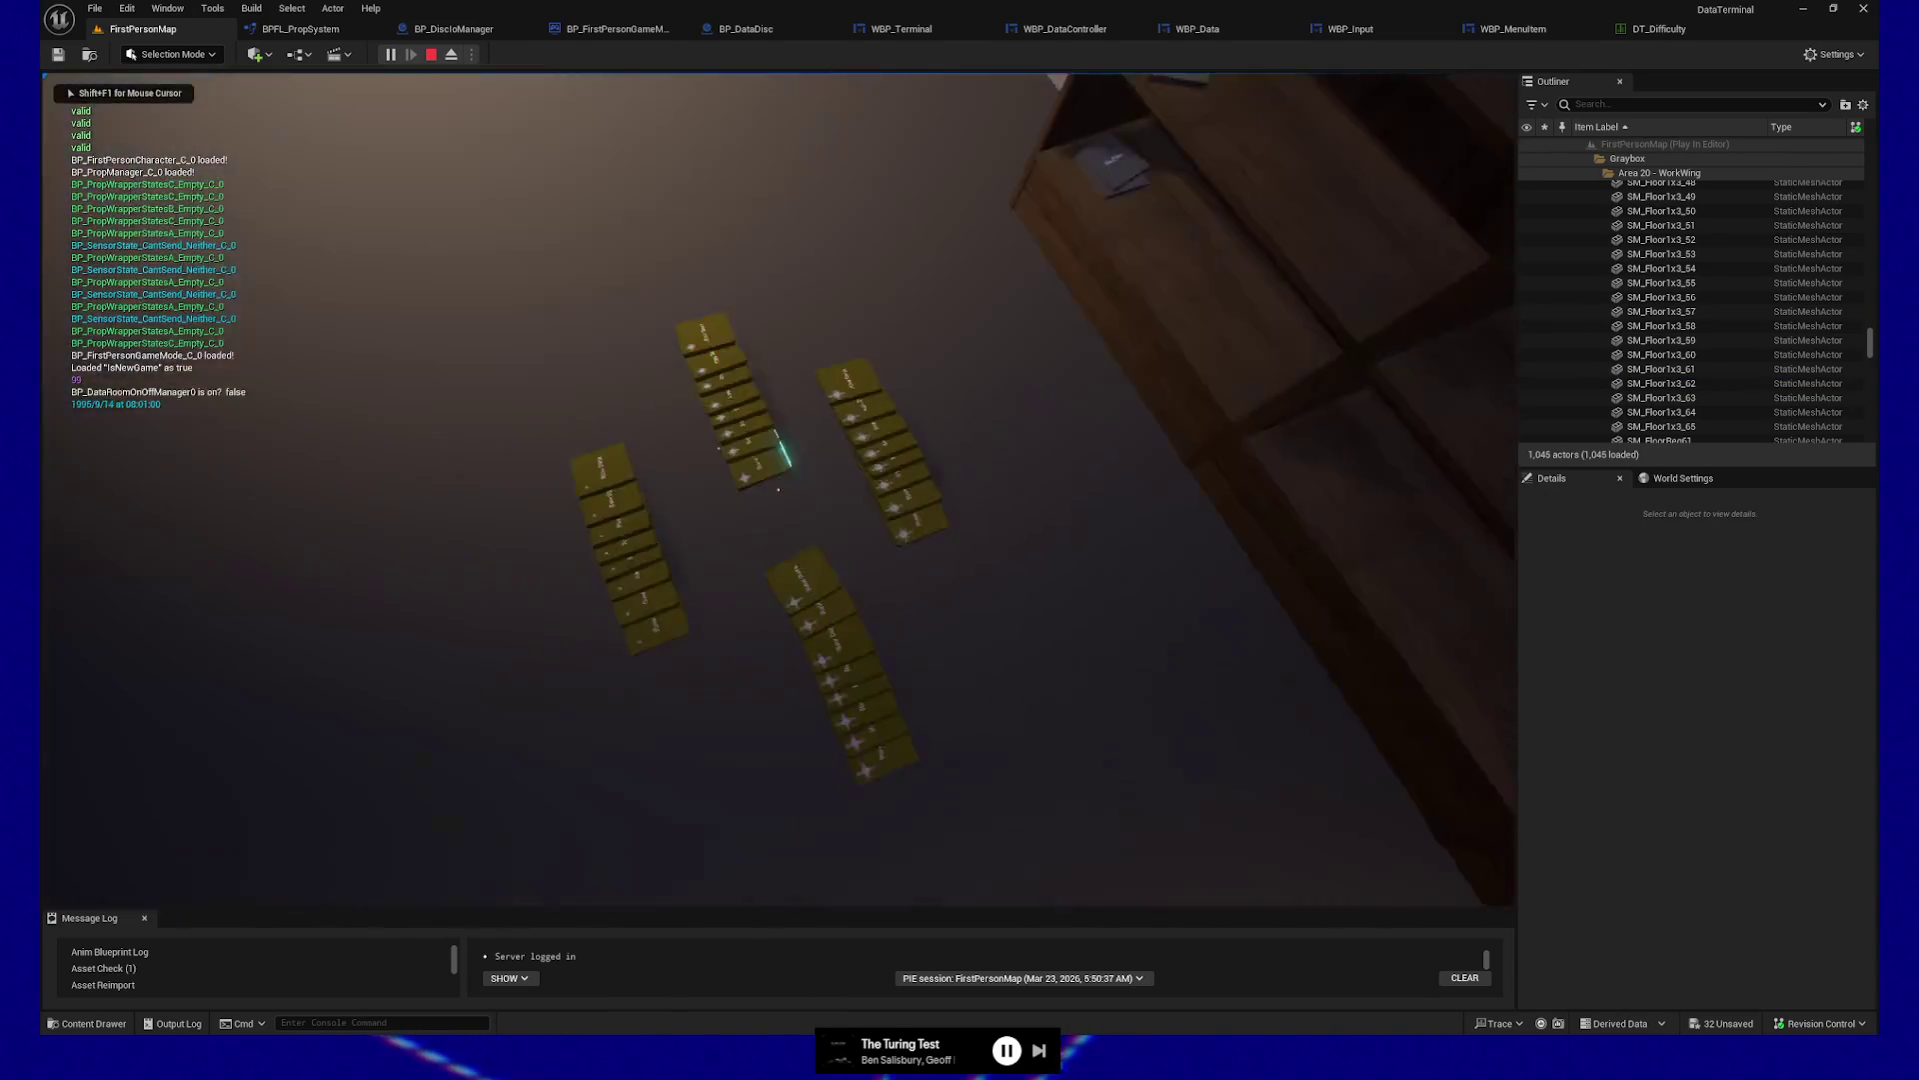
{"action": "left_click", "coordinate": [778, 489]}
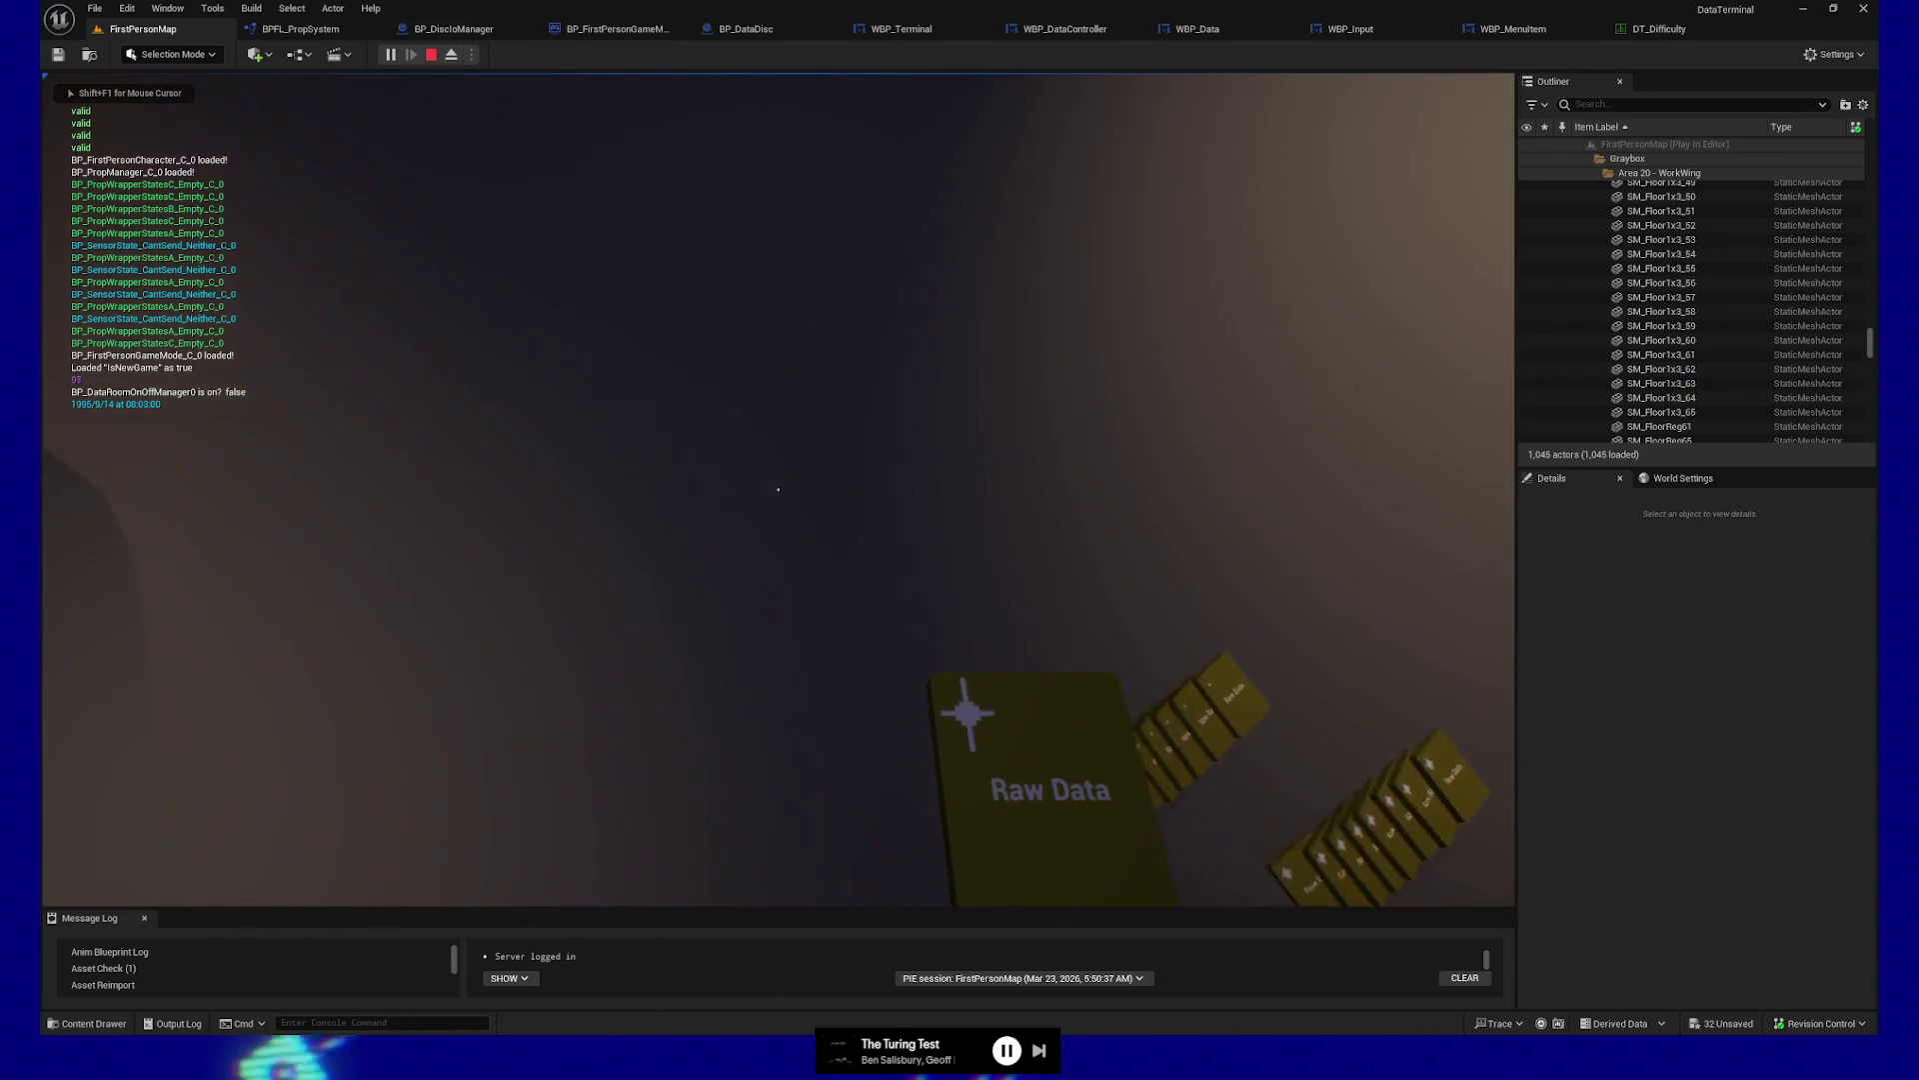
{"action": "left_click", "coordinate": [777, 489]}
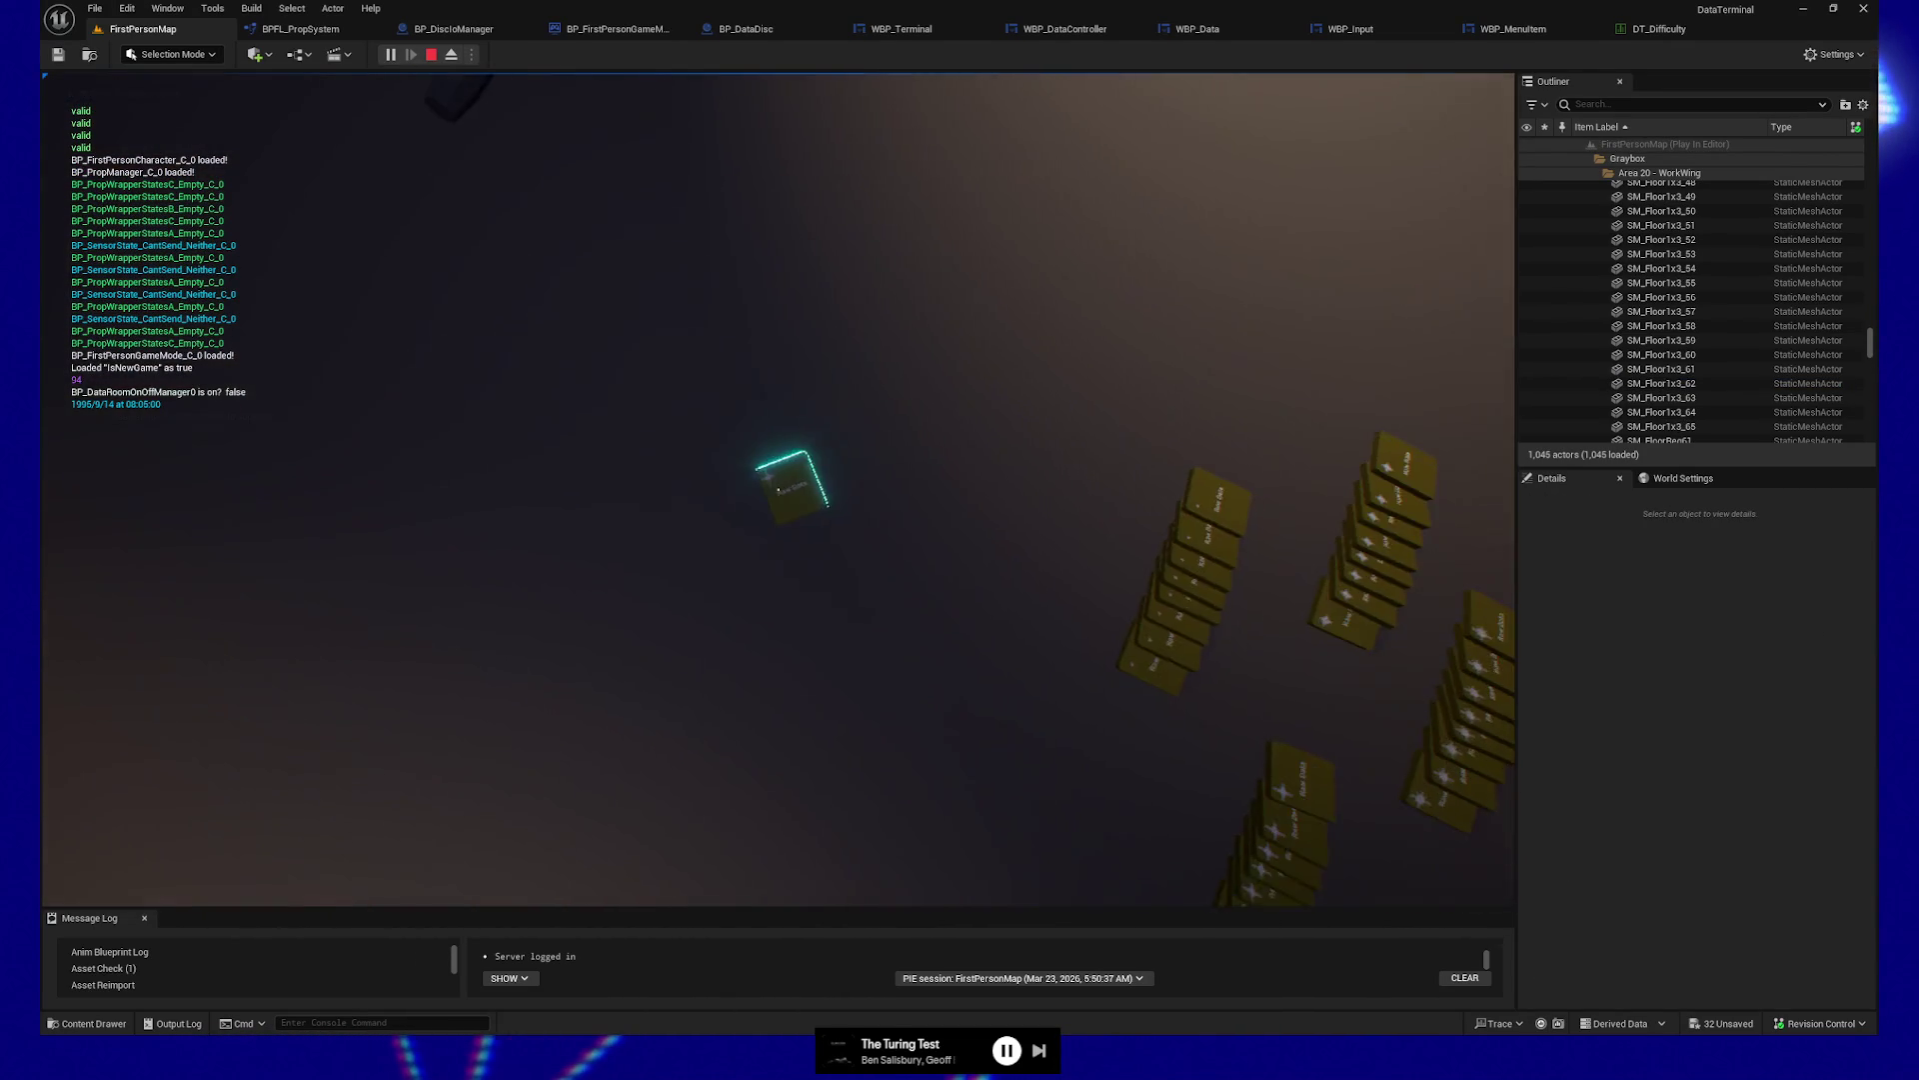
{"action": "left_click", "coordinate": [778, 489]}
{"action": "left_click", "coordinate": [777, 489]}
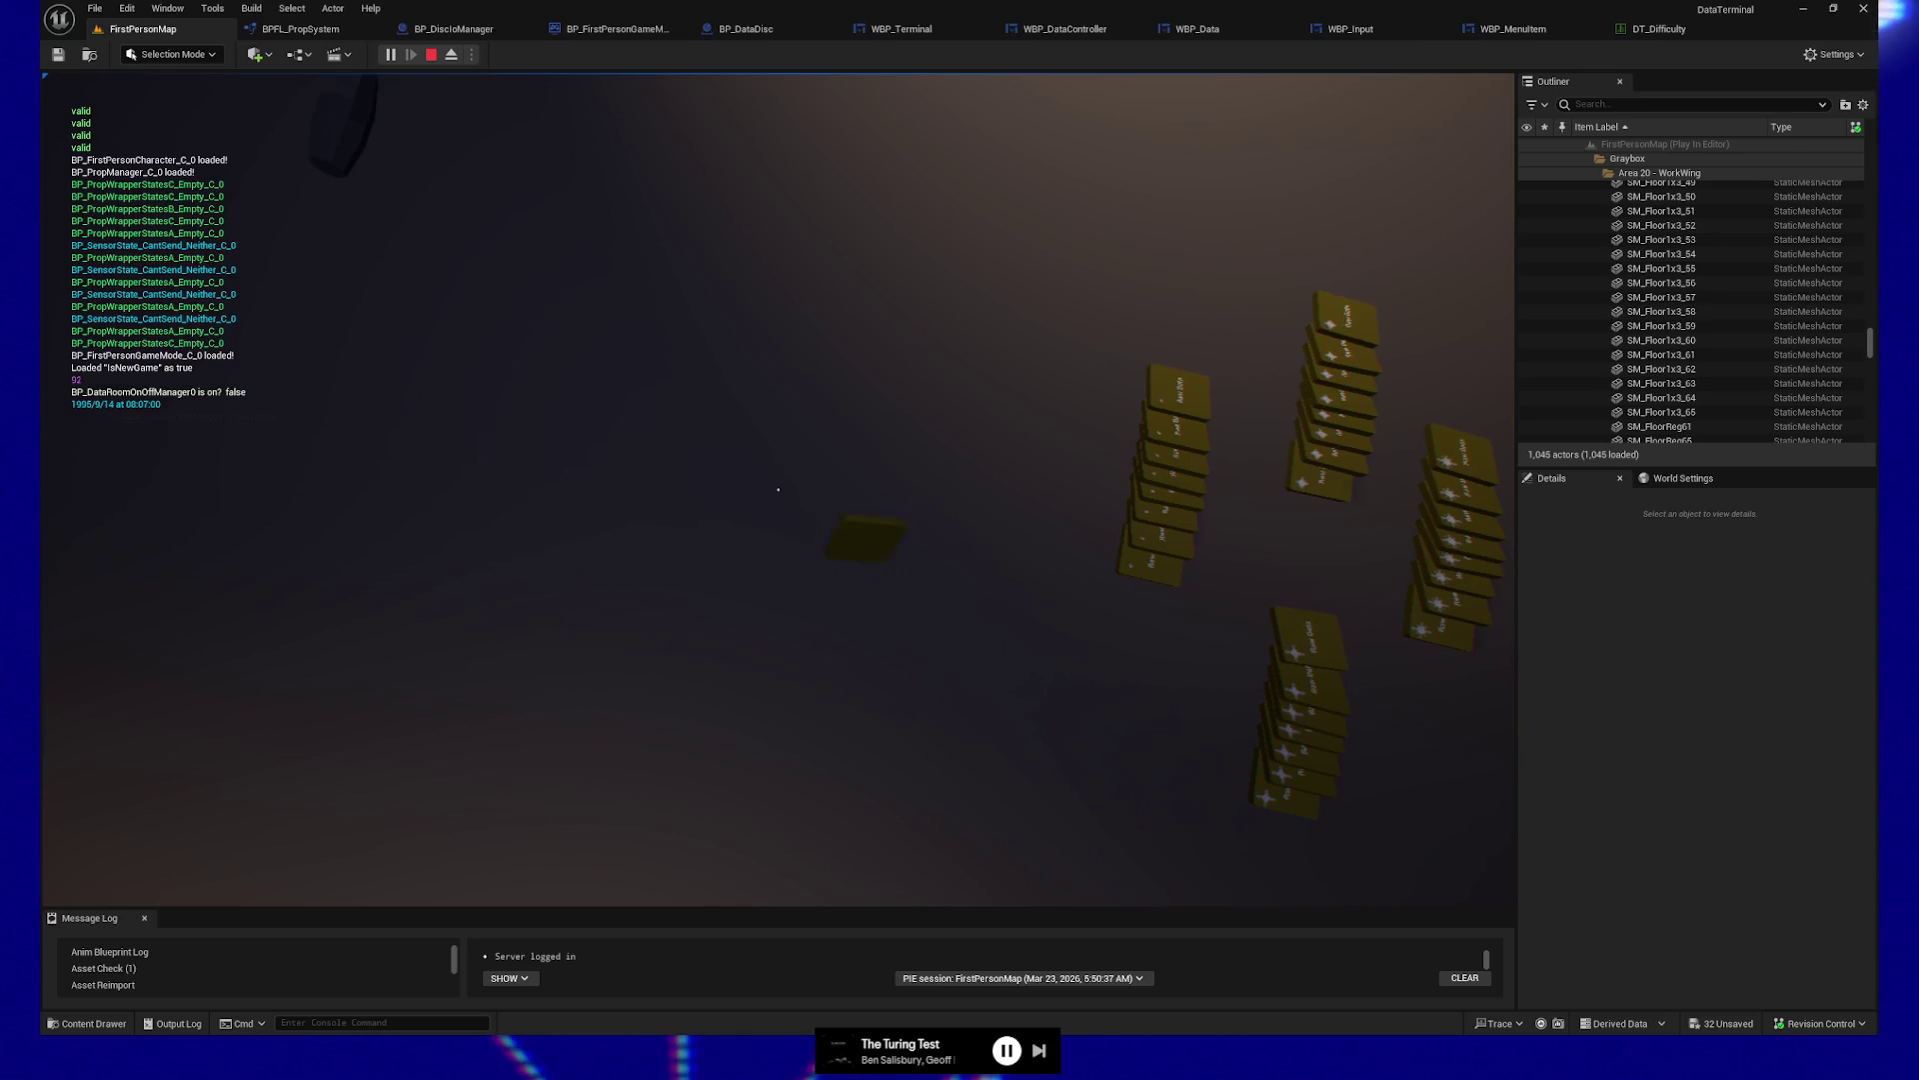
{"action": "left_click", "coordinate": [778, 488]}
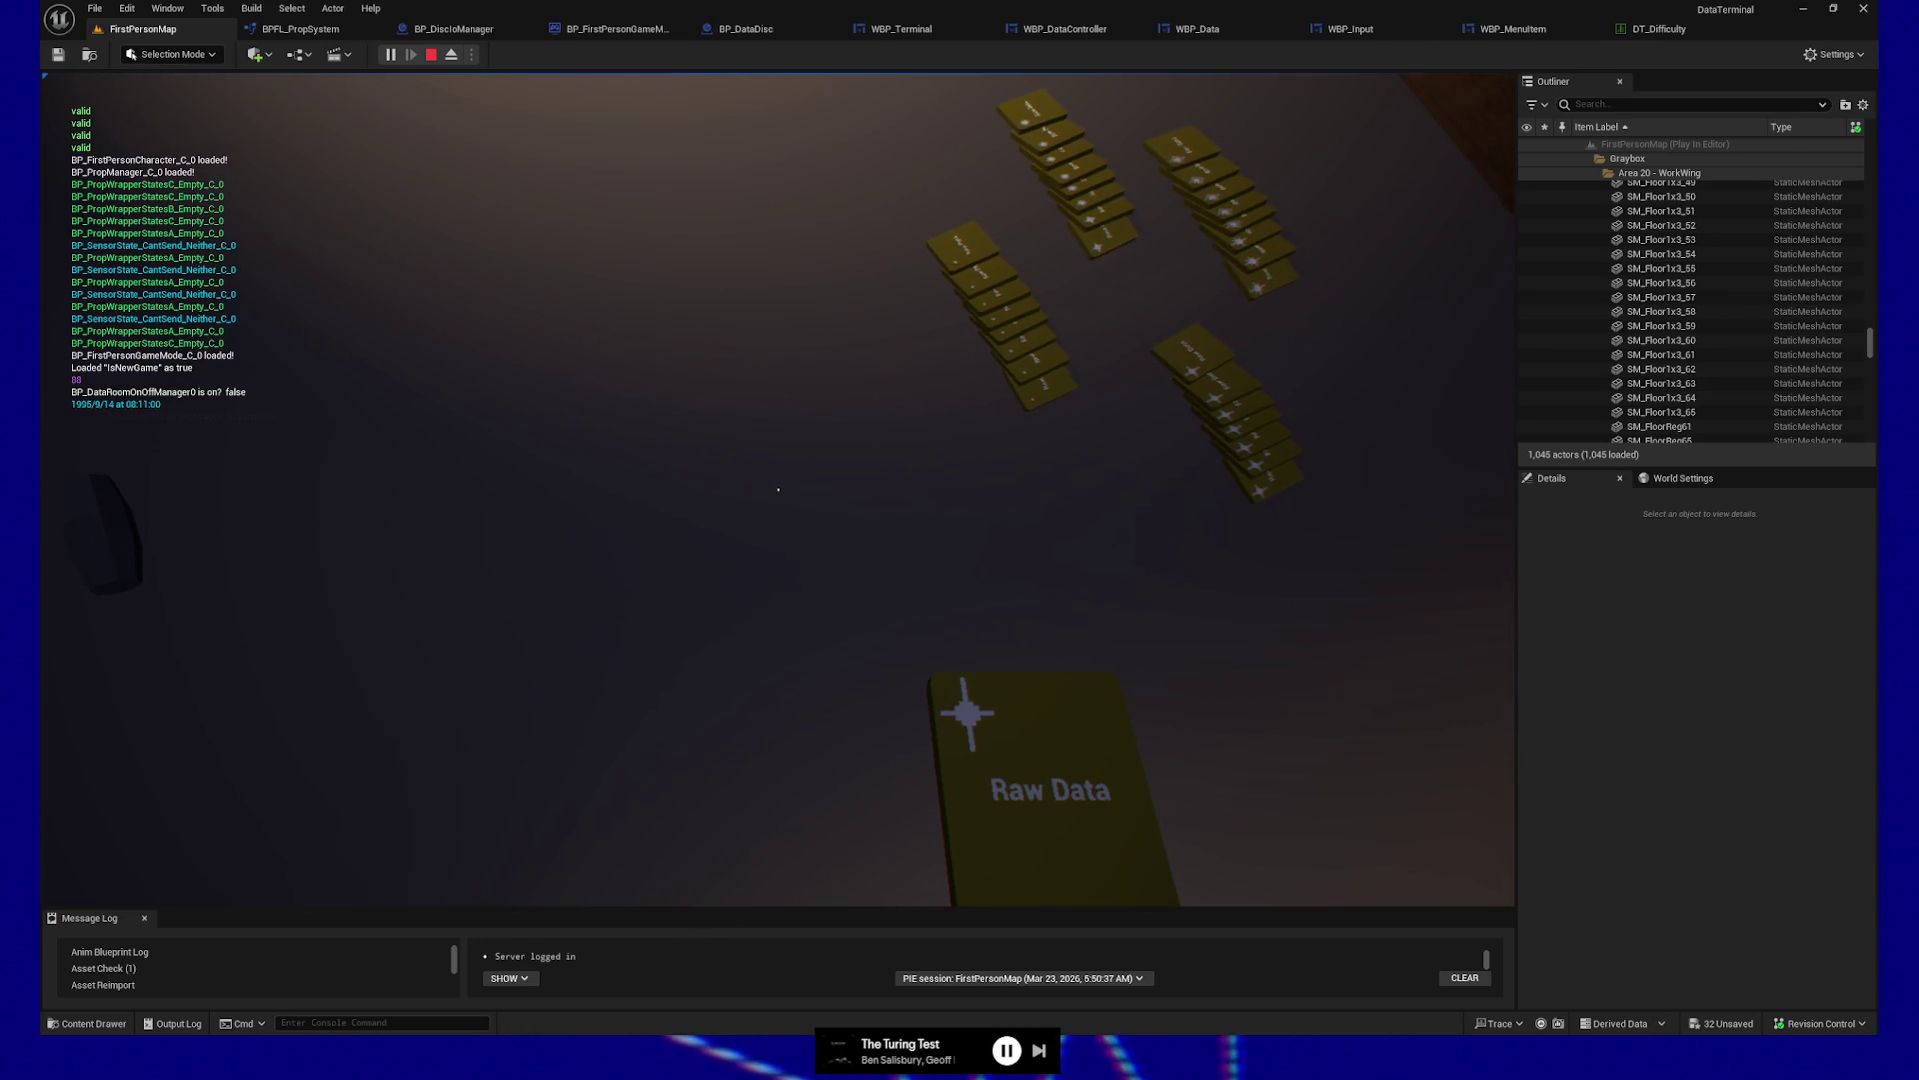
{"action": "left_click", "coordinate": [778, 489]}
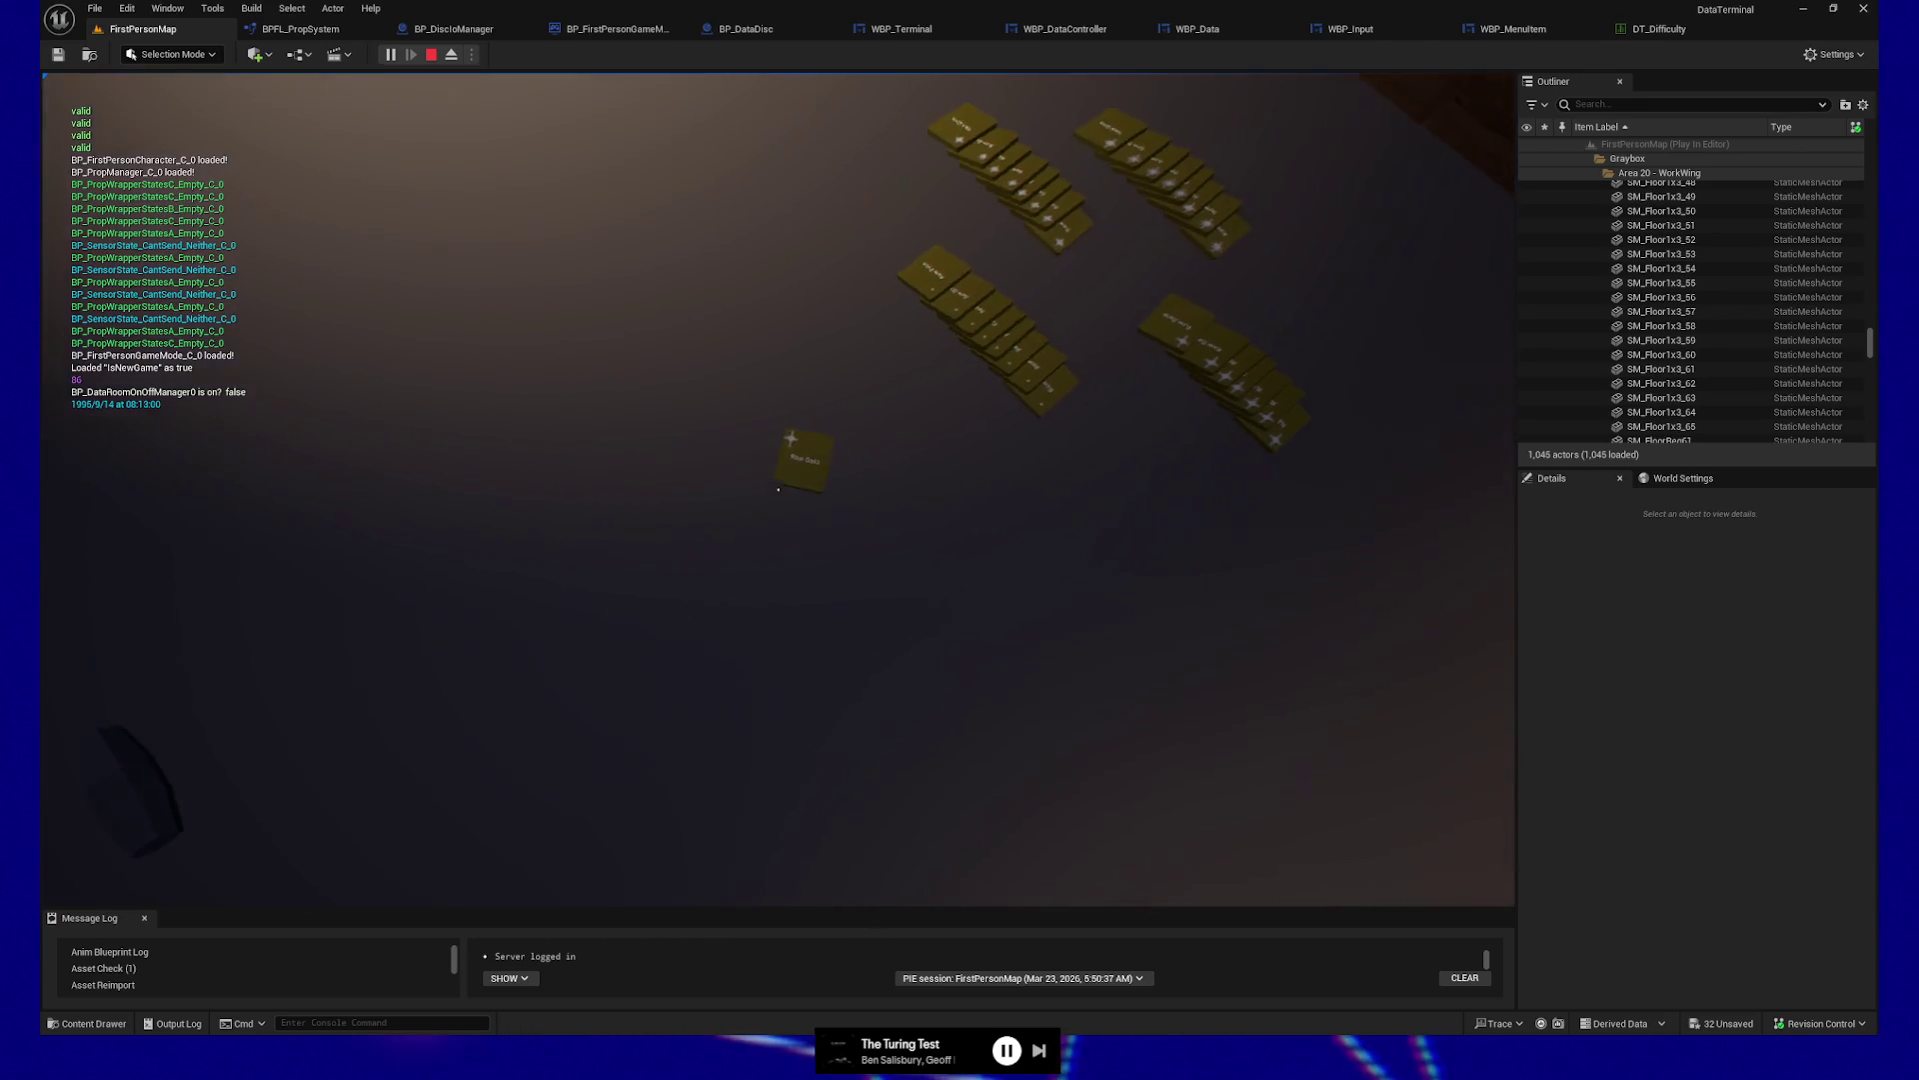
Pick up and throw the Raw Data disc twice more, then quit the session
{"action": "left_click", "coordinate": [777, 489]}
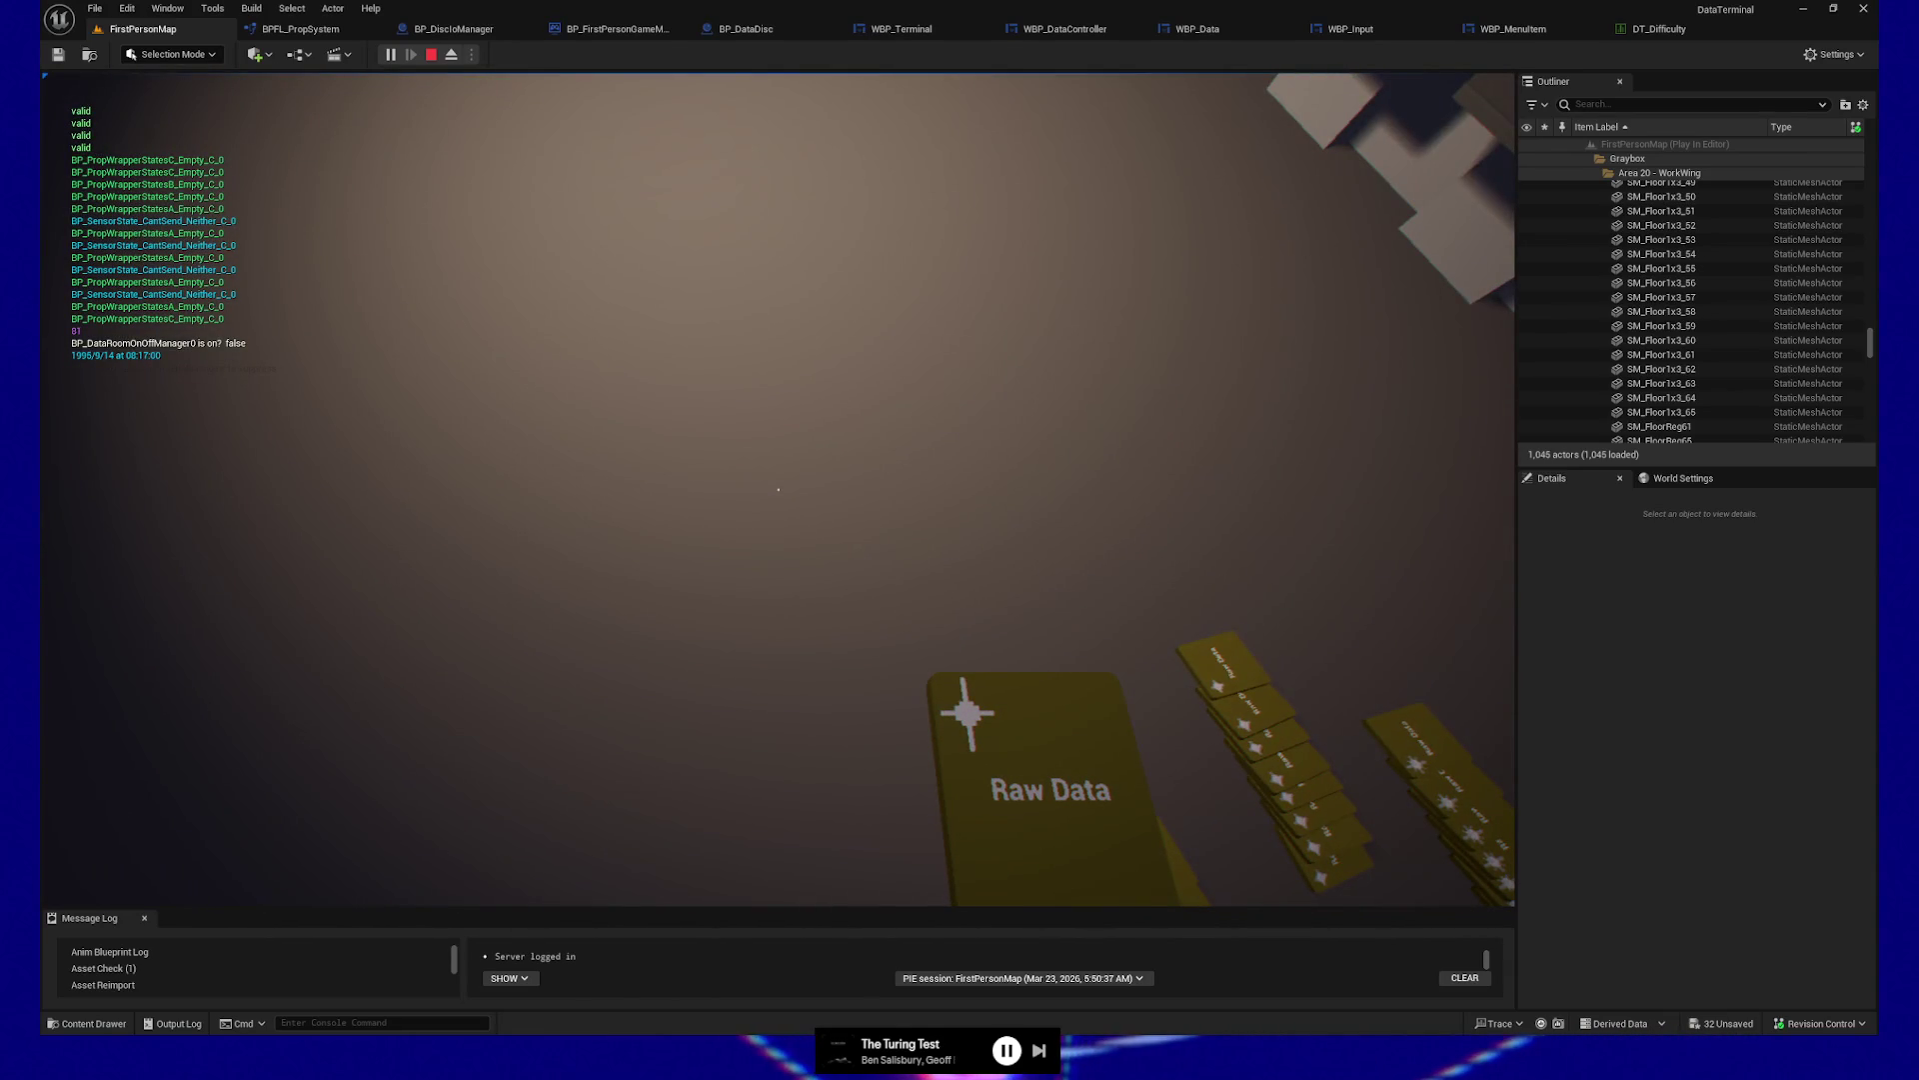
{"action": "left_click", "coordinate": [778, 489]}
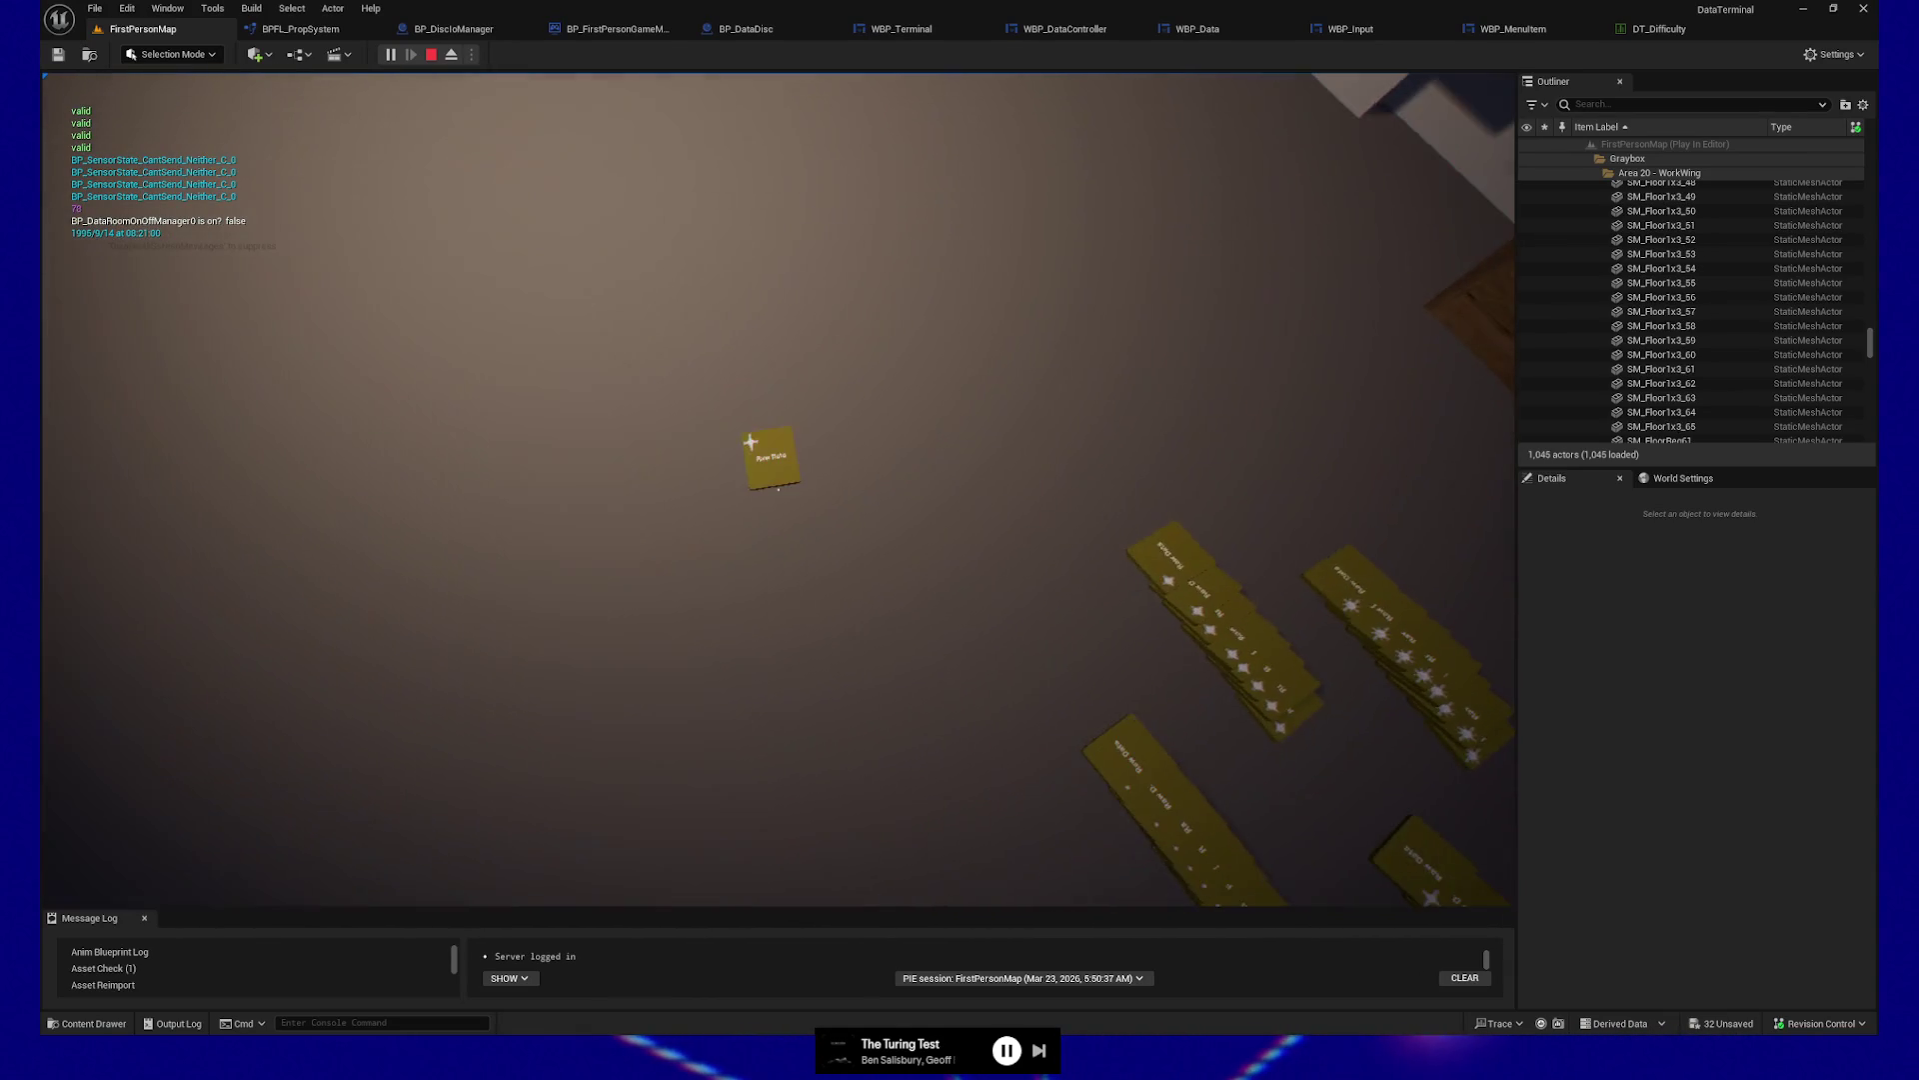
{"action": "left_click", "coordinate": [778, 489]}
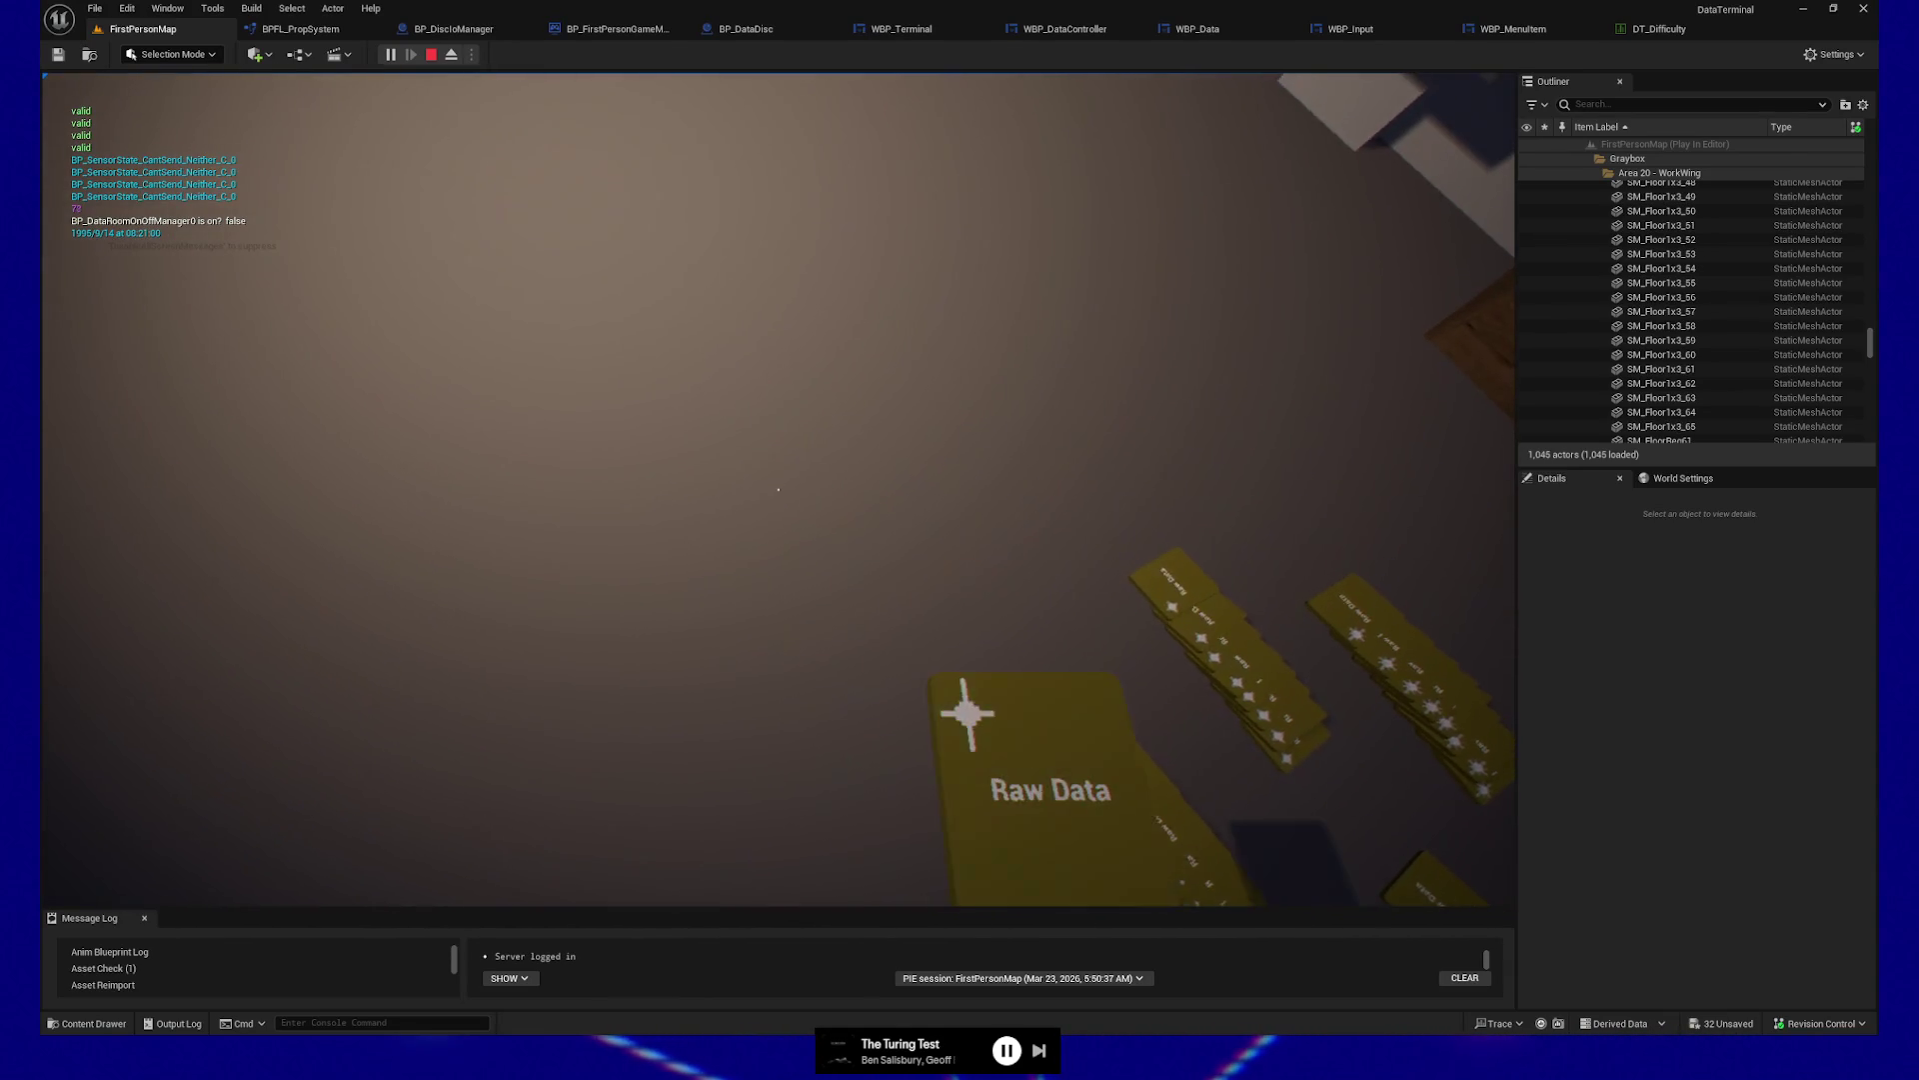
{"action": "left_click", "coordinate": [778, 489]}
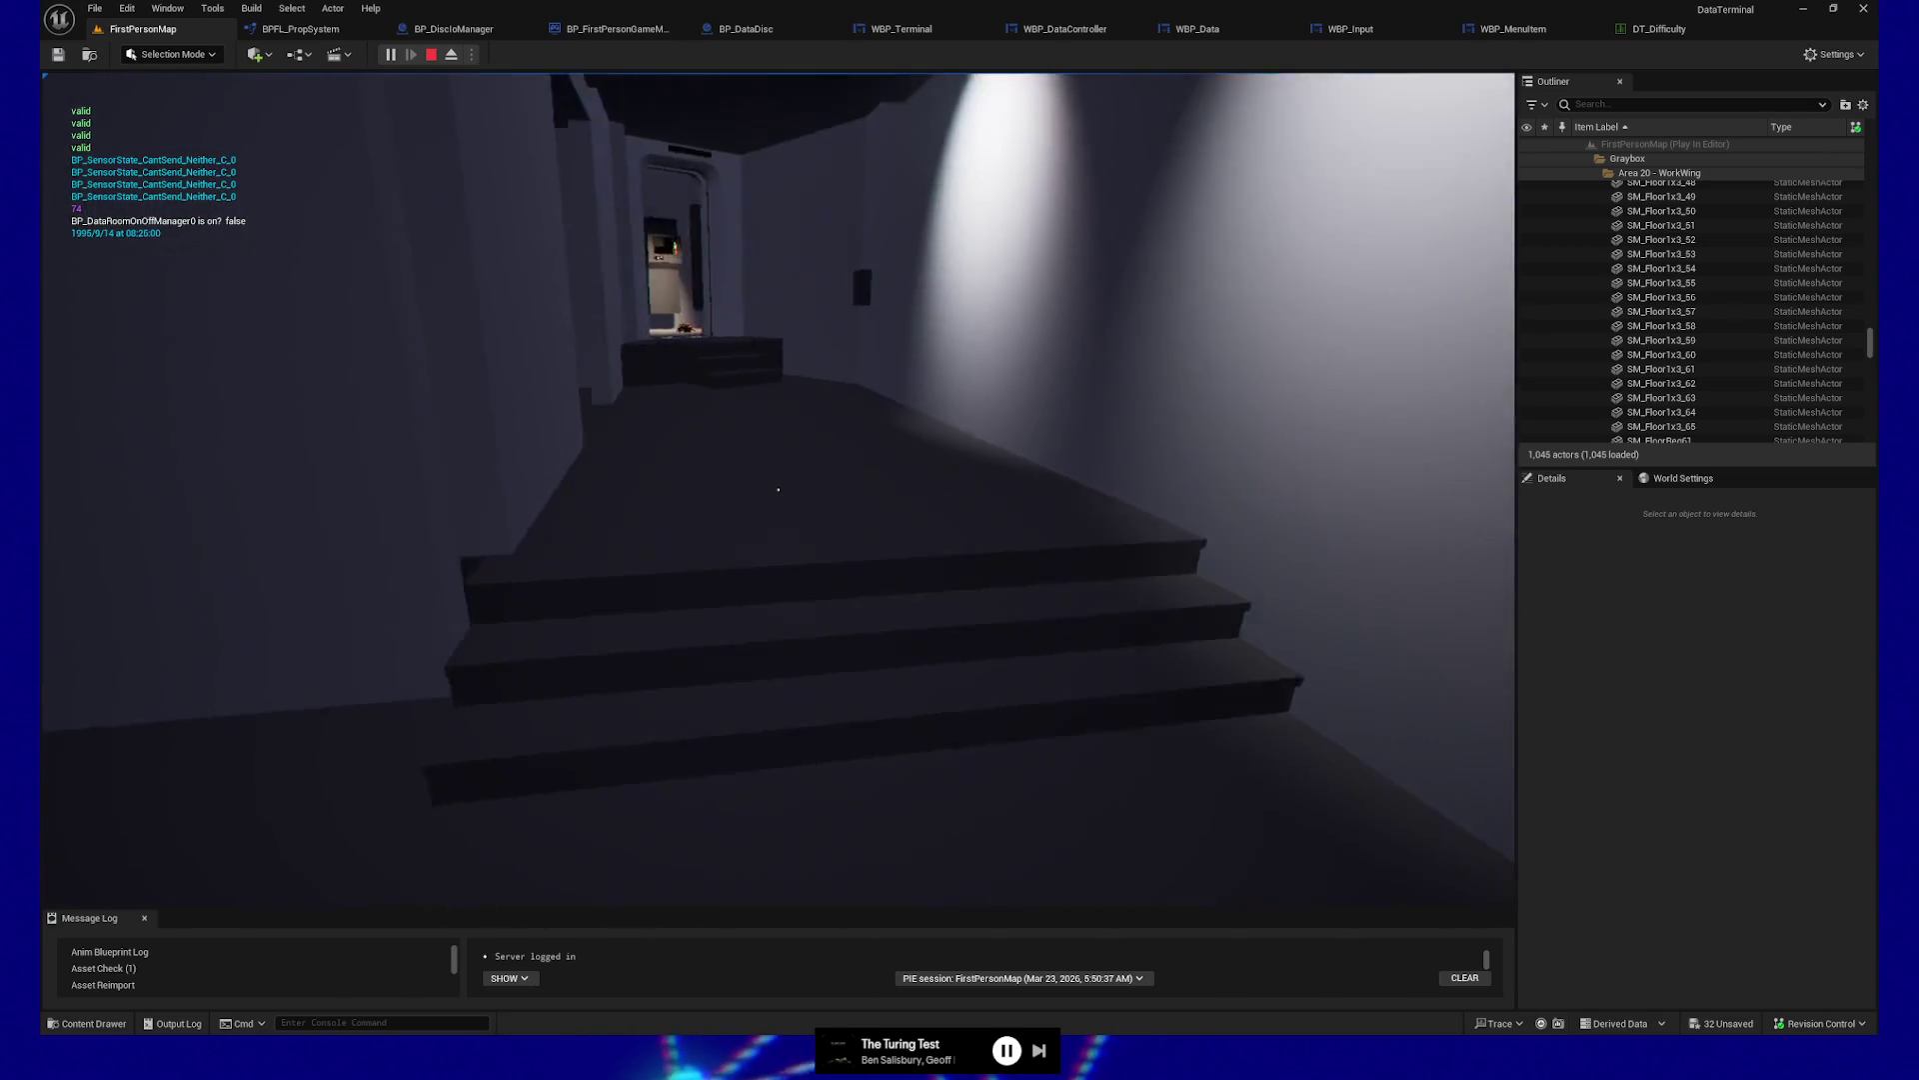
{"action": "key", "text": "Escape"}
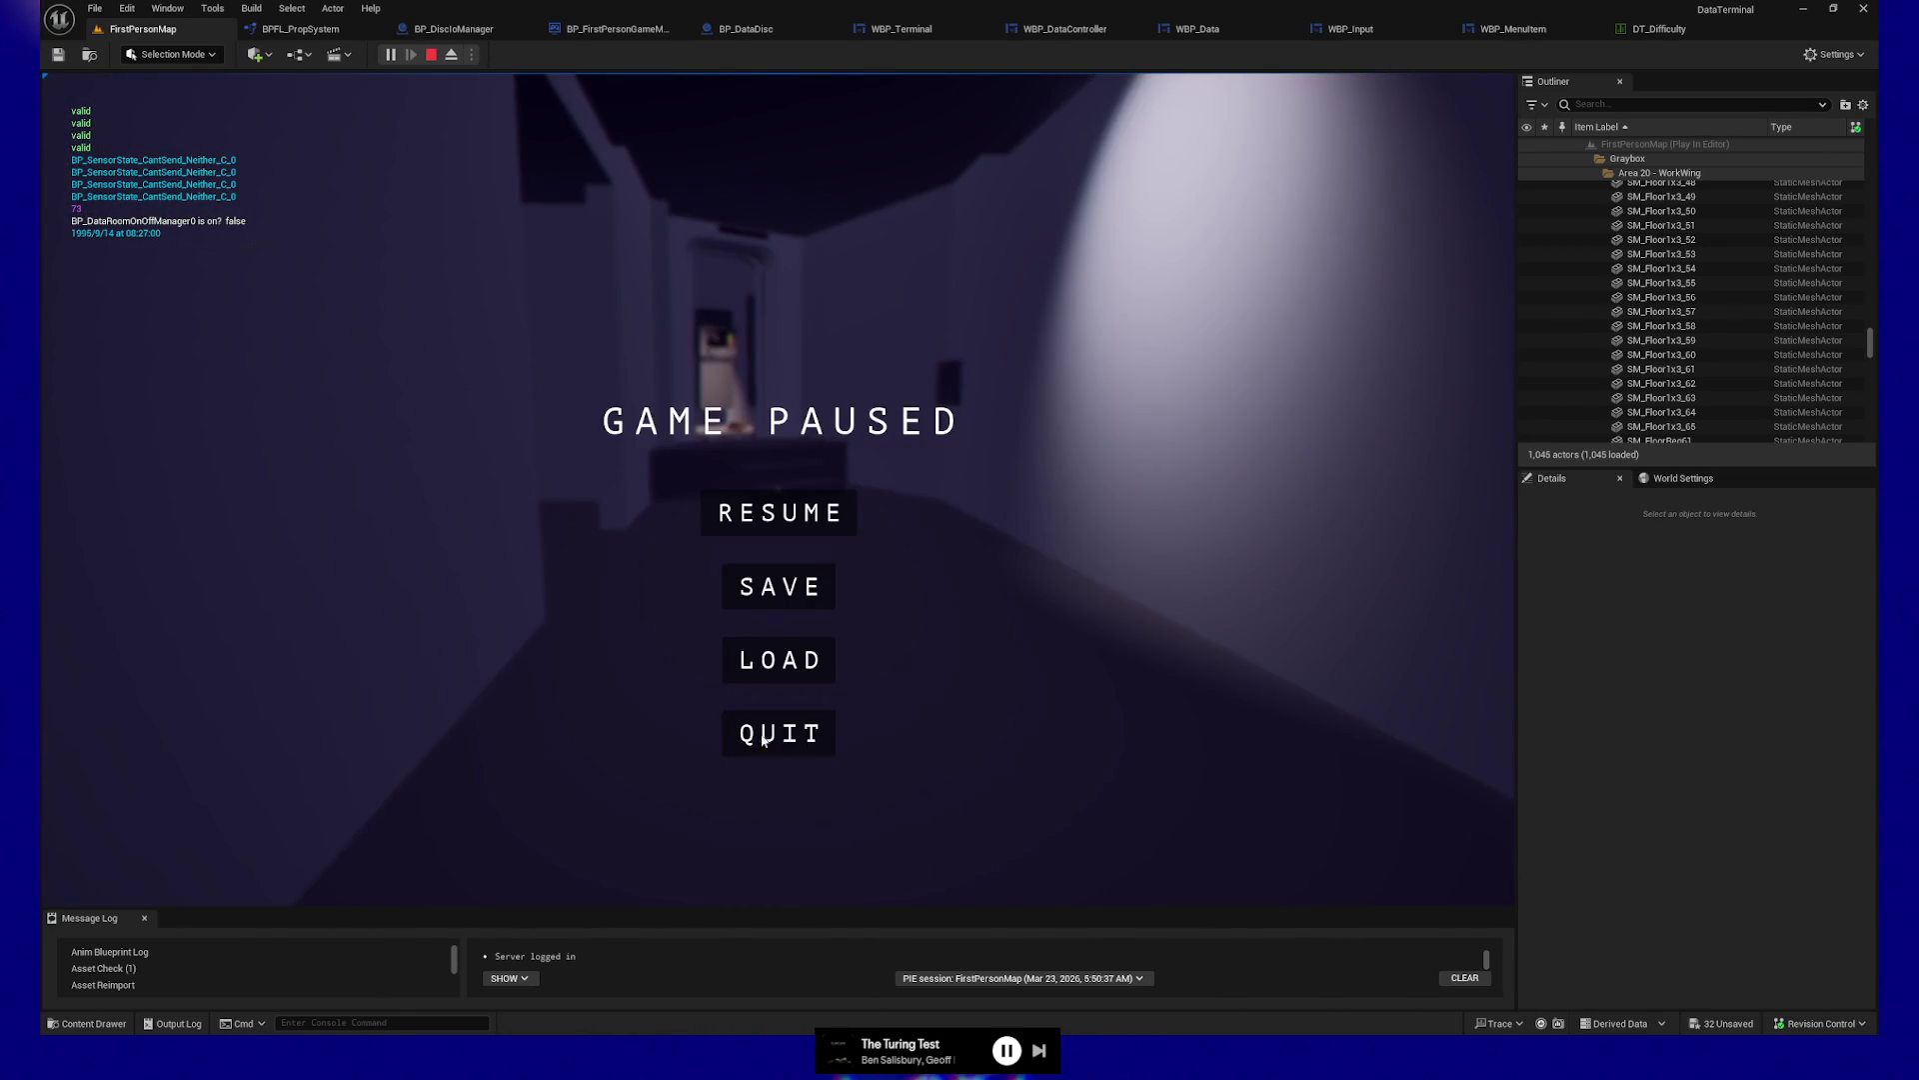
{"action": "left_click", "coordinate": [756, 741]}
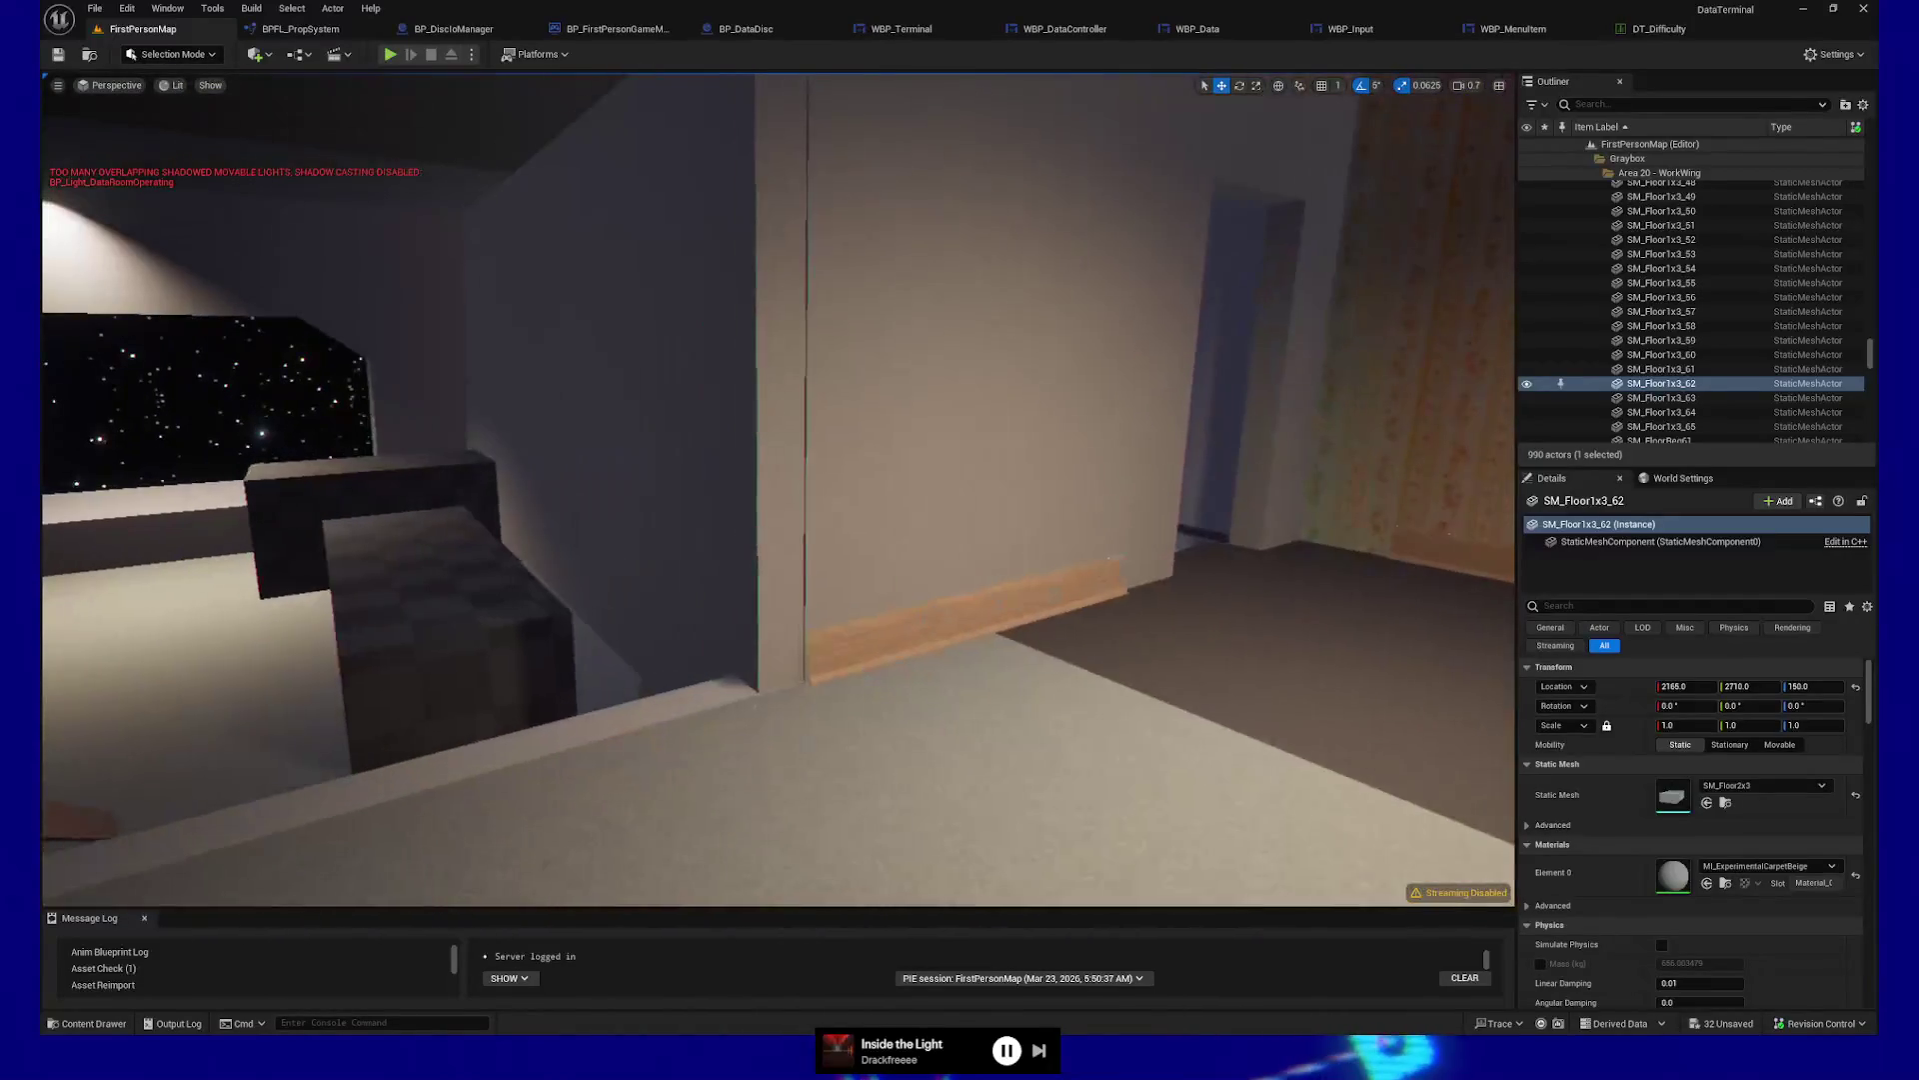
Start play with Alt+P, walk to the Processed Data disc and pick it up and drop it
{"action": "right_click", "coordinate": [853, 793]}
{"action": "key", "text": "Escape"}
{"action": "key", "text": "alt+p"}
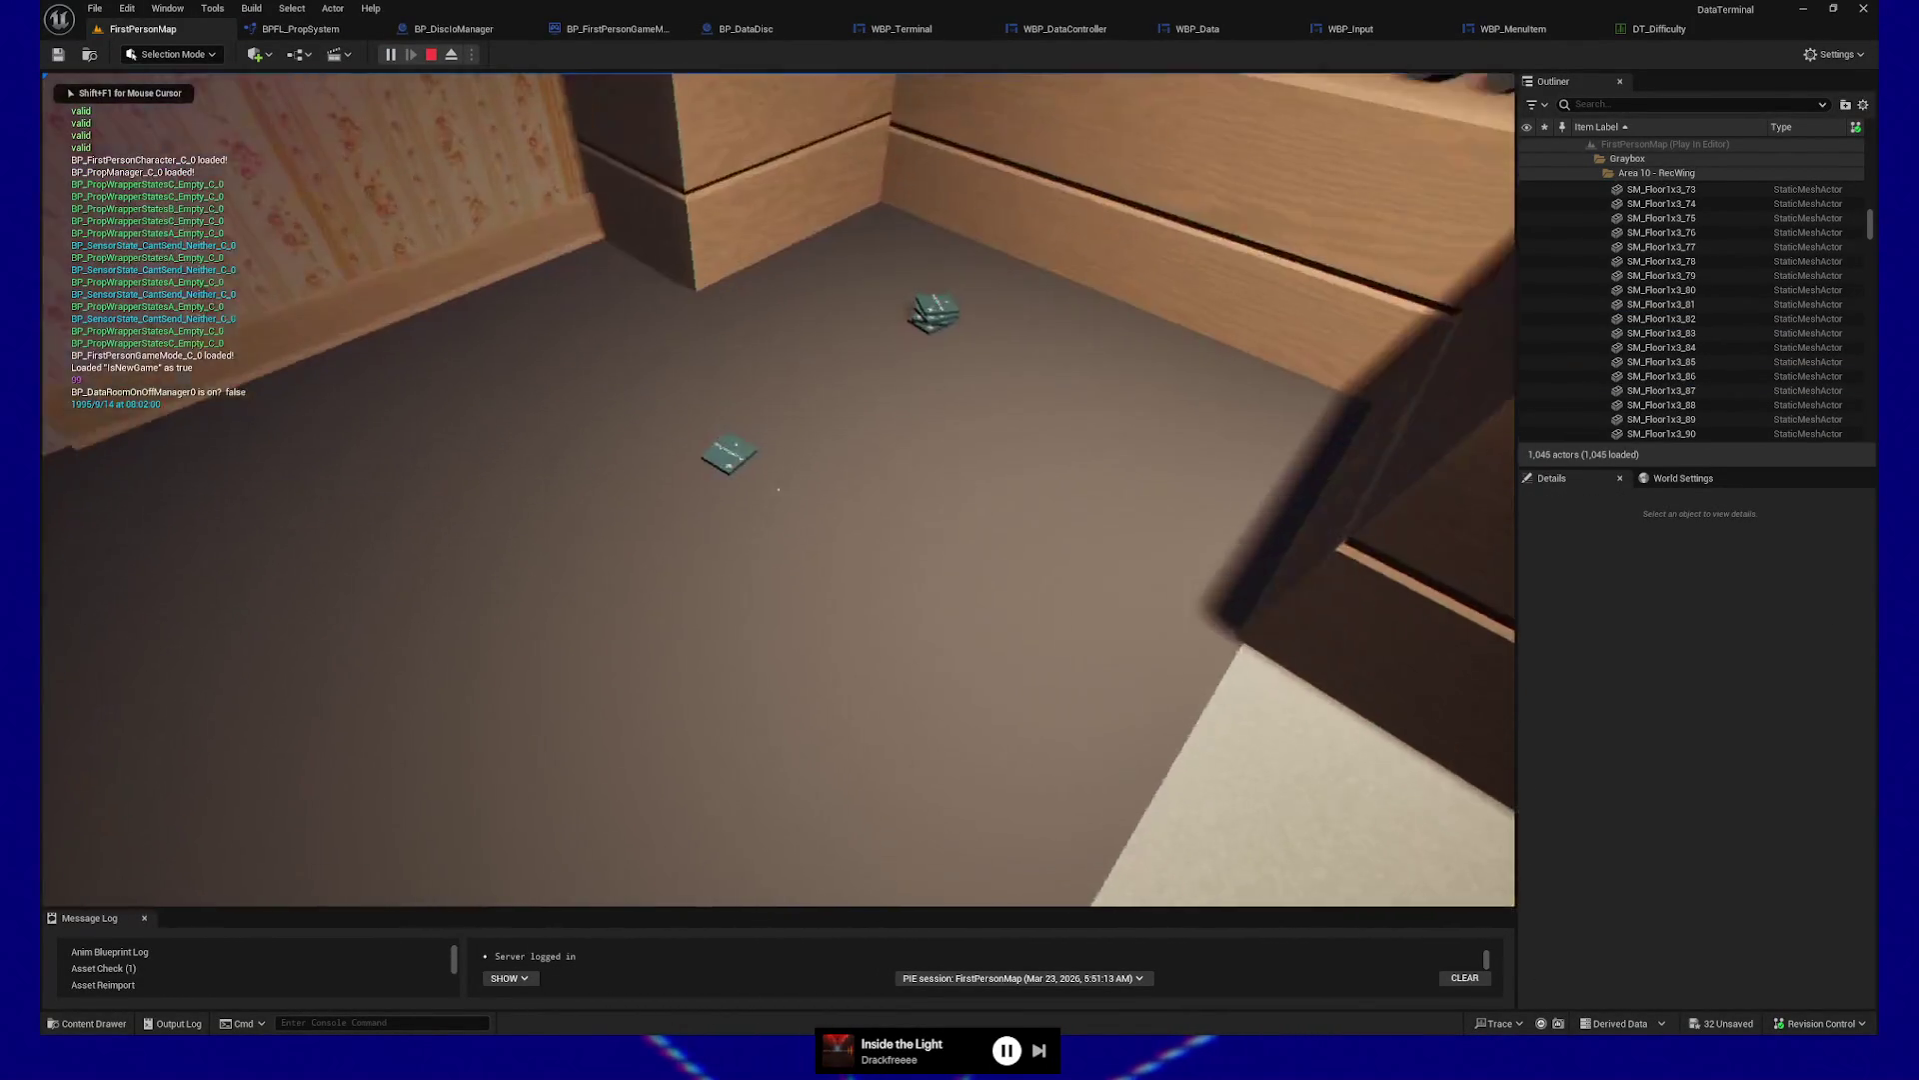
{"action": "key", "text": "w"}
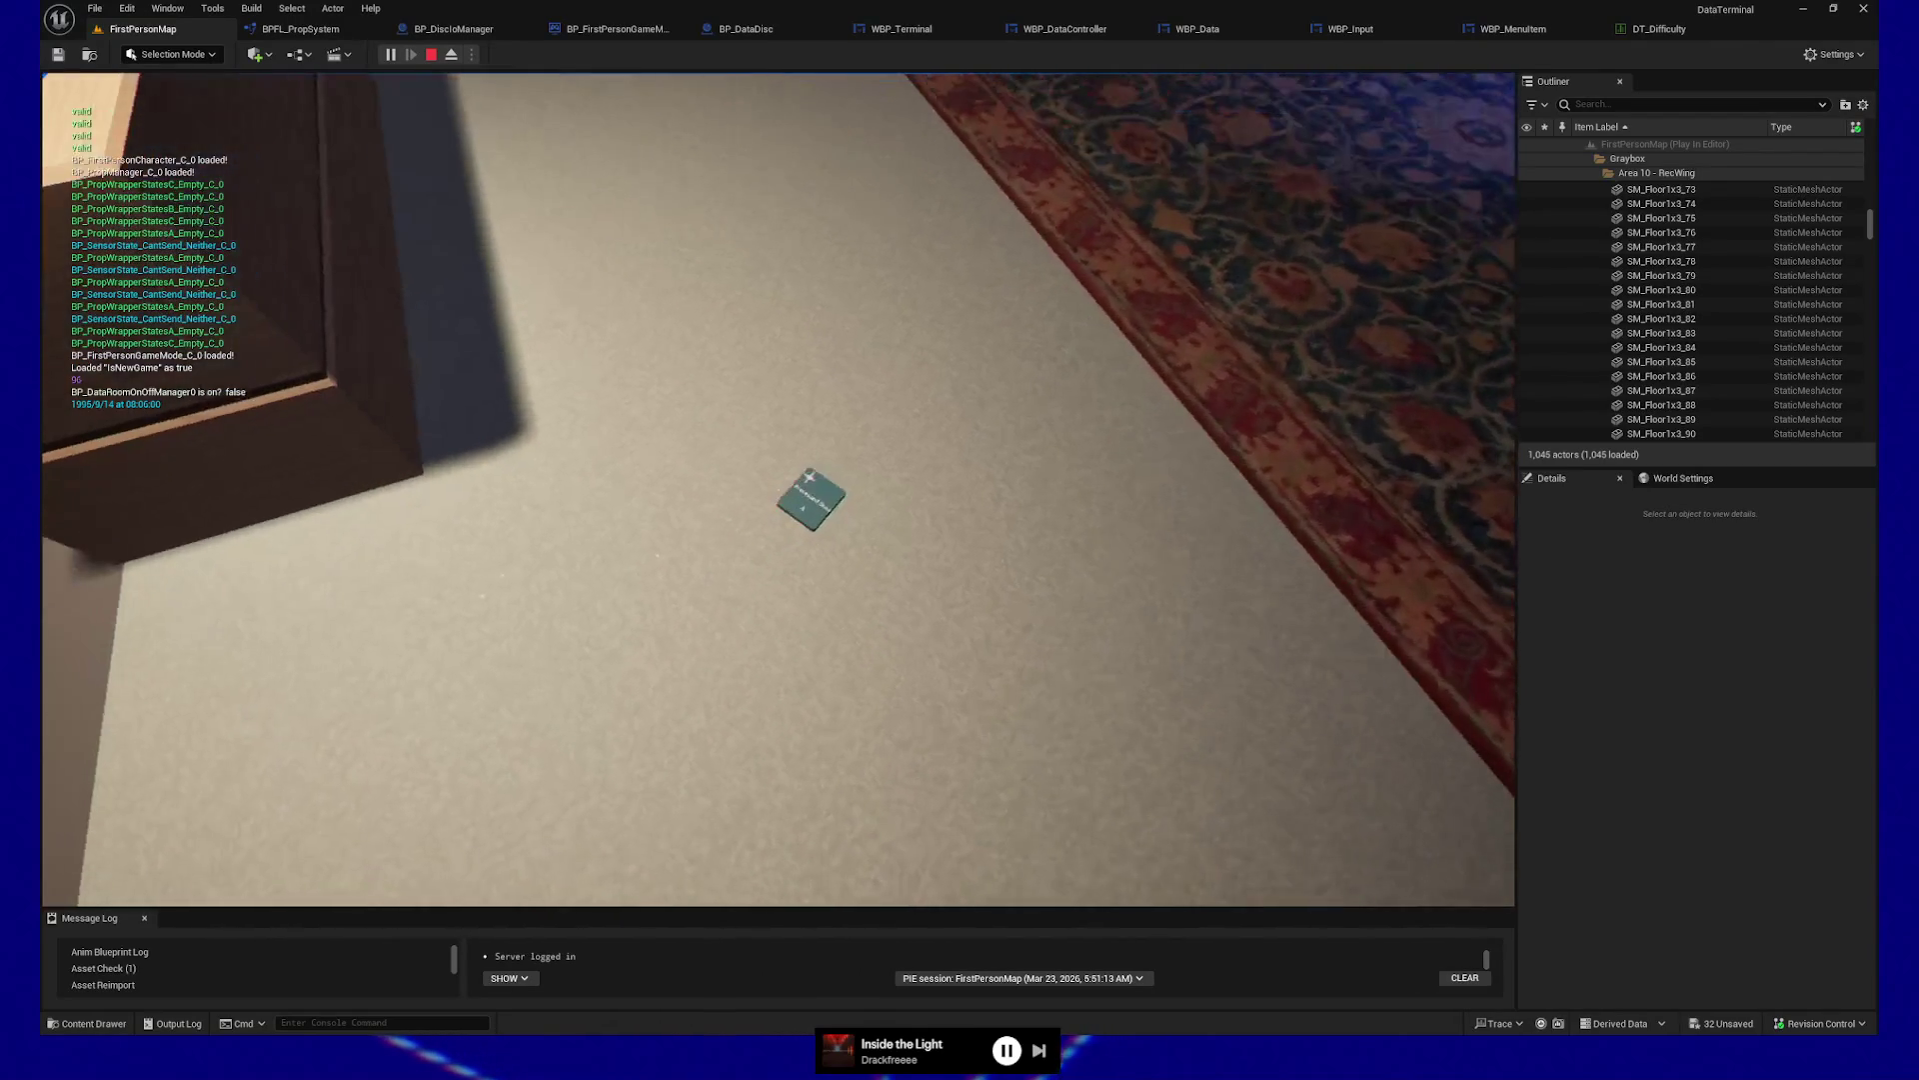
{"action": "key", "text": "e"}
{"action": "key", "text": "e"}
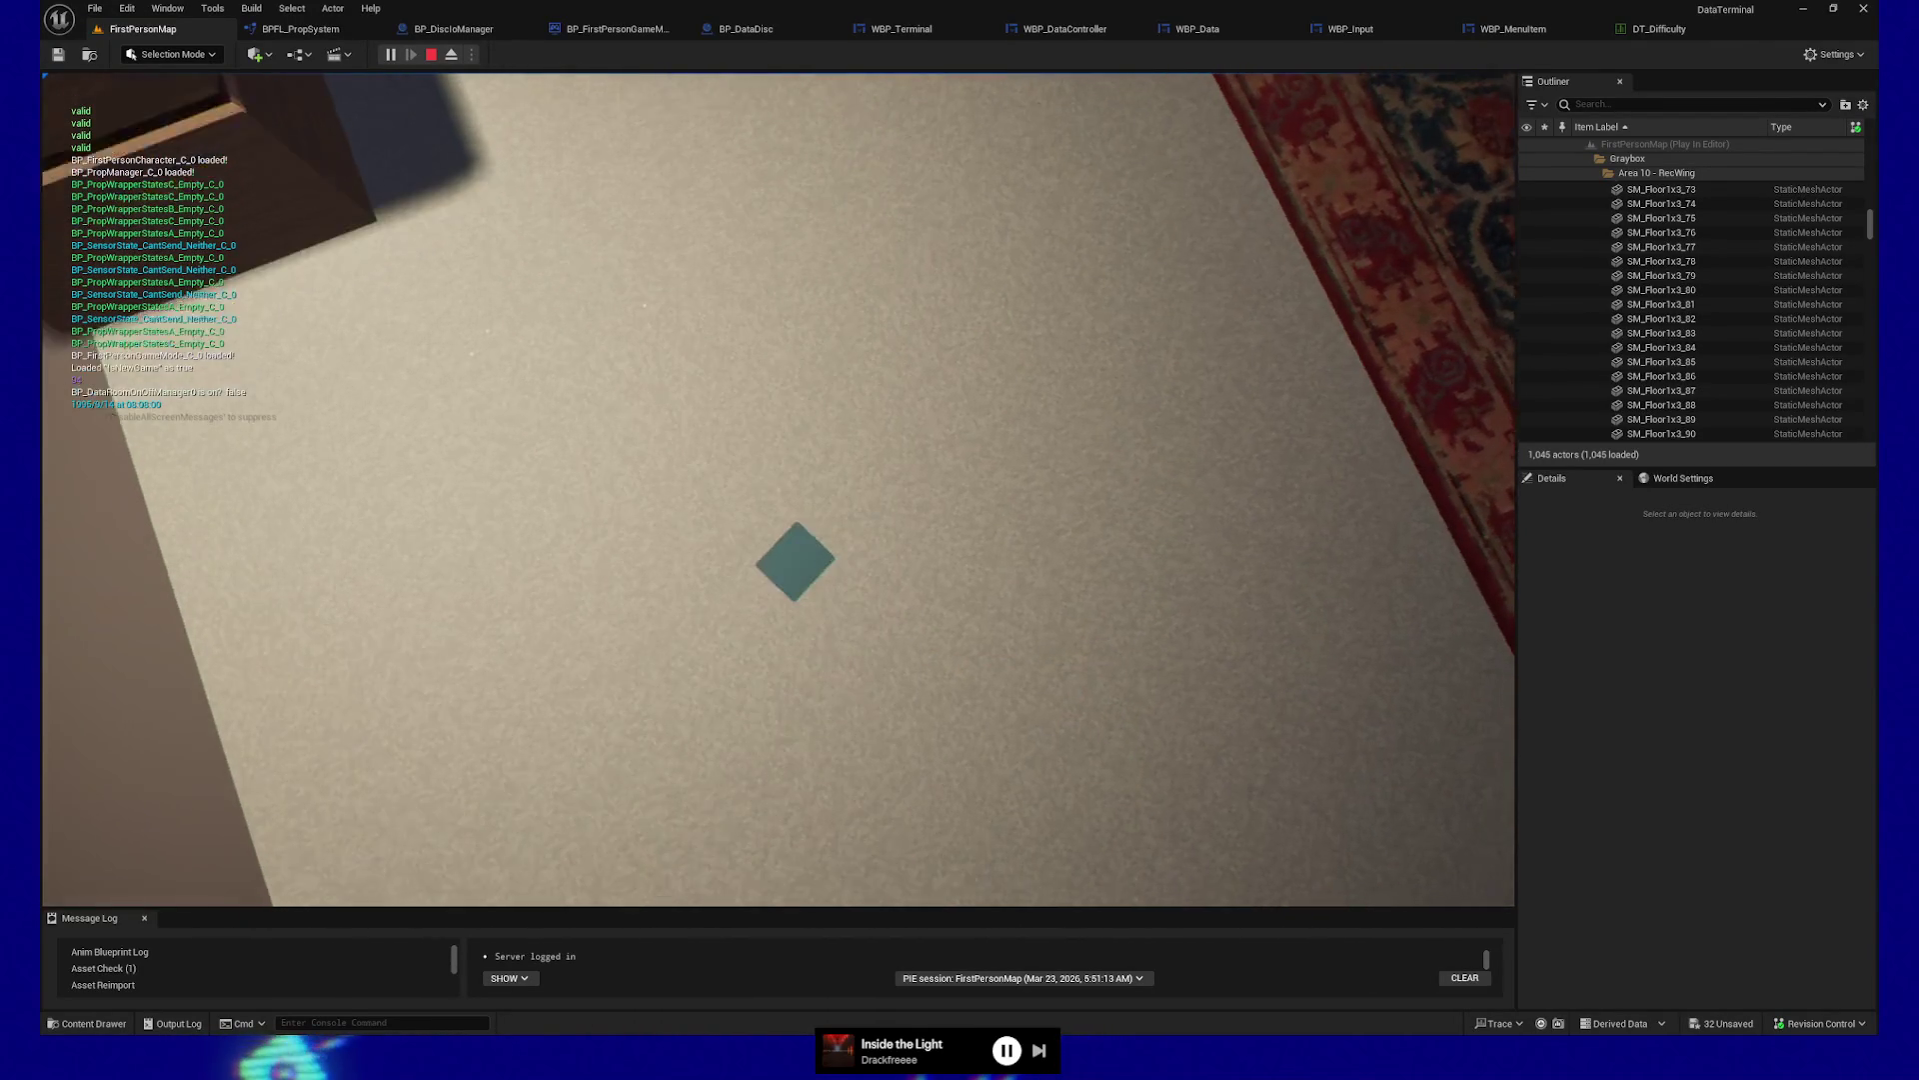
{"action": "key", "text": "e"}
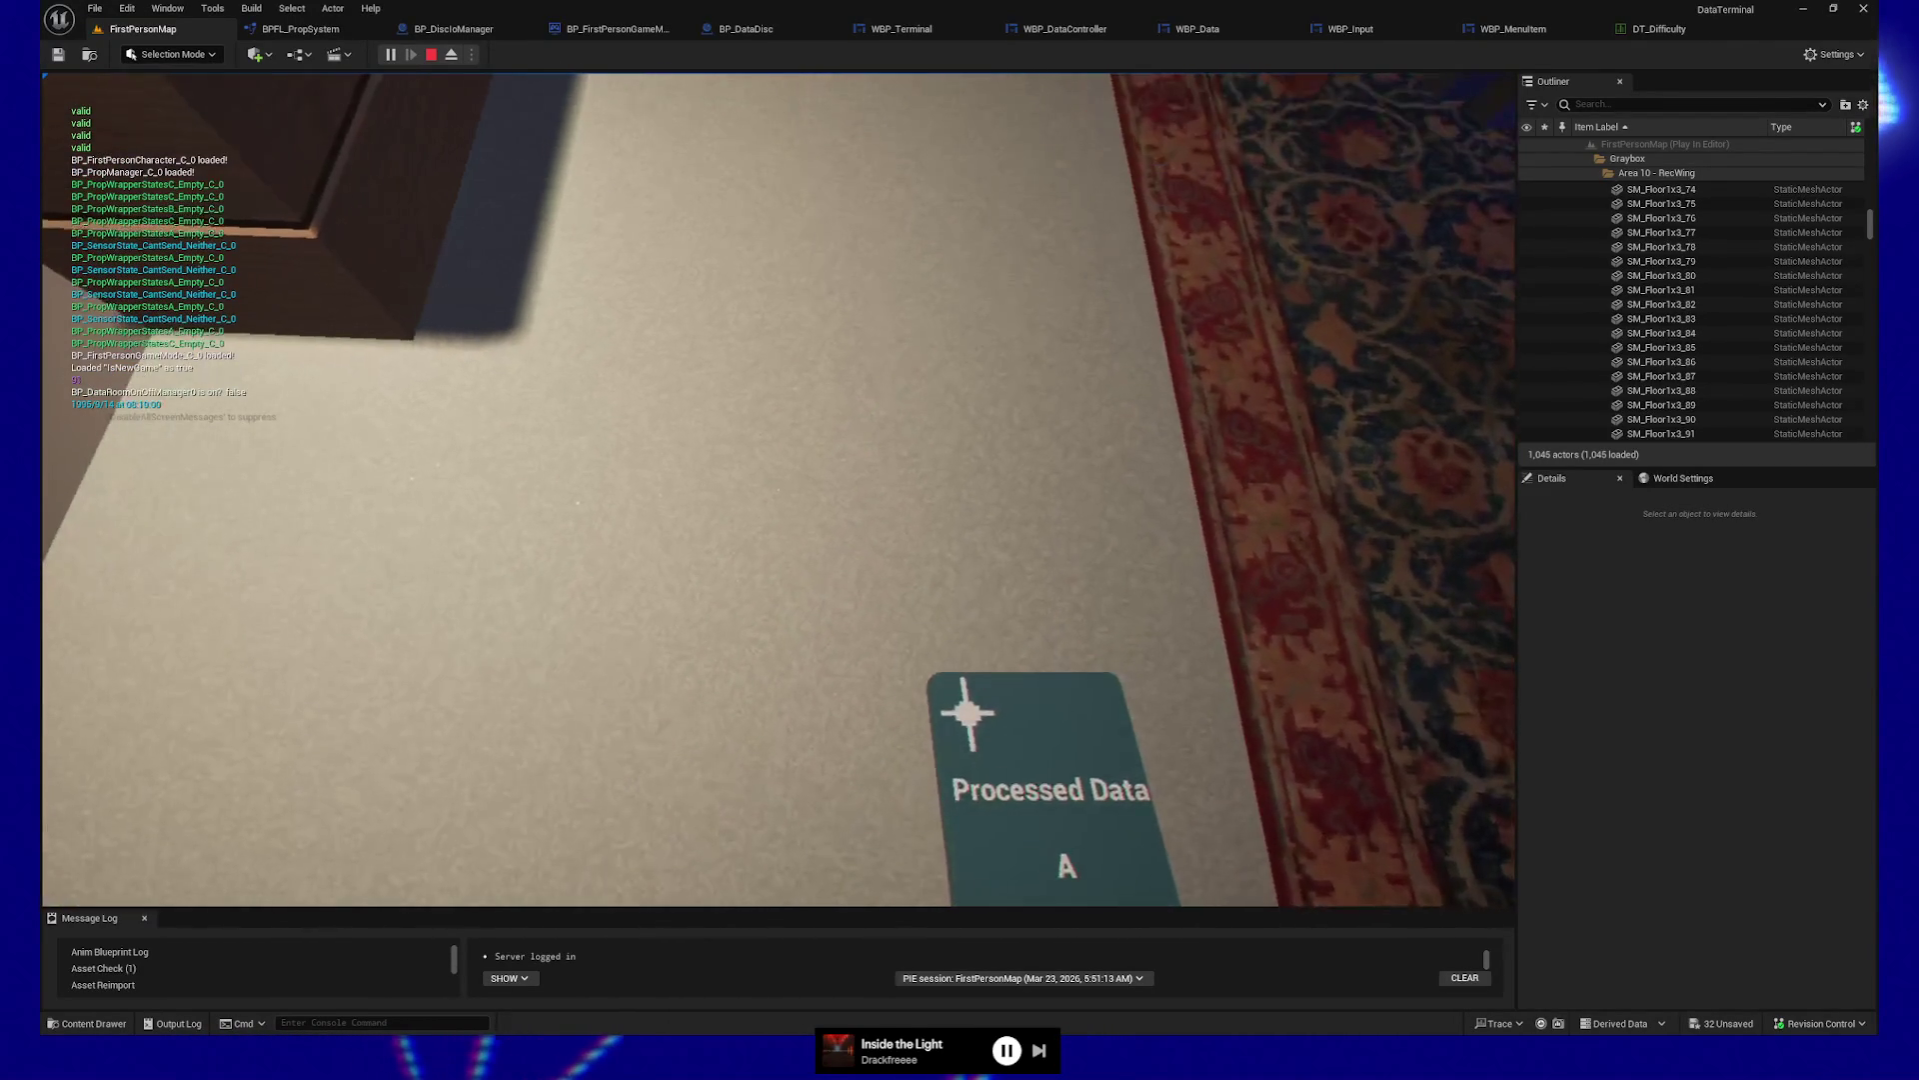
{"action": "key", "text": "e"}
{"action": "key", "text": "e"}
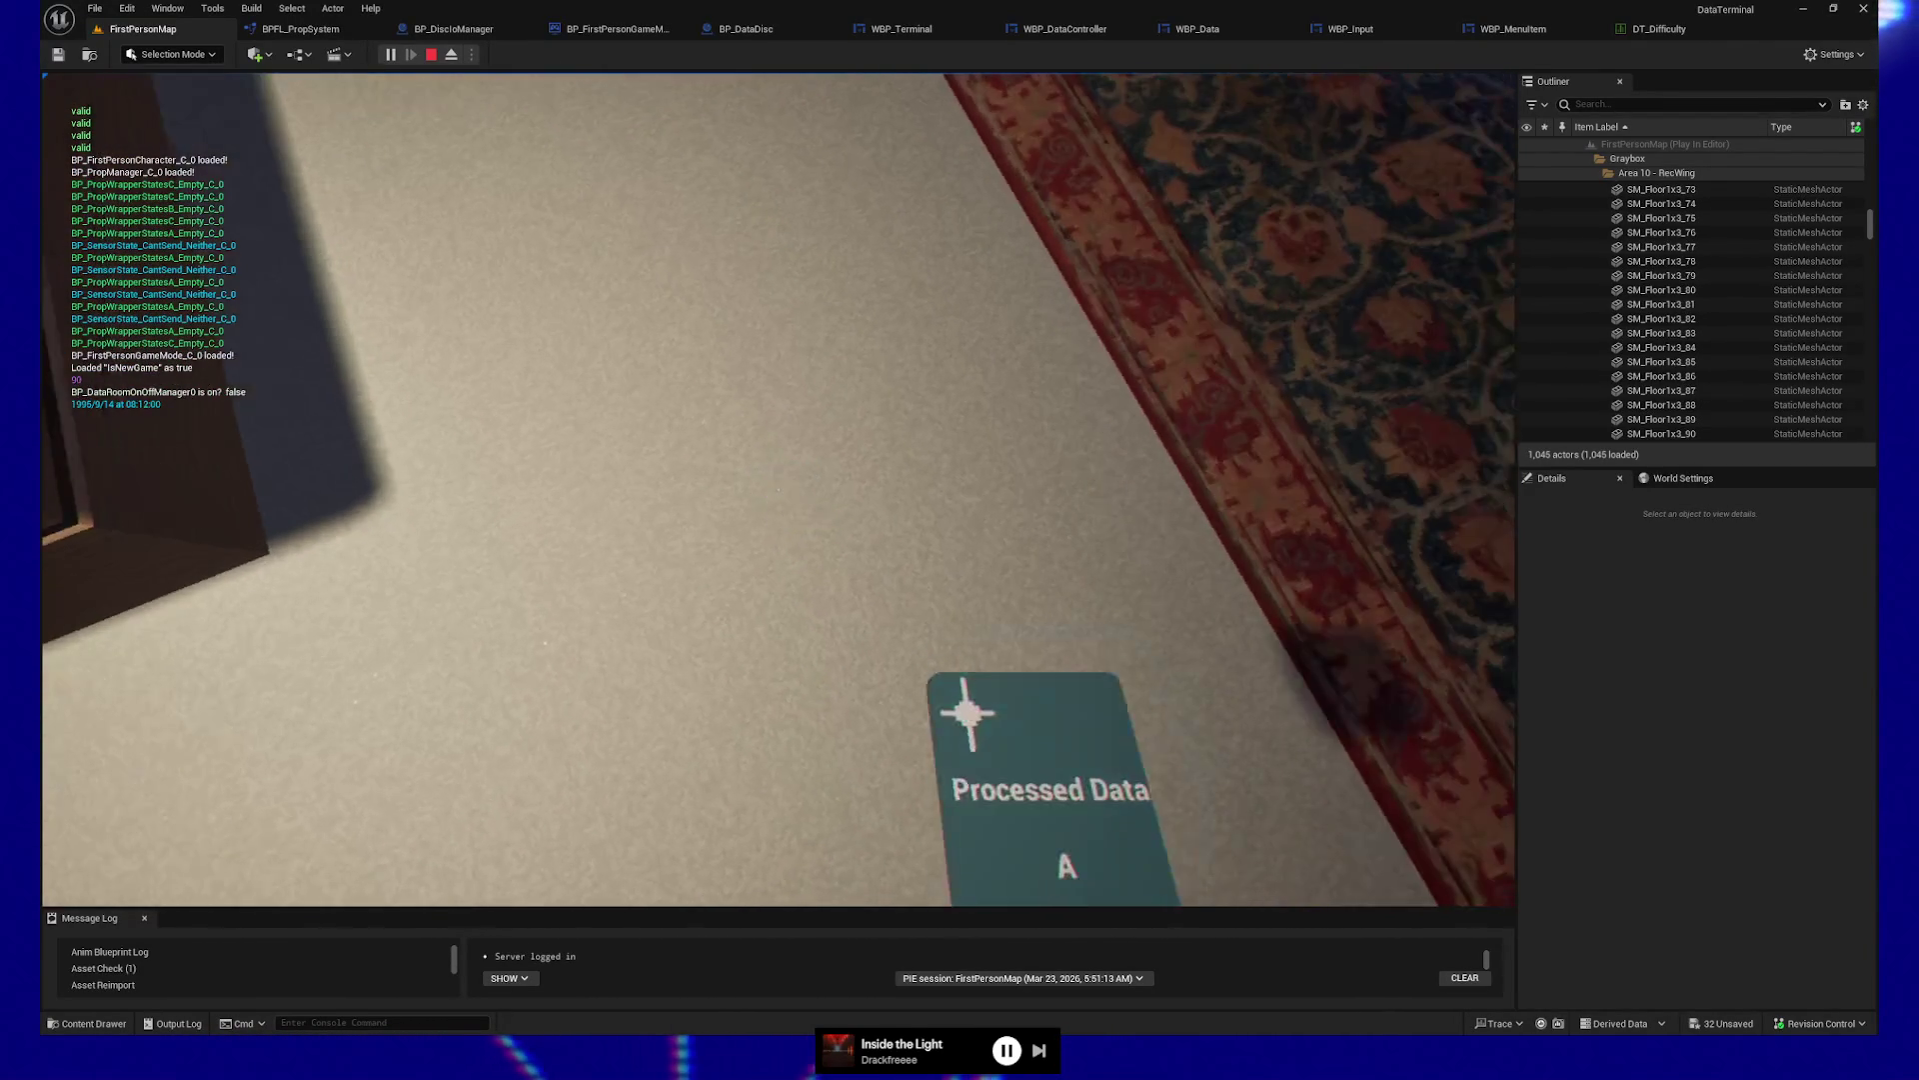
{"action": "key", "text": "e"}
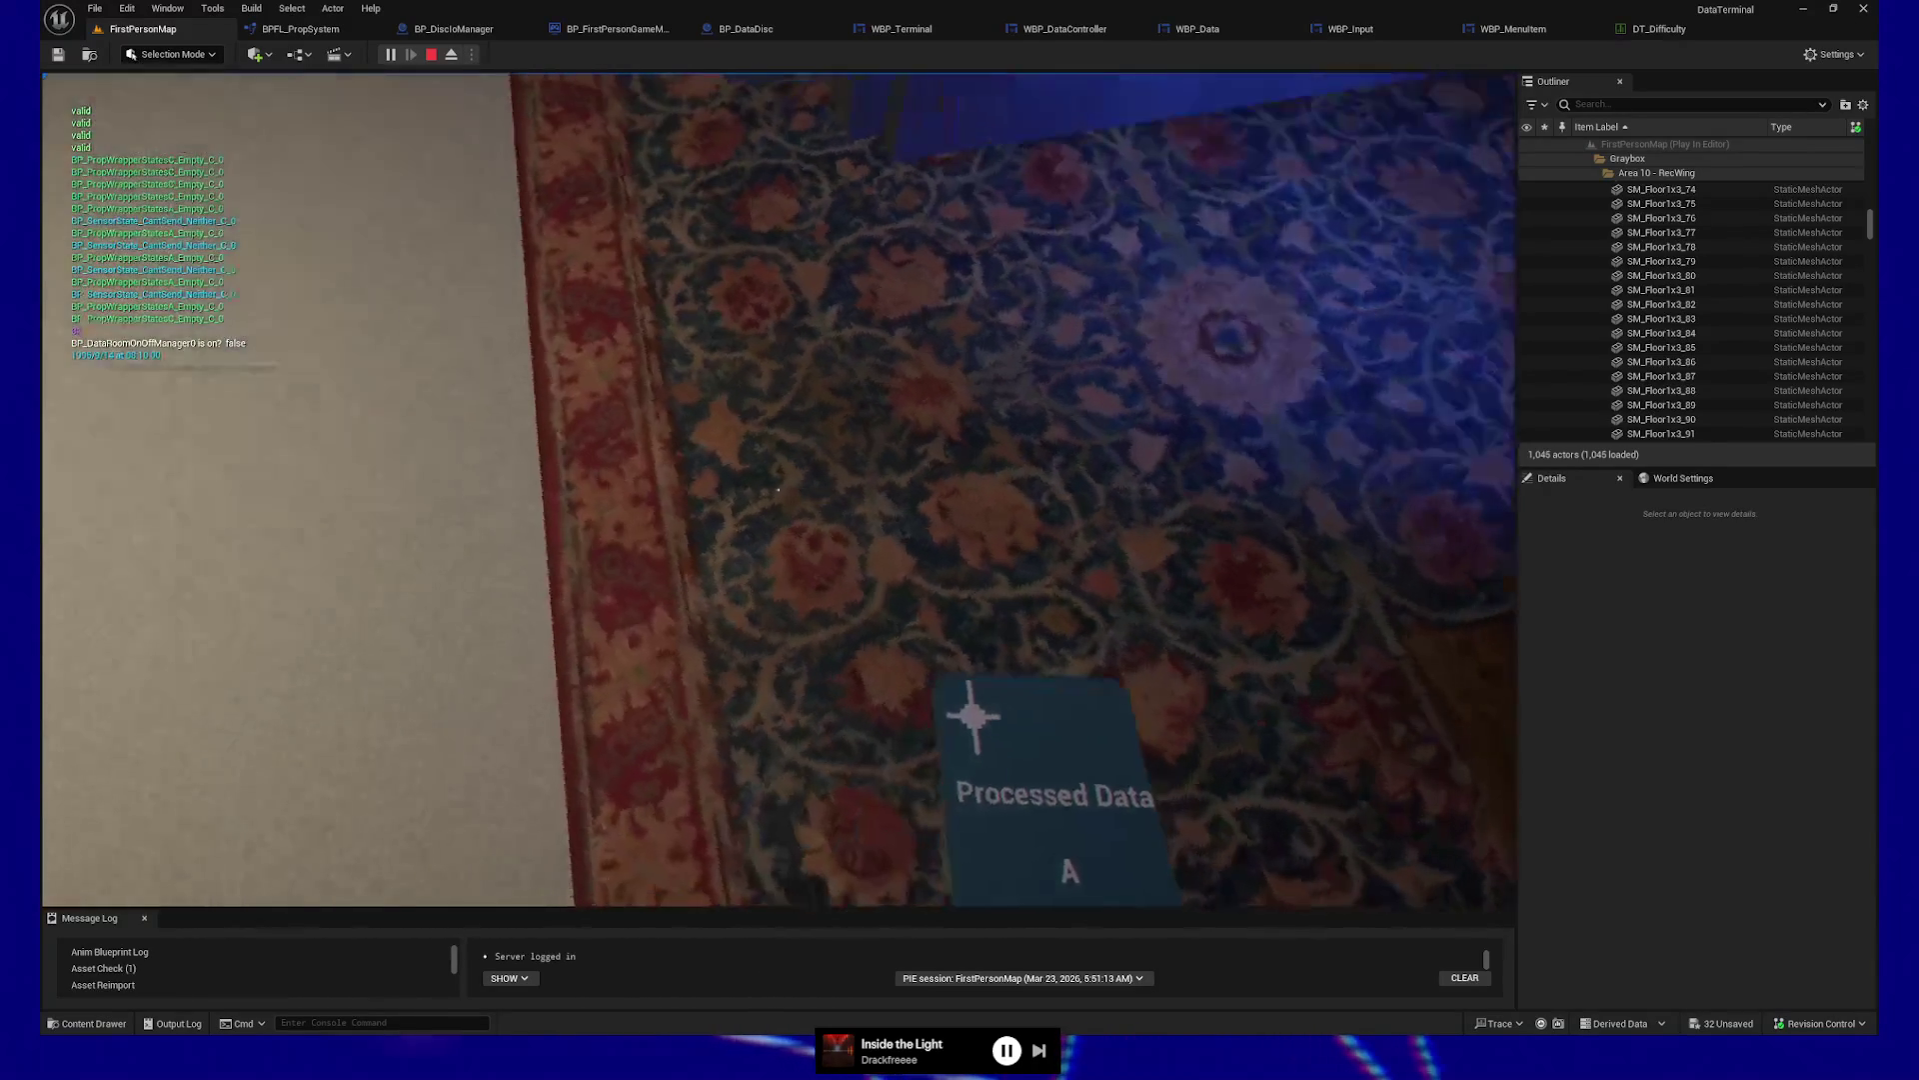
Grab the Processed Data card, throw it onto the desk by the clock, then quit play
{"action": "key", "text": "e"}
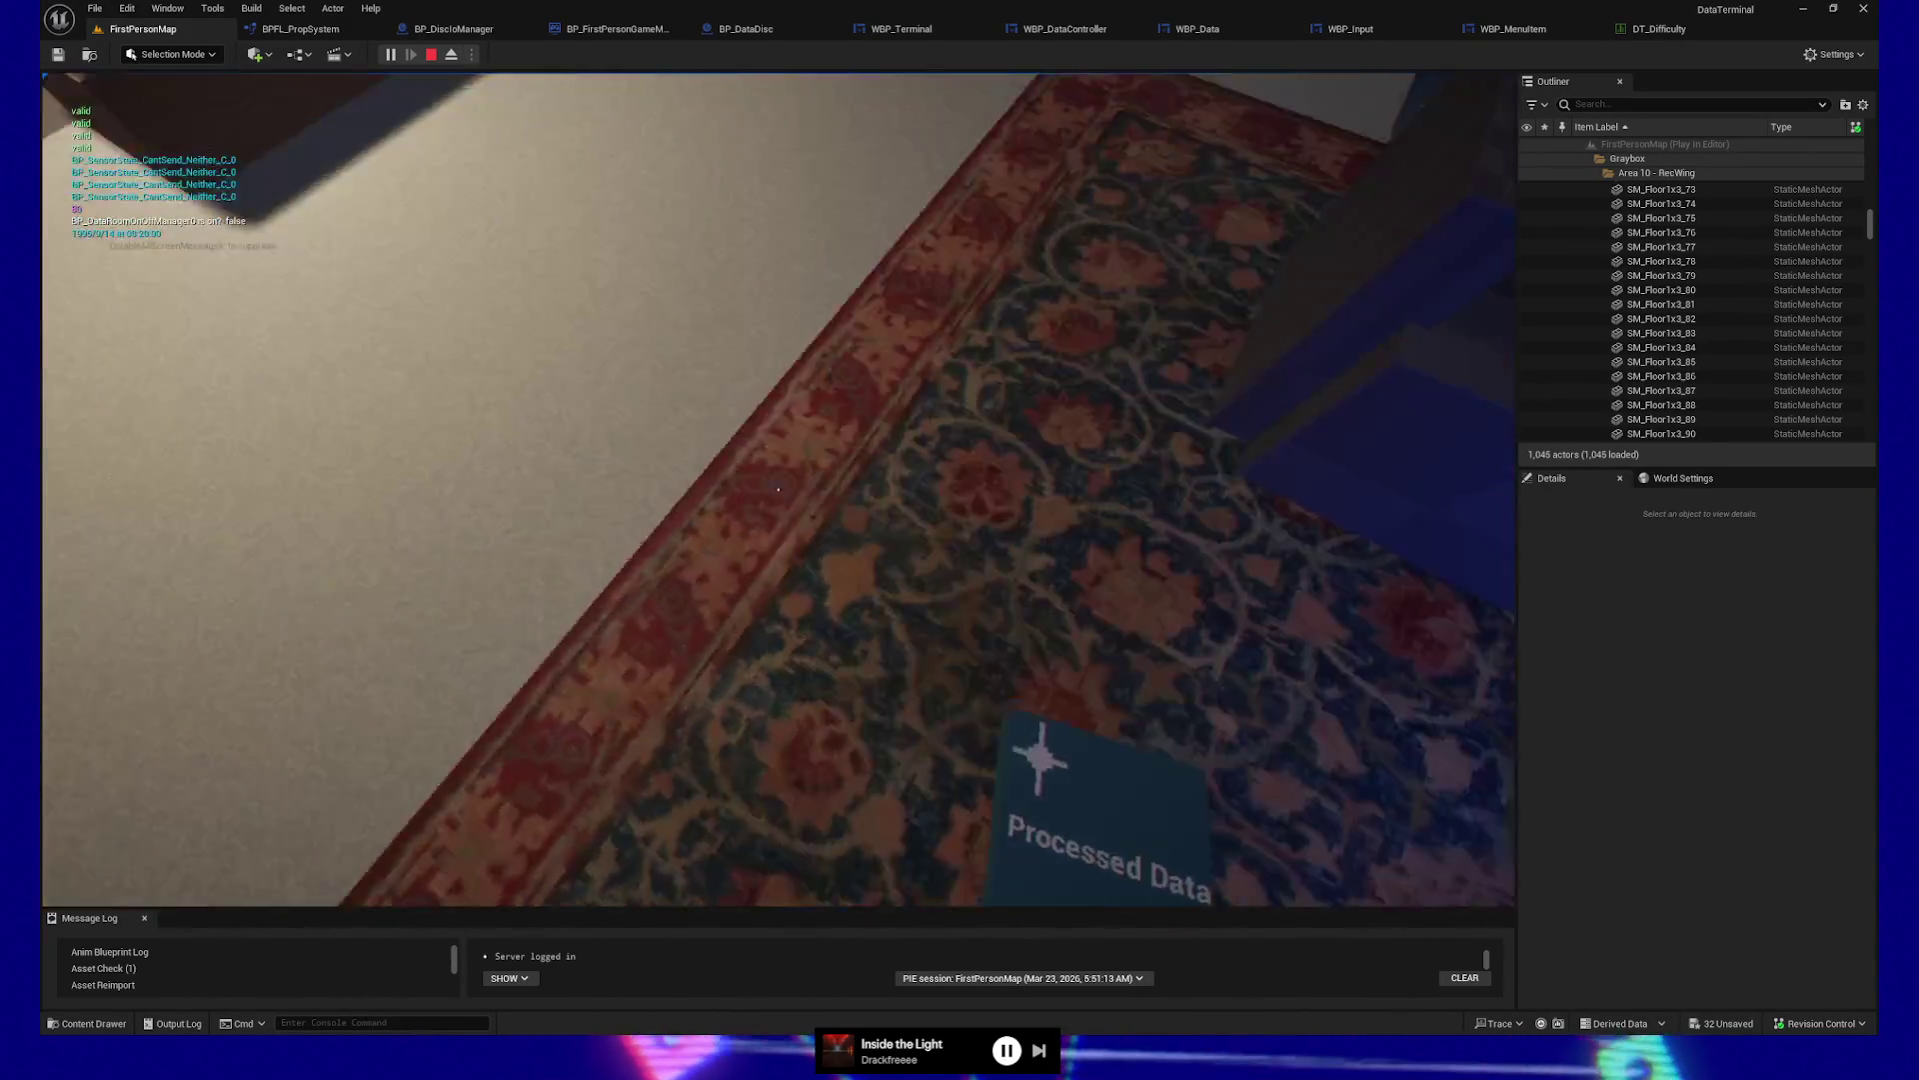
{"action": "key", "text": "e"}
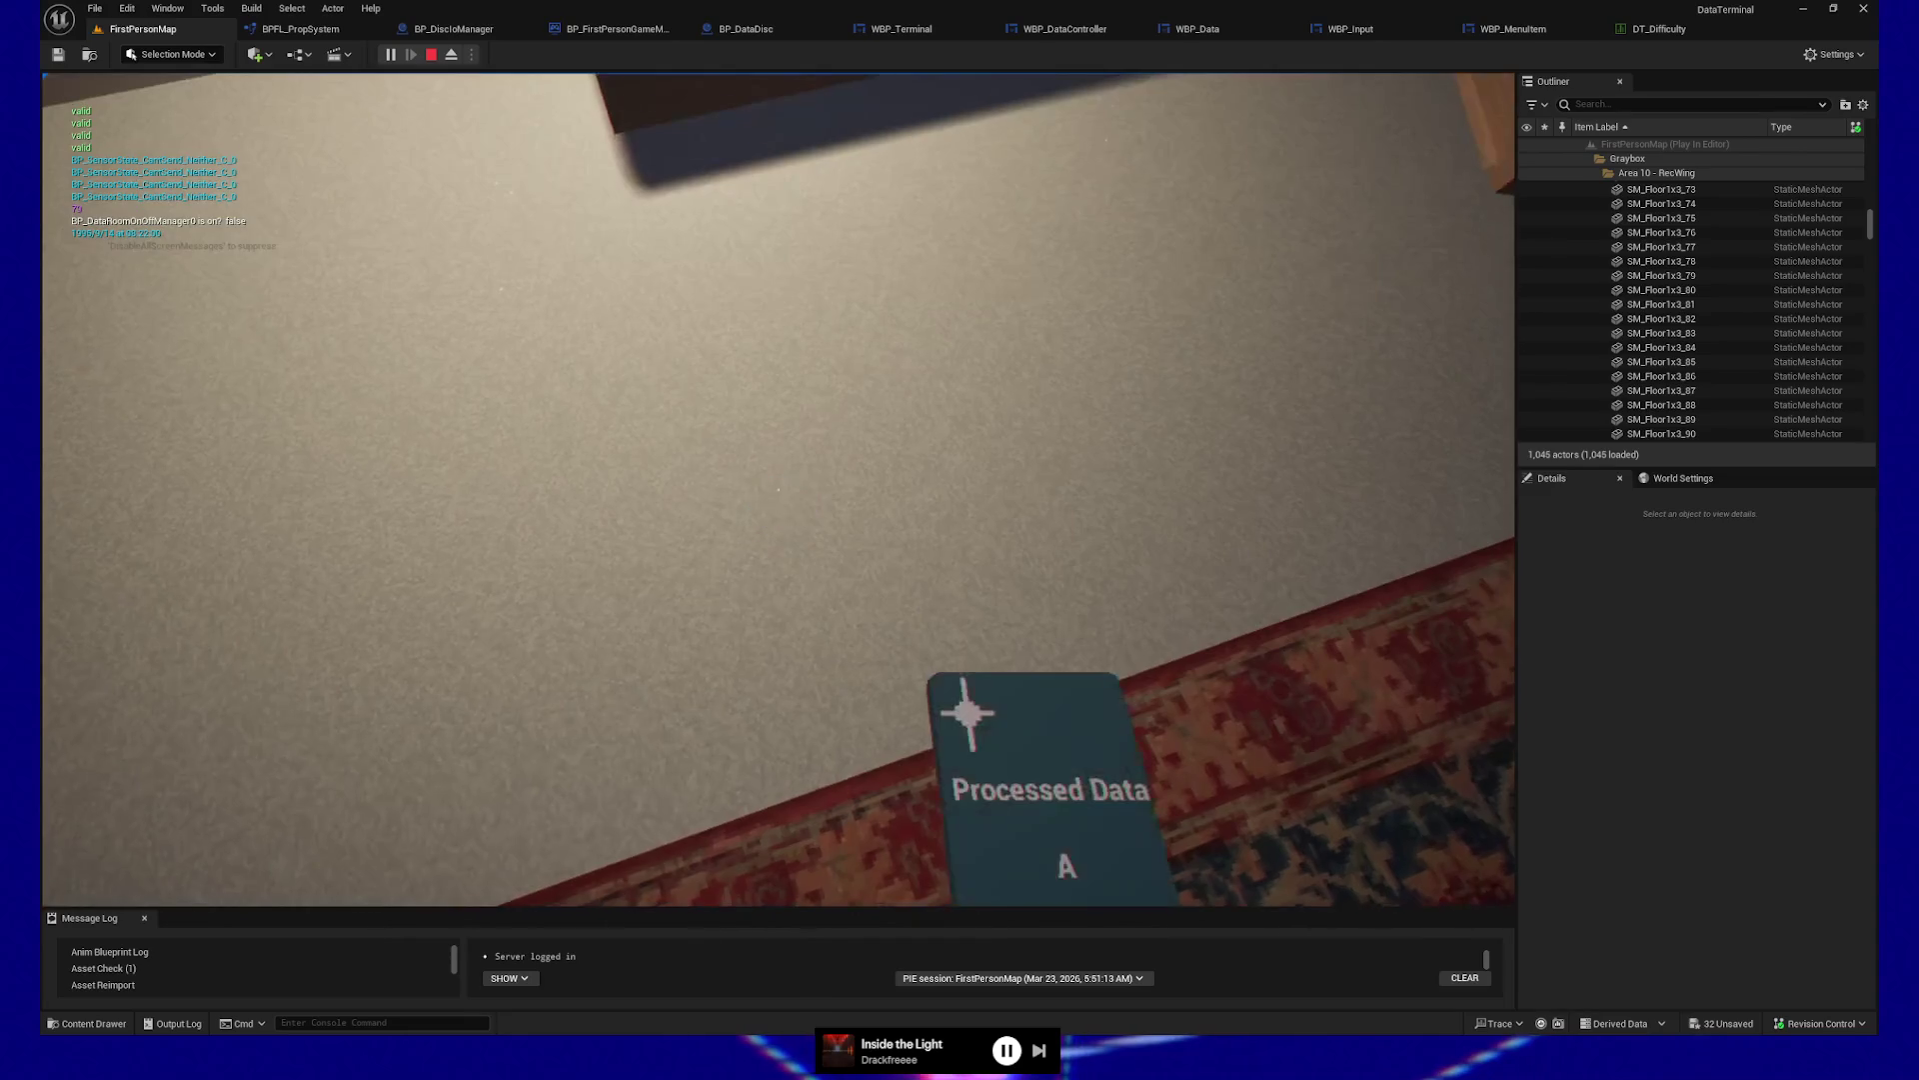
{"action": "key", "text": "e"}
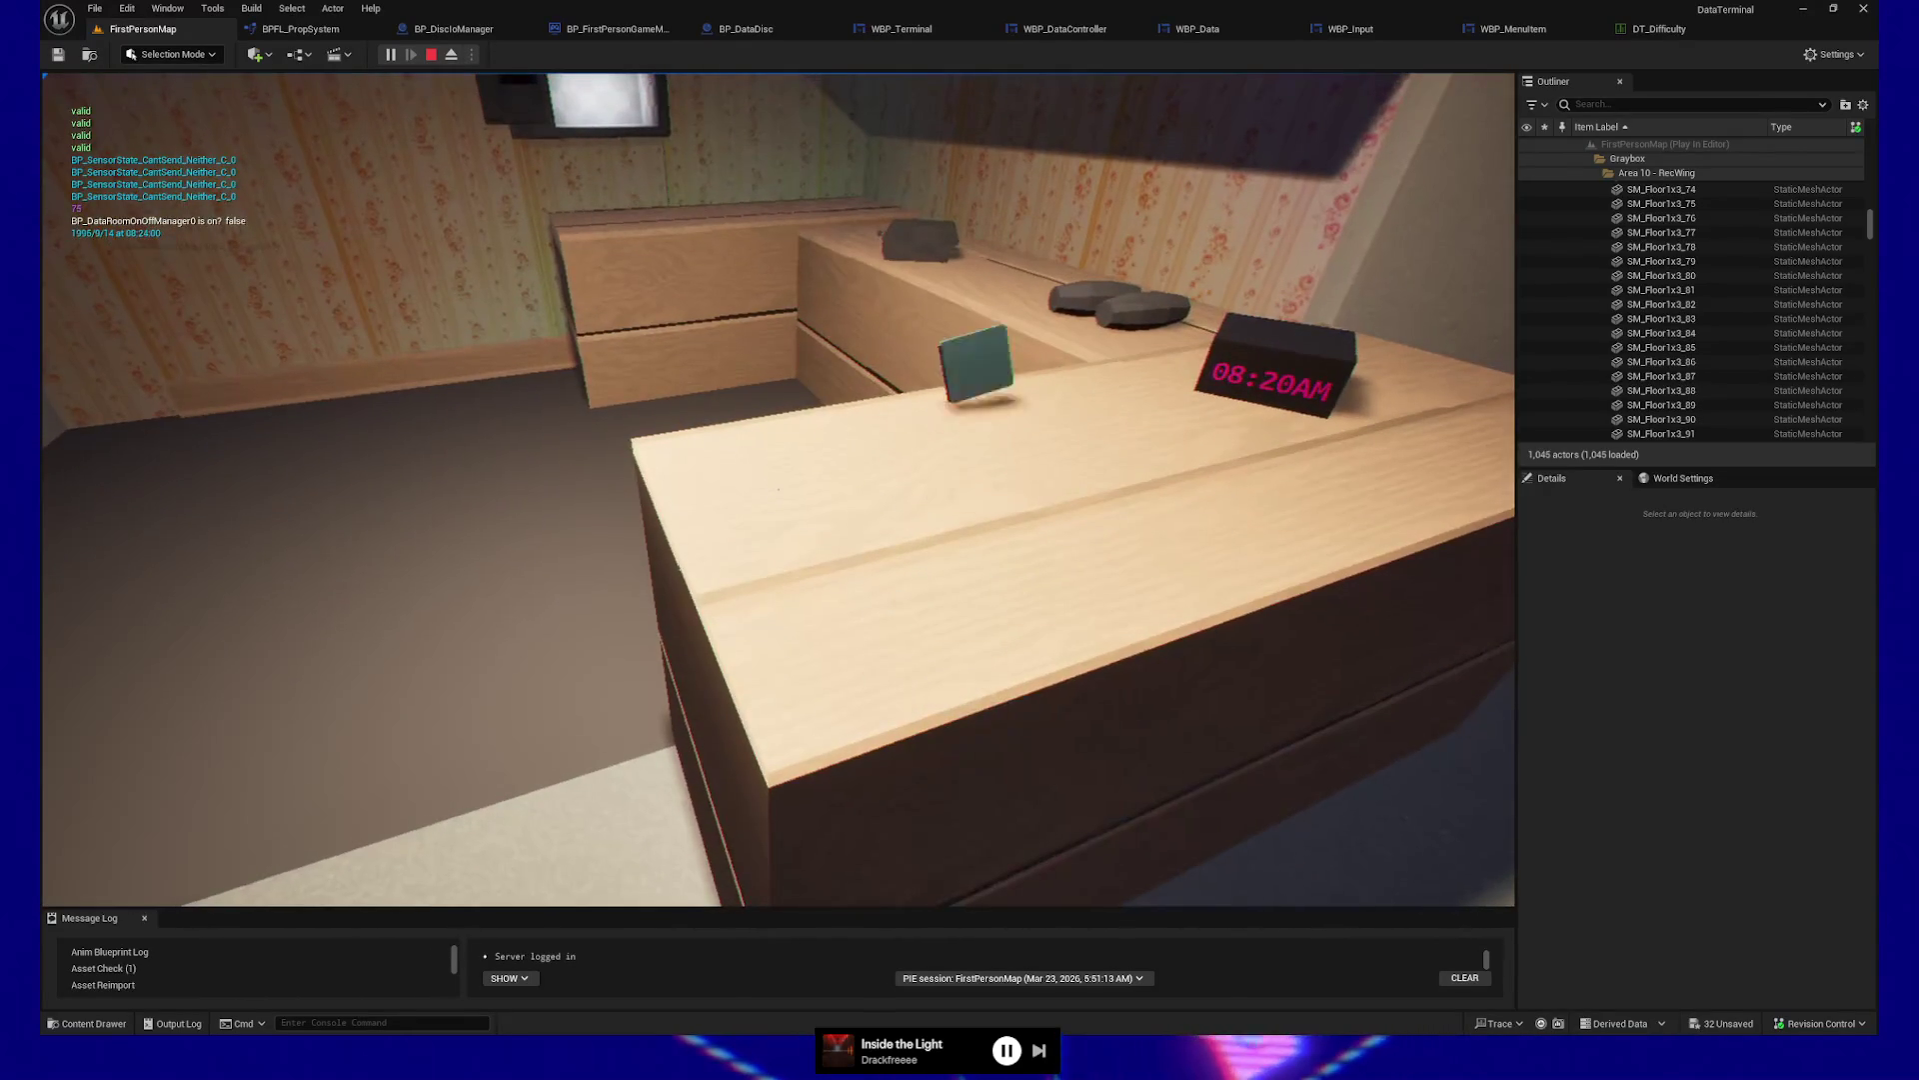
{"action": "key", "text": "Escape"}
{"action": "left_click", "coordinate": [755, 731]}
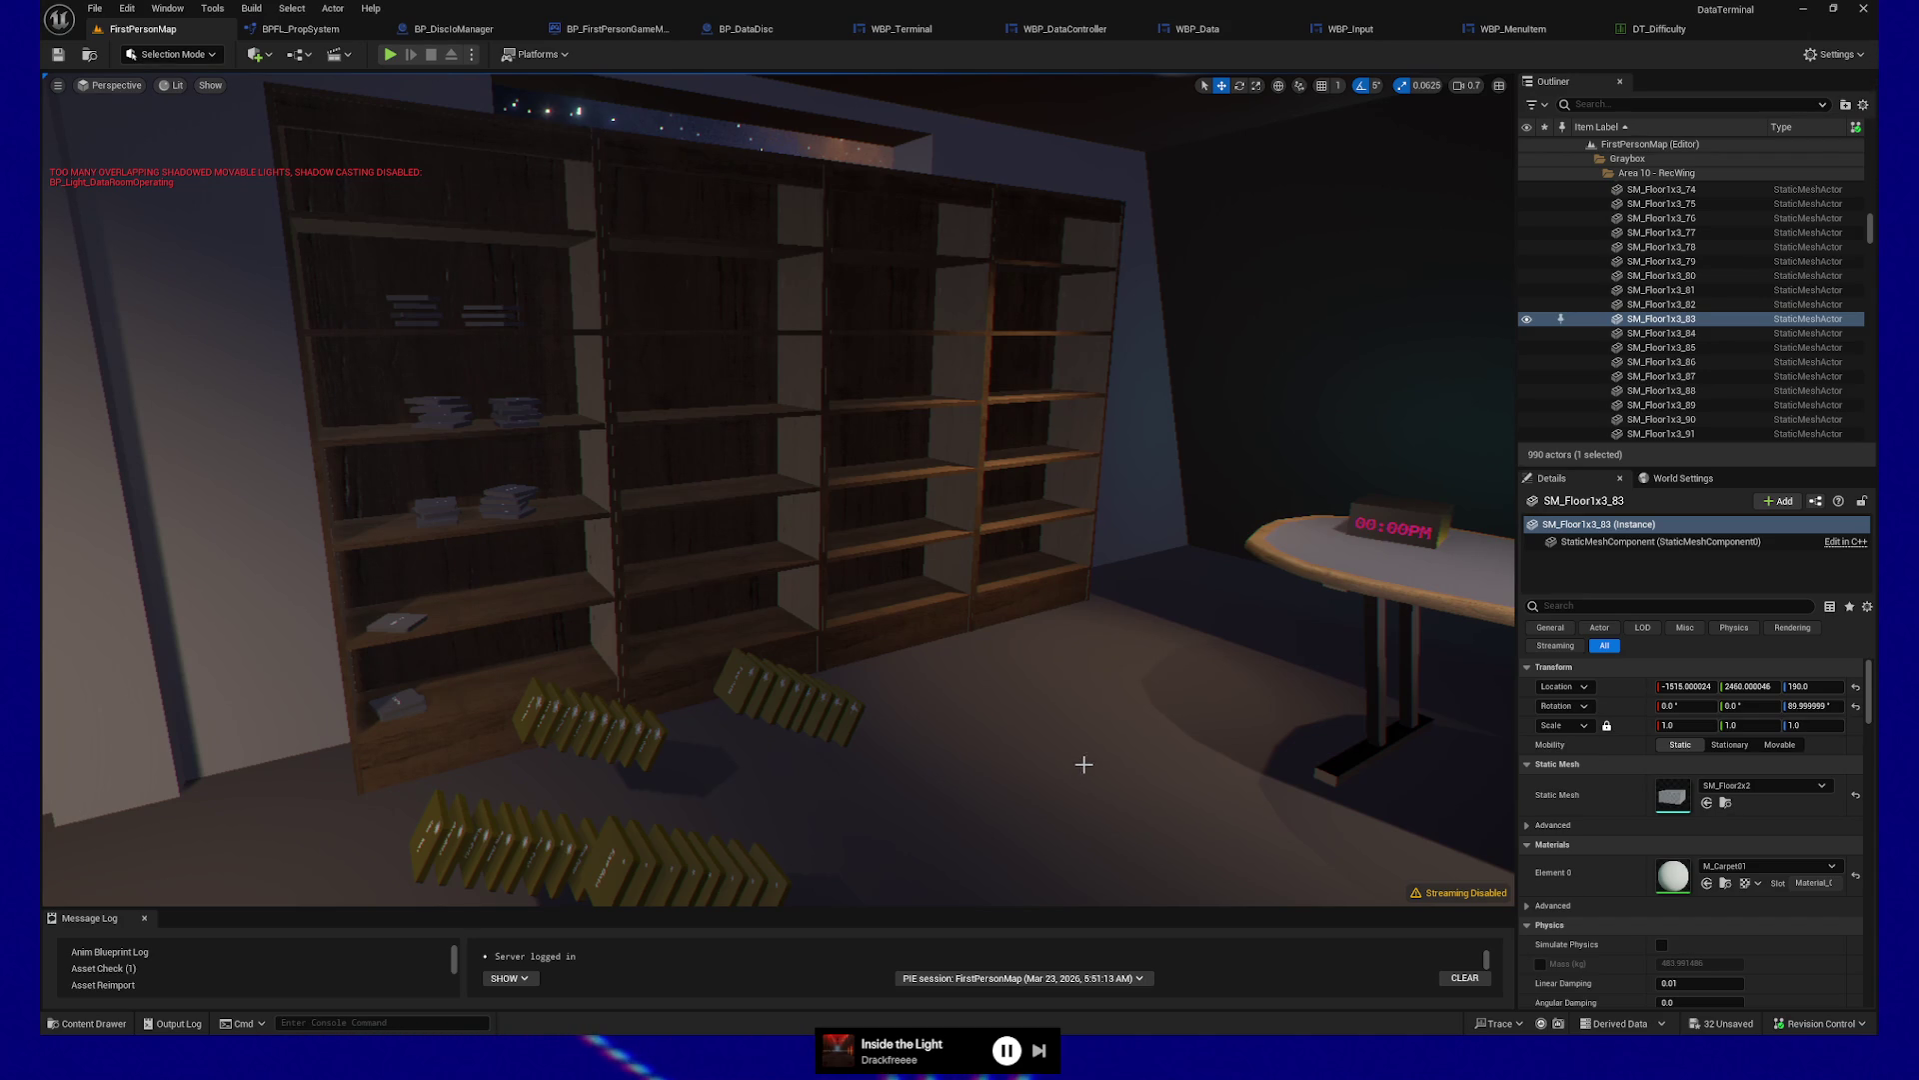
Turn the view to the terminal desk with its monitor, keyboard, clock and disc drive
{"action": "left_click_drag", "start_coordinate": [969, 731], "coordinate": [969, 730]}
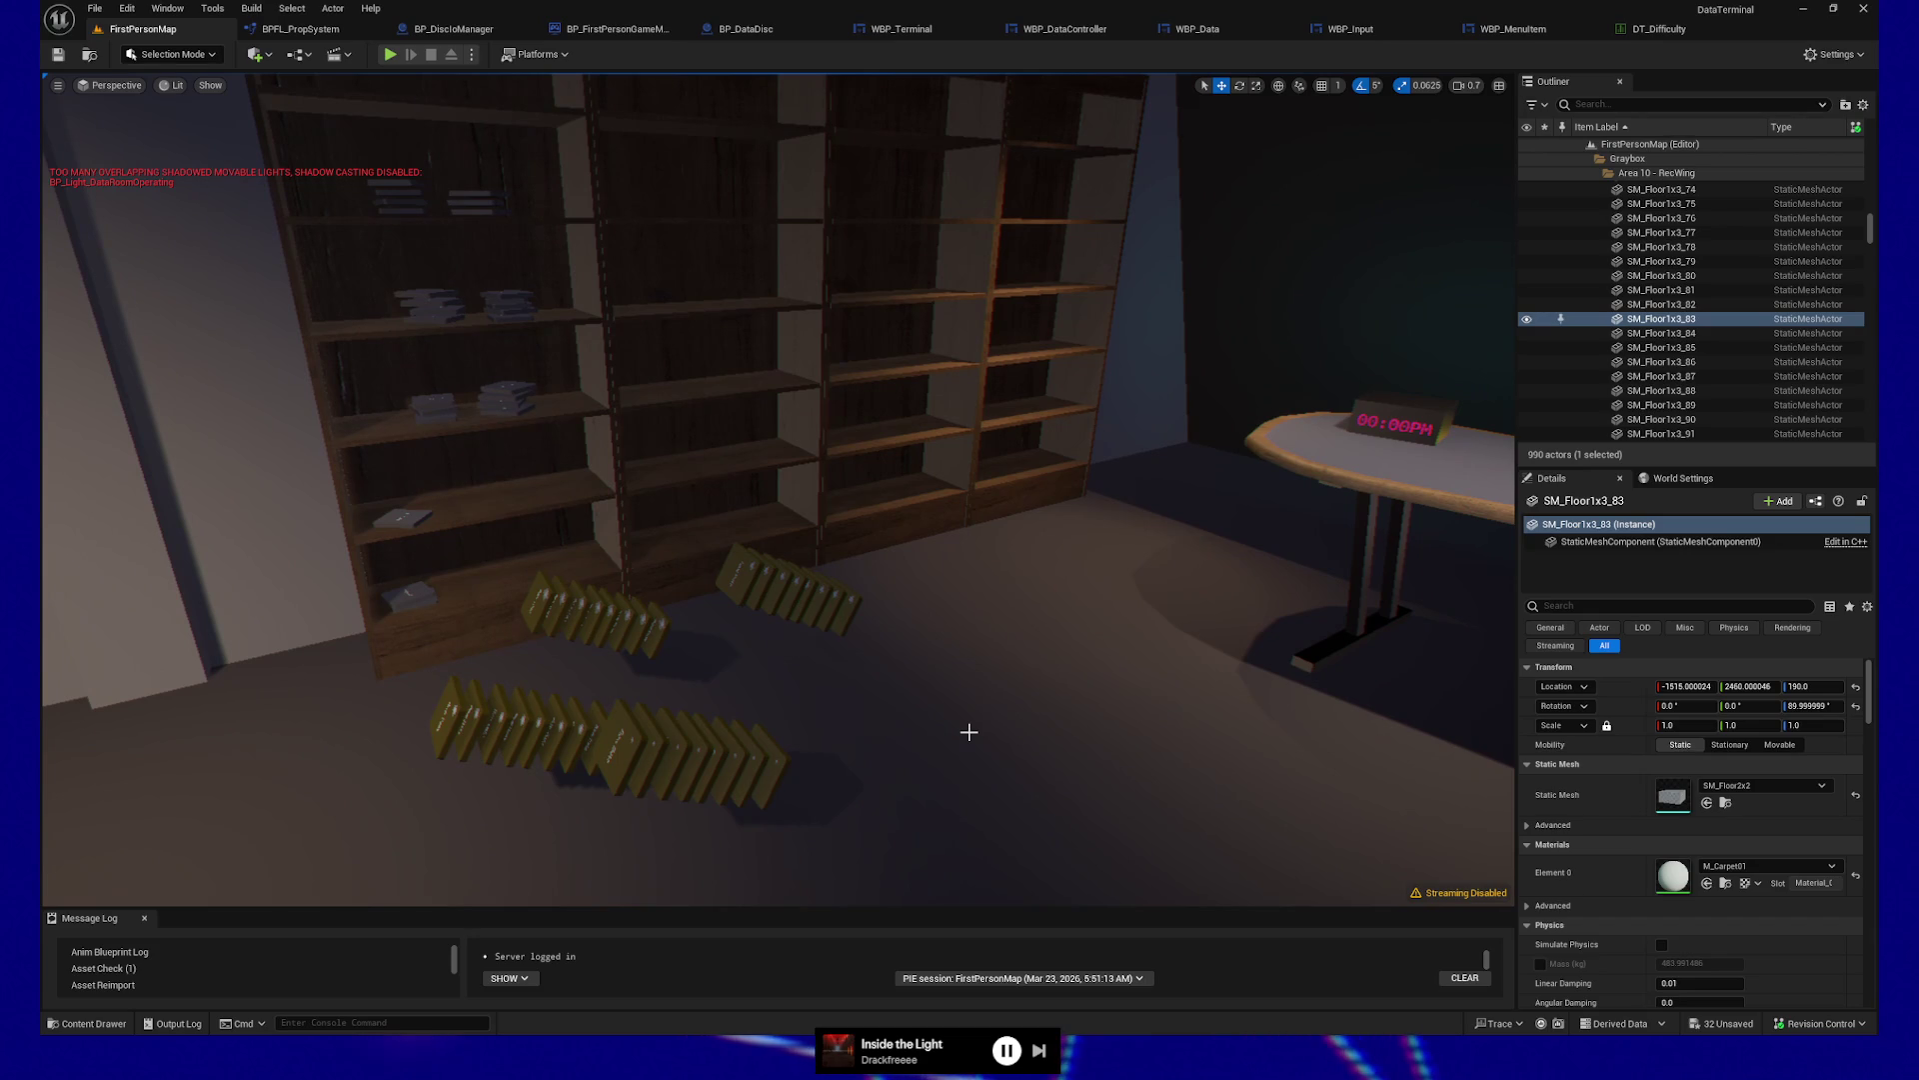
{"action": "left_click_drag", "start_coordinate": [1011, 686], "coordinate": [986, 279]}
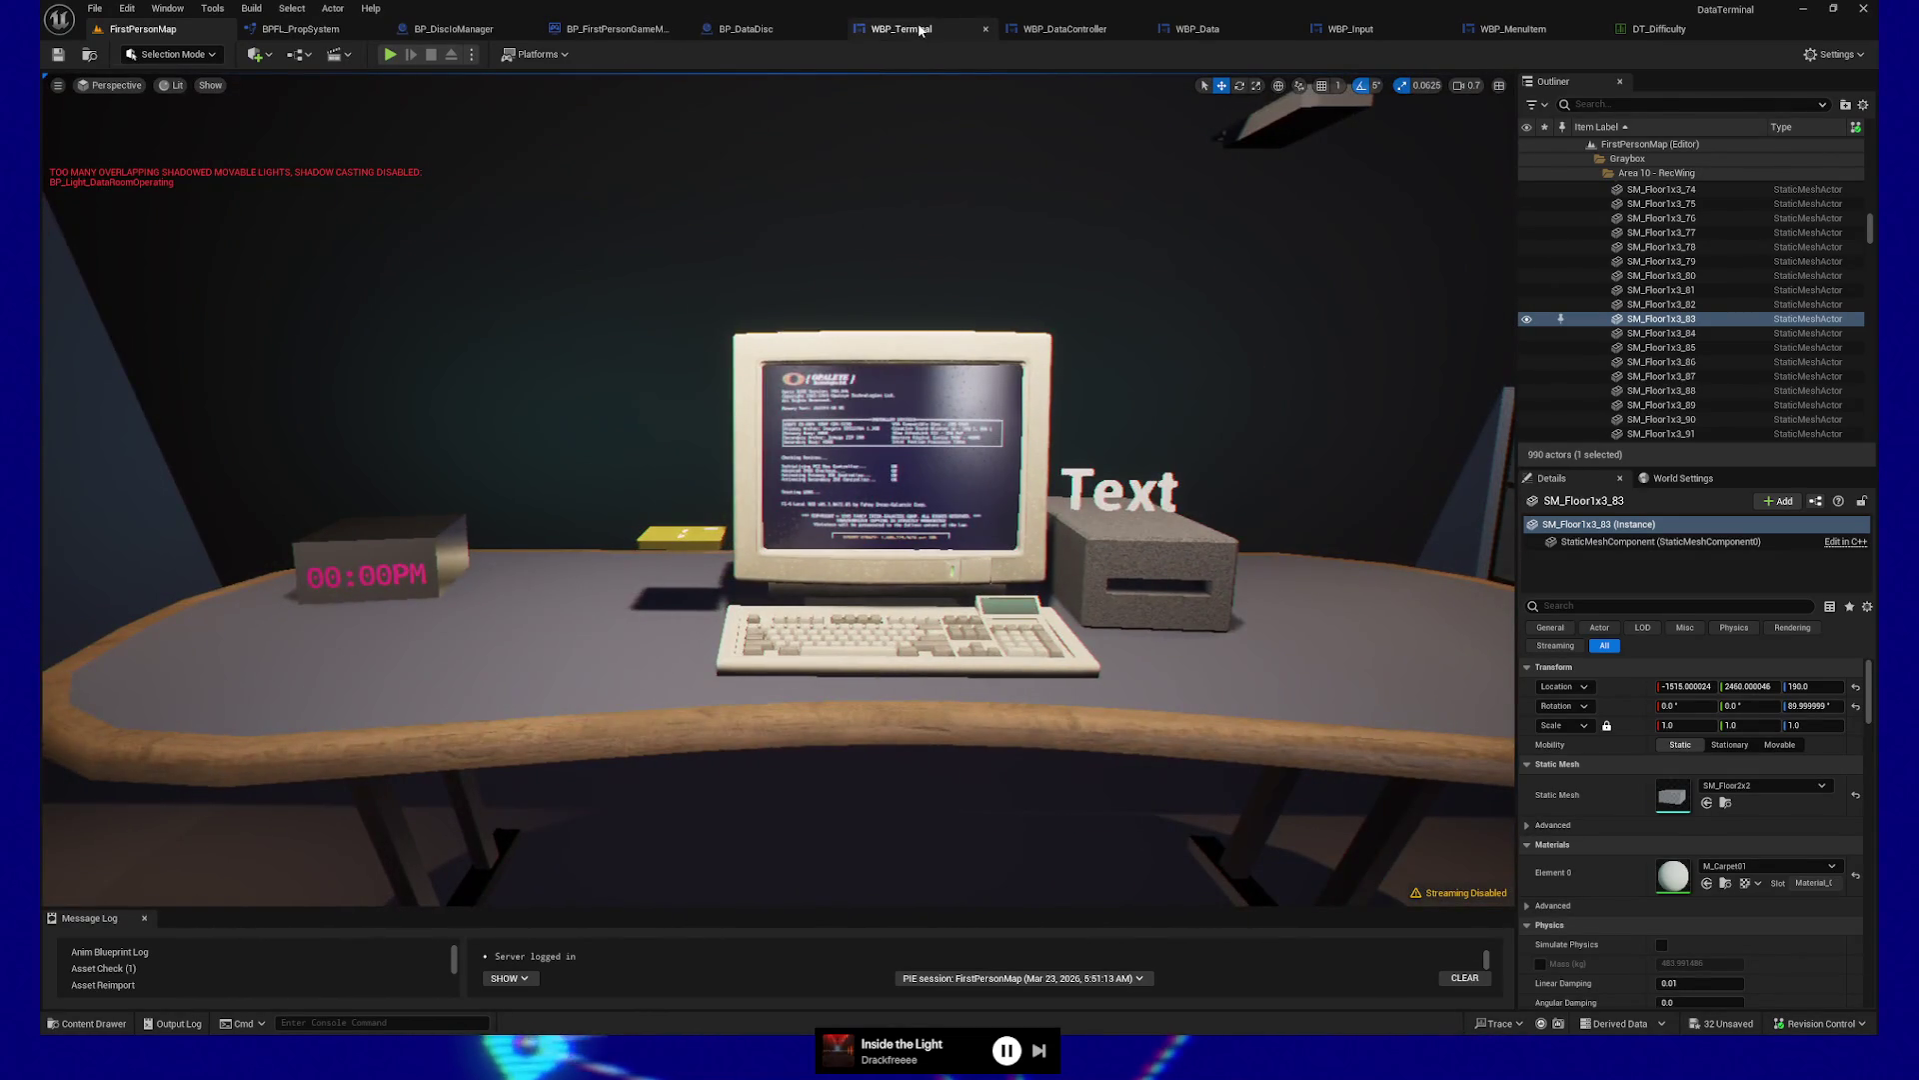
In WBP_DataController's graph, view RankToCountMap's five default rank entries
{"action": "left_click", "coordinate": [897, 28]}
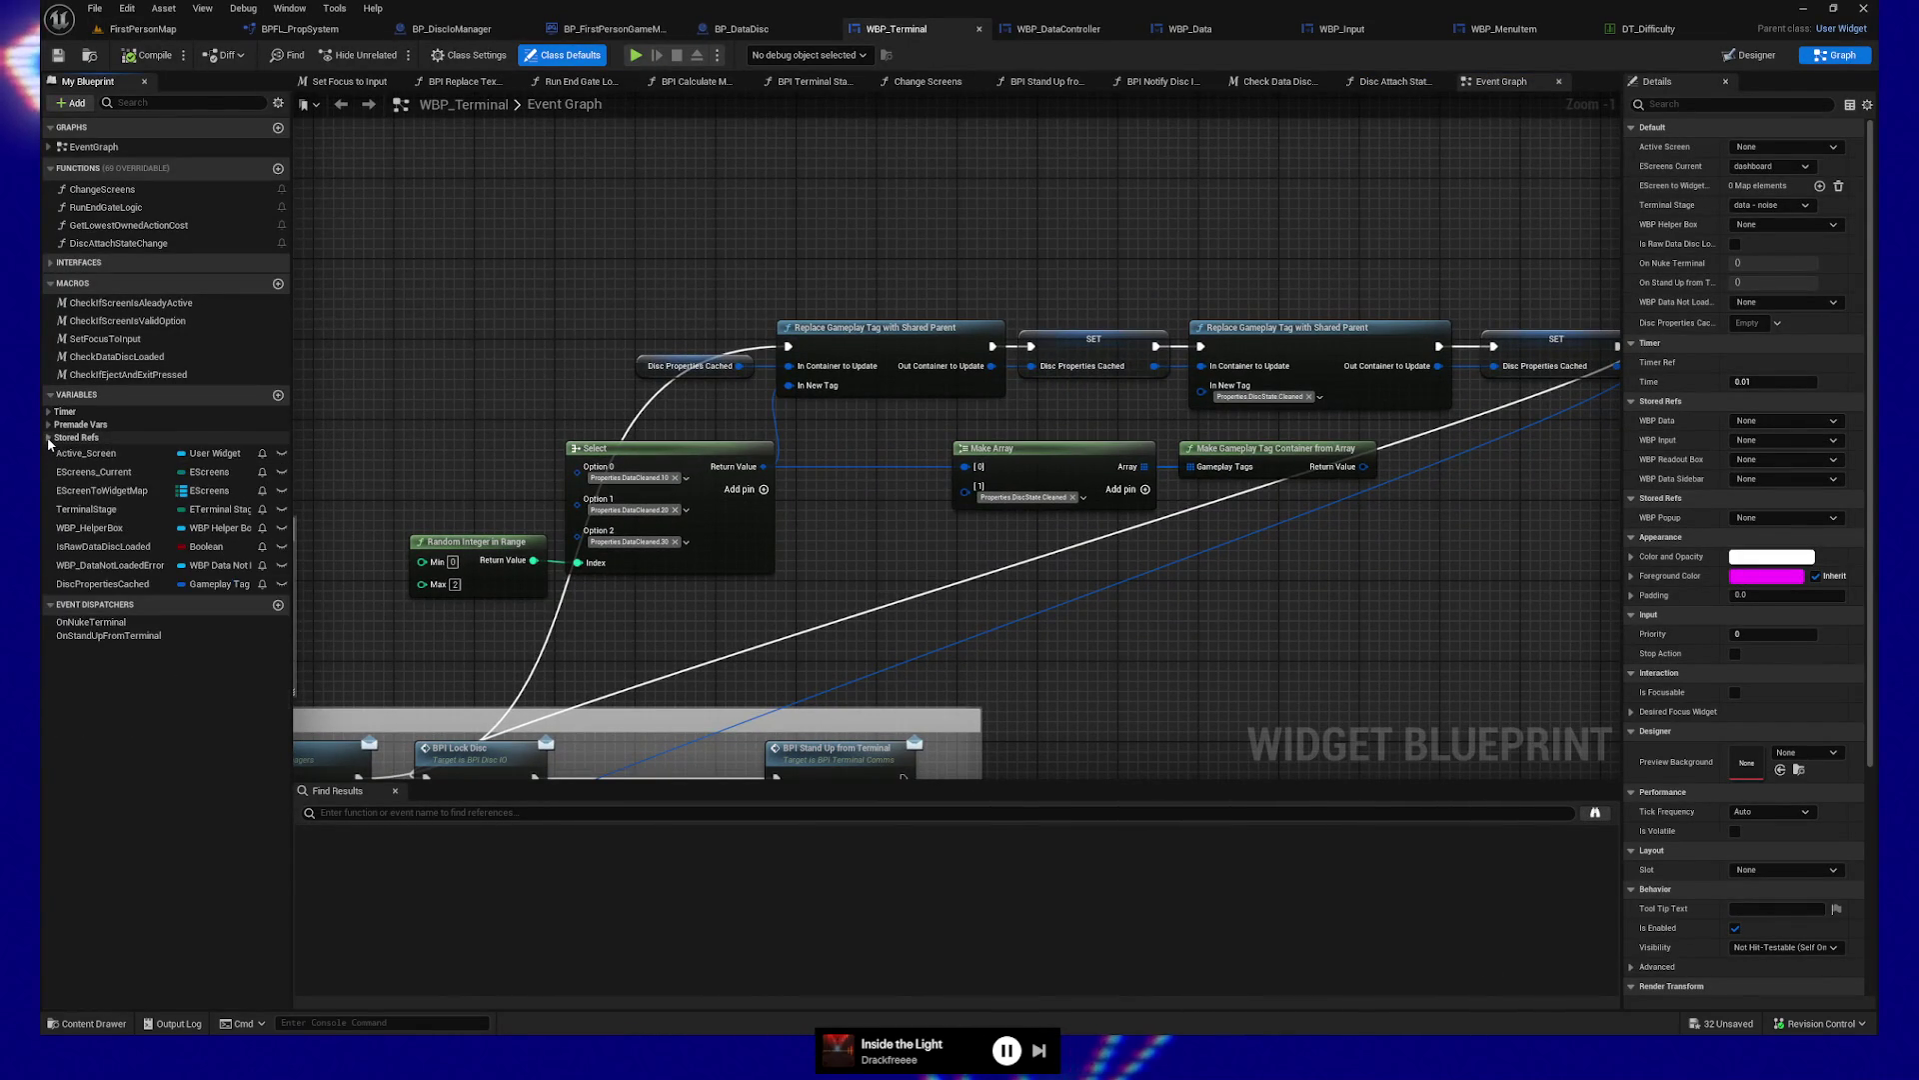
{"action": "left_click", "coordinate": [1058, 29]}
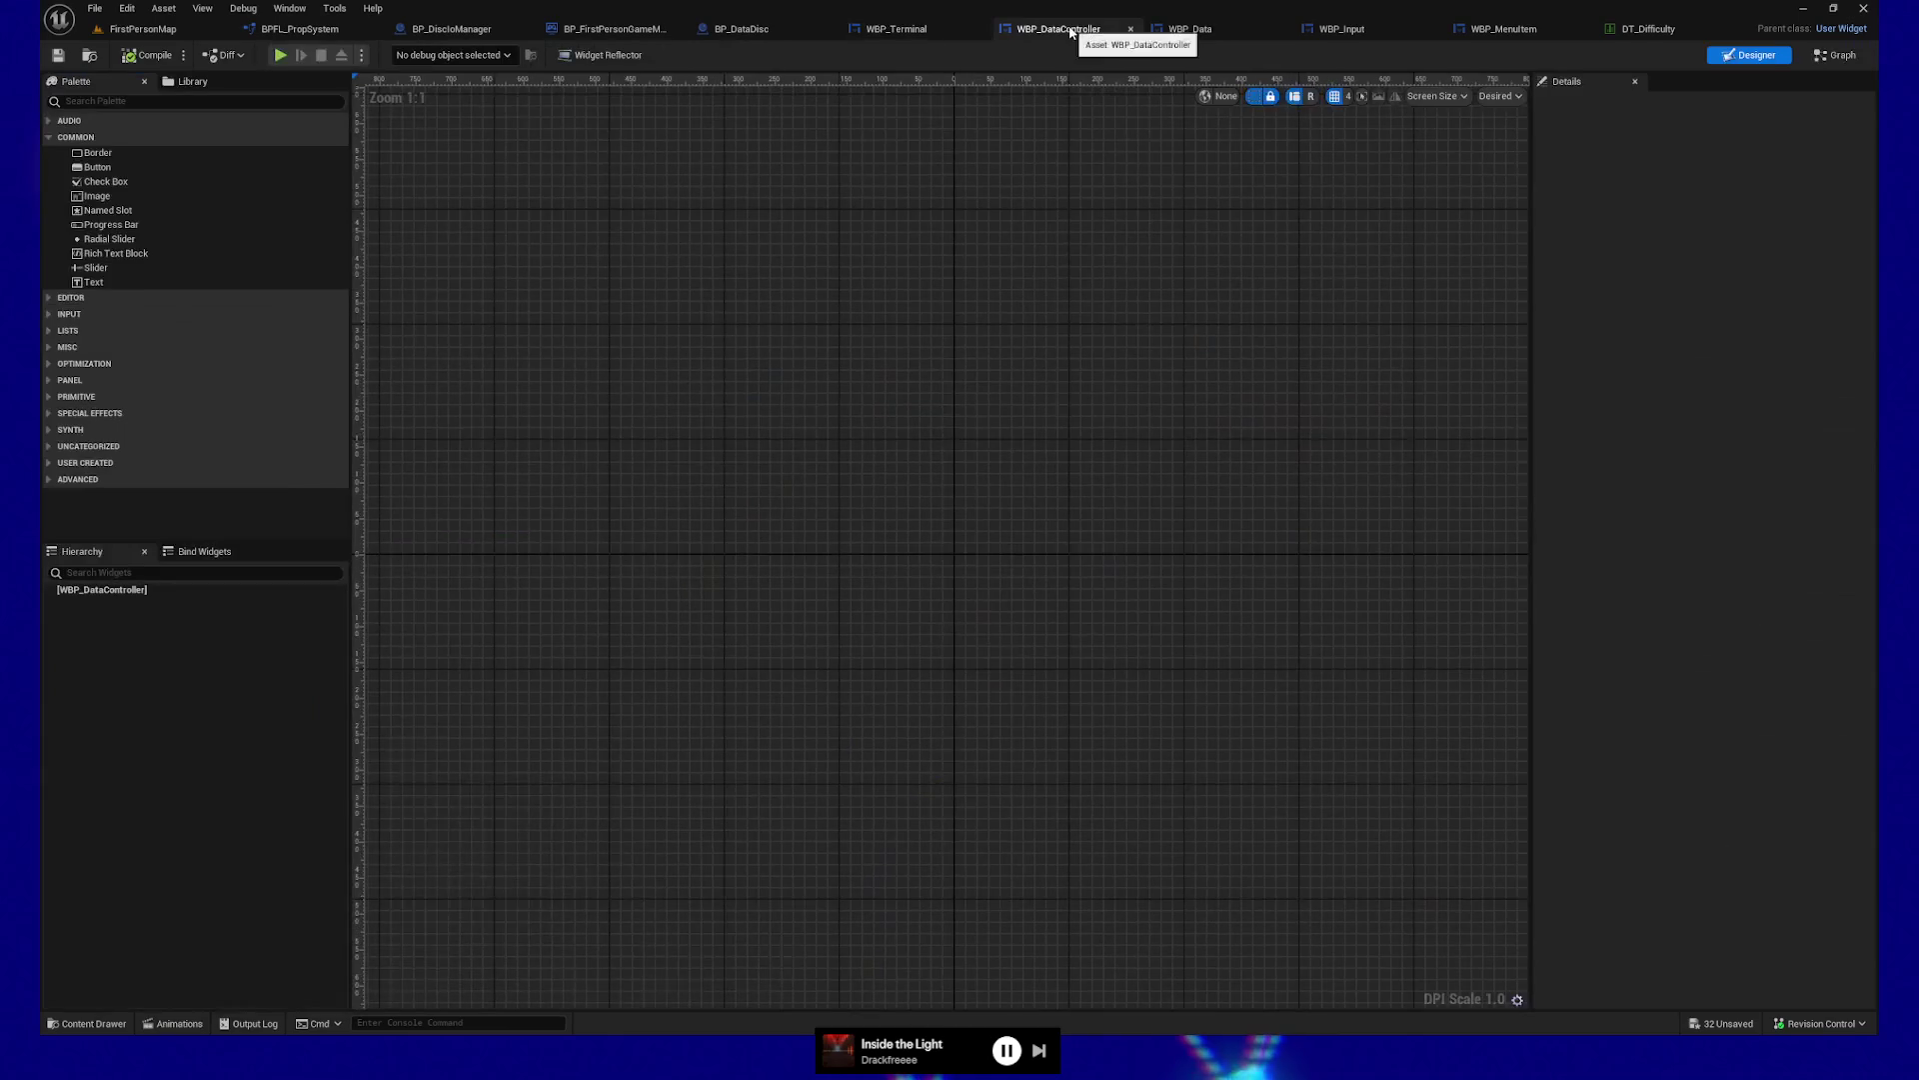
{"action": "left_click", "coordinate": [1838, 55]}
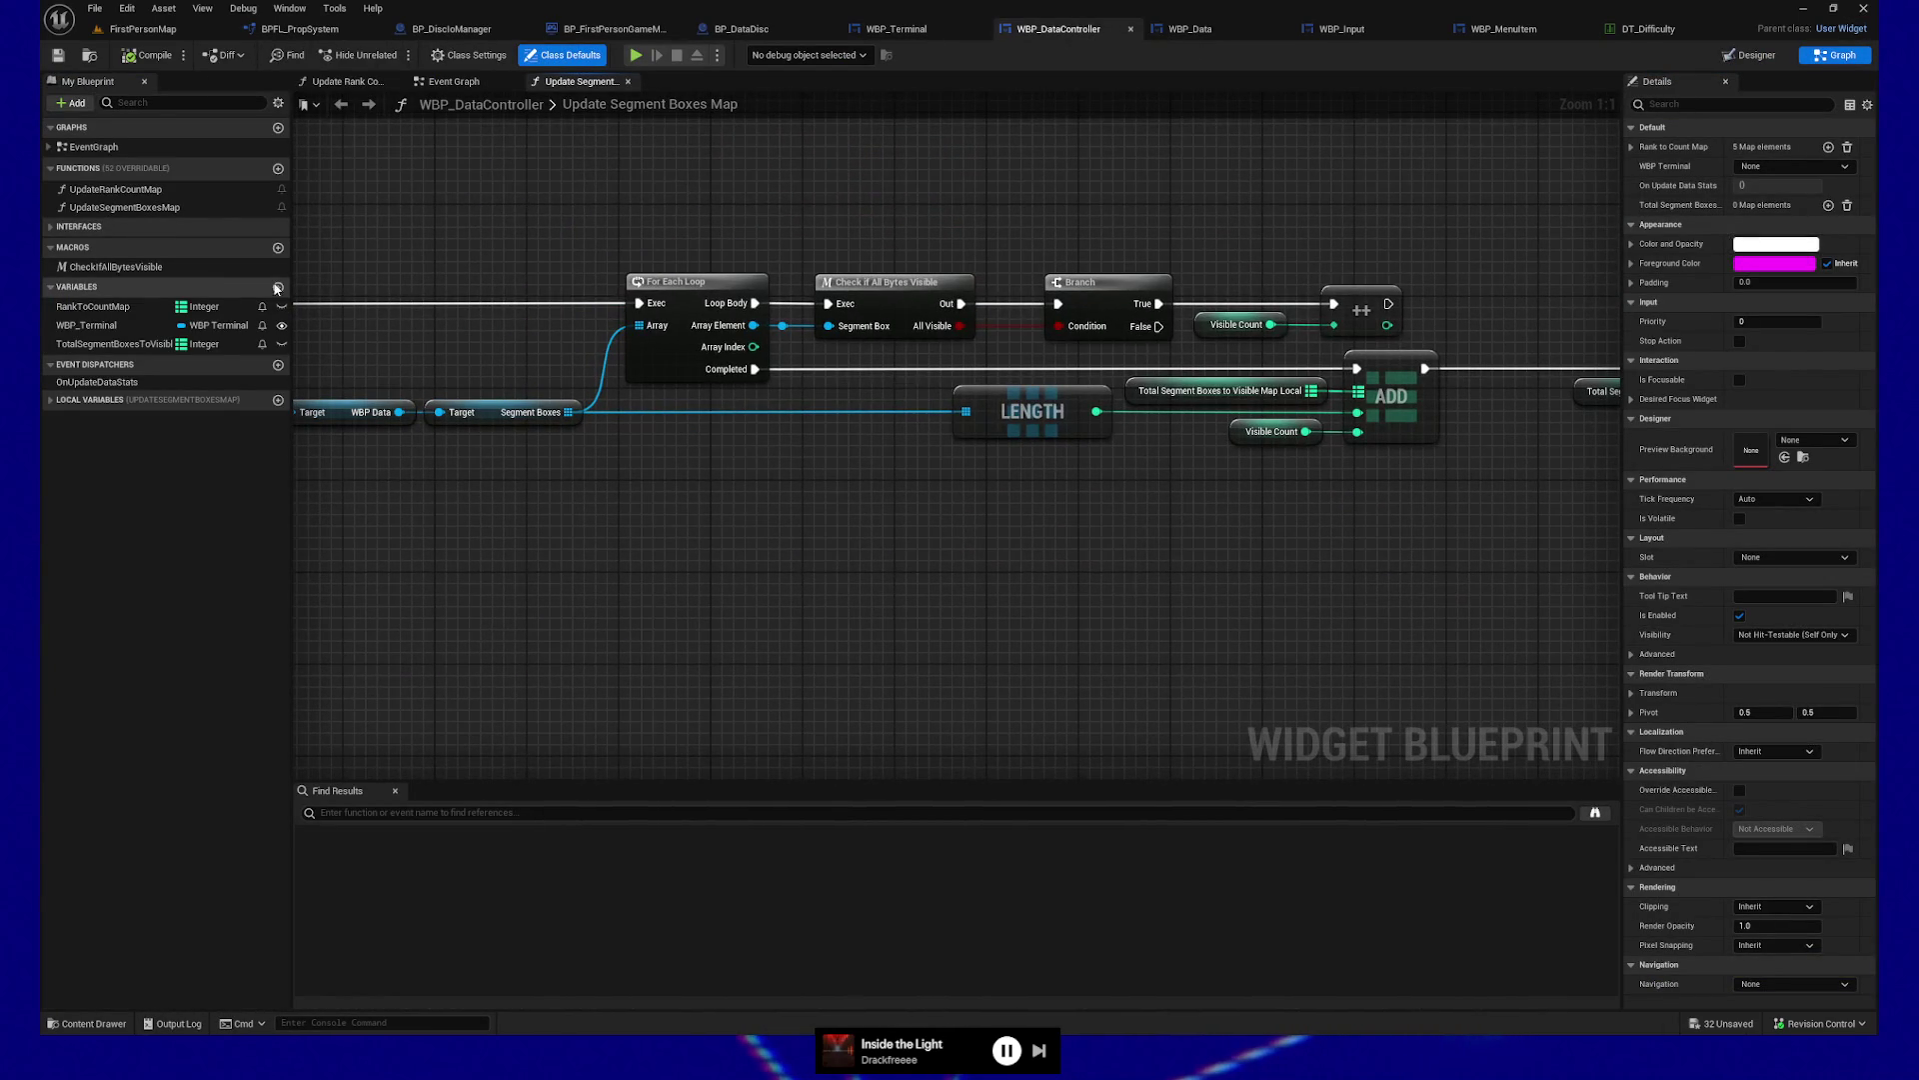
{"action": "left_click", "coordinate": [104, 308]}
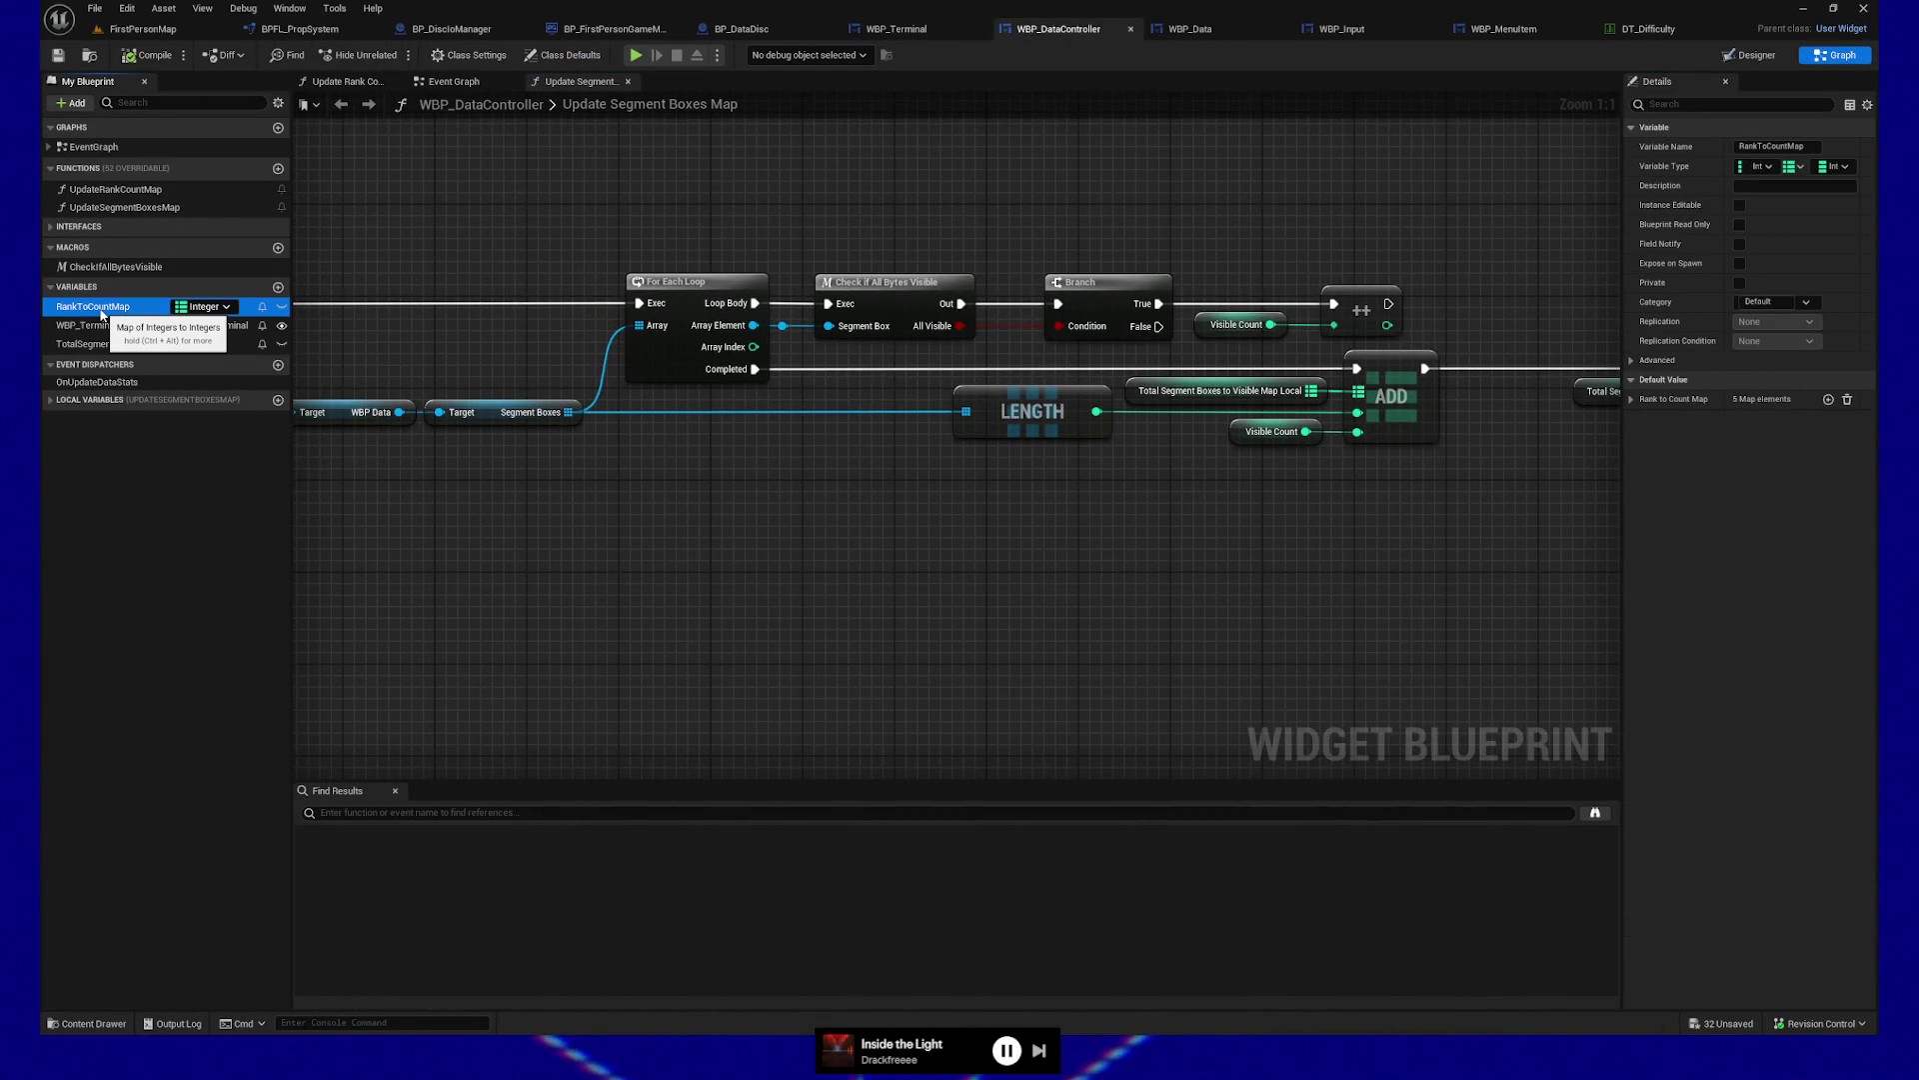
{"action": "left_click", "coordinate": [1631, 399]}
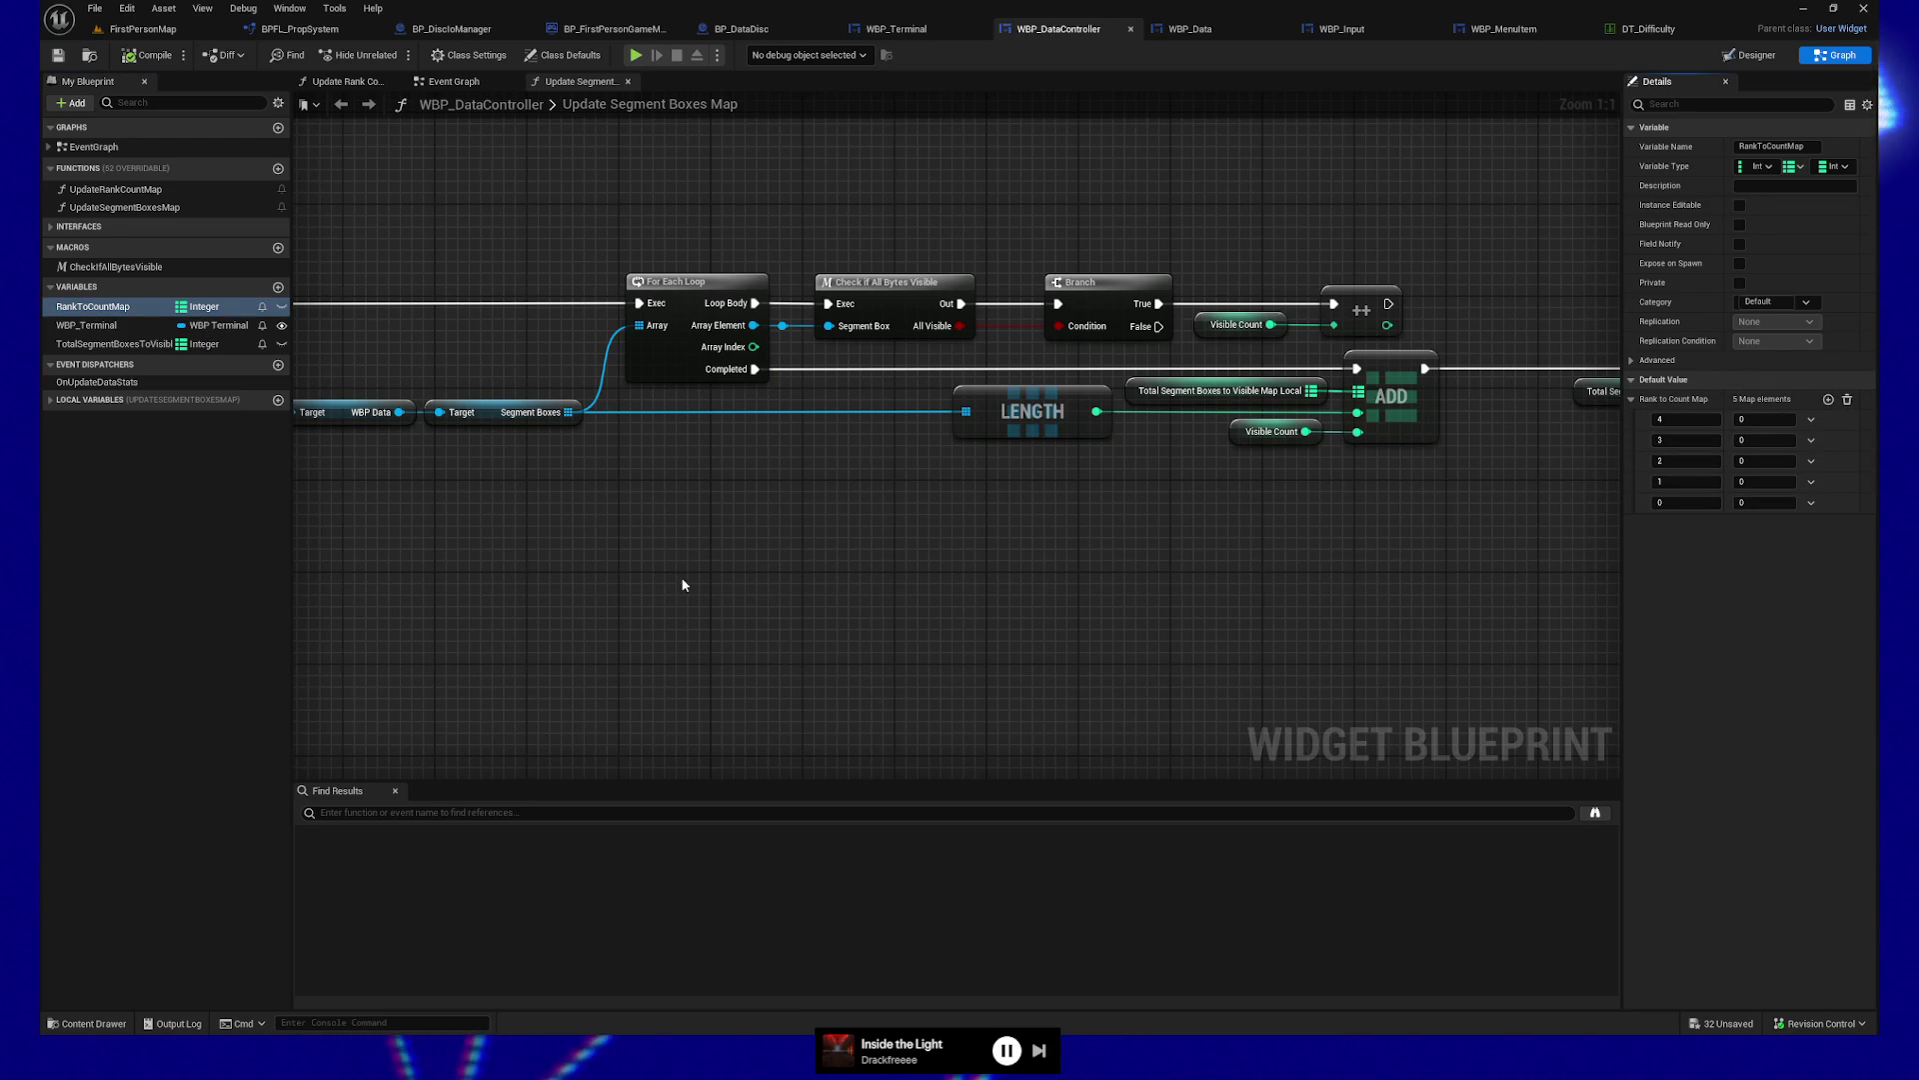
{"action": "left_click_drag", "start_coordinate": [683, 585], "coordinate": [851, 591]}
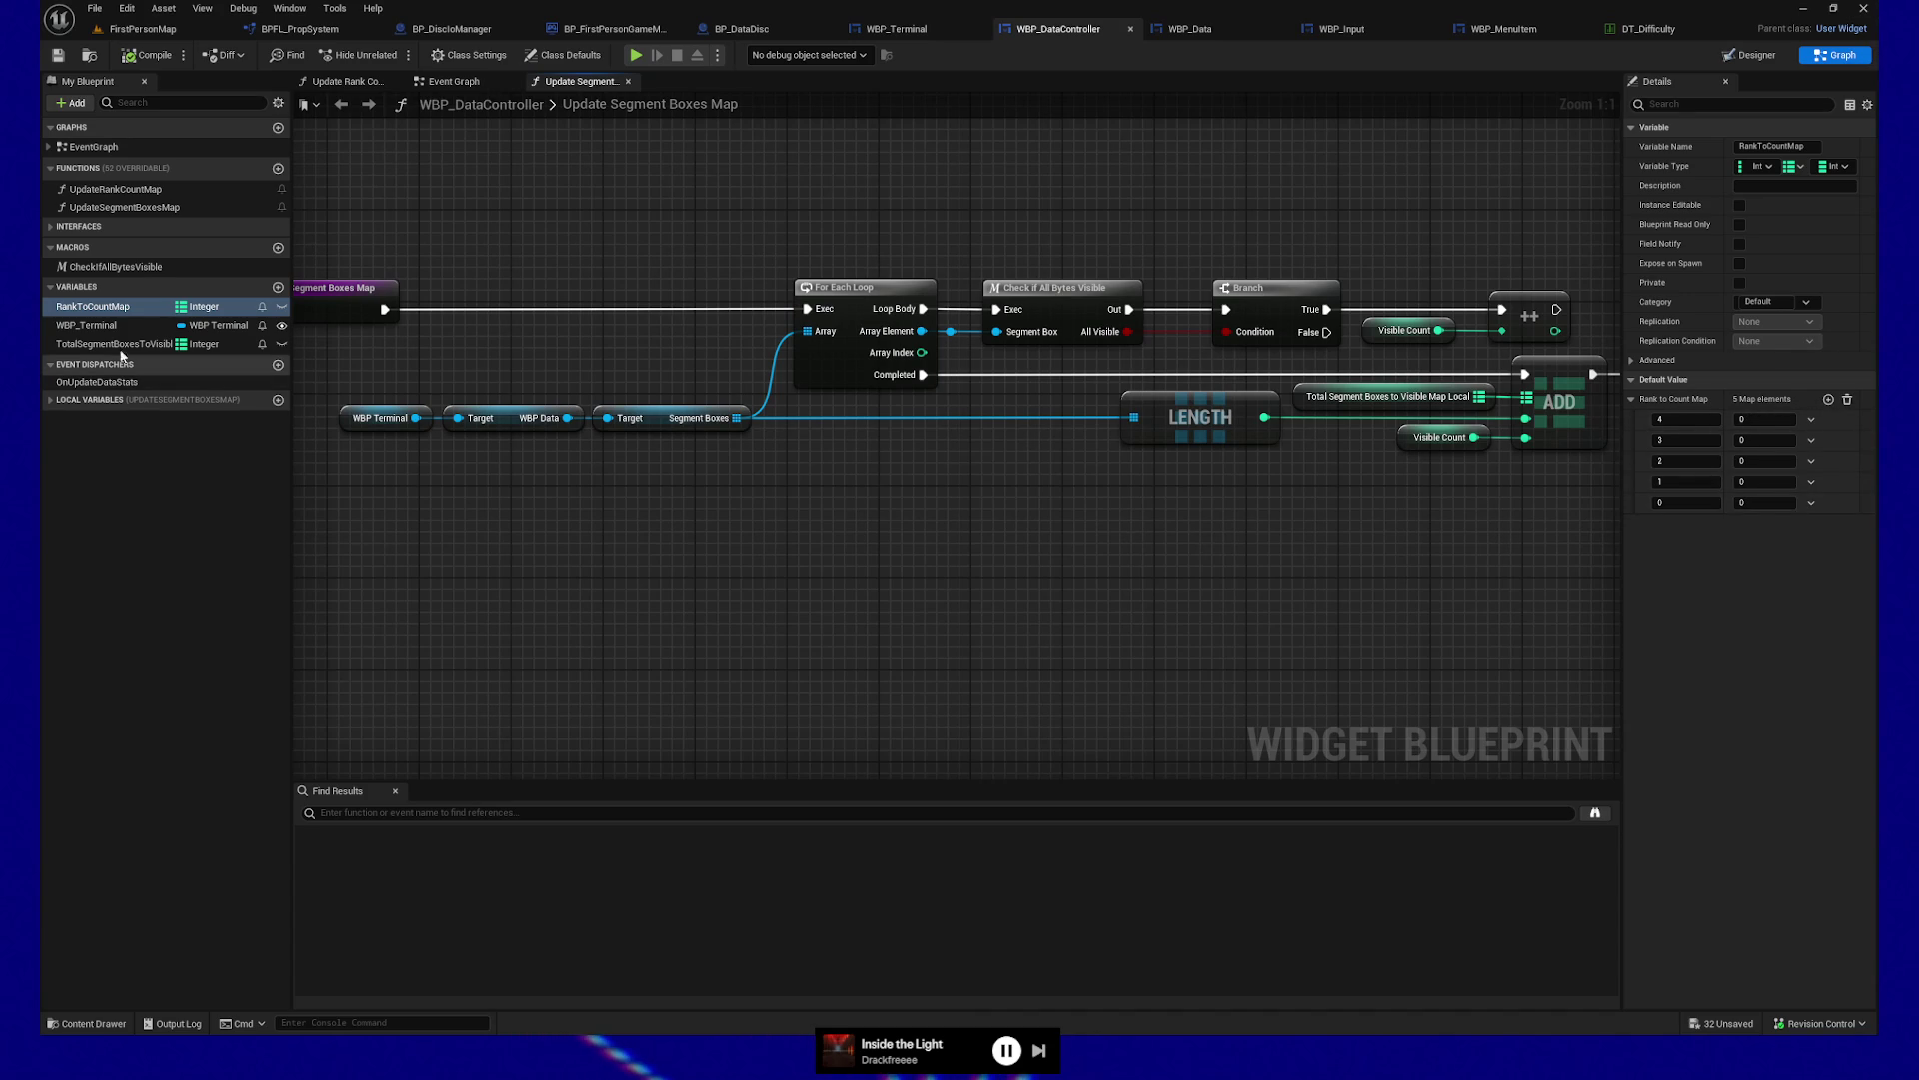
{"action": "left_click", "coordinate": [100, 326]}
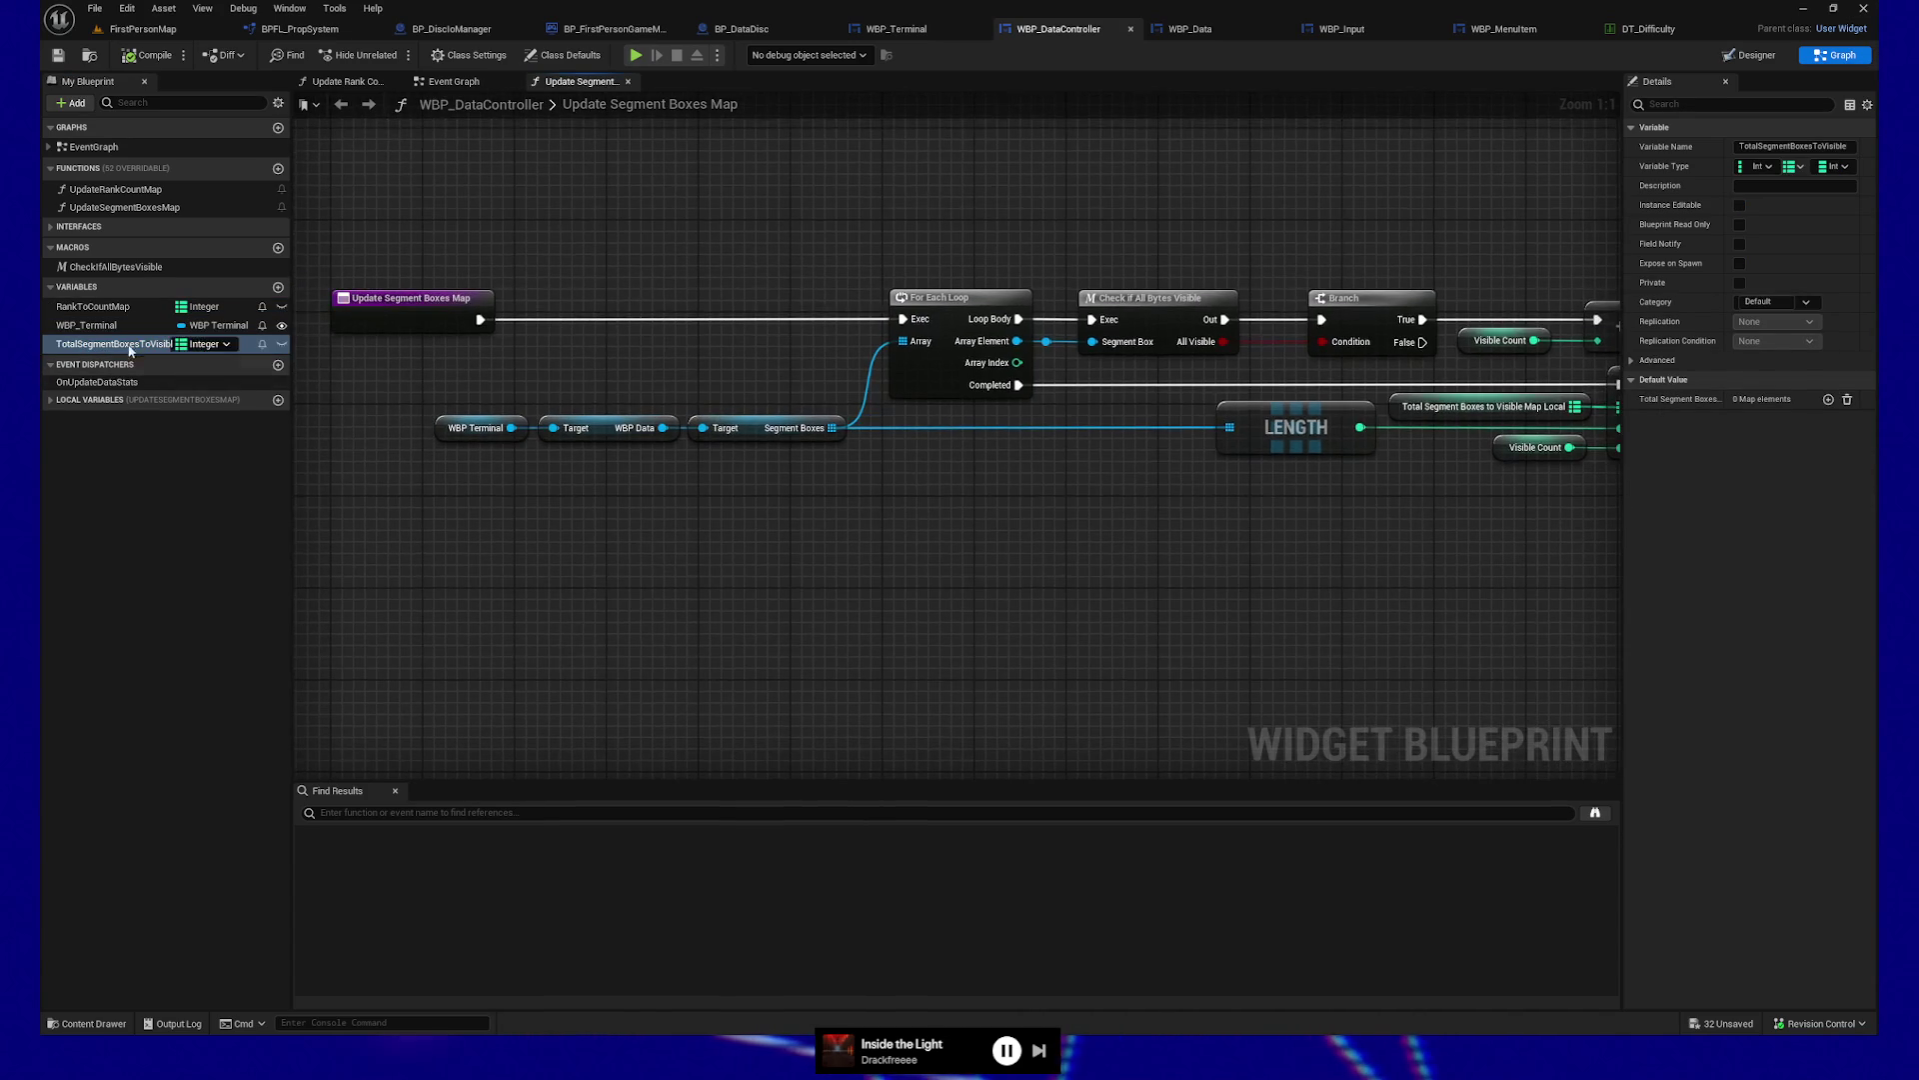
{"action": "left_click", "coordinate": [98, 308]}
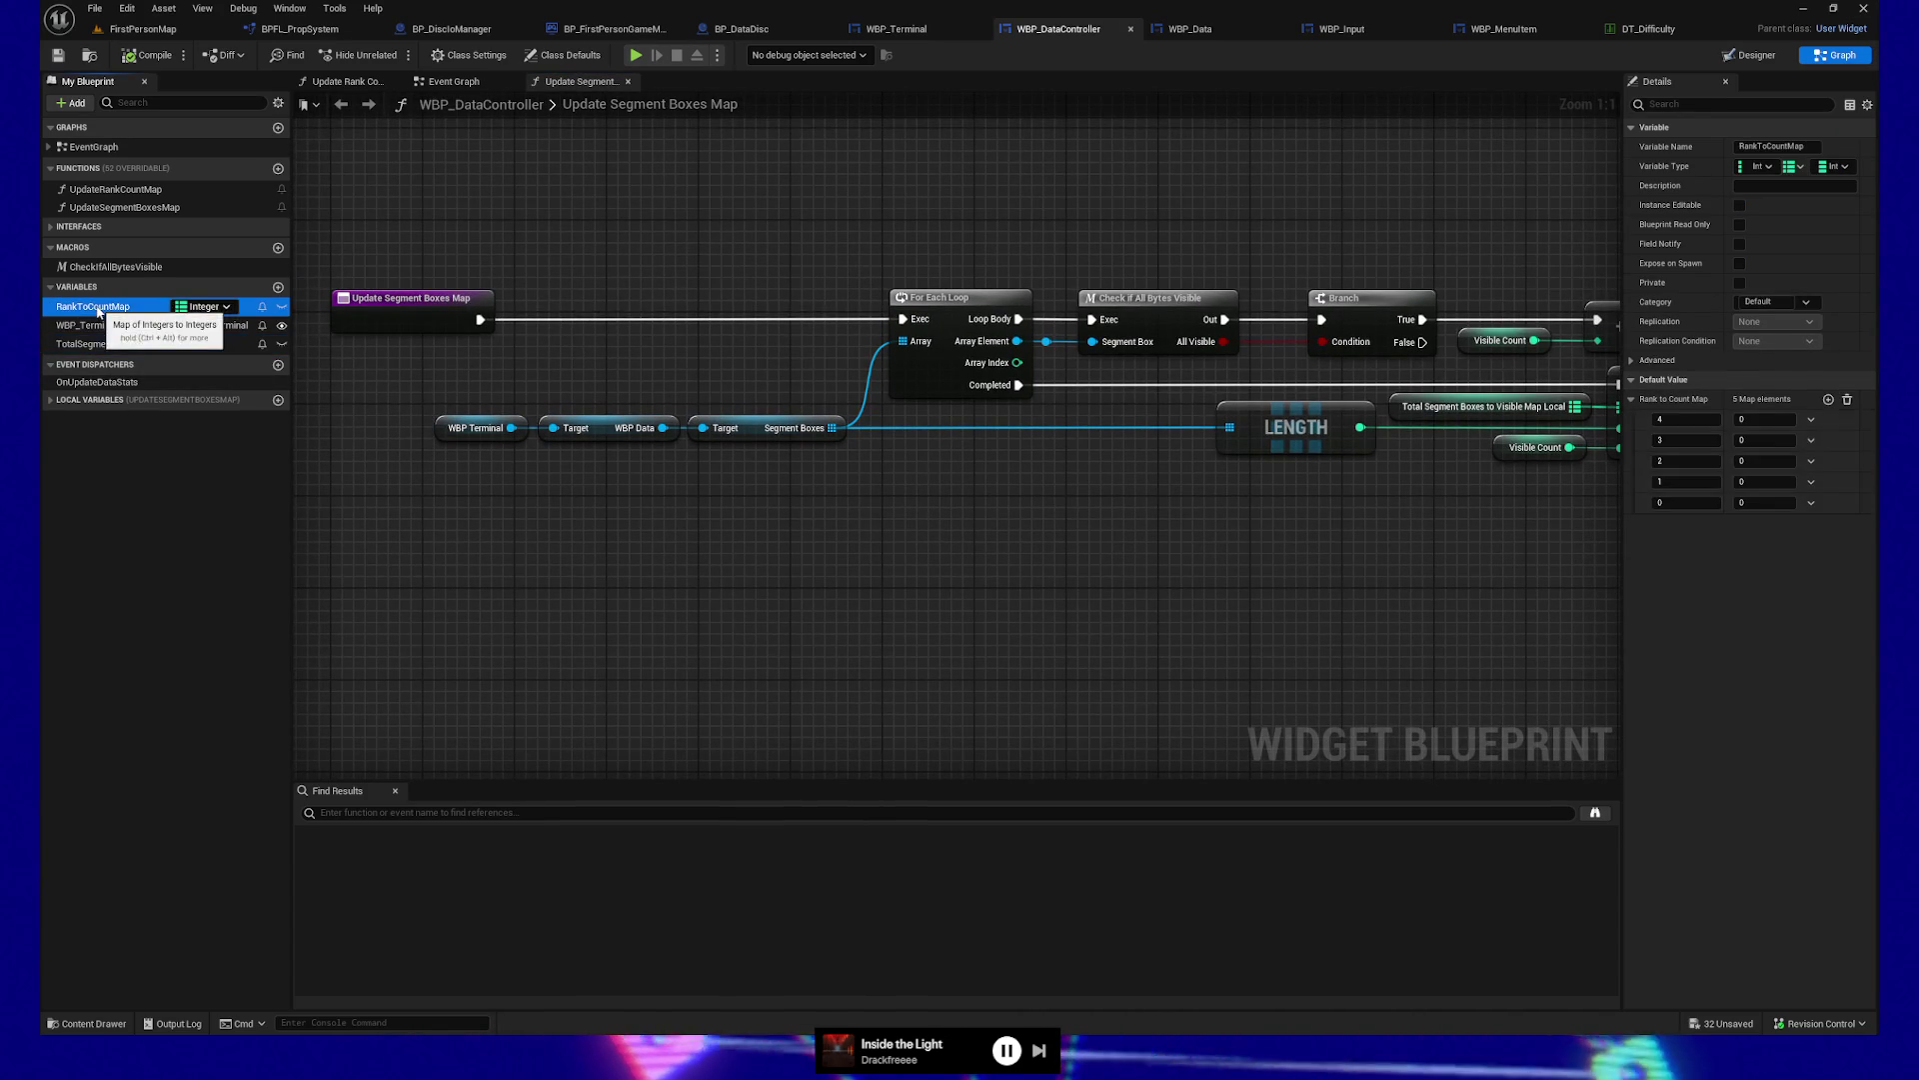
{"action": "mouse_move", "coordinate": [801, 626]}
{"action": "left_mouse_down"}
{"action": "mouse_move", "coordinate": [861, 596]}
{"action": "mouse_move", "coordinate": [1053, 598]}
{"action": "left_mouse_up"}
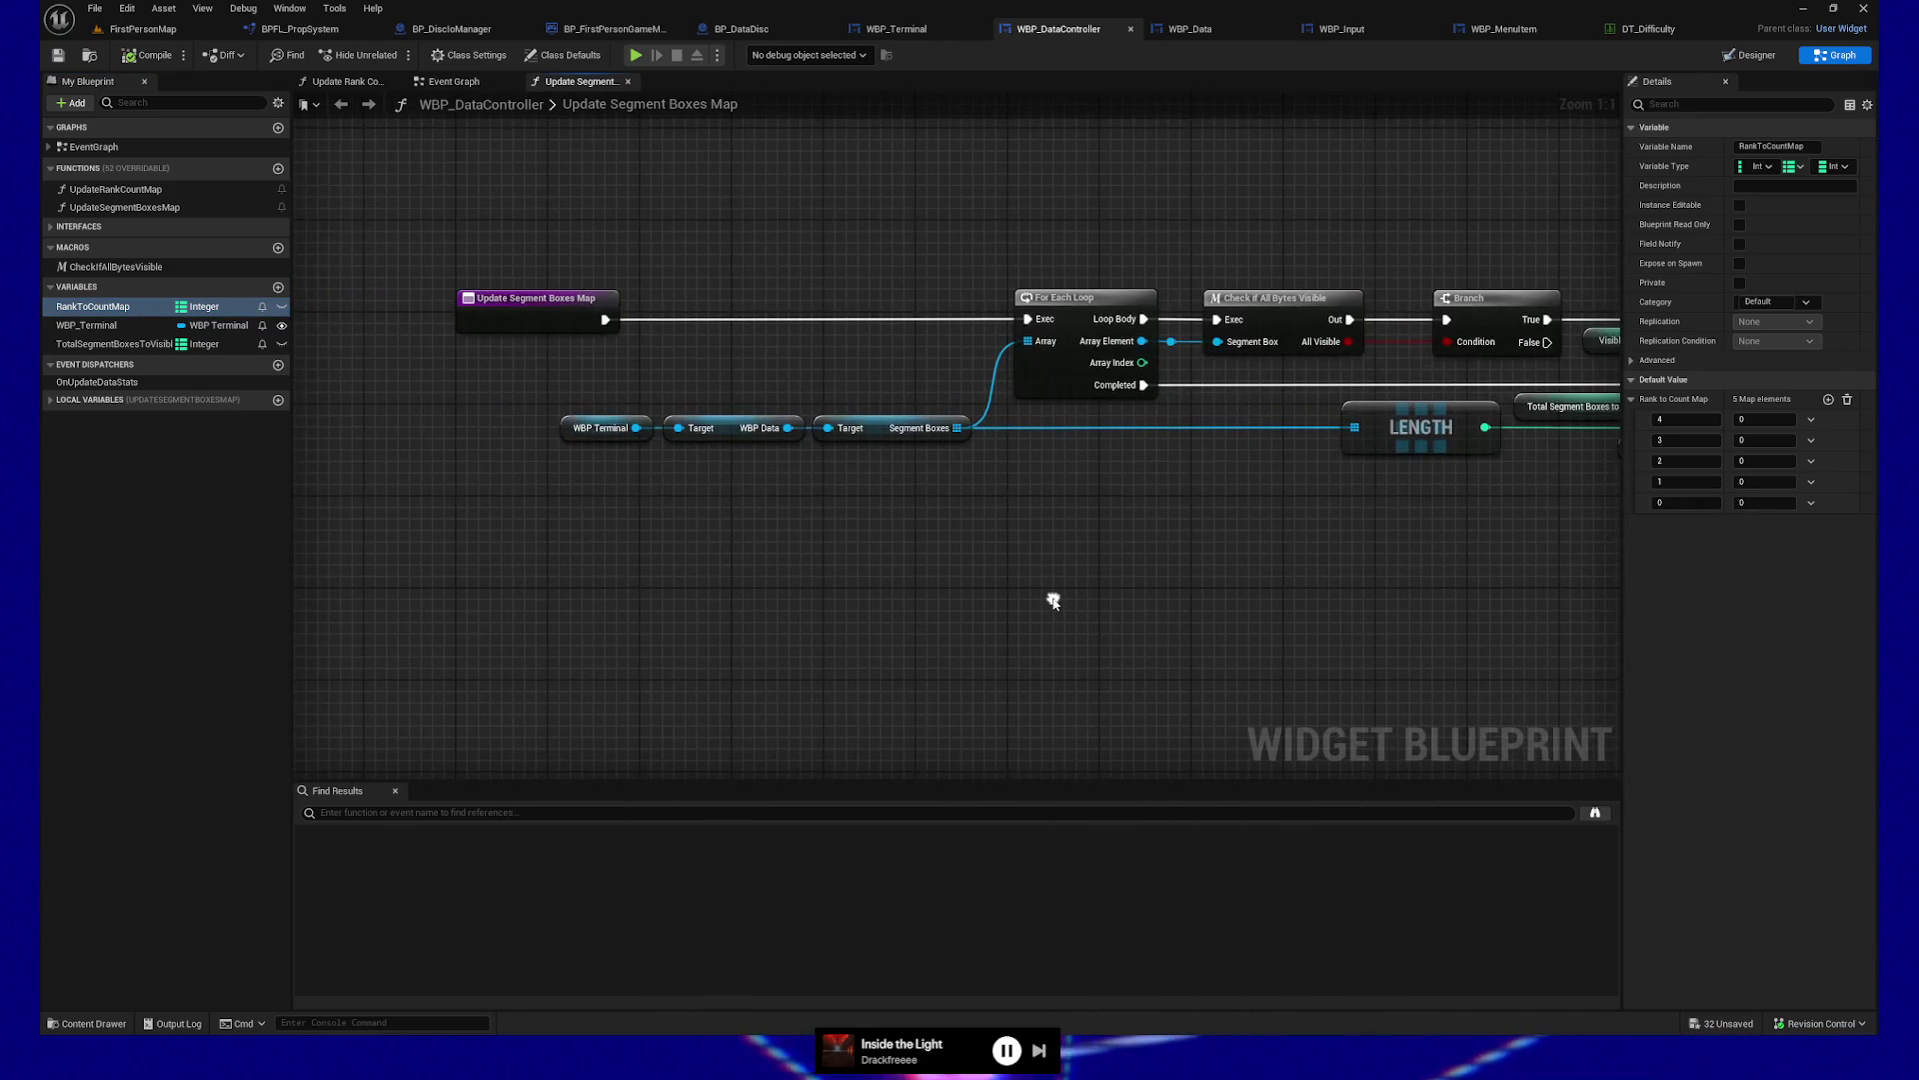
Return to WBP_Terminal's Event Graph and center the Enter Press Brain section
{"action": "left_click", "coordinate": [890, 28]}
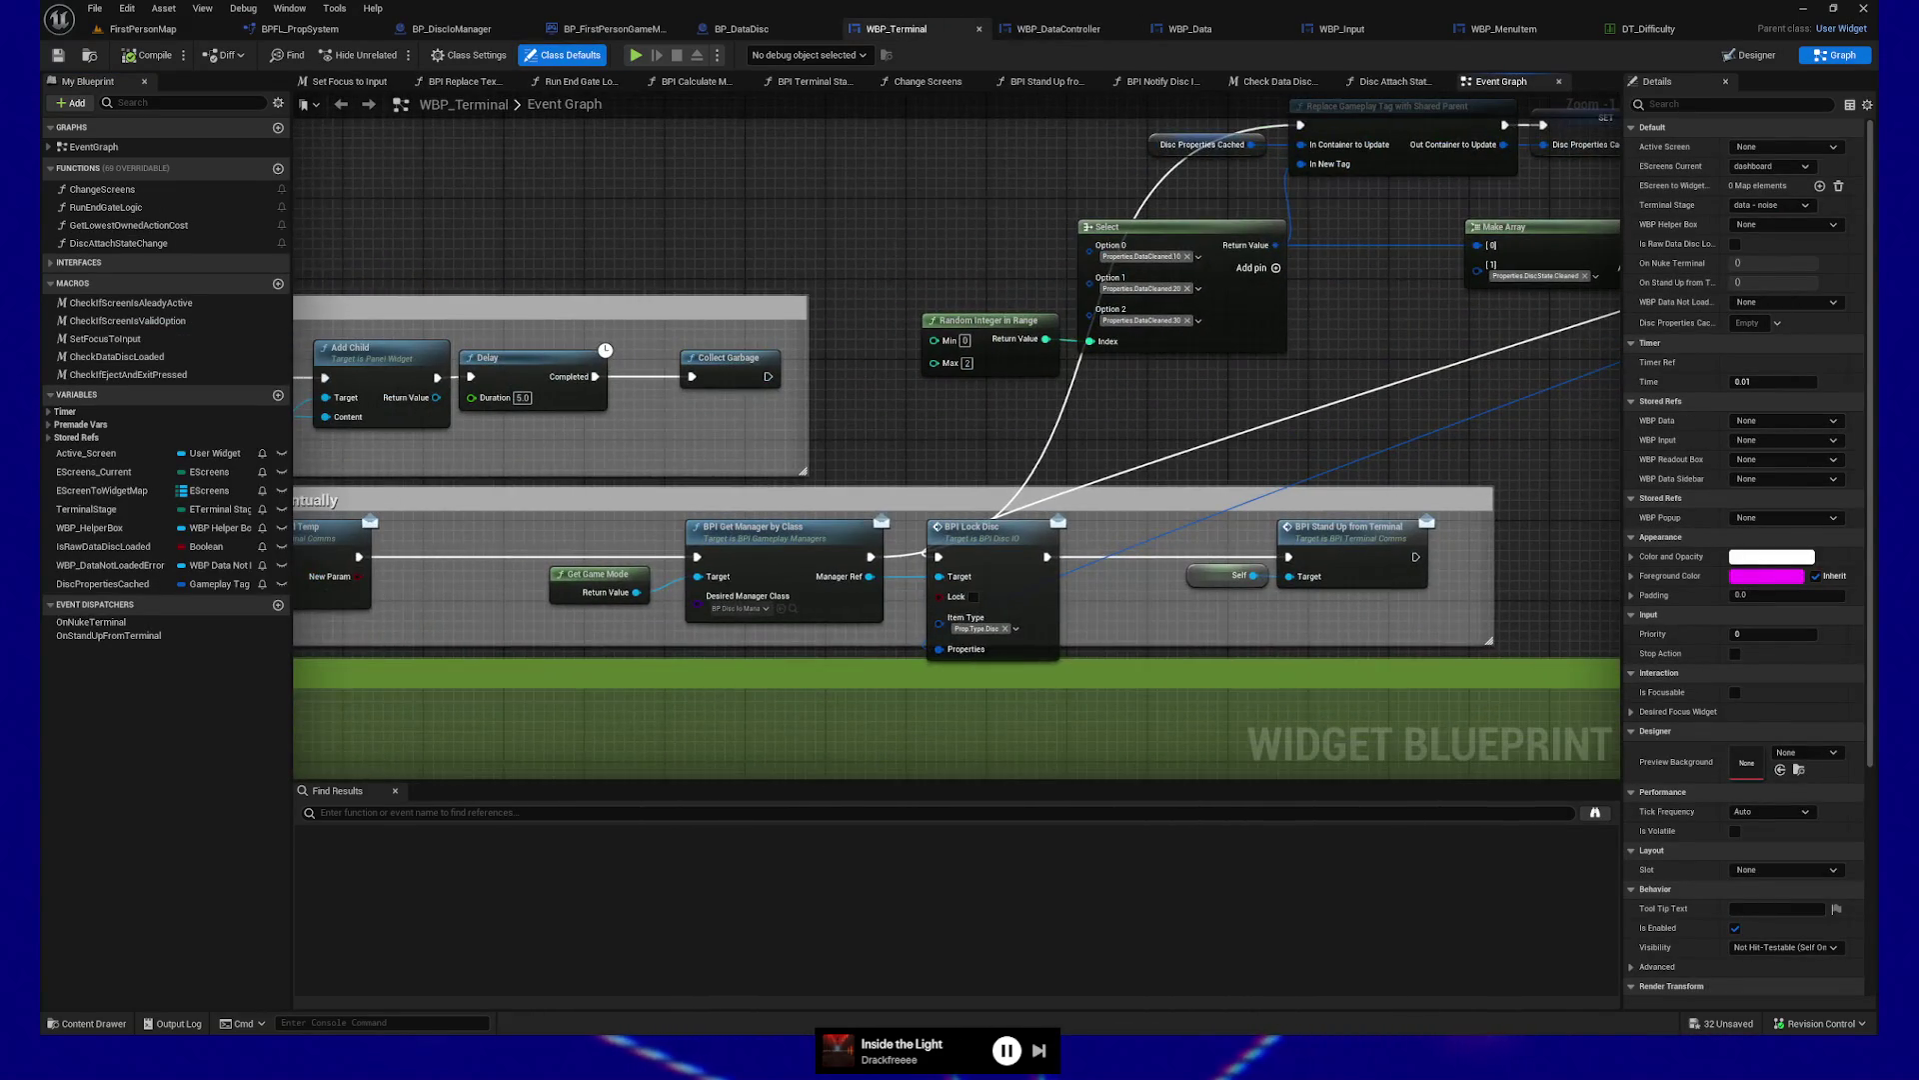
{"action": "mouse_move", "coordinate": [569, 476]}
{"action": "left_mouse_down"}
{"action": "mouse_move", "coordinate": [774, 311]}
{"action": "mouse_move", "coordinate": [1054, 243]}
{"action": "left_mouse_up"}
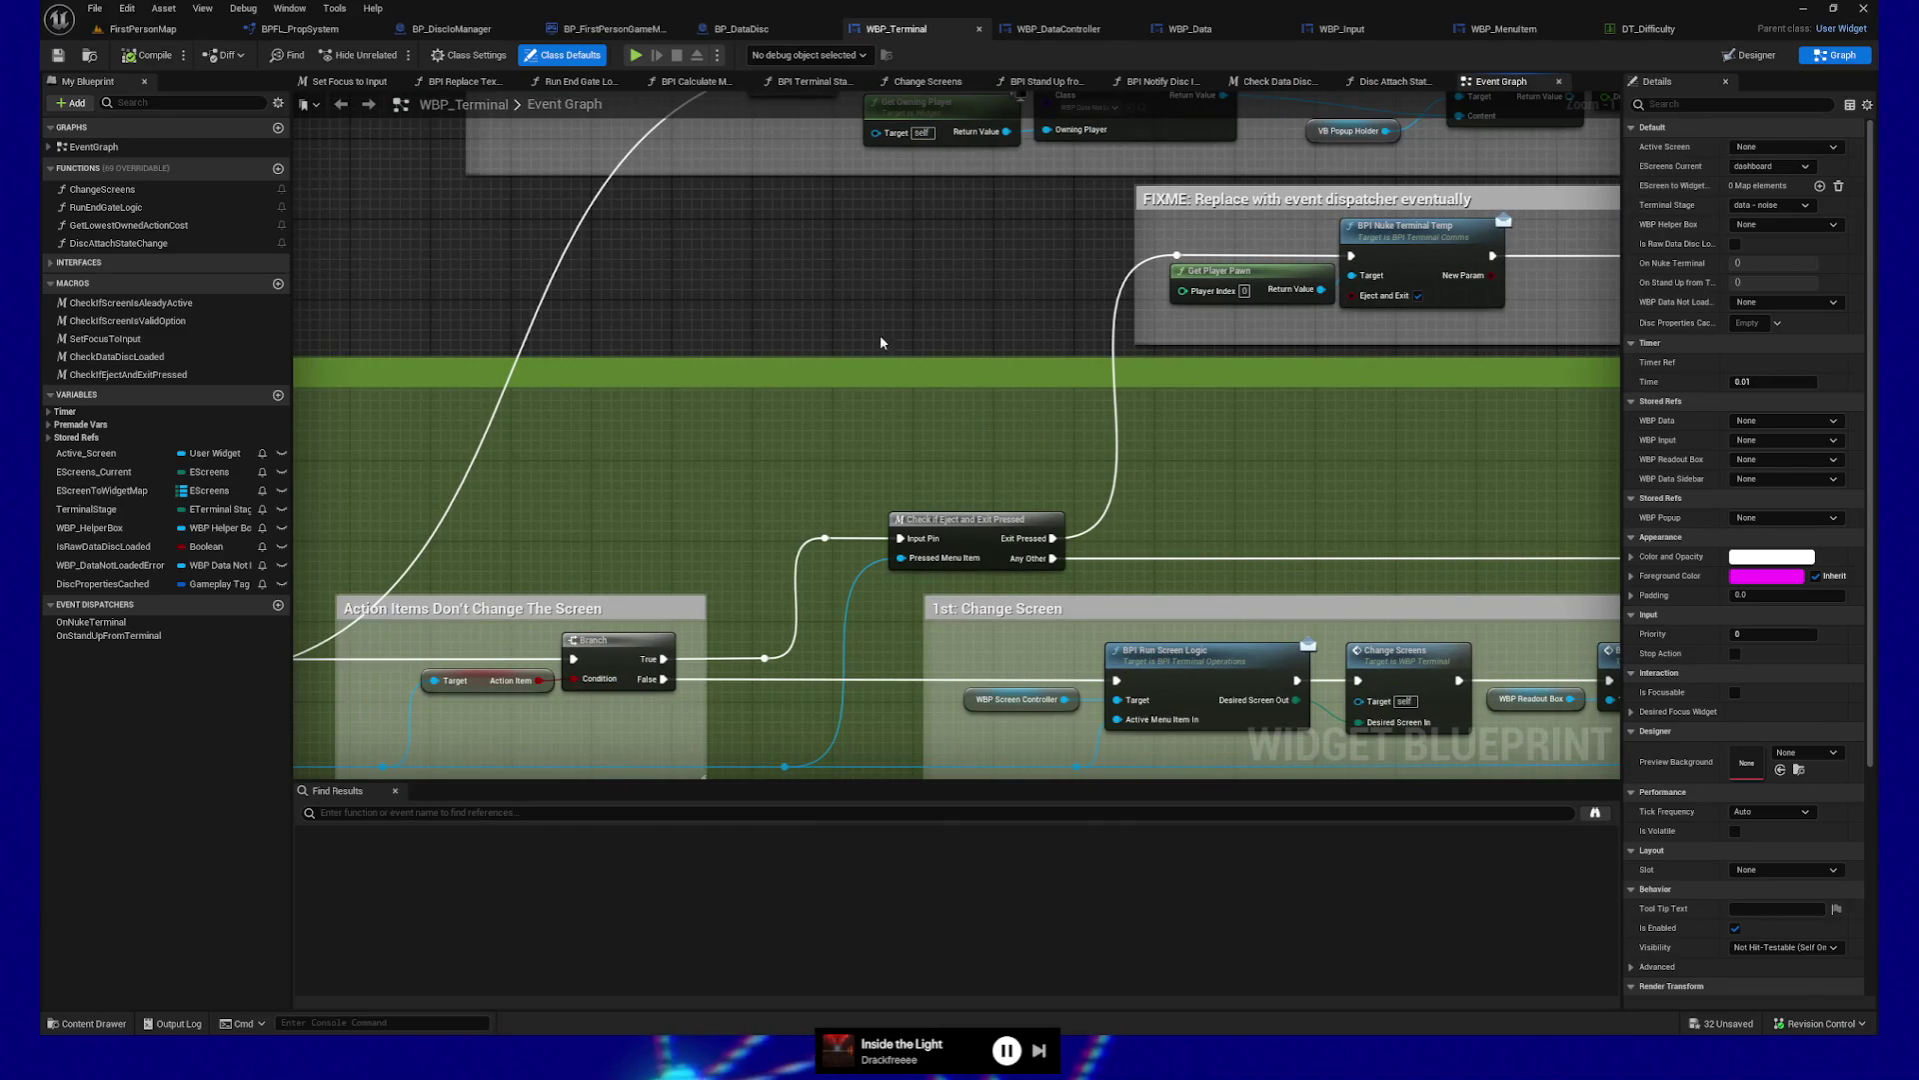
{"action": "left_click_drag", "start_coordinate": [686, 459], "coordinate": [1285, 351]}
{"action": "mouse_move", "coordinate": [637, 348]}
{"action": "left_mouse_down"}
{"action": "mouse_move", "coordinate": [1100, 339]}
{"action": "mouse_move", "coordinate": [912, 411]}
{"action": "mouse_move", "coordinate": [885, 477]}
{"action": "mouse_move", "coordinate": [862, 345]}
{"action": "left_mouse_up"}
{"action": "left_click_drag", "start_coordinate": [1000, 386], "coordinate": [888, 342]}
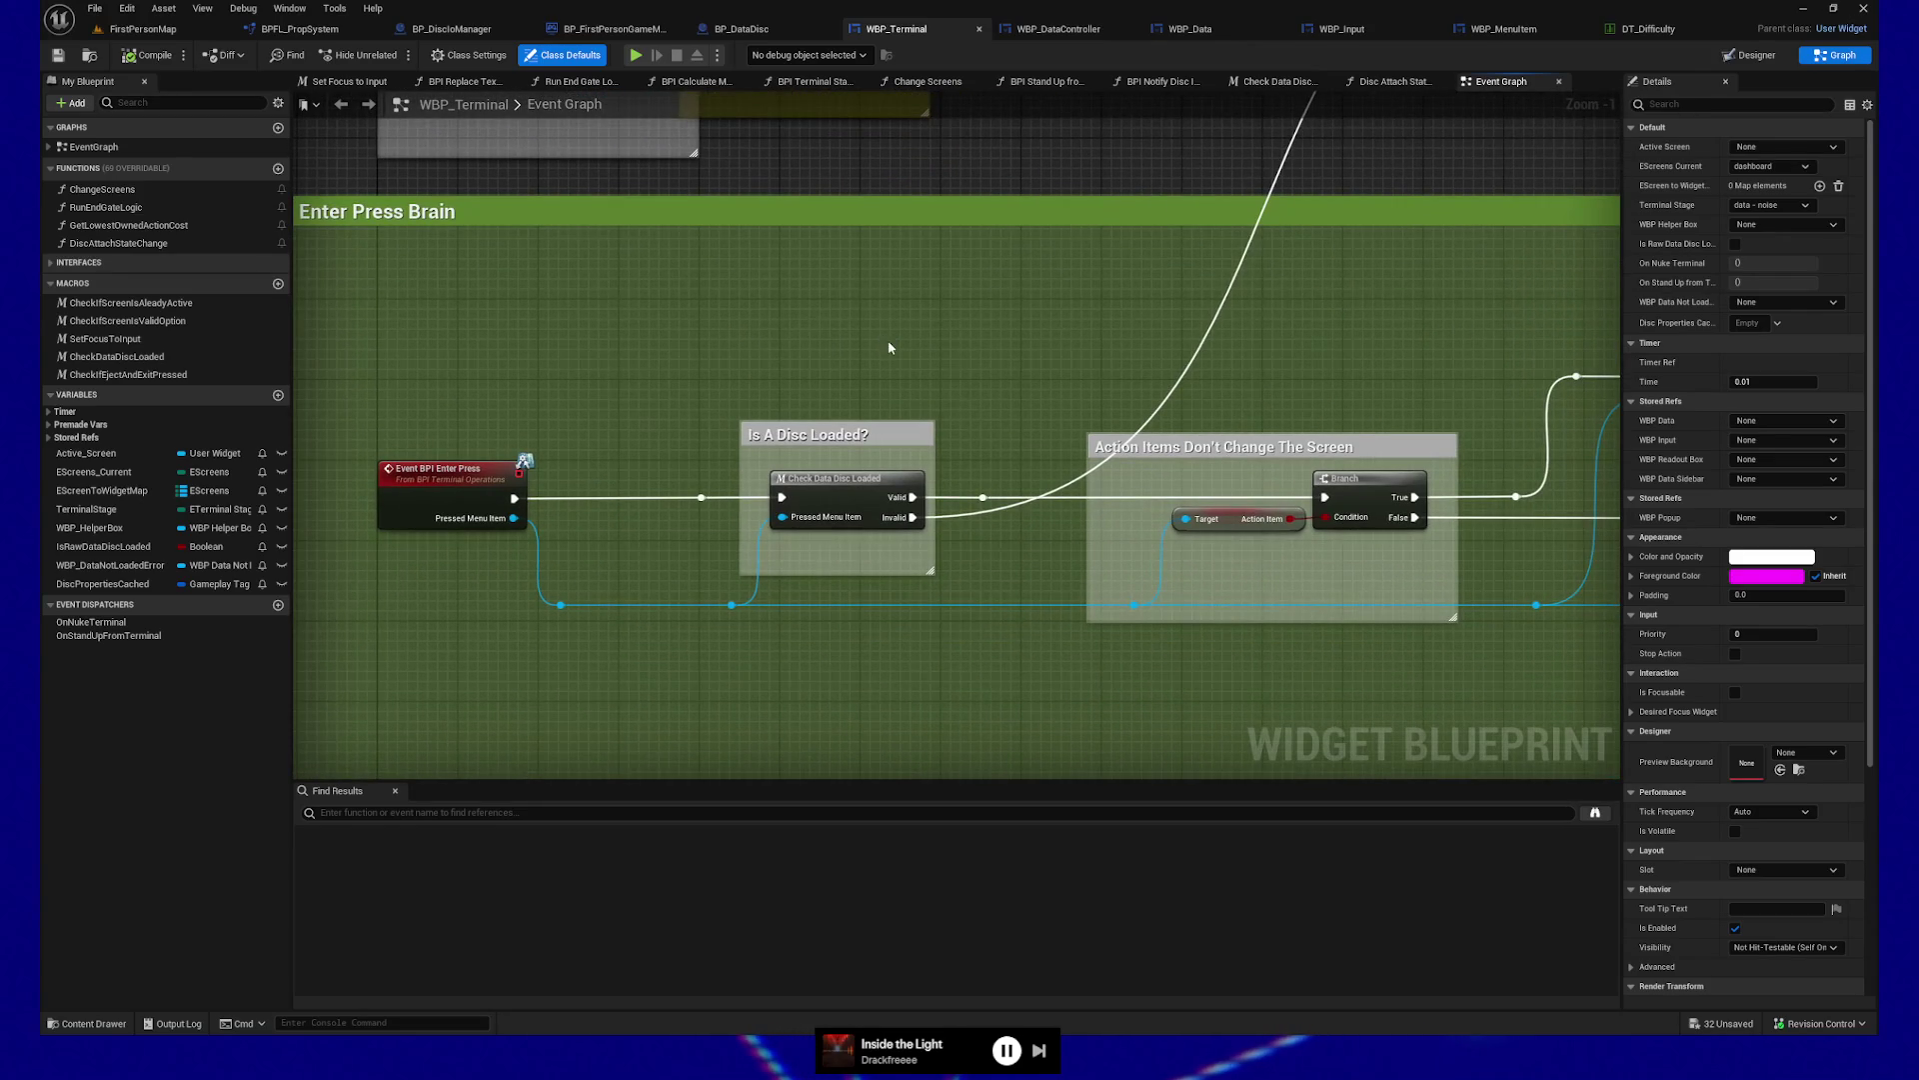
{"action": "left_click_drag", "start_coordinate": [464, 407], "coordinate": [585, 383]}
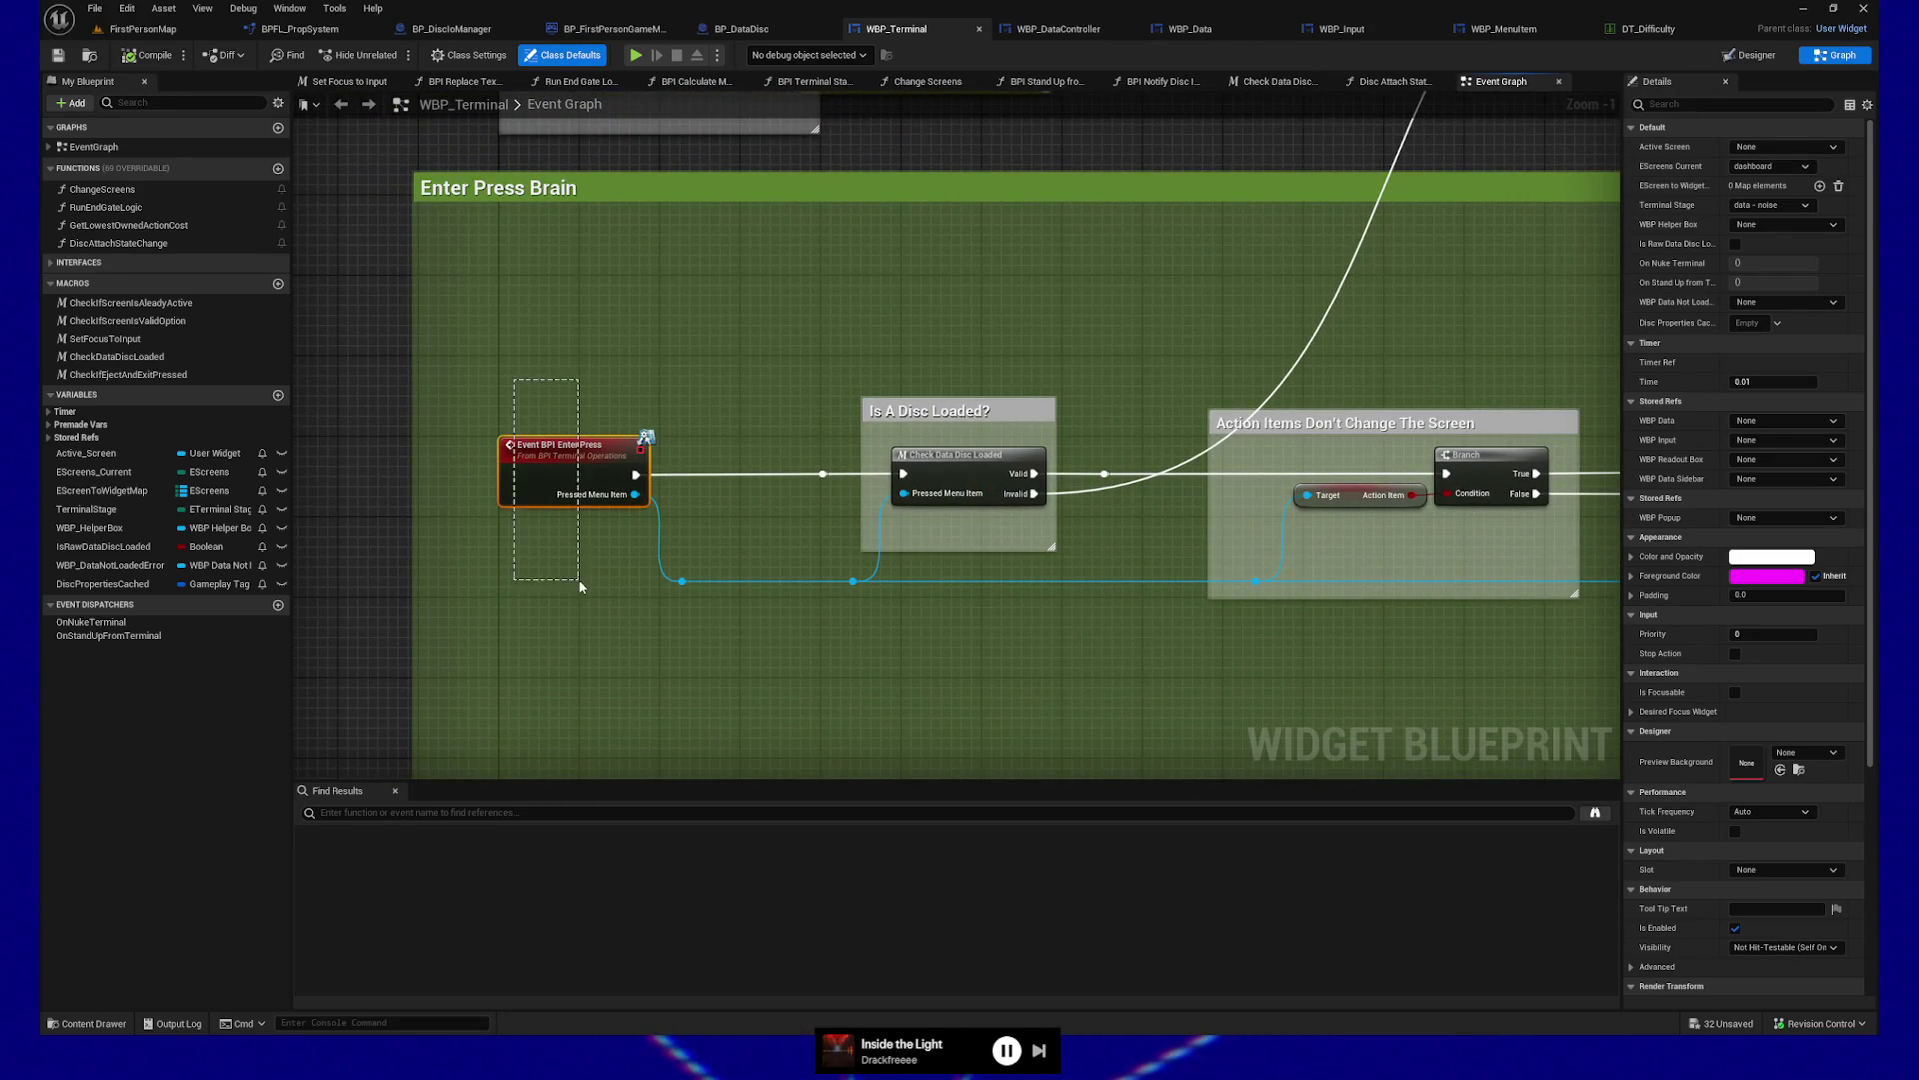
{"action": "left_click_drag", "start_coordinate": [580, 587], "coordinate": [579, 587]}
{"action": "mouse_move", "coordinate": [1189, 298]}
{"action": "left_mouse_down"}
{"action": "mouse_move", "coordinate": [842, 265]}
{"action": "mouse_move", "coordinate": [1103, 247]}
{"action": "left_mouse_up"}
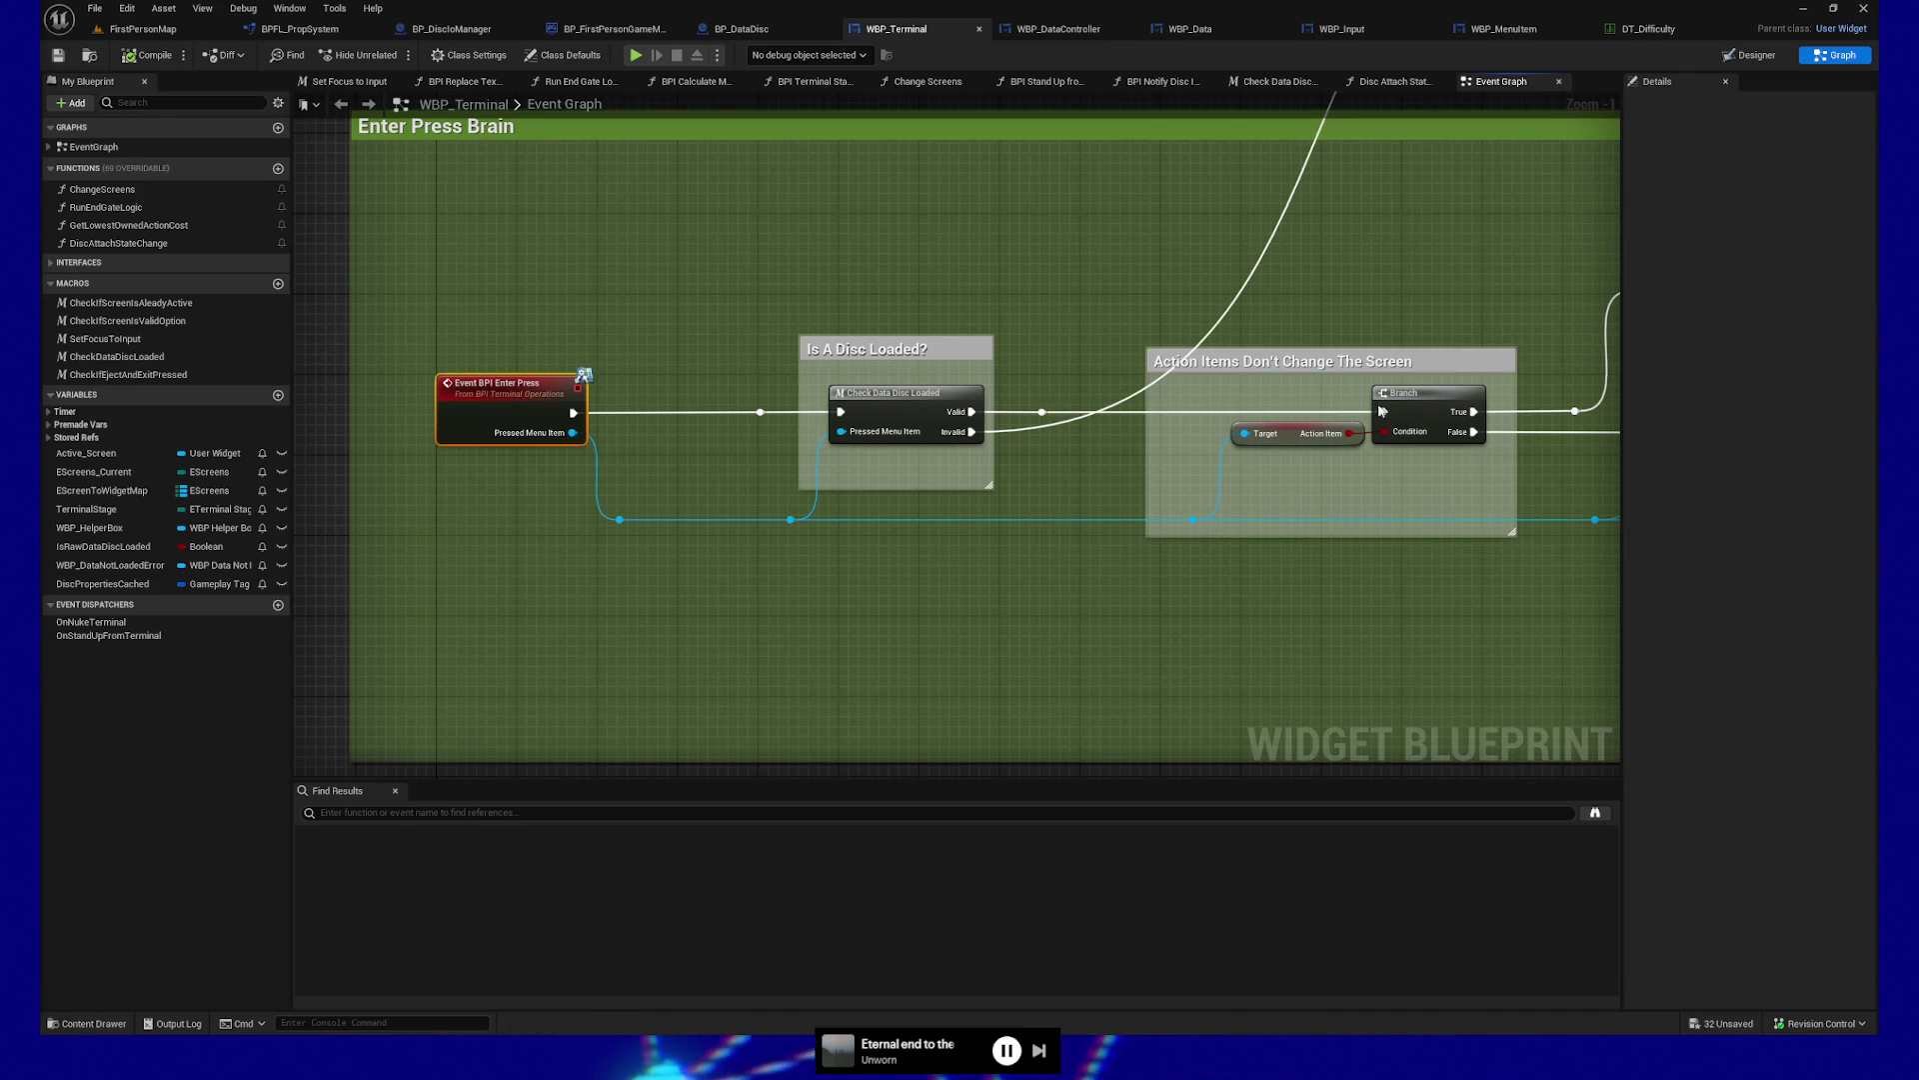
{"action": "left_click_drag", "start_coordinate": [1192, 634], "coordinate": [1096, 592]}
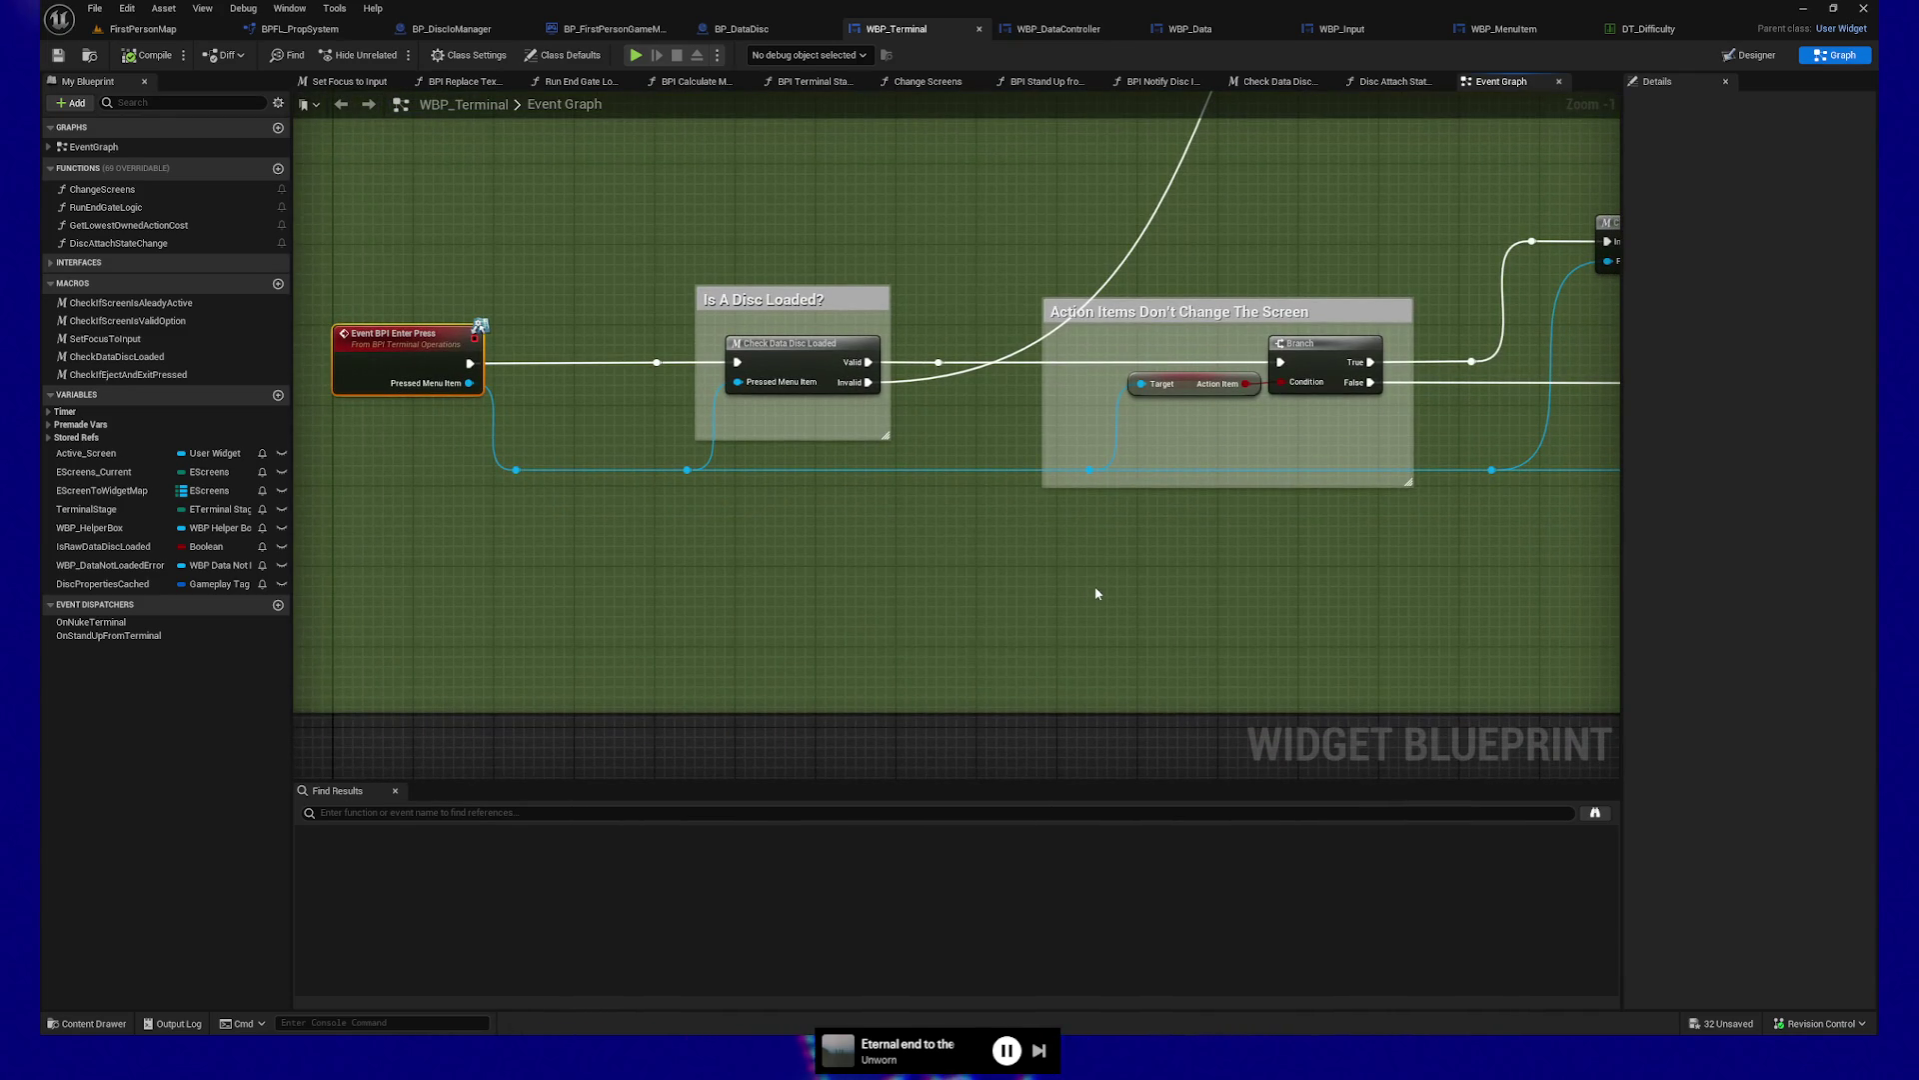
{"action": "left_click_drag", "start_coordinate": [1260, 587], "coordinate": [1171, 585]}
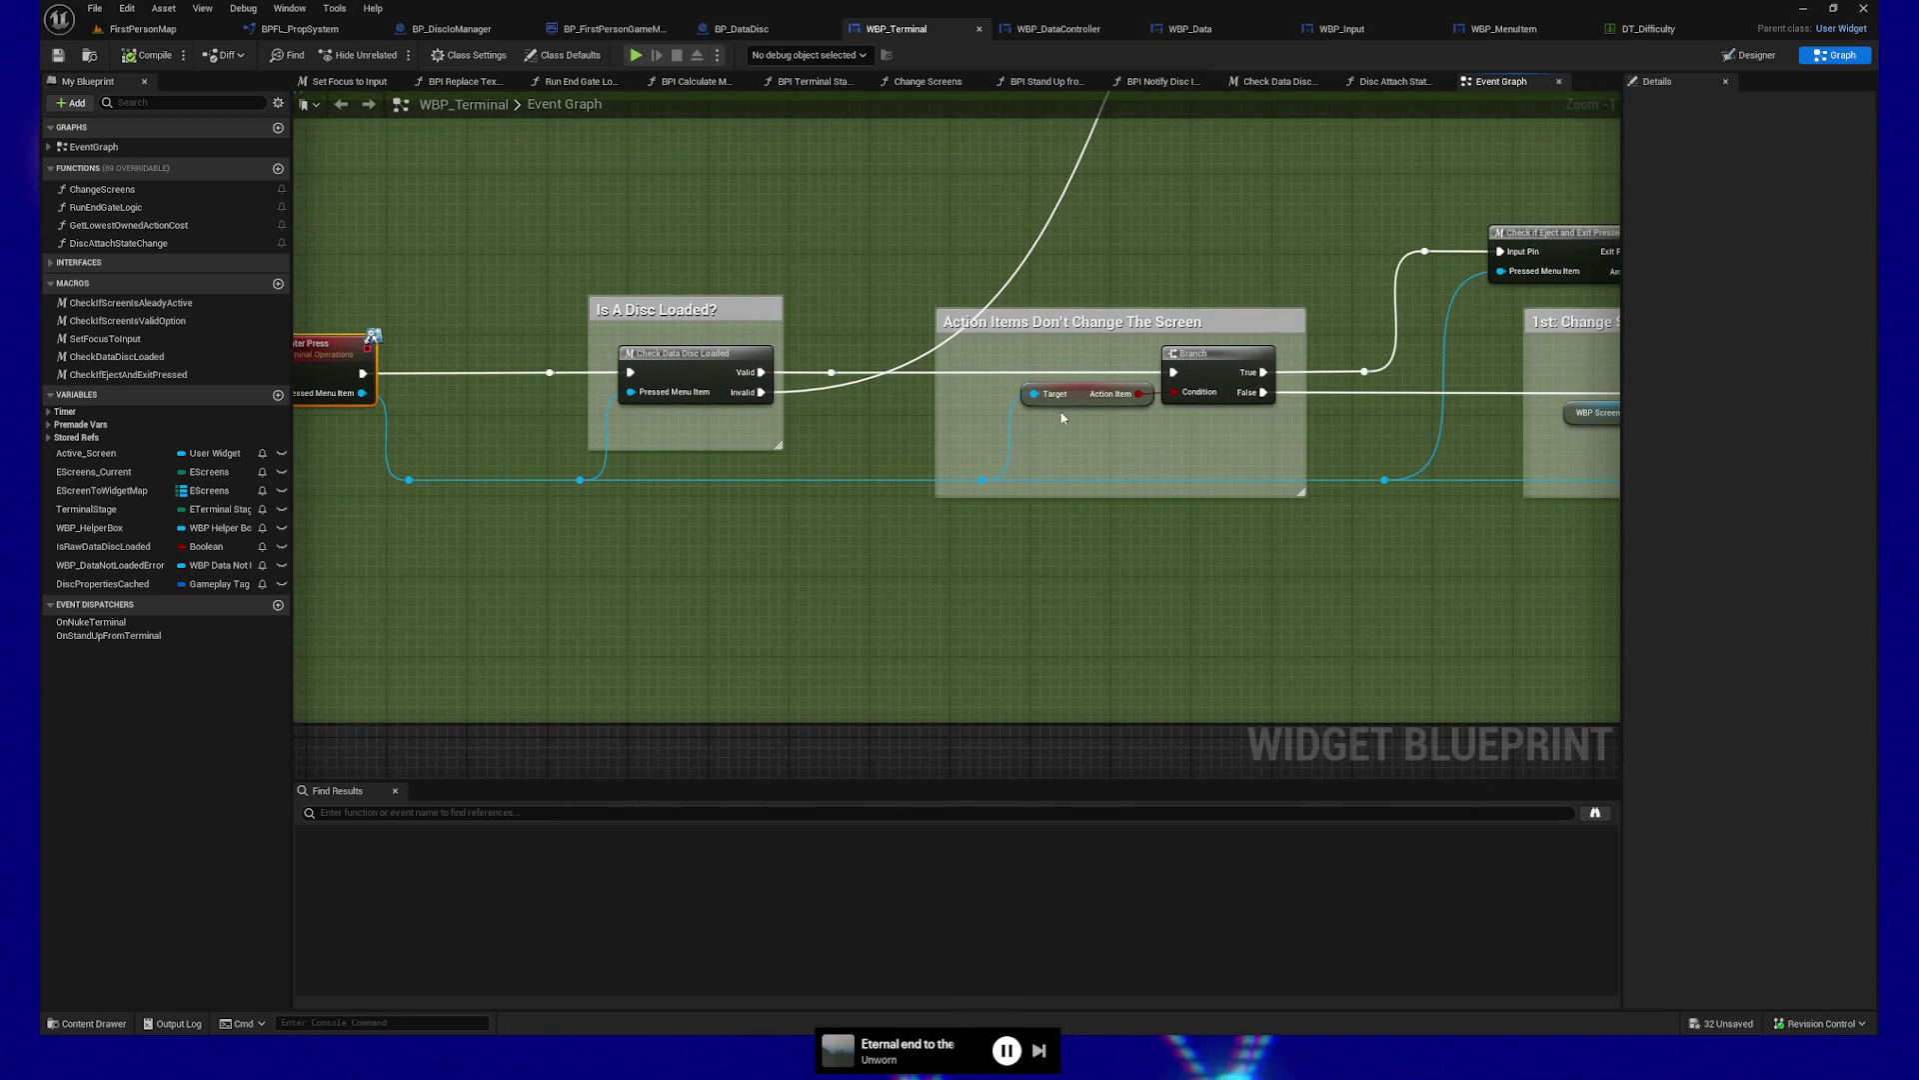
{"action": "key", "text": "1"}
{"action": "left_click_drag", "start_coordinate": [476, 277], "coordinate": [944, 597]}
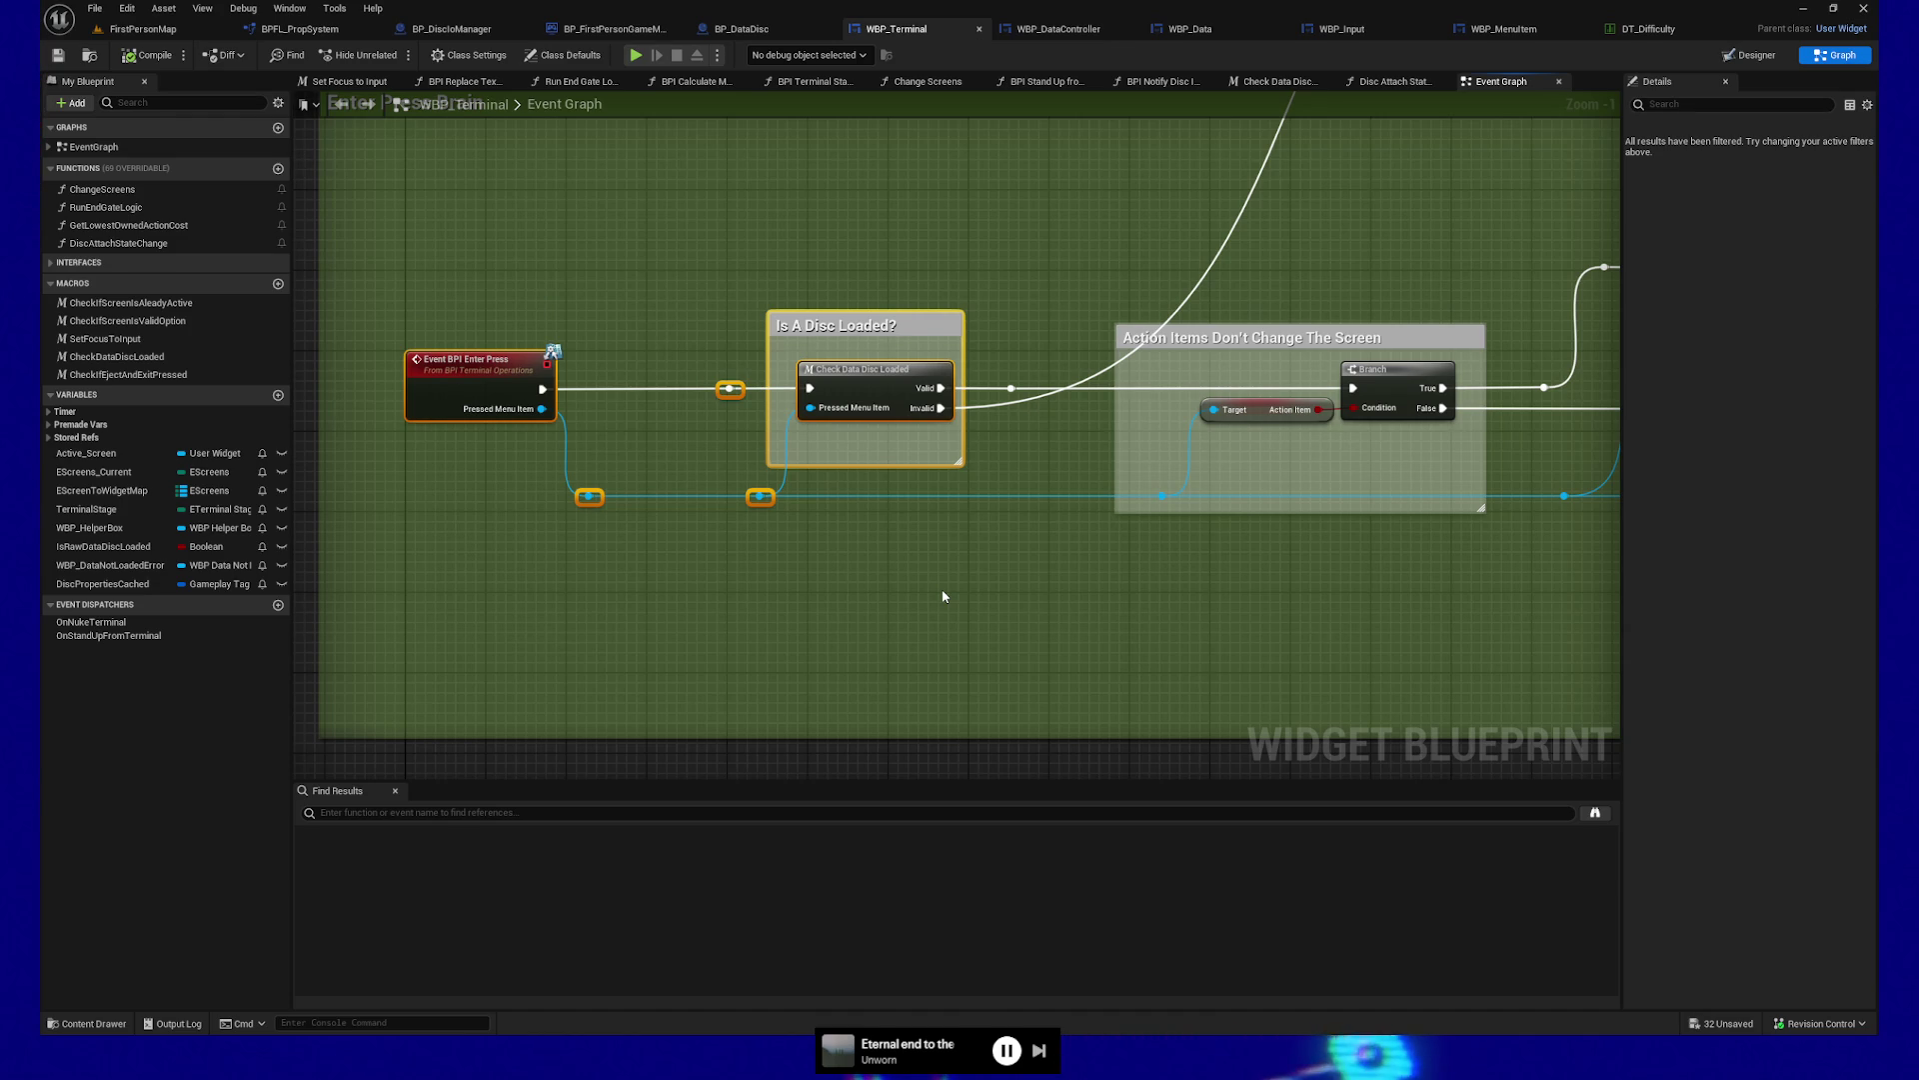
Pan WBP_Terminal's Event Graph past the WBP Readout Box to the '1st: Change Screens' group
{"action": "left_click", "coordinate": [943, 597]}
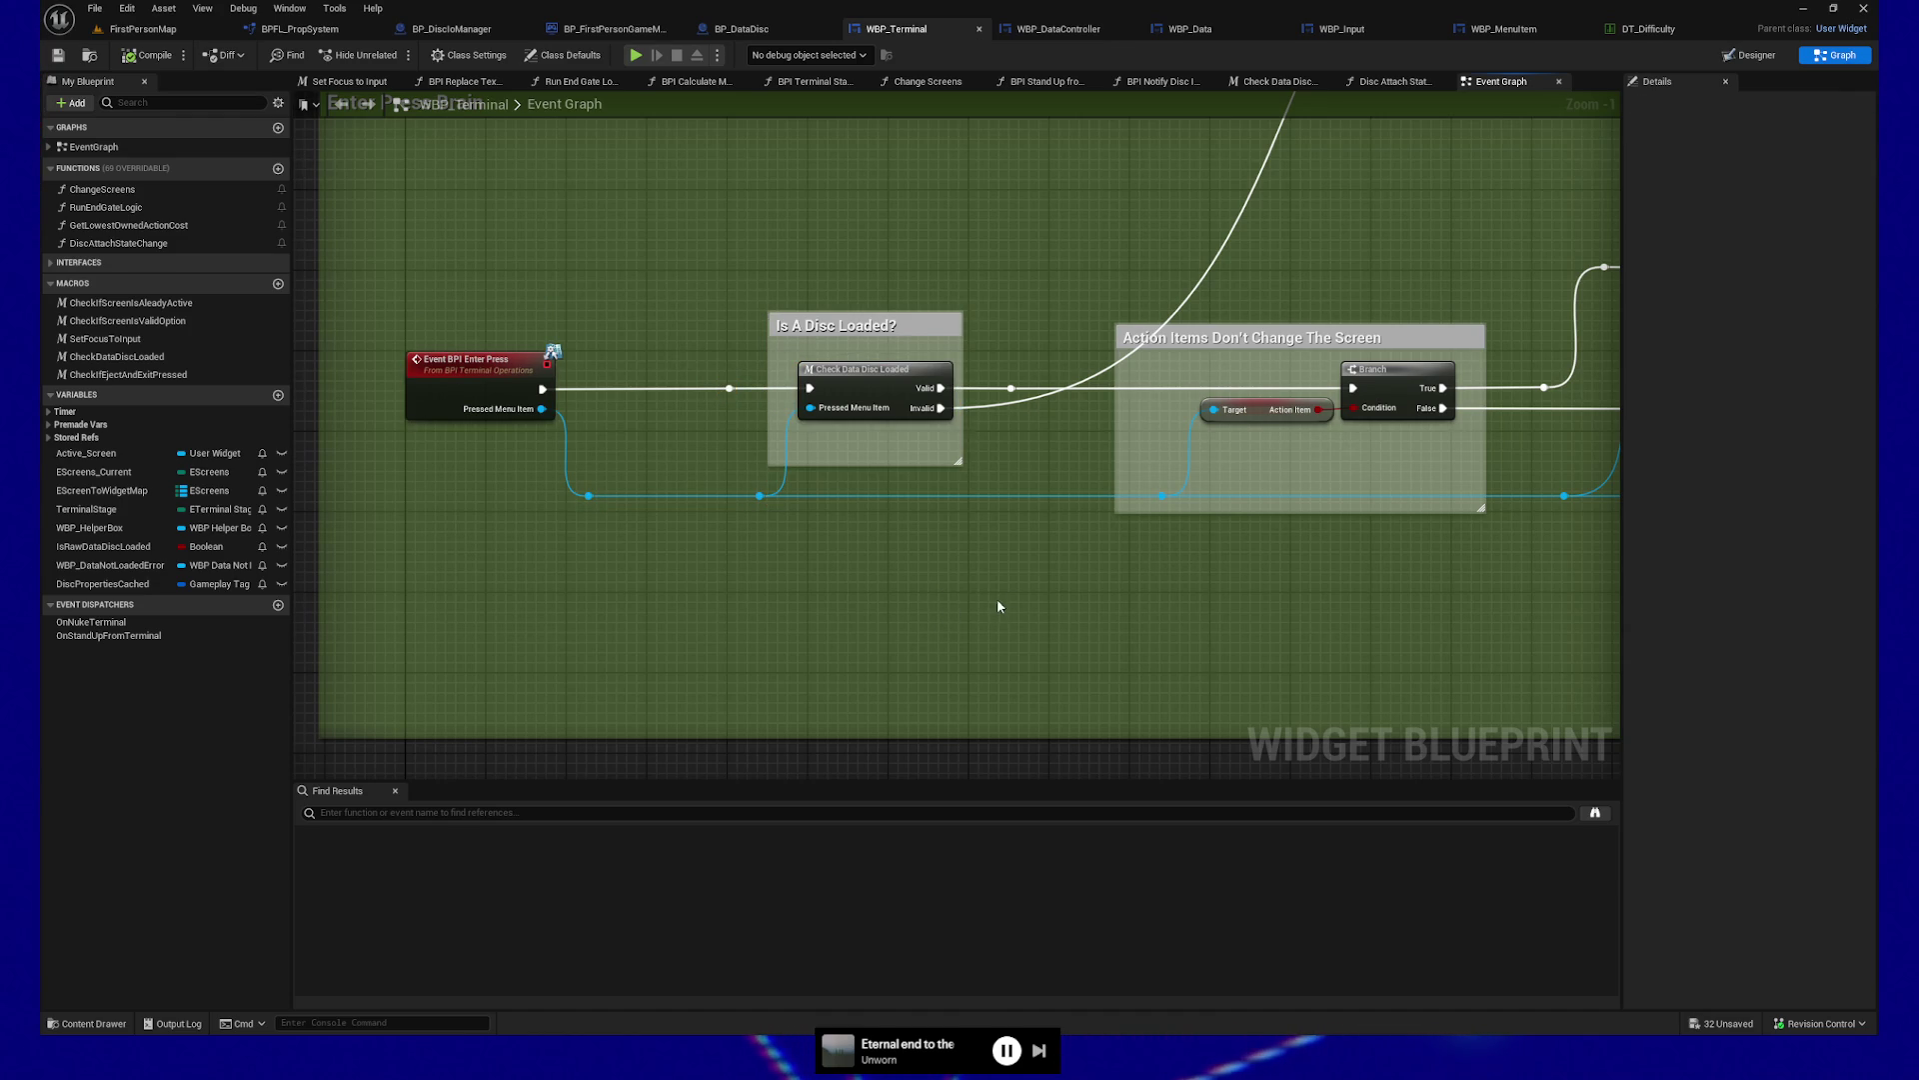
{"action": "scroll", "coordinate": [994, 626], "scroll_direction": "up", "scroll_amount": 1}
{"action": "scroll", "coordinate": [972, 574], "scroll_direction": "down", "scroll_amount": 1}
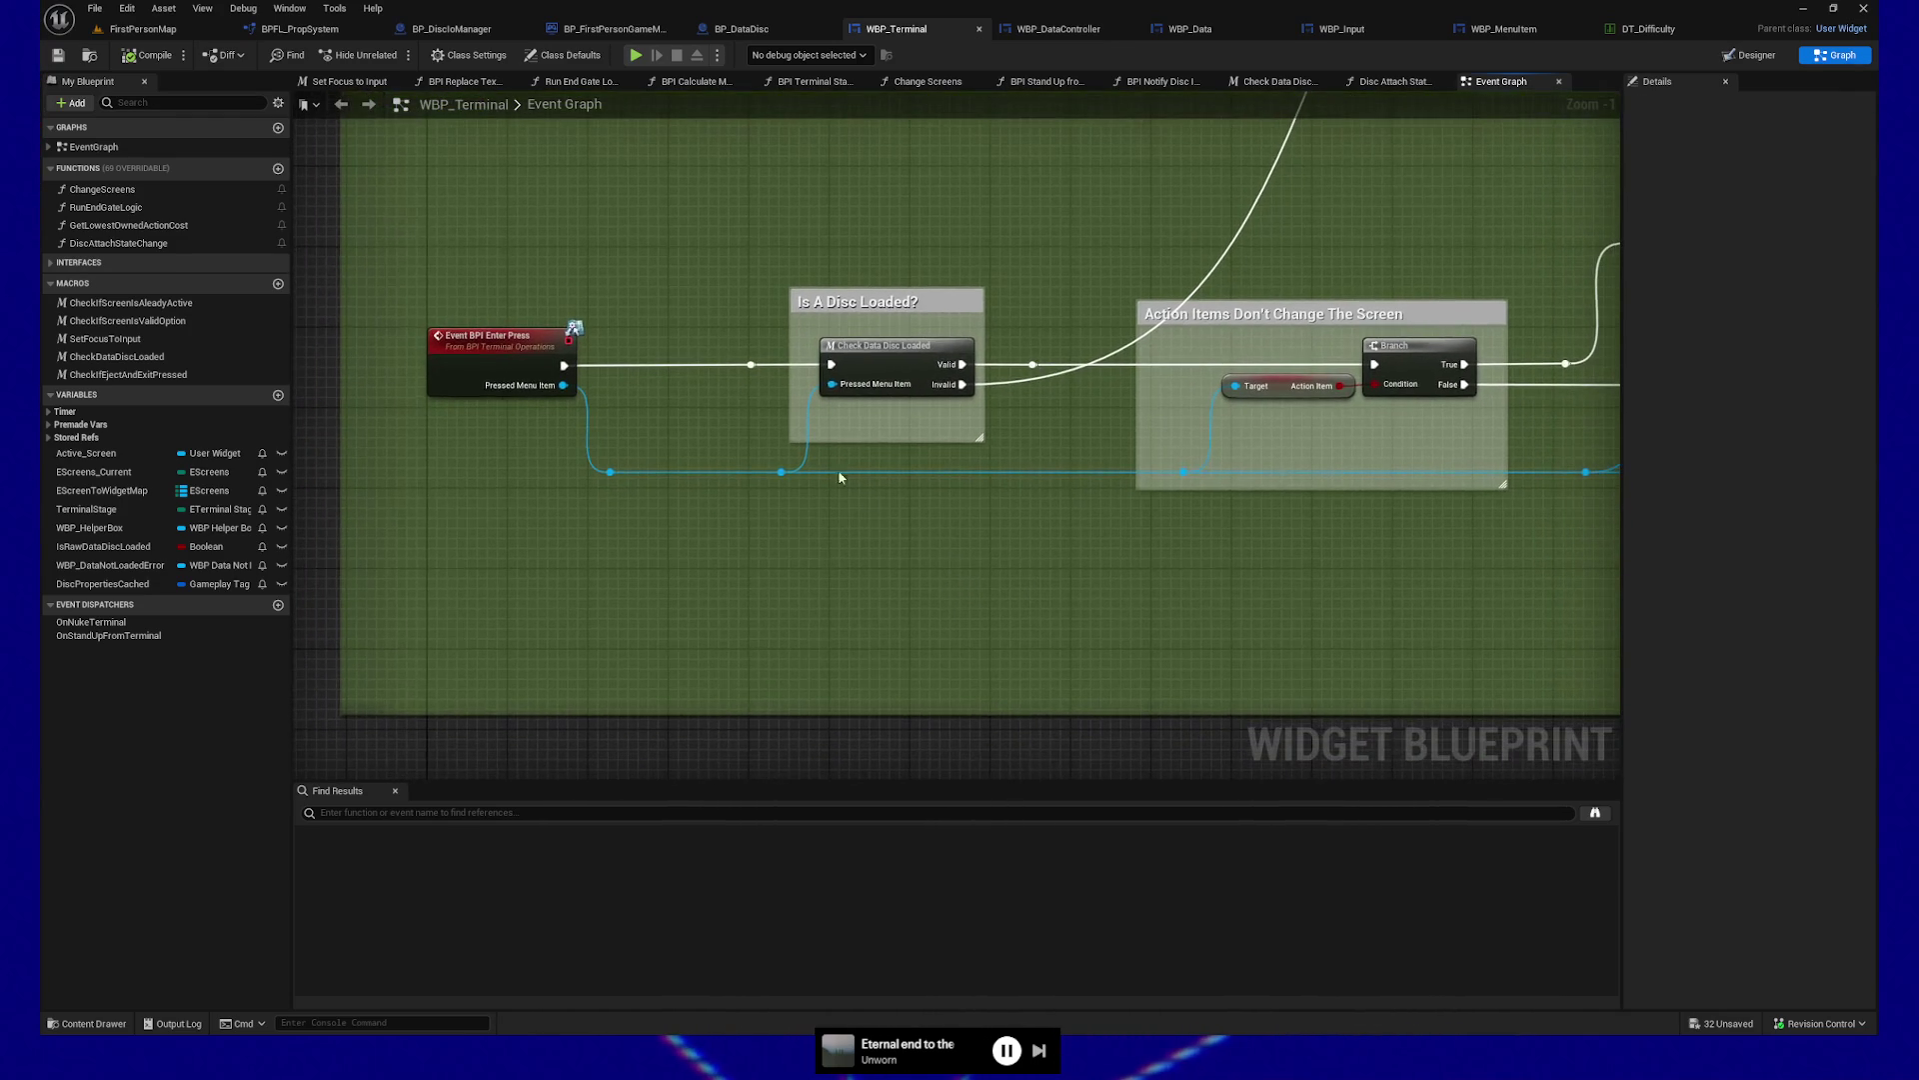
{"action": "left_click_drag", "start_coordinate": [1140, 554], "coordinate": [930, 571]}
{"action": "left_click_drag", "start_coordinate": [1136, 397], "coordinate": [663, 406]}
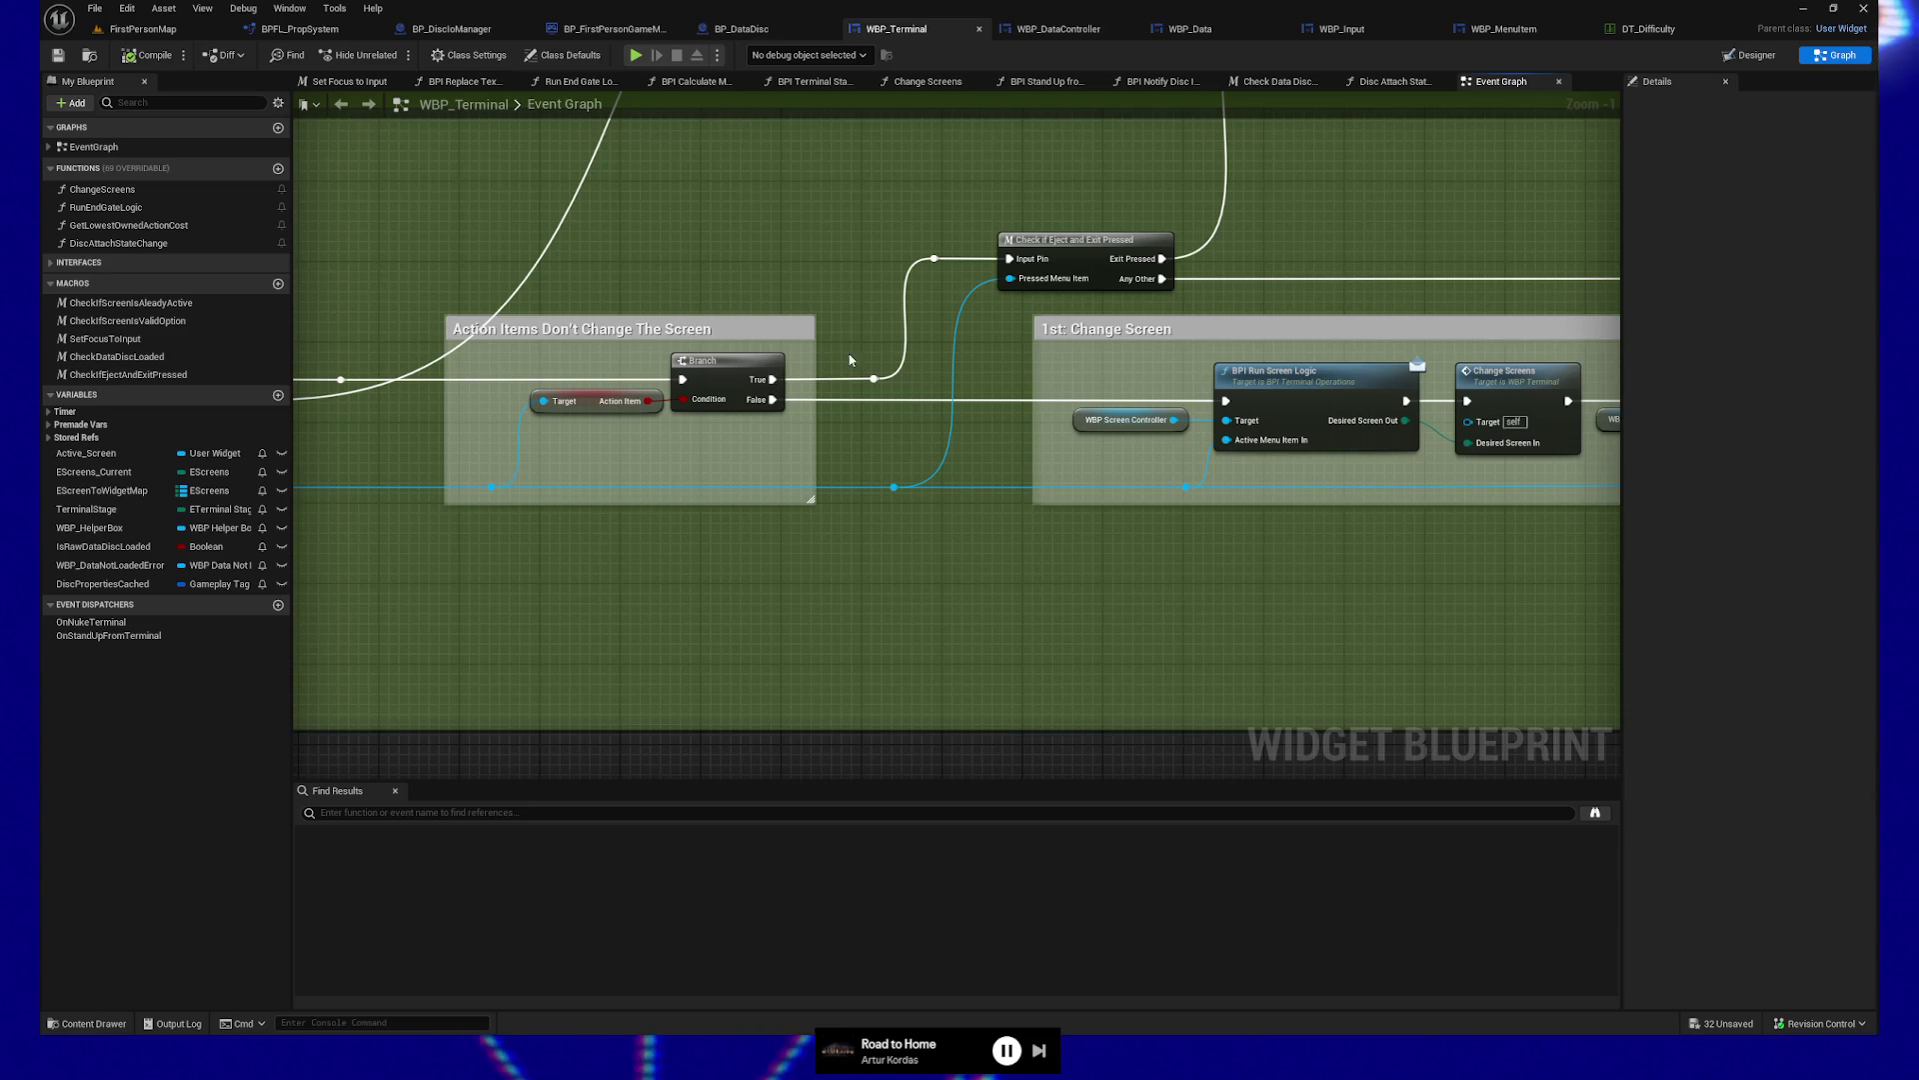
{"action": "left_click_drag", "start_coordinate": [1057, 205], "coordinate": [986, 192]}
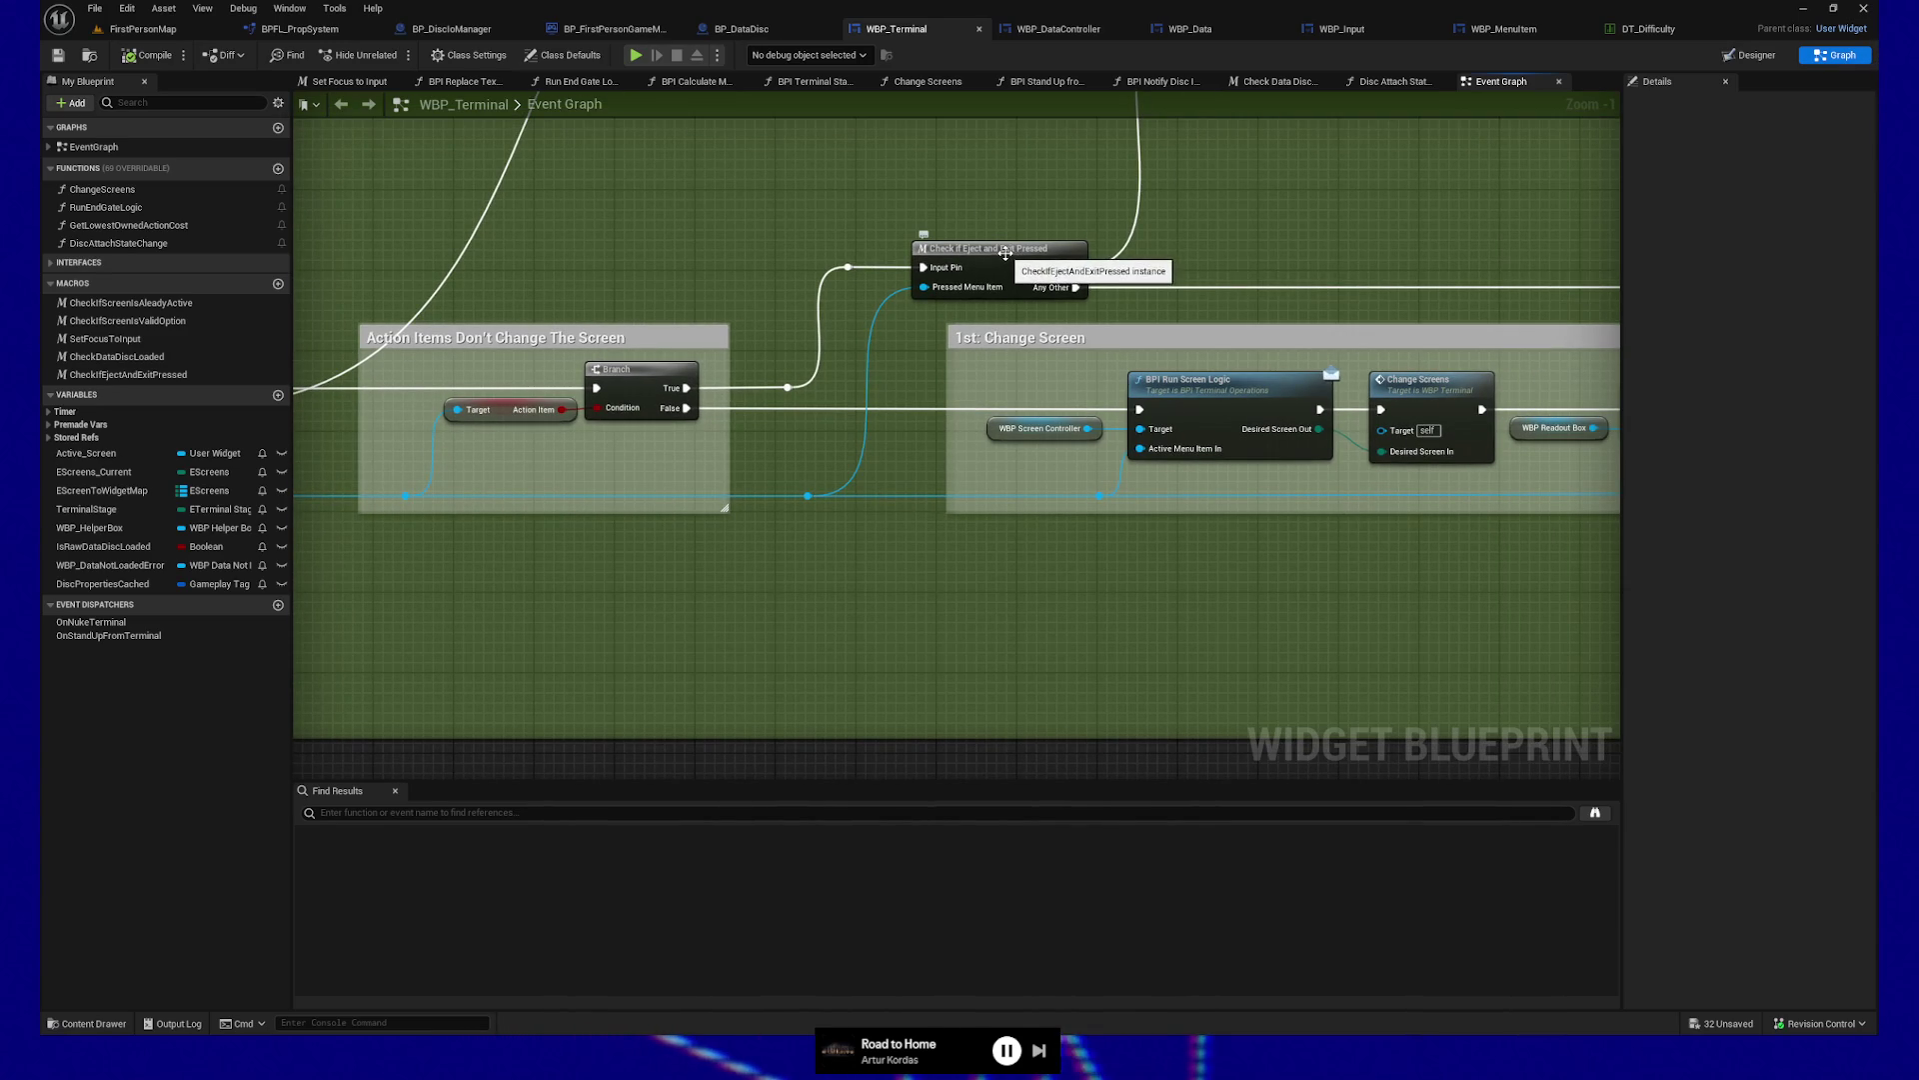
{"action": "left_click_drag", "start_coordinate": [950, 219], "coordinate": [941, 226]}
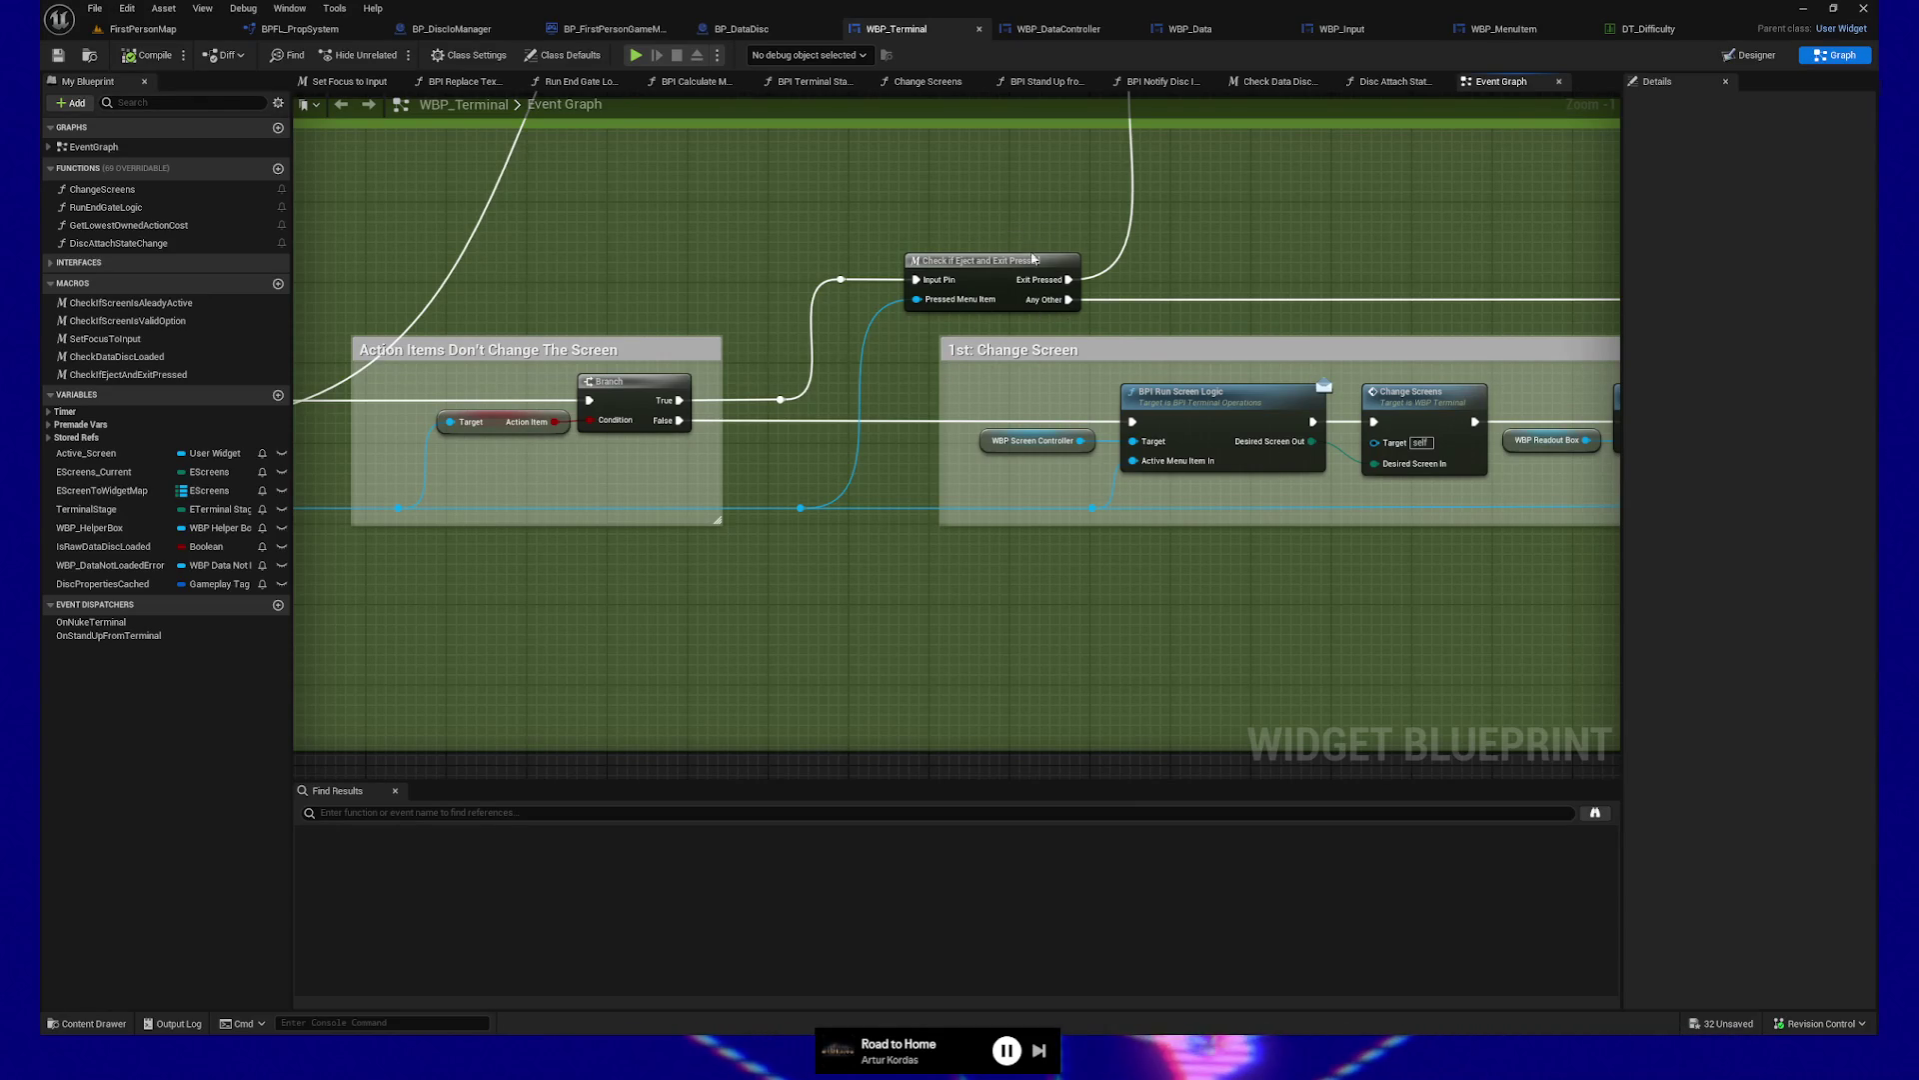
{"action": "mouse_move", "coordinate": [1273, 265]}
{"action": "left_mouse_down"}
{"action": "mouse_move", "coordinate": [920, 270]}
{"action": "mouse_move", "coordinate": [1273, 246]}
{"action": "left_mouse_up"}
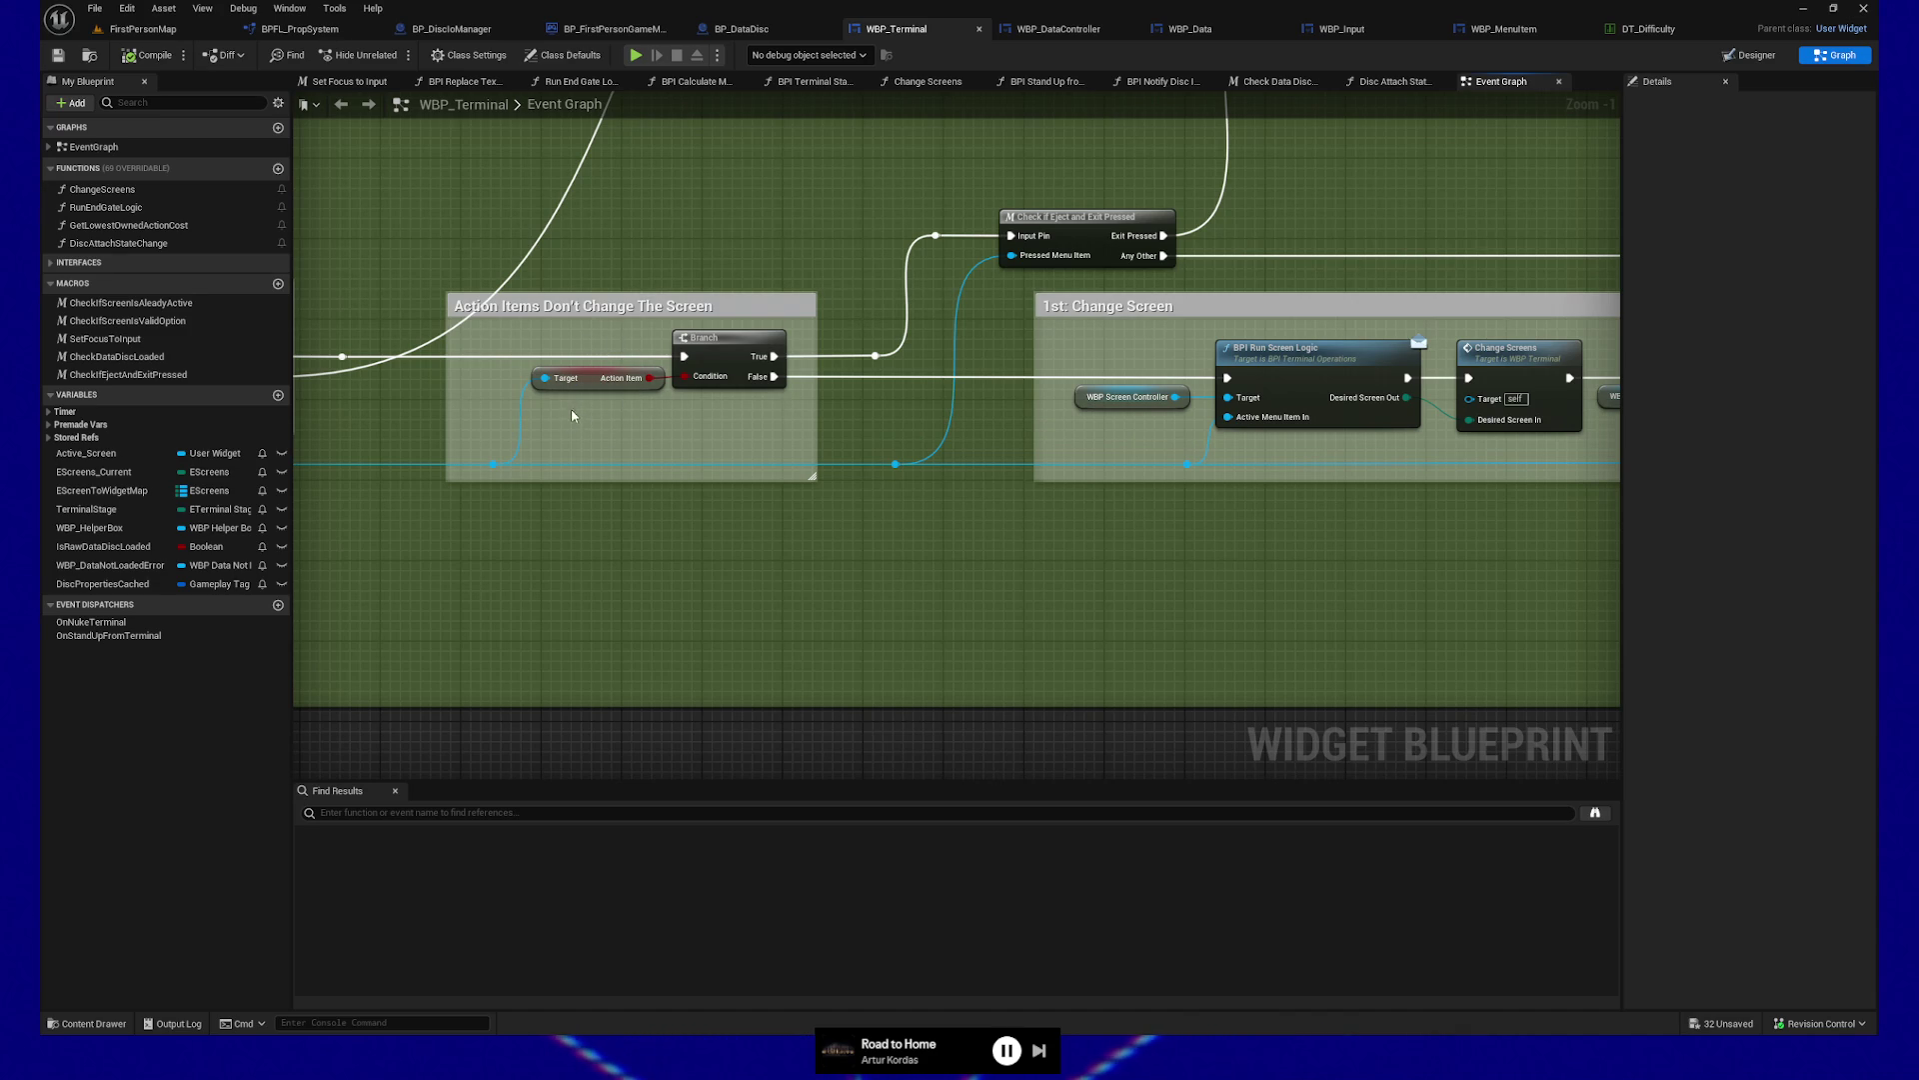
{"action": "left_click_drag", "start_coordinate": [692, 443], "coordinate": [608, 438]}
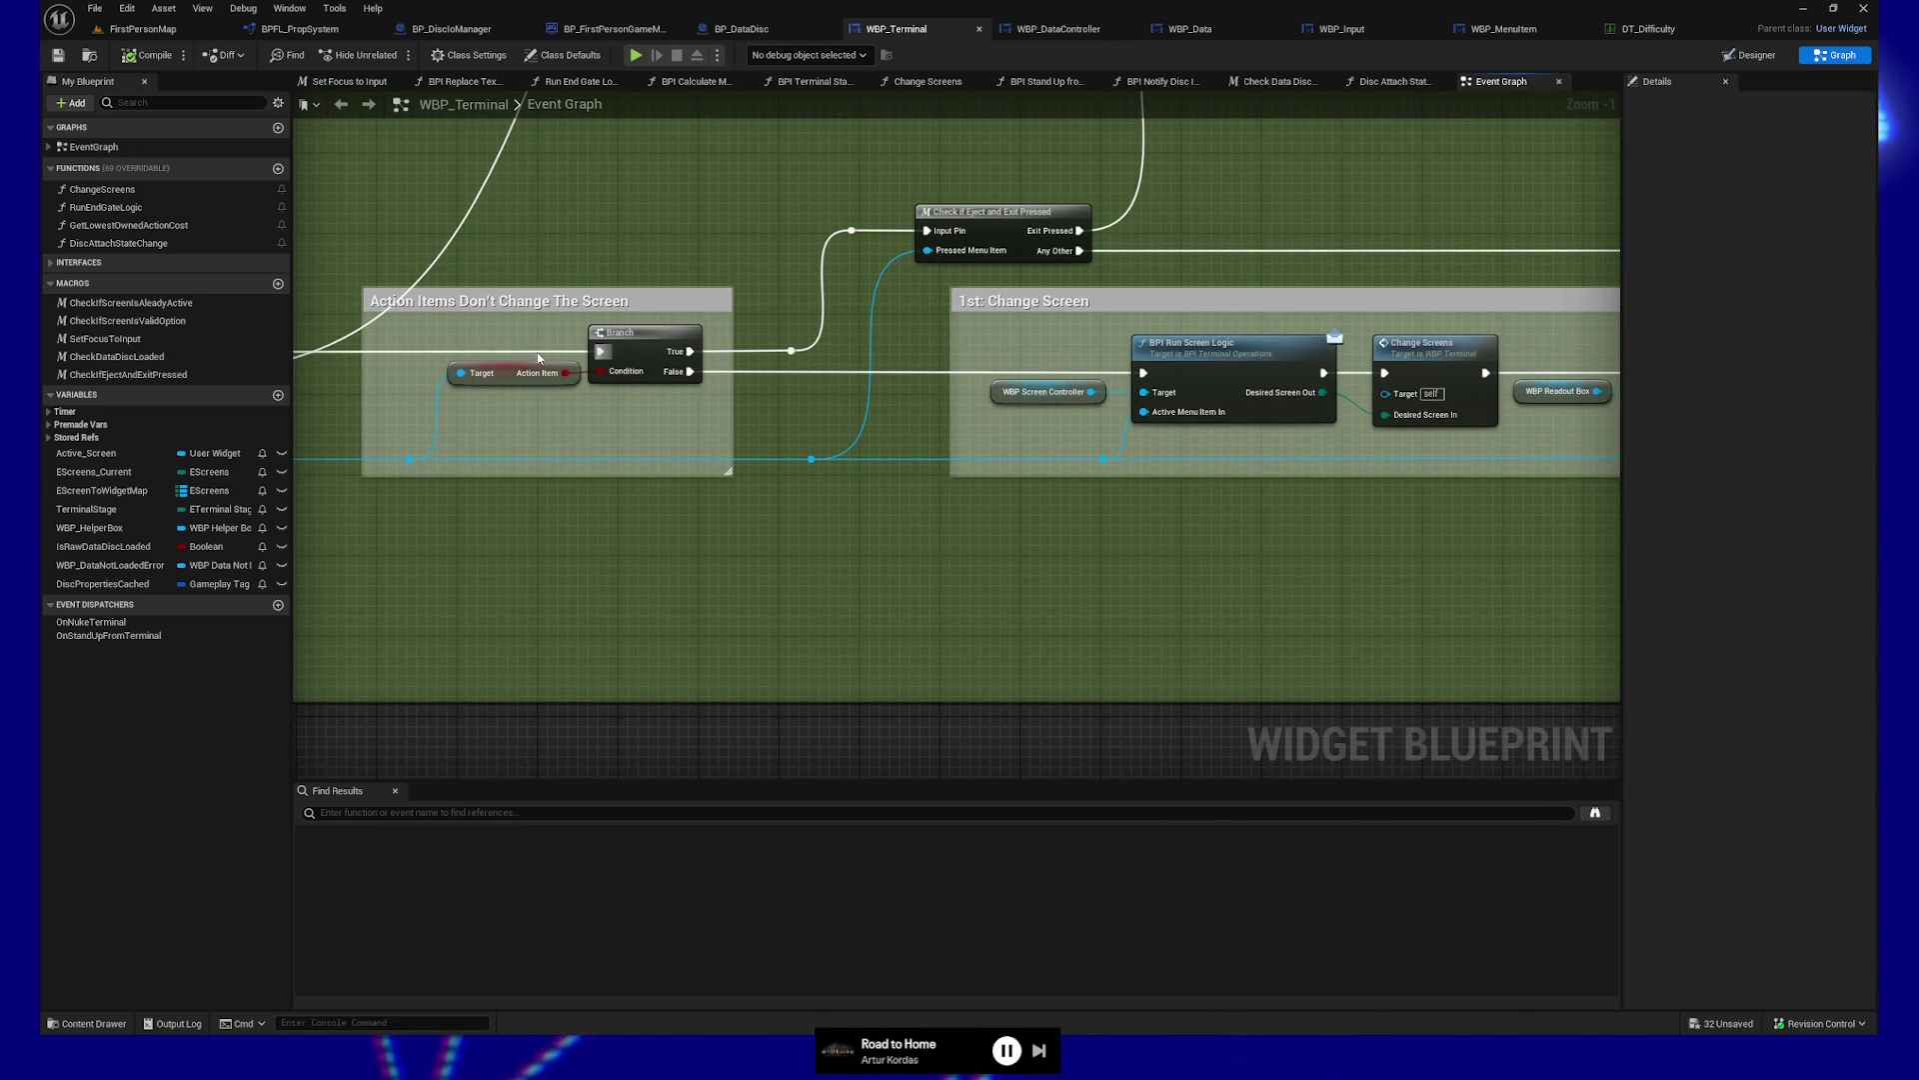
{"action": "mouse_move", "coordinate": [968, 177]}
{"action": "left_mouse_down"}
{"action": "mouse_move", "coordinate": [828, 204]}
{"action": "mouse_move", "coordinate": [900, 340]}
{"action": "left_mouse_up"}
{"action": "left_click", "coordinate": [846, 180]}
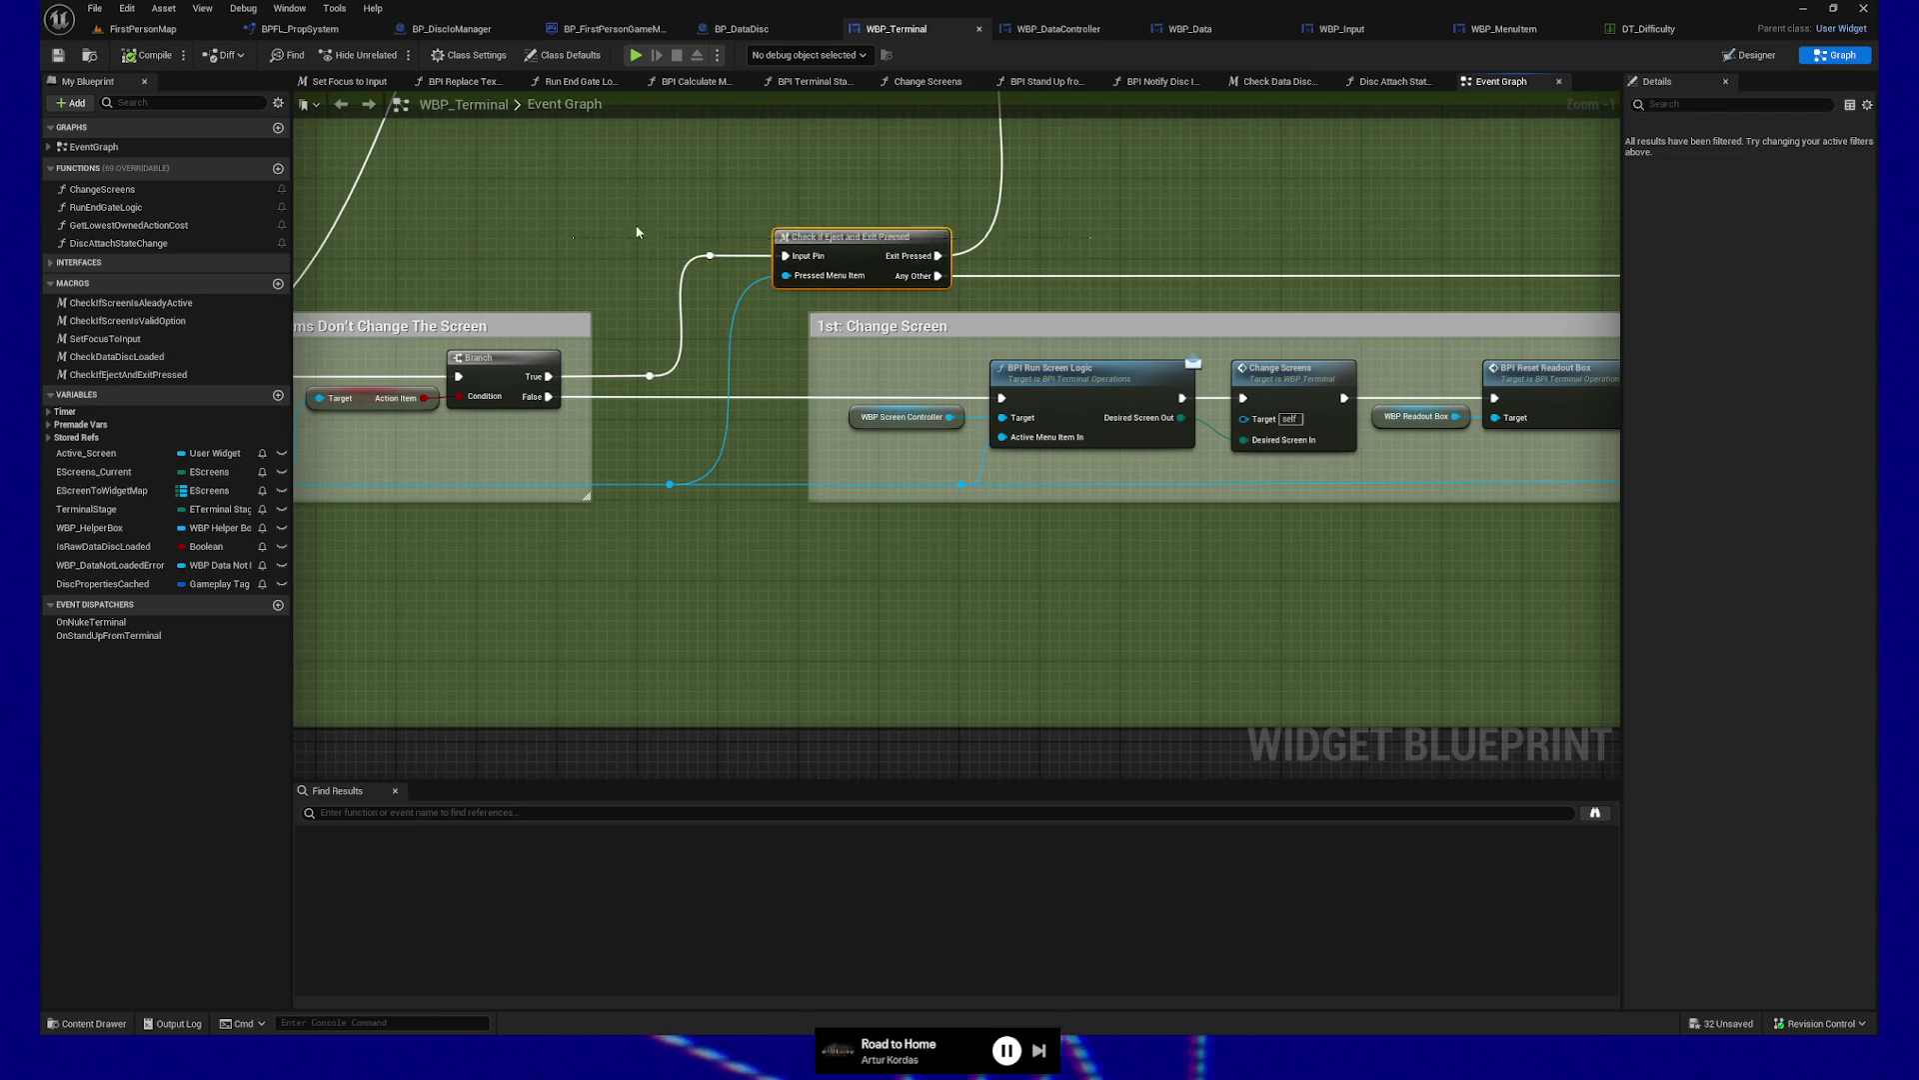
{"action": "scroll", "coordinate": [1144, 210], "scroll_direction": "right", "scroll_amount": 5}
{"action": "scroll", "coordinate": [1232, 260], "scroll_direction": "right", "scroll_amount": 3}
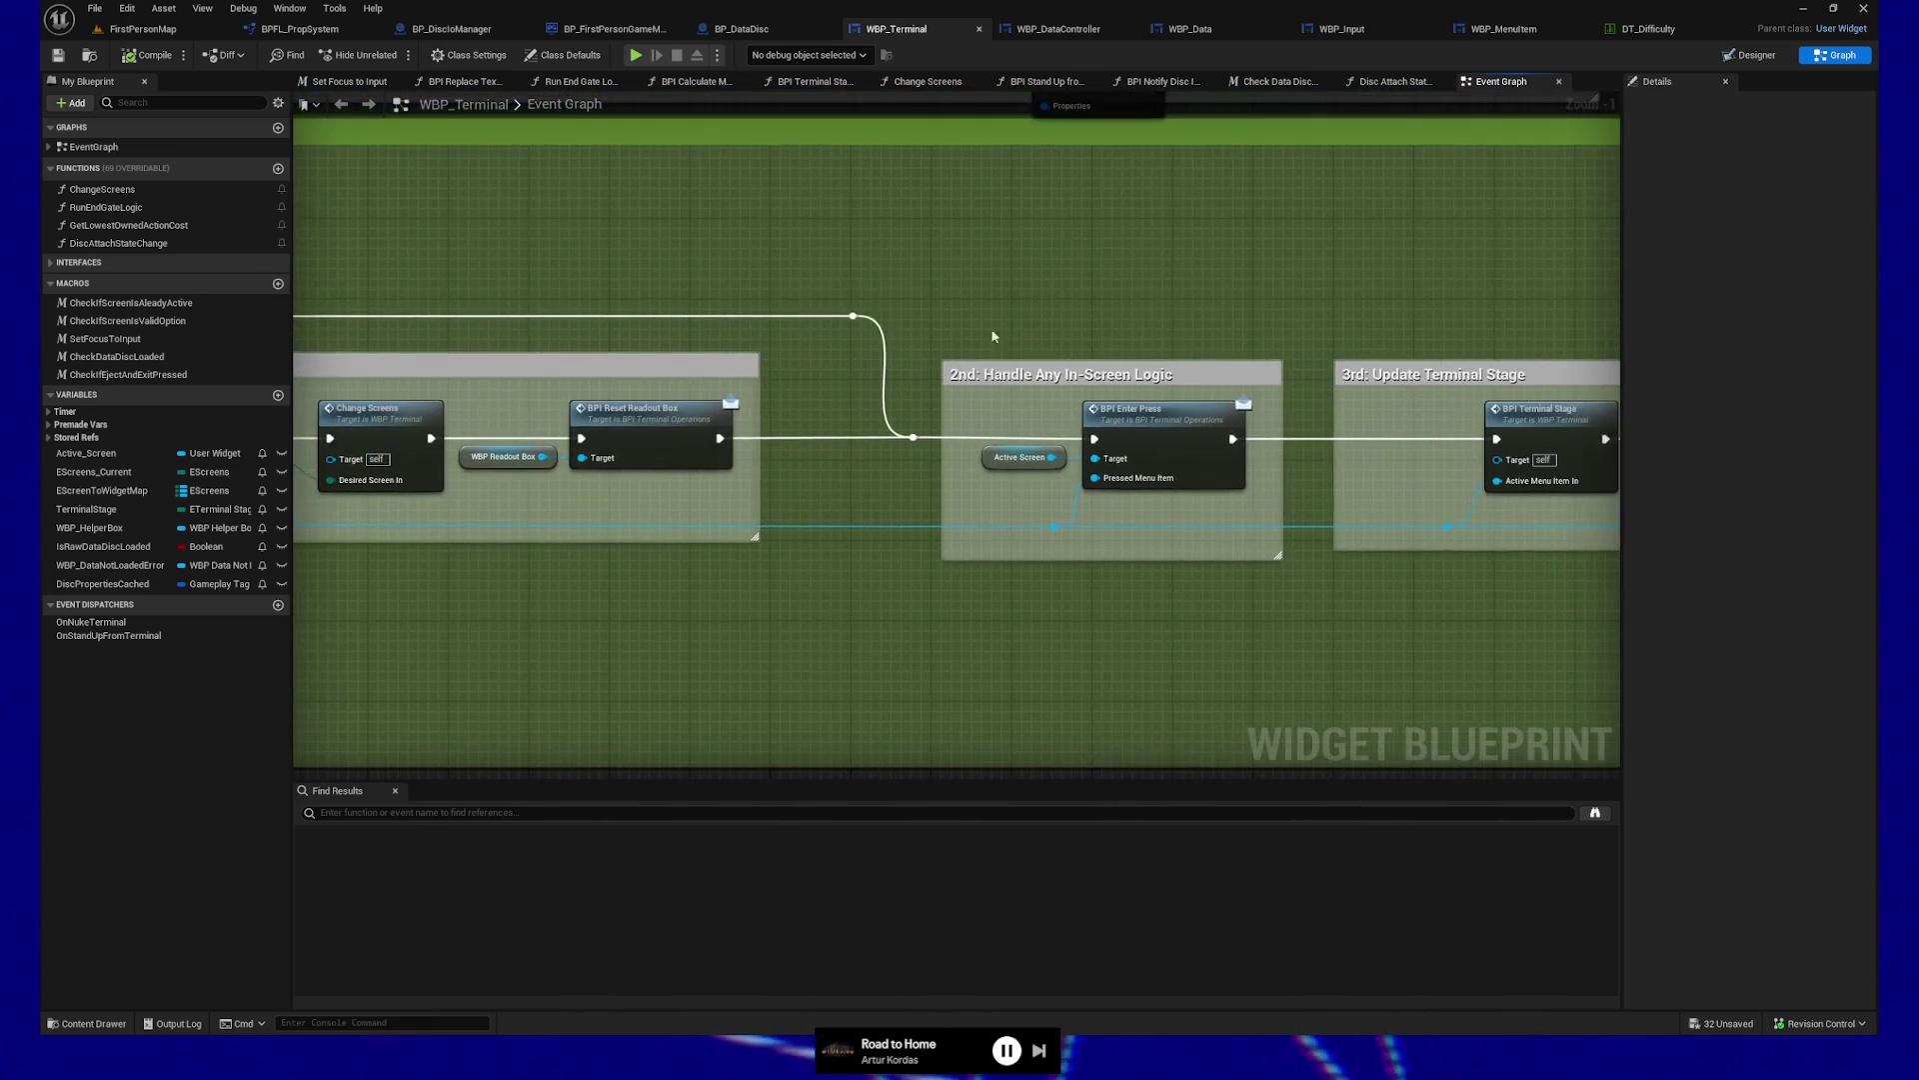
{"action": "scroll", "coordinate": [1231, 657], "scroll_direction": "right", "scroll_amount": 1}
{"action": "left_click_drag", "start_coordinate": [929, 356], "coordinate": [1143, 508]}
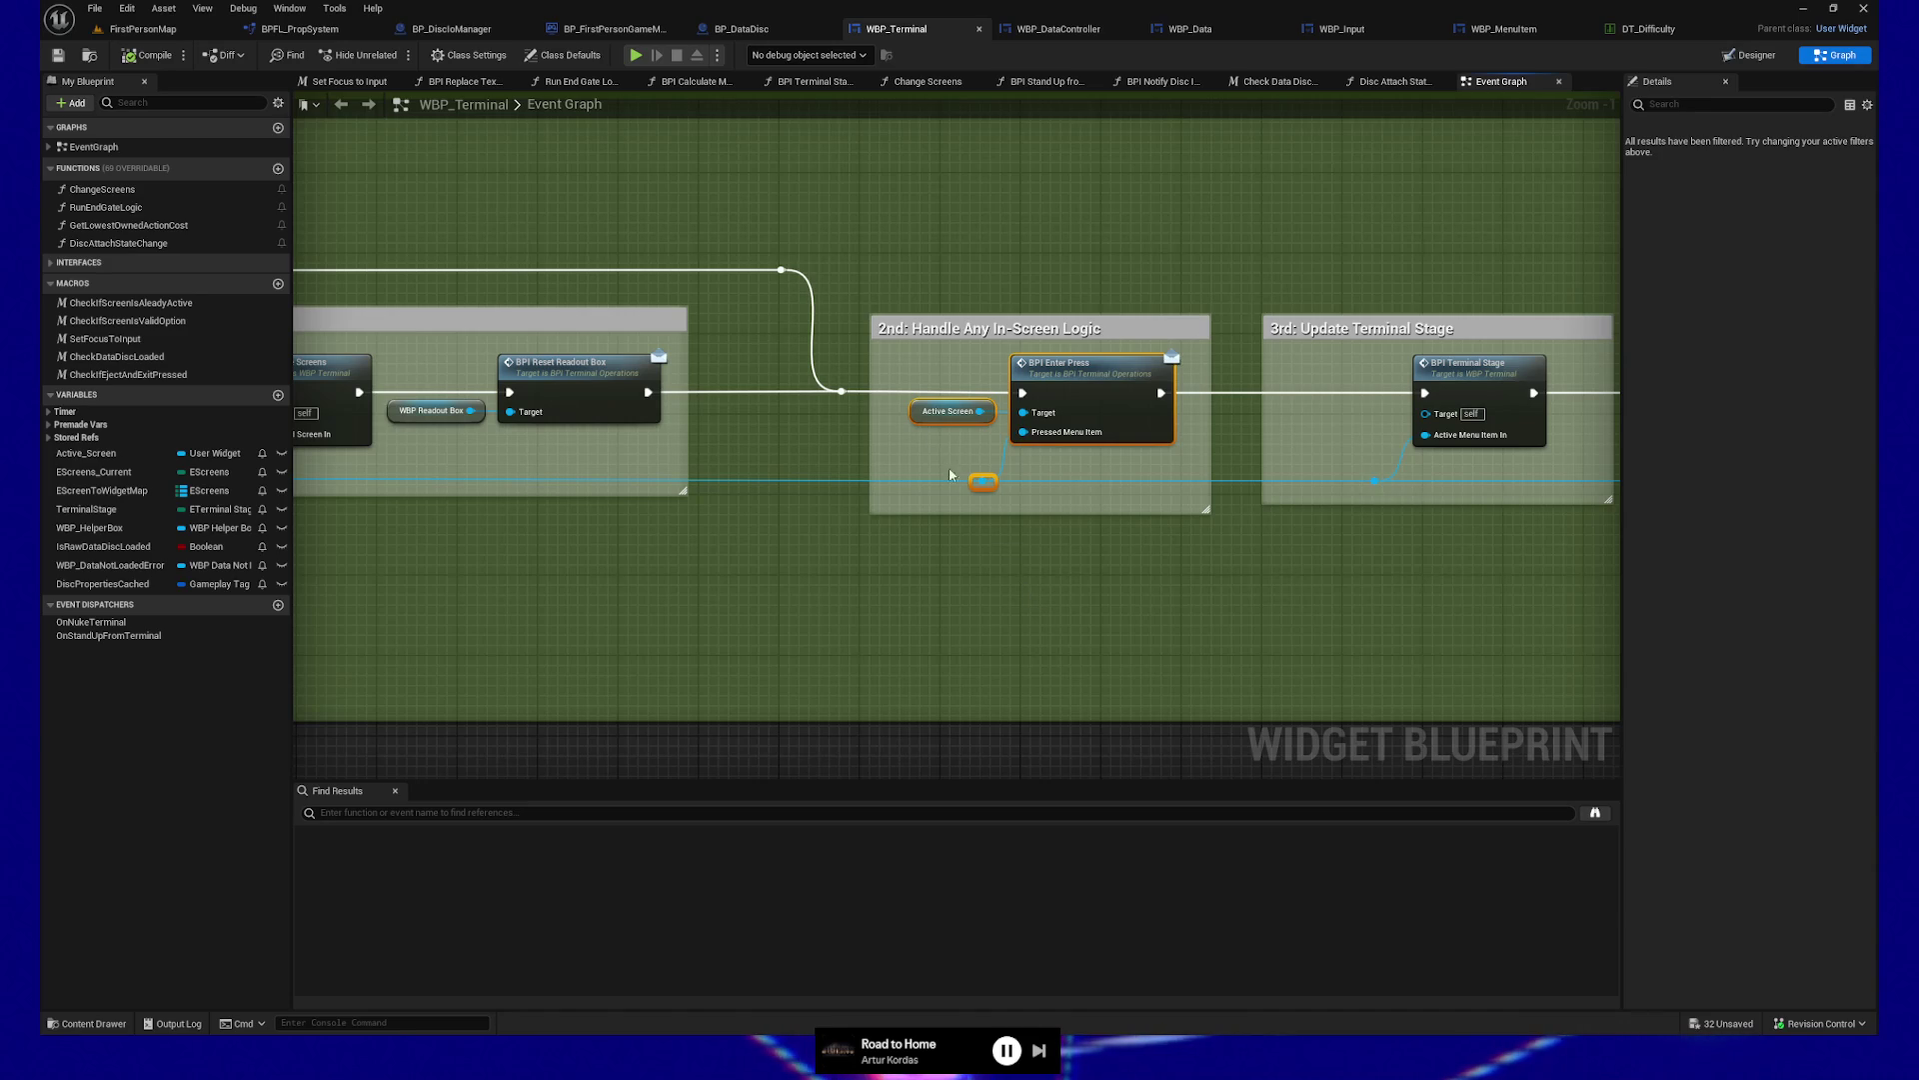
{"action": "left_click", "coordinate": [955, 411]}
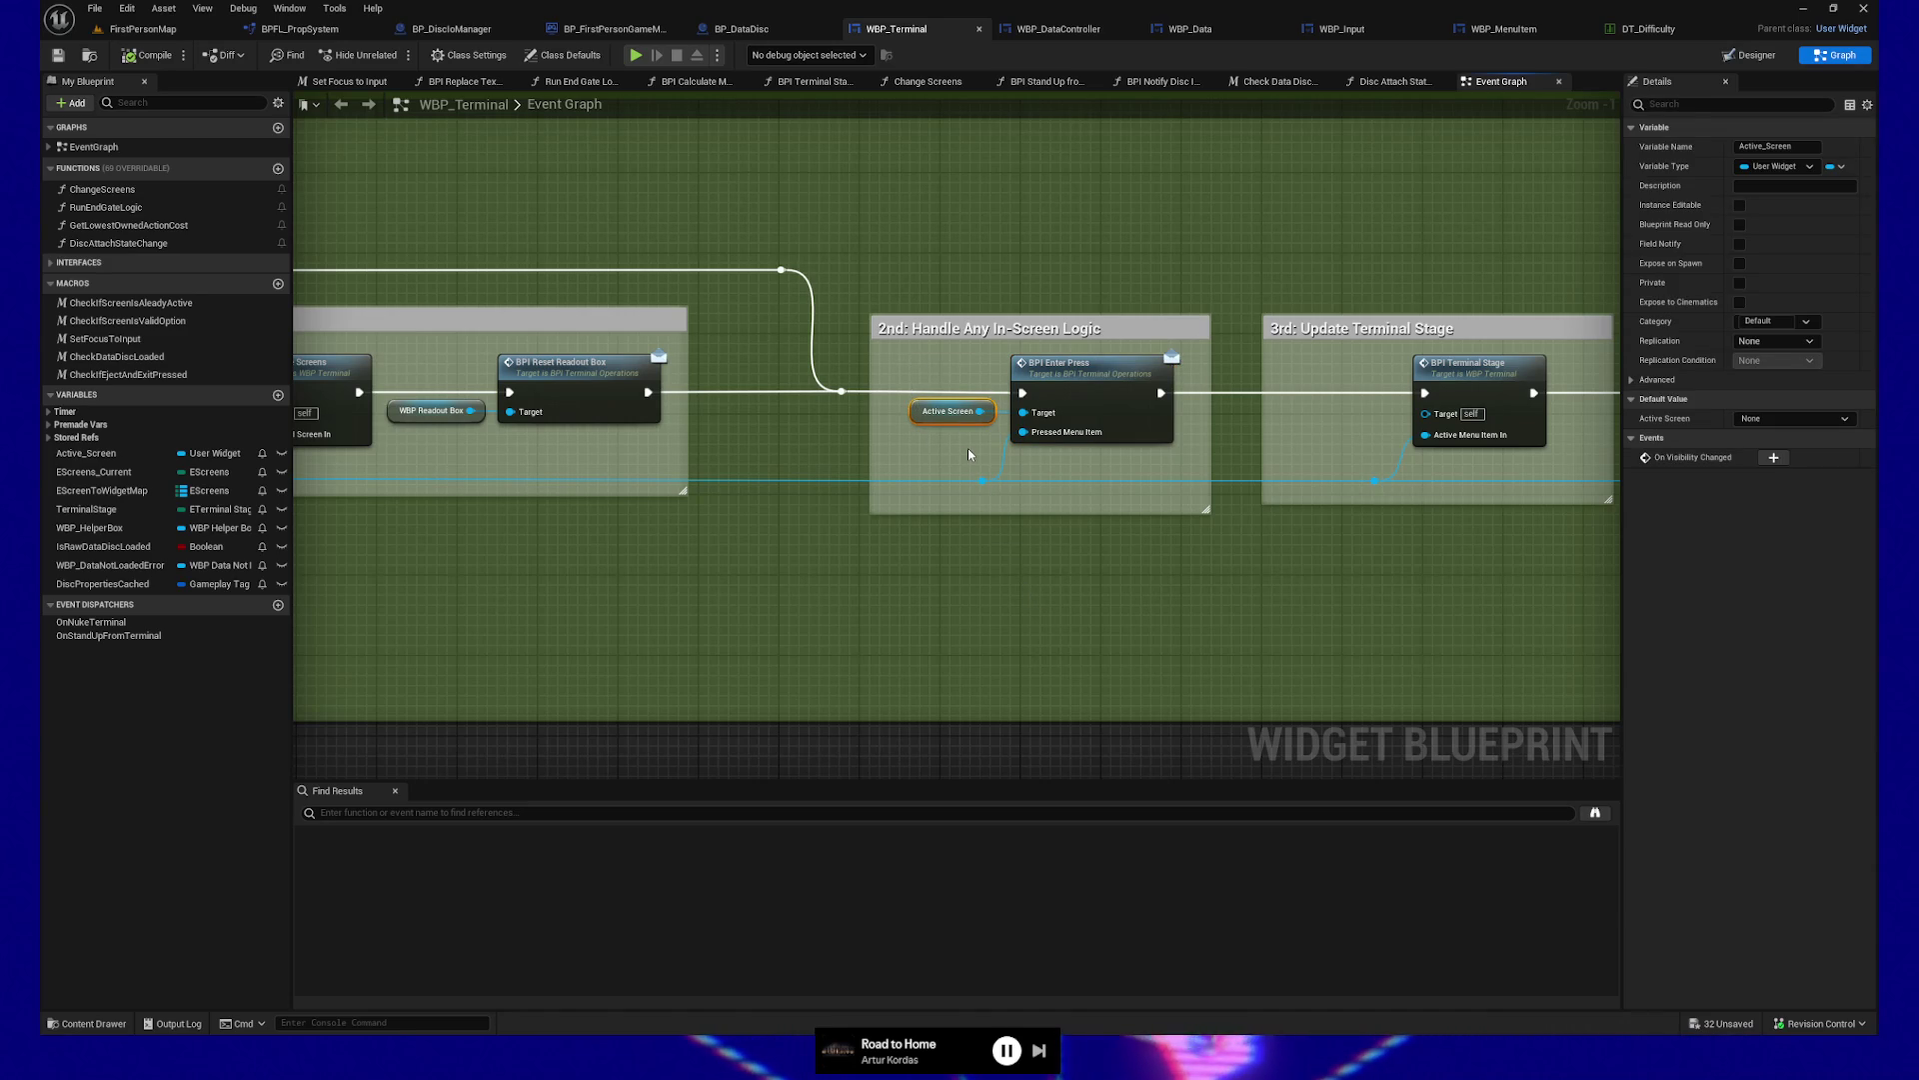
{"action": "mouse_move", "coordinate": [1260, 583]}
{"action": "left_mouse_down"}
{"action": "mouse_move", "coordinate": [1144, 590]}
{"action": "mouse_move", "coordinate": [651, 316]}
{"action": "left_mouse_up"}
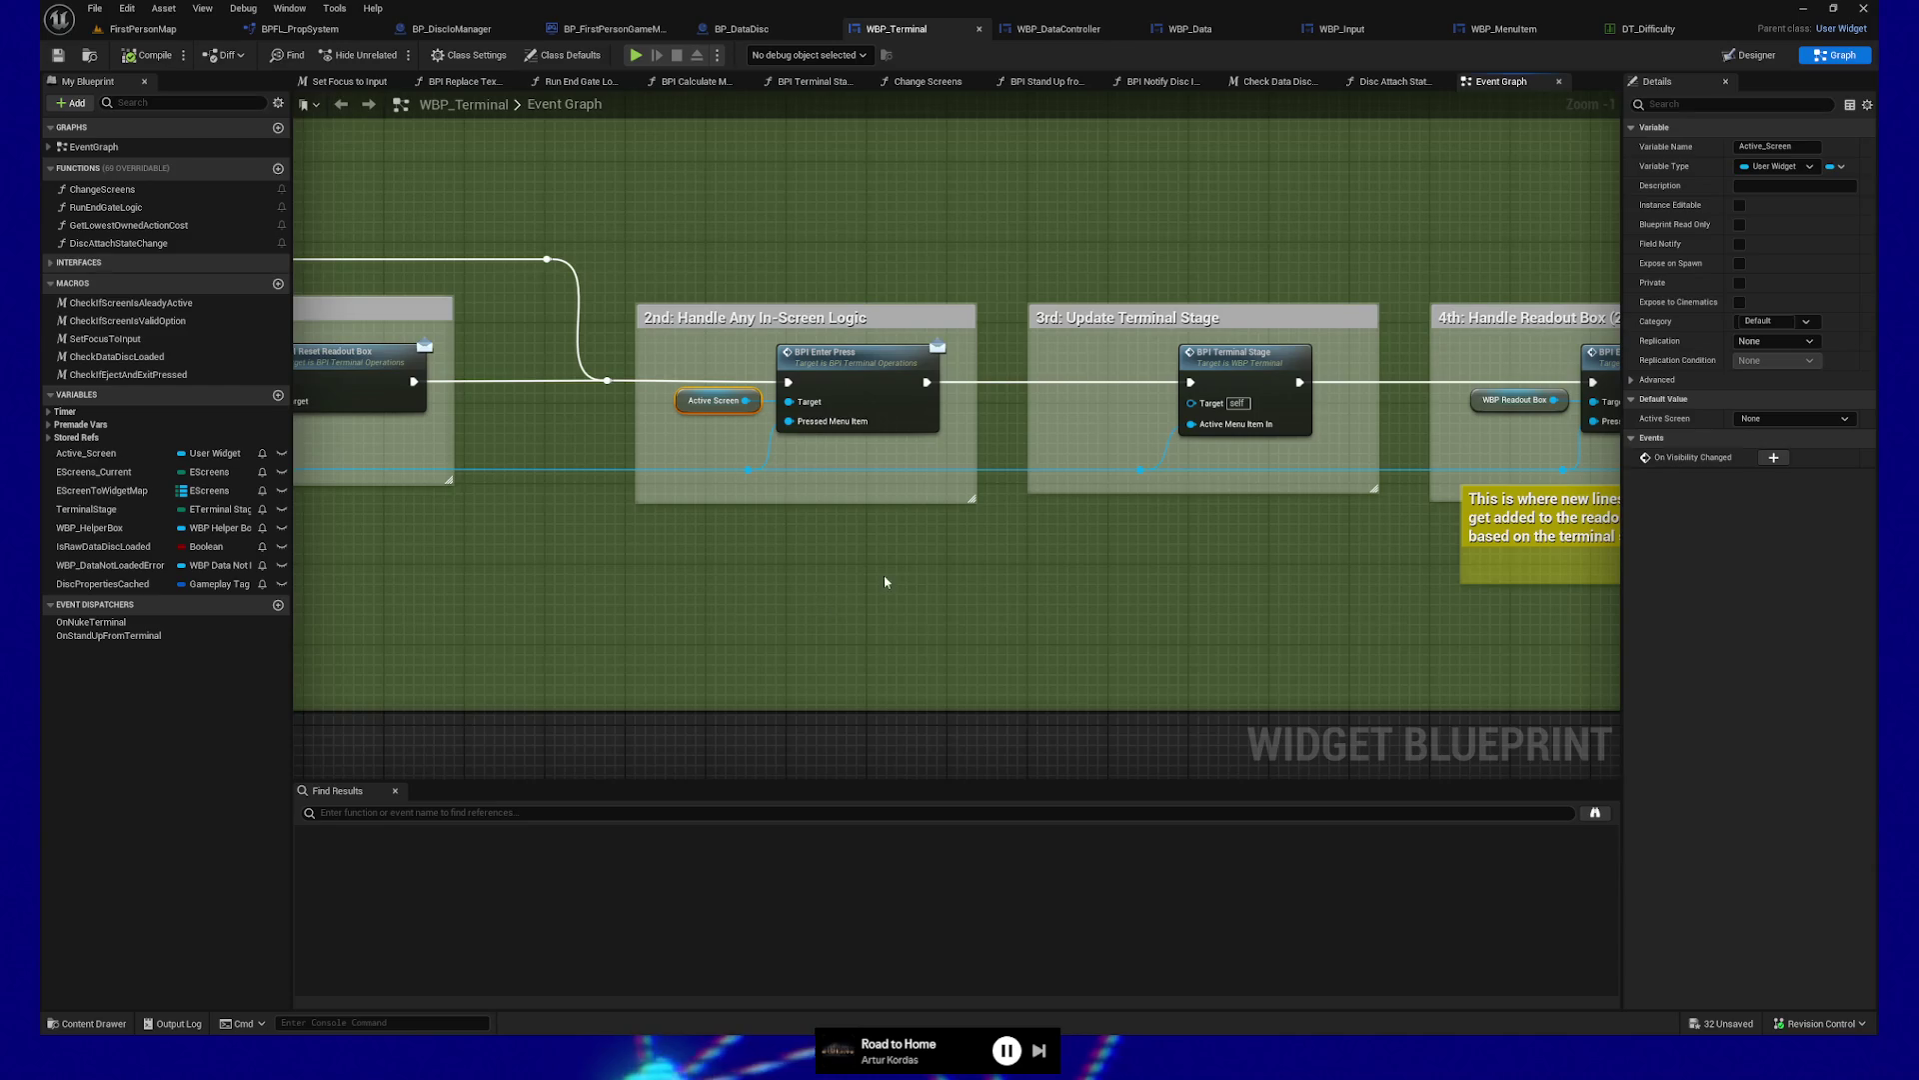
{"action": "left_click_drag", "start_coordinate": [972, 566], "coordinate": [913, 566]}
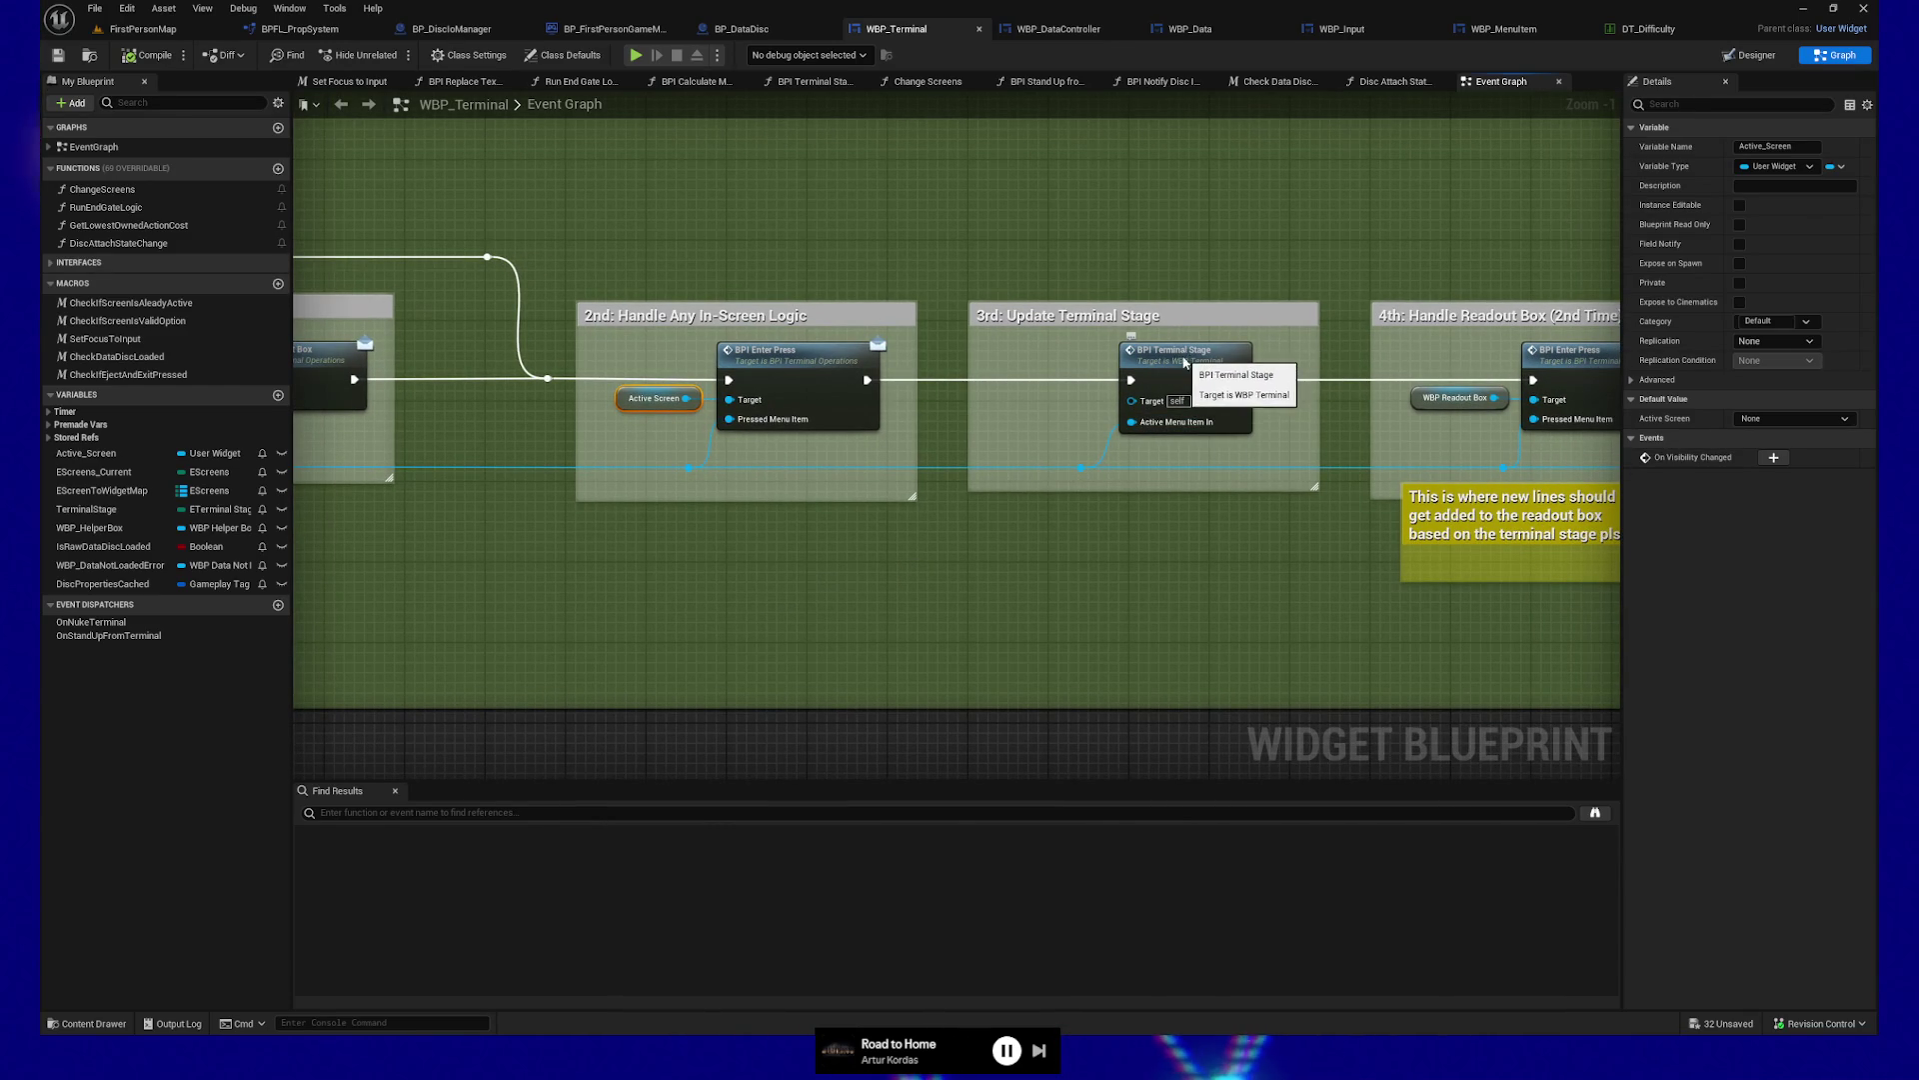
Open the BPI Terminal Stage graph, then drill into its Run End Gate Logic call
{"action": "double_click", "coordinate": [1183, 364]}
{"action": "left_click_drag", "start_coordinate": [1056, 604], "coordinate": [823, 599]}
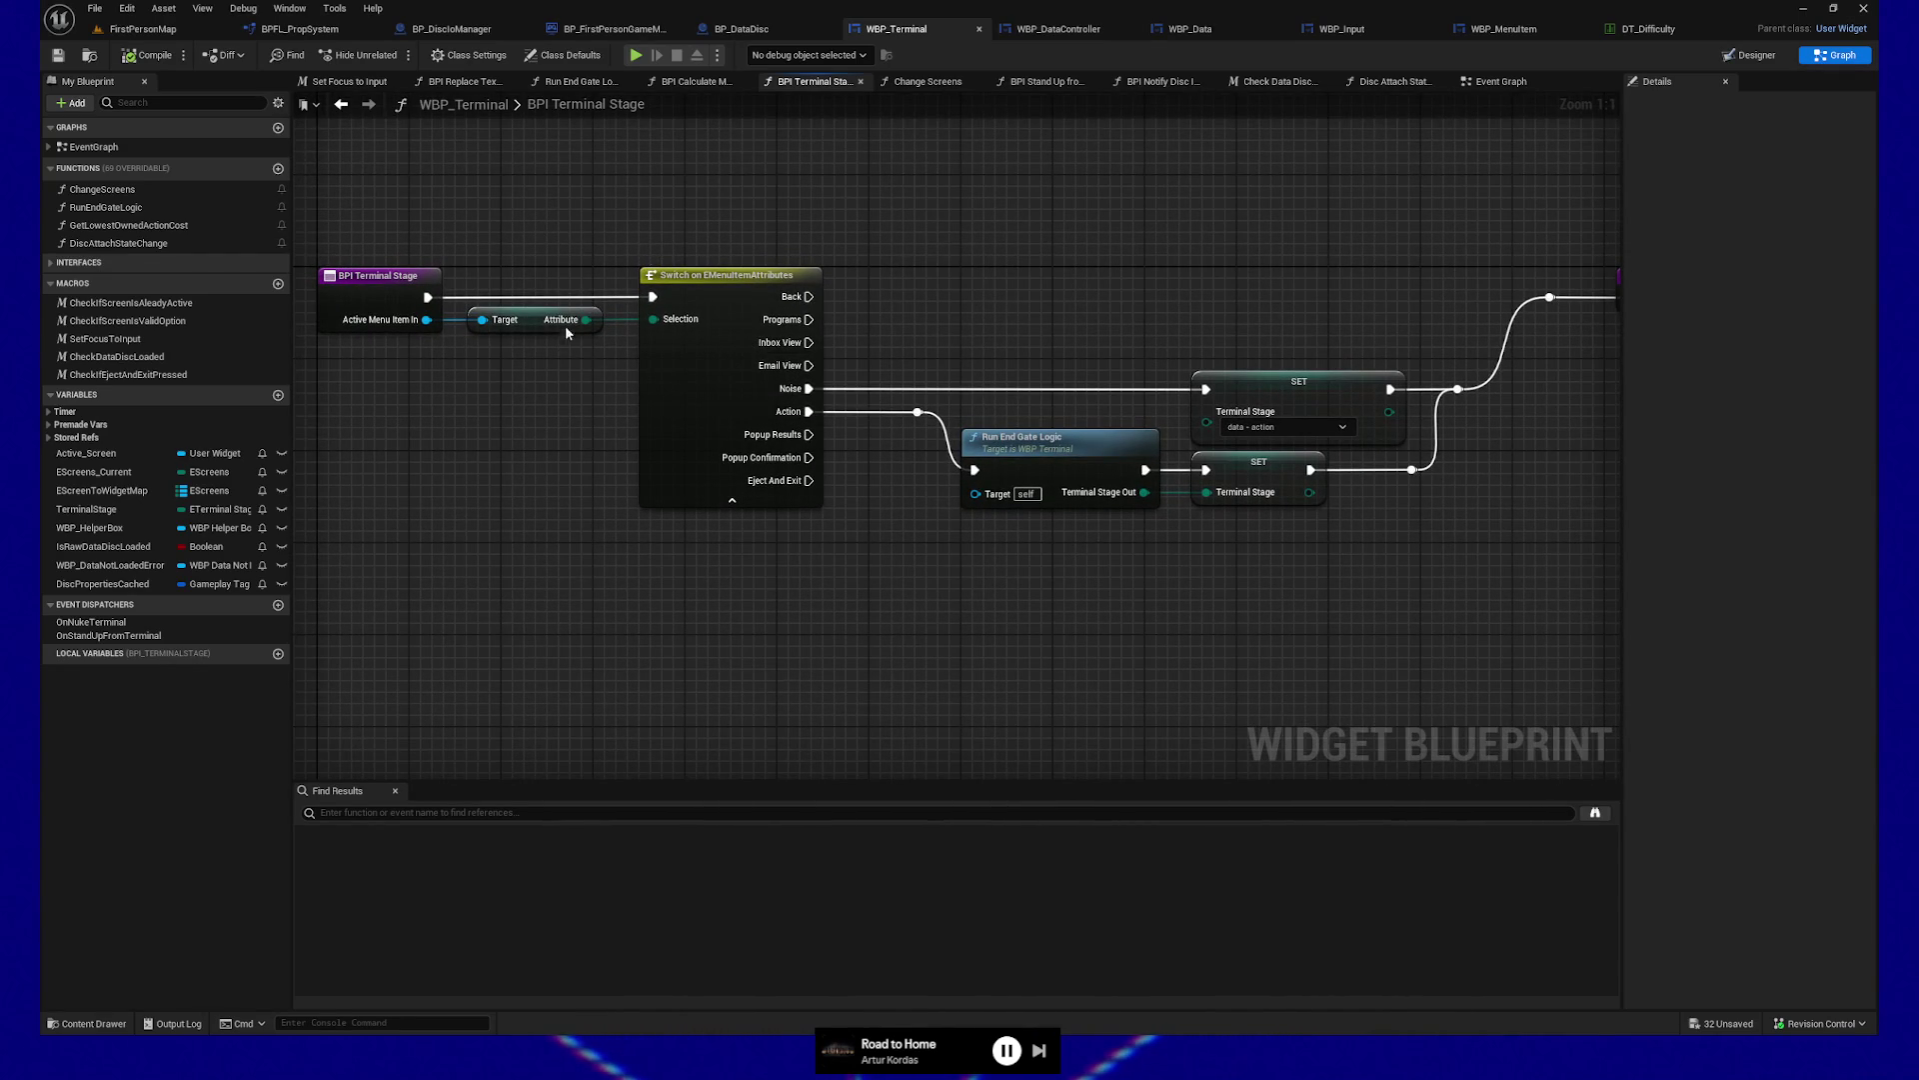
{"action": "left_click_drag", "start_coordinate": [1279, 632], "coordinate": [1130, 641]}
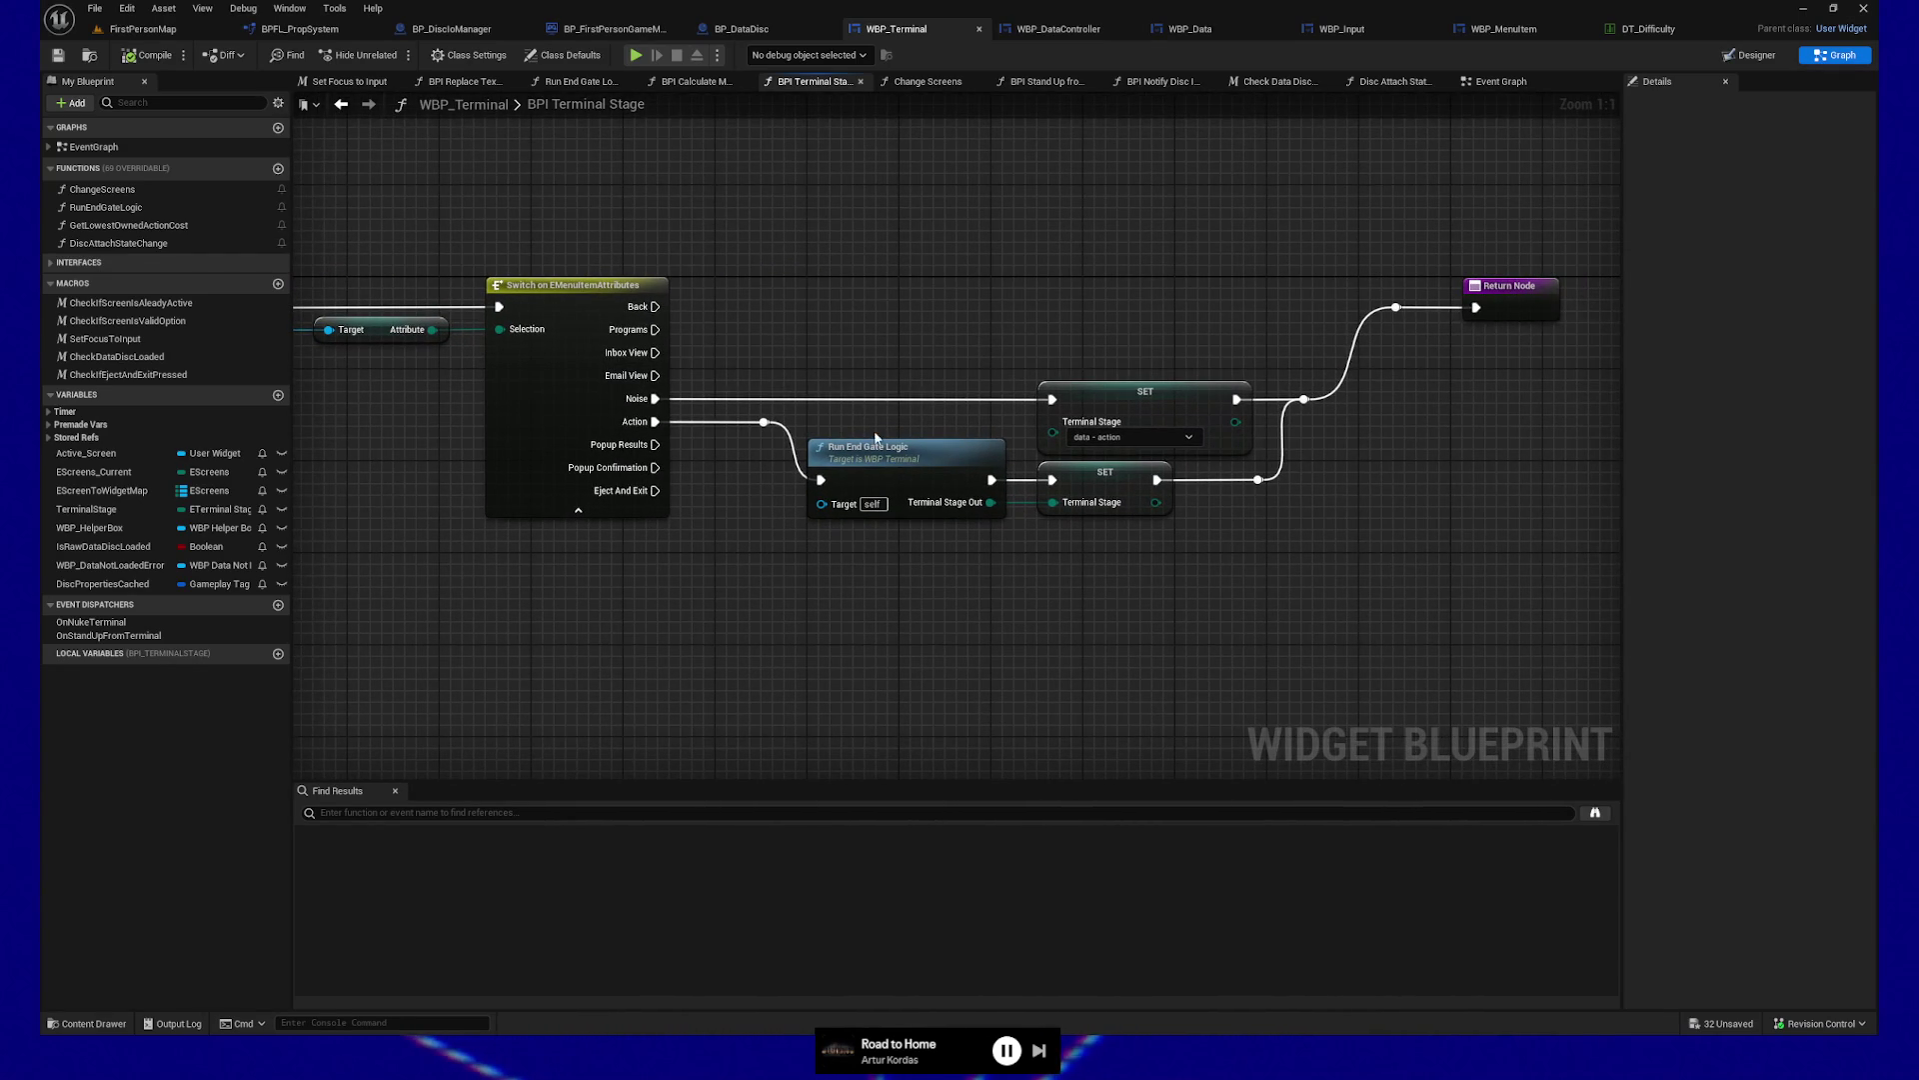
{"action": "double_click", "coordinate": [891, 471]}
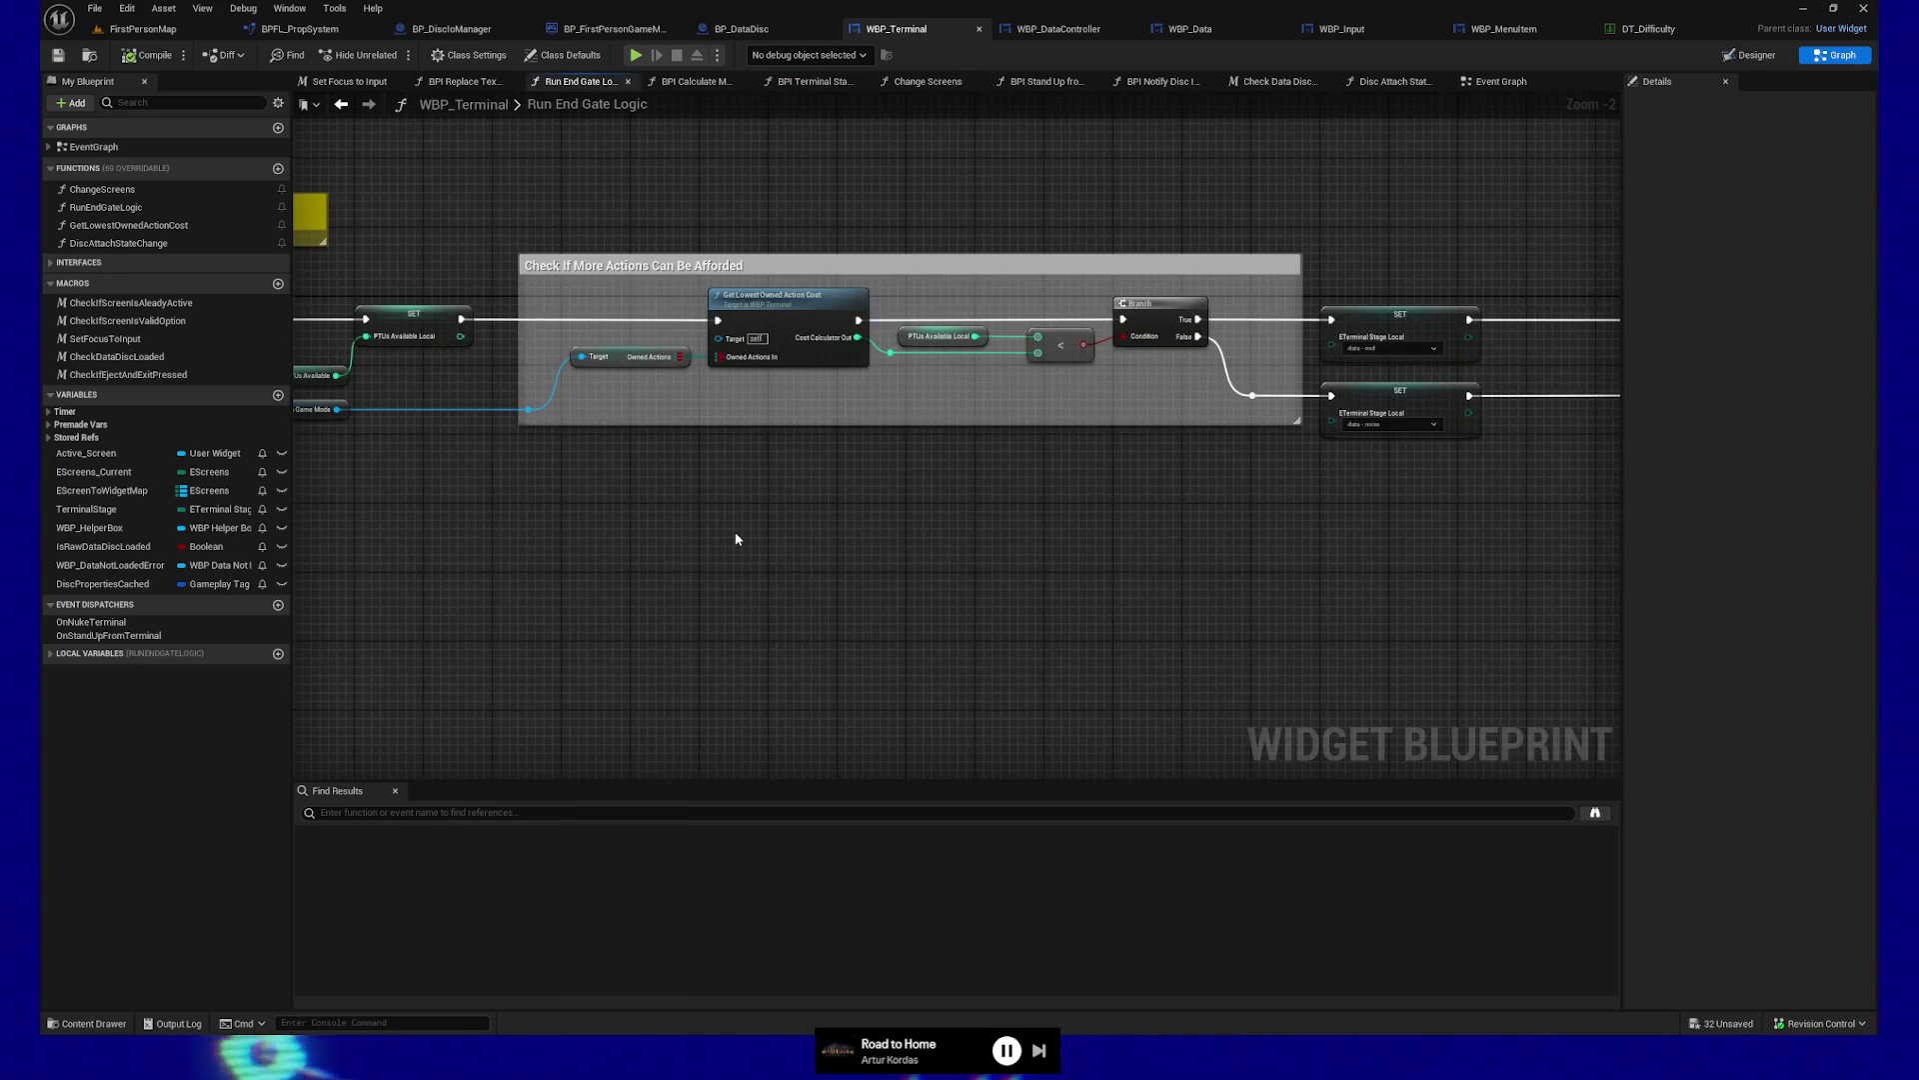
{"action": "left_click_drag", "start_coordinate": [735, 538], "coordinate": [1187, 570]}
{"action": "left_click", "coordinate": [882, 361]}
{"action": "left_click", "coordinate": [669, 245]}
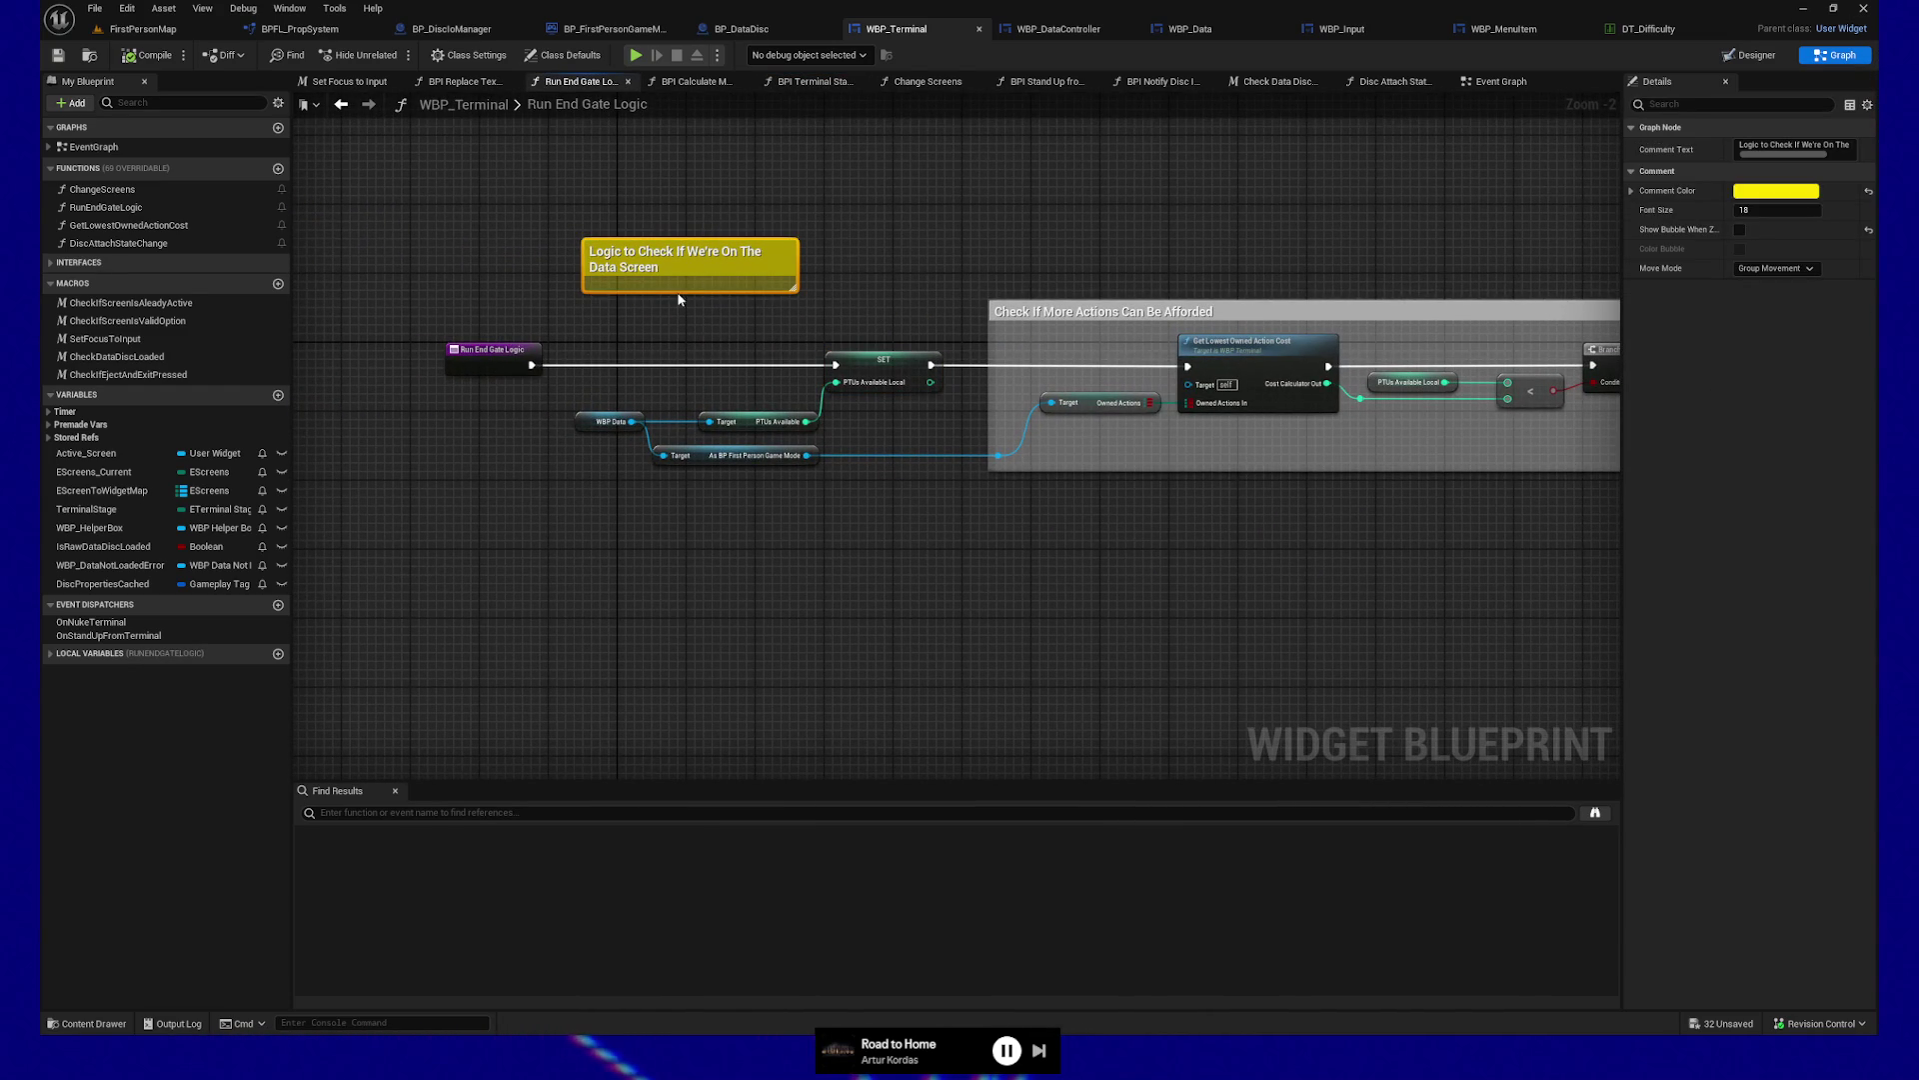
{"action": "mouse_move", "coordinate": [697, 311]}
{"action": "left_mouse_down"}
{"action": "mouse_move", "coordinate": [678, 307]}
{"action": "mouse_move", "coordinate": [709, 343]}
{"action": "mouse_move", "coordinate": [663, 361]}
{"action": "left_mouse_up"}
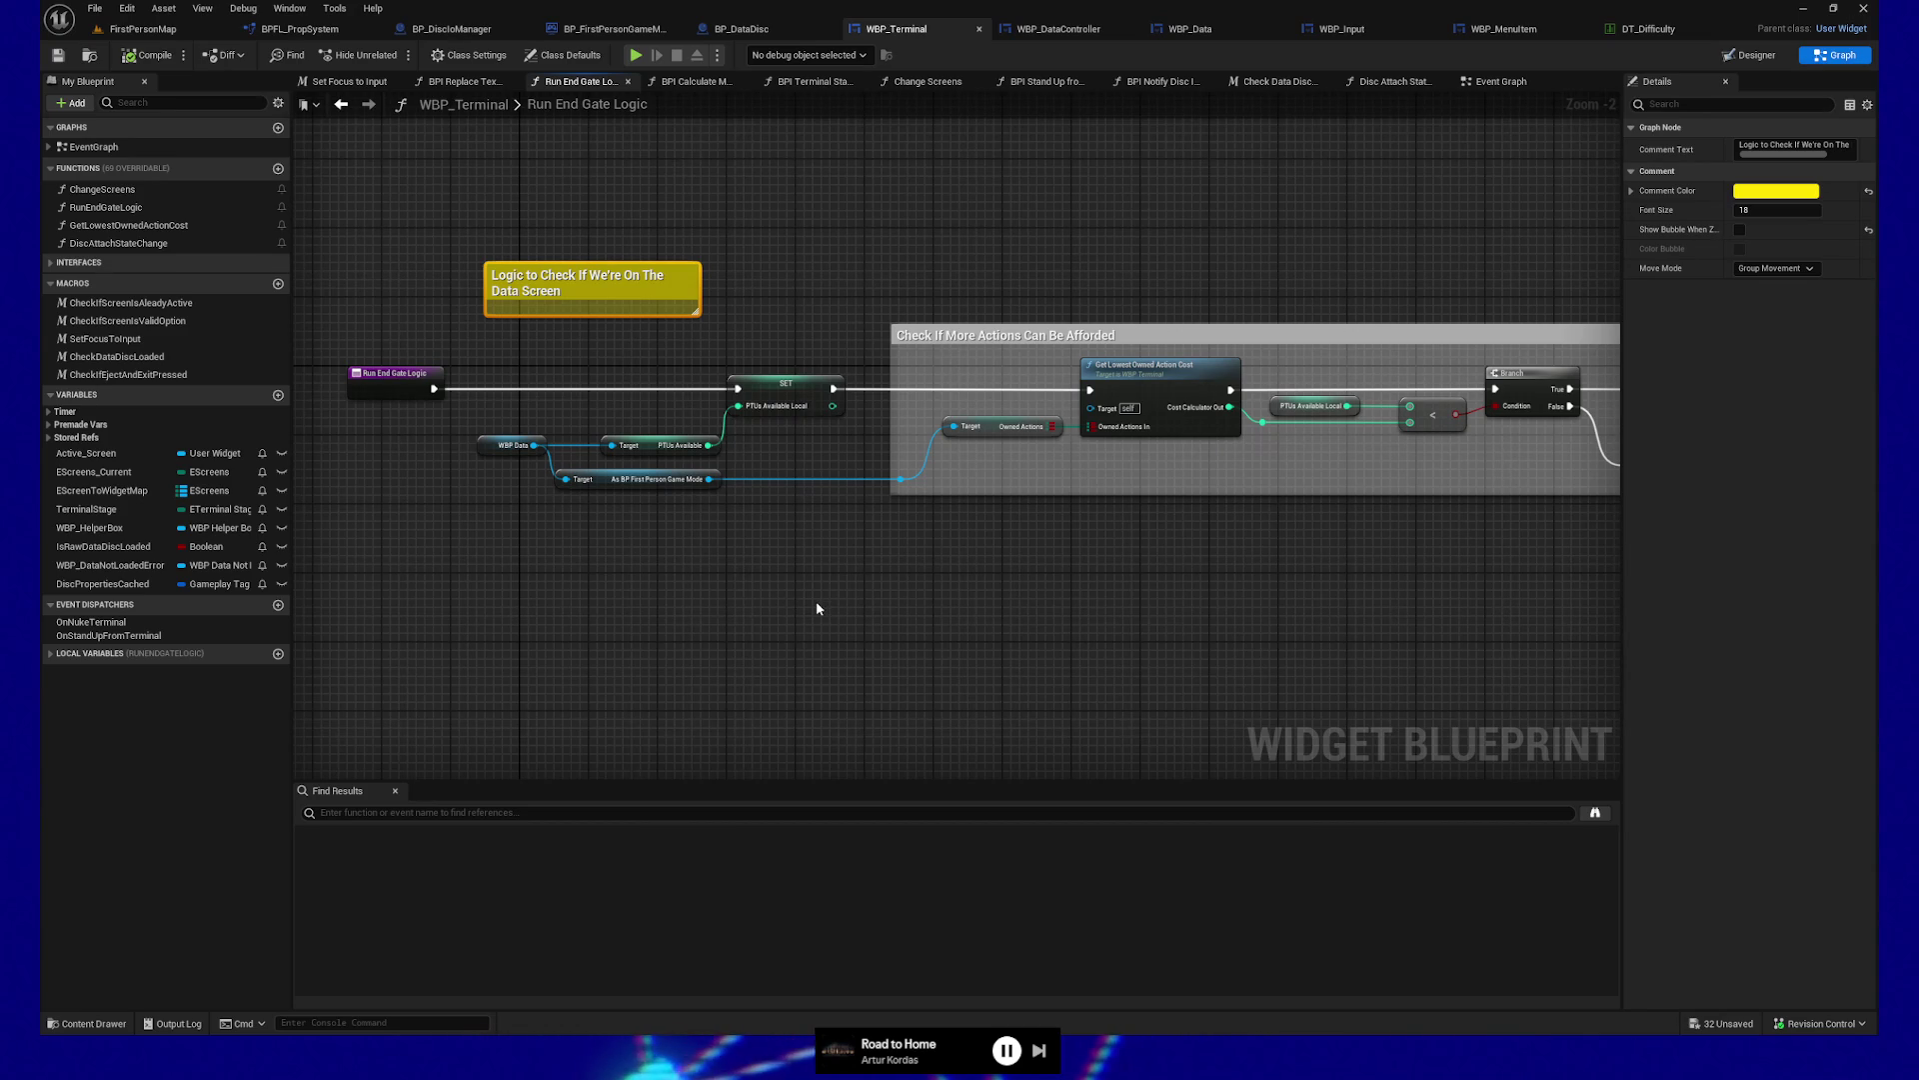
{"action": "mouse_move", "coordinate": [909, 587]}
{"action": "left_mouse_down"}
{"action": "mouse_move", "coordinate": [934, 577]}
{"action": "mouse_move", "coordinate": [750, 550]}
{"action": "mouse_move", "coordinate": [1006, 604]}
{"action": "mouse_move", "coordinate": [986, 607]}
{"action": "left_mouse_up"}
{"action": "scroll", "coordinate": [820, 574], "scroll_direction": "up", "scroll_amount": 1}
{"action": "left_click_drag", "start_coordinate": [557, 364], "coordinate": [961, 620]}
{"action": "mouse_move", "coordinate": [519, 363]}
{"action": "left_mouse_down"}
{"action": "mouse_move", "coordinate": [904, 610]}
{"action": "mouse_move", "coordinate": [960, 618]}
{"action": "left_mouse_up"}
{"action": "left_click_drag", "start_coordinate": [1169, 634], "coordinate": [601, 599]}
{"action": "mouse_move", "coordinate": [1205, 594]}
{"action": "left_mouse_down"}
{"action": "mouse_move", "coordinate": [767, 595]}
{"action": "mouse_move", "coordinate": [1285, 570]}
{"action": "mouse_move", "coordinate": [1157, 569]}
{"action": "left_mouse_up"}
{"action": "left_click", "coordinate": [528, 401]}
{"action": "left_click_drag", "start_coordinate": [1204, 664], "coordinate": [578, 600]}
{"action": "mouse_move", "coordinate": [1221, 600]}
{"action": "left_mouse_down"}
{"action": "mouse_move", "coordinate": [716, 592]}
{"action": "mouse_move", "coordinate": [774, 600]}
{"action": "left_mouse_up"}
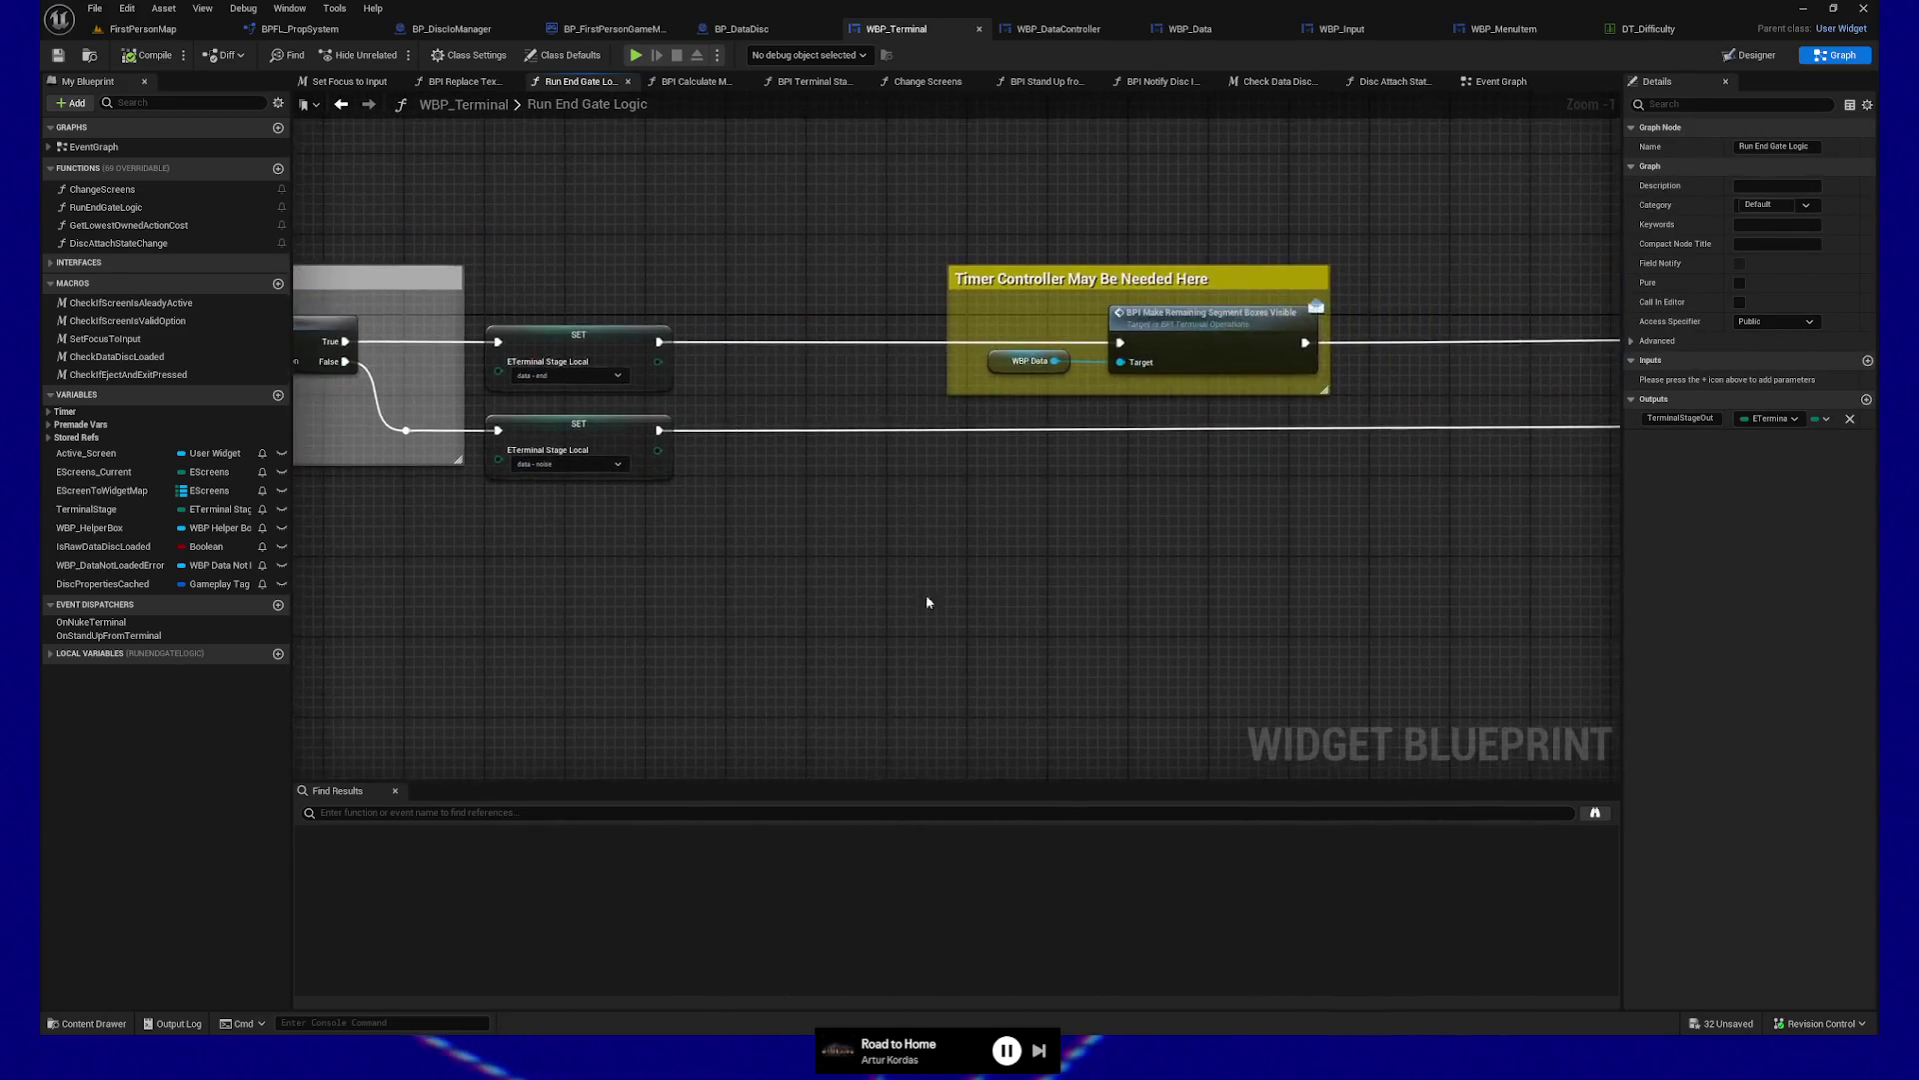
{"action": "left_click_drag", "start_coordinate": [1549, 600], "coordinate": [964, 598]}
{"action": "left_click_drag", "start_coordinate": [1430, 600], "coordinate": [870, 600]}
{"action": "left_click_drag", "start_coordinate": [1226, 536], "coordinate": [1149, 626]}
{"action": "left_click_drag", "start_coordinate": [1037, 410], "coordinate": [1147, 522]}
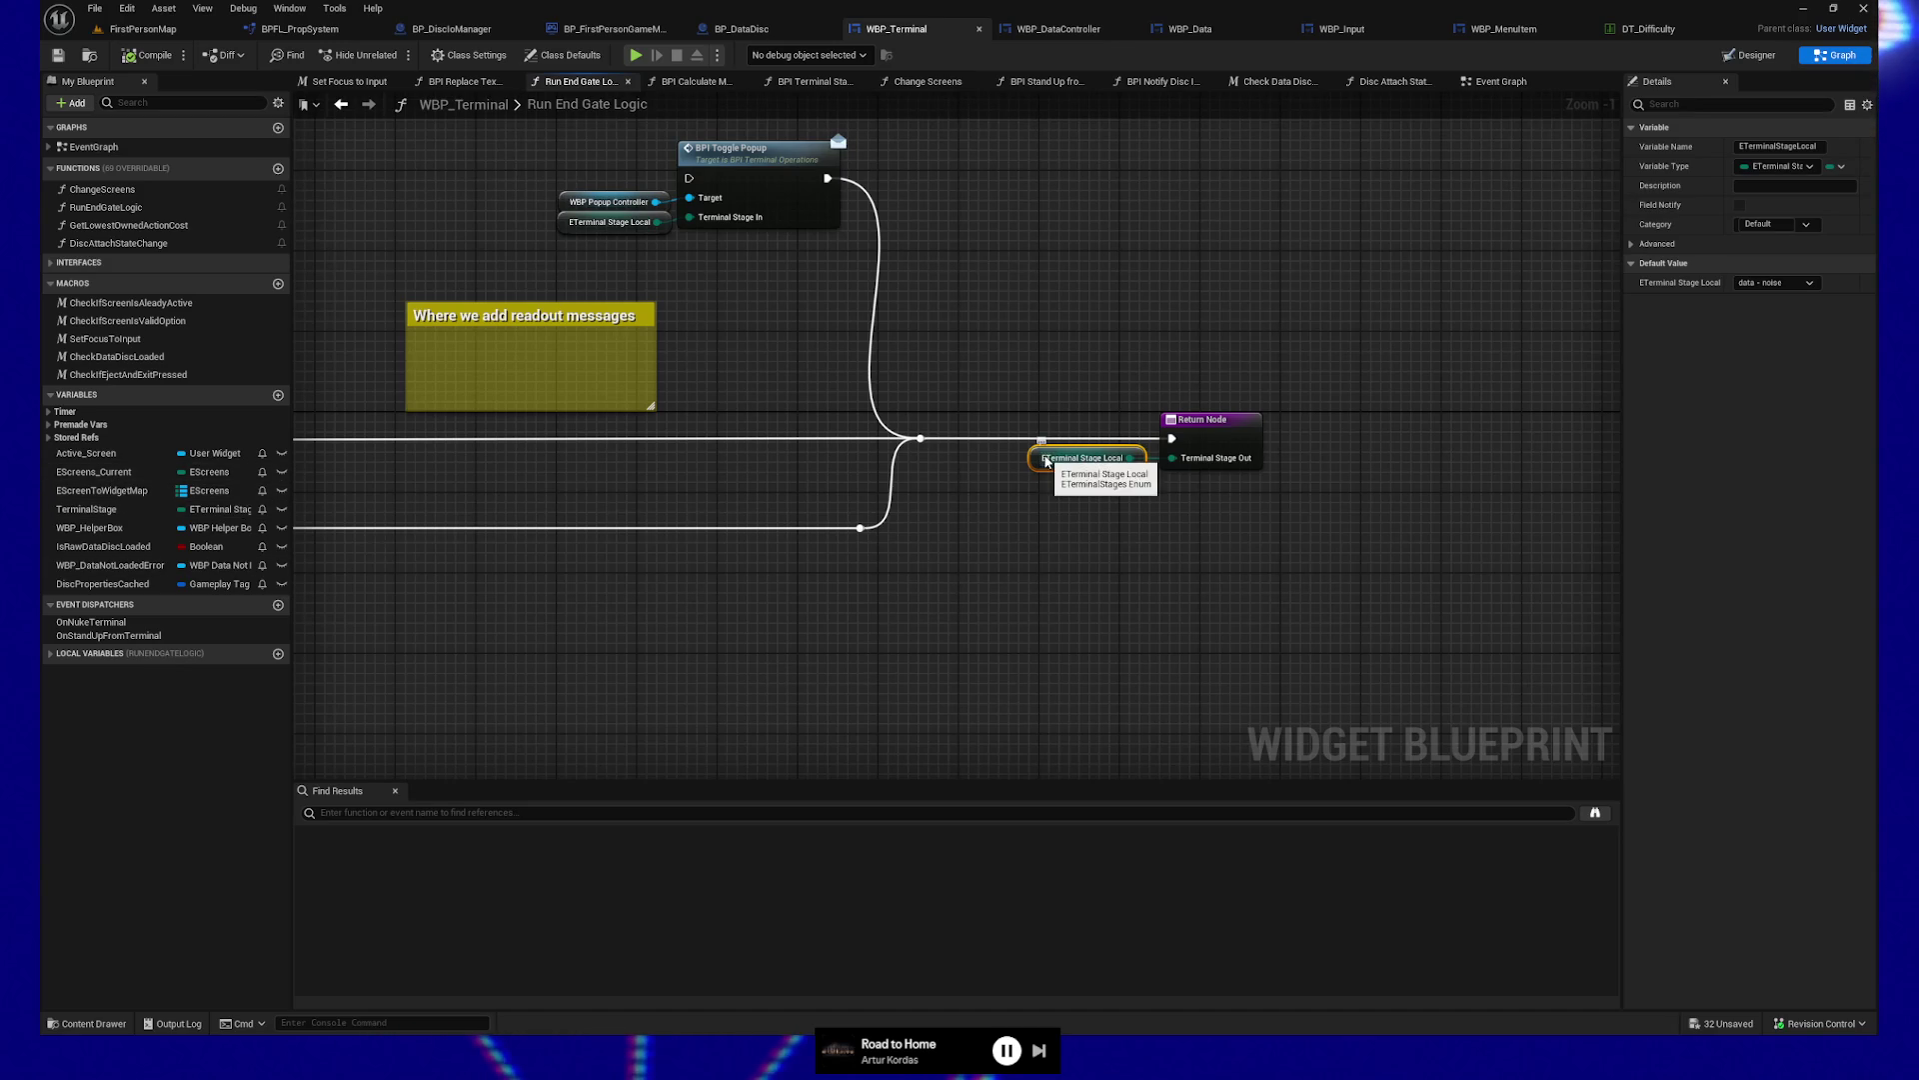
{"action": "left_click", "coordinate": [47, 653]}
{"action": "mouse_move", "coordinate": [103, 691]}
{"action": "left_mouse_down"}
{"action": "mouse_move", "coordinate": [966, 697]}
{"action": "mouse_move", "coordinate": [815, 644]}
{"action": "left_mouse_up"}
{"action": "left_click", "coordinate": [859, 660]}
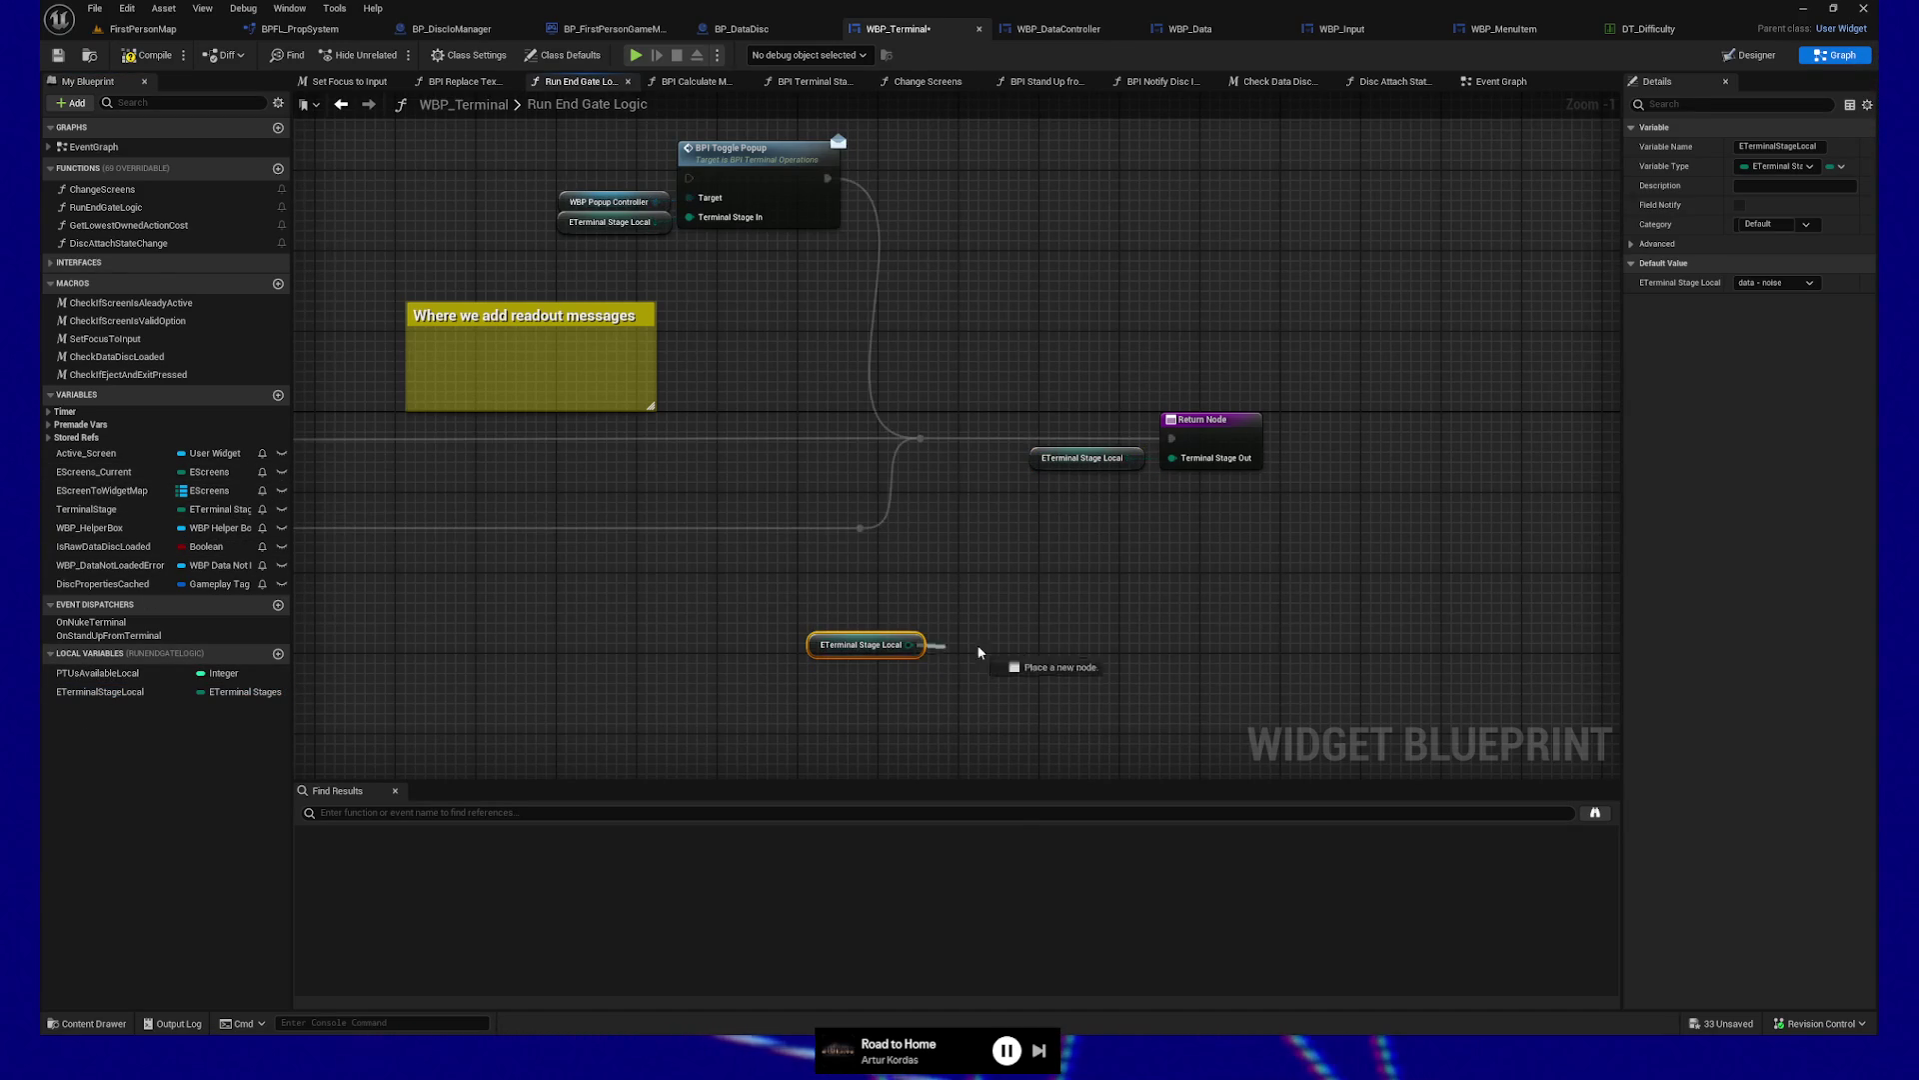
{"action": "left_click_drag", "start_coordinate": [940, 654], "coordinate": [1022, 646]}
{"action": "type", "text": "=="}
{"action": "left_click", "coordinate": [1059, 706]}
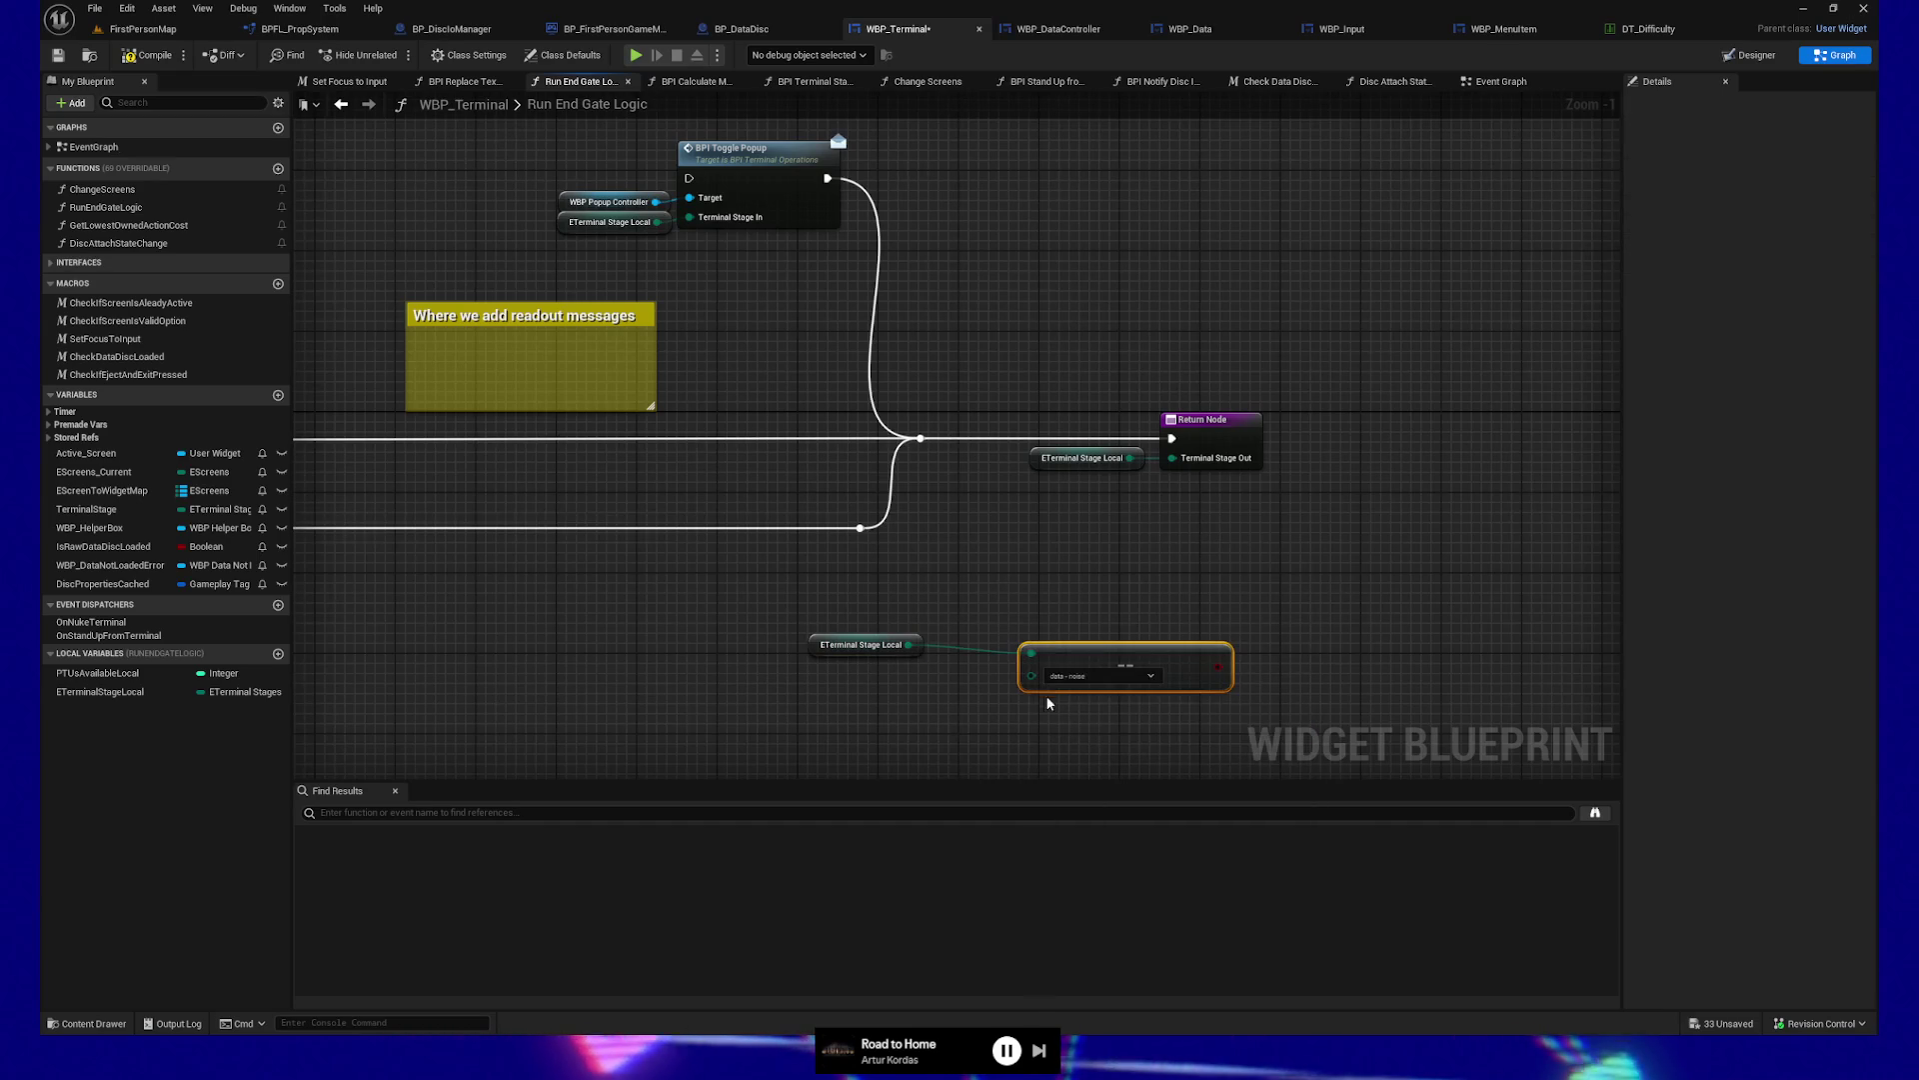
{"action": "left_click", "coordinate": [1140, 676]}
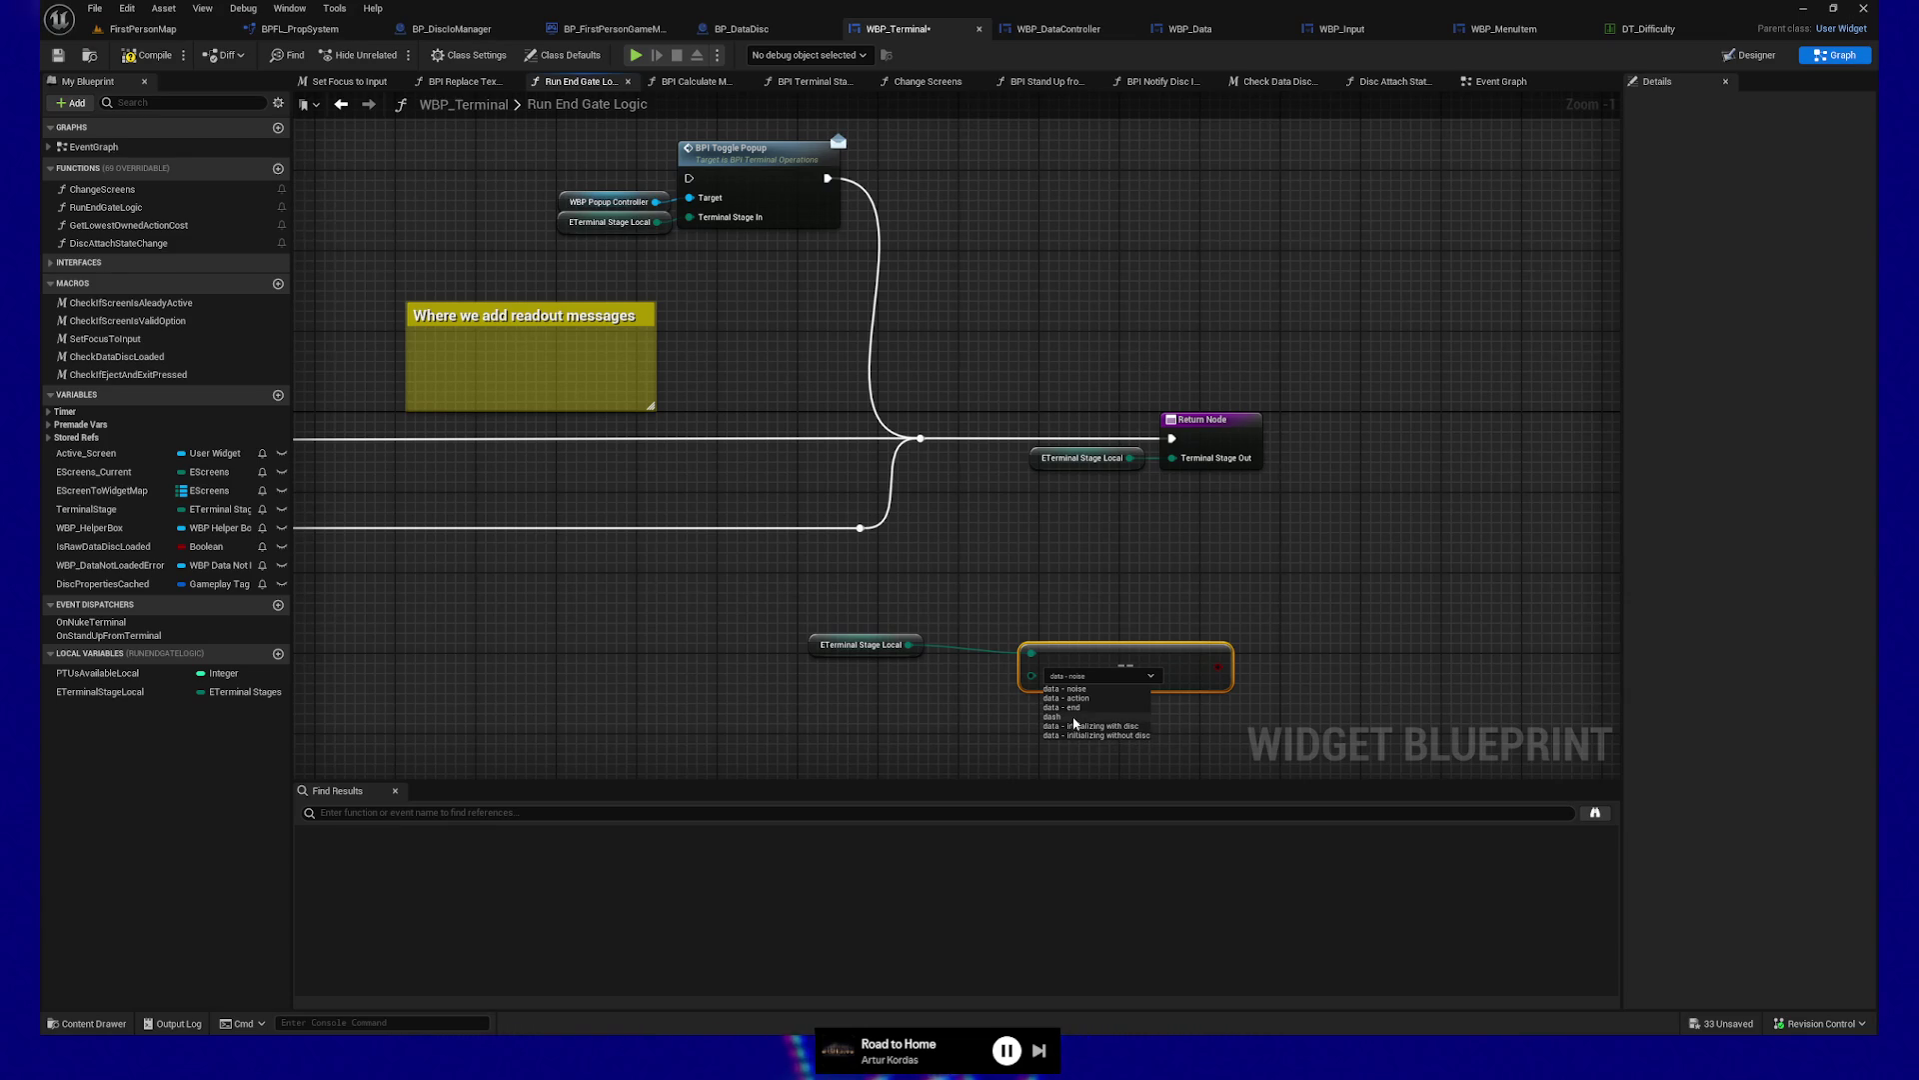
{"action": "left_click", "coordinate": [847, 600]}
{"action": "mouse_move", "coordinate": [848, 600]}
{"action": "left_mouse_down"}
{"action": "mouse_move", "coordinate": [1245, 767]}
{"action": "mouse_move", "coordinate": [1180, 700]}
{"action": "left_mouse_up"}
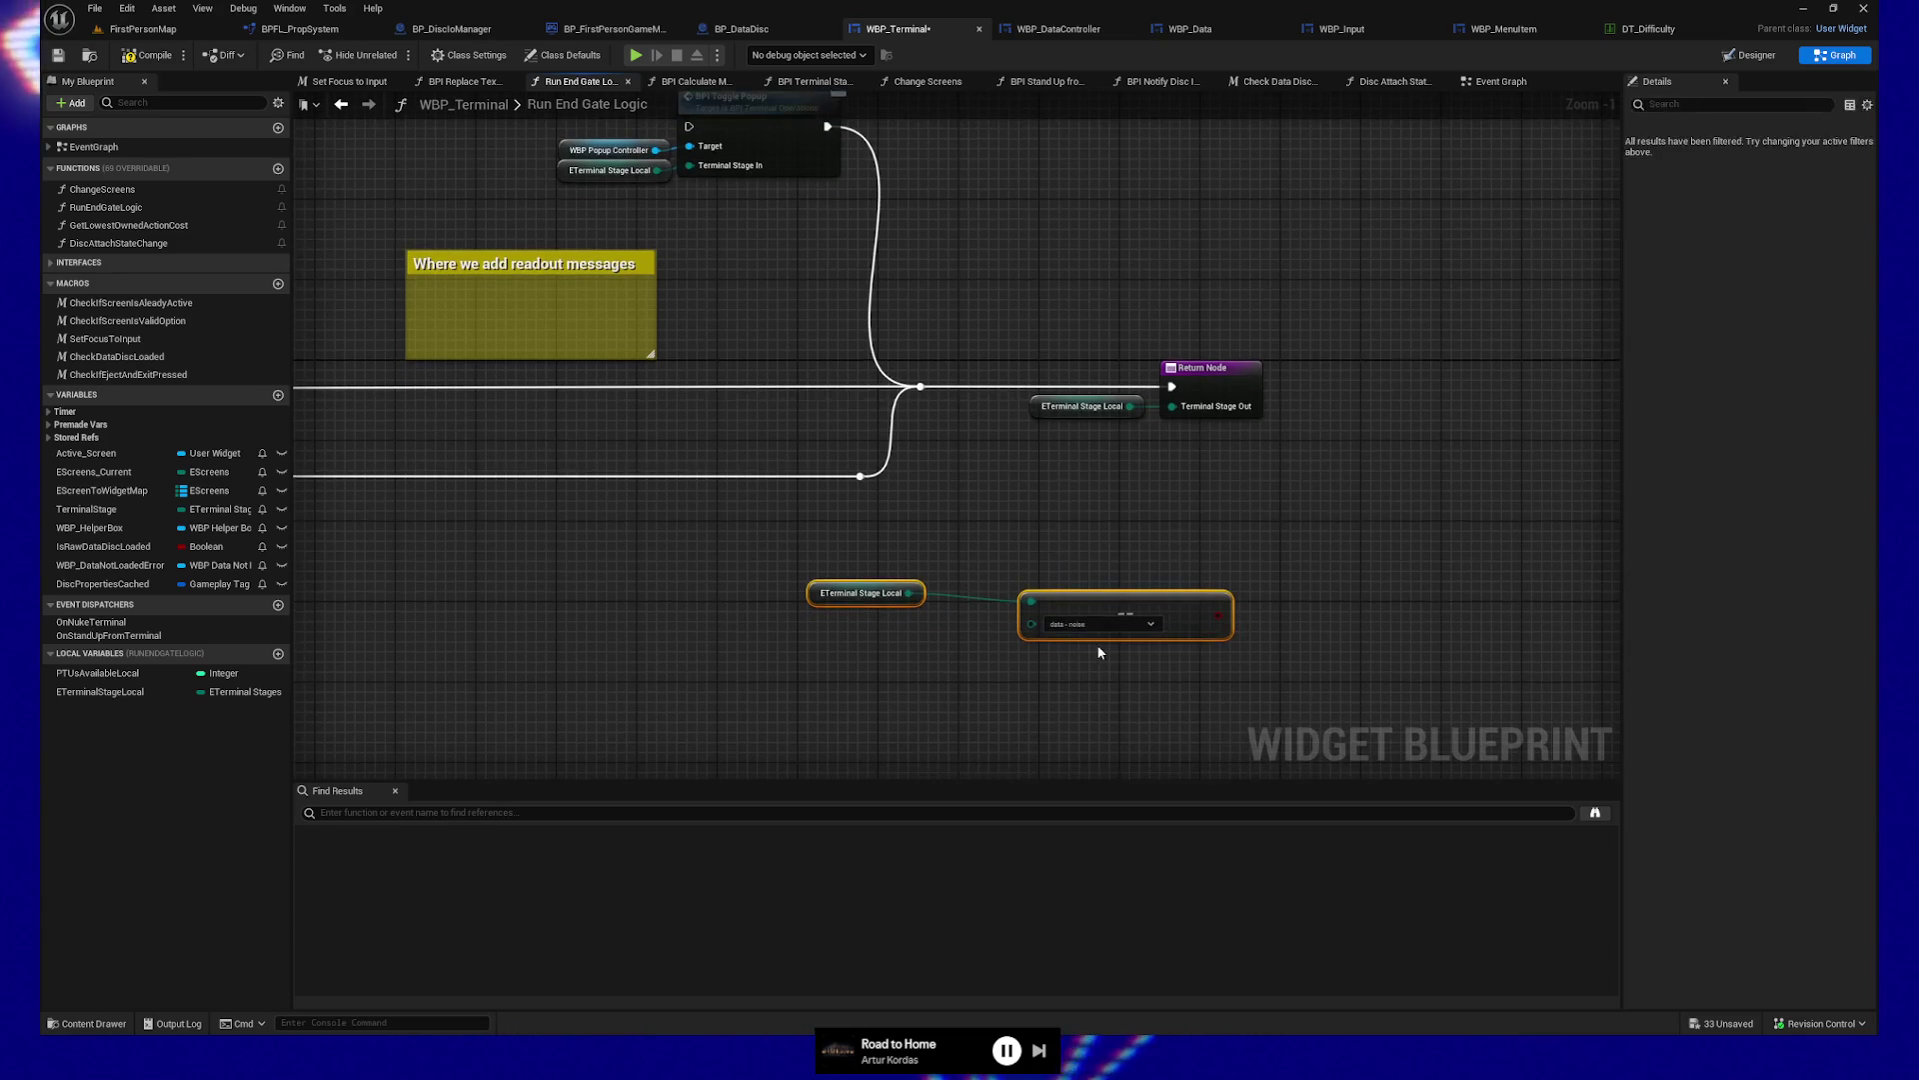
{"action": "left_click_drag", "start_coordinate": [891, 564], "coordinate": [1250, 737]}
{"action": "key", "text": "Delete"}
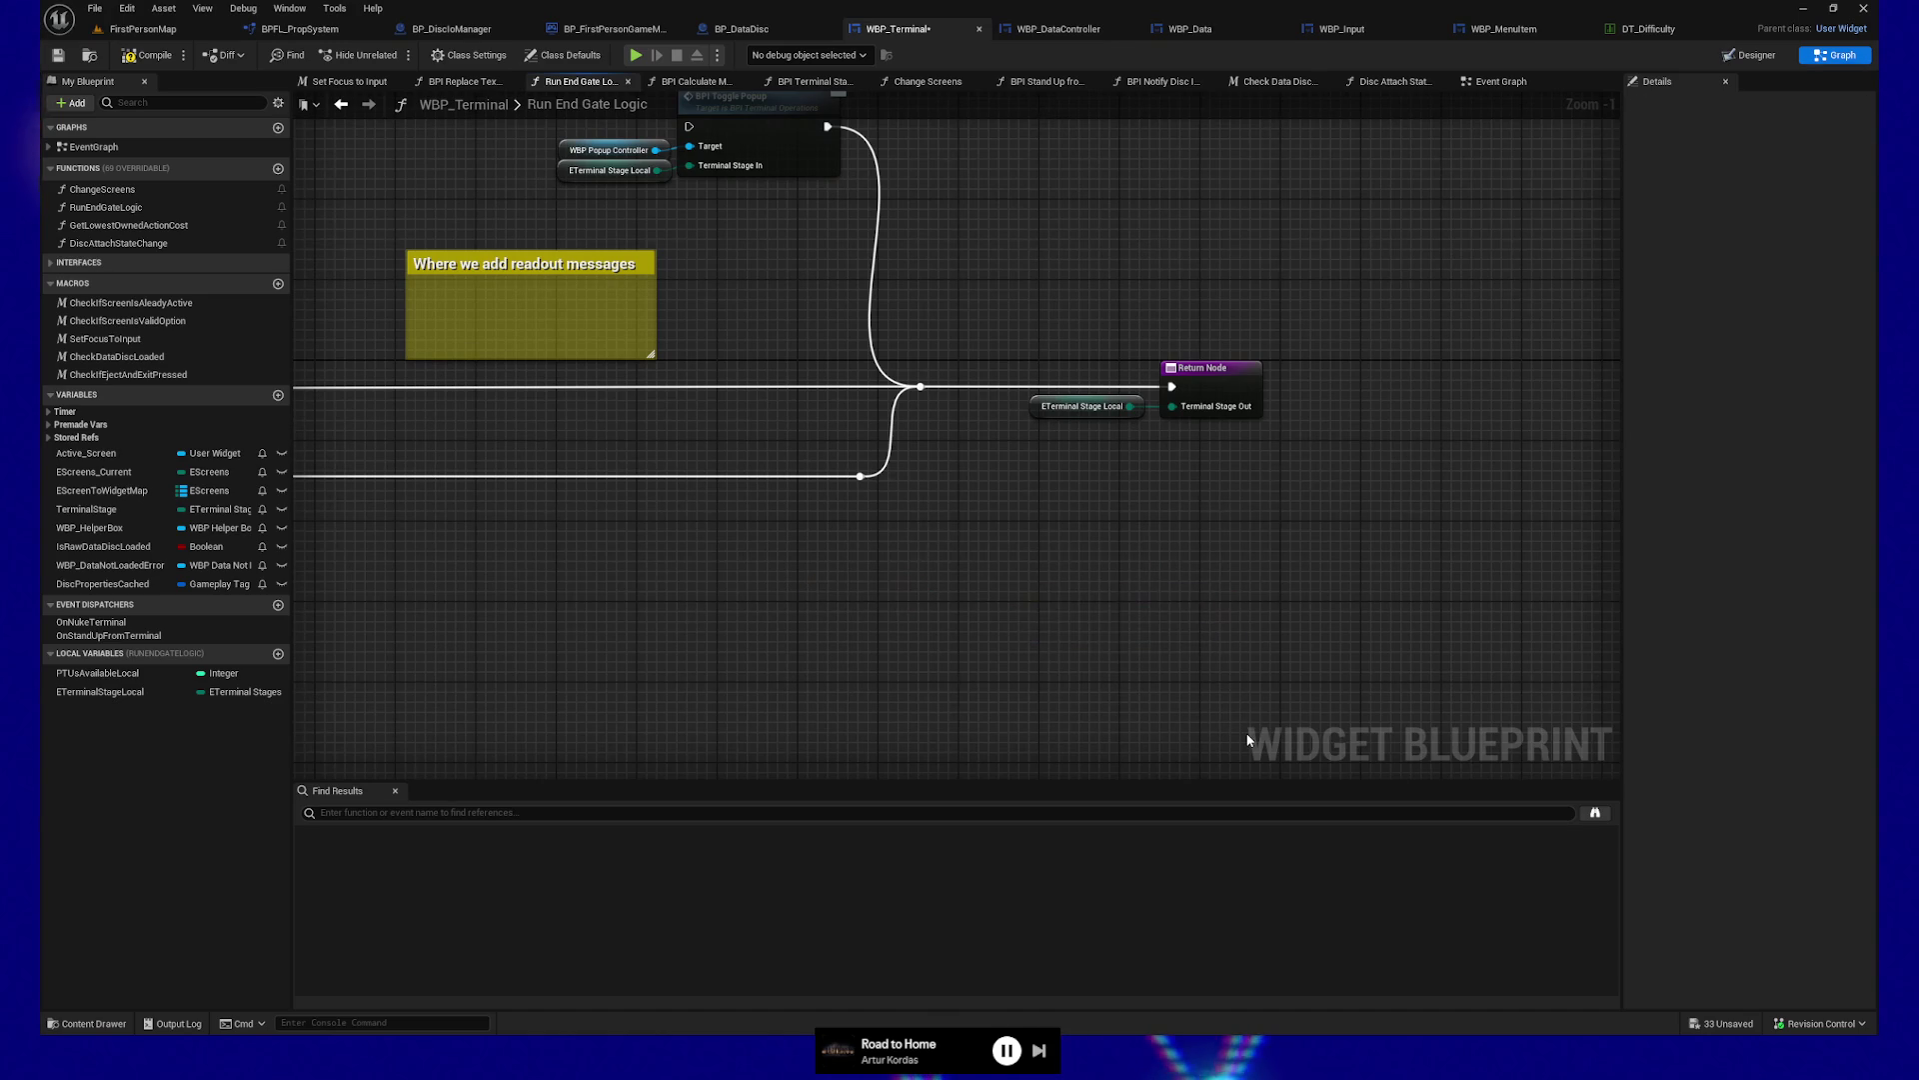
{"action": "left_click_drag", "start_coordinate": [730, 630], "coordinate": [1020, 553]}
{"action": "left_click_drag", "start_coordinate": [789, 291], "coordinate": [846, 296]}
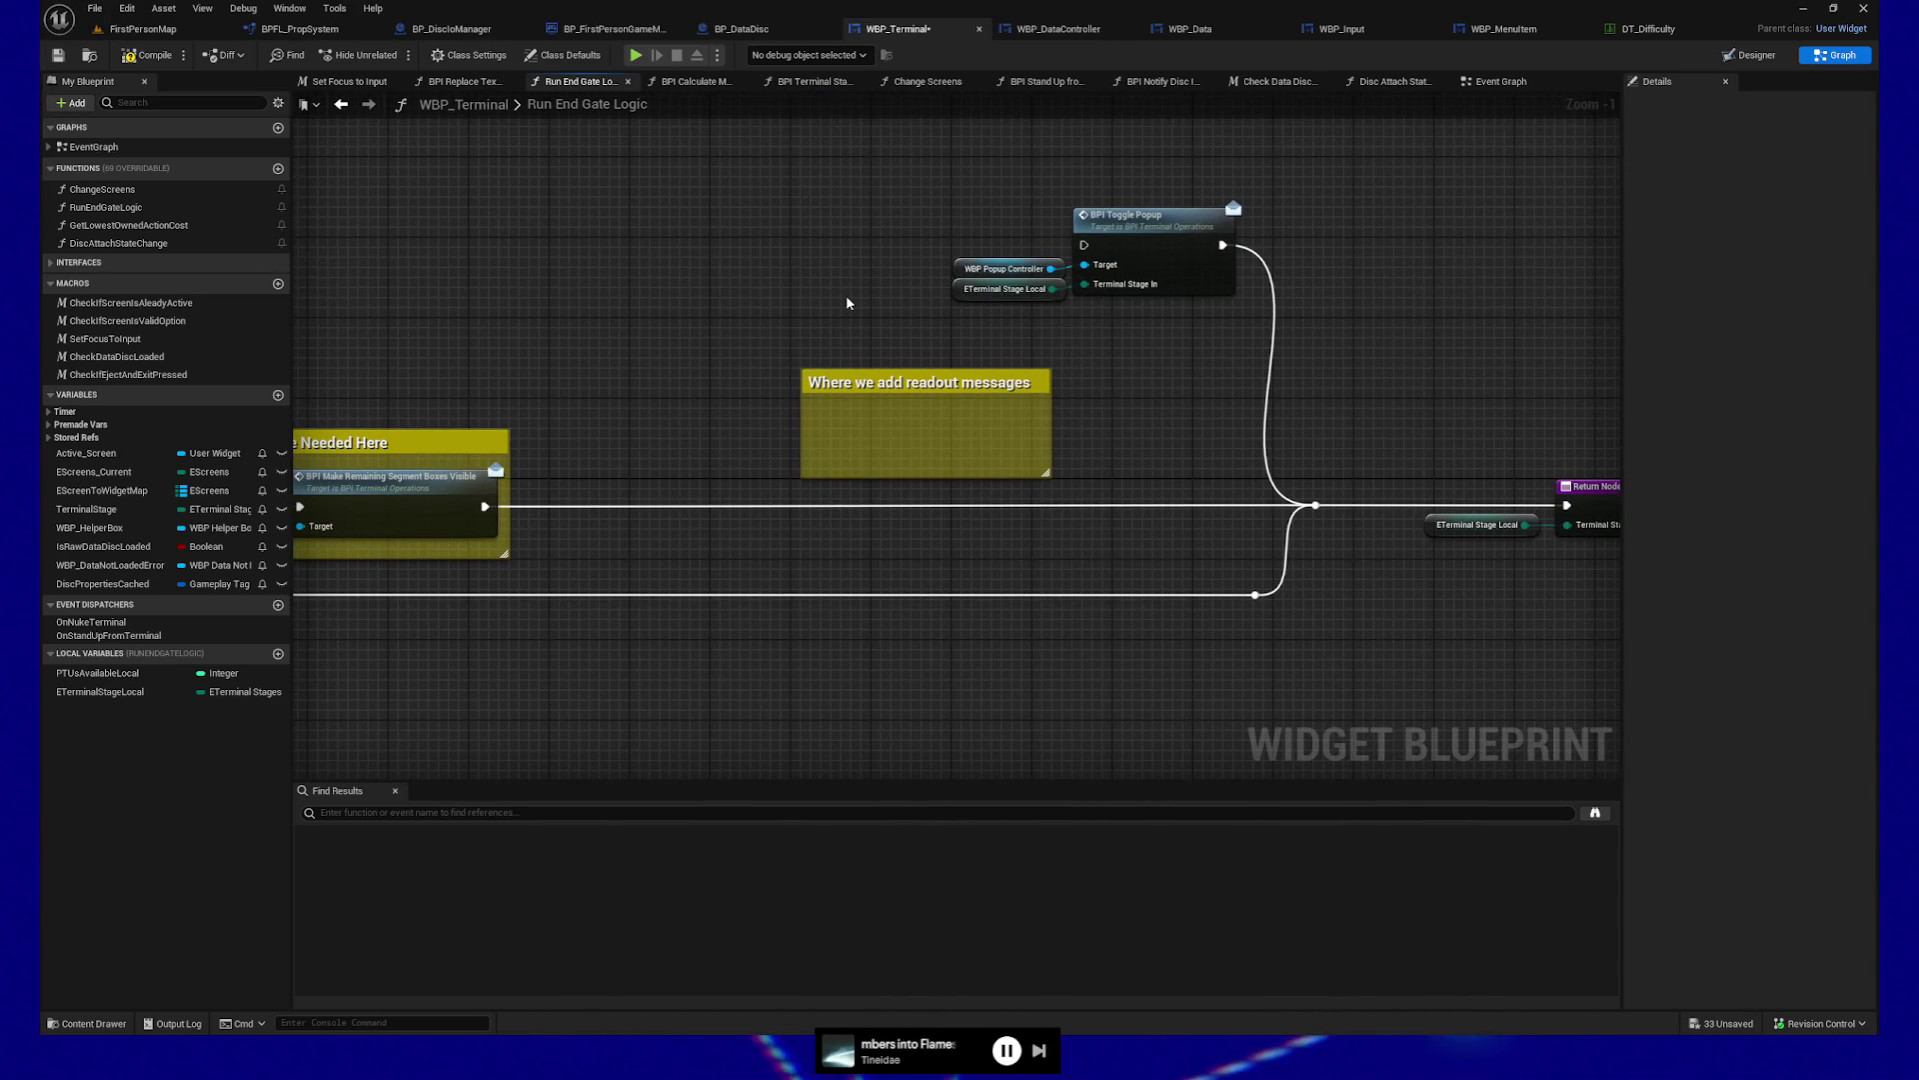
{"action": "mouse_move", "coordinate": [778, 327]}
{"action": "left_mouse_down"}
{"action": "mouse_move", "coordinate": [969, 266]}
{"action": "mouse_move", "coordinate": [1251, 231]}
{"action": "left_mouse_up"}
{"action": "mouse_move", "coordinate": [760, 590]}
{"action": "left_mouse_down"}
{"action": "mouse_move", "coordinate": [1002, 600]}
{"action": "mouse_move", "coordinate": [1238, 574]}
{"action": "mouse_move", "coordinate": [1294, 591]}
{"action": "left_mouse_up"}
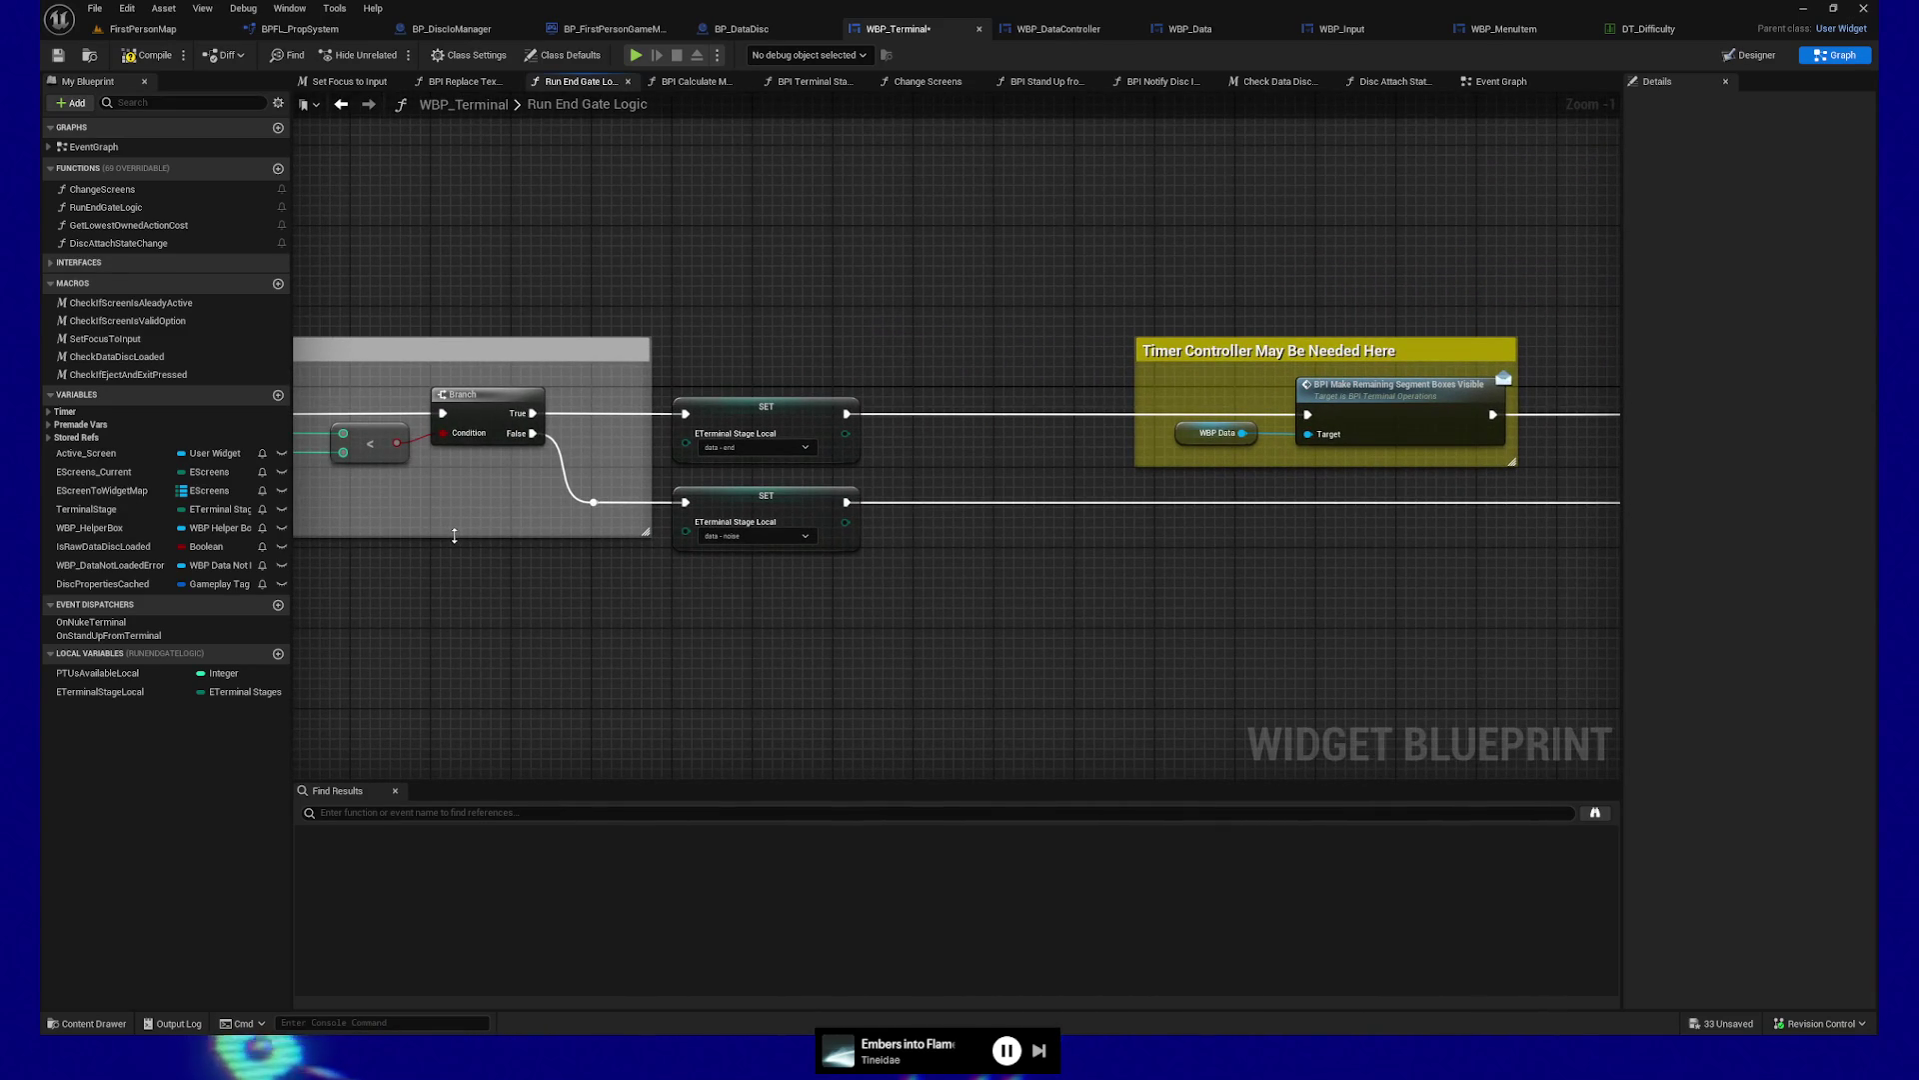
Pan back to Run End Gate Logic's entry, then switch to WBP_DataController's Update Segment Boxes Map
{"action": "mouse_move", "coordinate": [454, 535]}
{"action": "left_mouse_down"}
{"action": "mouse_move", "coordinate": [540, 632]}
{"action": "mouse_move", "coordinate": [959, 621]}
{"action": "left_mouse_up"}
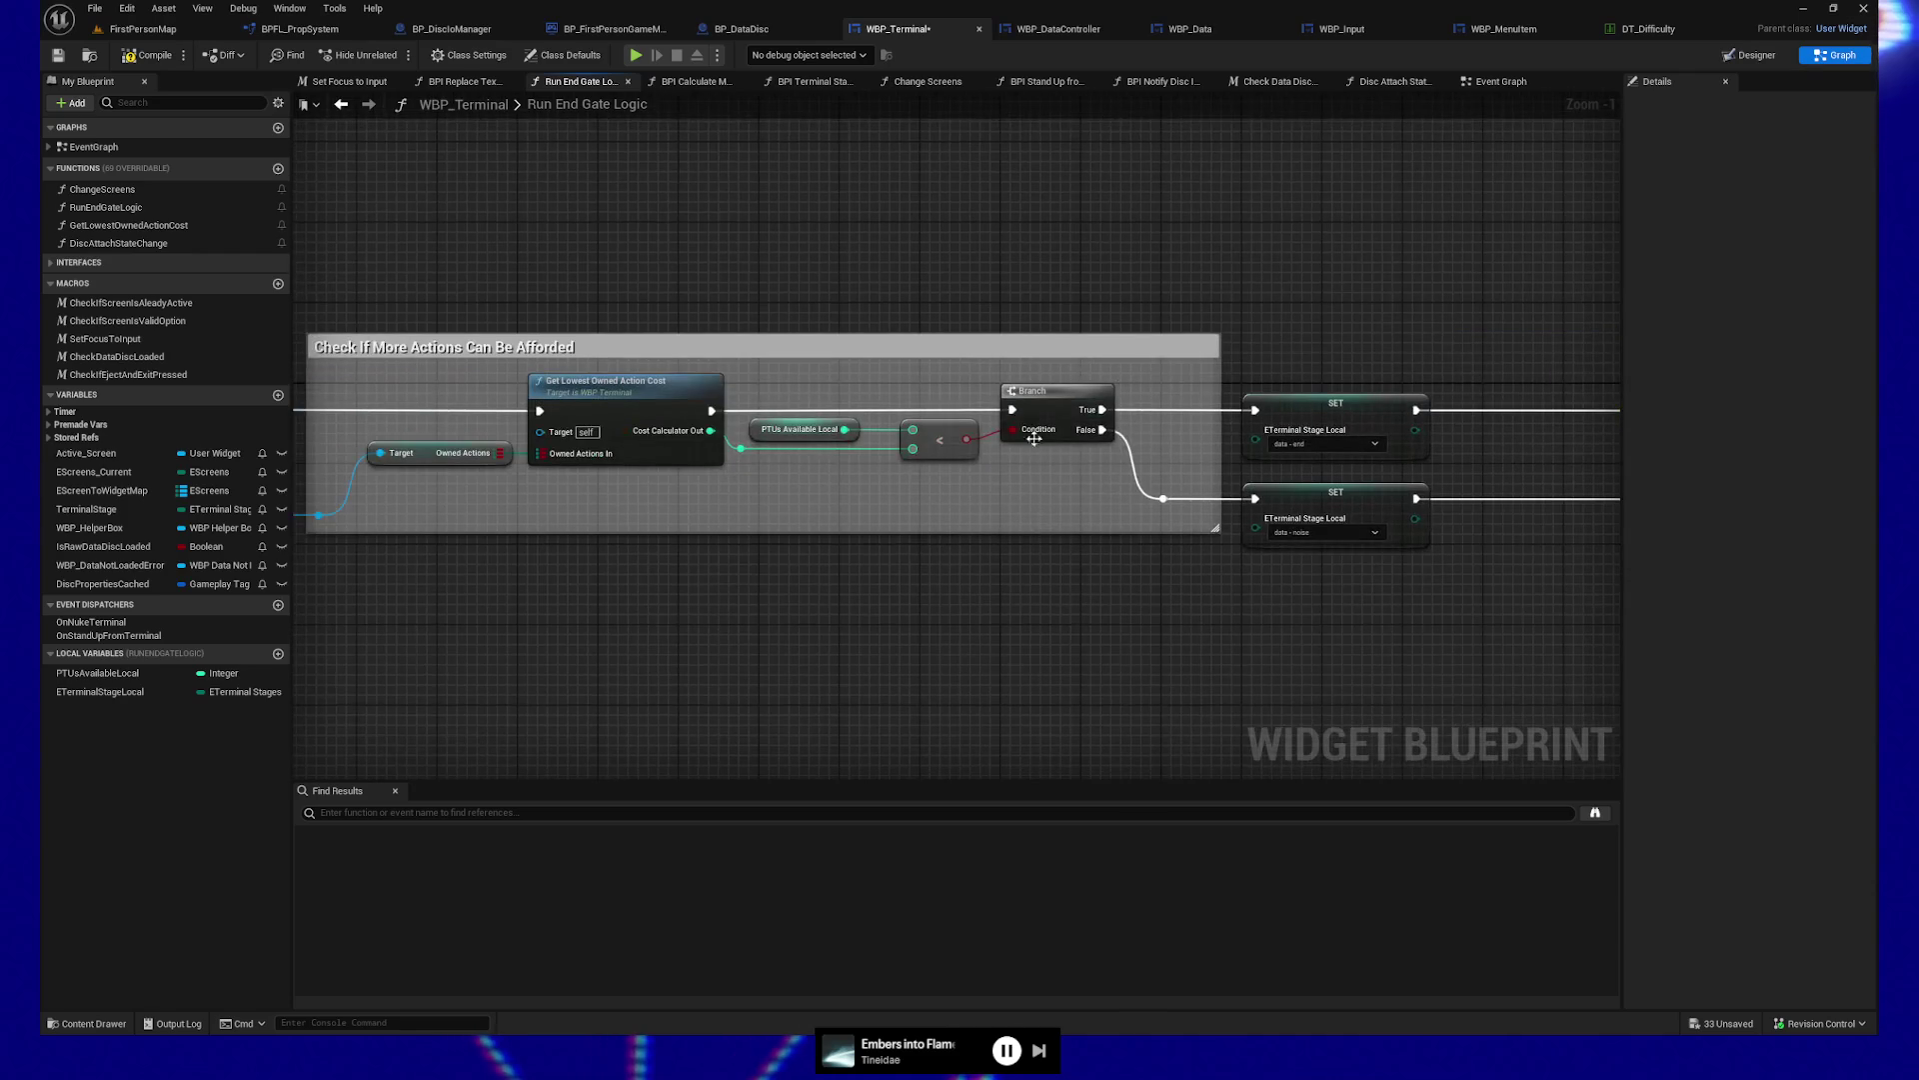
{"action": "mouse_move", "coordinate": [759, 612]}
{"action": "left_mouse_down"}
{"action": "mouse_move", "coordinate": [1217, 600]}
{"action": "mouse_move", "coordinate": [898, 600]}
{"action": "left_mouse_up"}
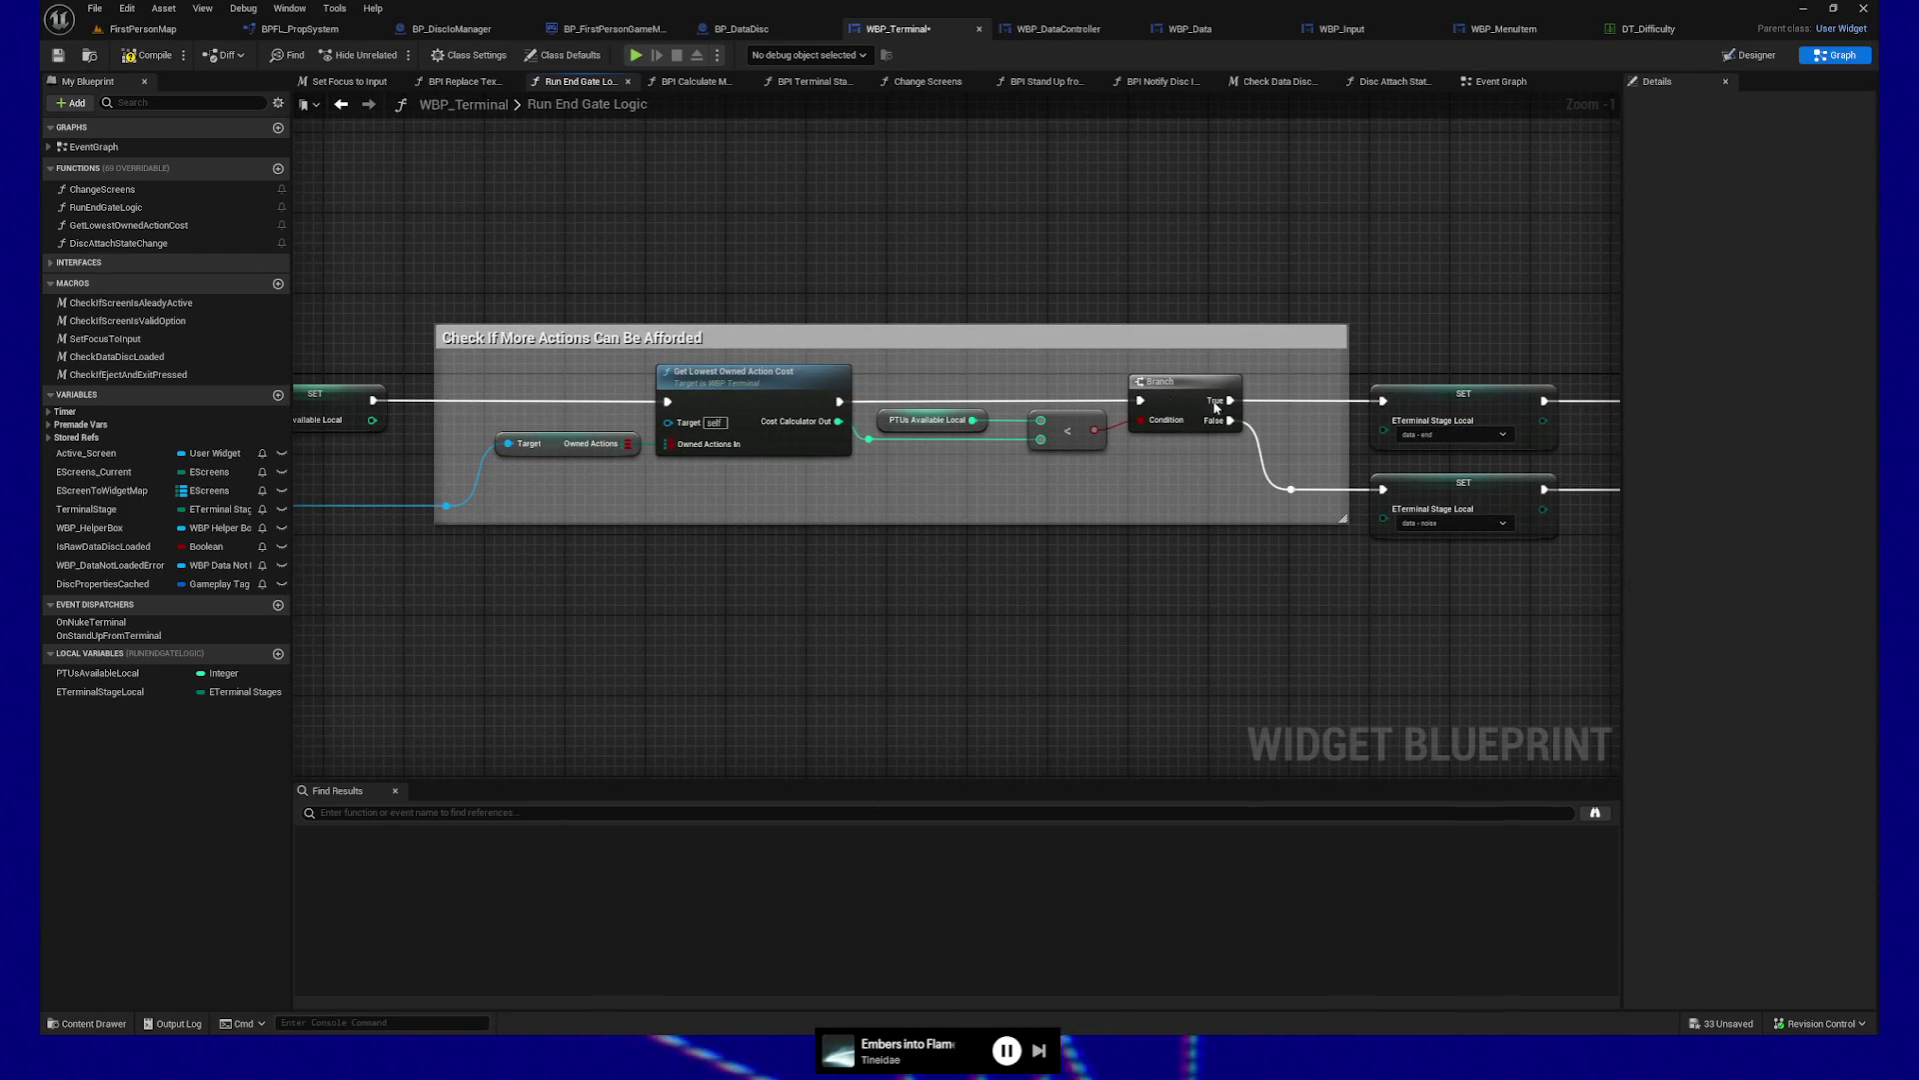
{"action": "left_click_drag", "start_coordinate": [949, 488], "coordinate": [912, 562]}
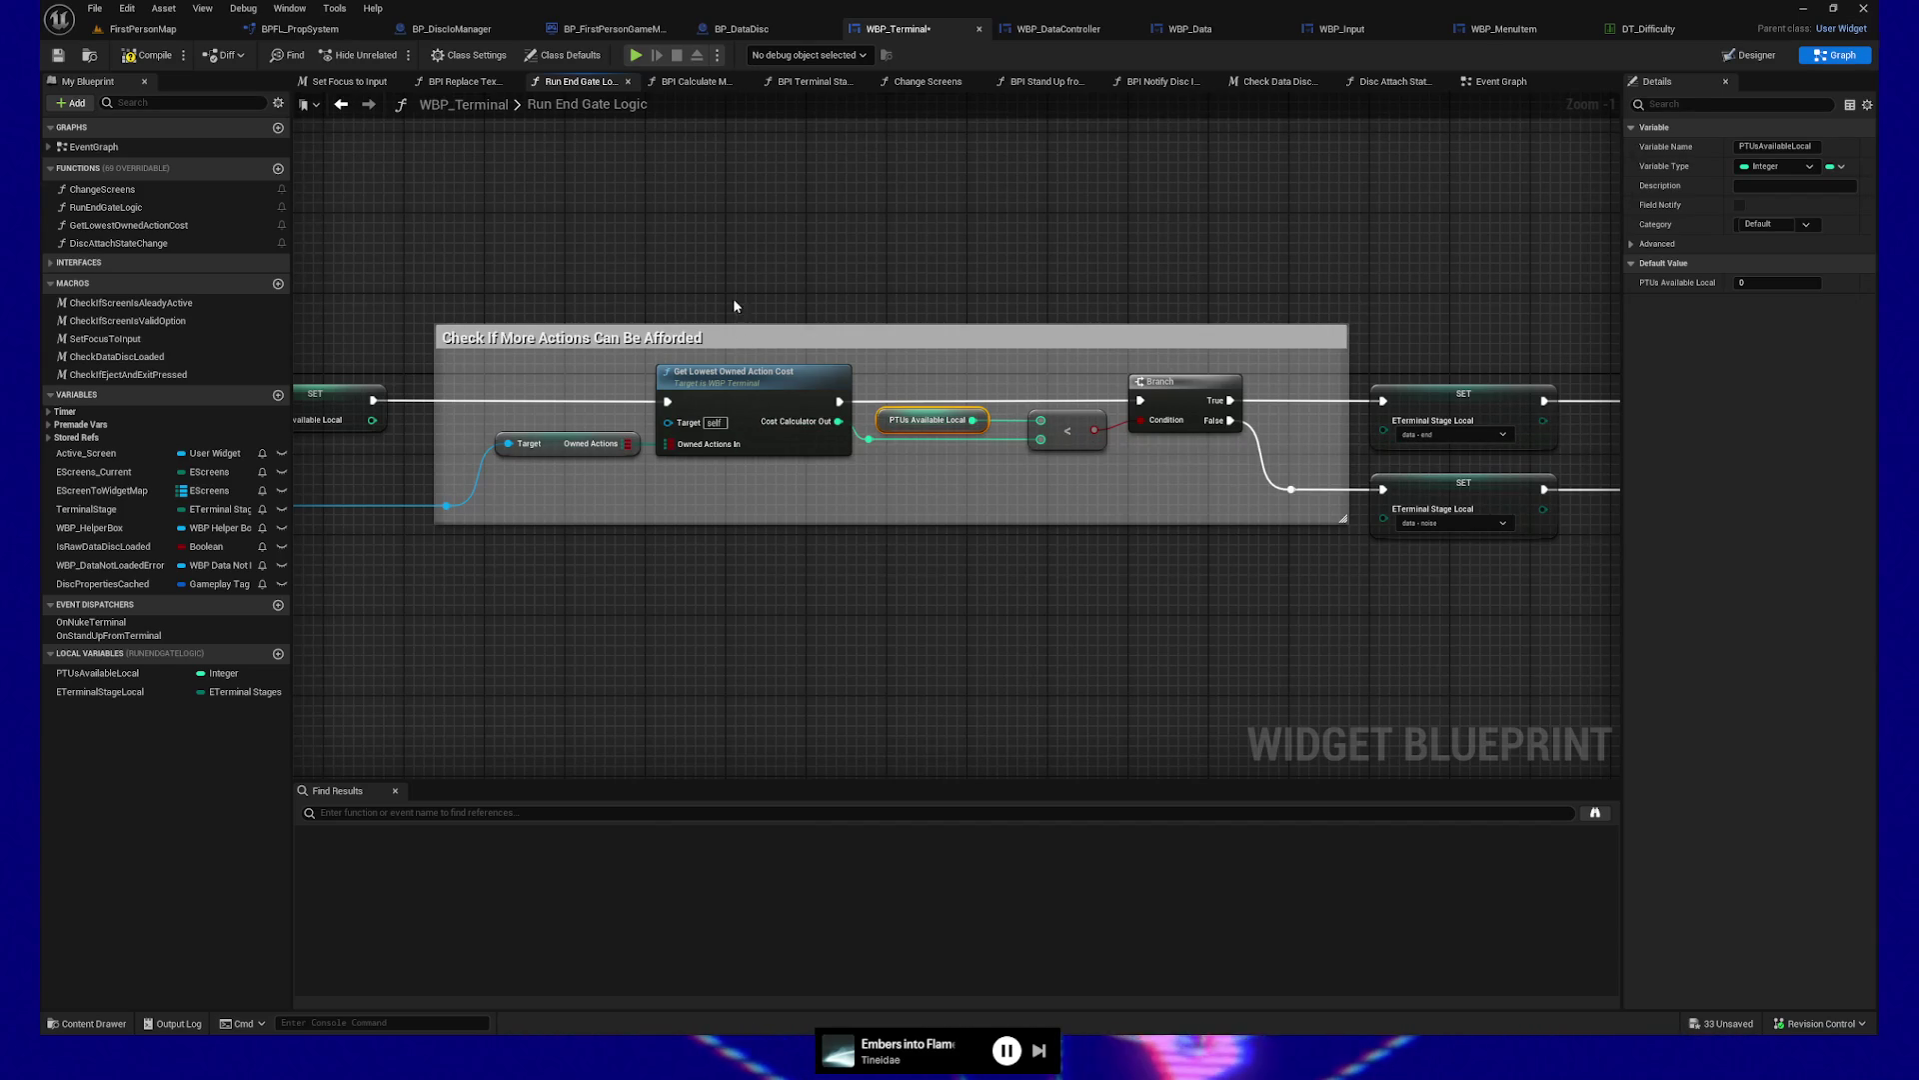
{"action": "mouse_move", "coordinate": [746, 531]}
{"action": "left_mouse_down"}
{"action": "mouse_move", "coordinate": [999, 549]}
{"action": "mouse_move", "coordinate": [1345, 531]}
{"action": "mouse_move", "coordinate": [1119, 536]}
{"action": "left_mouse_up"}
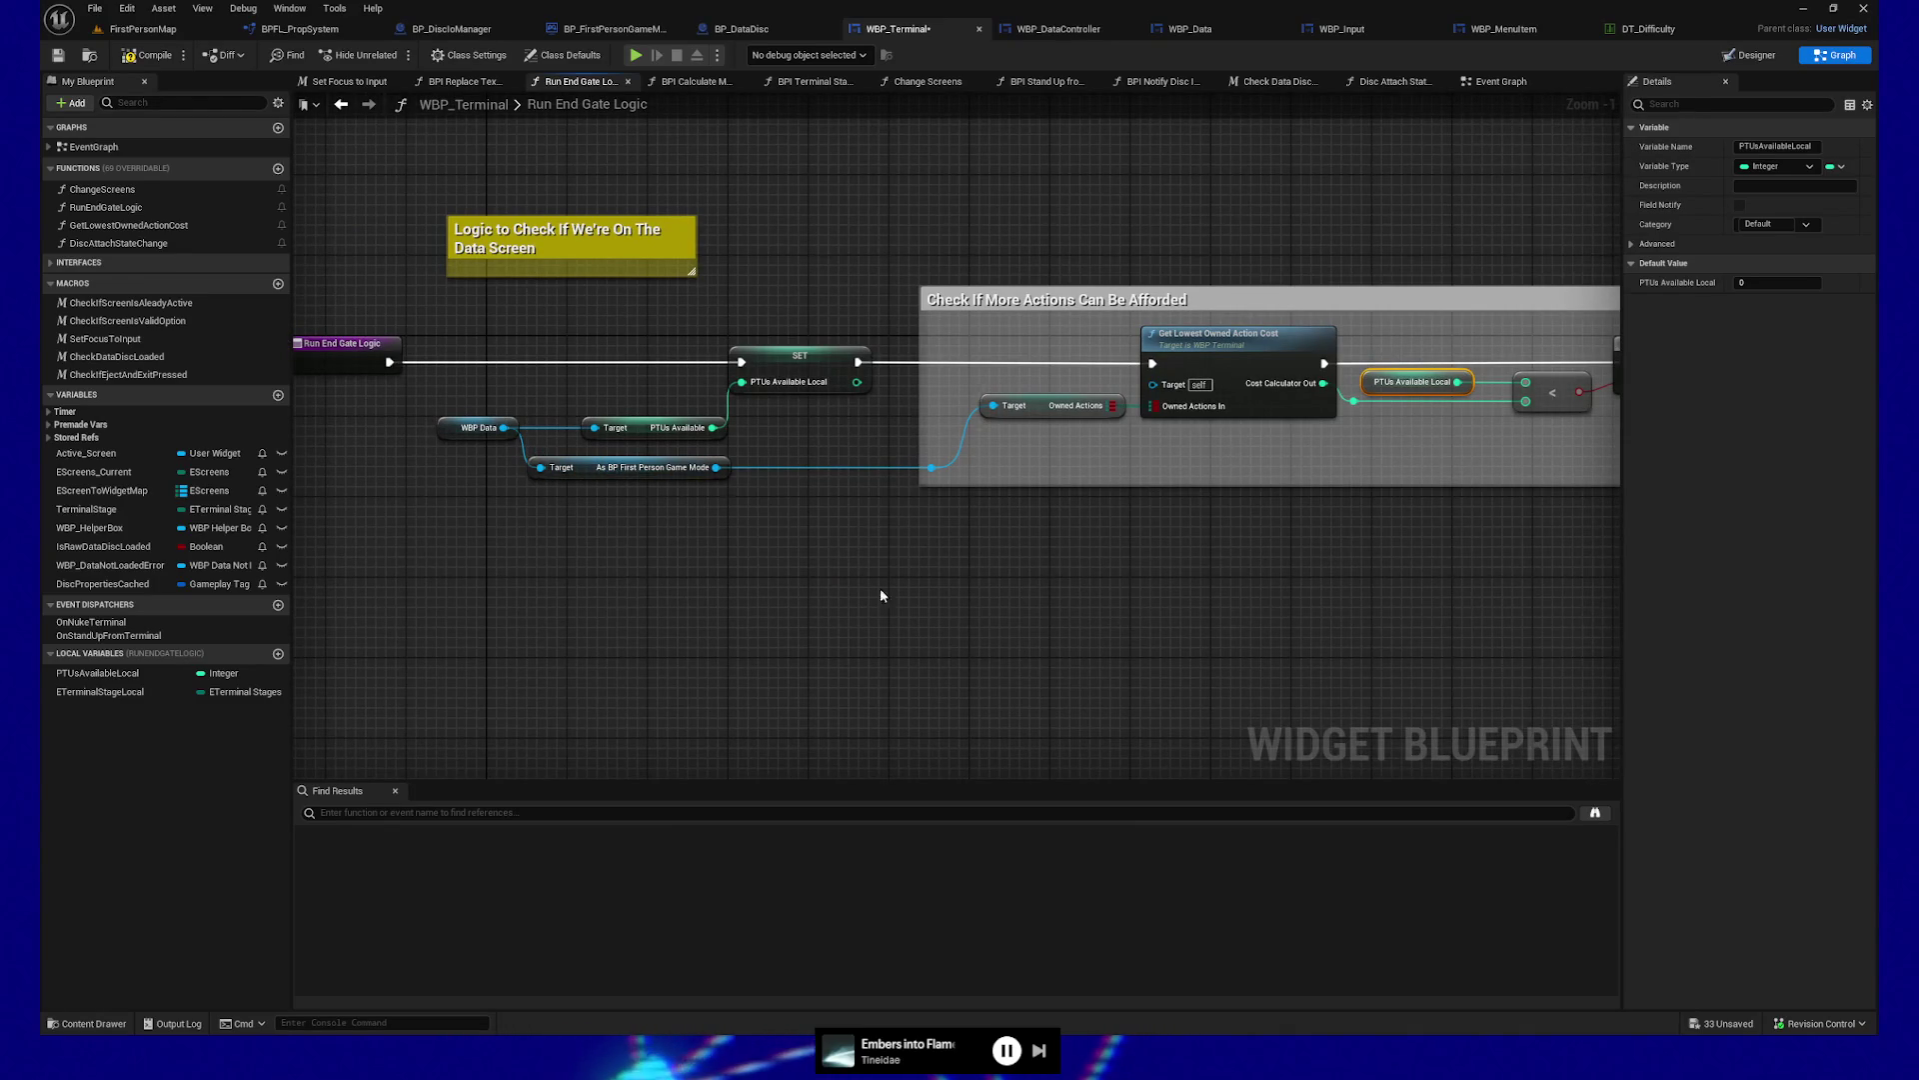
{"action": "left_click_drag", "start_coordinate": [891, 593], "coordinate": [853, 590]}
{"action": "mouse_move", "coordinate": [571, 592]}
{"action": "left_mouse_down"}
{"action": "mouse_move", "coordinate": [669, 604]}
{"action": "mouse_move", "coordinate": [590, 600]}
{"action": "left_mouse_up"}
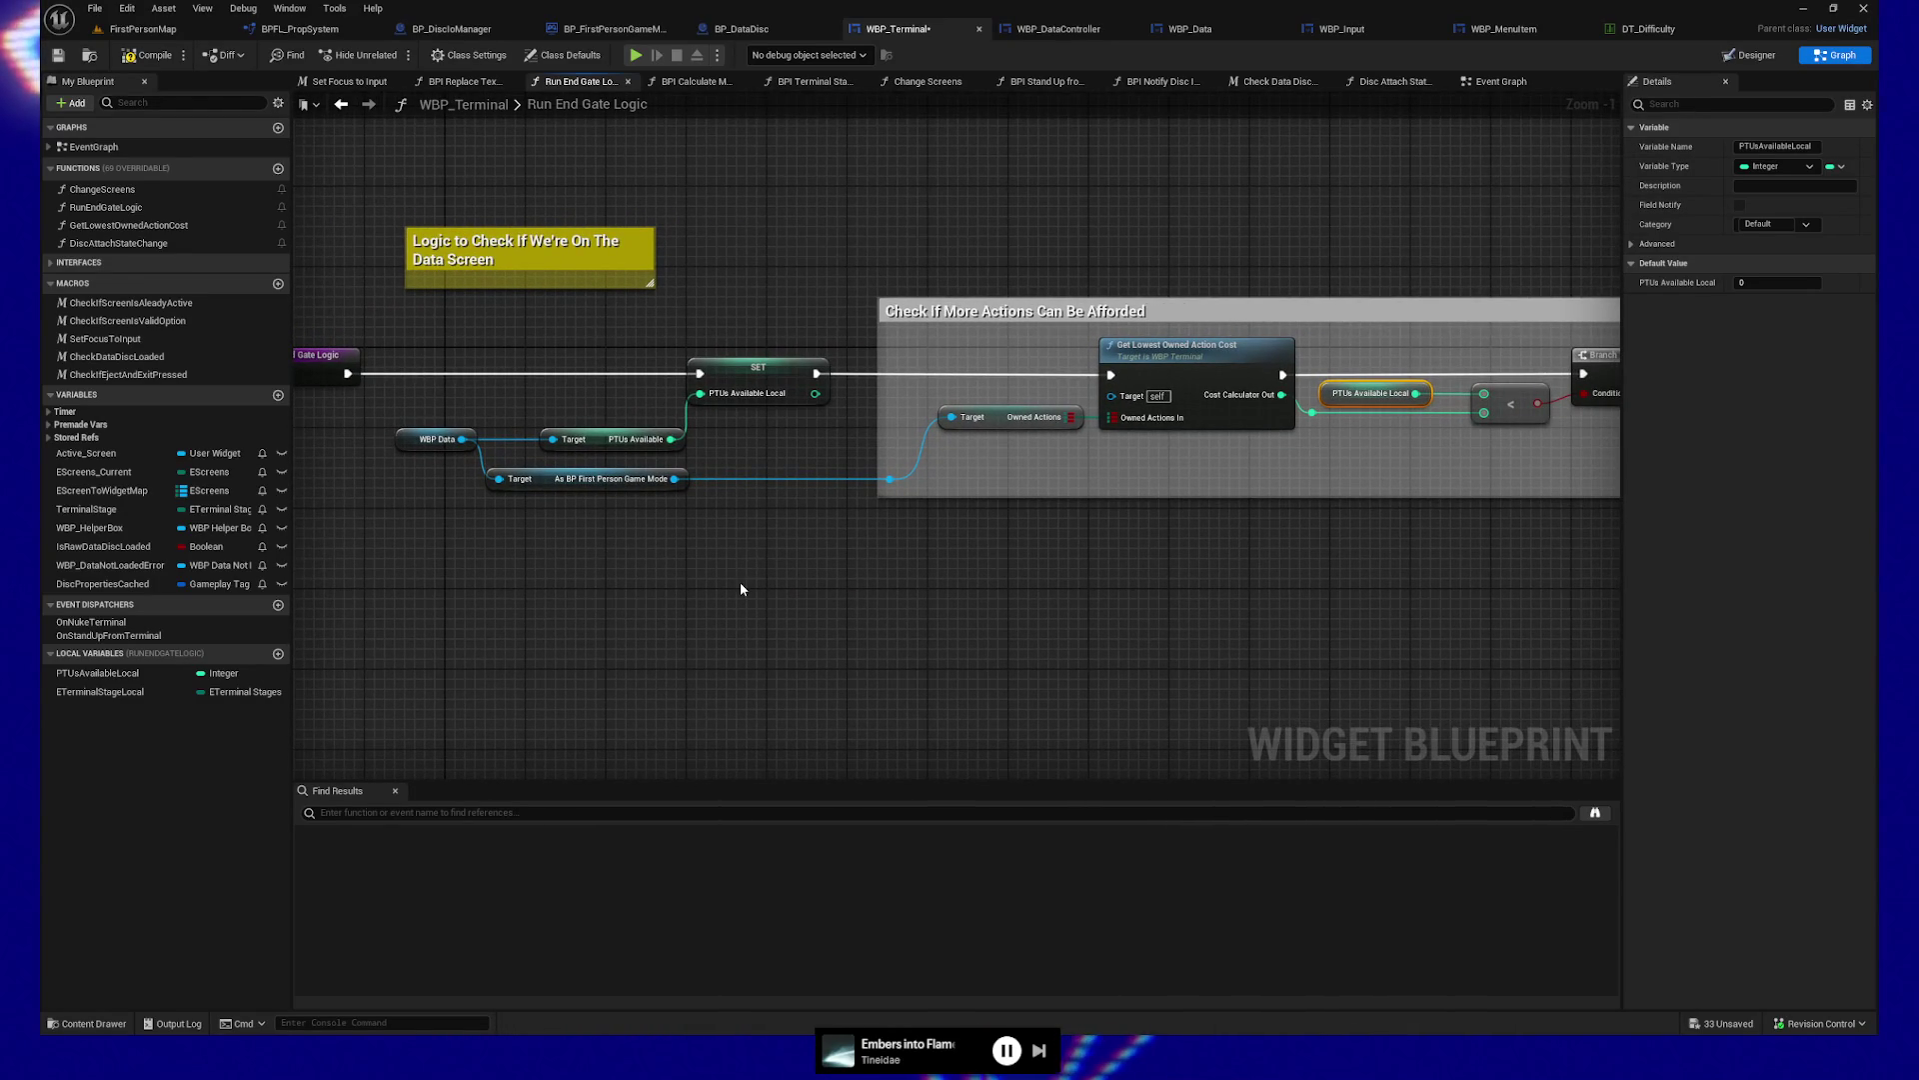
{"action": "left_click_drag", "start_coordinate": [902, 572], "coordinate": [868, 571]}
{"action": "left_click", "coordinate": [1056, 32]}
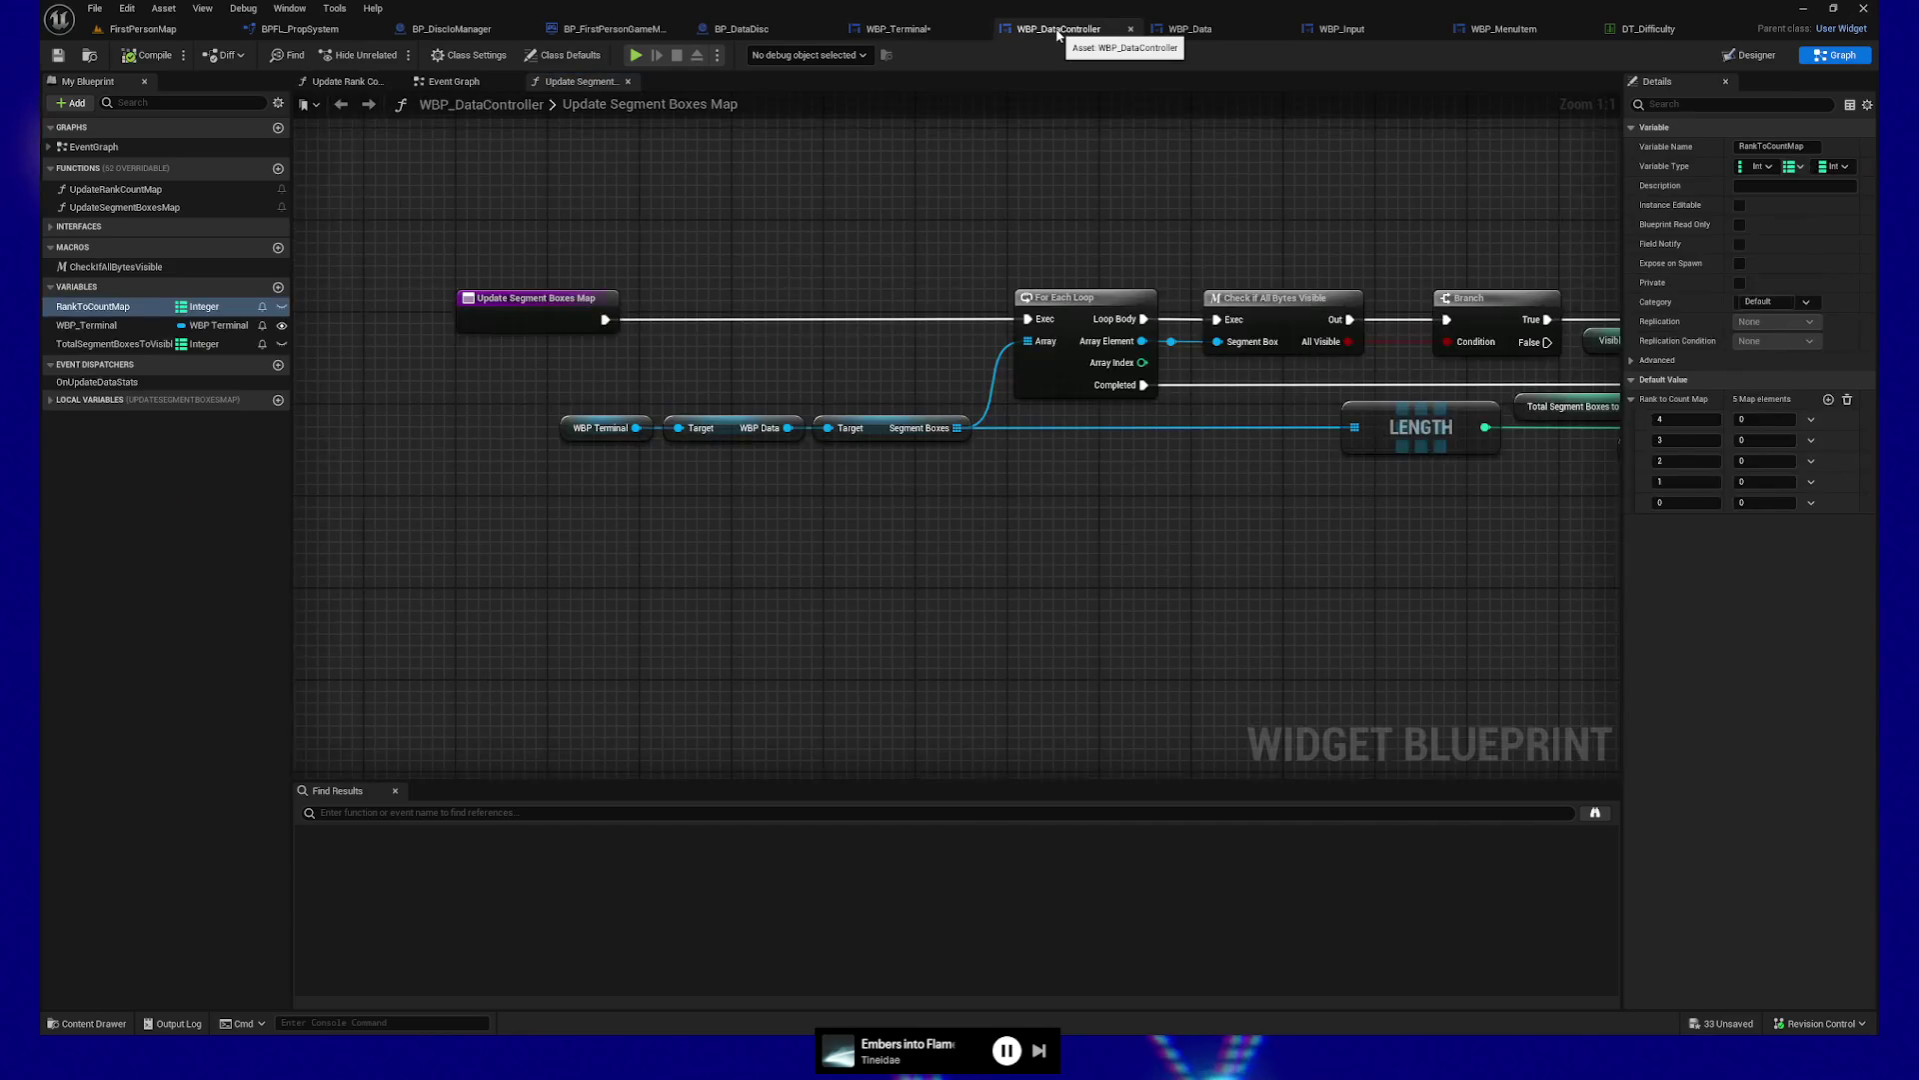
Return to WBP_Terminal's Run End Gate Logic at 'Check If More Actions Can Be Afforded'
{"action": "mouse_move", "coordinate": [1439, 677]}
{"action": "left_mouse_down"}
{"action": "mouse_move", "coordinate": [844, 683]}
{"action": "mouse_move", "coordinate": [1212, 634]}
{"action": "mouse_move", "coordinate": [999, 643]}
{"action": "mouse_move", "coordinate": [1213, 643]}
{"action": "mouse_move", "coordinate": [1215, 603]}
{"action": "mouse_move", "coordinate": [1375, 597]}
{"action": "left_mouse_up"}
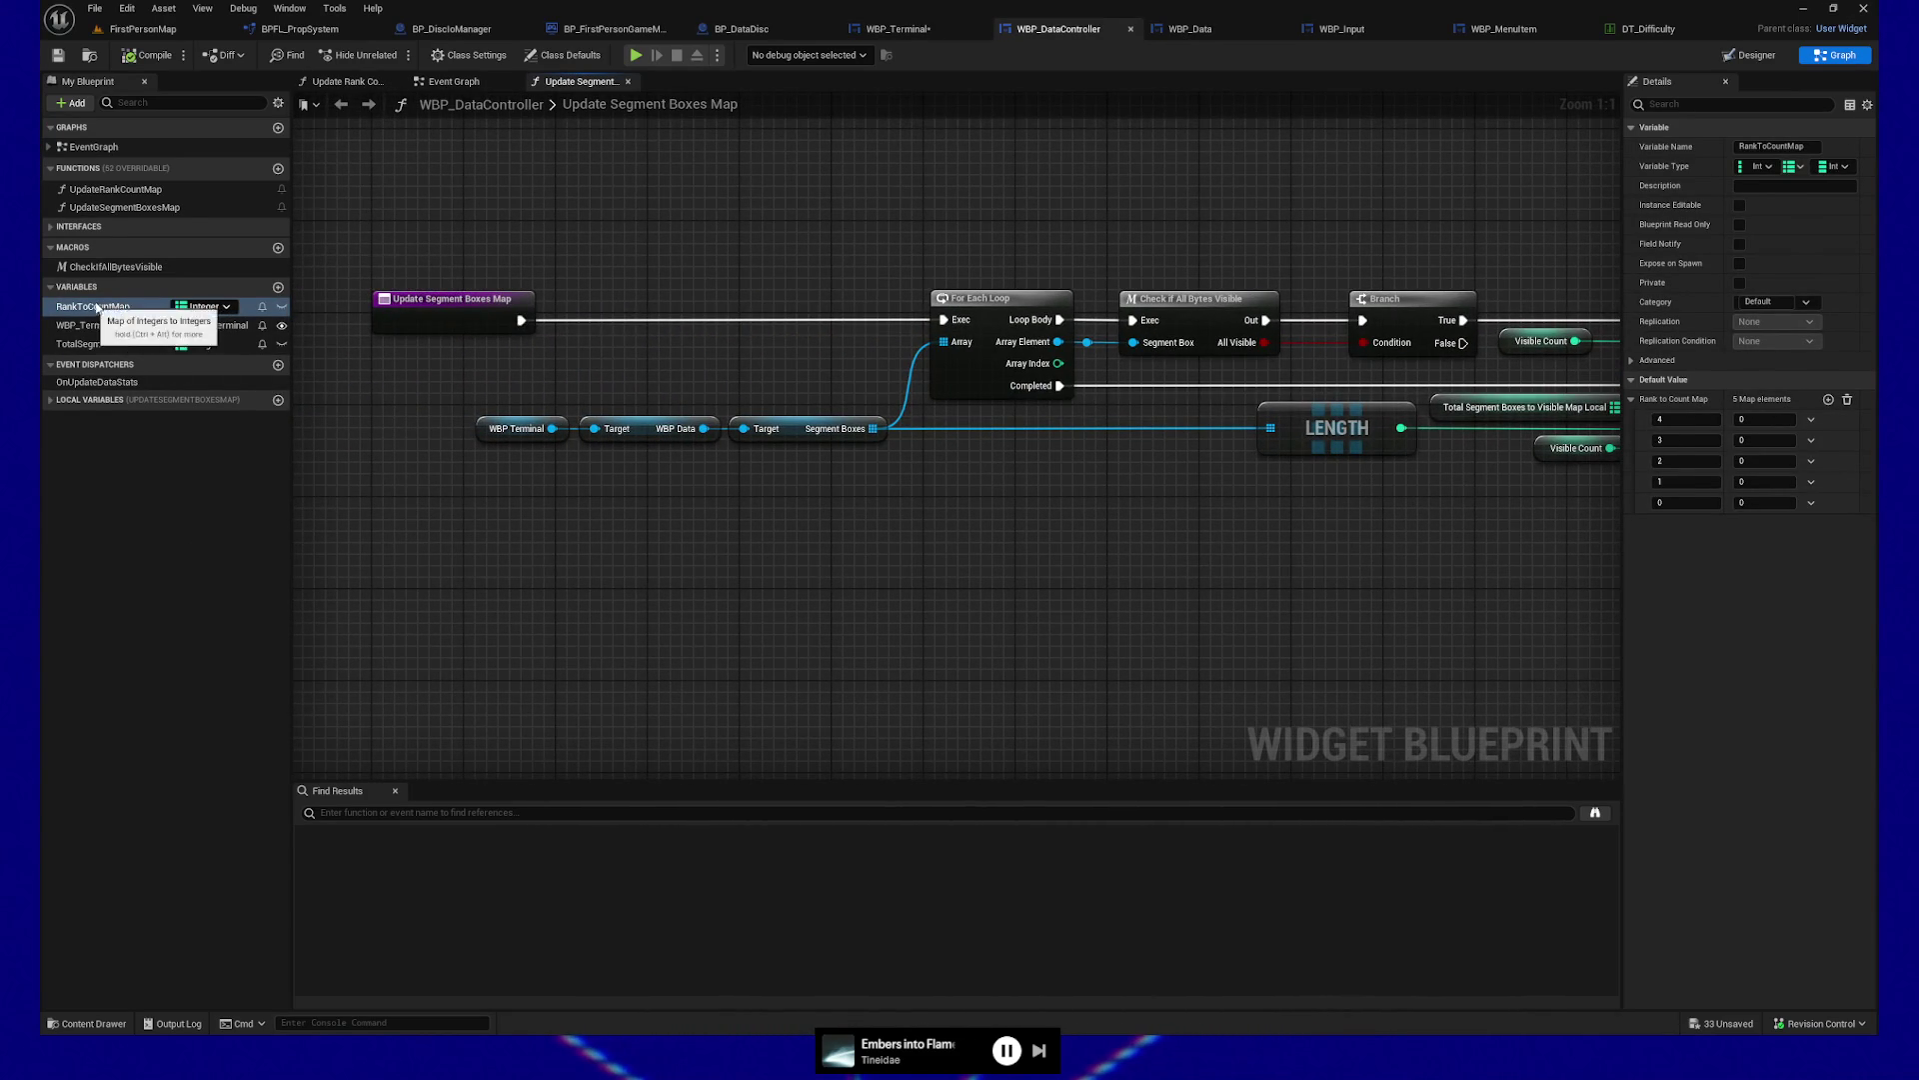
{"action": "left_click", "coordinate": [893, 29]}
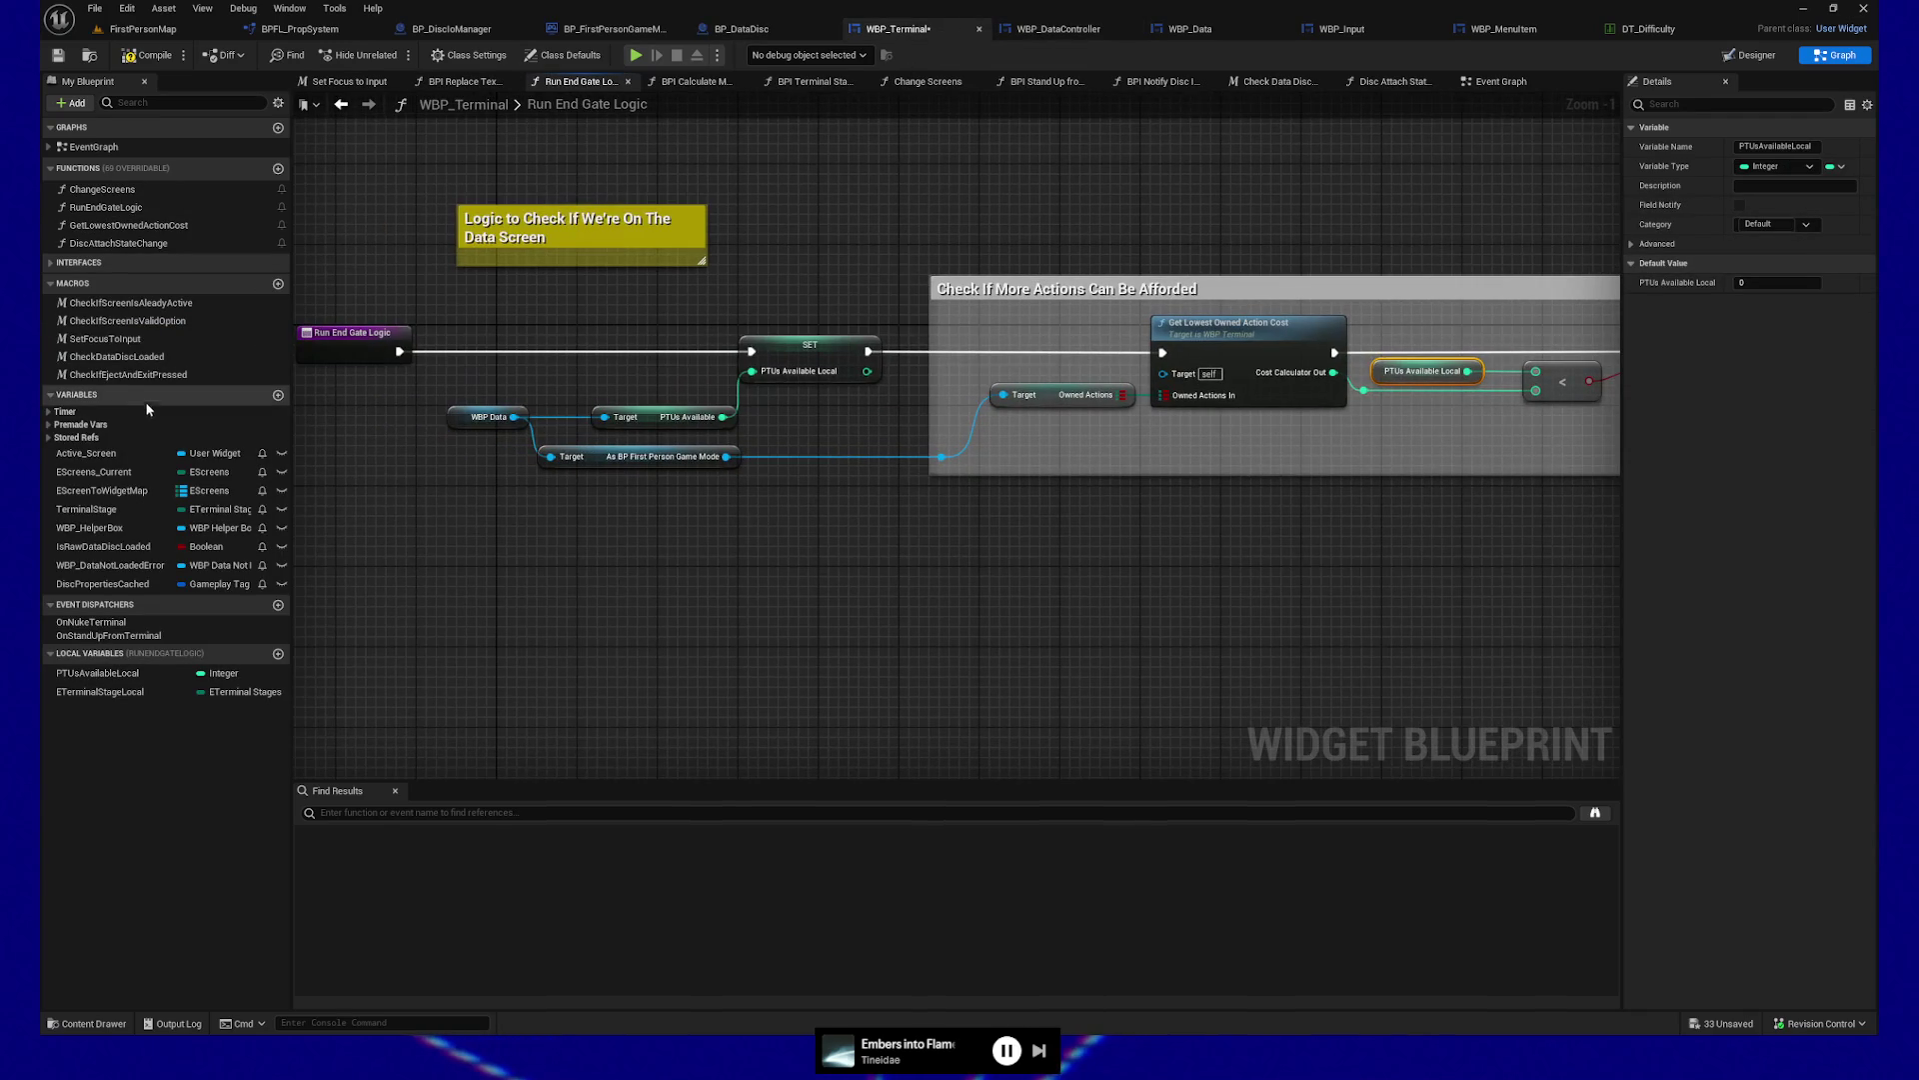
Add a WBP Data Controller getter wired into Get Rank to Count Map, and position both nodes
{"action": "right_click", "coordinate": [650, 605]}
{"action": "type", "text": "get"}
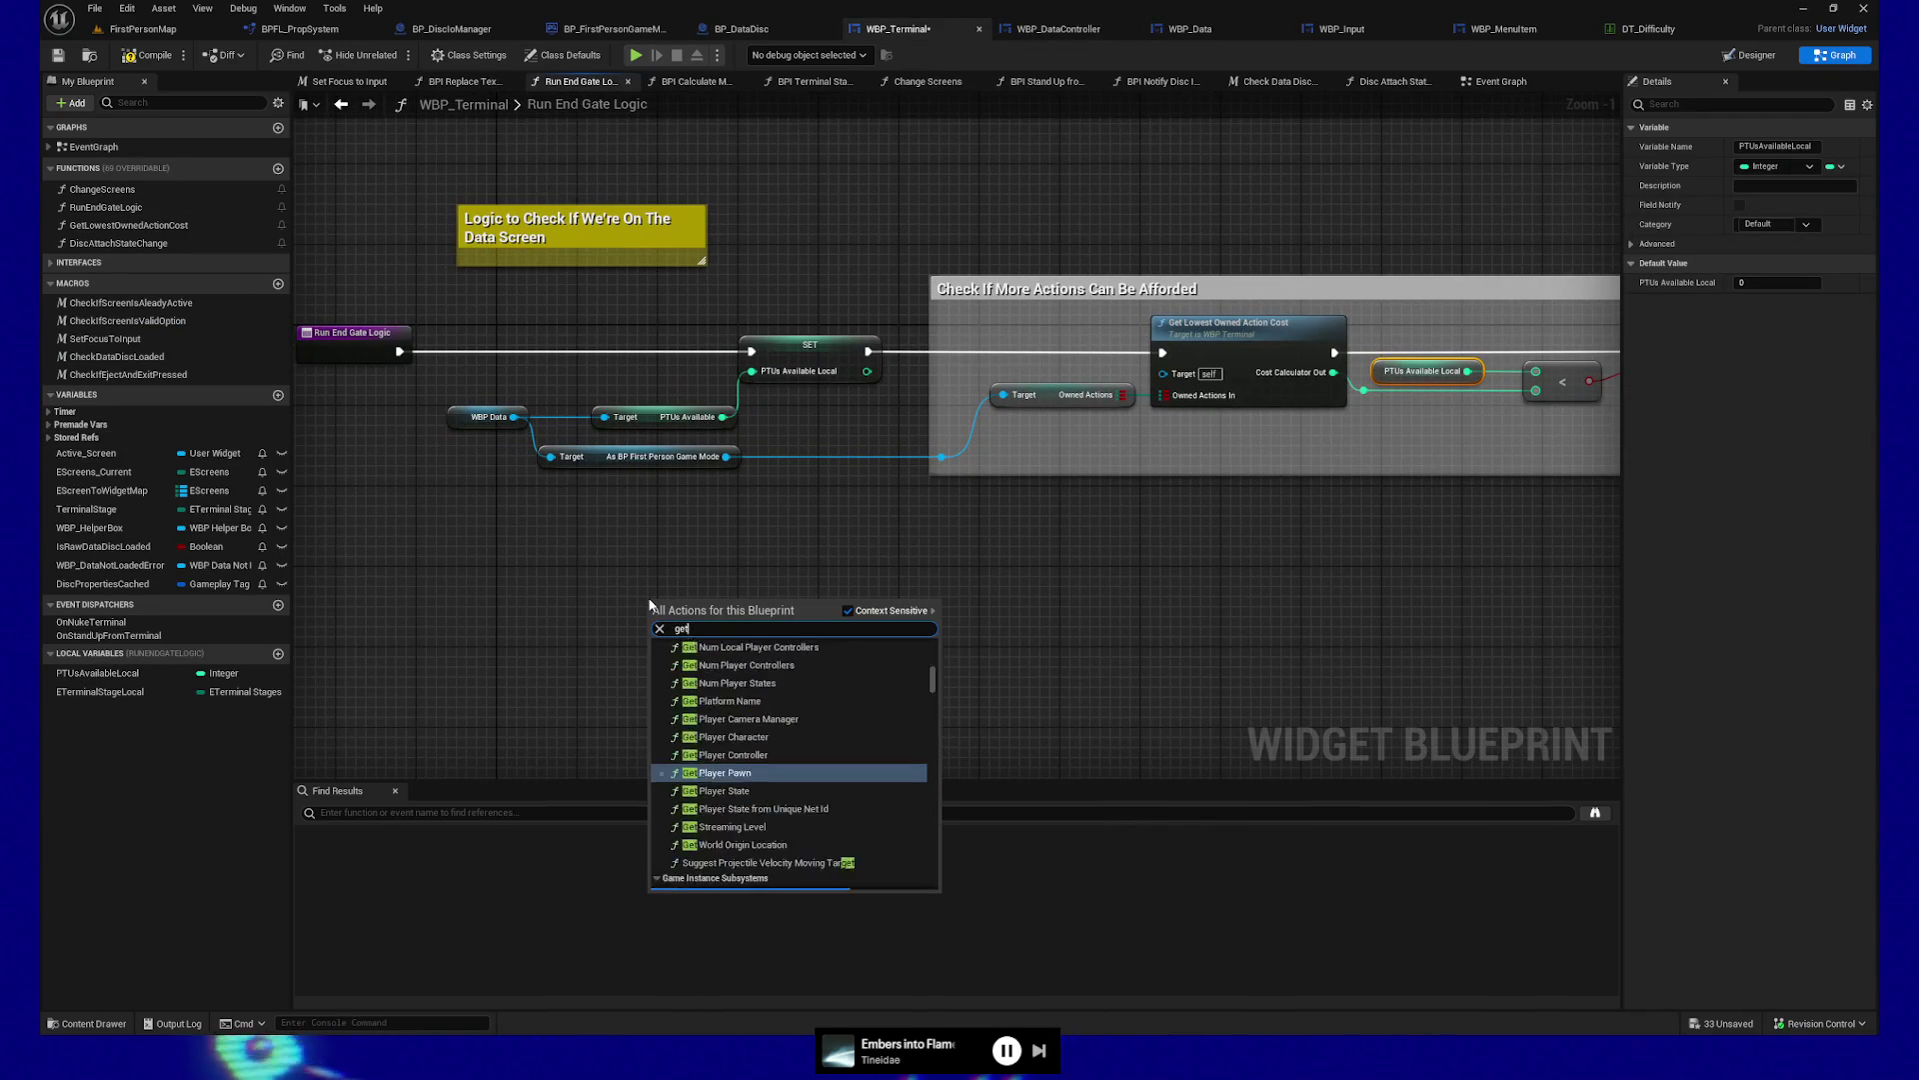
{"action": "type", "text": " datadatacontroll"}
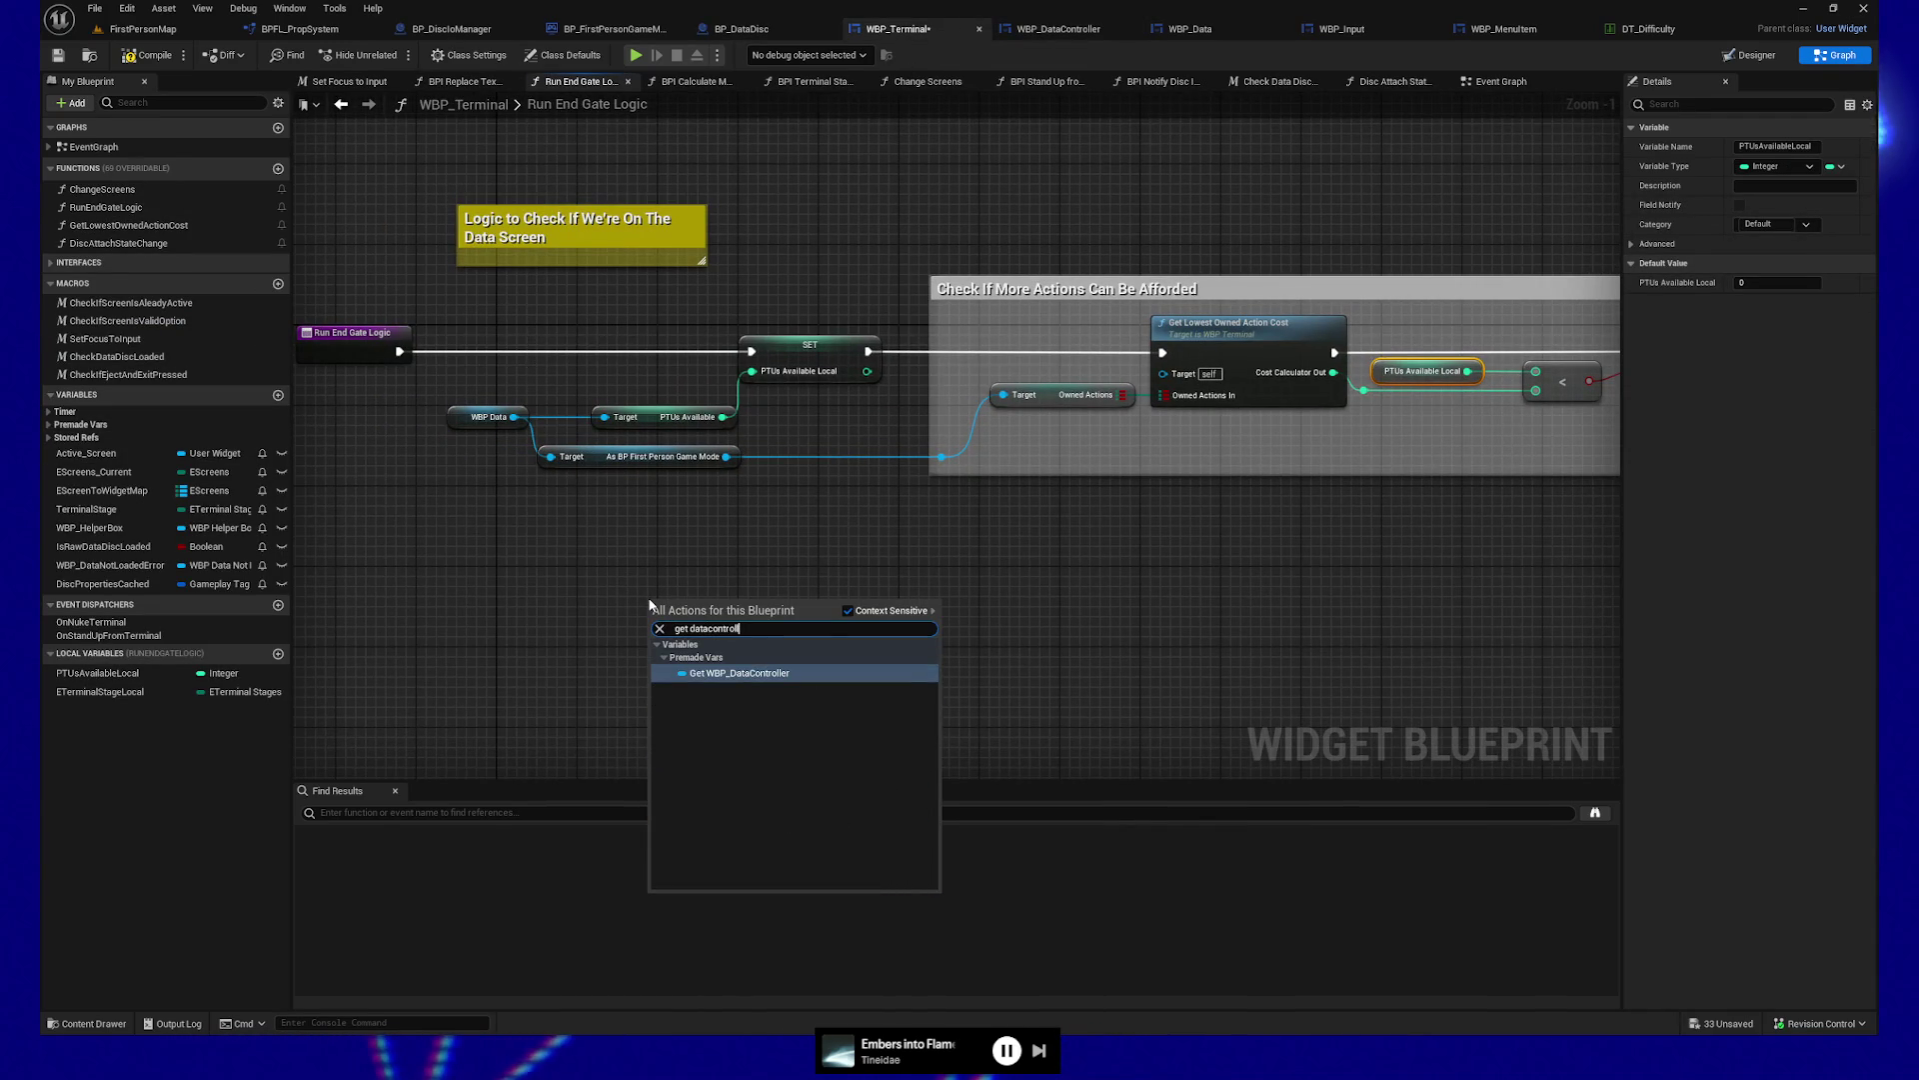
{"action": "key", "text": "Escape"}
{"action": "mouse_move", "coordinate": [738, 608]}
{"action": "left_mouse_down"}
{"action": "mouse_move", "coordinate": [879, 630]}
{"action": "mouse_move", "coordinate": [850, 610]}
{"action": "left_mouse_up"}
{"action": "type", "text": "get rankto"}
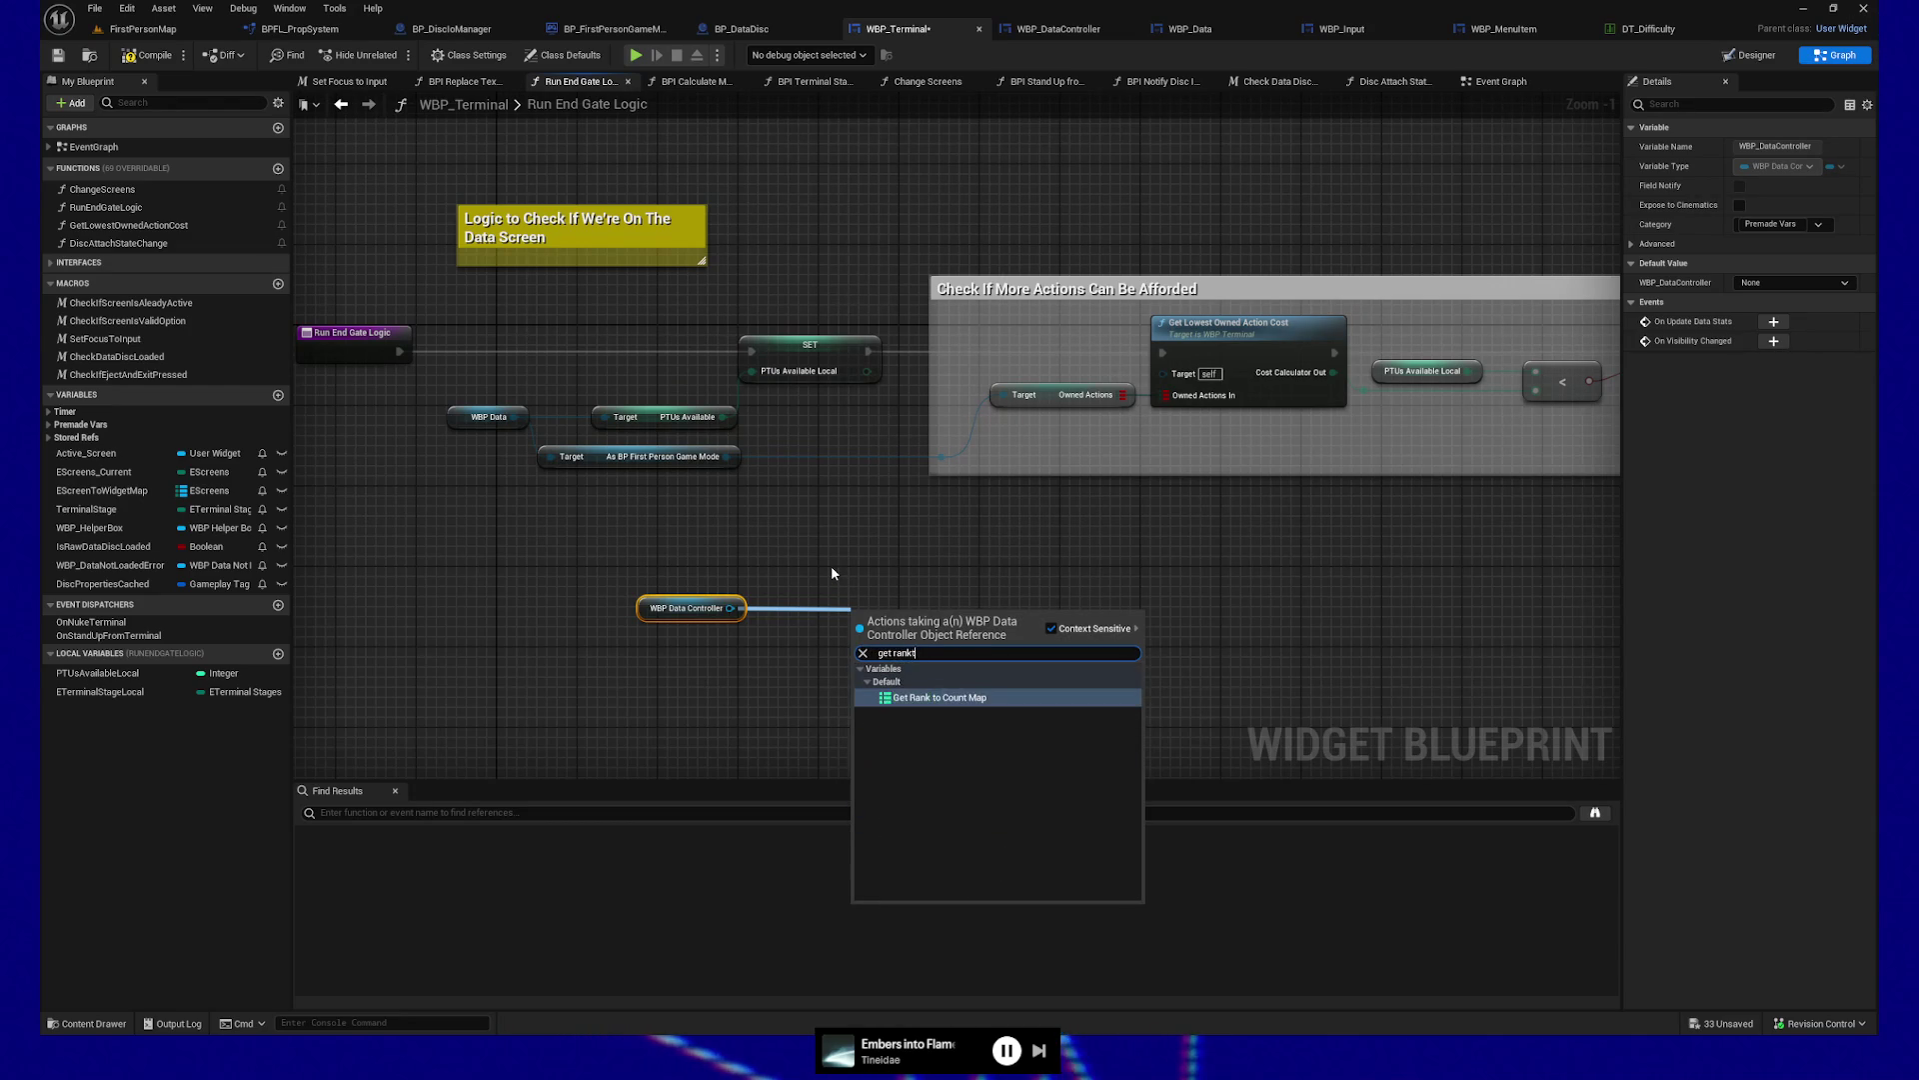
{"action": "left_click", "coordinate": [925, 697]}
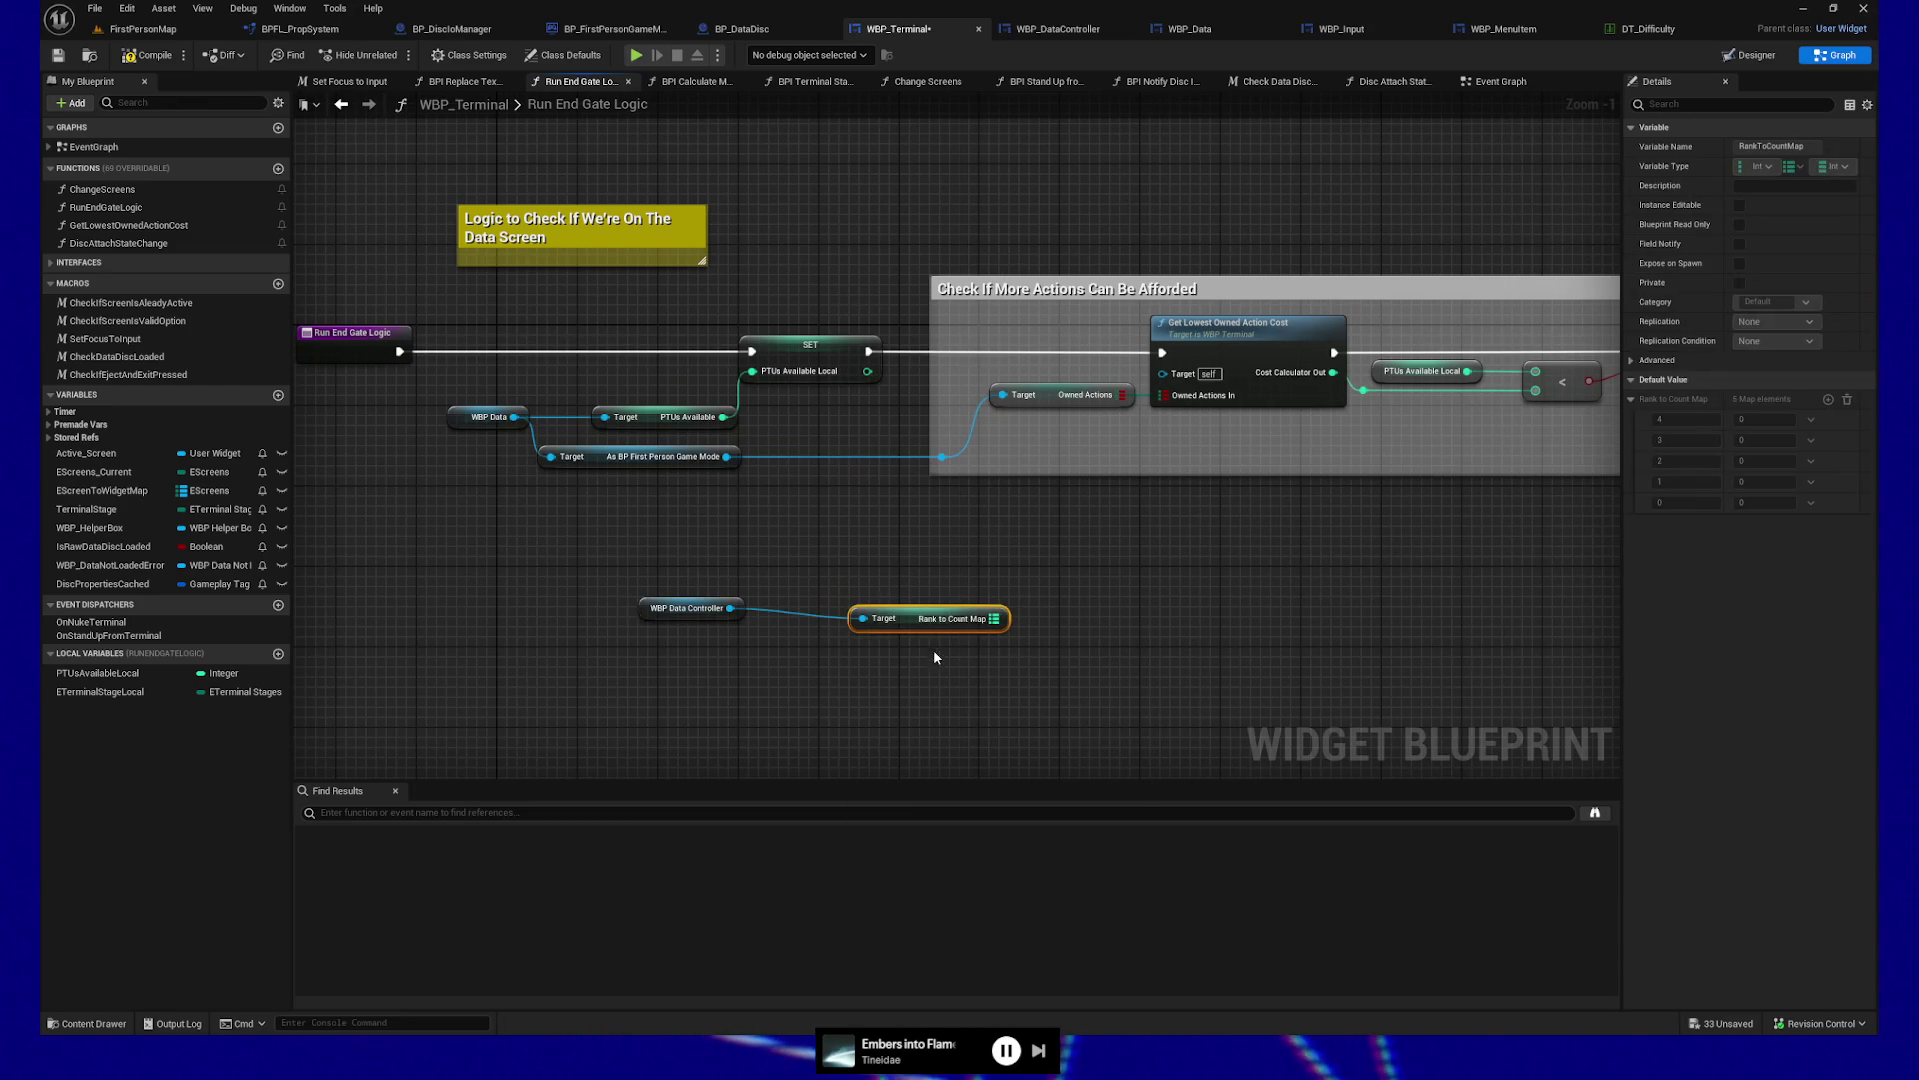
{"action": "mouse_move", "coordinate": [613, 570]}
{"action": "left_mouse_down"}
{"action": "mouse_move", "coordinate": [864, 624]}
{"action": "mouse_move", "coordinate": [1067, 641]}
{"action": "left_mouse_up"}
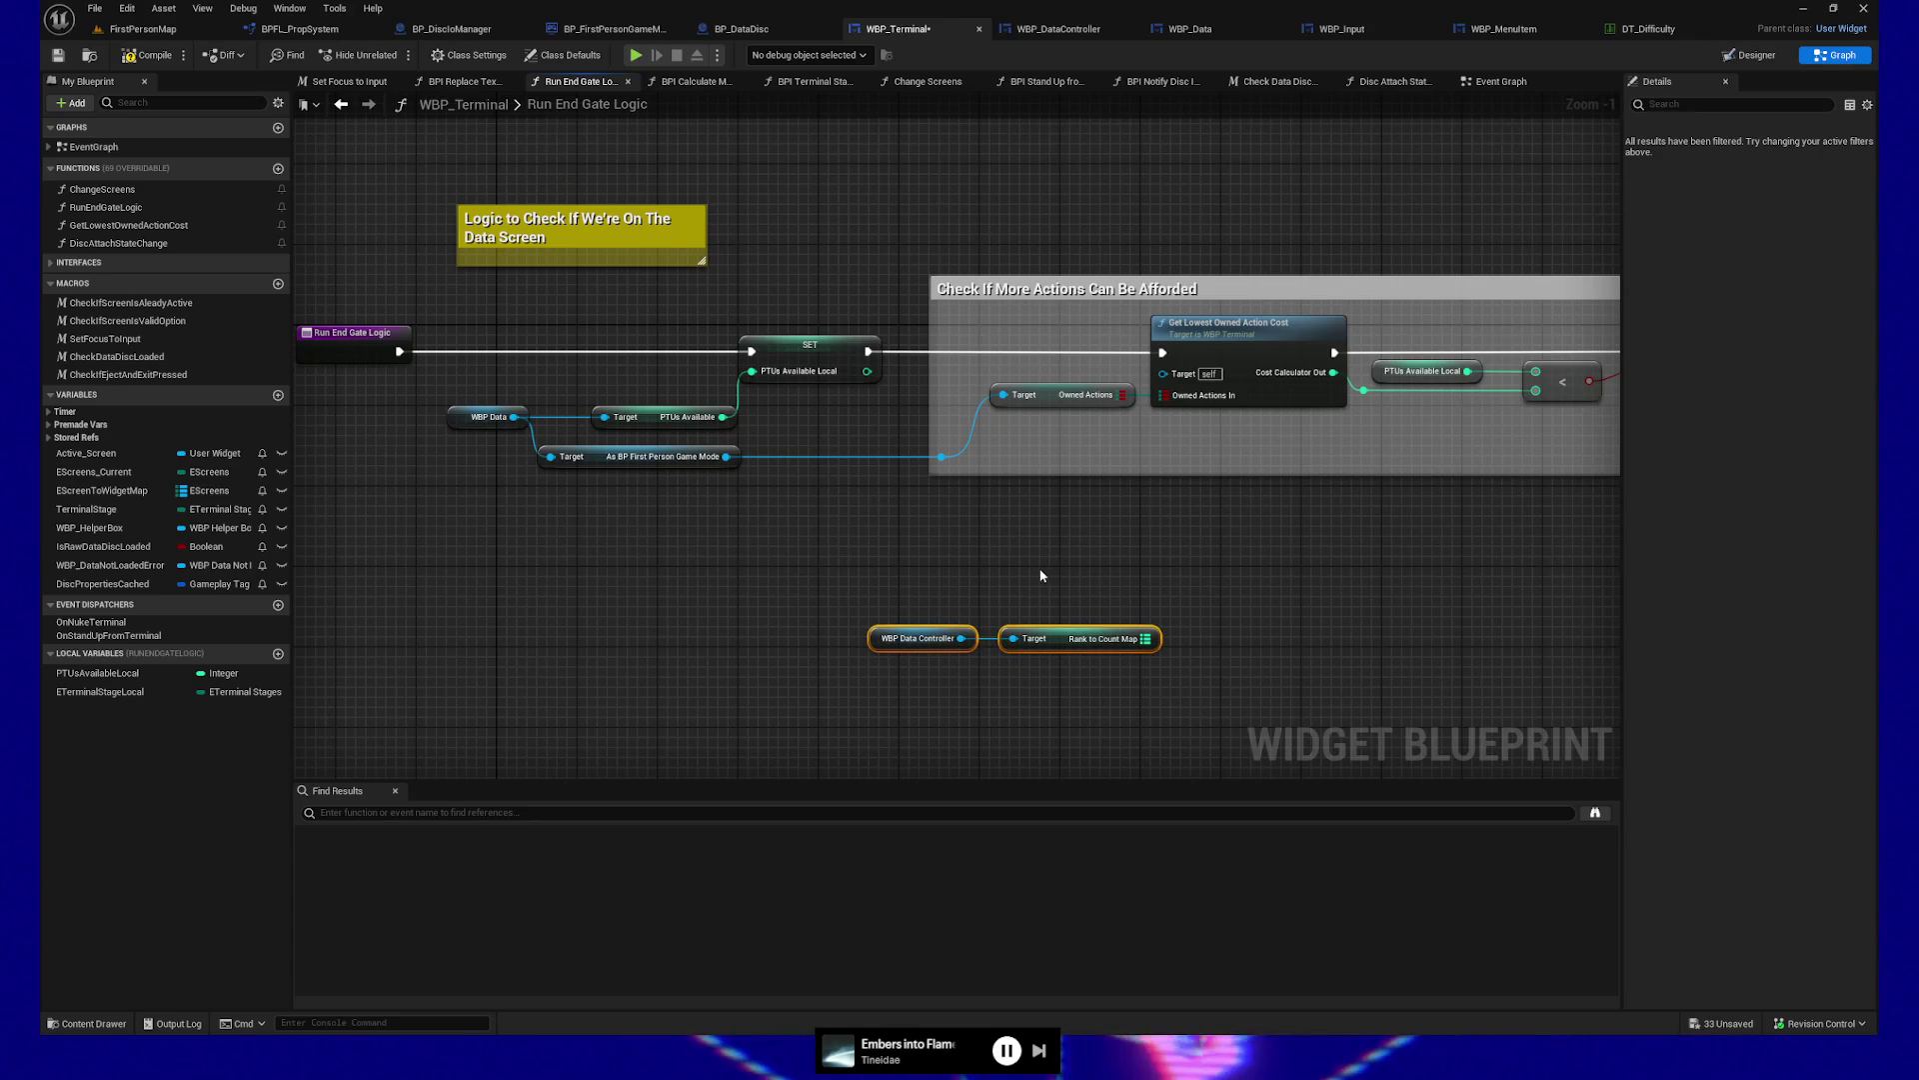
{"action": "scroll", "coordinate": [1043, 569], "scroll_direction": "up", "scroll_amount": 1}
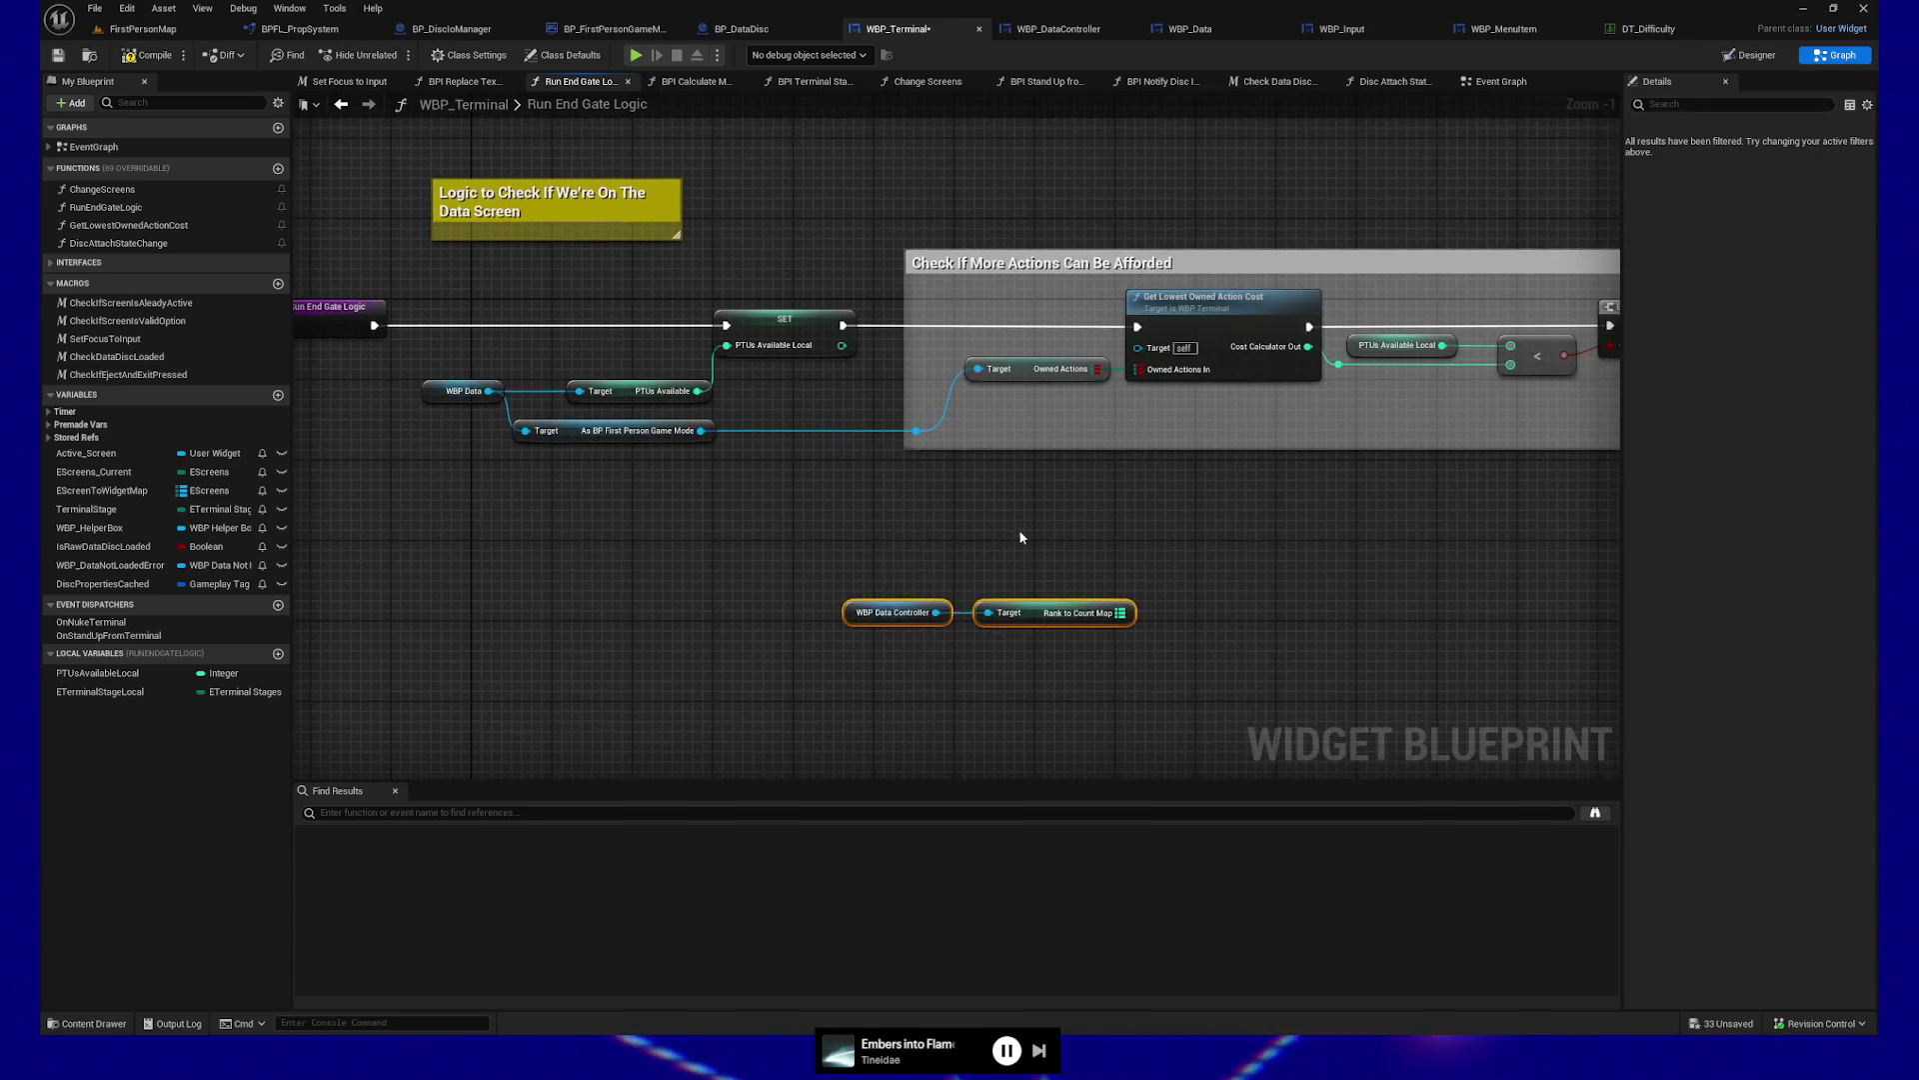
{"action": "left_click_drag", "start_coordinate": [1190, 613], "coordinate": [1097, 600]}
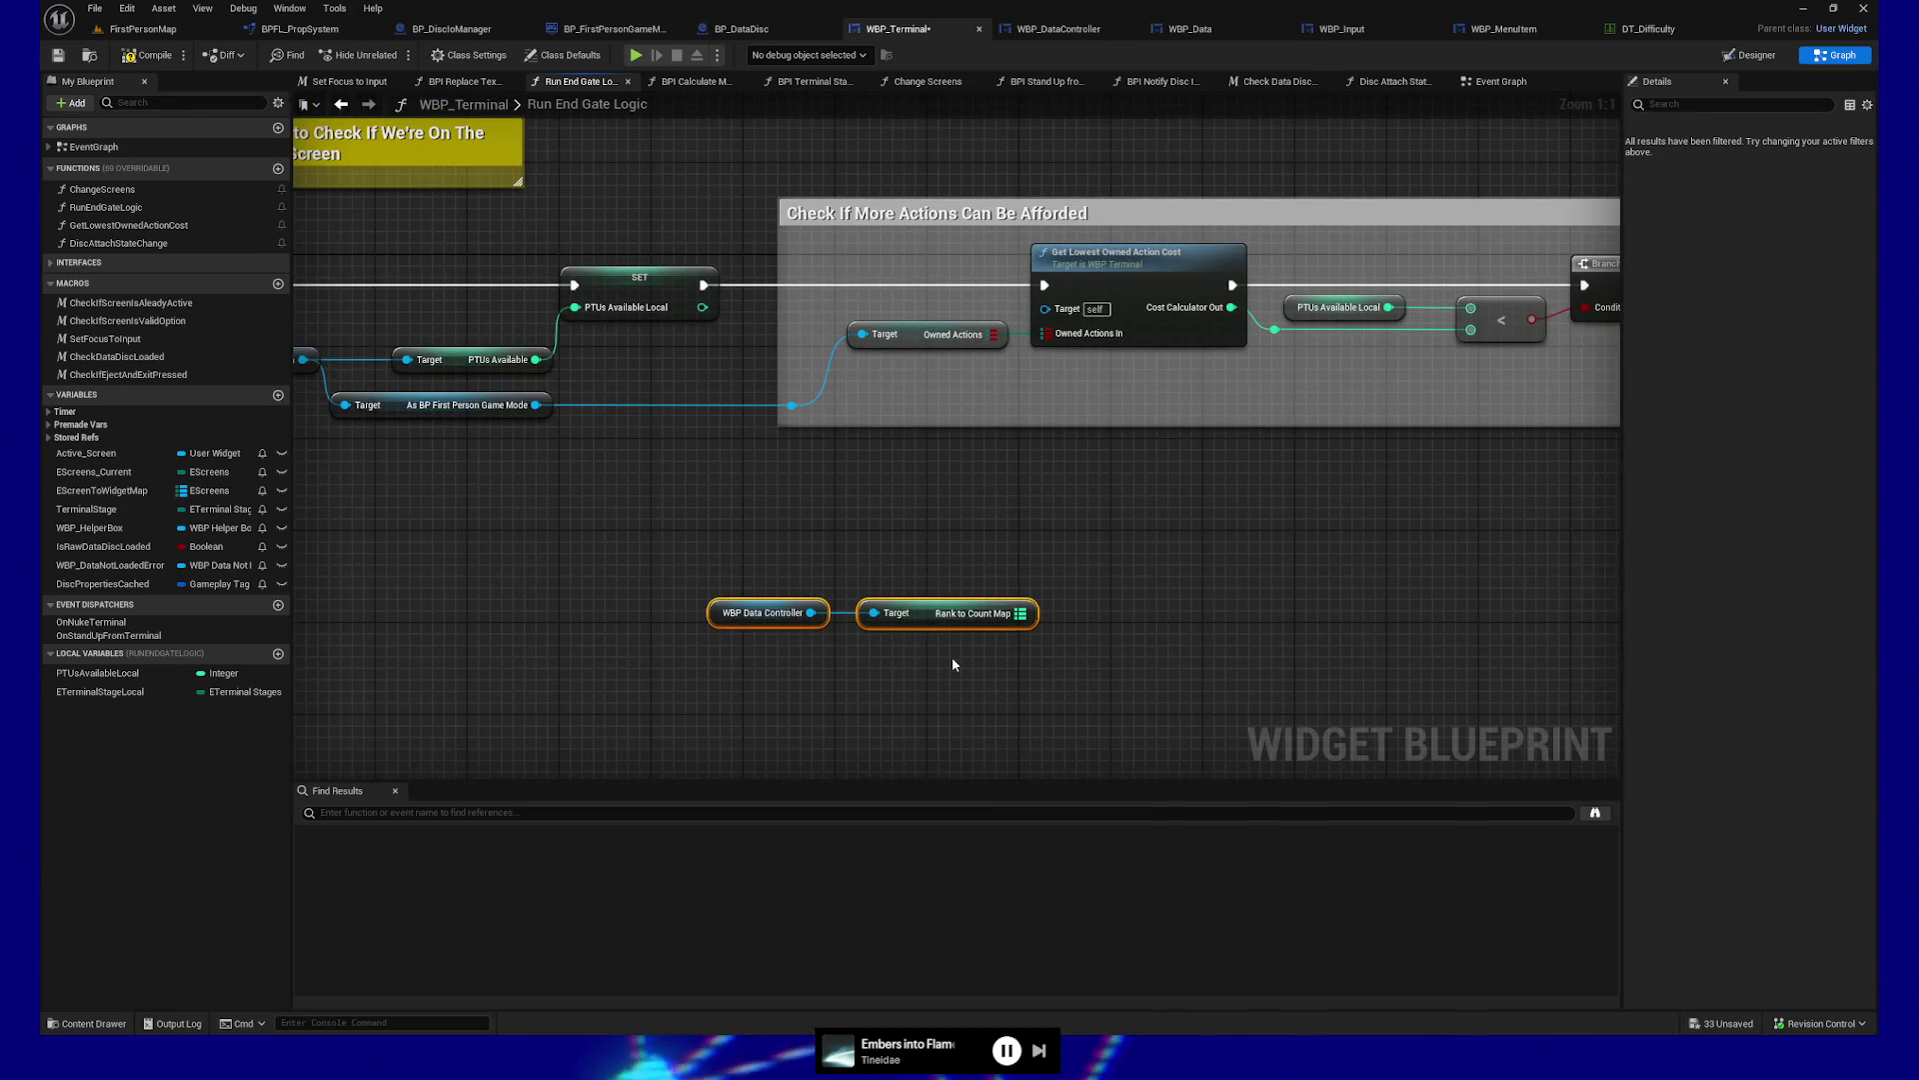
{"action": "mouse_move", "coordinate": [927, 623]}
{"action": "left_mouse_down"}
{"action": "mouse_move", "coordinate": [835, 646]}
{"action": "mouse_move", "coordinate": [1060, 626]}
{"action": "mouse_move", "coordinate": [1036, 612]}
{"action": "left_mouse_up"}
Attach a Find node to Rank to Count Map, then check the map's defaults in WBP_DataController
{"action": "type", "text": "find"}
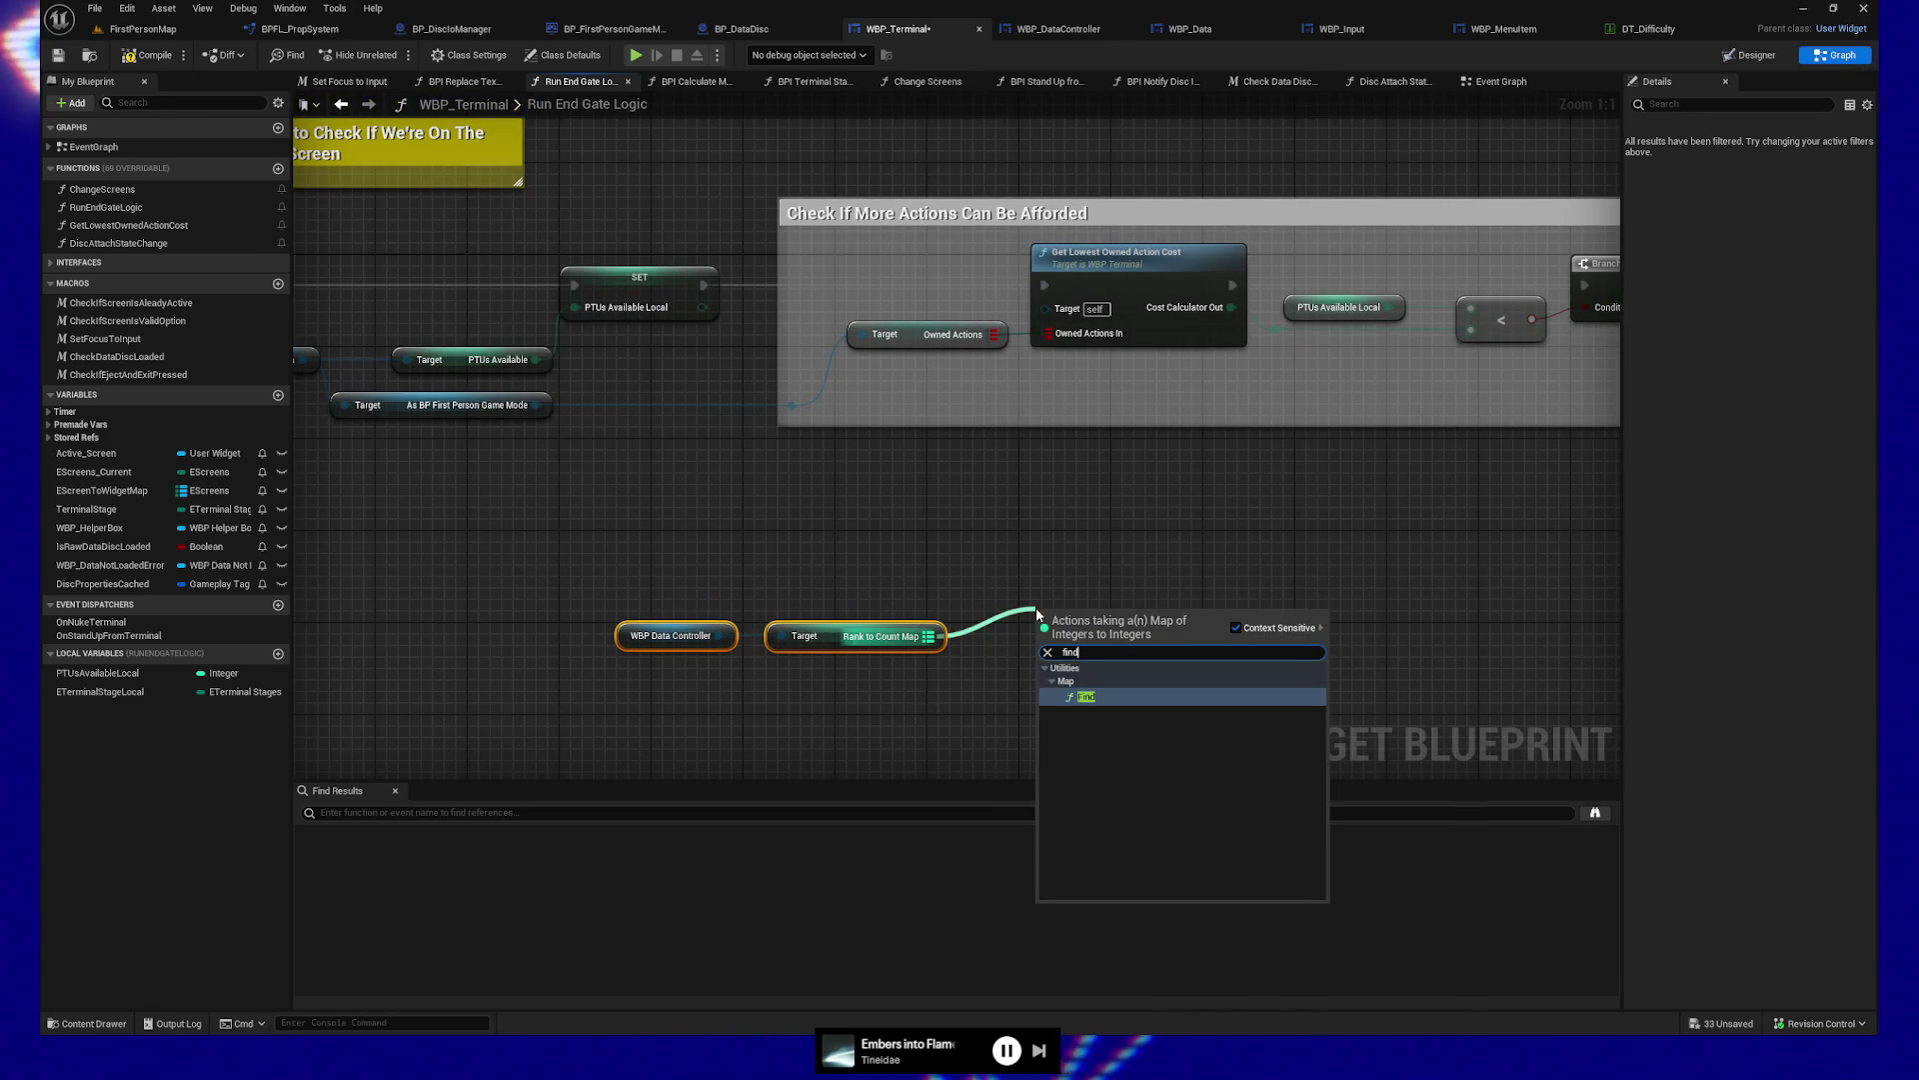
{"action": "left_click", "coordinate": [1069, 700]}
{"action": "left_click_drag", "start_coordinate": [1112, 622], "coordinate": [1101, 645]}
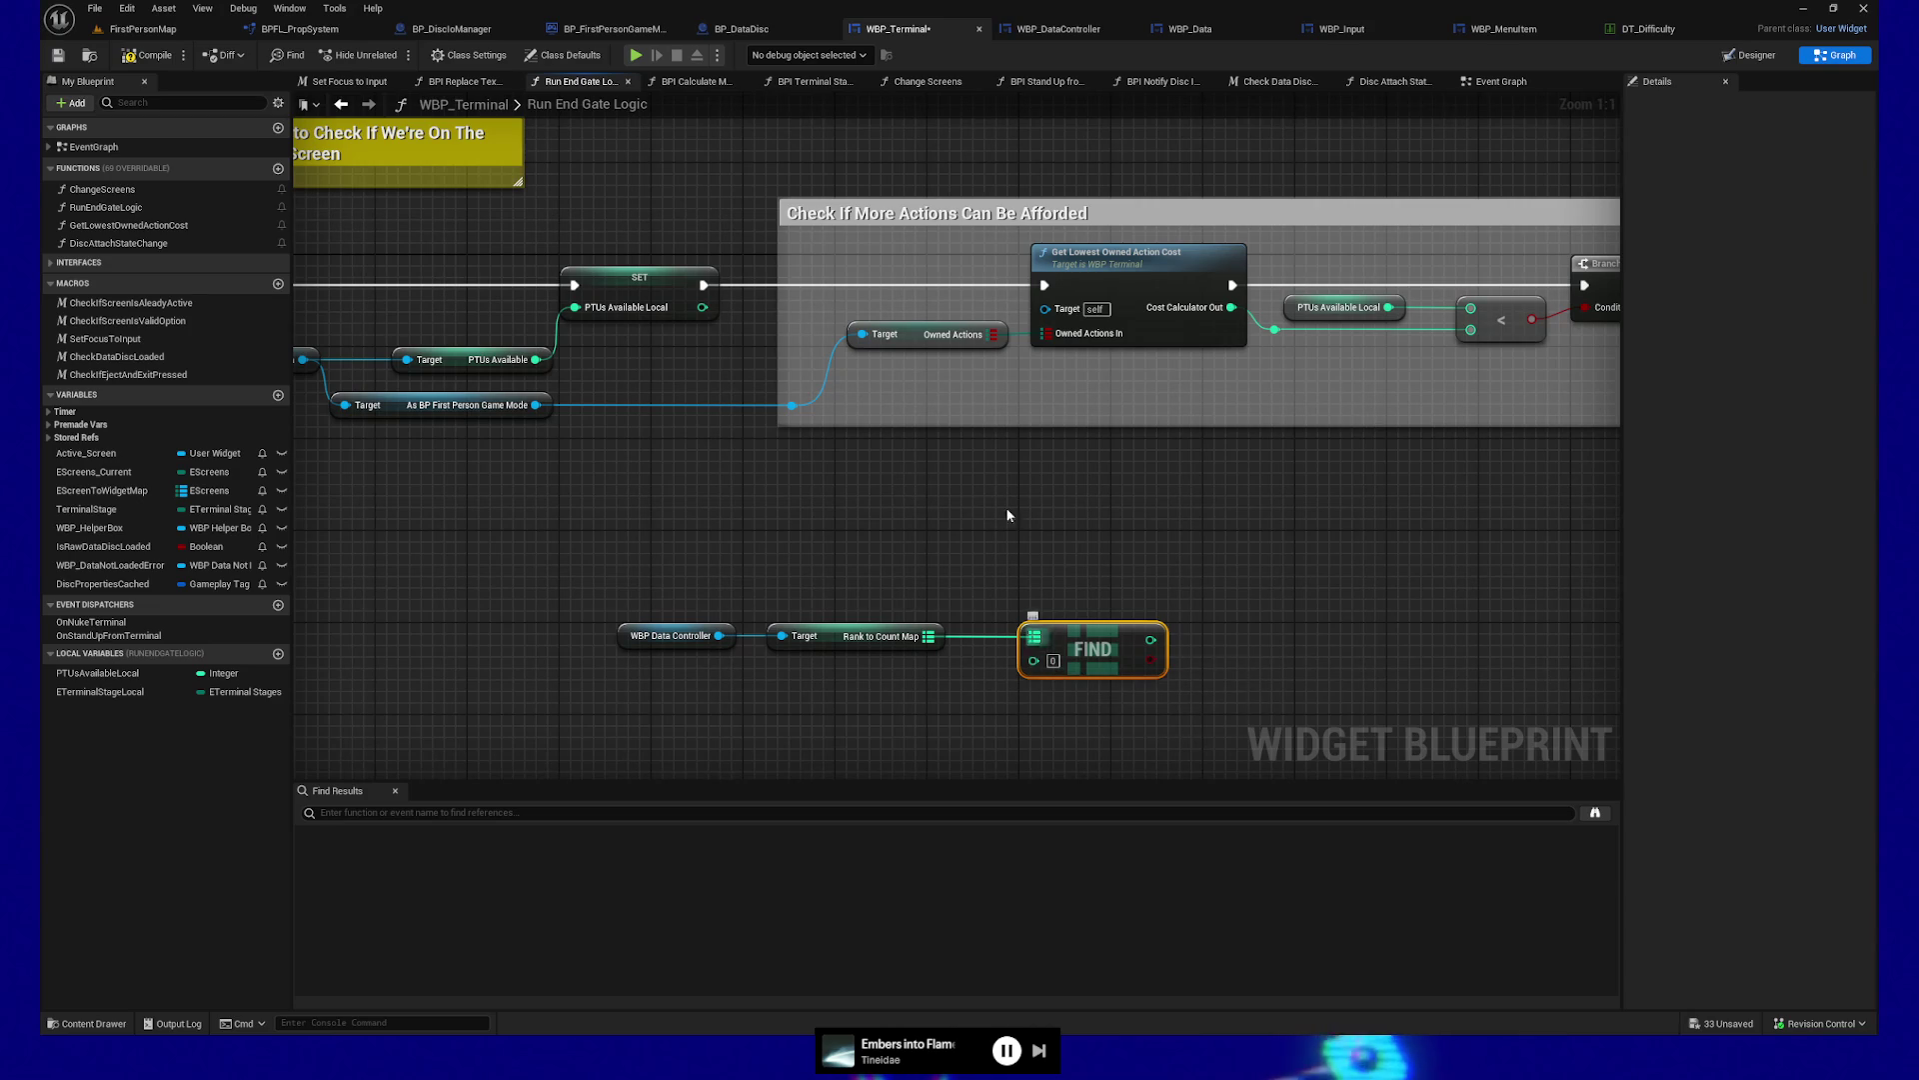
{"action": "left_click", "coordinate": [1079, 28]}
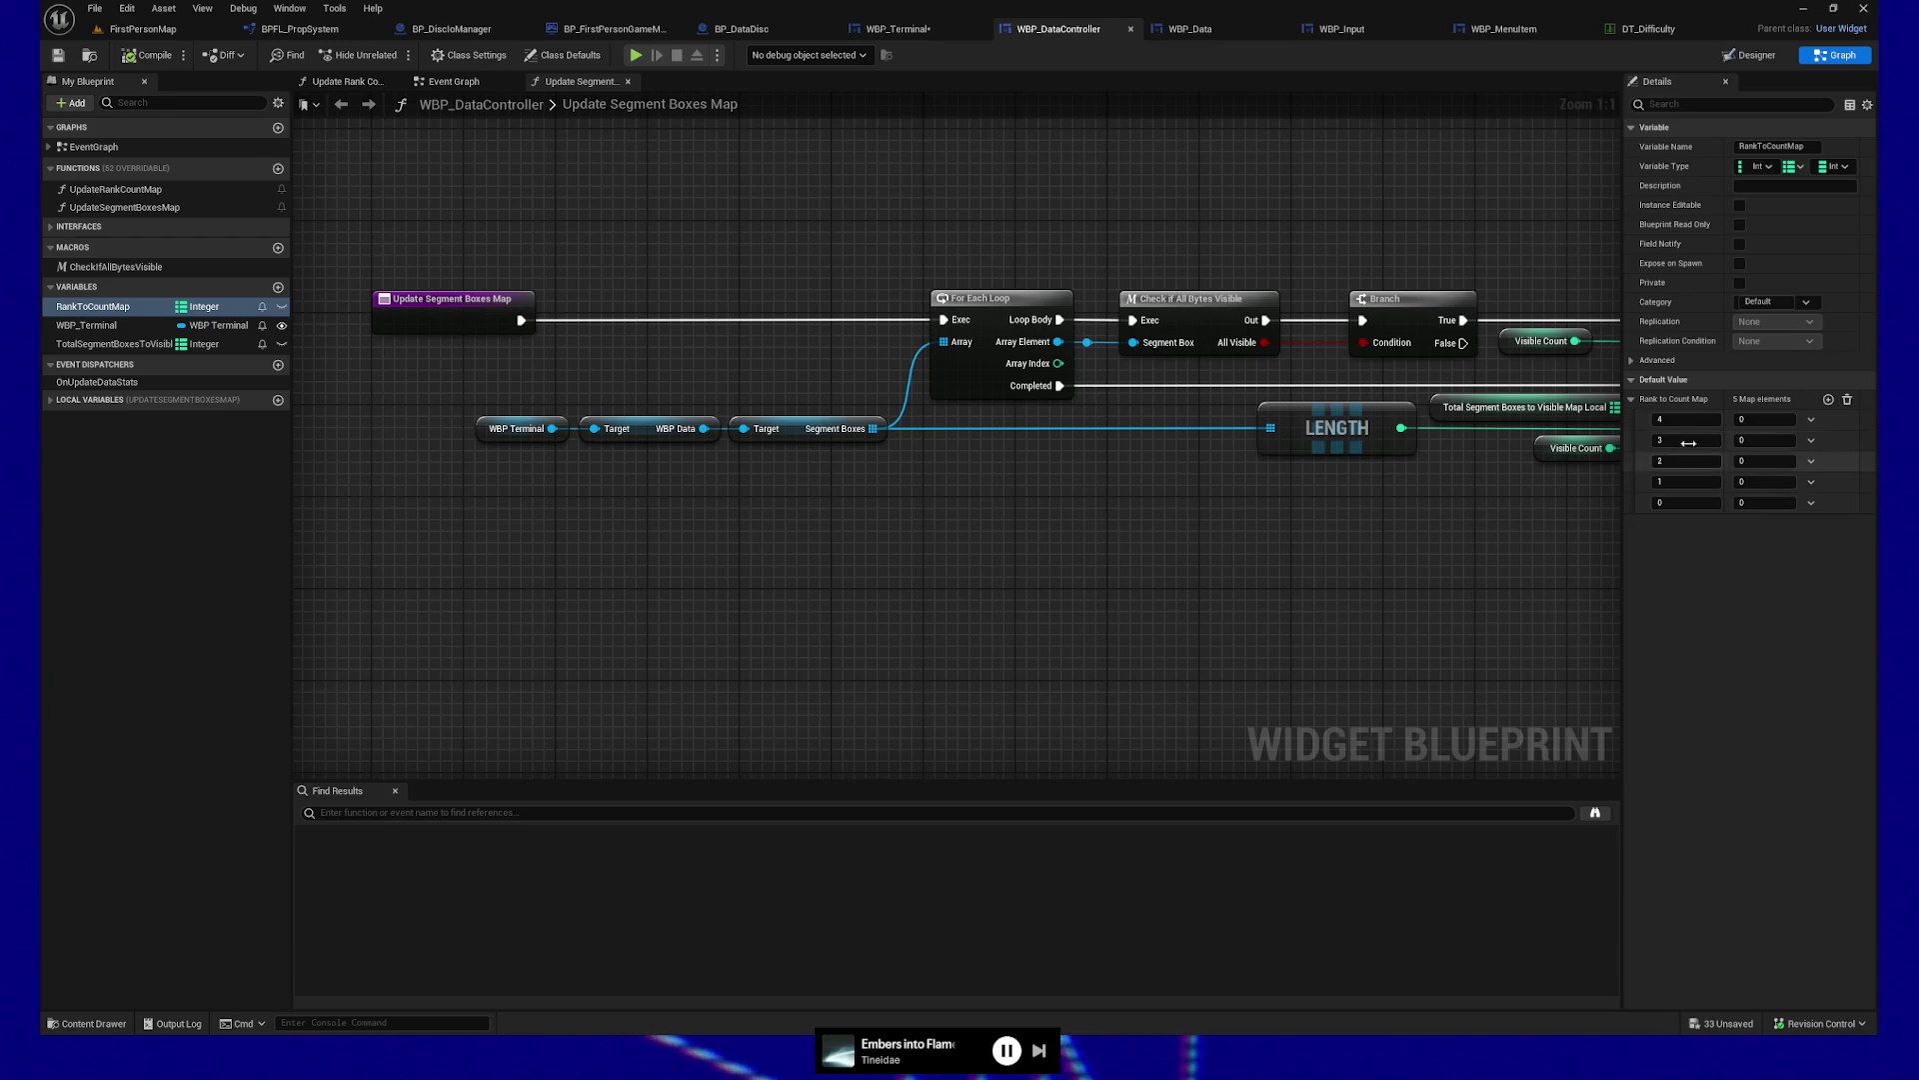
Go via WBP_Data back to WBP_Terminal's Run End Gate Logic and reframe the Find node
{"action": "left_click", "coordinate": [1190, 29]}
{"action": "left_click", "coordinate": [964, 30]}
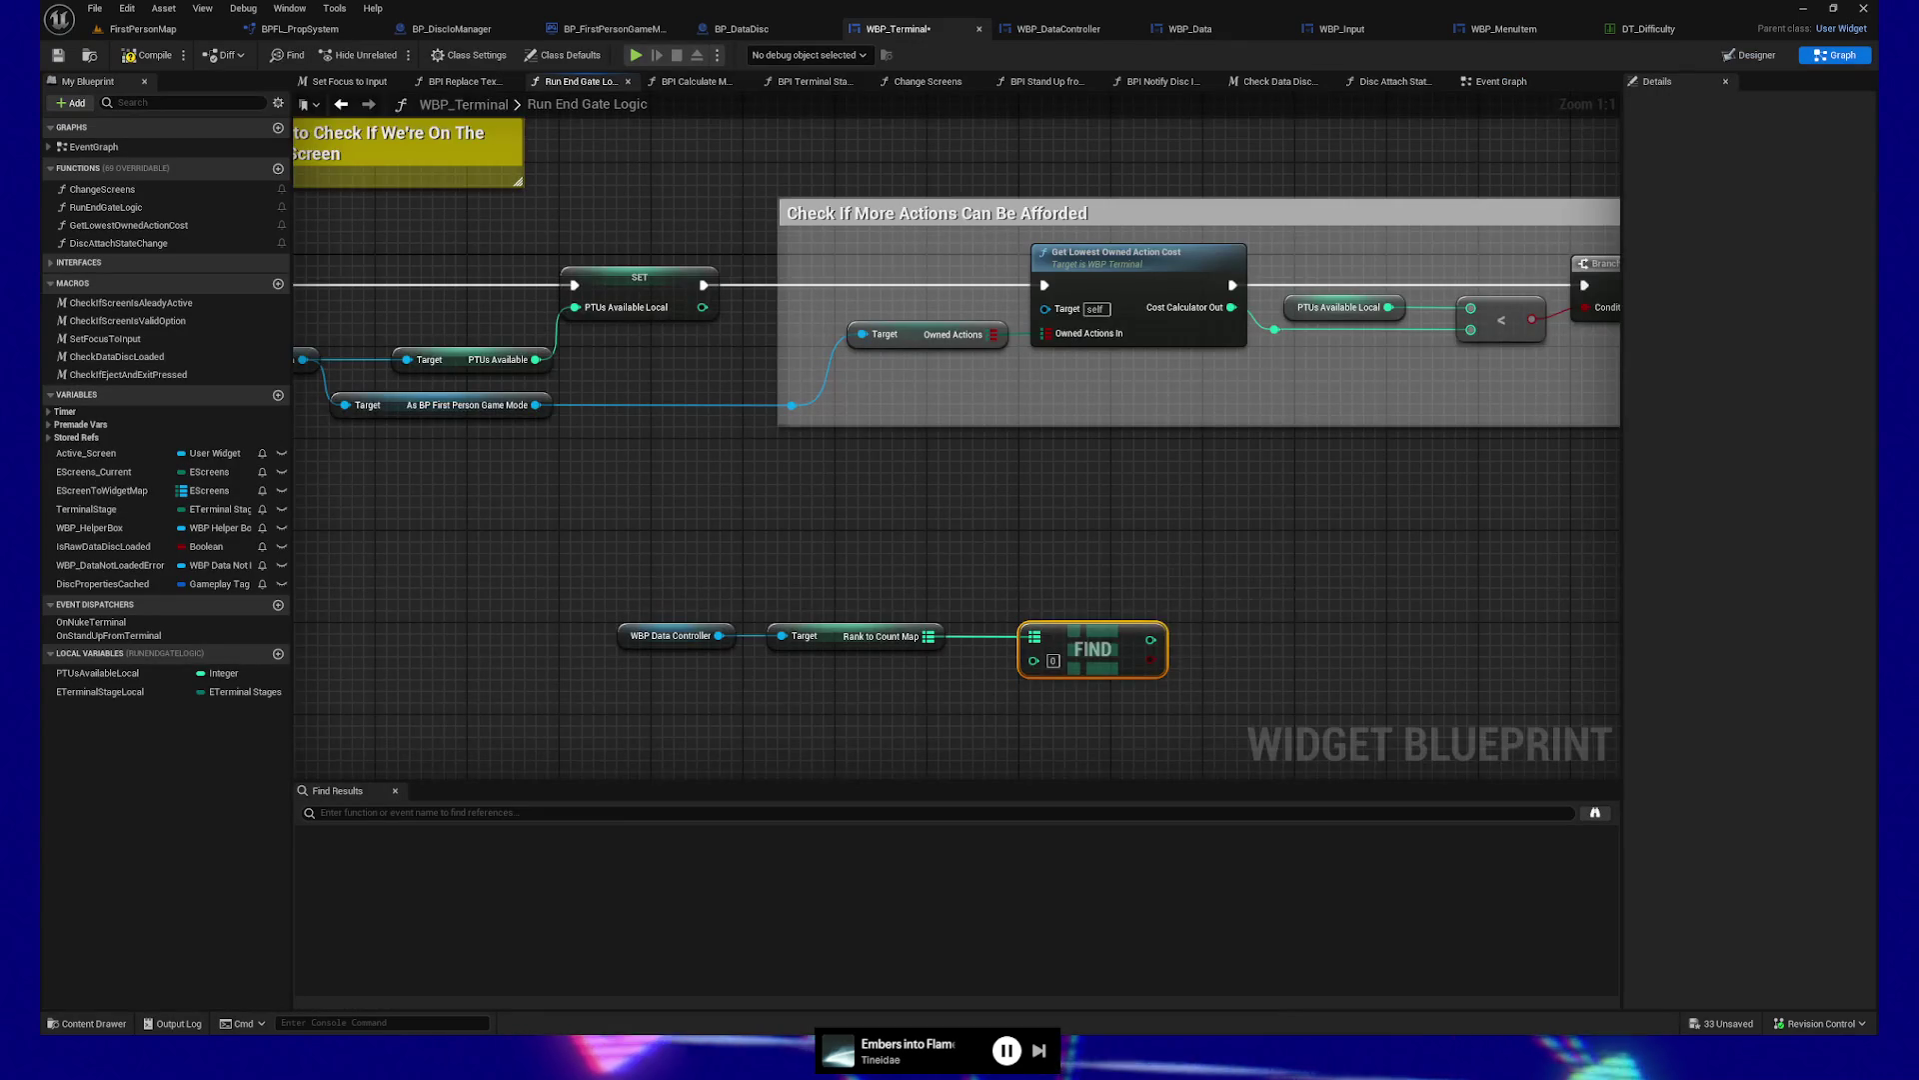
{"action": "left_click_drag", "start_coordinate": [1174, 548], "coordinate": [1148, 463]}
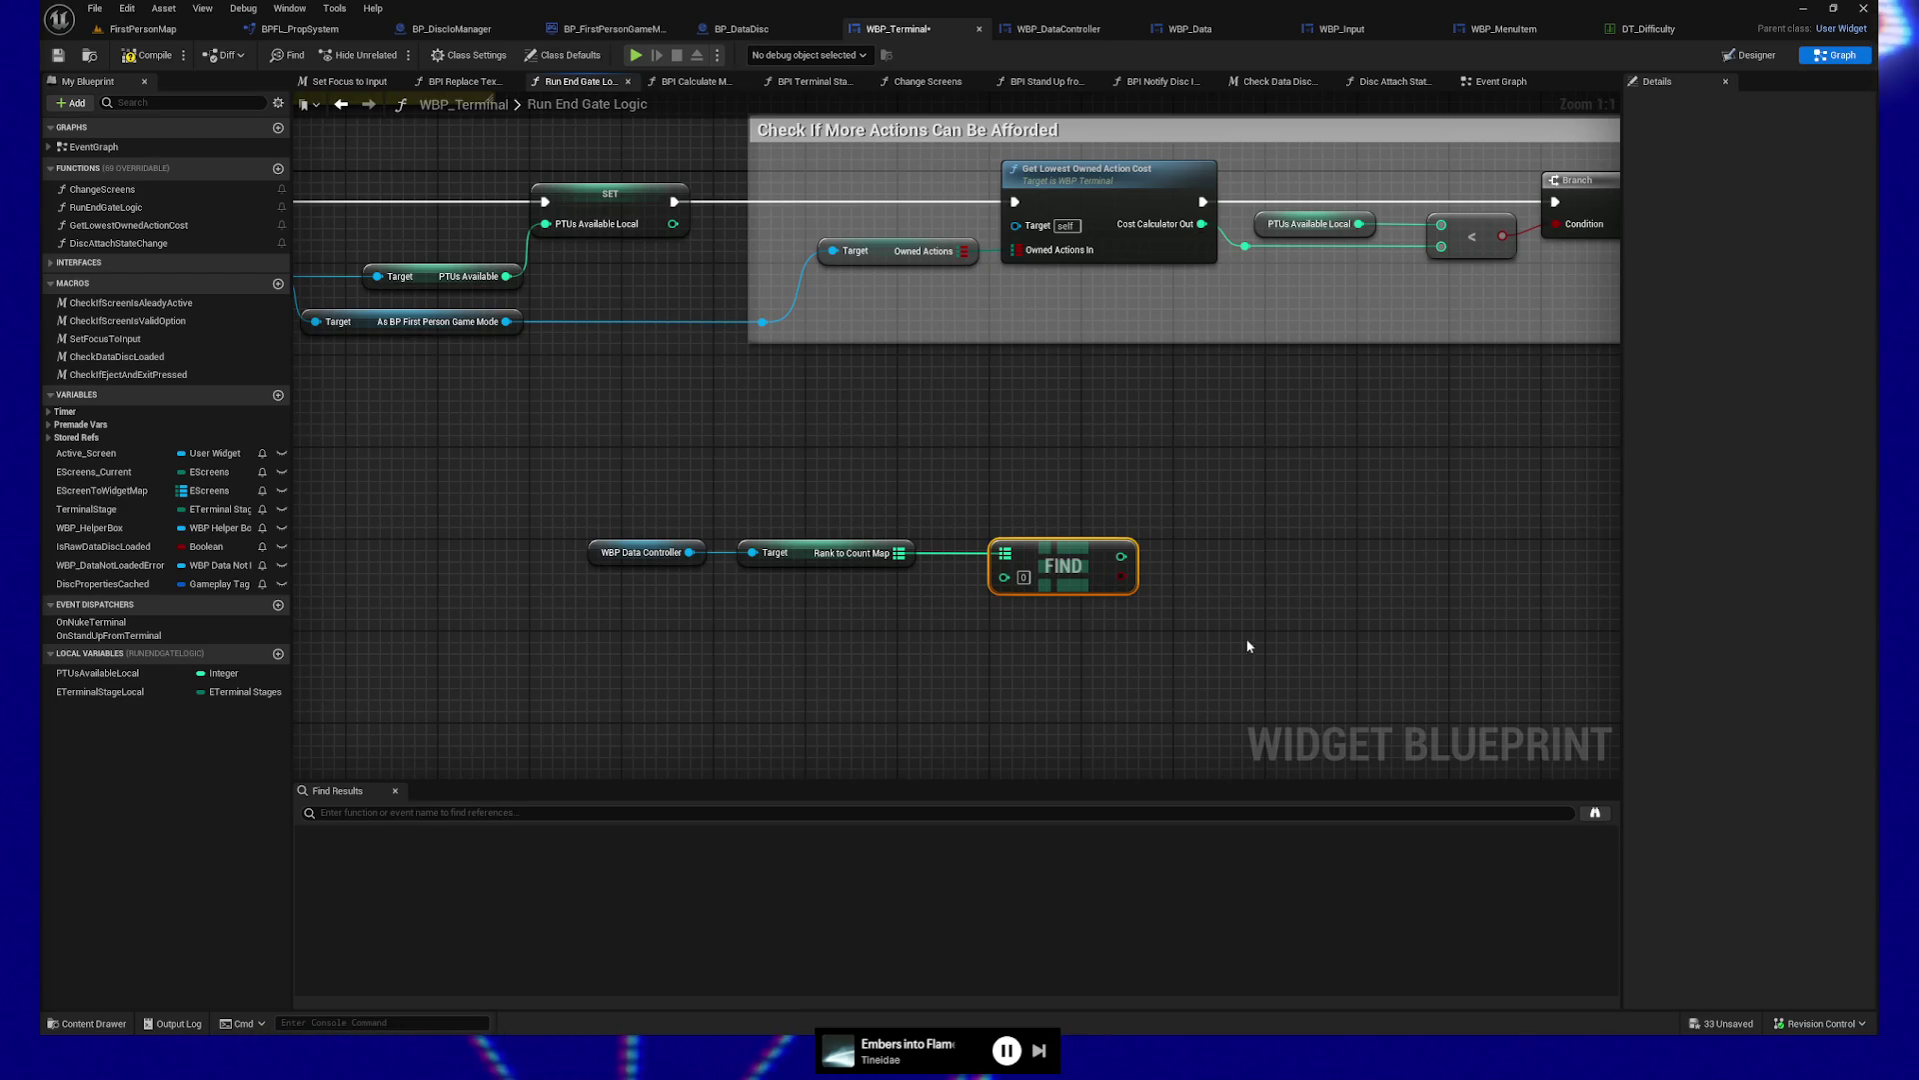
{"action": "left_click_drag", "start_coordinate": [1002, 541], "coordinate": [938, 552]}
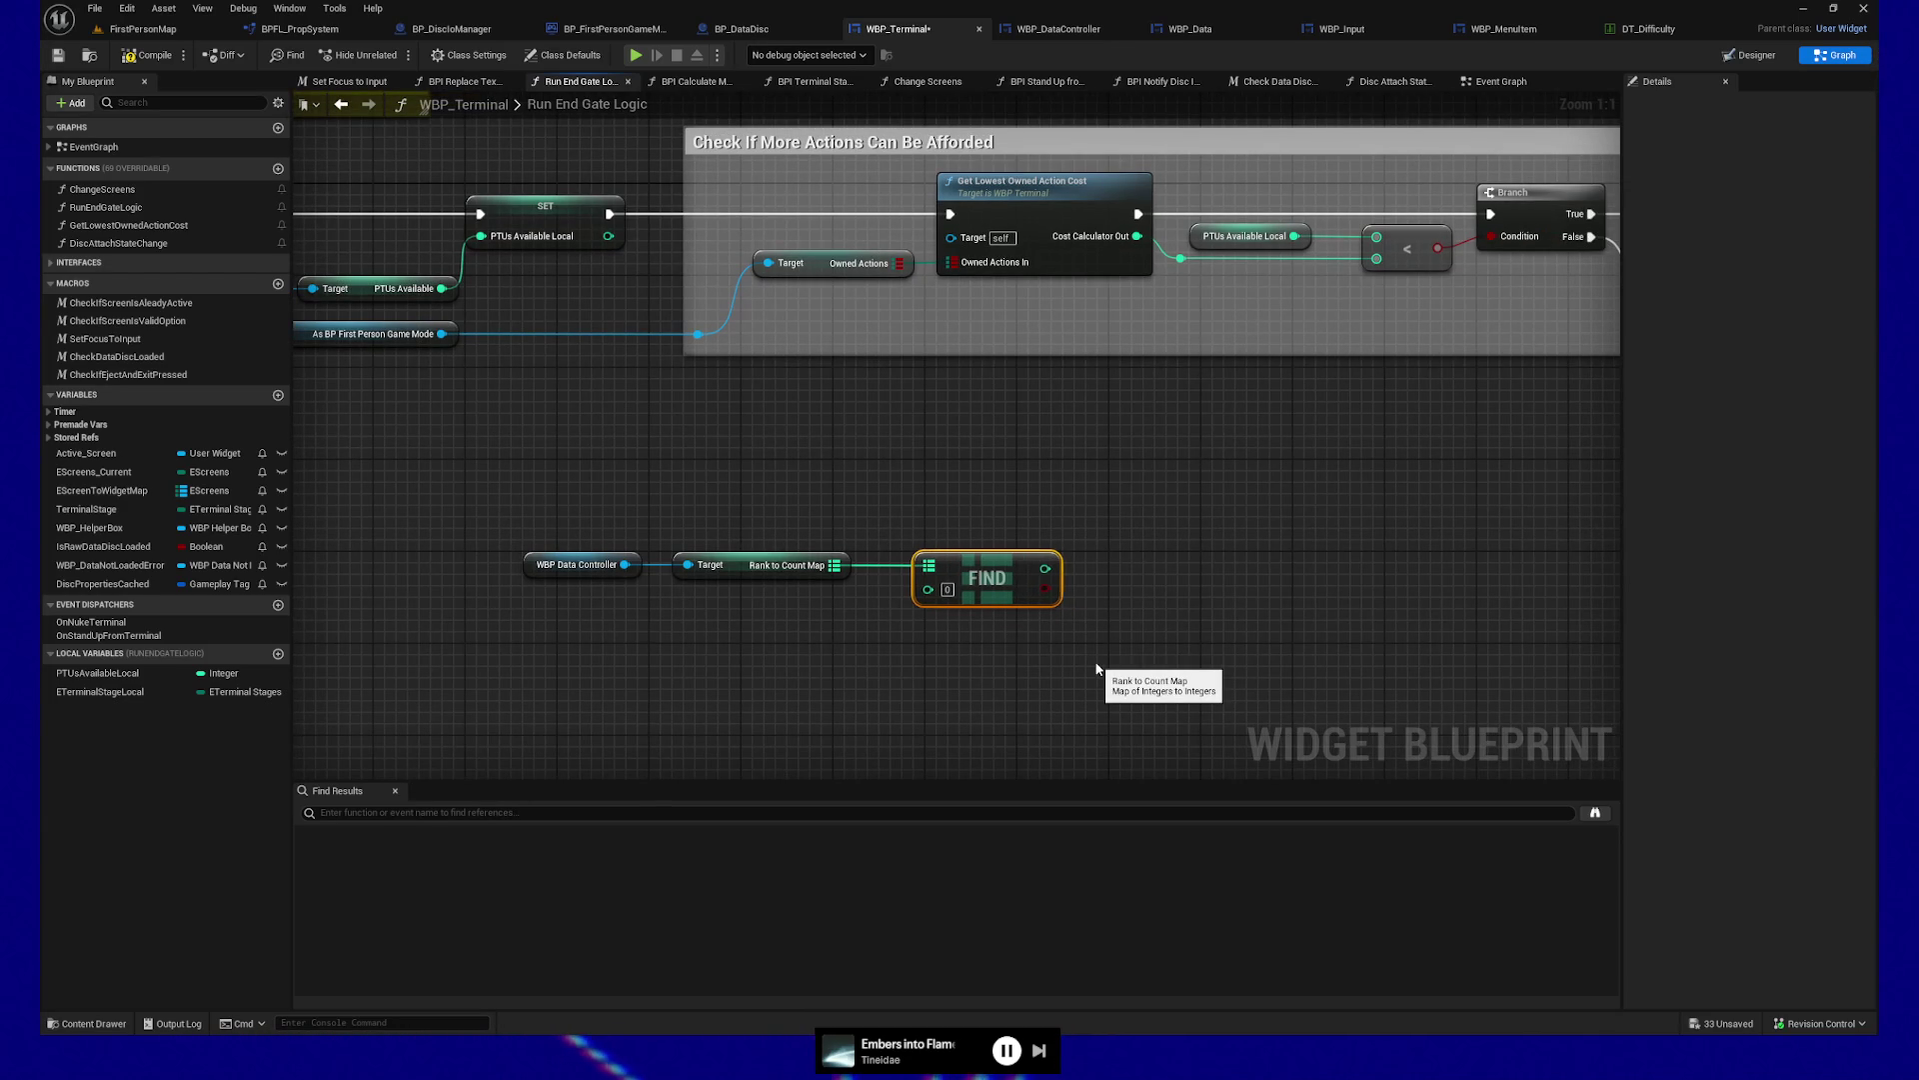
Duplicate the Find node into additional copies stacked beneath the first
{"action": "left_click_drag", "start_coordinate": [523, 522], "coordinate": [812, 635]}
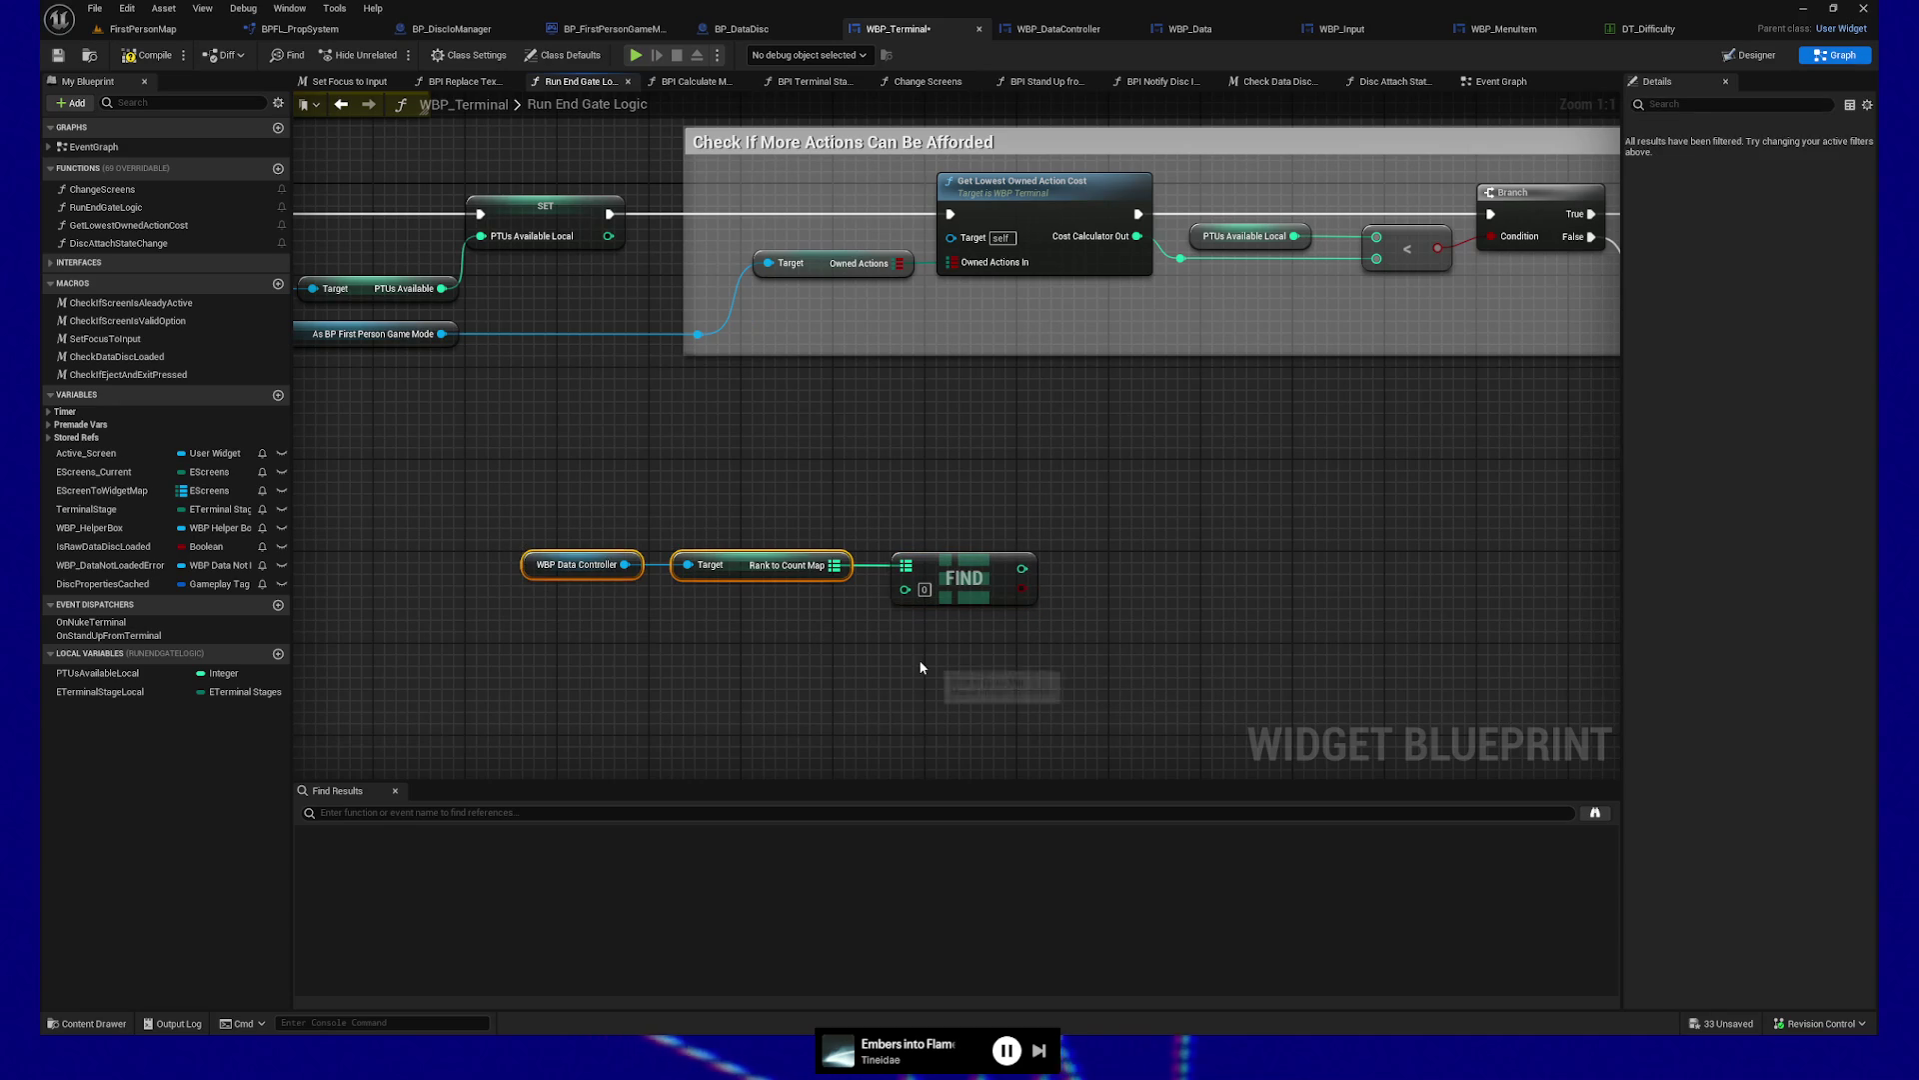
{"action": "mouse_move", "coordinate": [964, 661]}
{"action": "left_mouse_down"}
{"action": "mouse_move", "coordinate": [923, 643]}
{"action": "mouse_move", "coordinate": [952, 660]}
{"action": "mouse_move", "coordinate": [1045, 568]}
{"action": "mouse_move", "coordinate": [993, 557]}
{"action": "left_mouse_up"}
{"action": "left_click", "coordinate": [975, 508]}
{"action": "key", "text": "ctrl+c"}
{"action": "key", "text": "ctrl+v"}
{"action": "key", "text": "ctrl+v"}
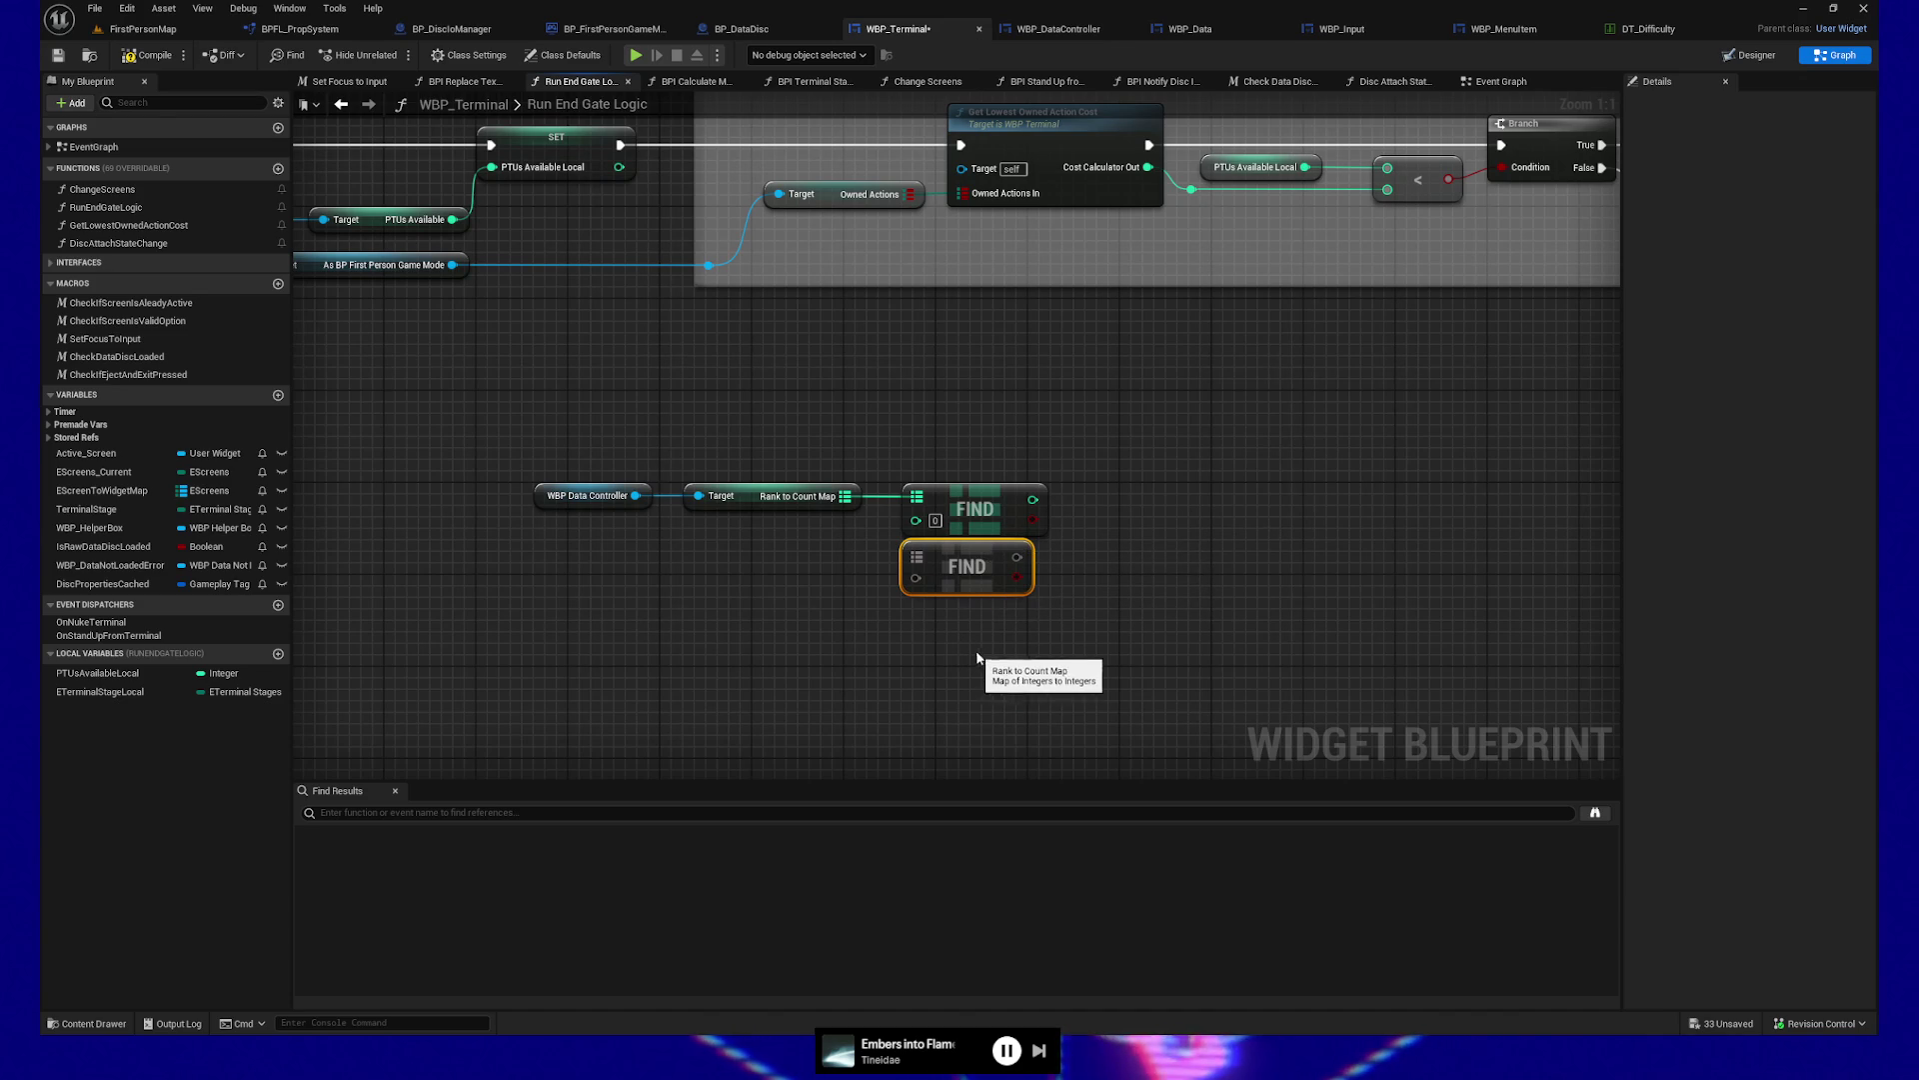
{"action": "left_click_drag", "start_coordinate": [985, 647], "coordinate": [907, 603]}
{"action": "key", "text": "ctrl+v"}
{"action": "left_click_drag", "start_coordinate": [1081, 674], "coordinate": [932, 662]}
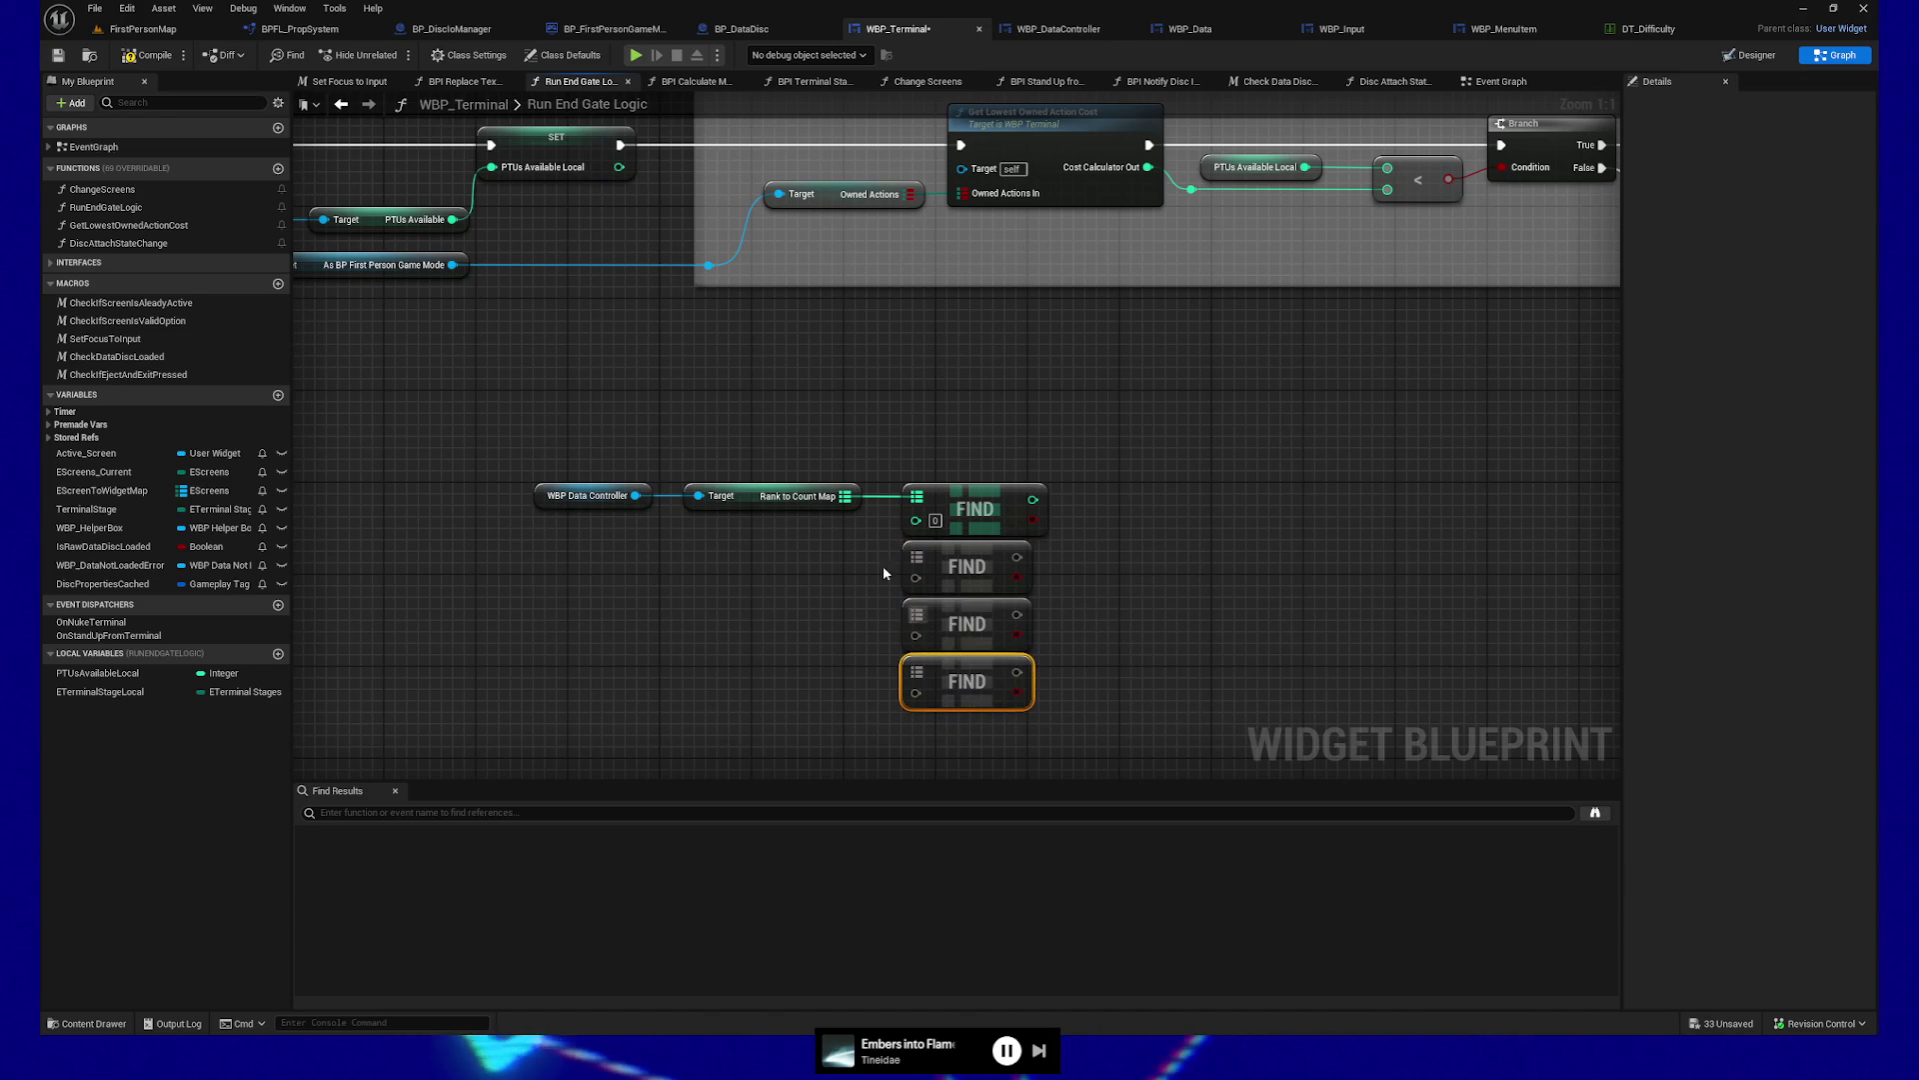
Wire Rank to Count Map into the new Find nodes and set their keys to 1, 2 and 3
{"action": "mouse_move", "coordinate": [845, 497]}
{"action": "left_mouse_down"}
{"action": "mouse_move", "coordinate": [921, 587]}
{"action": "mouse_move", "coordinate": [914, 554]}
{"action": "left_mouse_up"}
{"action": "mouse_move", "coordinate": [846, 497]}
{"action": "left_mouse_down"}
{"action": "mouse_move", "coordinate": [920, 617]}
{"action": "mouse_move", "coordinate": [916, 672]}
{"action": "left_mouse_up"}
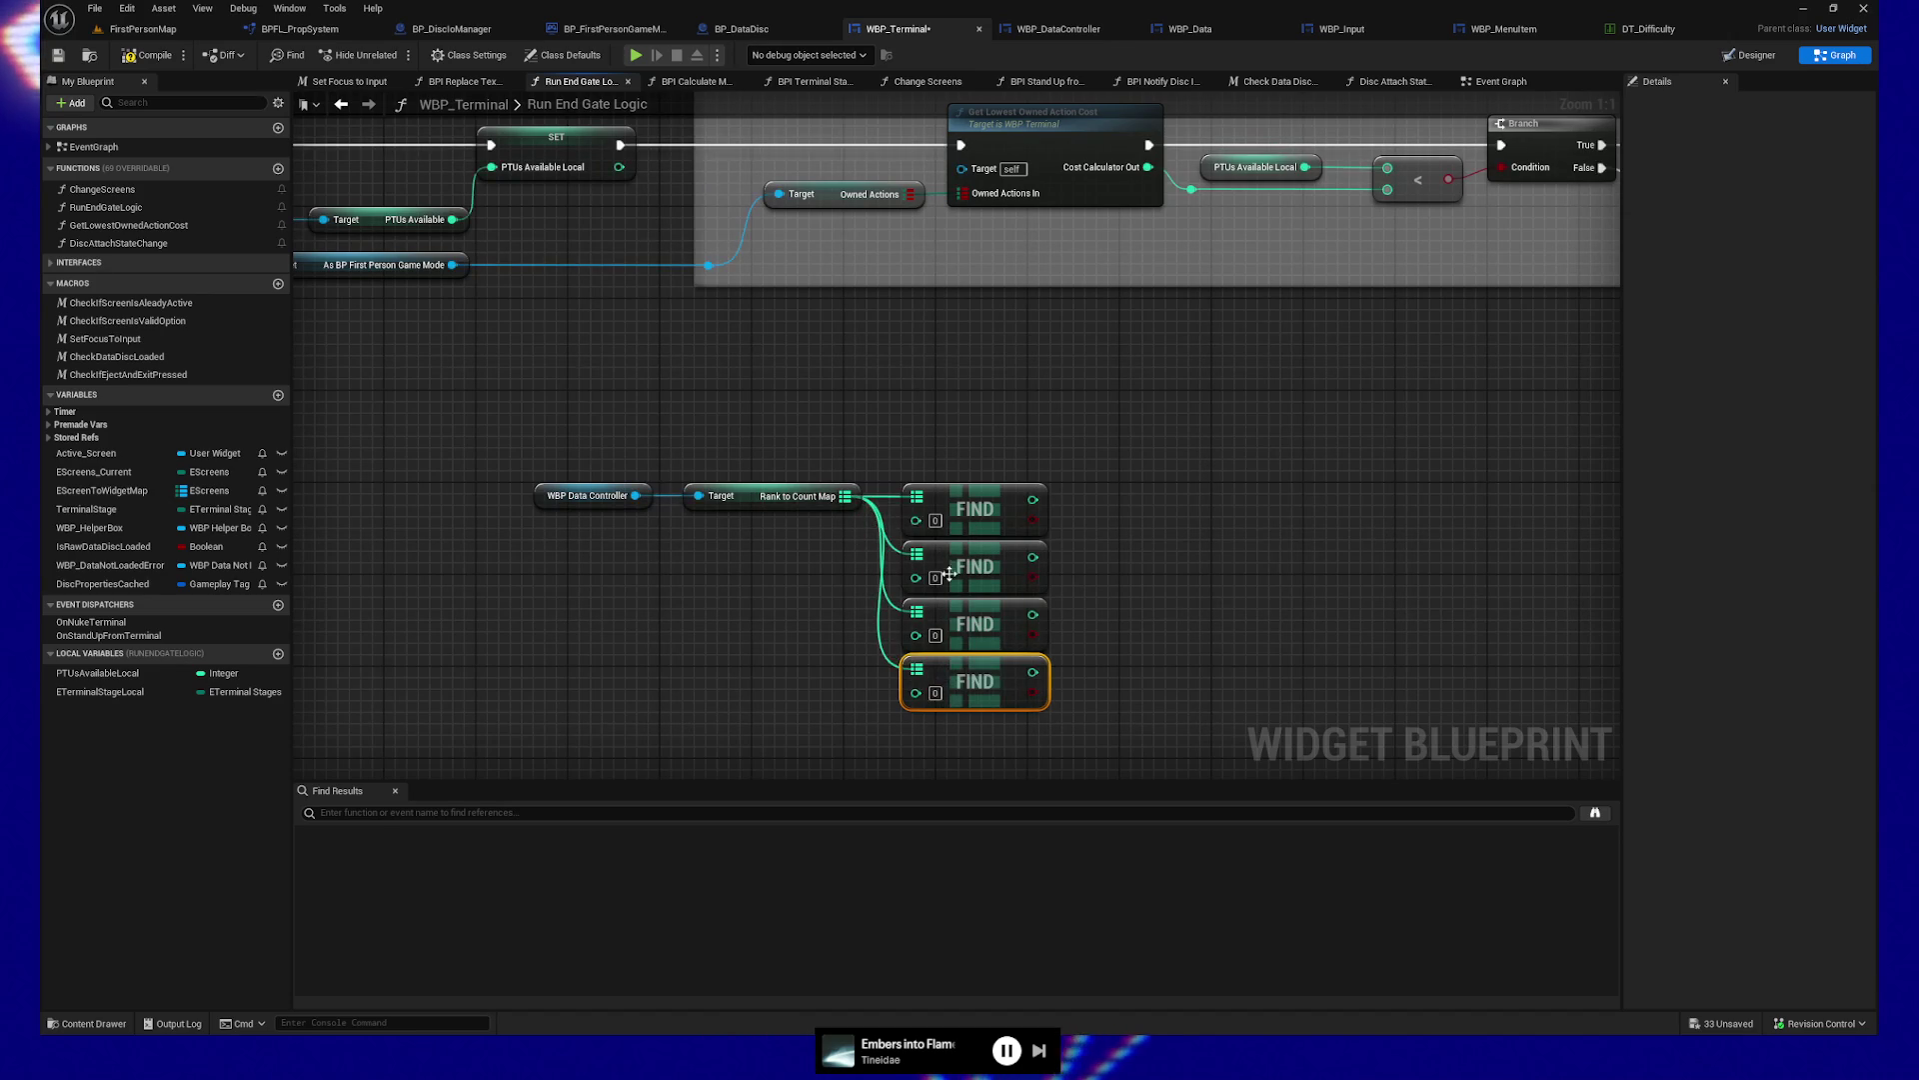
{"action": "left_click", "coordinate": [934, 578]}
{"action": "type", "text": "1"}
{"action": "key", "text": "Return"}
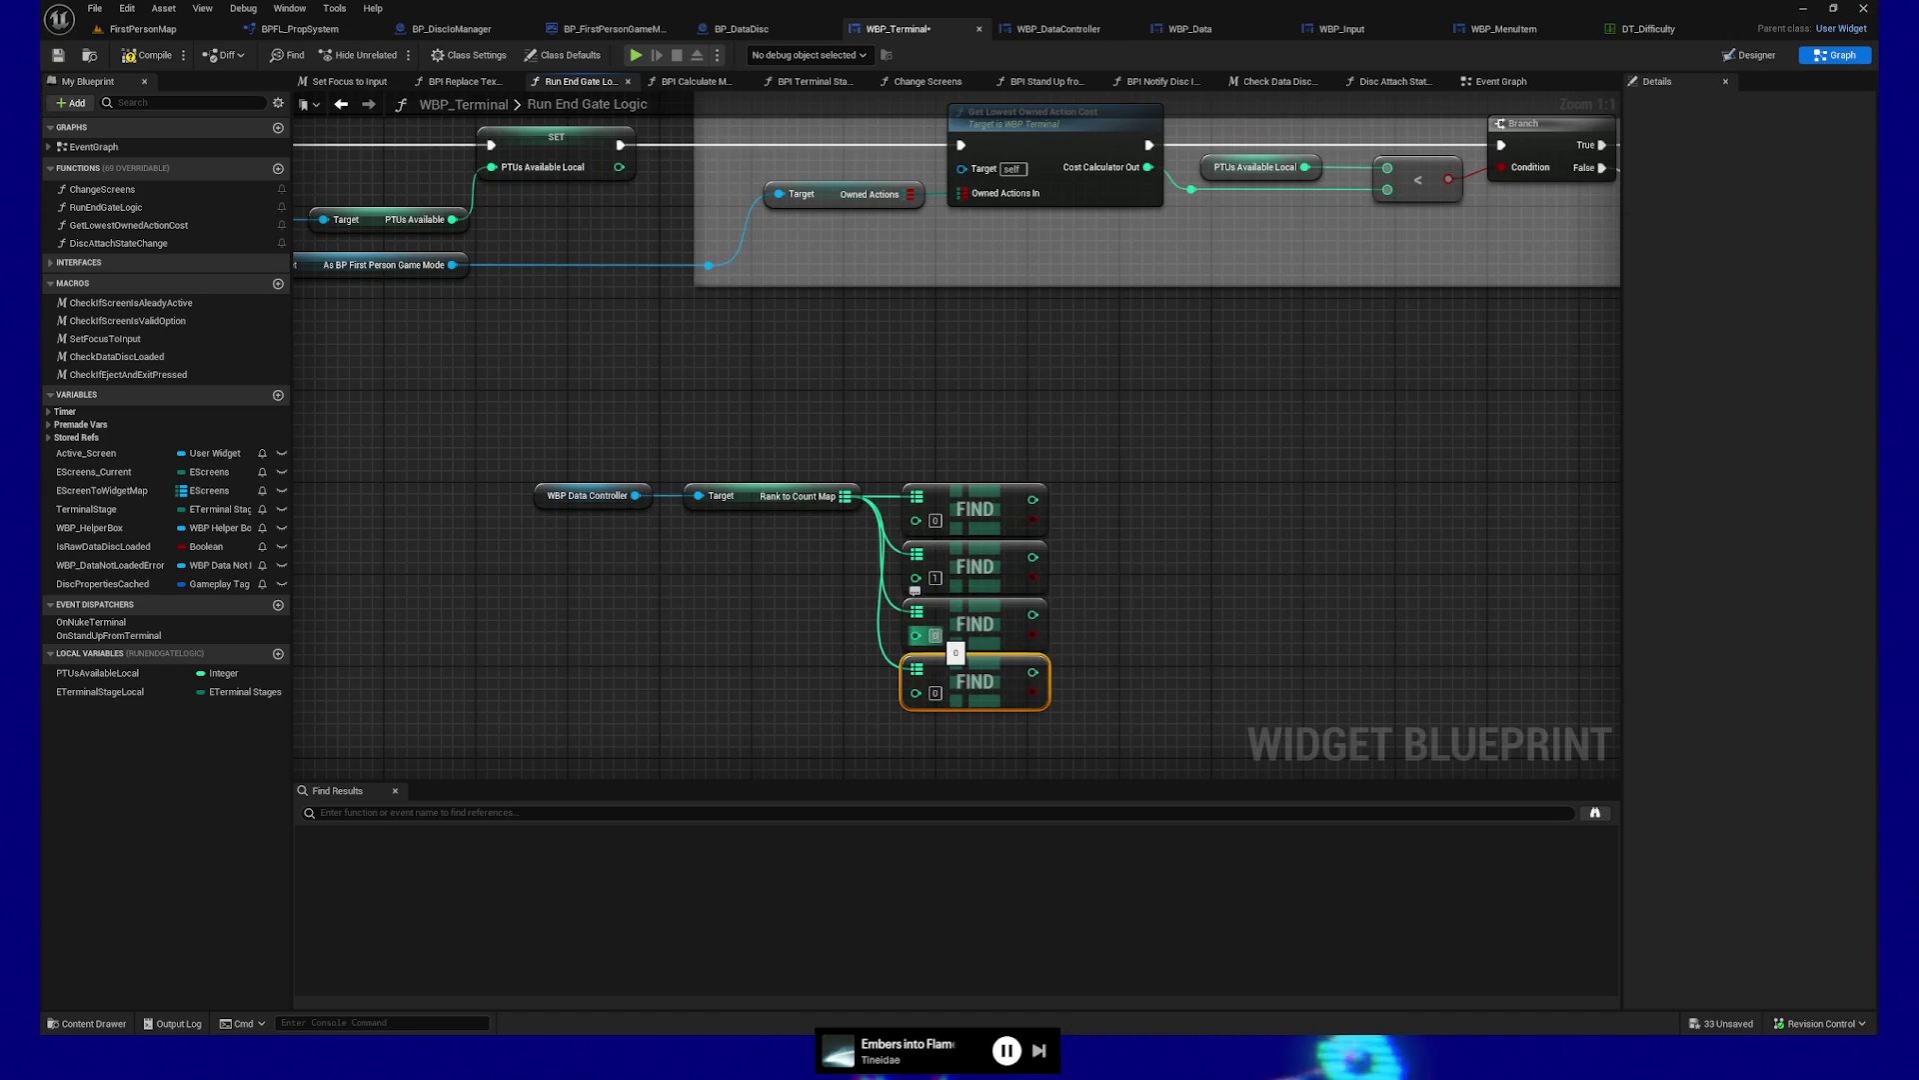
{"action": "left_click", "coordinate": [936, 636]}
{"action": "type", "text": "2"}
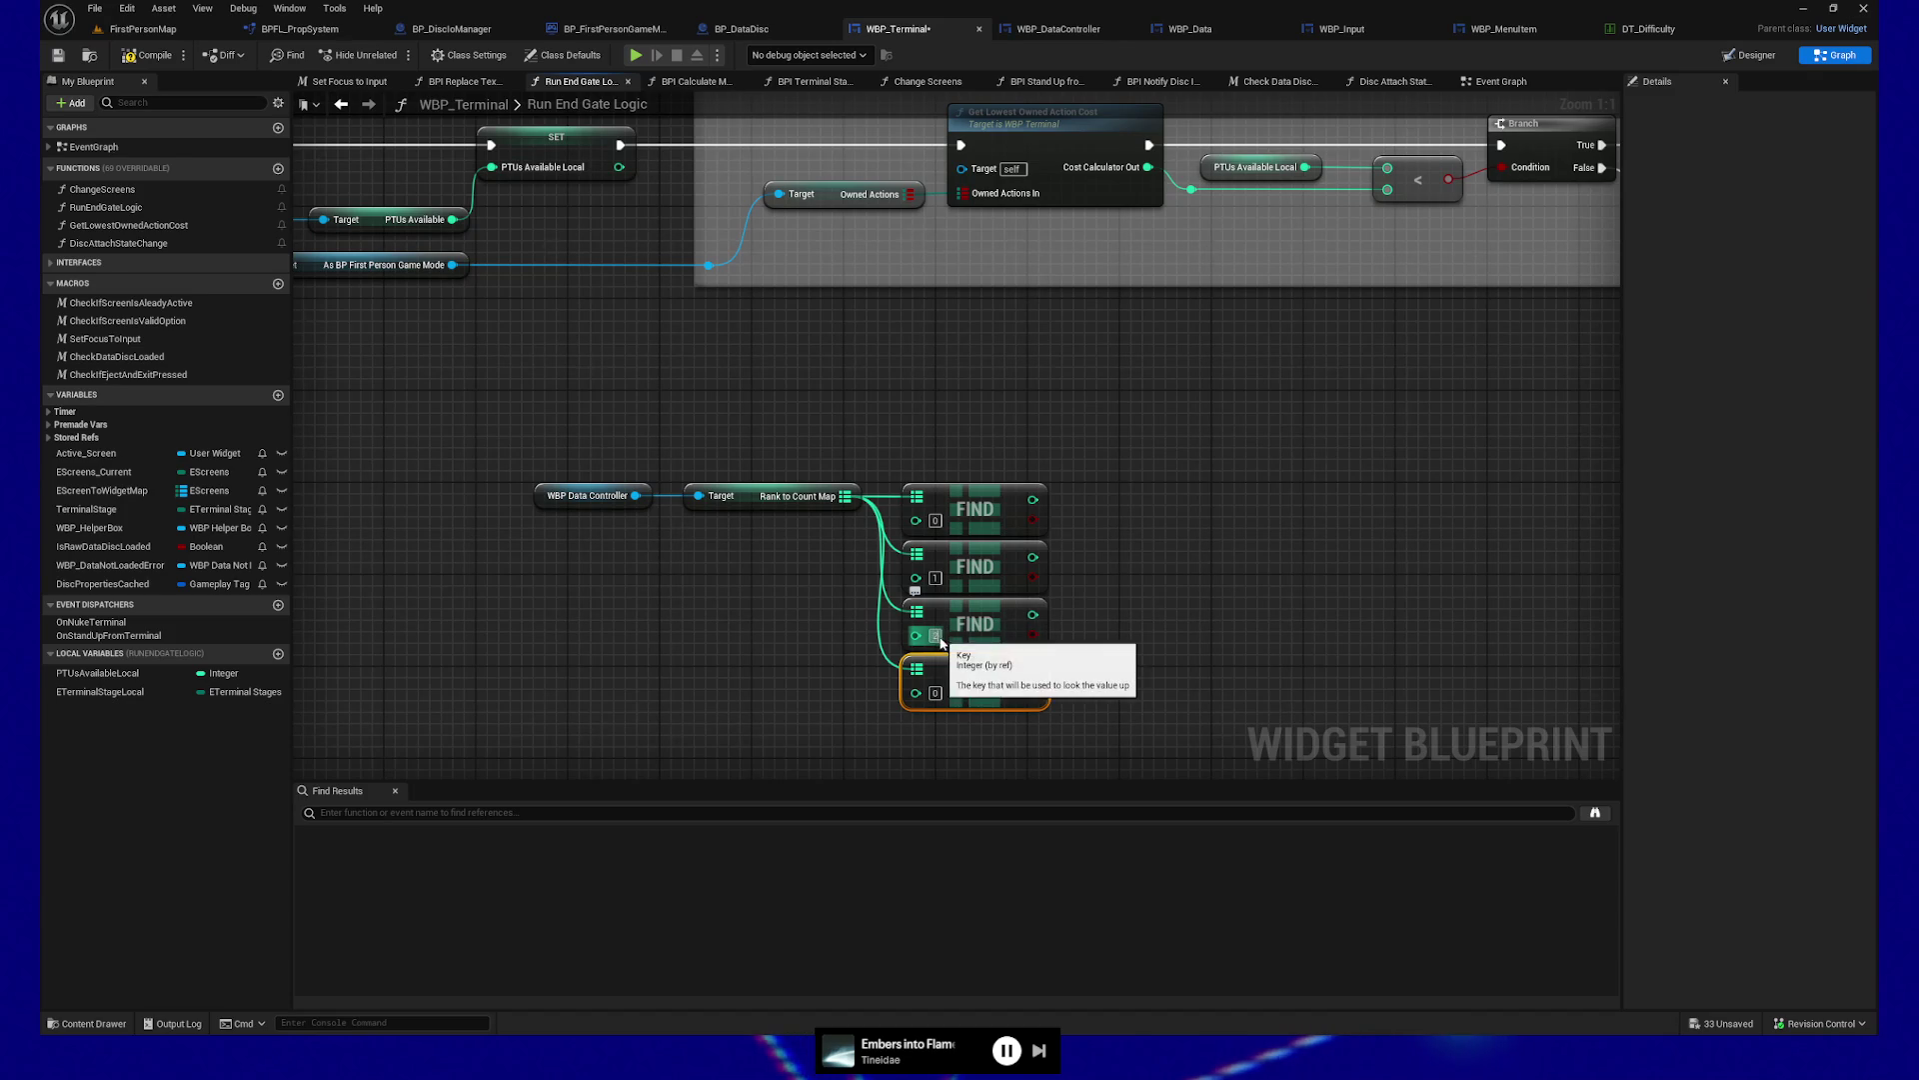
{"action": "left_click", "coordinate": [935, 693]}
{"action": "type", "text": "3"}
{"action": "key", "text": "Return"}
{"action": "mouse_move", "coordinate": [1194, 570]}
{"action": "left_mouse_down"}
{"action": "mouse_move", "coordinate": [1126, 570]}
{"action": "mouse_move", "coordinate": [994, 662]}
{"action": "left_mouse_up"}
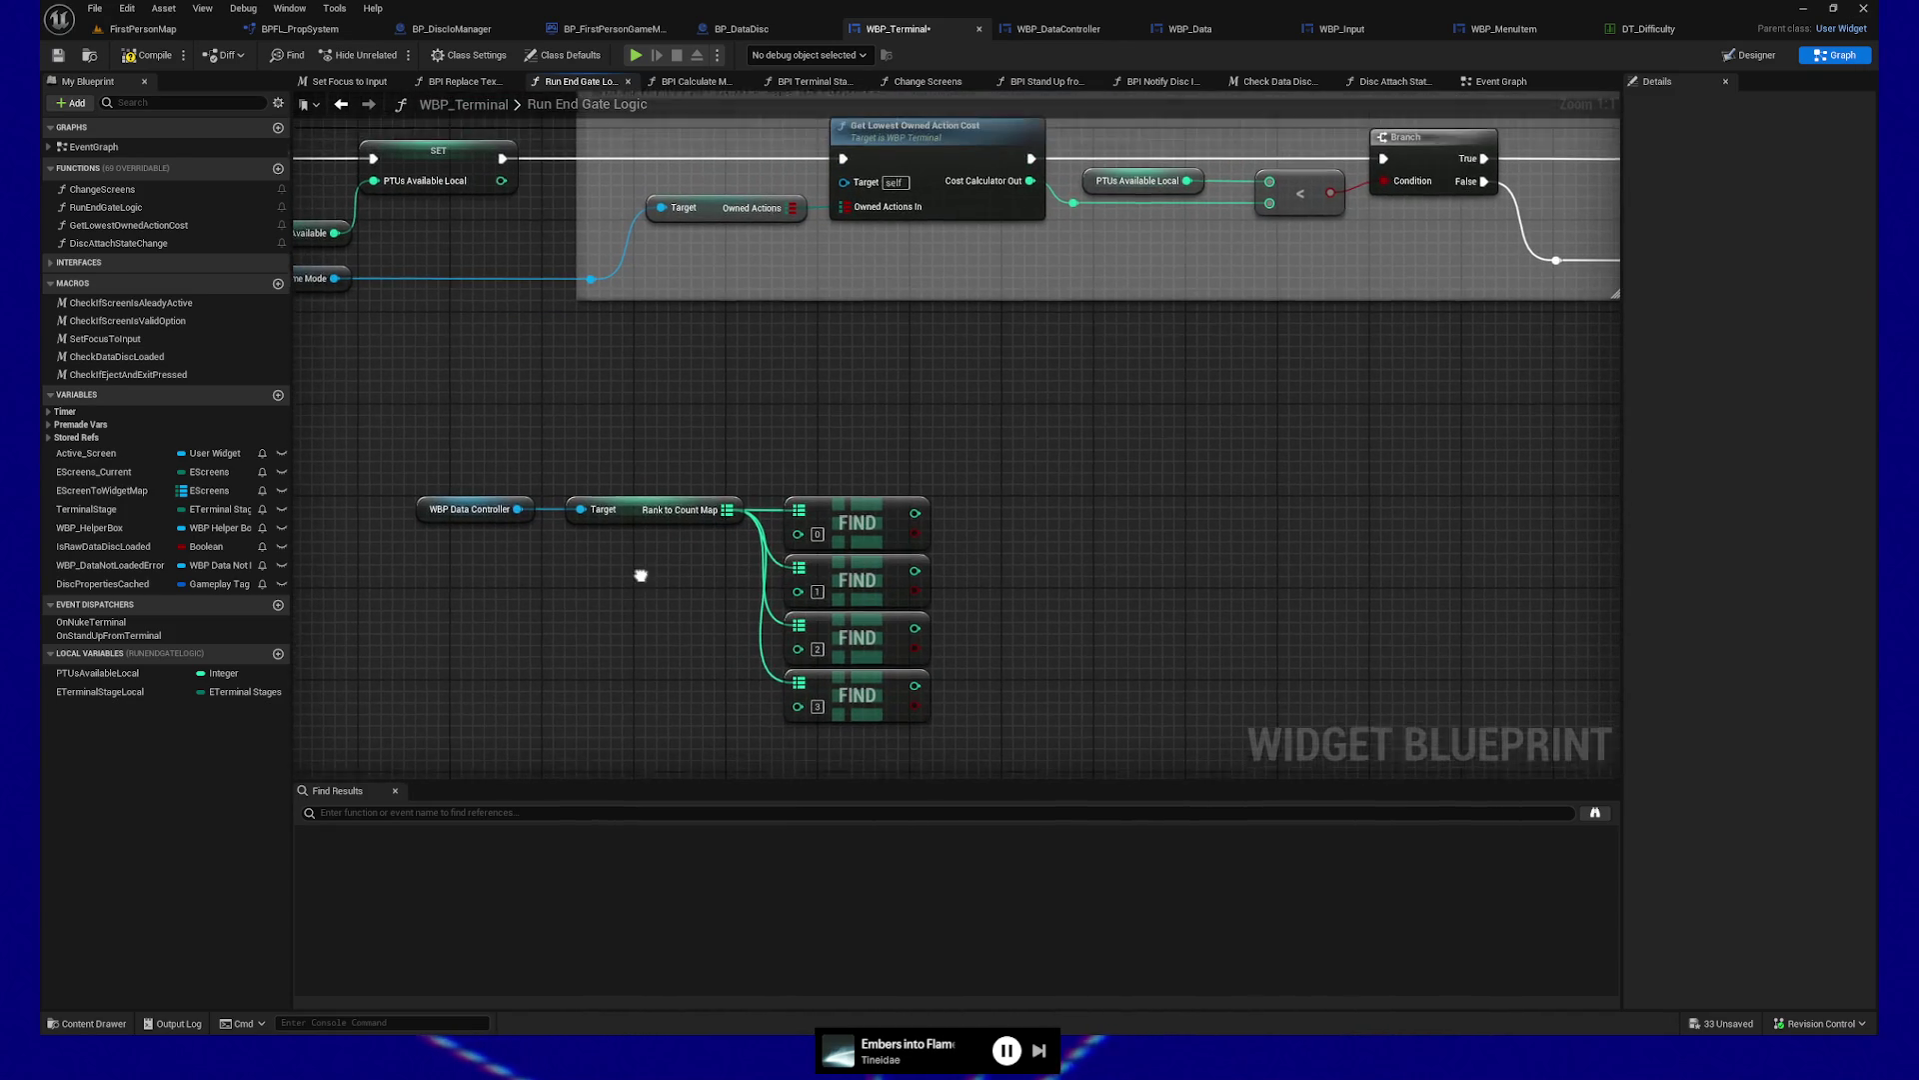
Feed the first Find result into a greater-than node, then add an OR Boolean with an extra pin
{"action": "left_click_drag", "start_coordinate": [918, 518], "coordinate": [1002, 523]}
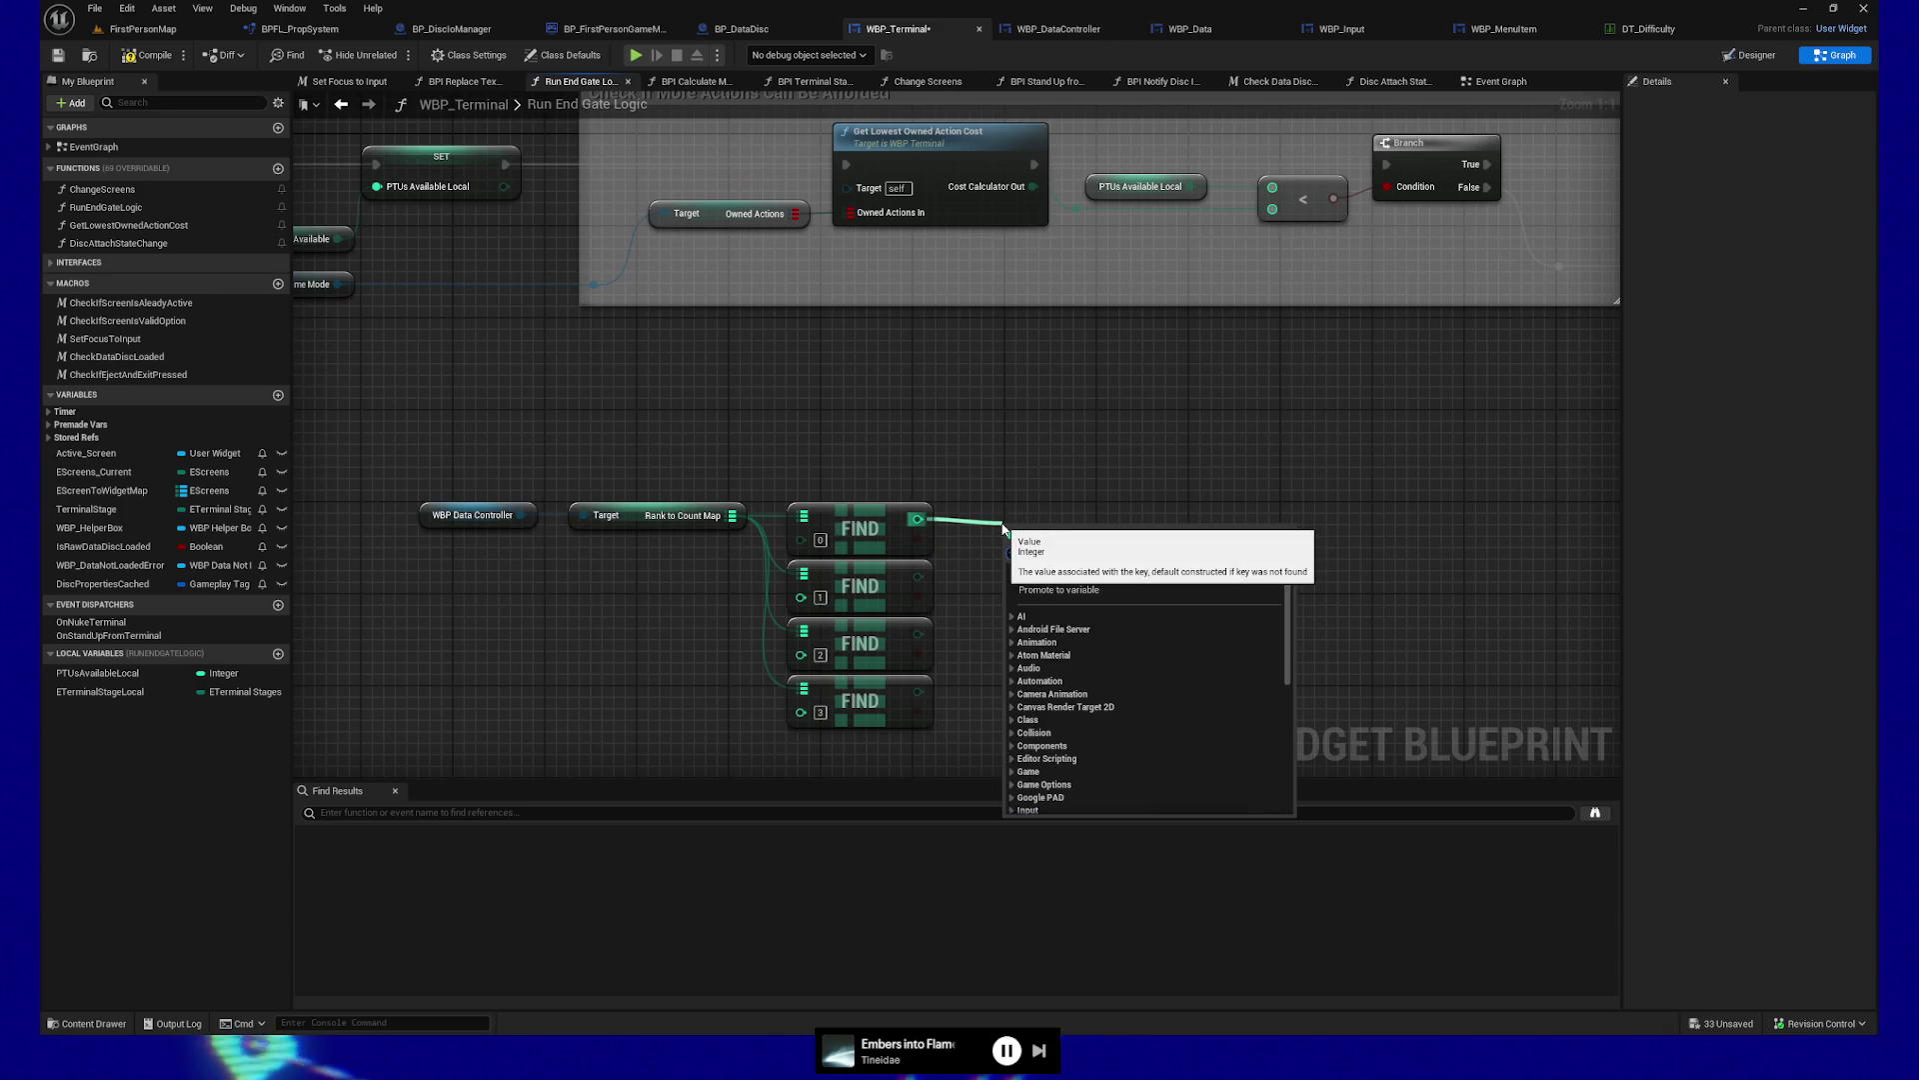
{"action": "type", "text": ">"}
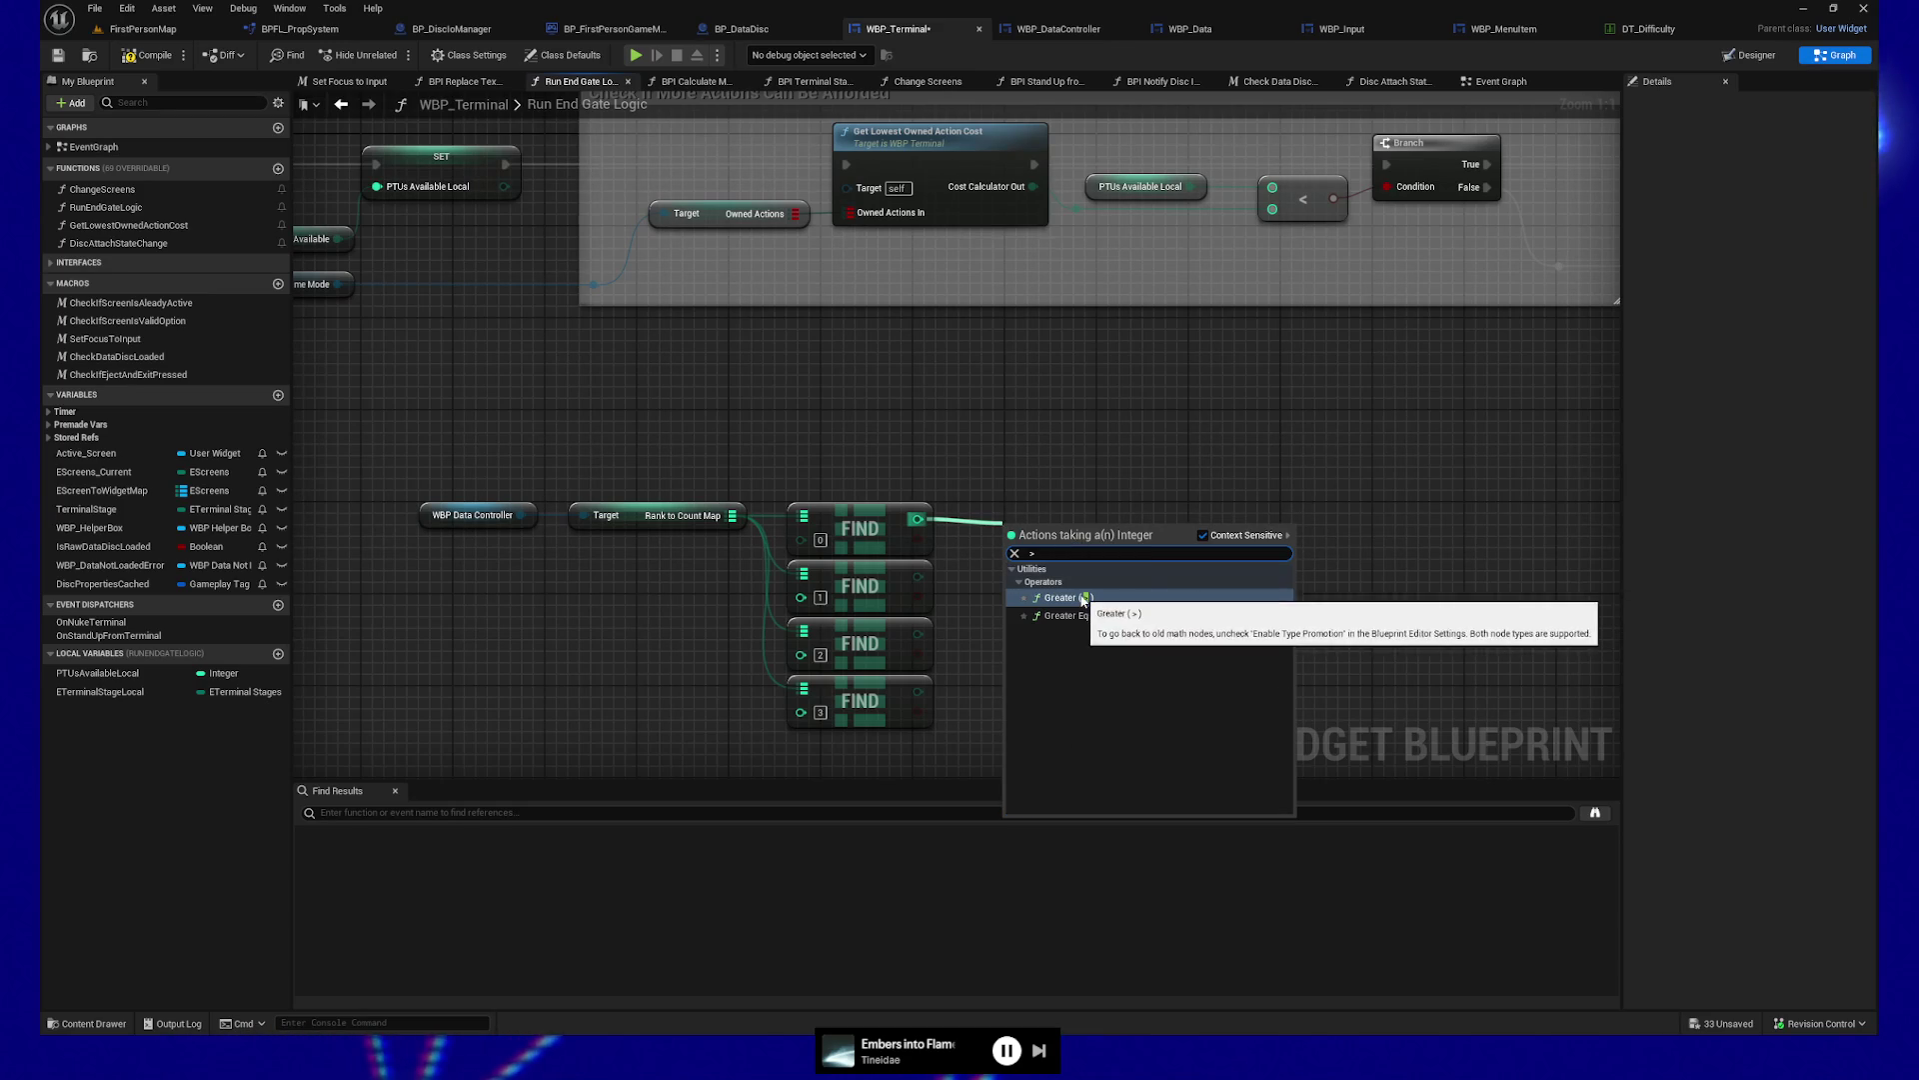
{"action": "key", "text": "Return"}
{"action": "left_click_drag", "start_coordinate": [1059, 532], "coordinate": [1188, 530]}
{"action": "type", "text": "or bool"}
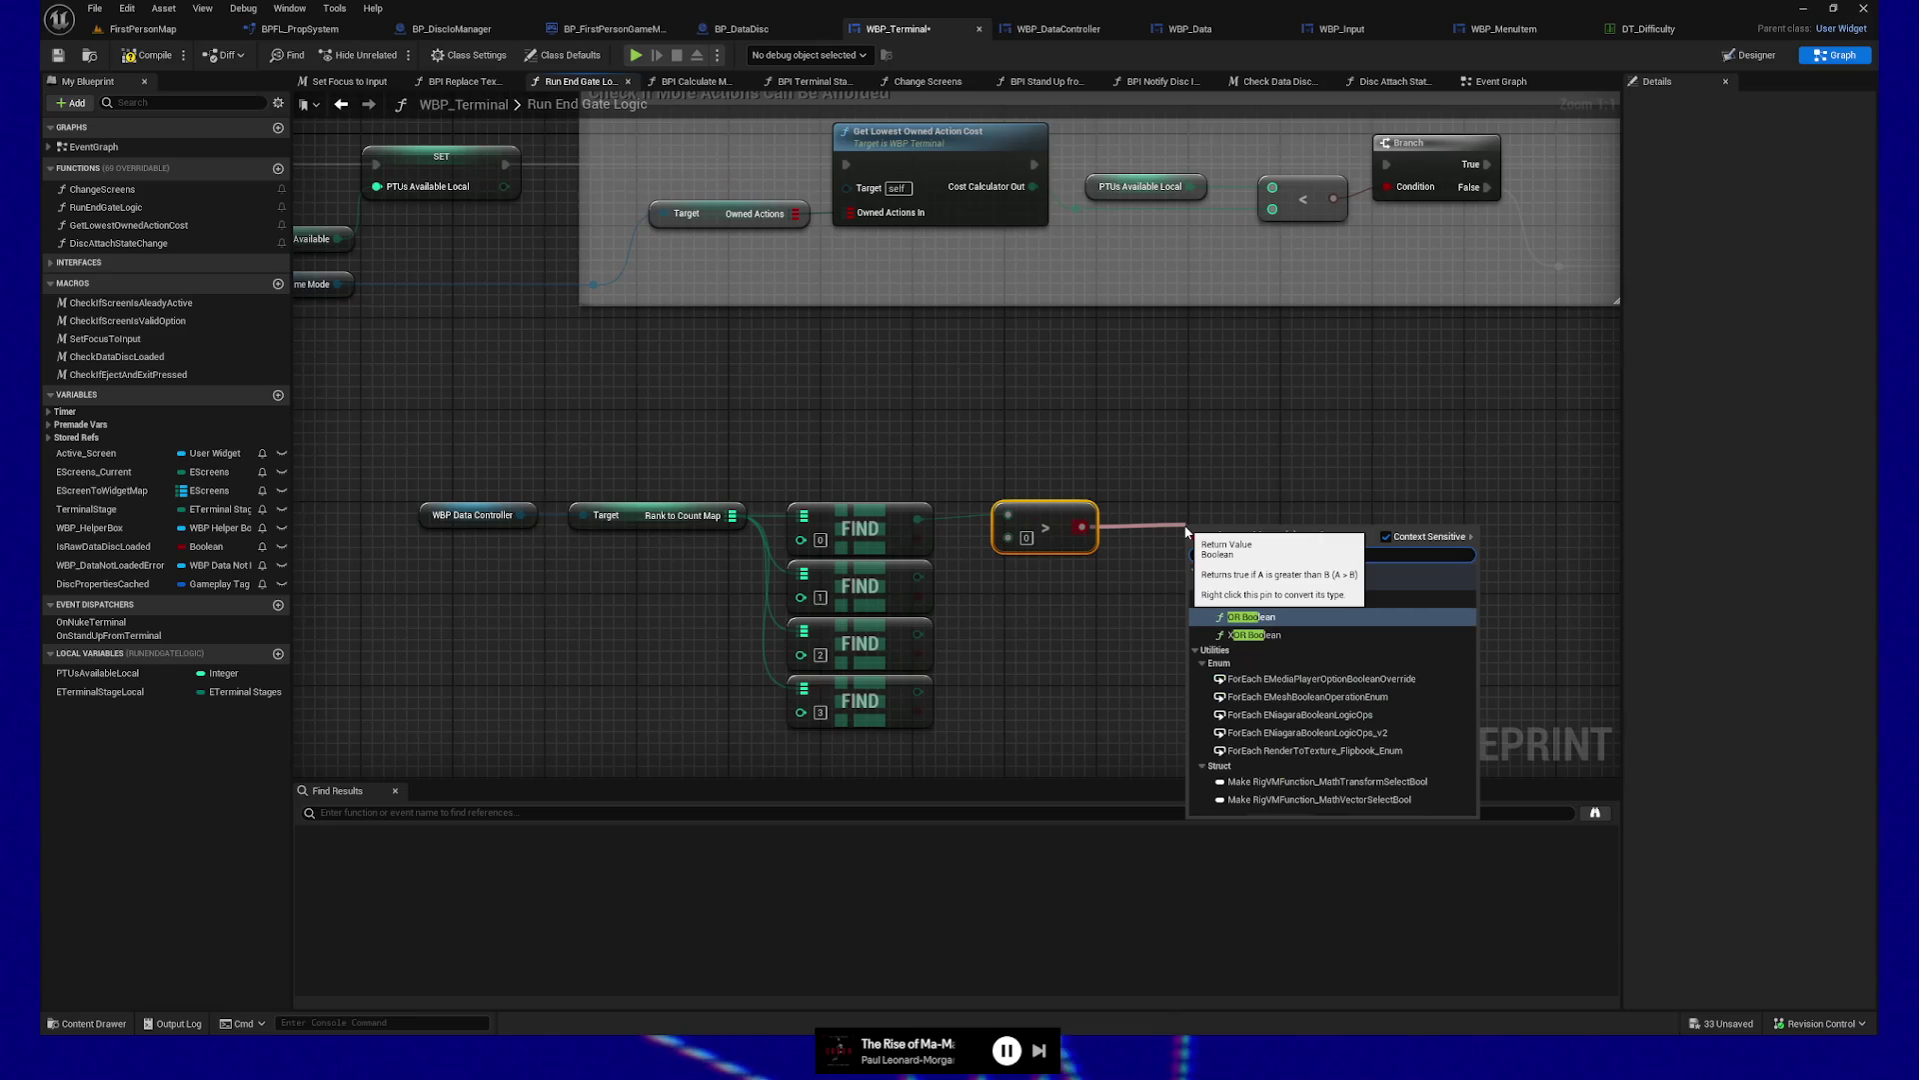
{"action": "left_click", "coordinate": [1255, 618]}
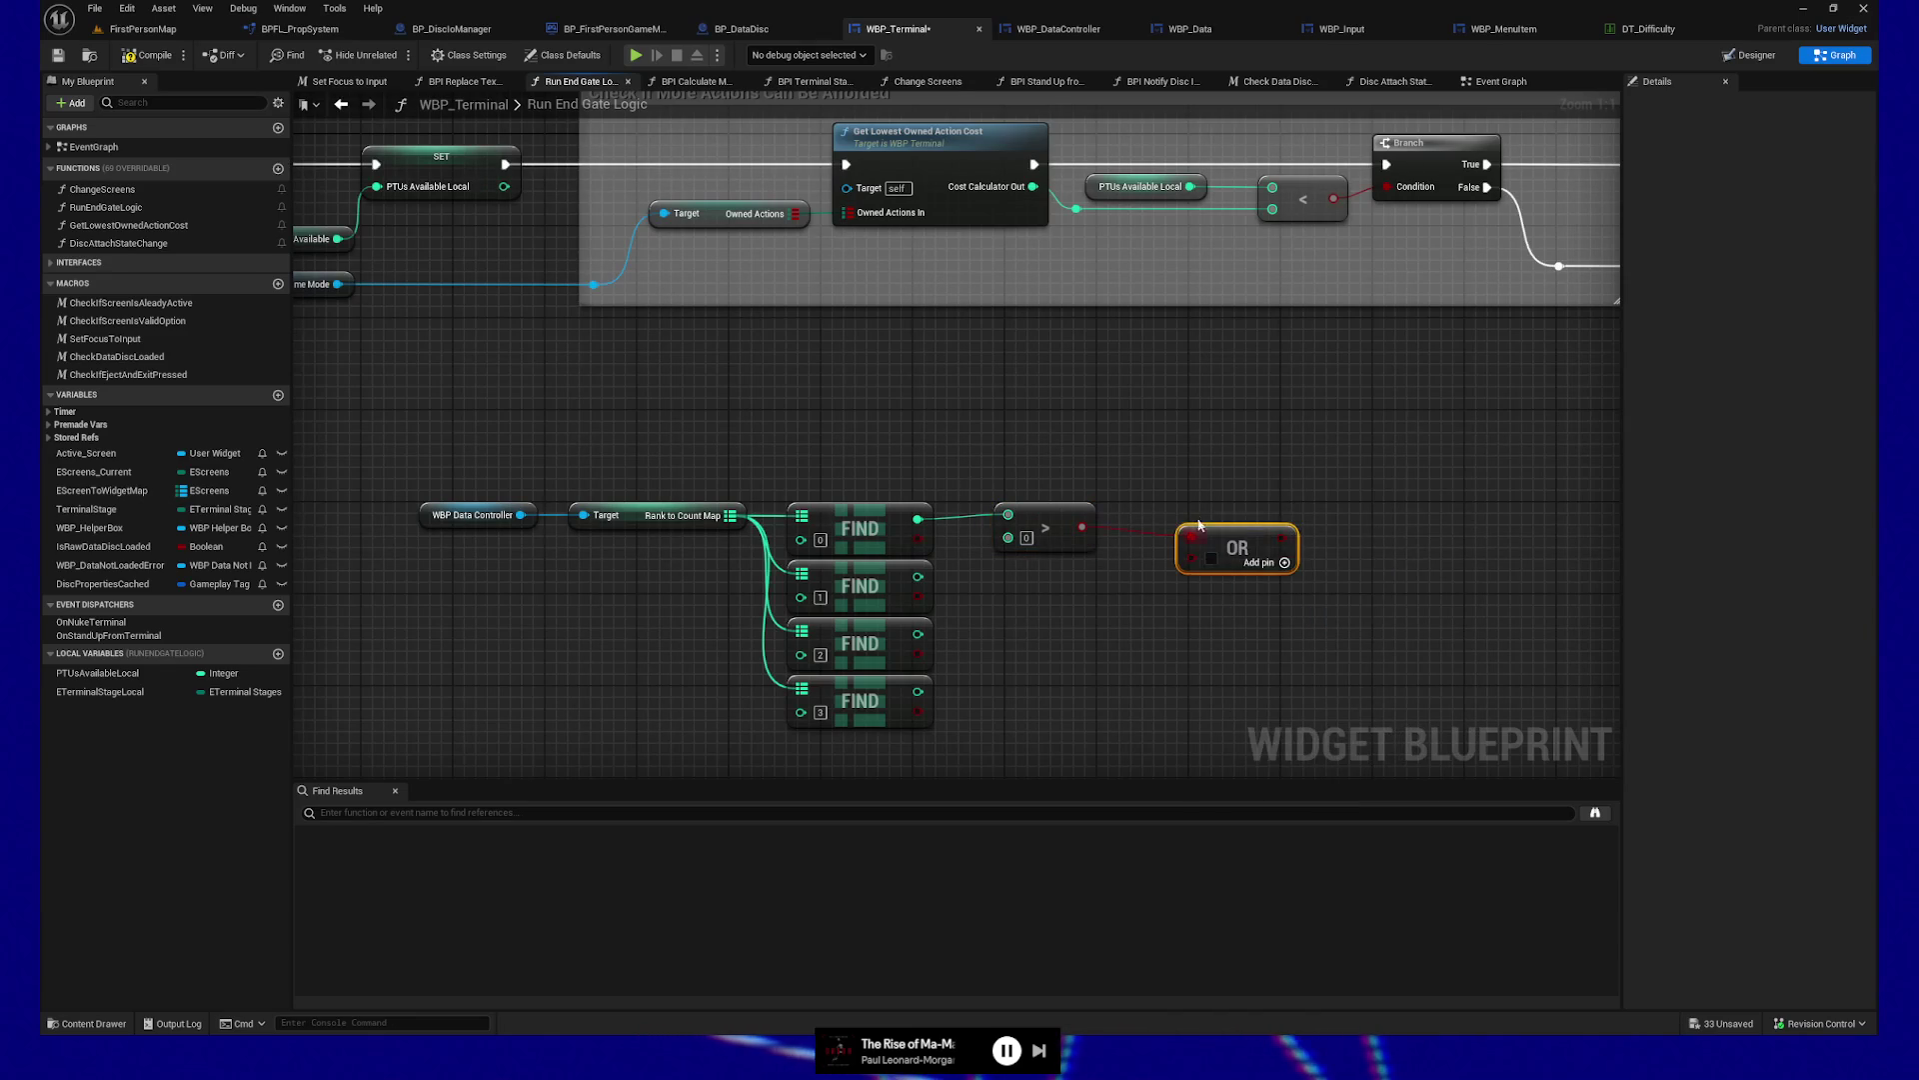
{"action": "left_click_drag", "start_coordinate": [1224, 548], "coordinate": [1200, 583]}
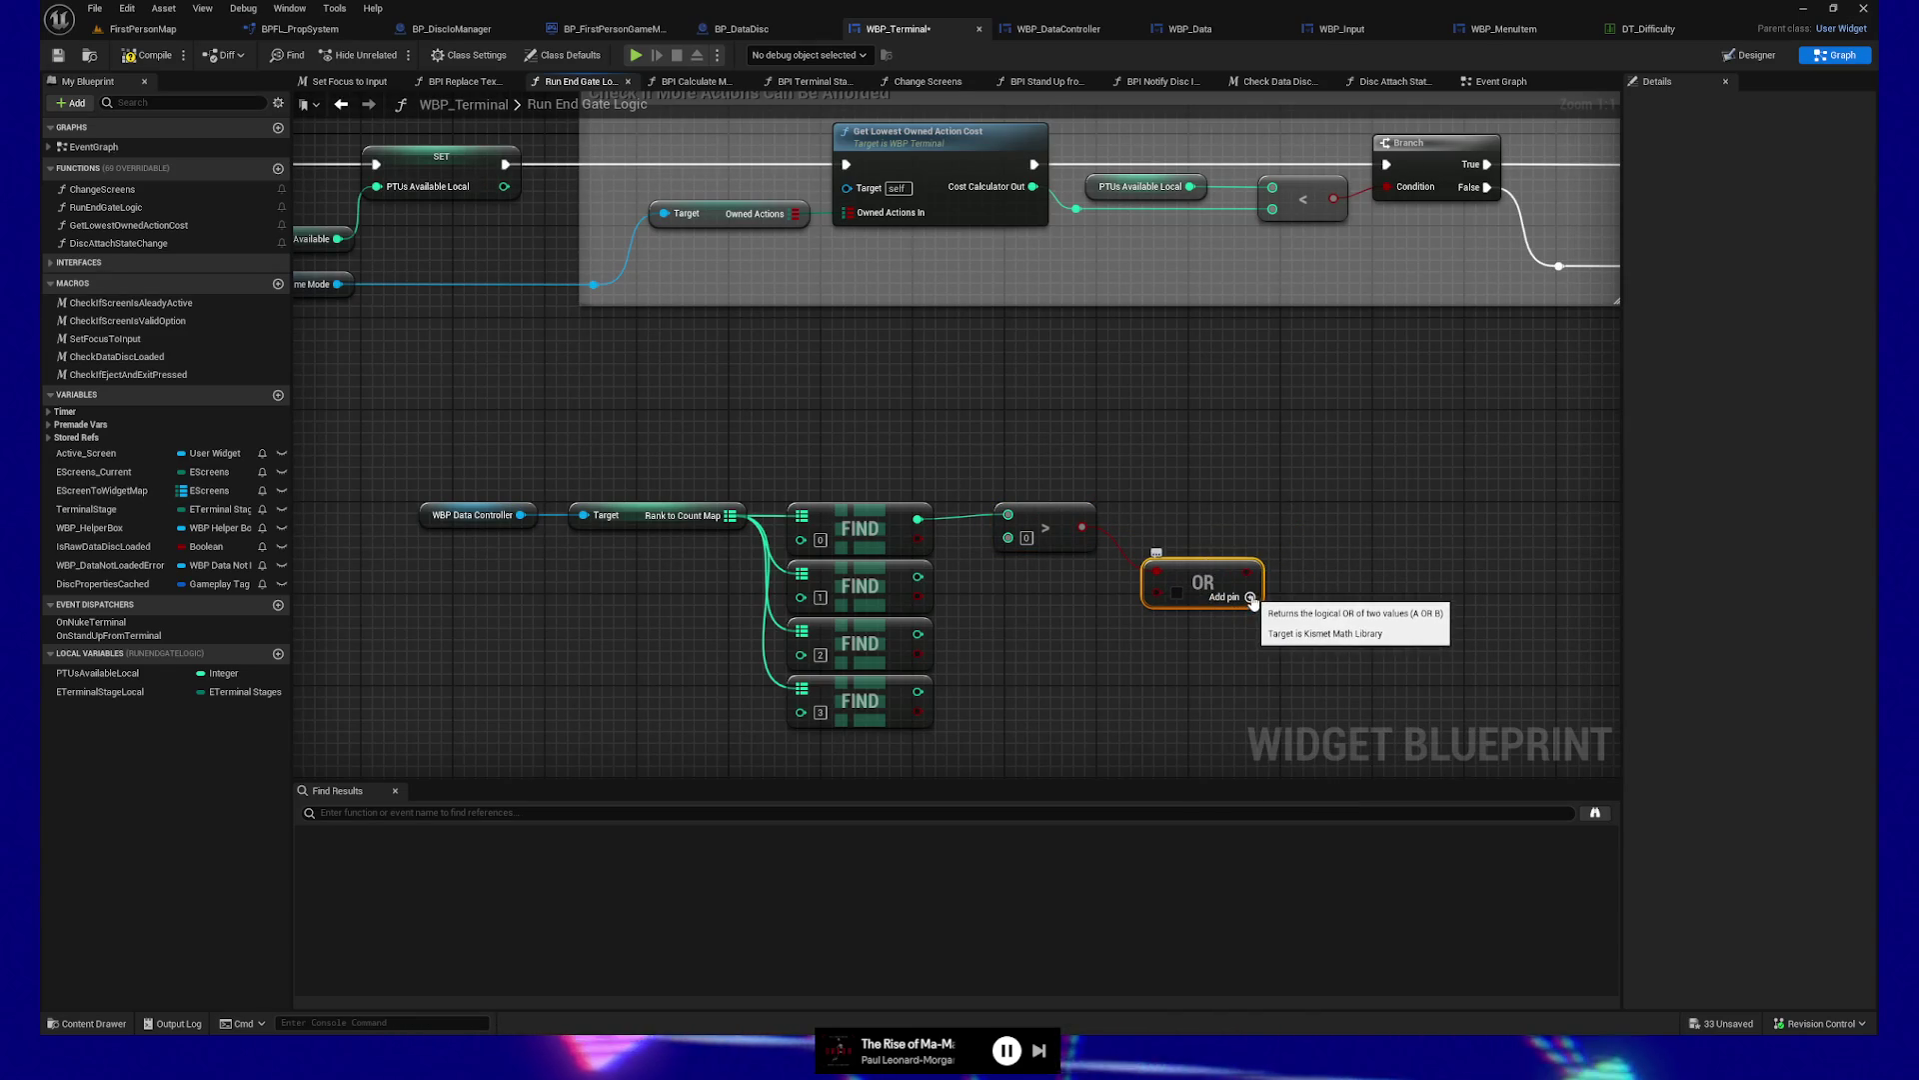
{"action": "left_click", "coordinate": [1249, 607]}
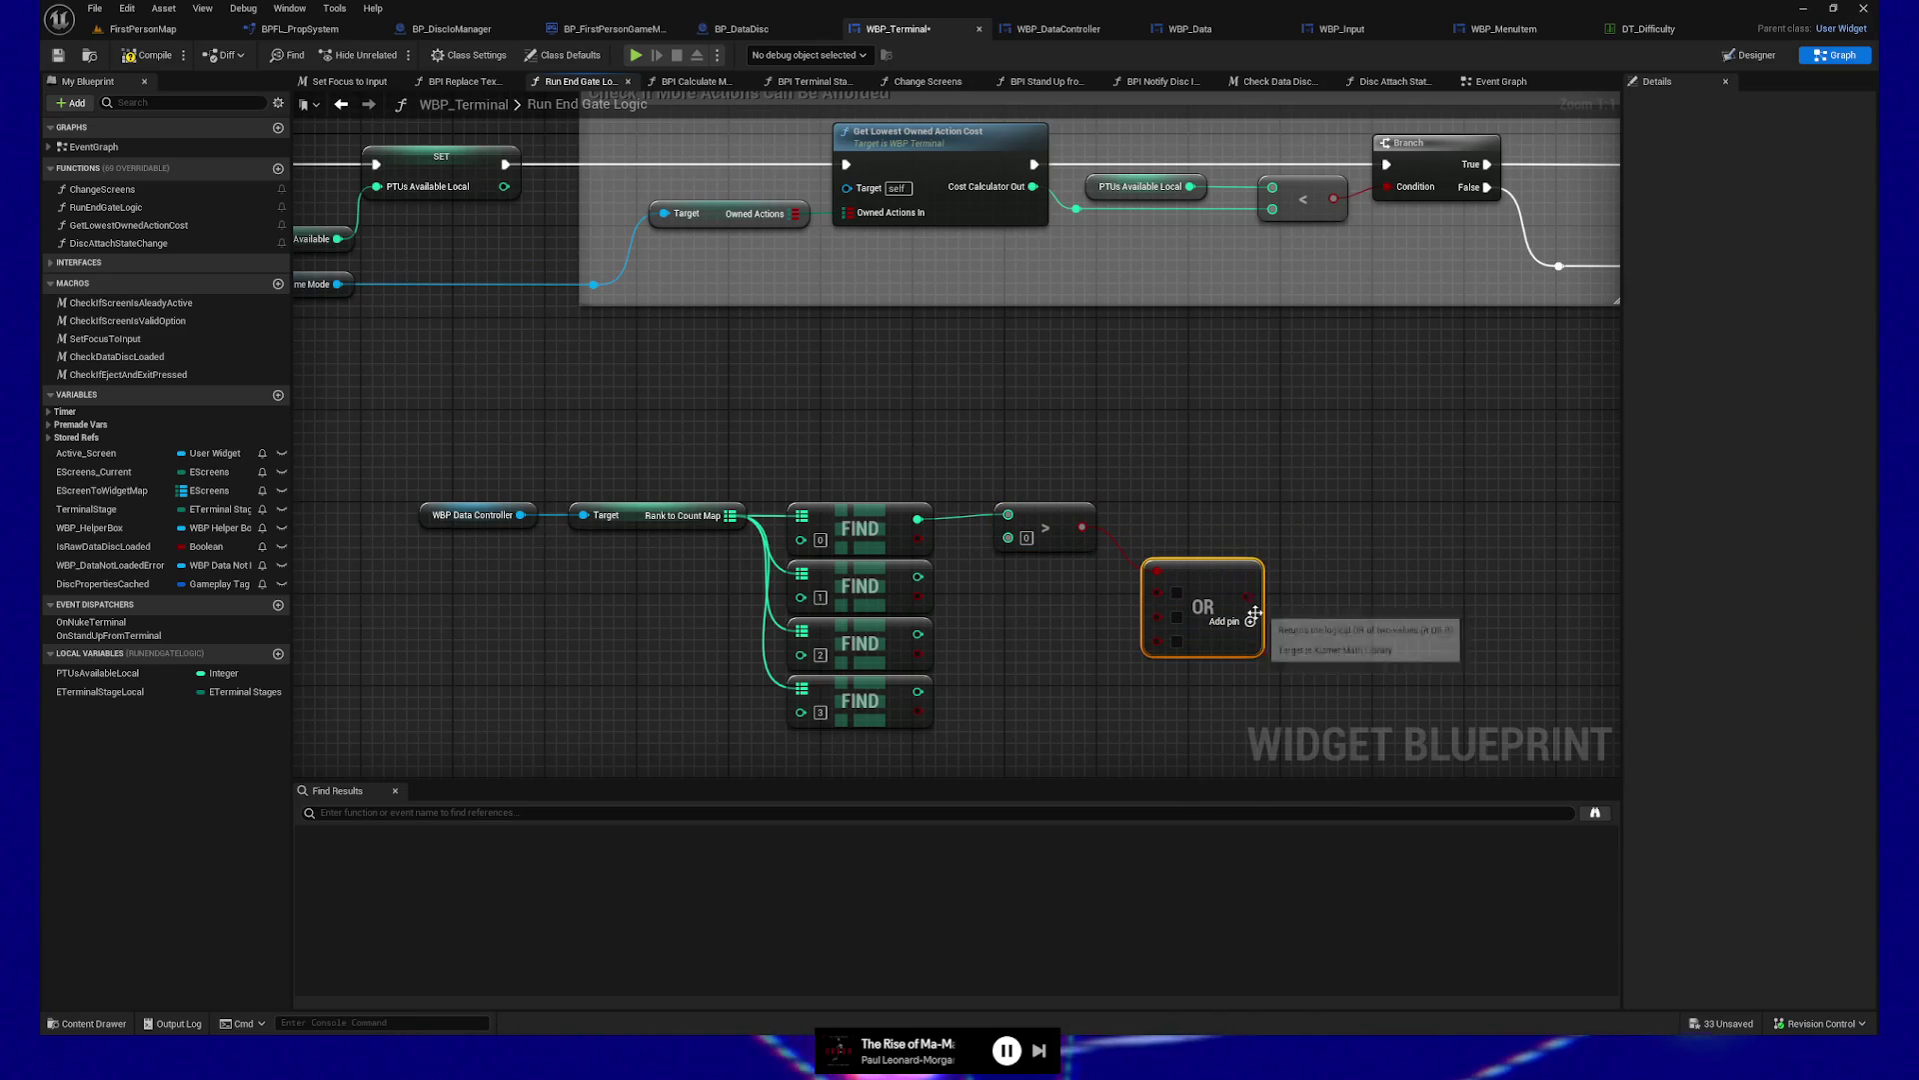
{"action": "left_click", "coordinate": [1027, 542]}
Duplicate the greater-than node for the second, third and fourth Find results, wiring each in
{"action": "left_click", "coordinate": [1027, 548]}
{"action": "key", "text": "ctrl+d"}
{"action": "left_click_drag", "start_coordinate": [1127, 613], "coordinate": [1045, 568]}
{"action": "left_click_drag", "start_coordinate": [918, 577], "coordinate": [1009, 576]}
{"action": "key", "text": "ctrl+d"}
{"action": "mouse_move", "coordinate": [1051, 651]}
{"action": "left_mouse_down"}
{"action": "mouse_move", "coordinate": [1007, 641]}
{"action": "mouse_move", "coordinate": [1046, 694]}
{"action": "left_mouse_up"}
{"action": "key", "text": "ctrl+d"}
{"action": "left_click_drag", "start_coordinate": [918, 634], "coordinate": [1007, 629]}
{"action": "mouse_move", "coordinate": [918, 690]}
{"action": "left_mouse_down"}
{"action": "mouse_move", "coordinate": [1030, 683]}
{"action": "mouse_move", "coordinate": [1007, 676]}
{"action": "left_mouse_up"}
{"action": "key", "text": "Escape"}
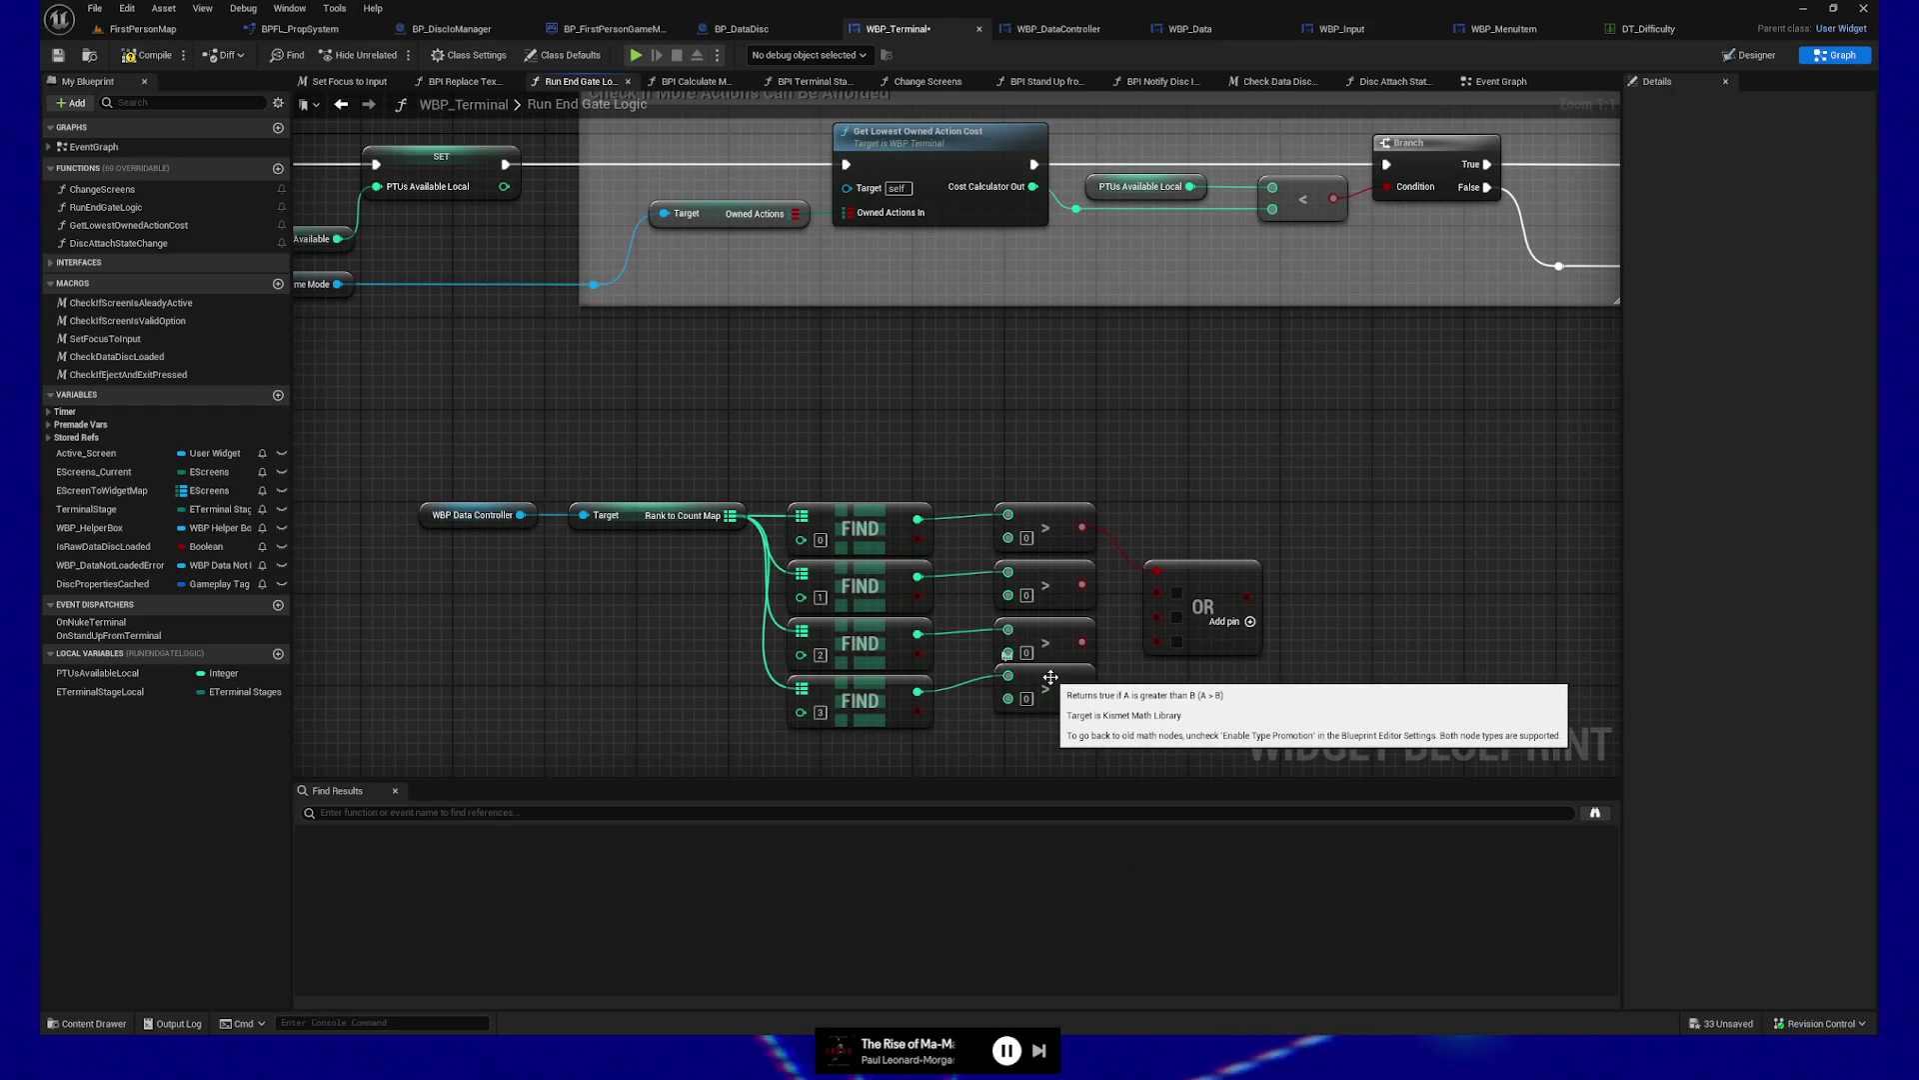
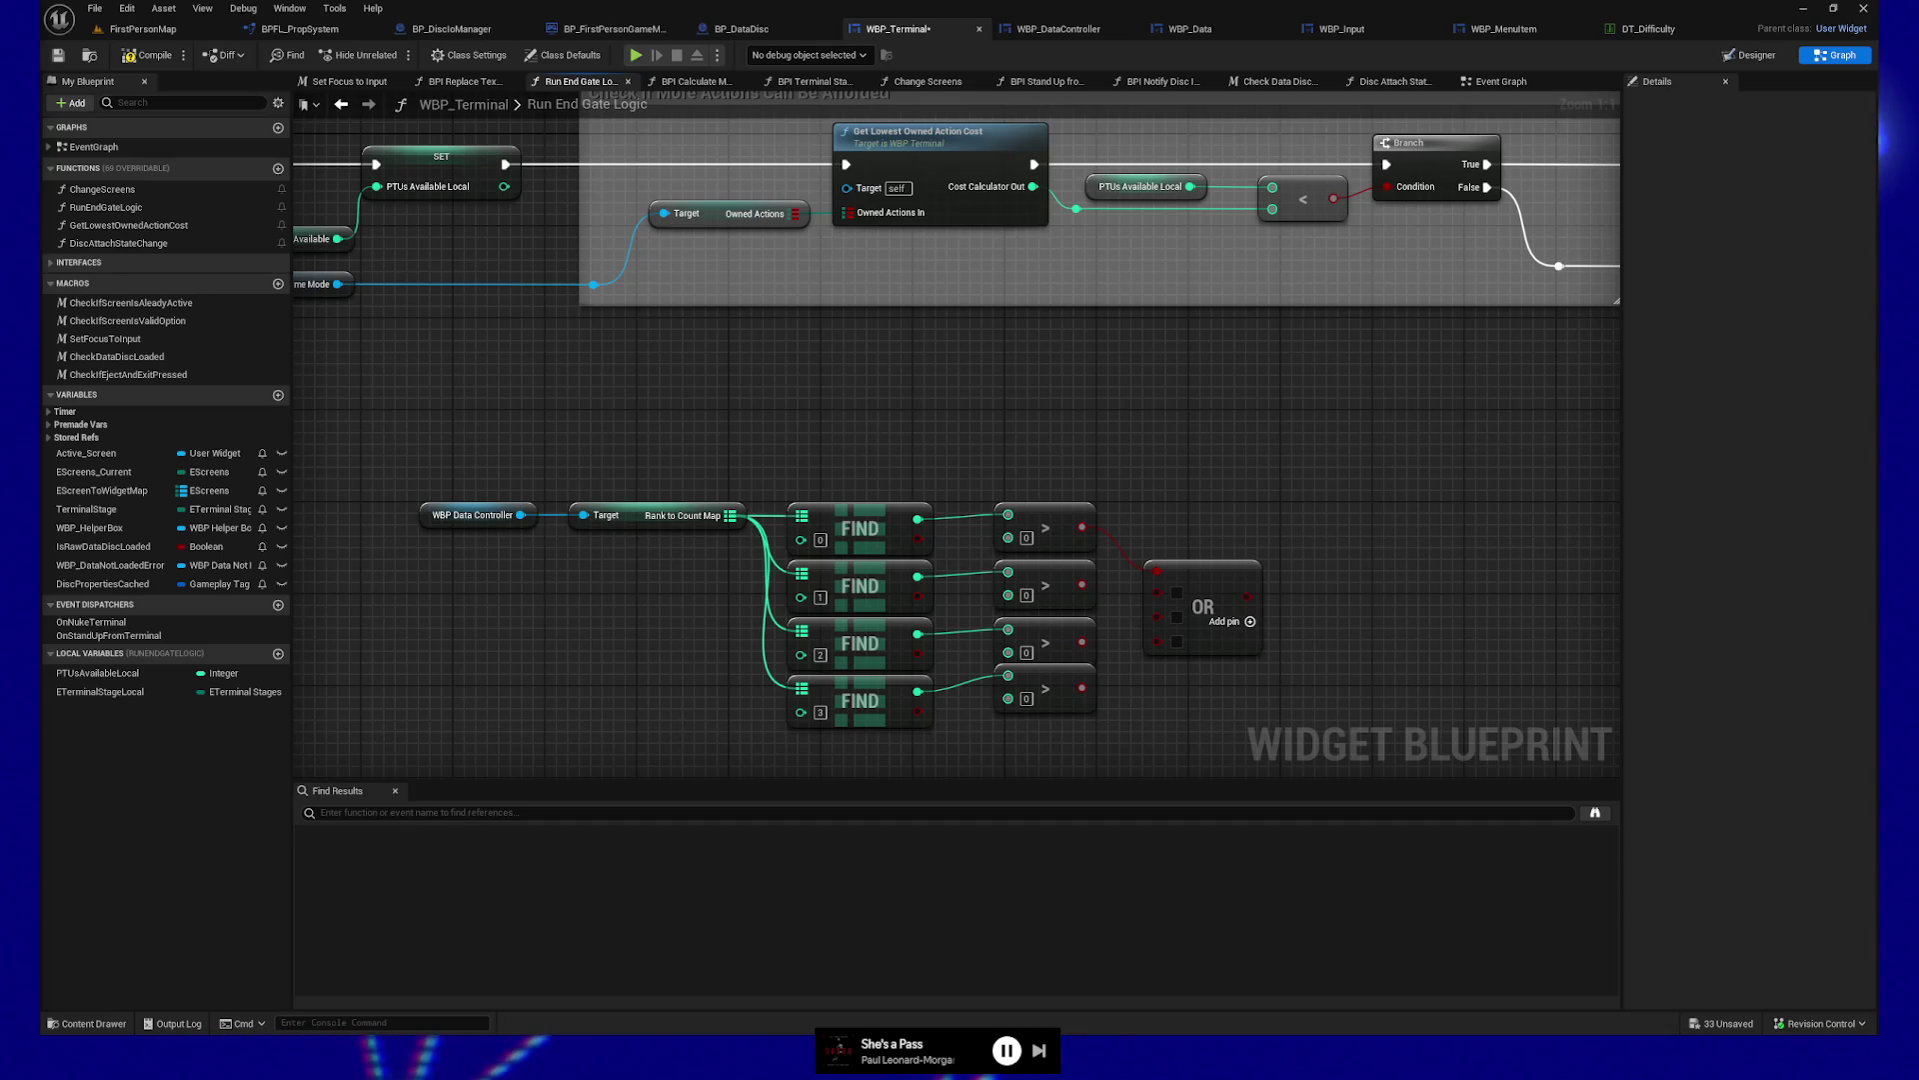
Bring up the Judge Dredd still in Firefox, open the linked second image in a new tab, then close the browser
{"action": "key", "text": "alt+Tab"}
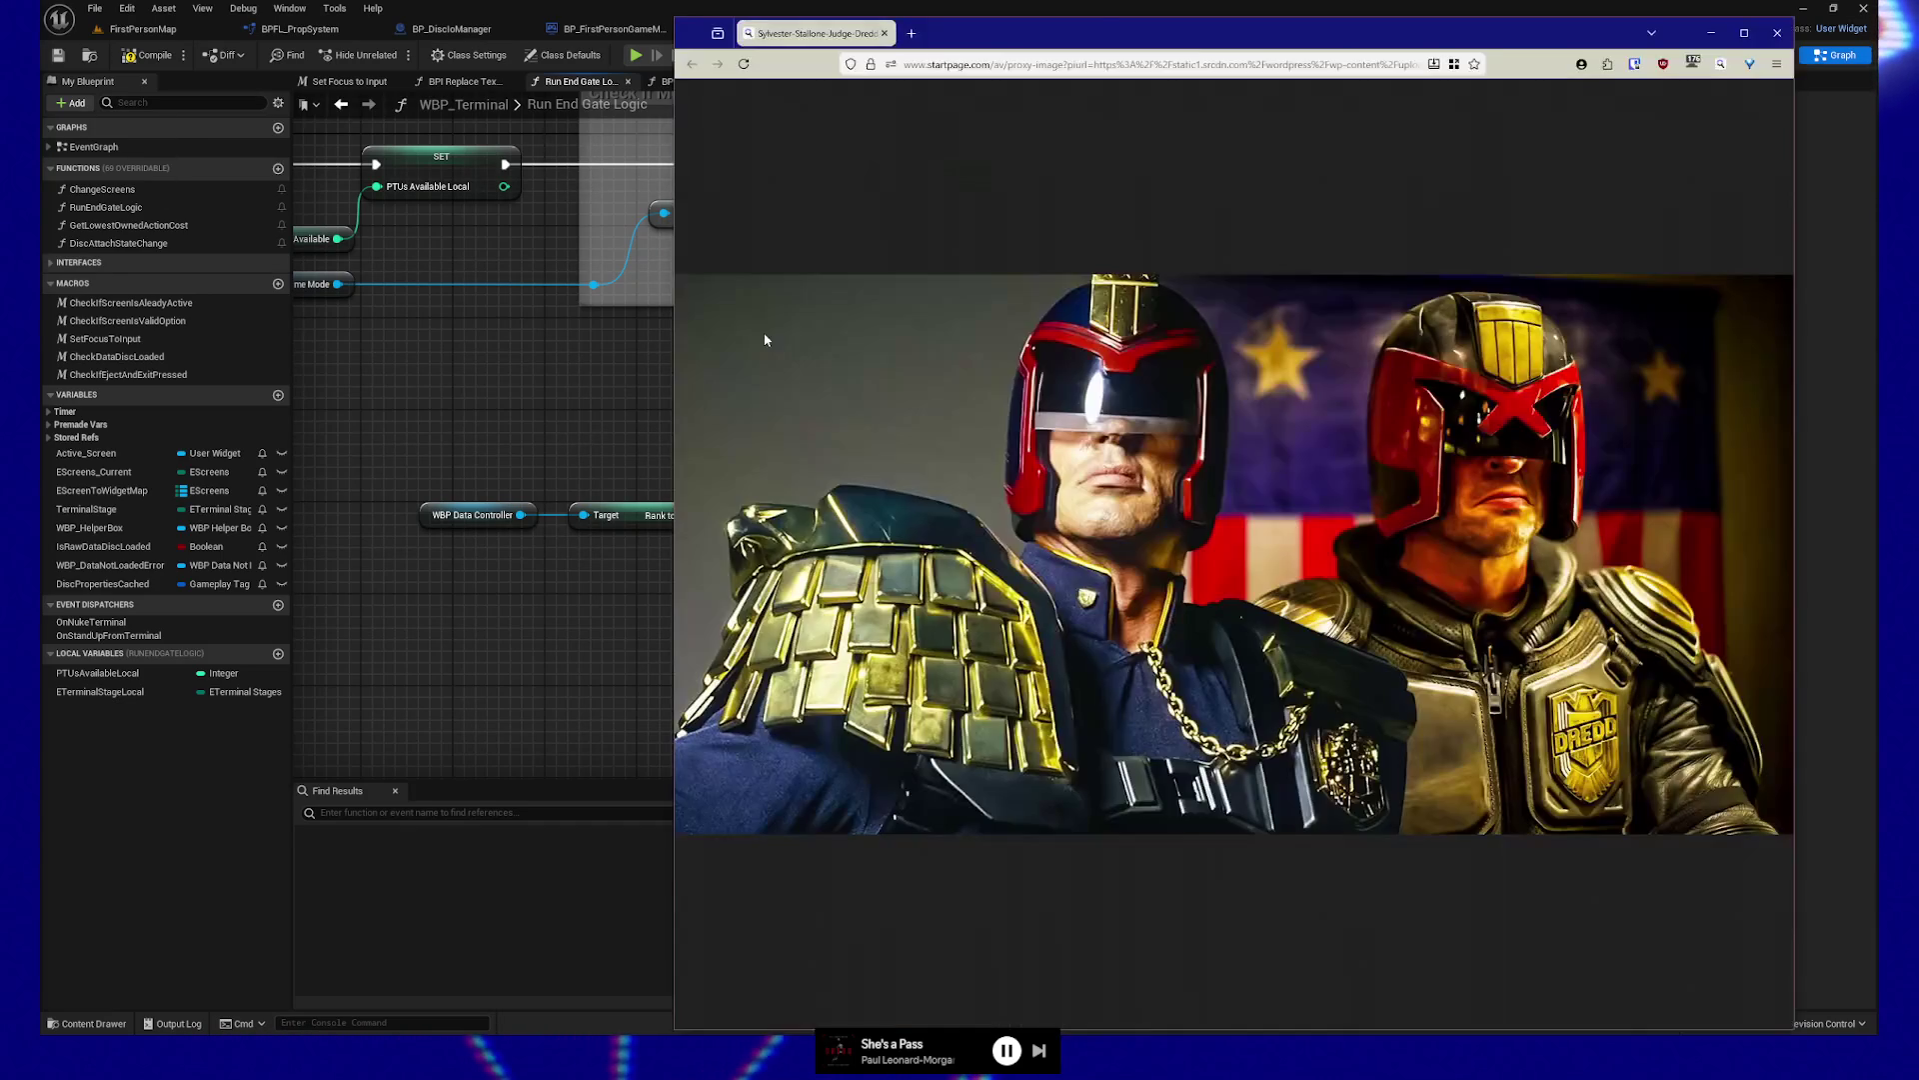
{"action": "left_click_drag", "start_coordinate": [1100, 28], "coordinate": [896, 24]}
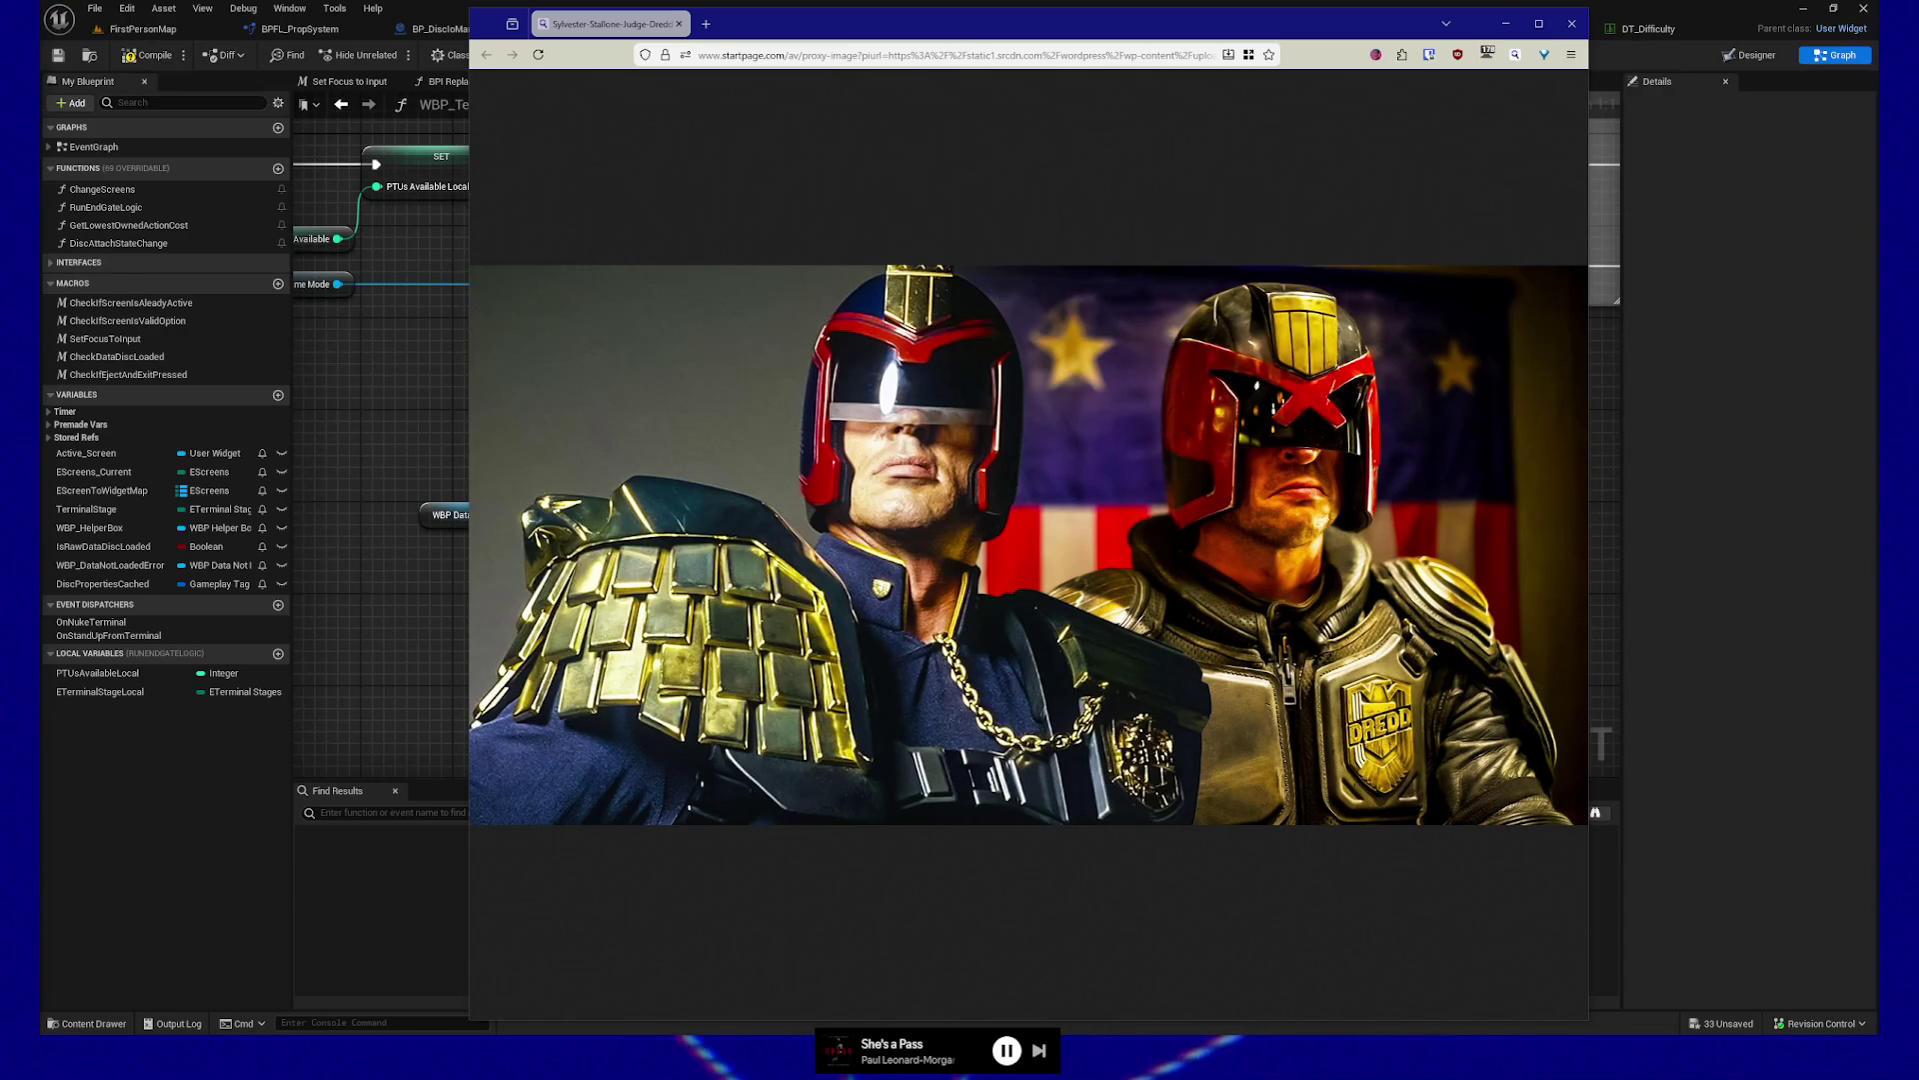
{"action": "middle_click", "coordinate": [733, 33]}
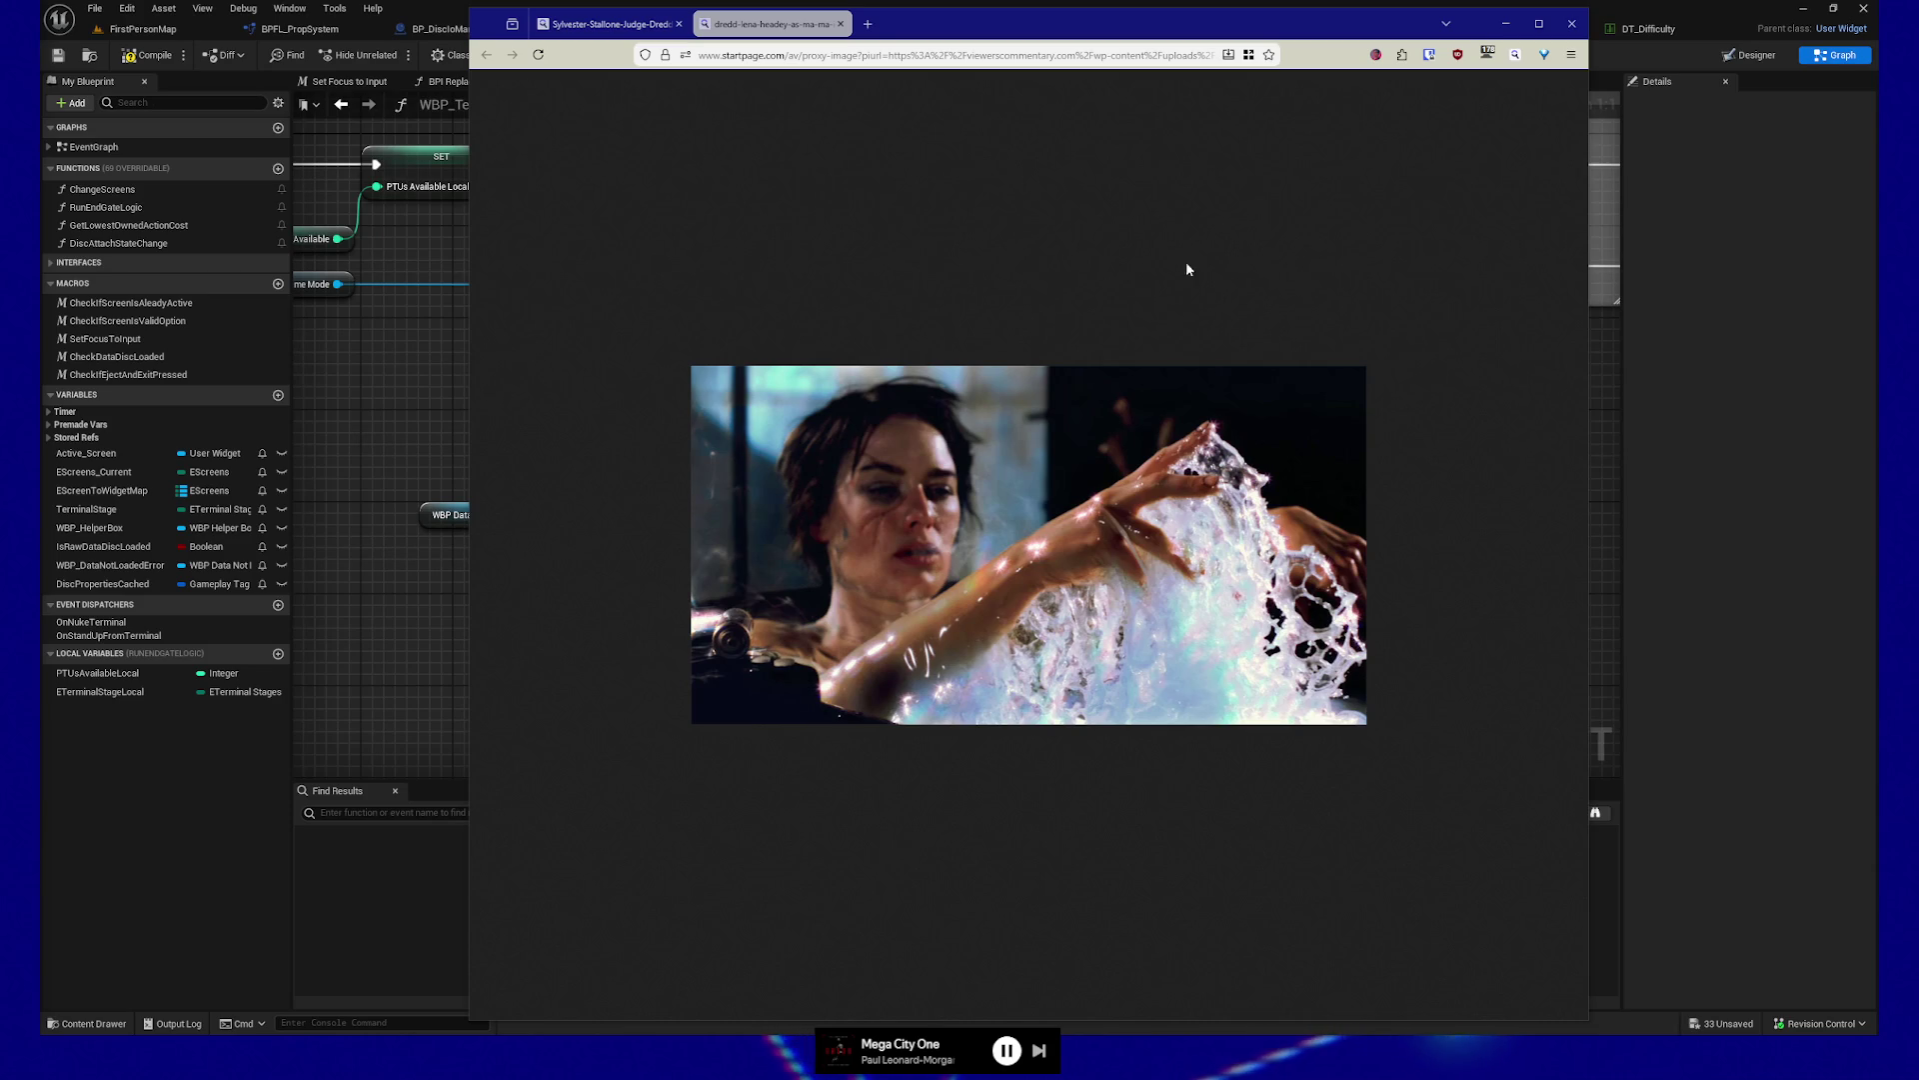
{"action": "left_click", "coordinate": [1579, 22]}
Confirm 'Close tabs' so Firefox shuts and the Unreal blueprint graph shows again
{"action": "left_click", "coordinate": [1062, 137]}
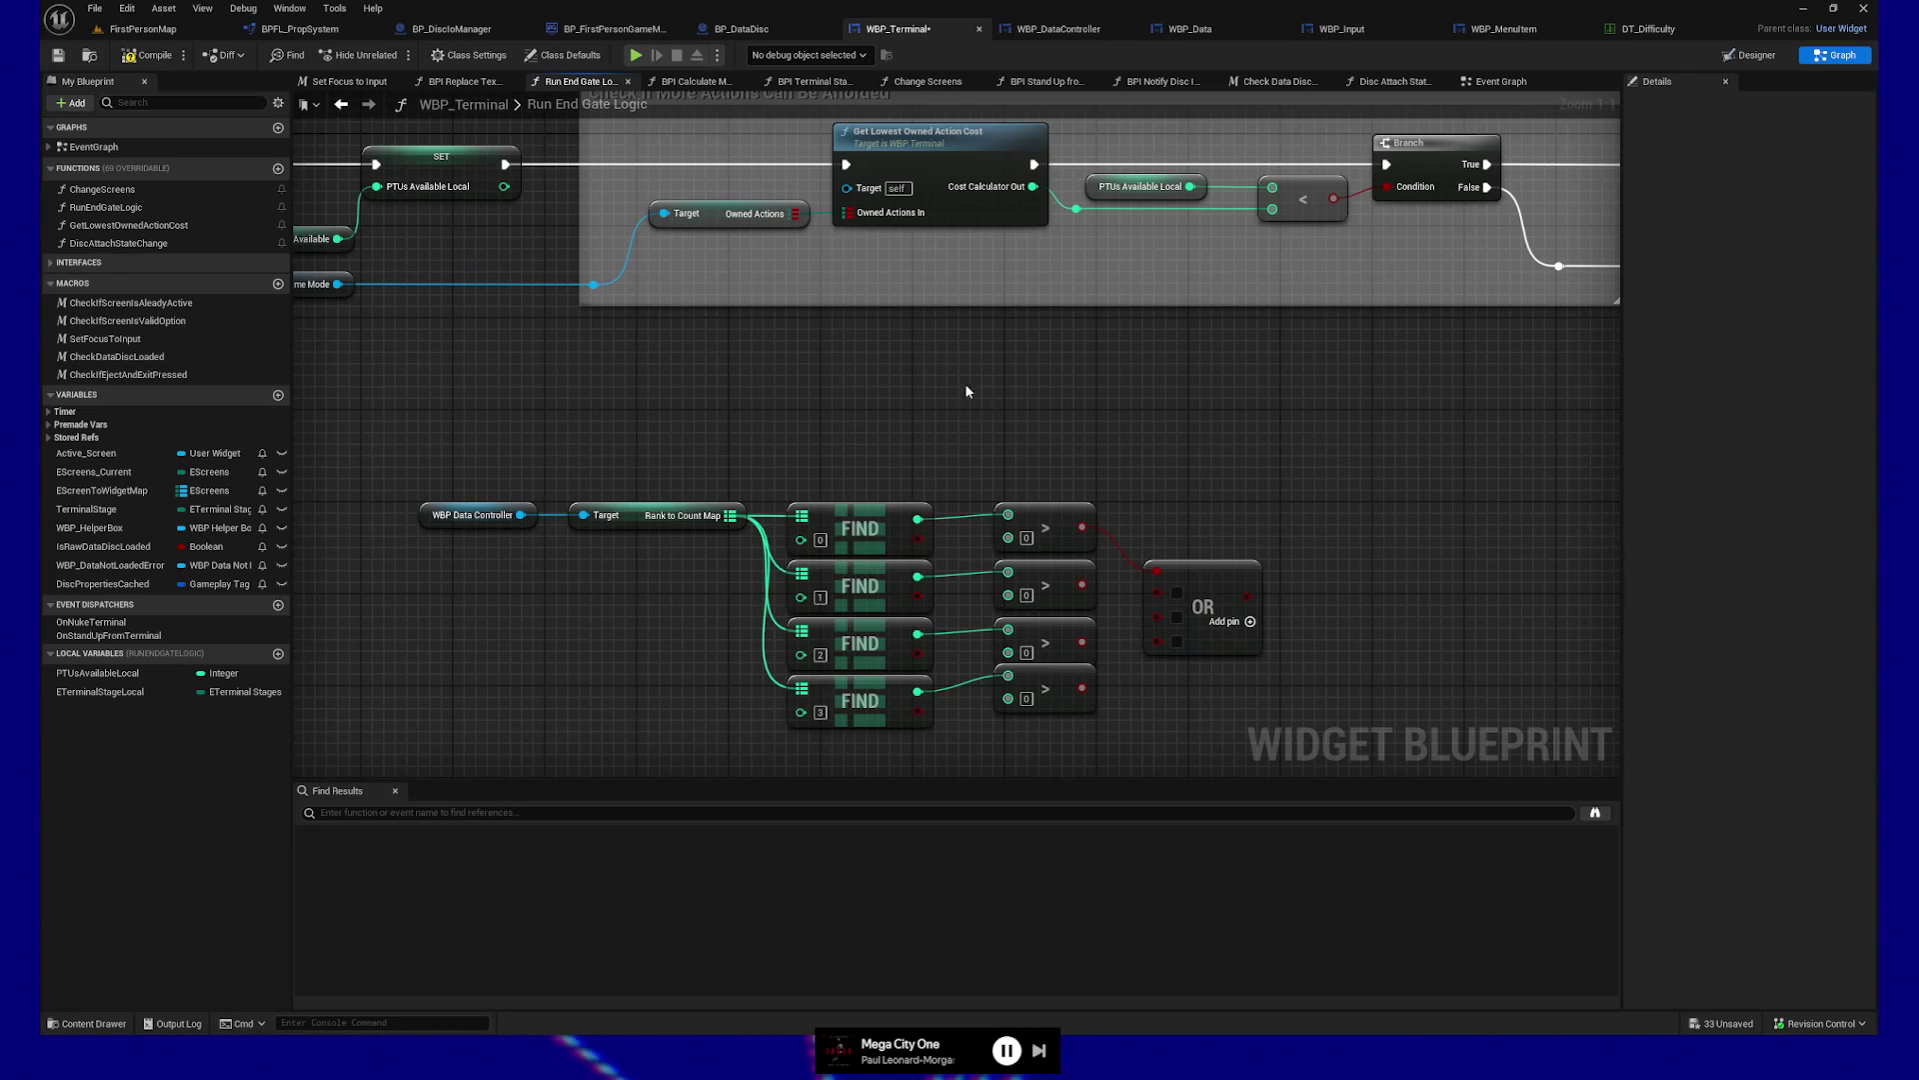
Wire the second, third and fourth Find comparison results into the OR node
{"action": "left_click_drag", "start_coordinate": [975, 400], "coordinate": [960, 385]}
{"action": "left_click", "coordinate": [808, 451]}
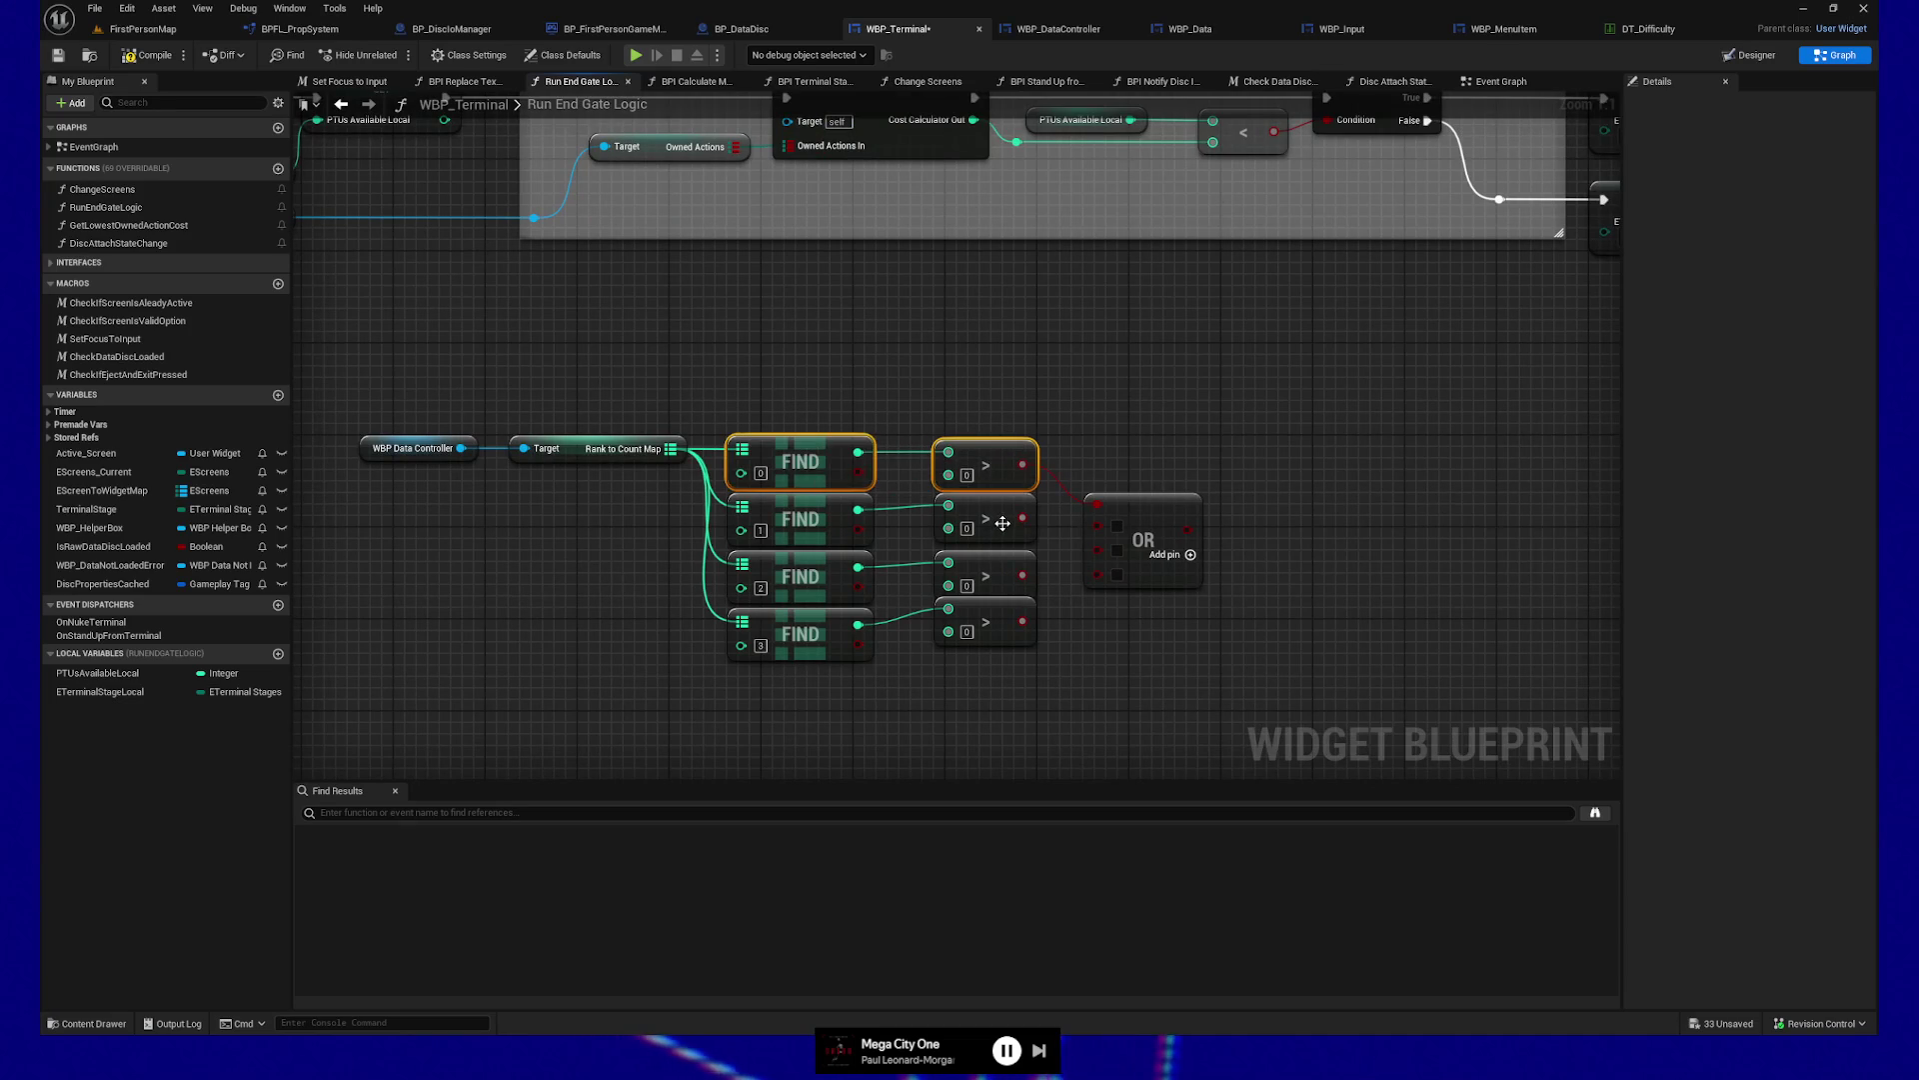
{"action": "left_click_drag", "start_coordinate": [865, 497], "coordinate": [938, 553]}
{"action": "left_click", "coordinate": [984, 572]}
{"action": "left_click", "coordinate": [800, 577], "text": "ctrl"}
{"action": "left_click", "coordinate": [1004, 616]}
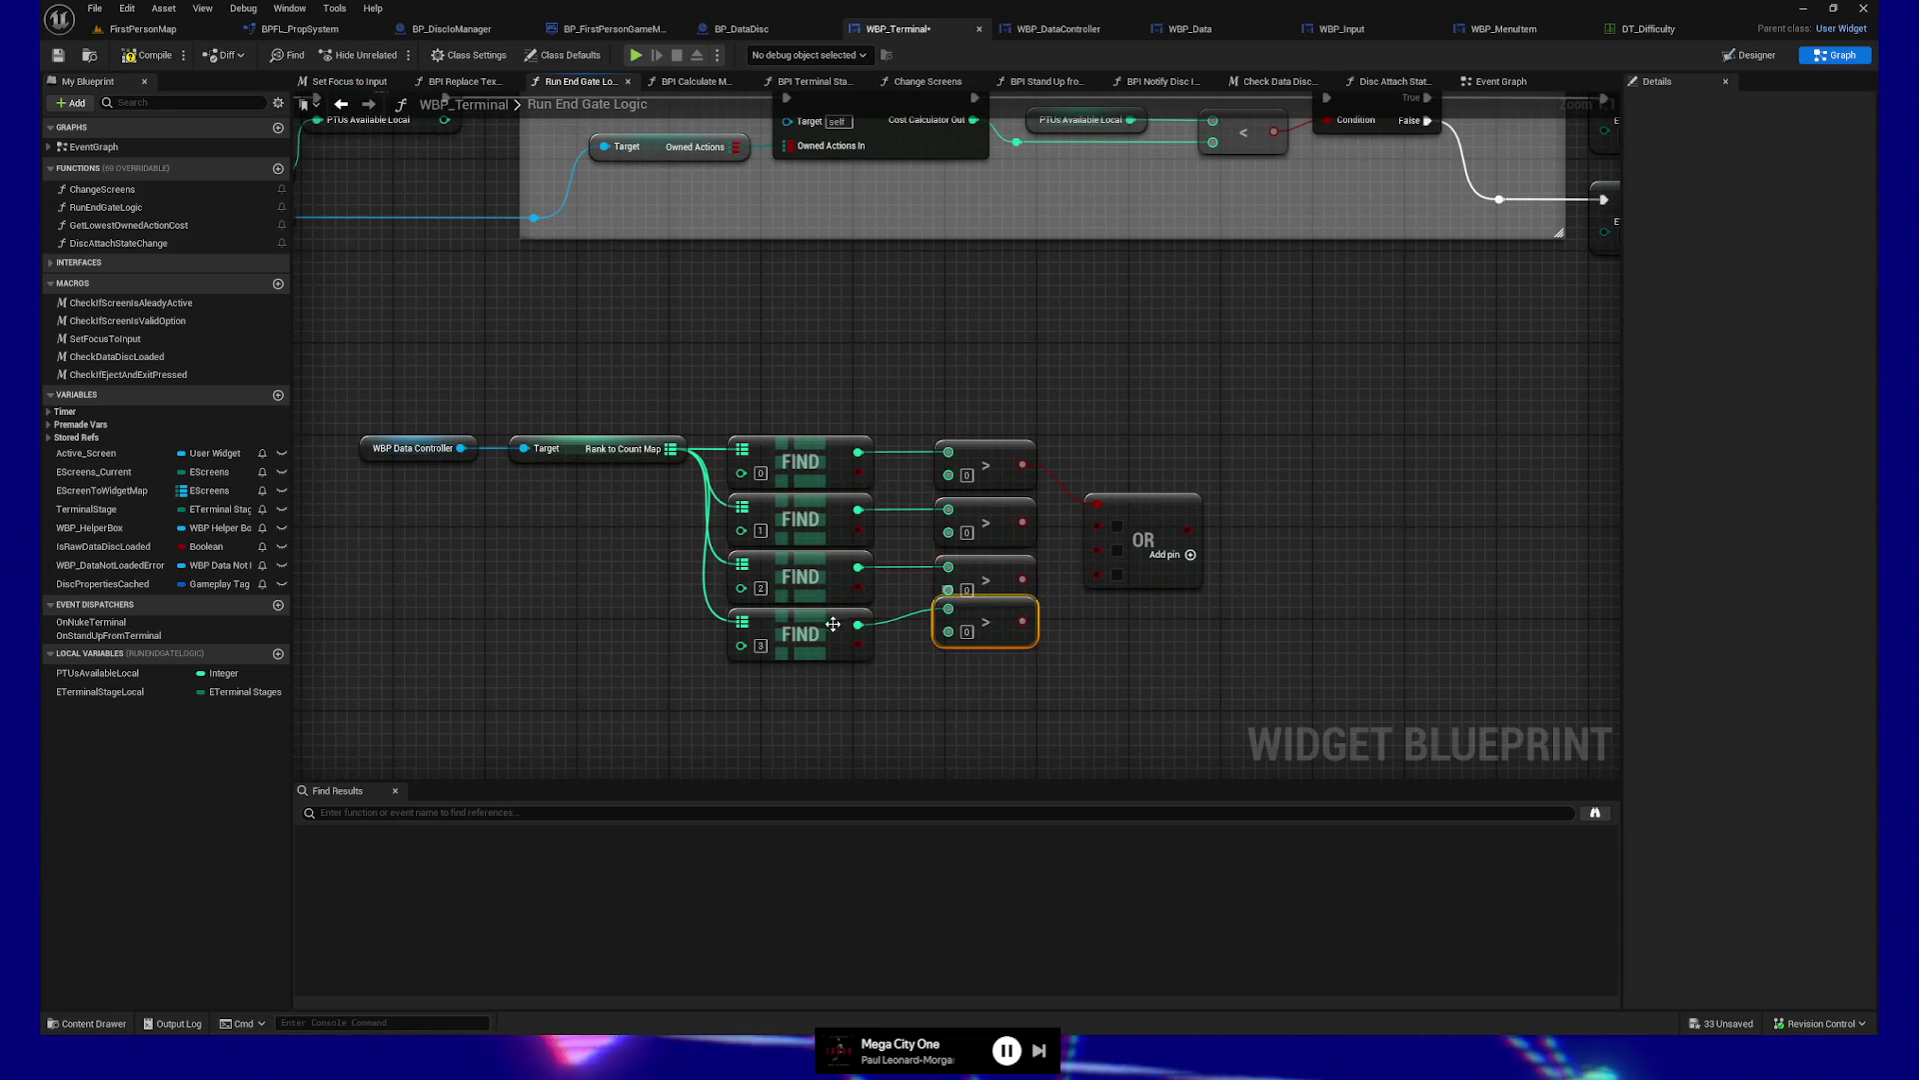
{"action": "left_click", "coordinate": [800, 634], "text": "ctrl"}
{"action": "left_click_drag", "start_coordinate": [1034, 603], "coordinate": [1013, 626]}
{"action": "left_click_drag", "start_coordinate": [1001, 545], "coordinate": [1076, 549]}
{"action": "left_click_drag", "start_coordinate": [1000, 601], "coordinate": [1075, 567]}
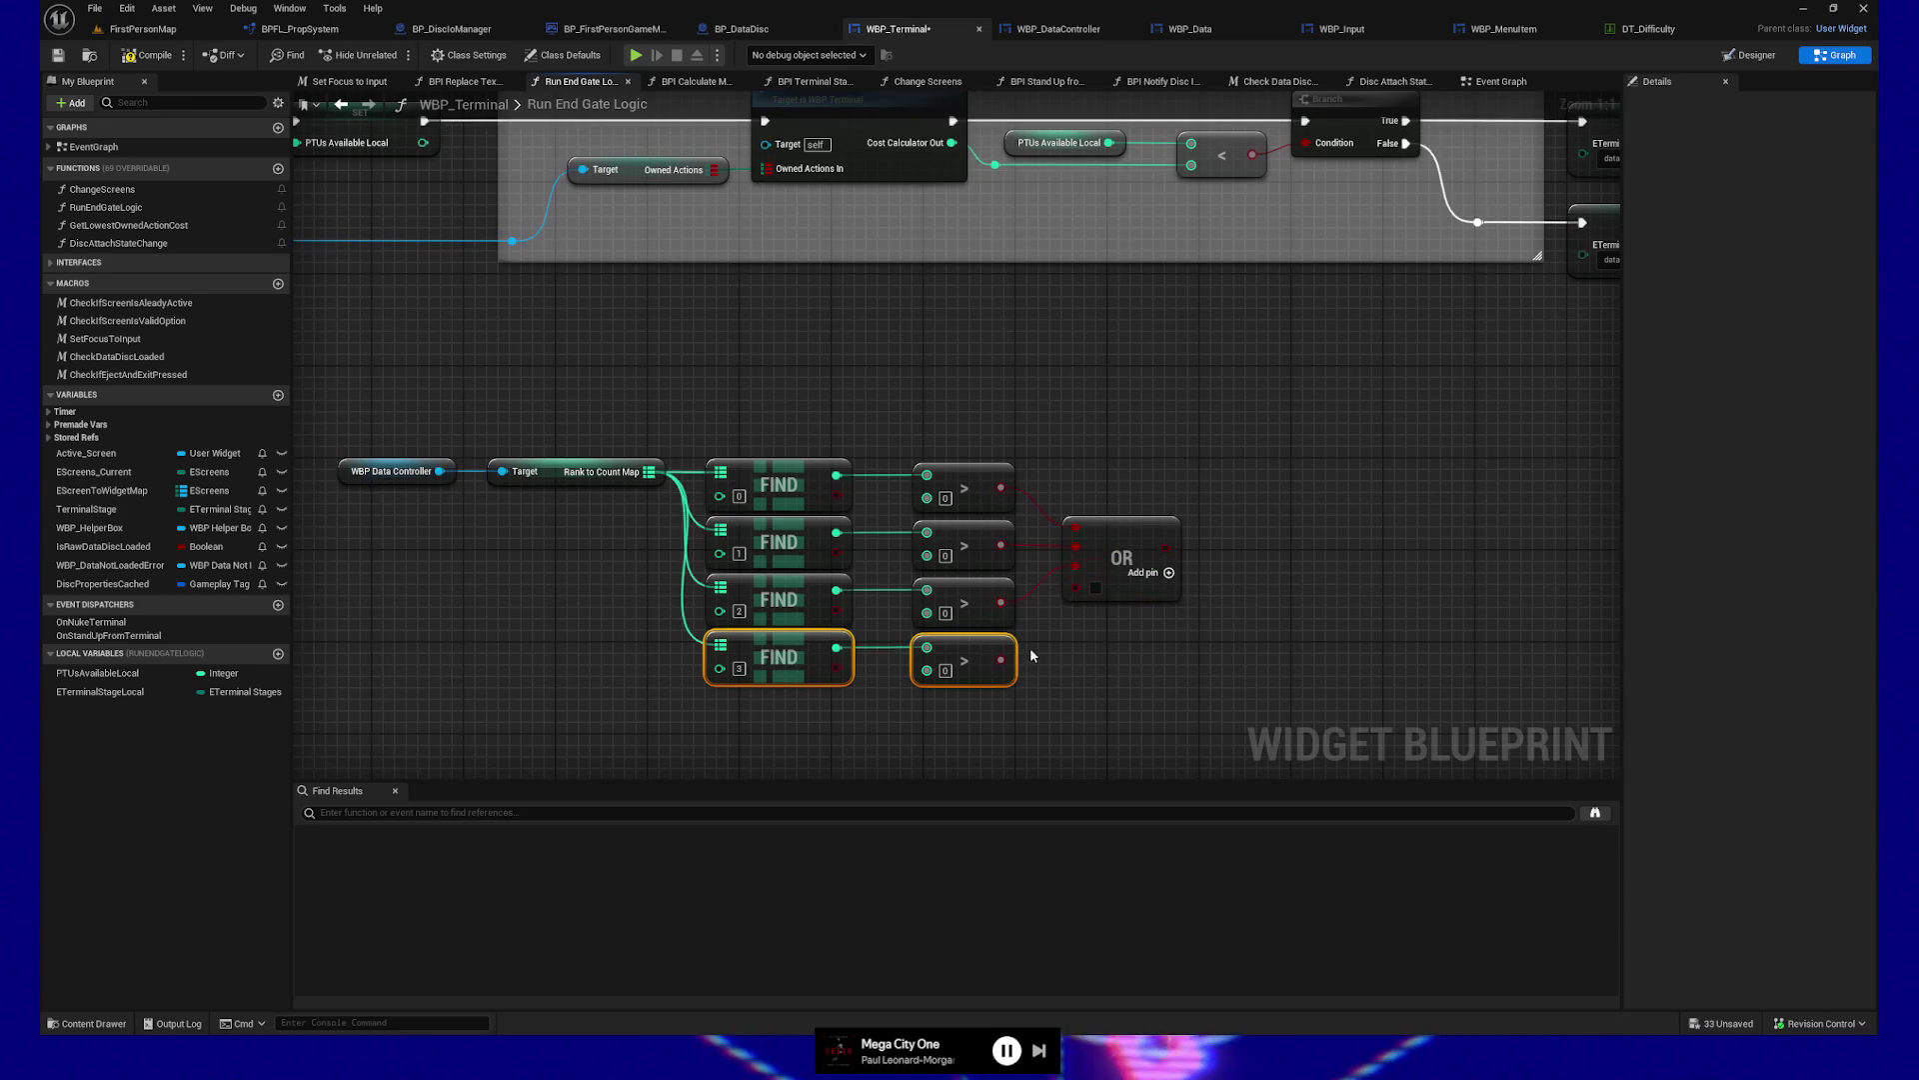
{"action": "left_click_drag", "start_coordinate": [1001, 659], "coordinate": [1076, 587]}
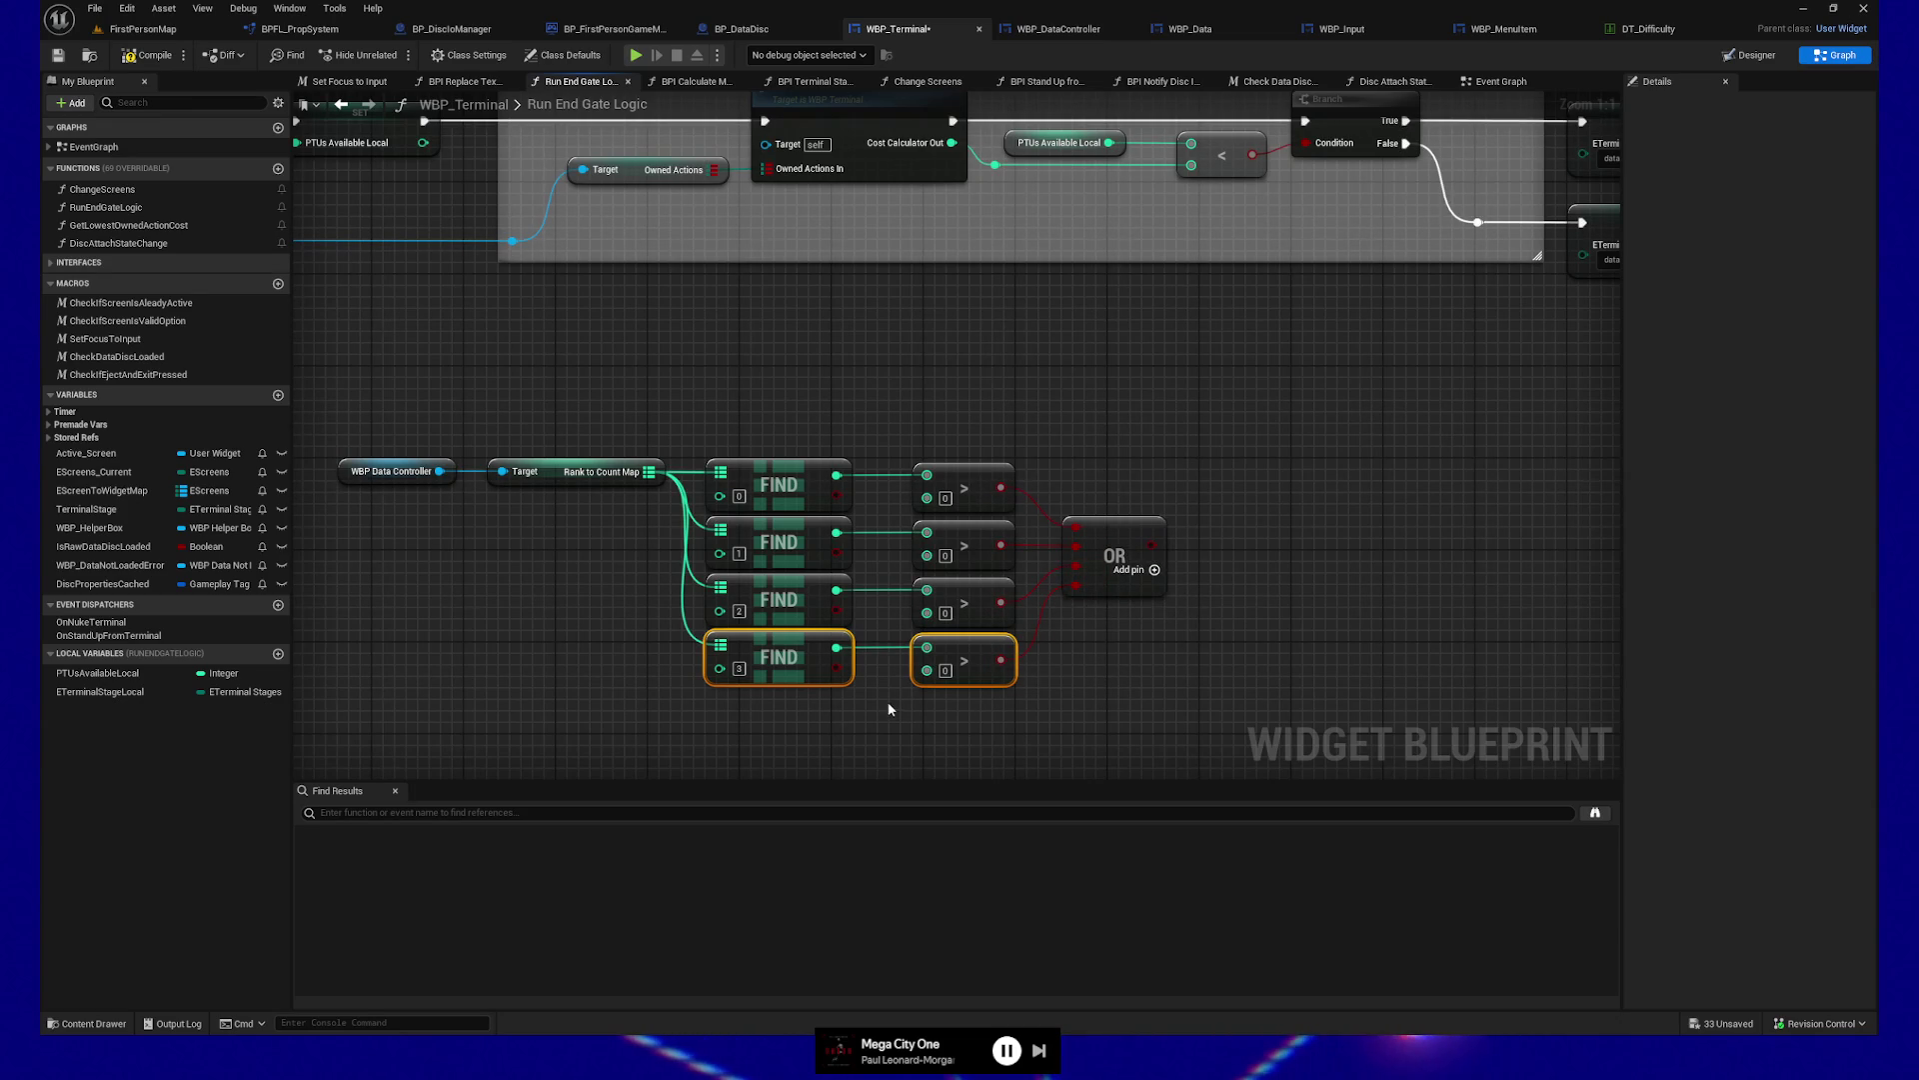
Align the OR node with the top comparison and add a Branch driven by the OR result
{"action": "left_click_drag", "start_coordinate": [839, 710], "coordinate": [940, 701]}
{"action": "left_click", "coordinate": [1215, 532]}
{"action": "left_click_drag", "start_coordinate": [1080, 462], "coordinate": [1590, 535]}
{"action": "key", "text": "q"}
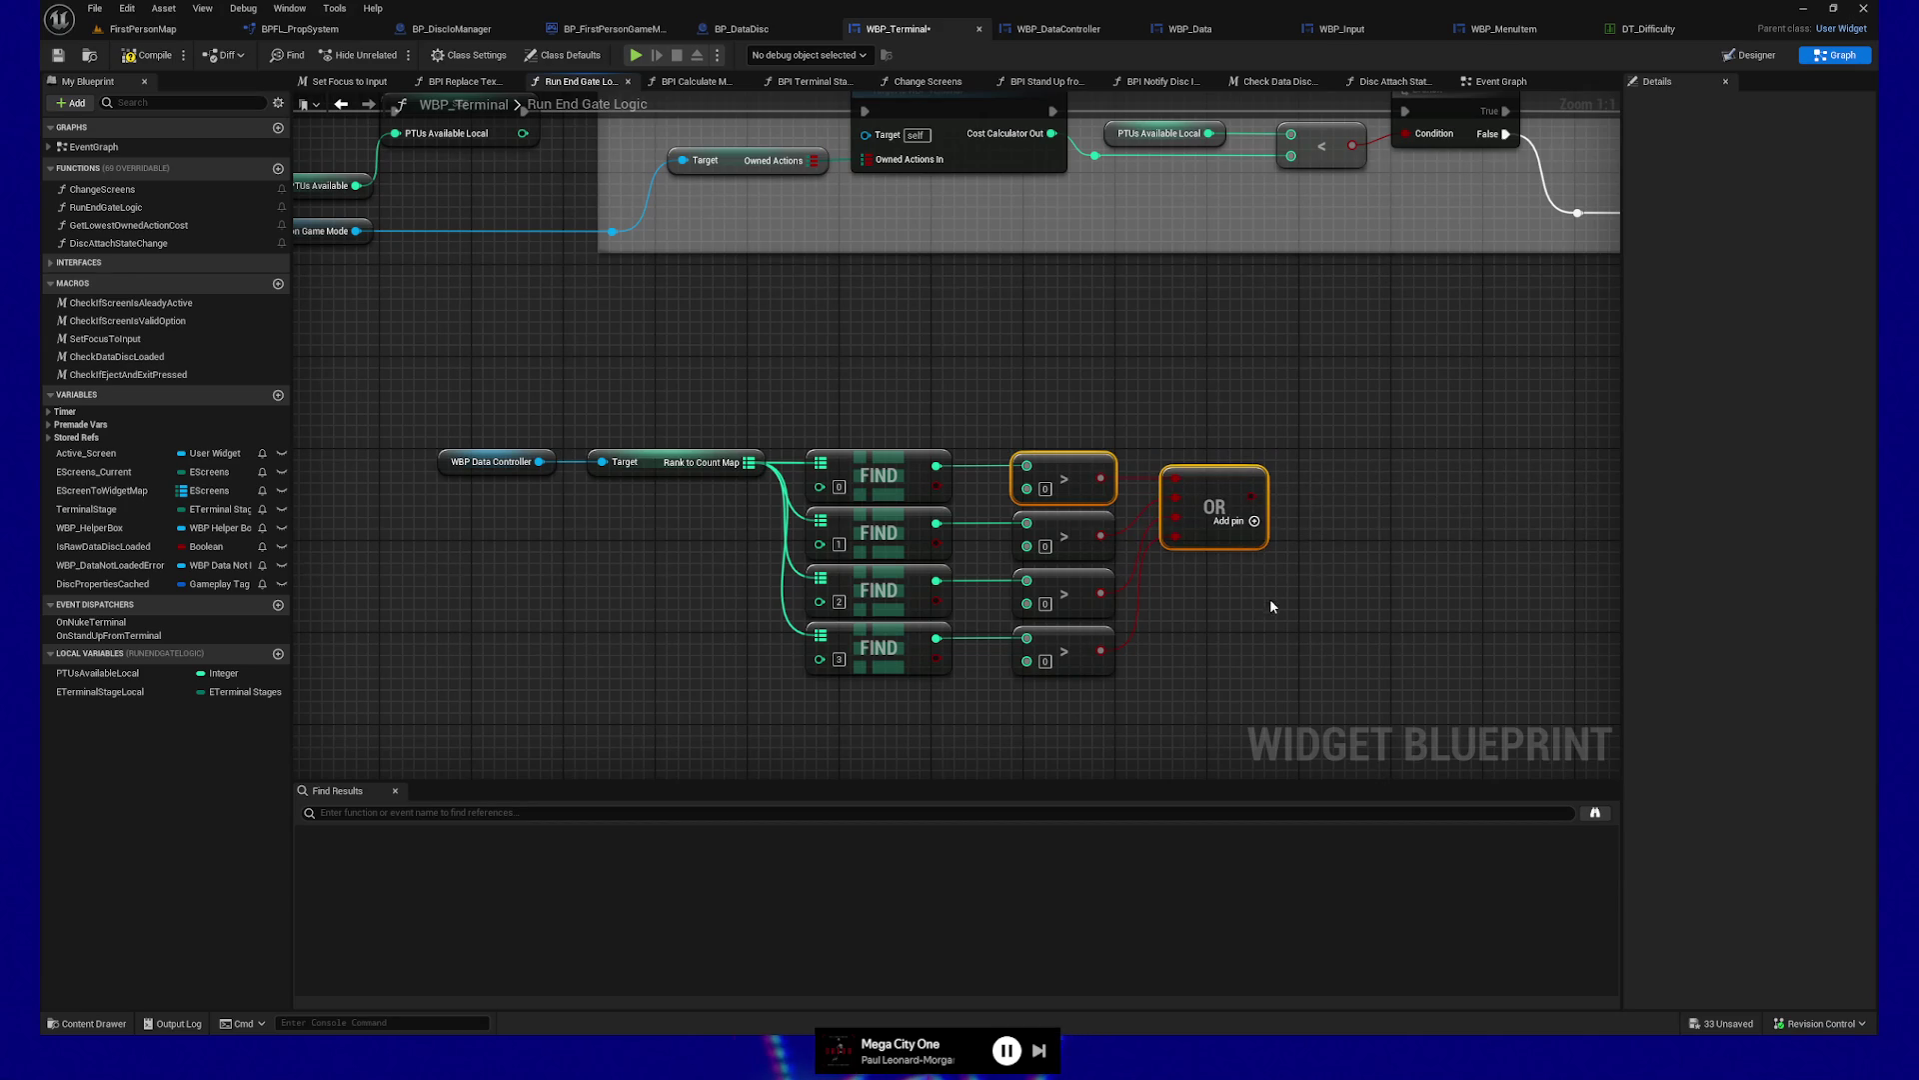
{"action": "mouse_move", "coordinate": [441, 411]}
{"action": "left_mouse_down"}
{"action": "mouse_move", "coordinate": [1289, 689]}
{"action": "mouse_move", "coordinate": [1304, 651]}
{"action": "left_mouse_up"}
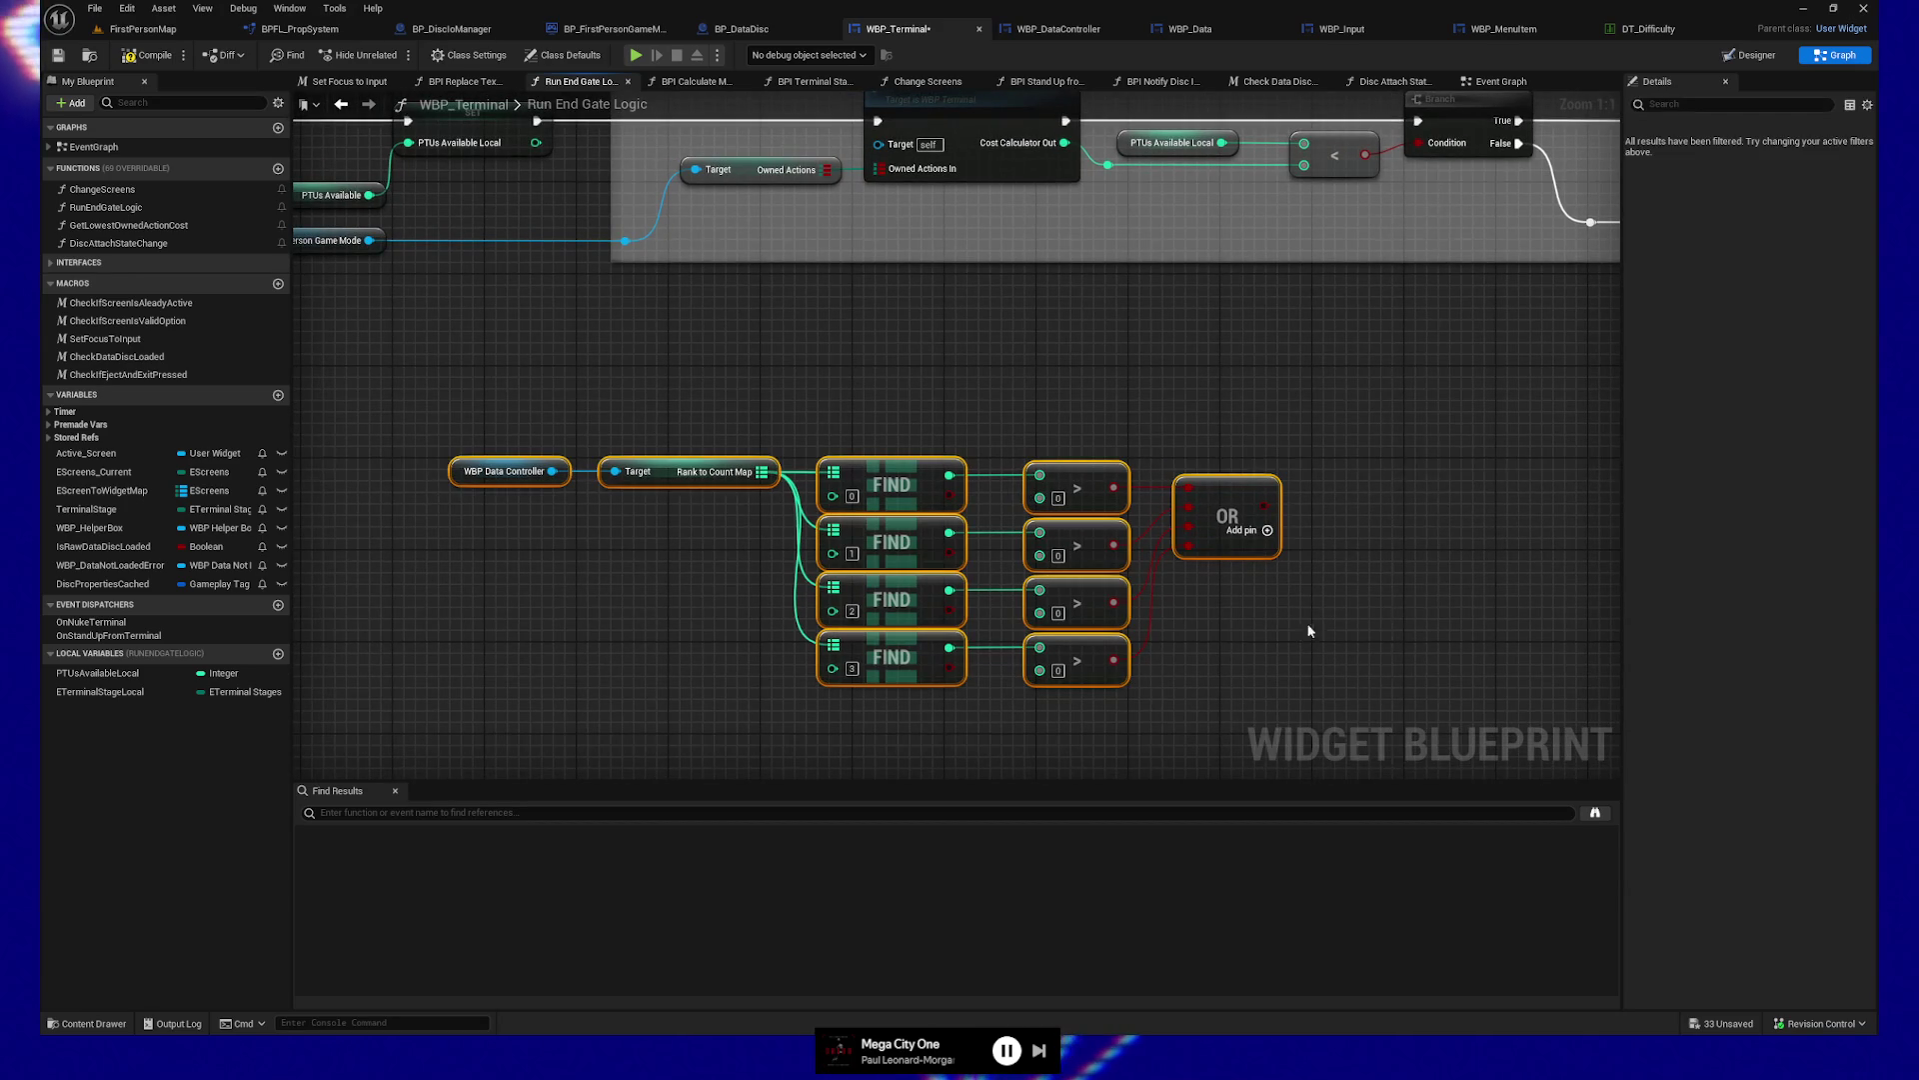
{"action": "left_click_drag", "start_coordinate": [1240, 559], "coordinate": [1337, 548]}
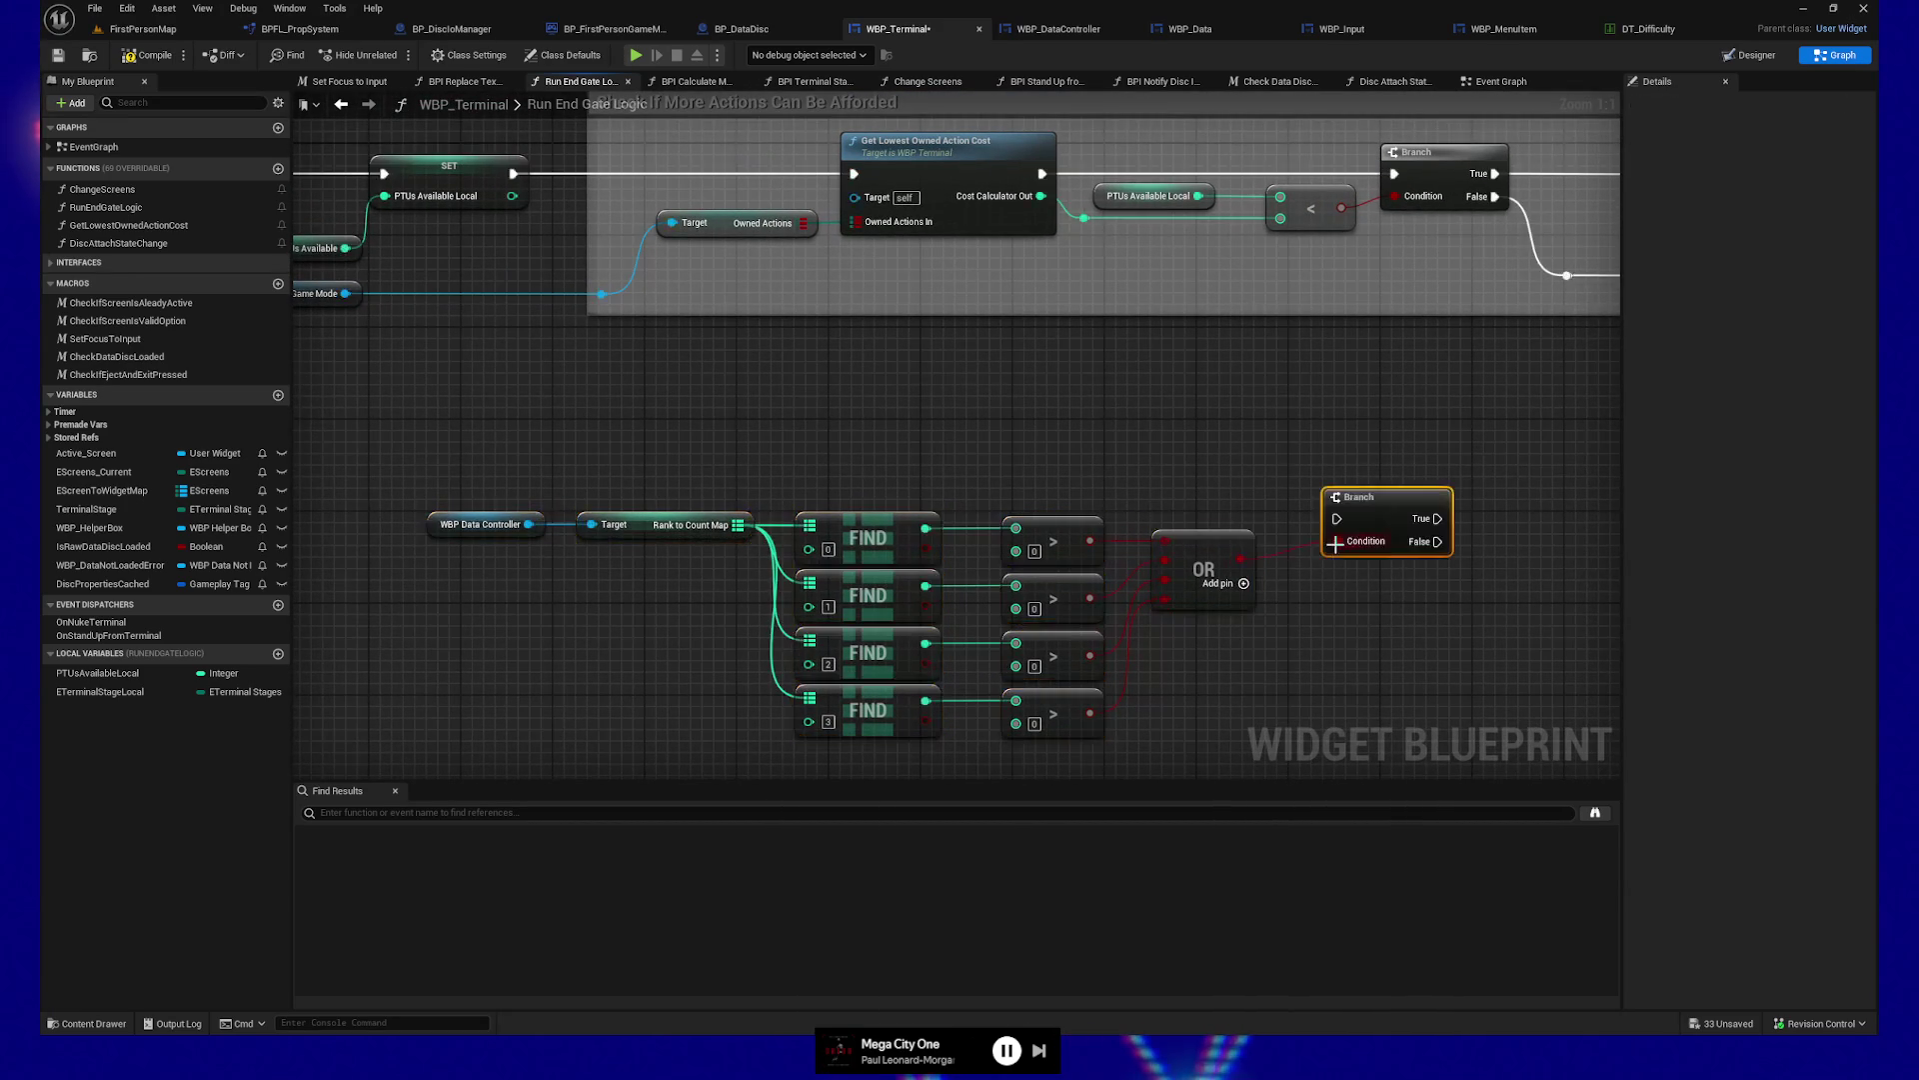
{"action": "left_click_drag", "start_coordinate": [1300, 620], "coordinate": [1230, 690]}
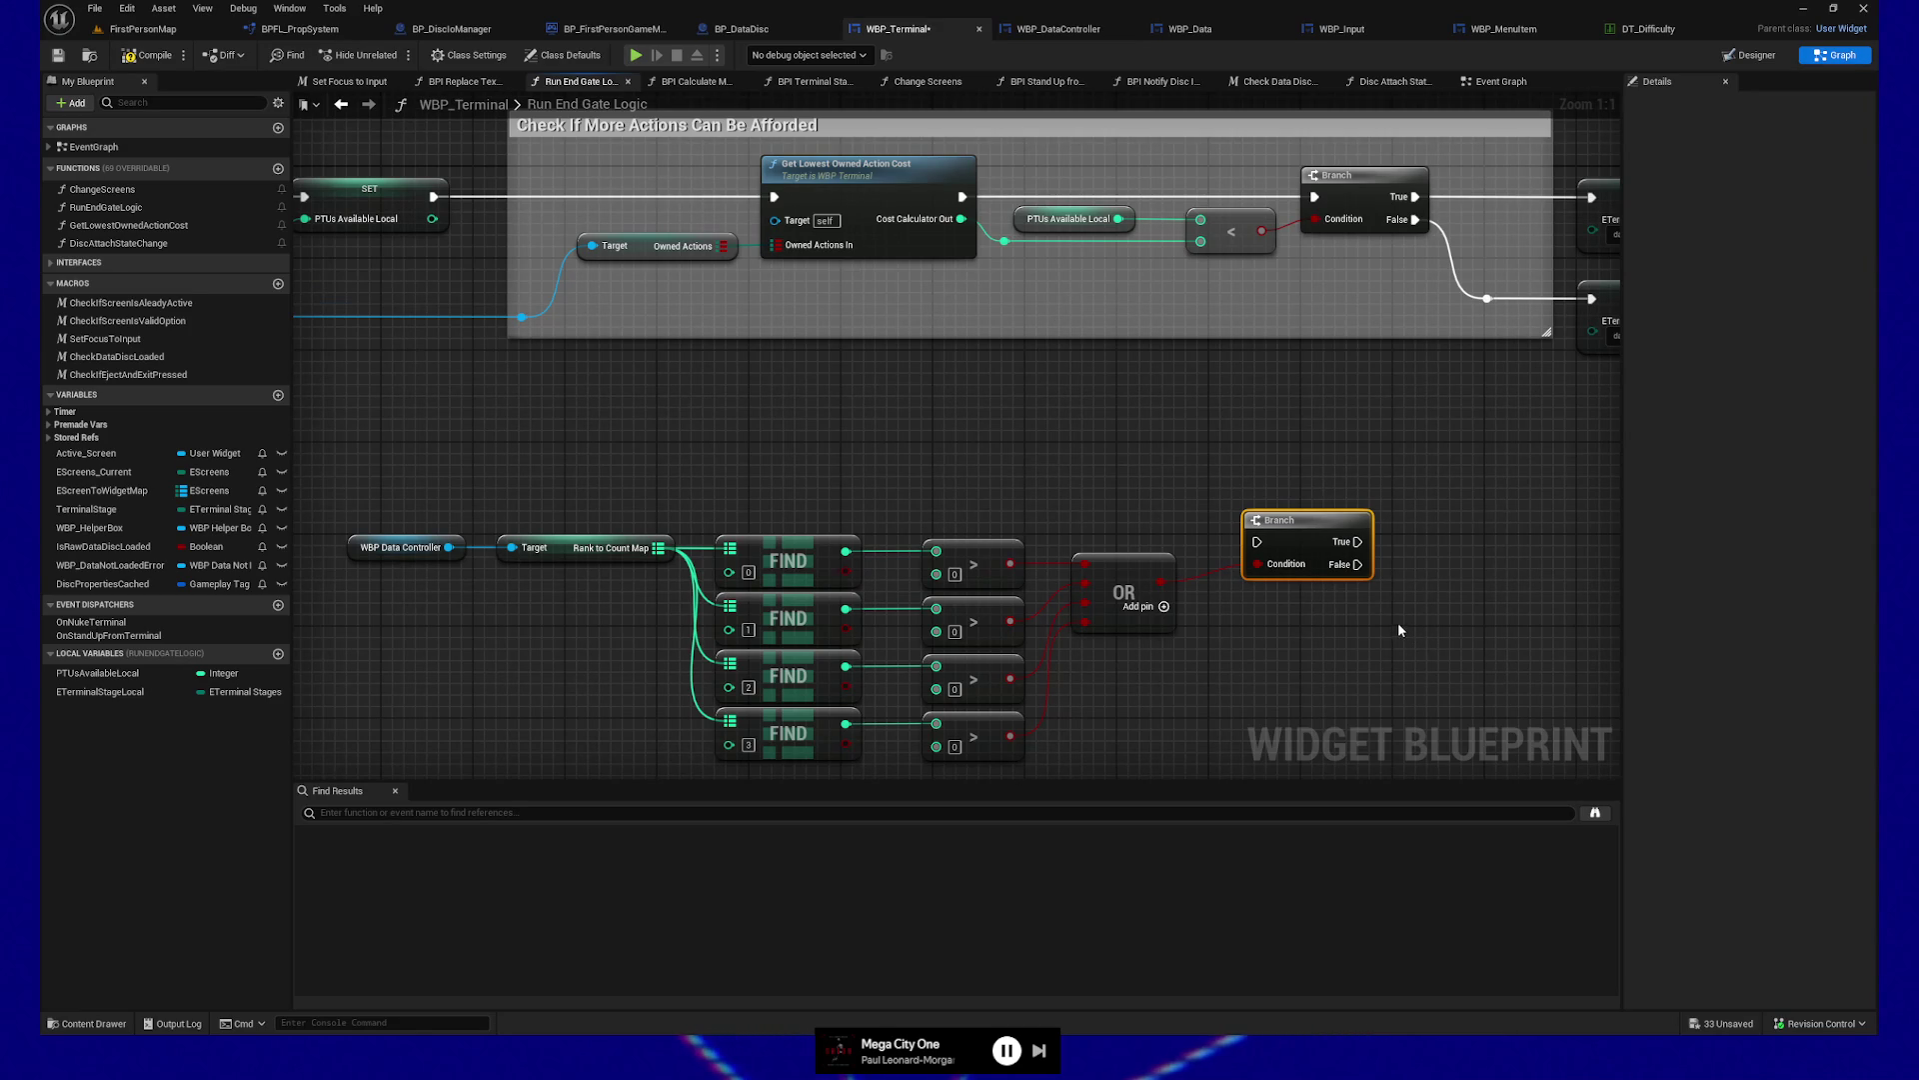
{"action": "left_click_drag", "start_coordinate": [1341, 656], "coordinate": [1275, 572]}
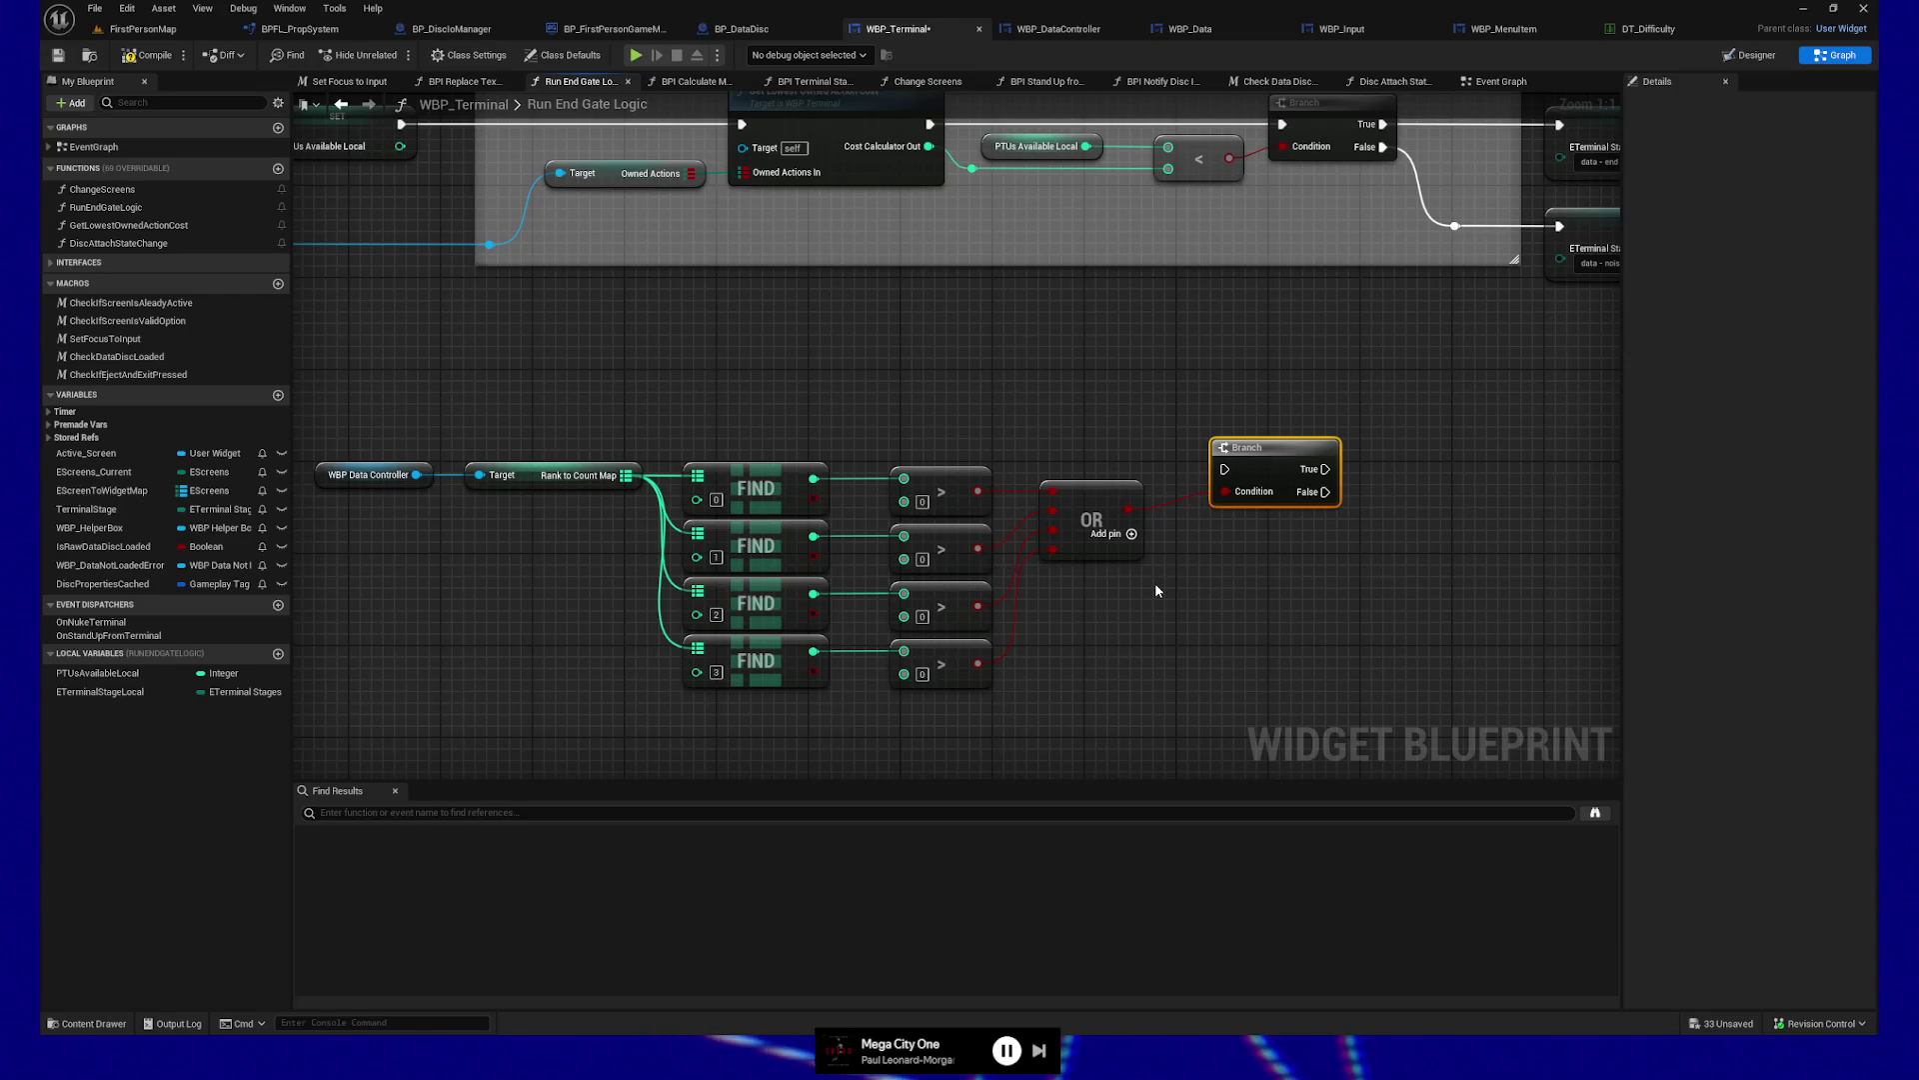
{"action": "left_click_drag", "start_coordinate": [1288, 364], "coordinate": [943, 452]}
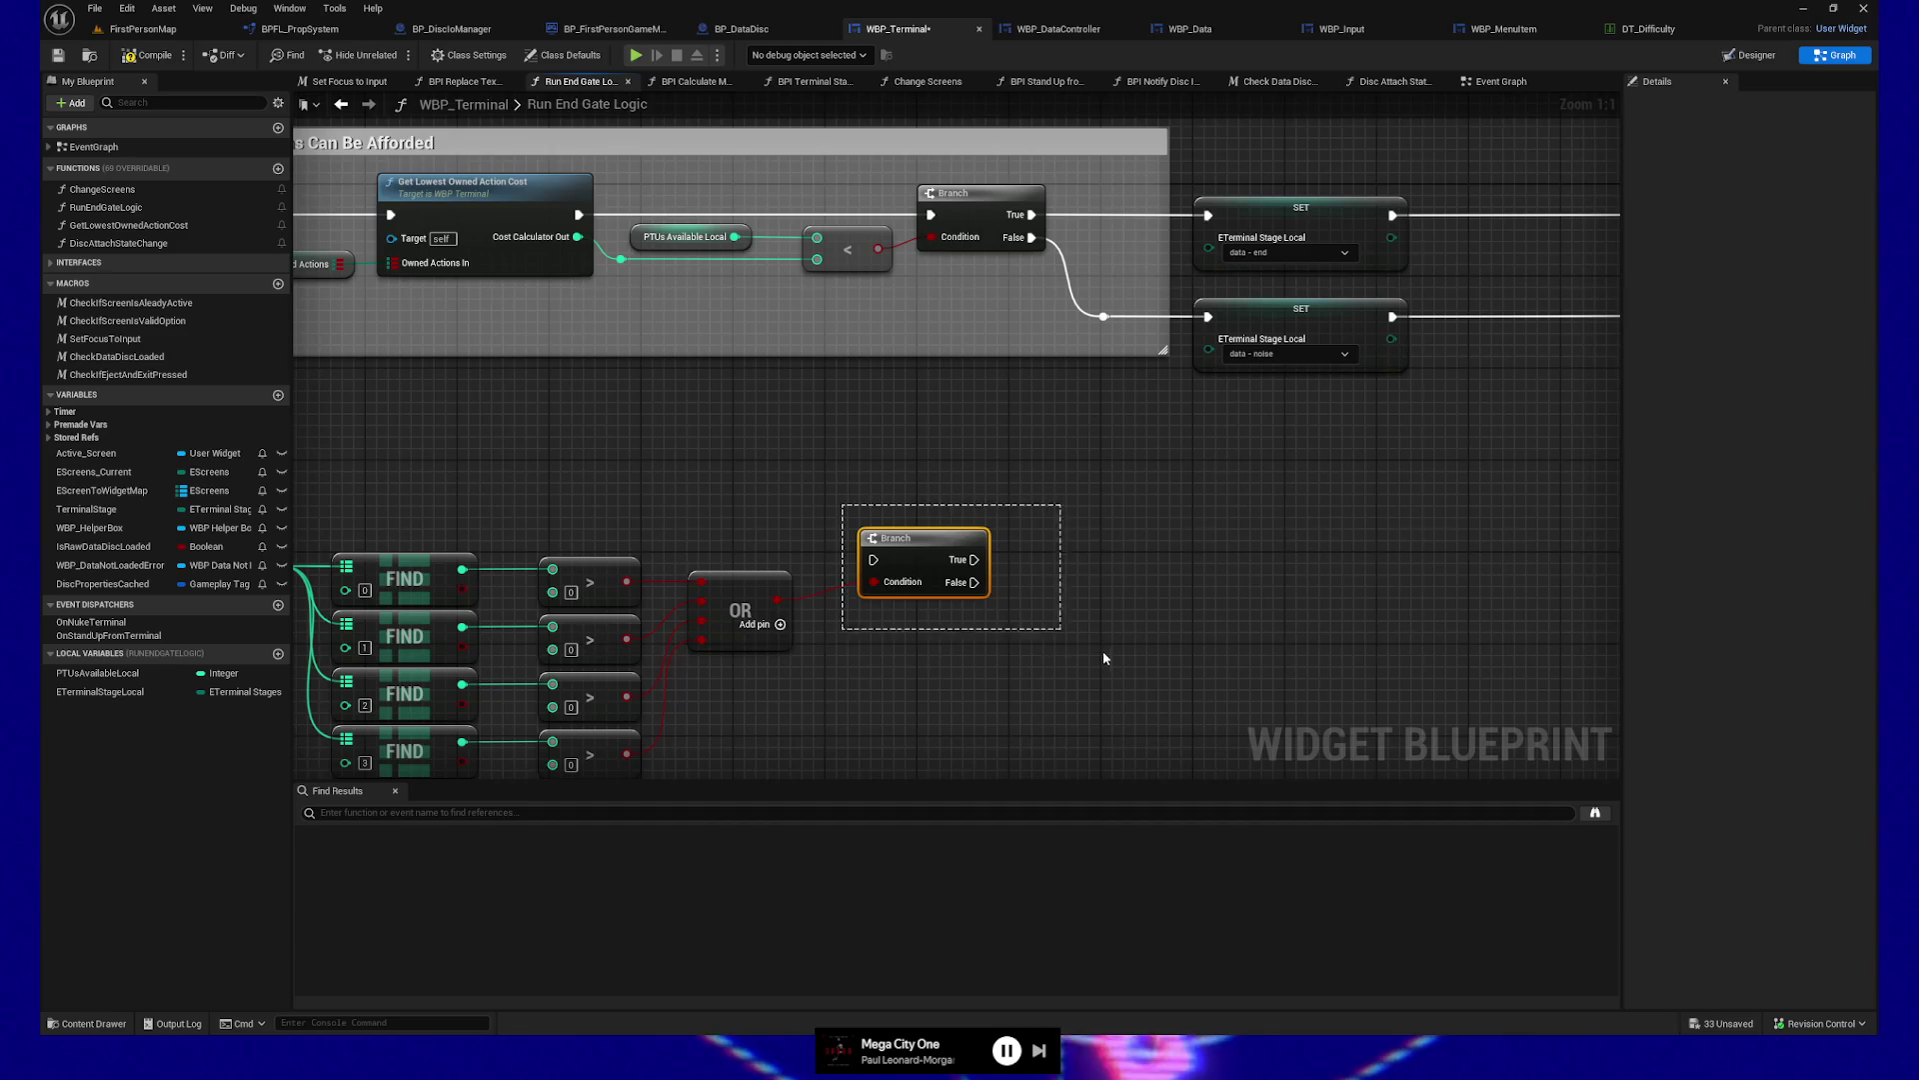
{"action": "left_click_drag", "start_coordinate": [1103, 651], "coordinate": [1206, 608]}
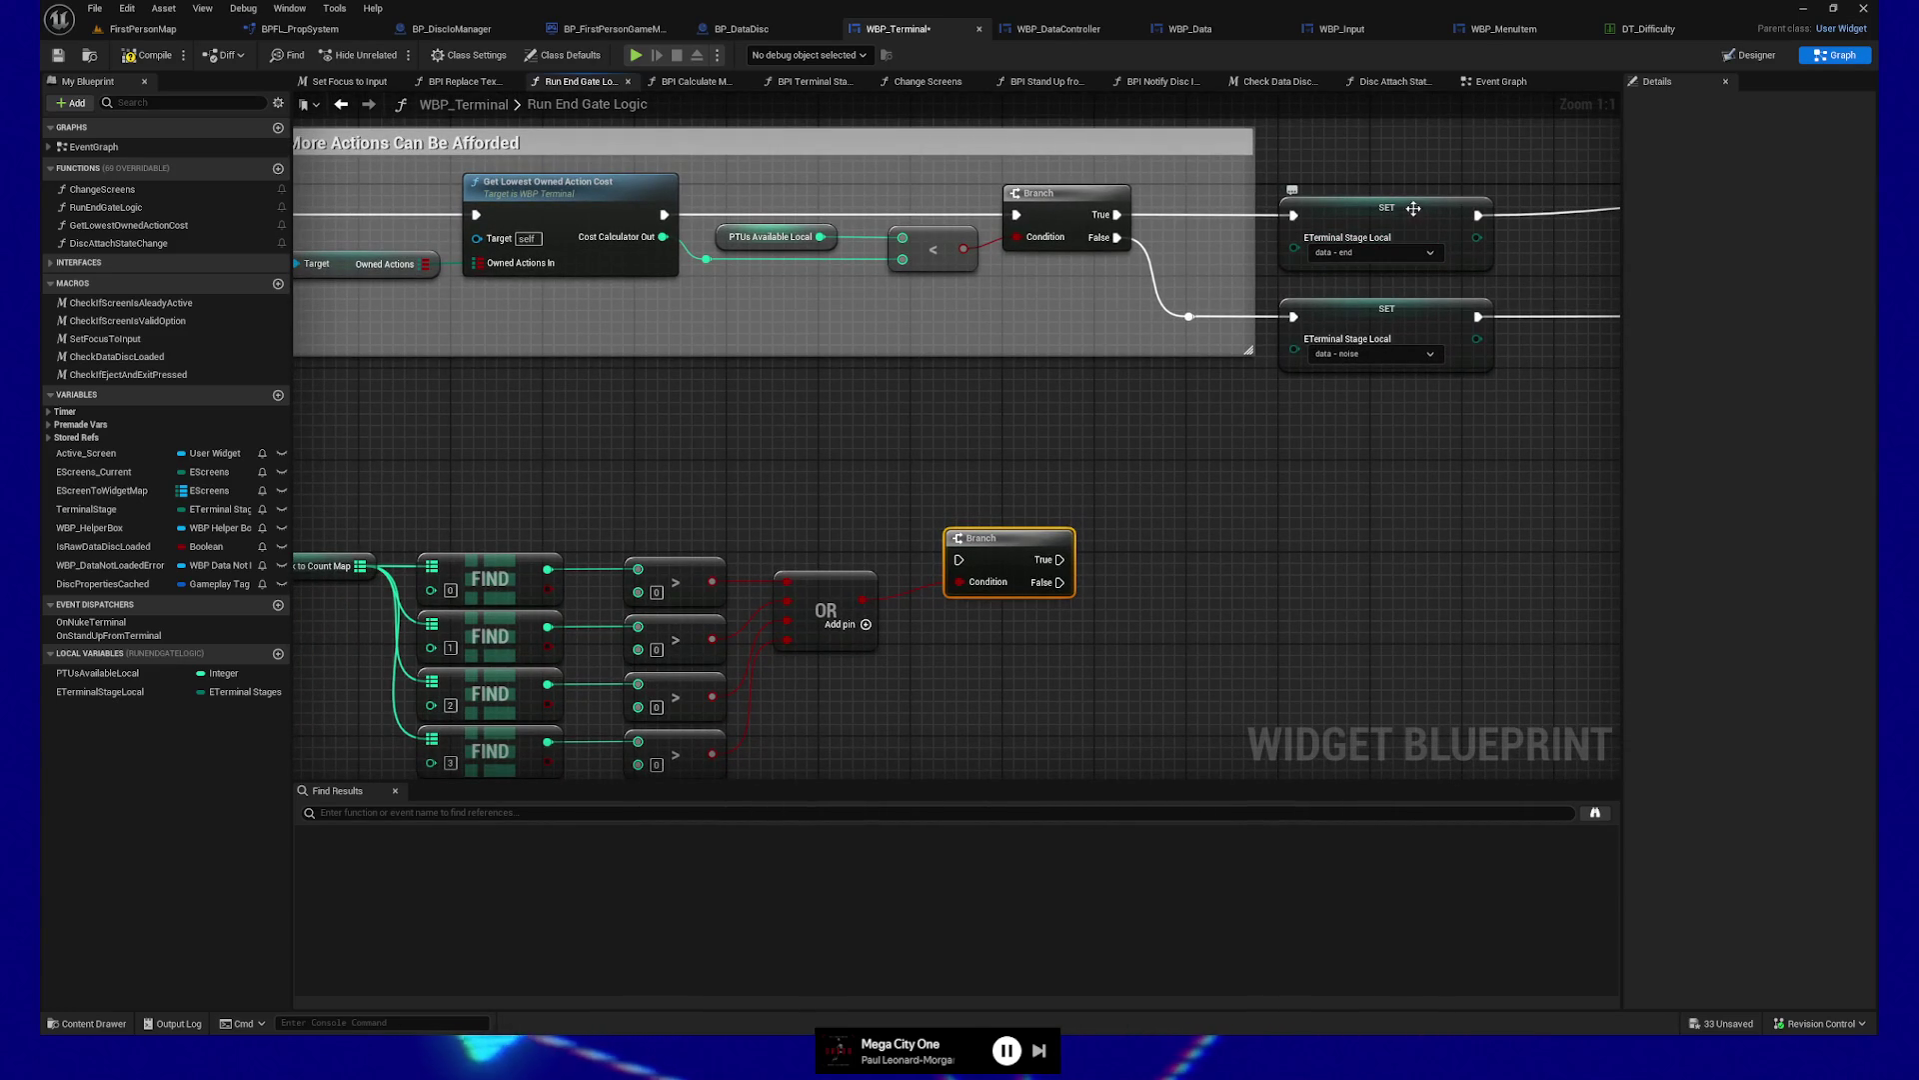
{"action": "left_click_drag", "start_coordinate": [853, 455], "coordinate": [852, 509]}
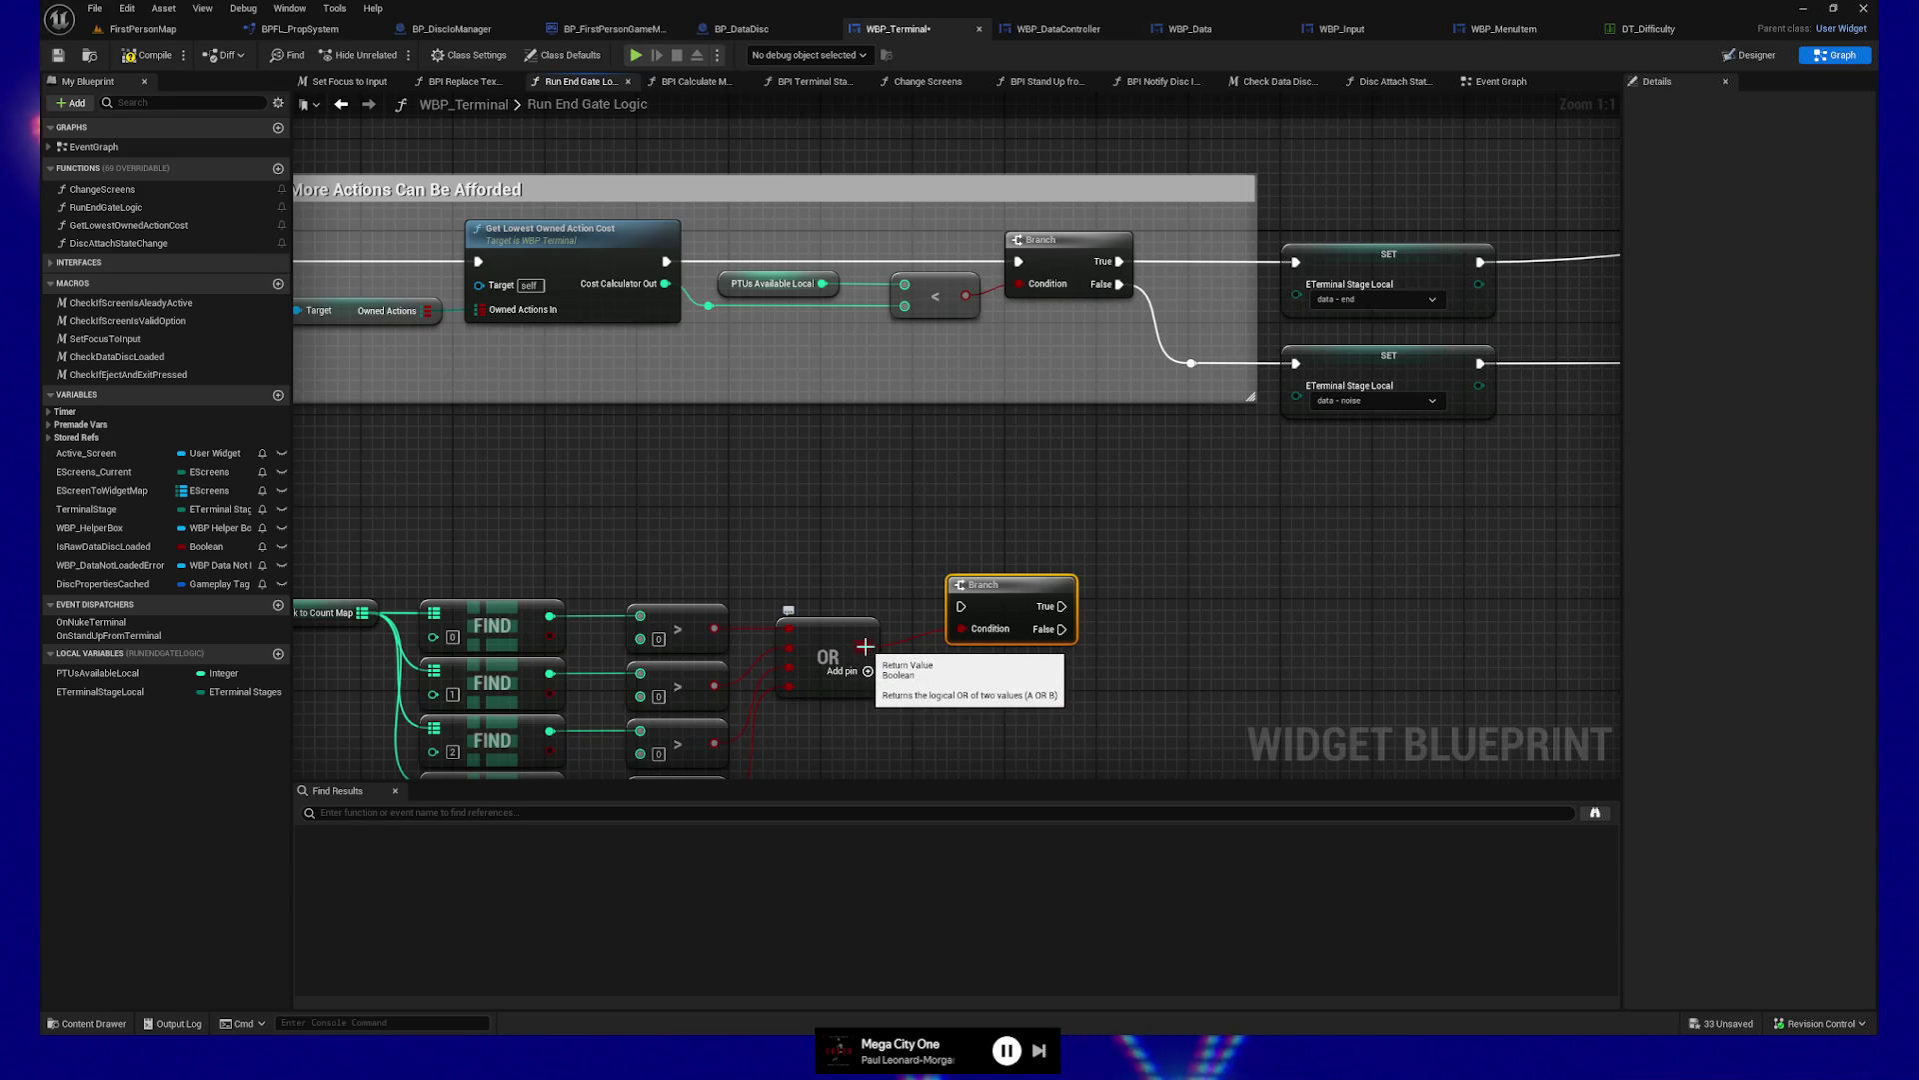
Delete the Branch and add a NOT Boolean node after the OR output
{"action": "key", "text": "Delete"}
{"action": "left_click_drag", "start_coordinate": [864, 659], "coordinate": [995, 657]}
{"action": "type", "text": "not"}
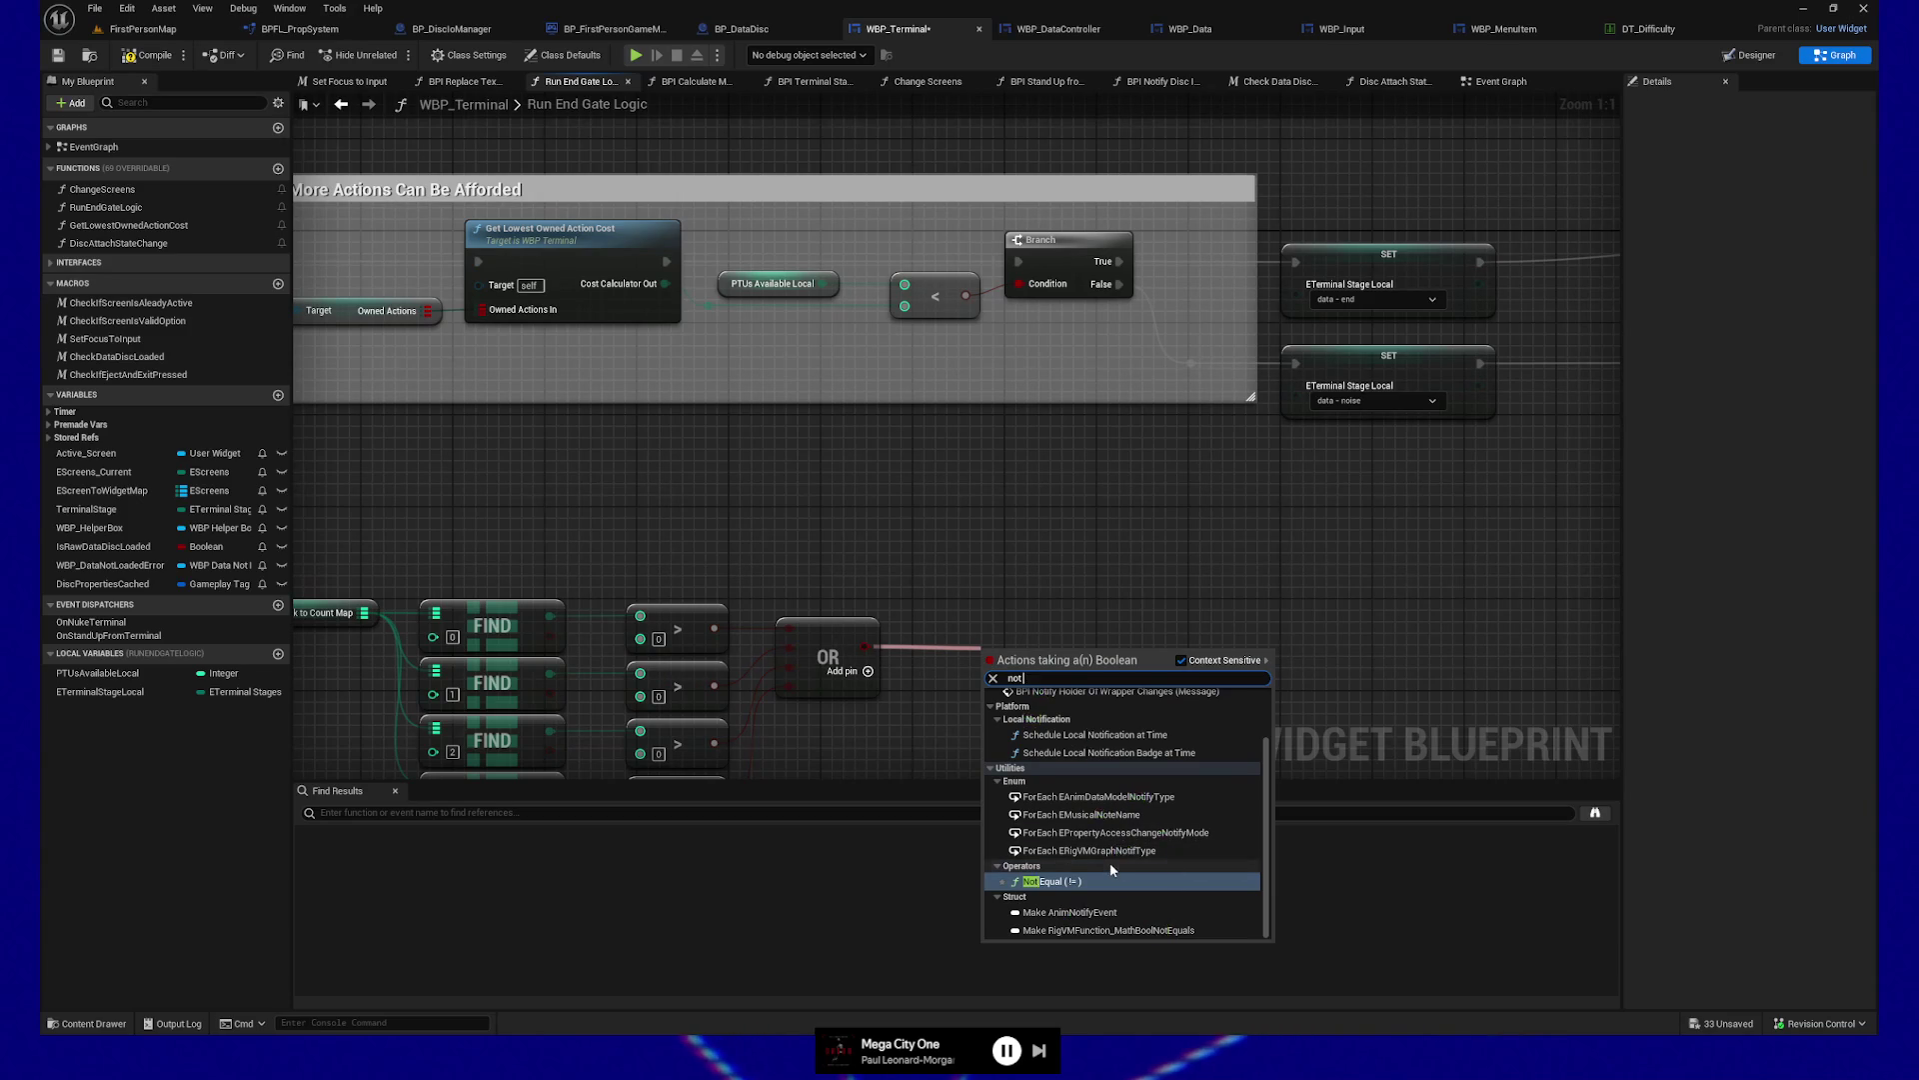
{"action": "type", "text": " bool"}
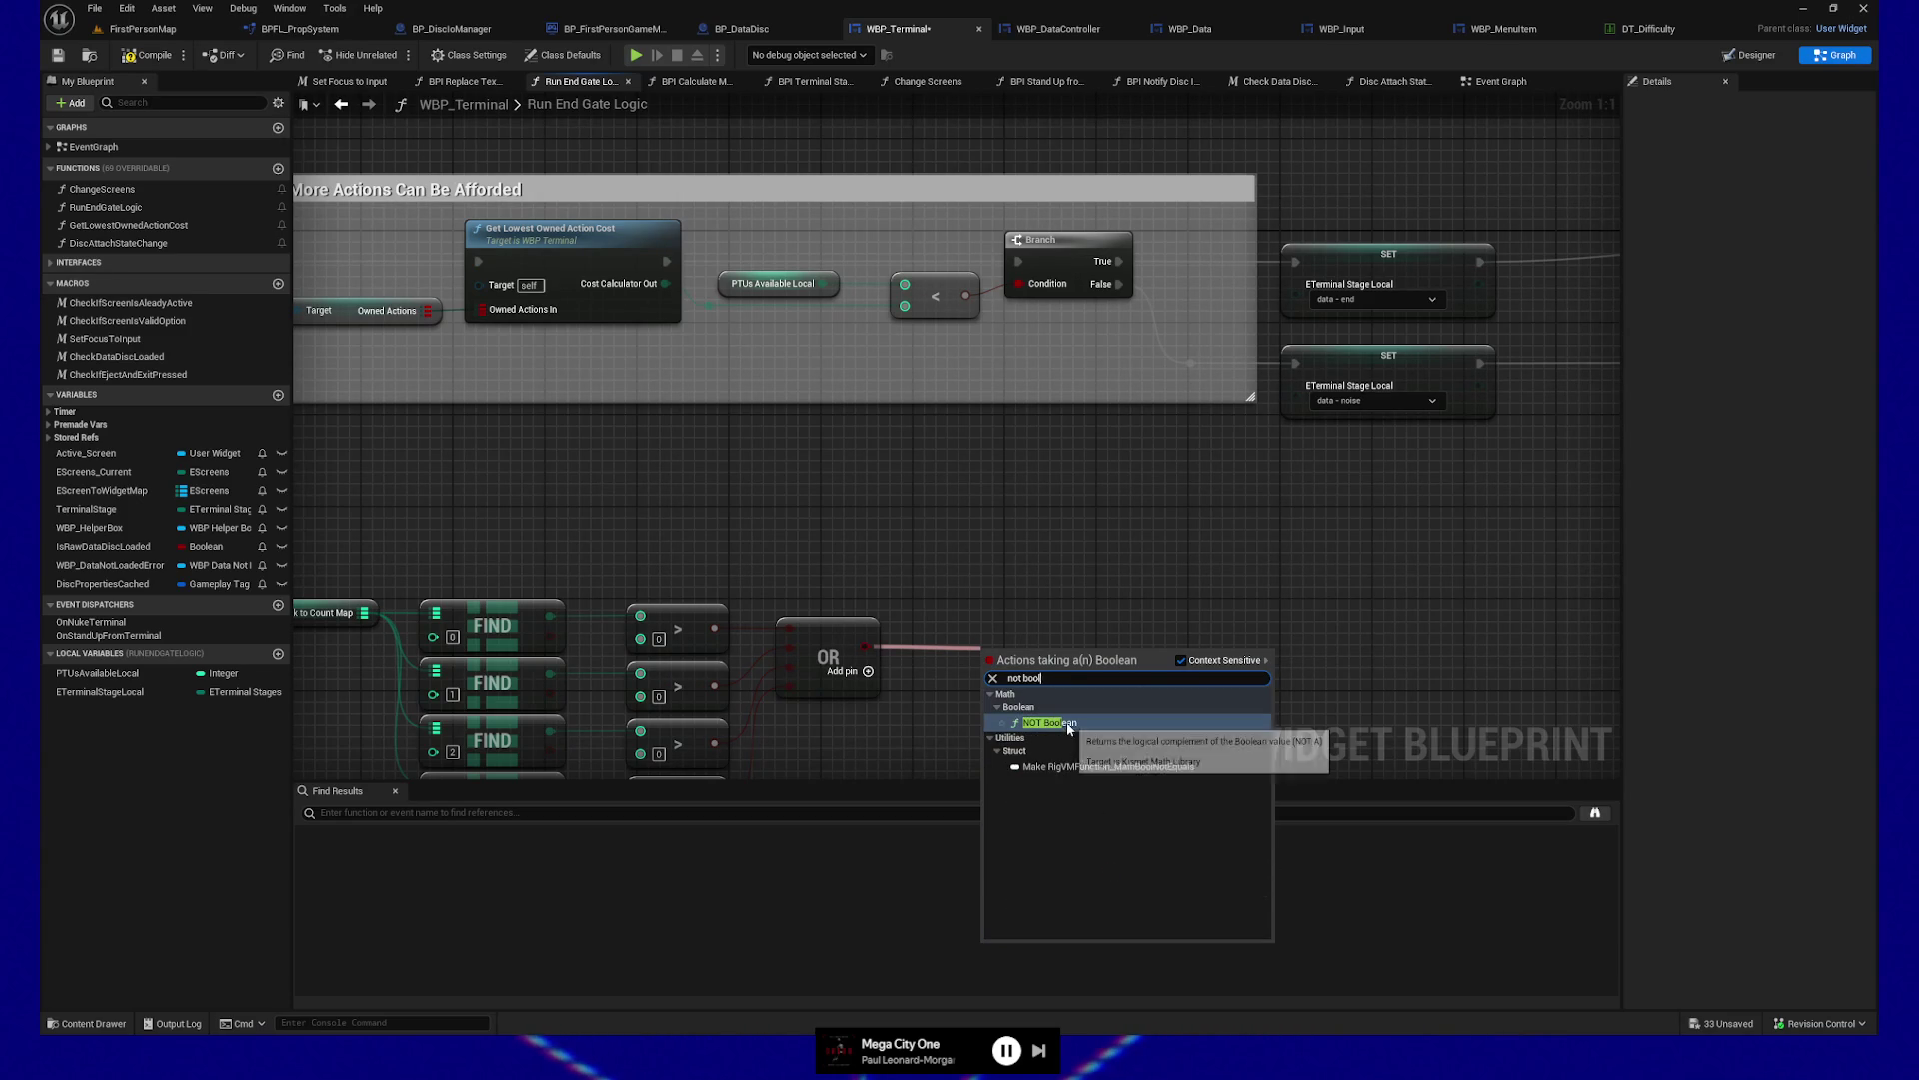
{"action": "left_click", "coordinate": [1050, 721]}
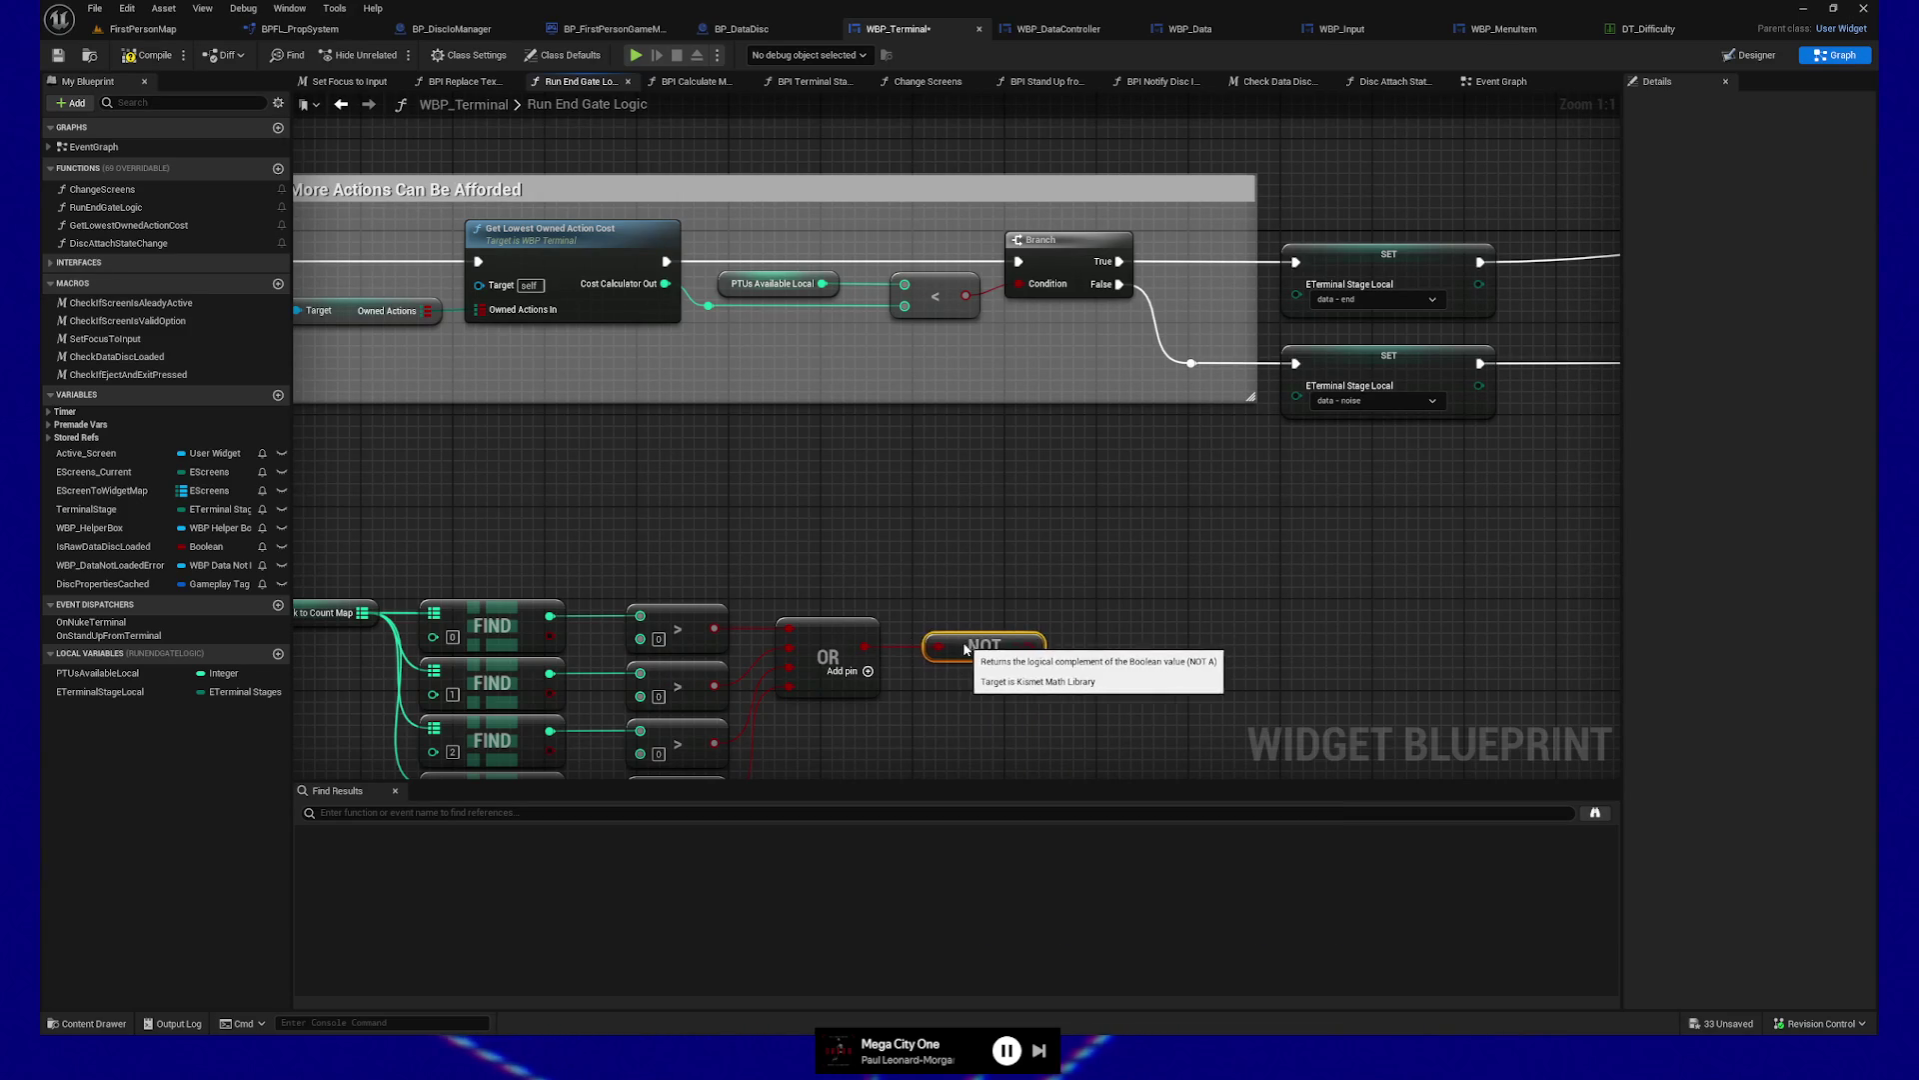
Feed the NOT into a new OR Boolean with the less-than result, and save WBP_Terminal
{"action": "mouse_move", "coordinate": [968, 649]}
{"action": "left_mouse_down"}
{"action": "mouse_move", "coordinate": [934, 648]}
{"action": "mouse_move", "coordinate": [1171, 606]}
{"action": "left_mouse_up"}
{"action": "type", "text": "or"}
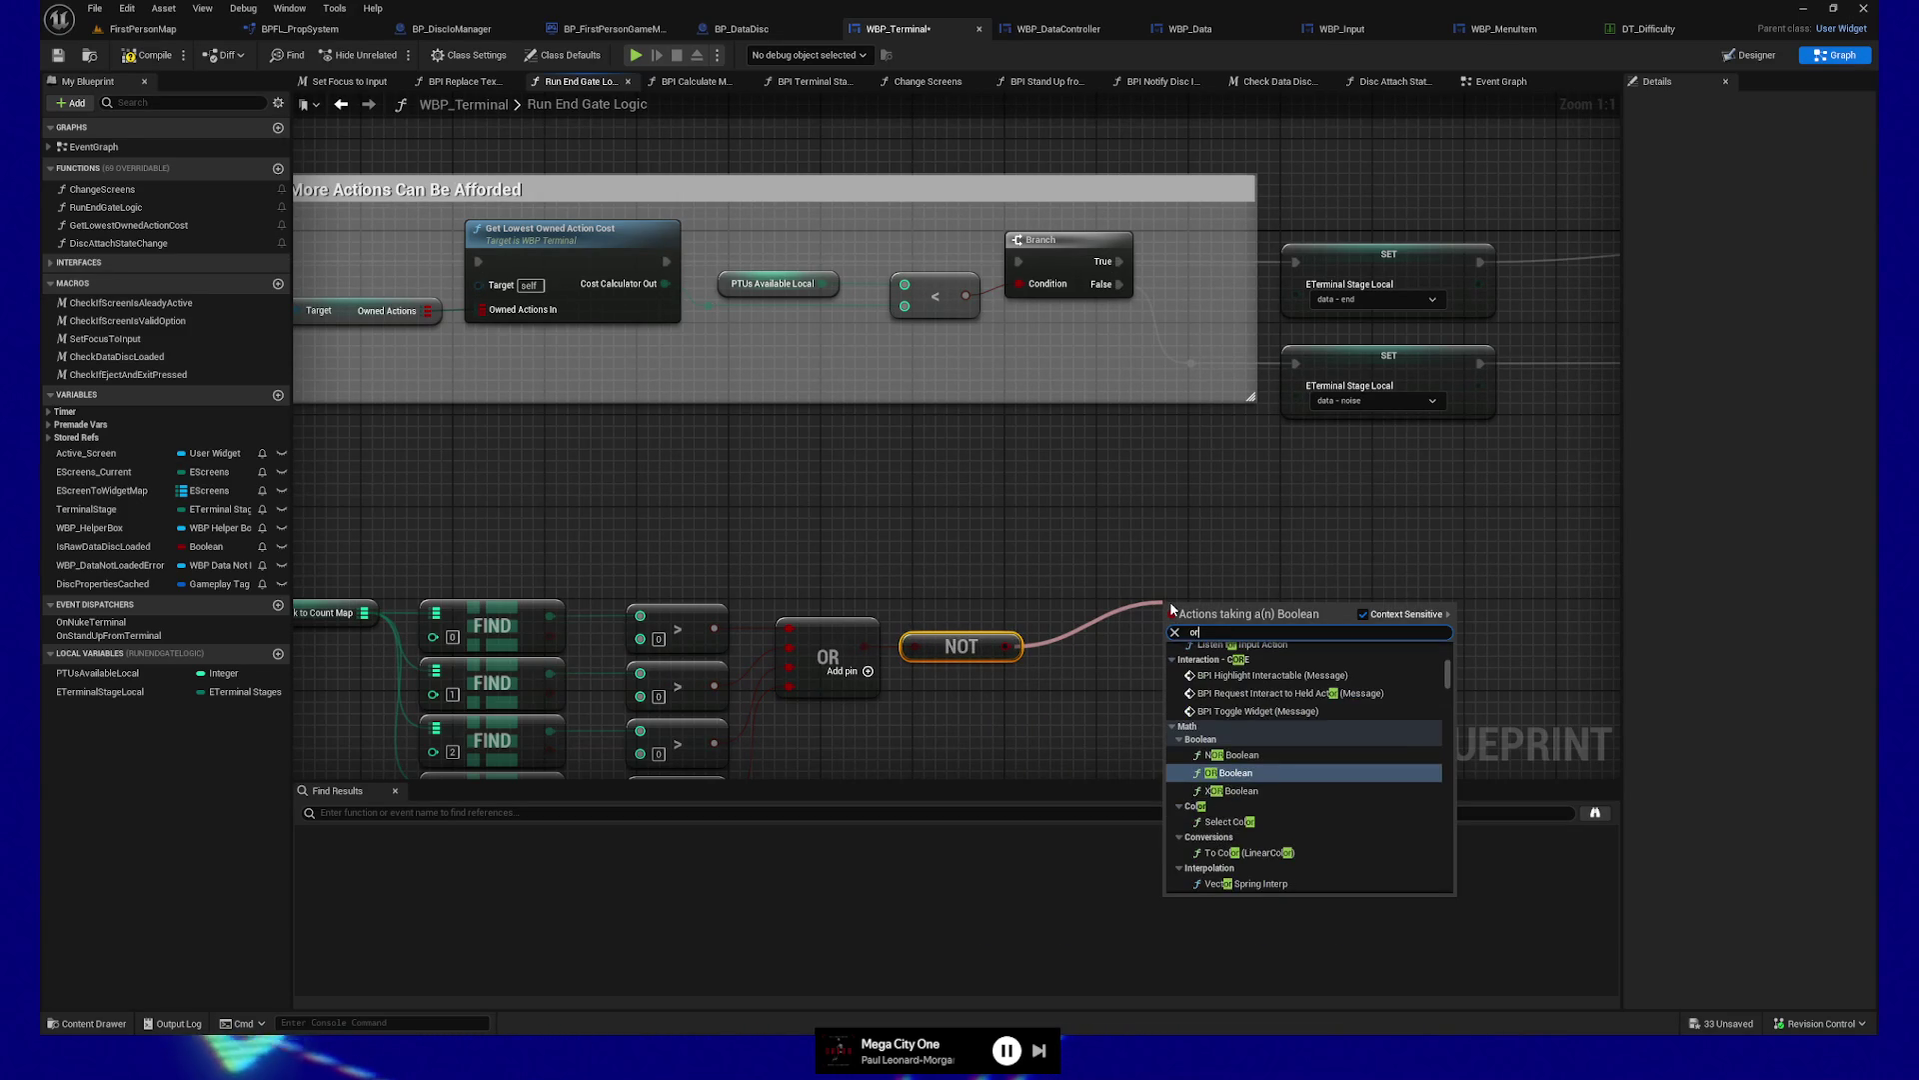
{"action": "left_click", "coordinate": [1300, 772]}
{"action": "left_click_drag", "start_coordinate": [1188, 605], "coordinate": [1141, 593]}
{"action": "mouse_move", "coordinate": [966, 295]}
{"action": "left_mouse_down"}
{"action": "mouse_move", "coordinate": [1096, 612]}
{"action": "mouse_move", "coordinate": [1067, 410]}
{"action": "mouse_move", "coordinate": [1020, 284]}
{"action": "left_mouse_up"}
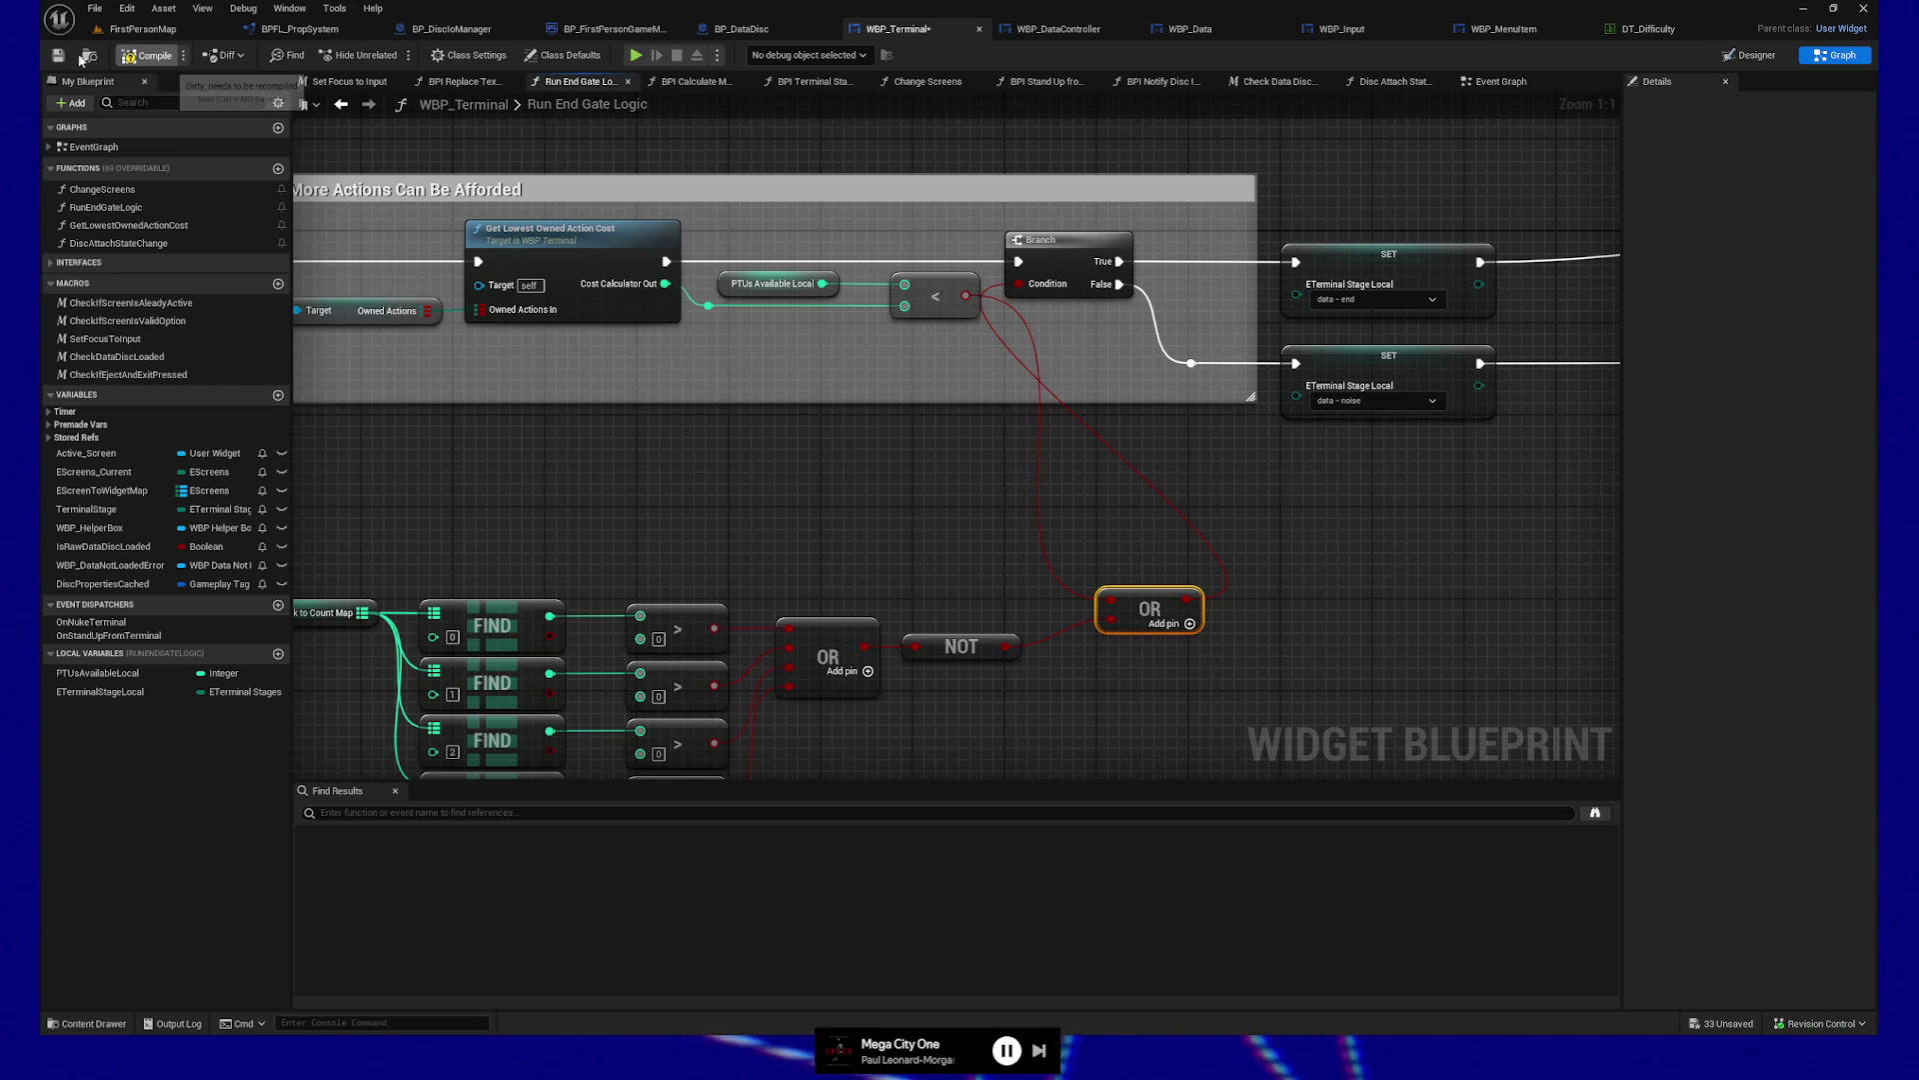
{"action": "left_click", "coordinate": [50, 58]}
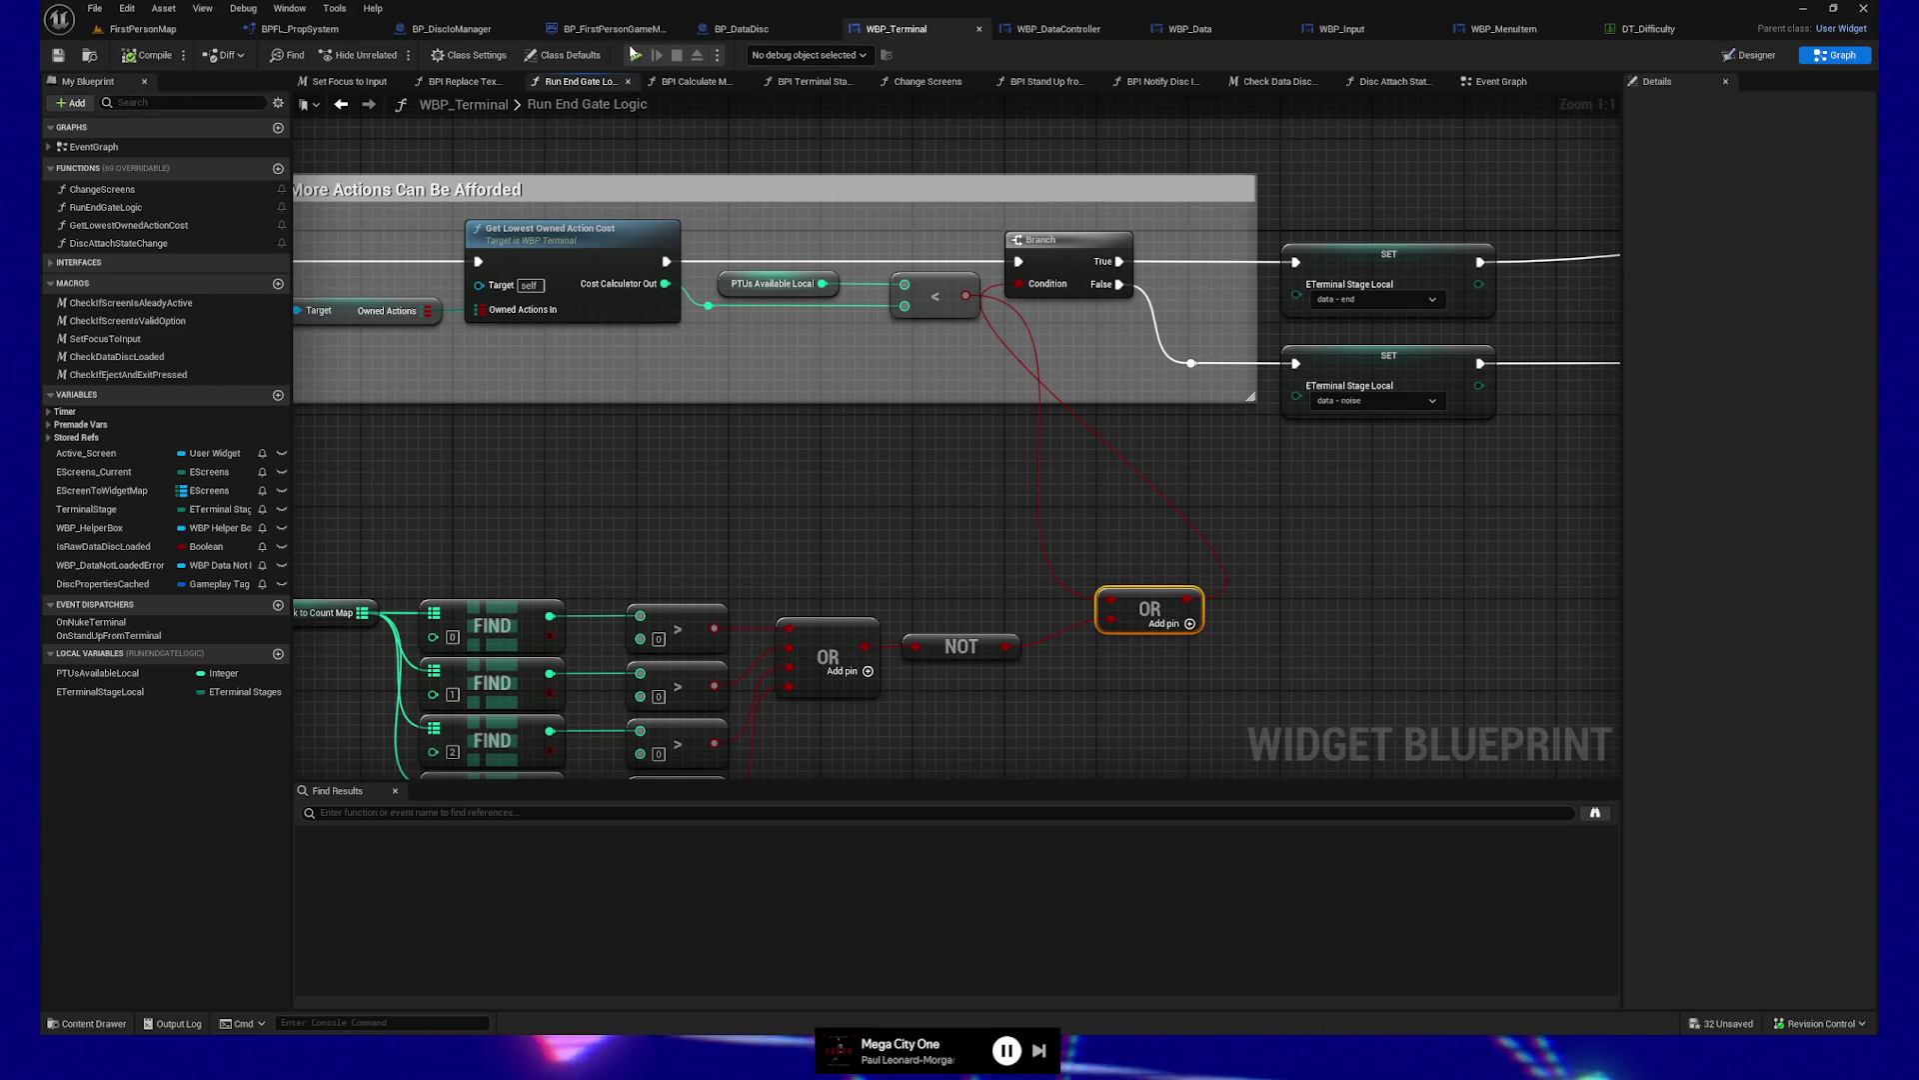
Play-test: insert the Raw Data card and run MEGA DATA UTILITY with noise characters * and ƒ
{"action": "left_click", "coordinate": [649, 66]}
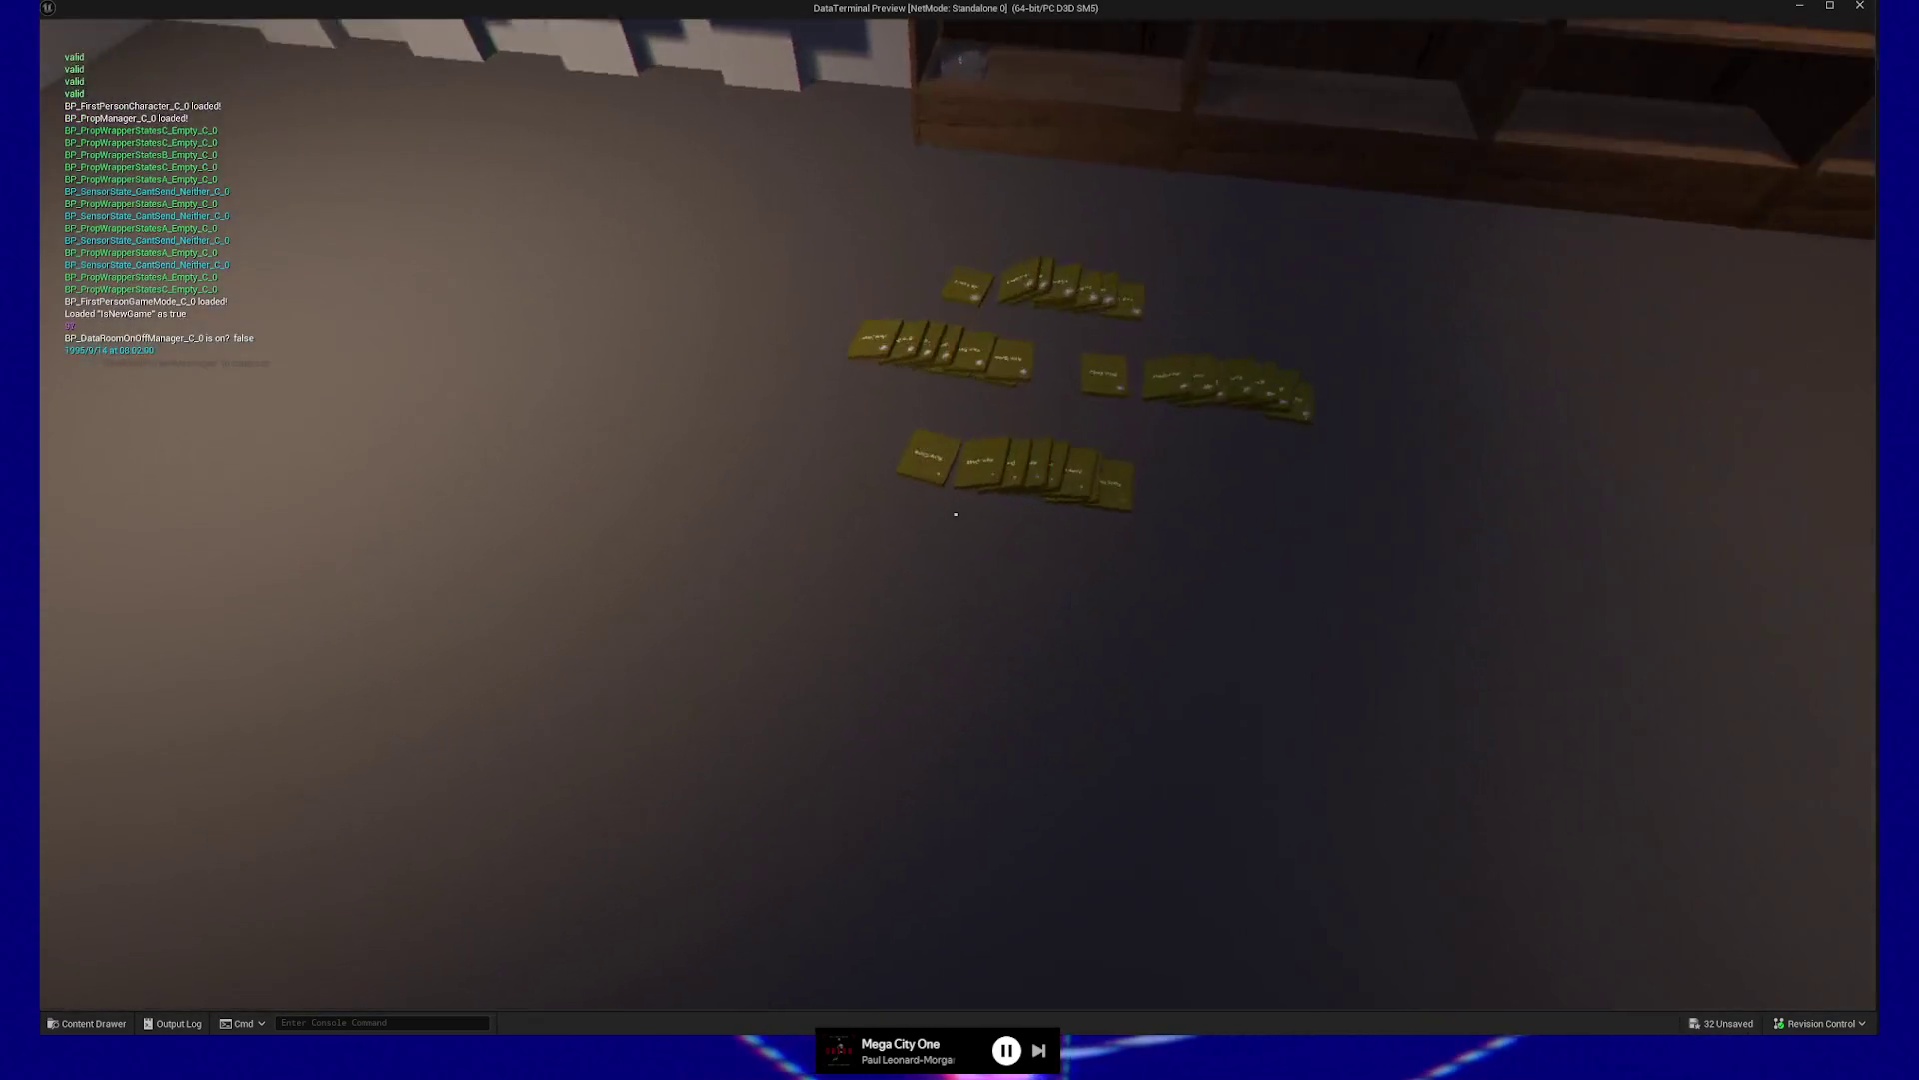
{"action": "left_click", "coordinate": [956, 514]}
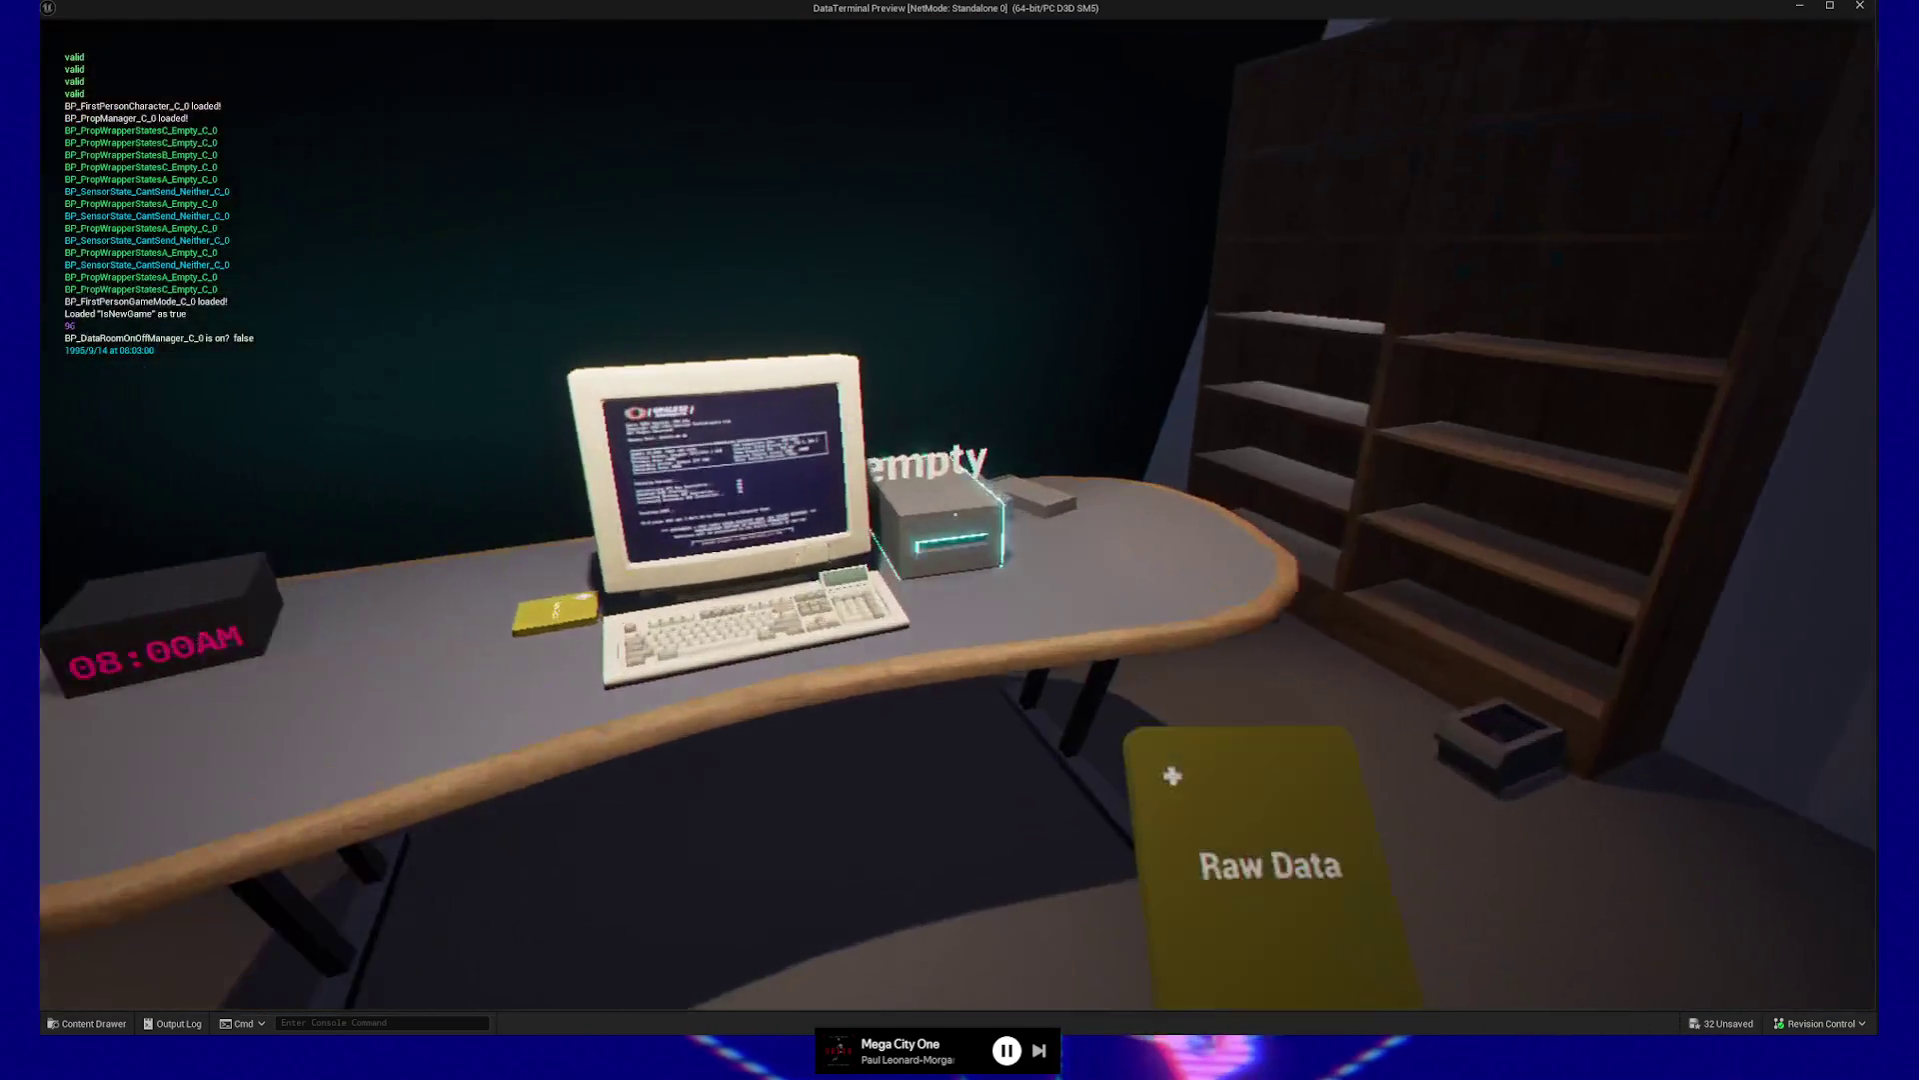
{"action": "left_click", "coordinate": [956, 520]}
{"action": "left_click", "coordinate": [960, 540]}
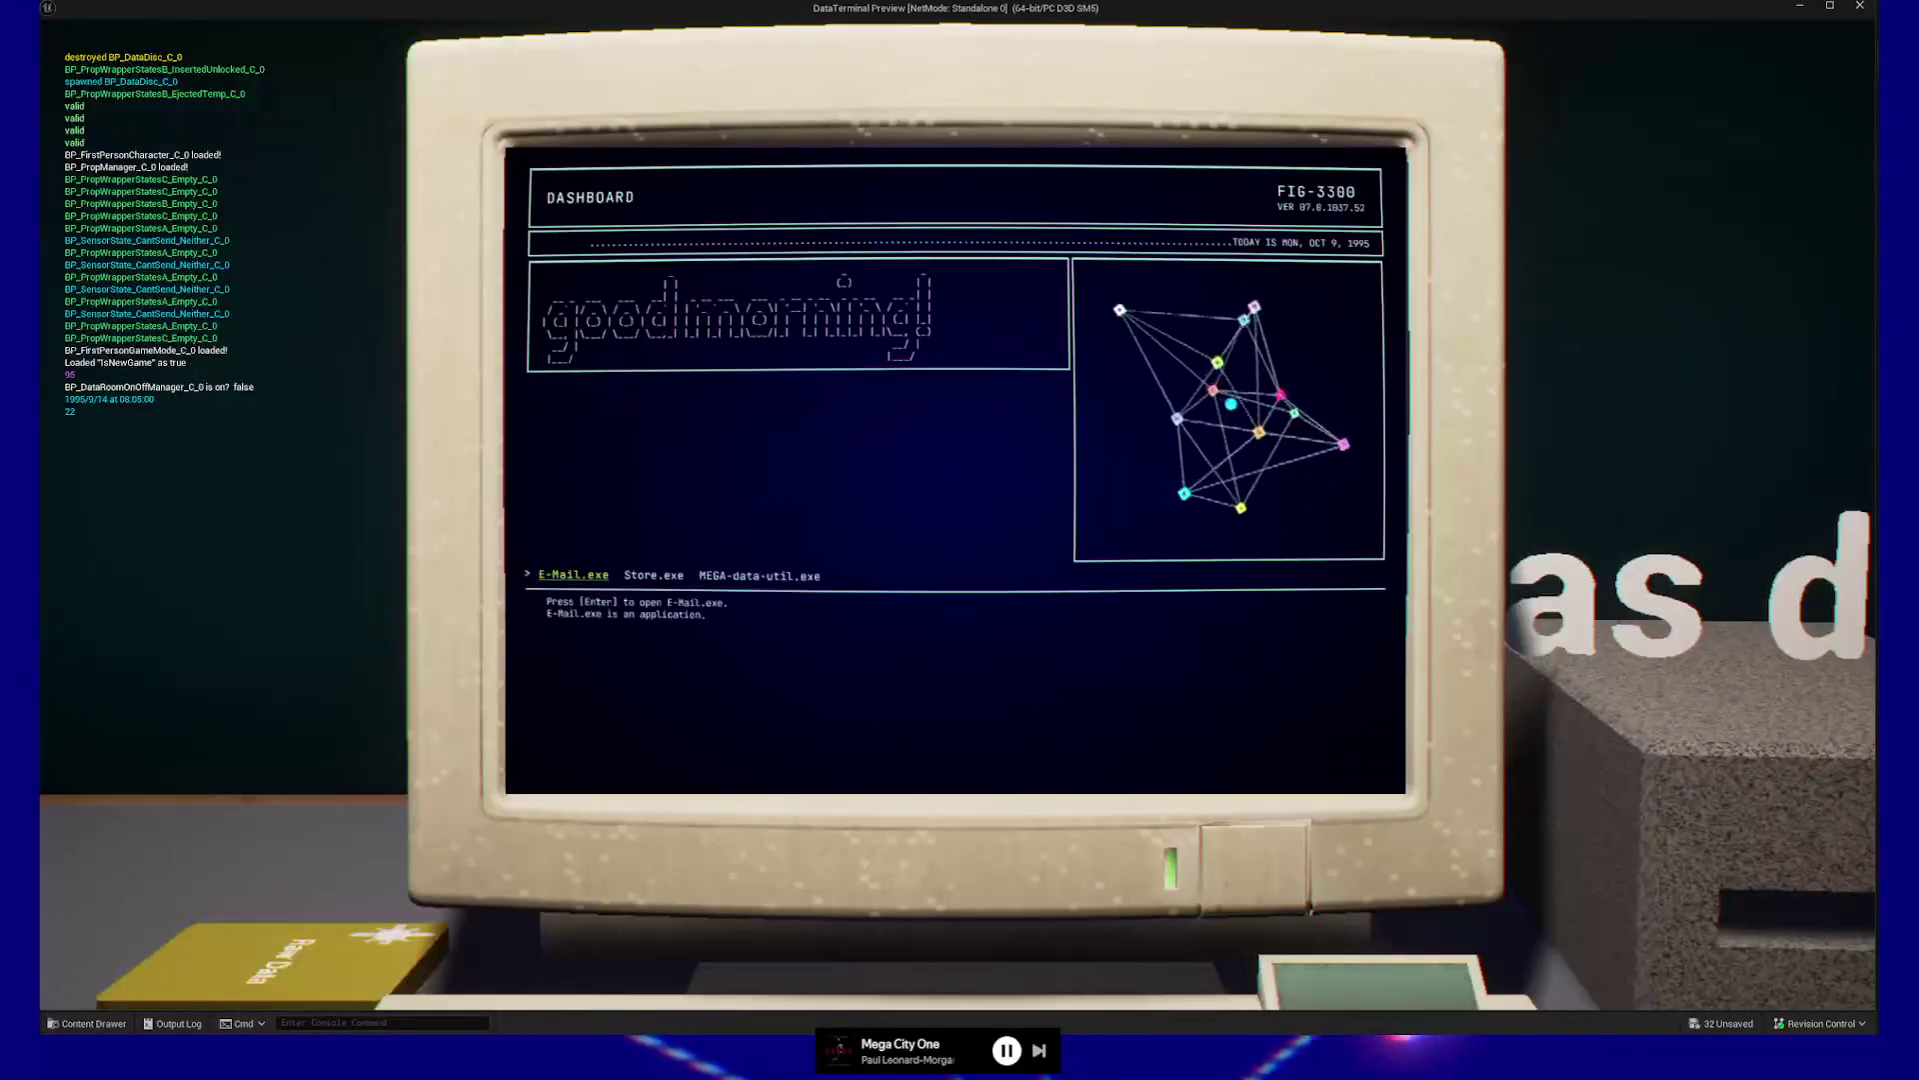
{"action": "key", "text": "Return"}
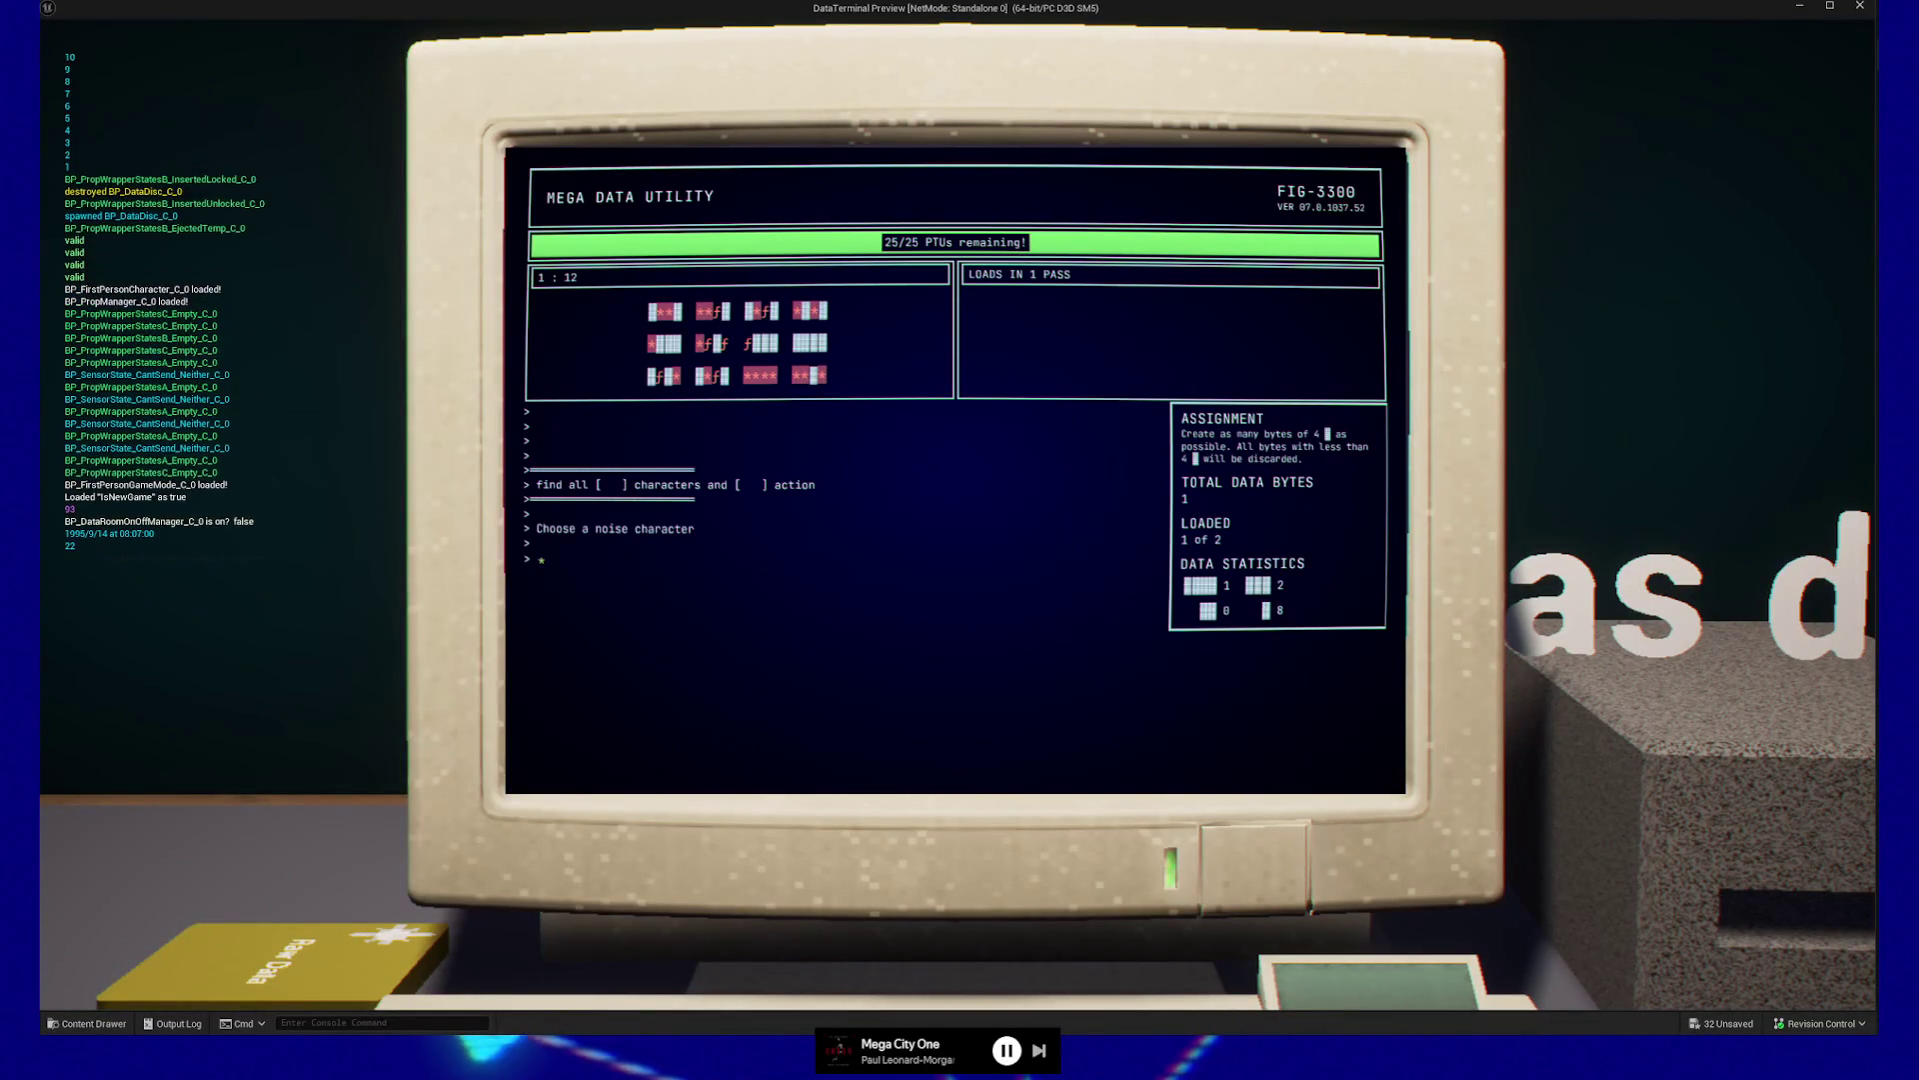
{"action": "key", "text": "Return"}
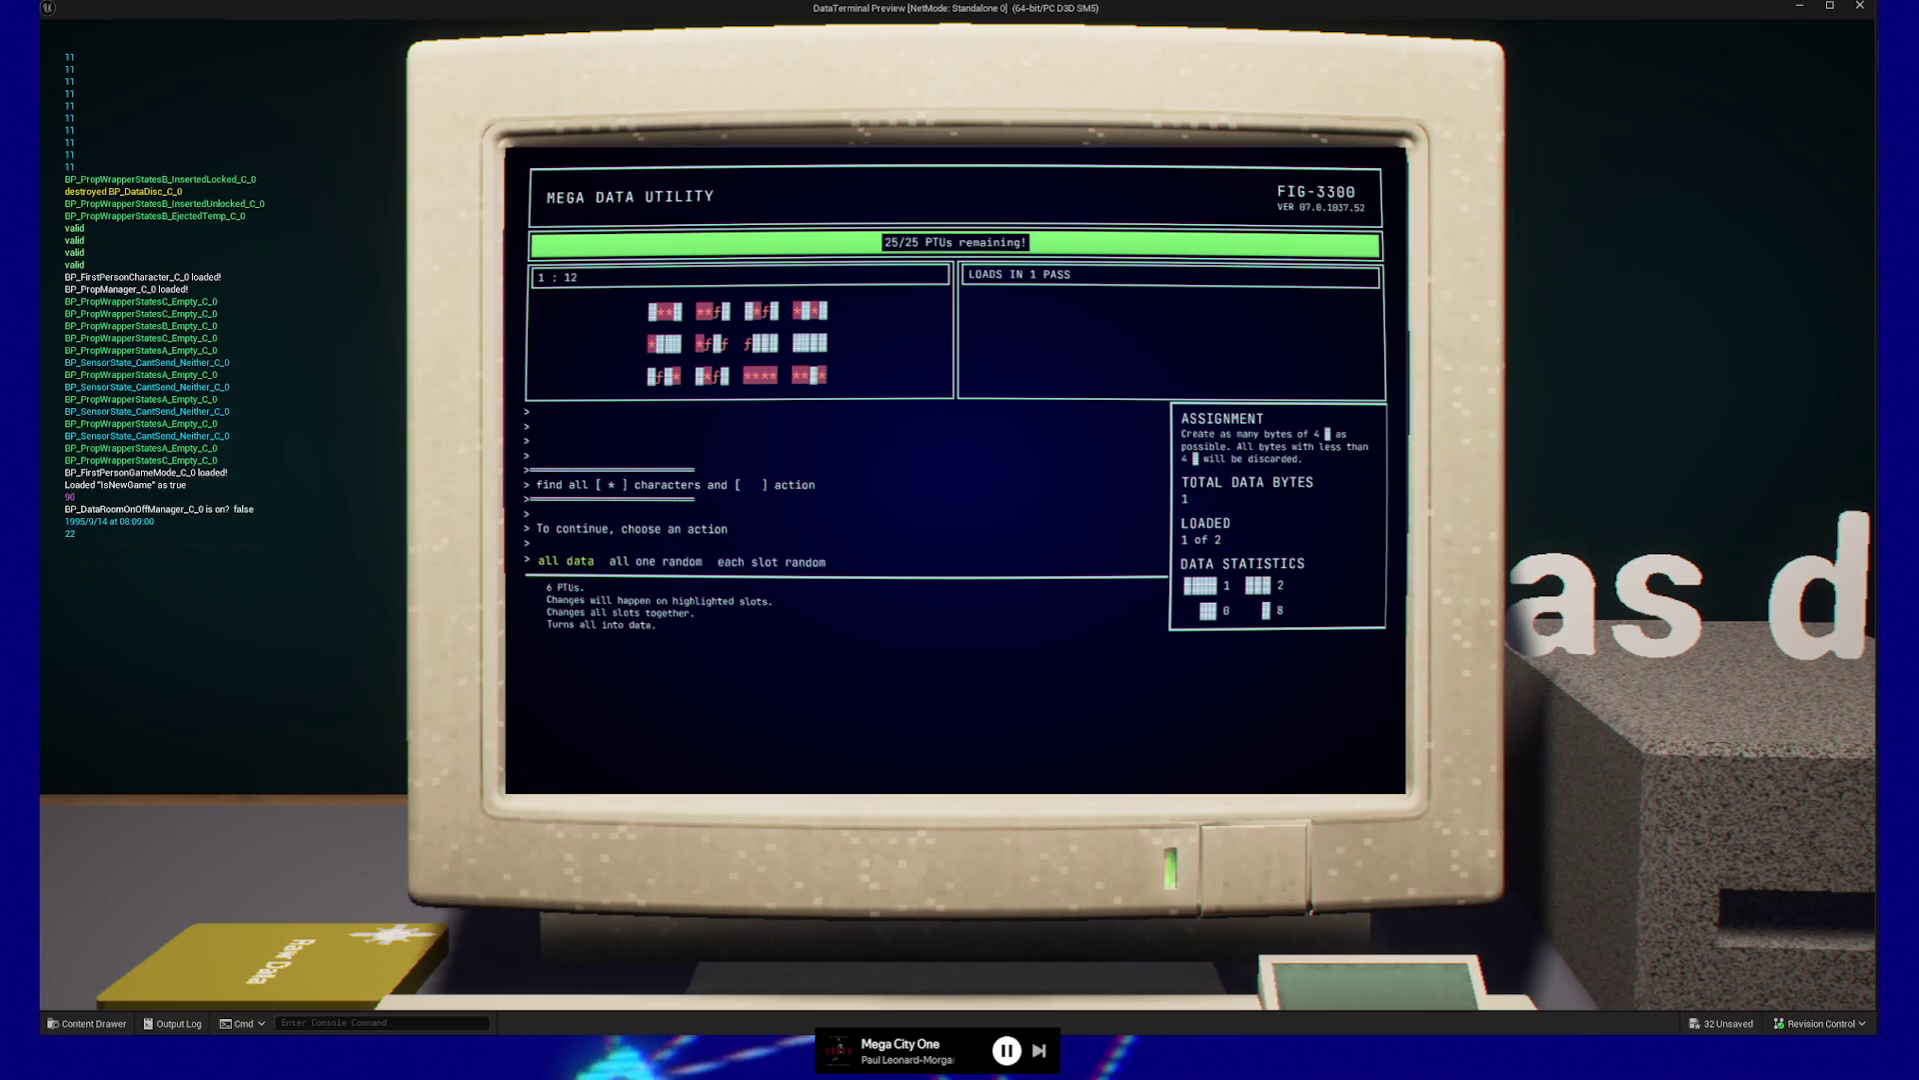
{"action": "key", "text": "Return"}
{"action": "key", "text": "Return"}
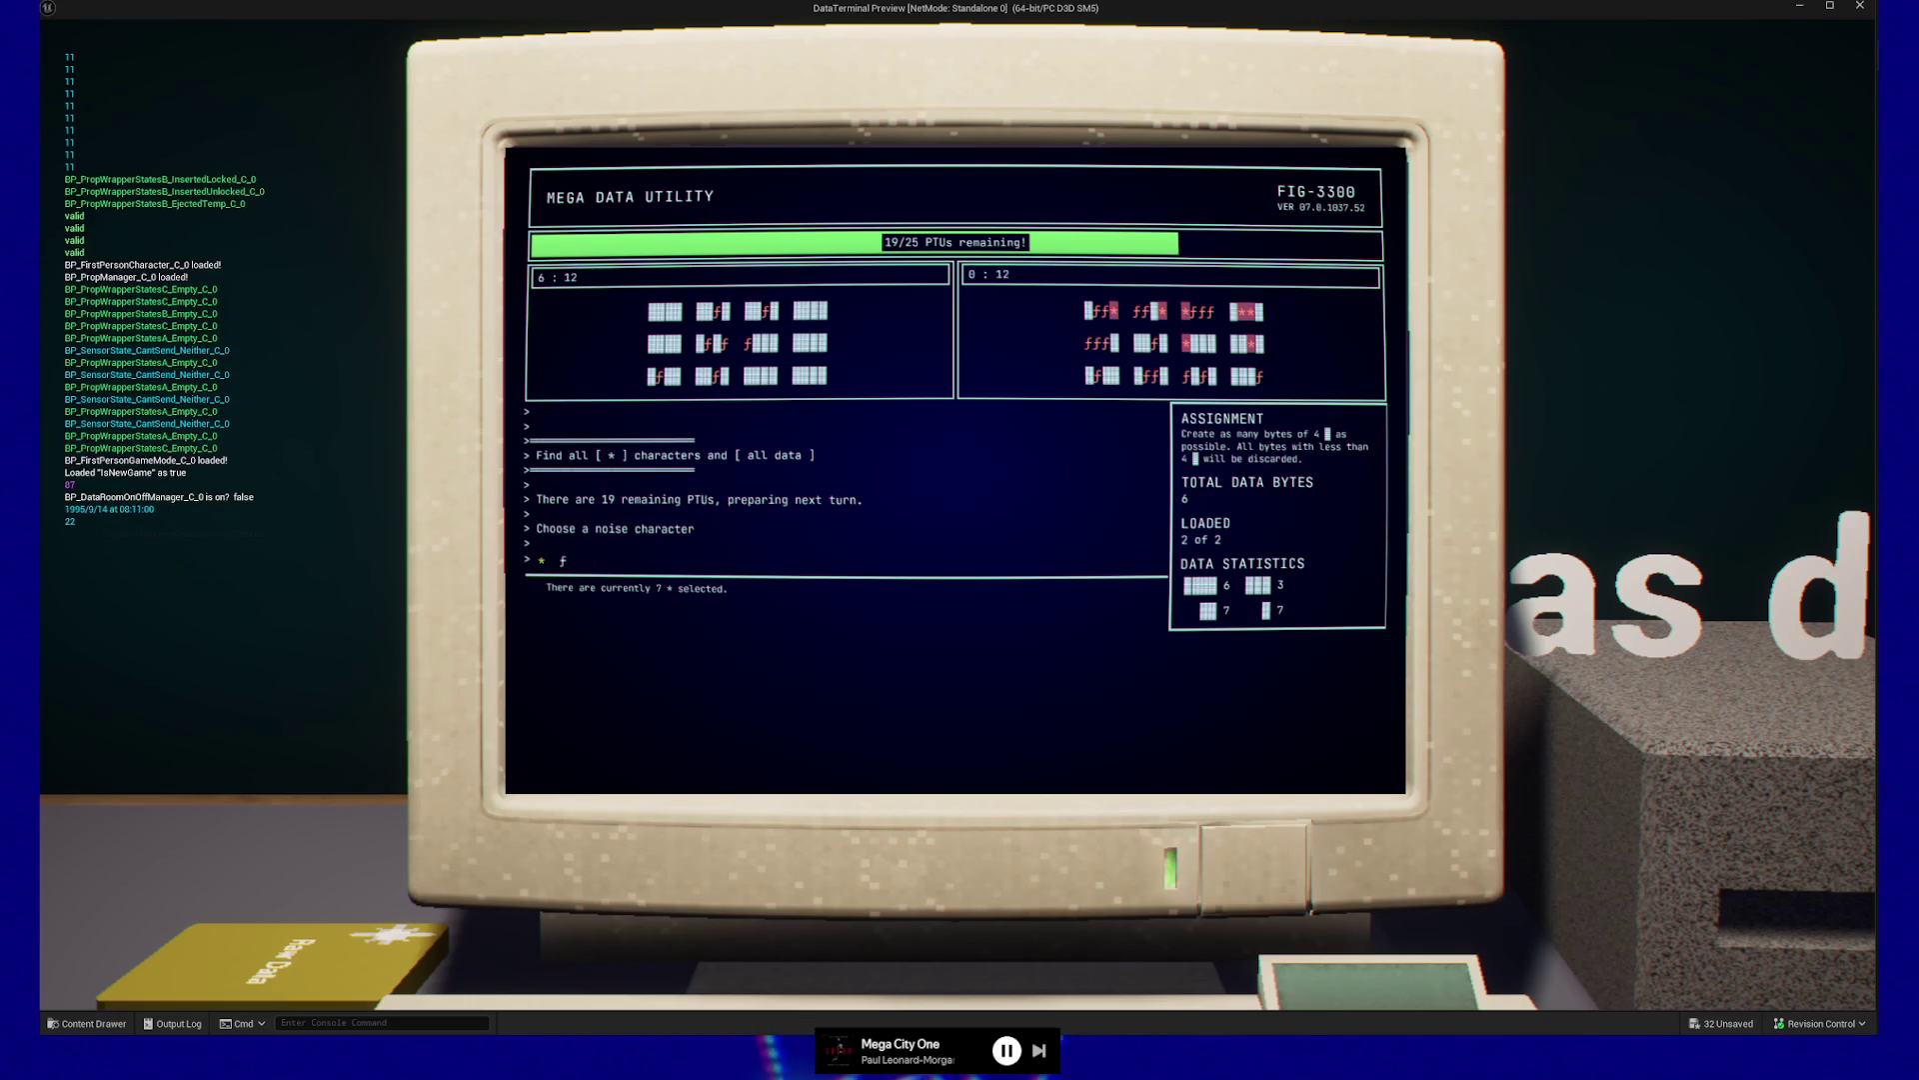
{"action": "key", "text": "Return"}
{"action": "key", "text": "Return"}
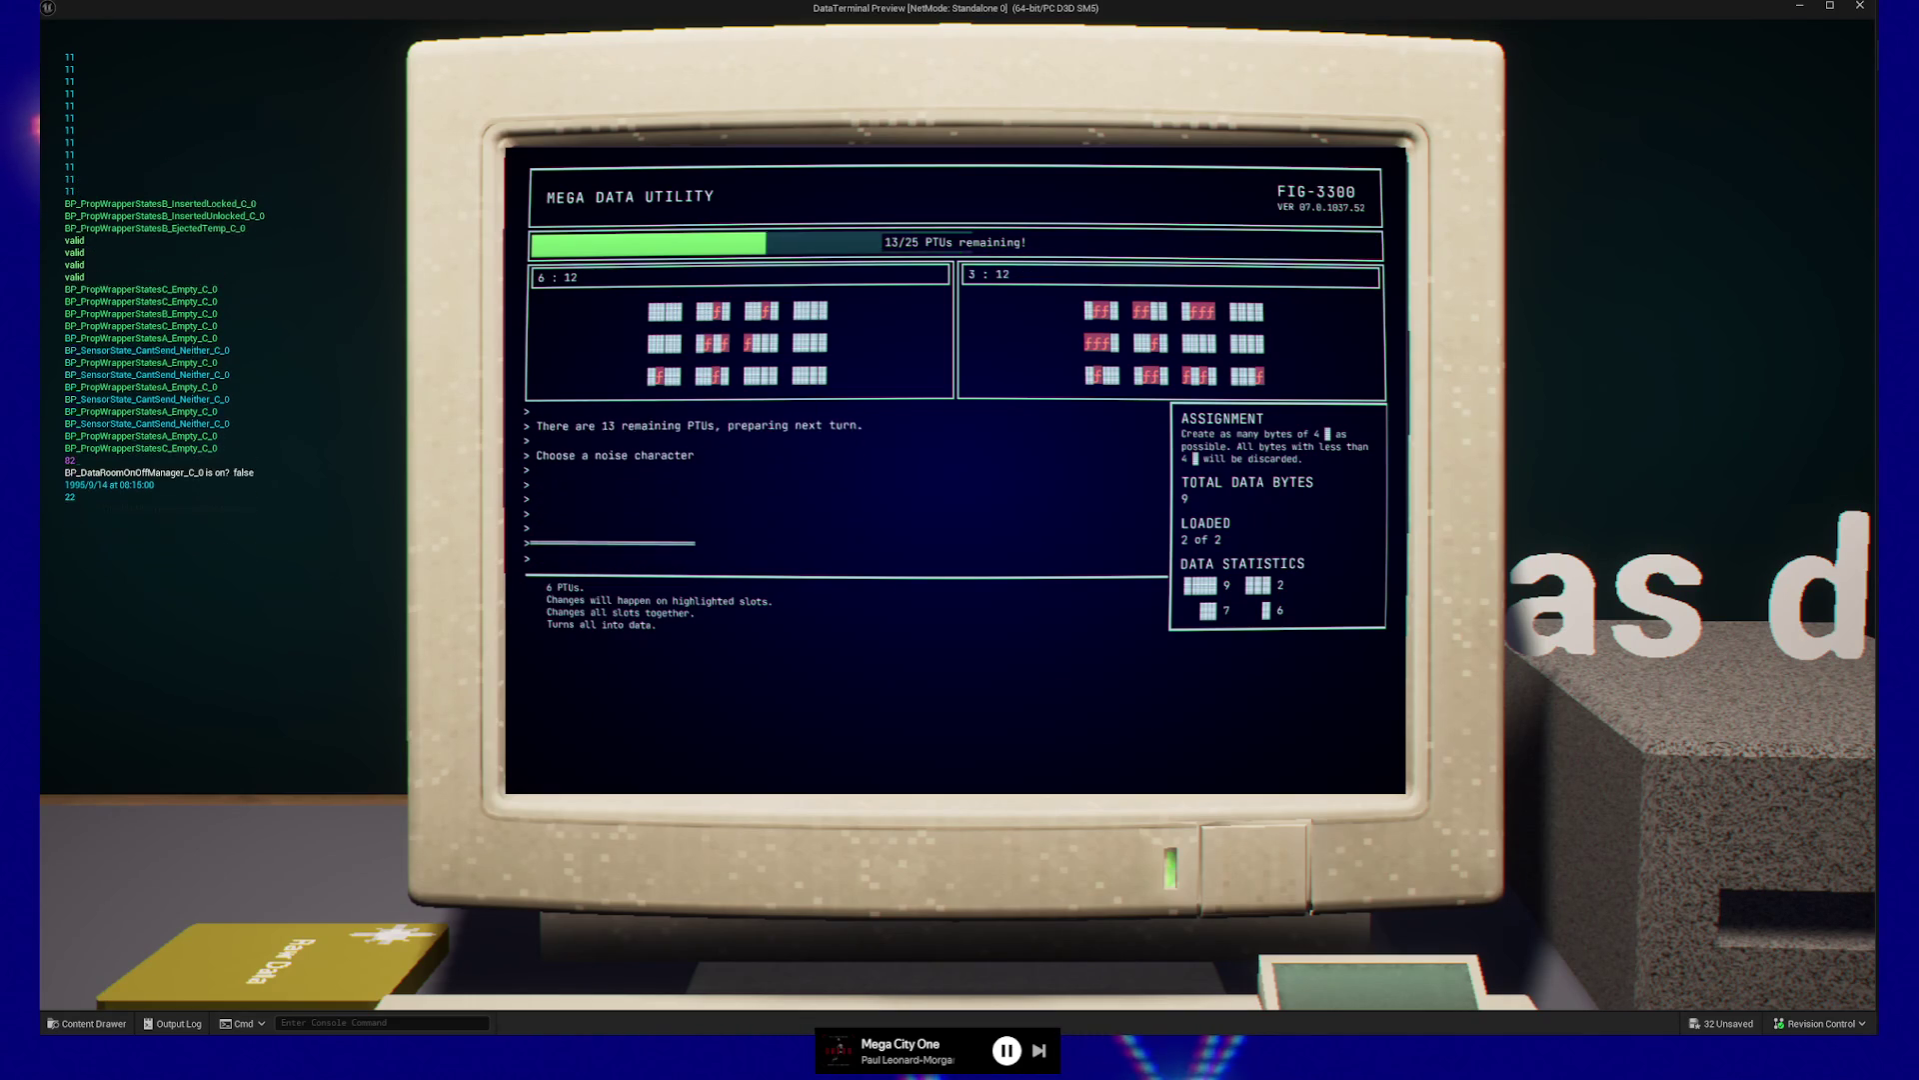
{"action": "key", "text": "Return"}
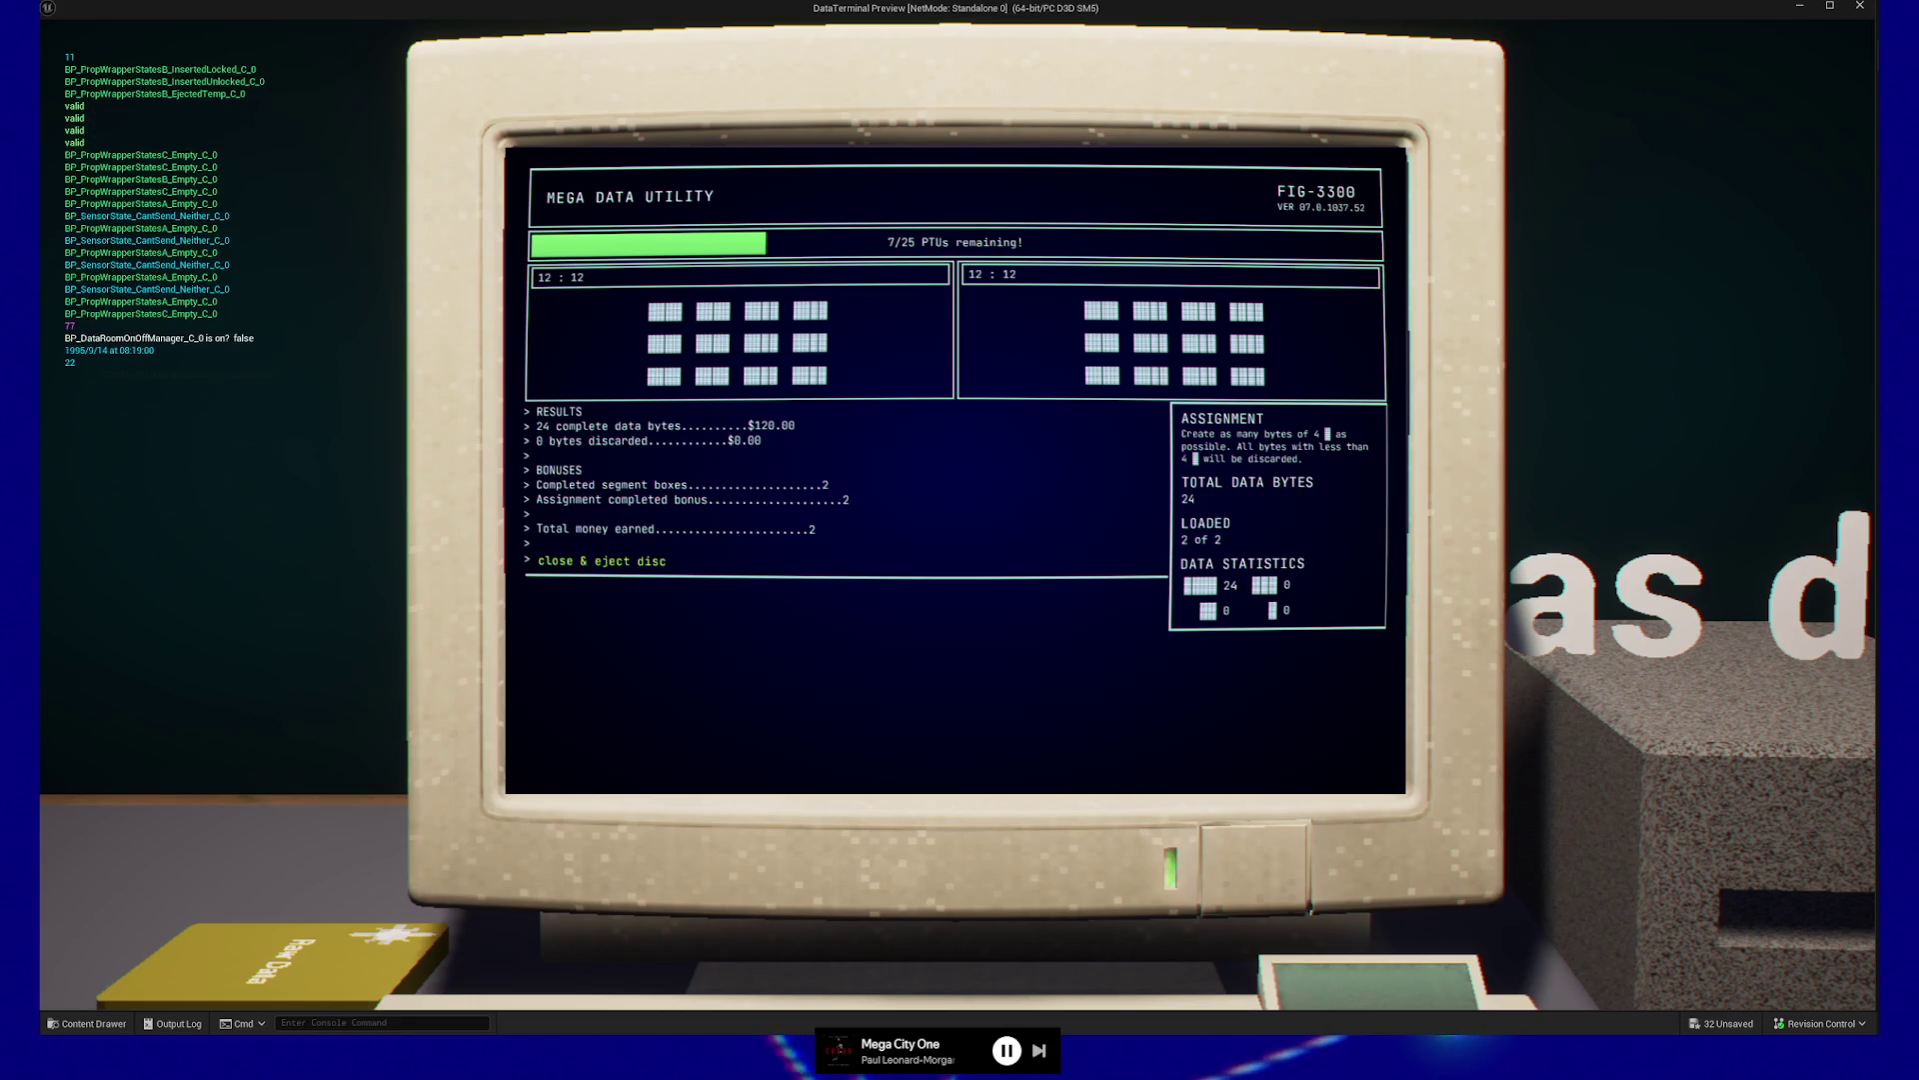
Close the terminal, remove and drop the ejected disc, then quit the play-test
{"action": "key", "text": "Return"}
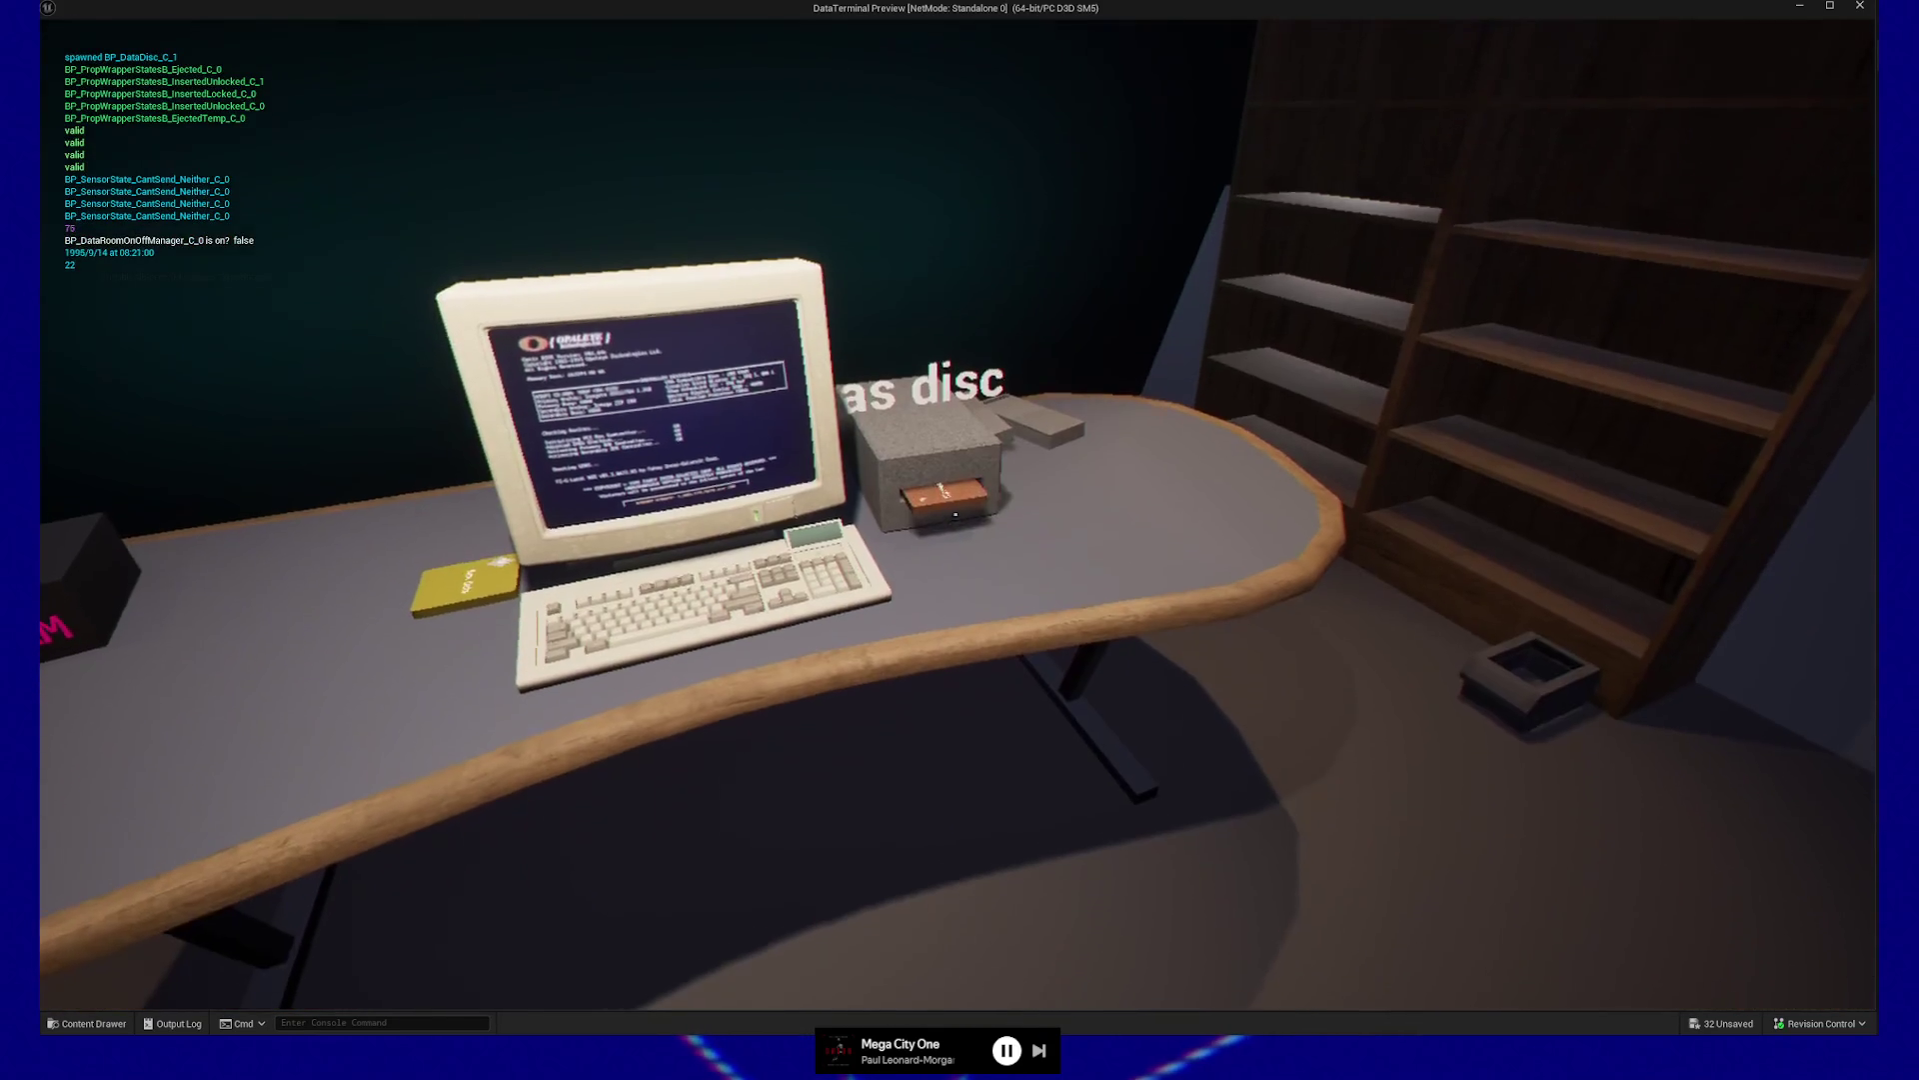
{"action": "left_click", "coordinate": [955, 514]}
{"action": "left_click", "coordinate": [955, 513]}
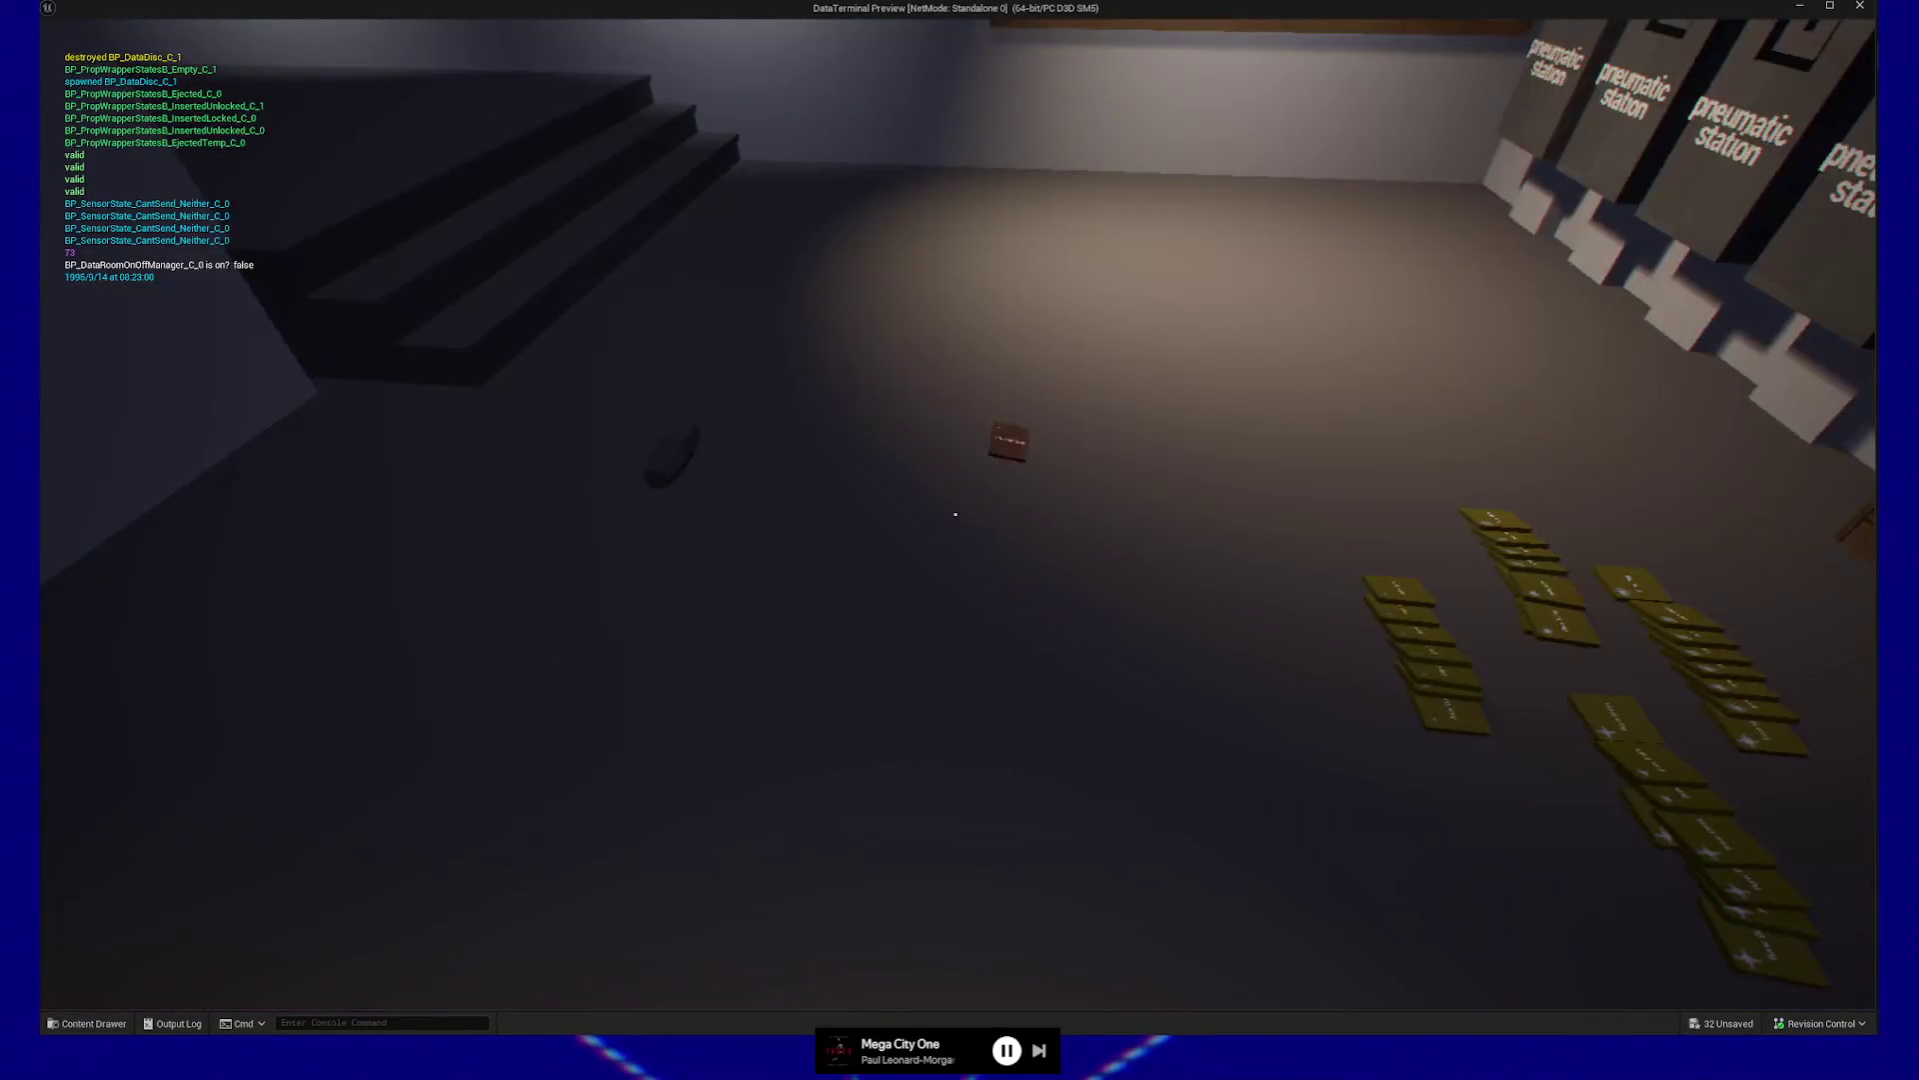
{"action": "key", "text": "Escape"}
{"action": "left_click", "coordinate": [998, 818]}
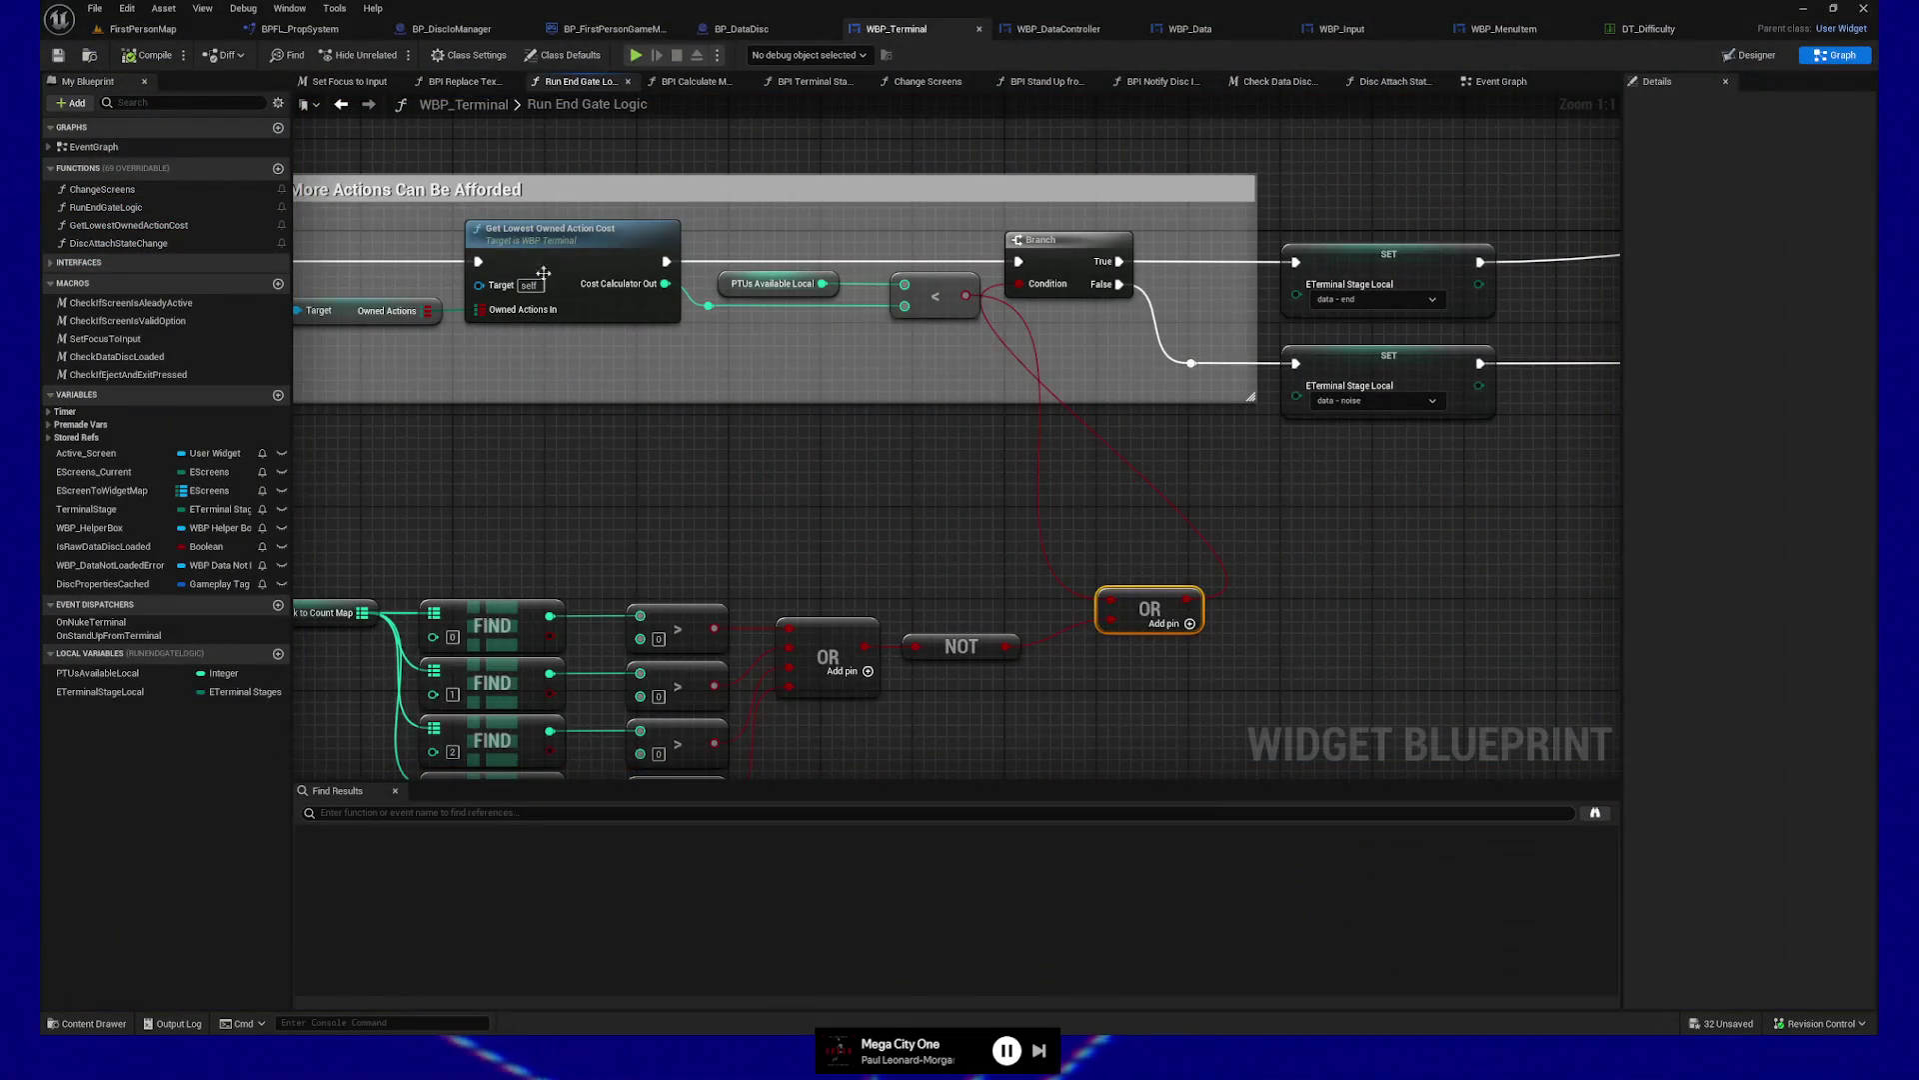
Line up the OR and NOT nodes and move the FIND, compare, OR and NOT logic under the cost-check comment
{"action": "mouse_move", "coordinate": [1134, 597]}
{"action": "left_mouse_down"}
{"action": "mouse_move", "coordinate": [1284, 480]}
{"action": "mouse_move", "coordinate": [1246, 484]}
{"action": "mouse_move", "coordinate": [1340, 497]}
{"action": "left_mouse_up"}
{"action": "left_click", "coordinate": [1111, 547], "text": "shift"}
{"action": "key", "text": "q"}
{"action": "left_click_drag", "start_coordinate": [359, 467], "coordinate": [1379, 698]}
{"action": "mouse_move", "coordinate": [1365, 548]}
{"action": "left_mouse_down"}
{"action": "mouse_move", "coordinate": [1309, 470]}
{"action": "mouse_move", "coordinate": [1308, 405]}
{"action": "mouse_move", "coordinate": [1213, 558]}
{"action": "mouse_move", "coordinate": [1313, 567]}
{"action": "left_mouse_up"}
{"action": "left_click_drag", "start_coordinate": [1466, 430], "coordinate": [1410, 397]}
Save WBP_Terminal and switch to the BP_DataDisc blueprint
{"action": "left_click_drag", "start_coordinate": [1280, 620], "coordinate": [1283, 666]}
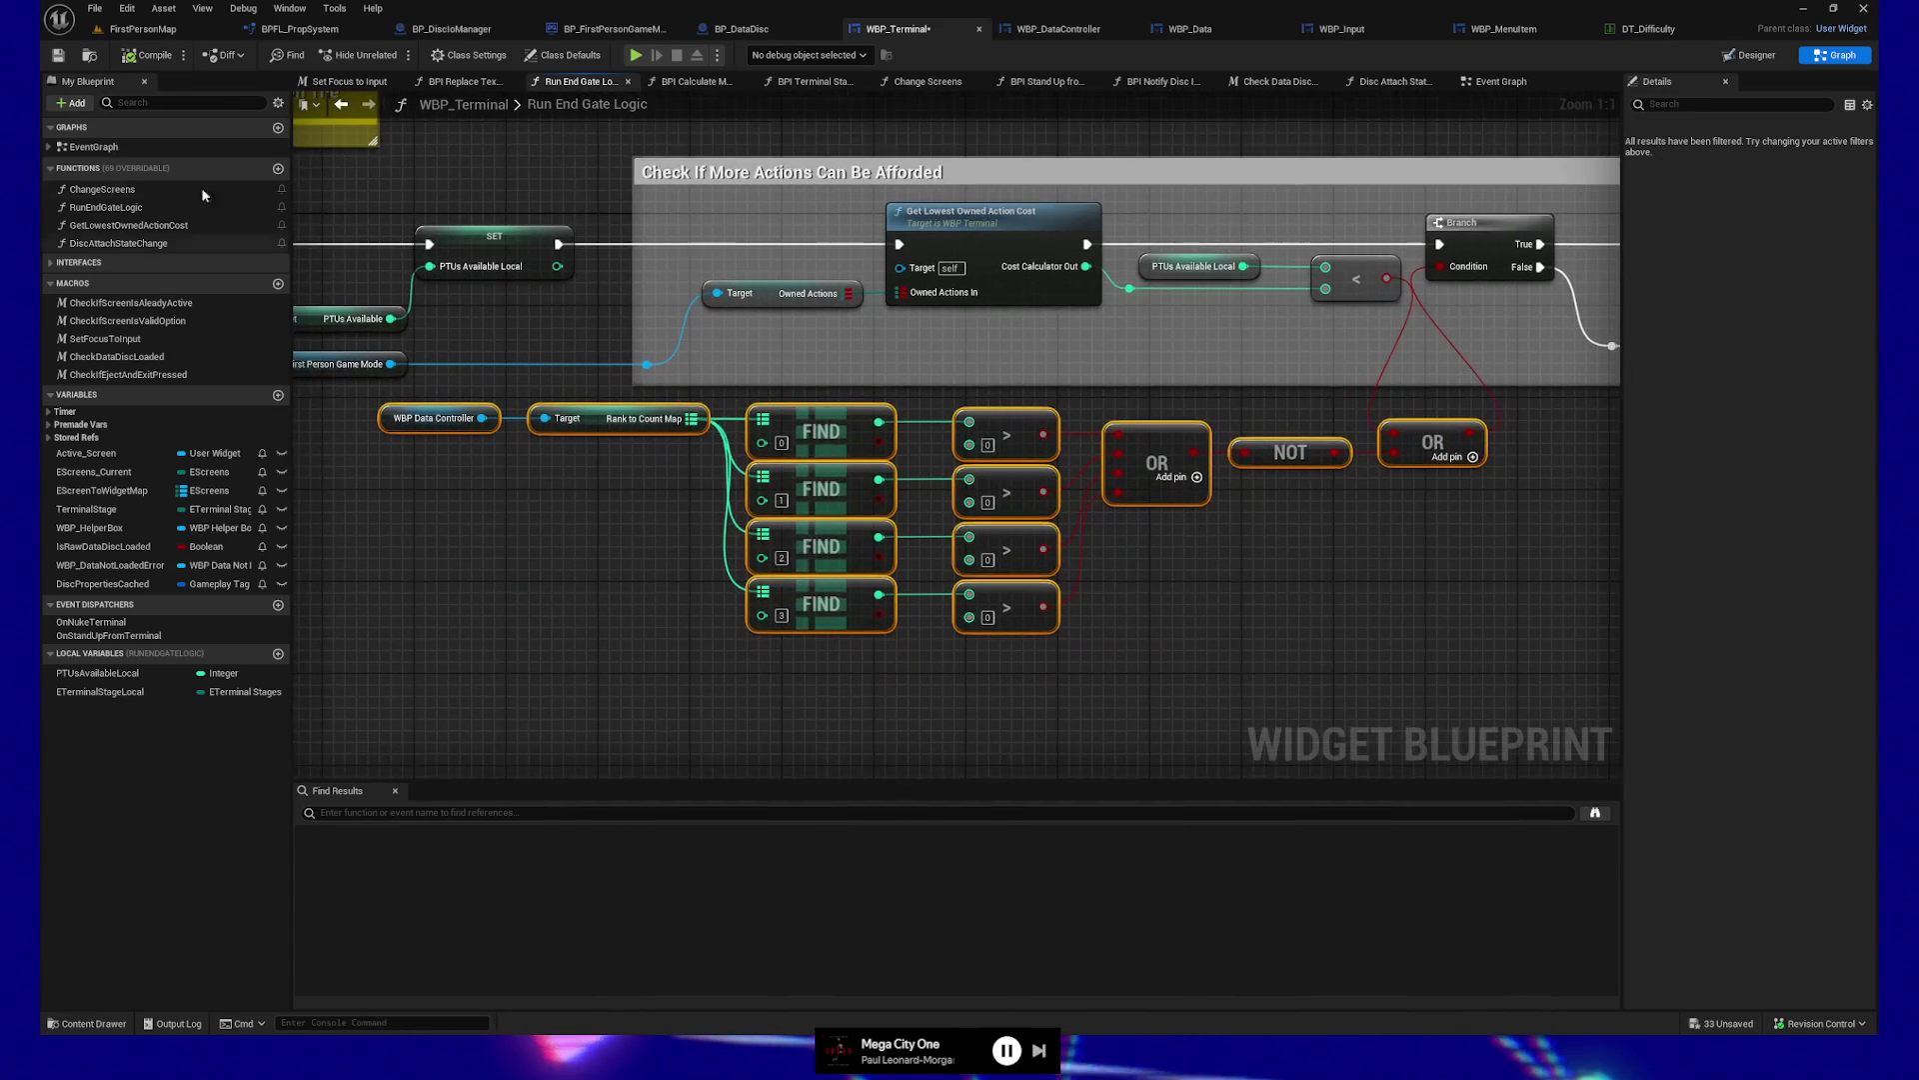
{"action": "left_click", "coordinate": [62, 55]}
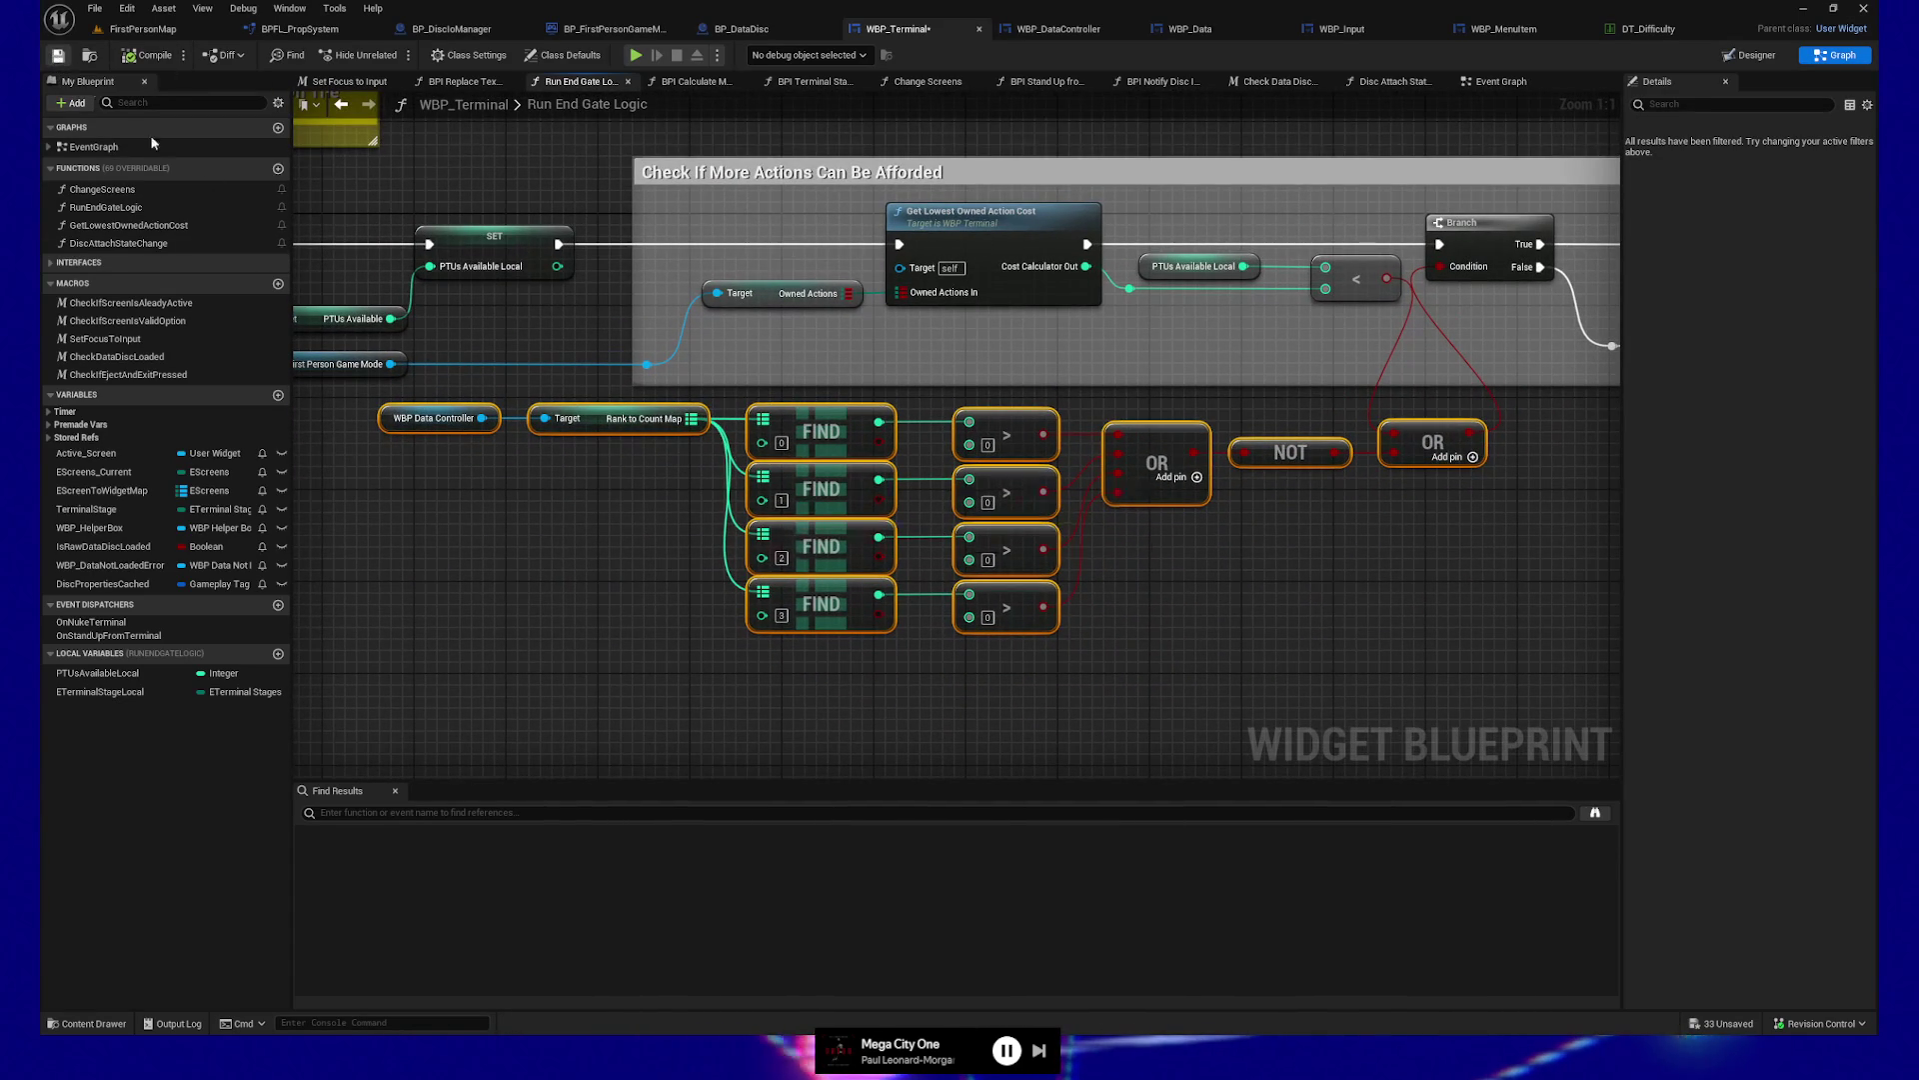
{"action": "mouse_move", "coordinate": [439, 557]}
{"action": "left_mouse_down"}
{"action": "mouse_move", "coordinate": [413, 533]}
{"action": "mouse_move", "coordinate": [606, 591]}
{"action": "left_mouse_up"}
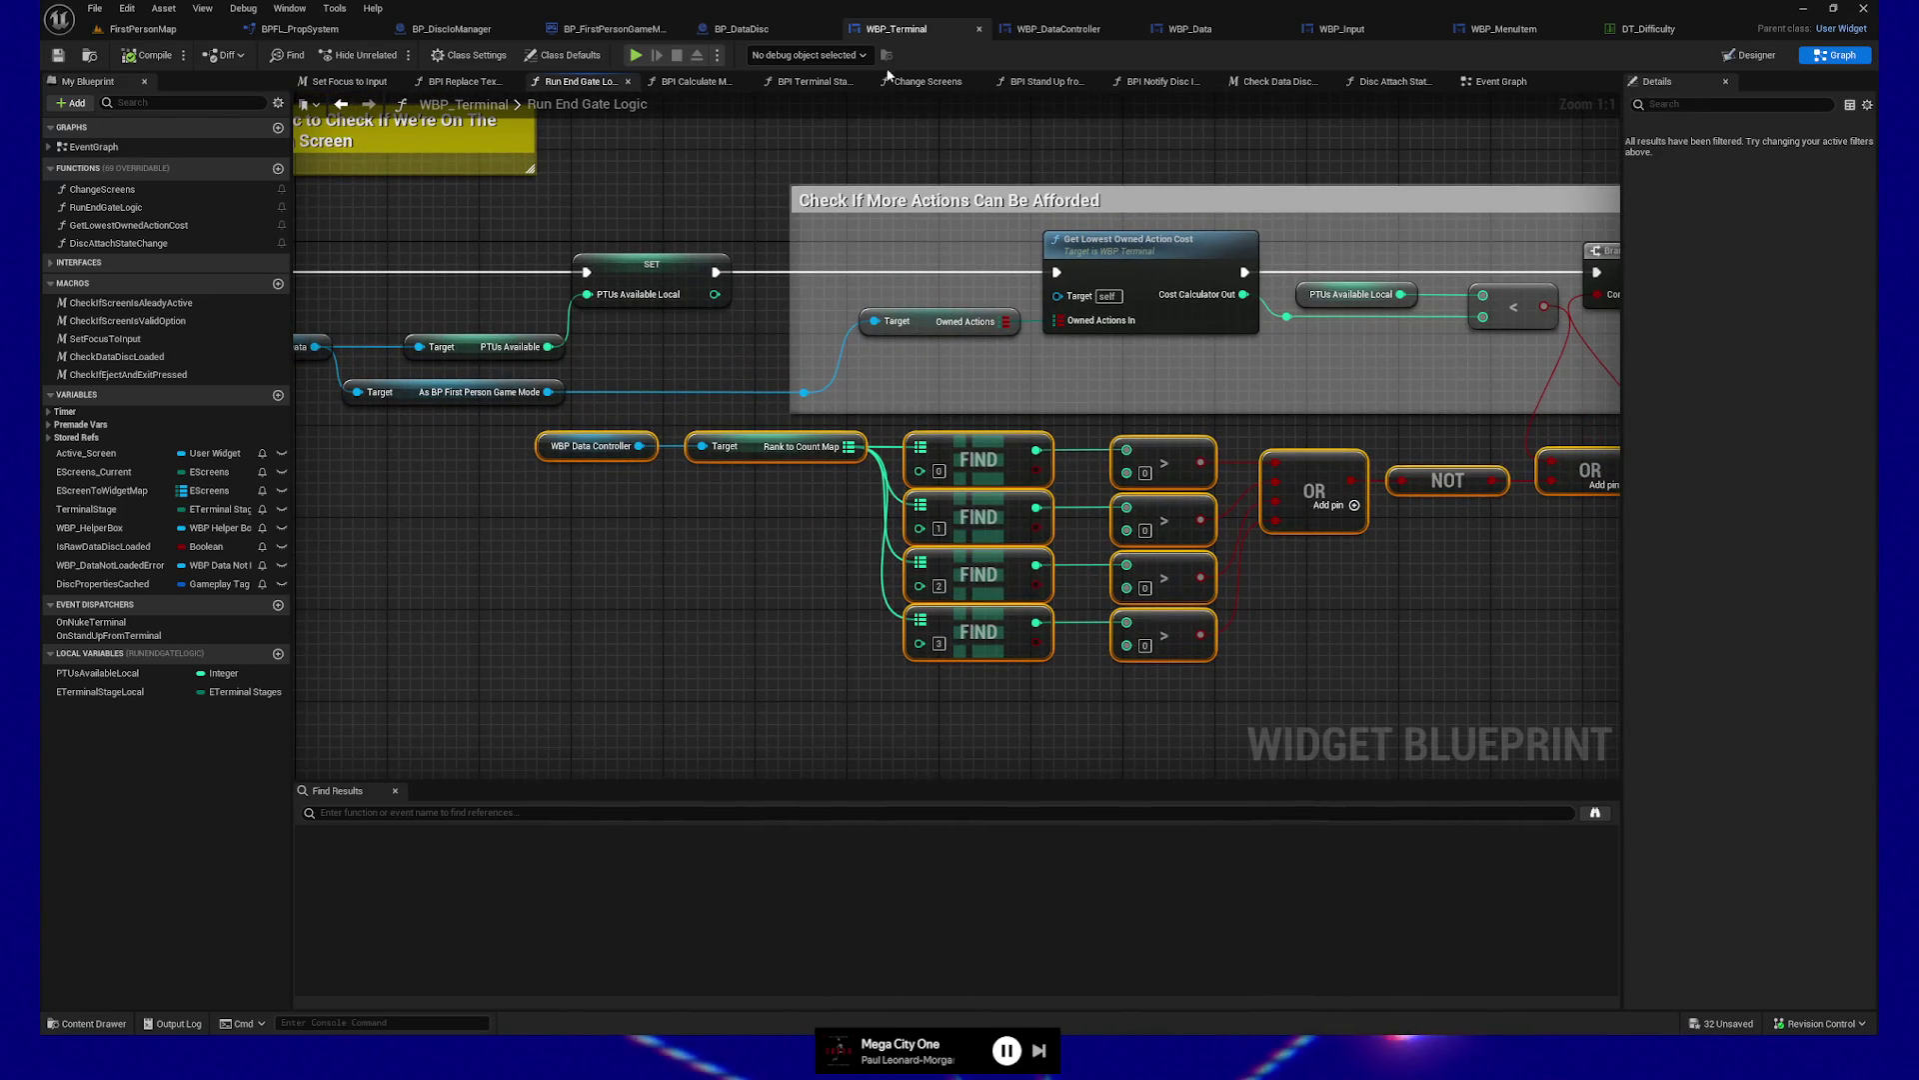
{"action": "left_click", "coordinate": [744, 32]}
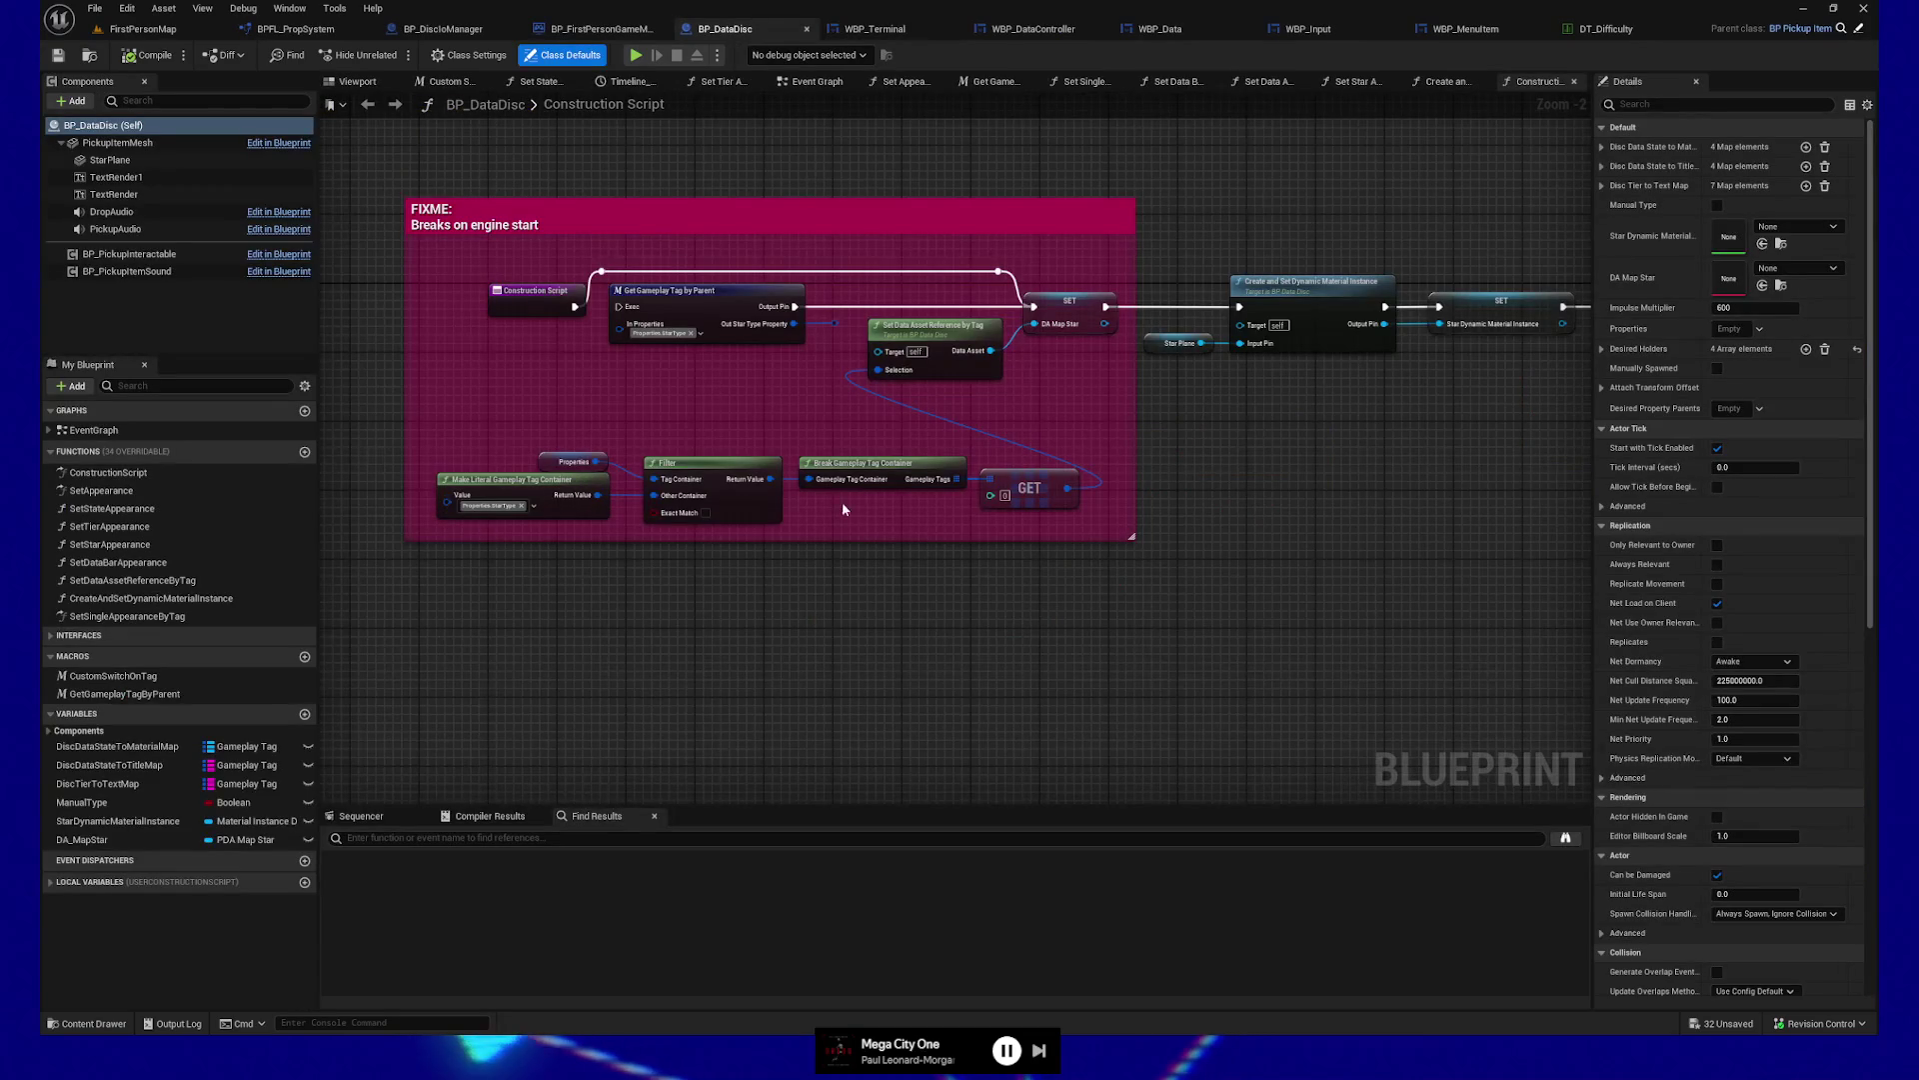
Return to WBP_Terminal's Run End Gate Logic graph
{"action": "left_click", "coordinate": [875, 29]}
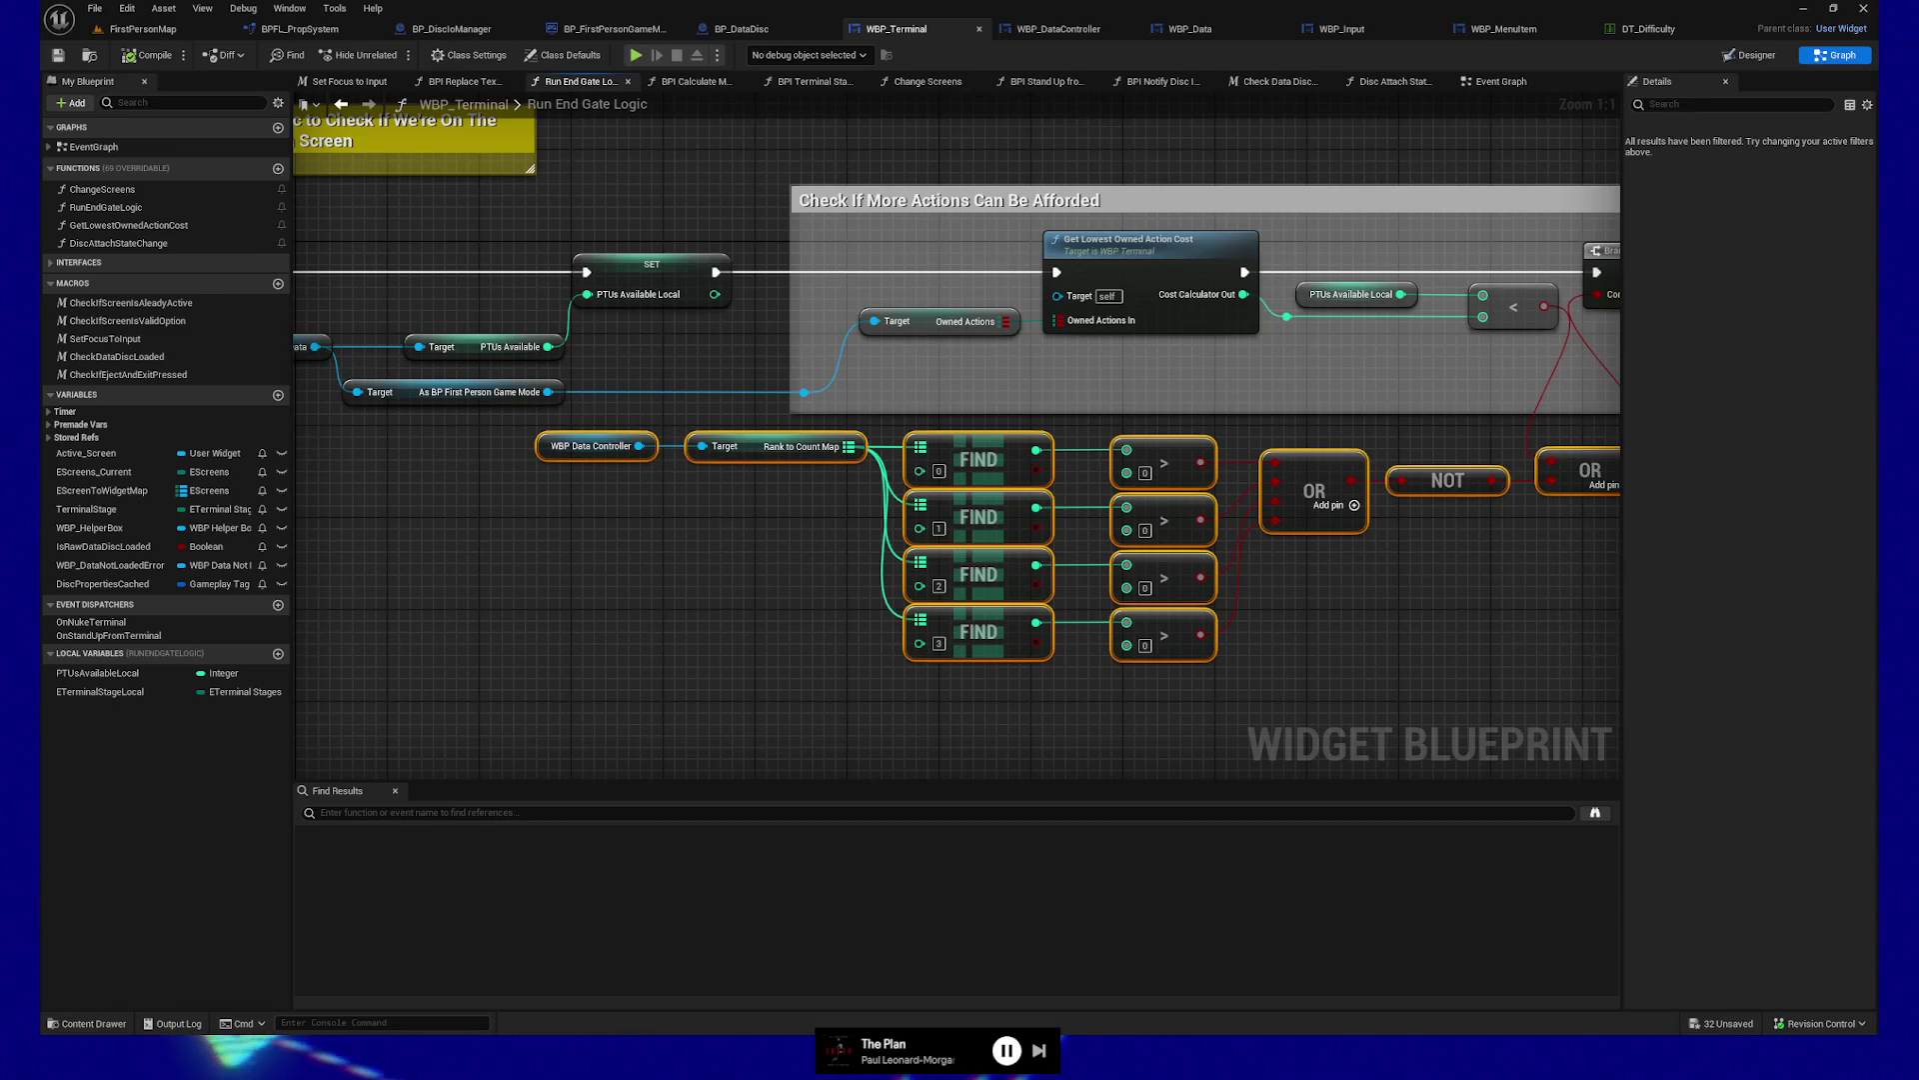
Select the WBP Data Controller getter node, then open WBP_DataController and expand its Interfaces list
{"action": "mouse_move", "coordinate": [731, 651]}
{"action": "left_mouse_down"}
{"action": "mouse_move", "coordinate": [588, 545]}
{"action": "mouse_move", "coordinate": [978, 528]}
{"action": "mouse_move", "coordinate": [1064, 635]}
{"action": "mouse_move", "coordinate": [688, 586]}
{"action": "mouse_move", "coordinate": [900, 590]}
{"action": "mouse_move", "coordinate": [540, 560]}
{"action": "mouse_move", "coordinate": [516, 580]}
{"action": "left_mouse_up"}
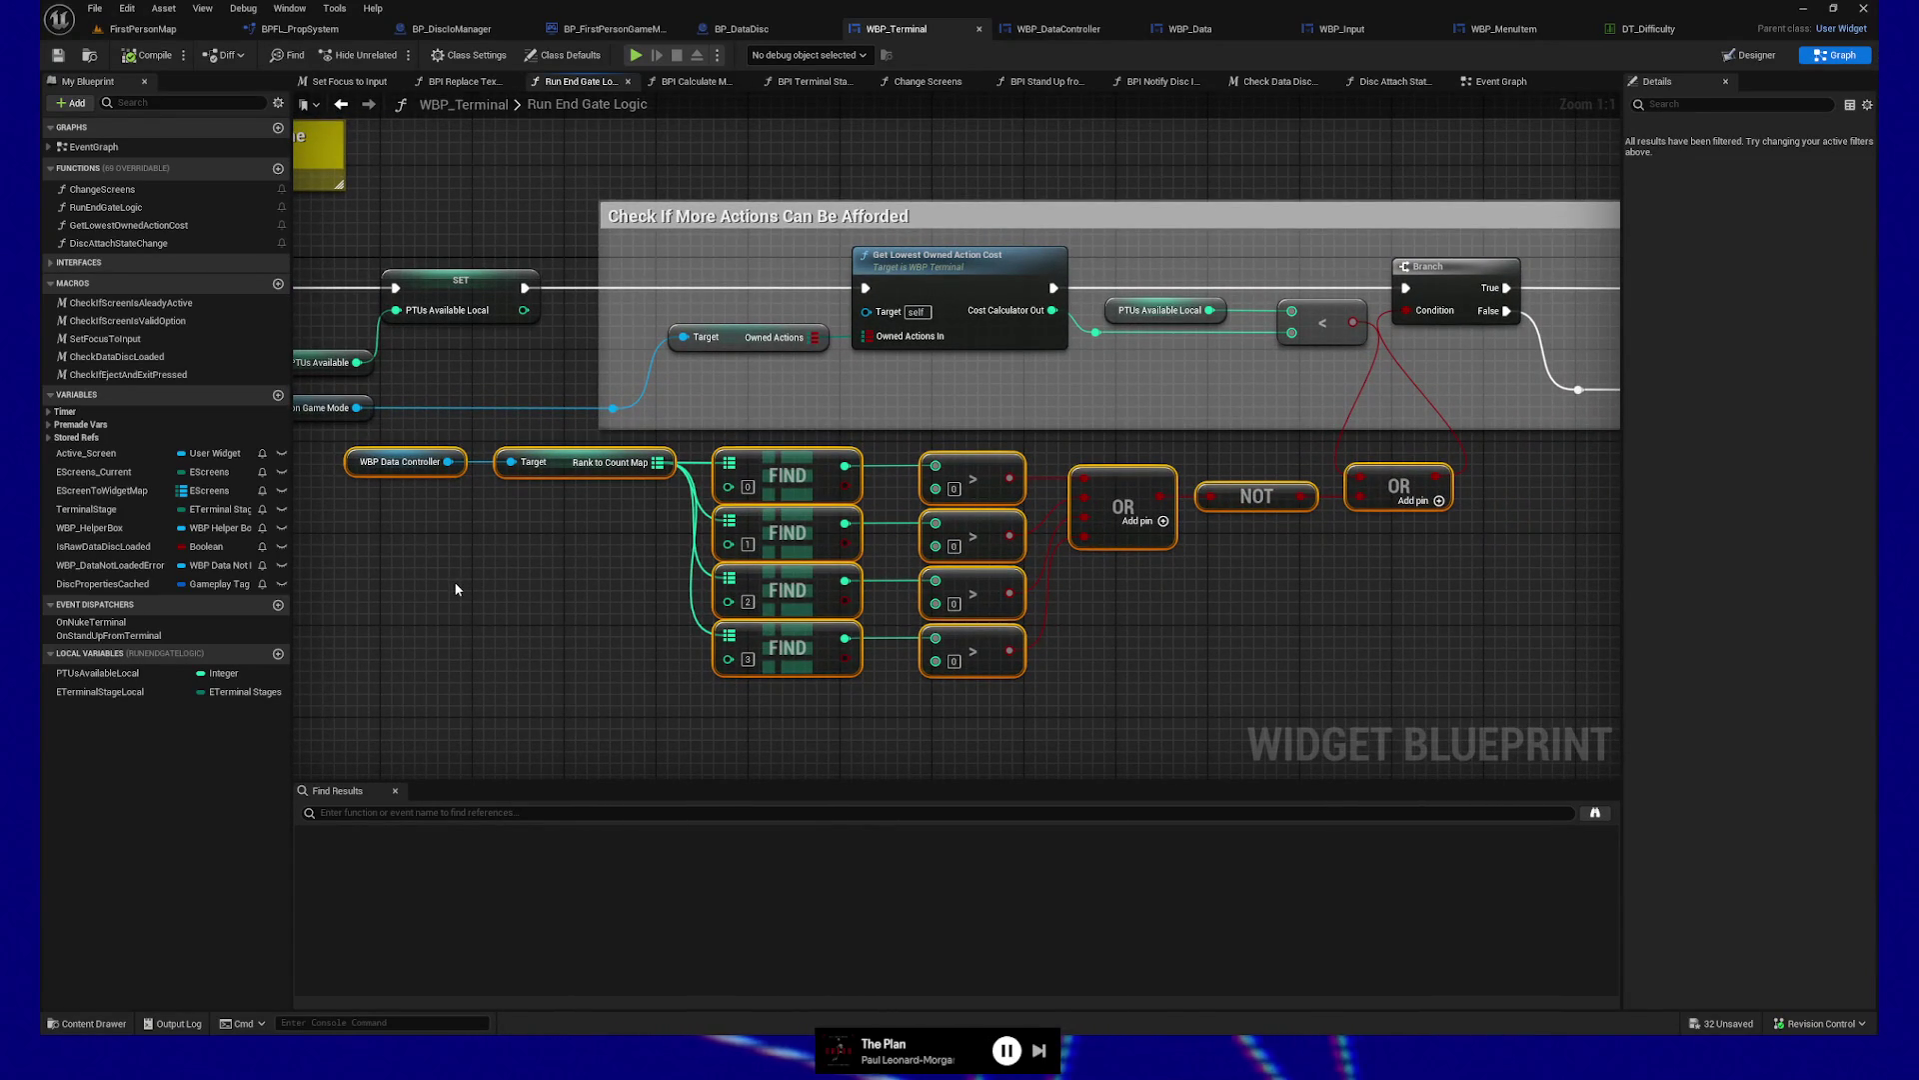
{"action": "left_click_drag", "start_coordinate": [486, 610], "coordinate": [632, 613]}
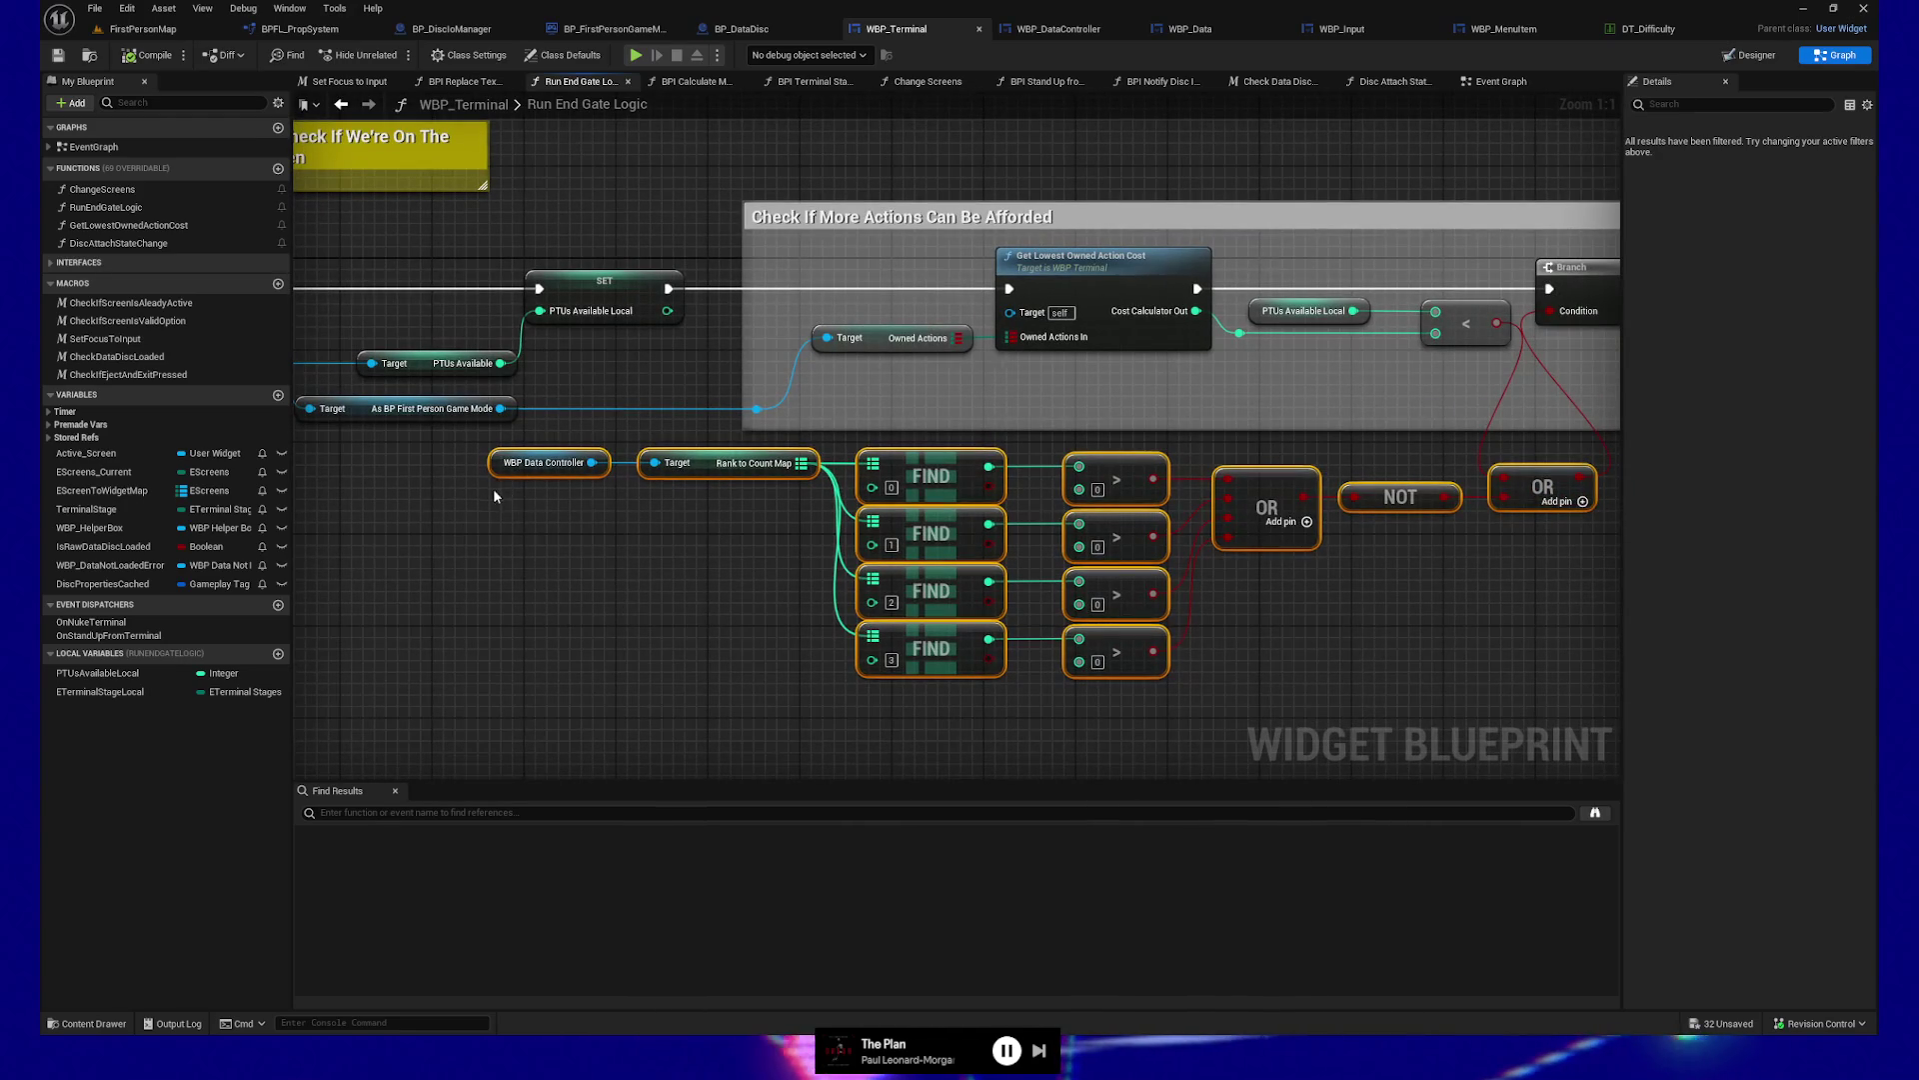
{"action": "left_click", "coordinate": [520, 462]}
{"action": "mouse_move", "coordinate": [630, 513]}
{"action": "left_mouse_down"}
{"action": "mouse_move", "coordinate": [724, 458]}
{"action": "mouse_move", "coordinate": [740, 484]}
{"action": "left_mouse_up"}
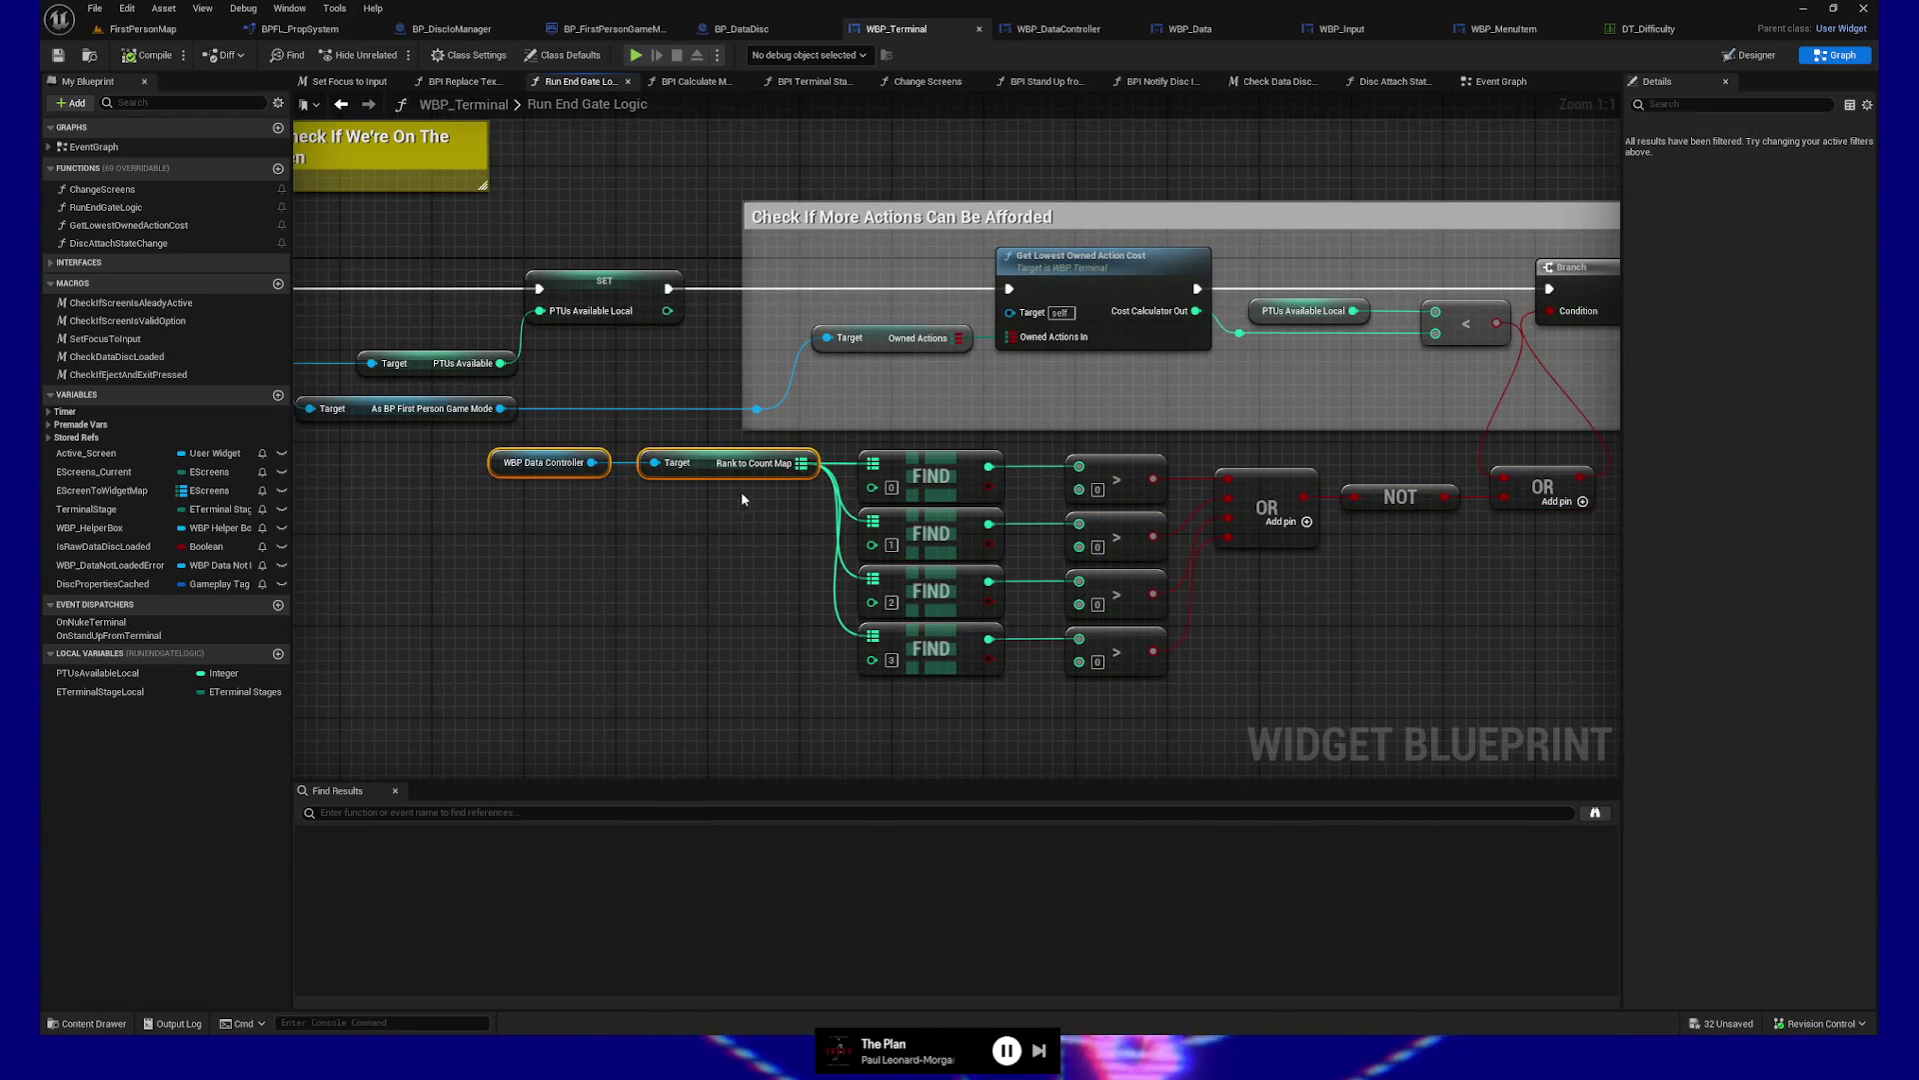
{"action": "left_click_drag", "start_coordinate": [621, 576], "coordinate": [762, 579]}
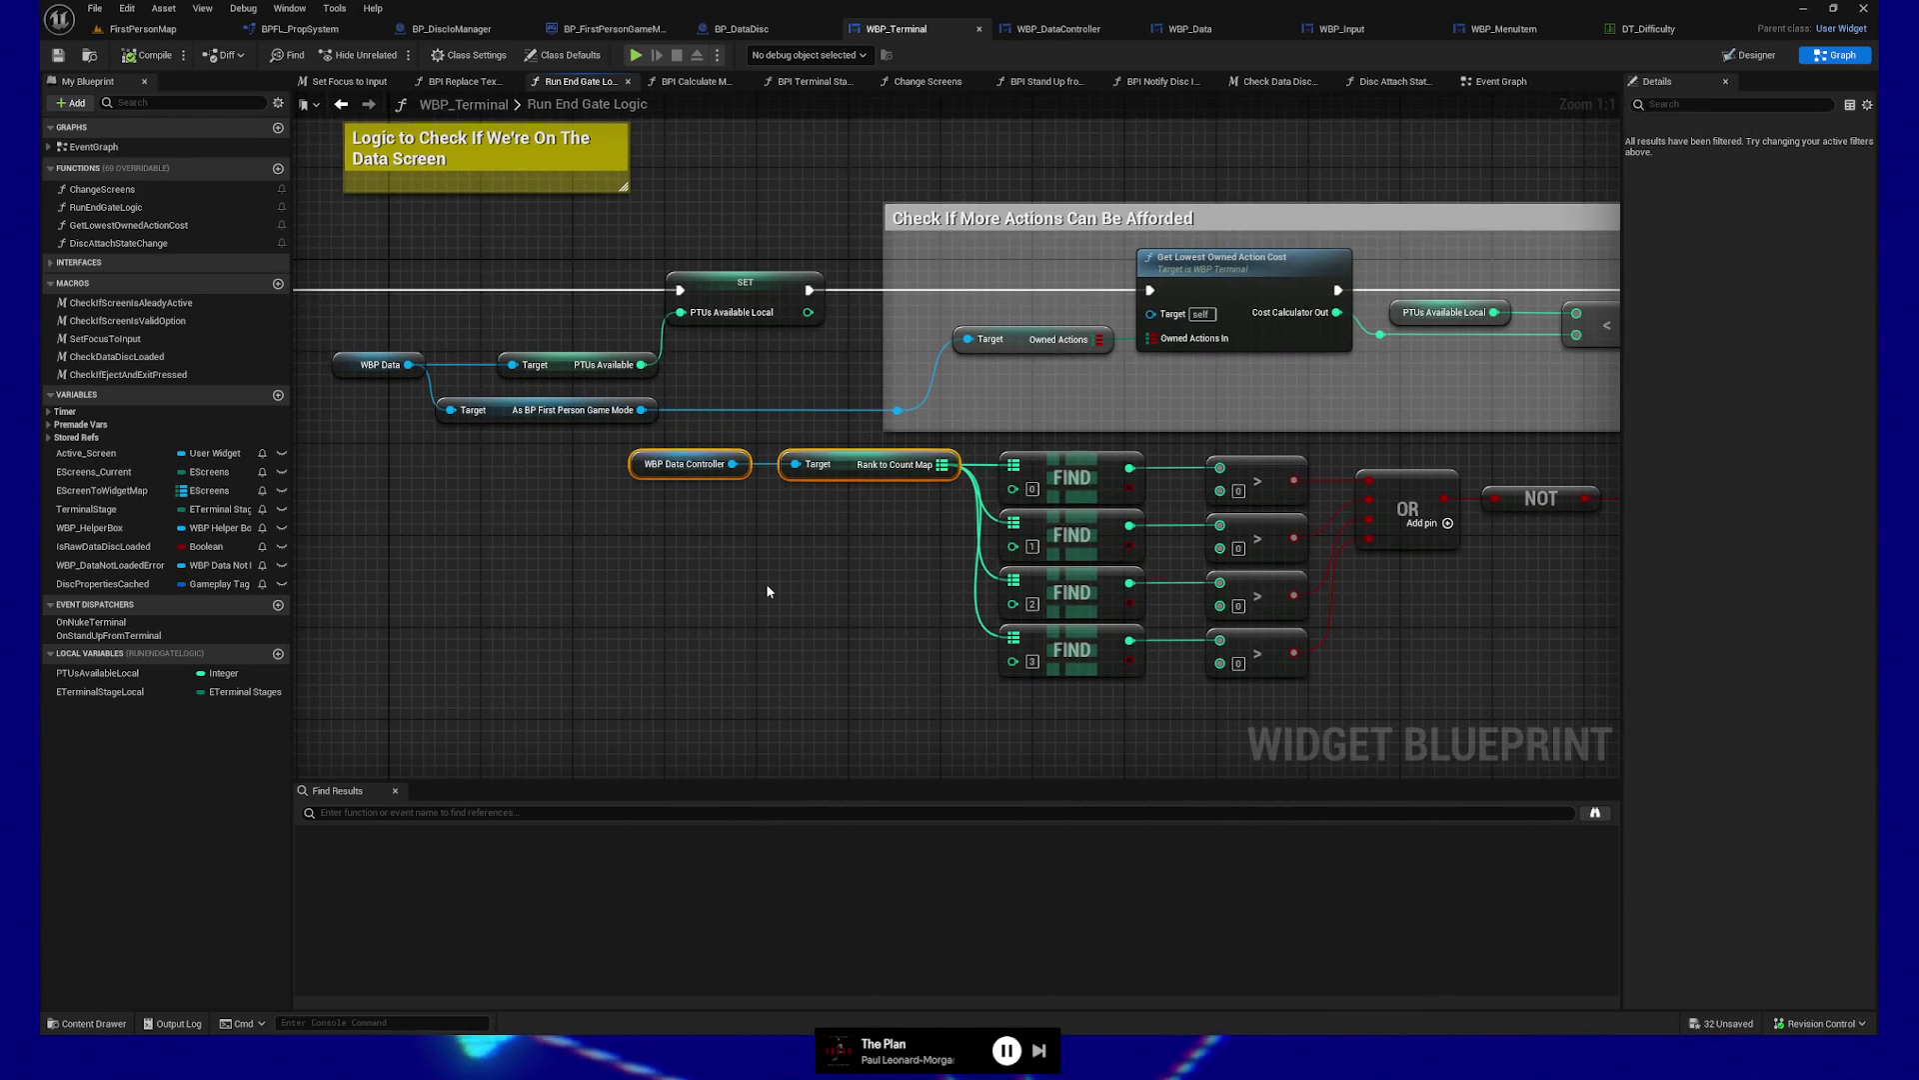
{"action": "left_click", "coordinate": [707, 465]}
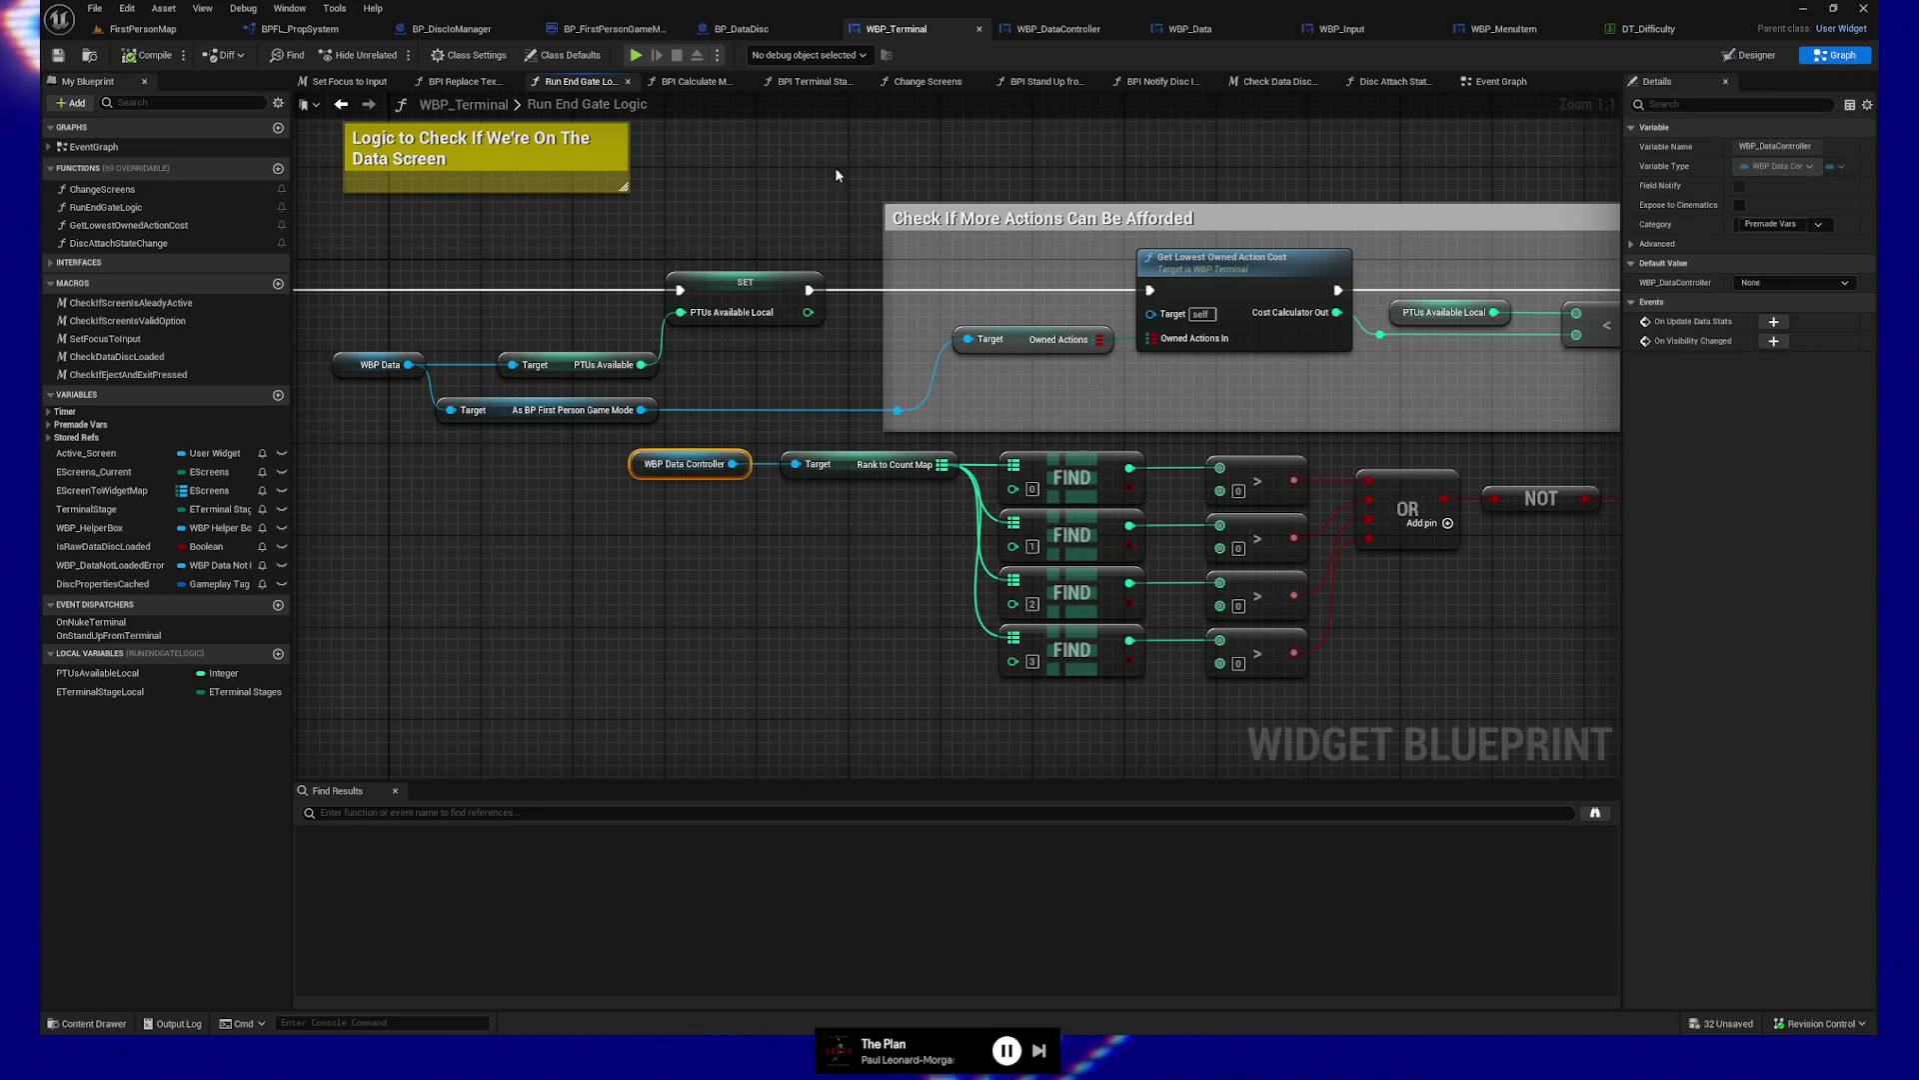
{"action": "left_click", "coordinate": [1069, 24]}
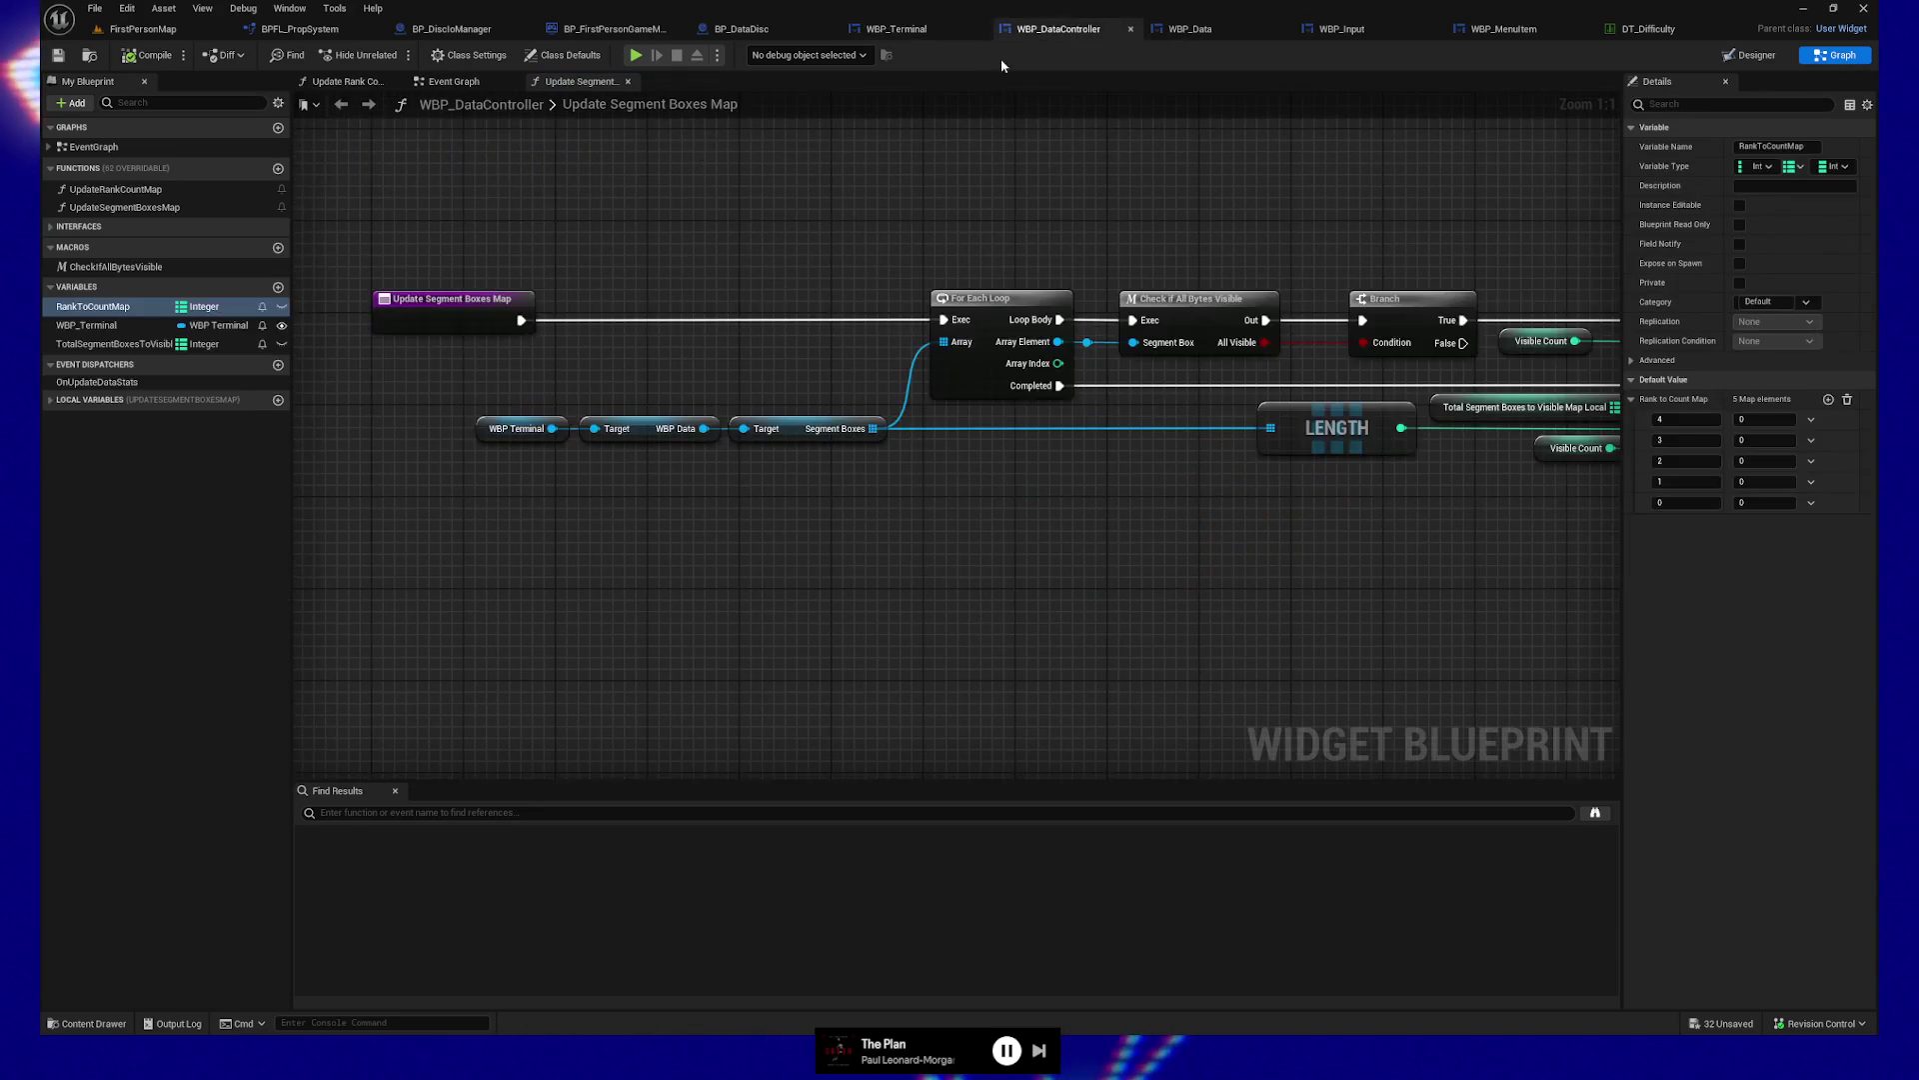
{"action": "left_click", "coordinate": [57, 231]}
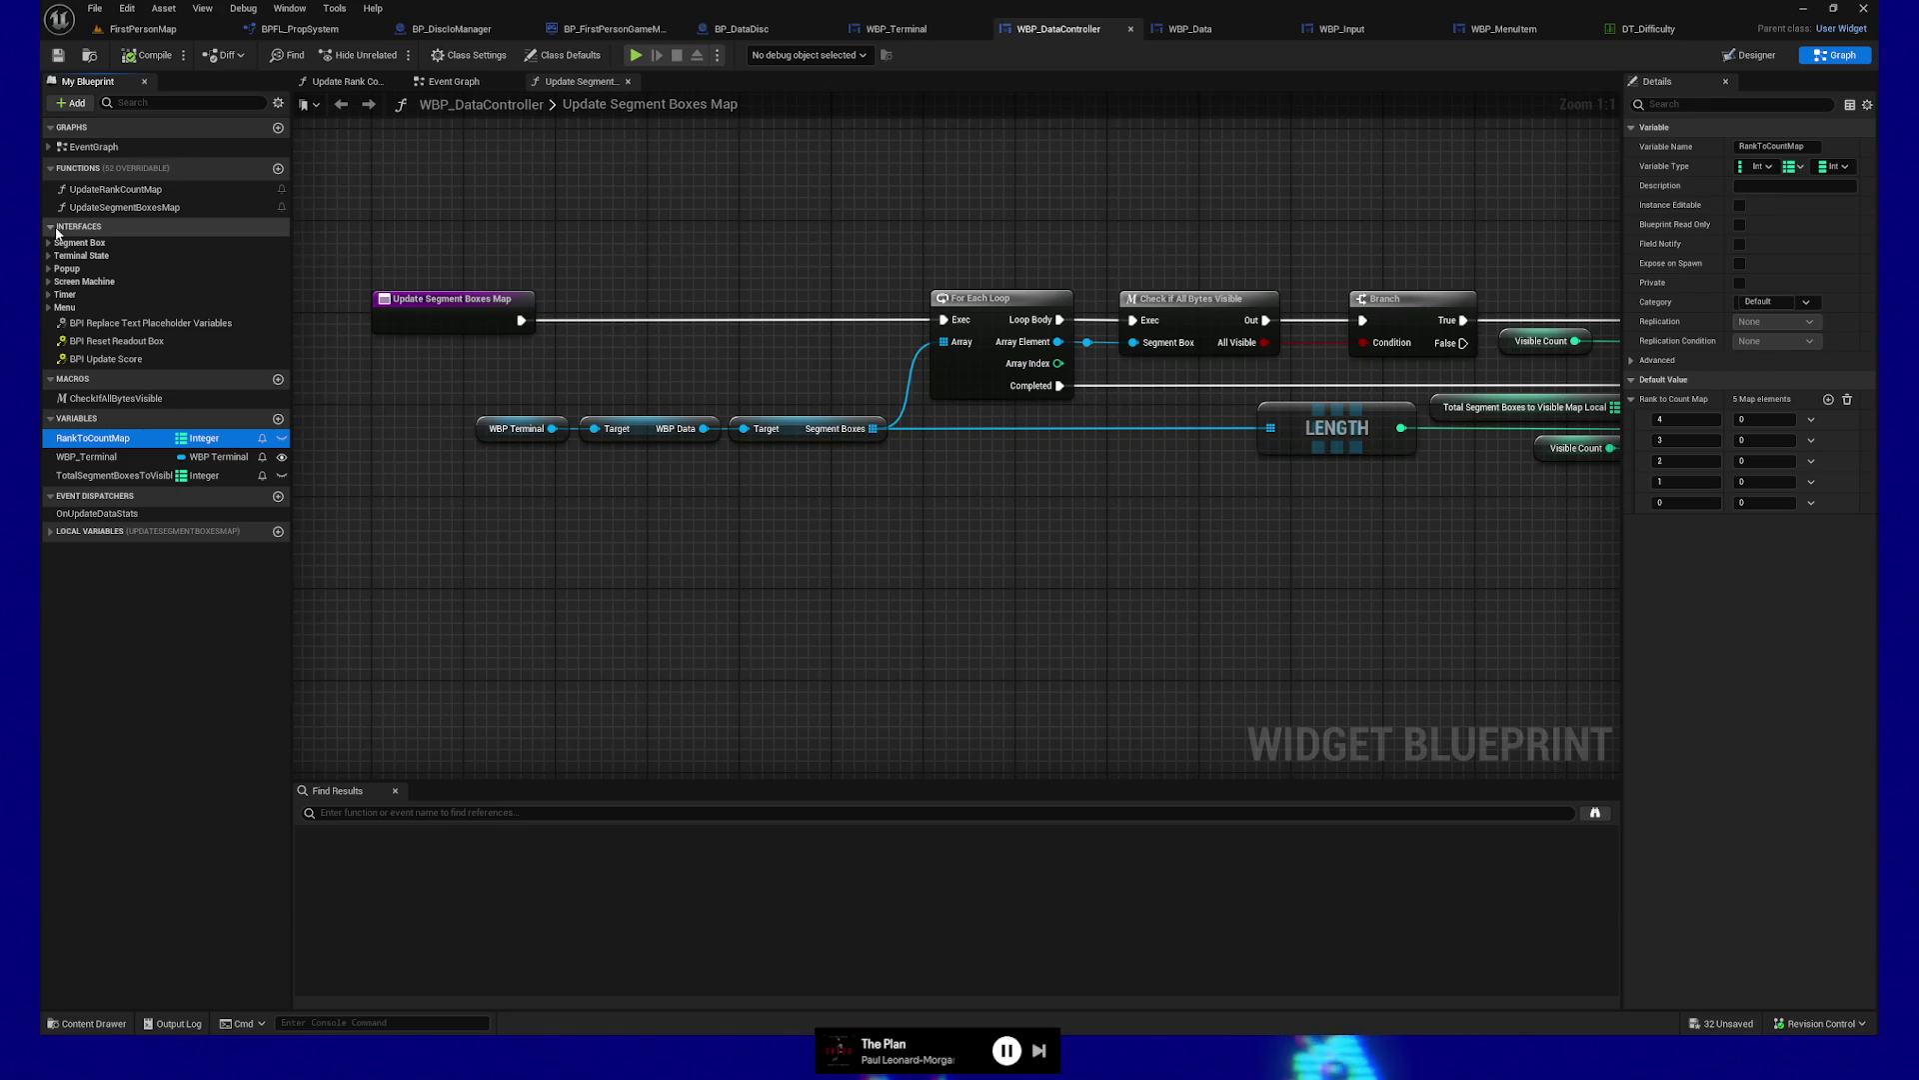
{"action": "left_click", "coordinate": [52, 227]}
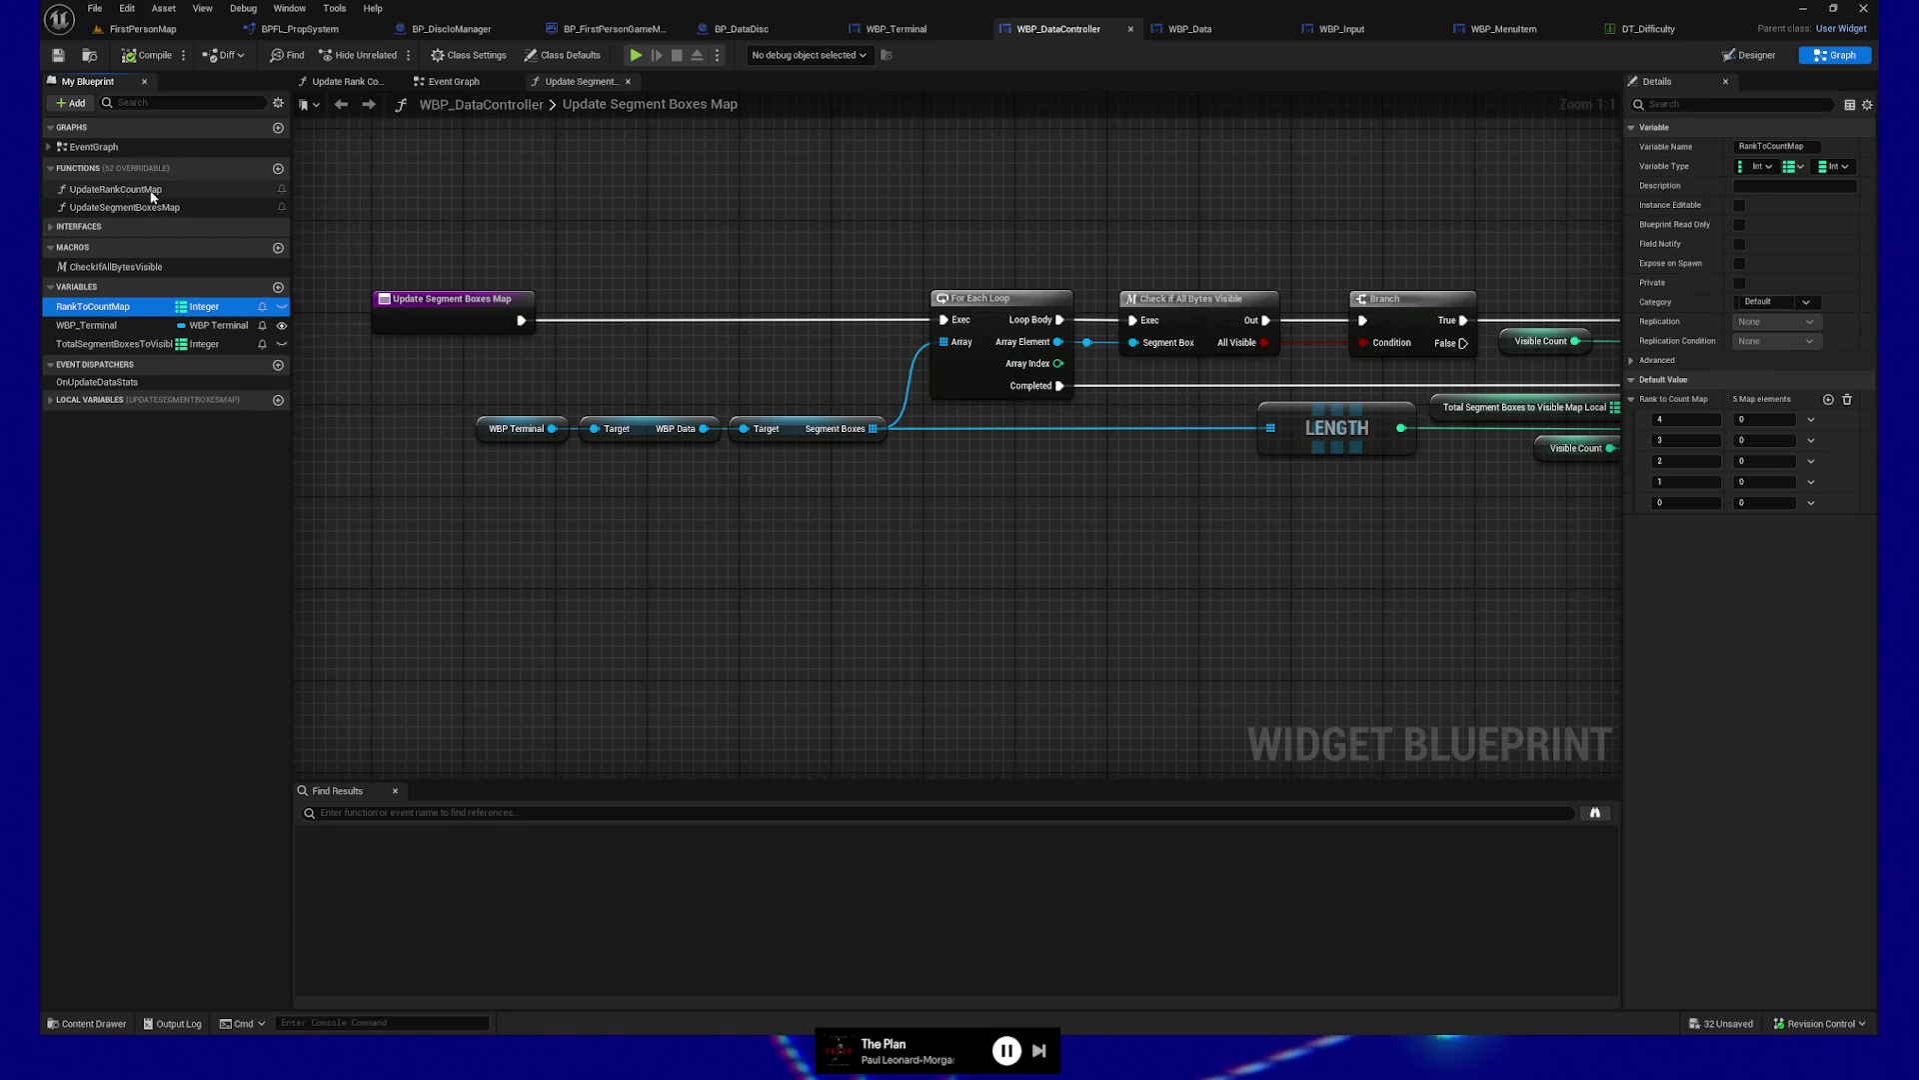
{"action": "double_click", "coordinate": [150, 190]}
{"action": "scroll", "coordinate": [696, 578], "scroll_direction": "right", "scroll_amount": 10}
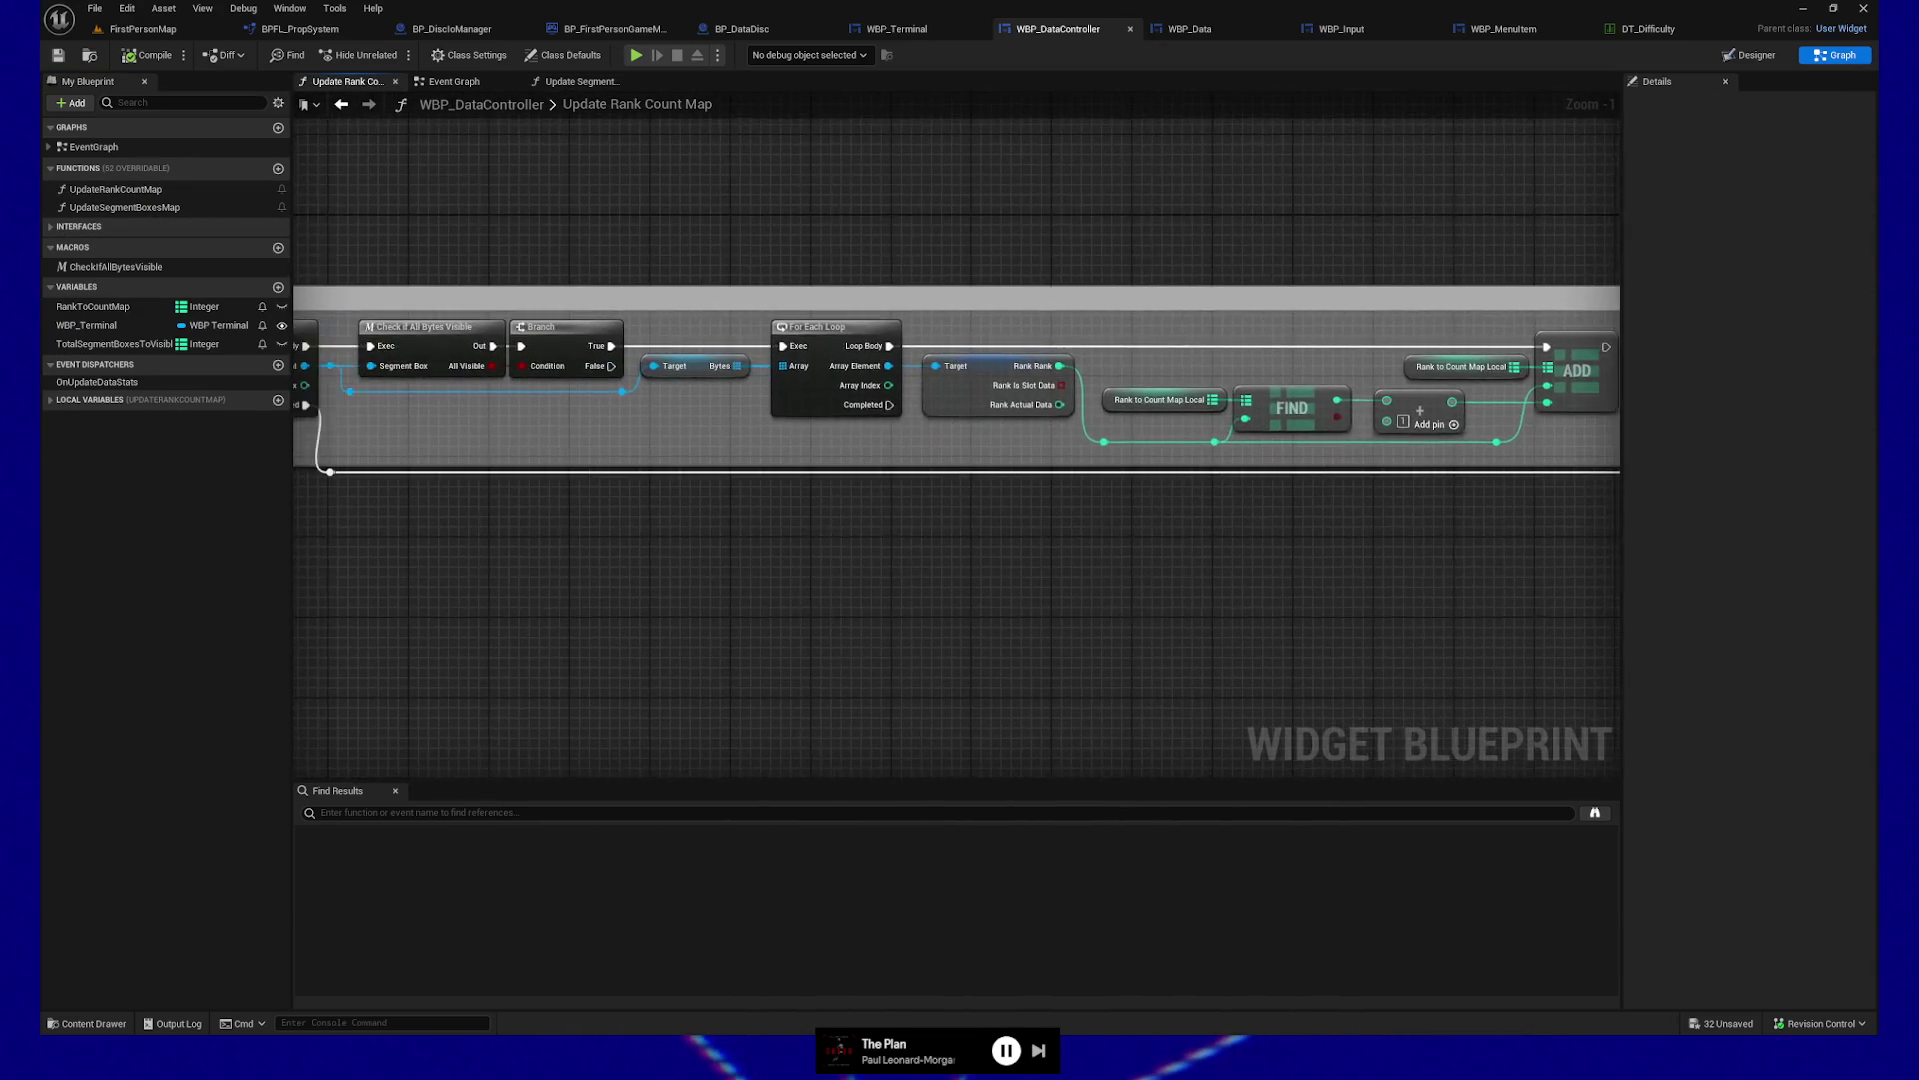
{"action": "double_click", "coordinate": [119, 208]}
{"action": "scroll", "coordinate": [944, 590], "scroll_direction": "right", "scroll_amount": 10}
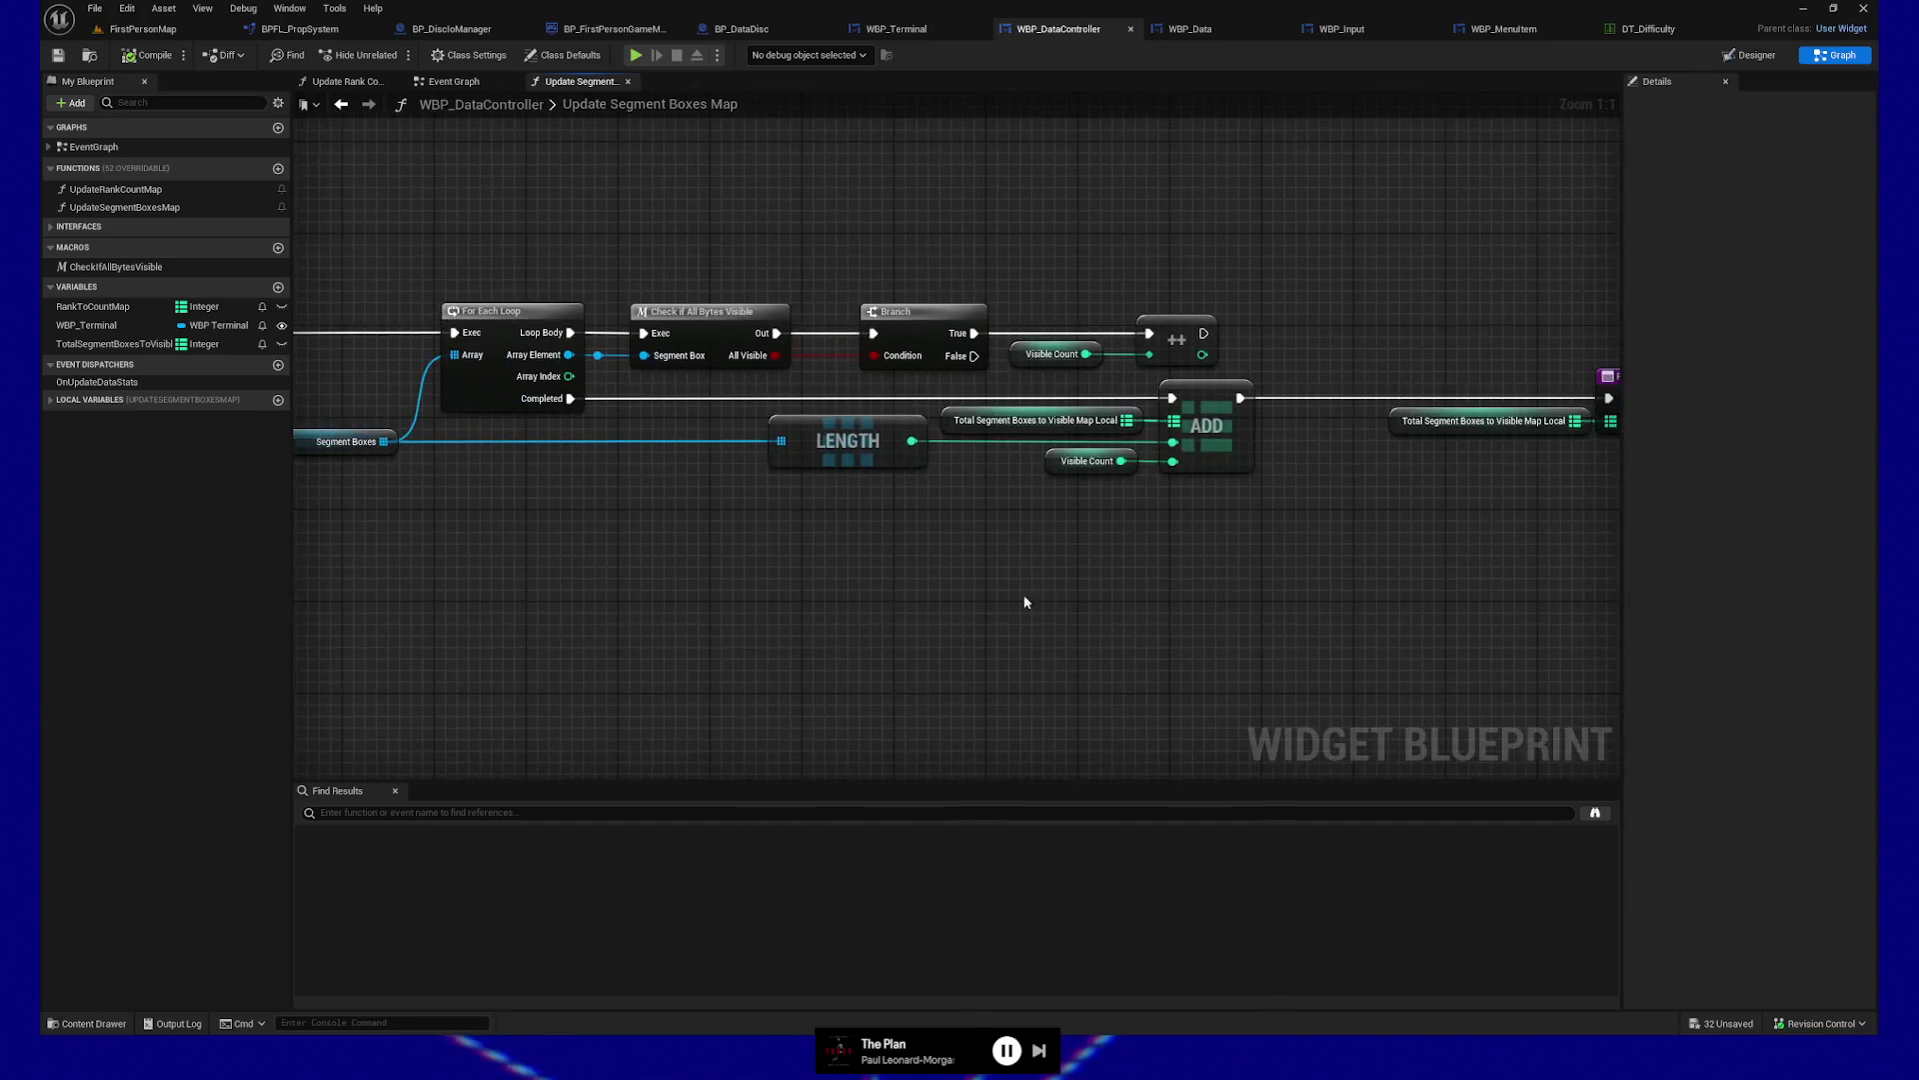
{"action": "double_click", "coordinate": [127, 189]}
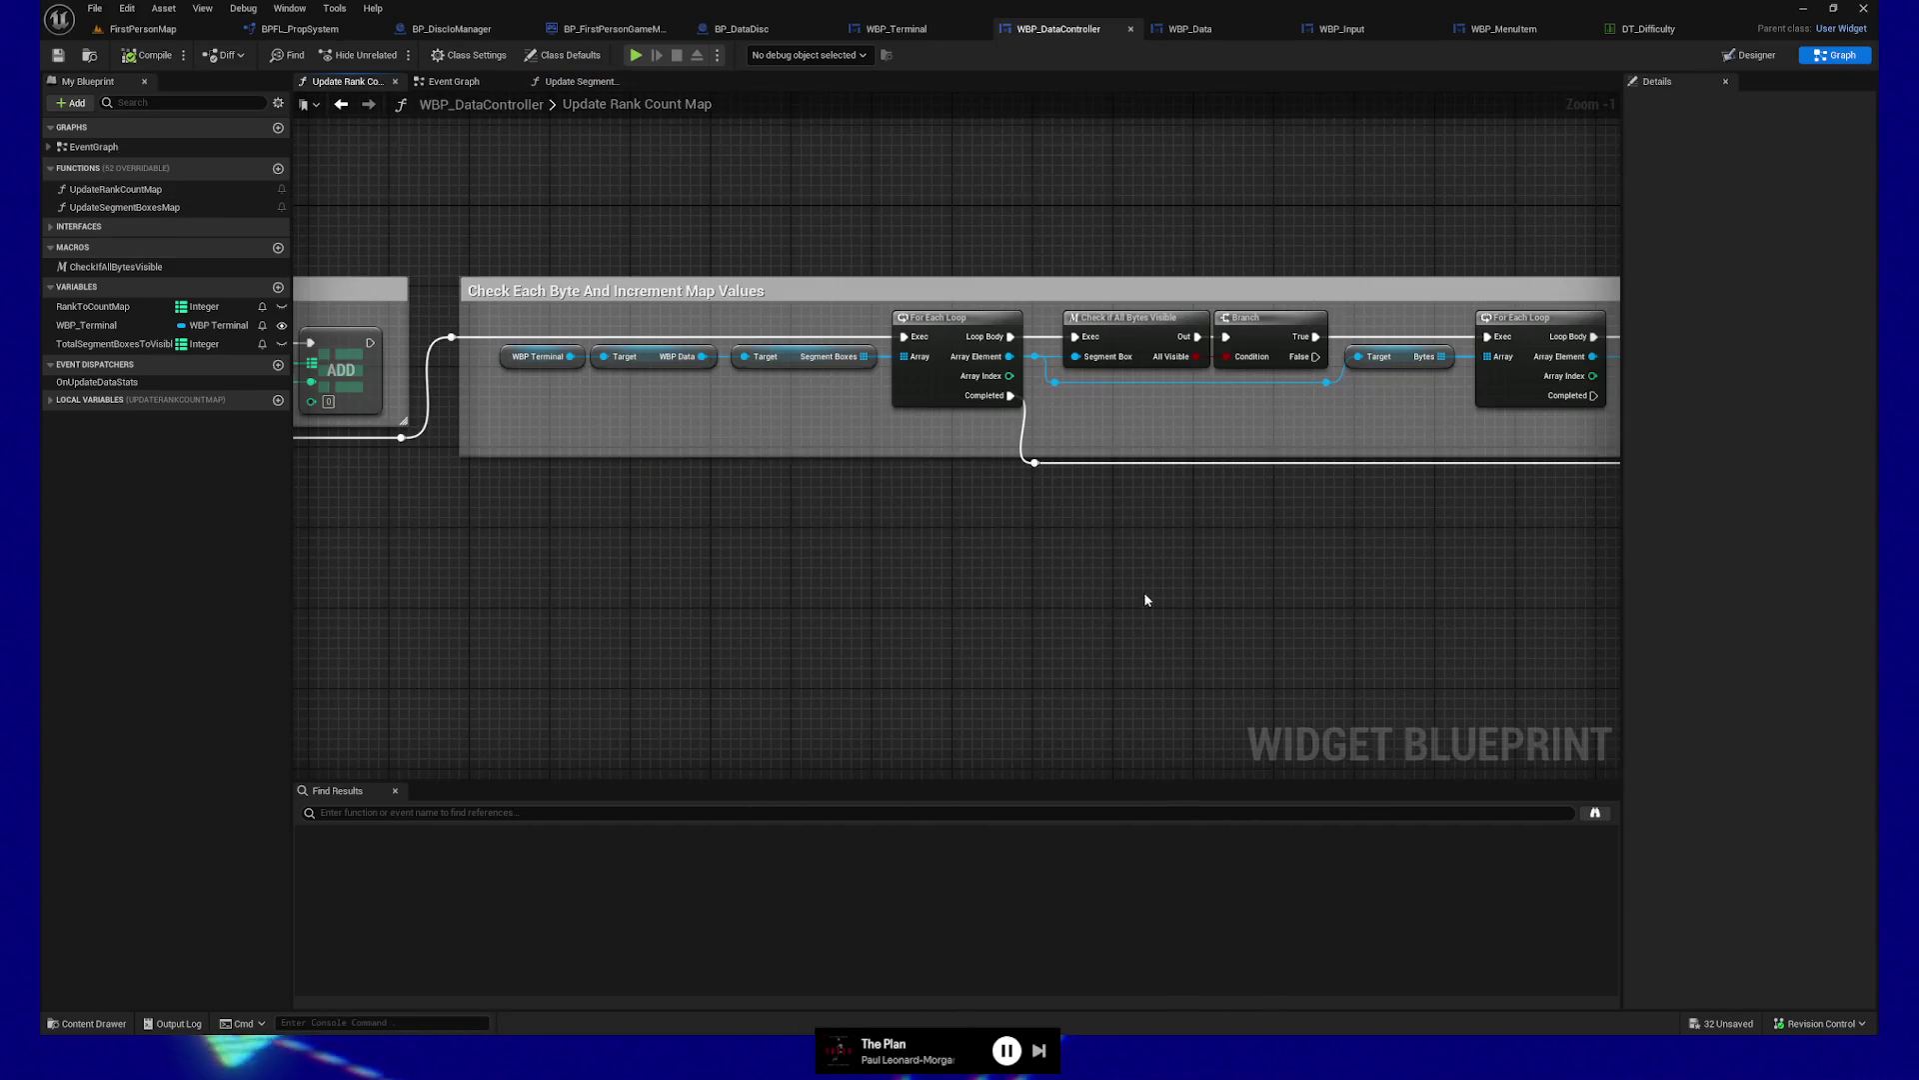
{"action": "scroll", "coordinate": [1143, 596], "scroll_direction": "right", "scroll_amount": 2}
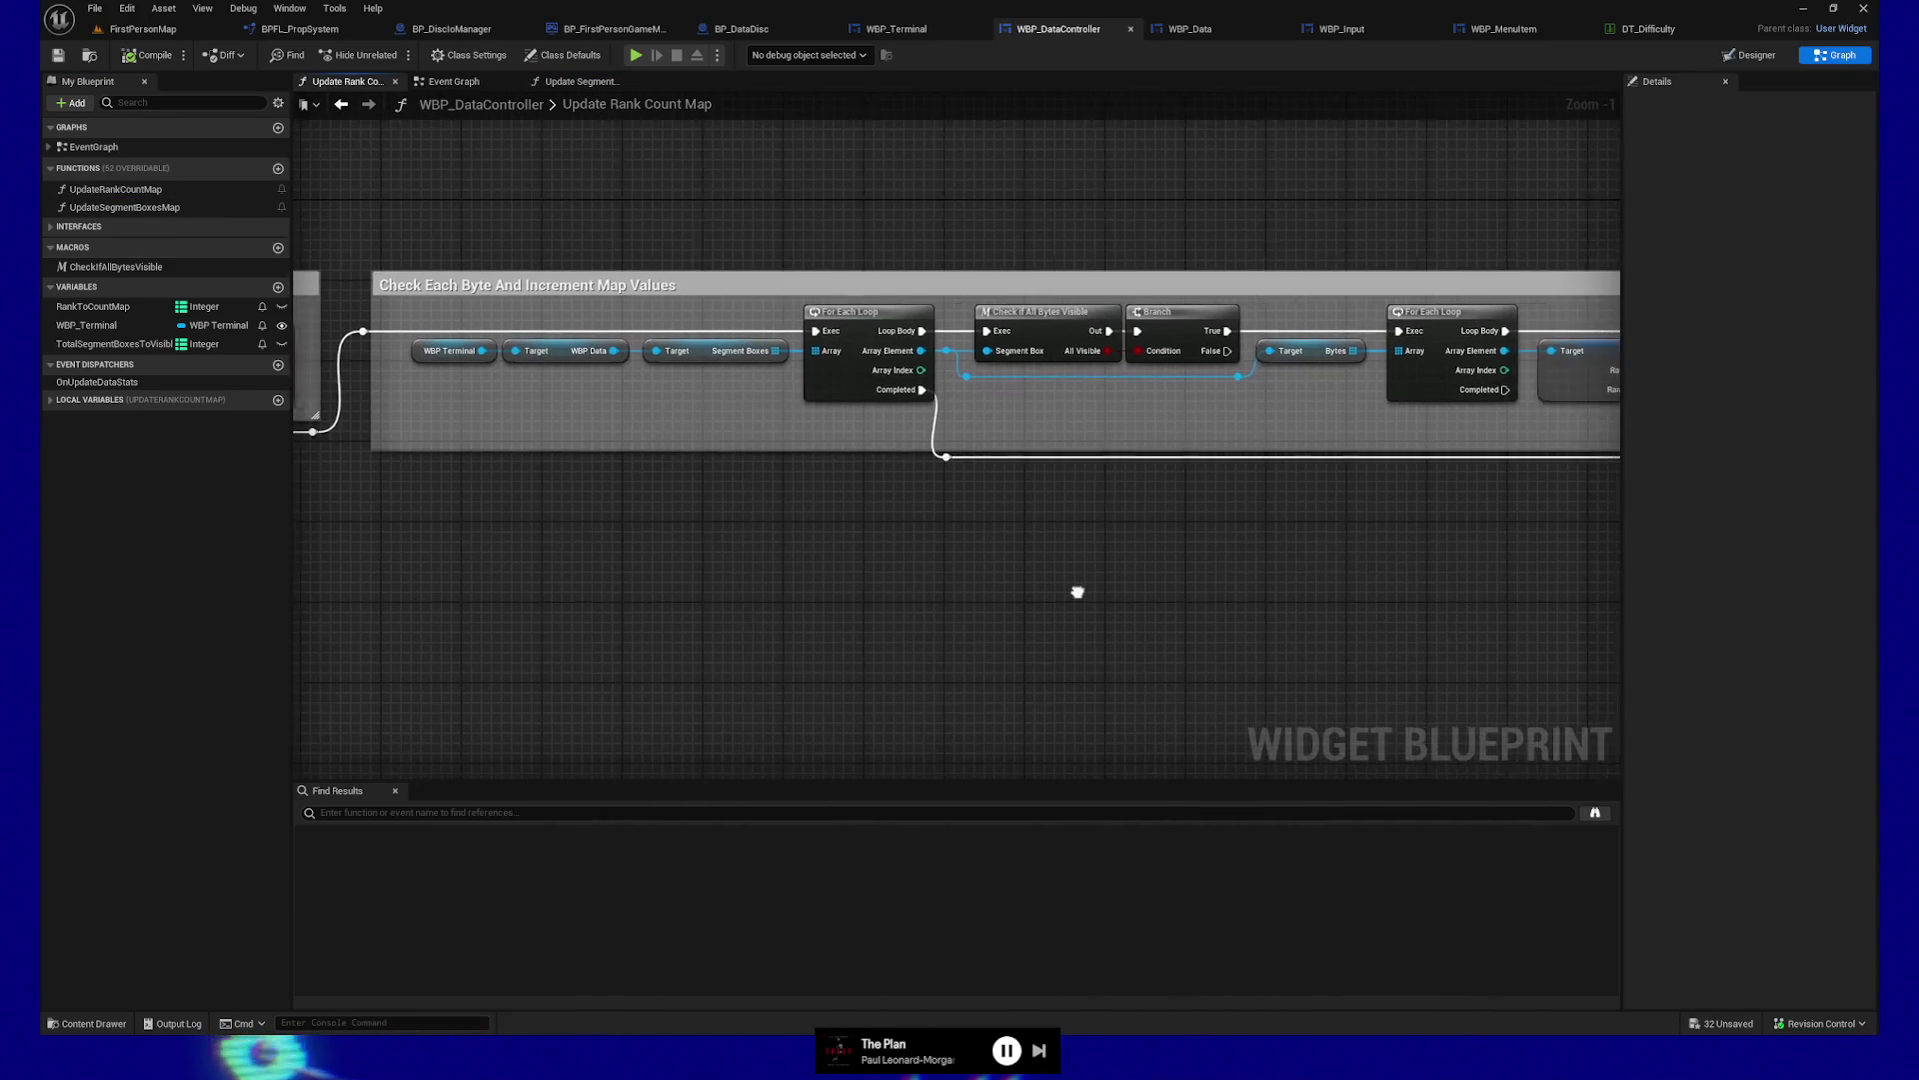
{"action": "double_click", "coordinate": [124, 206]}
{"action": "scroll", "coordinate": [1207, 535], "scroll_direction": "right", "scroll_amount": 3}
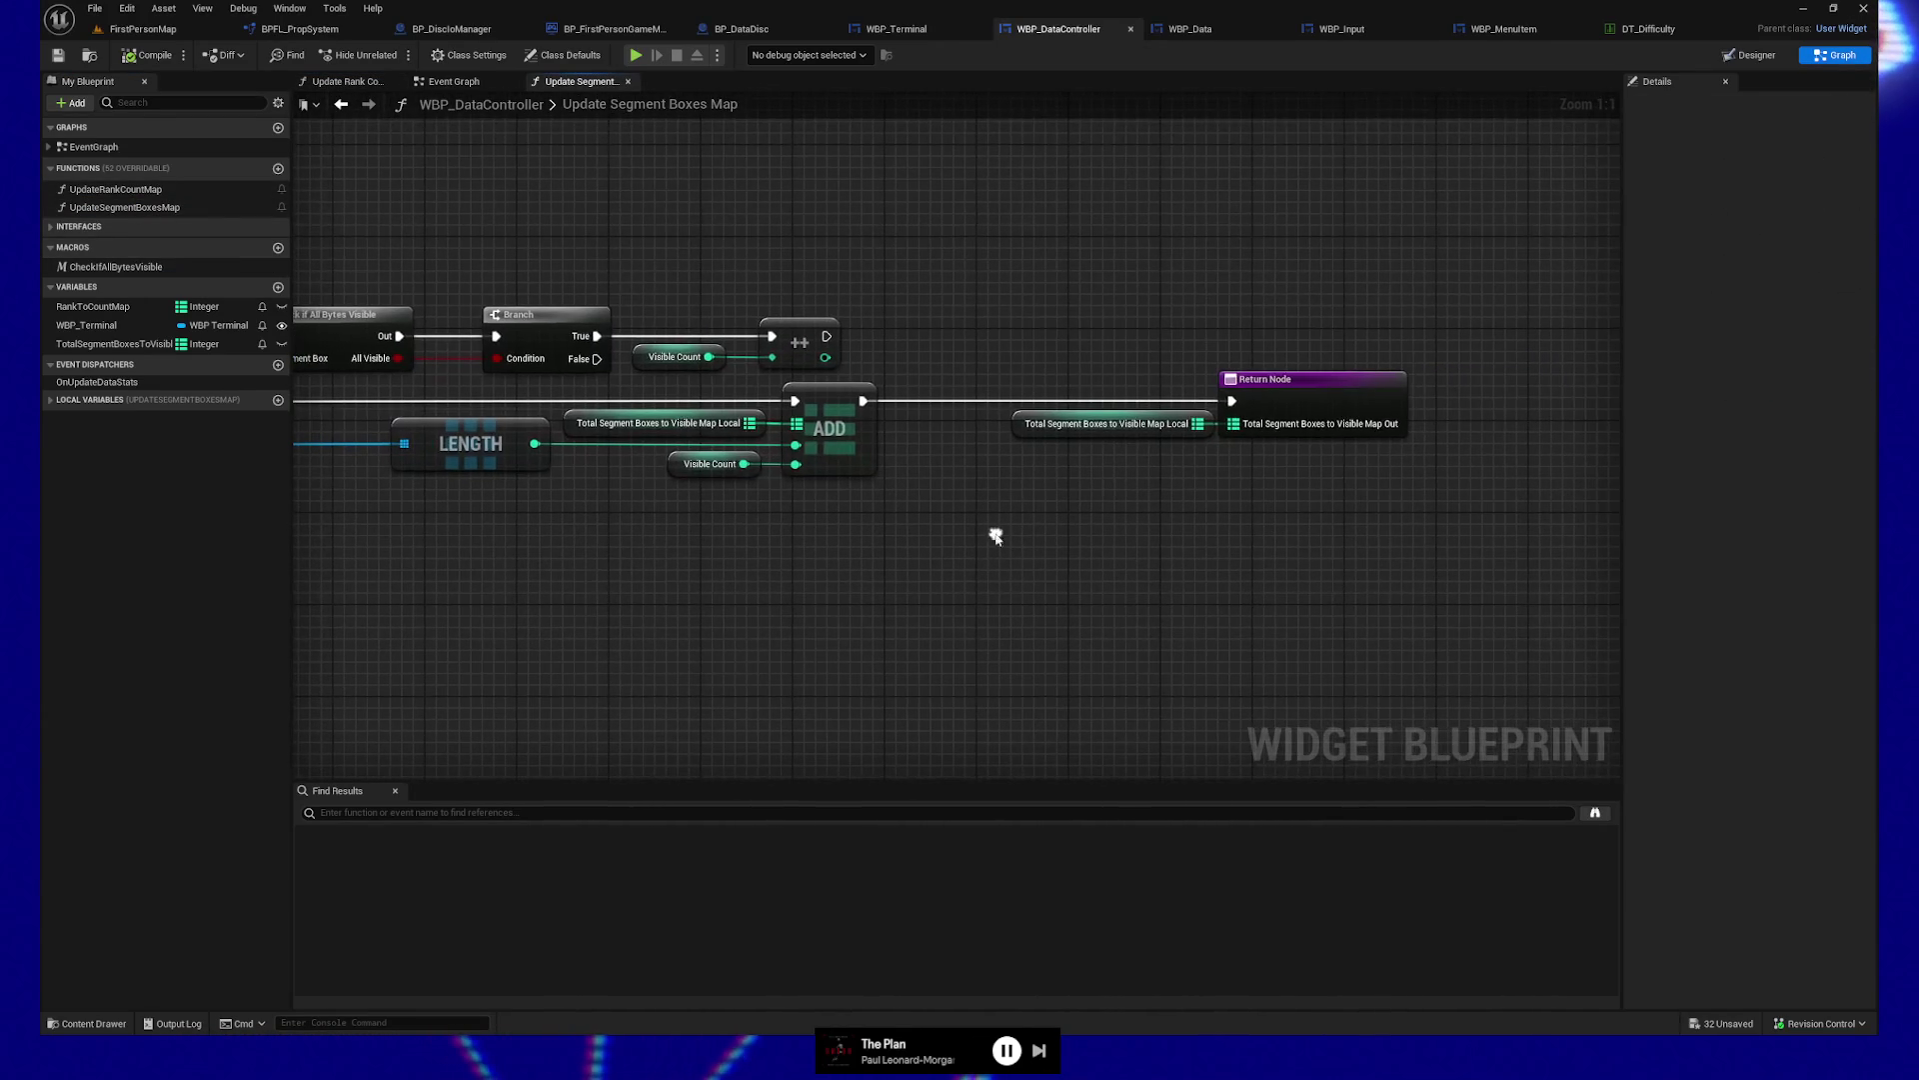
{"action": "left_click", "coordinate": [1100, 424]}
{"action": "scroll", "coordinate": [719, 578], "scroll_direction": "left", "scroll_amount": 15}
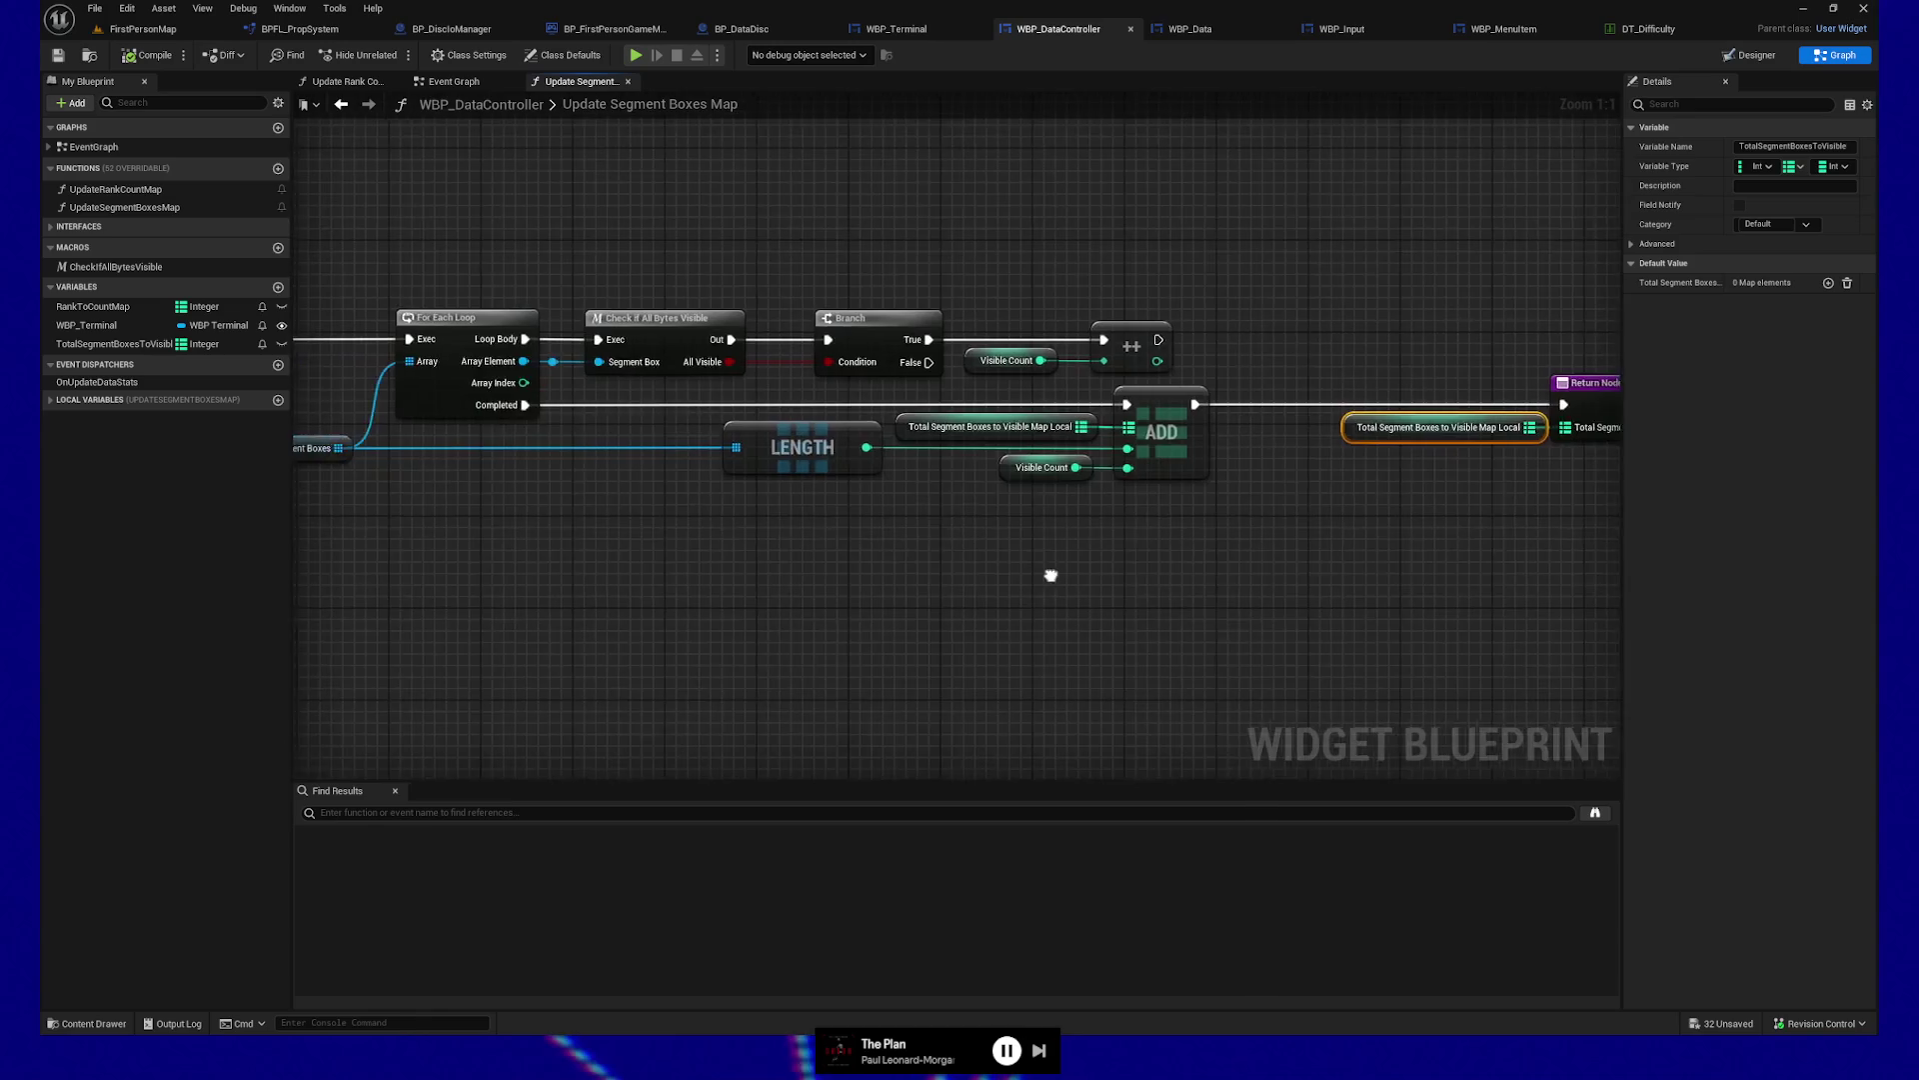
{"action": "left_click_drag", "start_coordinate": [1021, 614], "coordinate": [613, 616]}
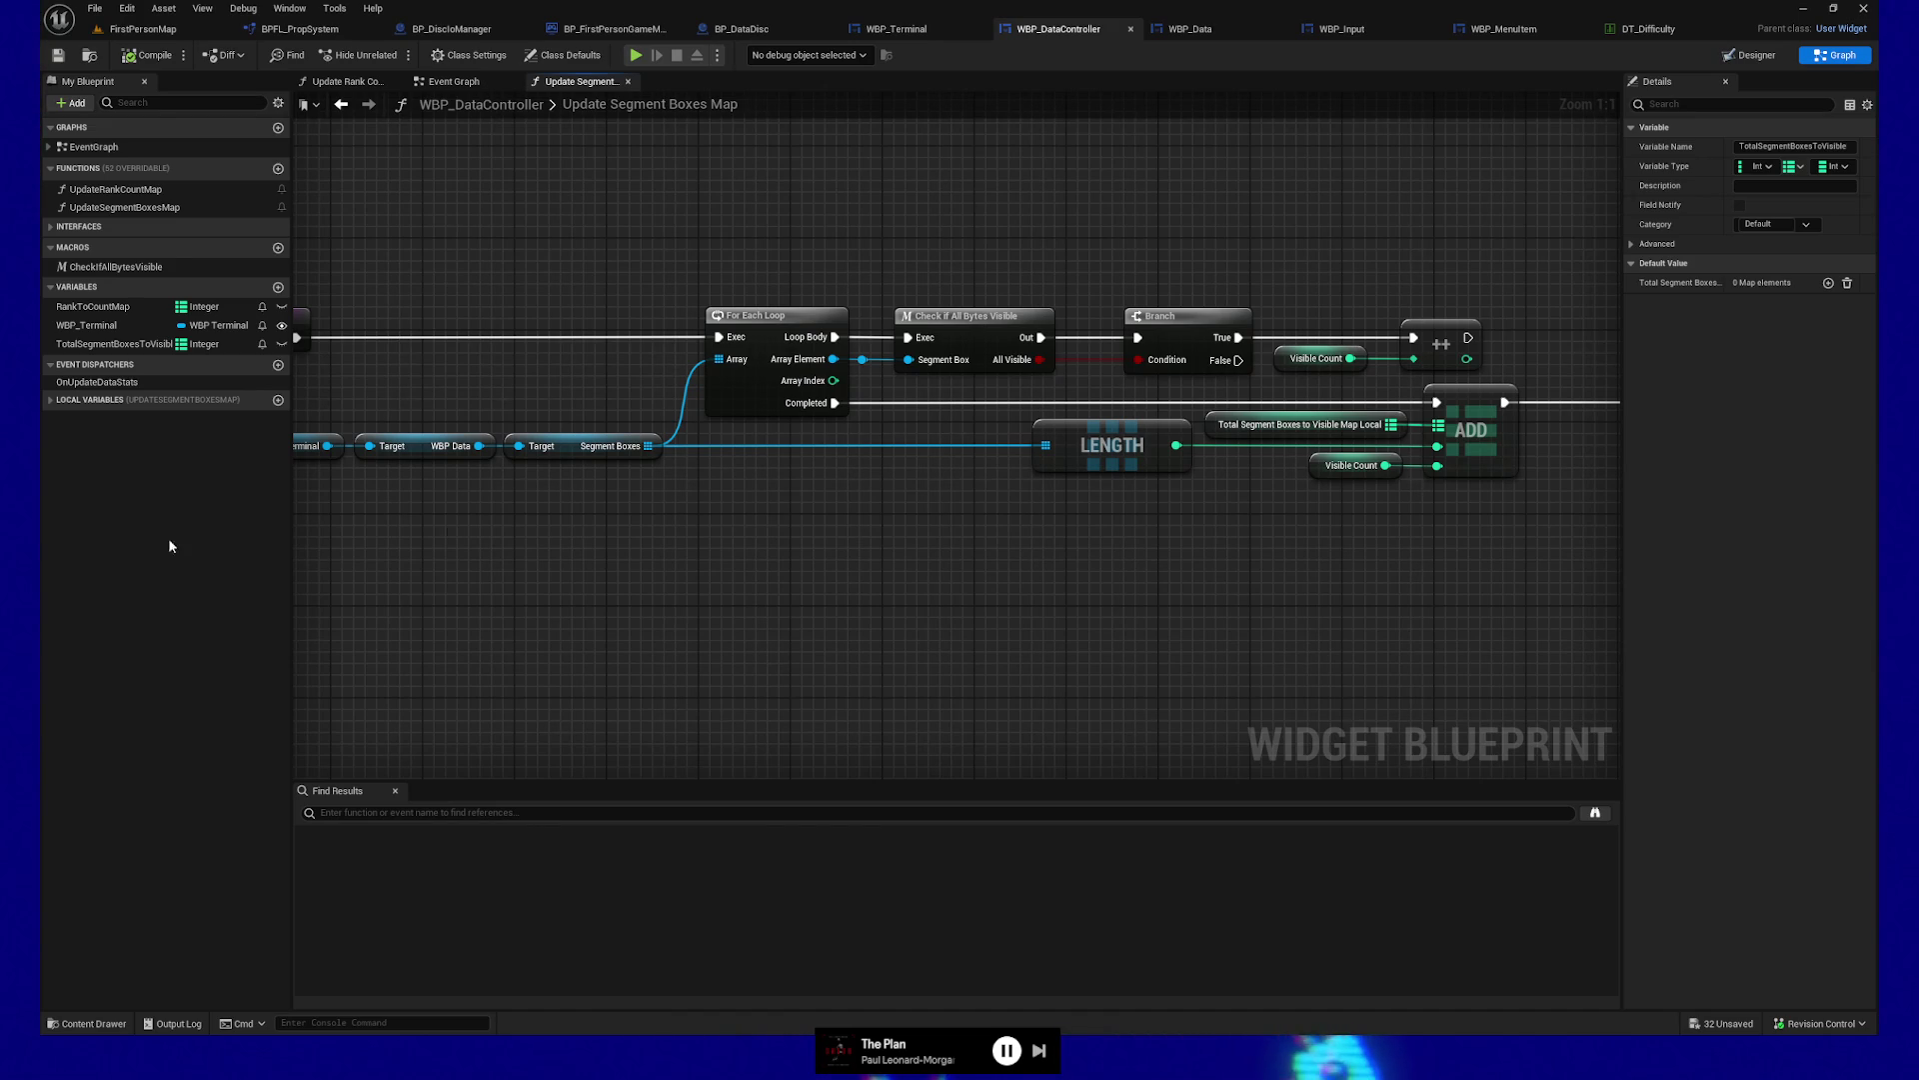
{"action": "left_click", "coordinate": [747, 568]}
{"action": "key", "text": "Home"}
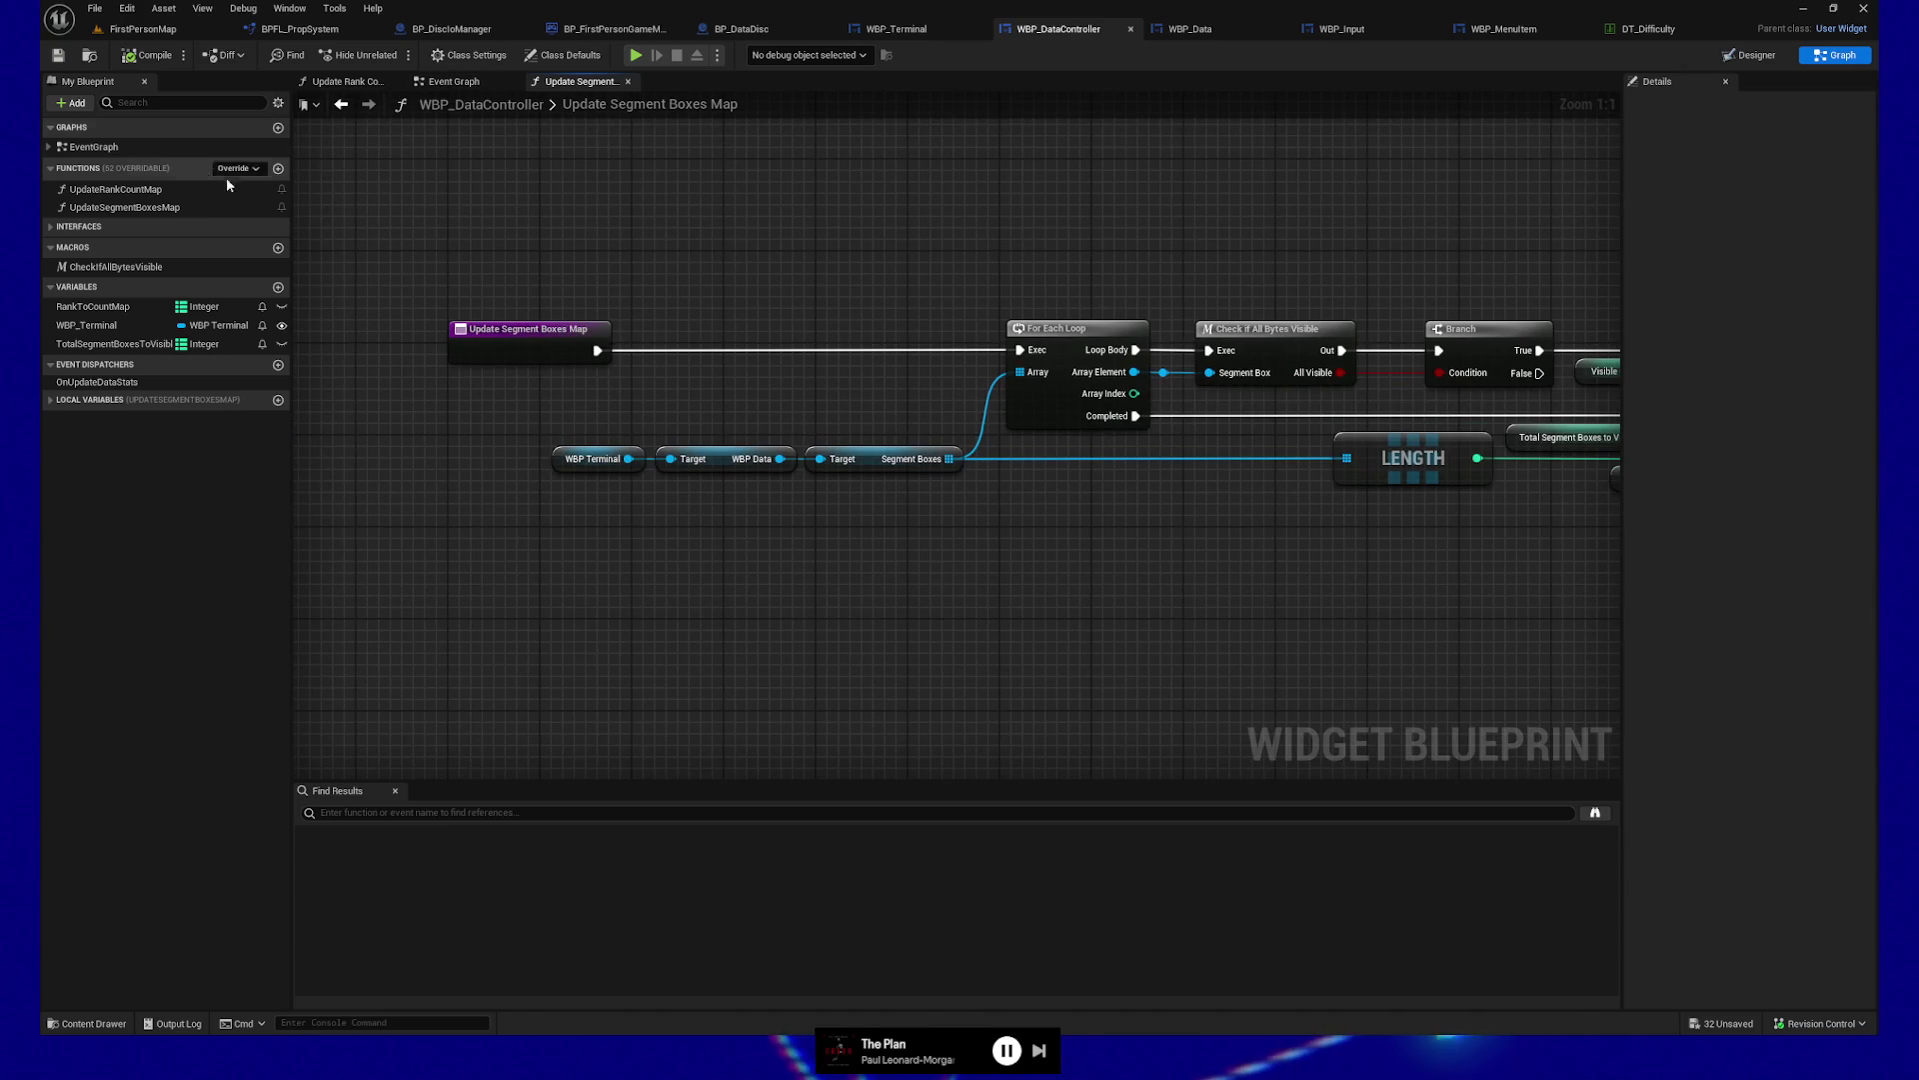
Review the Update Rank Count Map graph and outputs, then open the On Update Data Stats dispatcher
{"action": "double_click", "coordinate": [140, 190]}
{"action": "mouse_move", "coordinate": [566, 527]}
{"action": "left_mouse_down"}
{"action": "mouse_move", "coordinate": [677, 549]}
{"action": "mouse_move", "coordinate": [625, 527]}
{"action": "mouse_move", "coordinate": [1144, 536]}
{"action": "mouse_move", "coordinate": [960, 532]}
{"action": "mouse_move", "coordinate": [1072, 540]}
{"action": "left_mouse_up"}
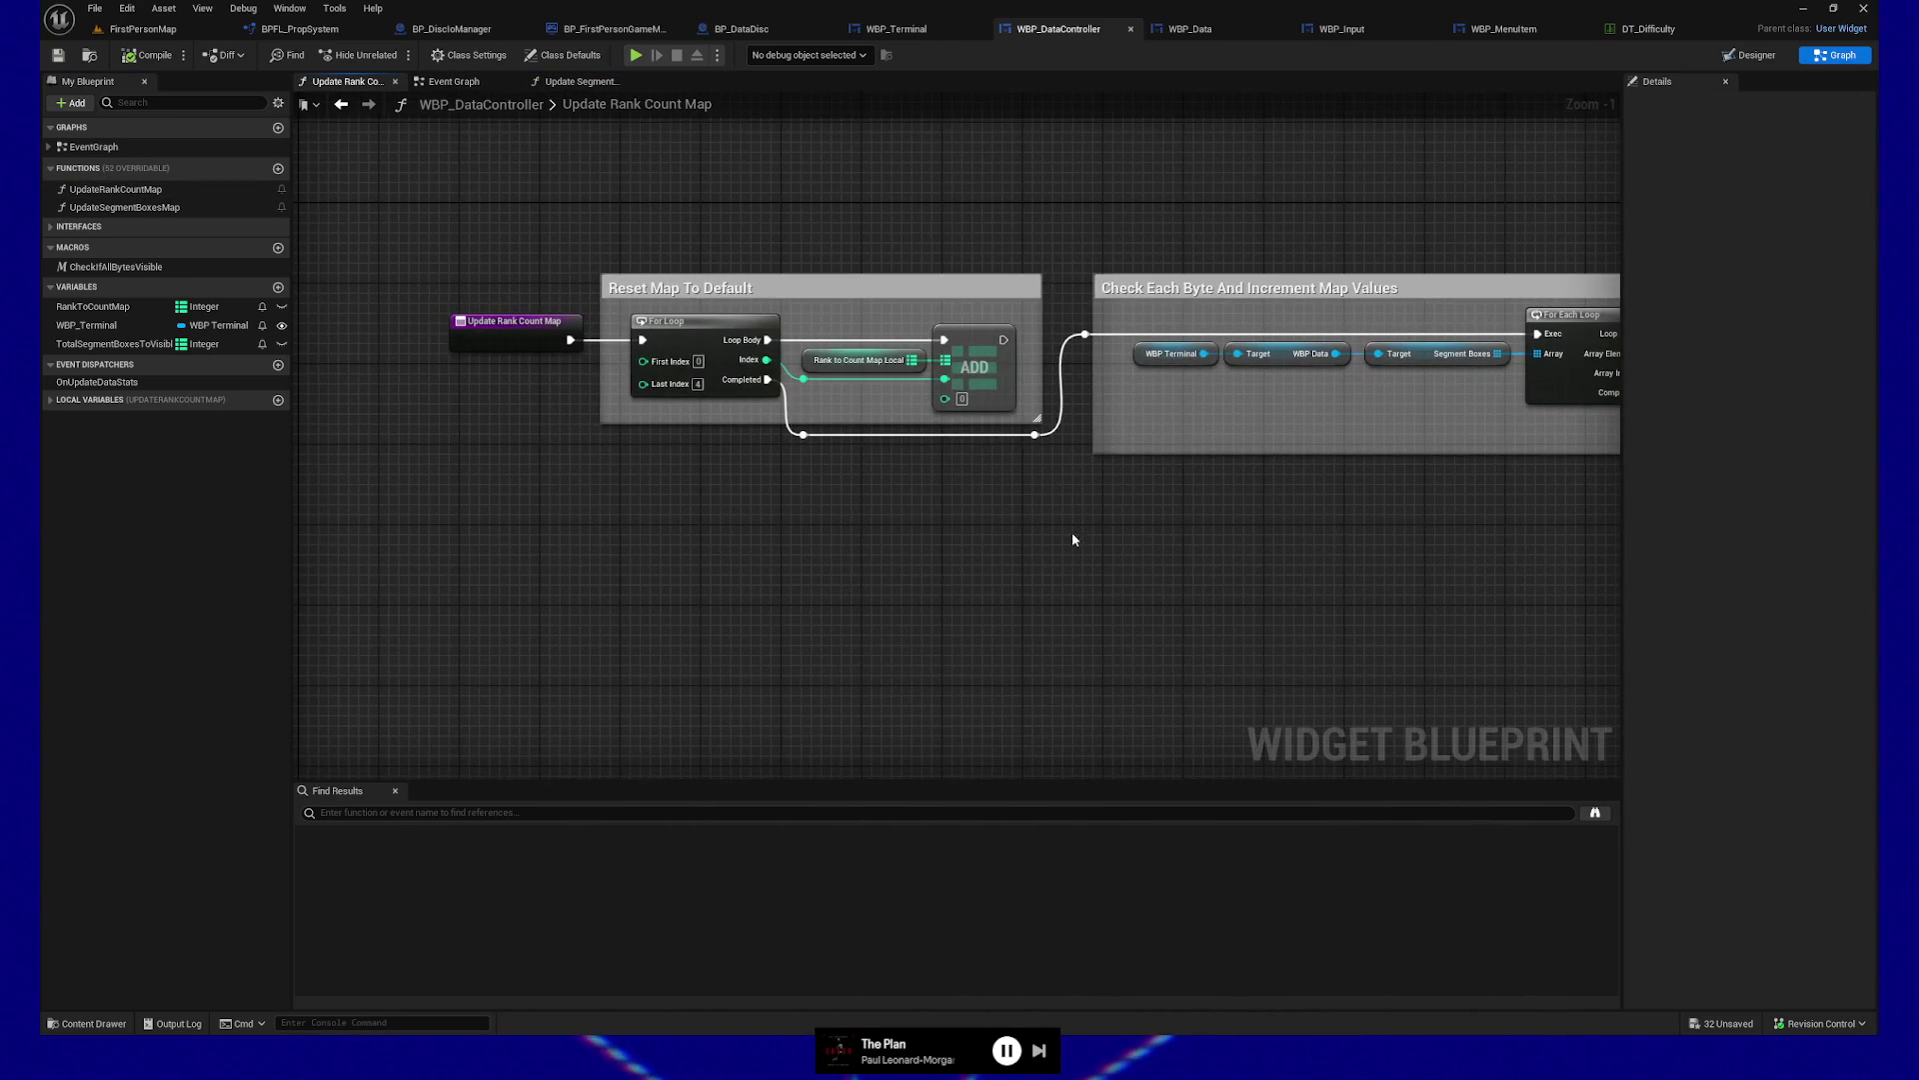
{"action": "left_click", "coordinate": [510, 335]}
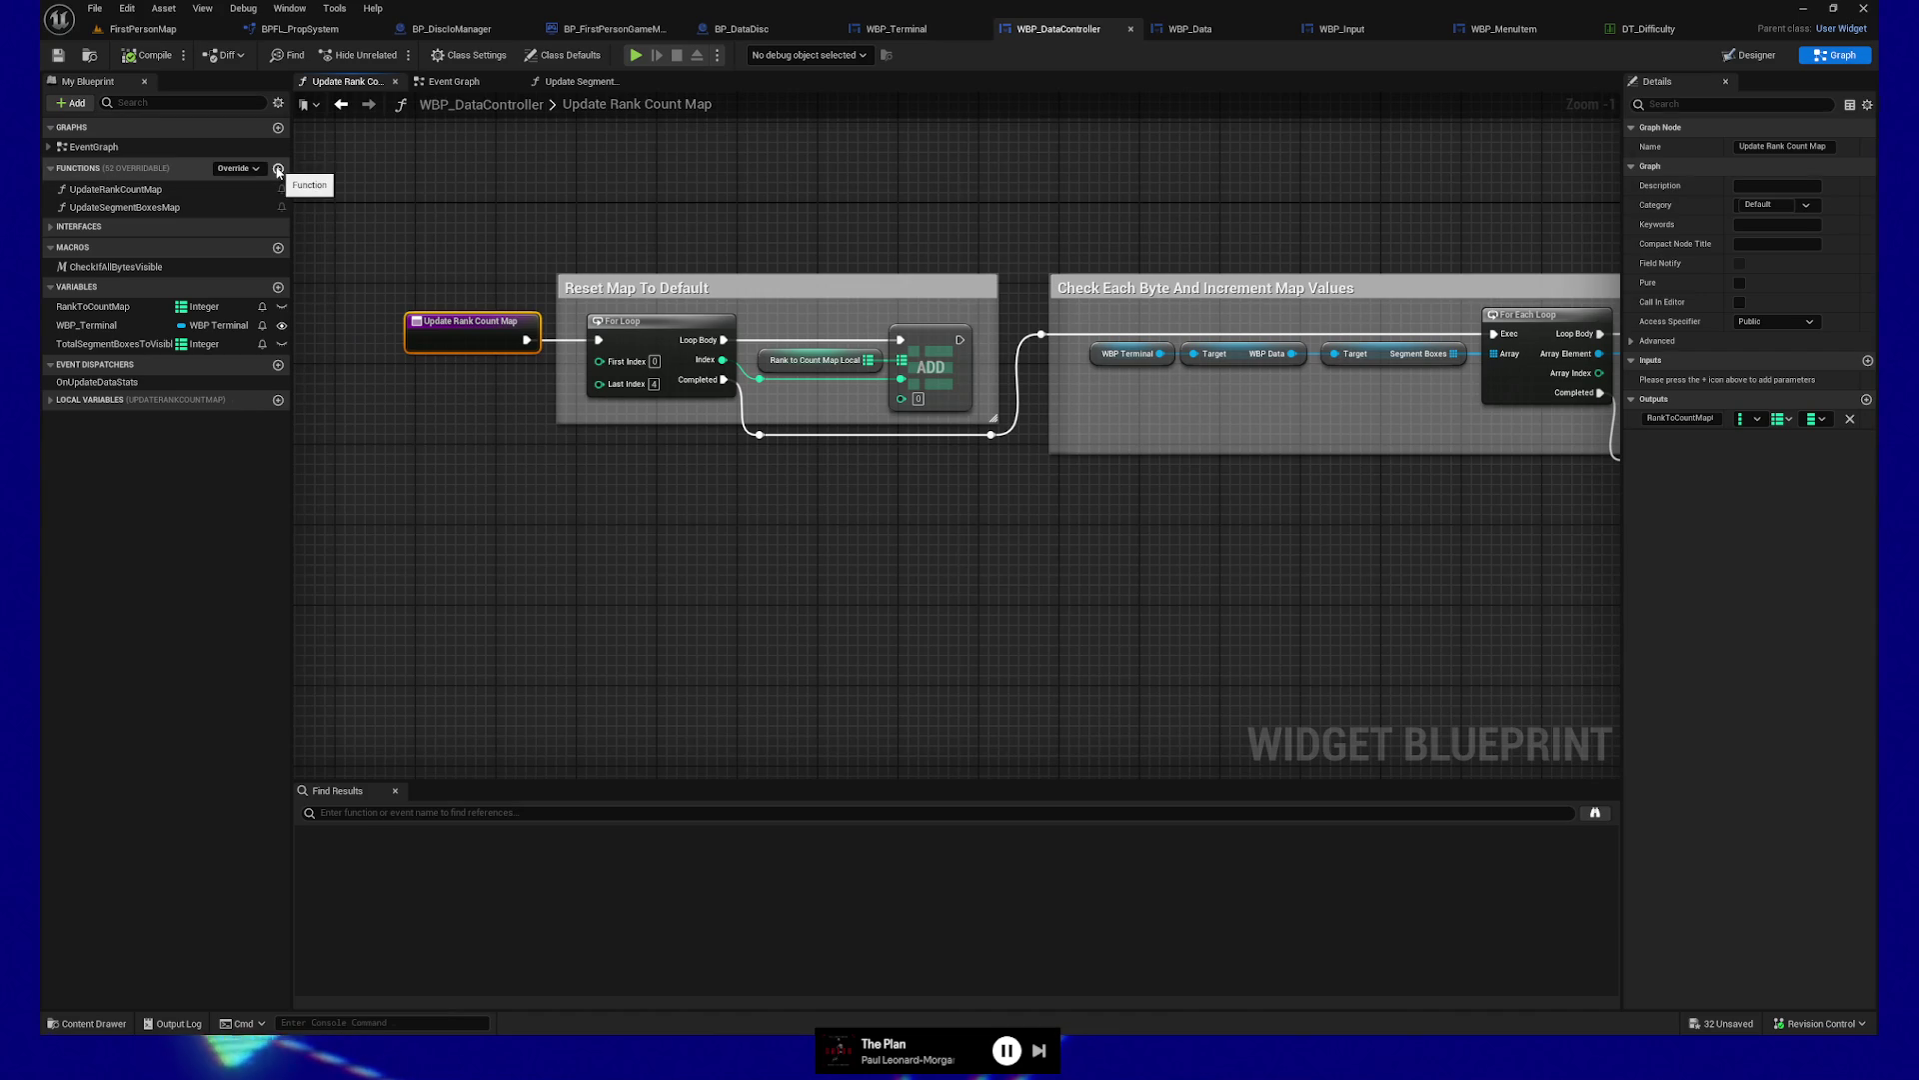
{"action": "left_click_drag", "start_coordinate": [824, 490], "coordinate": [799, 506]}
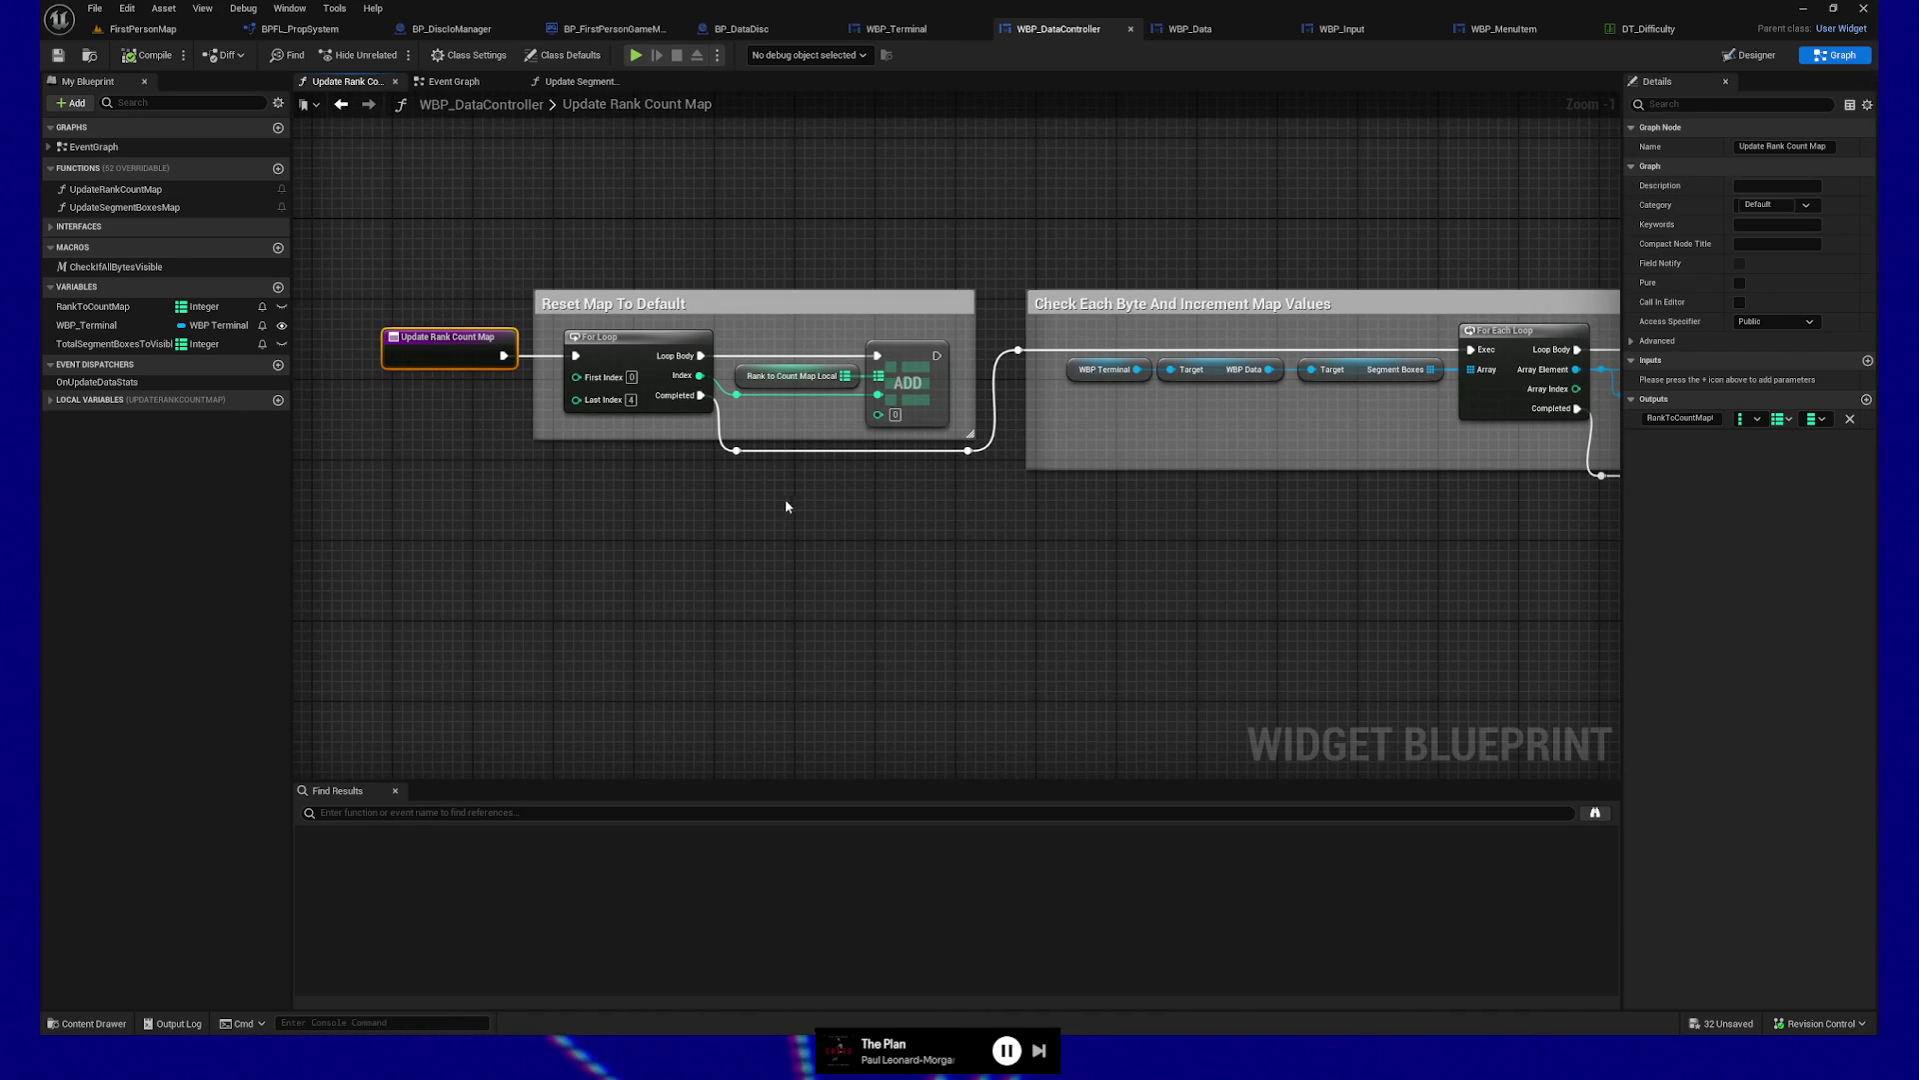
{"action": "mouse_move", "coordinate": [614, 539]}
{"action": "left_mouse_down"}
{"action": "mouse_move", "coordinate": [583, 553]}
{"action": "mouse_move", "coordinate": [631, 568]}
{"action": "left_mouse_up"}
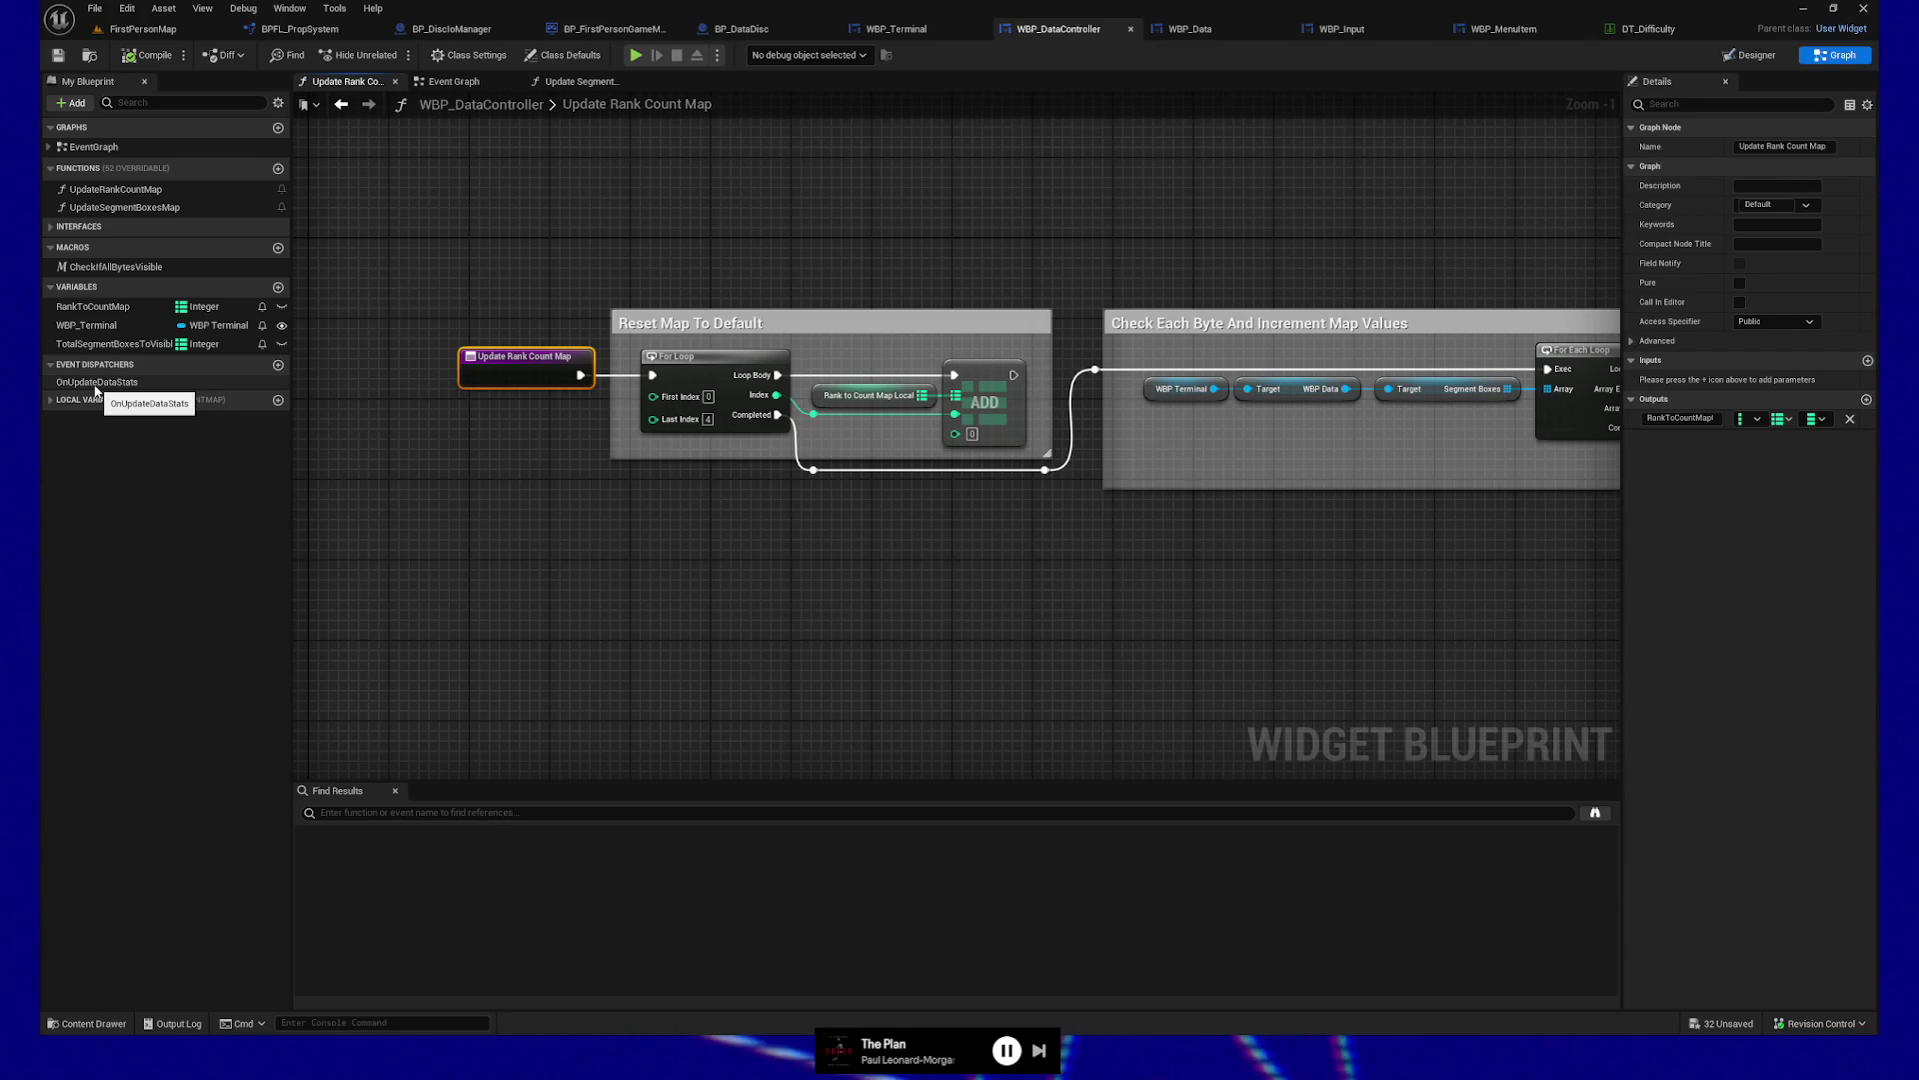
{"action": "left_click_drag", "start_coordinate": [997, 530], "coordinate": [137, 503]}
{"action": "left_click_drag", "start_coordinate": [1294, 583], "coordinate": [1136, 587]}
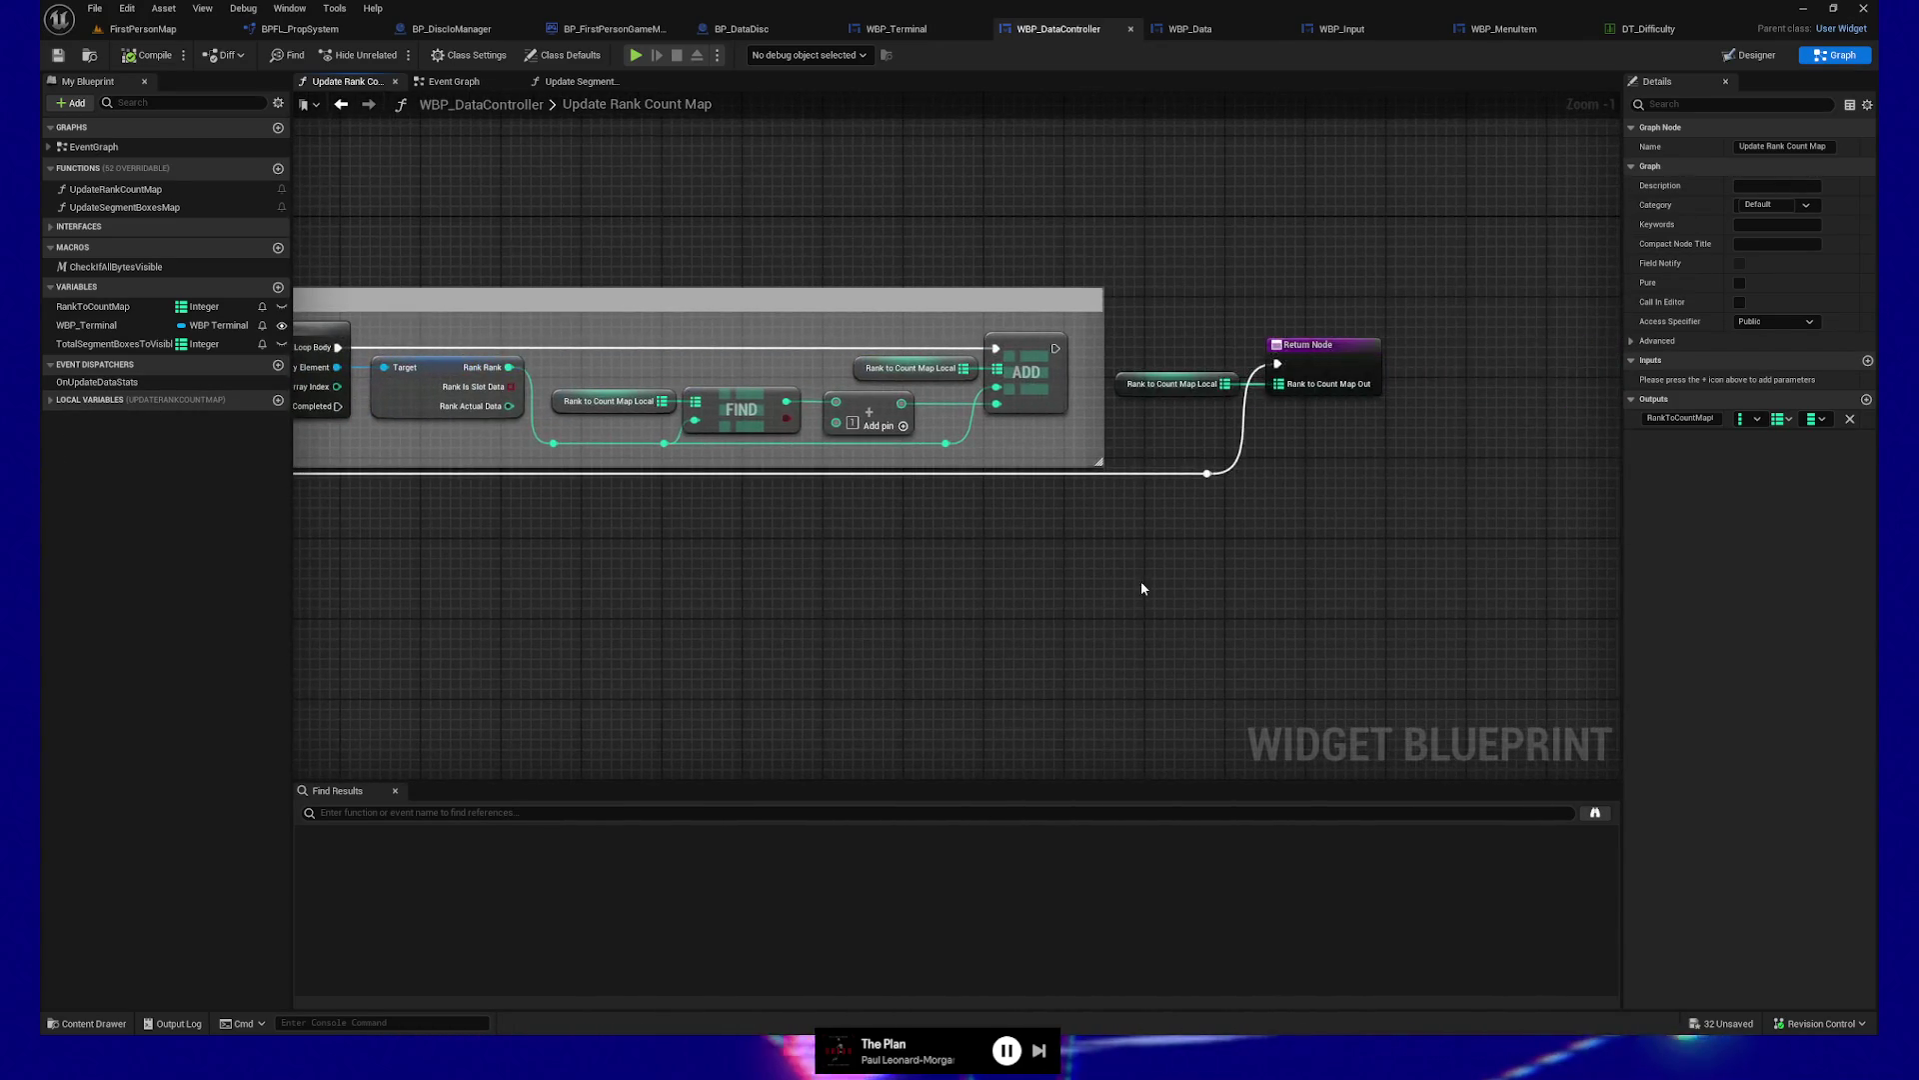
{"action": "double_click", "coordinate": [97, 382]}
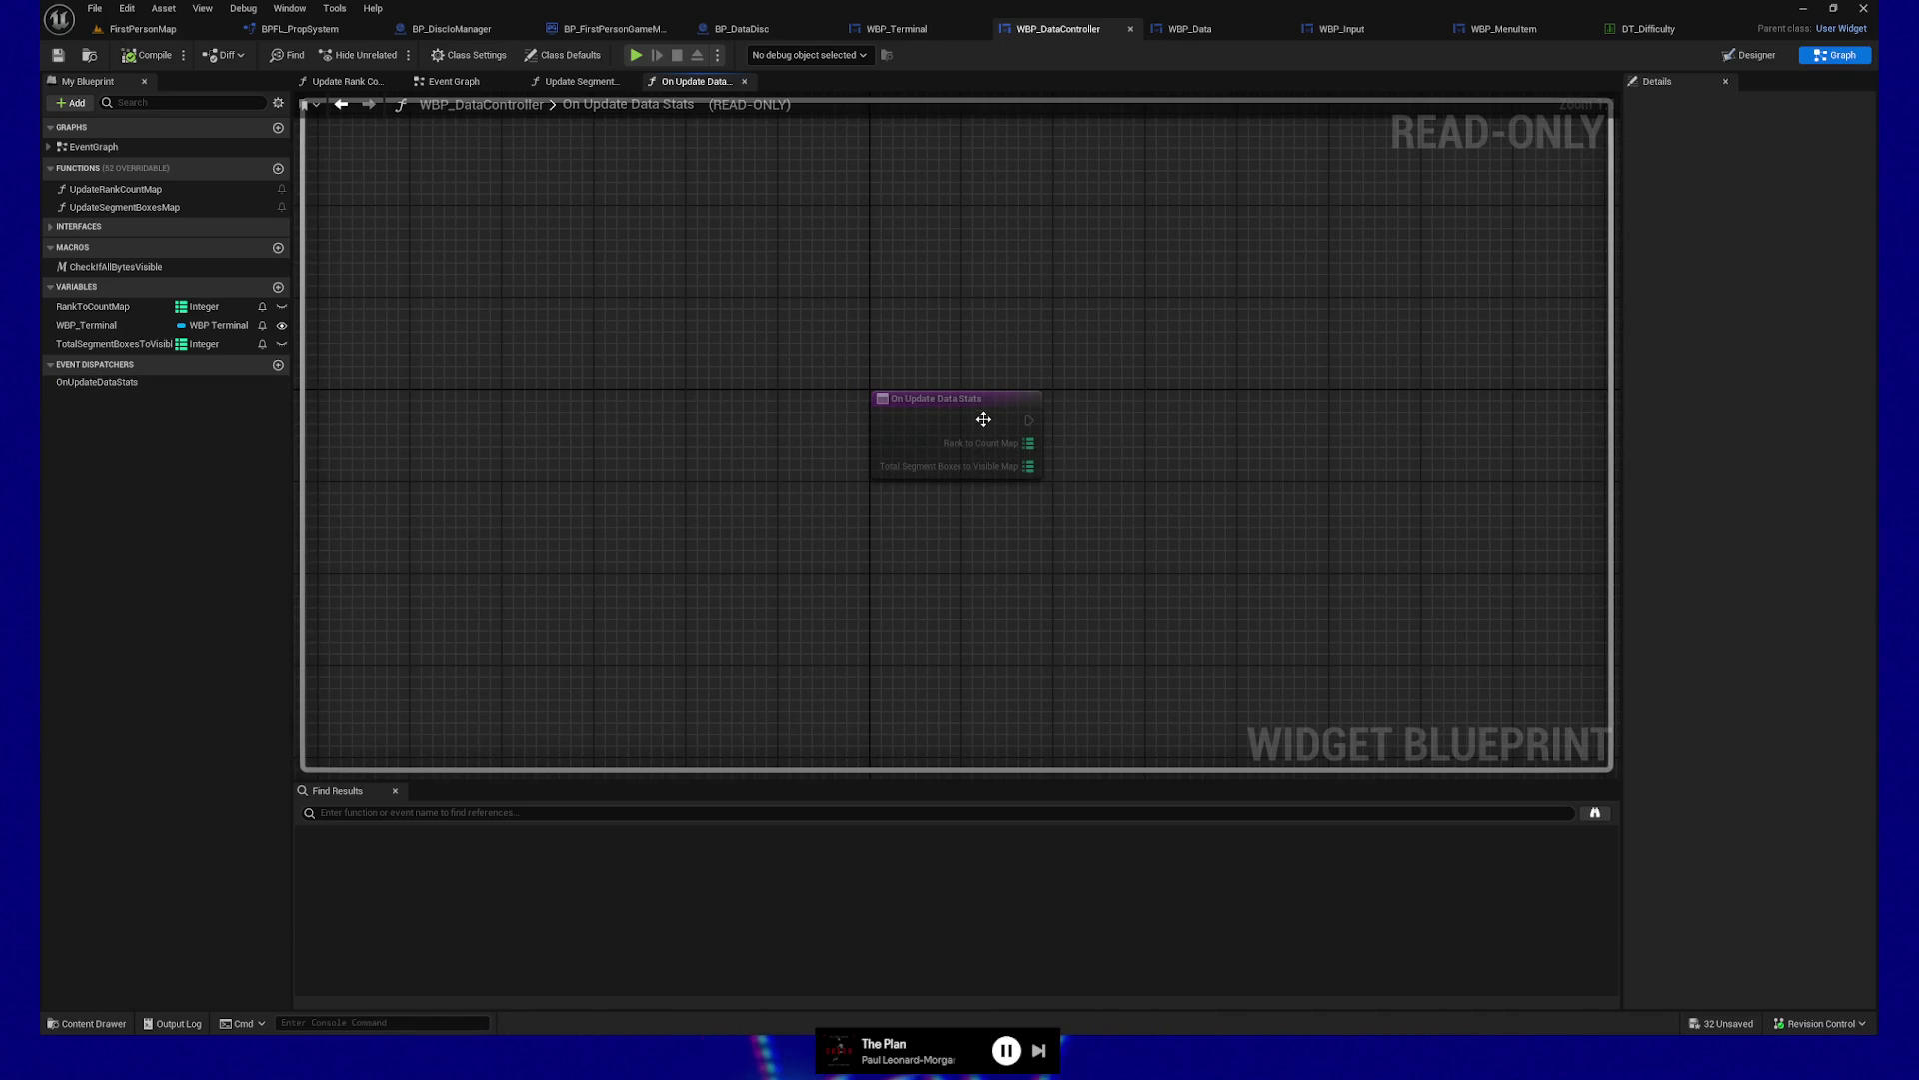
Find references to OnUpdateDataStats and jump to its Call node in the Event Graph
{"action": "right_click", "coordinate": [115, 388]}
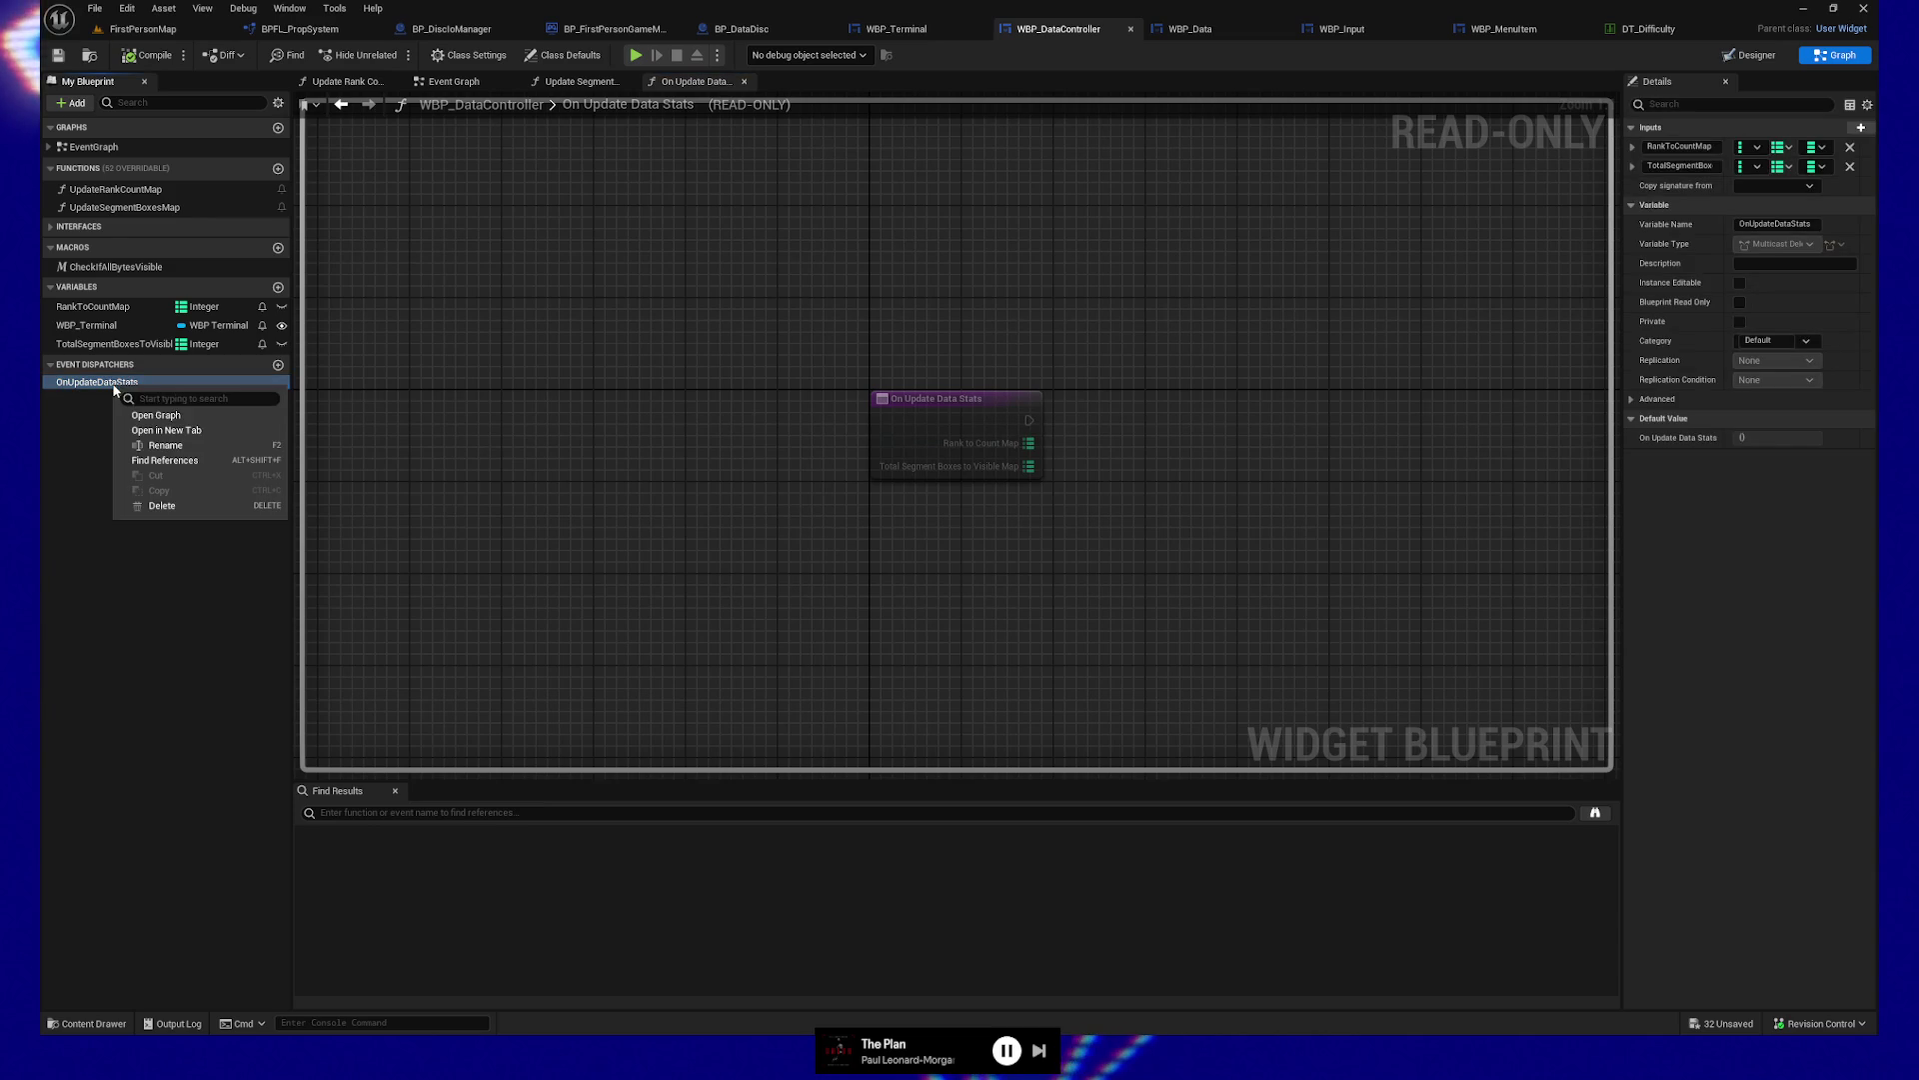
{"action": "left_click", "coordinate": [179, 461]}
{"action": "left_click", "coordinate": [399, 865]}
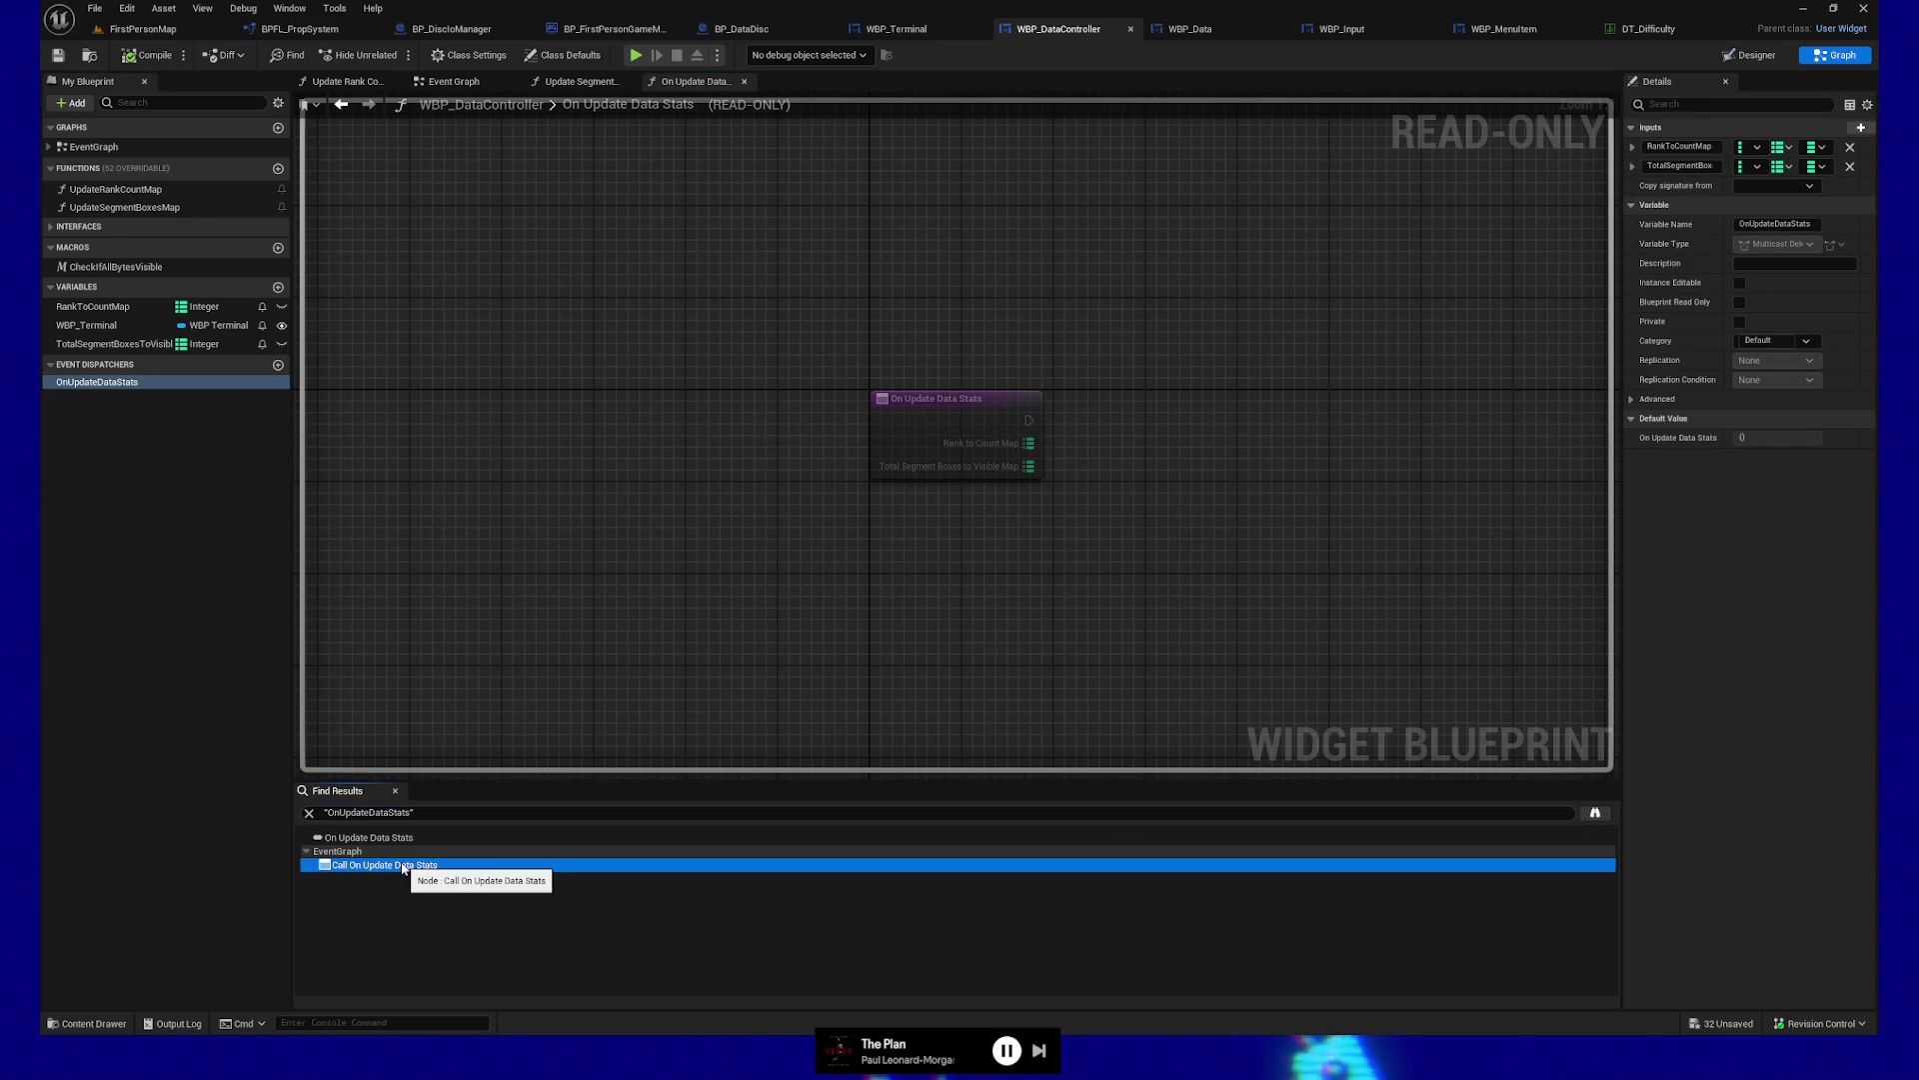
{"action": "left_click_drag", "start_coordinate": [703, 559], "coordinate": [943, 587]}
{"action": "scroll", "coordinate": [942, 587], "scroll_direction": "down", "scroll_amount": 3}
{"action": "mouse_move", "coordinate": [651, 596]}
{"action": "left_mouse_down"}
{"action": "mouse_move", "coordinate": [1001, 529]}
{"action": "mouse_move", "coordinate": [1011, 557]}
{"action": "left_mouse_up"}
{"action": "scroll", "coordinate": [720, 566], "scroll_direction": "up", "scroll_amount": 3}
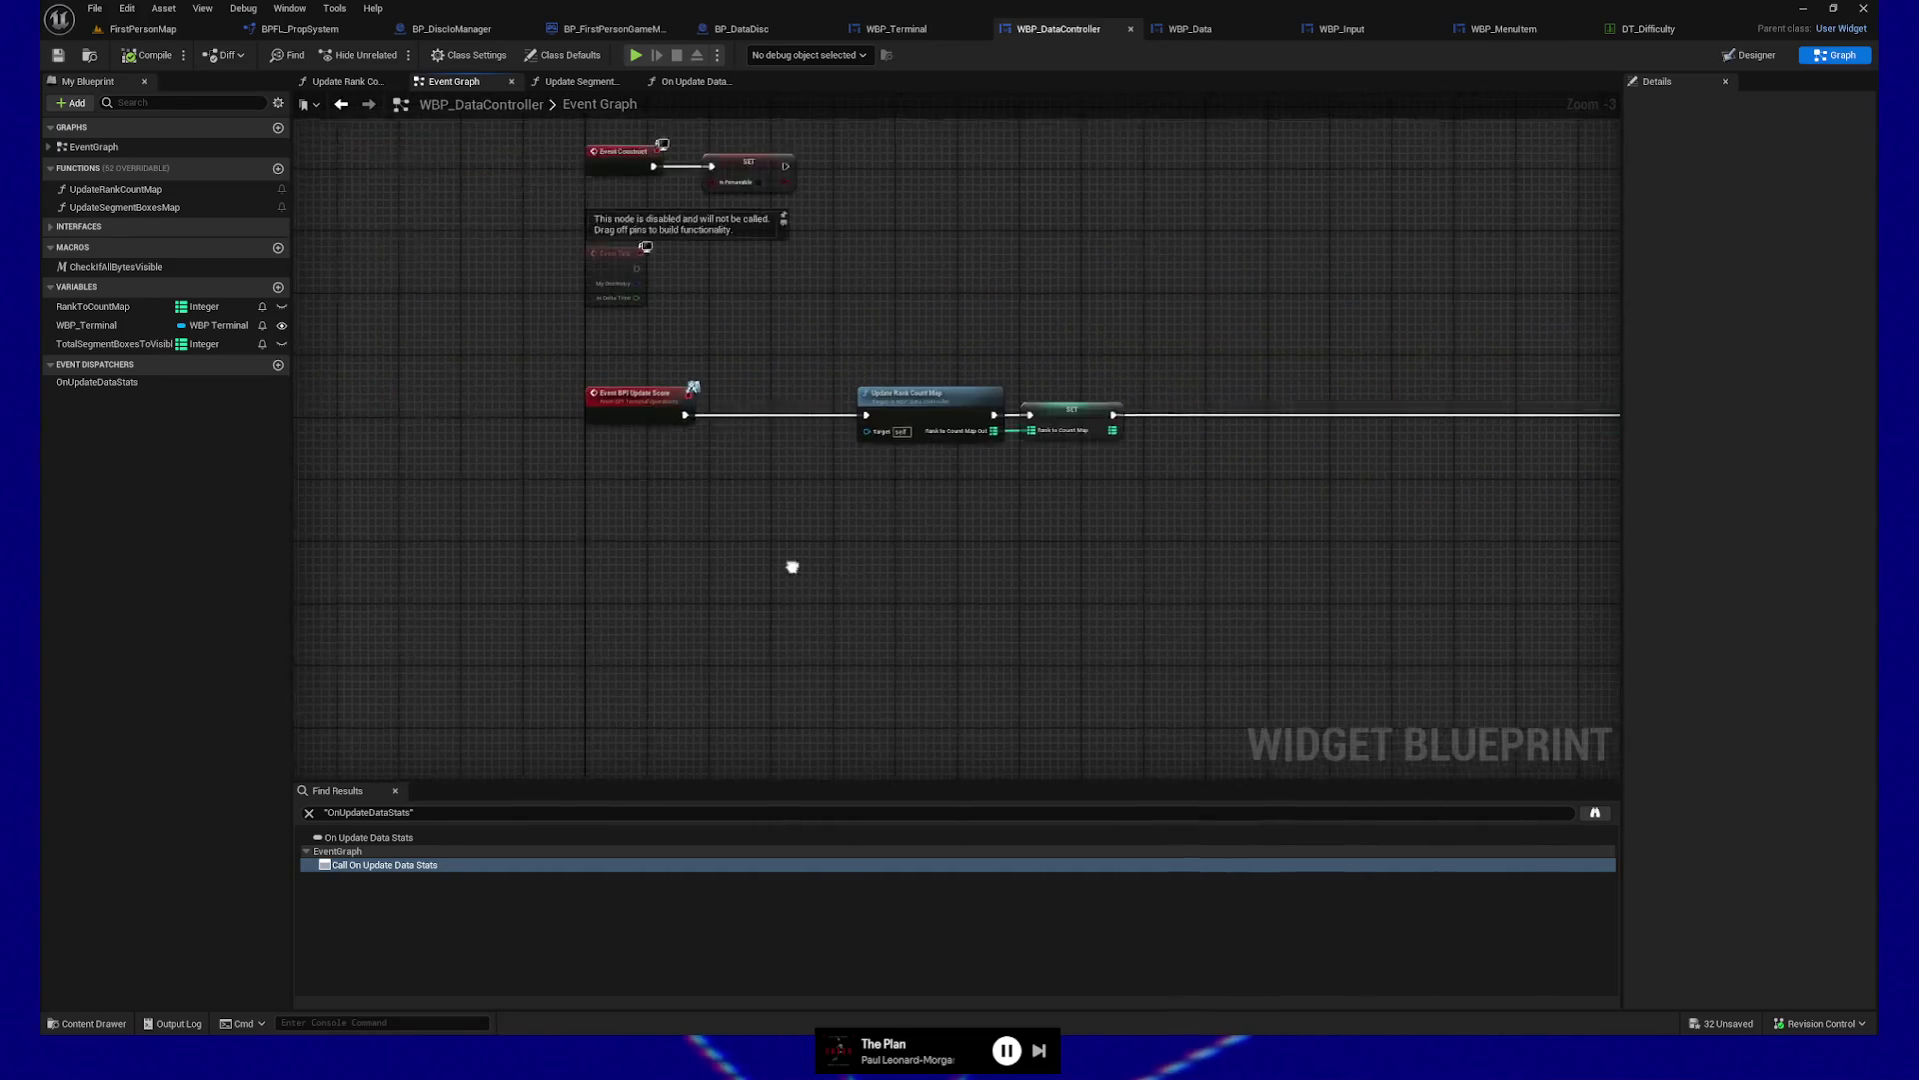
{"action": "left_click_drag", "start_coordinate": [817, 514], "coordinate": [810, 614]}
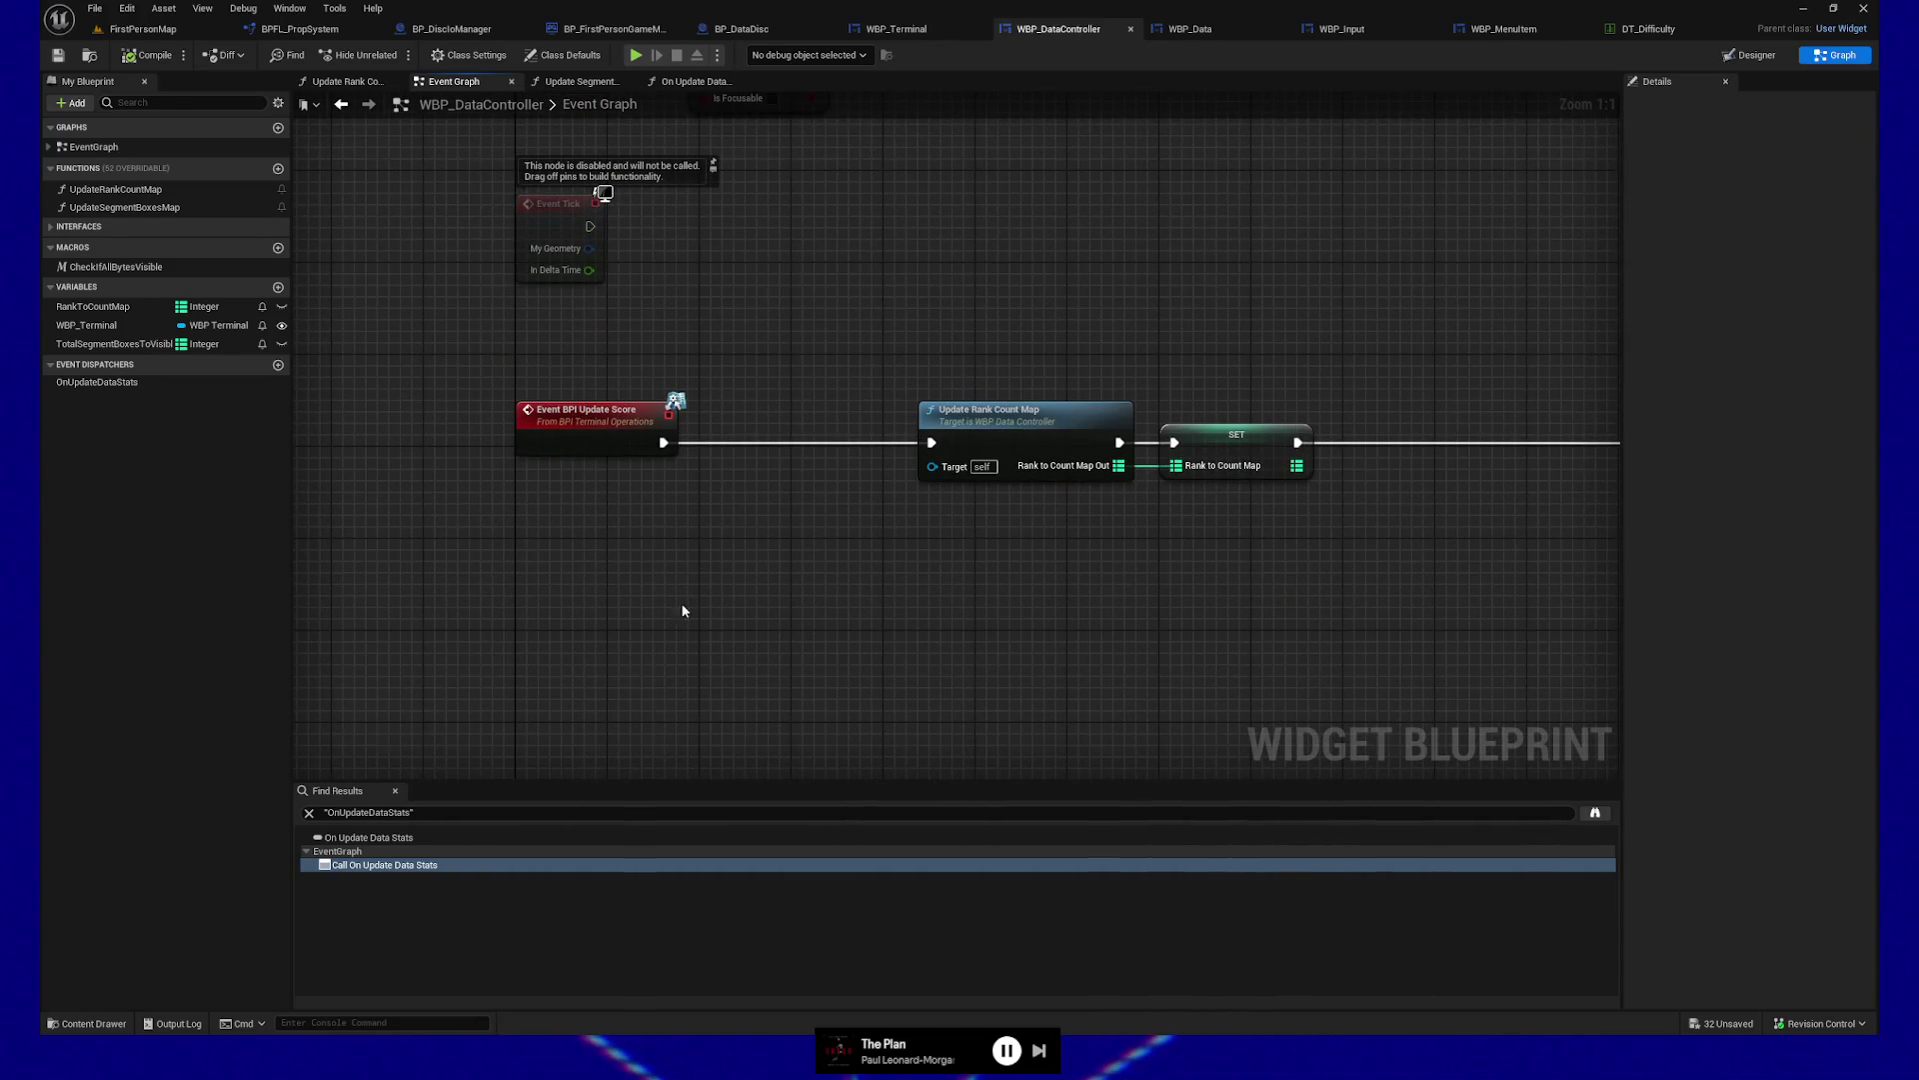
Trace the chain from Event BPI Update Score to the Call node, then open Find in Blueprints
{"action": "left_click_drag", "start_coordinate": [475, 358], "coordinate": [760, 510]}
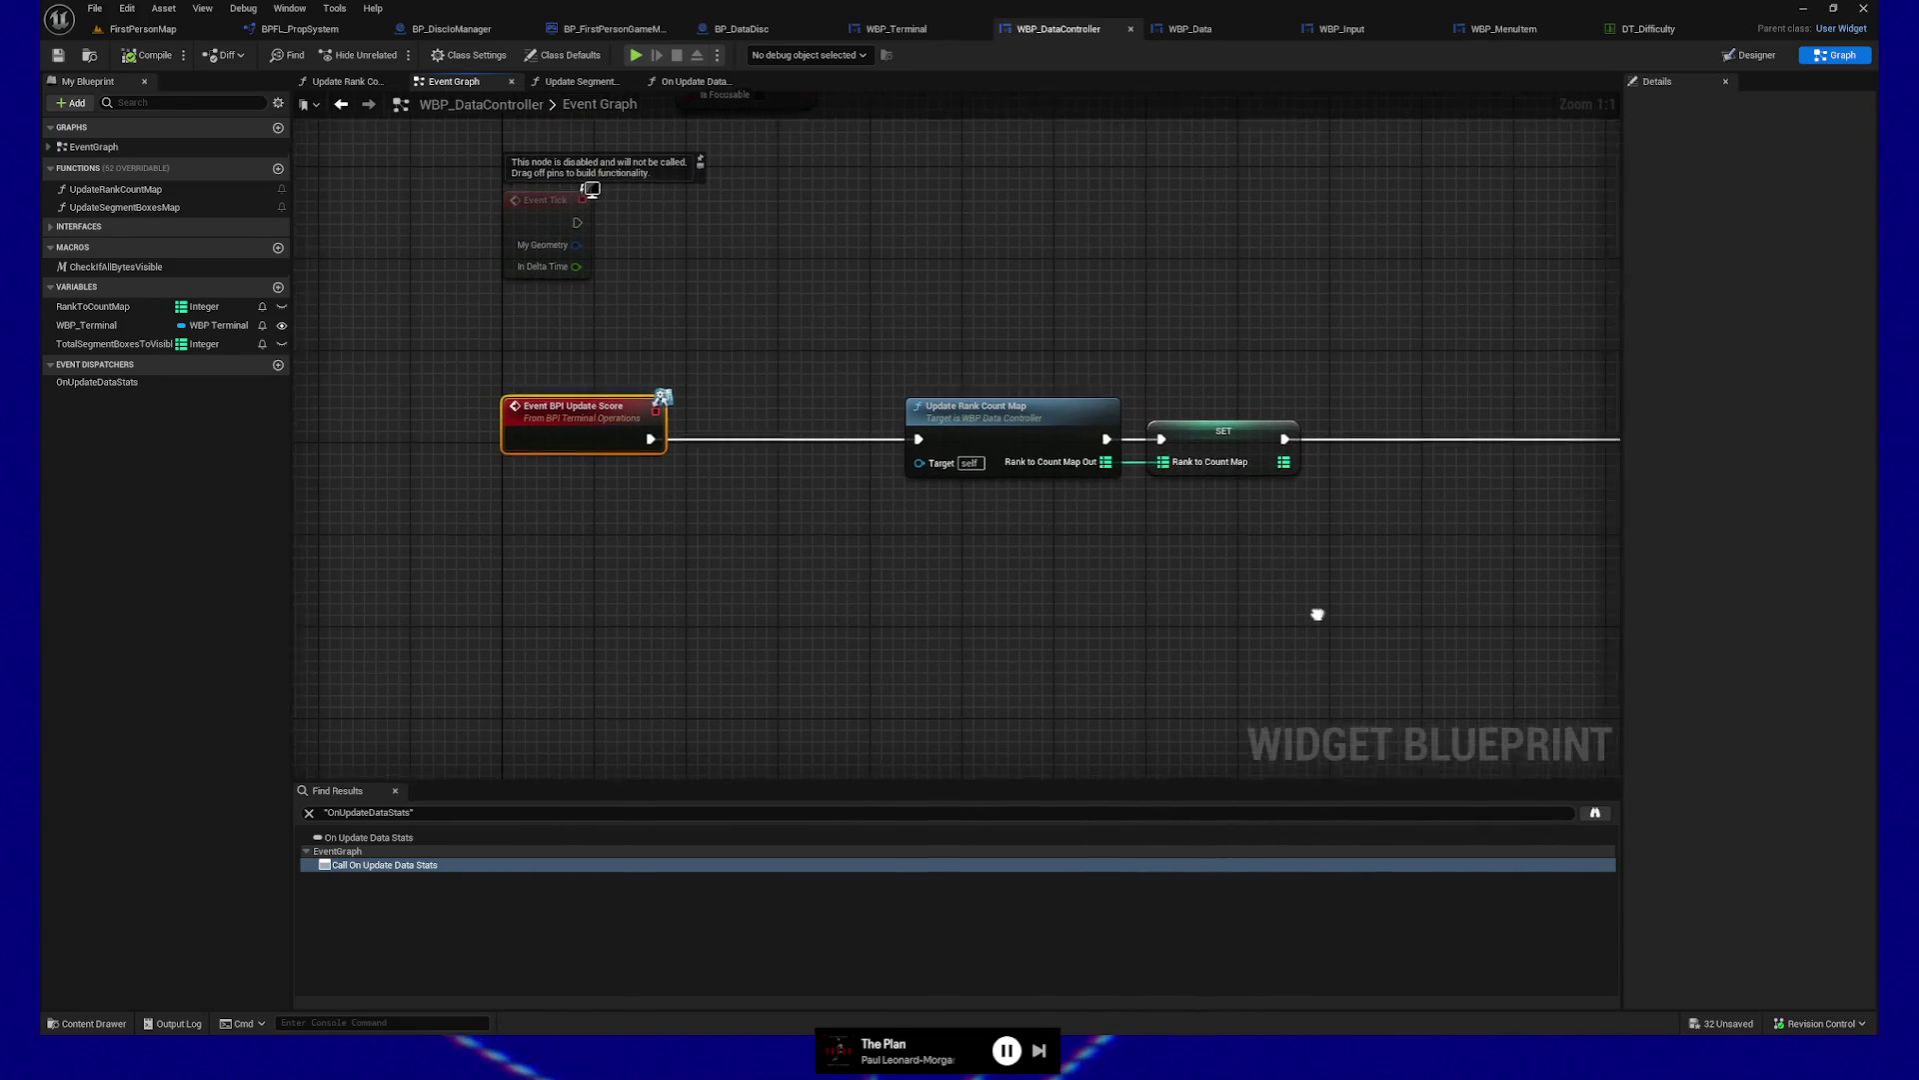
{"action": "left_click_drag", "start_coordinate": [1328, 613], "coordinate": [1085, 624]}
{"action": "mouse_move", "coordinate": [592, 345]}
{"action": "left_mouse_down"}
{"action": "mouse_move", "coordinate": [1221, 587]}
{"action": "mouse_move", "coordinate": [763, 526]}
{"action": "mouse_move", "coordinate": [1049, 580]}
{"action": "mouse_move", "coordinate": [790, 617]}
{"action": "left_mouse_up"}
{"action": "mouse_move", "coordinate": [674, 337]}
{"action": "left_mouse_down"}
{"action": "mouse_move", "coordinate": [1434, 628]}
{"action": "mouse_move", "coordinate": [818, 635]}
{"action": "left_mouse_up"}
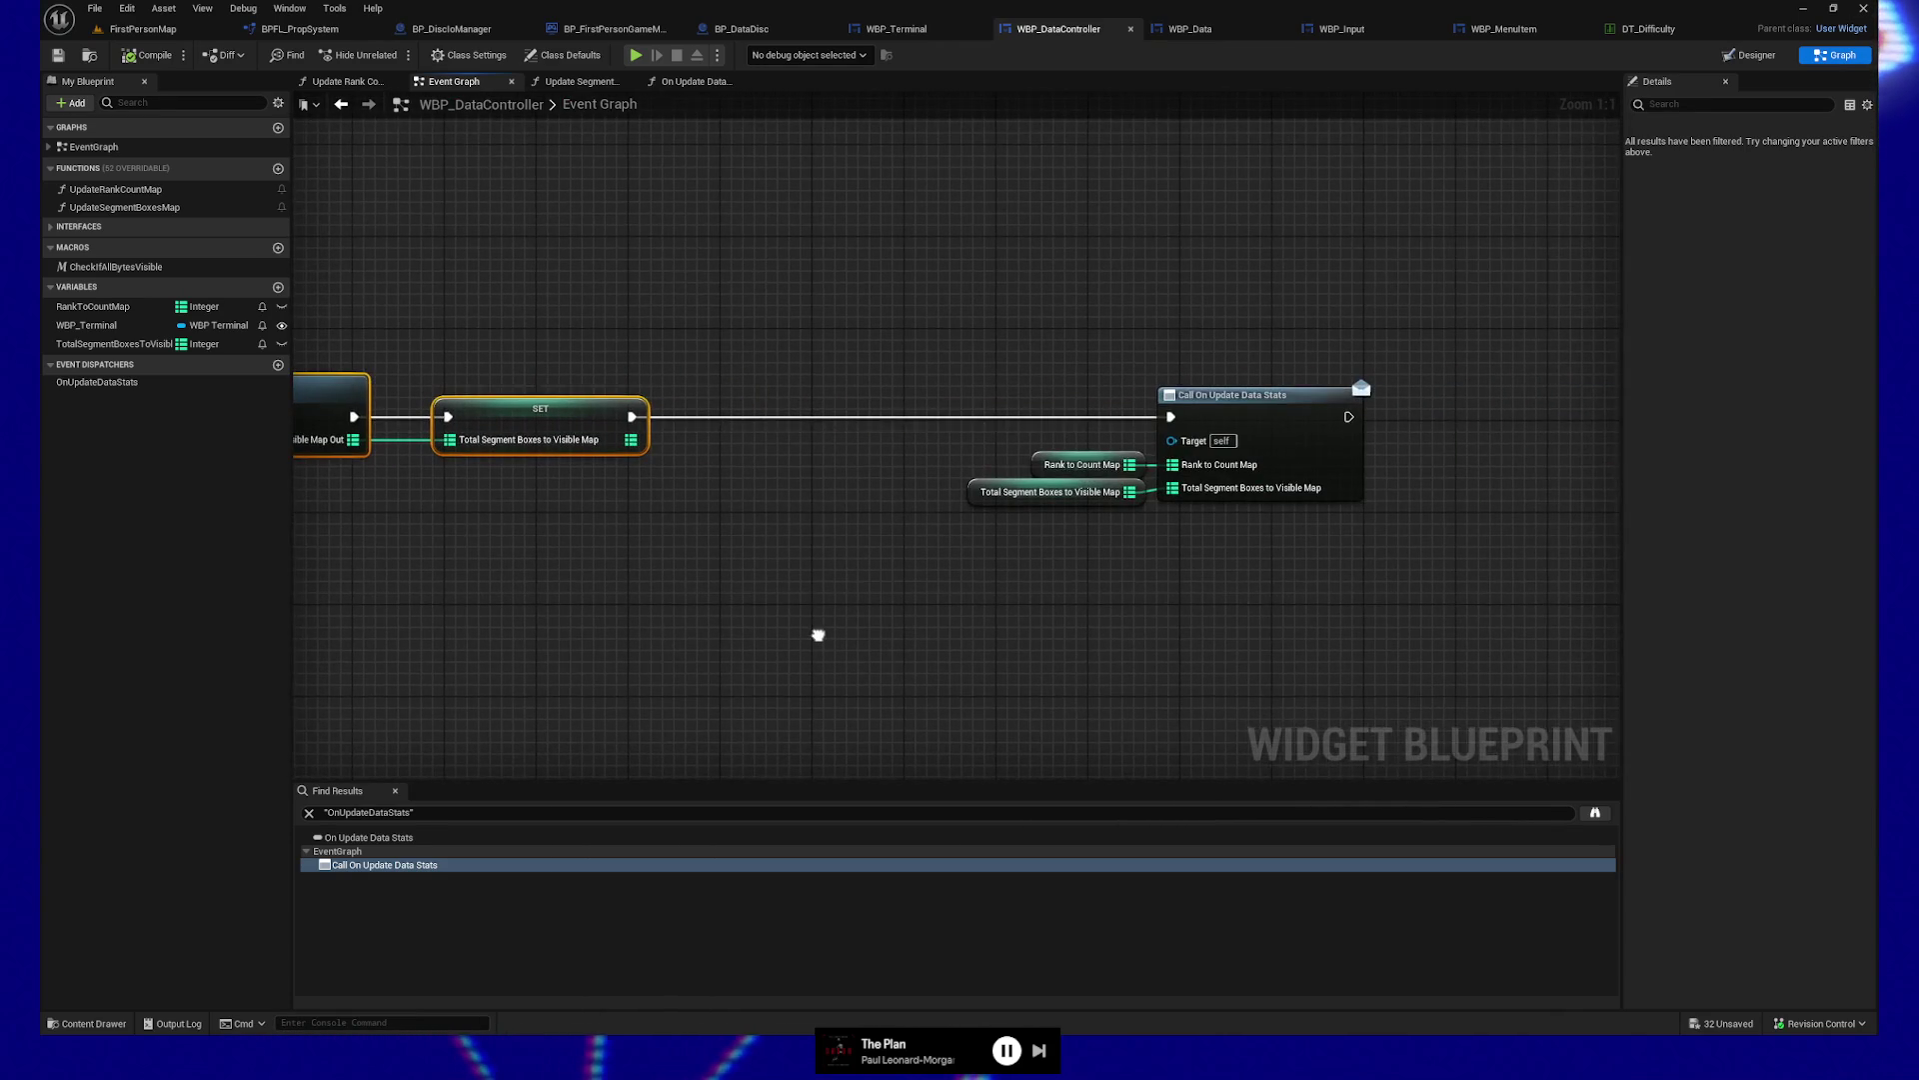
{"action": "mouse_move", "coordinate": [866, 326]}
{"action": "left_mouse_down"}
{"action": "mouse_move", "coordinate": [1029, 433]}
{"action": "mouse_move", "coordinate": [1157, 586]}
{"action": "mouse_move", "coordinate": [1019, 583]}
{"action": "left_mouse_up"}
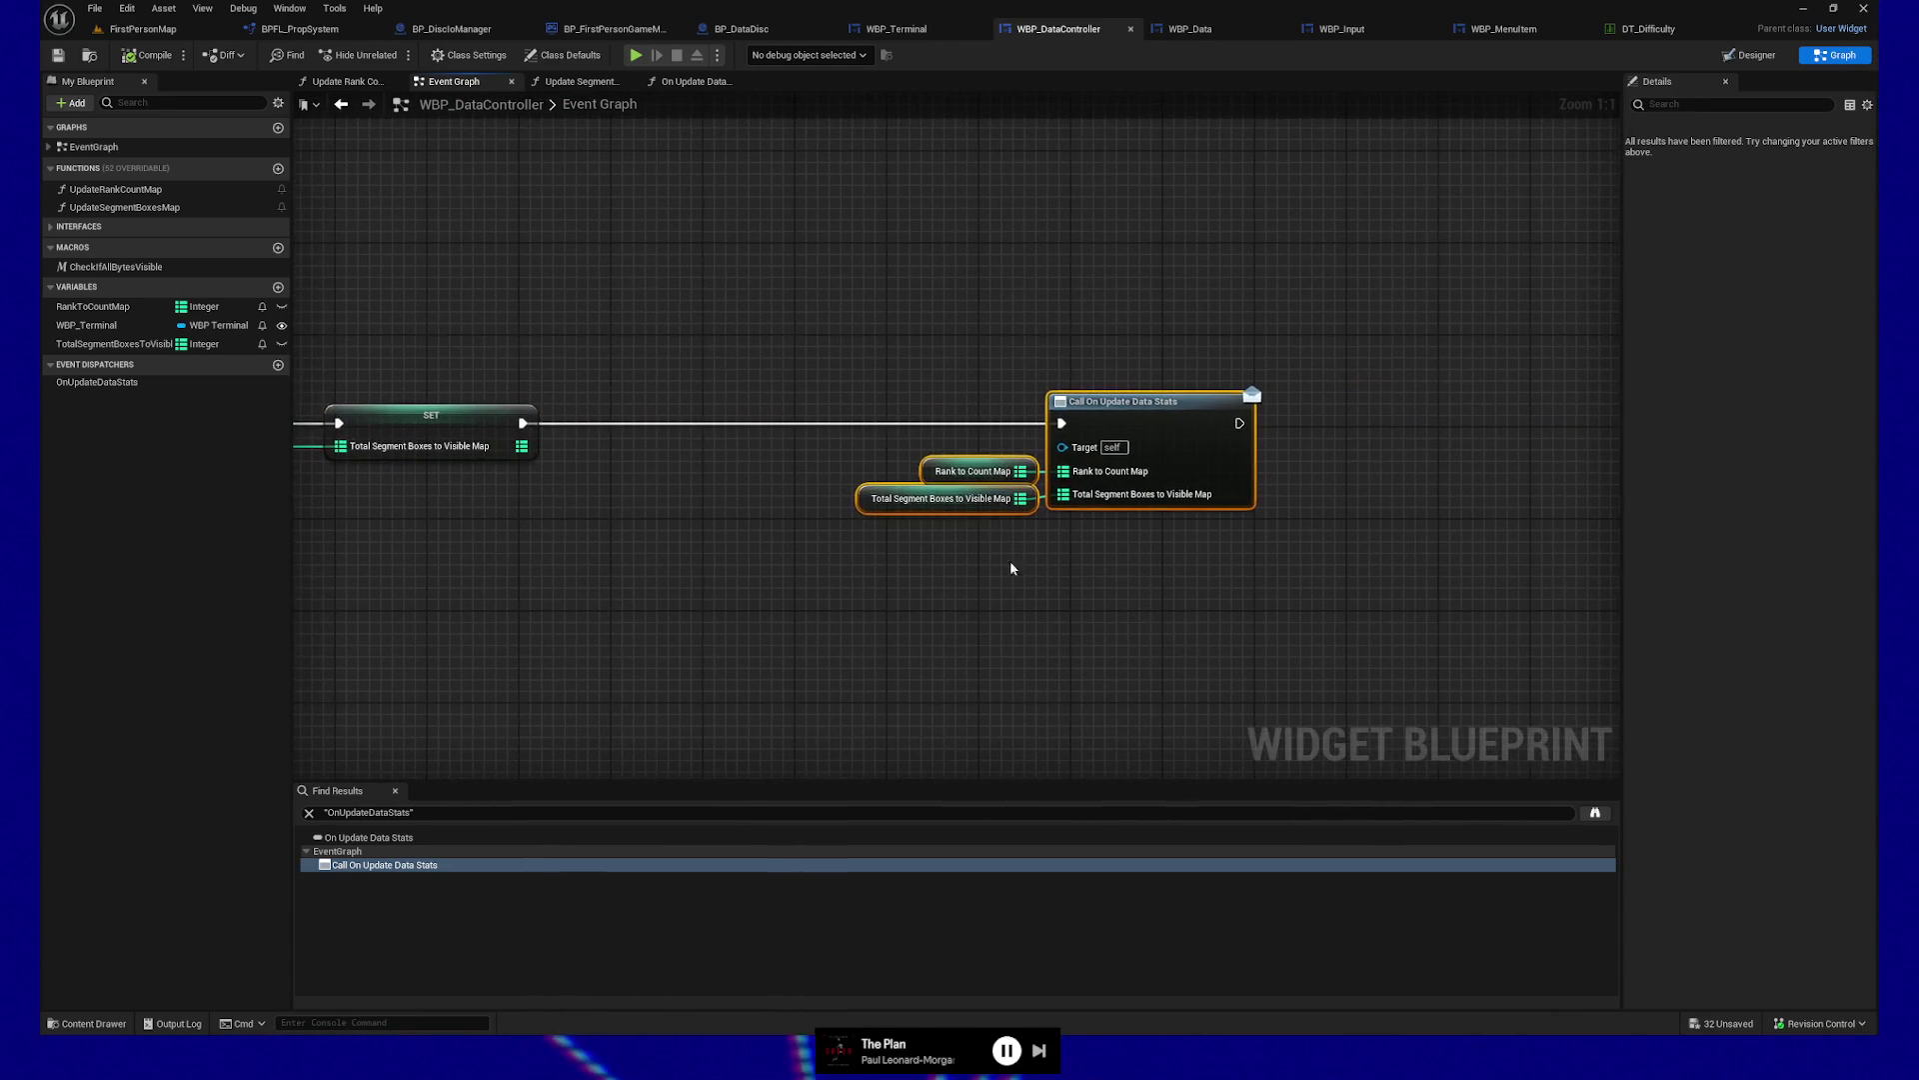
{"action": "left_click", "coordinate": [934, 460]}
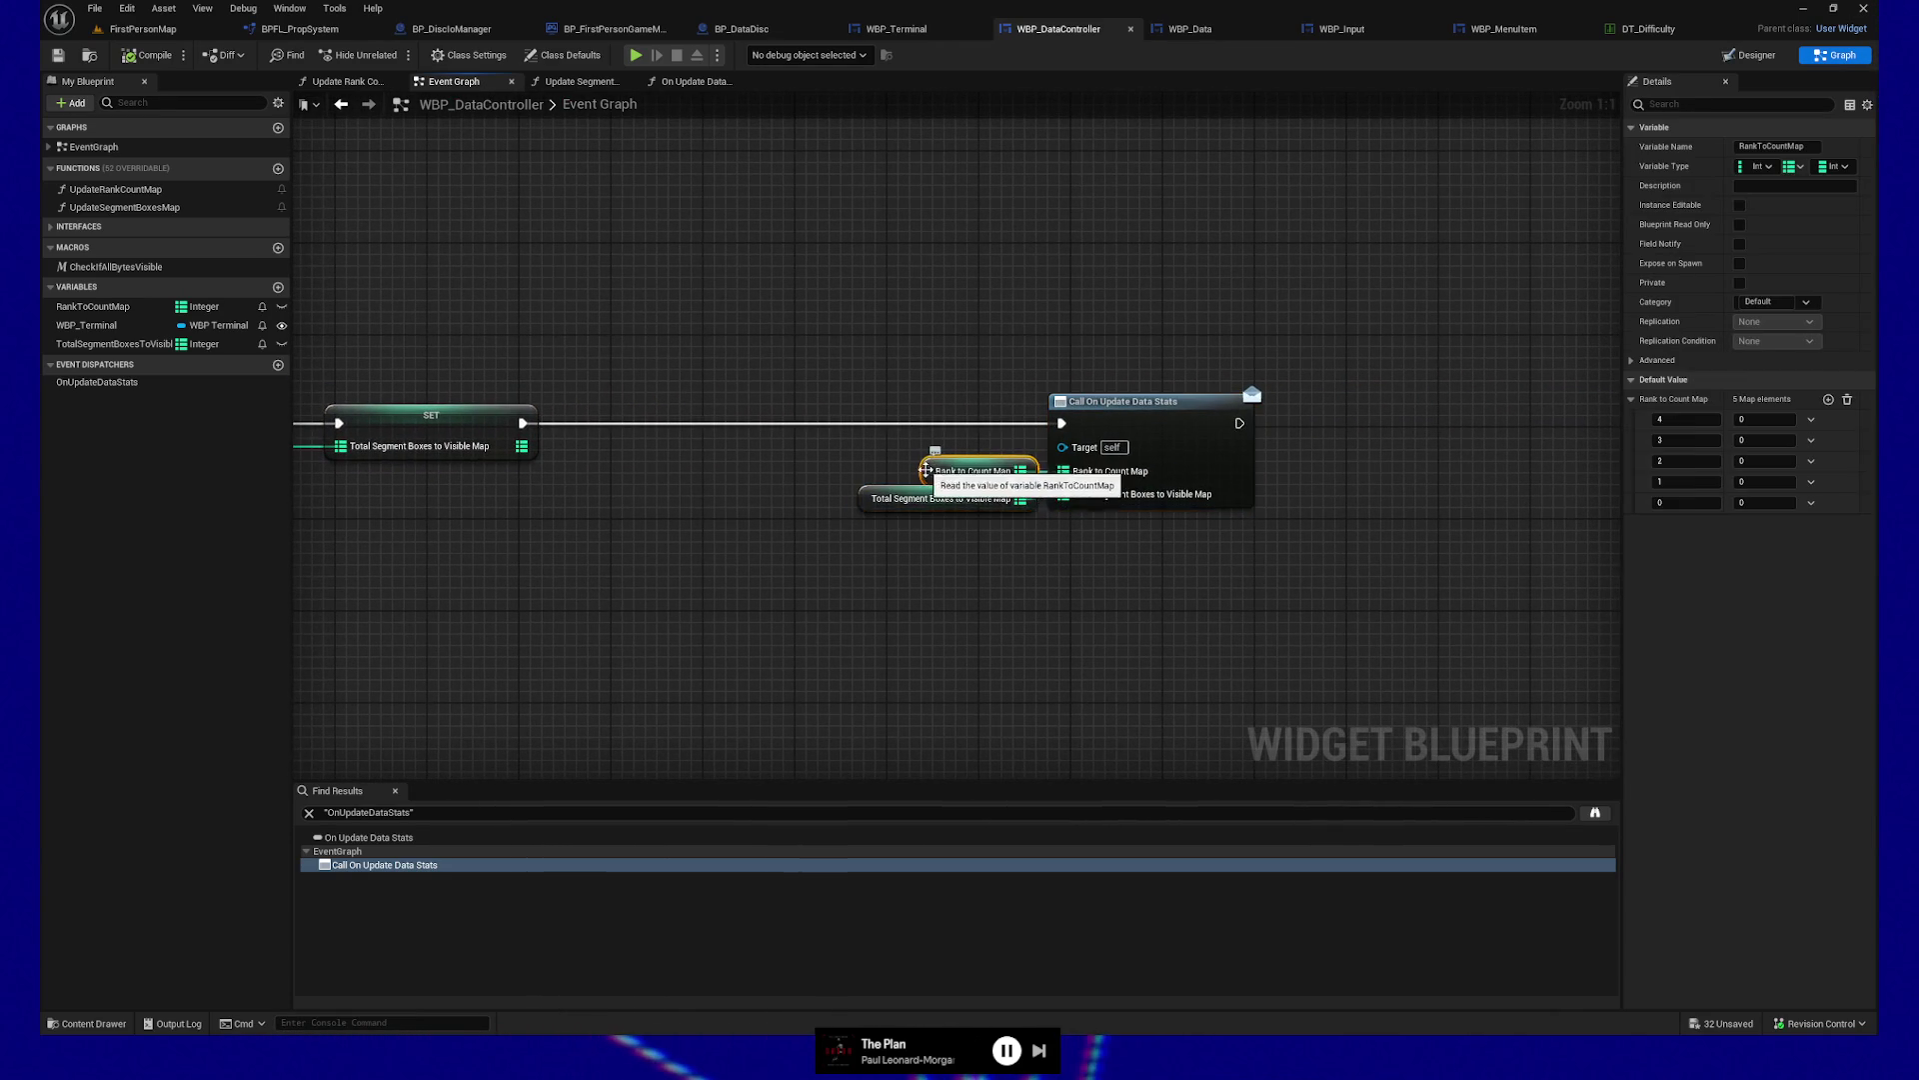
{"action": "left_click", "coordinate": [1139, 412]}
{"action": "left_click", "coordinate": [596, 672]}
{"action": "key", "text": "ctrl+shift+f"}
{"action": "mouse_move", "coordinate": [607, 509]}
{"action": "left_mouse_down"}
{"action": "mouse_move", "coordinate": [1199, 266]}
{"action": "mouse_move", "coordinate": [1167, 242]}
{"action": "left_mouse_up"}
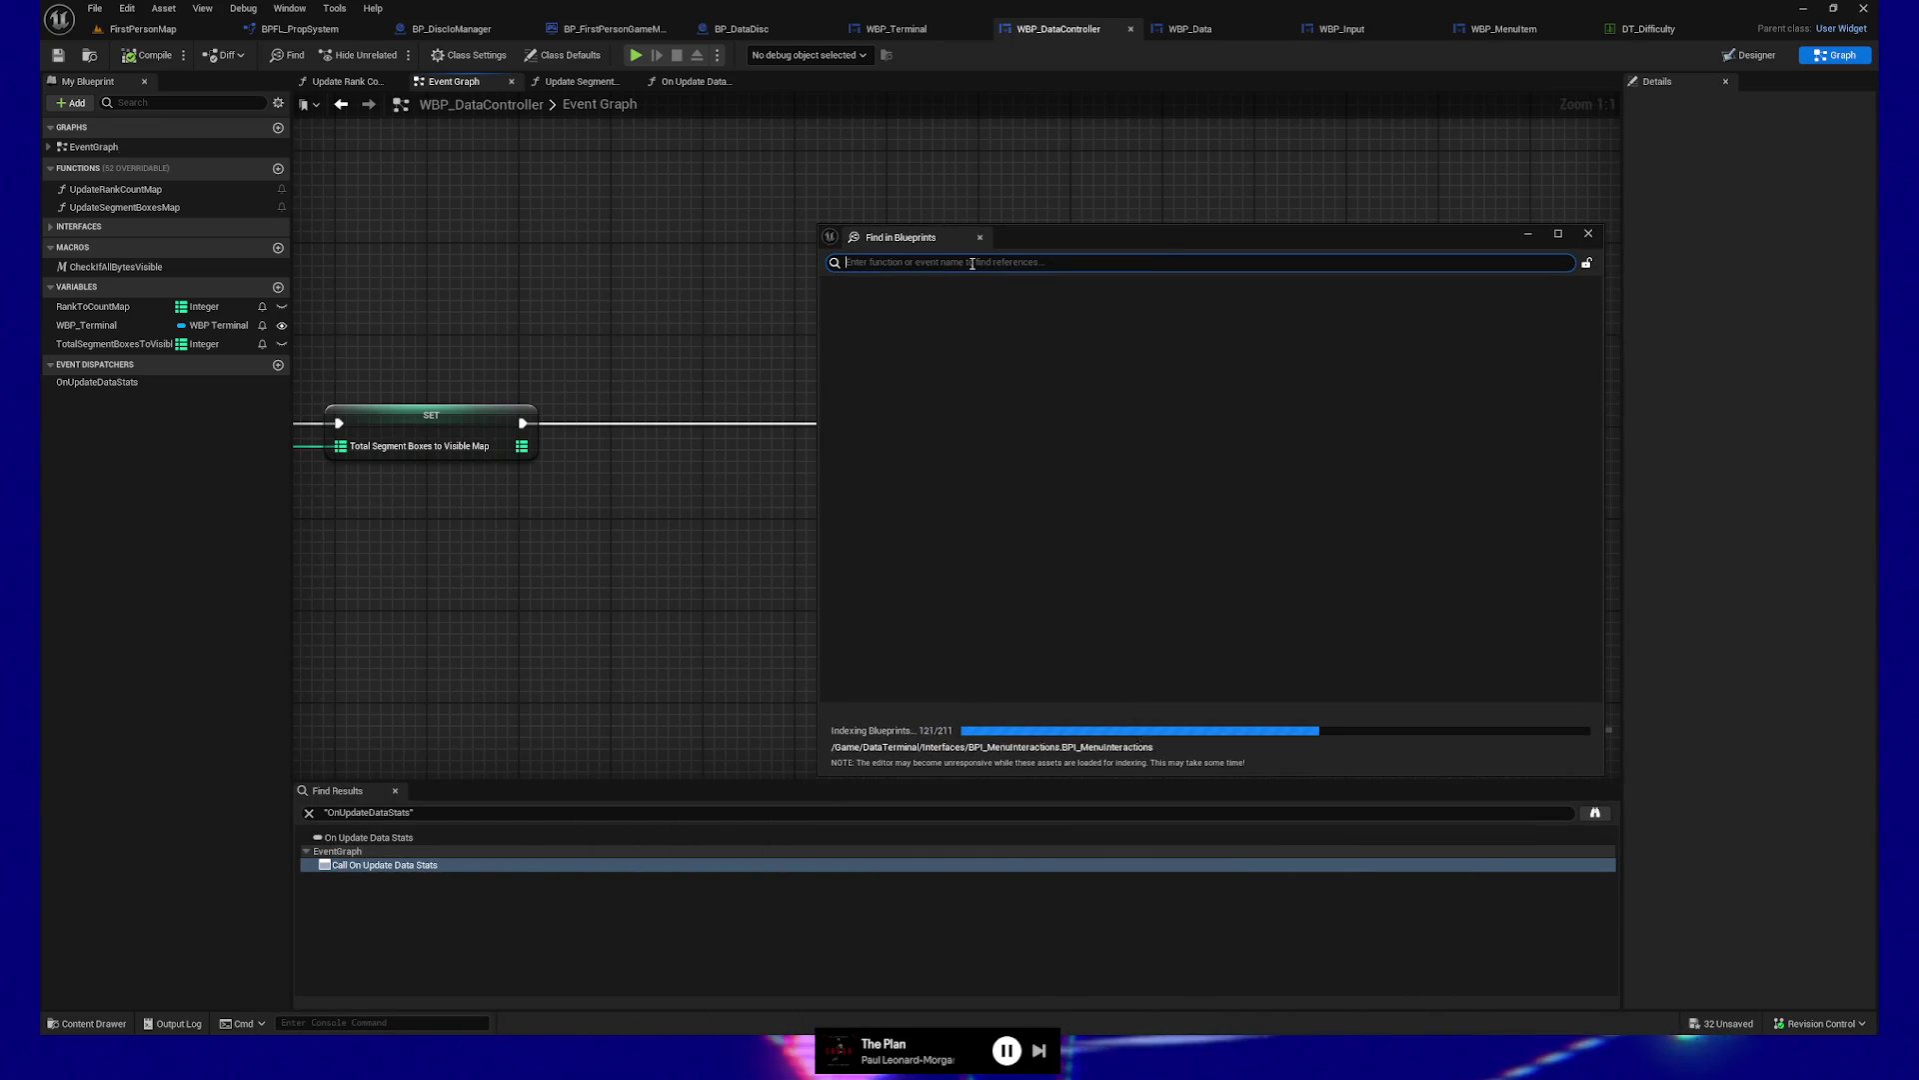
Search Find in Blueprints for 'bind event to on update data s' and open WBP_DataSidebar's bind node as a docked tab
{"action": "type", "text": "bind event to on update data "}
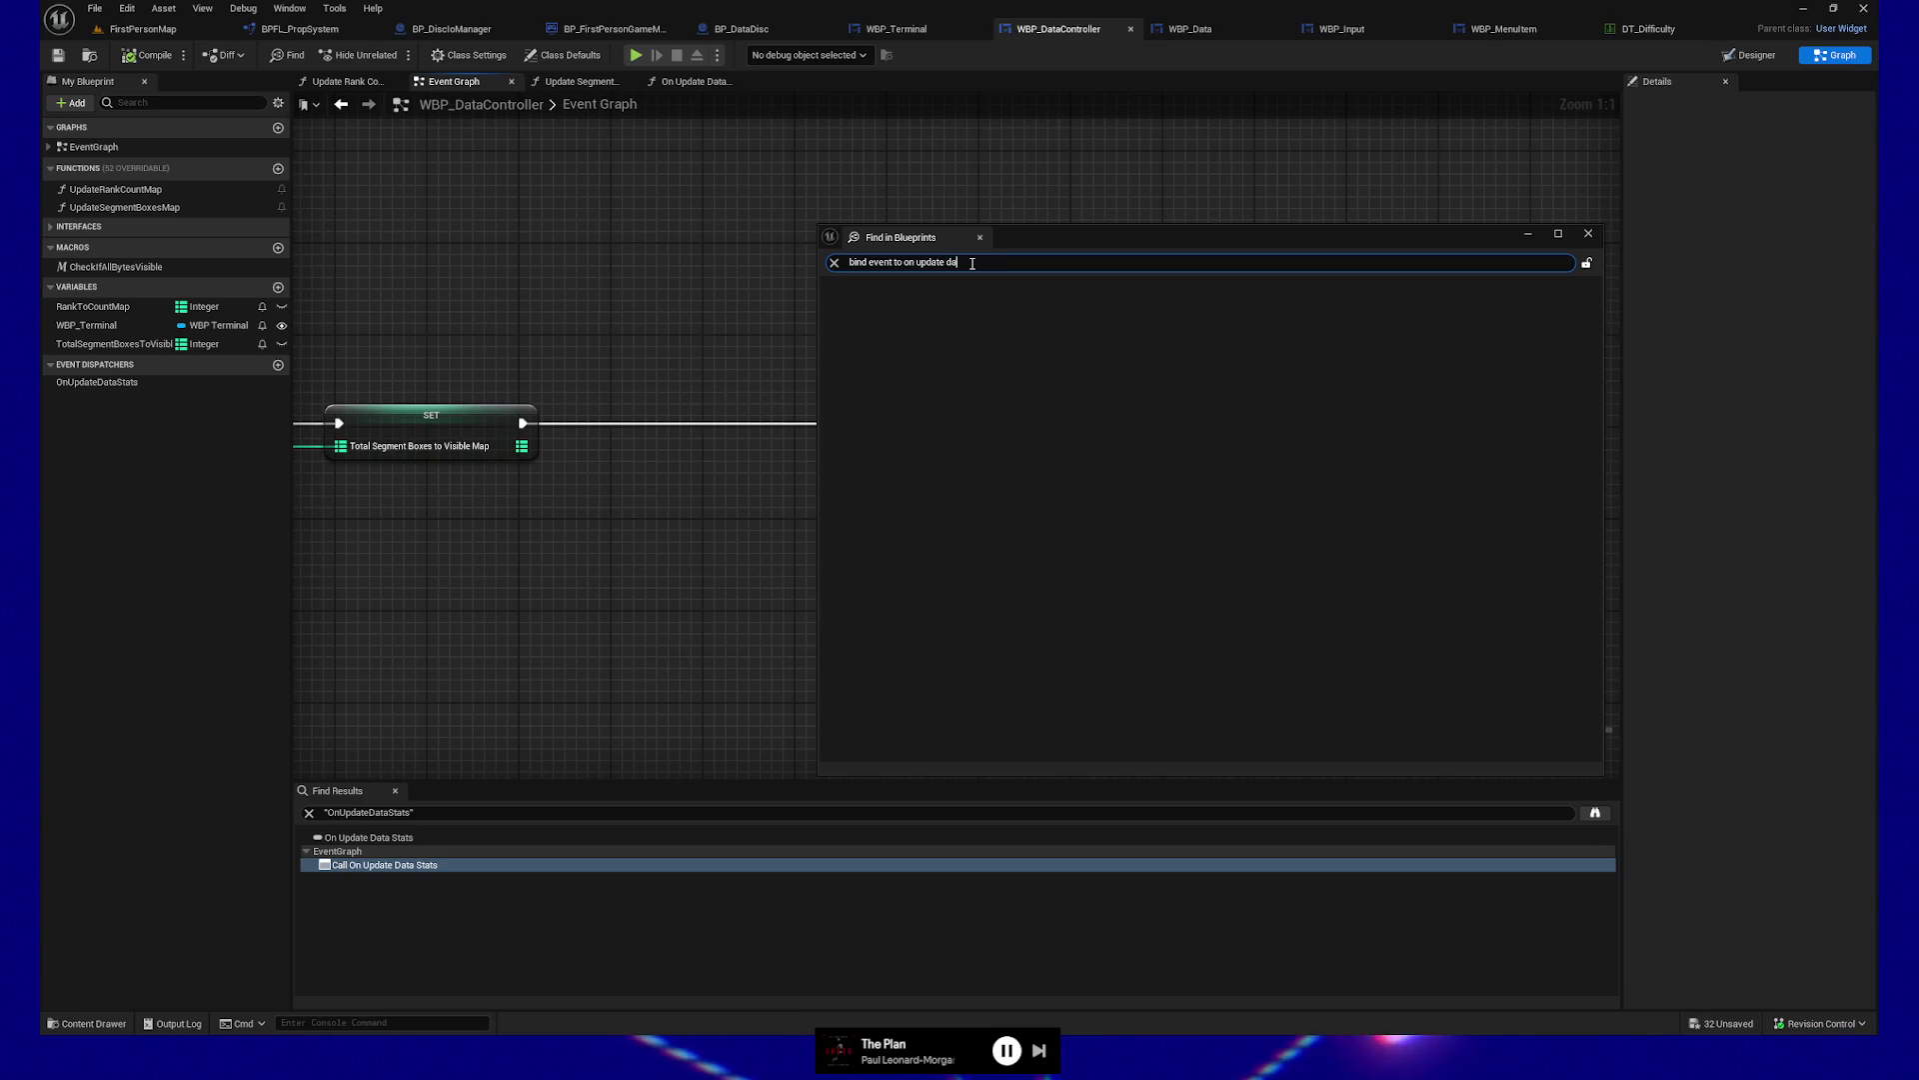
{"action": "type", "text": "stat"}
{"action": "key", "text": "Return"}
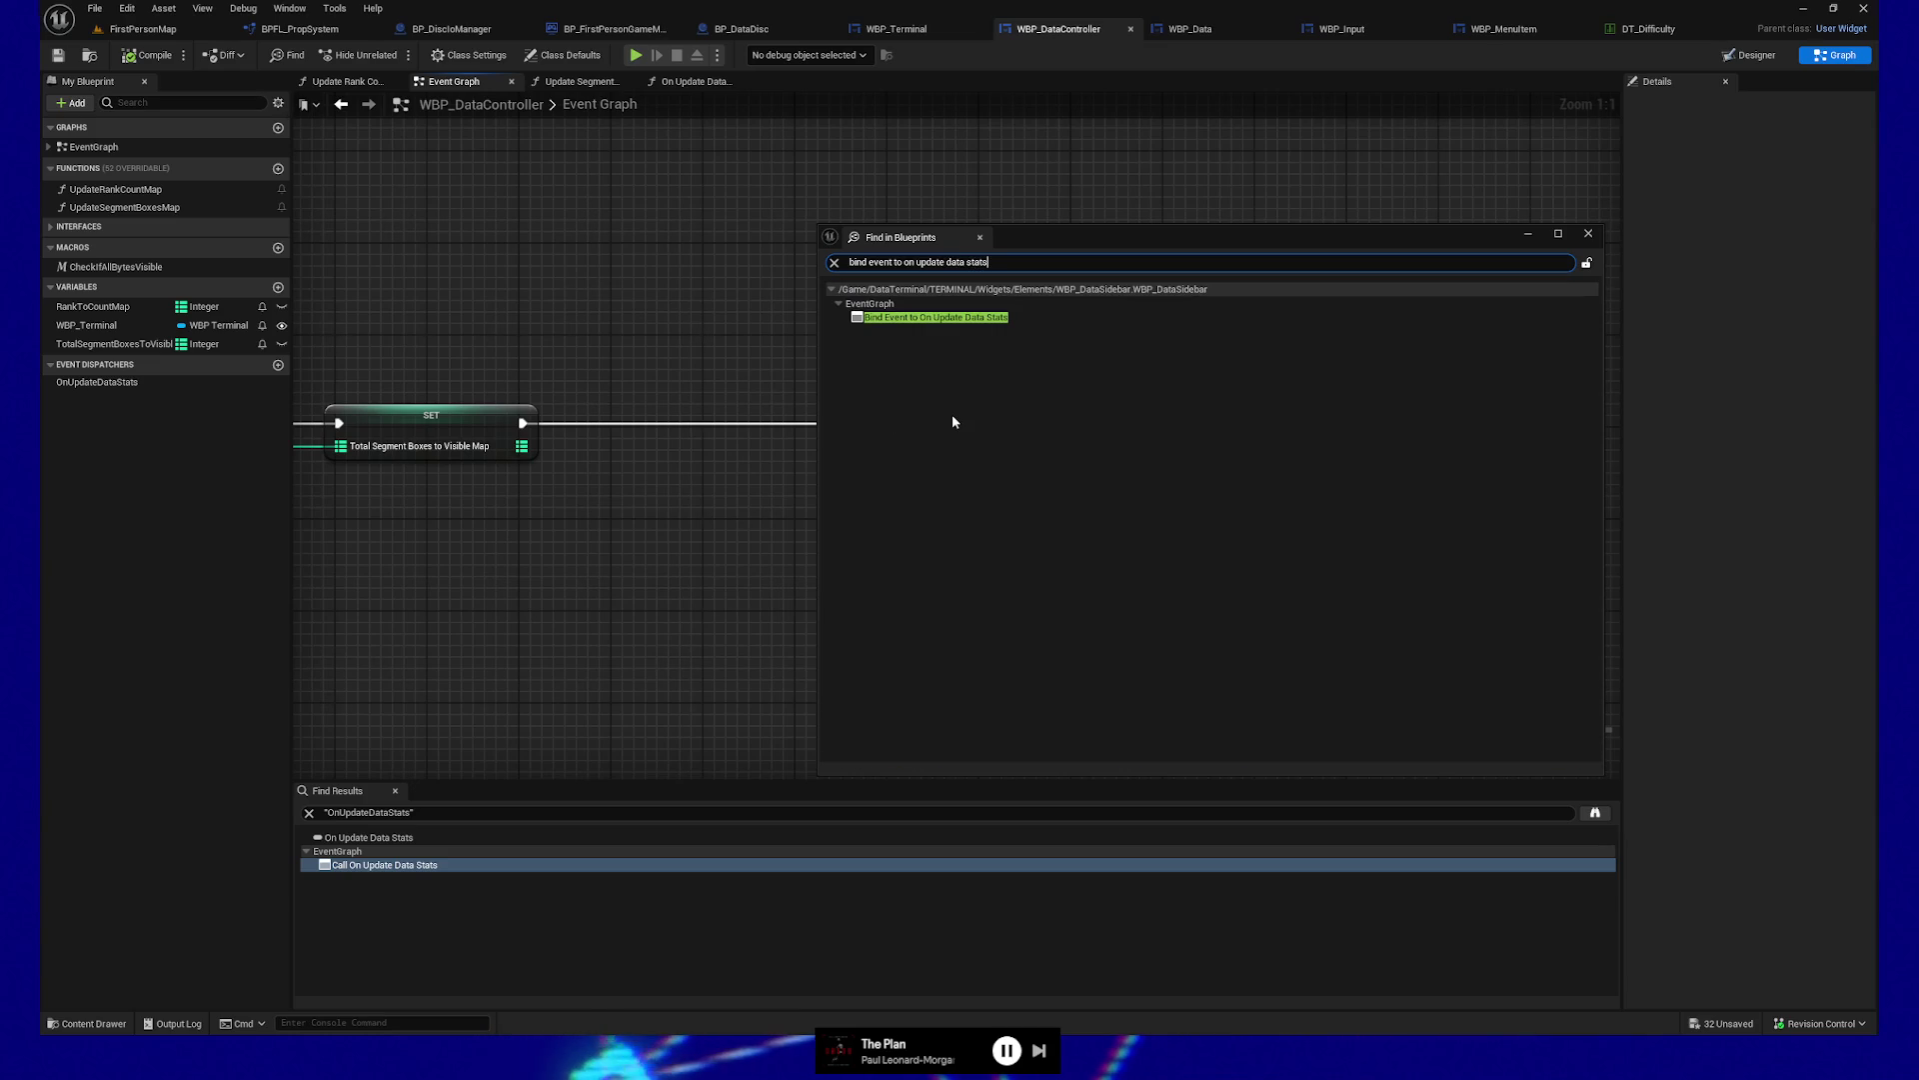
{"action": "double_click", "coordinate": [965, 318]}
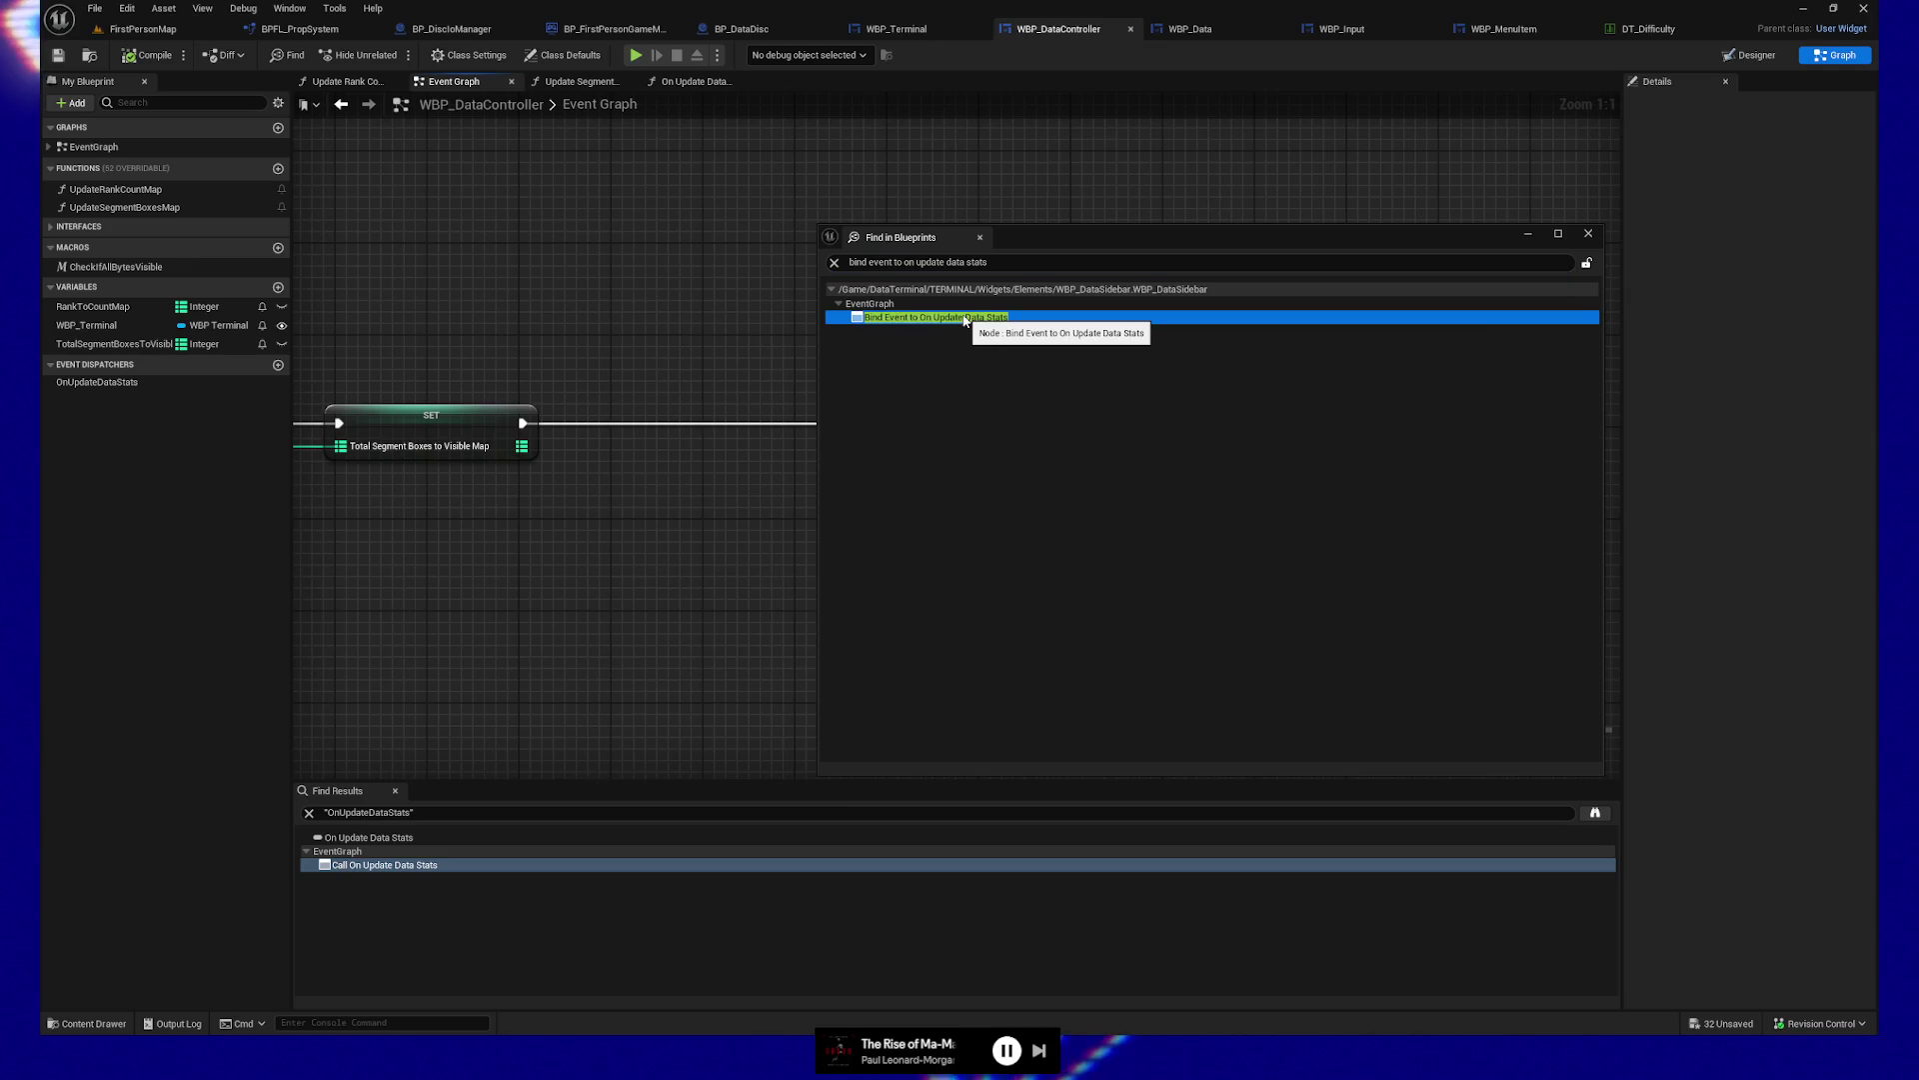
{"action": "mouse_move", "coordinate": [651, 327]}
{"action": "left_mouse_down"}
{"action": "mouse_move", "coordinate": [1090, 75]}
{"action": "mouse_move", "coordinate": [1100, 37]}
{"action": "left_mouse_up"}
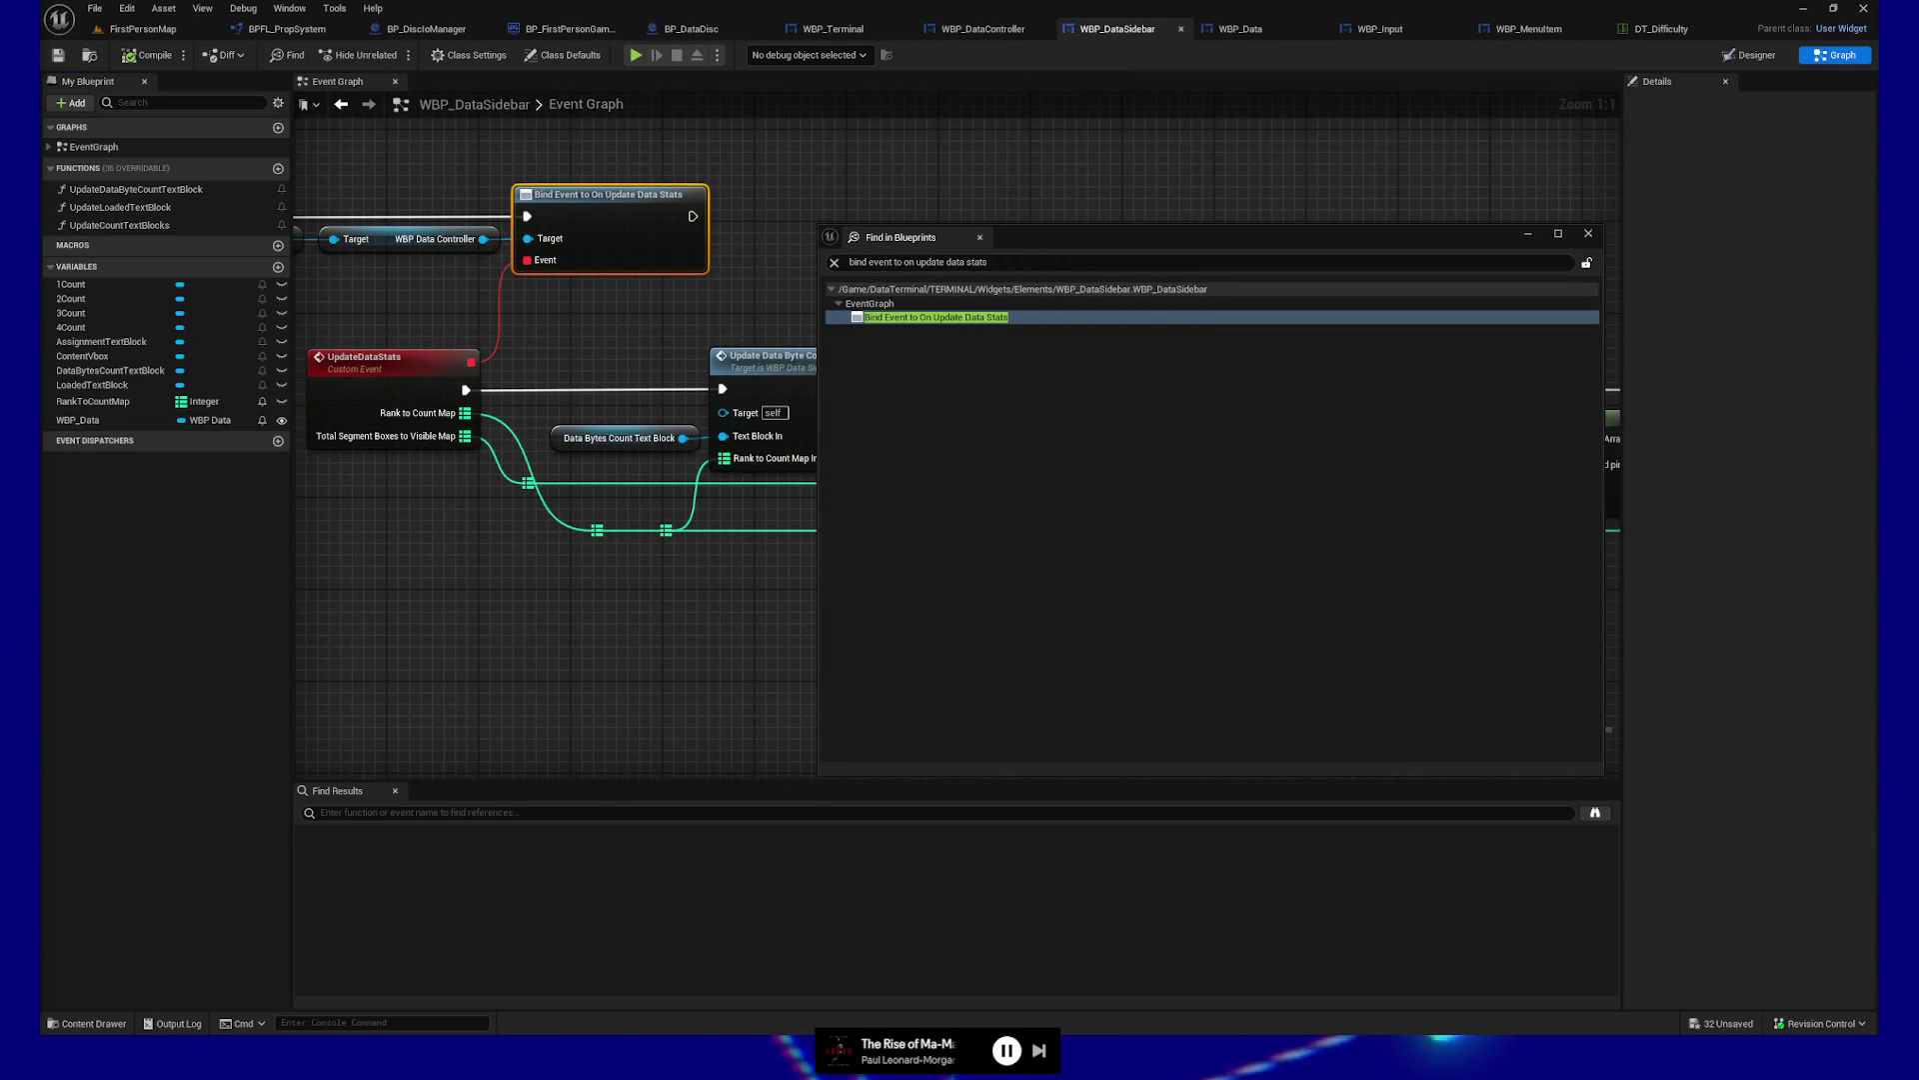
Close the search window and select the Event Construct, SET and Bind Event getter chain in the Event Graph
{"action": "left_click", "coordinate": [1588, 236]}
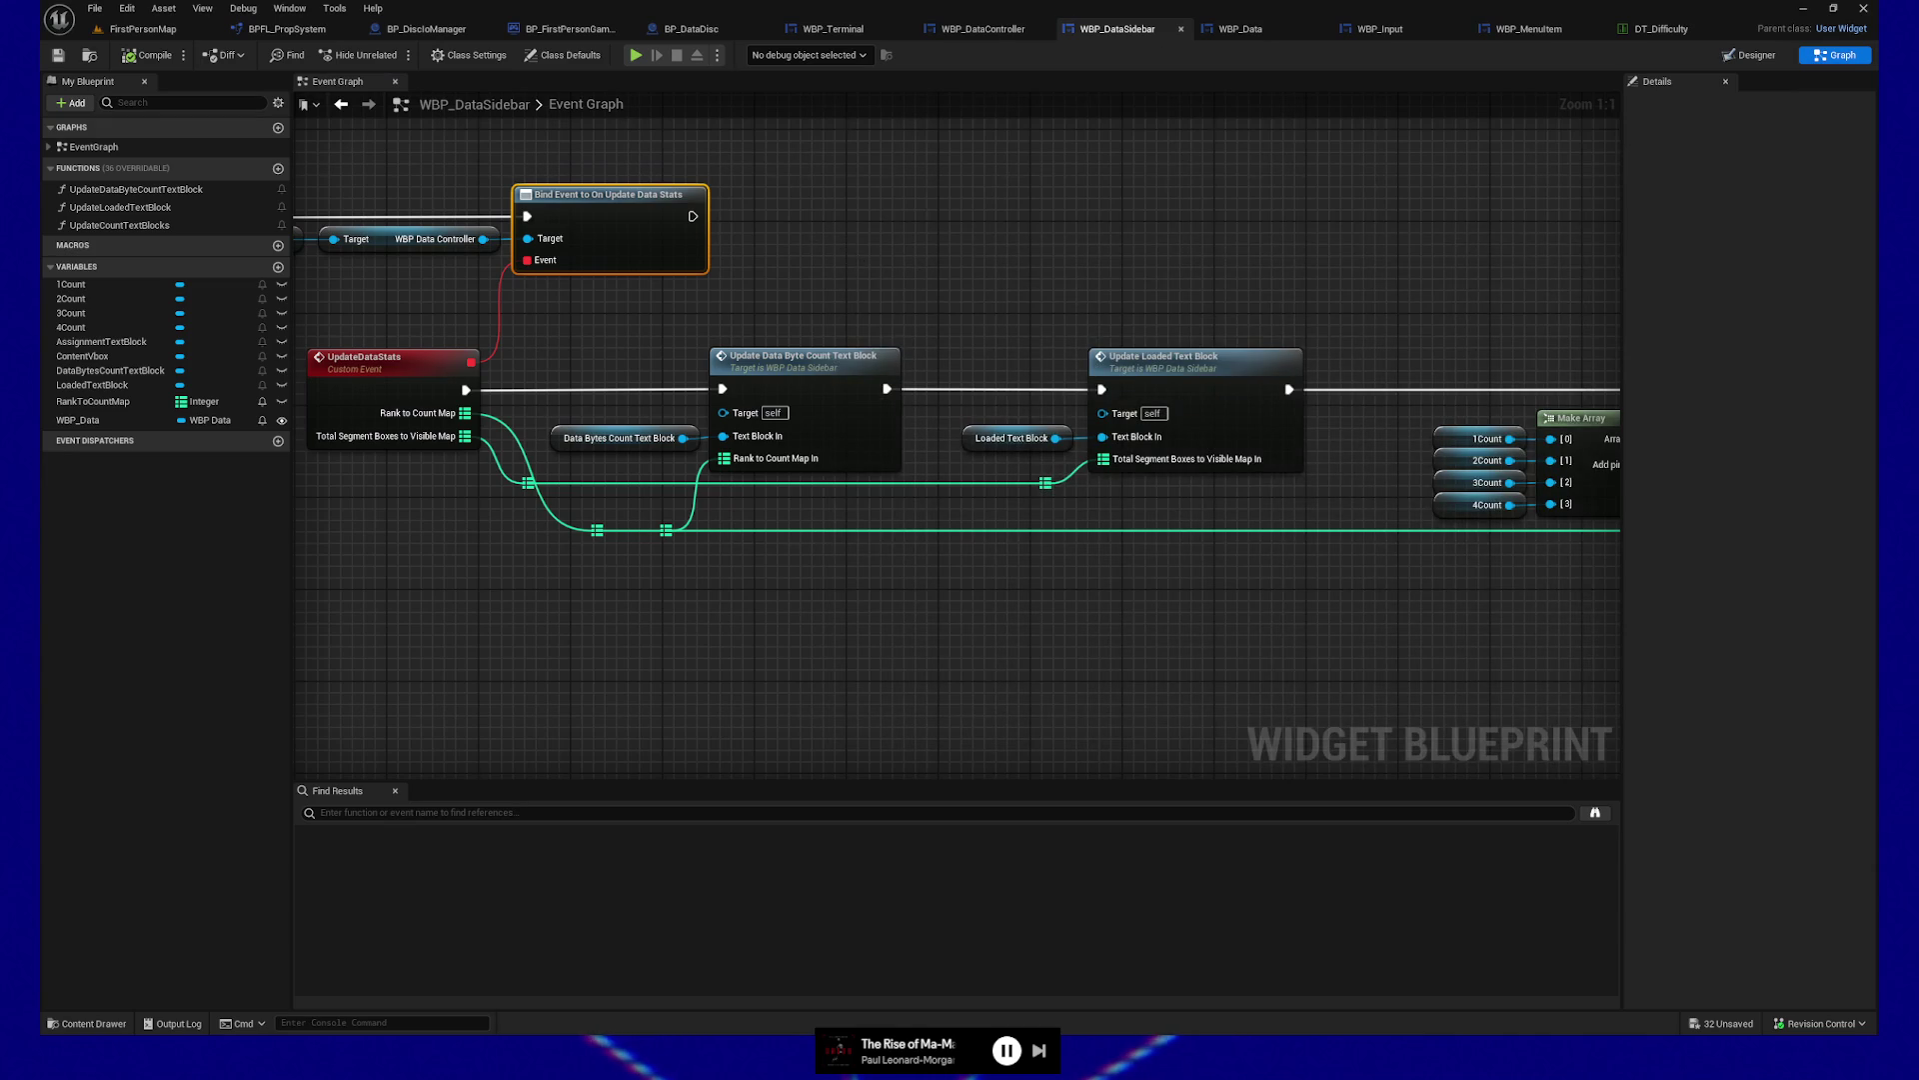
{"action": "left_click_drag", "start_coordinate": [856, 258], "coordinate": [1267, 313]}
{"action": "left_click_drag", "start_coordinate": [505, 411], "coordinate": [921, 418]}
{"action": "left_click_drag", "start_coordinate": [1031, 209], "coordinate": [1039, 280]}
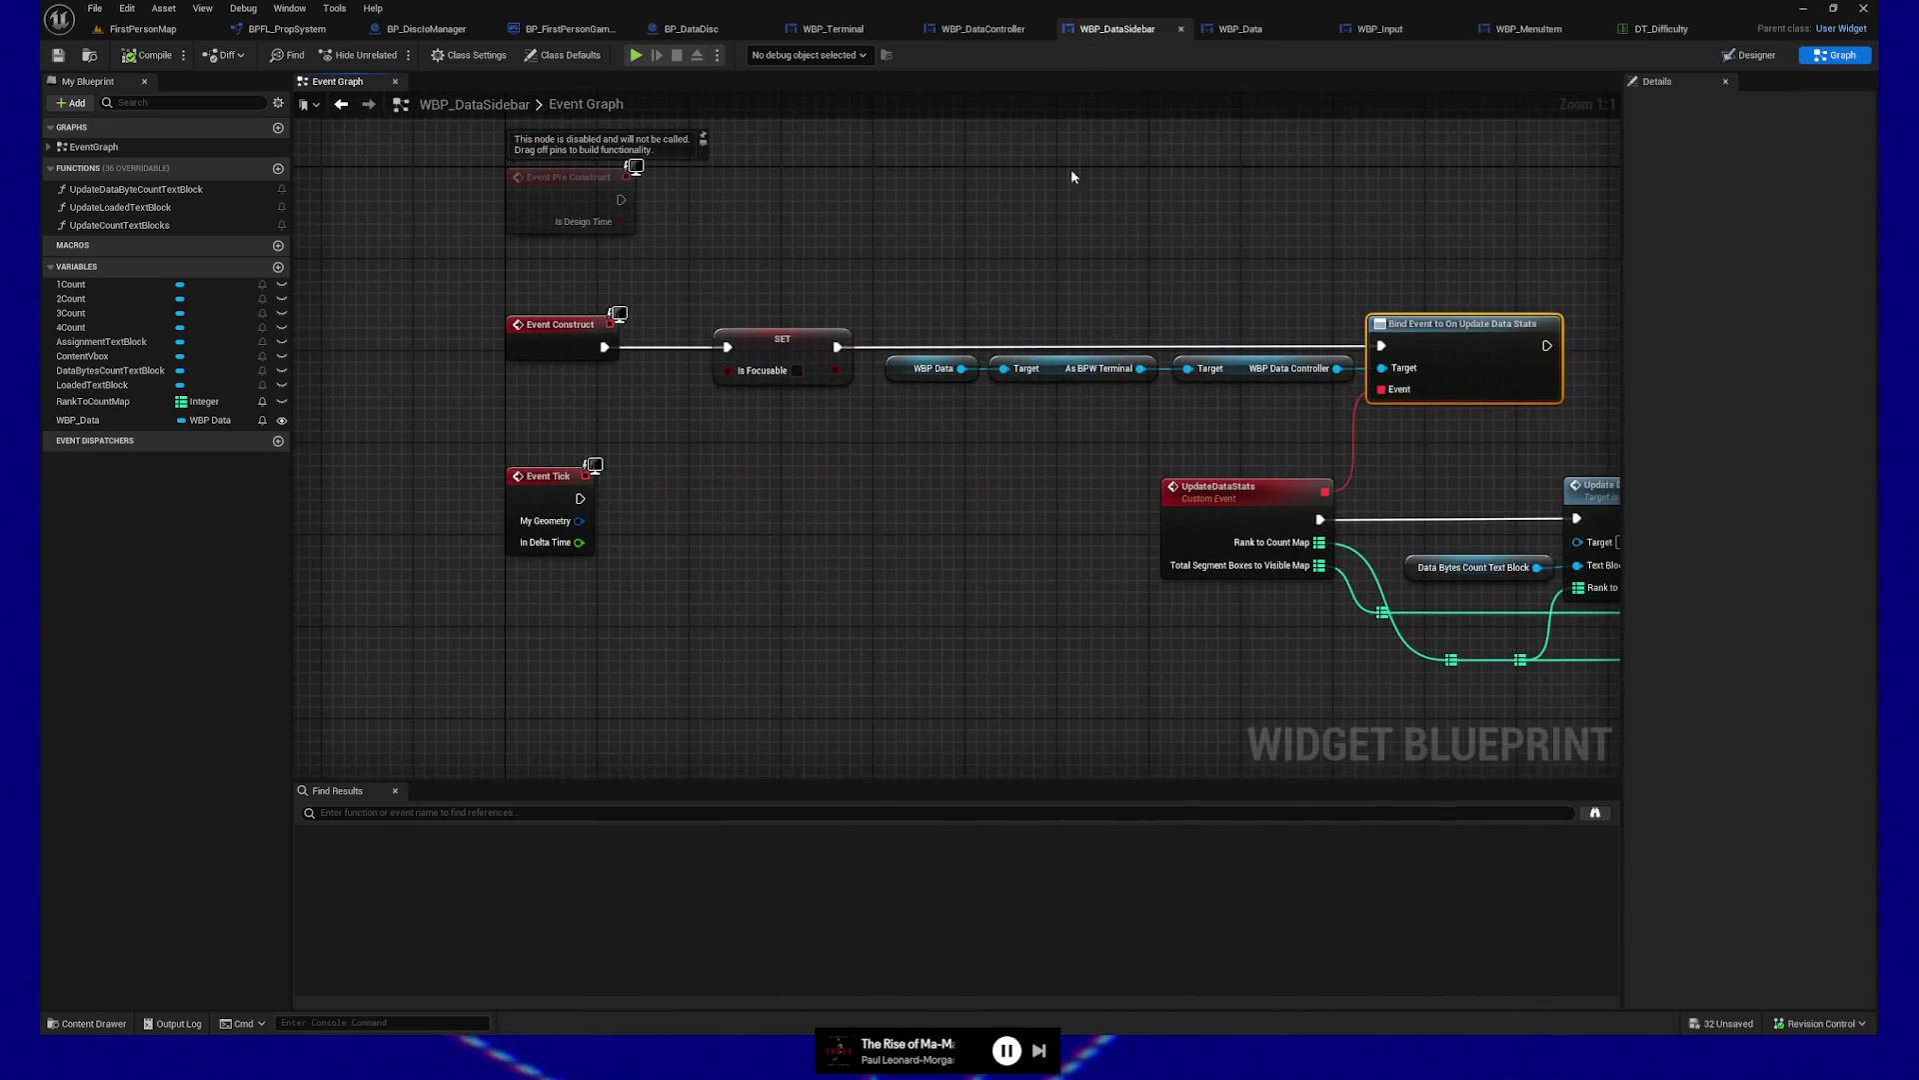
{"action": "left_click_drag", "start_coordinate": [1076, 197], "coordinate": [1019, 186]}
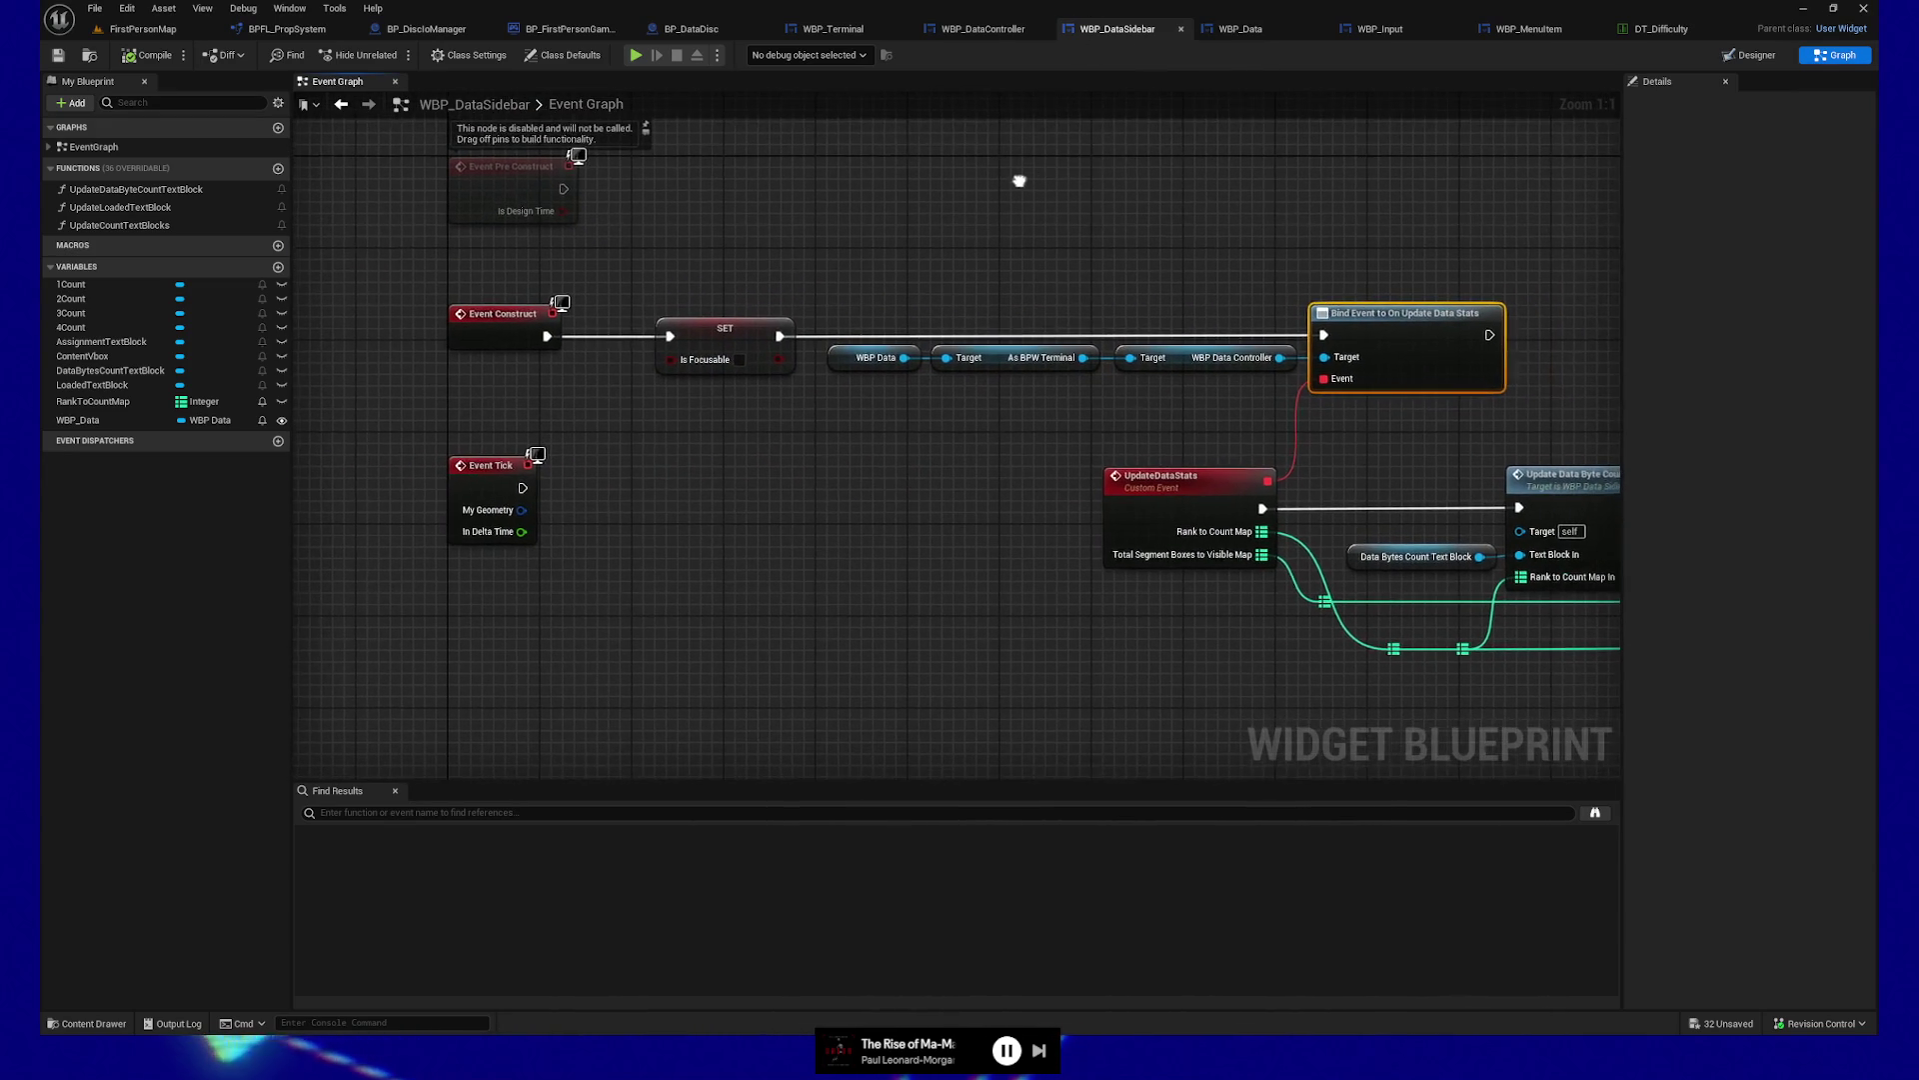
{"action": "mouse_move", "coordinate": [404, 263]}
{"action": "left_mouse_down"}
{"action": "mouse_move", "coordinate": [656, 309]}
{"action": "mouse_move", "coordinate": [835, 392]}
{"action": "mouse_move", "coordinate": [713, 380]}
{"action": "left_mouse_up"}
{"action": "left_click_drag", "start_coordinate": [1104, 232], "coordinate": [1376, 393]}
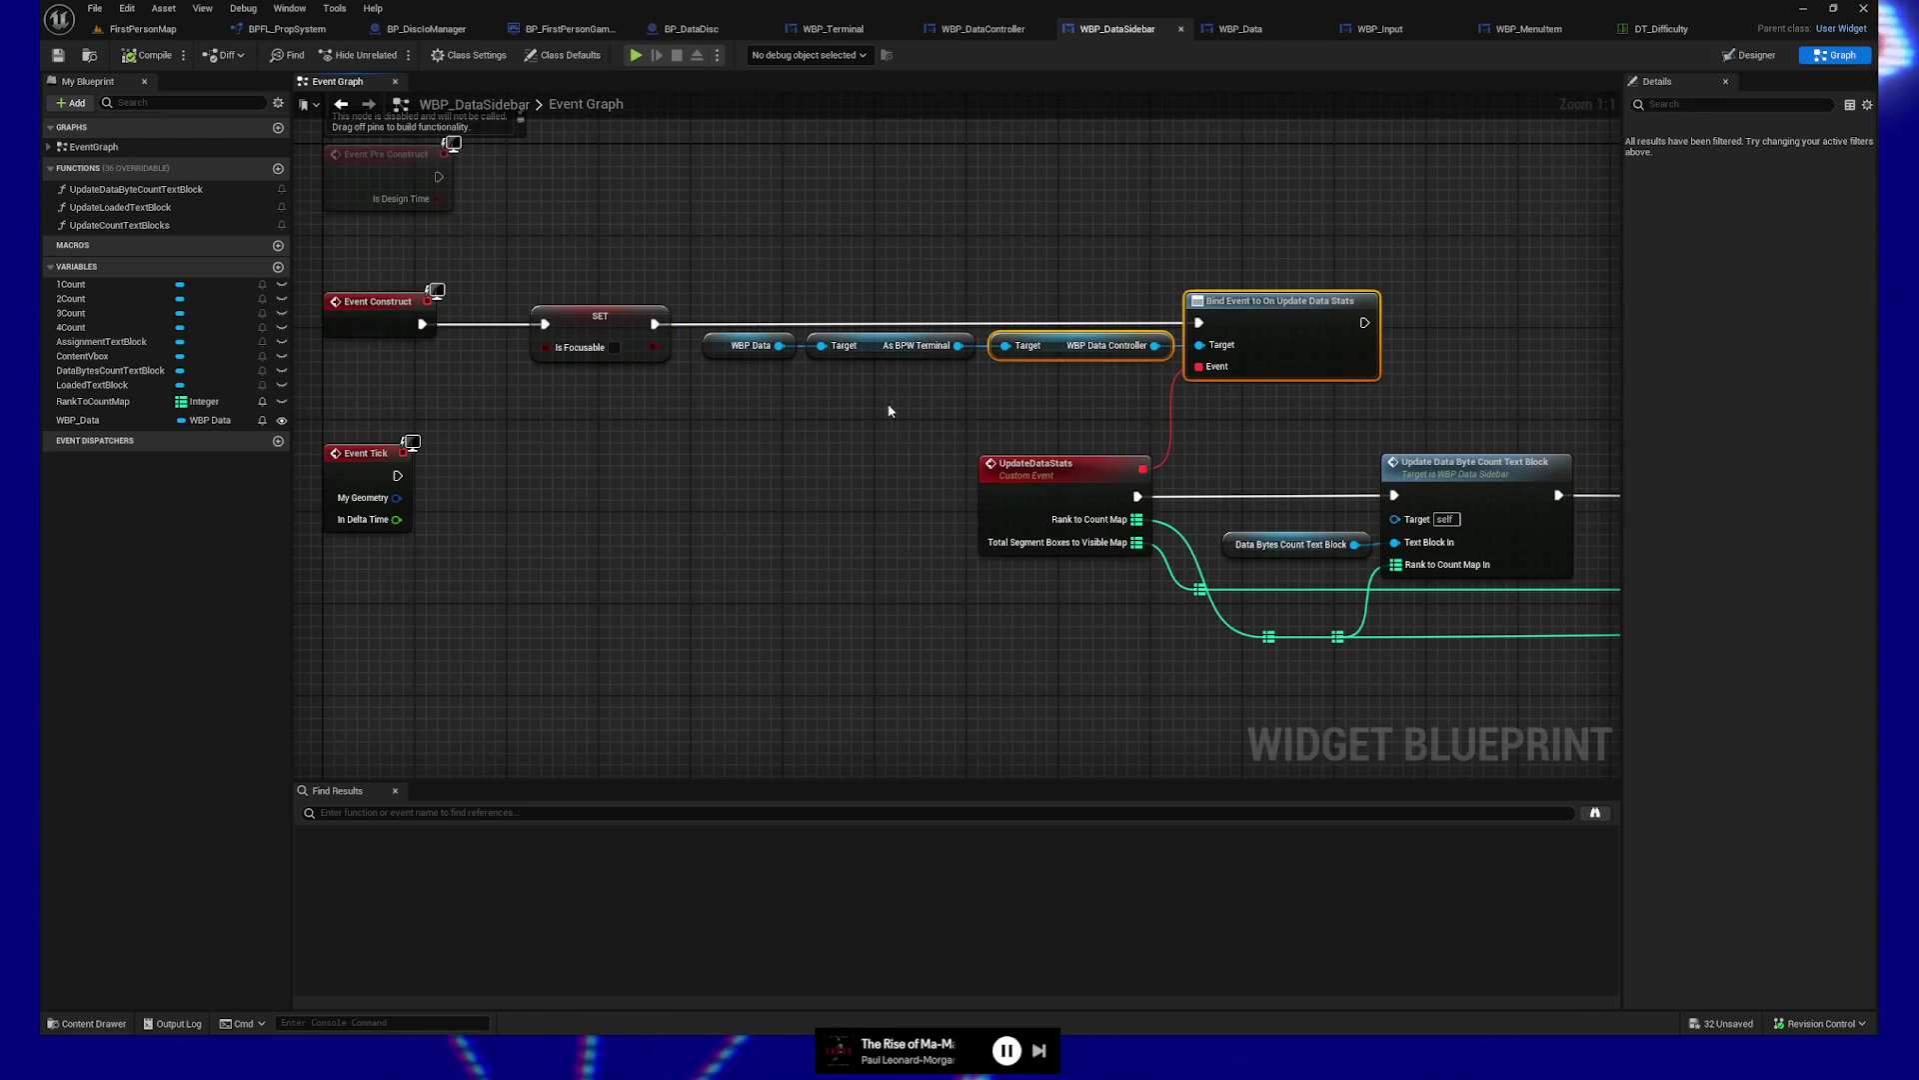
{"action": "left_click_drag", "start_coordinate": [896, 411], "coordinate": [763, 407]}
{"action": "left_click_drag", "start_coordinate": [604, 263], "coordinate": [1198, 410]}
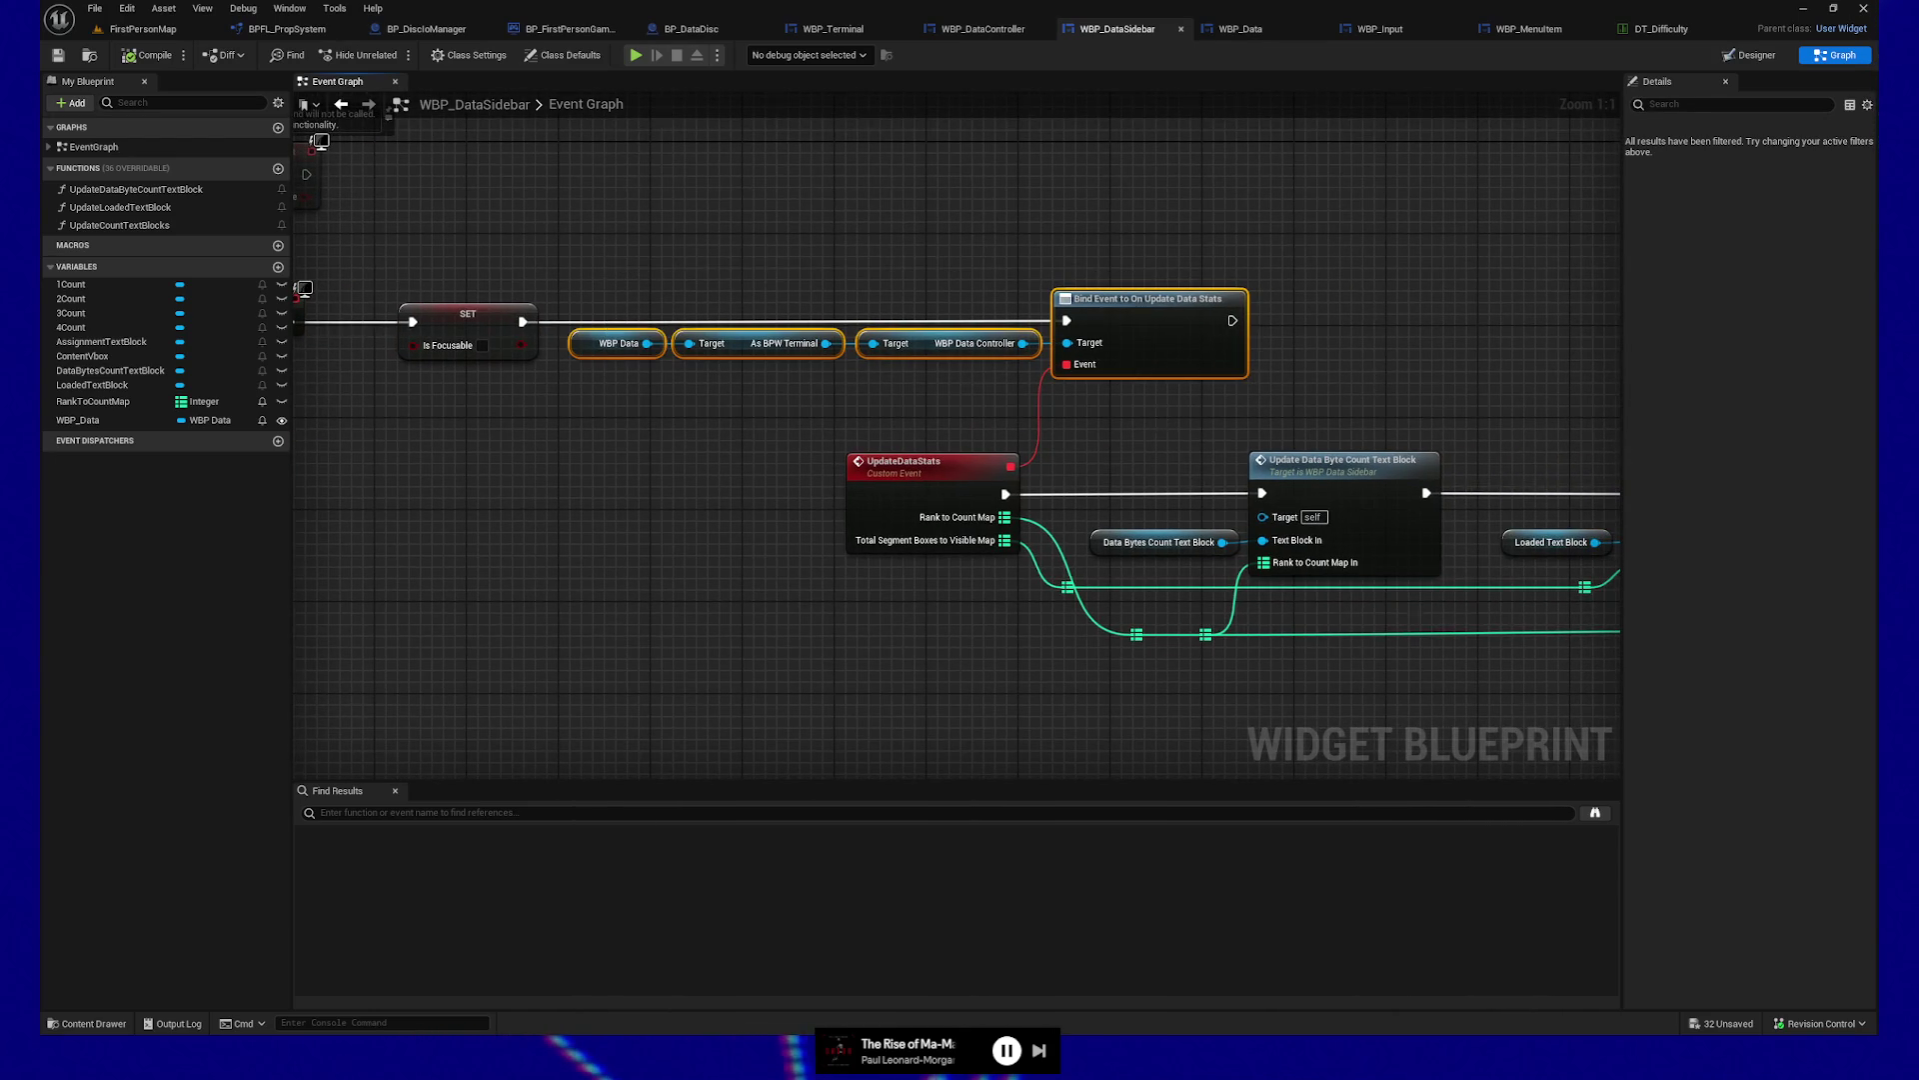
{"action": "left_click_drag", "start_coordinate": [1093, 471], "coordinate": [954, 370]}
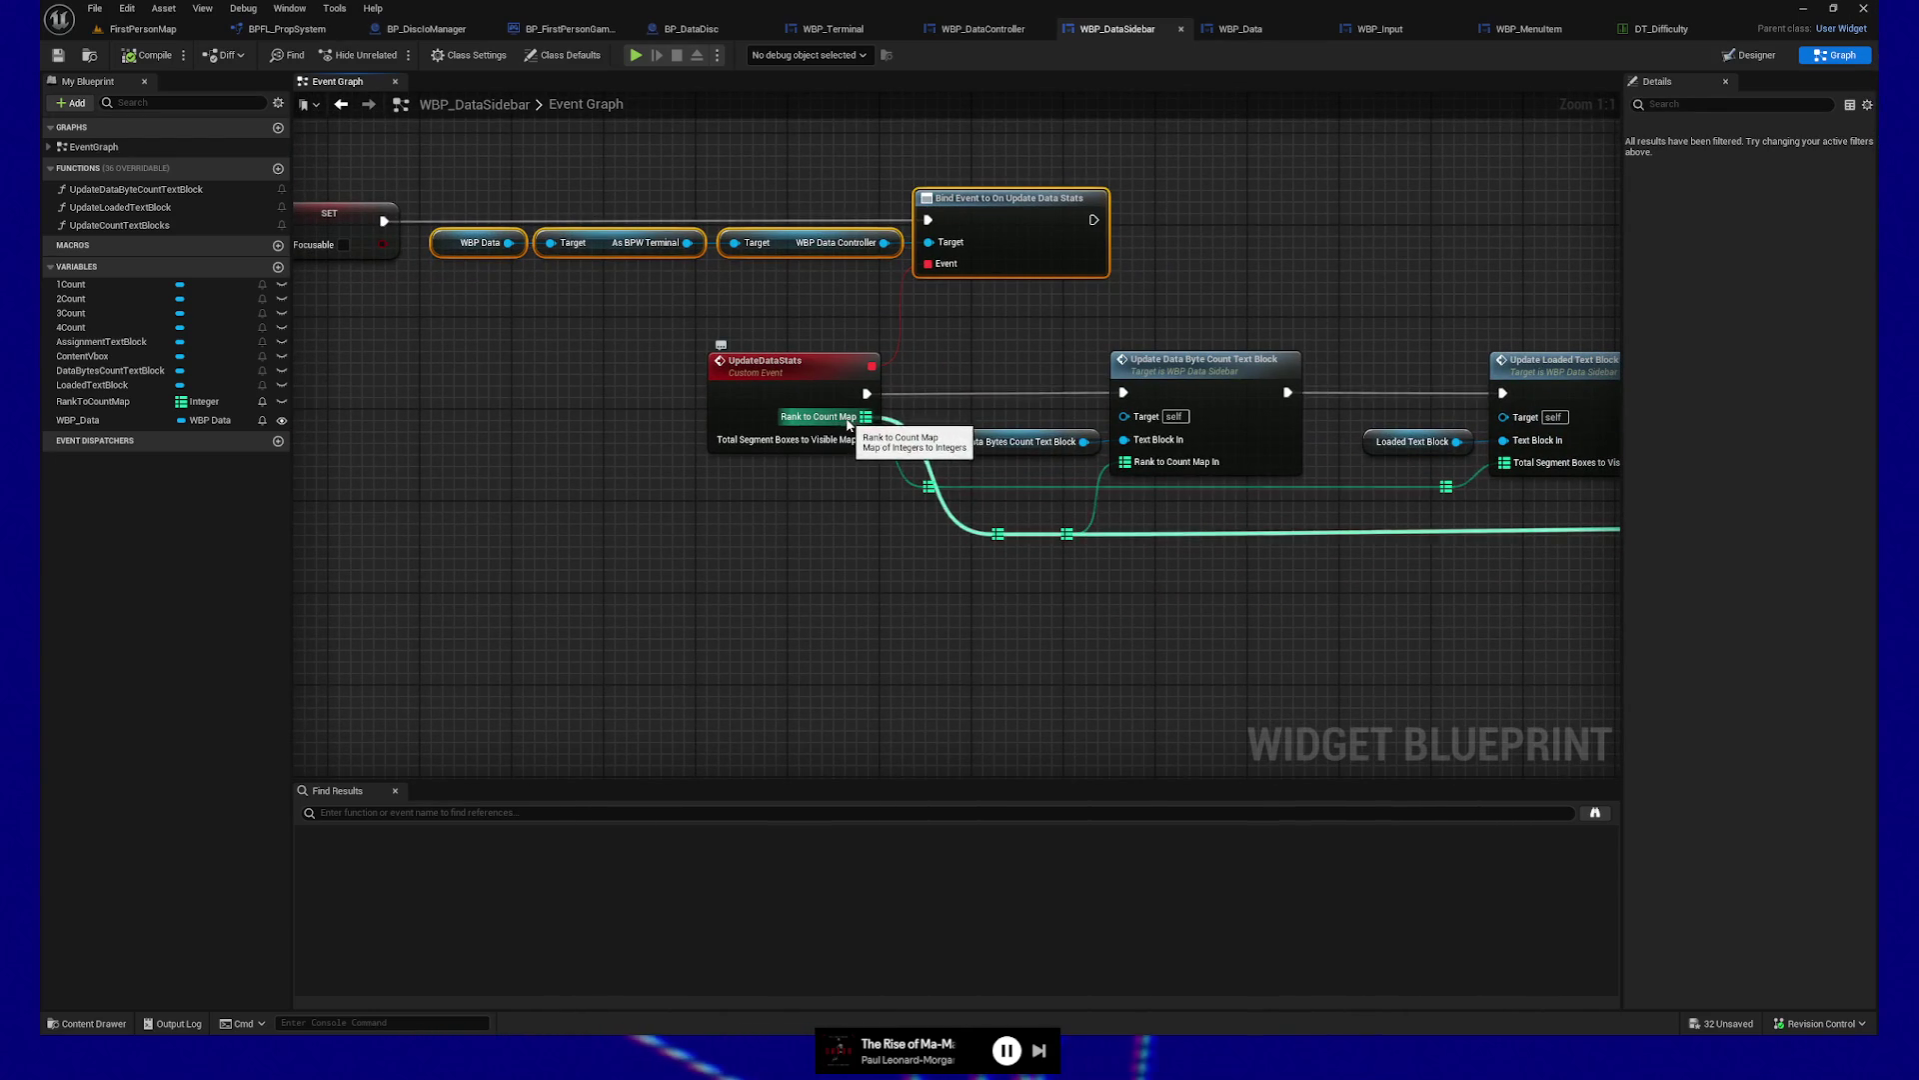
Open the Update Data Byte Count Text Block function from the UpdateDataStats event chain
{"action": "left_click_drag", "start_coordinate": [875, 585], "coordinate": [723, 587]}
{"action": "left_click", "coordinate": [1046, 366]}
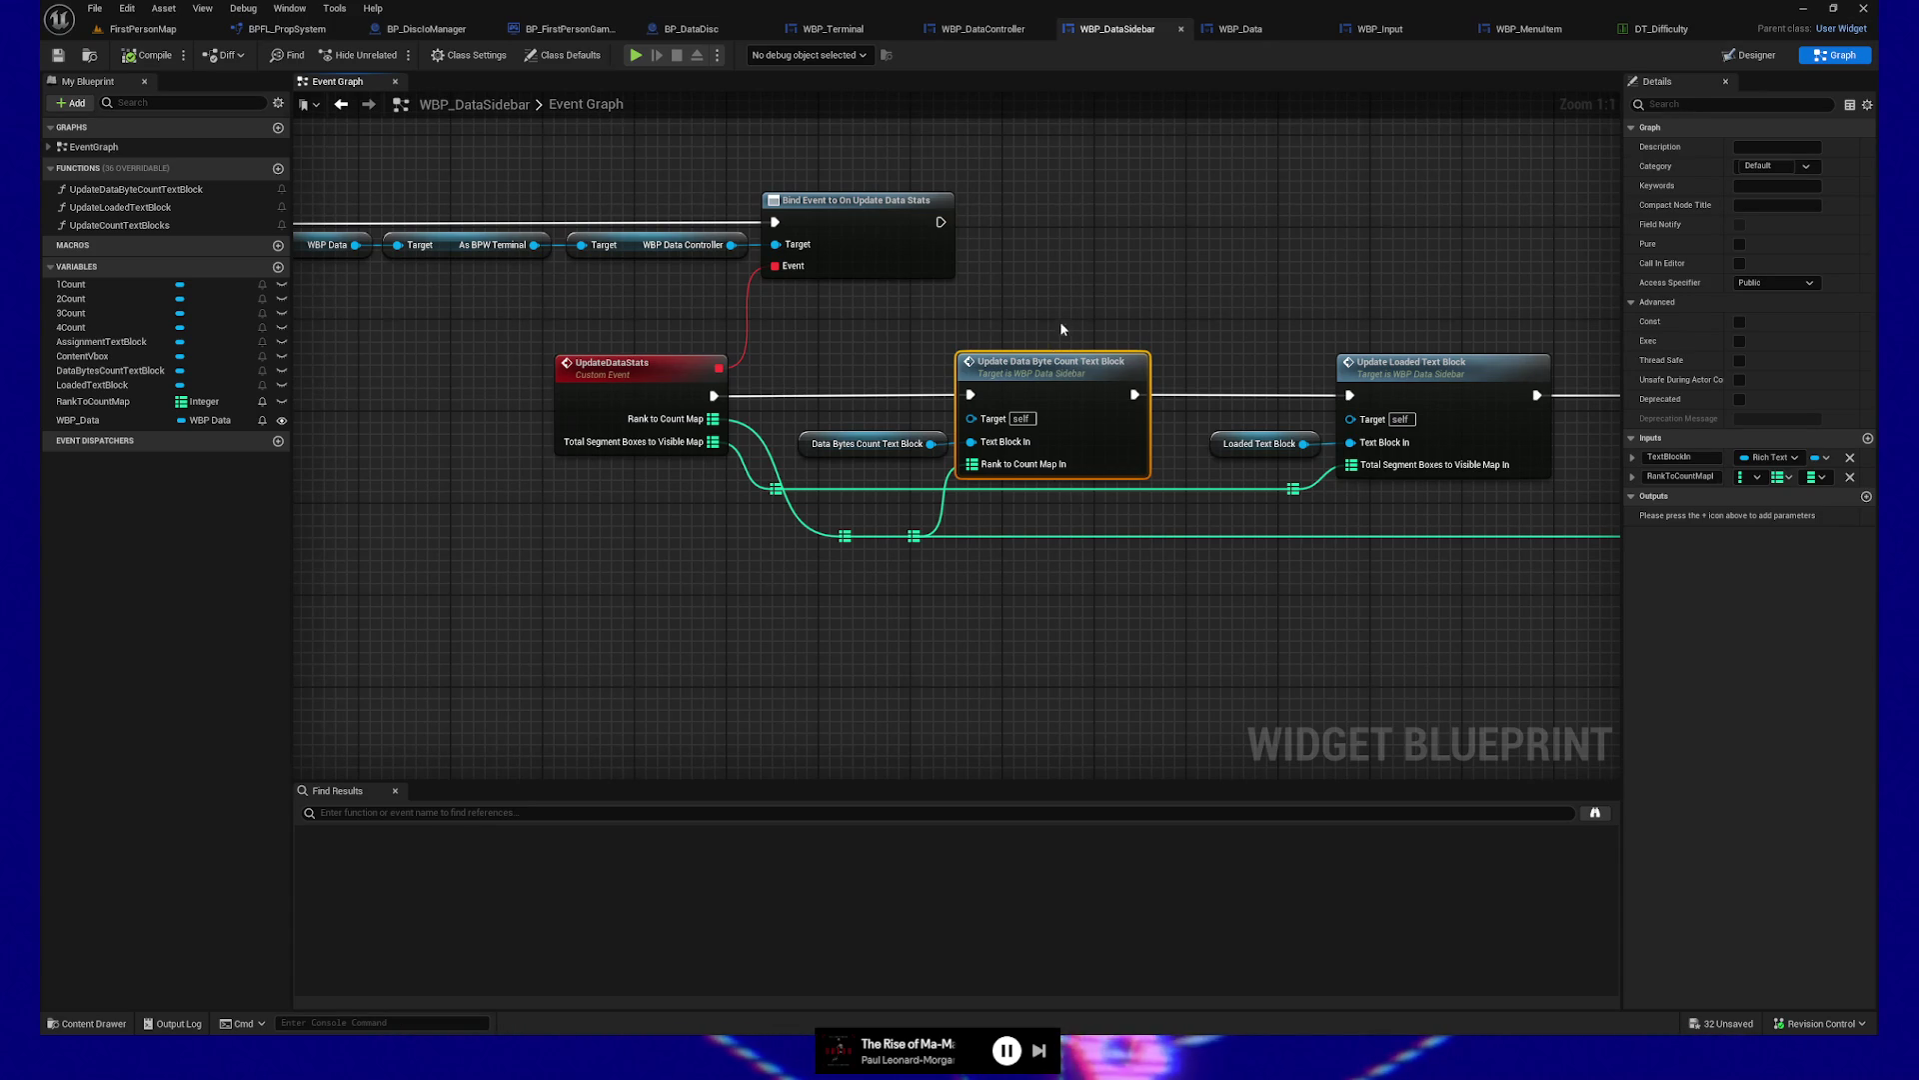
{"action": "double_click", "coordinate": [1055, 405]}
{"action": "mouse_move", "coordinate": [668, 463]}
{"action": "left_mouse_down"}
{"action": "mouse_move", "coordinate": [614, 392]}
{"action": "mouse_move", "coordinate": [553, 425]}
{"action": "left_mouse_up"}
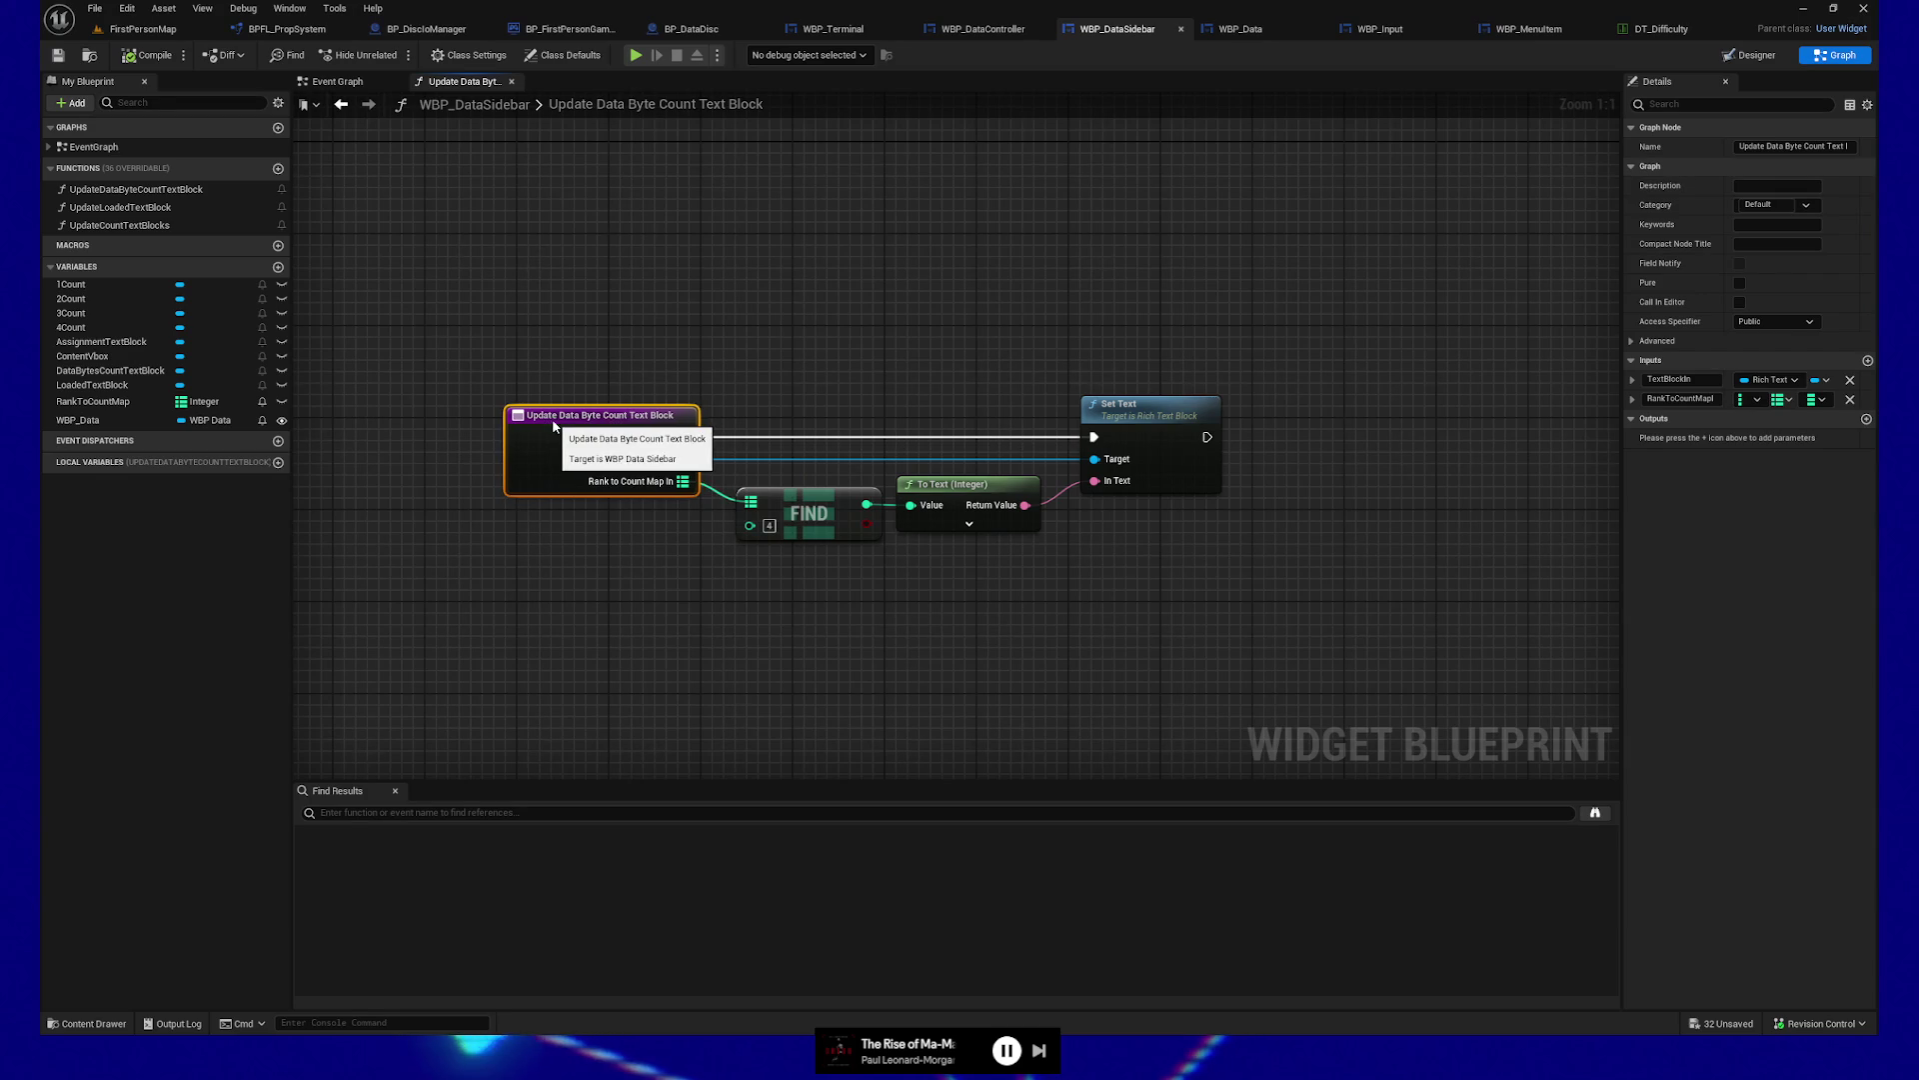
Return to the Event Graph and select the count getters, Make Array and Update Count Text Blocks call
{"action": "left_click_drag", "start_coordinate": [920, 646], "coordinate": [1008, 665]}
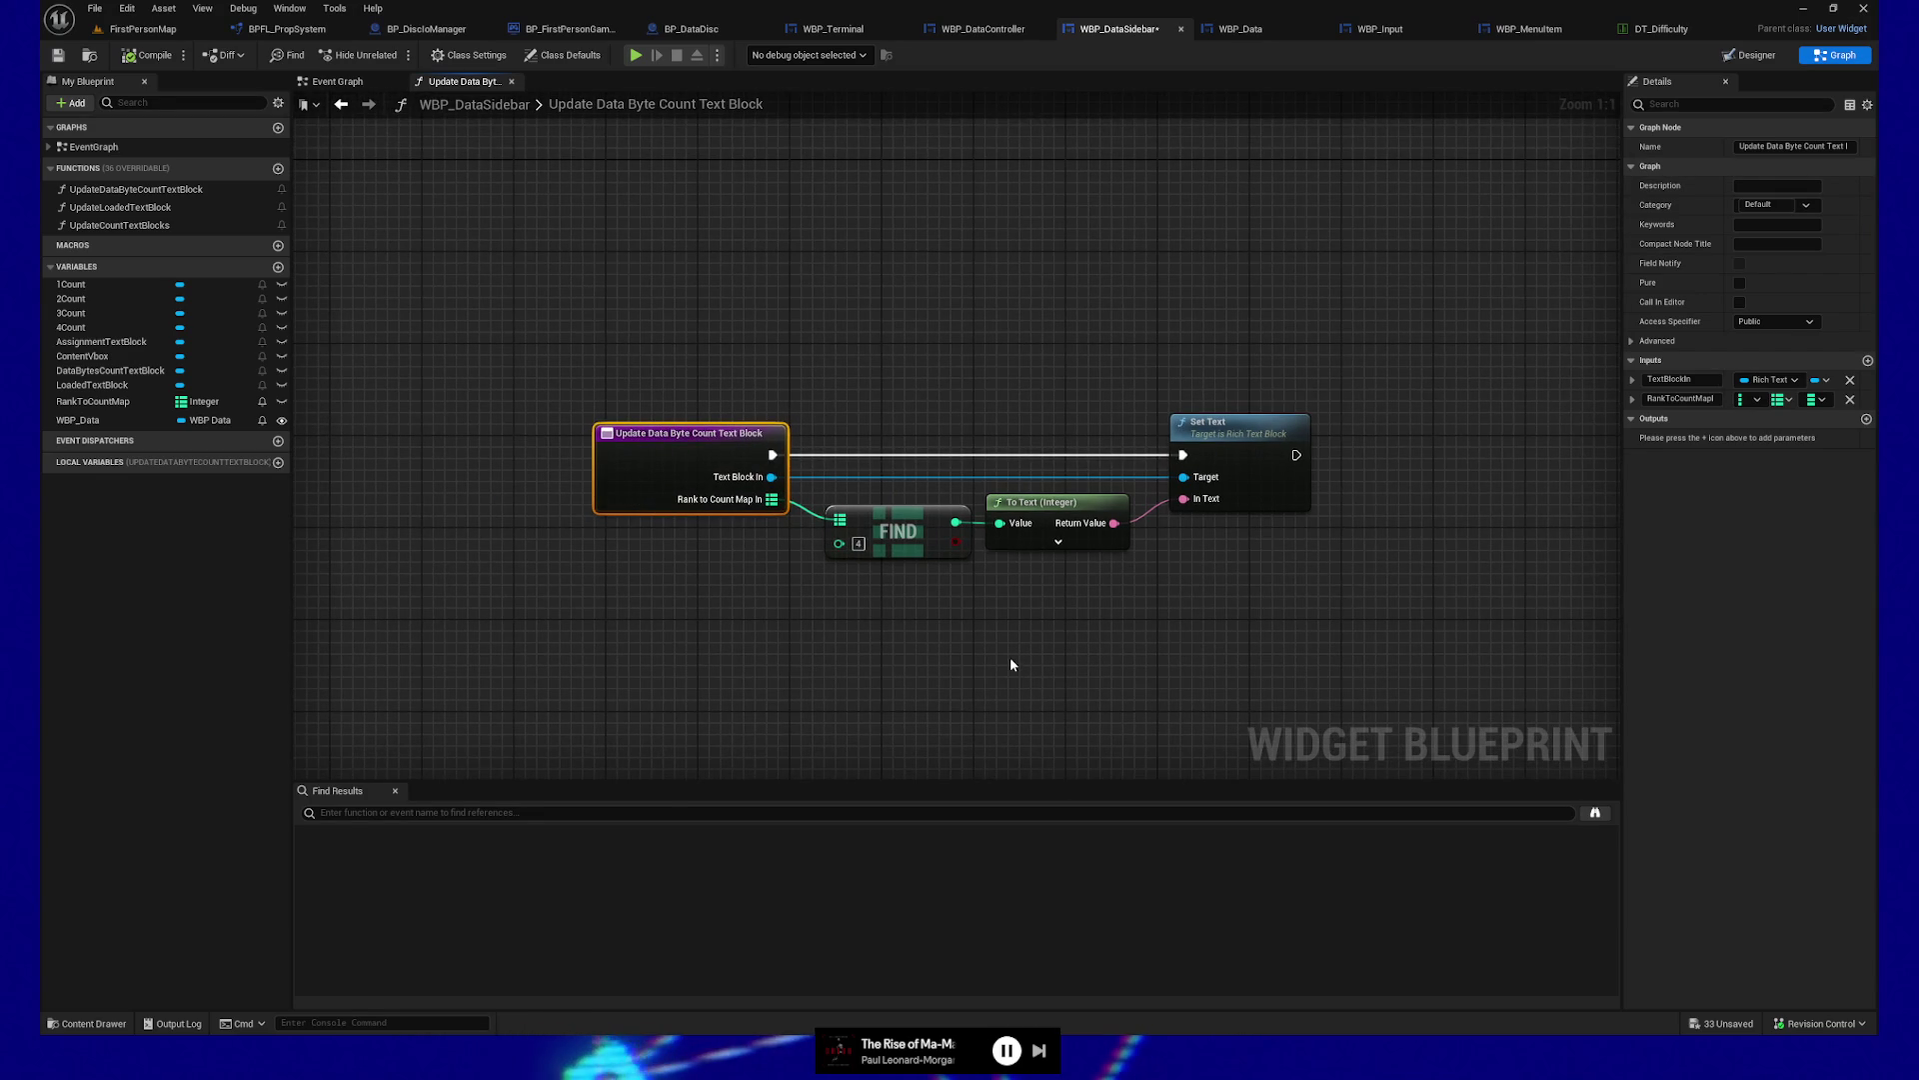
{"action": "left_click_drag", "start_coordinate": [642, 333], "coordinate": [693, 584]}
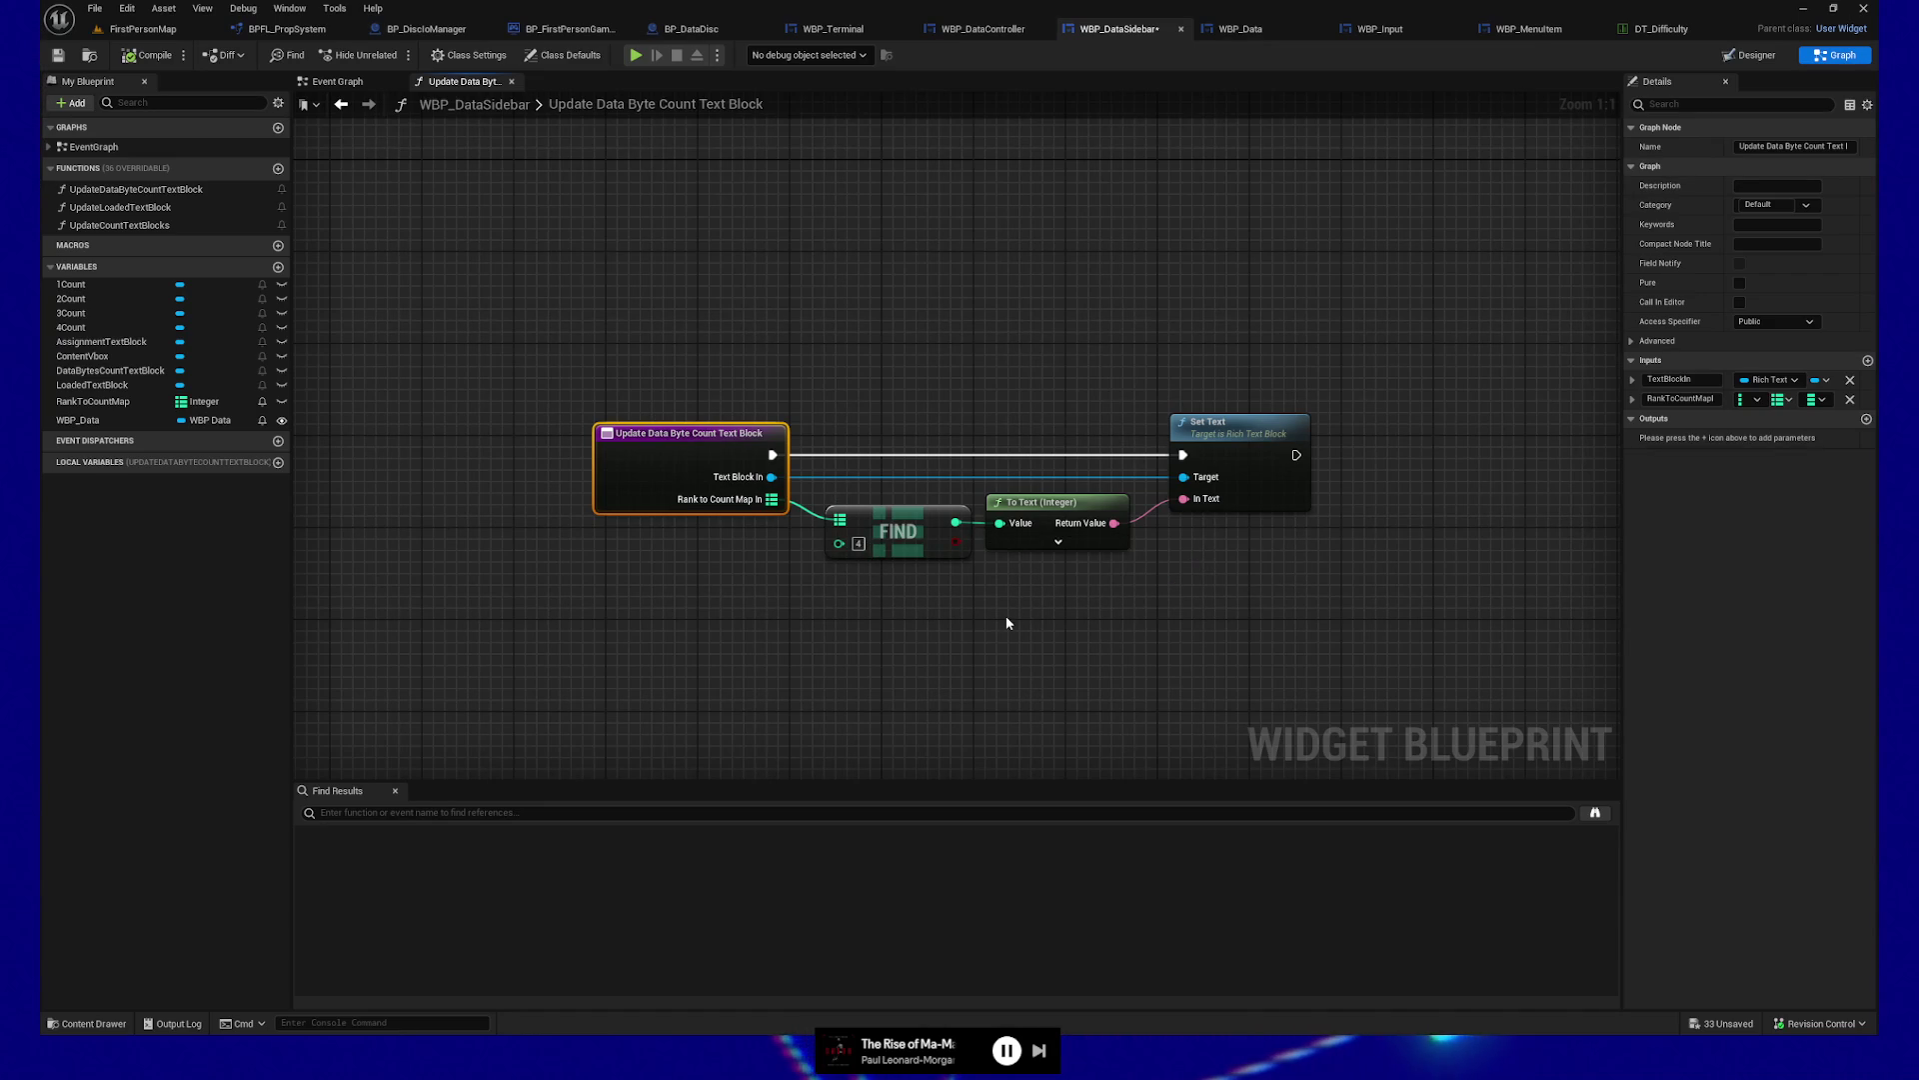
{"action": "key", "text": "alt+Left"}
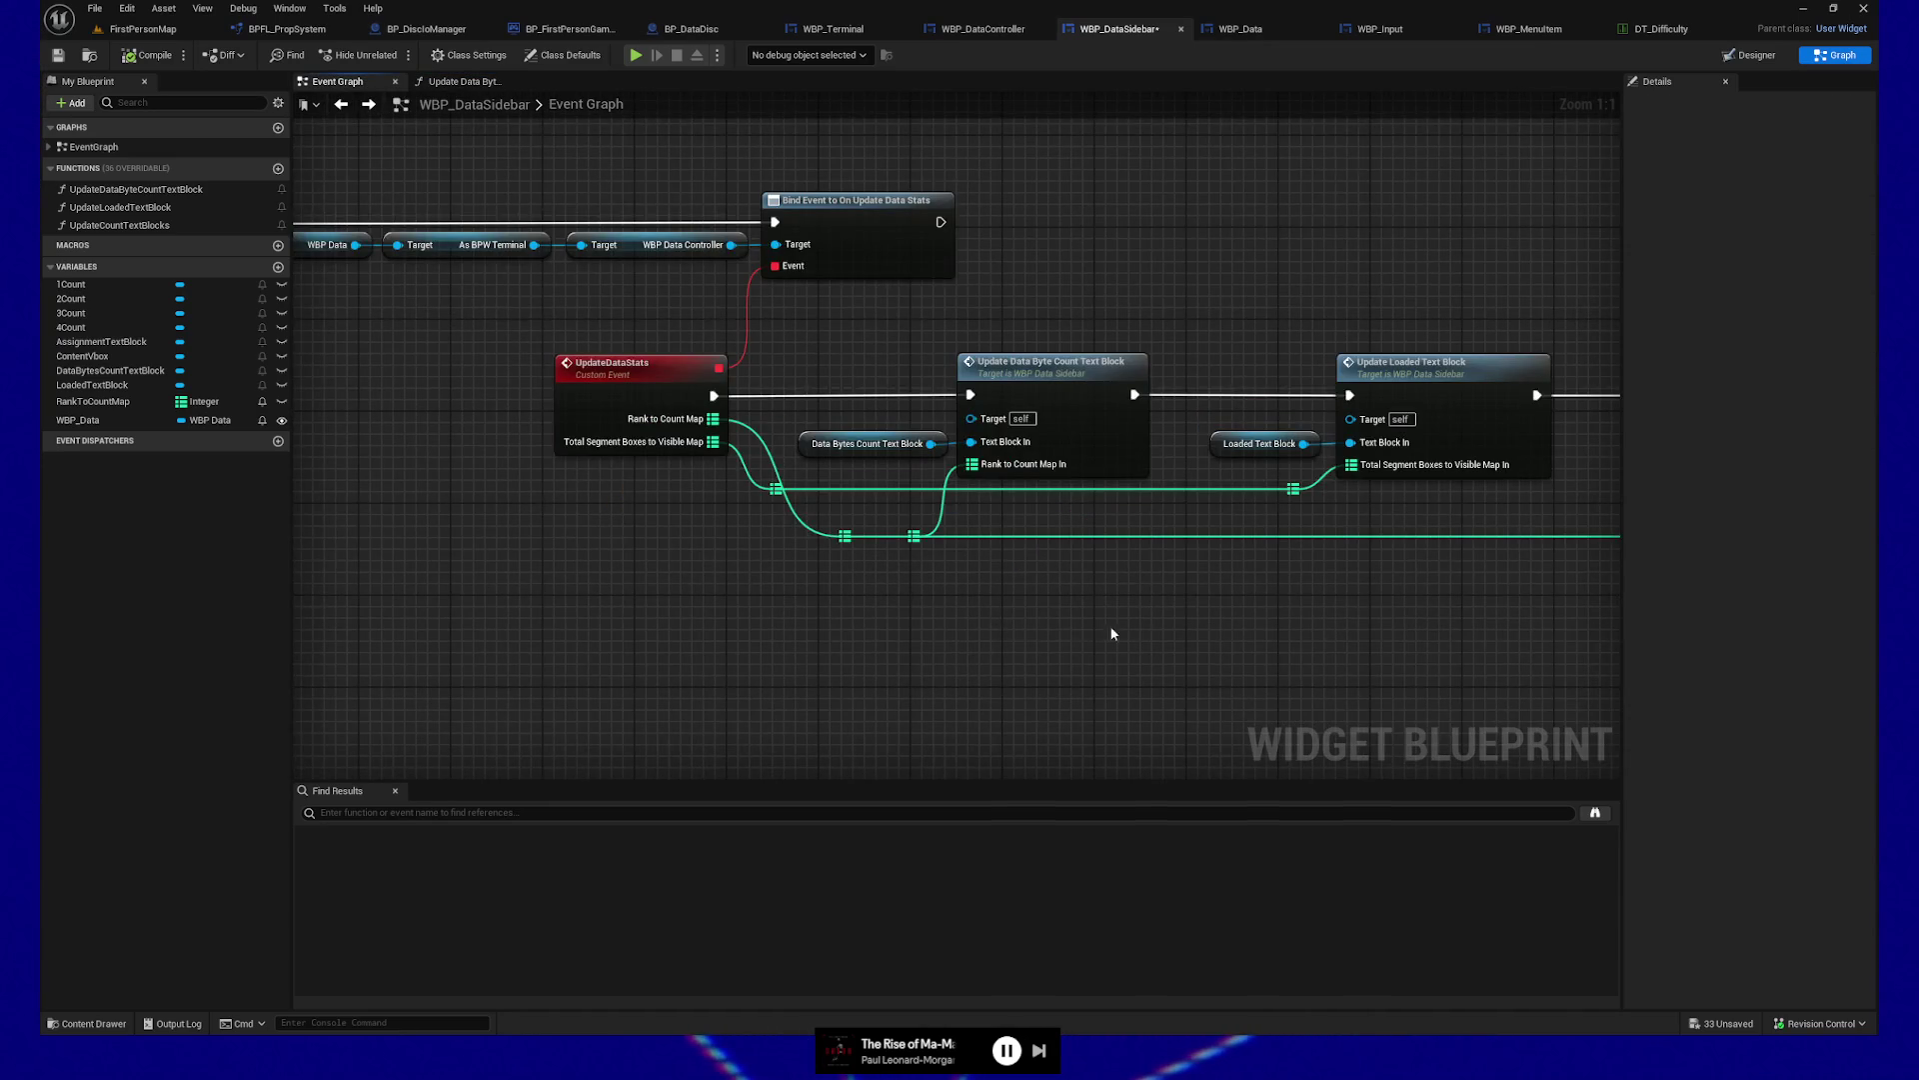
{"action": "left_click_drag", "start_coordinate": [916, 291], "coordinate": [1046, 559]}
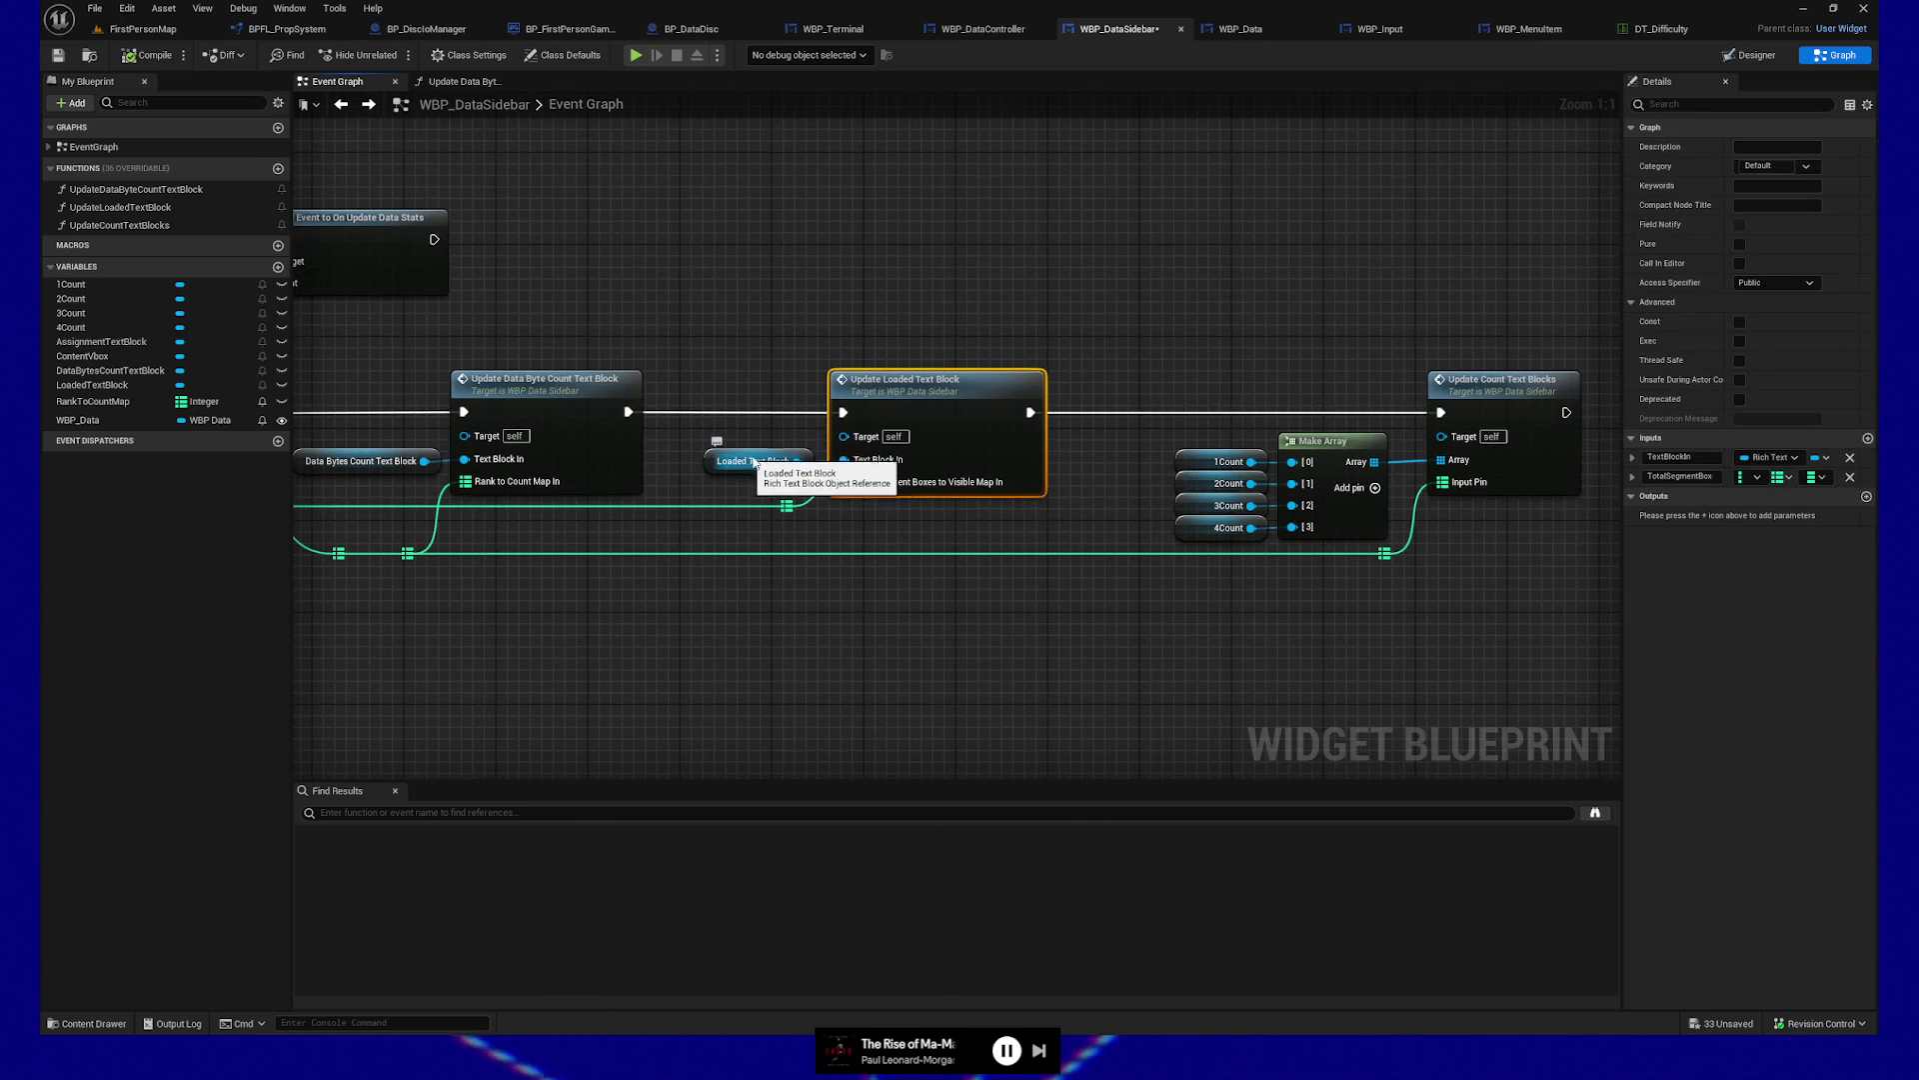
{"action": "left_click_drag", "start_coordinate": [1119, 652], "coordinate": [717, 639]}
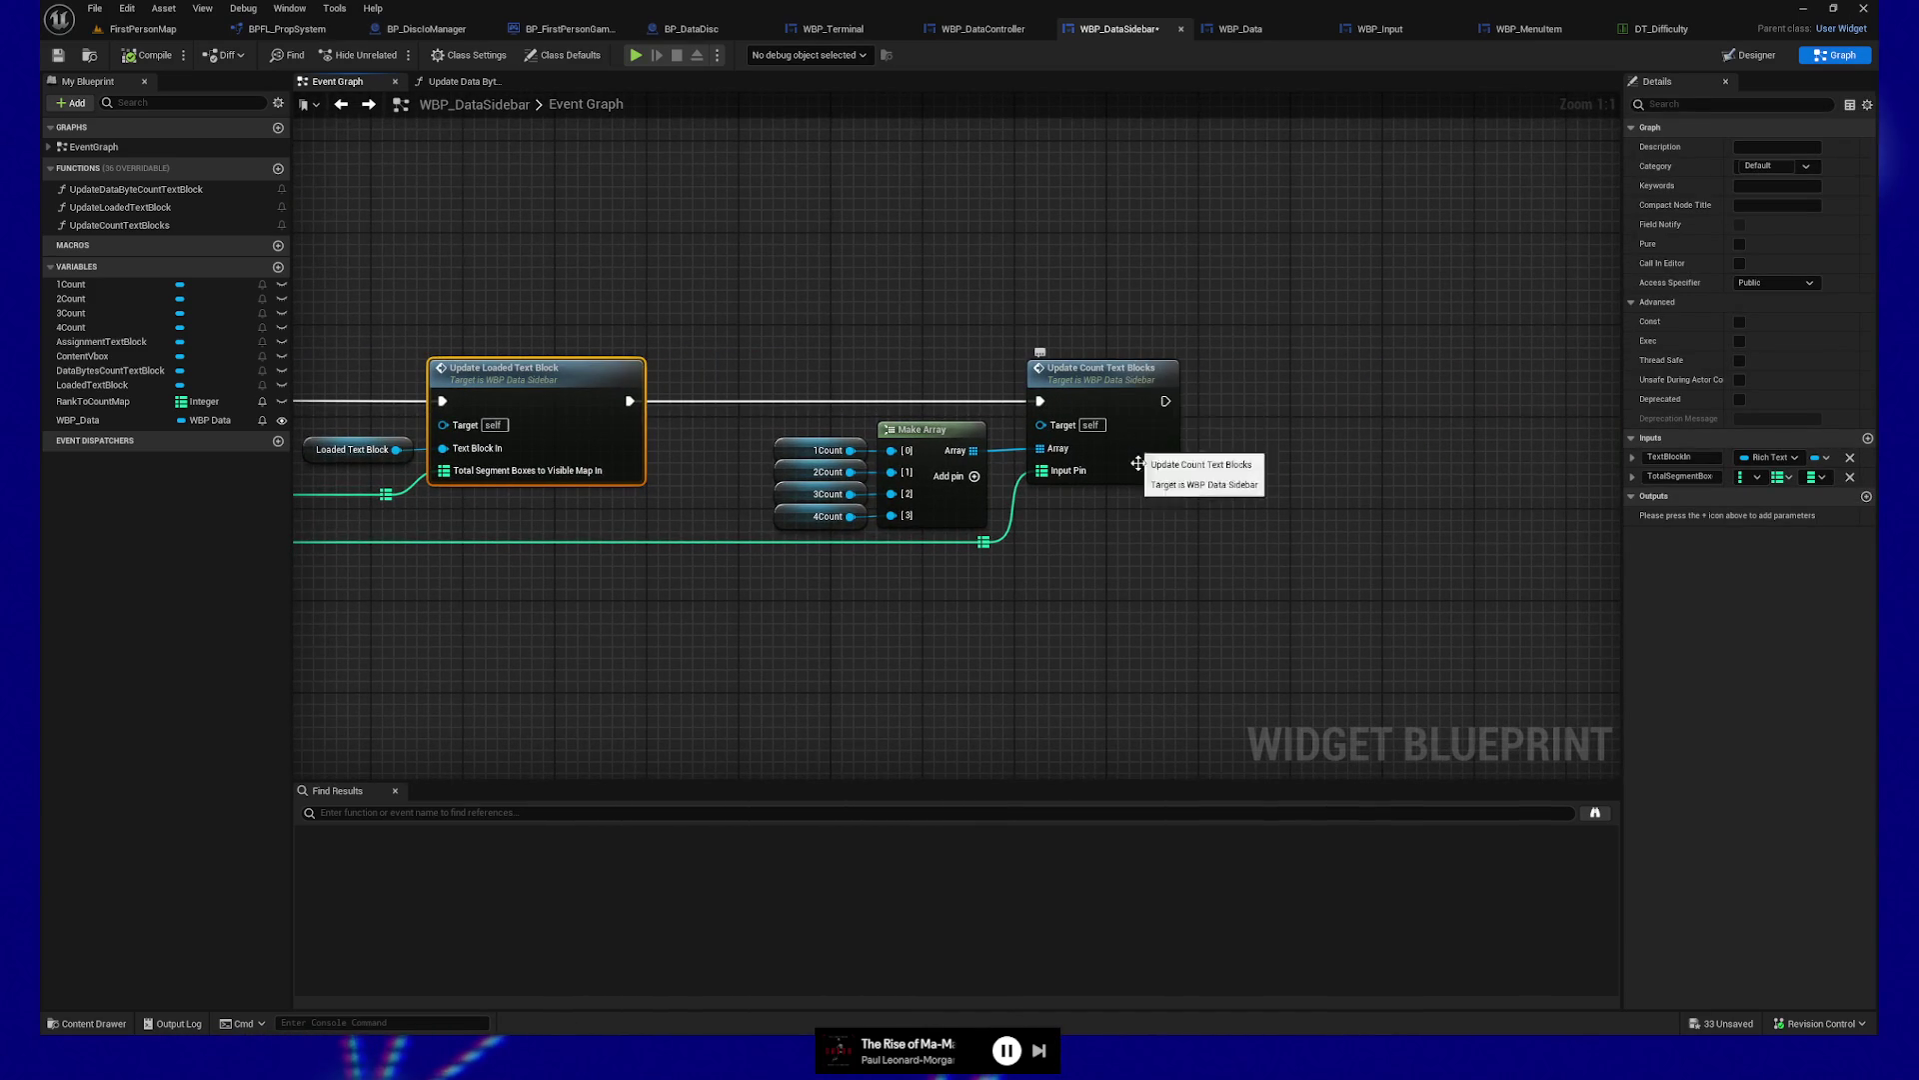
{"action": "left_click_drag", "start_coordinate": [1156, 591], "coordinate": [1152, 586]}
{"action": "left_click_drag", "start_coordinate": [804, 339], "coordinate": [1259, 677]}
{"action": "left_click_drag", "start_coordinate": [1169, 597], "coordinate": [1110, 593]}
{"action": "left_click", "coordinate": [931, 584]}
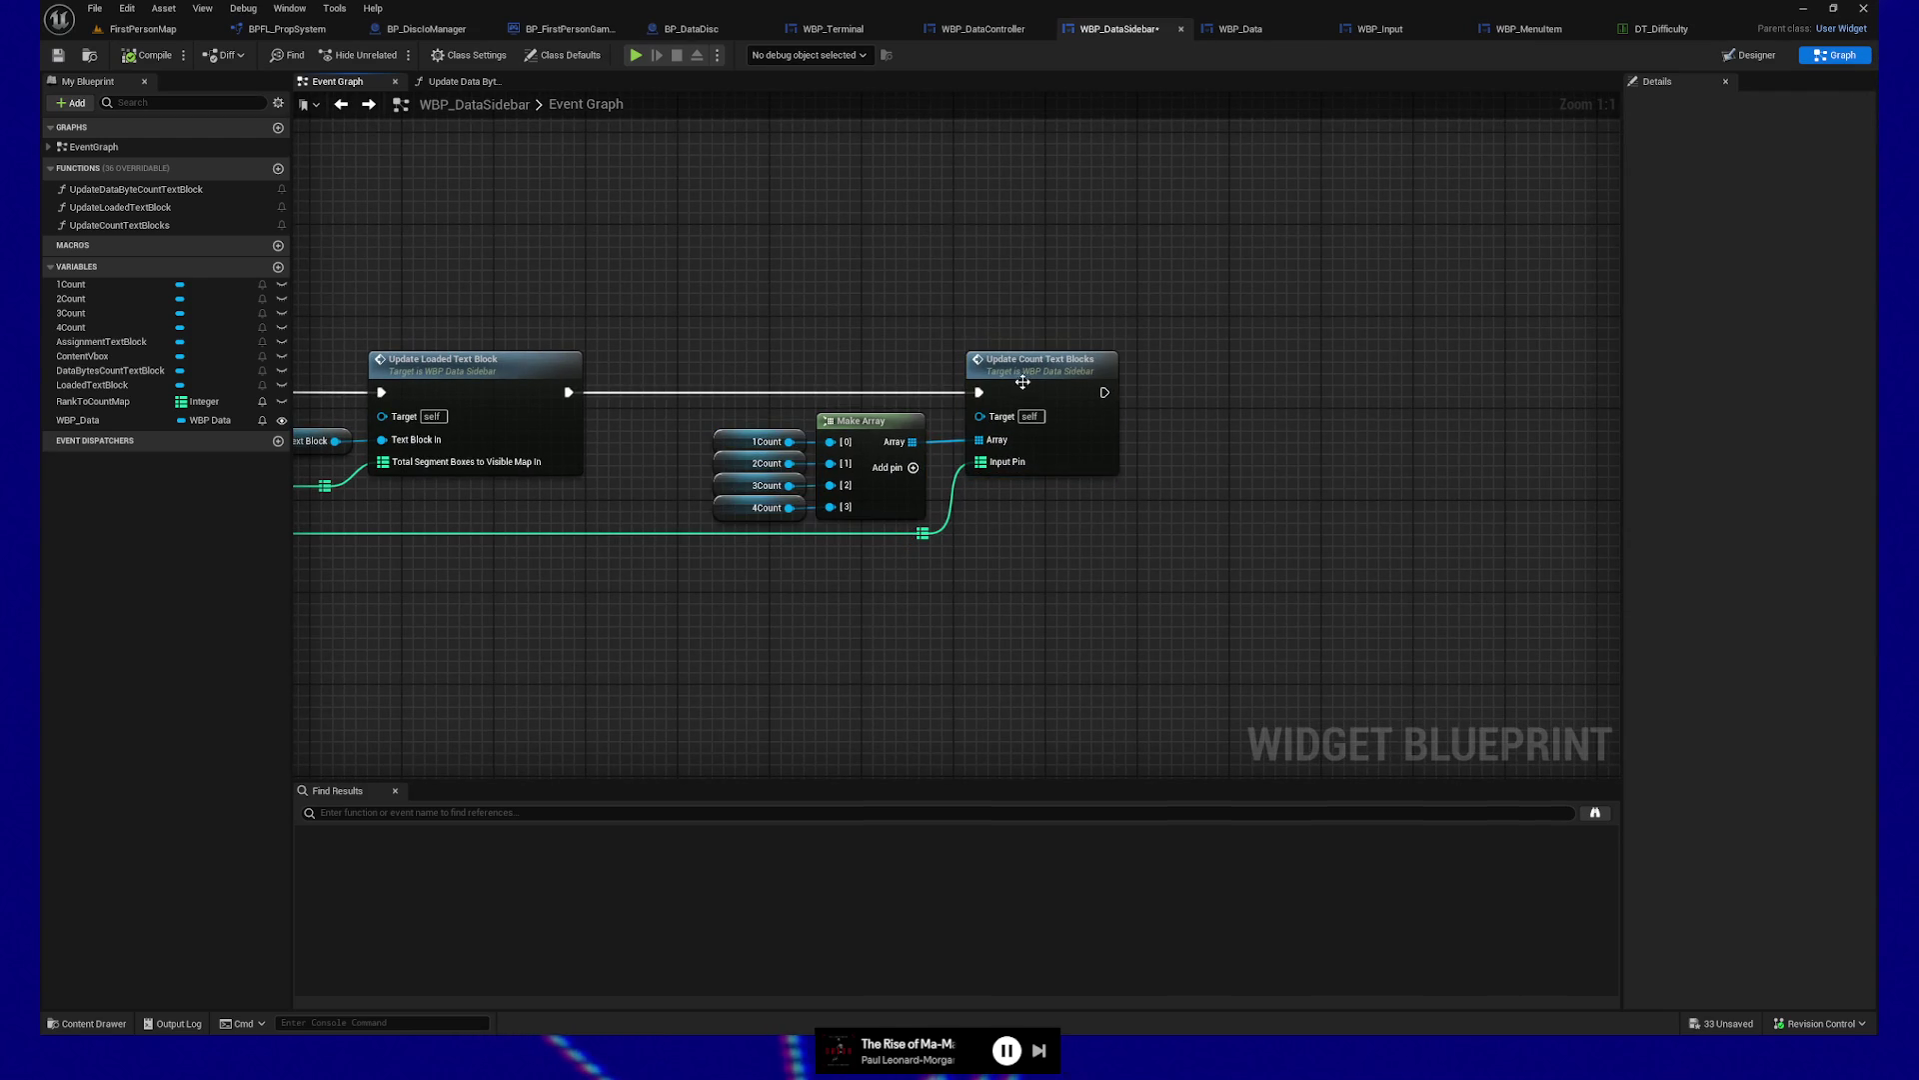
Open the Update Count Text Blocks function and tidy the Input Pin wire with a reroute point
{"action": "double_click", "coordinate": [1023, 371]}
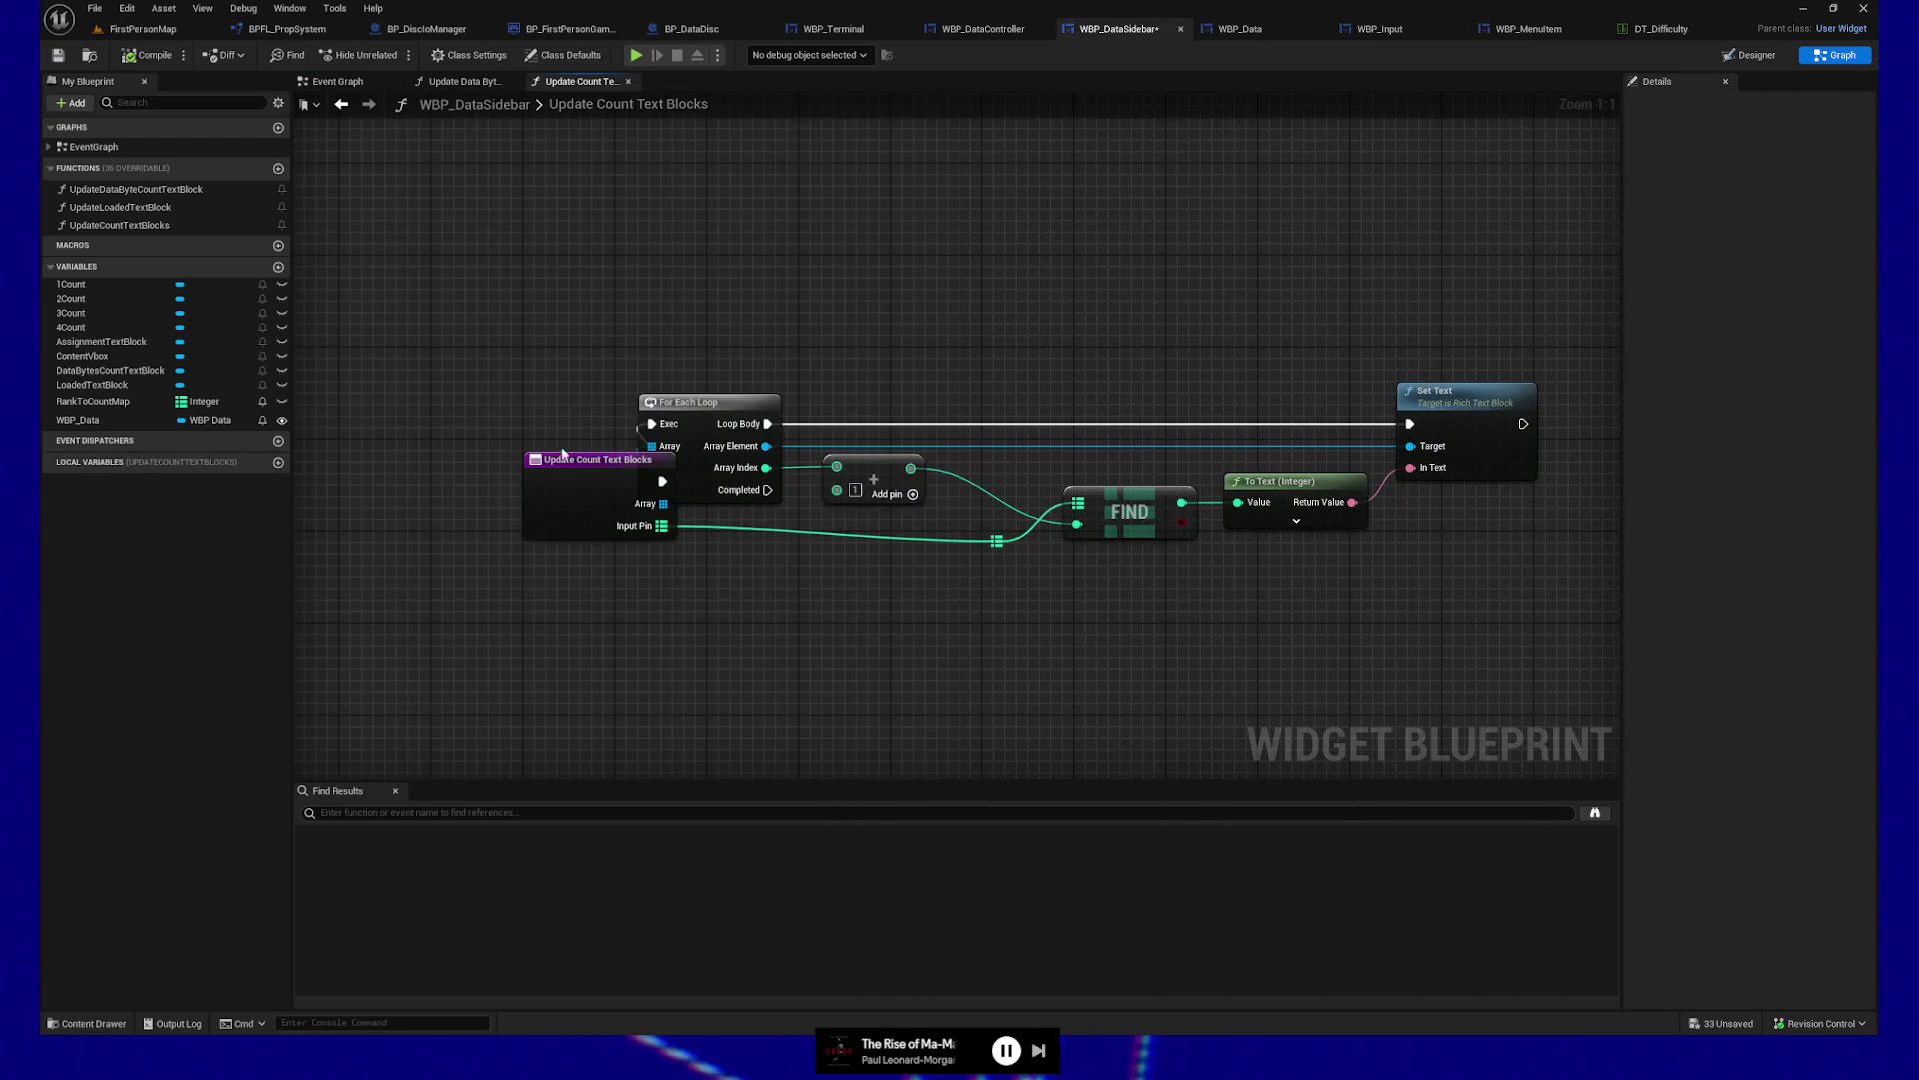
{"action": "left_click_drag", "start_coordinate": [392, 440], "coordinate": [369, 417]}
{"action": "double_click", "coordinate": [894, 541]}
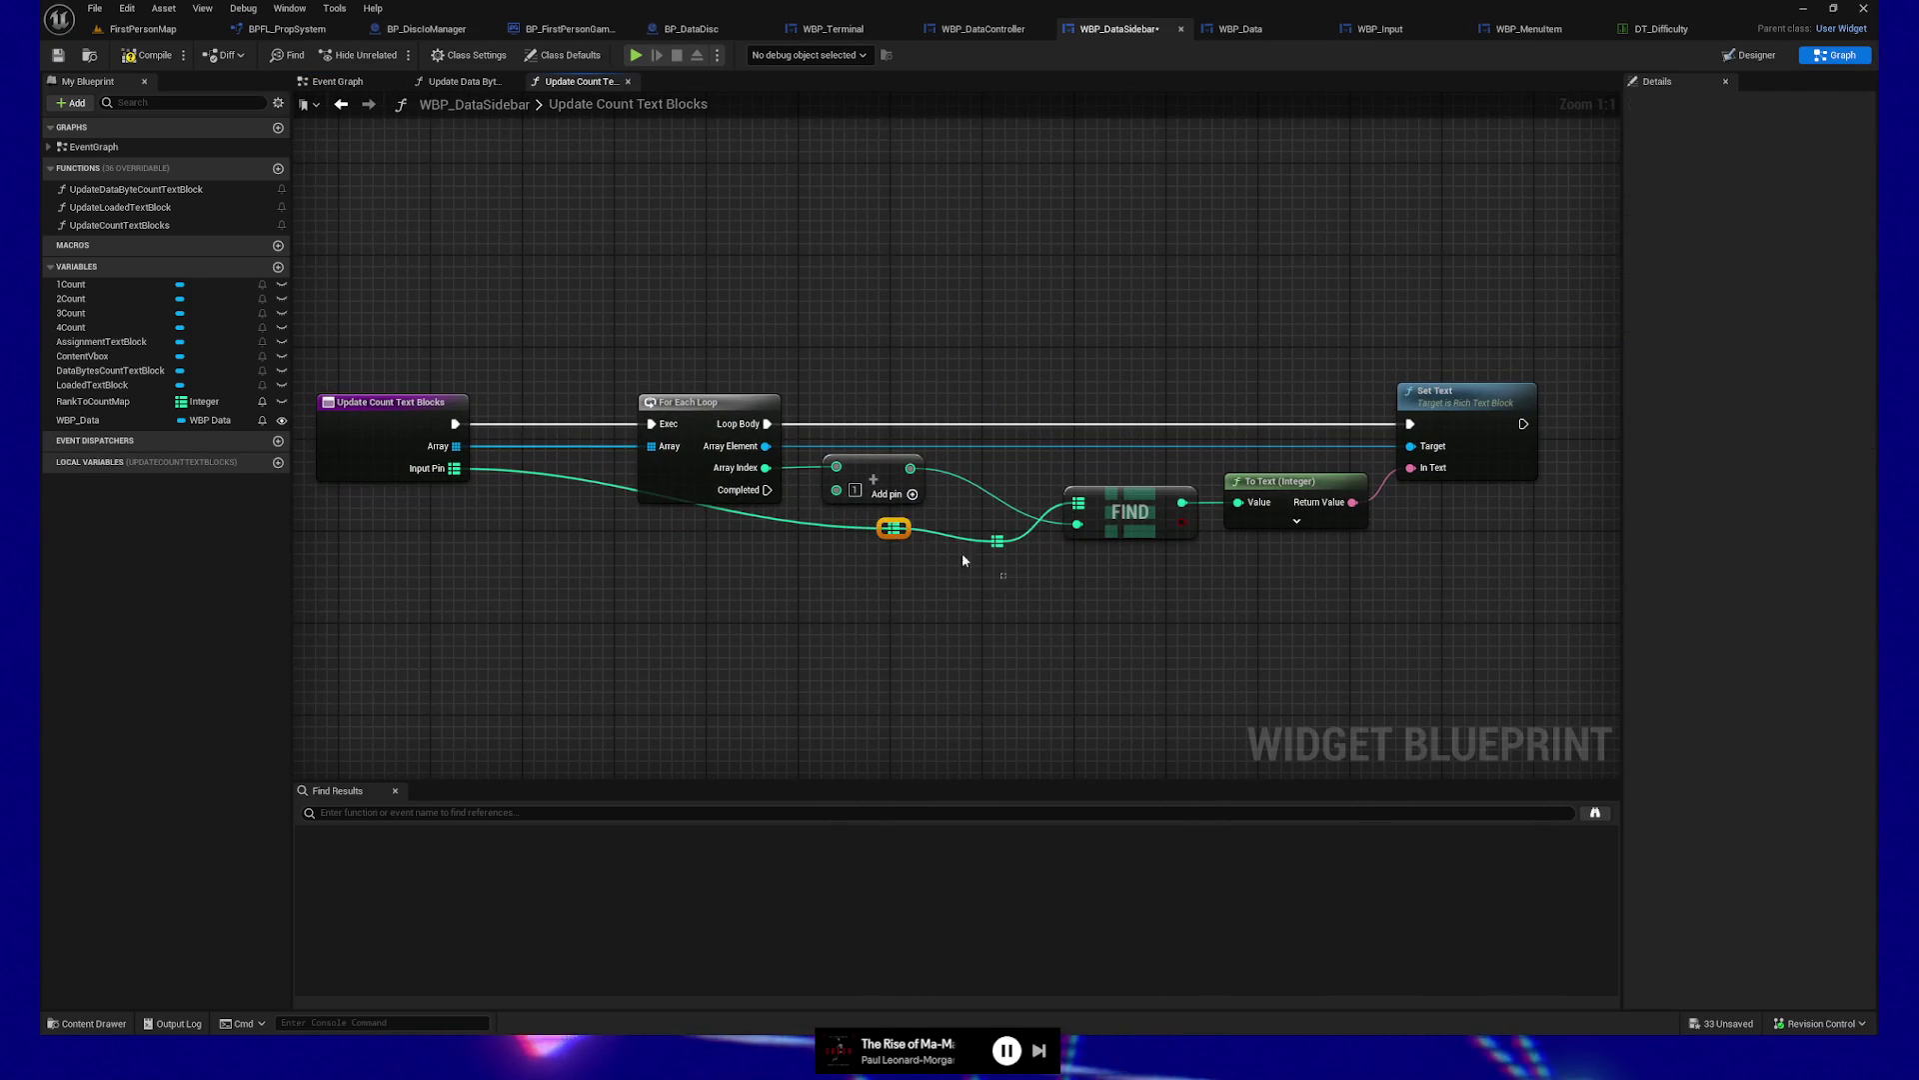
{"action": "left_click_drag", "start_coordinate": [893, 543], "coordinate": [549, 541]}
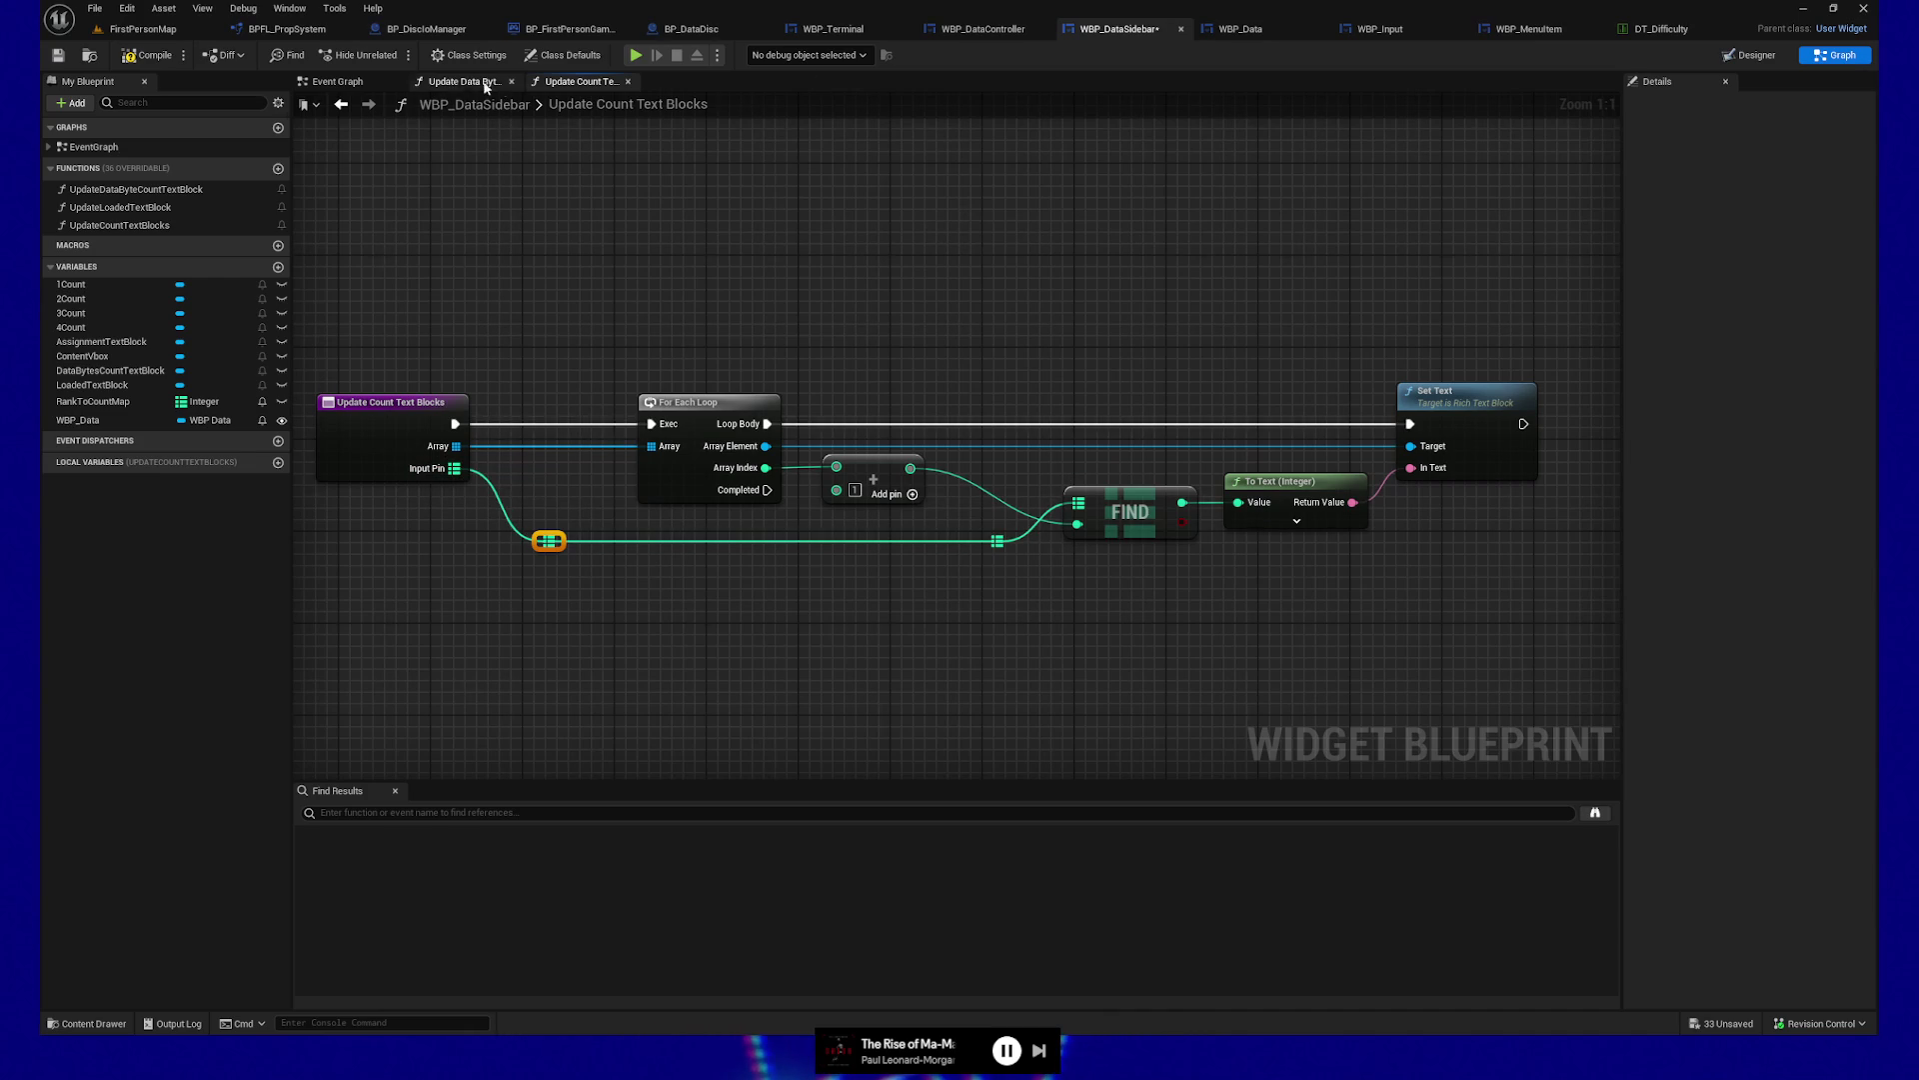
Back in the Event Graph, select the Update Count Text Blocks call and begin renaming its InputPin input
{"action": "left_click", "coordinate": [470, 81]}
{"action": "left_click", "coordinate": [372, 83]}
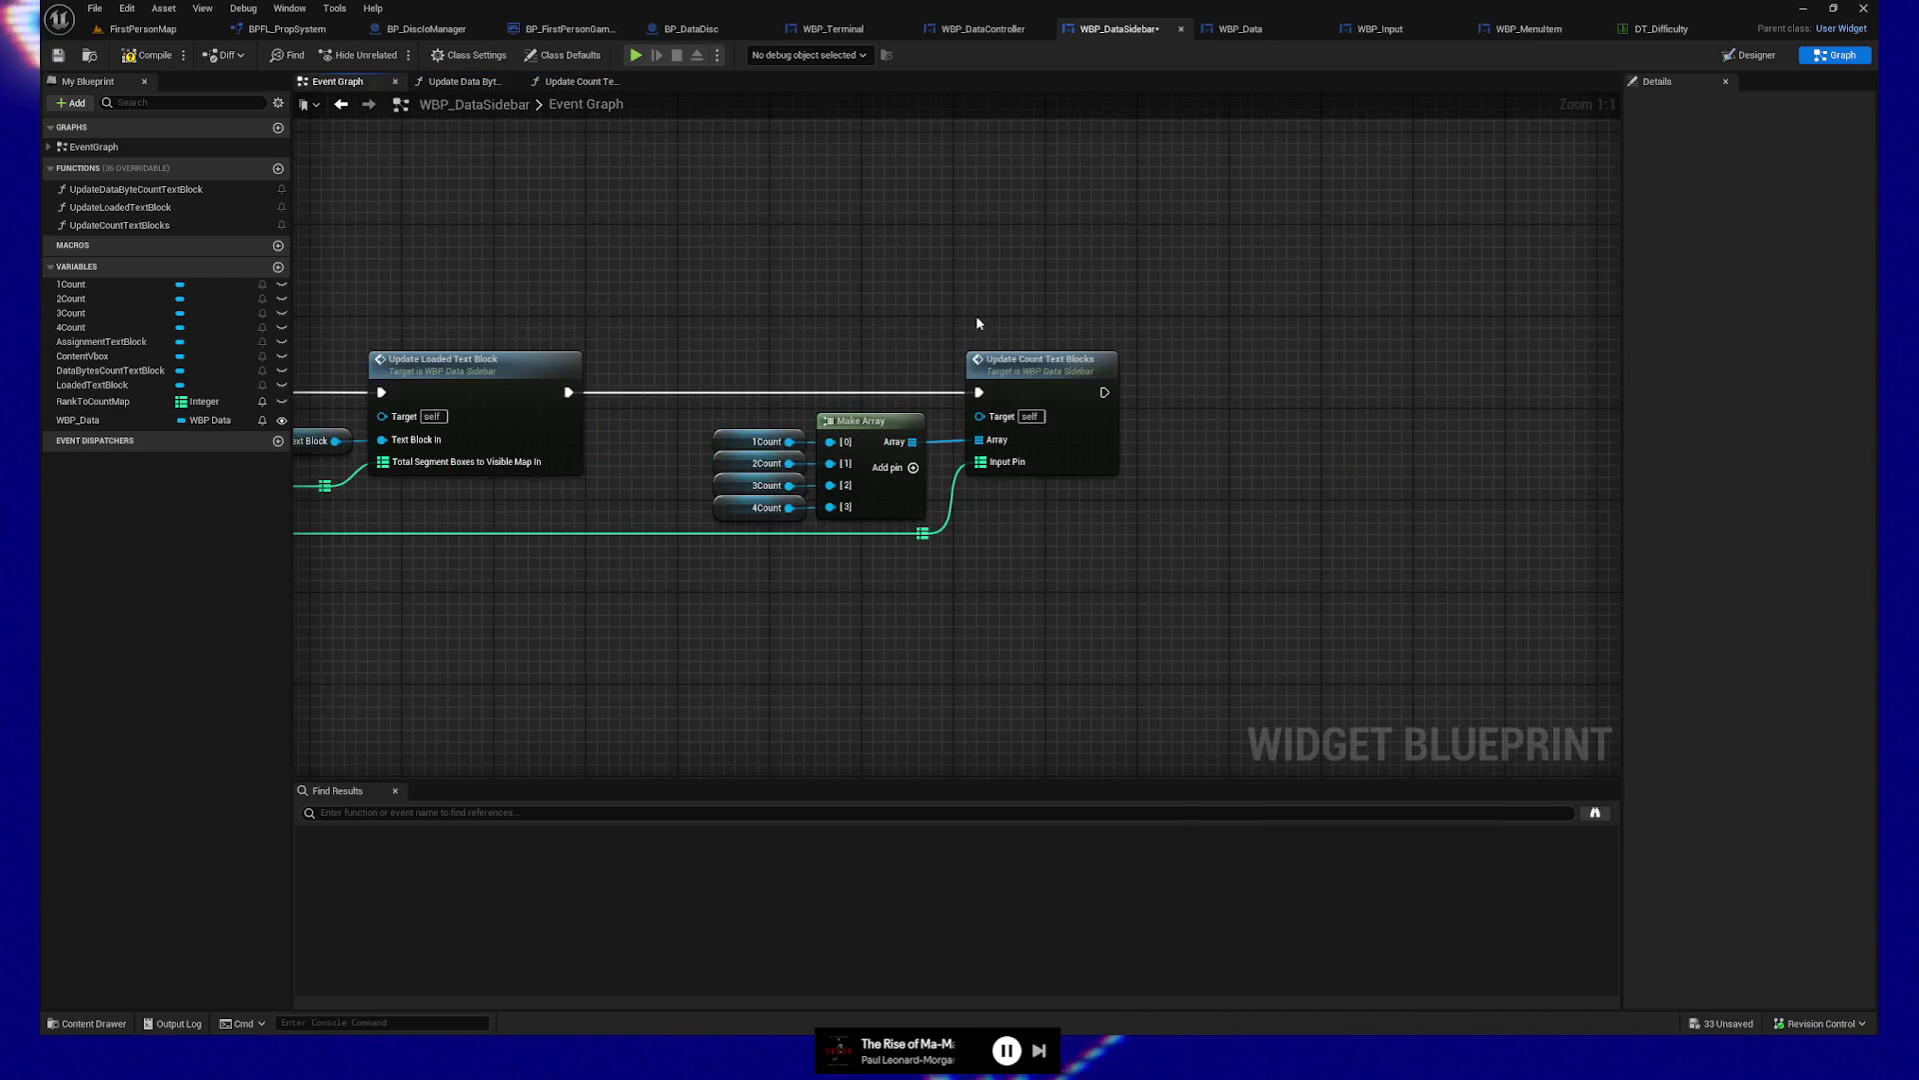
{"action": "left_click", "coordinate": [990, 359]}
{"action": "mouse_move", "coordinate": [1019, 536]}
{"action": "left_mouse_down"}
{"action": "mouse_move", "coordinate": [980, 579]}
{"action": "mouse_move", "coordinate": [1392, 577]}
{"action": "left_mouse_up"}
{"action": "left_click_drag", "start_coordinate": [380, 574], "coordinate": [918, 560]}
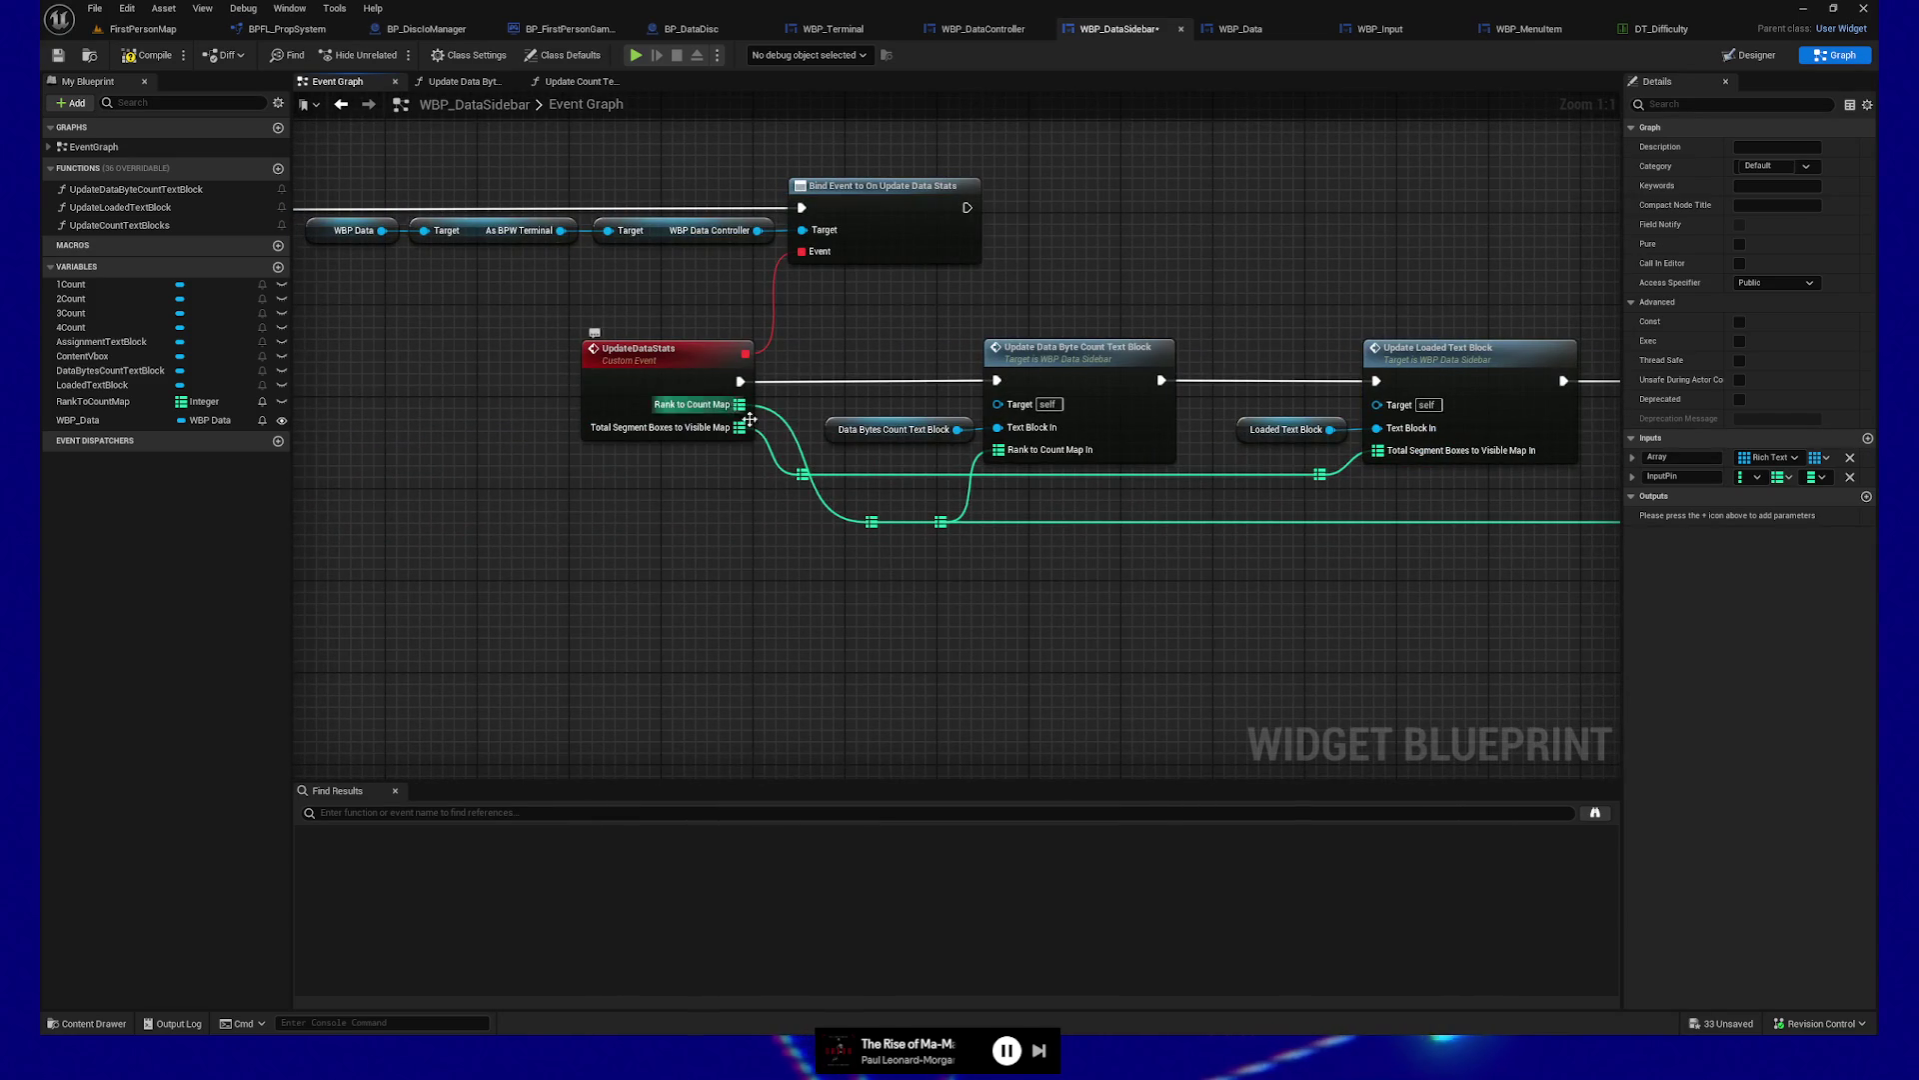
{"action": "left_click_drag", "start_coordinate": [1500, 599], "coordinate": [1106, 596]}
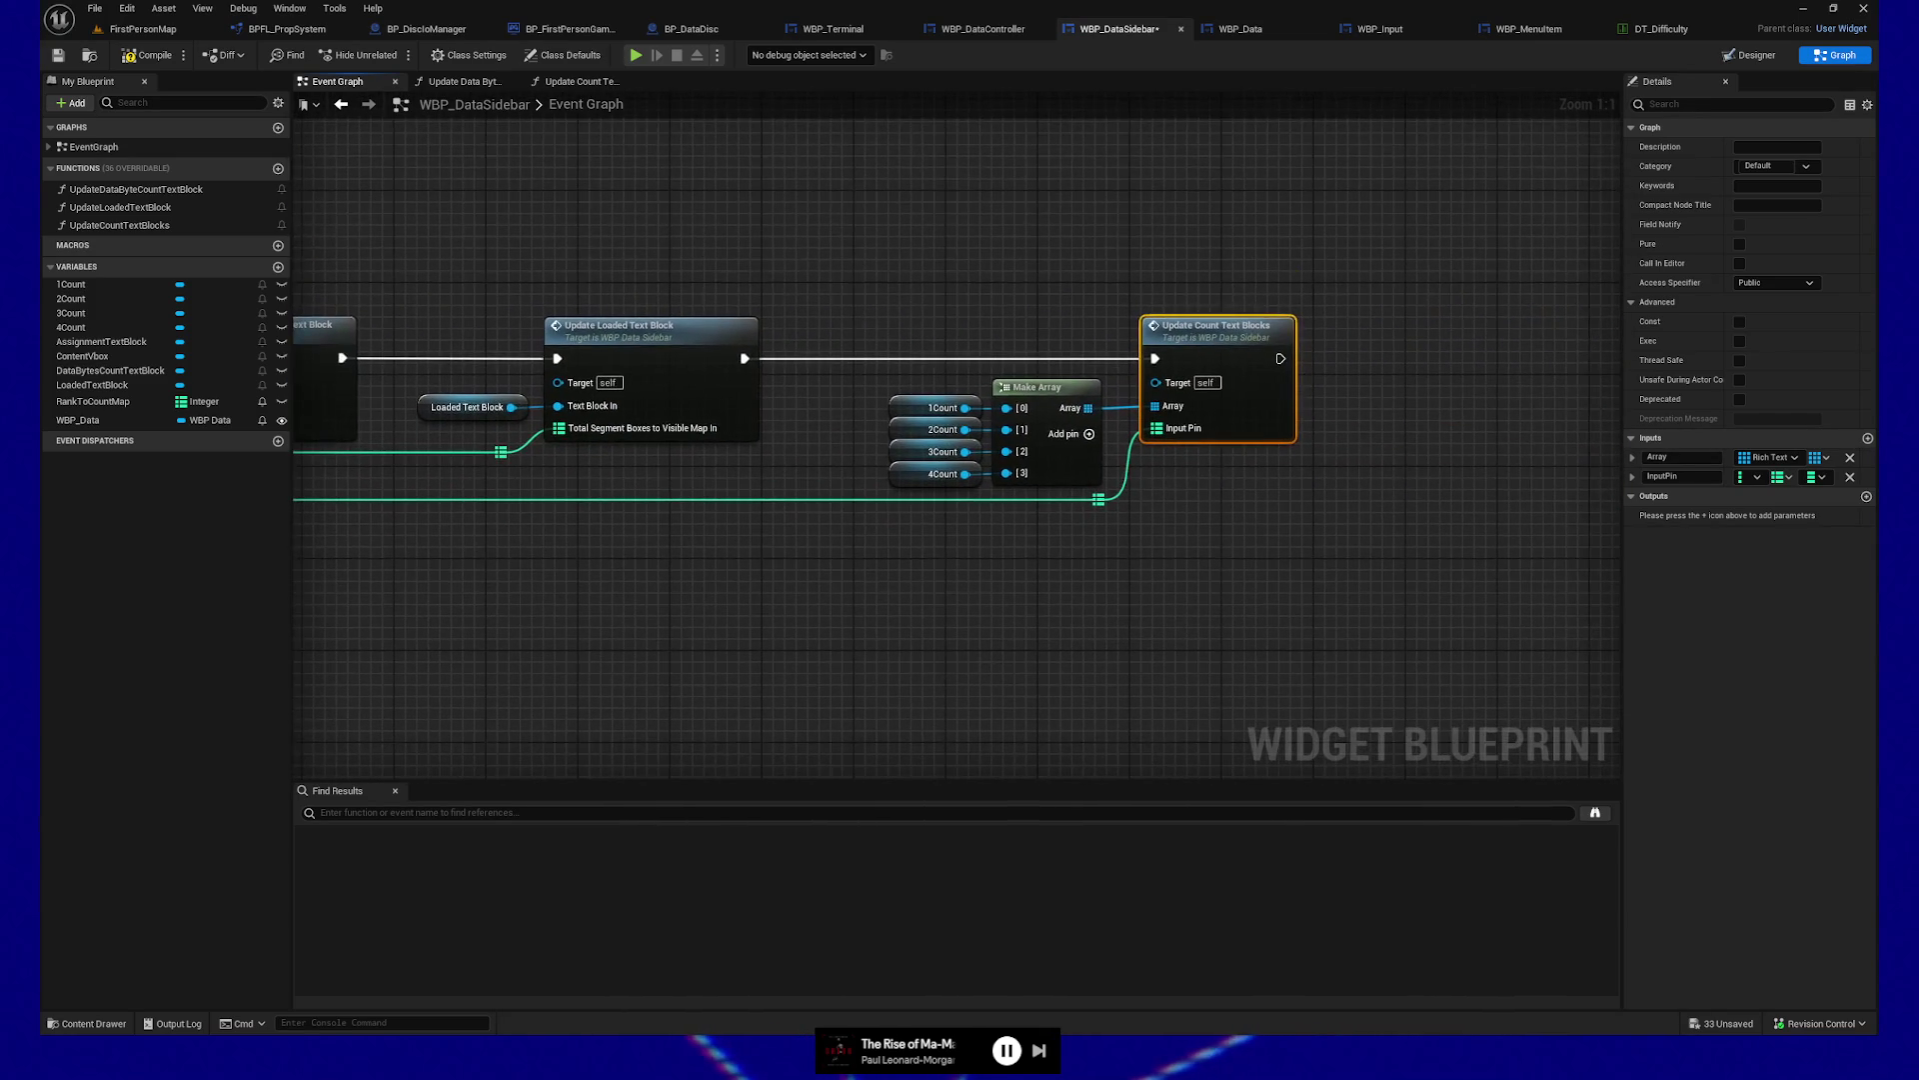
{"action": "left_click", "coordinate": [1699, 478]}
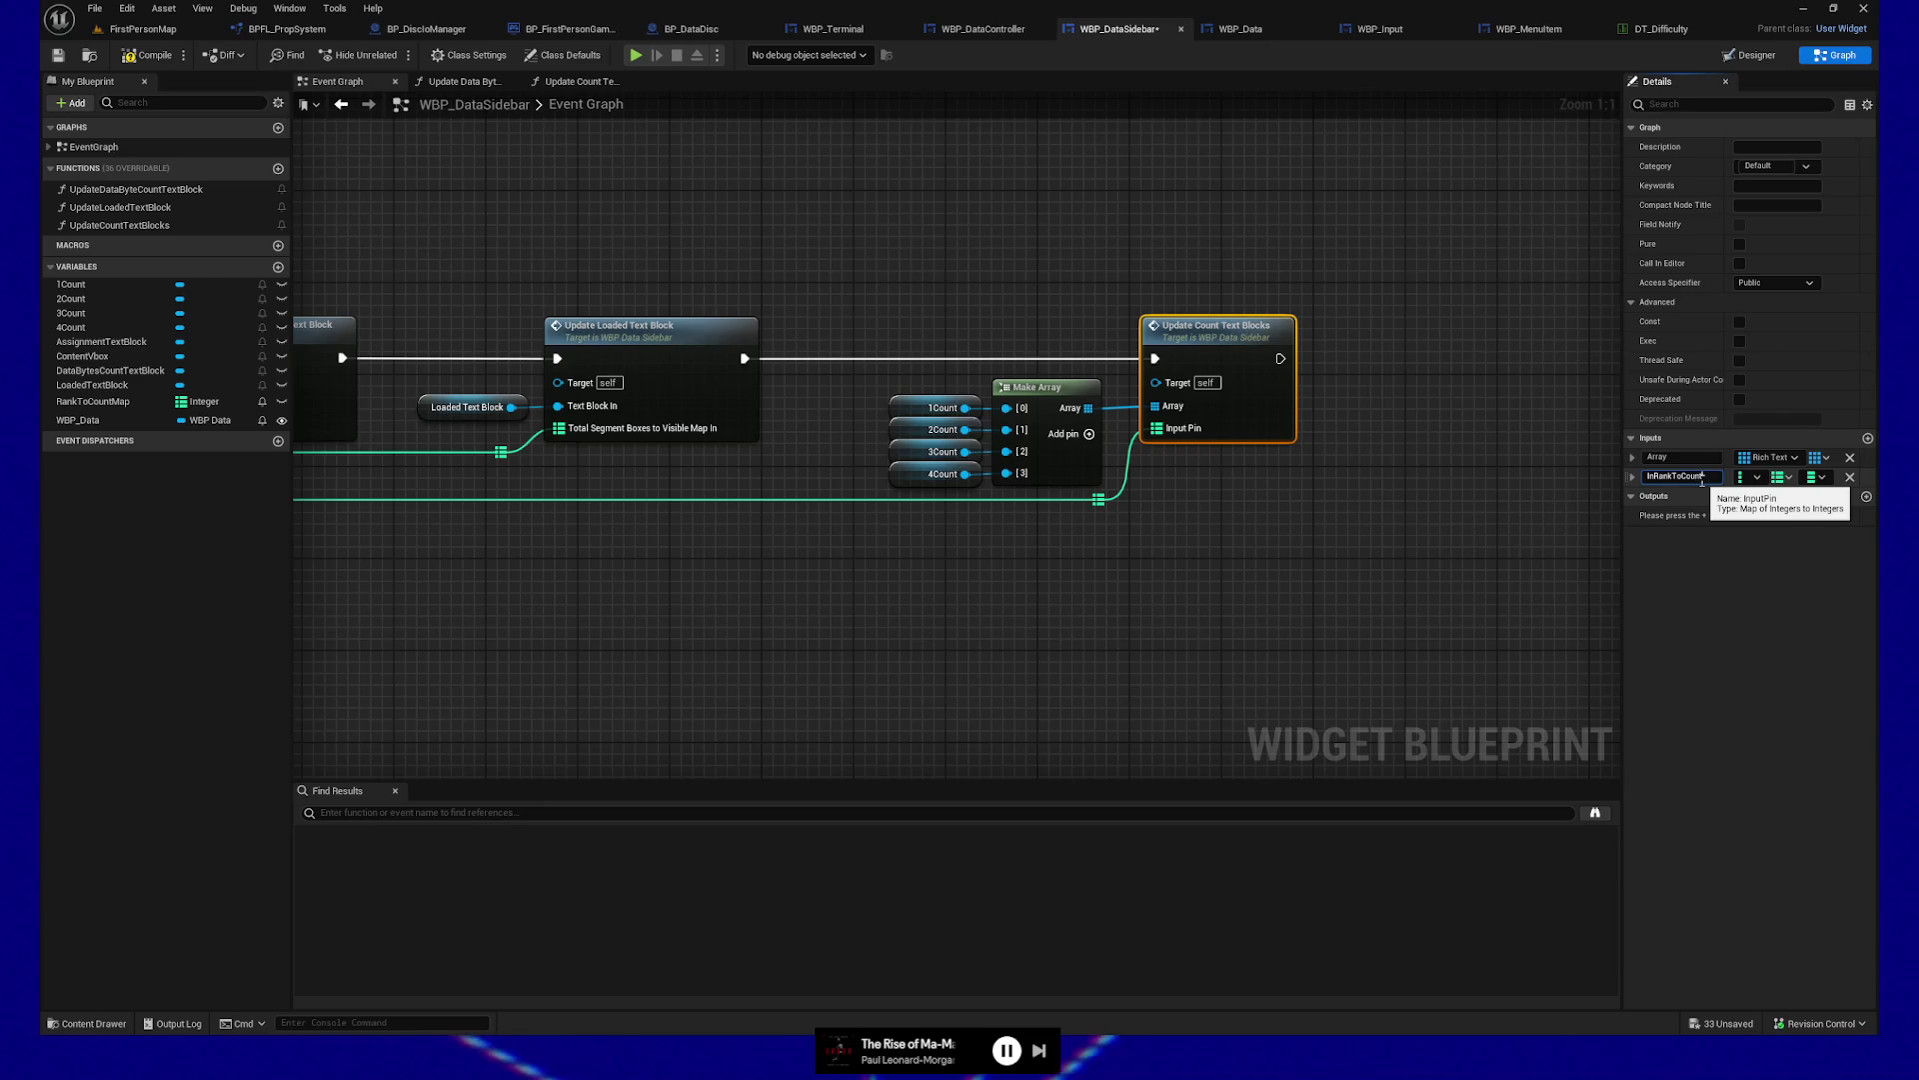
Rename the InputPin input to InRankToCountMap and the Array input to InRichTextBlockArray
{"action": "type", "text": "ap"}
{"action": "key", "text": "Return"}
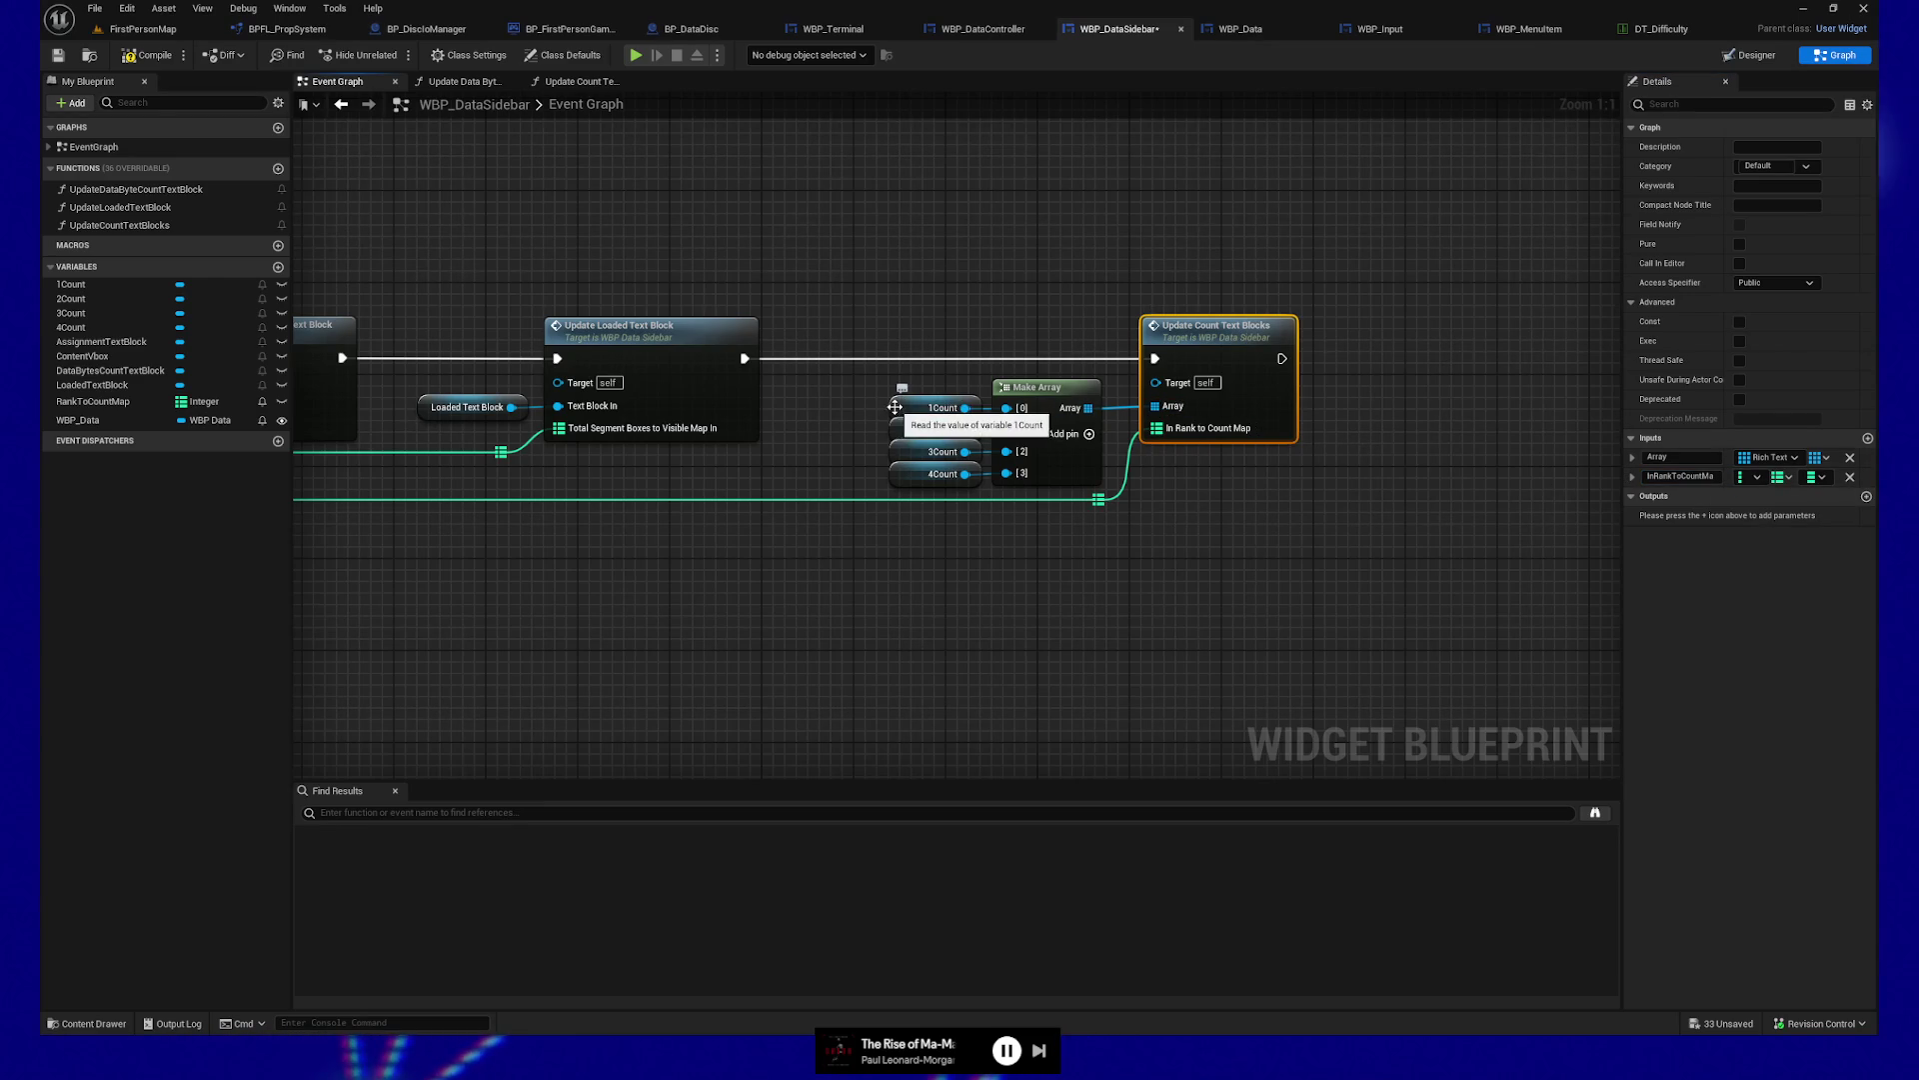
{"action": "left_click", "coordinate": [1689, 457]}
{"action": "type", "text": "In"}
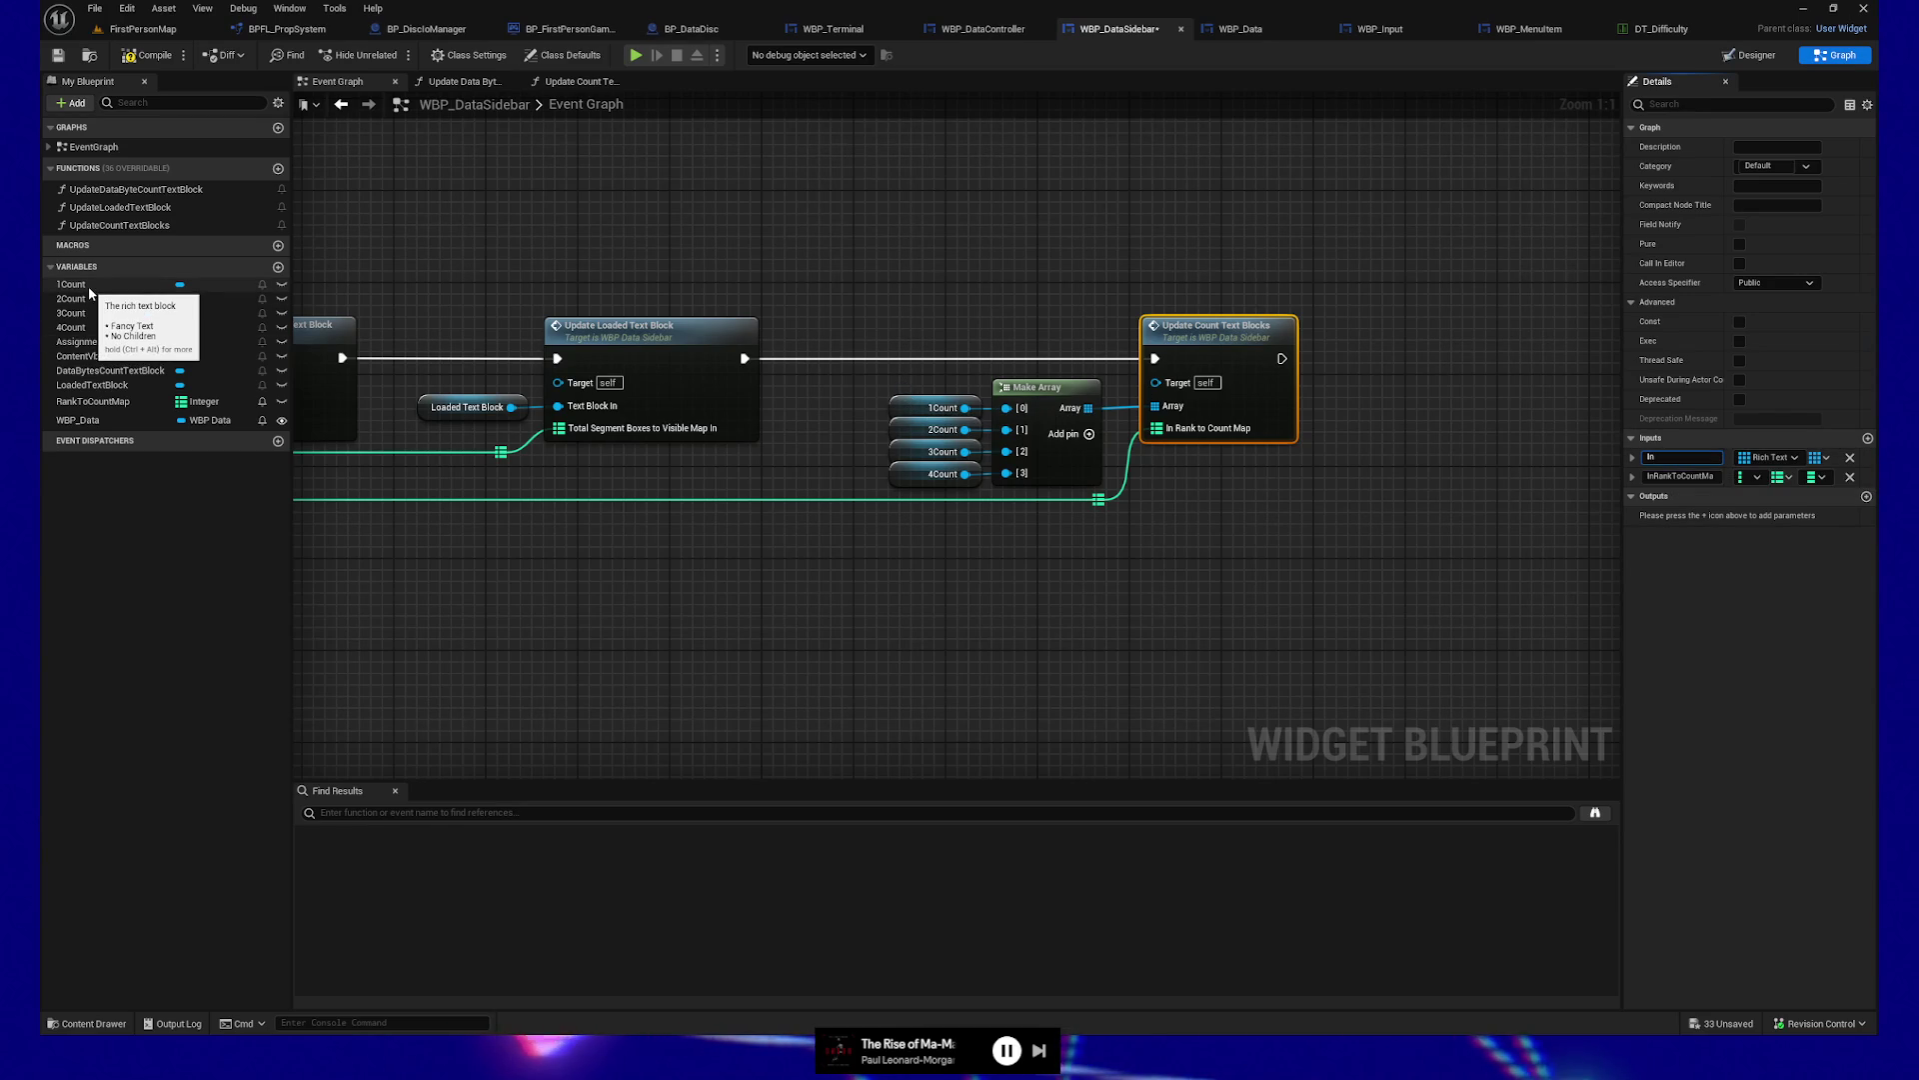
{"action": "type", "text": "R"}
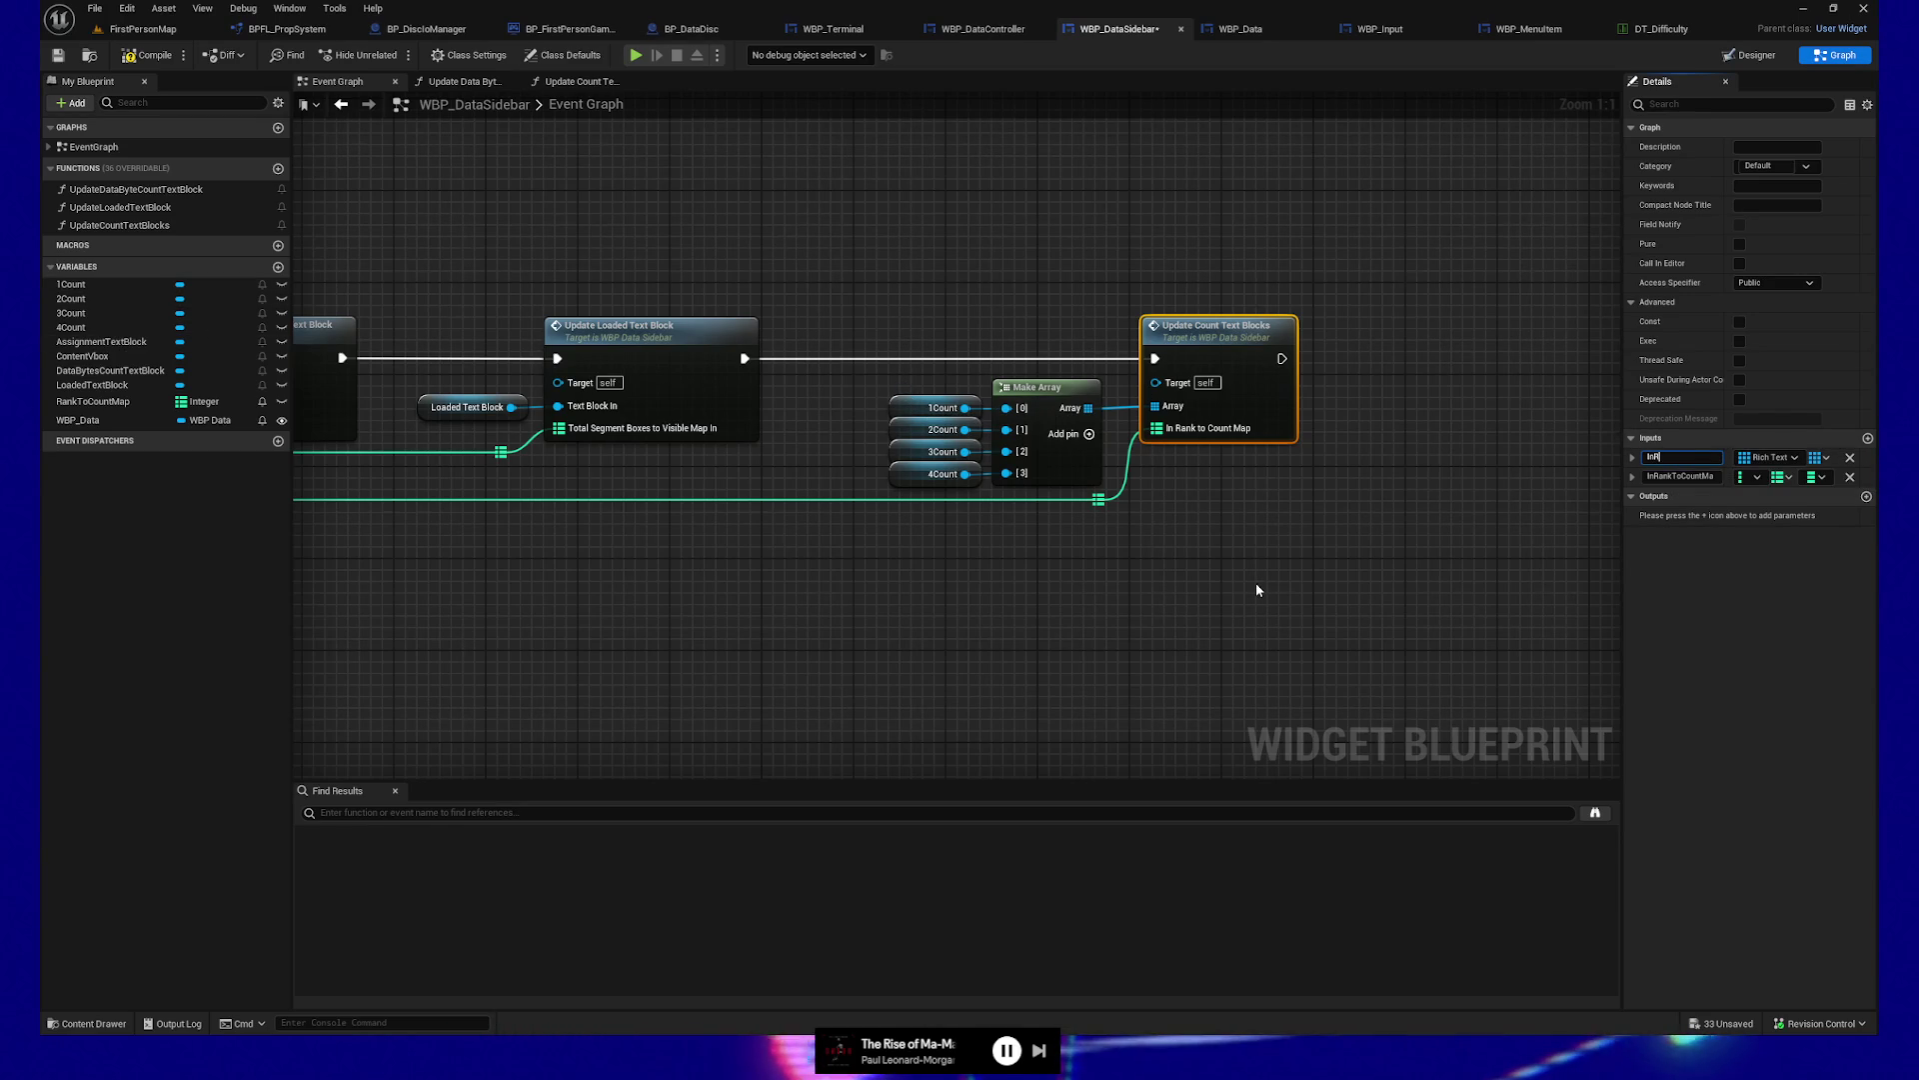
{"action": "type", "text": "ichBl"}
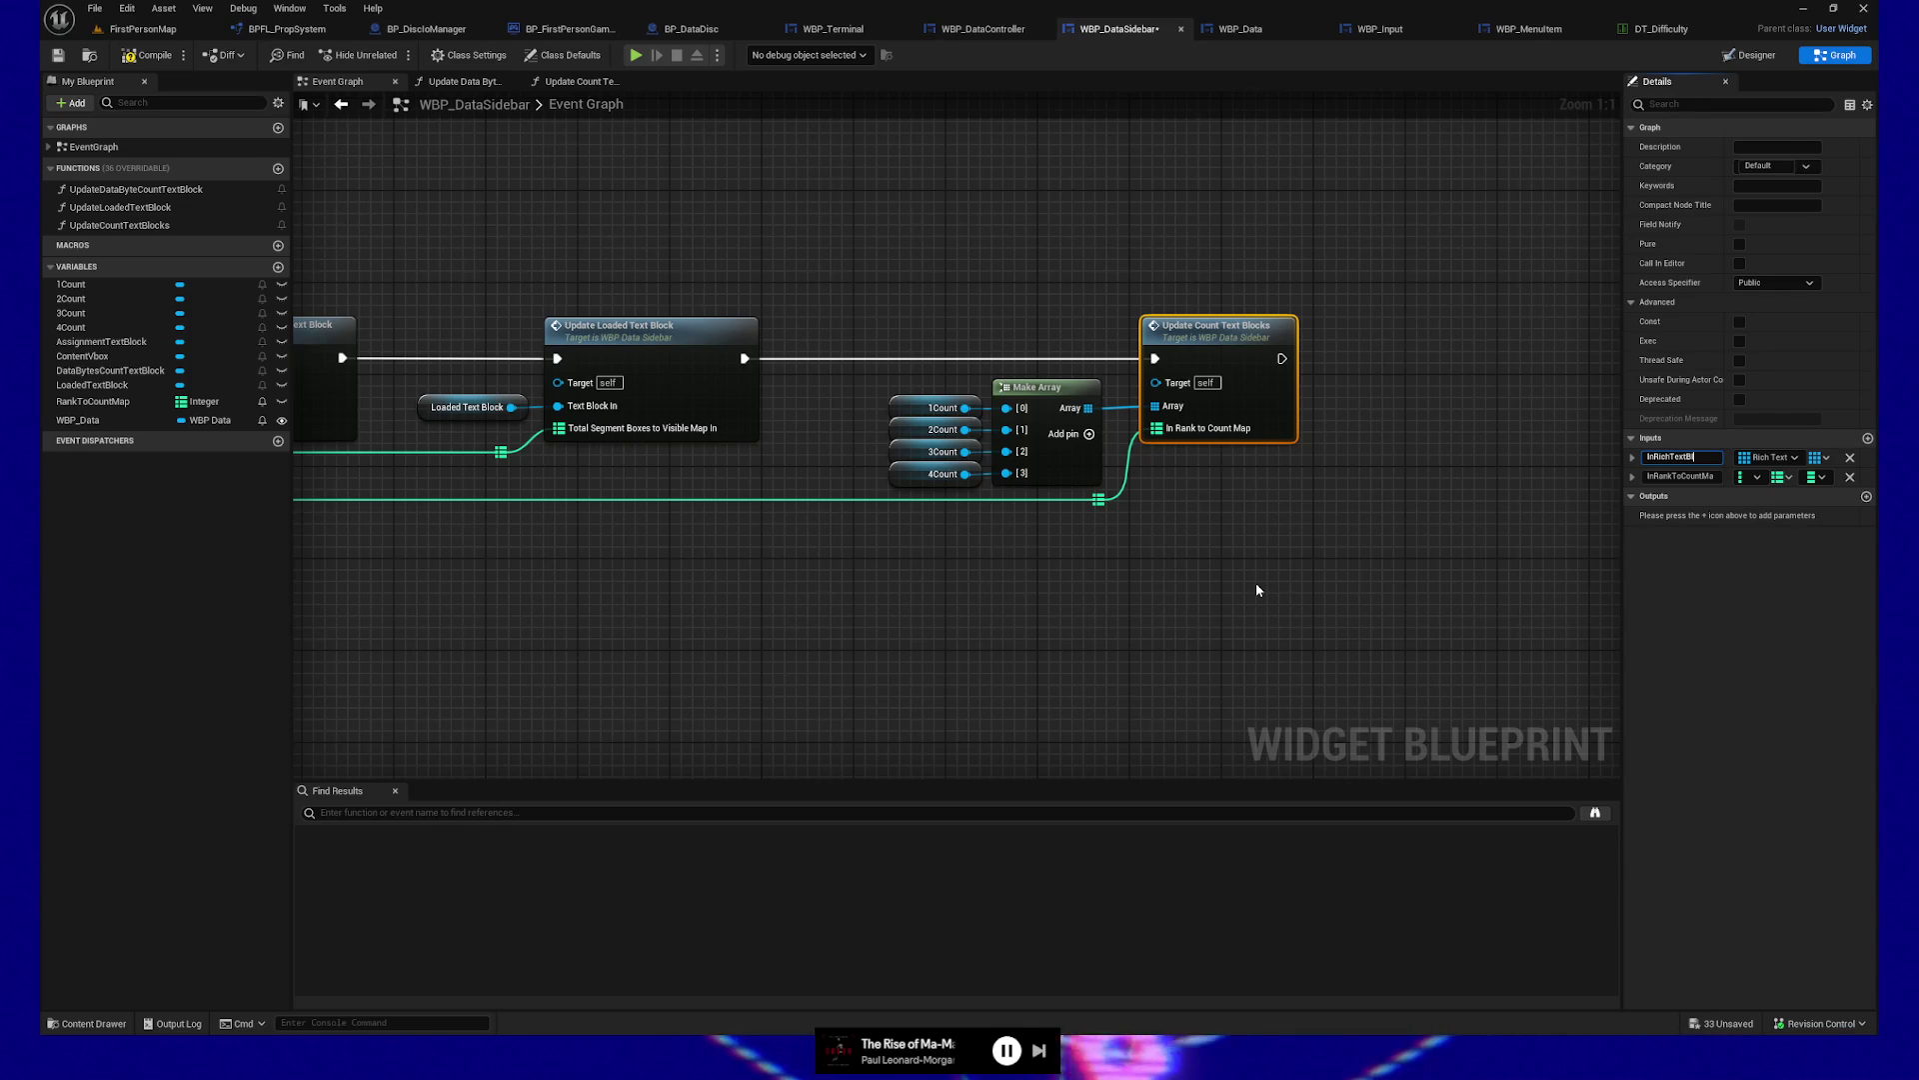
{"action": "type", "text": "ockArray"}
{"action": "key", "text": "Return"}
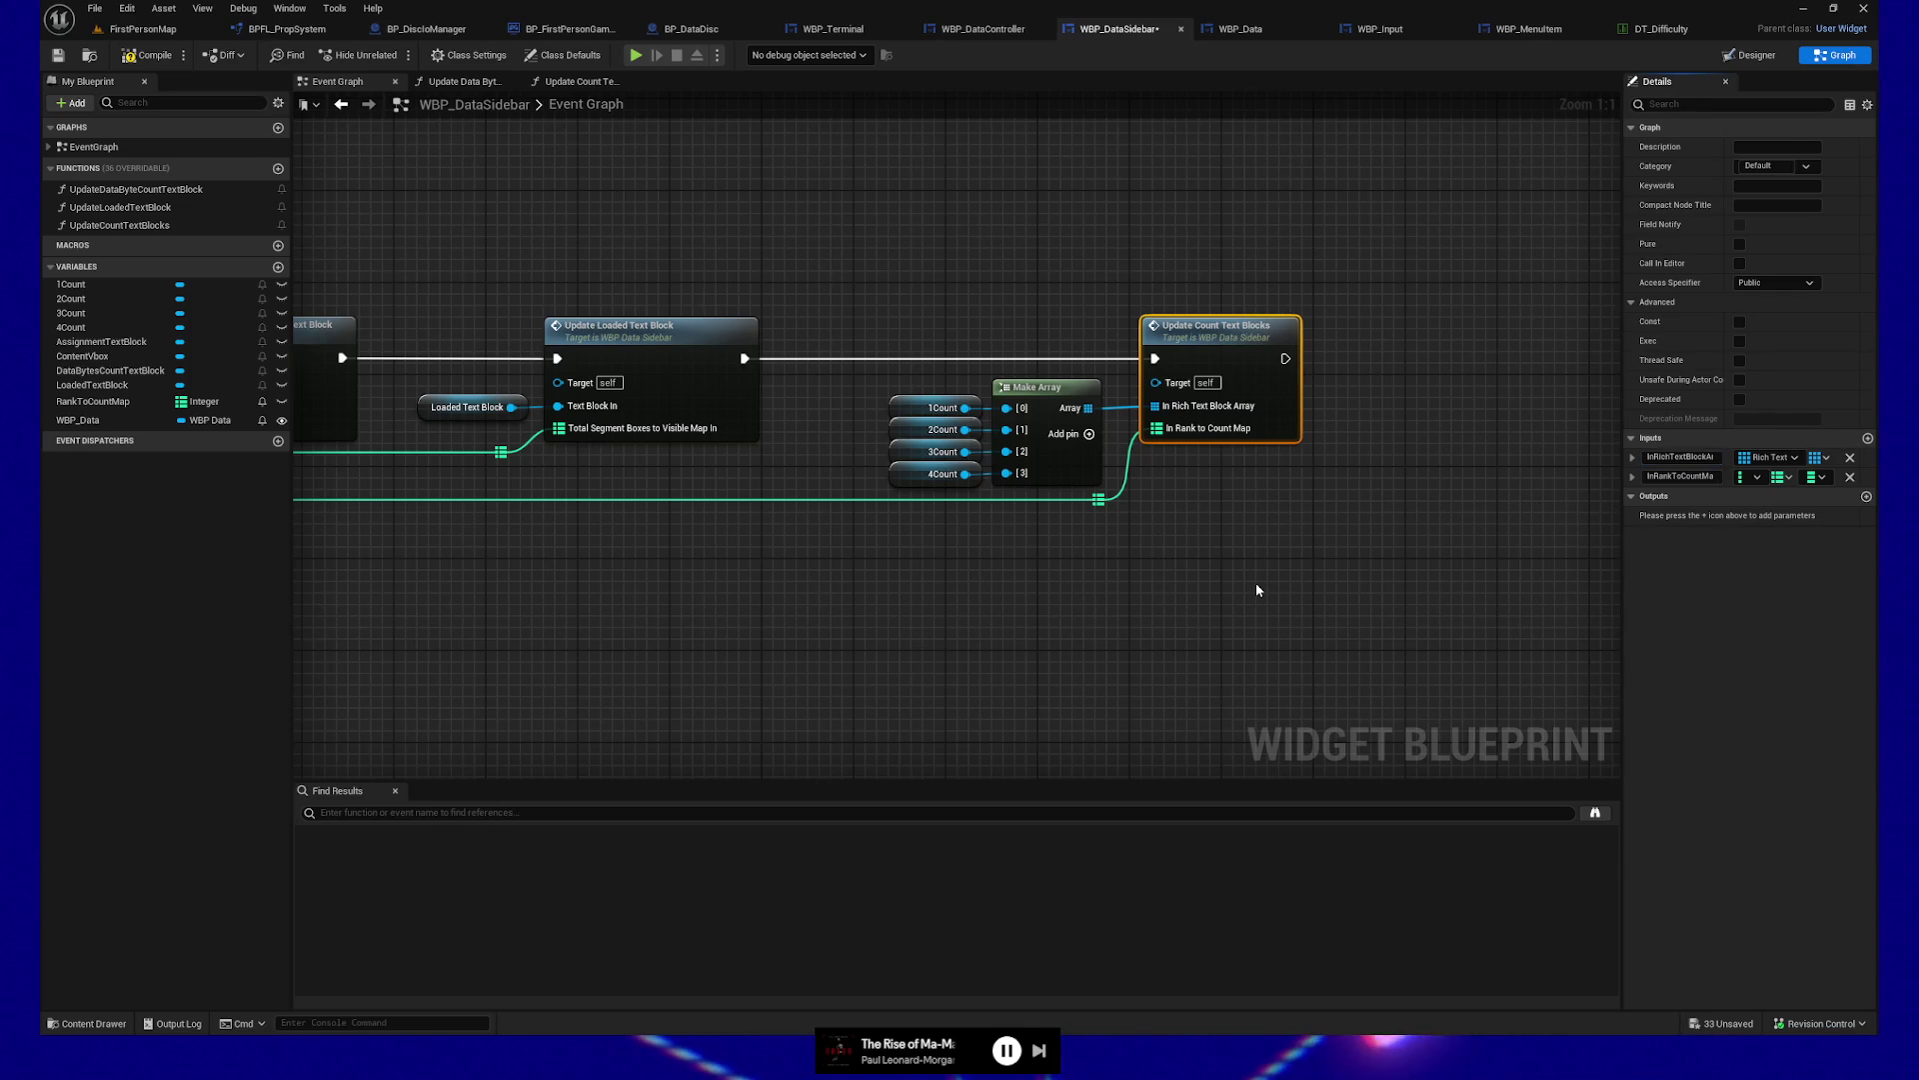
{"action": "left_click_drag", "start_coordinate": [1374, 503], "coordinate": [1345, 508]}
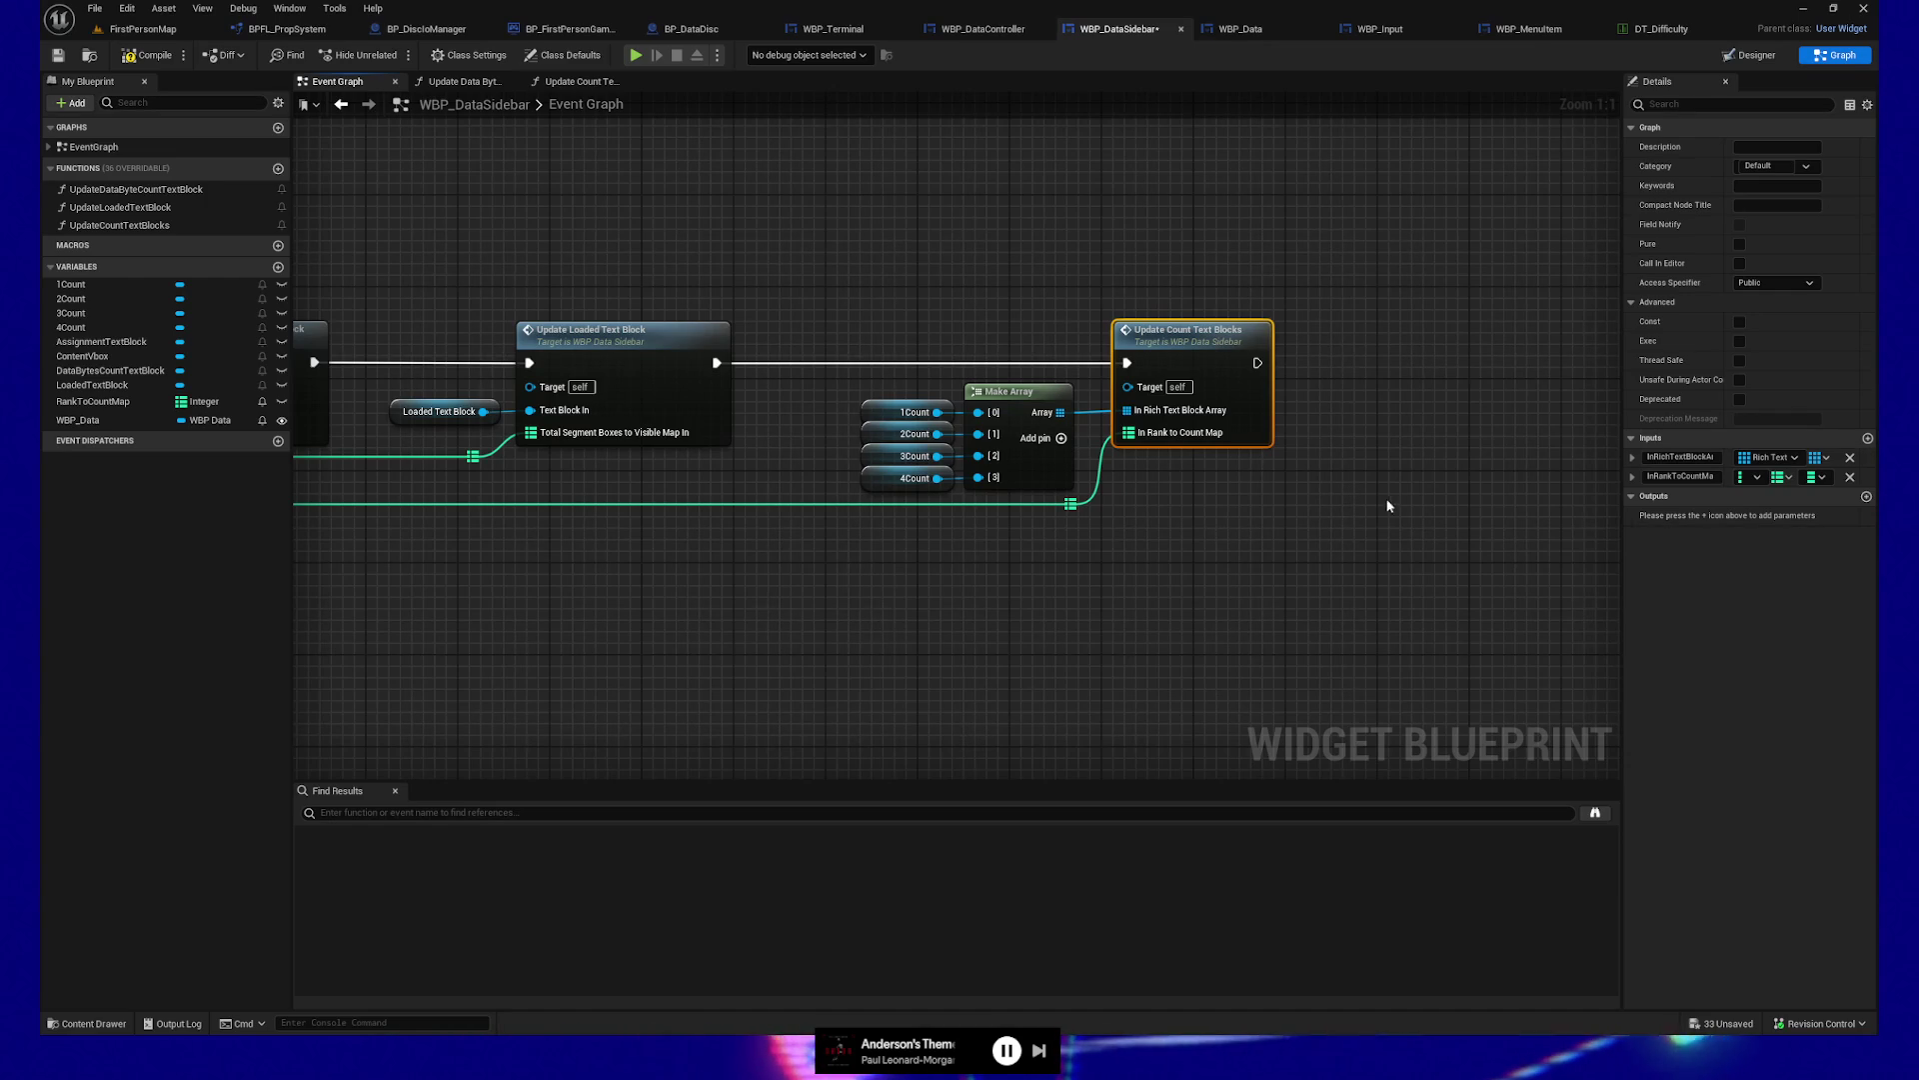
Inspect the loop and Set Text chain inside the Update Count Text Blocks function
{"action": "left_click_drag", "start_coordinate": [1409, 500], "coordinate": [1312, 517]}
{"action": "left_click_drag", "start_coordinate": [1008, 515], "coordinate": [1103, 522]}
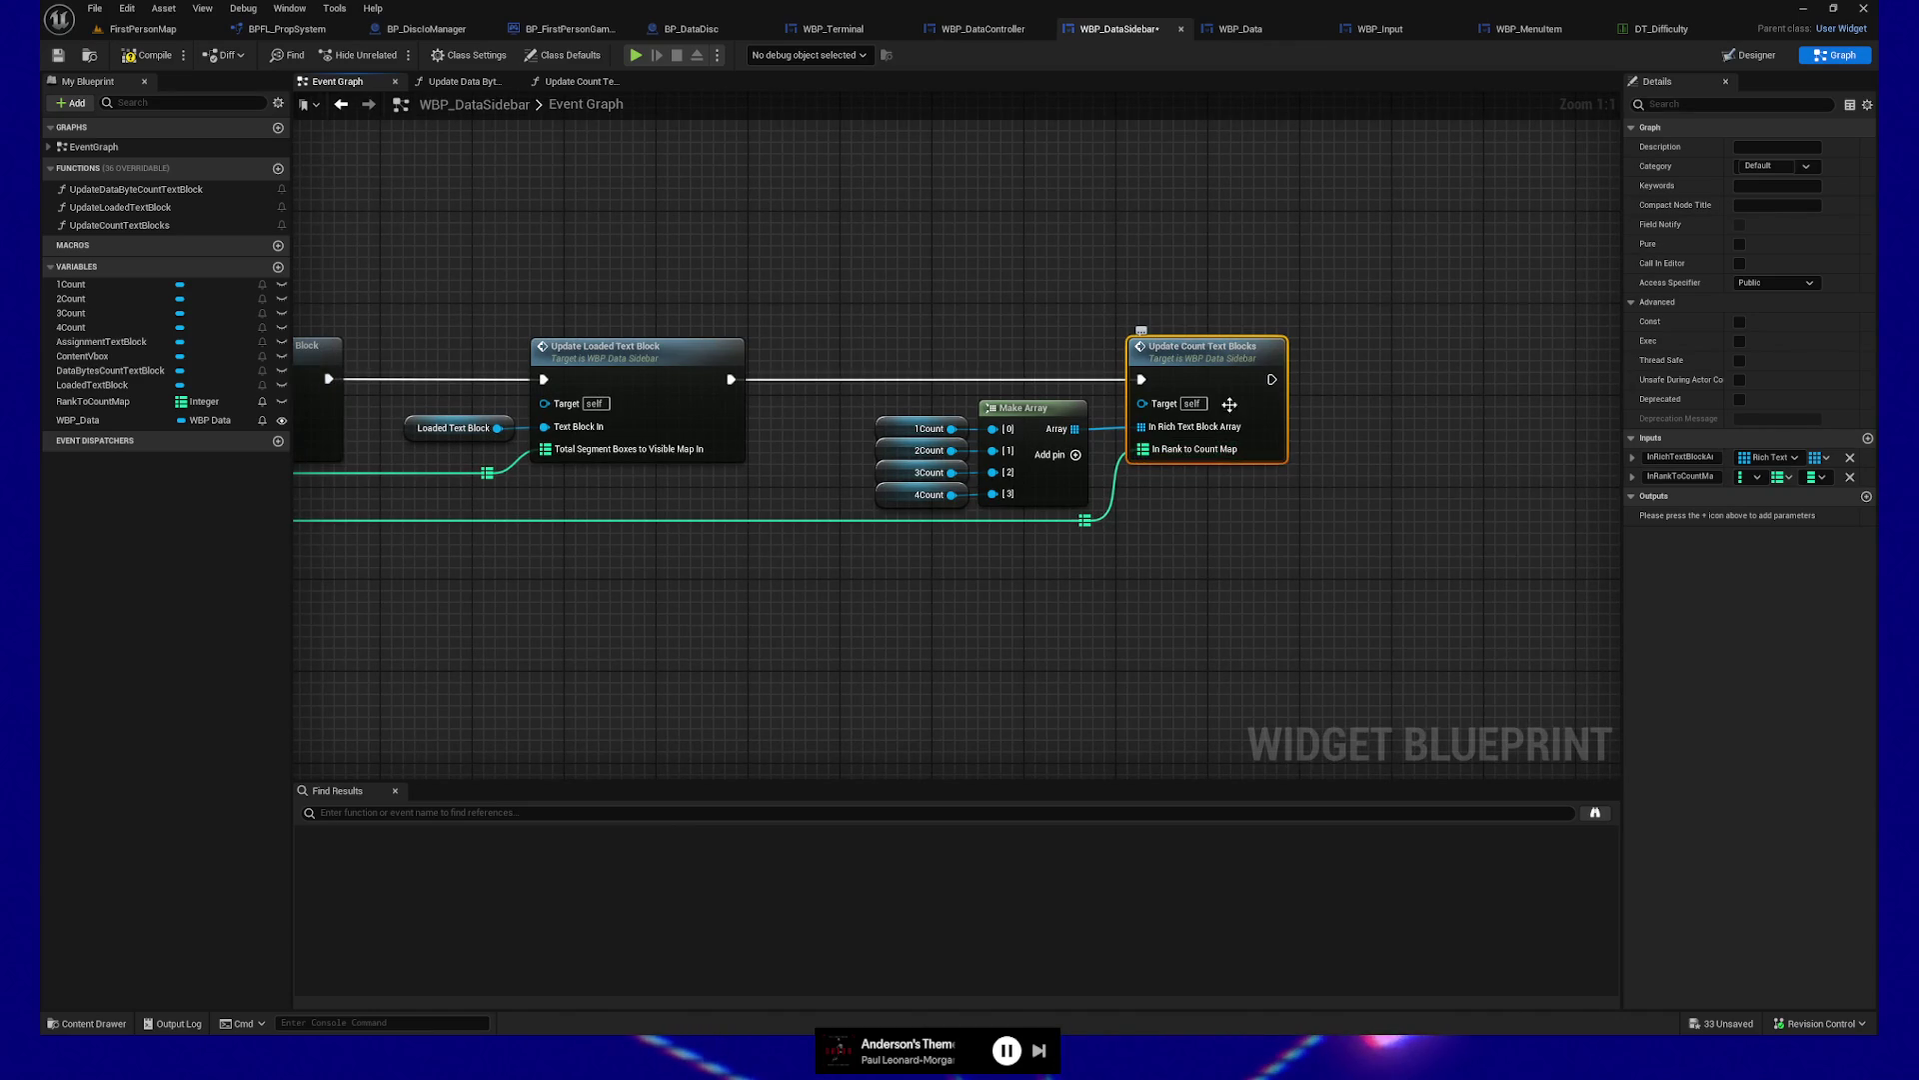
{"action": "double_click", "coordinate": [1204, 352]}
{"action": "mouse_move", "coordinate": [1161, 586]}
{"action": "left_mouse_down"}
{"action": "mouse_move", "coordinate": [1304, 567]}
{"action": "mouse_move", "coordinate": [1164, 561]}
{"action": "left_mouse_up"}
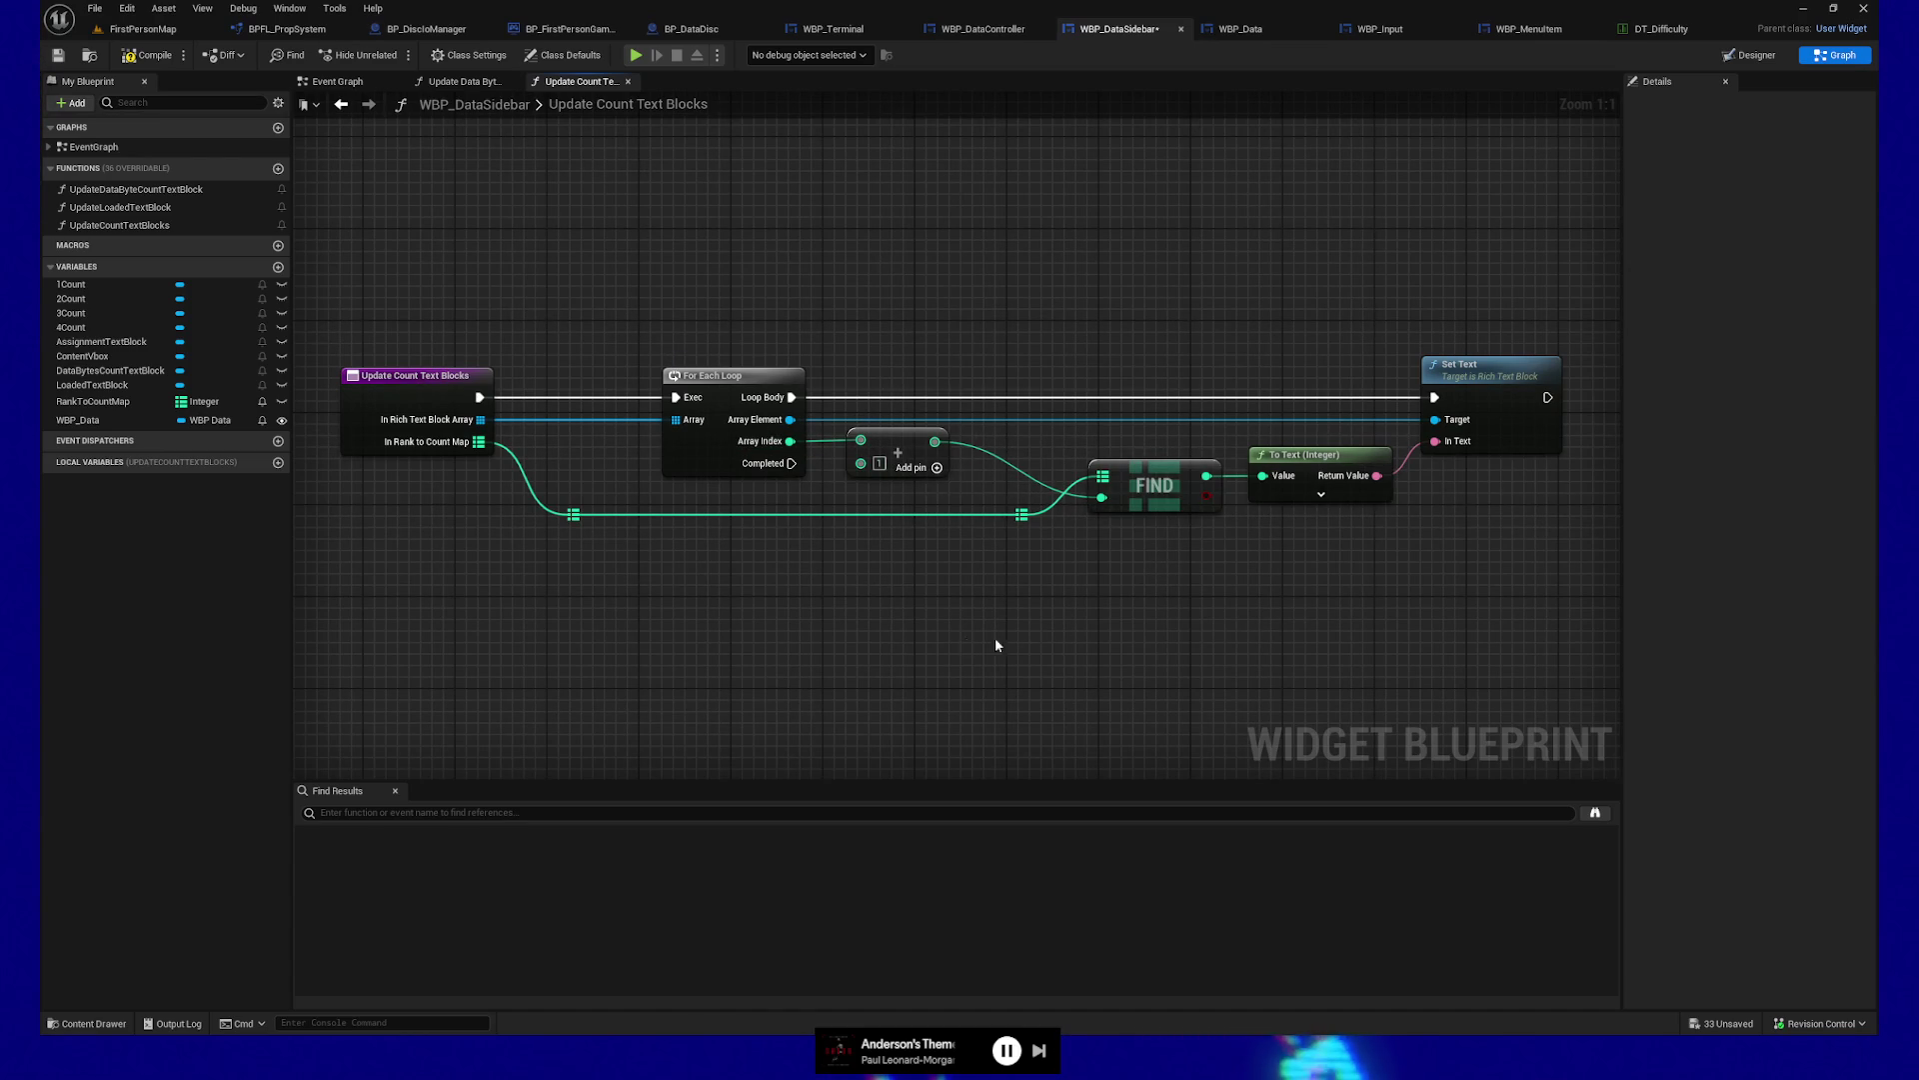
{"action": "left_click_drag", "start_coordinate": [1028, 643], "coordinate": [1137, 645]}
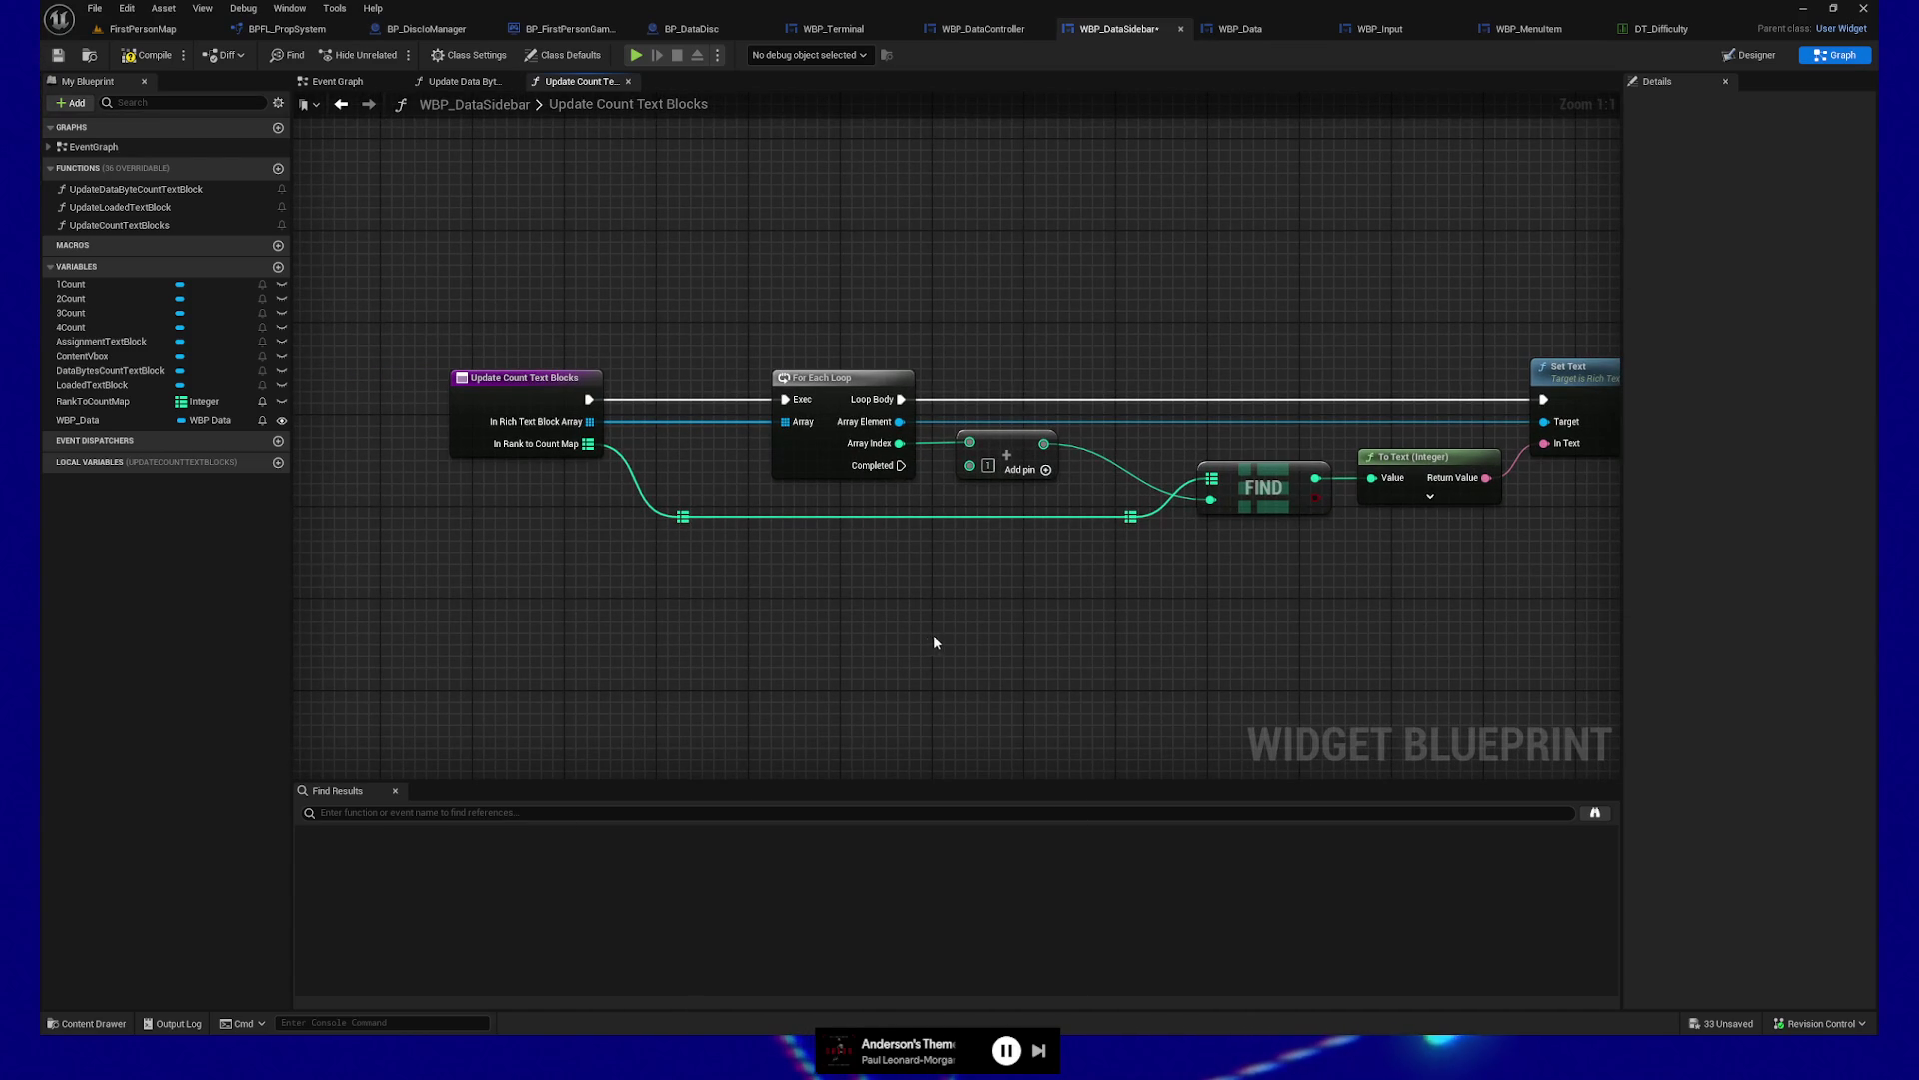
Back in the Event Graph, review the UpdateDataStats chain and save WBP_DataSidebar
{"action": "key", "text": "alt+Left"}
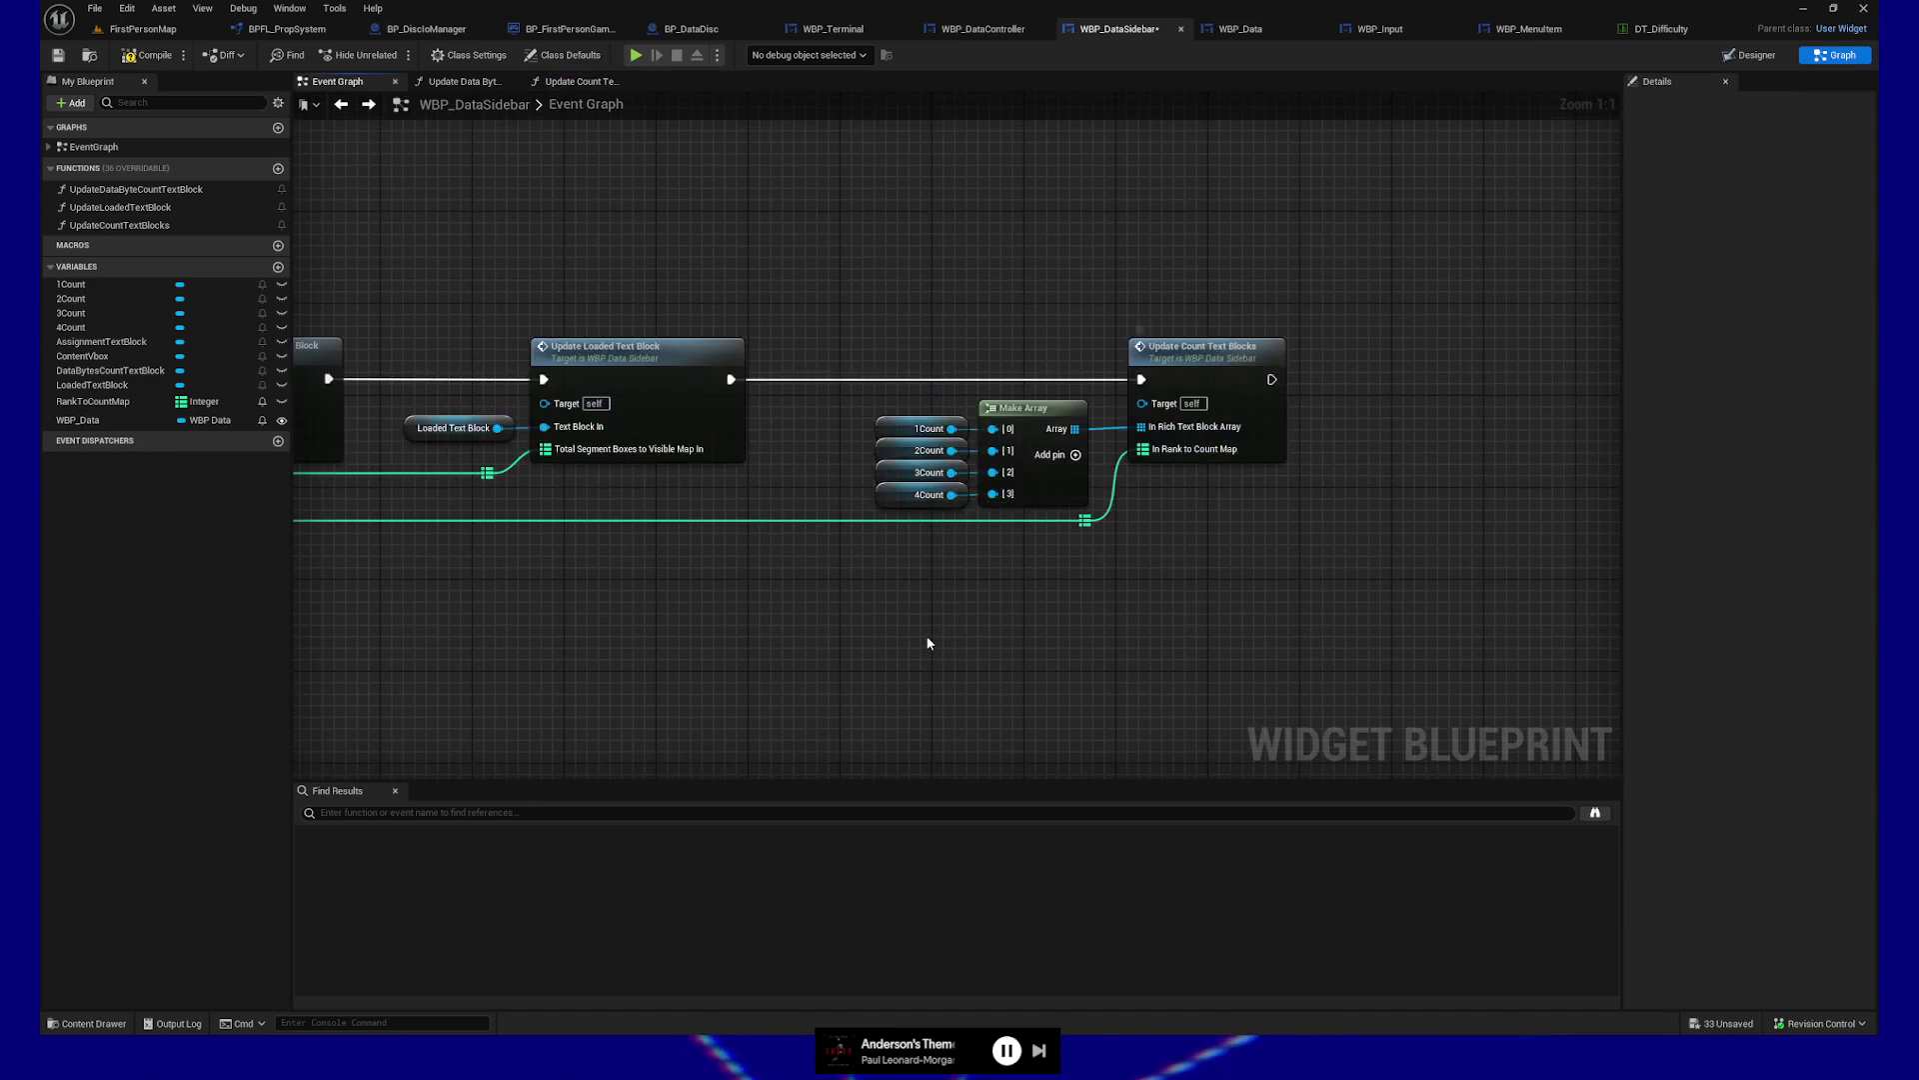
{"action": "mouse_move", "coordinate": [793, 633]}
{"action": "left_mouse_down"}
{"action": "mouse_move", "coordinate": [1186, 634]}
{"action": "mouse_move", "coordinate": [977, 604]}
{"action": "mouse_move", "coordinate": [1063, 617]}
{"action": "mouse_move", "coordinate": [877, 625]}
{"action": "left_mouse_up"}
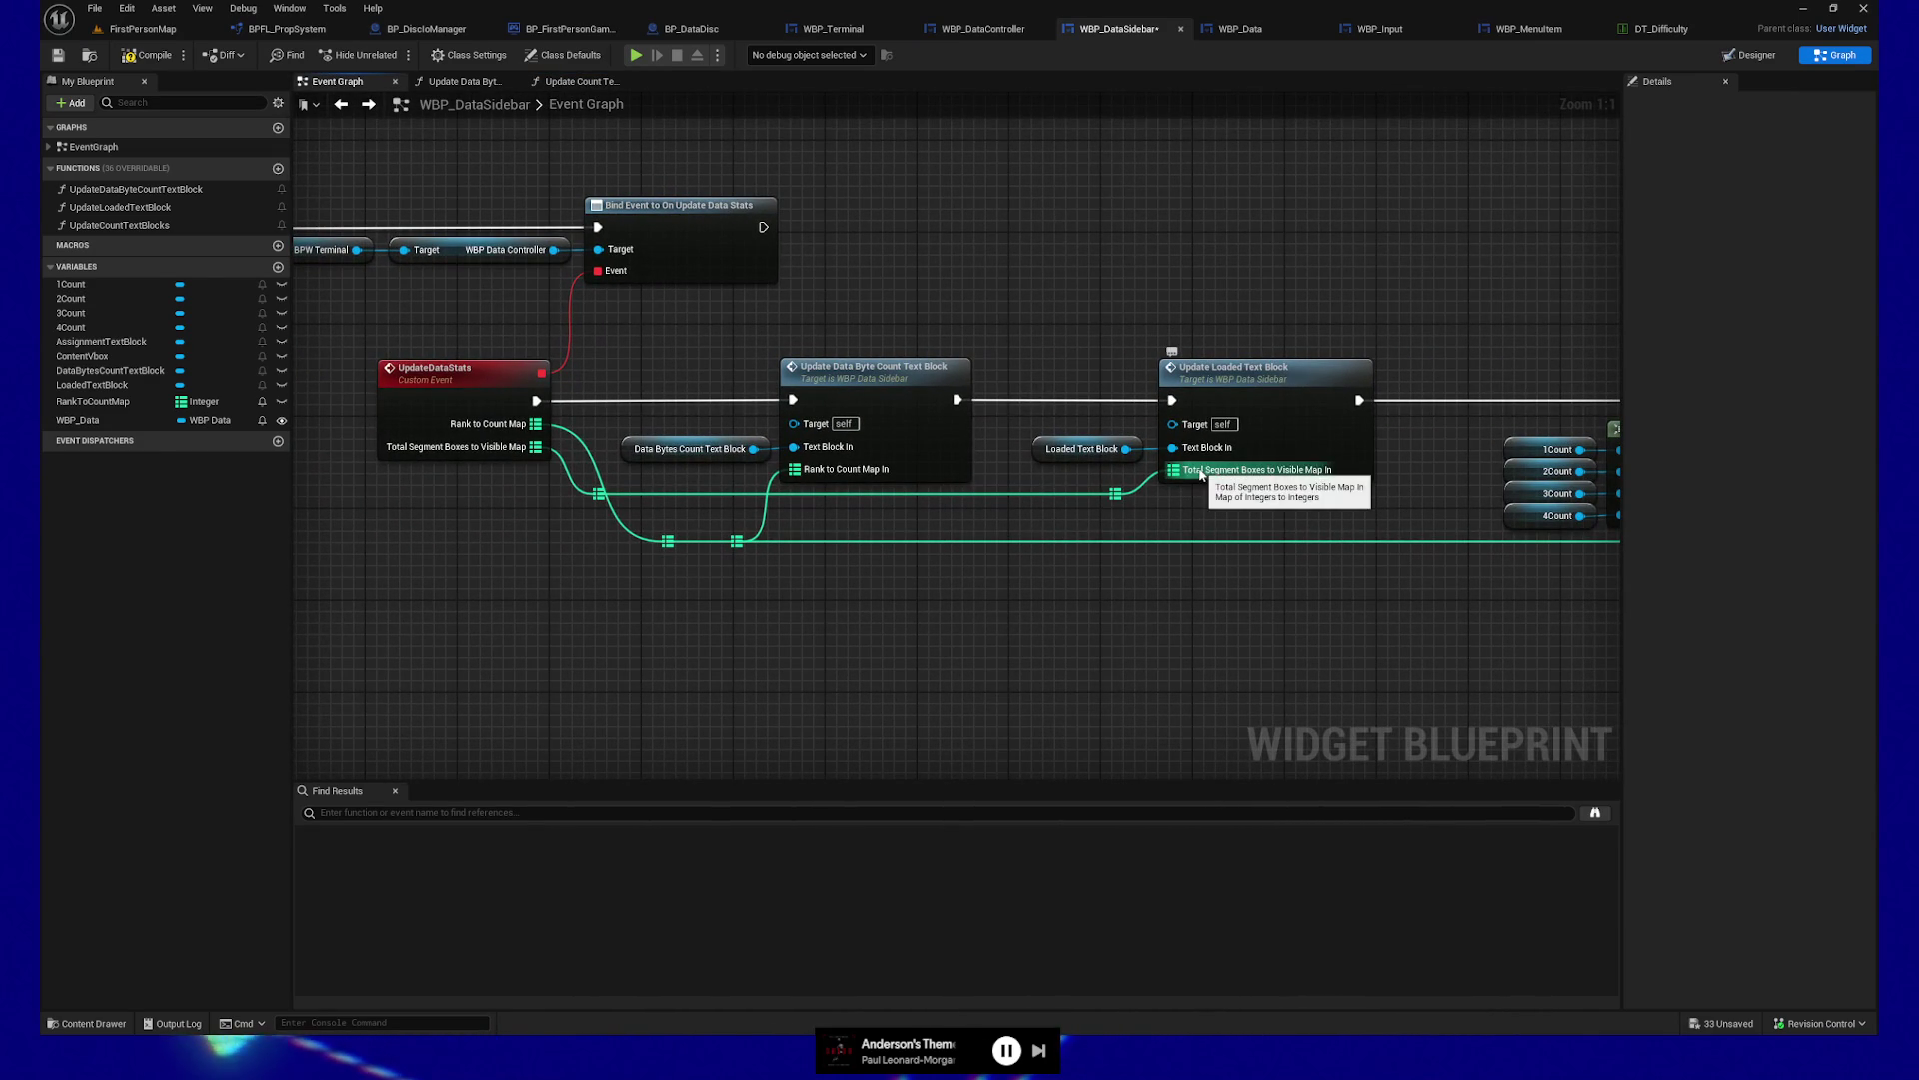
{"action": "left_click_drag", "start_coordinate": [677, 641], "coordinate": [745, 643]}
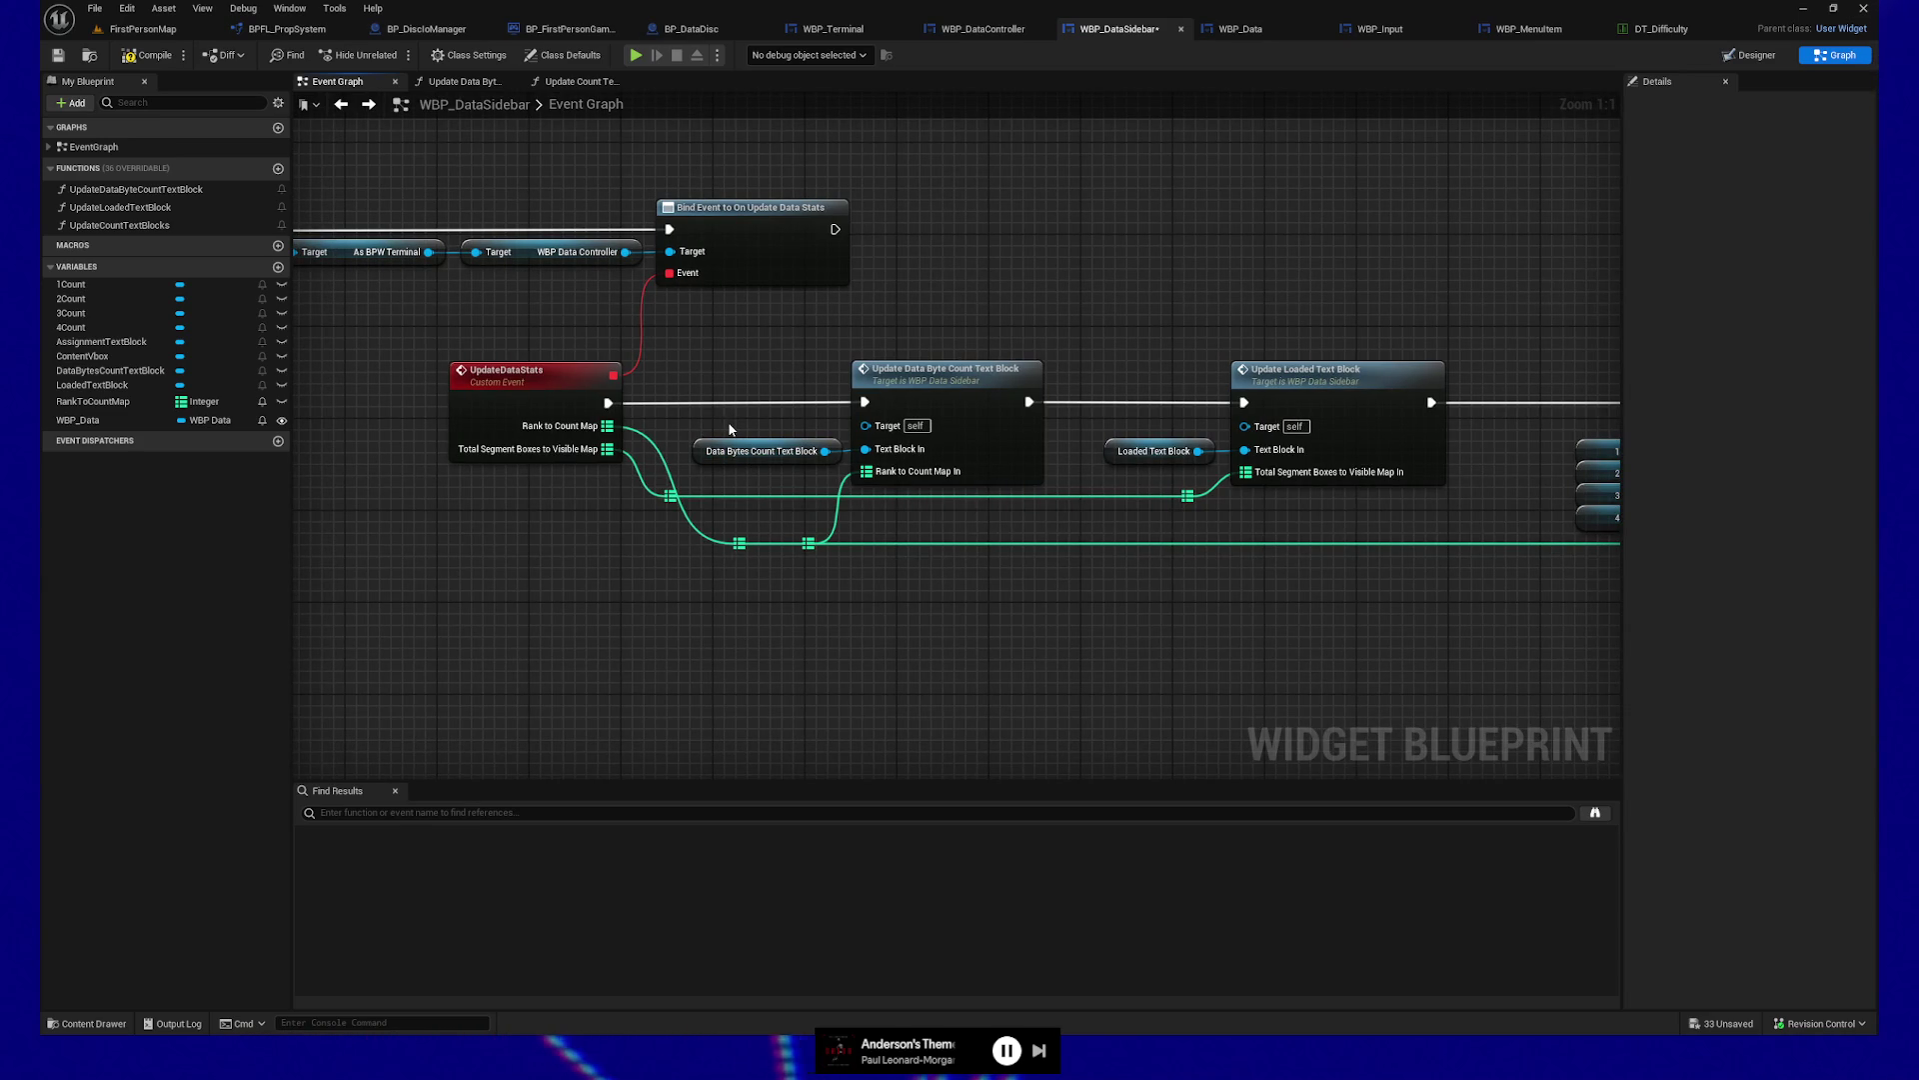
{"action": "left_click_drag", "start_coordinate": [469, 680], "coordinate": [613, 597]}
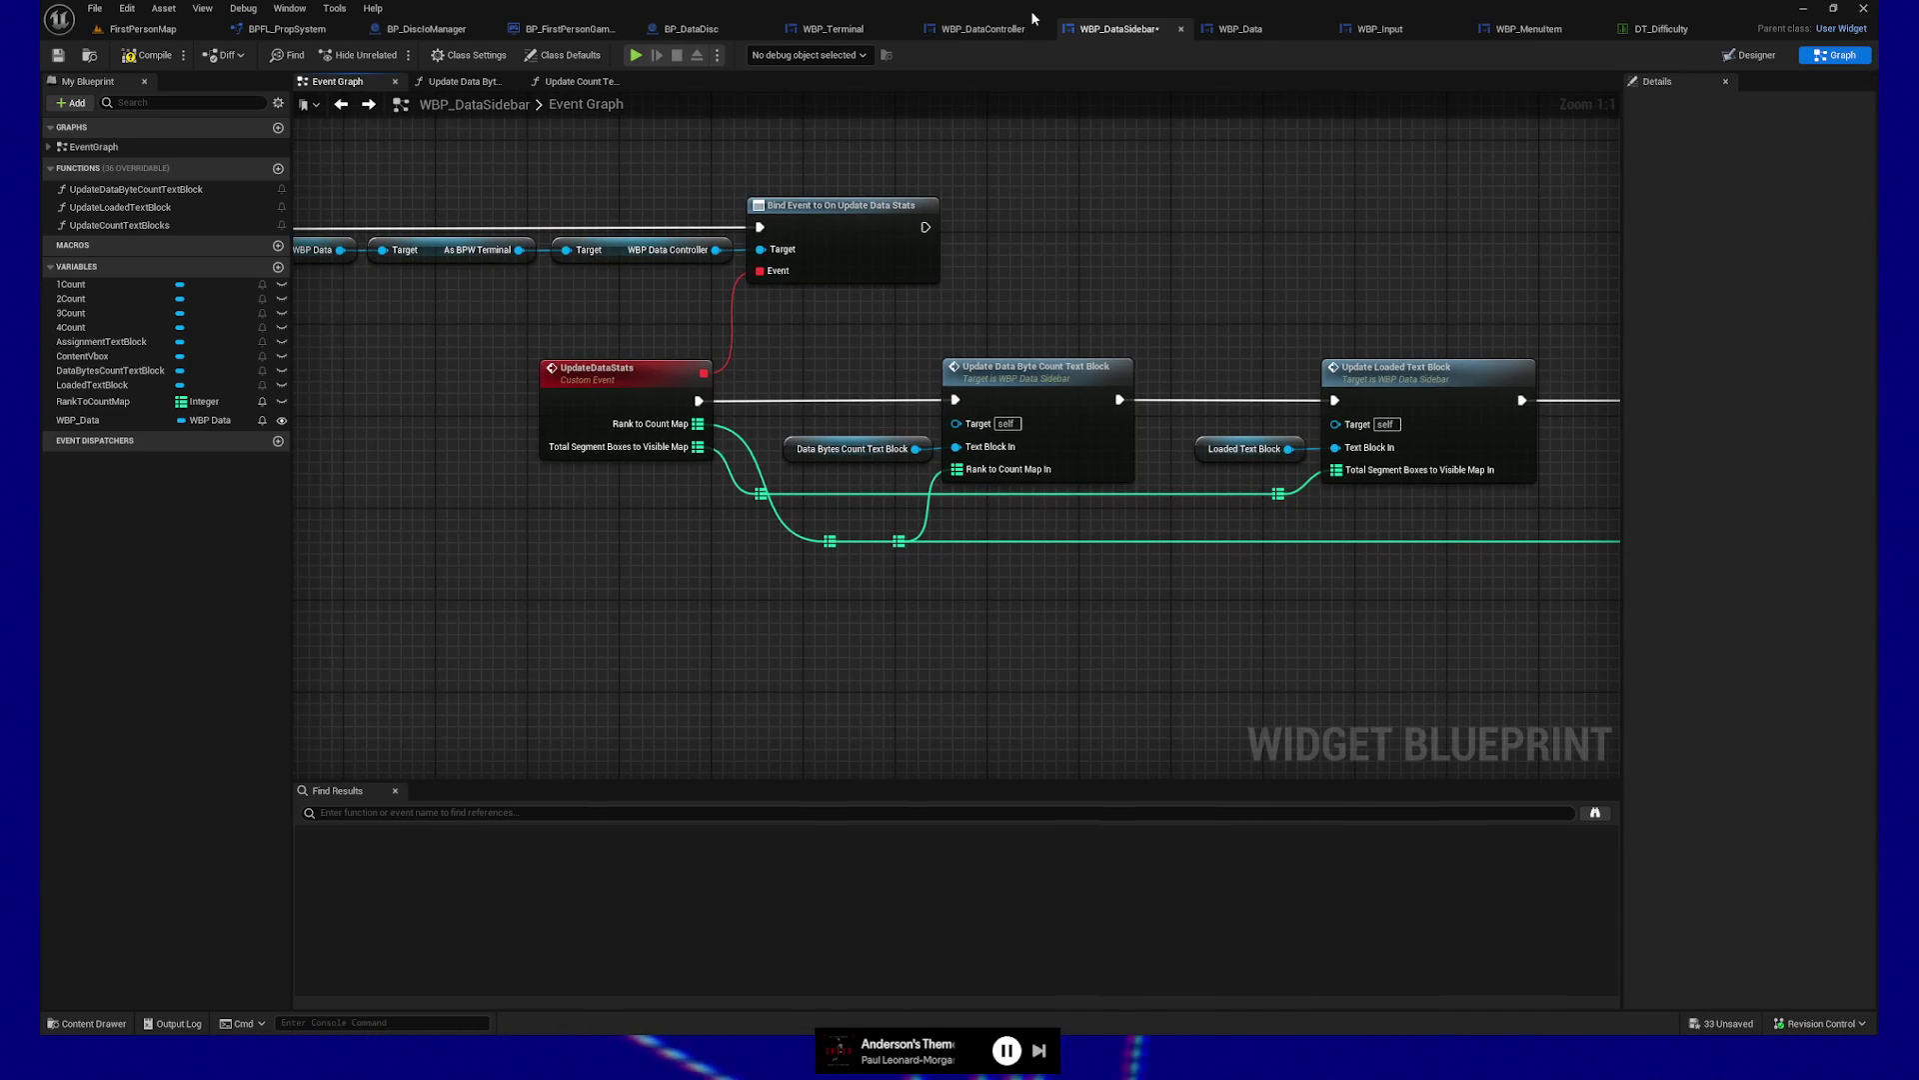
{"action": "left_click", "coordinate": [58, 55]}
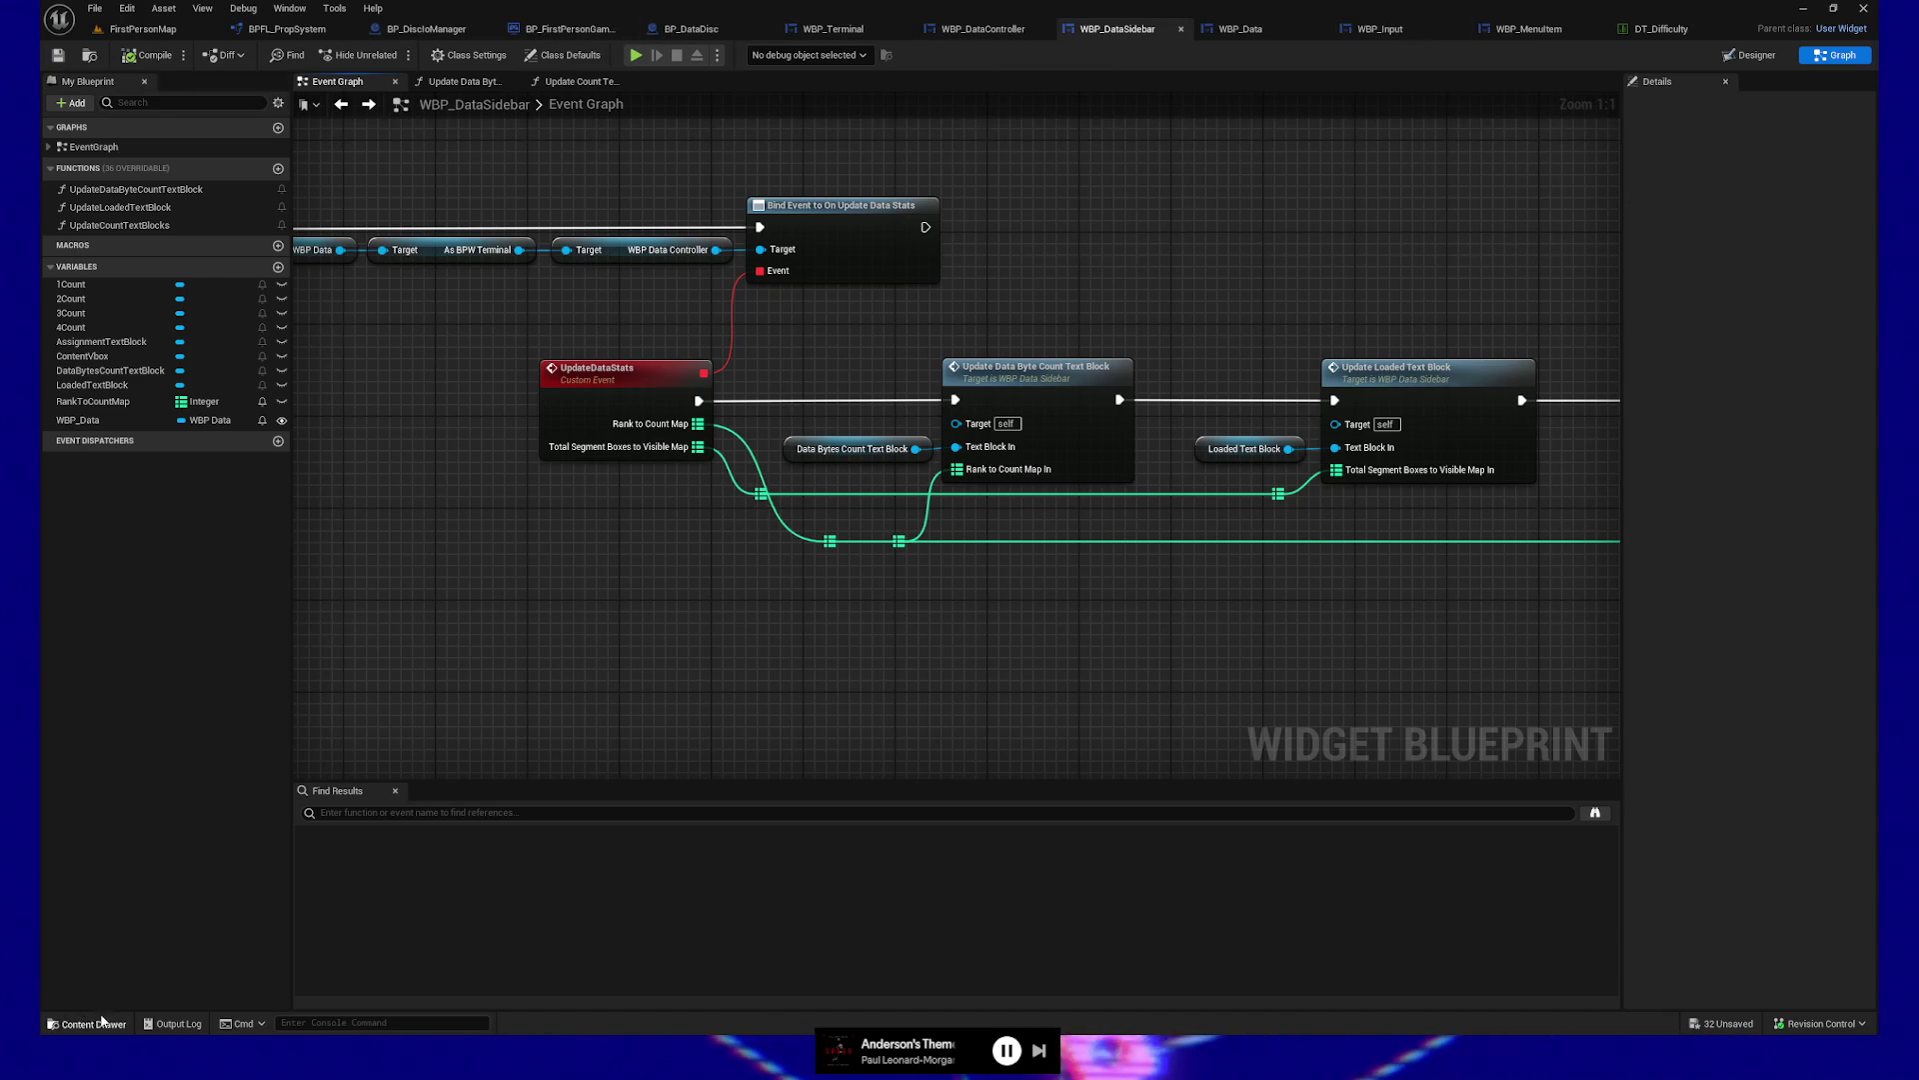
Find WBP_ReadoutBox through a Content Drawer search for 'out' and open its Event Graph
{"action": "key", "text": "ctrl+space"}
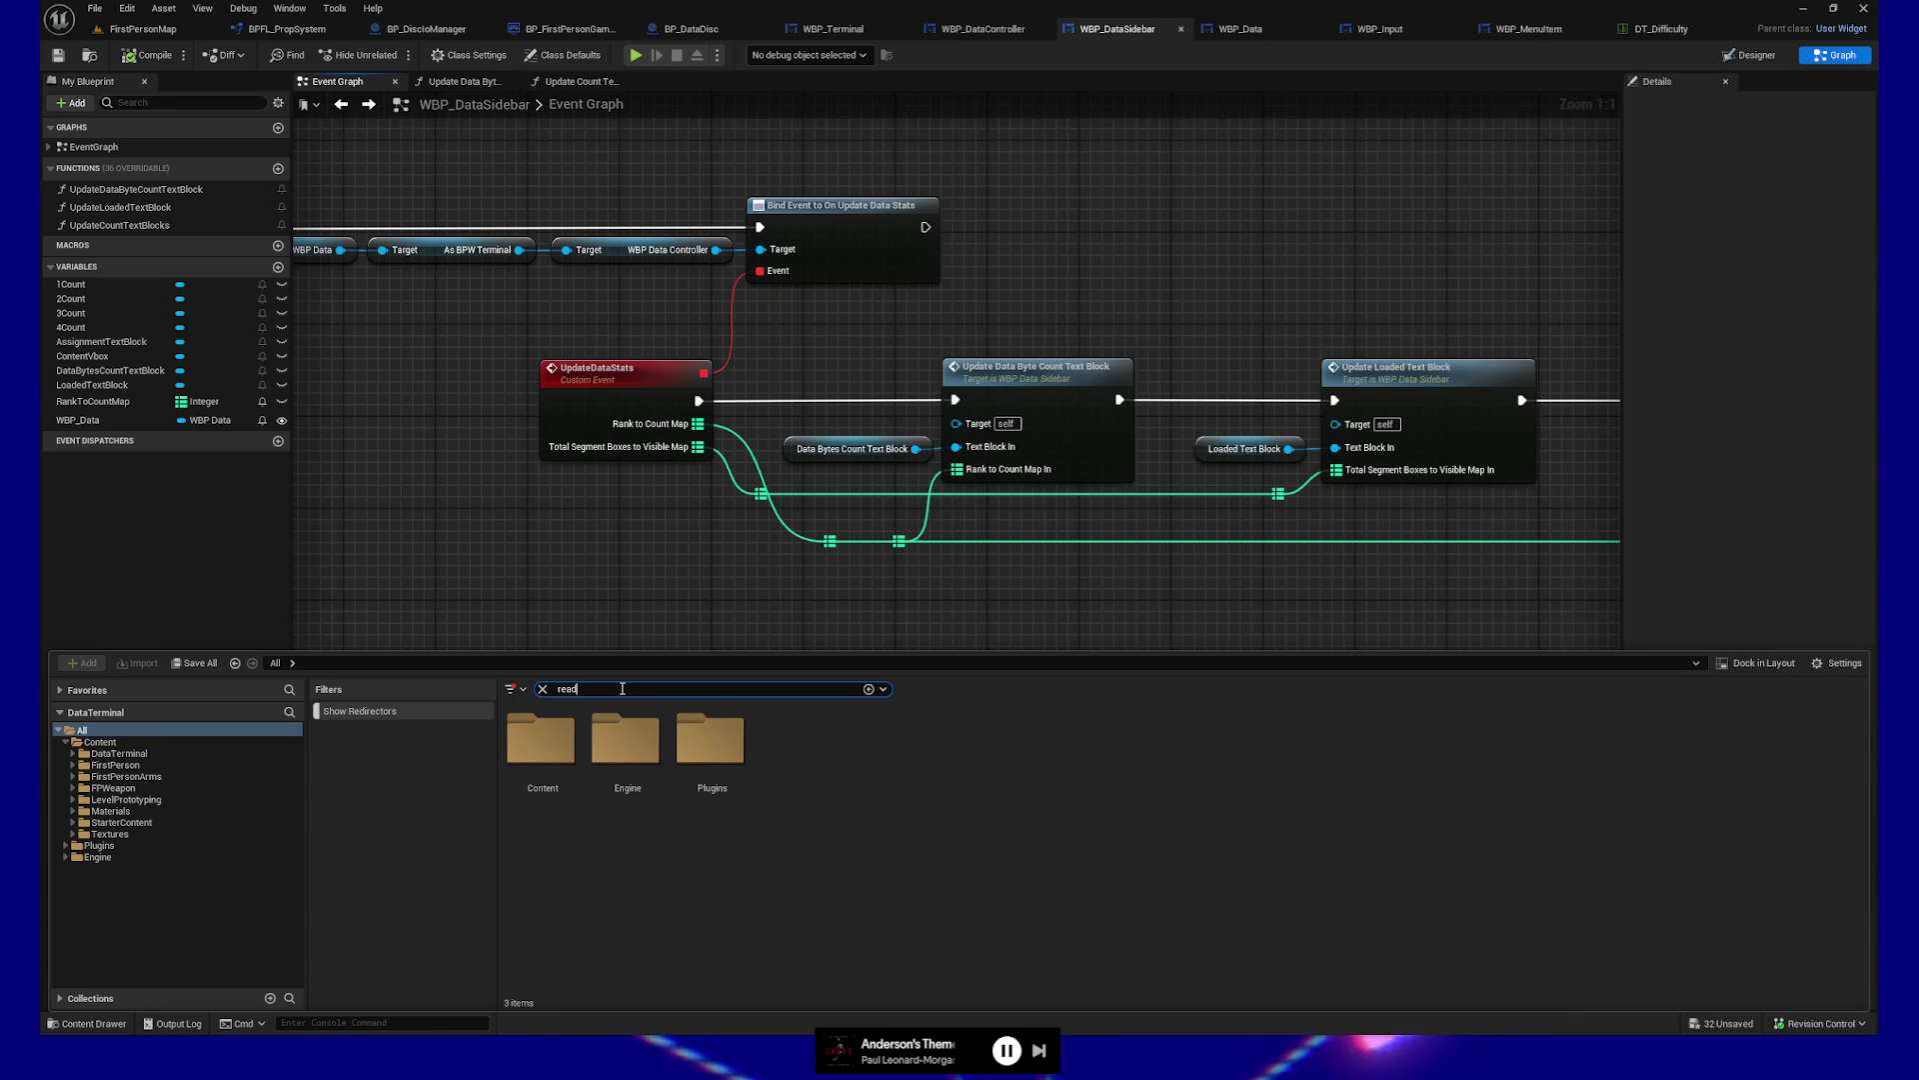
{"action": "type", "text": "out"}
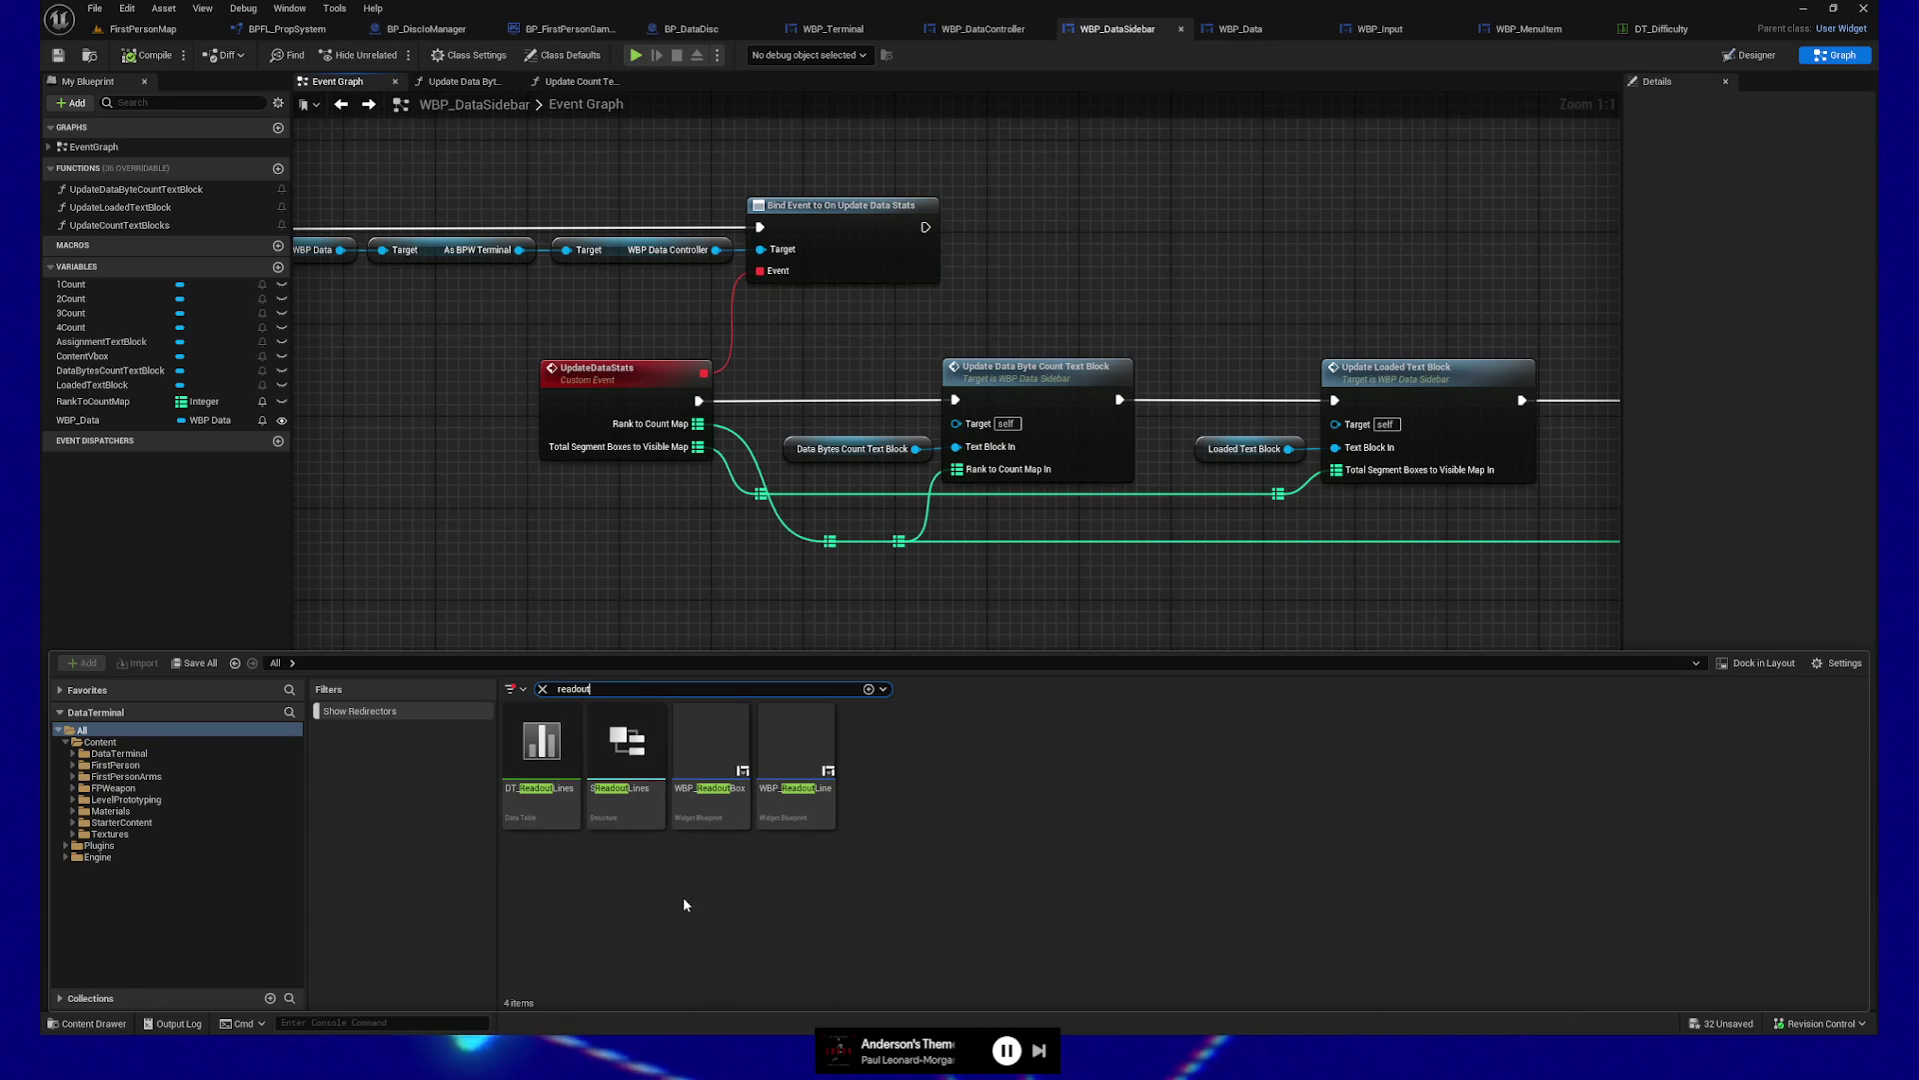
{"action": "left_click", "coordinate": [709, 732]}
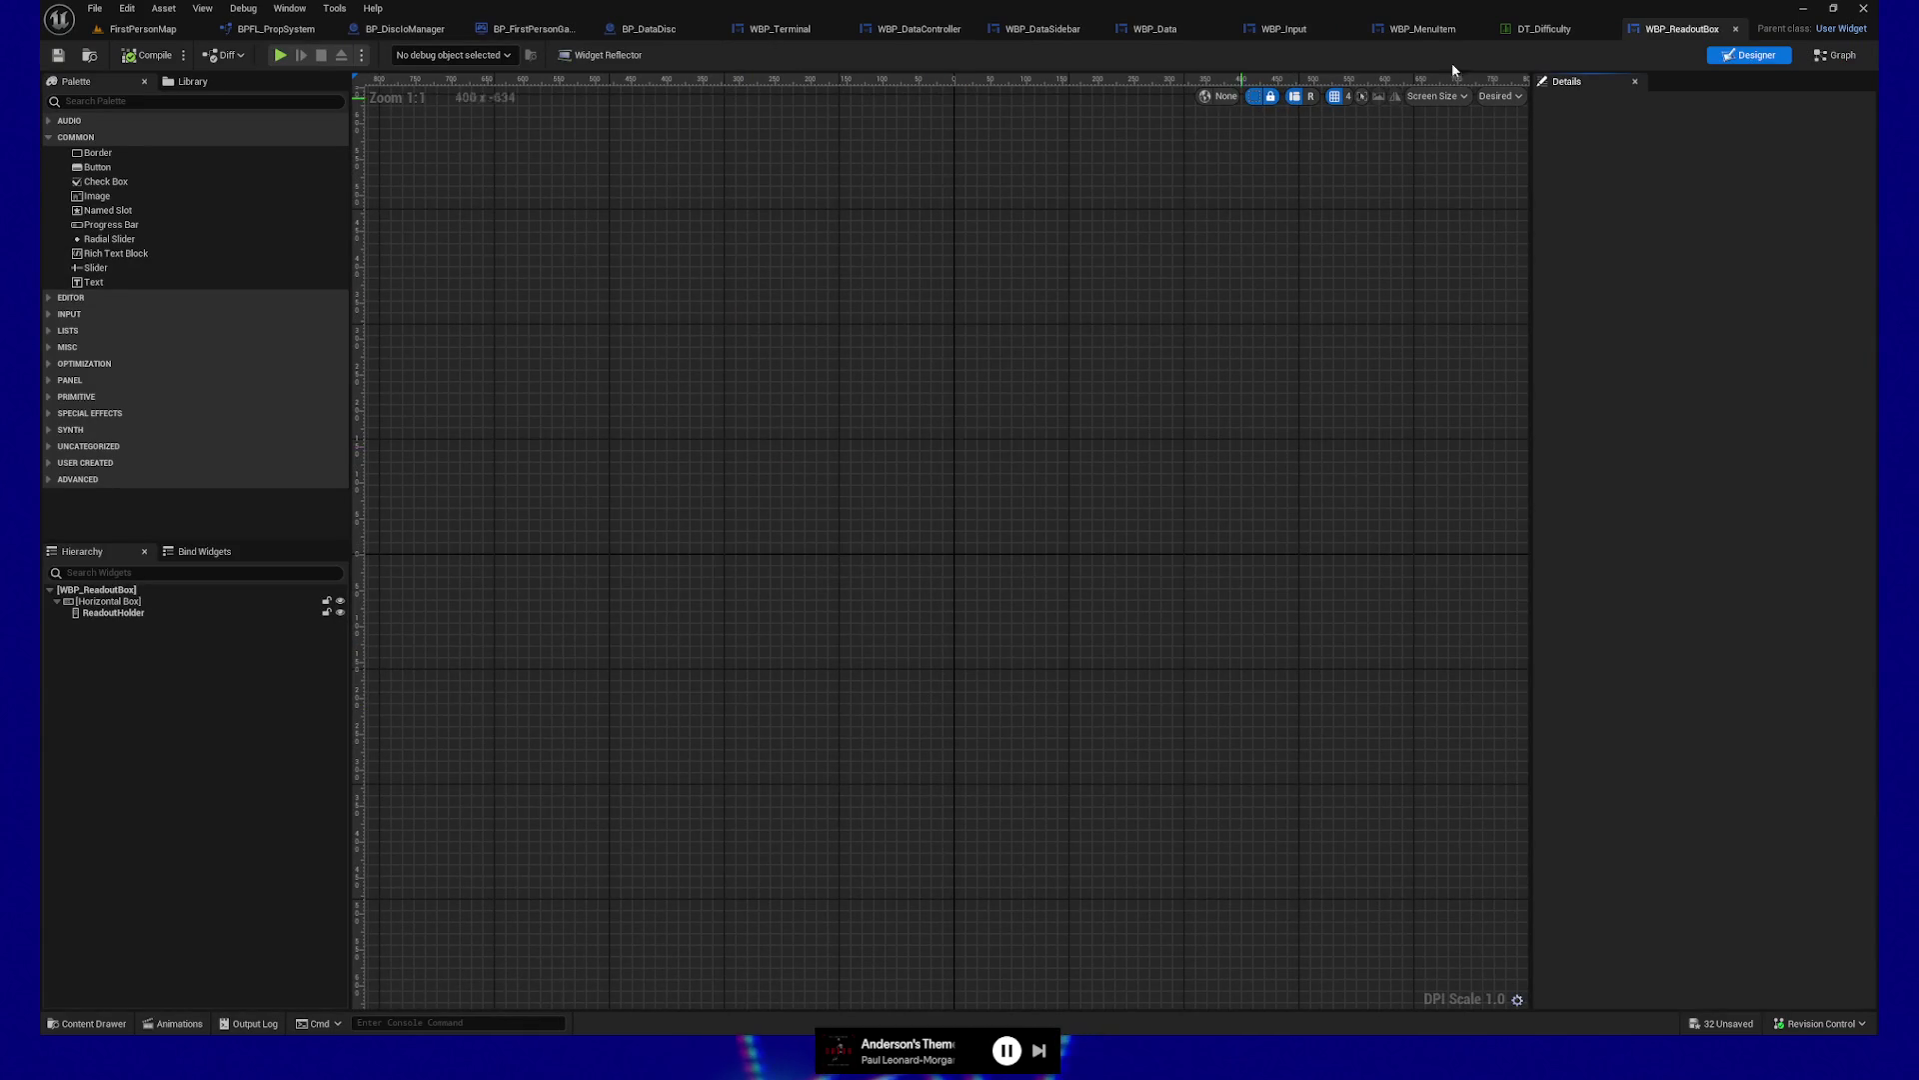
{"action": "left_click", "coordinate": [1835, 57]}
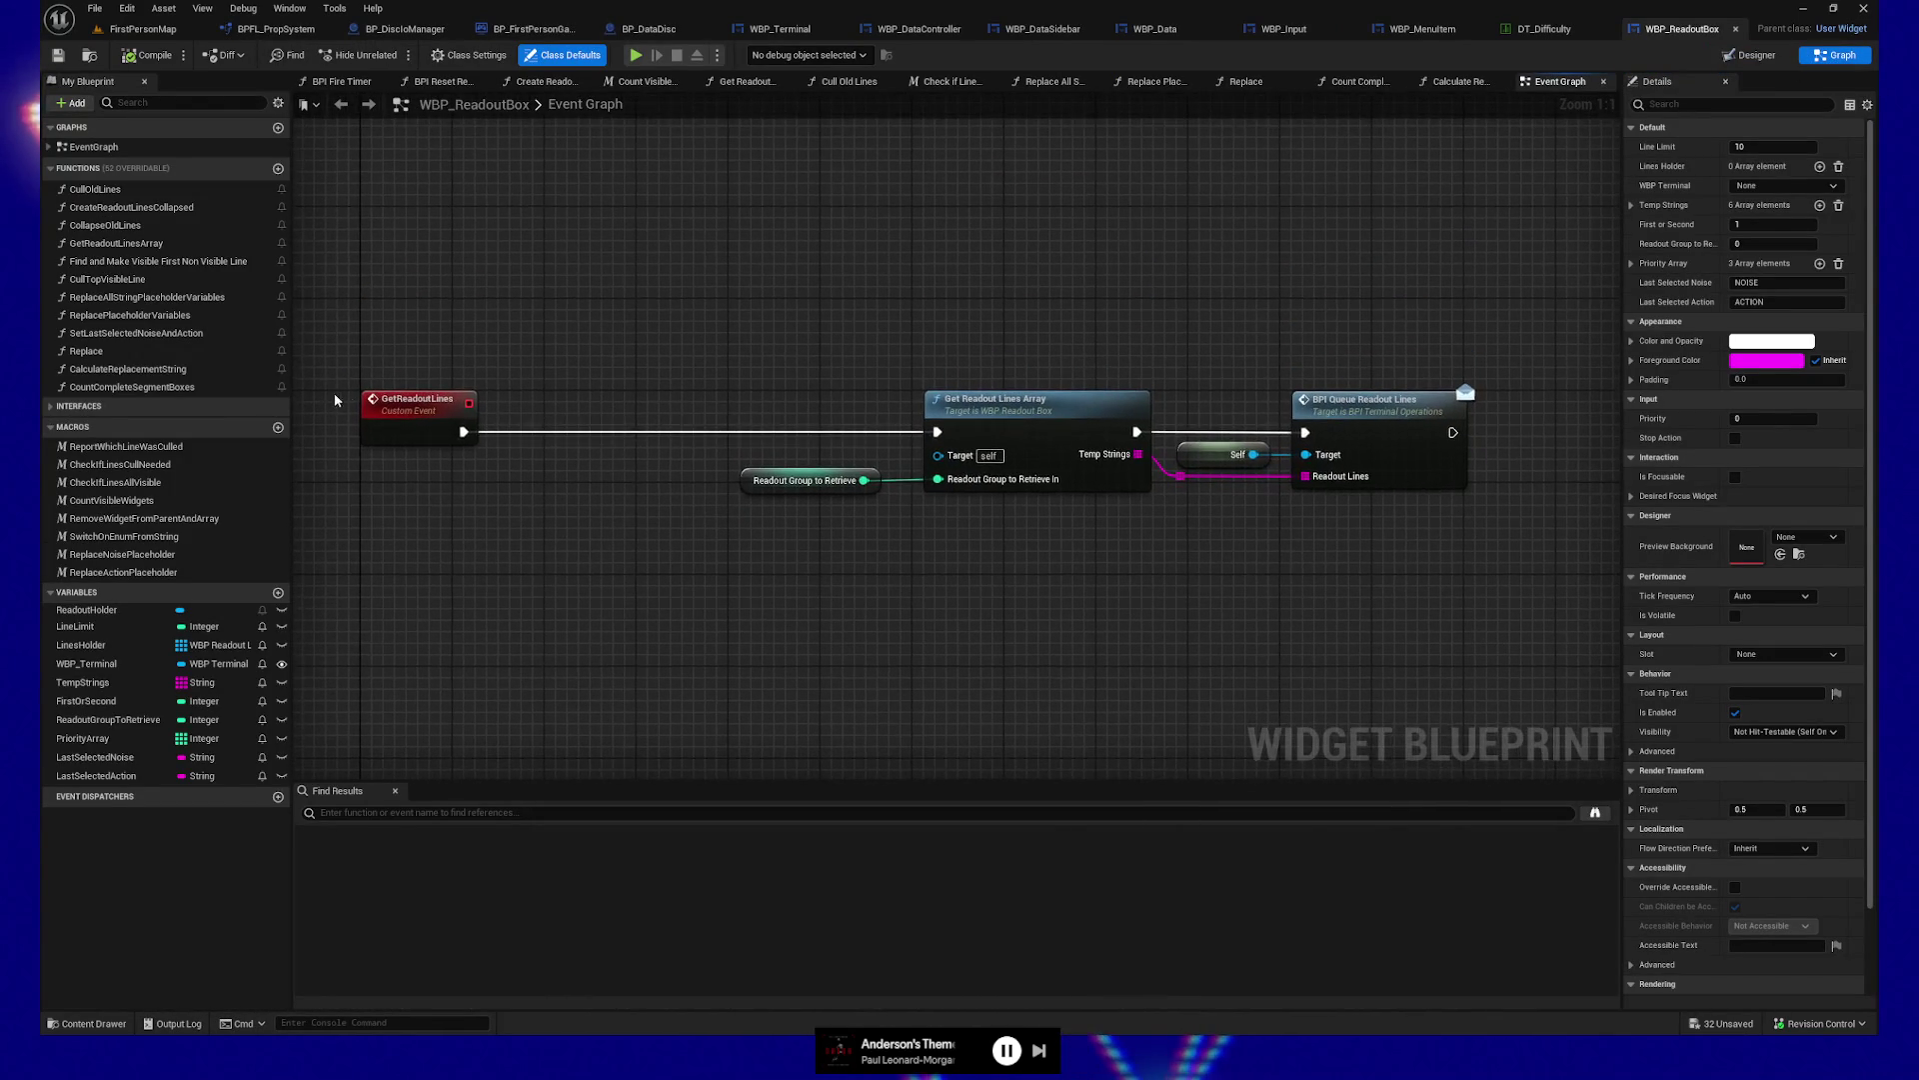
{"action": "mouse_move", "coordinate": [850, 459]}
{"action": "left_mouse_down"}
{"action": "mouse_move", "coordinate": [950, 508]}
{"action": "mouse_move", "coordinate": [884, 526]}
{"action": "left_mouse_up"}
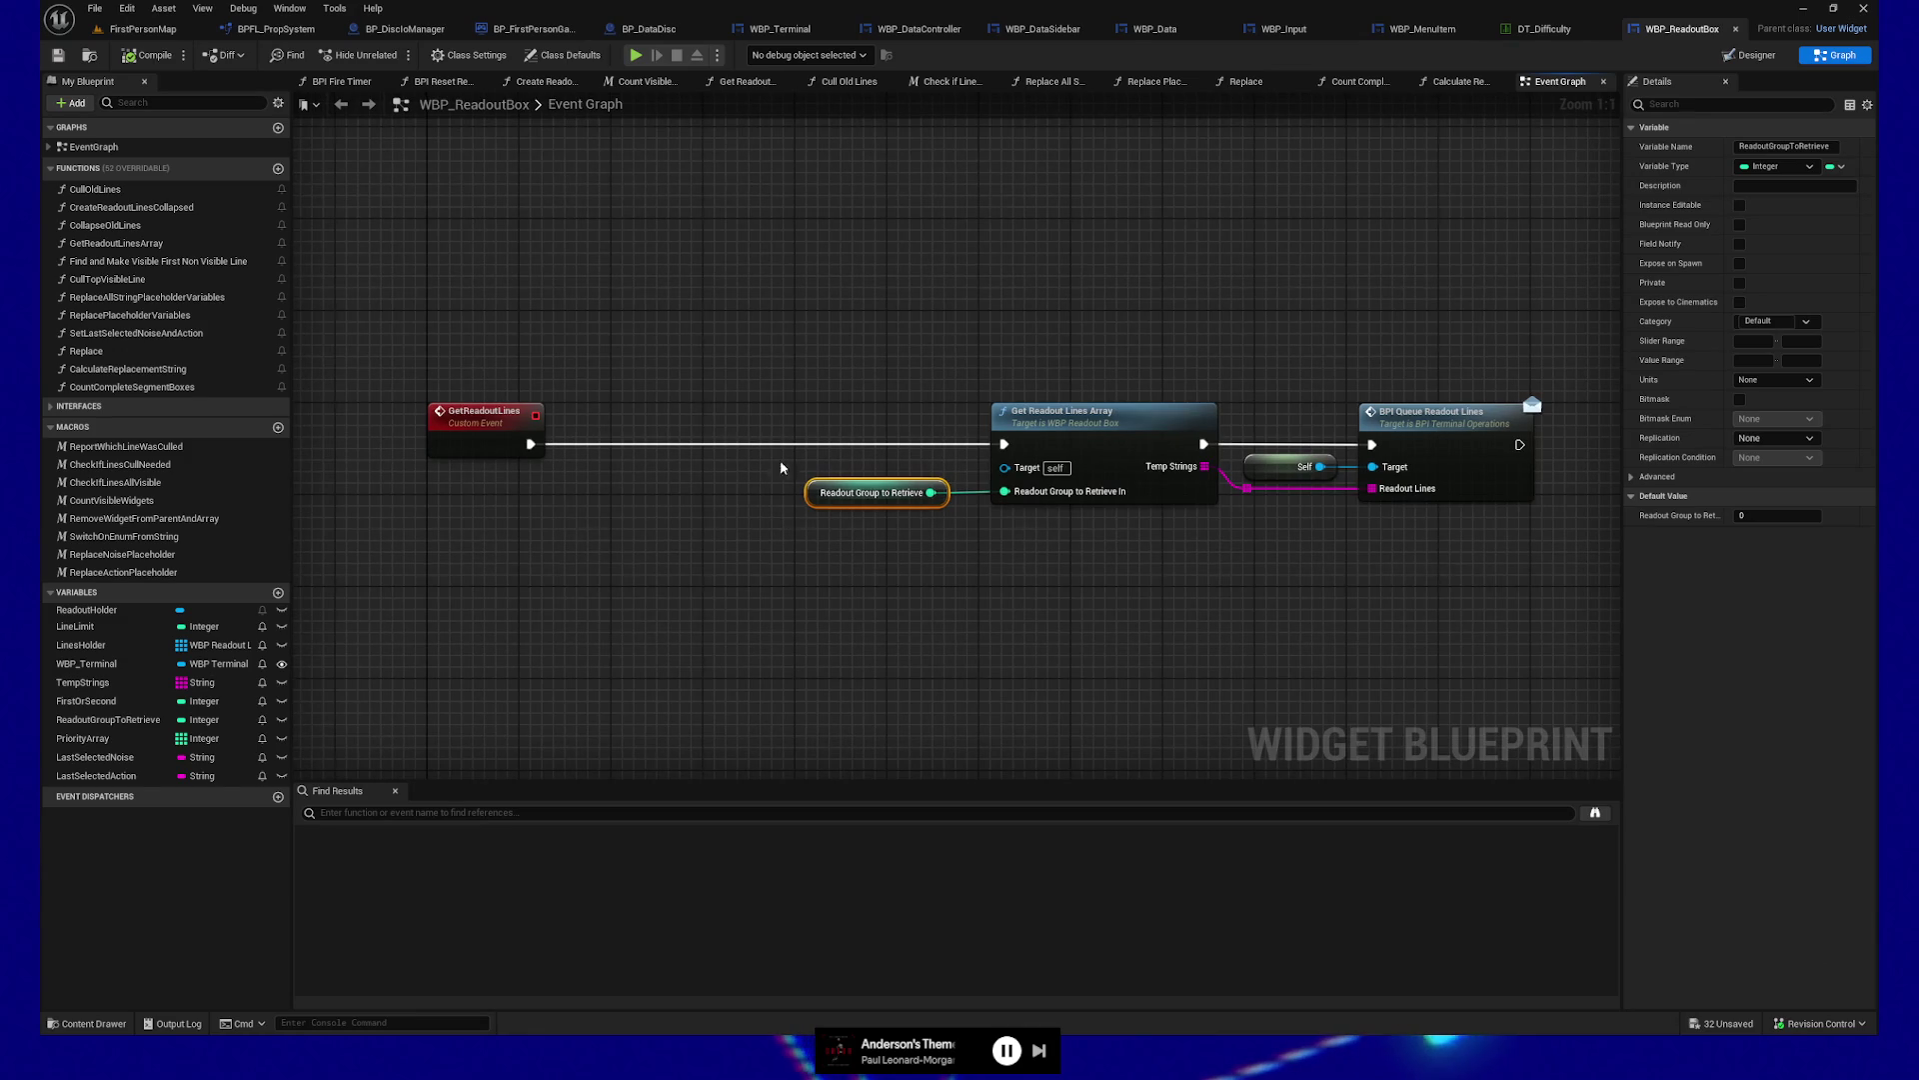
{"action": "mouse_move", "coordinate": [836, 294]}
{"action": "left_mouse_down"}
{"action": "mouse_move", "coordinate": [802, 326]}
{"action": "mouse_move", "coordinate": [797, 283]}
{"action": "left_mouse_up"}
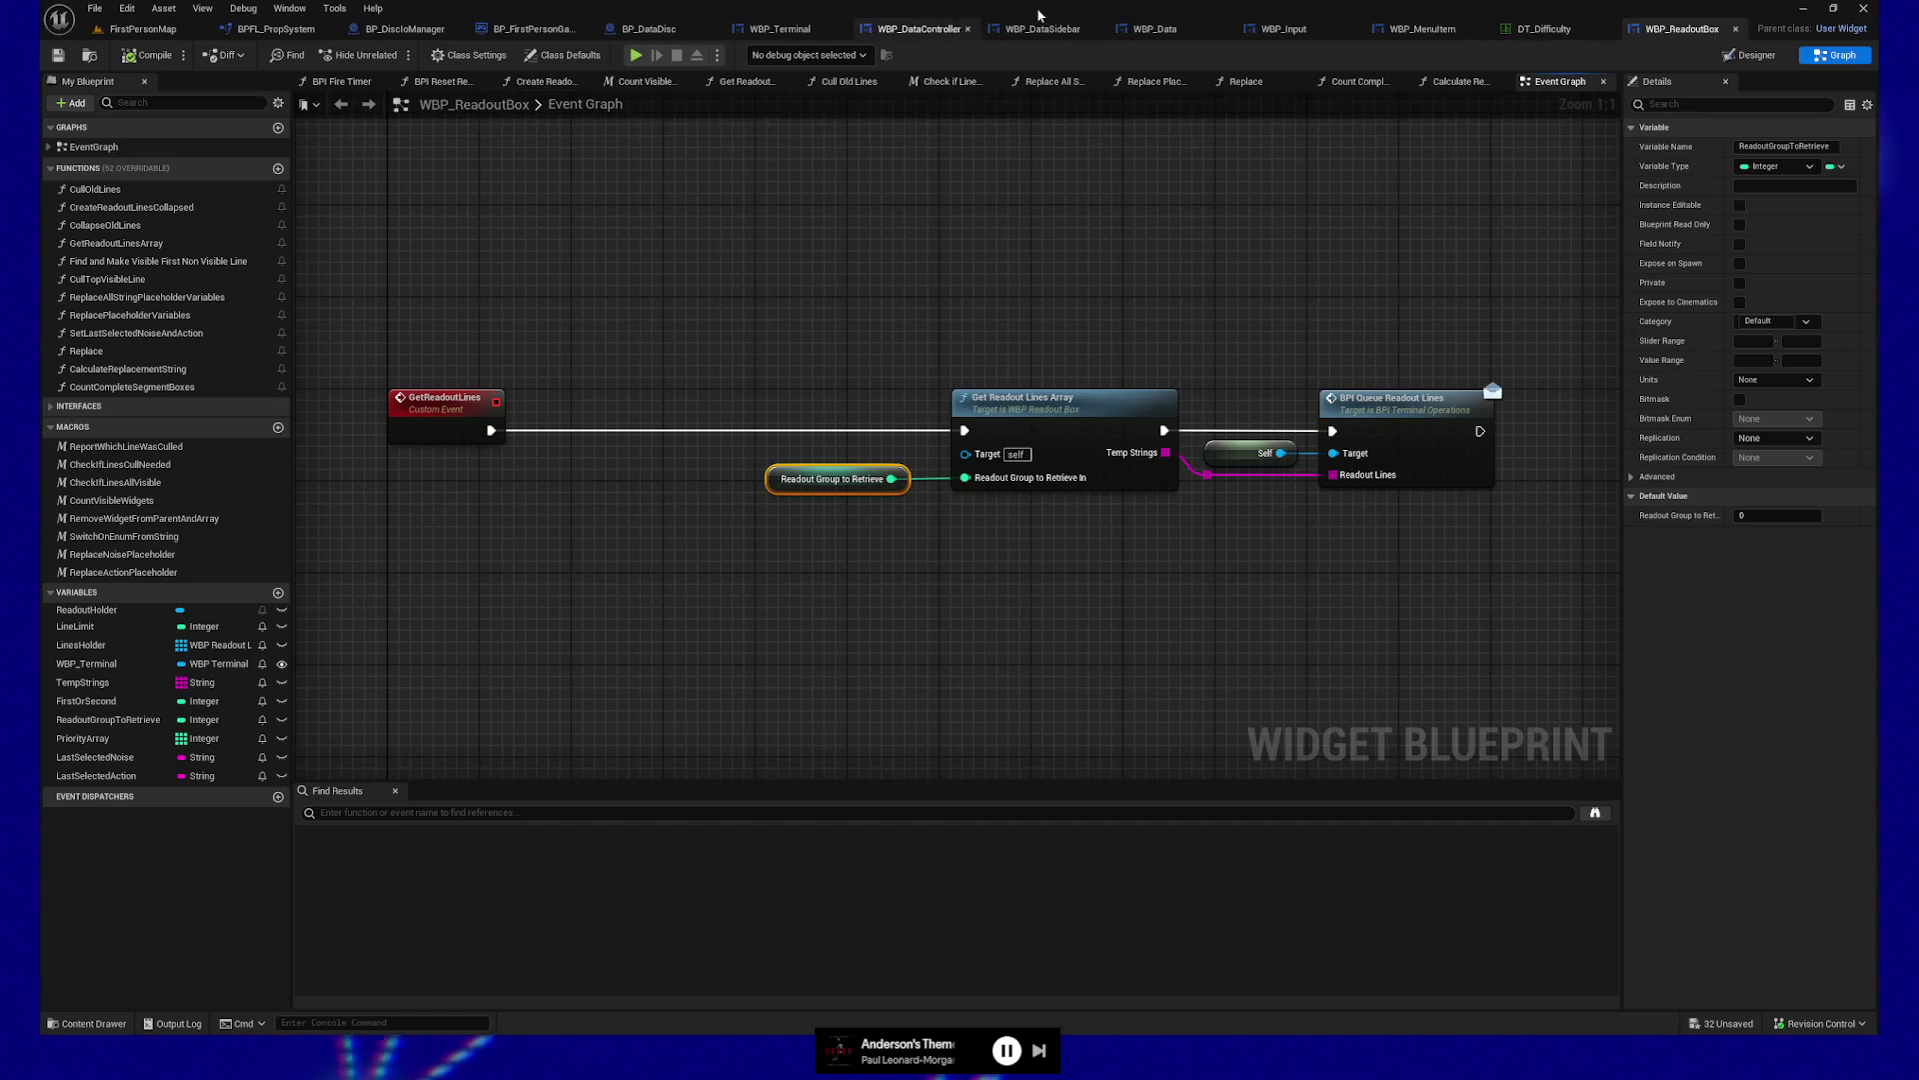
{"action": "left_click", "coordinate": [919, 29]}
{"action": "left_click", "coordinate": [783, 29]}
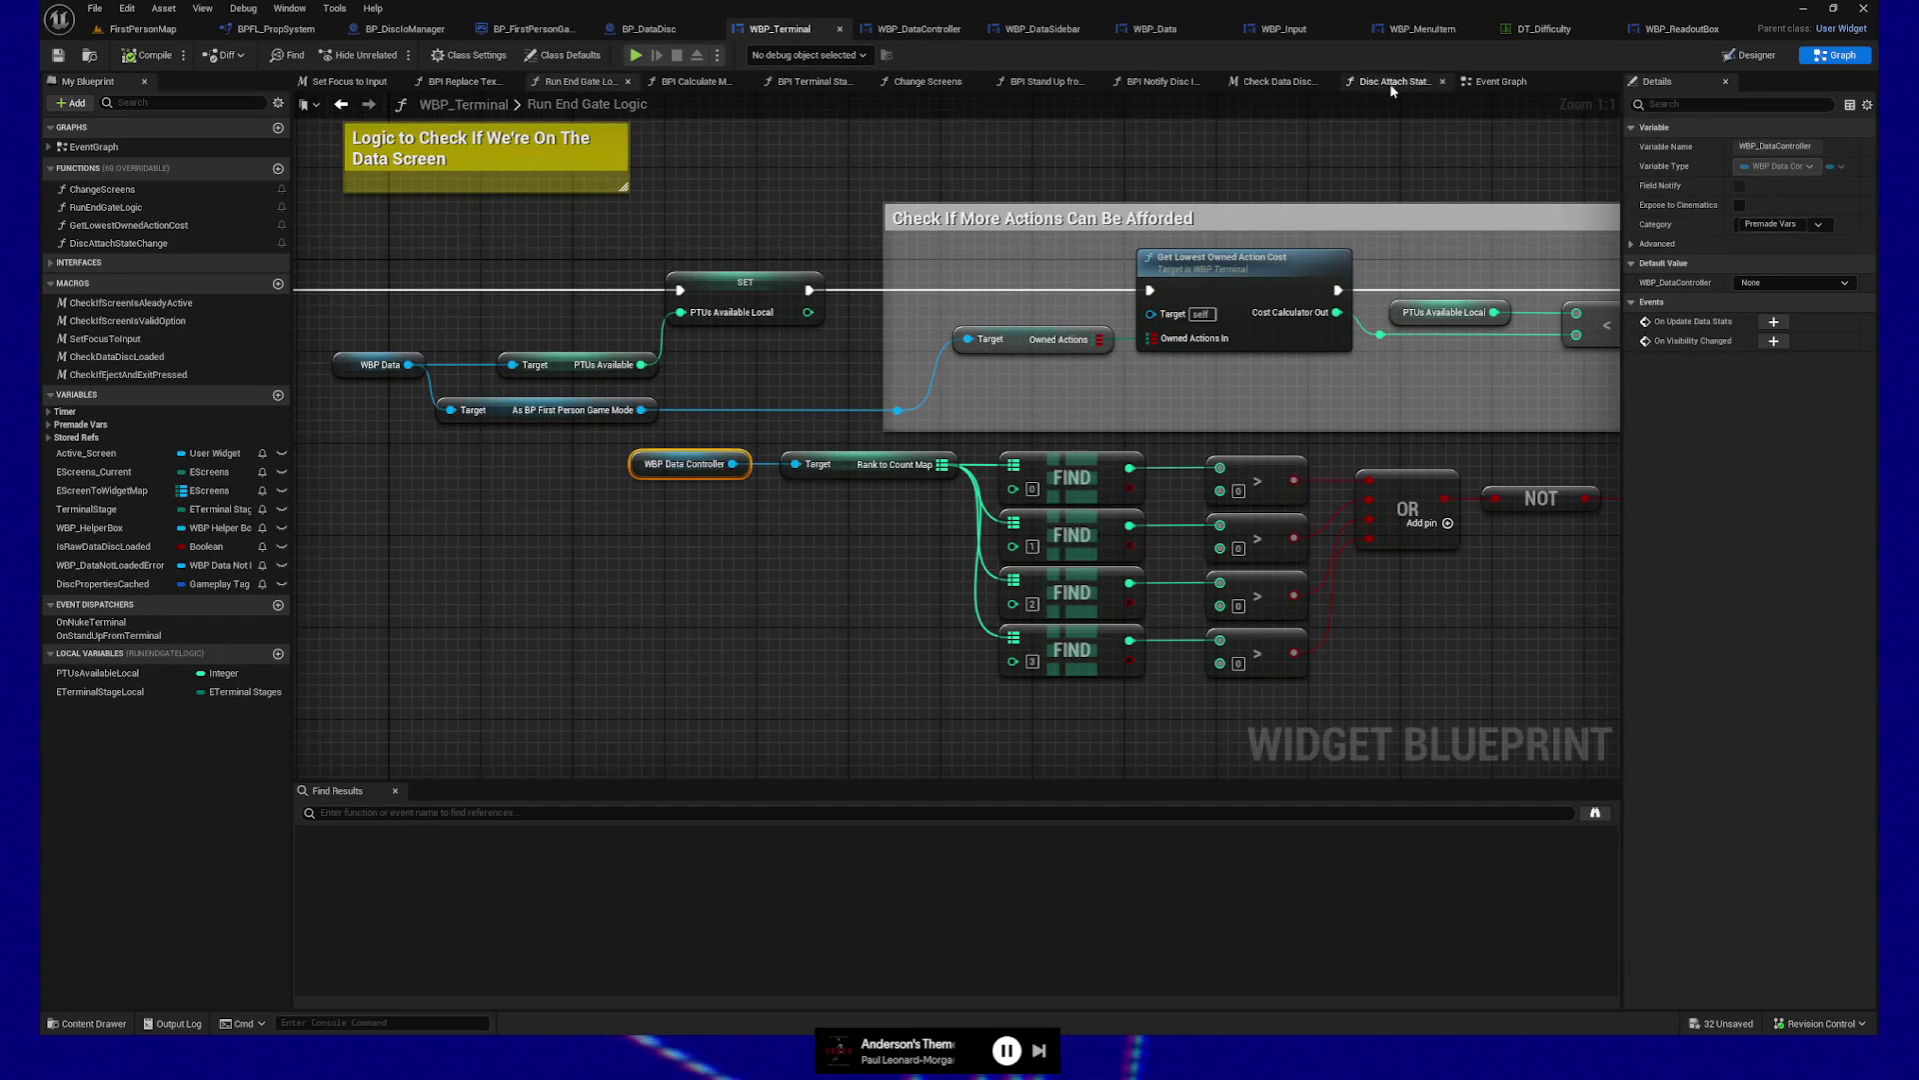
{"action": "left_click", "coordinate": [1499, 81]}
{"action": "mouse_move", "coordinate": [1217, 595]}
{"action": "left_mouse_down"}
{"action": "mouse_move", "coordinate": [878, 578]}
{"action": "mouse_move", "coordinate": [911, 587]}
{"action": "left_mouse_up"}
{"action": "left_click_drag", "start_coordinate": [1298, 641], "coordinate": [895, 634]}
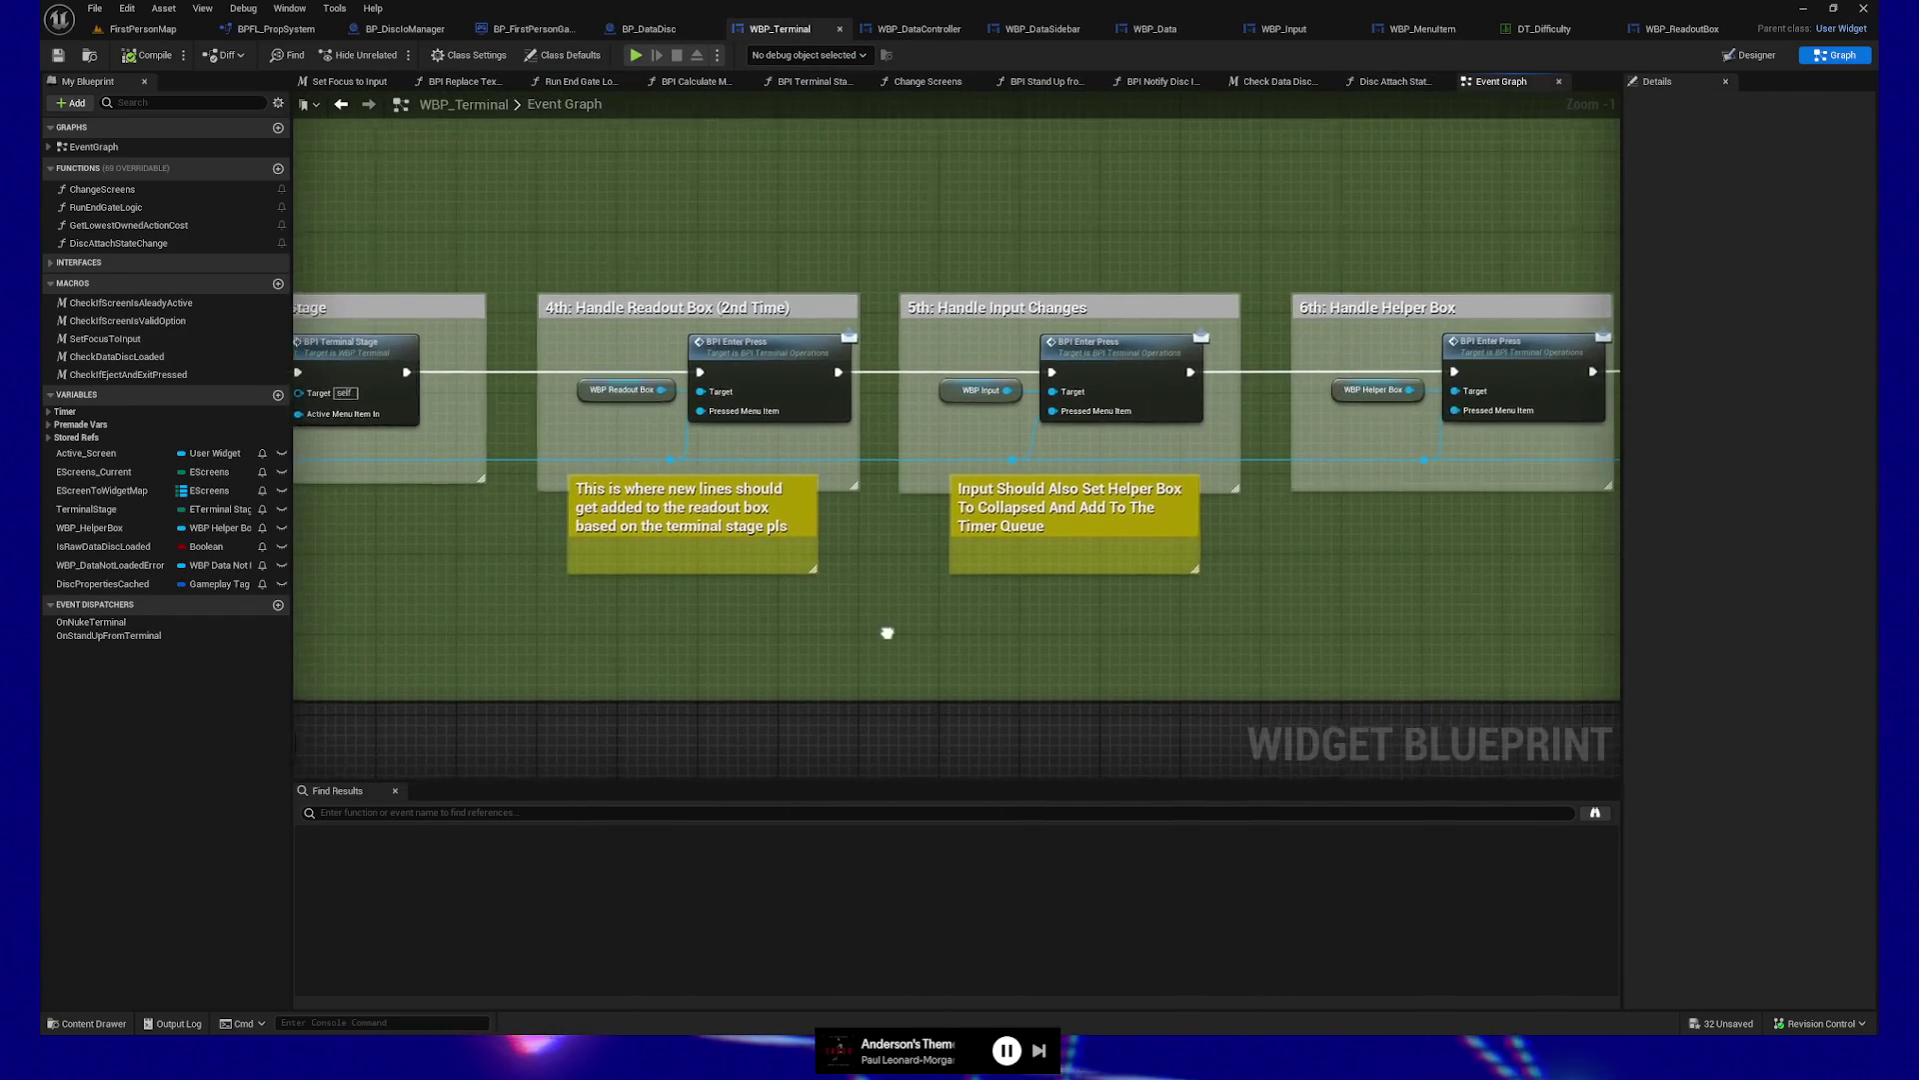
{"action": "left_click_drag", "start_coordinate": [1323, 626], "coordinate": [1150, 604]}
{"action": "mouse_move", "coordinate": [1003, 607]}
{"action": "left_mouse_down"}
{"action": "mouse_move", "coordinate": [1041, 604]}
{"action": "mouse_move", "coordinate": [784, 604]}
{"action": "mouse_move", "coordinate": [1251, 609]}
{"action": "left_mouse_up"}
{"action": "left_click_drag", "start_coordinate": [663, 648], "coordinate": [981, 640]}
{"action": "left_click_drag", "start_coordinate": [741, 634], "coordinate": [928, 632]}
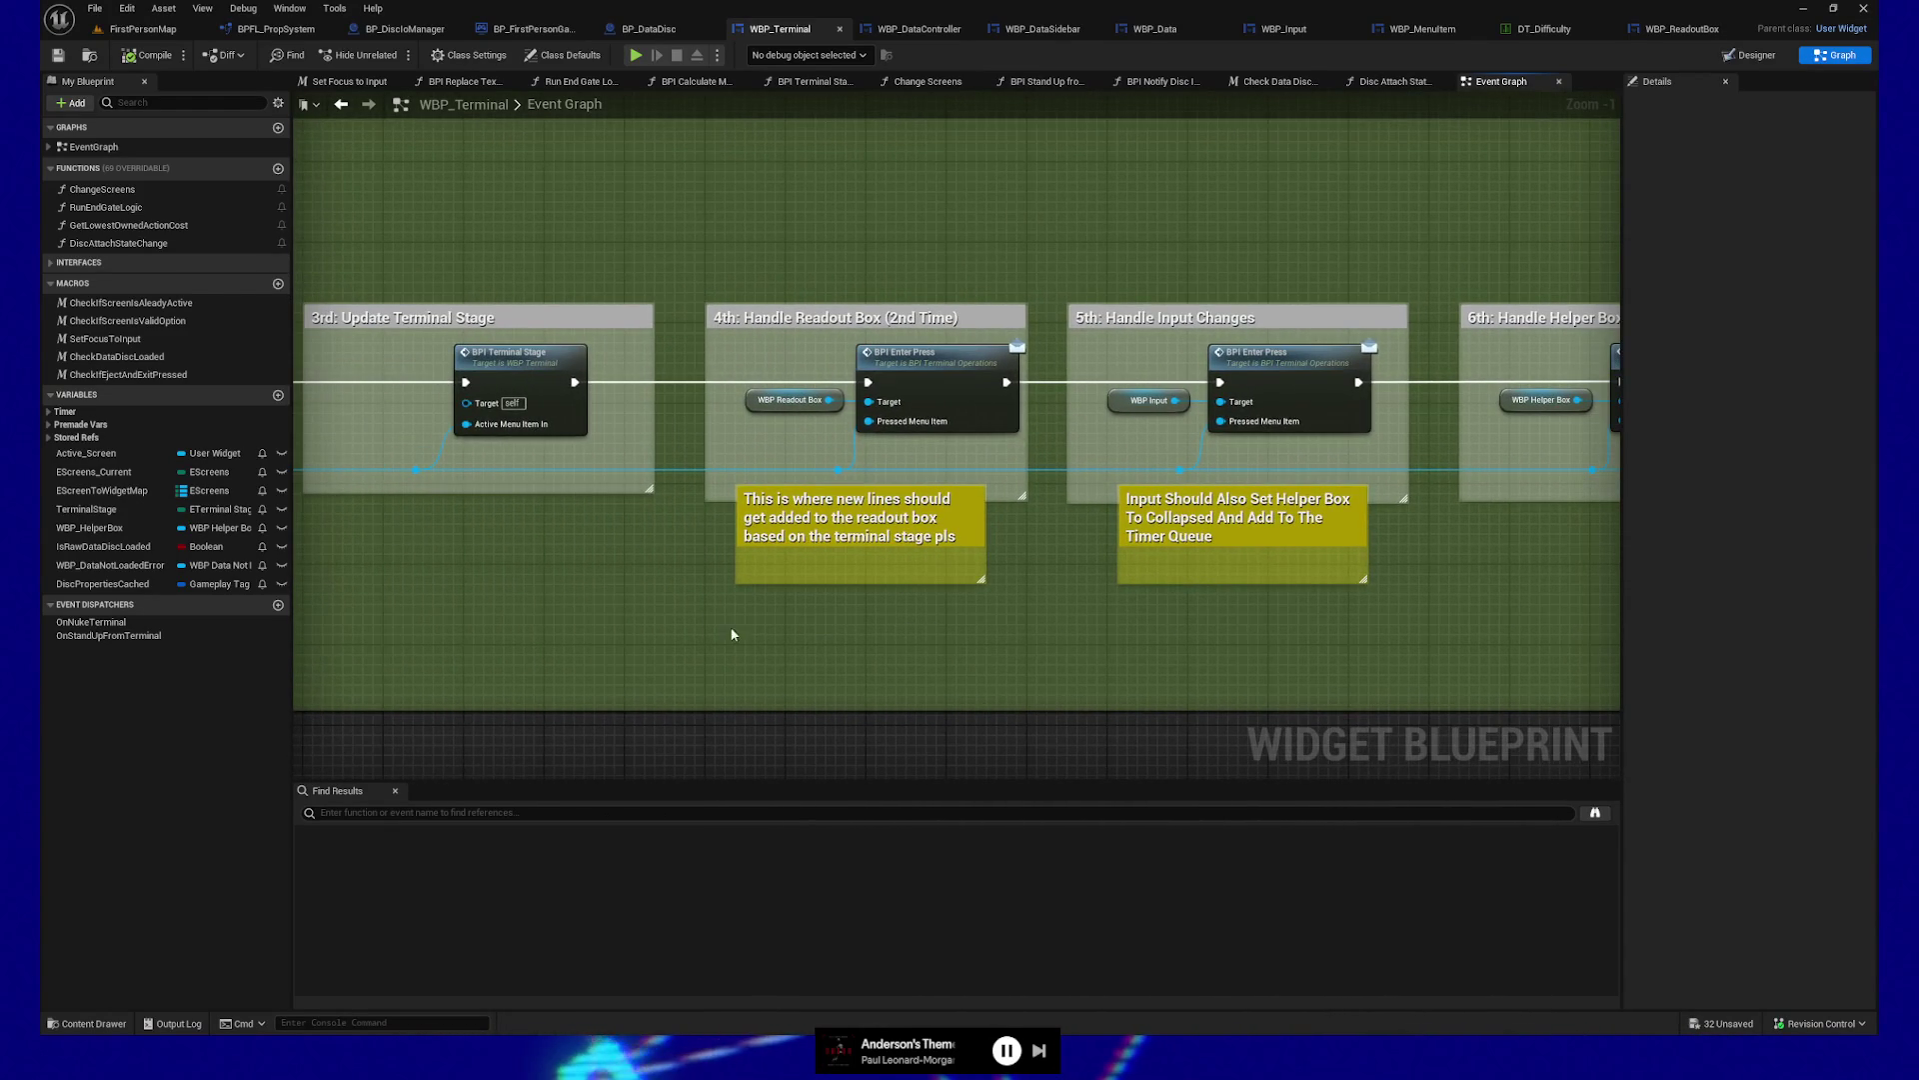
{"action": "left_click_drag", "start_coordinate": [706, 634], "coordinate": [838, 633]}
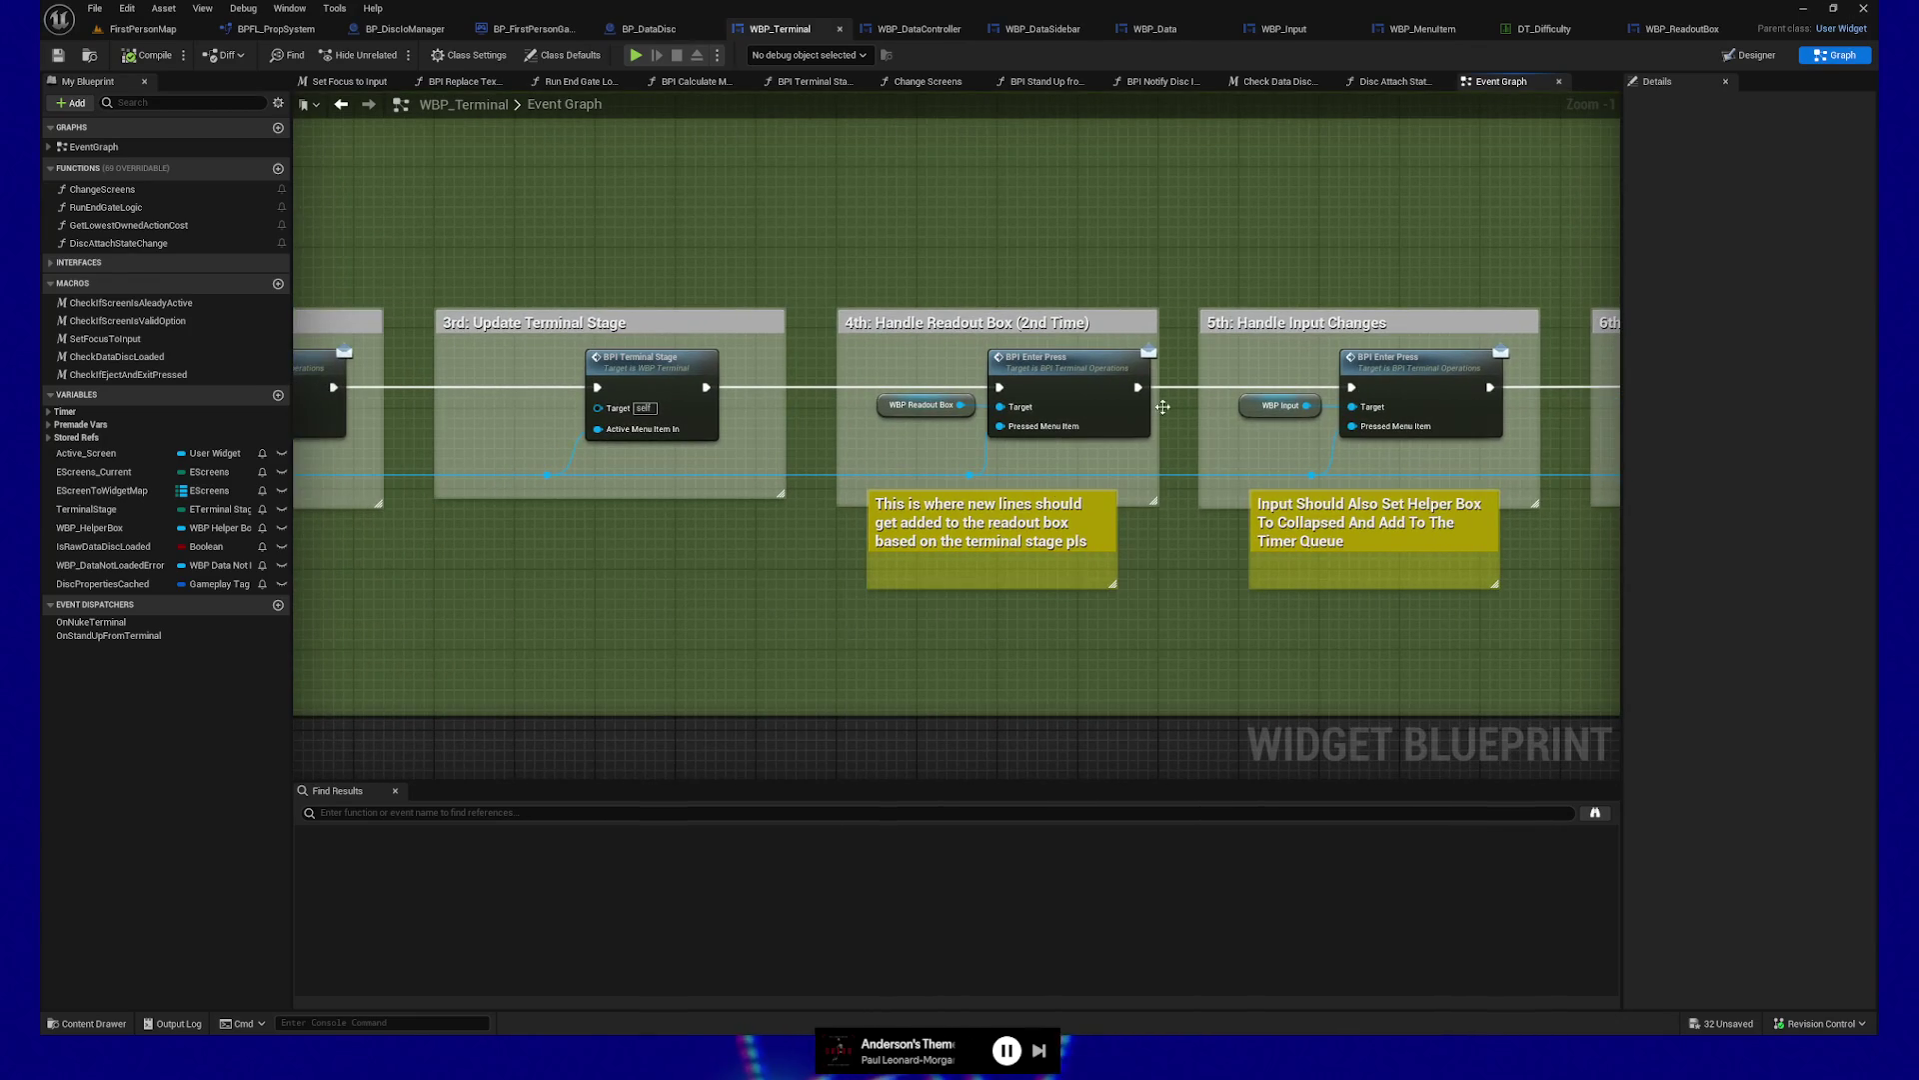
{"action": "left_click_drag", "start_coordinate": [626, 572], "coordinate": [658, 571]}
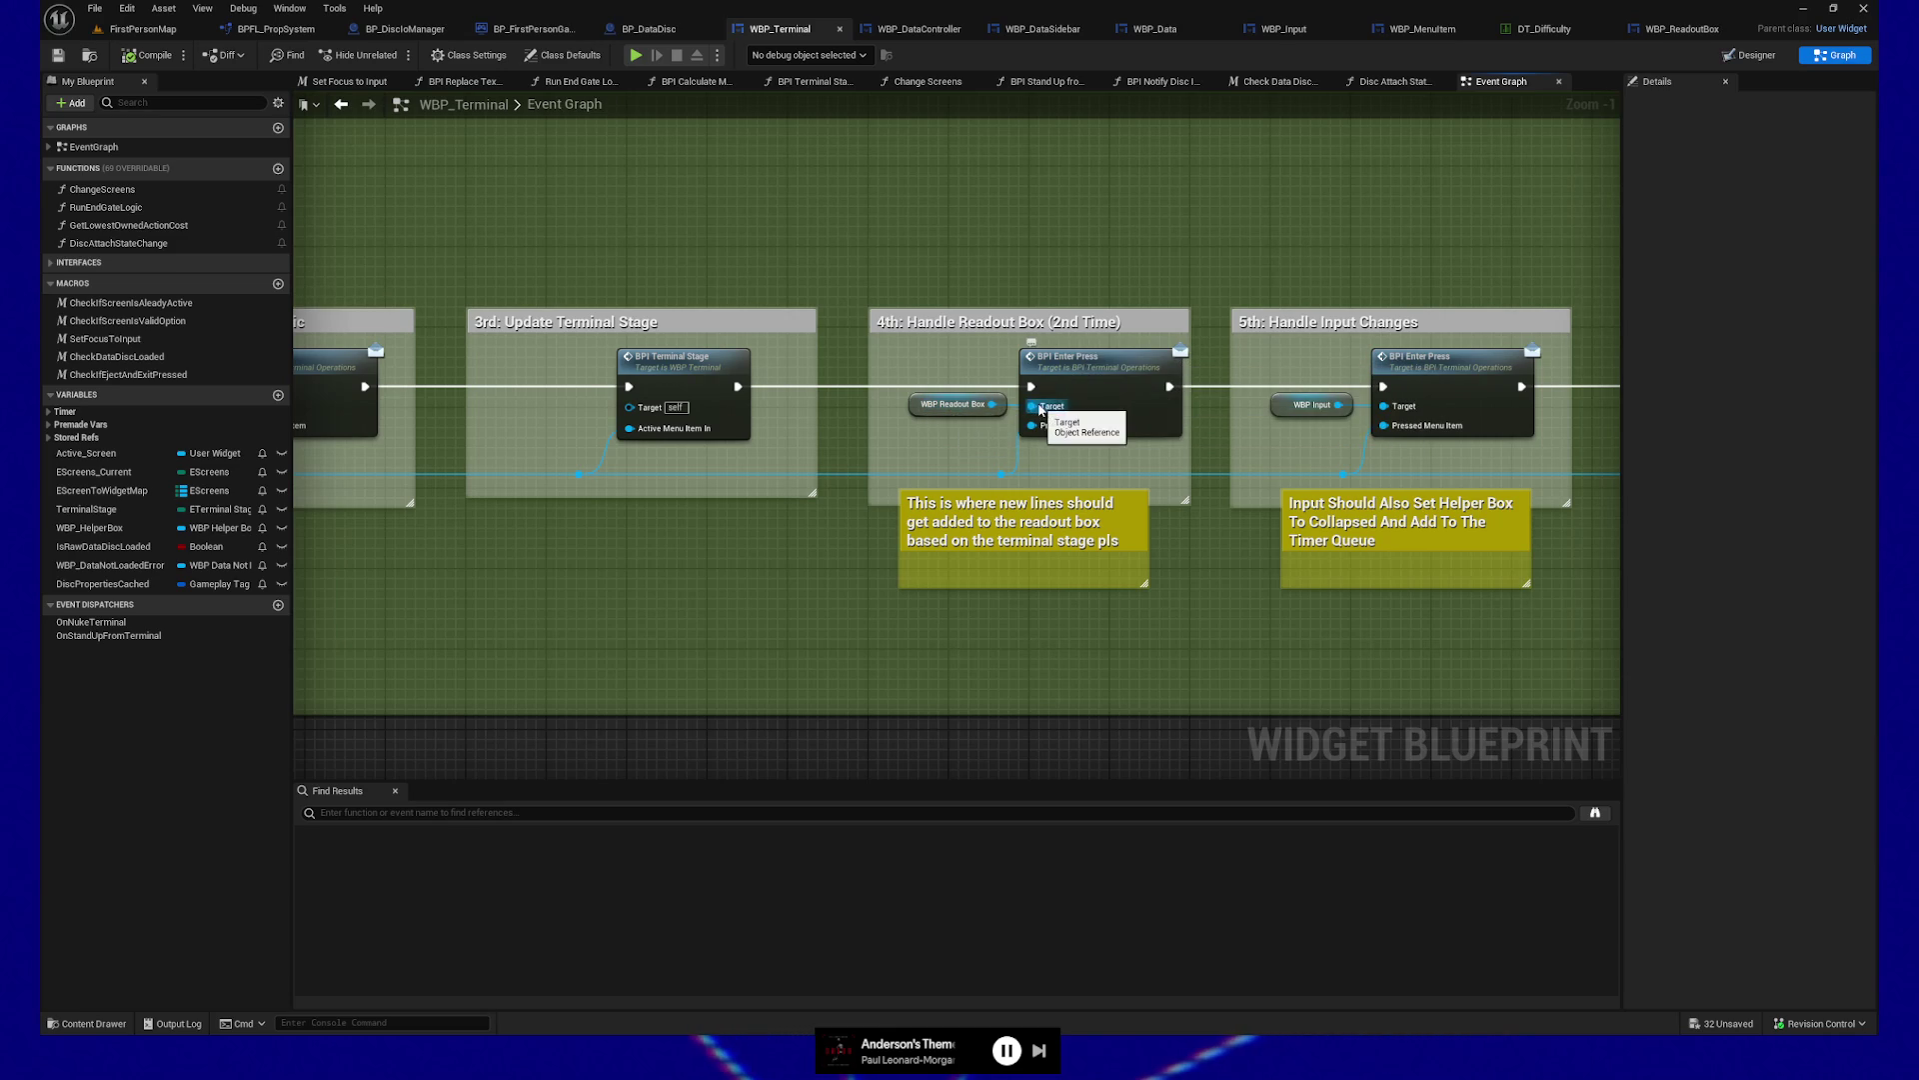
{"action": "left_click", "coordinate": [1680, 29]}
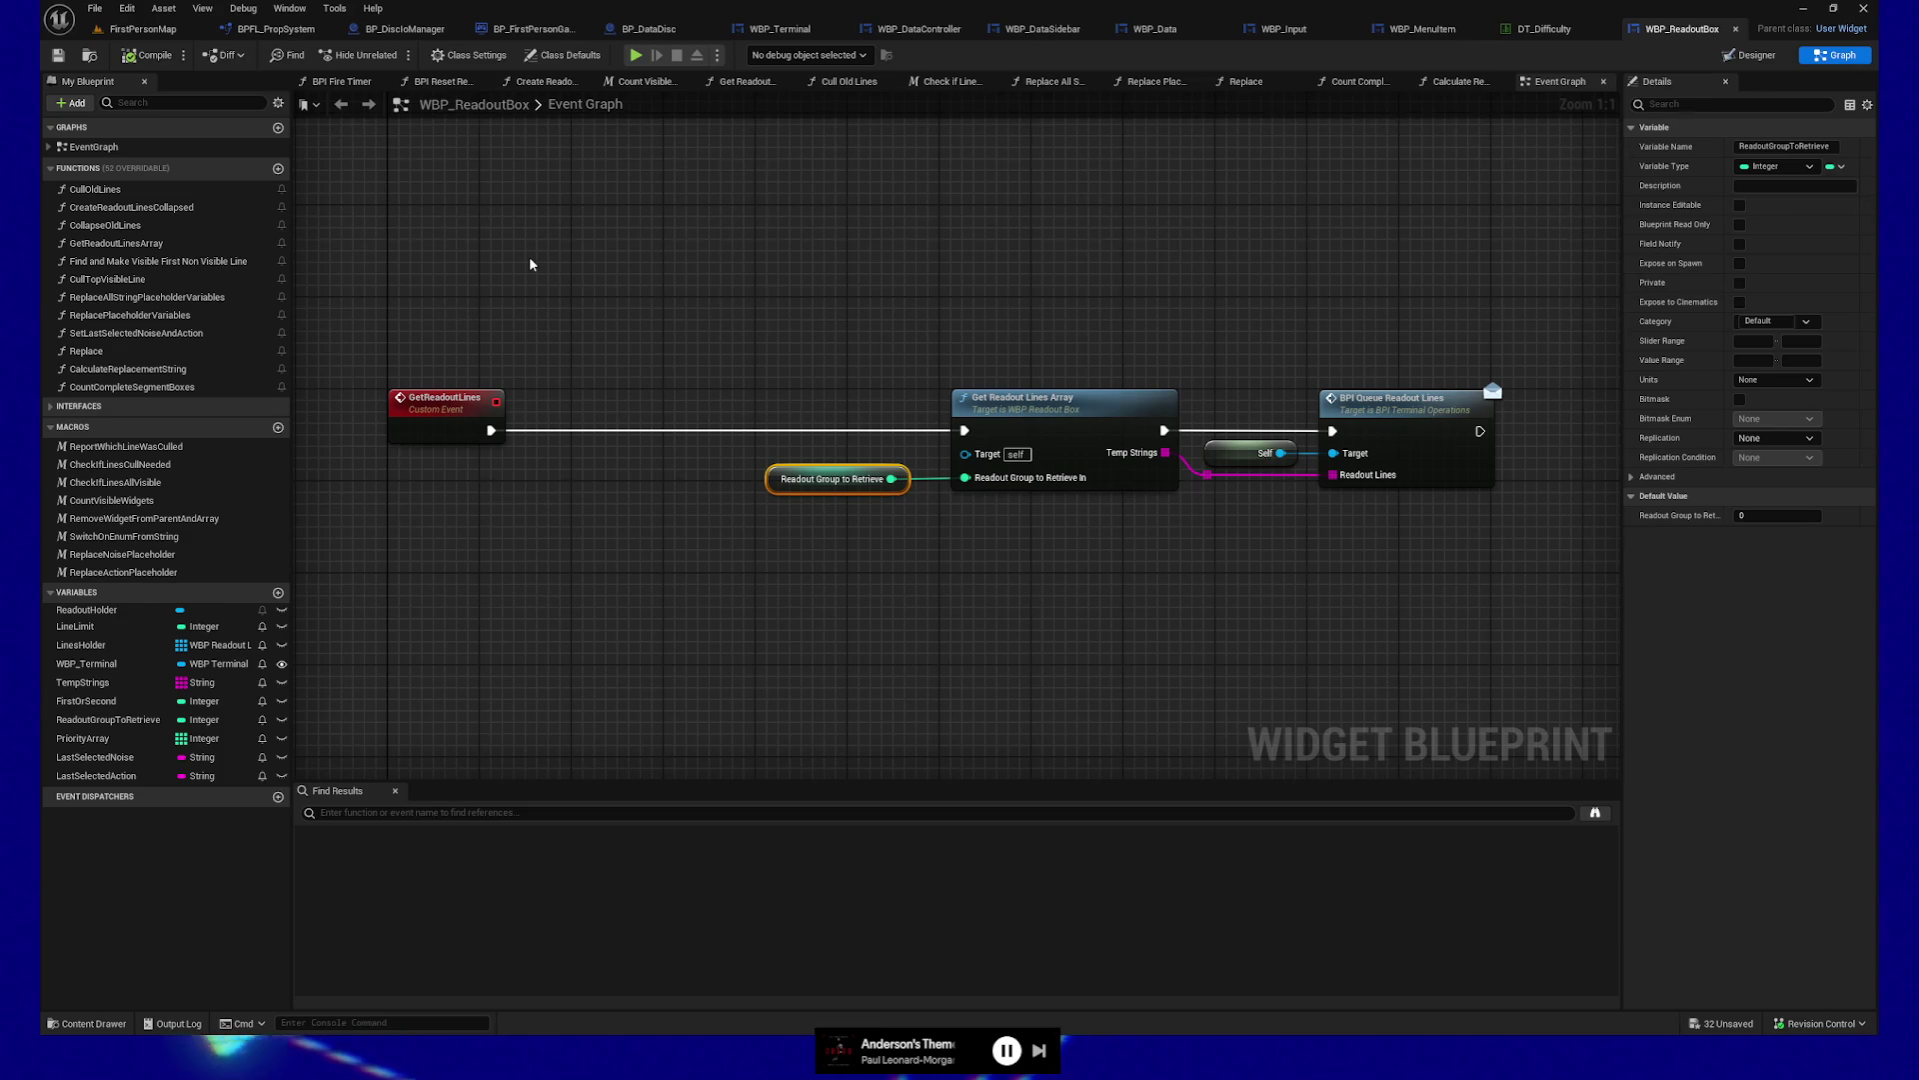
Search Find Results for 'terpress' and jump to the Event BPI Enter Press node
{"action": "left_click", "coordinate": [394, 811]}
{"action": "type", "text": "bpi_en"}
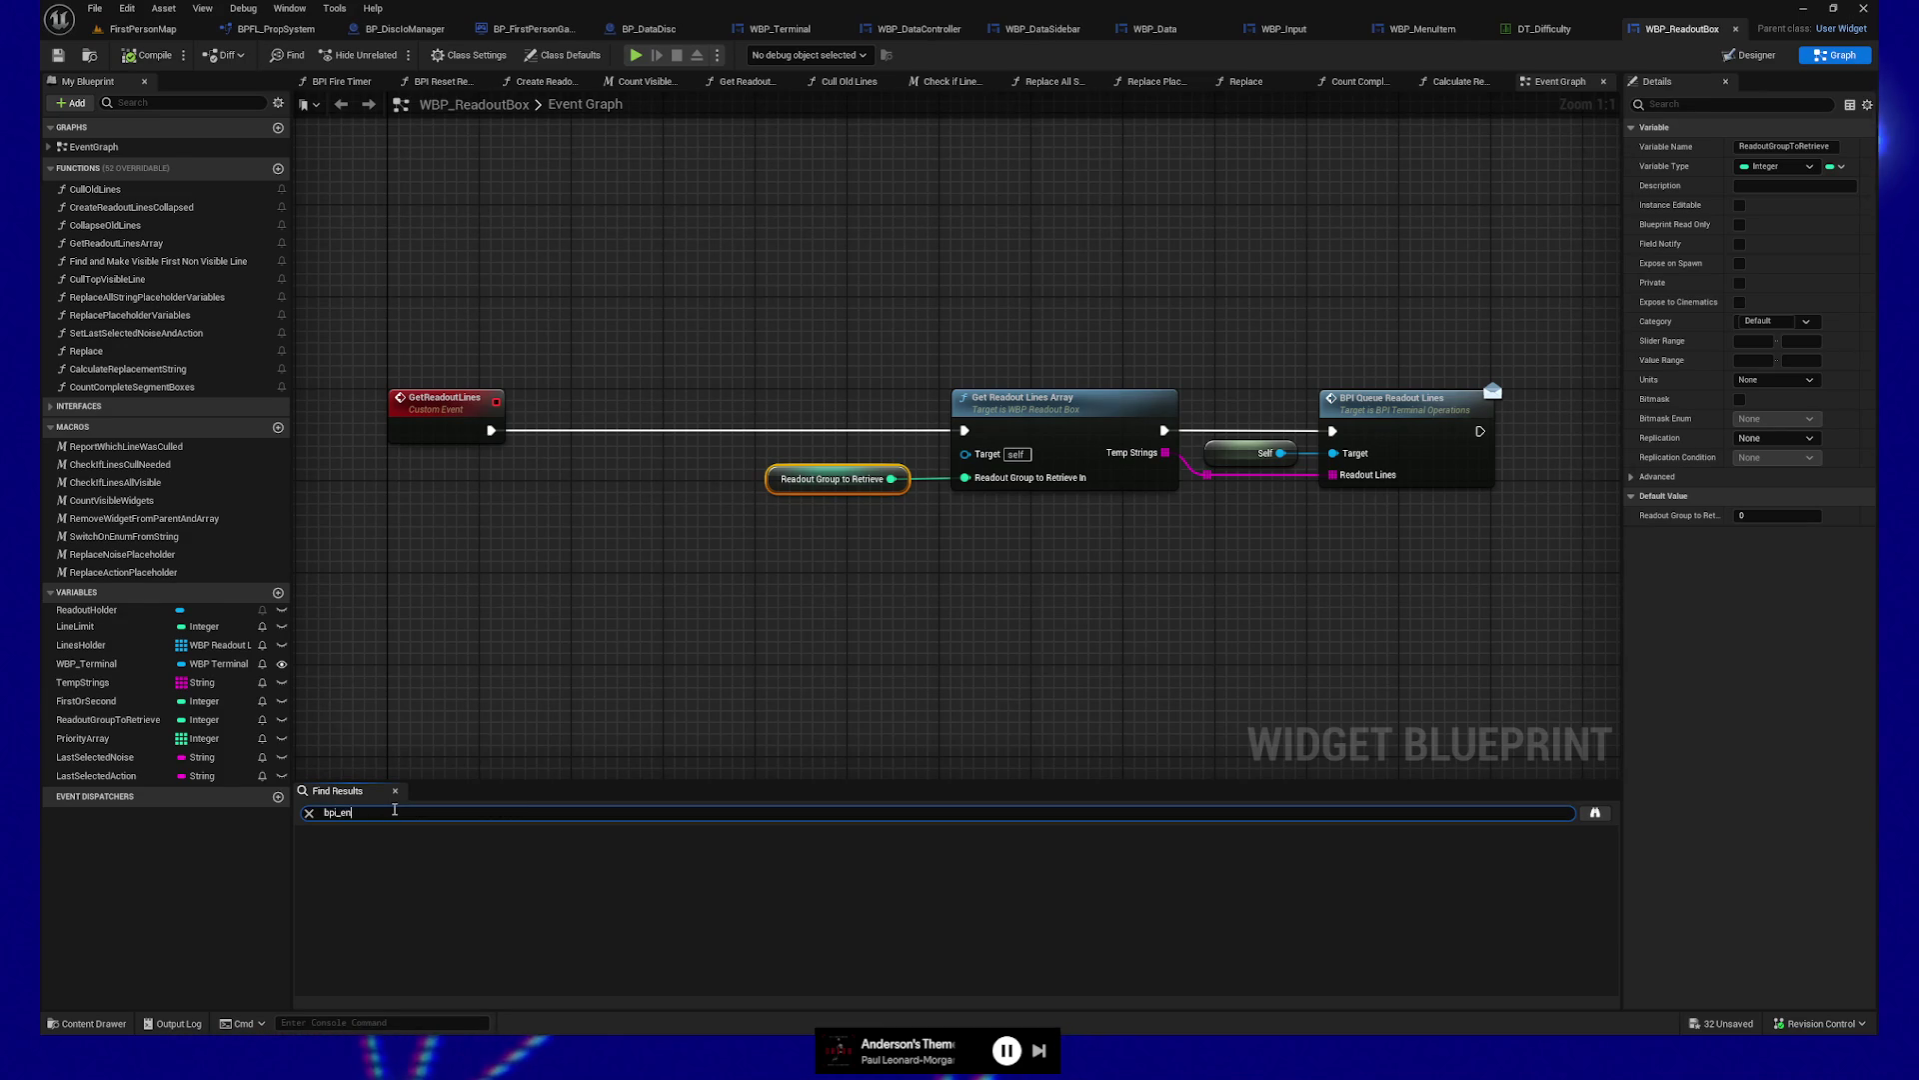
{"action": "type", "text": "terpress"}
{"action": "key", "text": "Return"}
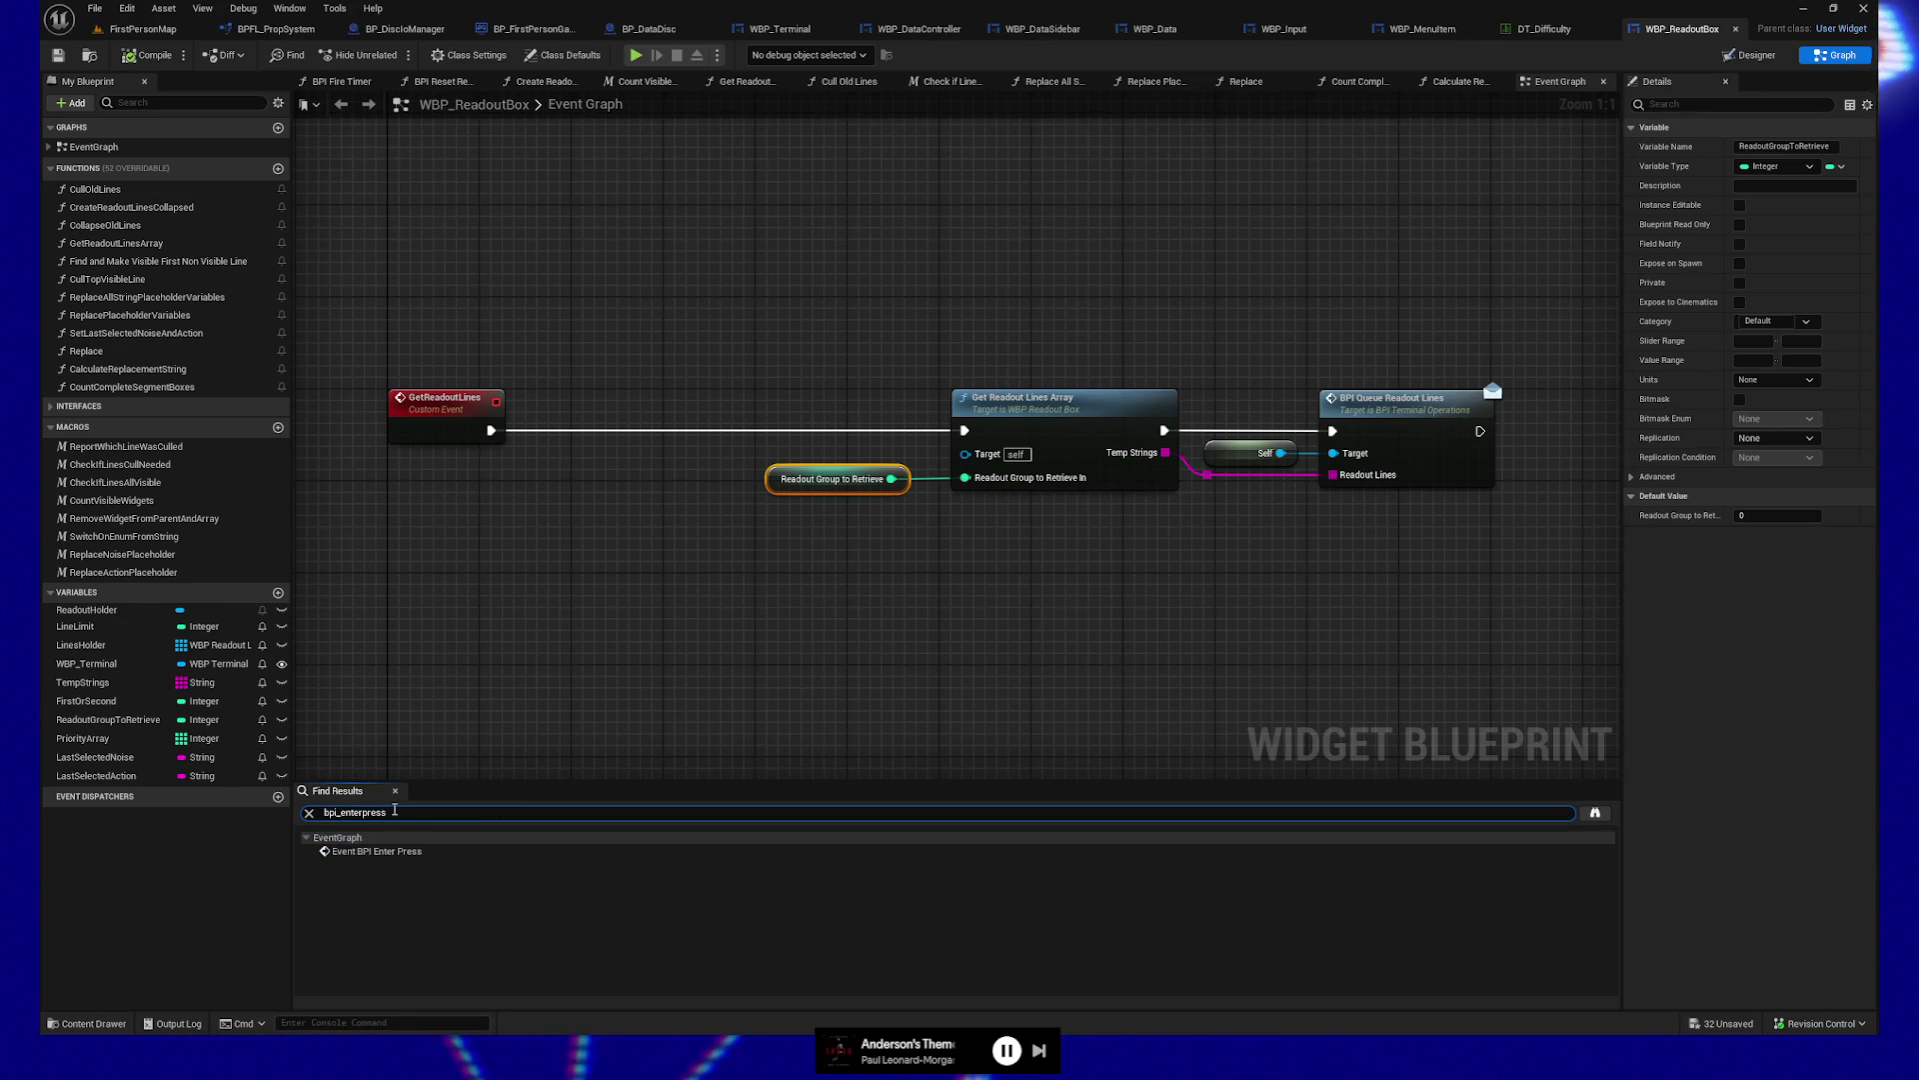
{"action": "left_click", "coordinate": [385, 851]}
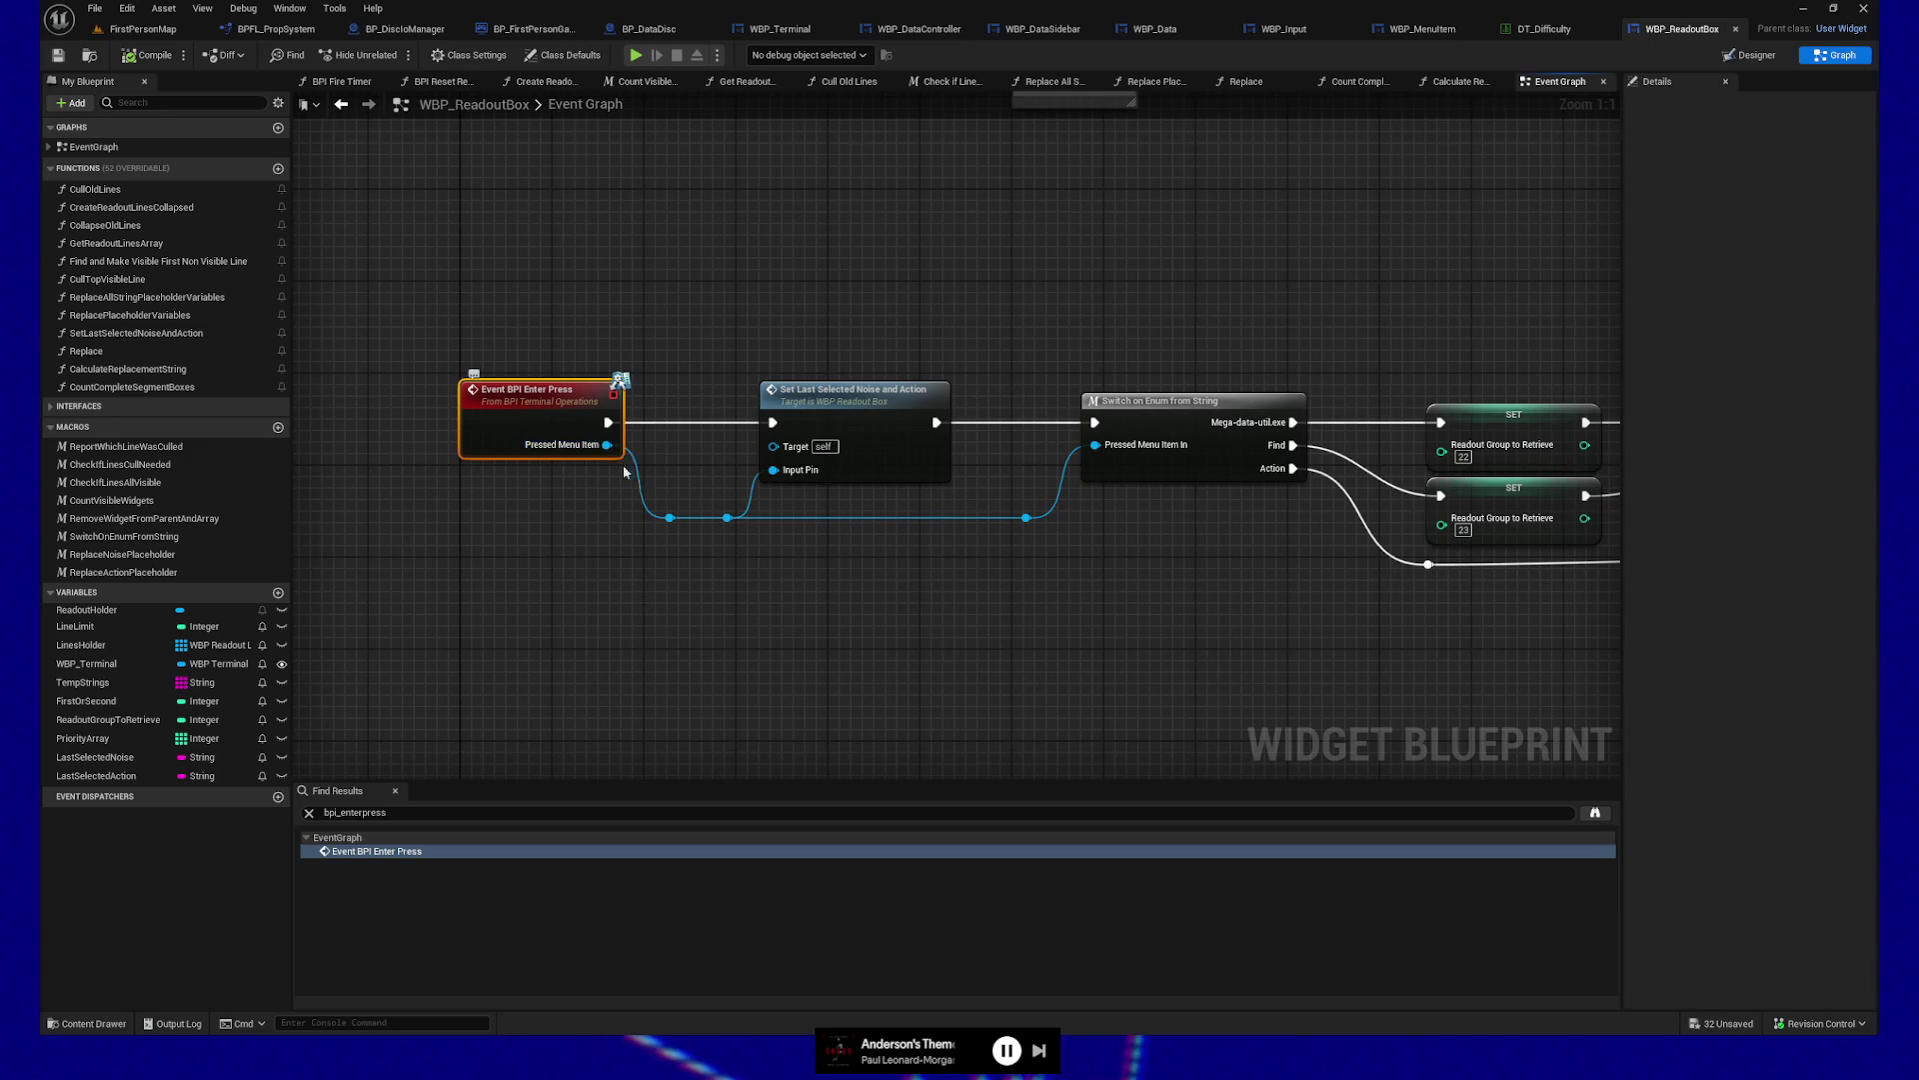
{"action": "left_click_drag", "start_coordinate": [887, 604], "coordinate": [759, 580]}
{"action": "left_click", "coordinate": [724, 397]}
Follow the Switch on Enum and Terminal Stage comparison to the SET Readout Group to Retrieve nodes
{"action": "left_click_drag", "start_coordinate": [945, 598], "coordinate": [866, 595]}
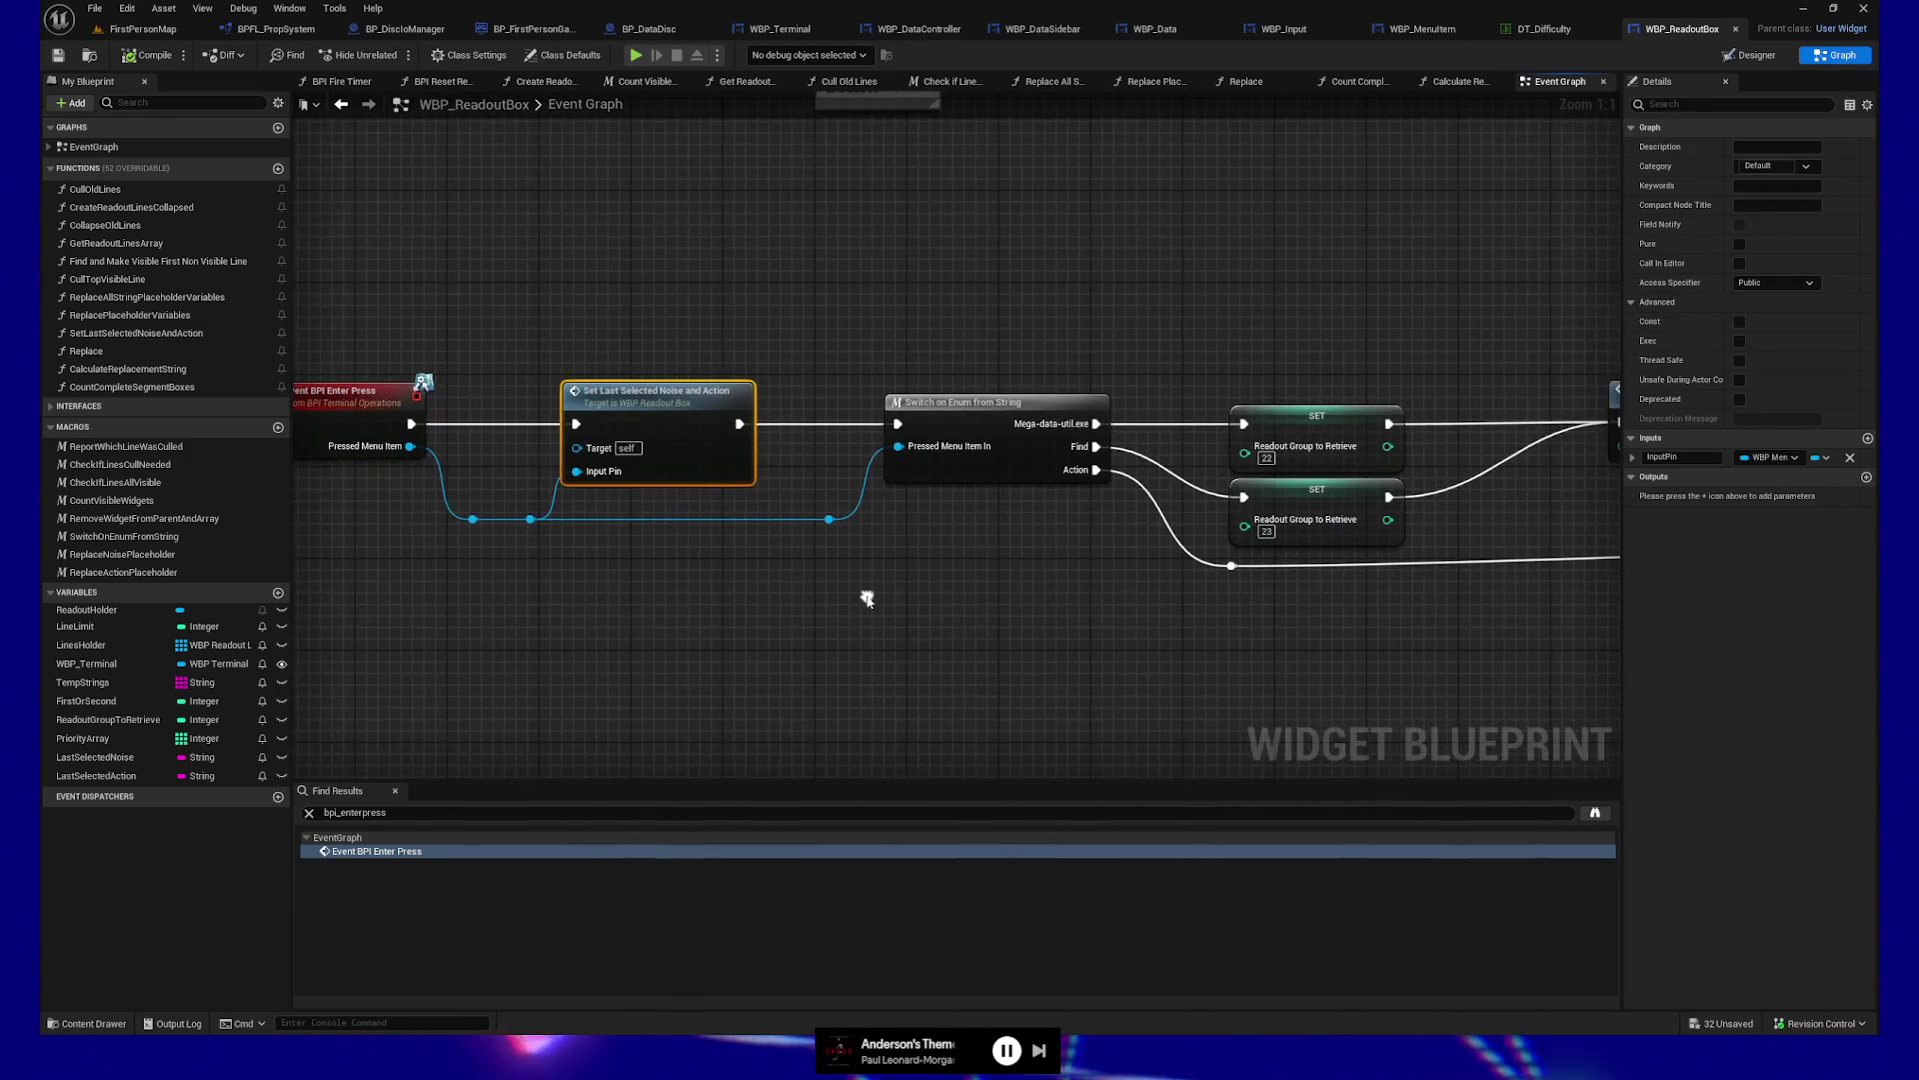
{"action": "left_click_drag", "start_coordinate": [1000, 599], "coordinate": [828, 606]}
{"action": "left_click", "coordinate": [815, 450]}
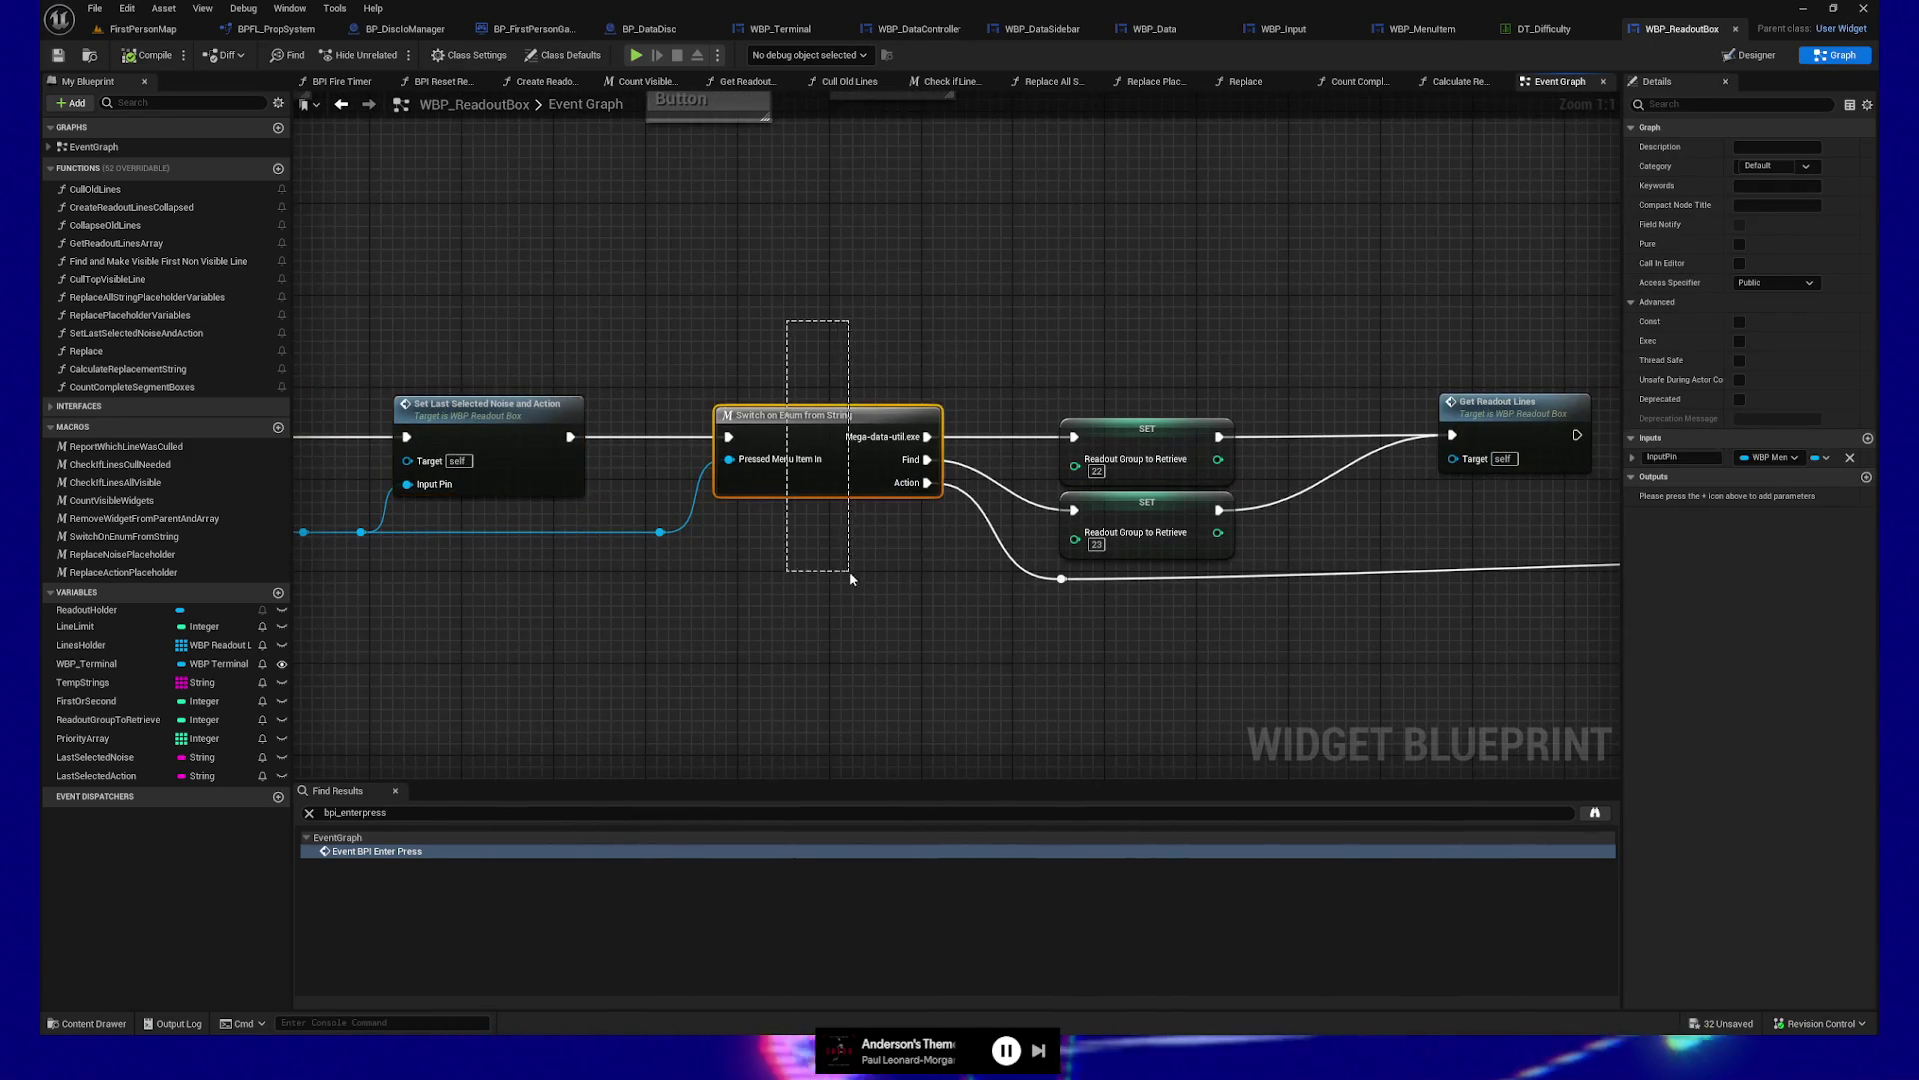
{"action": "left_click_drag", "start_coordinate": [881, 451], "coordinate": [773, 476]}
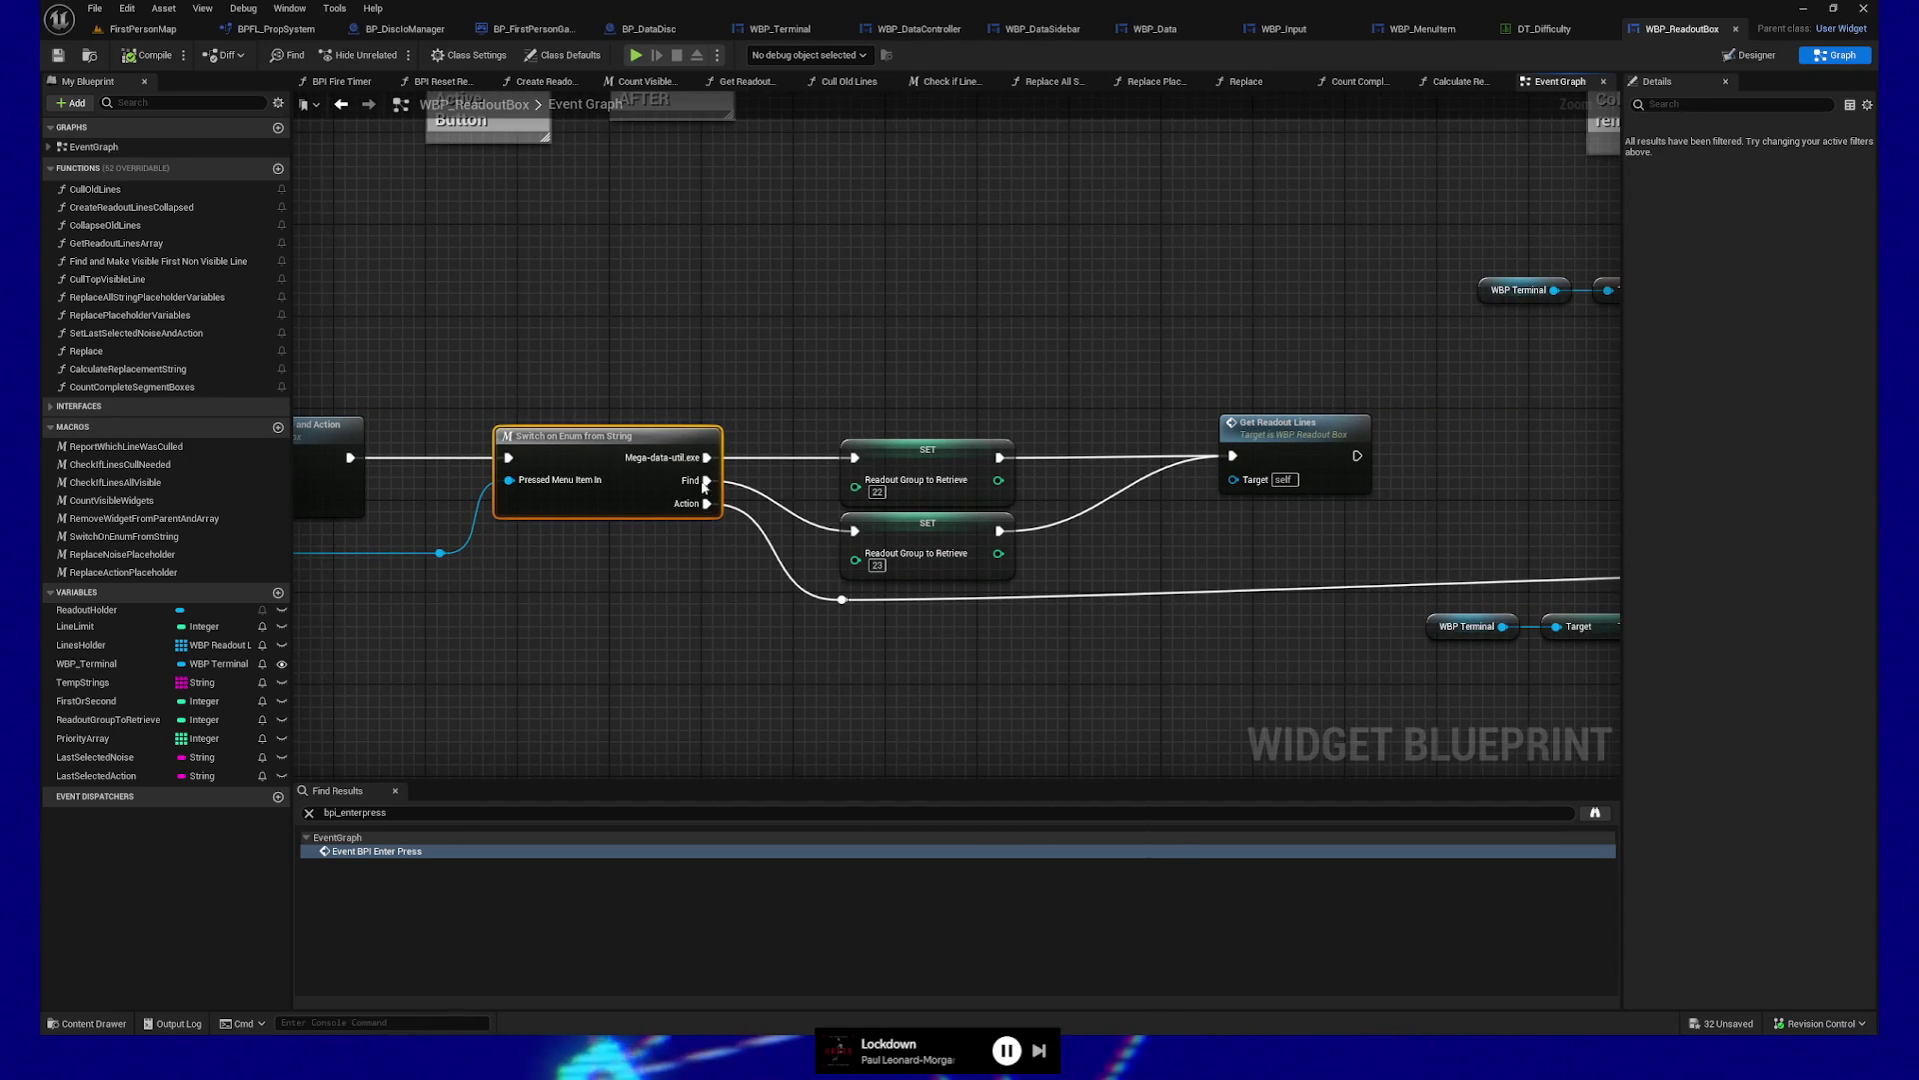
{"action": "scroll", "coordinate": [812, 614], "scroll_direction": "right", "scroll_amount": 10}
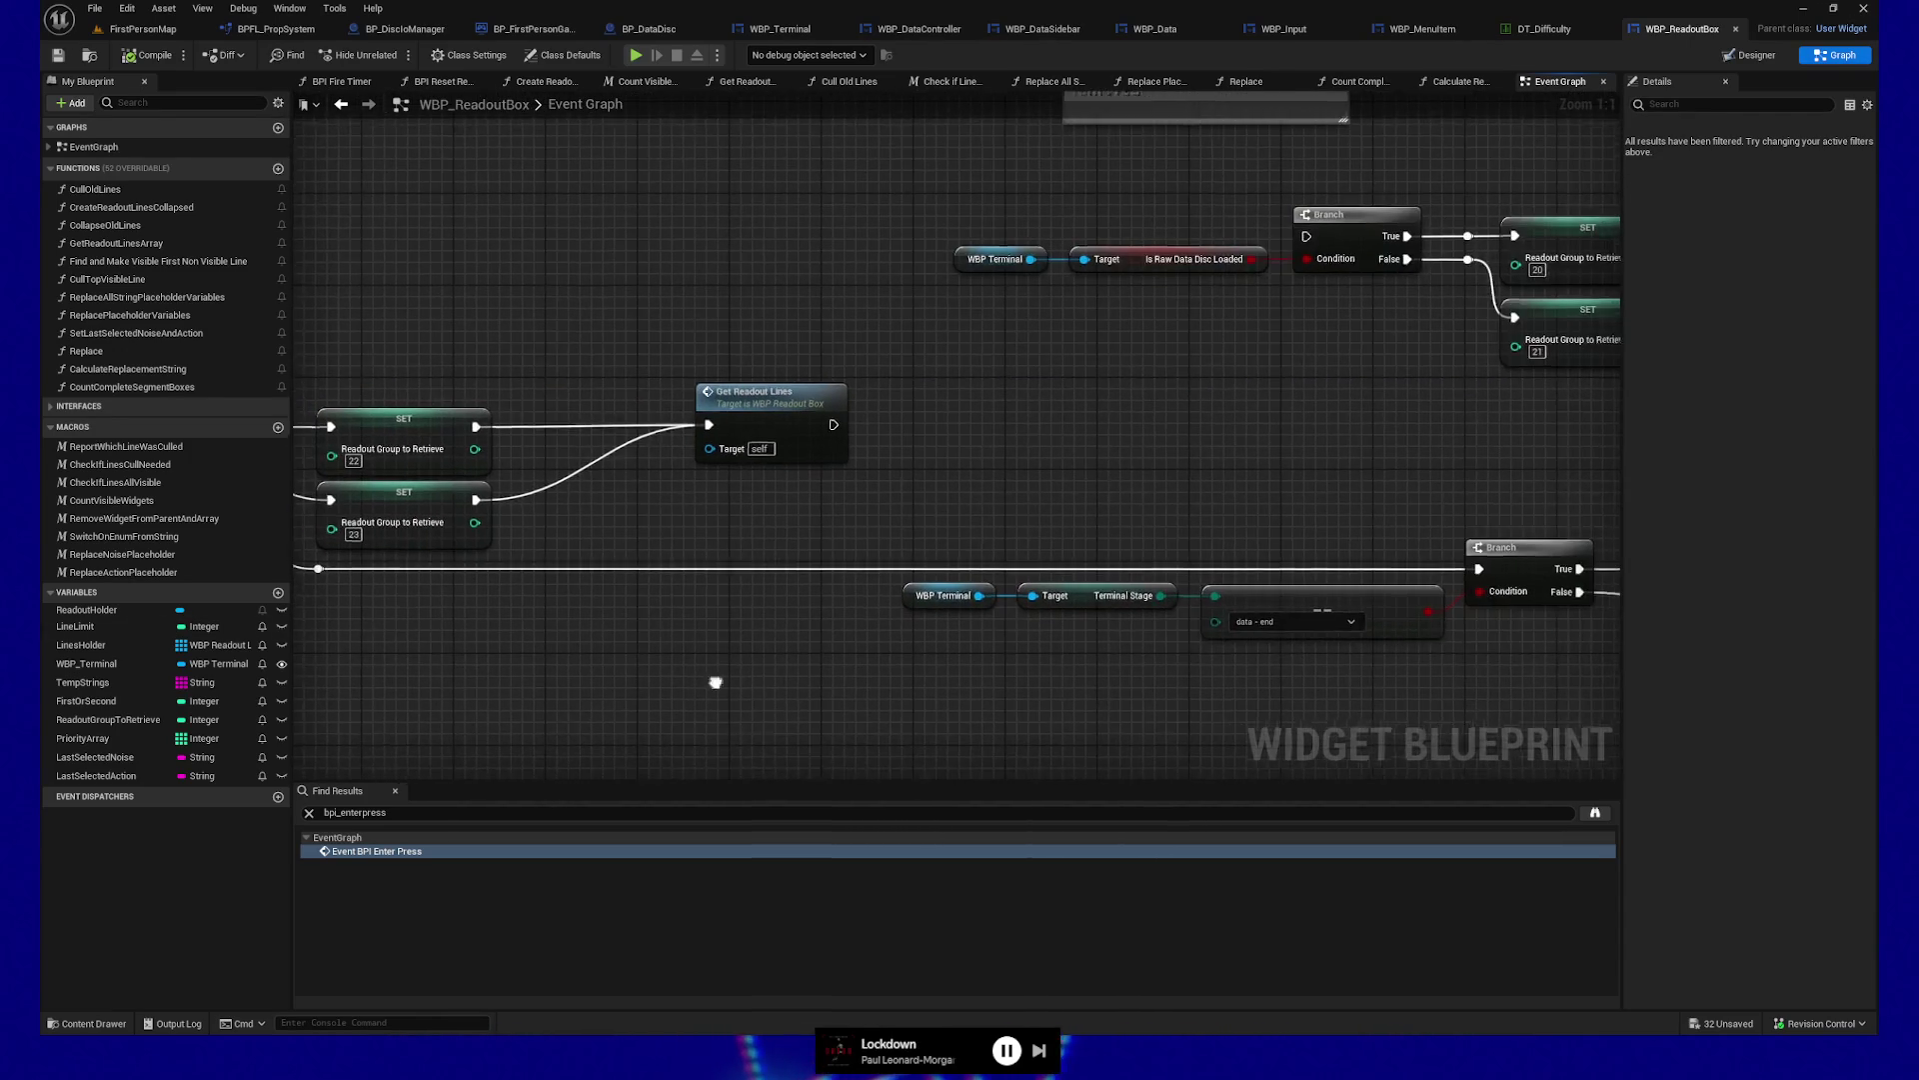
{"action": "left_click_drag", "start_coordinate": [764, 635], "coordinate": [994, 660]}
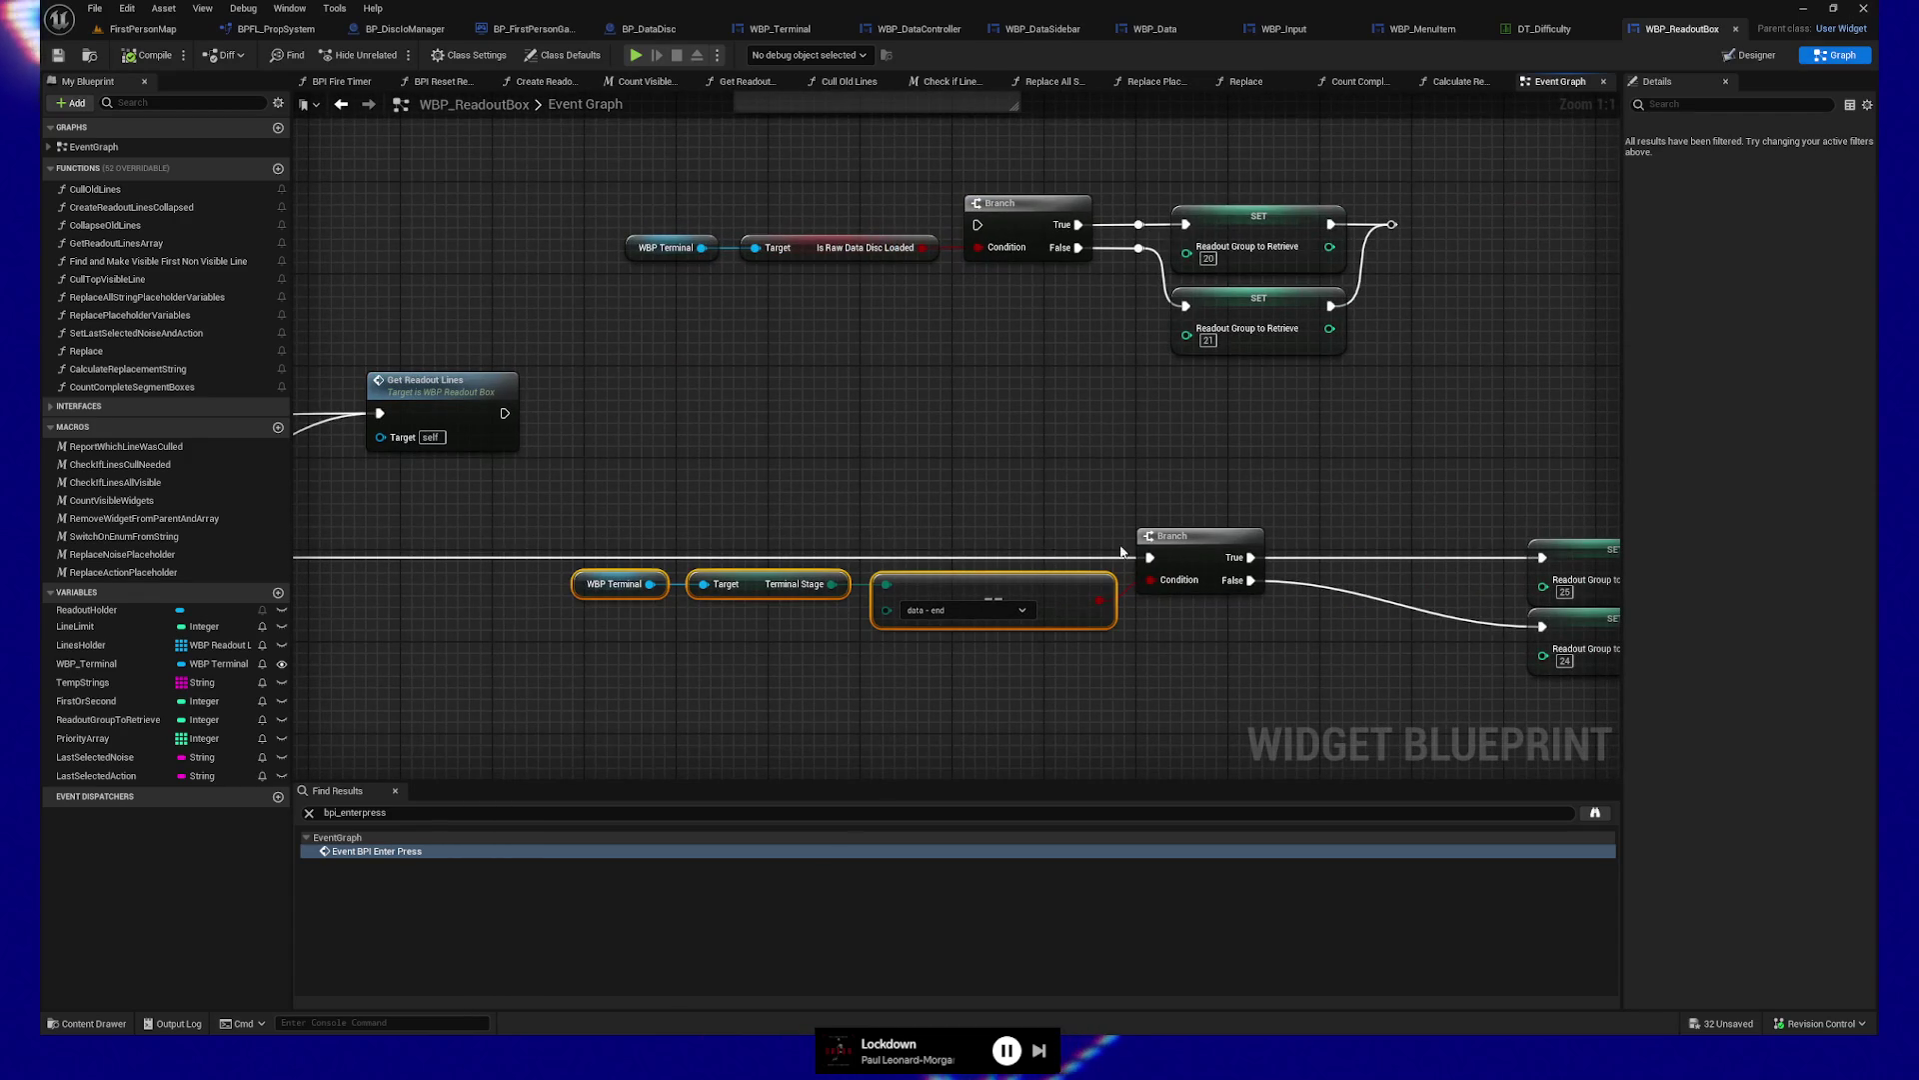
{"action": "scroll", "coordinate": [1286, 647], "scroll_direction": "right", "scroll_amount": 5}
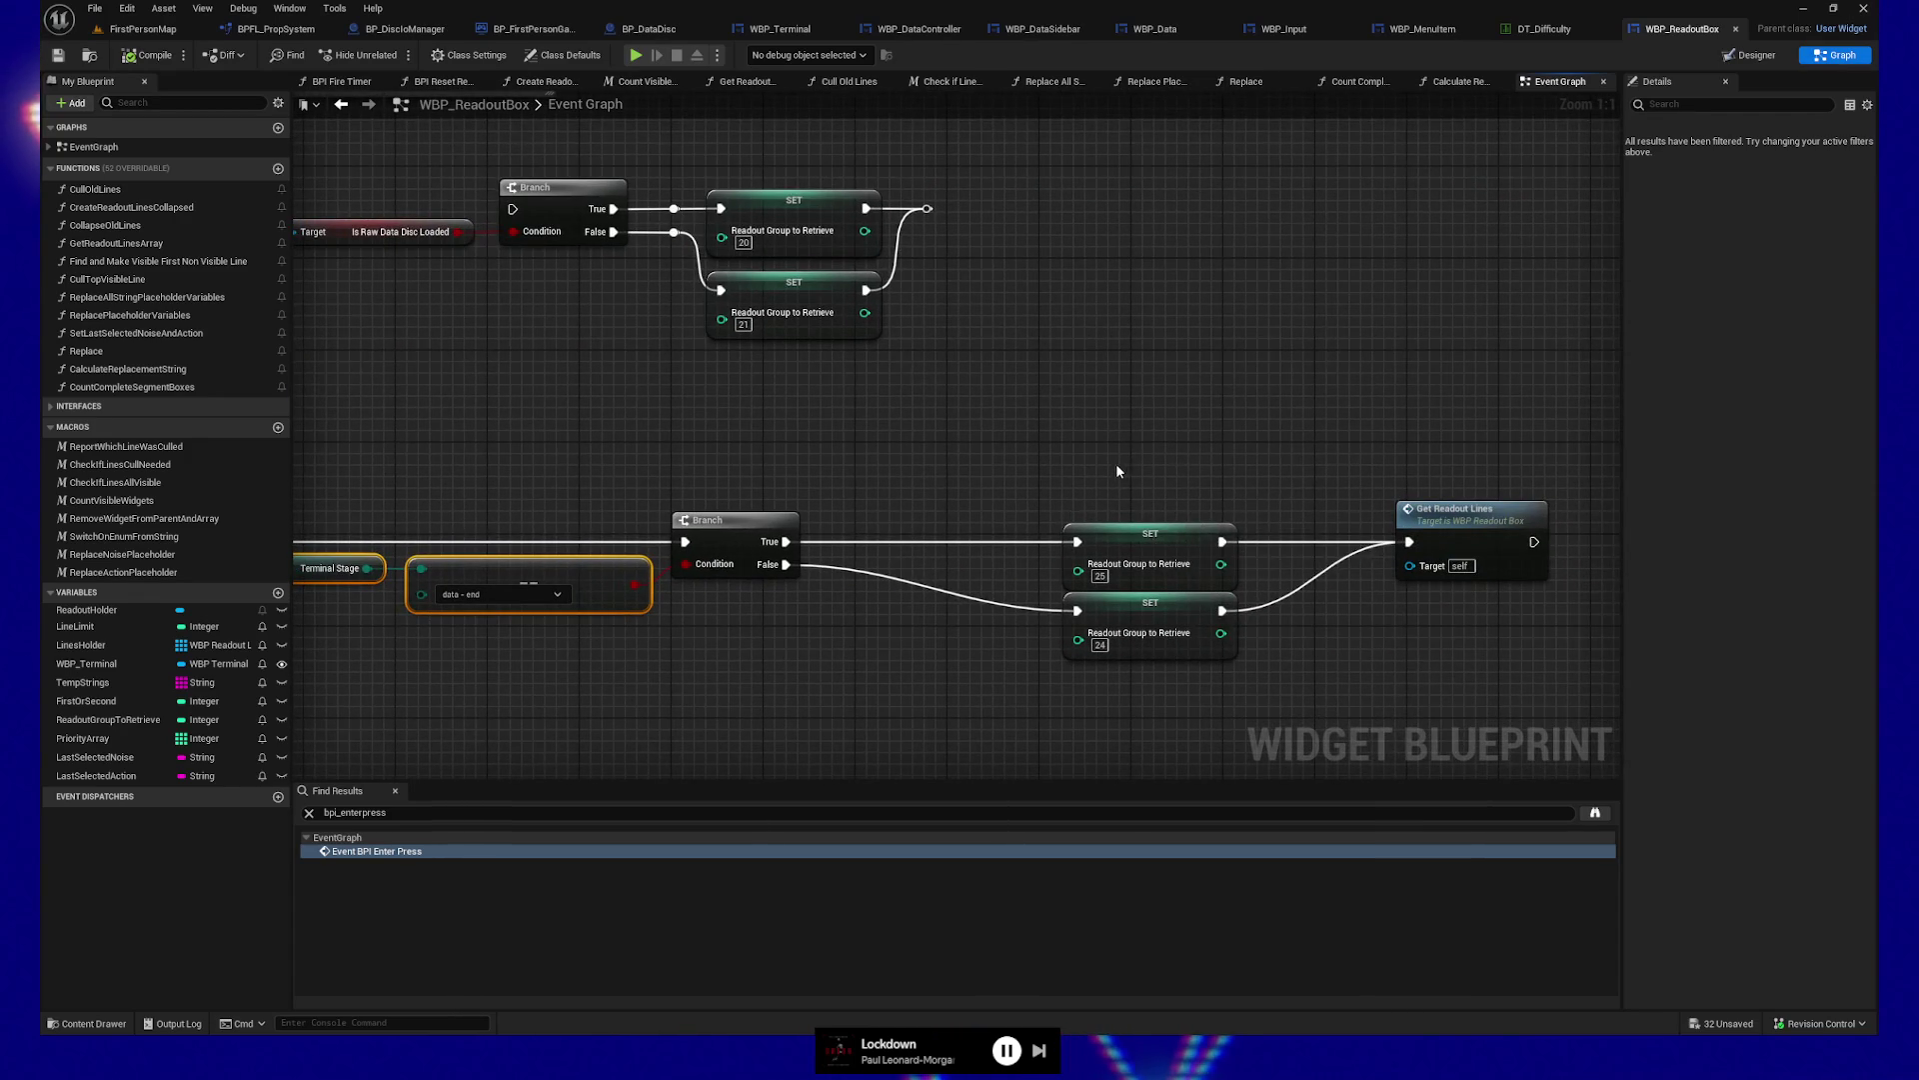
{"action": "scroll", "coordinate": [1123, 480], "scroll_direction": "right", "scroll_amount": 2}
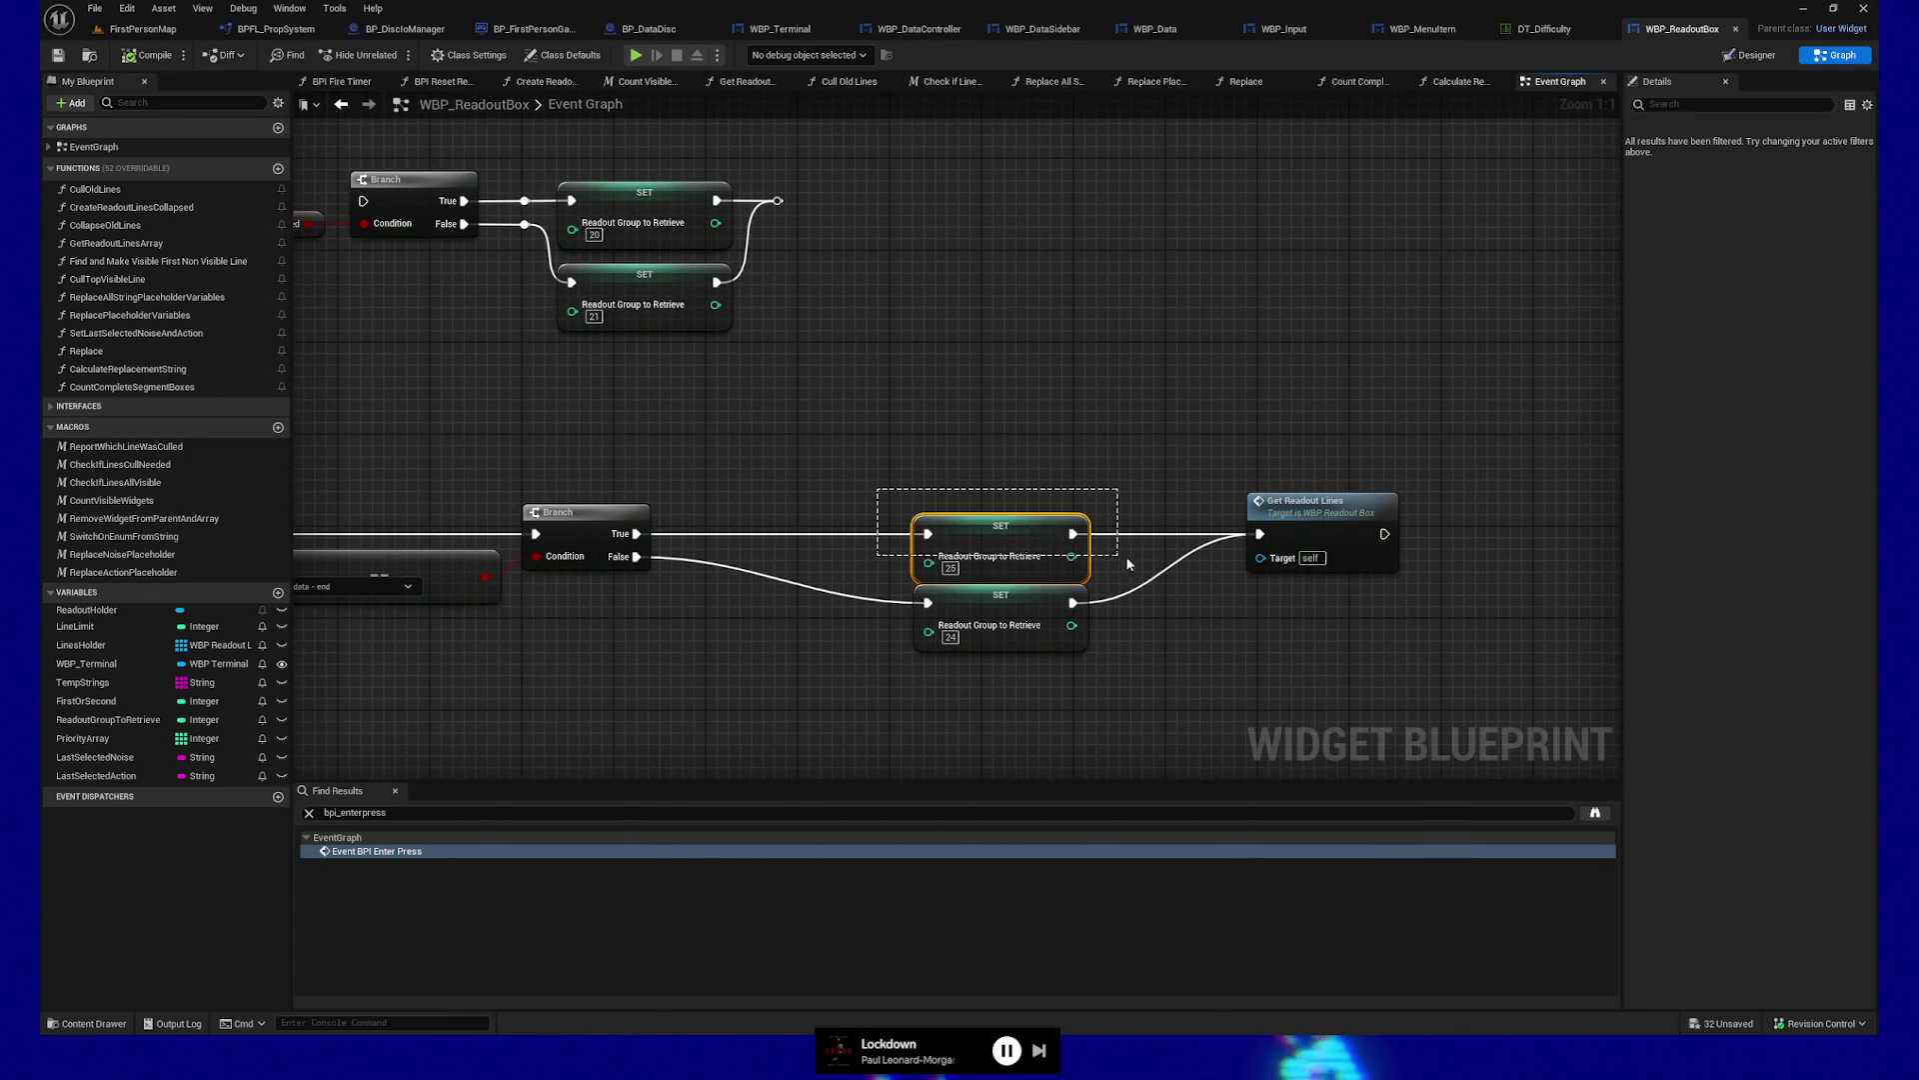
{"action": "left_click_drag", "start_coordinate": [1130, 584], "coordinate": [1129, 583]}
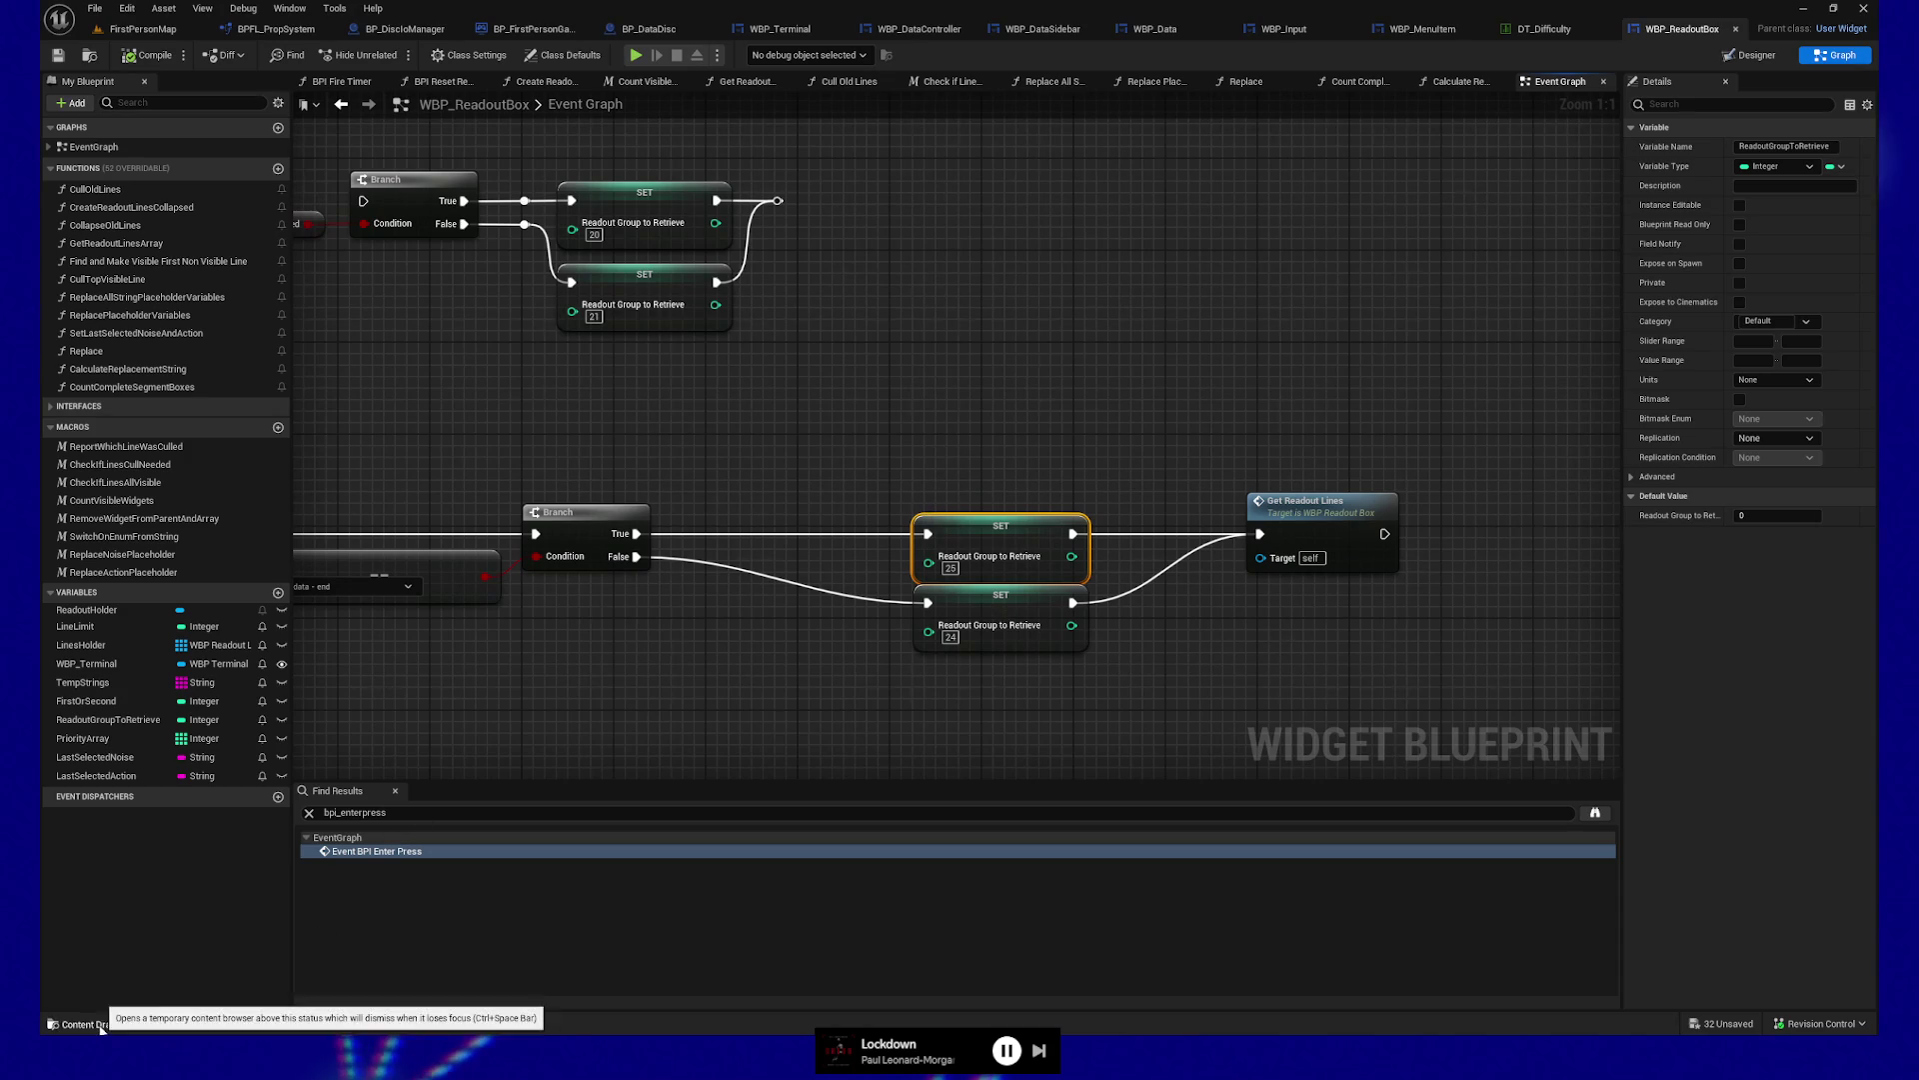
Open DT_ReadoutLines, expand the Index 25 row's ReadoutLinesArray, and highlight =NumberOf4sPayment= in line 3
{"action": "left_click", "coordinate": [86, 1023]}
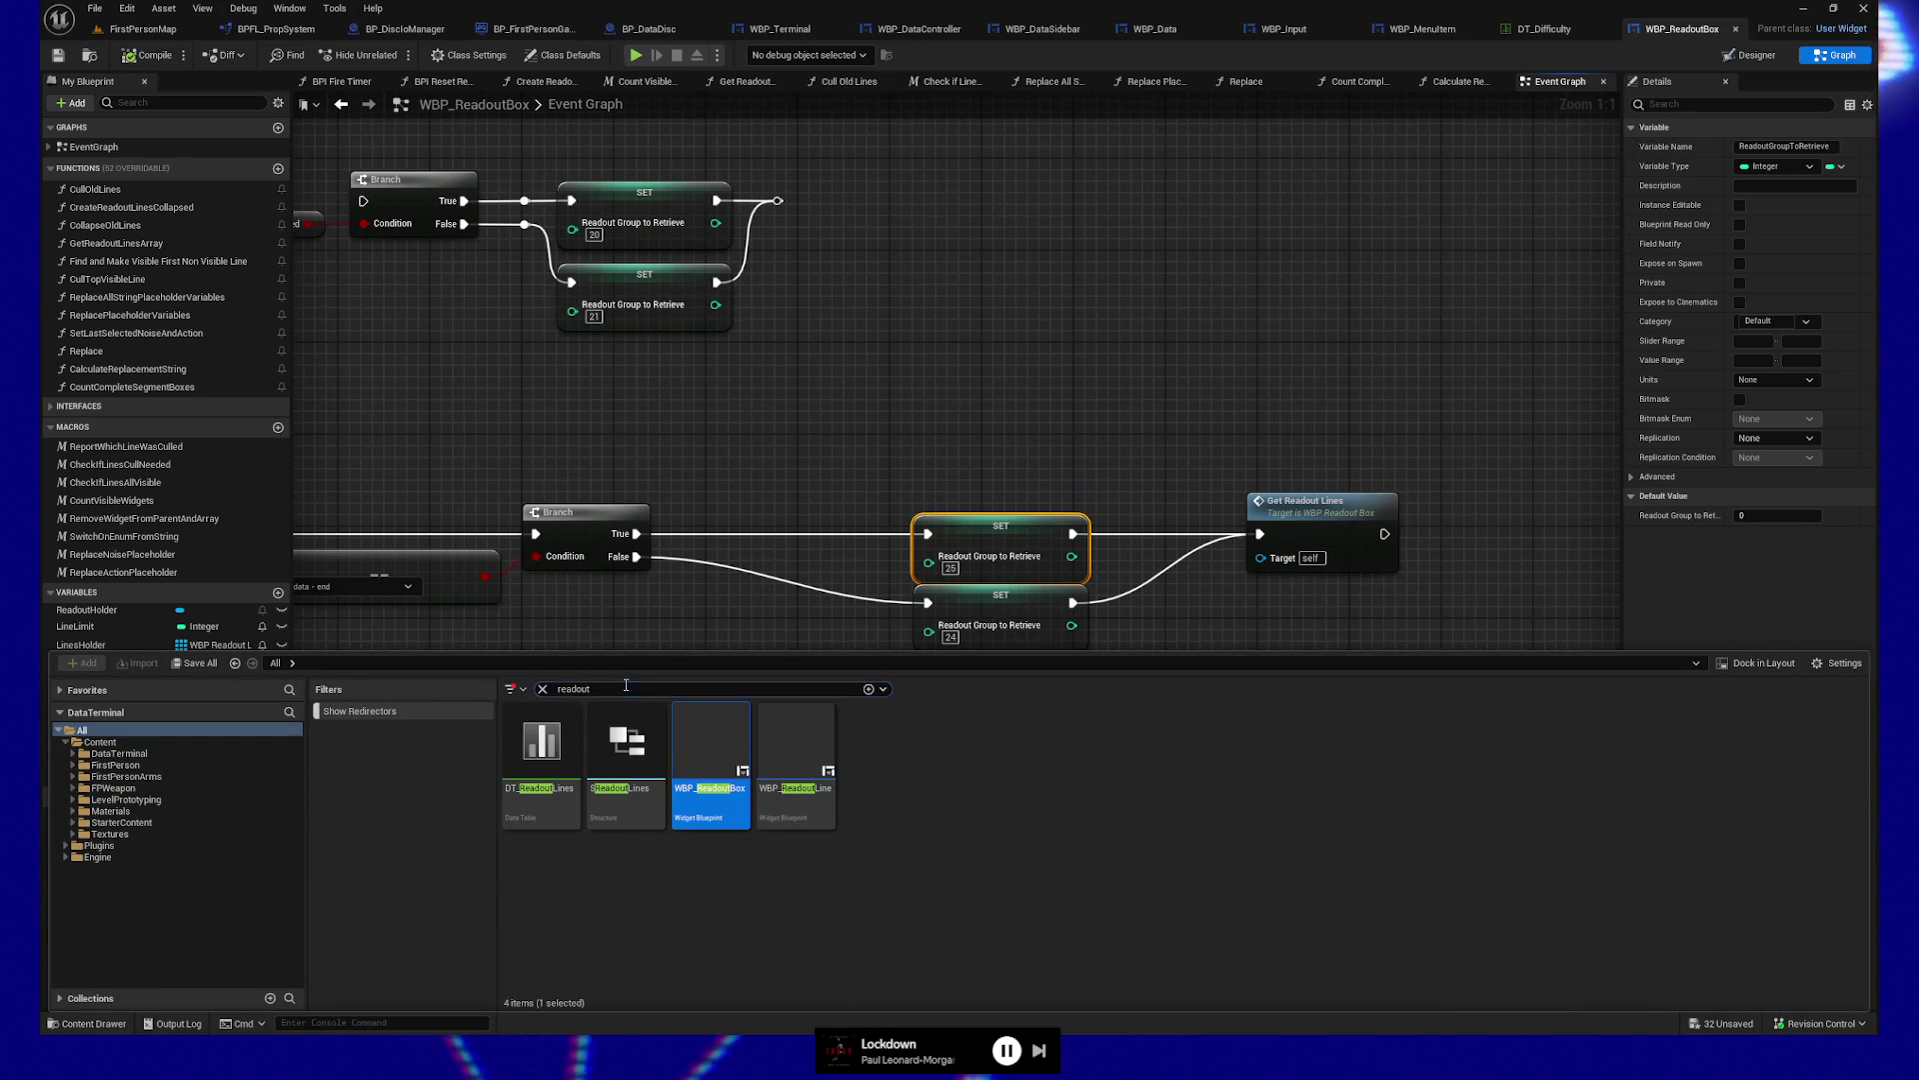
{"action": "double_click", "coordinate": [545, 755]}
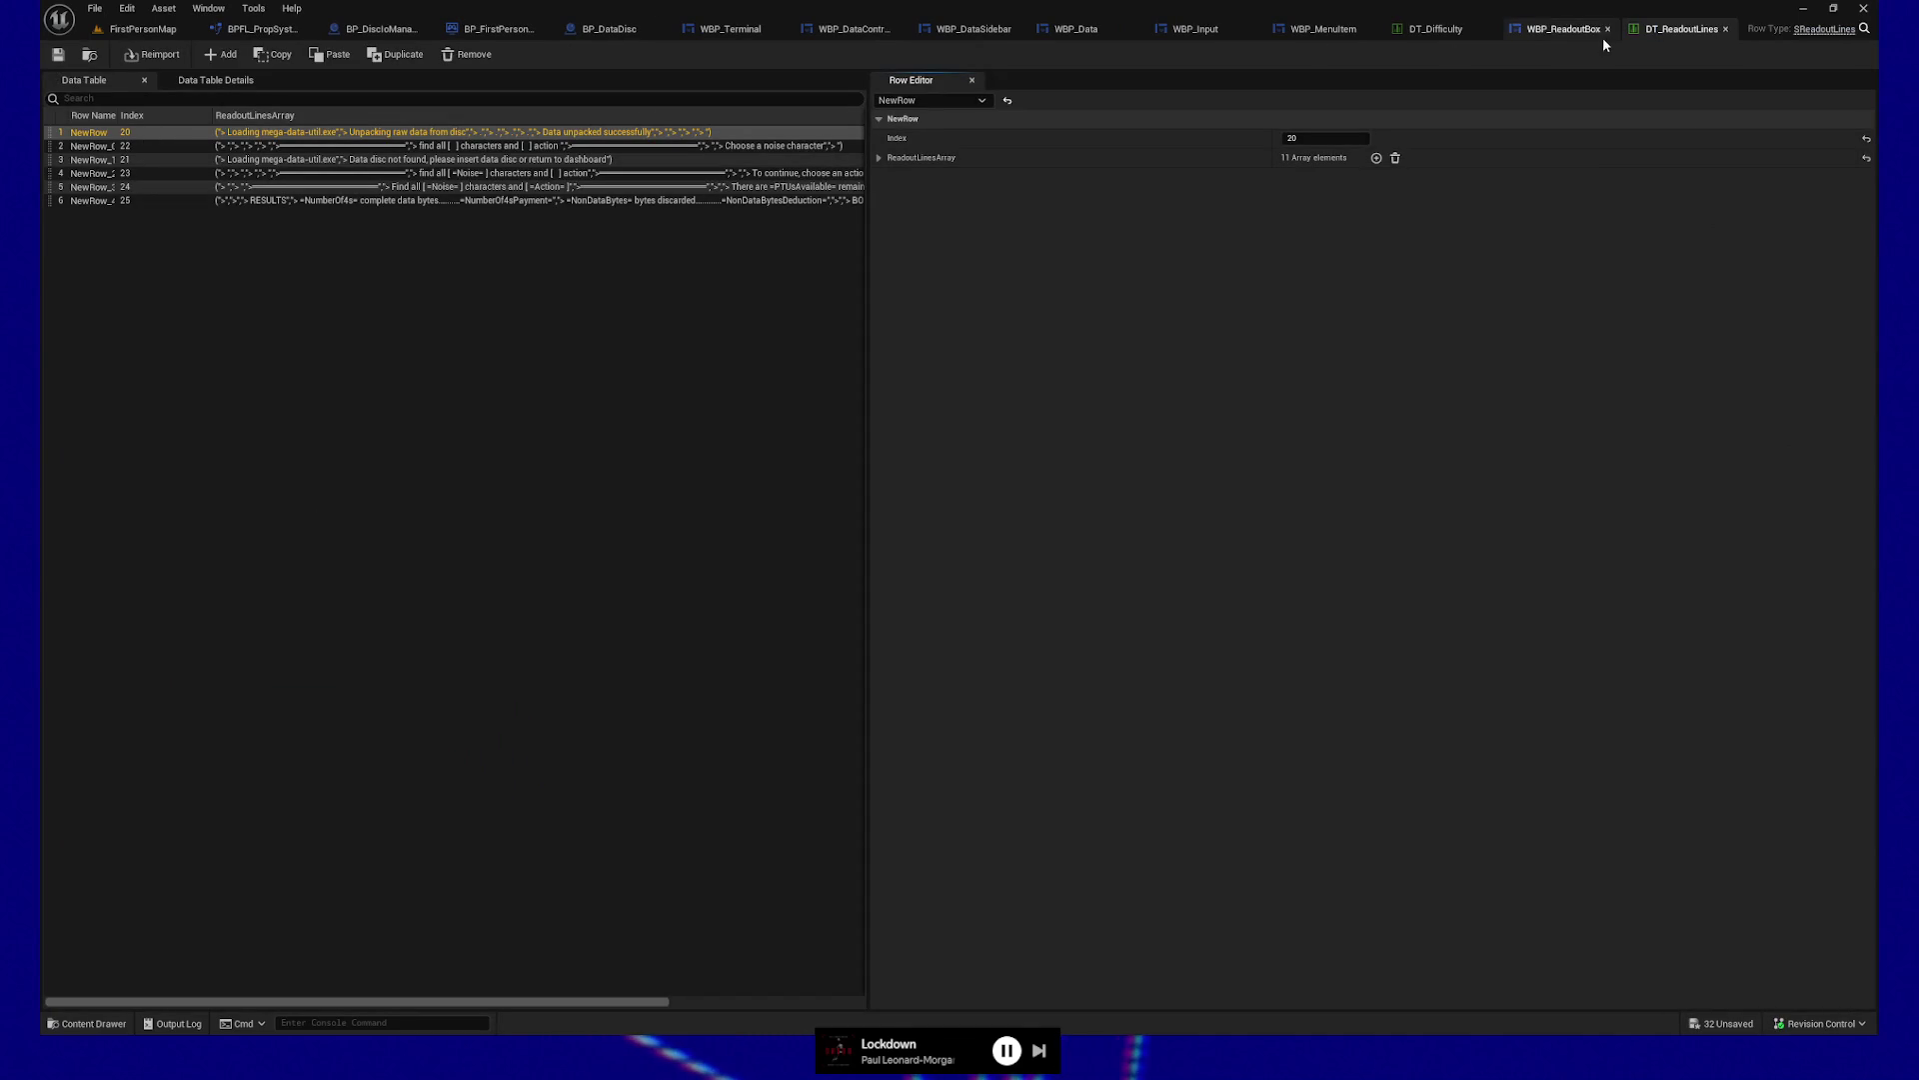
{"action": "left_click", "coordinate": [1565, 29]}
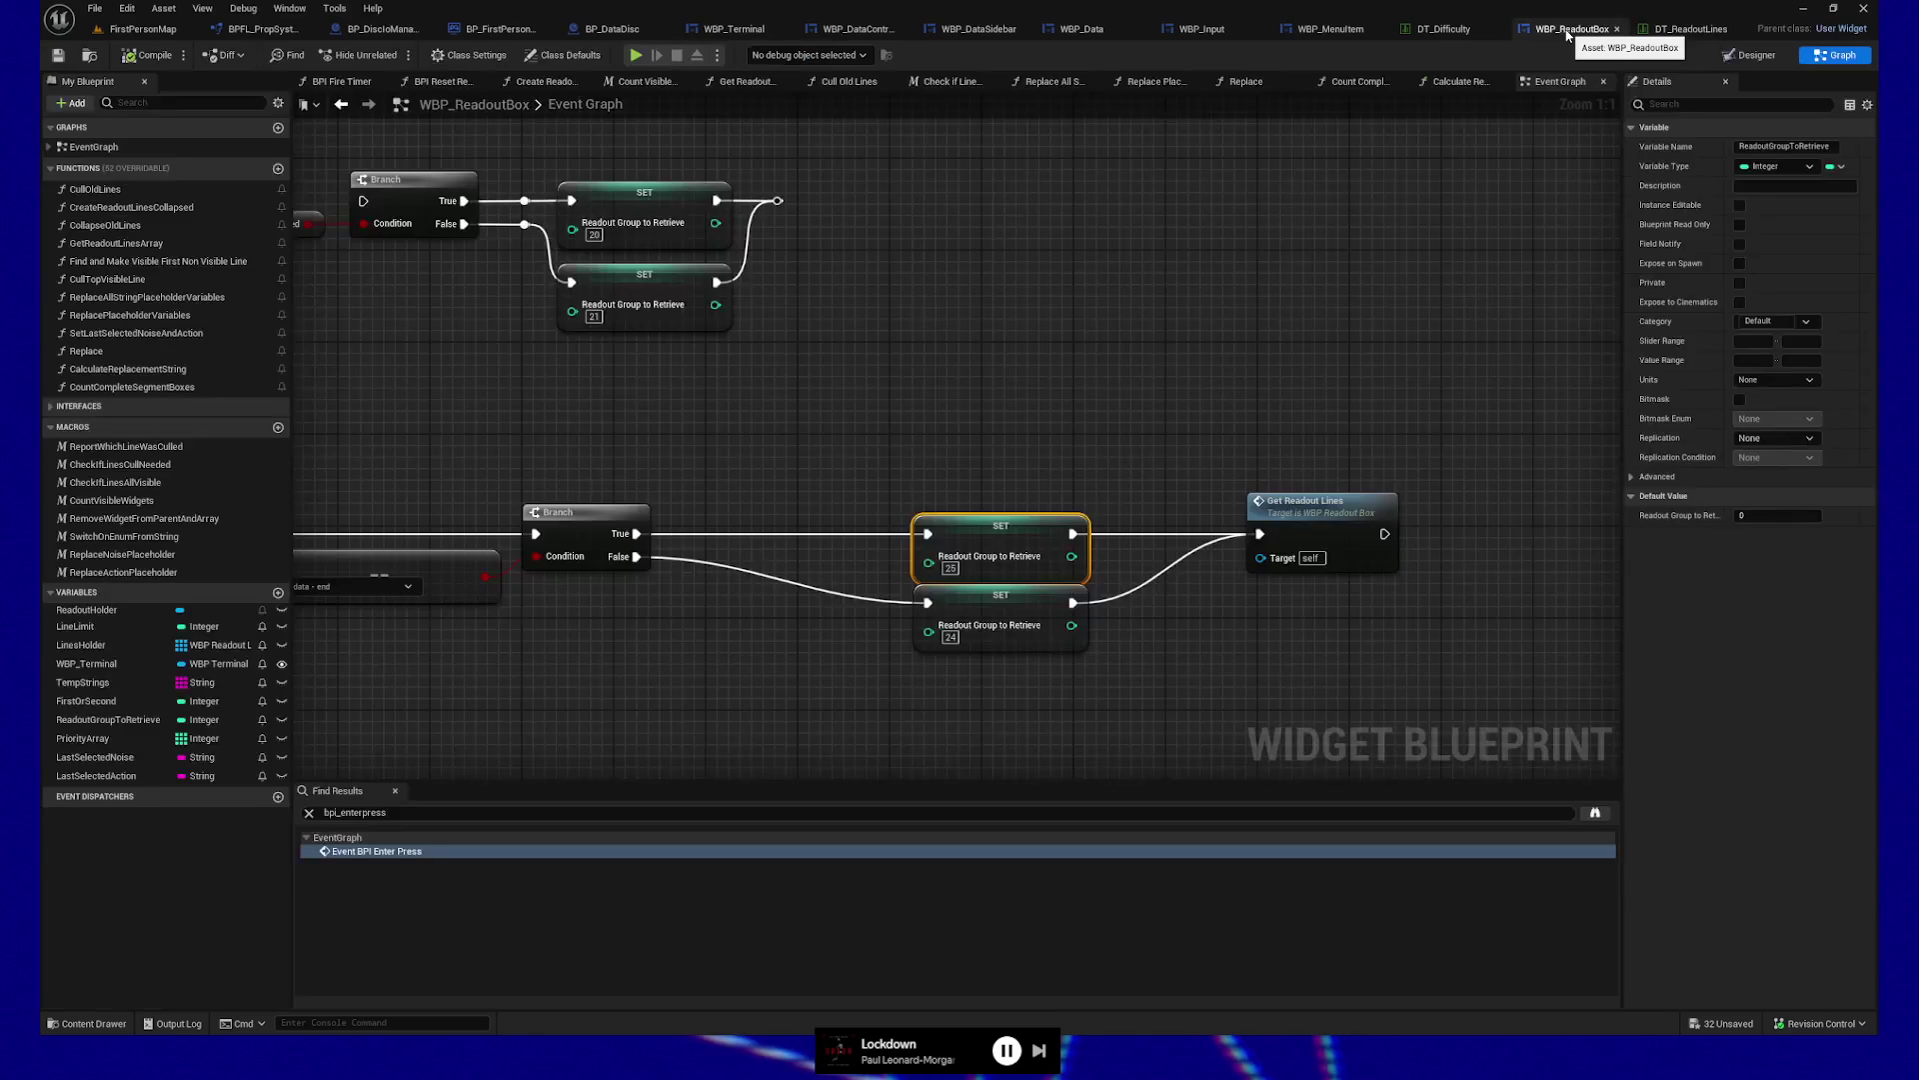
{"action": "left_click", "coordinate": [1664, 31]}
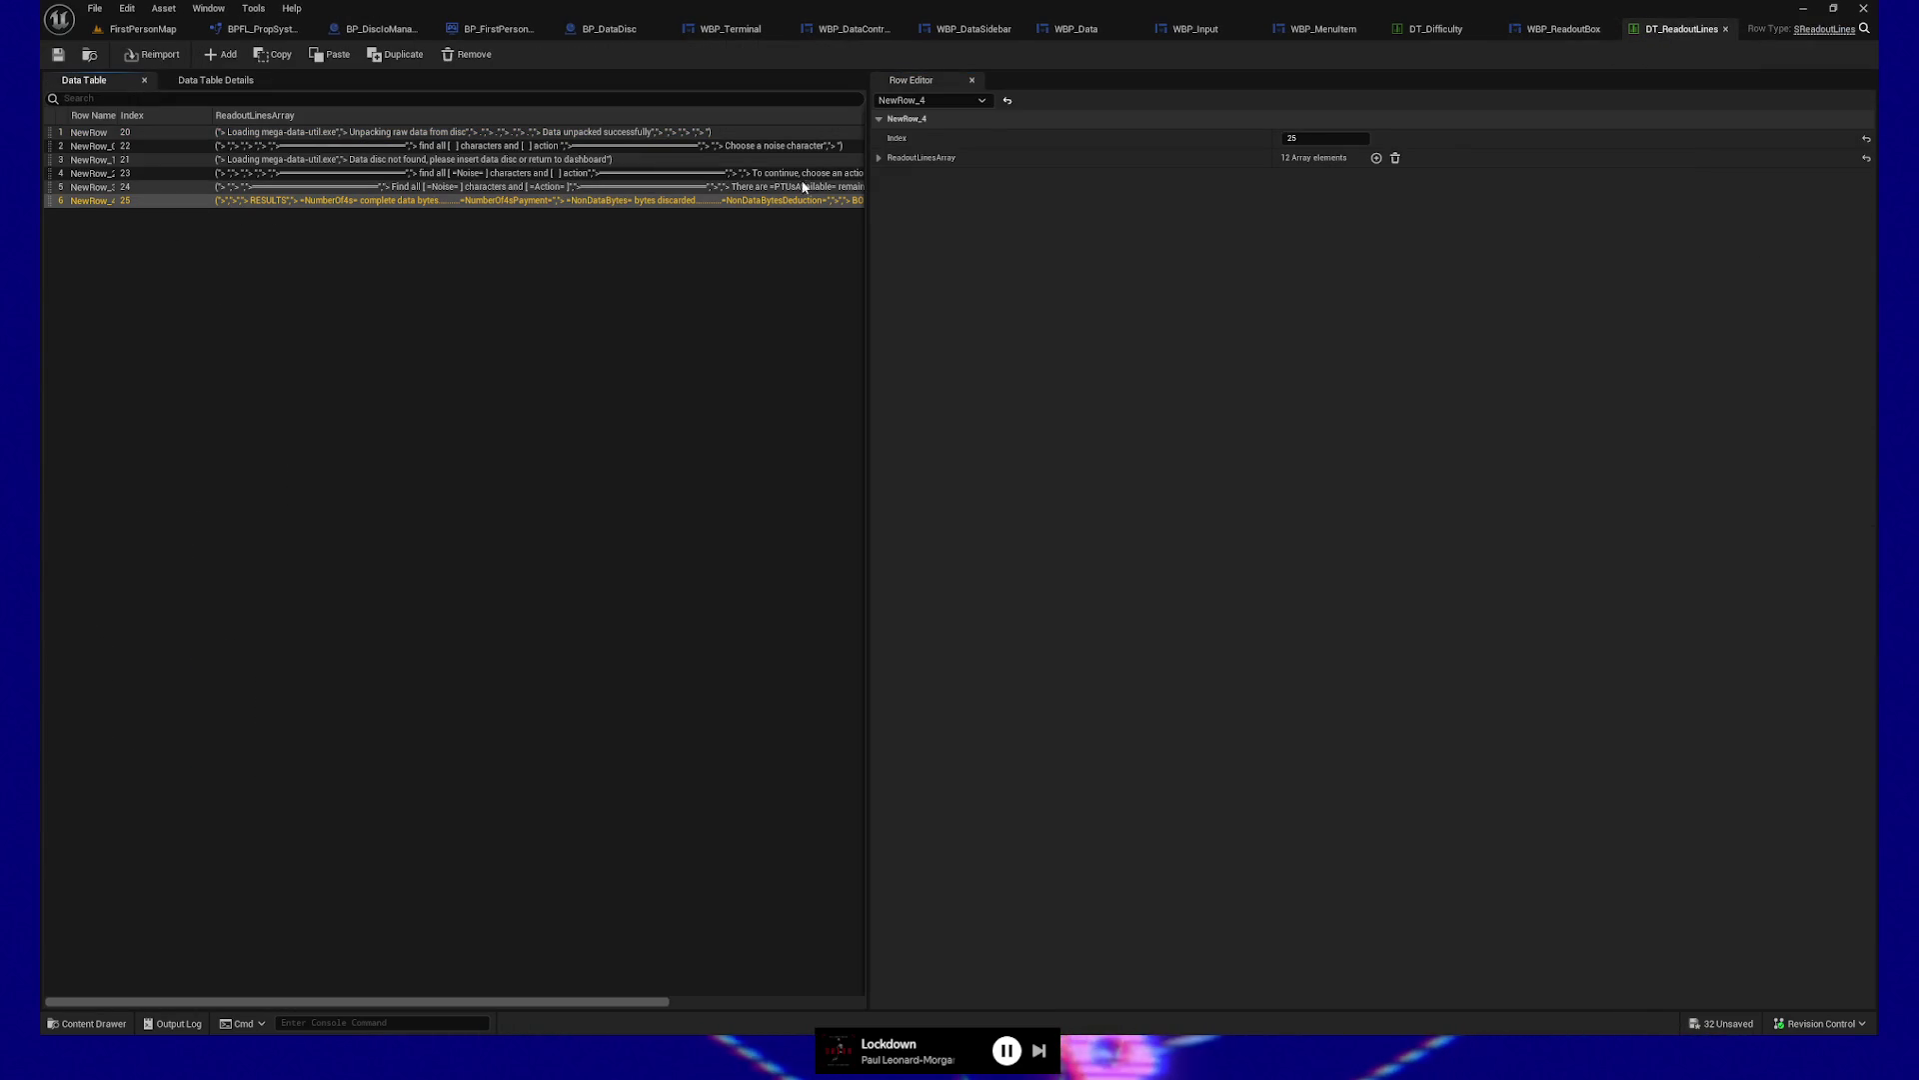
{"action": "left_click", "coordinate": [879, 158]}
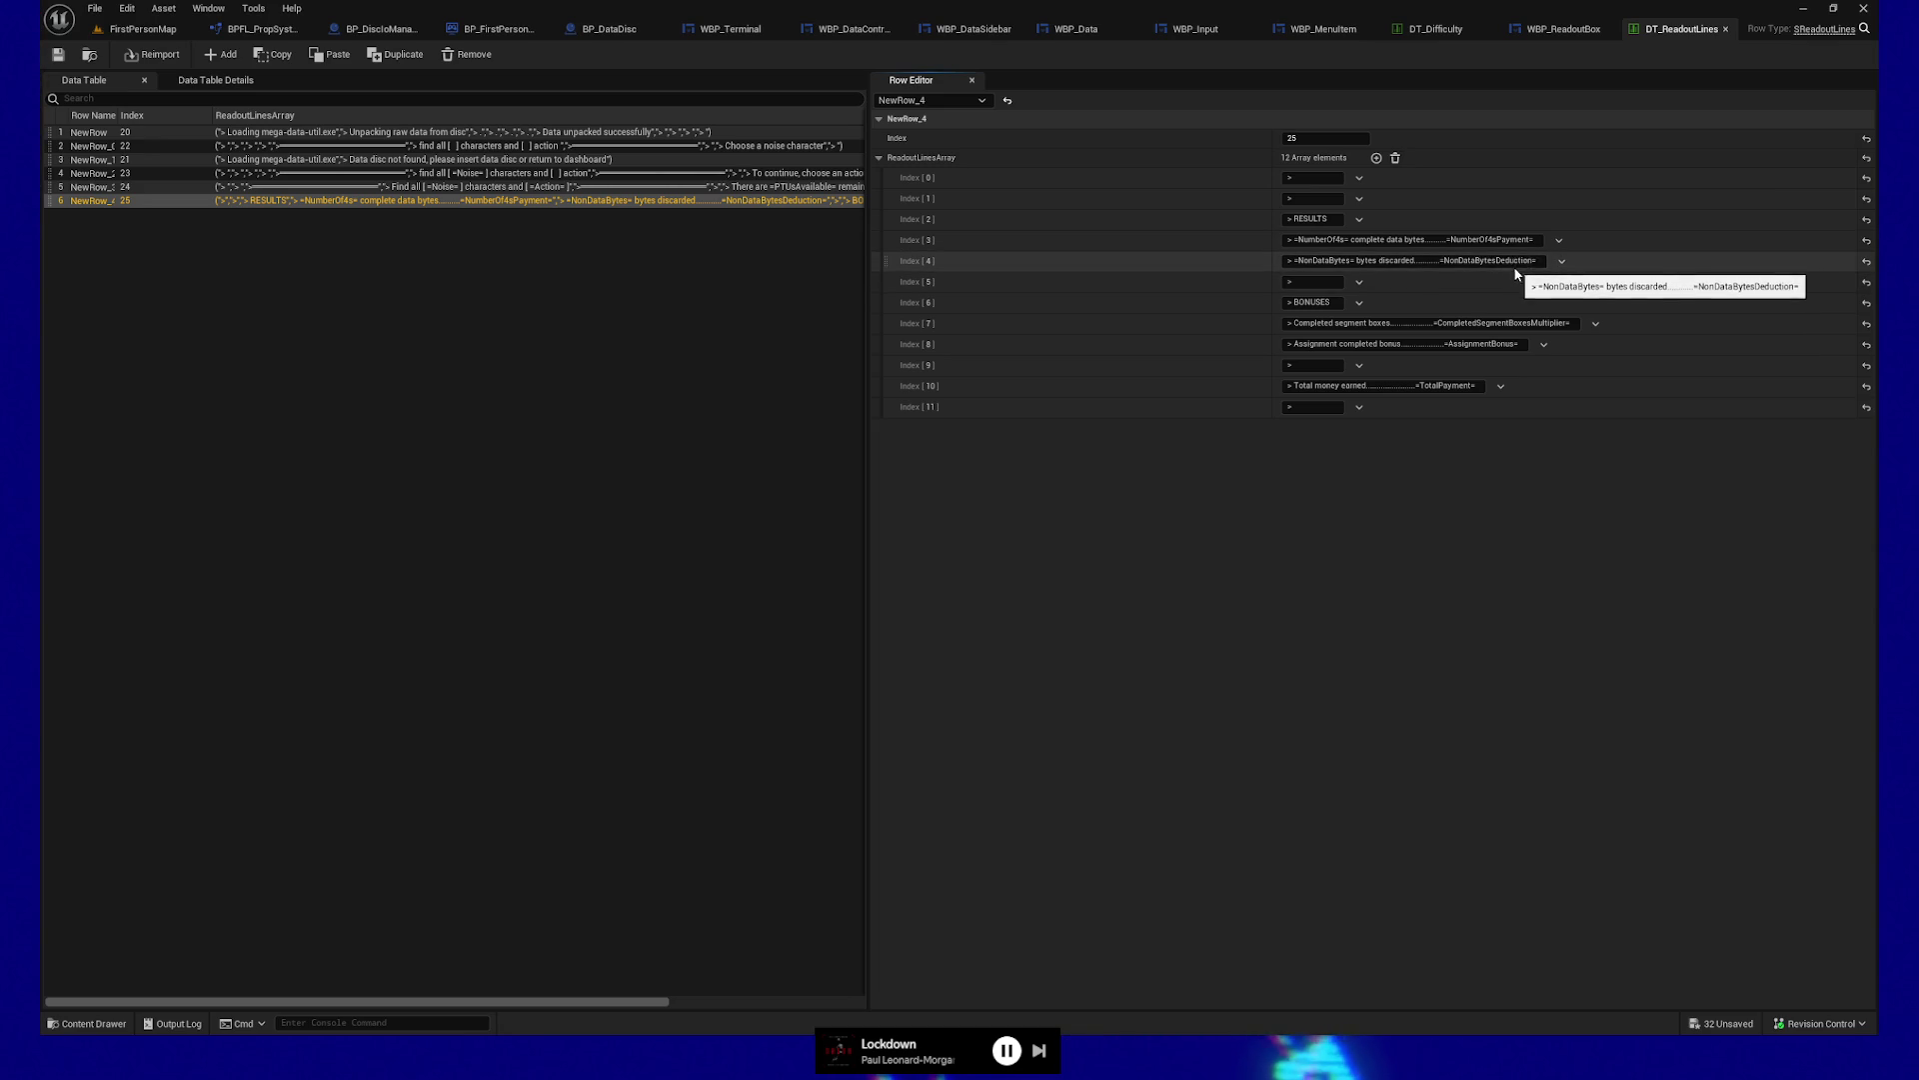
{"action": "left_click_drag", "start_coordinate": [1446, 240], "coordinate": [1561, 246]}
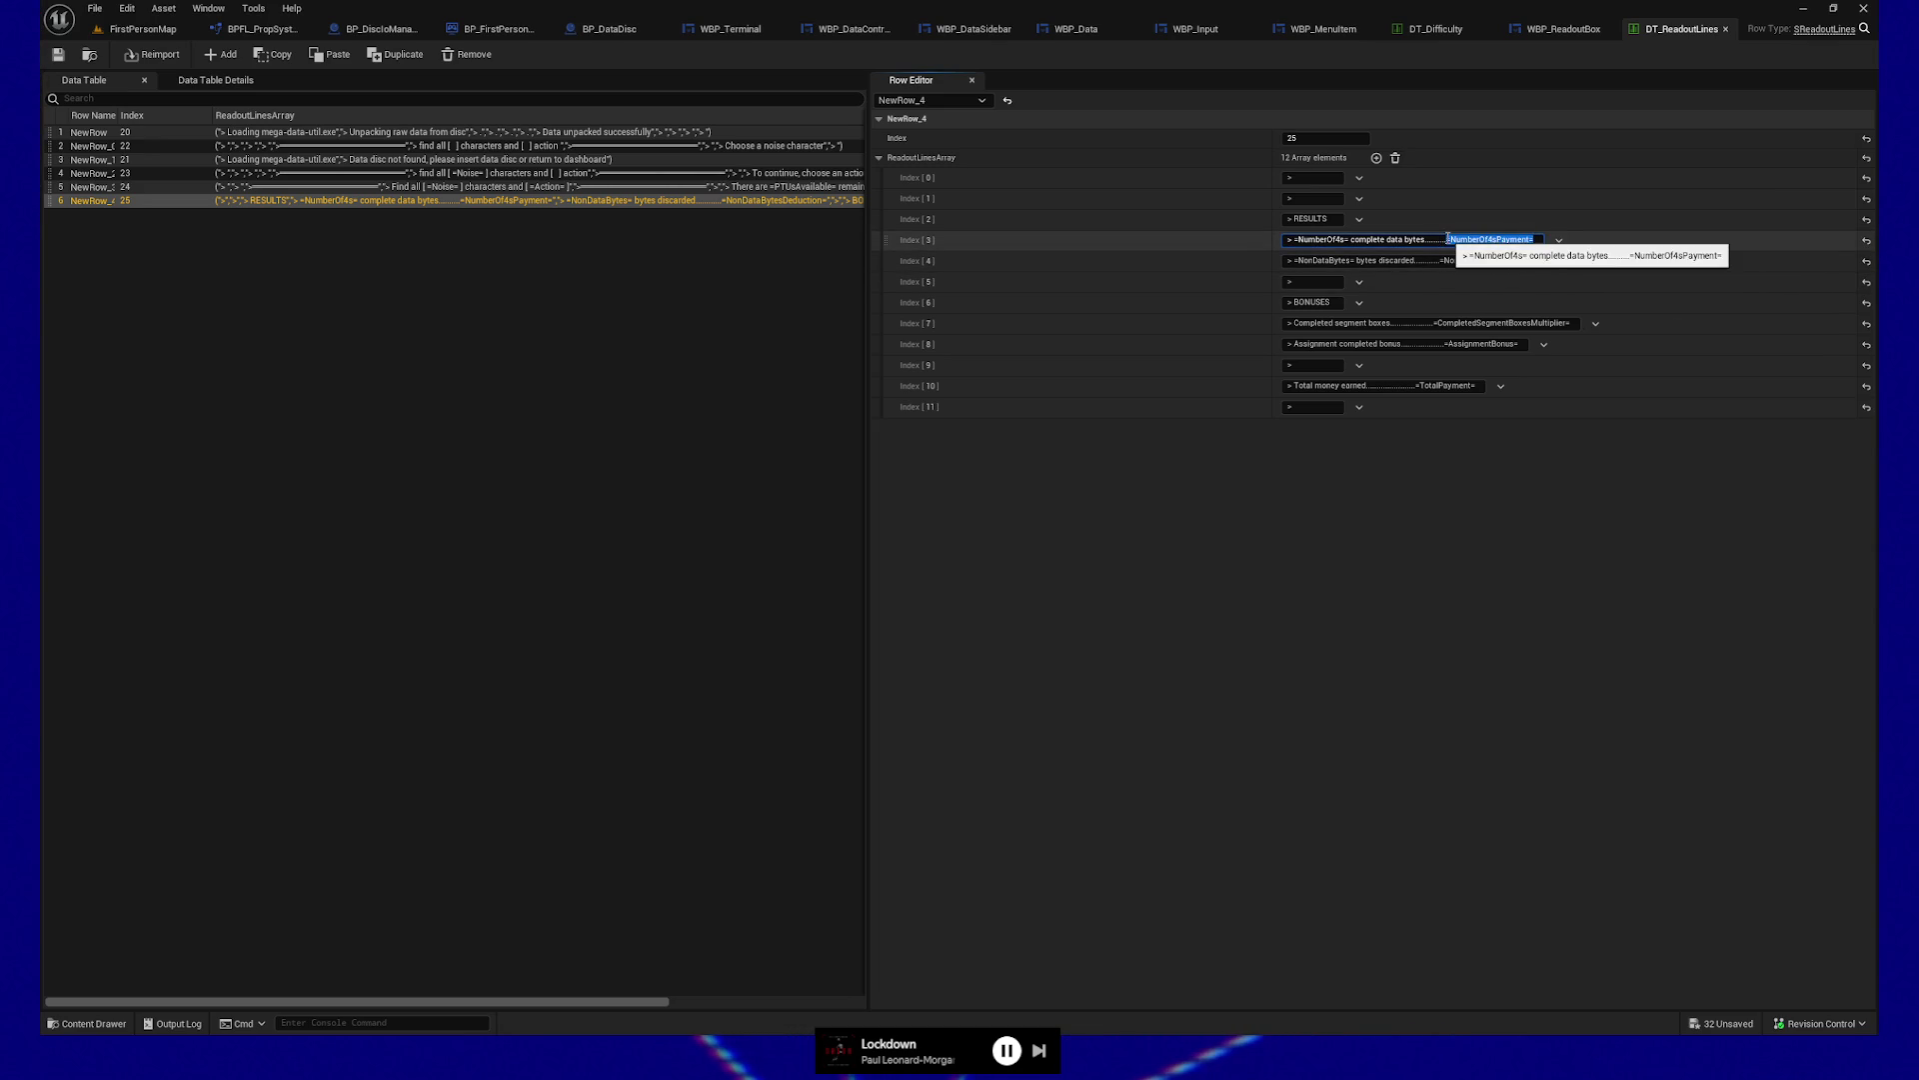
{"action": "left_click_drag", "start_coordinate": [1448, 240], "coordinate": [1559, 245]}
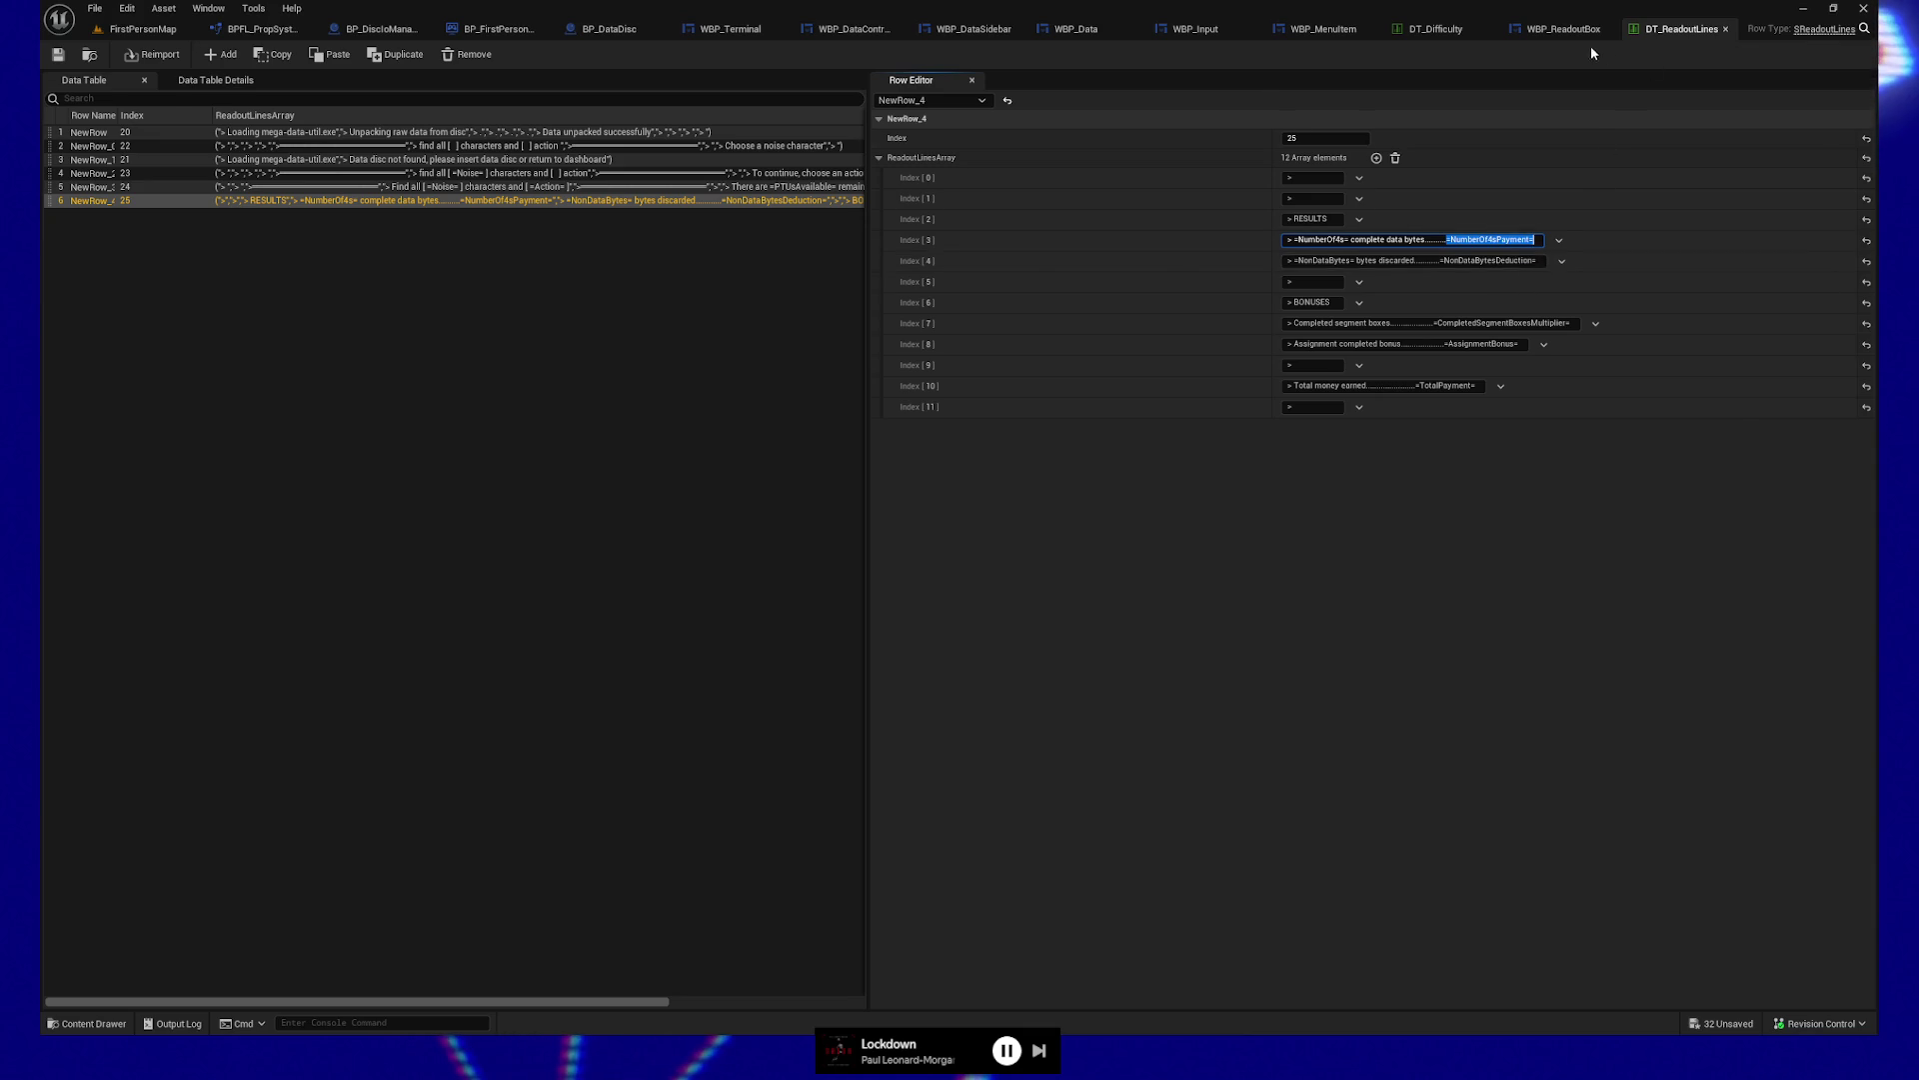
{"action": "left_click", "coordinate": [1569, 31]}
Inspect the Get Readout Lines Array function used by the GetReadoutLines chain
{"action": "scroll", "coordinate": [1316, 522], "scroll_direction": "up", "scroll_amount": 2}
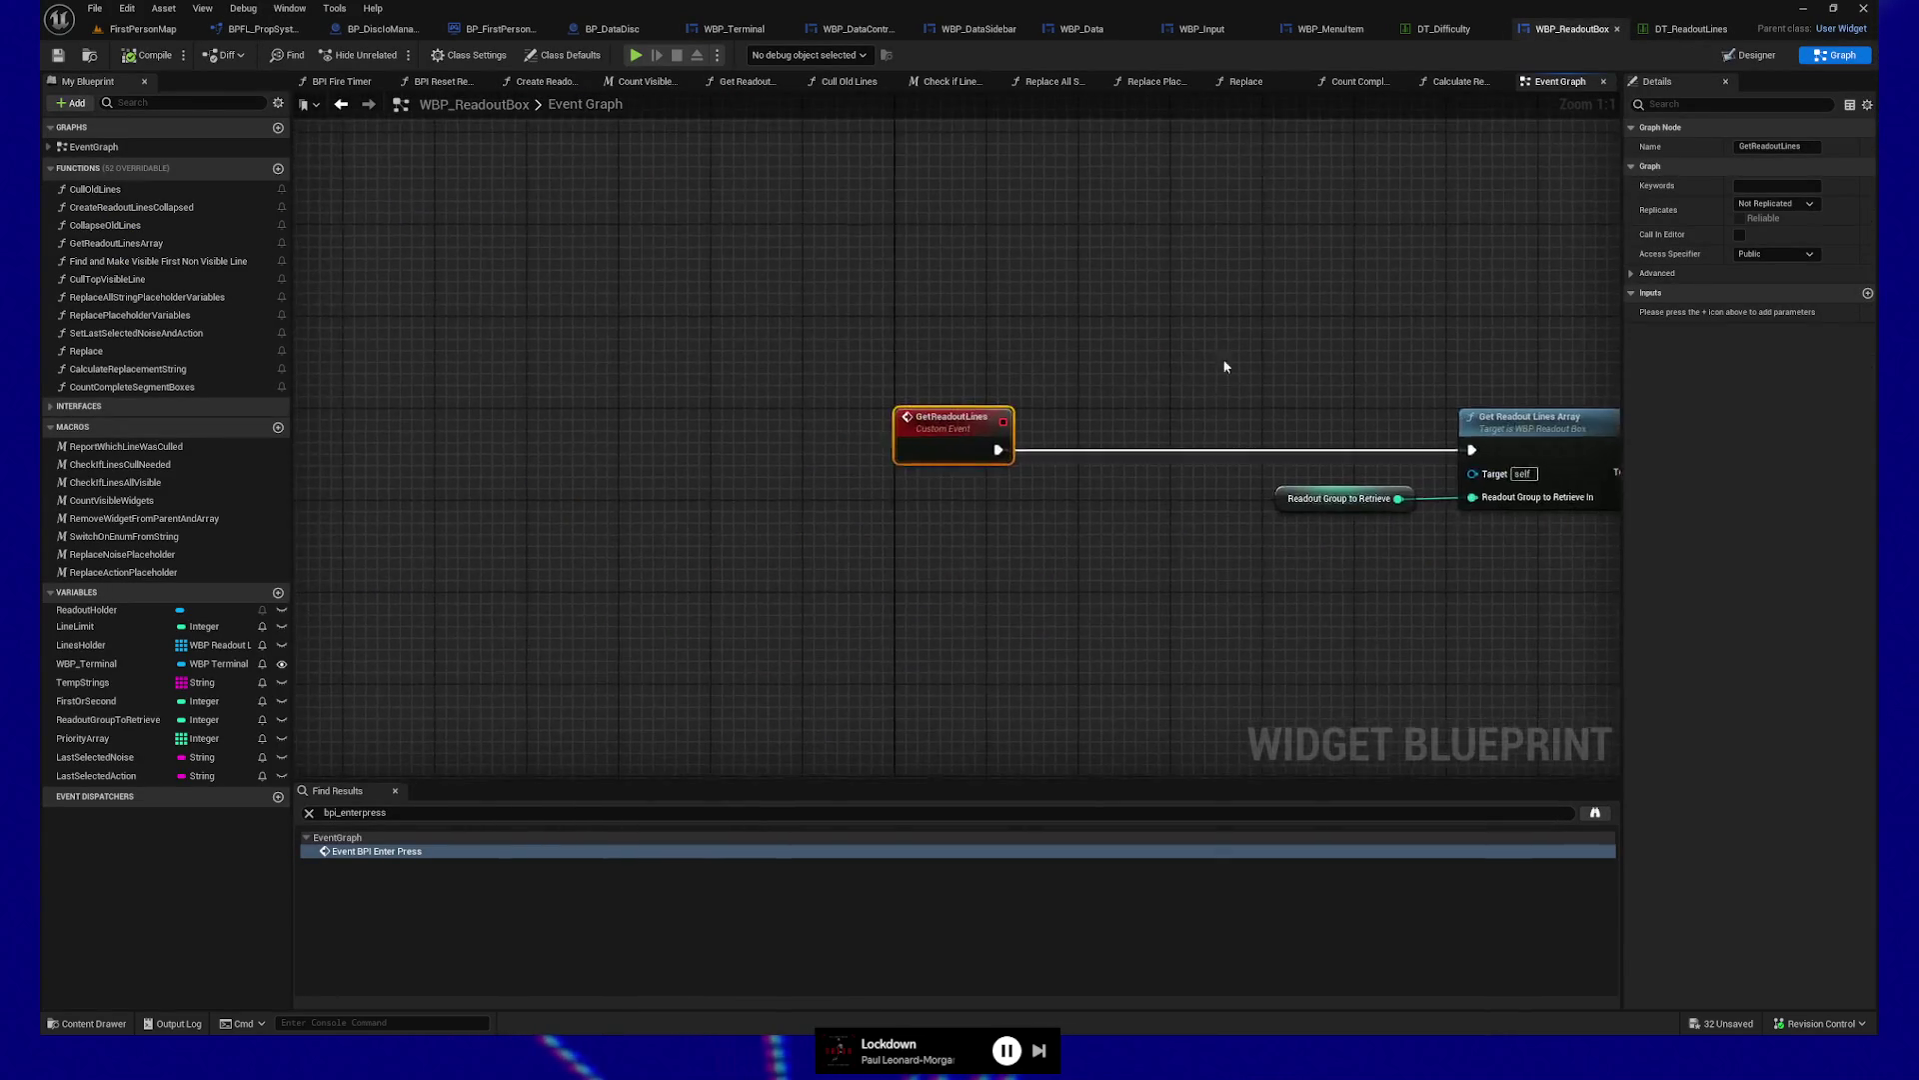
{"action": "left_click_drag", "start_coordinate": [1188, 629], "coordinate": [1042, 621]}
{"action": "left_click", "coordinate": [745, 508]}
{"action": "left_click", "coordinate": [949, 430]}
{"action": "double_click", "coordinate": [949, 440]}
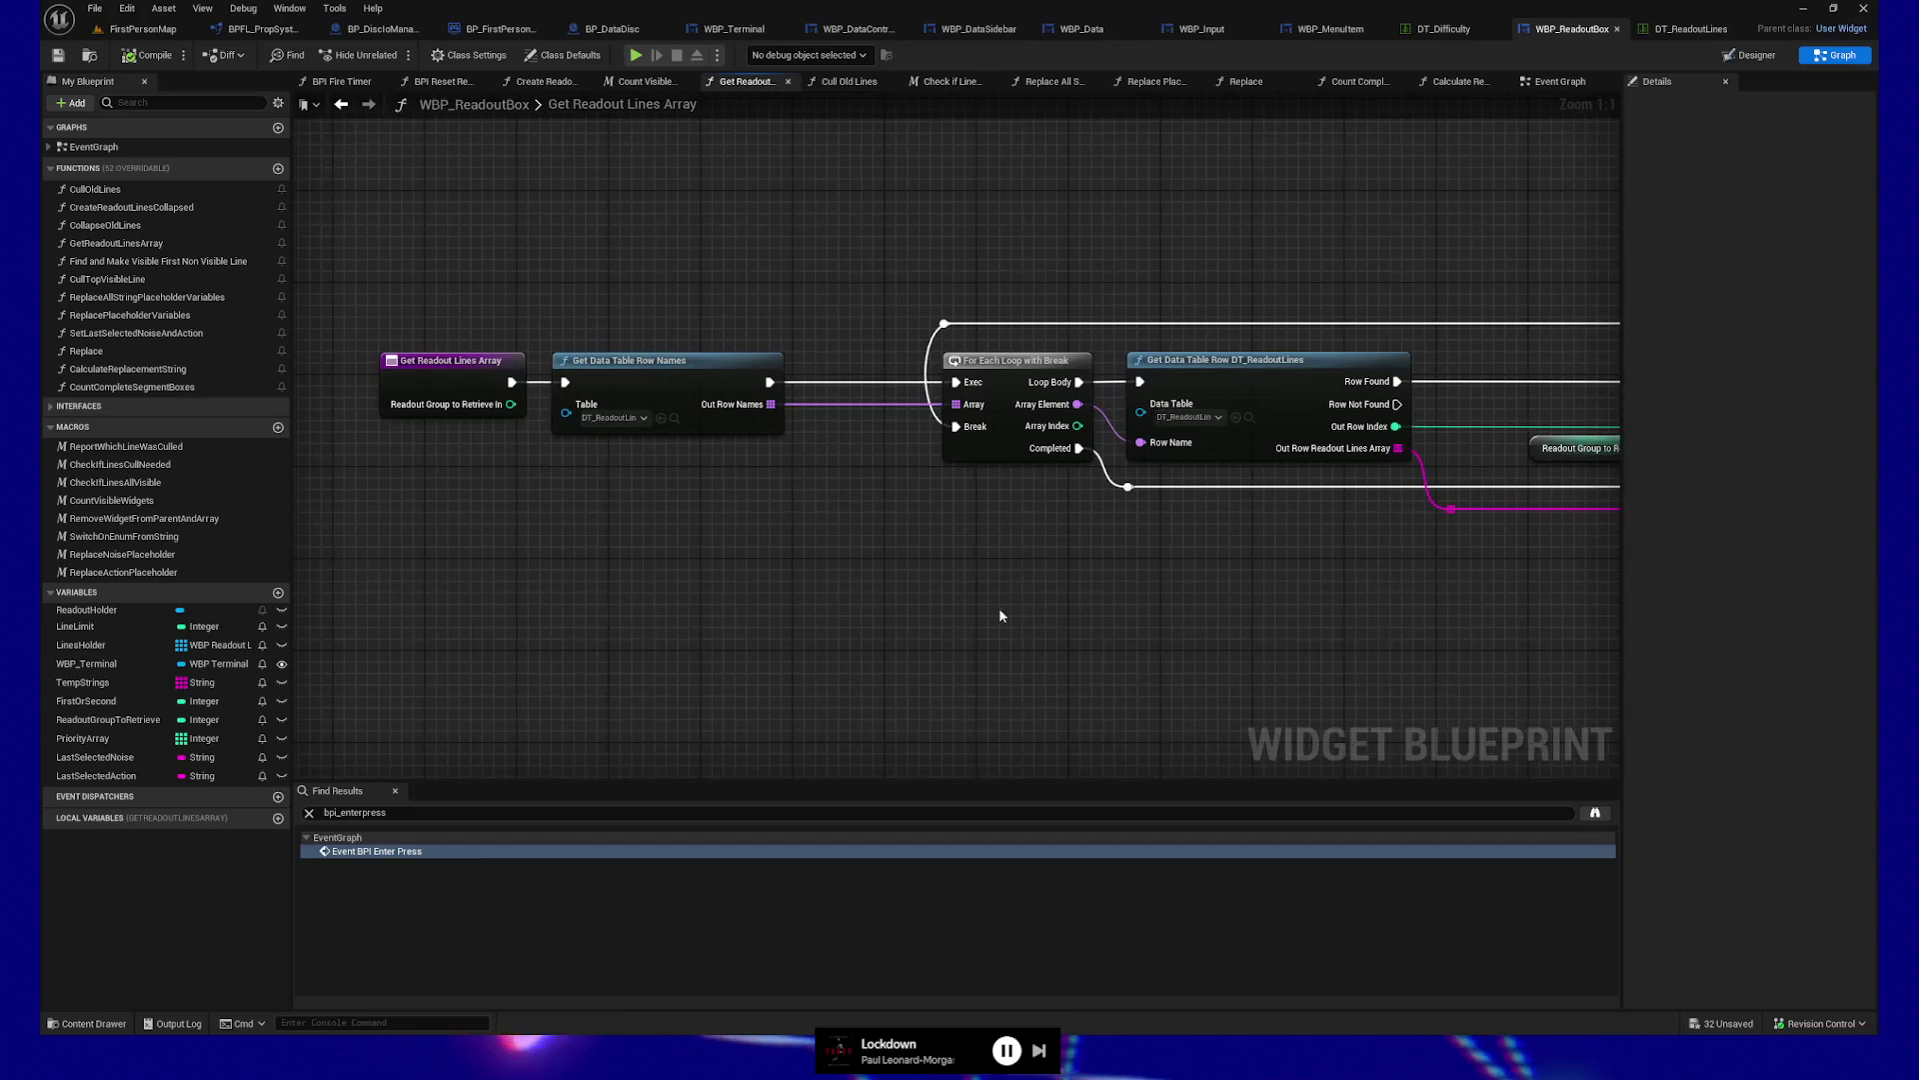
{"action": "left_click", "coordinate": [538, 416]}
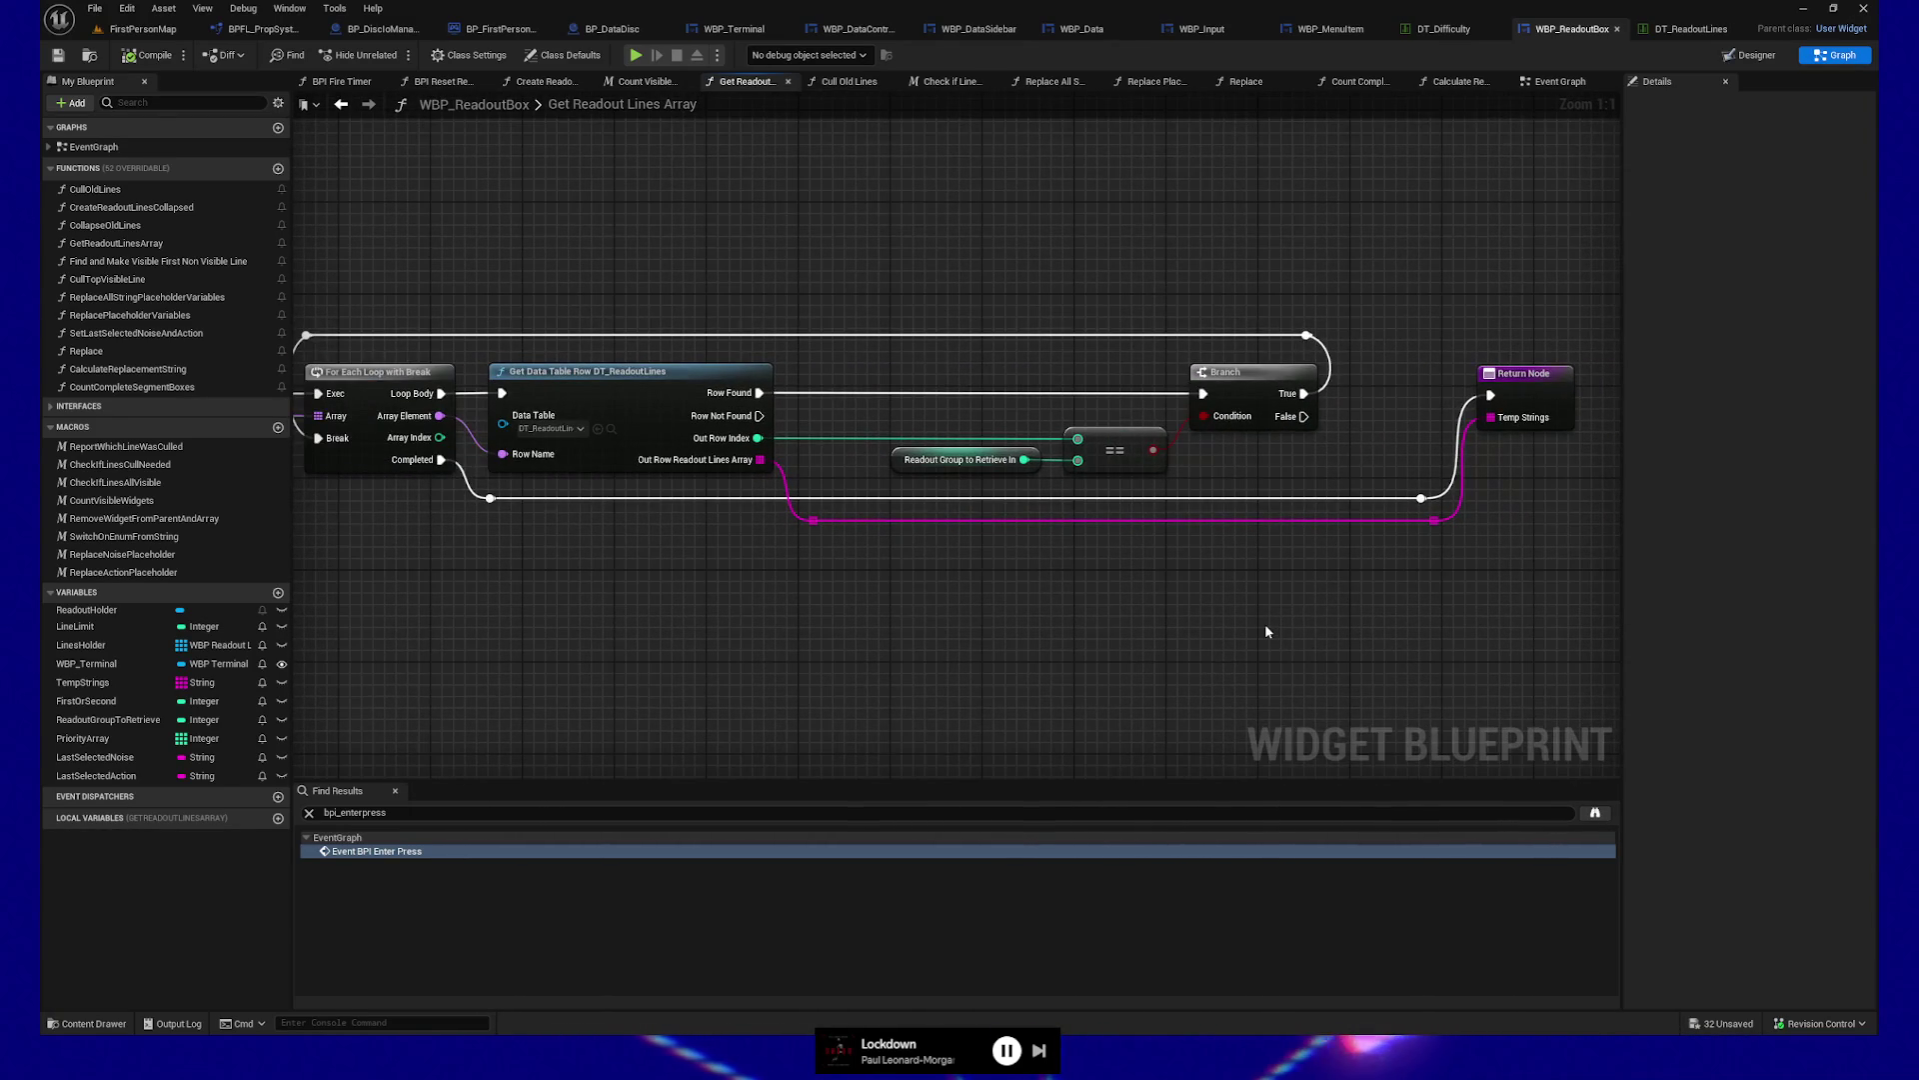
{"action": "key", "text": "alt+Left"}
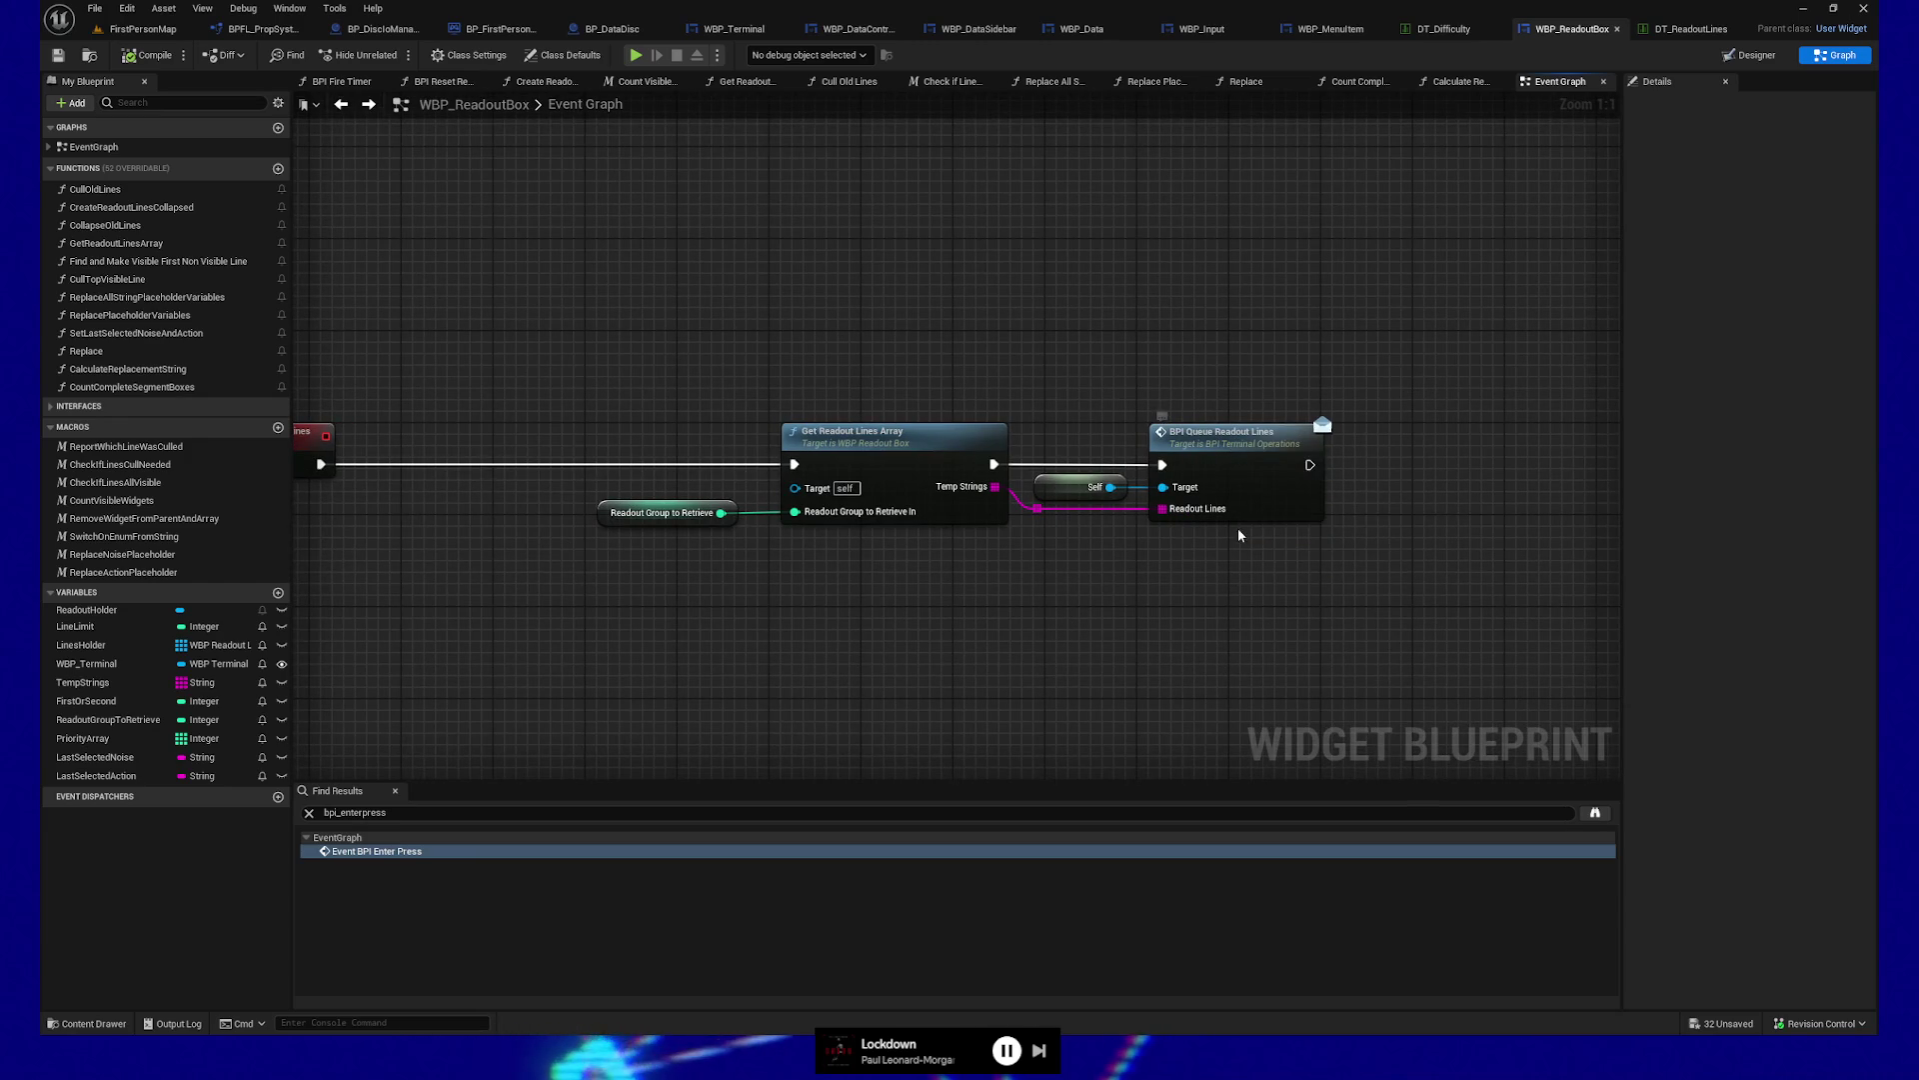
View the BPI Queue Readout Lines interface definition, close it, and start a new Find Results search
{"action": "mouse_move", "coordinate": [1079, 586]}
{"action": "left_mouse_down"}
{"action": "mouse_move", "coordinate": [1149, 593]}
{"action": "mouse_move", "coordinate": [1001, 566]}
{"action": "left_mouse_up"}
{"action": "scroll", "coordinate": [1121, 561], "scroll_direction": "down", "scroll_amount": 1}
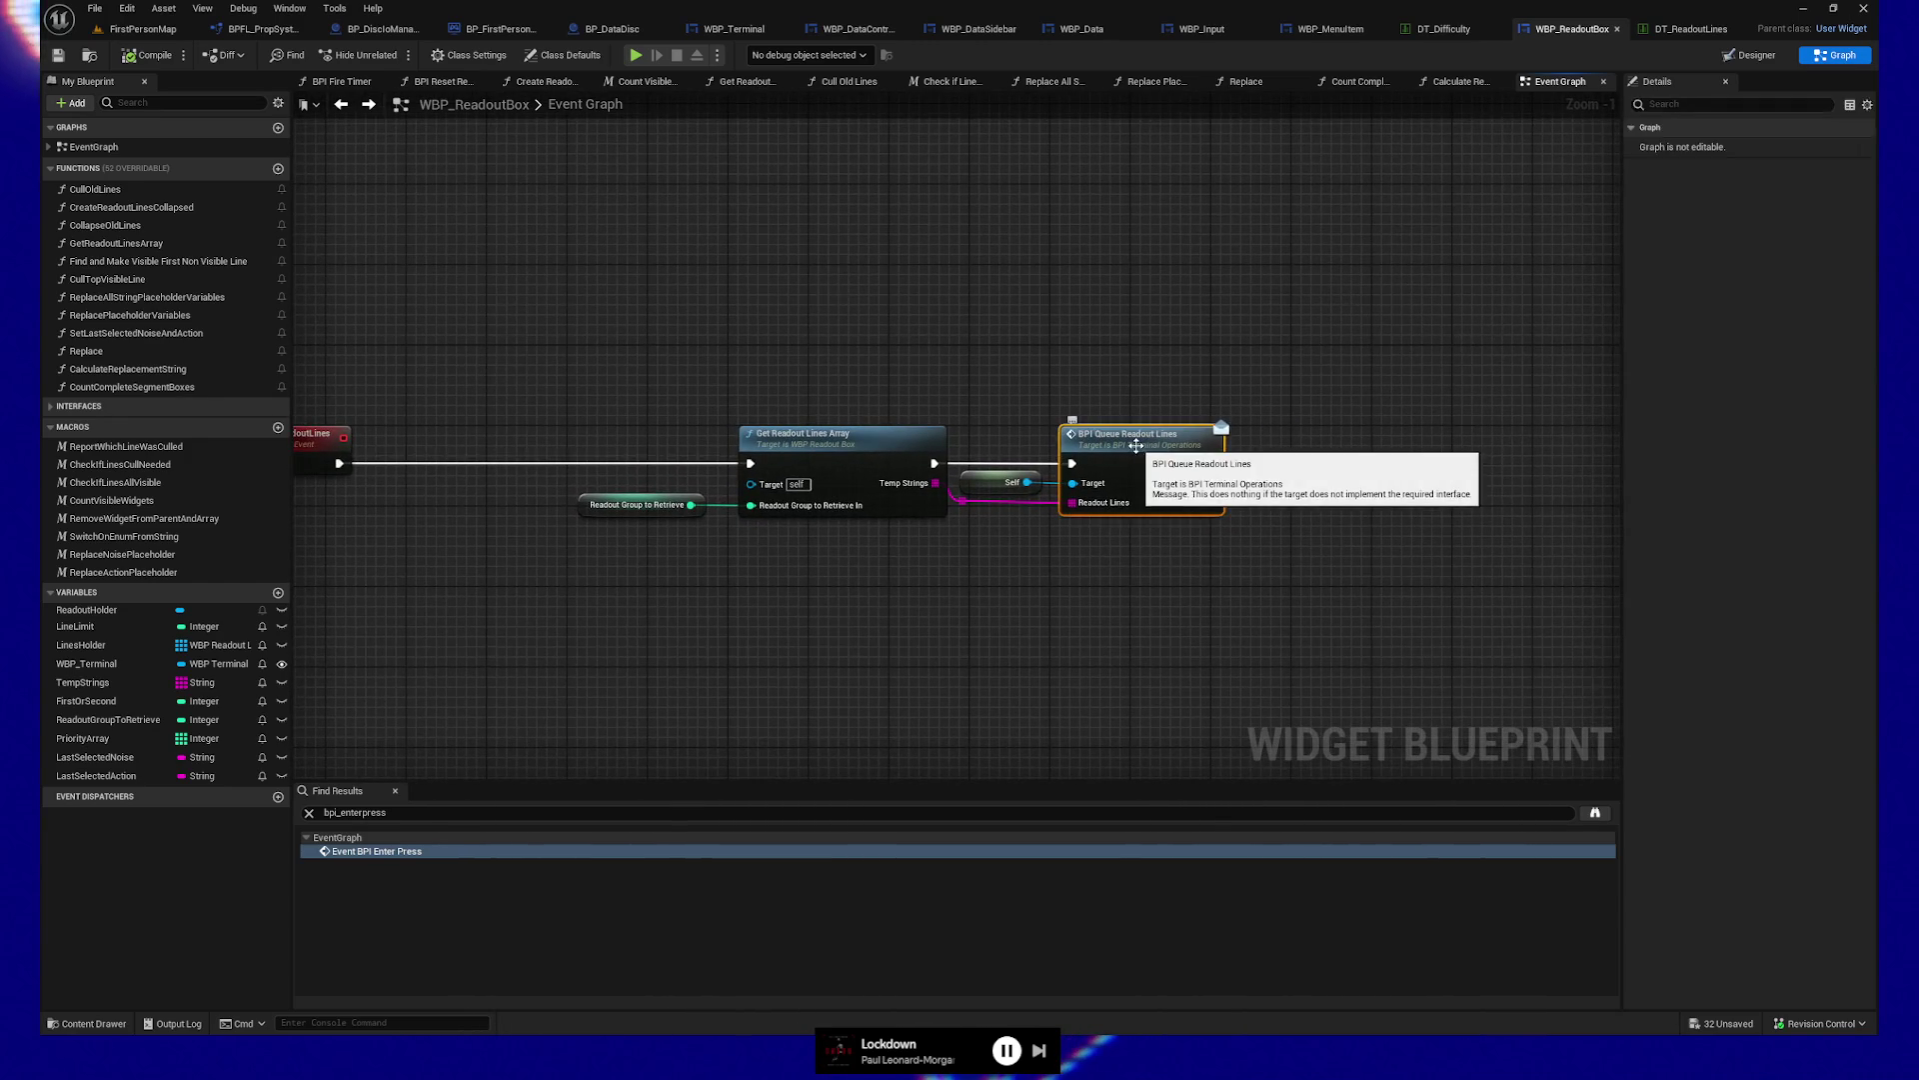
{"action": "double_click", "coordinate": [1127, 436]}
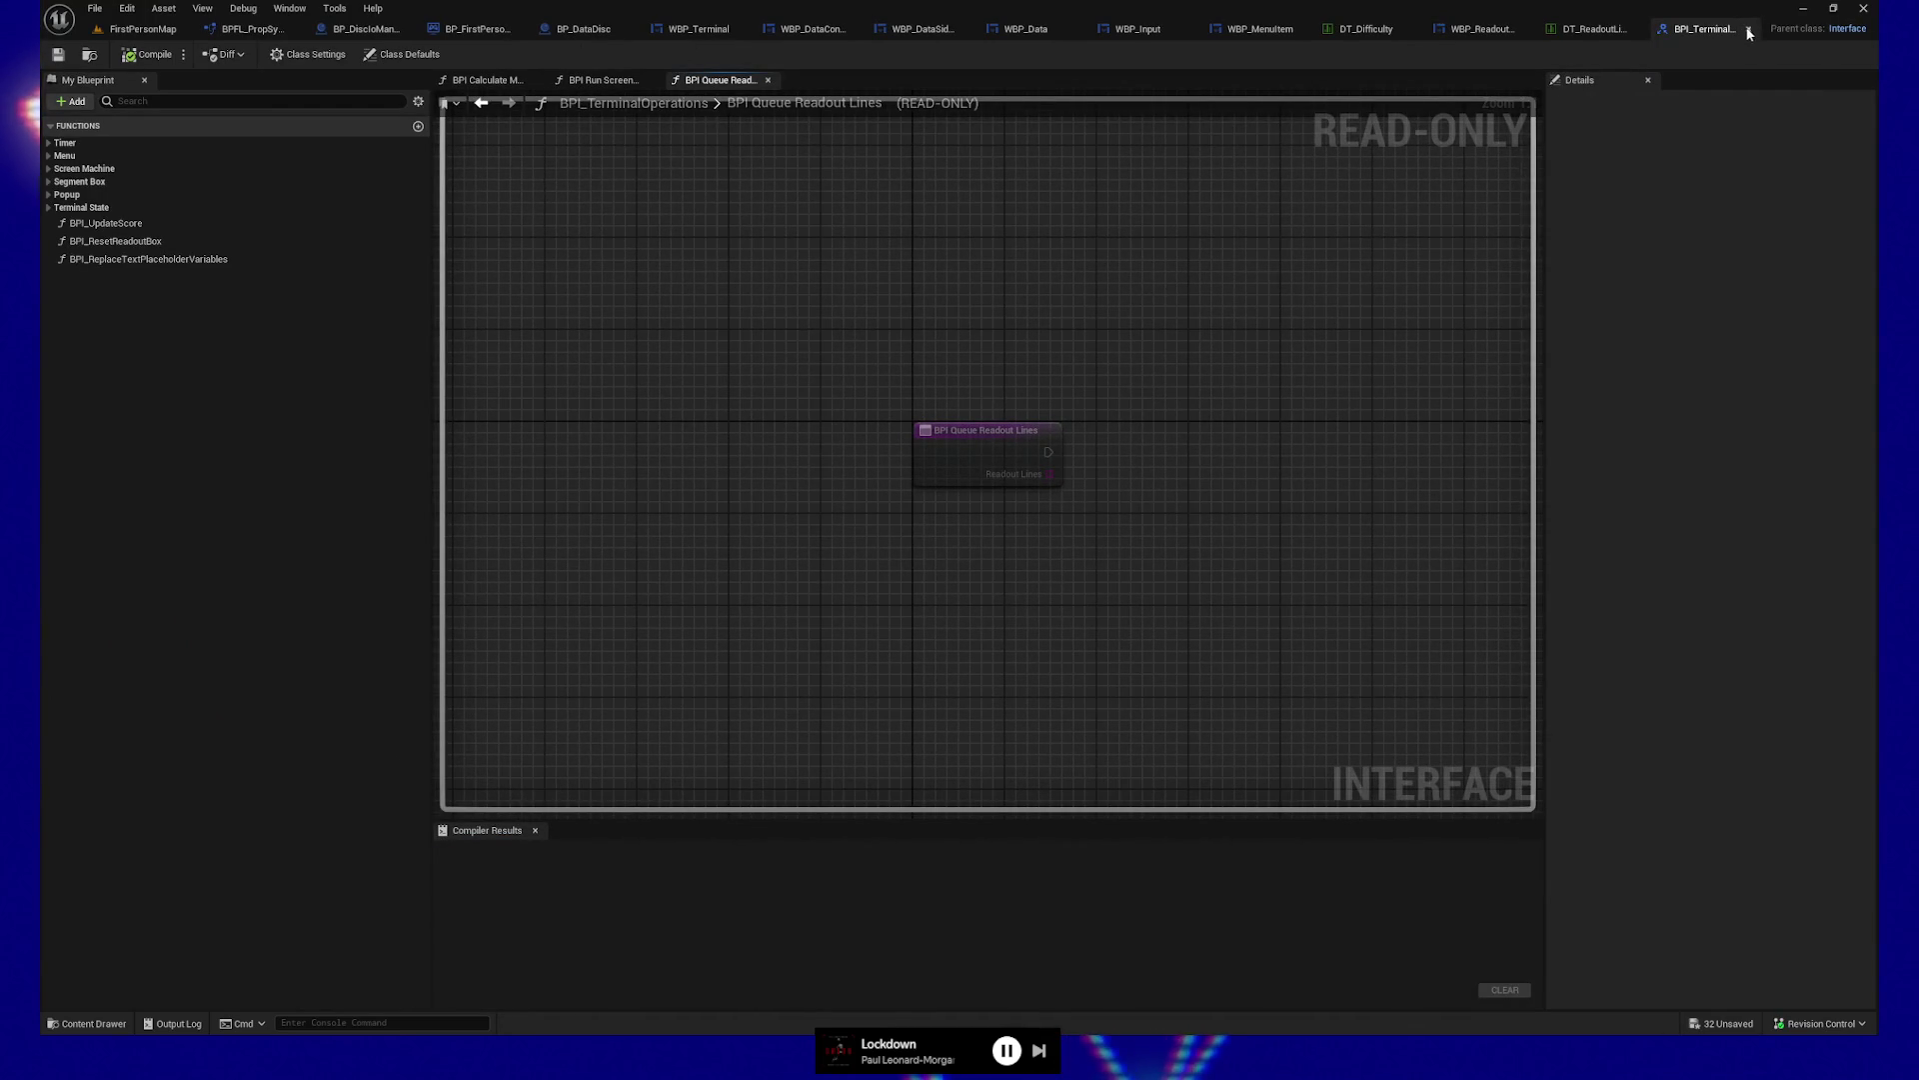
{"action": "left_click", "coordinate": [1748, 28]}
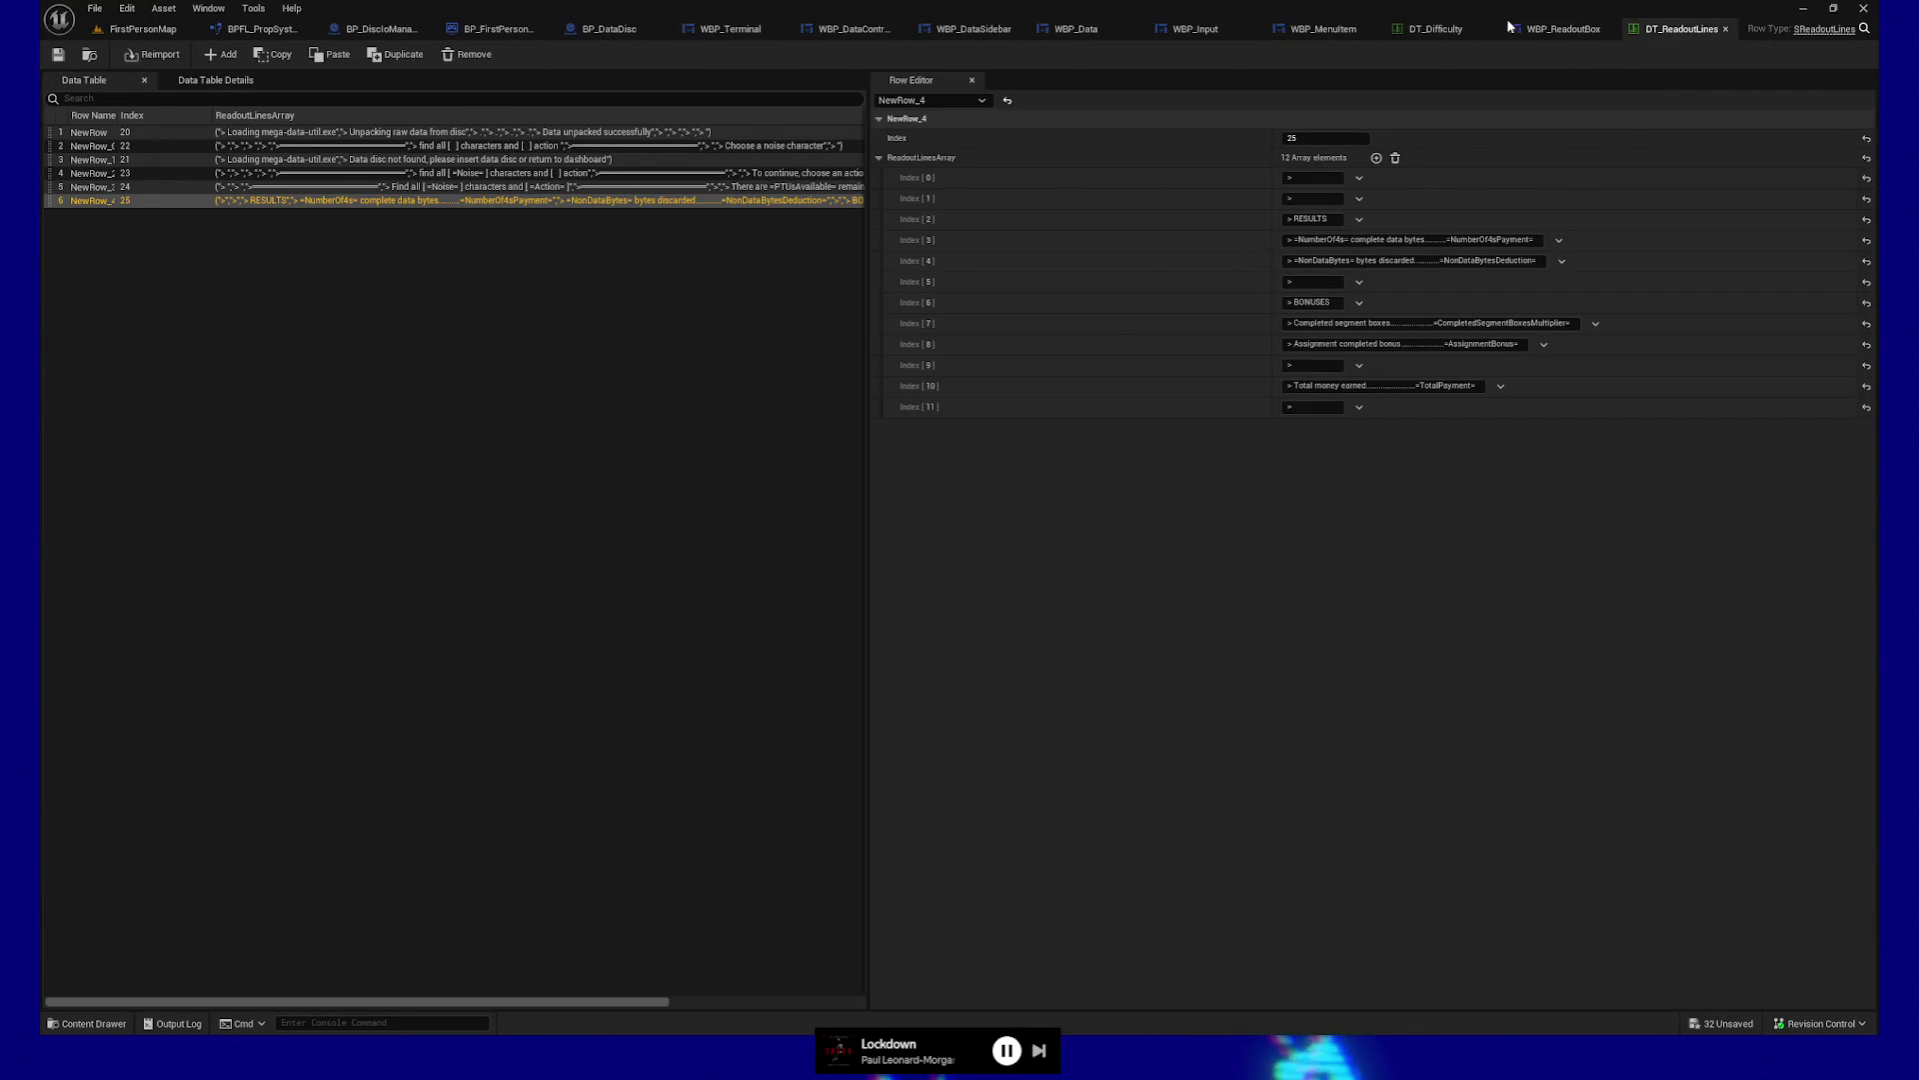
{"action": "left_click", "coordinate": [1560, 28]}
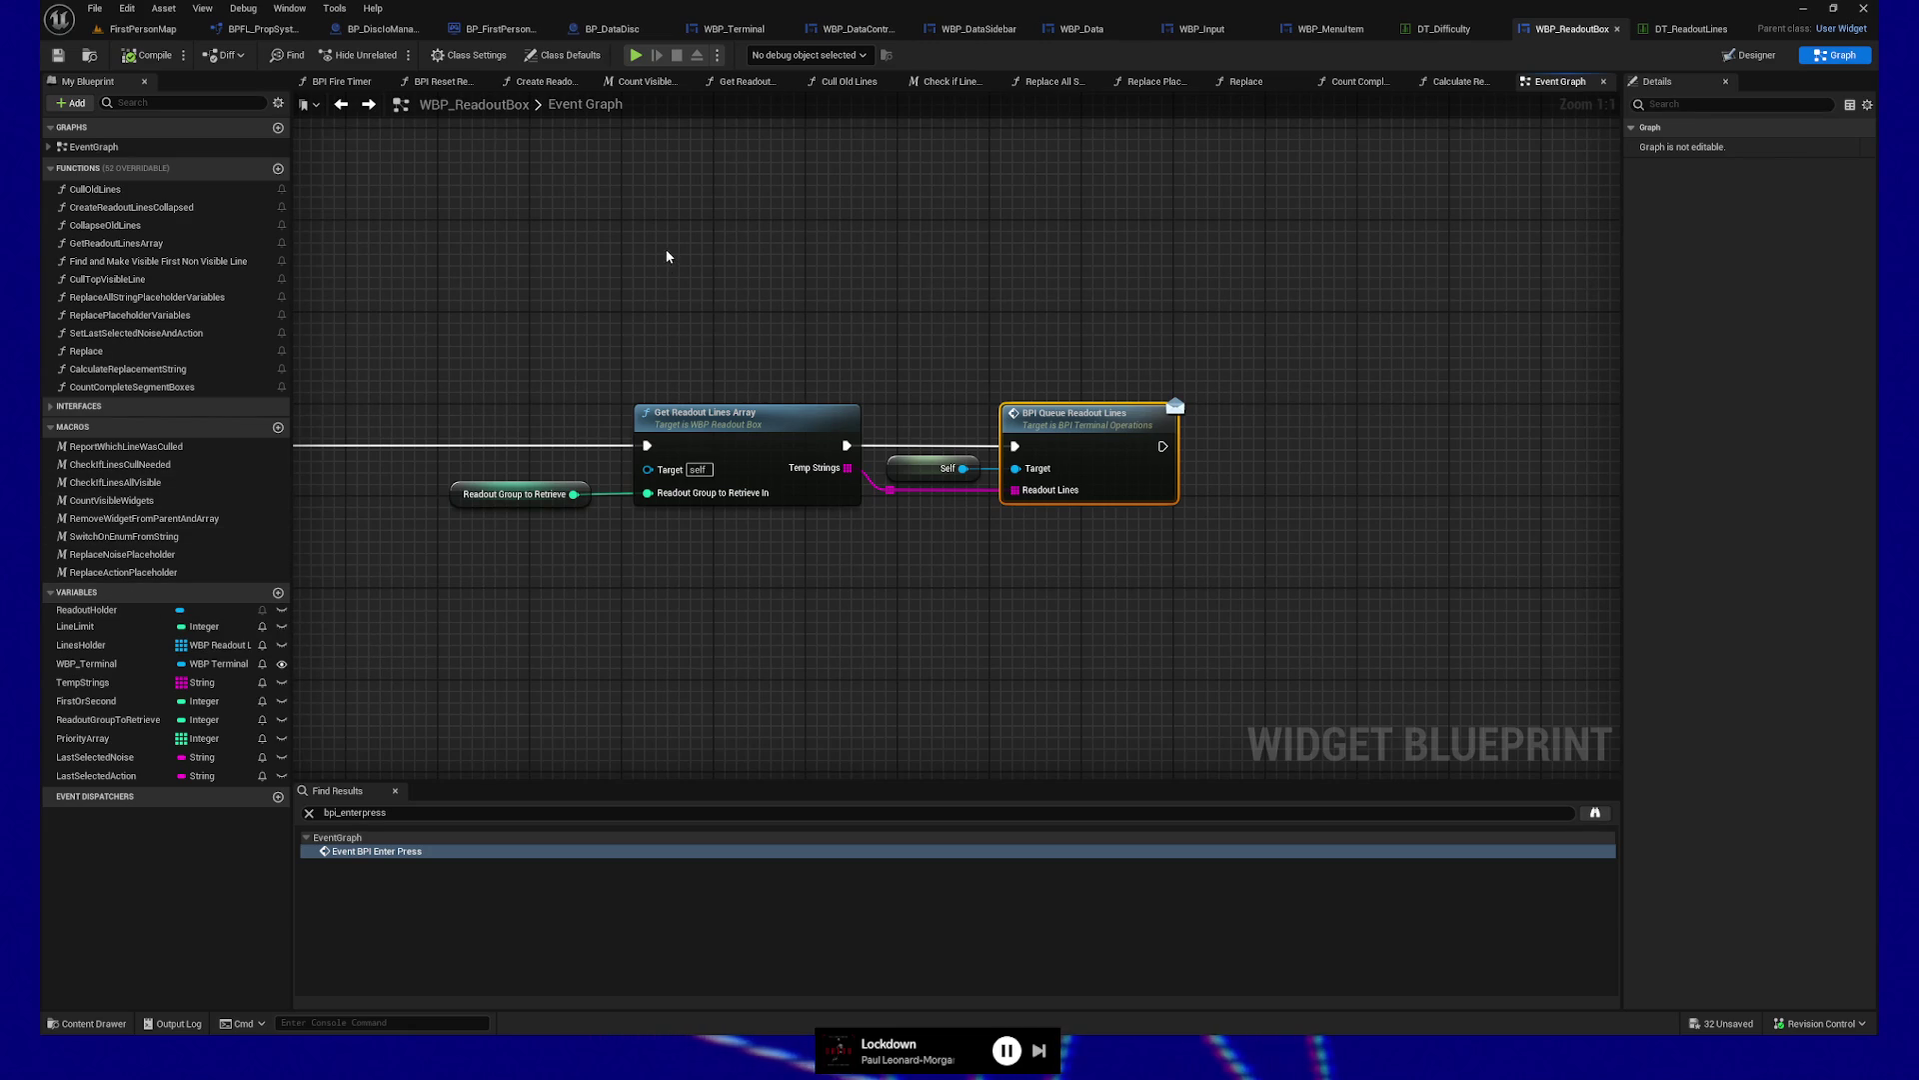
{"action": "key", "text": "BackSpace"}
{"action": "key", "text": "BackSpace"}
{"action": "key", "text": "BackSpace"}
Search Find Results for 'bpi_queue' and jump to the Event BPI Queue Readout Lines node
{"action": "type", "text": "queue"}
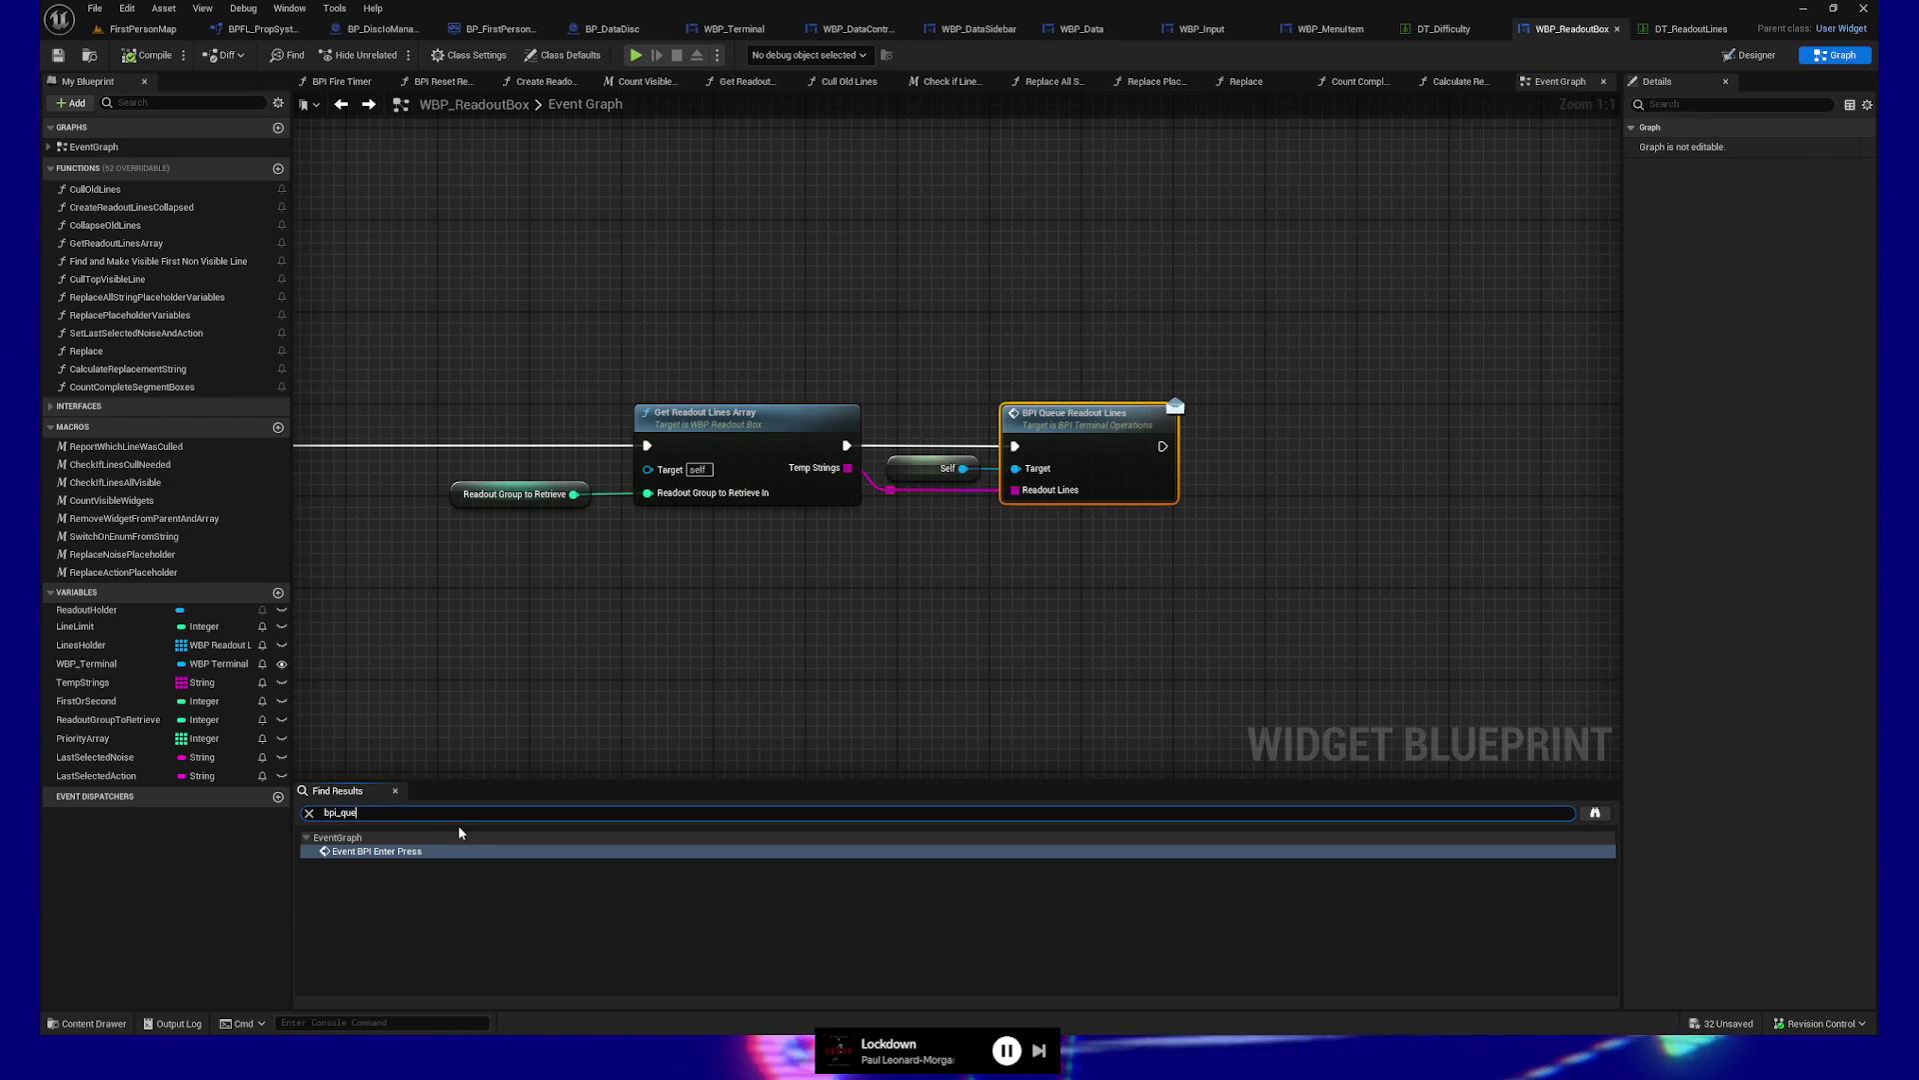
{"action": "key", "text": "Return"}
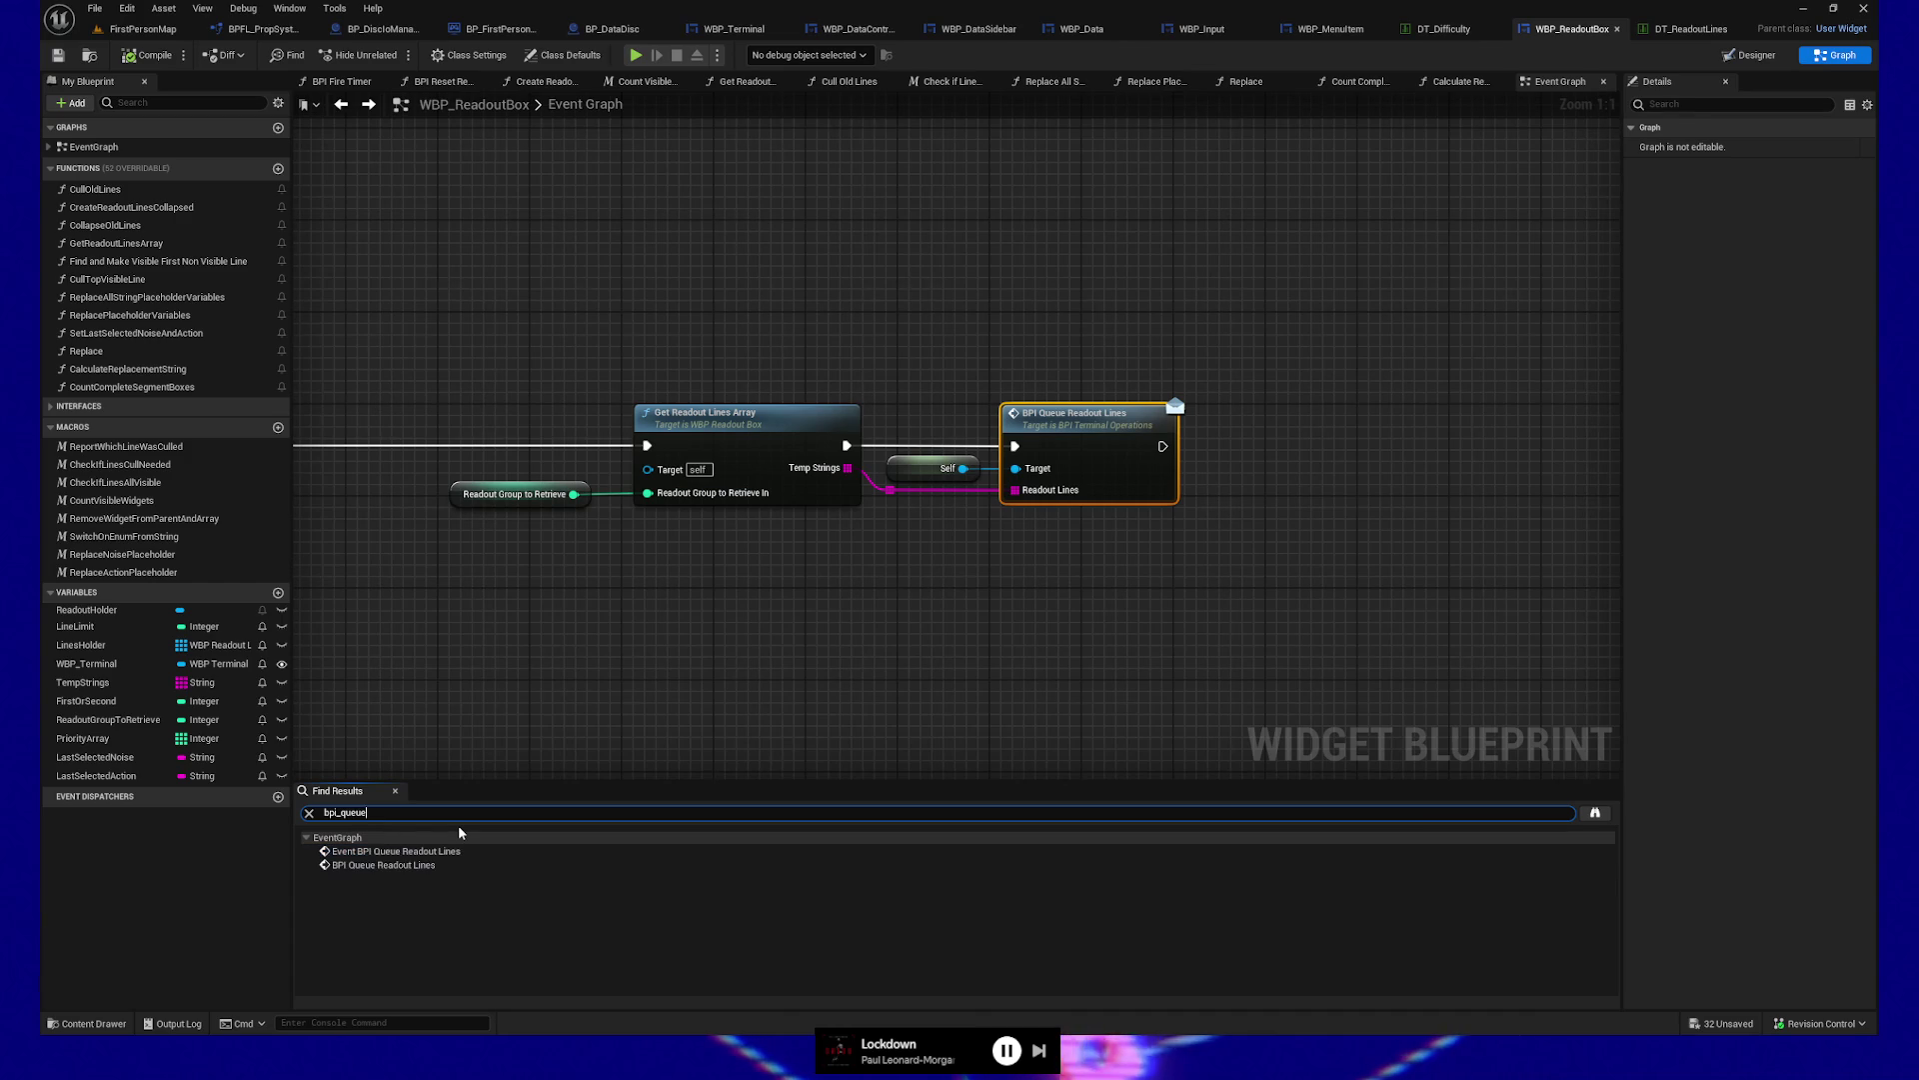
{"action": "left_click", "coordinate": [451, 851]}
{"action": "double_click", "coordinate": [451, 851]}
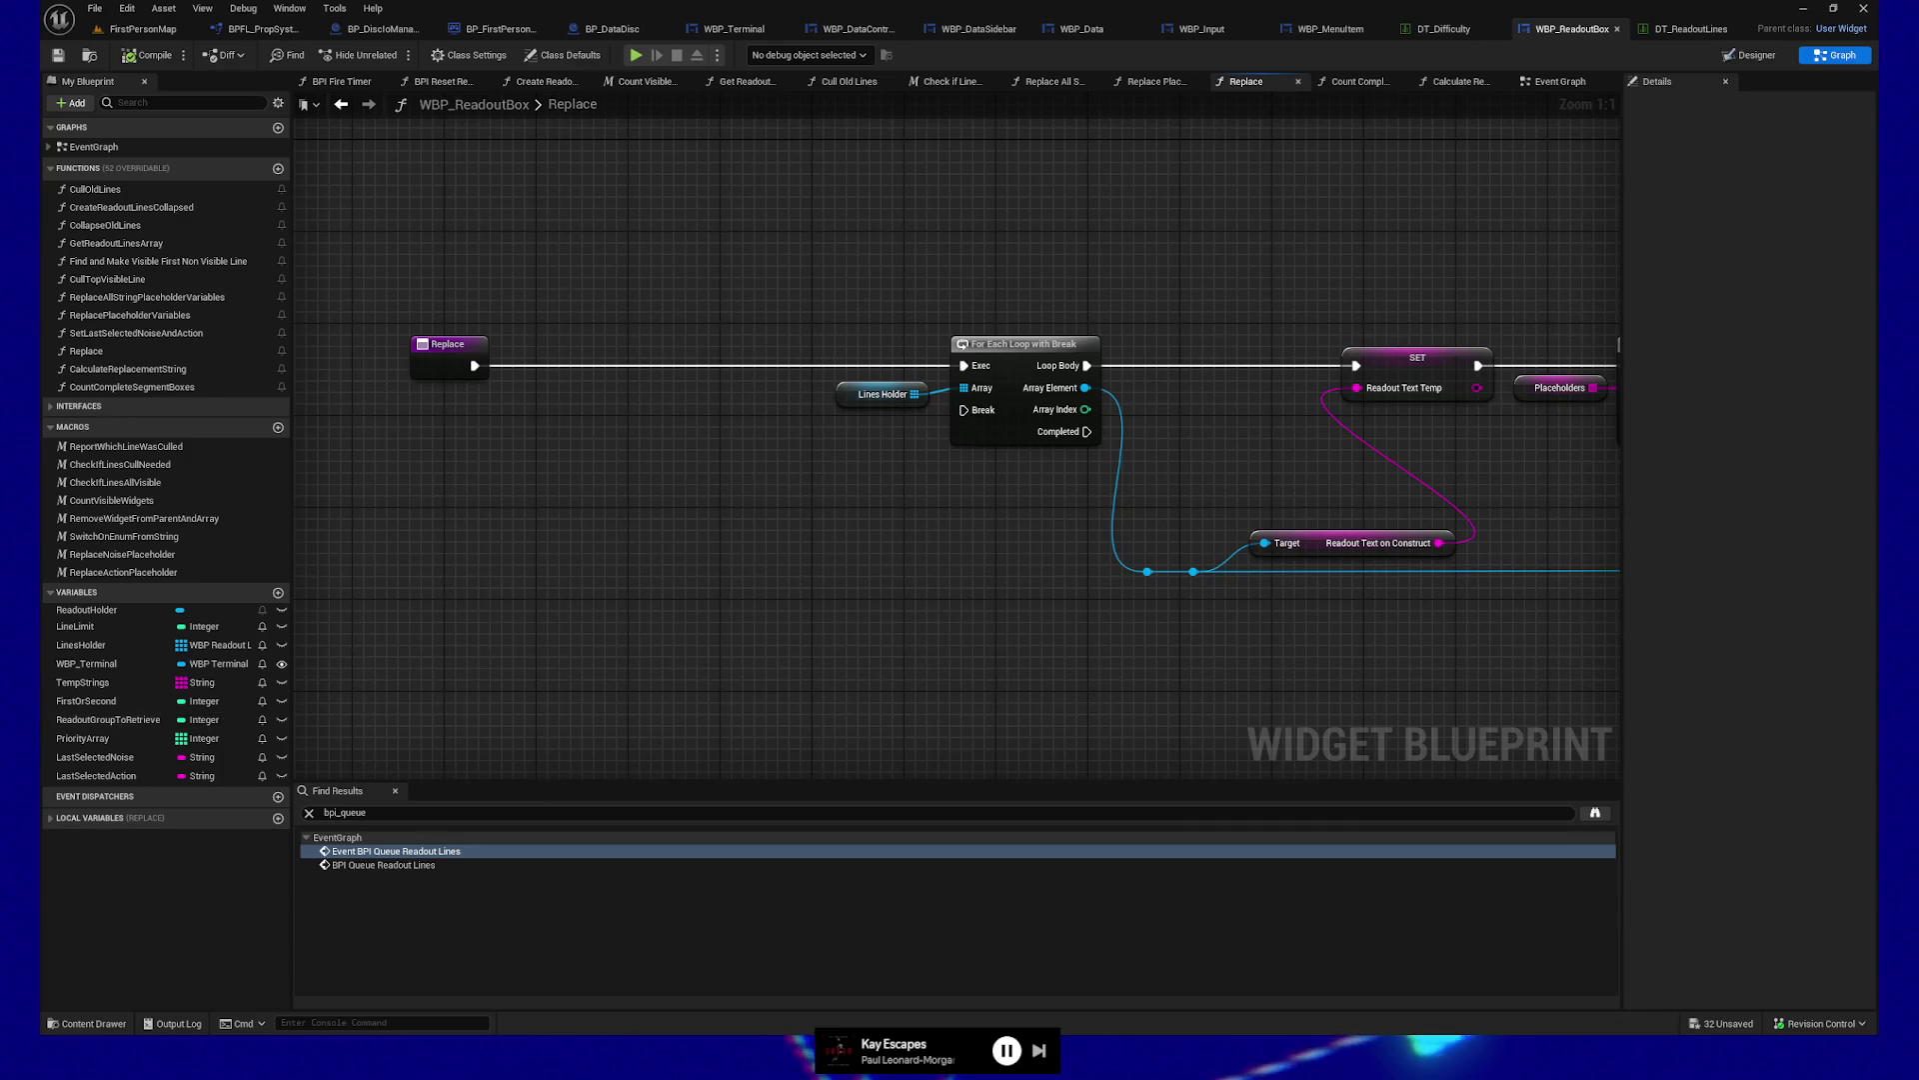
Follow the Replace graph's Placeholders loop and open the Calculate Replacement String function graph
{"action": "mouse_move", "coordinate": [952, 573]}
{"action": "left_mouse_down"}
{"action": "mouse_move", "coordinate": [793, 566]}
{"action": "mouse_move", "coordinate": [797, 515]}
{"action": "left_mouse_up"}
{"action": "left_click_drag", "start_coordinate": [429, 305], "coordinate": [668, 517]}
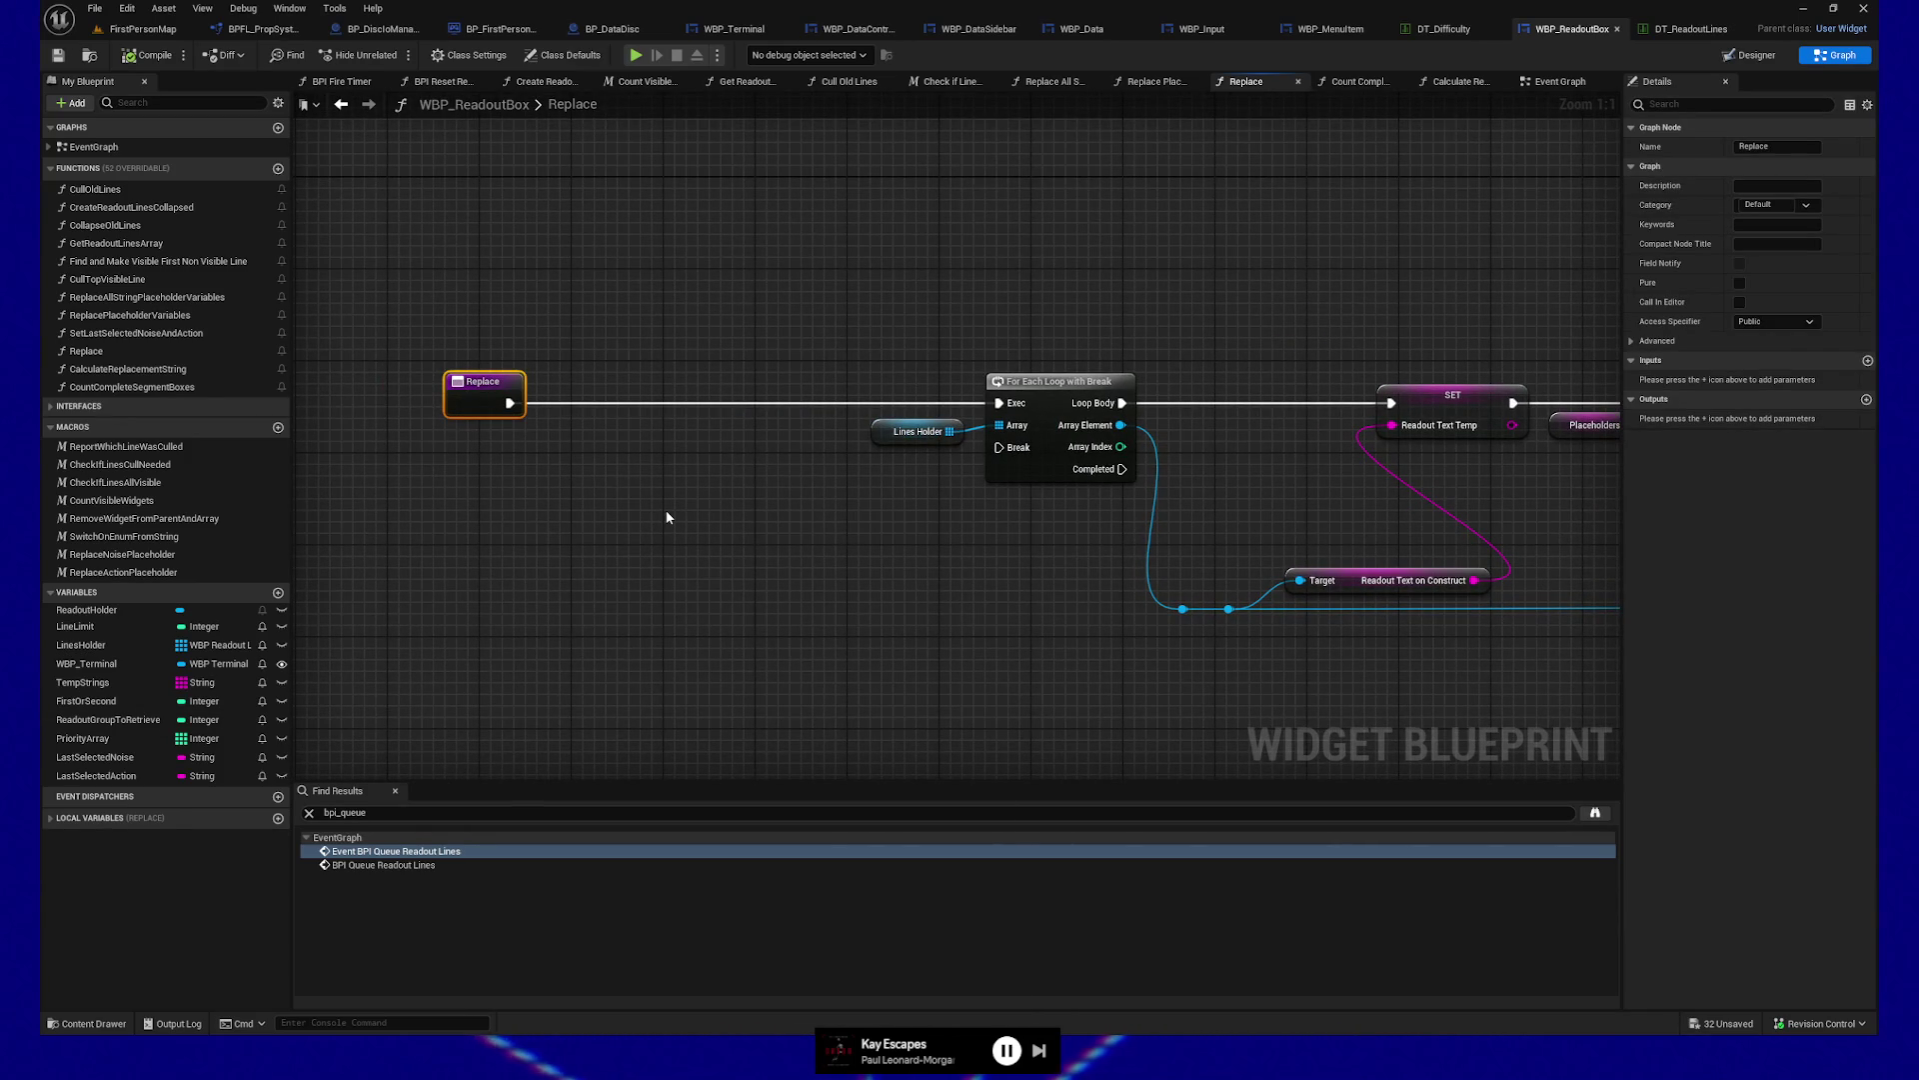
{"action": "left_click_drag", "start_coordinate": [678, 502], "coordinate": [678, 502]}
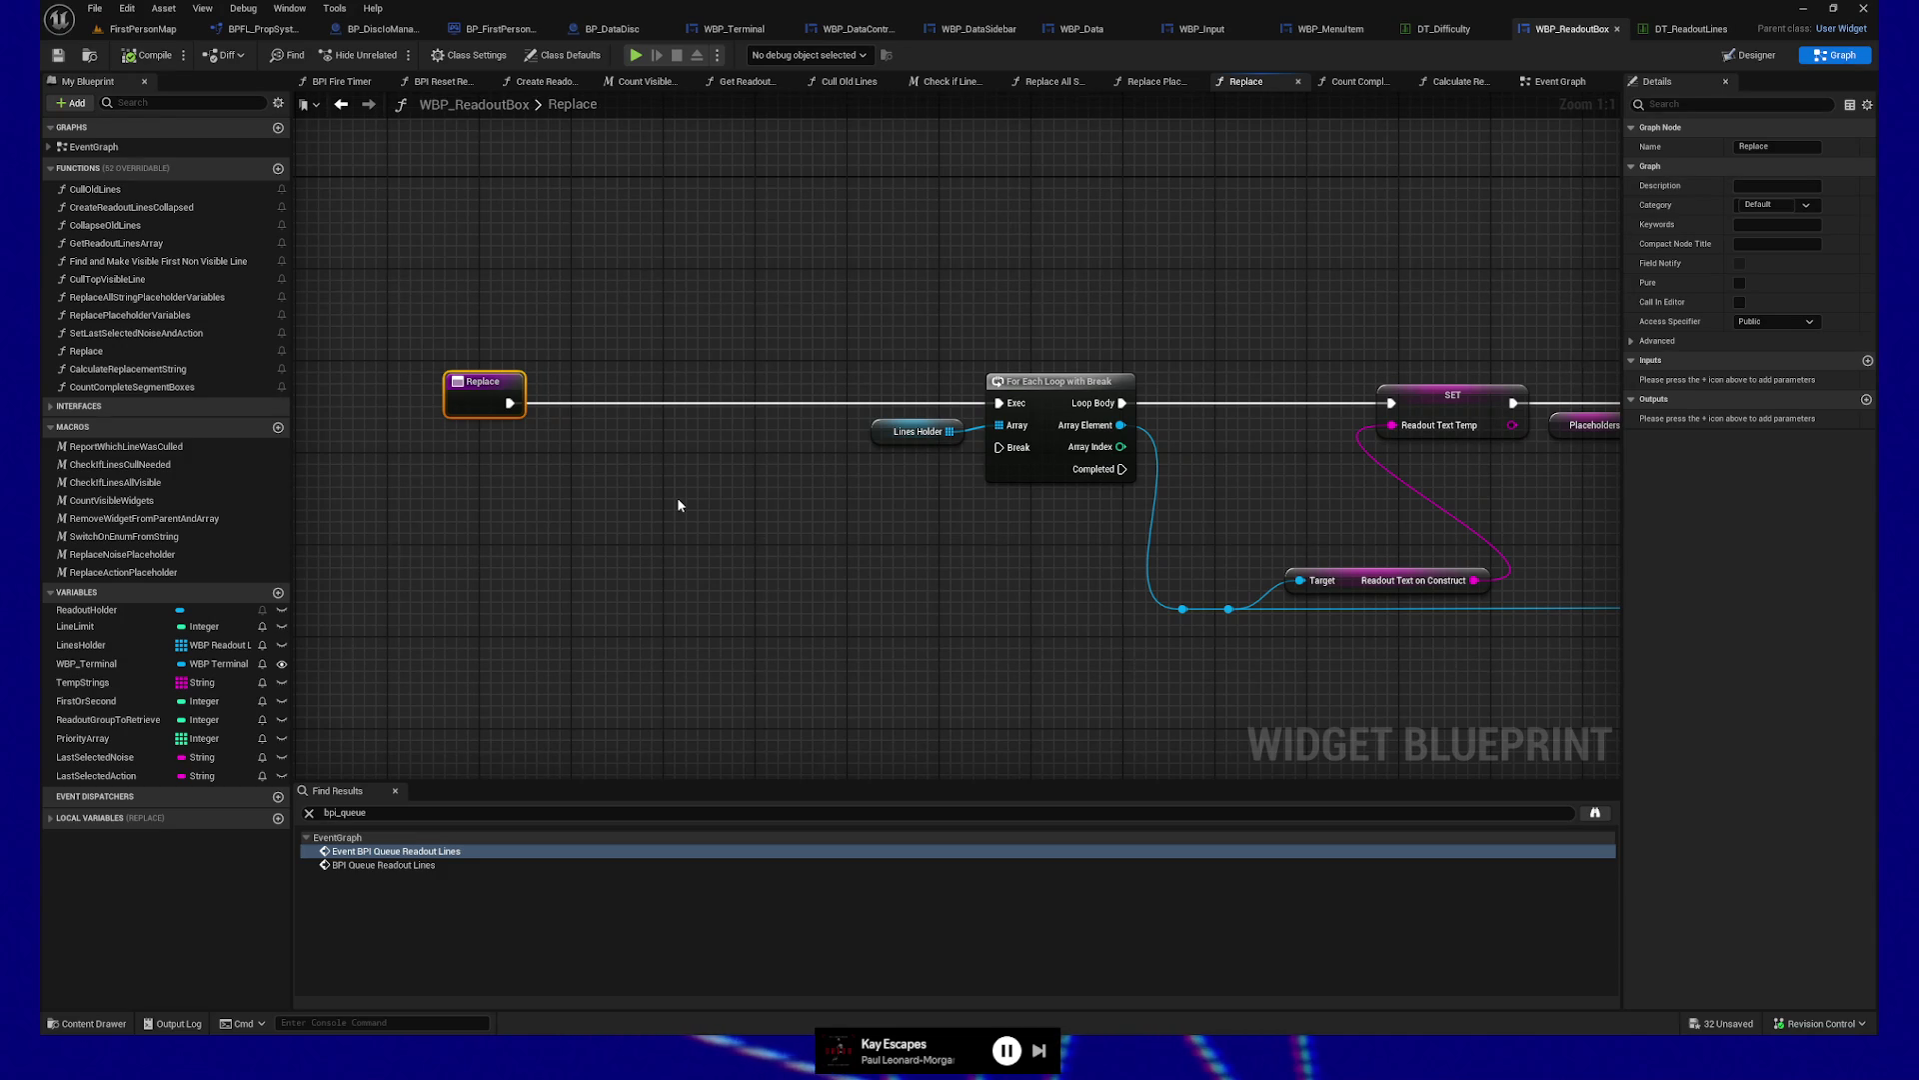
{"action": "left_click_drag", "start_coordinate": [1180, 609], "coordinate": [782, 605]}
{"action": "left_click", "coordinate": [989, 577]}
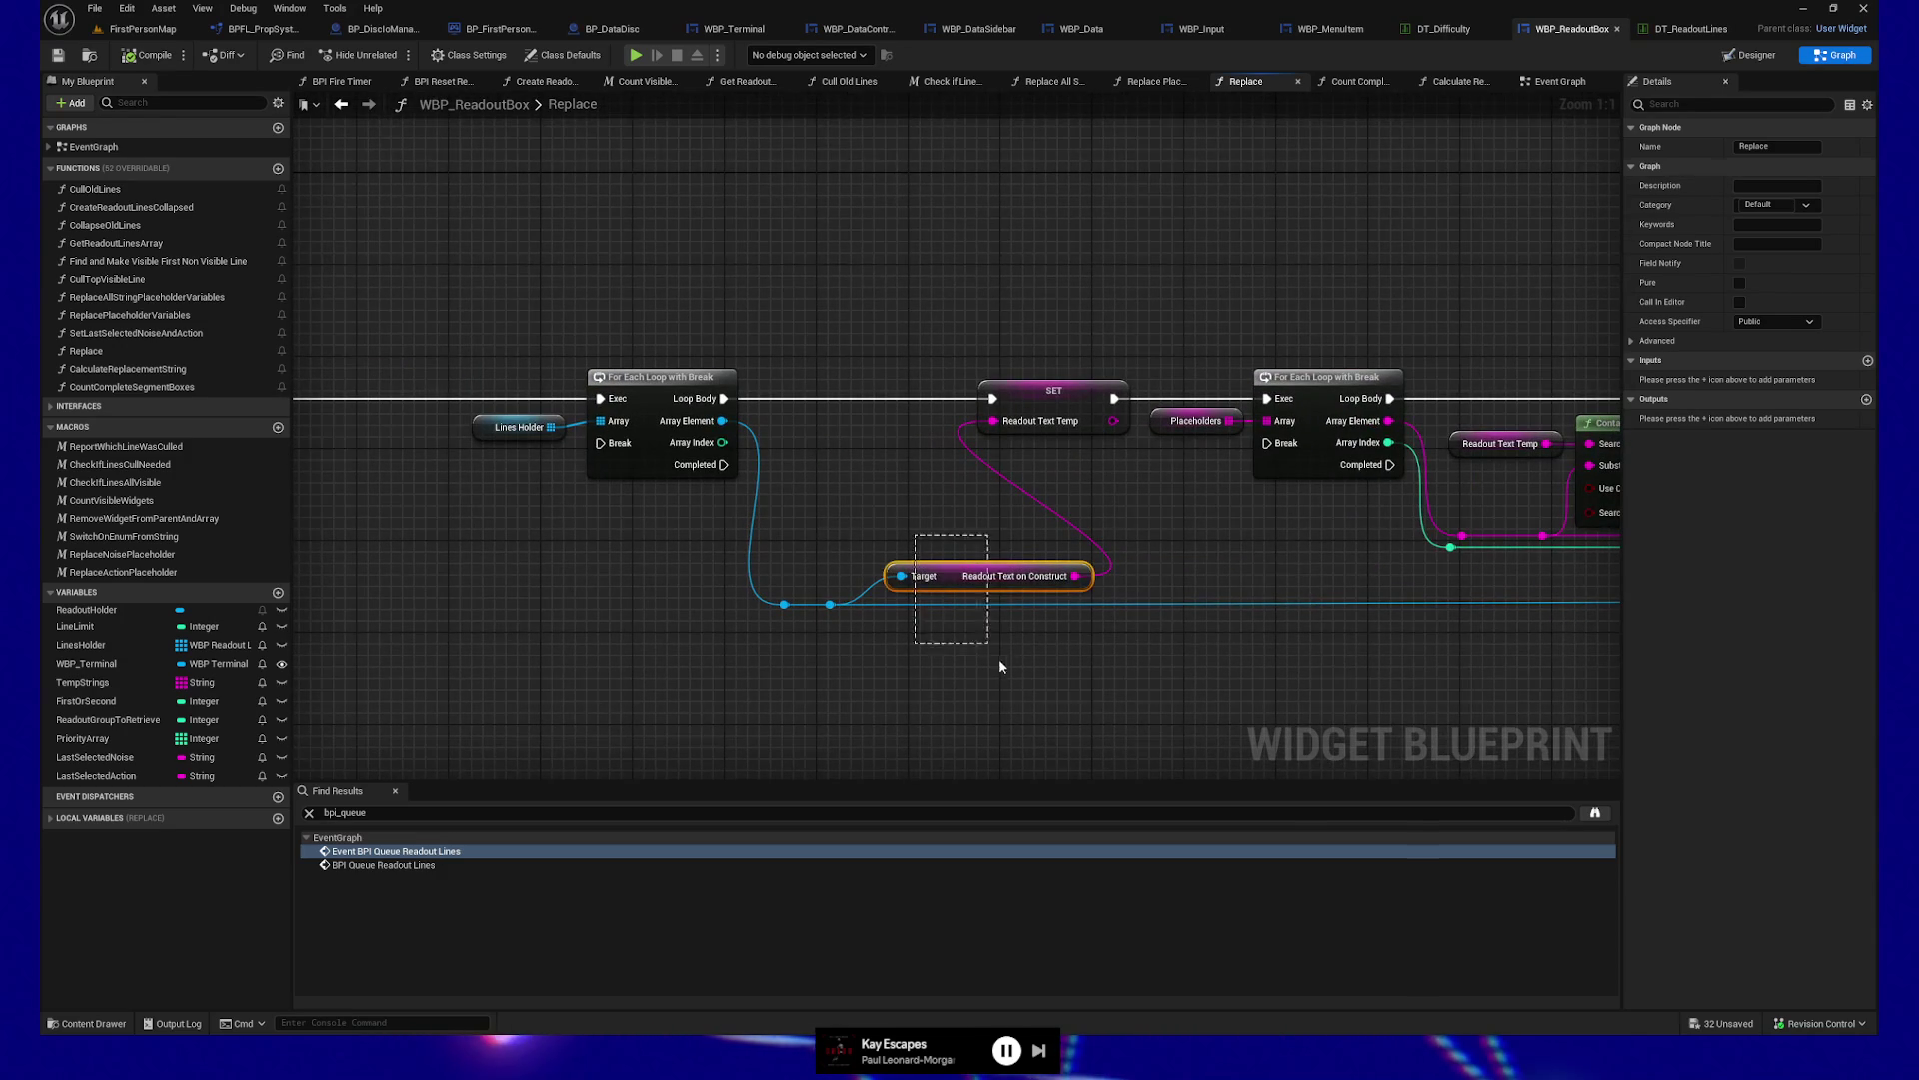
{"action": "left_click_drag", "start_coordinate": [1174, 528], "coordinate": [1114, 522]}
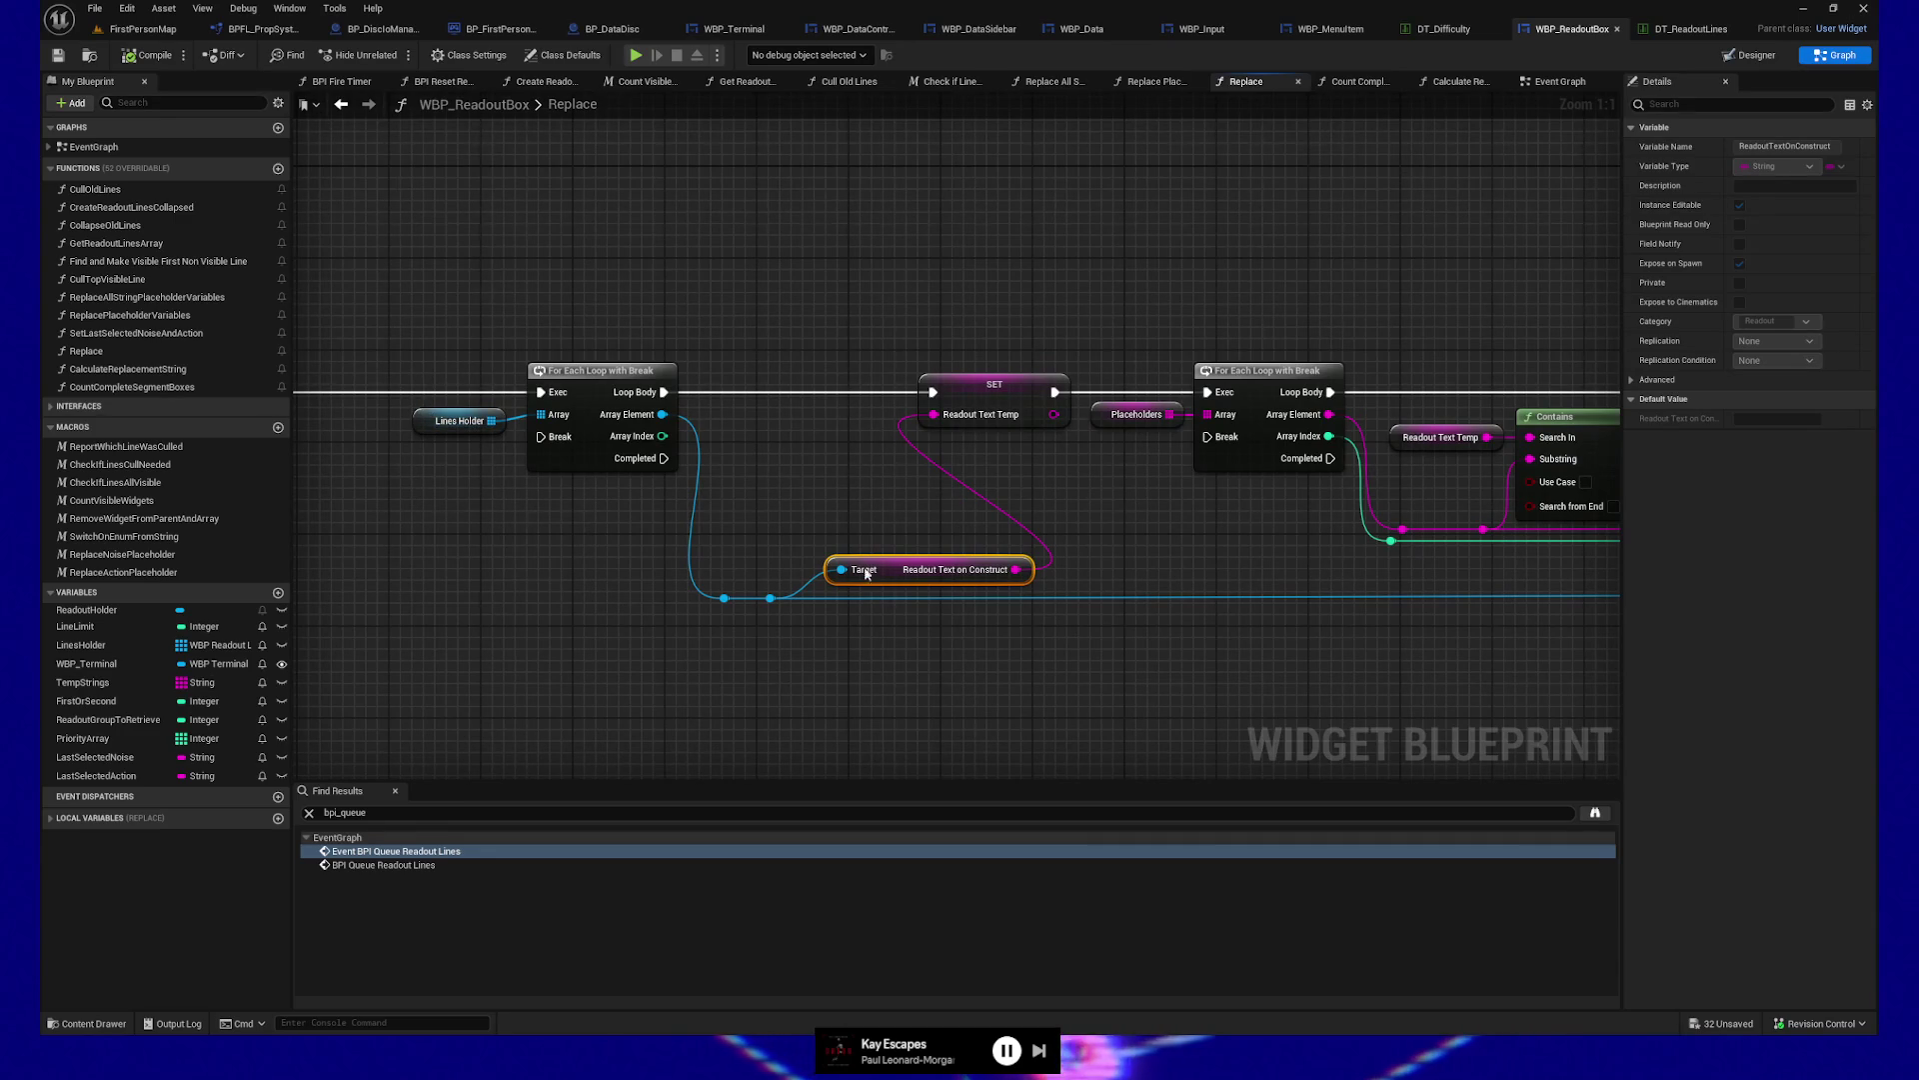
{"action": "mouse_move", "coordinate": [1113, 482]}
{"action": "left_mouse_down"}
{"action": "mouse_move", "coordinate": [867, 502]}
{"action": "mouse_move", "coordinate": [857, 536]}
{"action": "left_mouse_up"}
{"action": "left_click", "coordinate": [889, 433]}
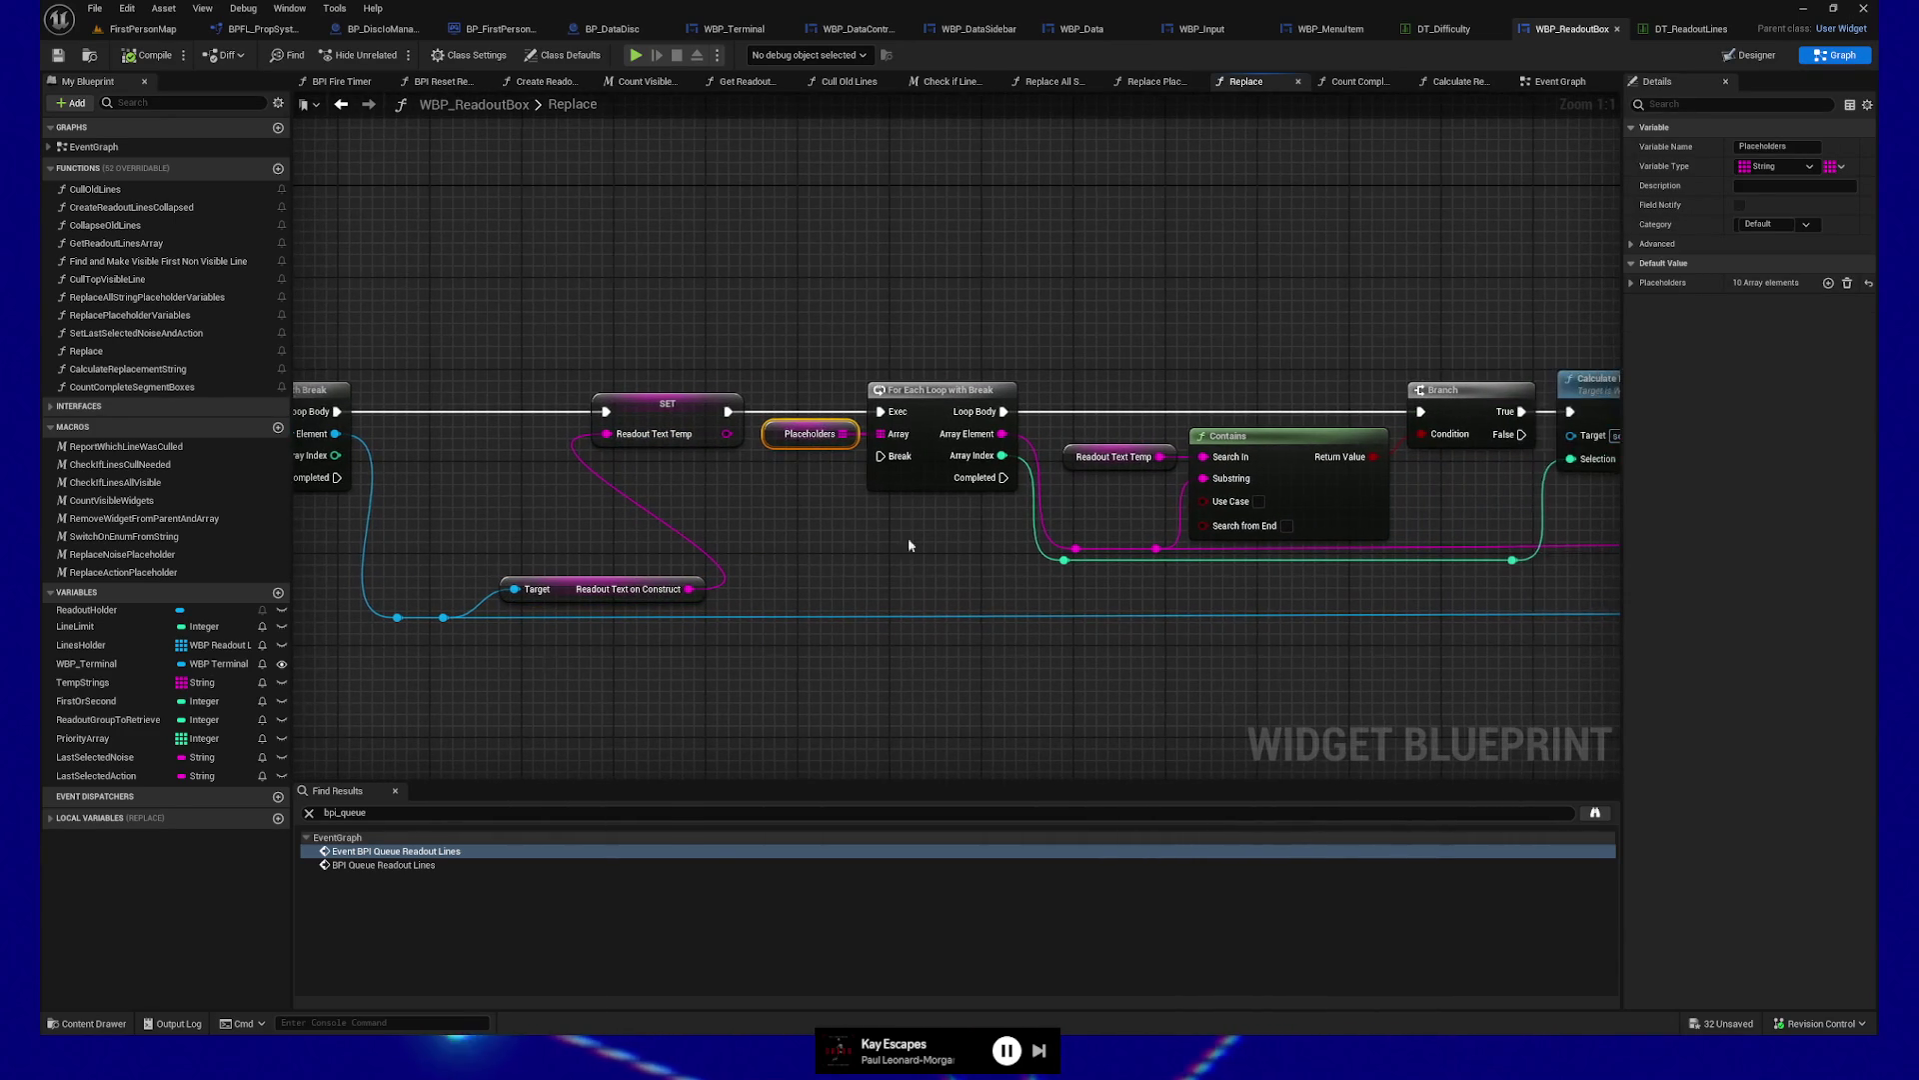
{"action": "left_click_drag", "start_coordinate": [1134, 506], "coordinate": [1009, 510]}
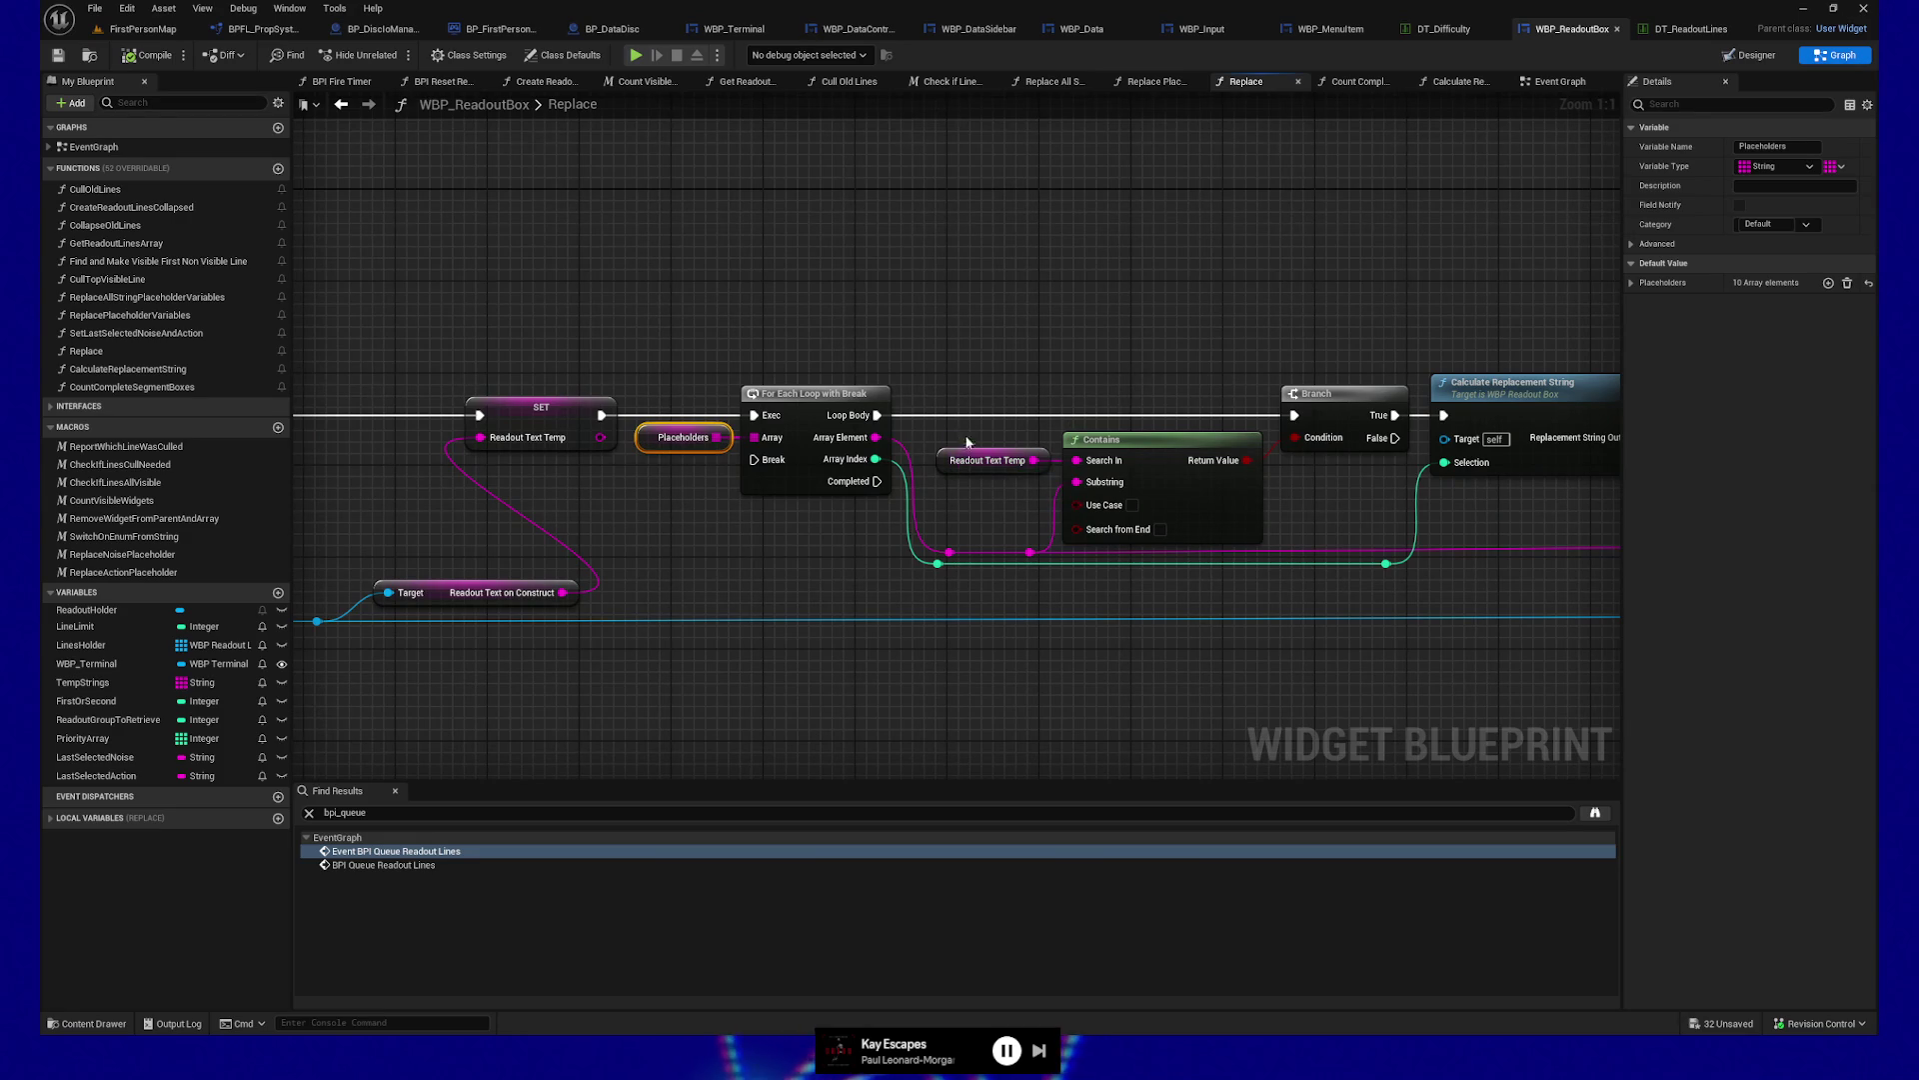
{"action": "left_click_drag", "start_coordinate": [1159, 600], "coordinate": [897, 611]}
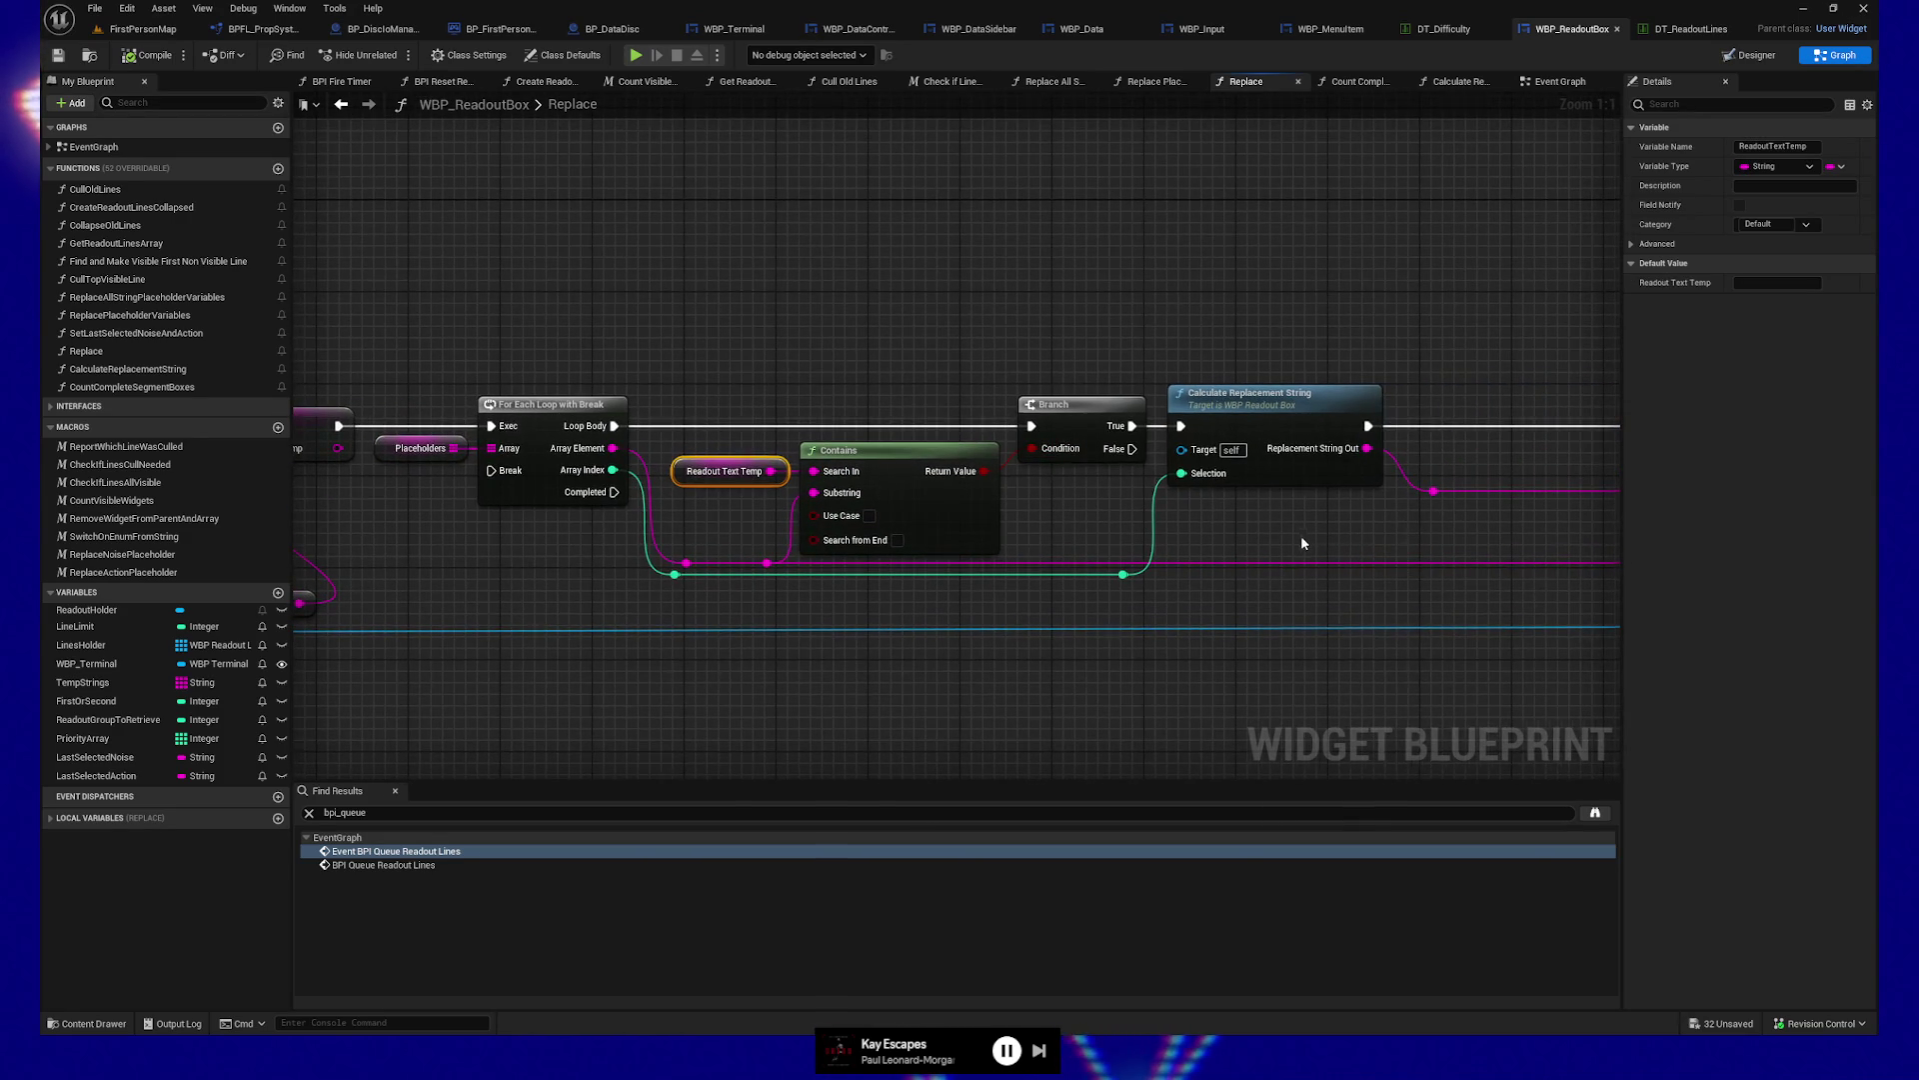
{"action": "left_click_drag", "start_coordinate": [1305, 539], "coordinate": [1032, 552]}
{"action": "double_click", "coordinate": [1025, 425]}
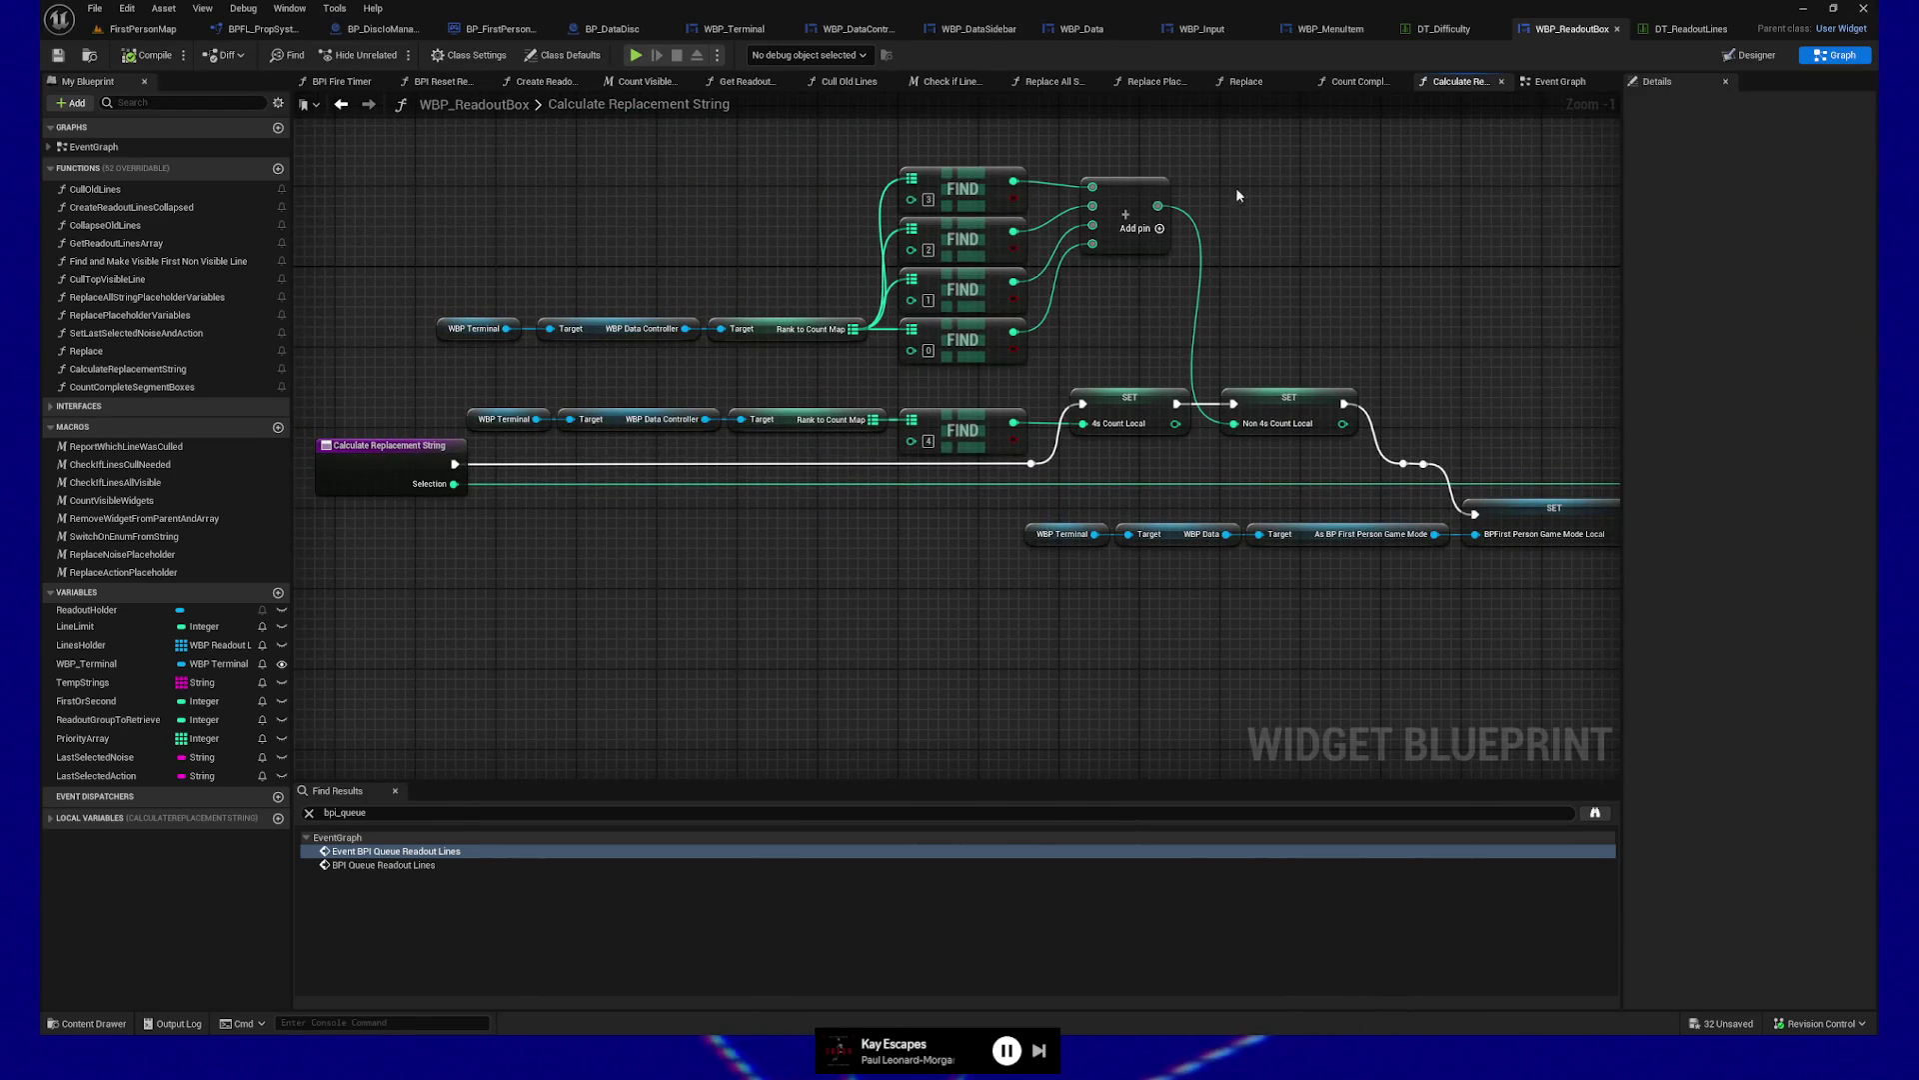
{"action": "left_click_drag", "start_coordinate": [1269, 315], "coordinate": [1286, 349]}
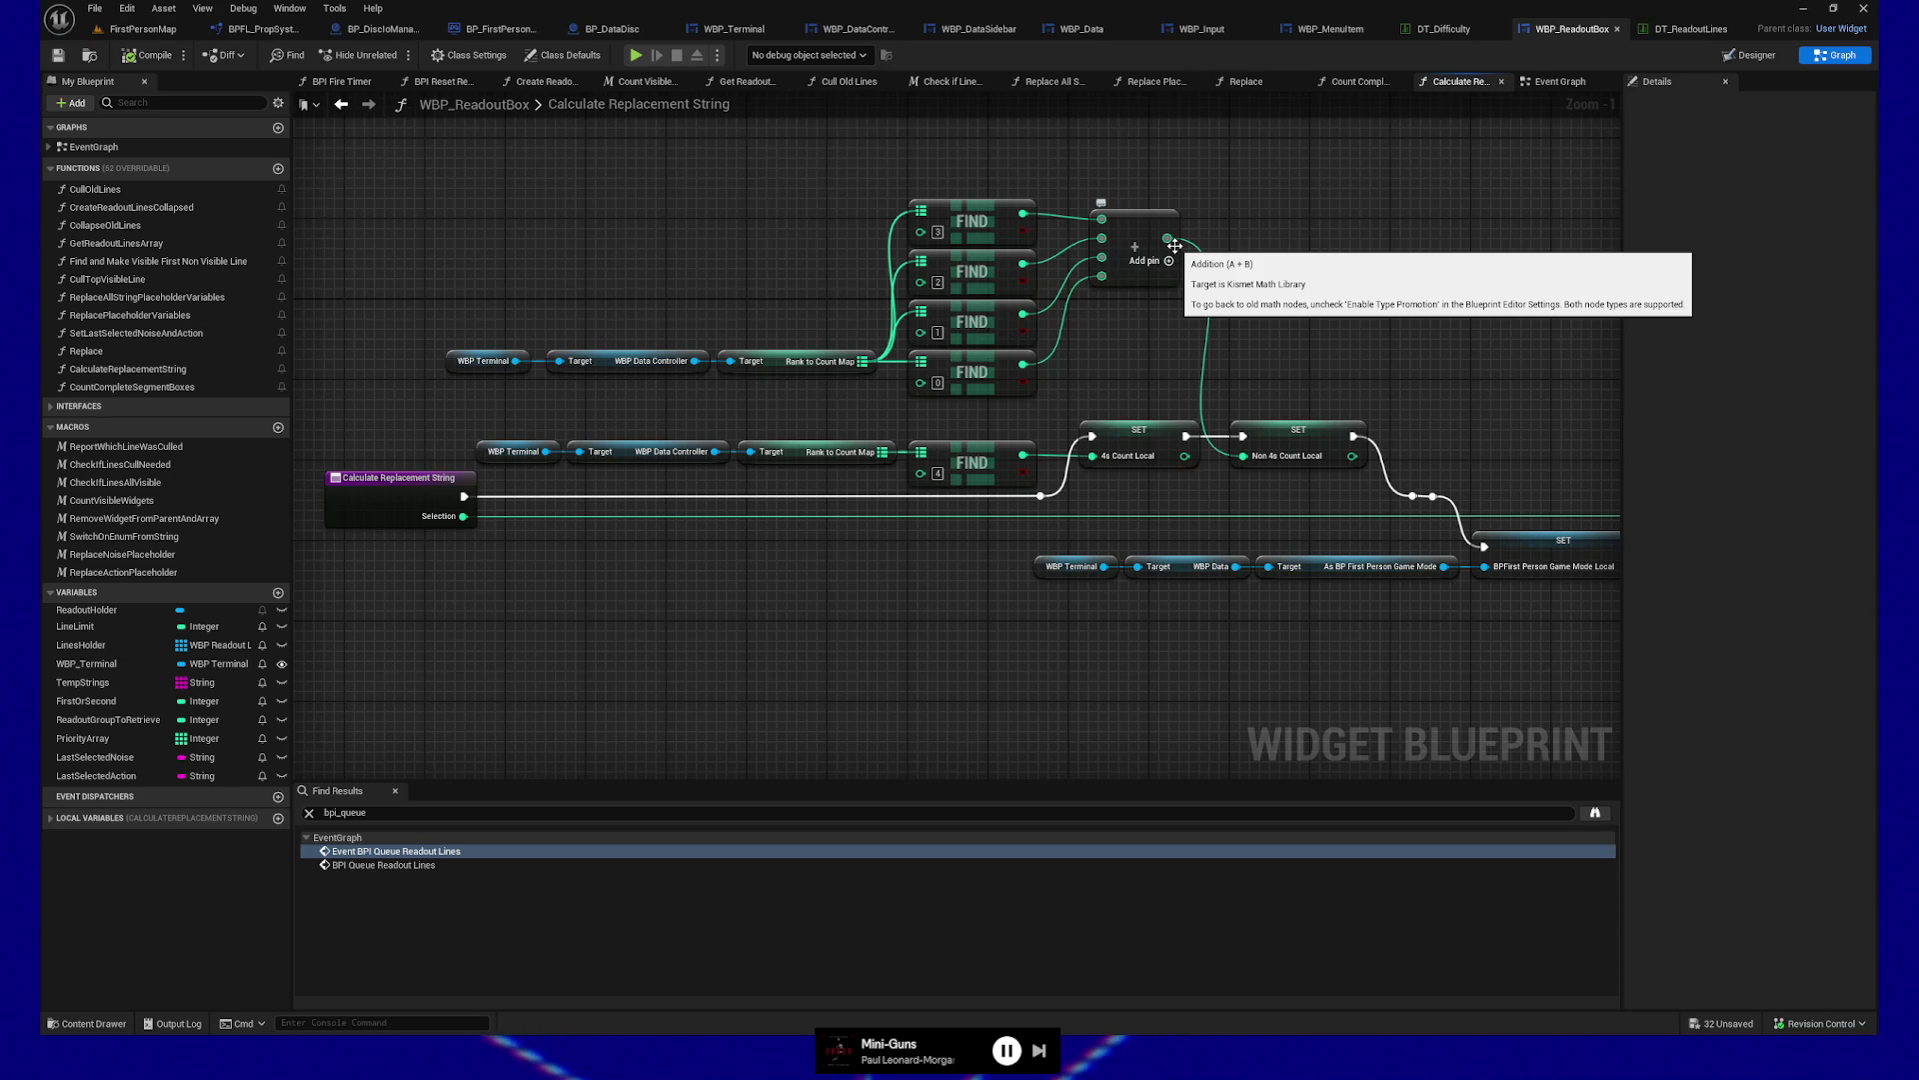
{"action": "left_click_drag", "start_coordinate": [578, 298], "coordinate": [430, 378]}
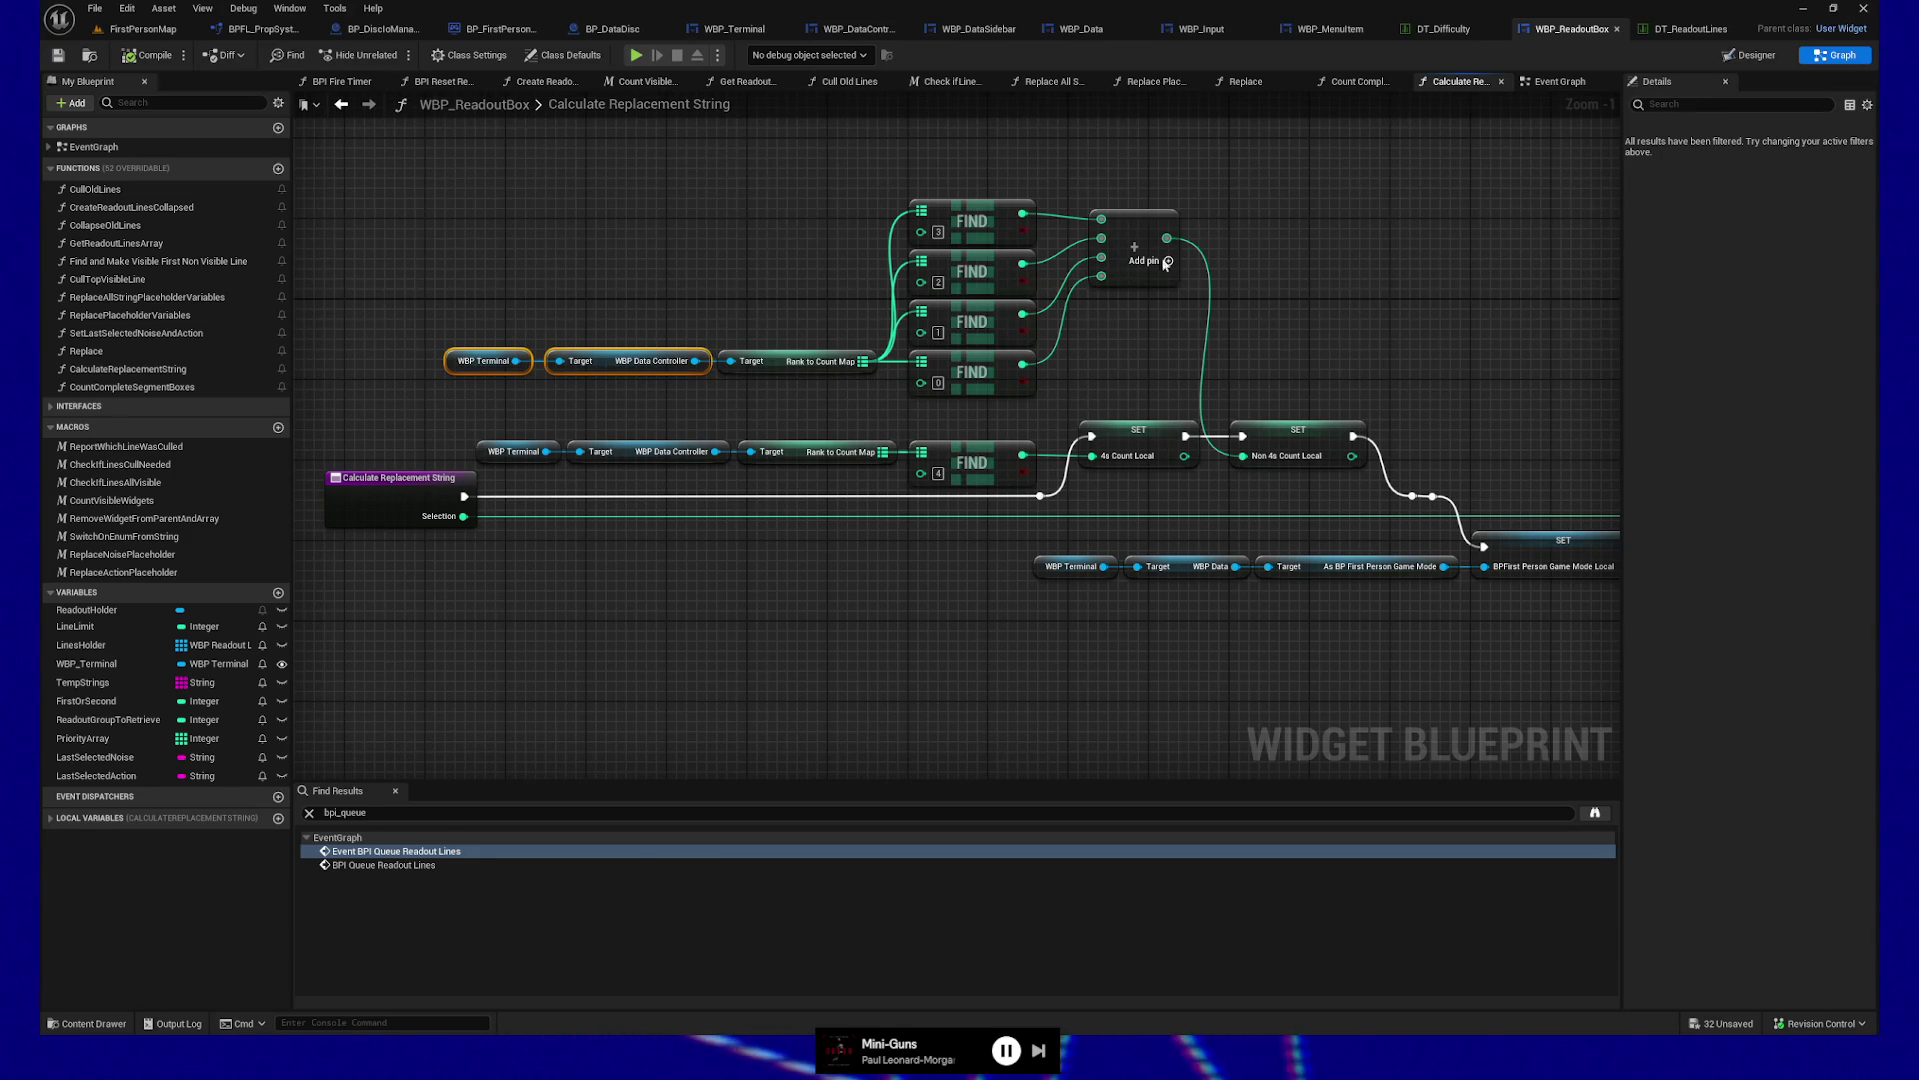
In WBP_DataController, create two new functions named Get4sCount and GetNon4sCount
{"action": "left_click", "coordinate": [815, 29]}
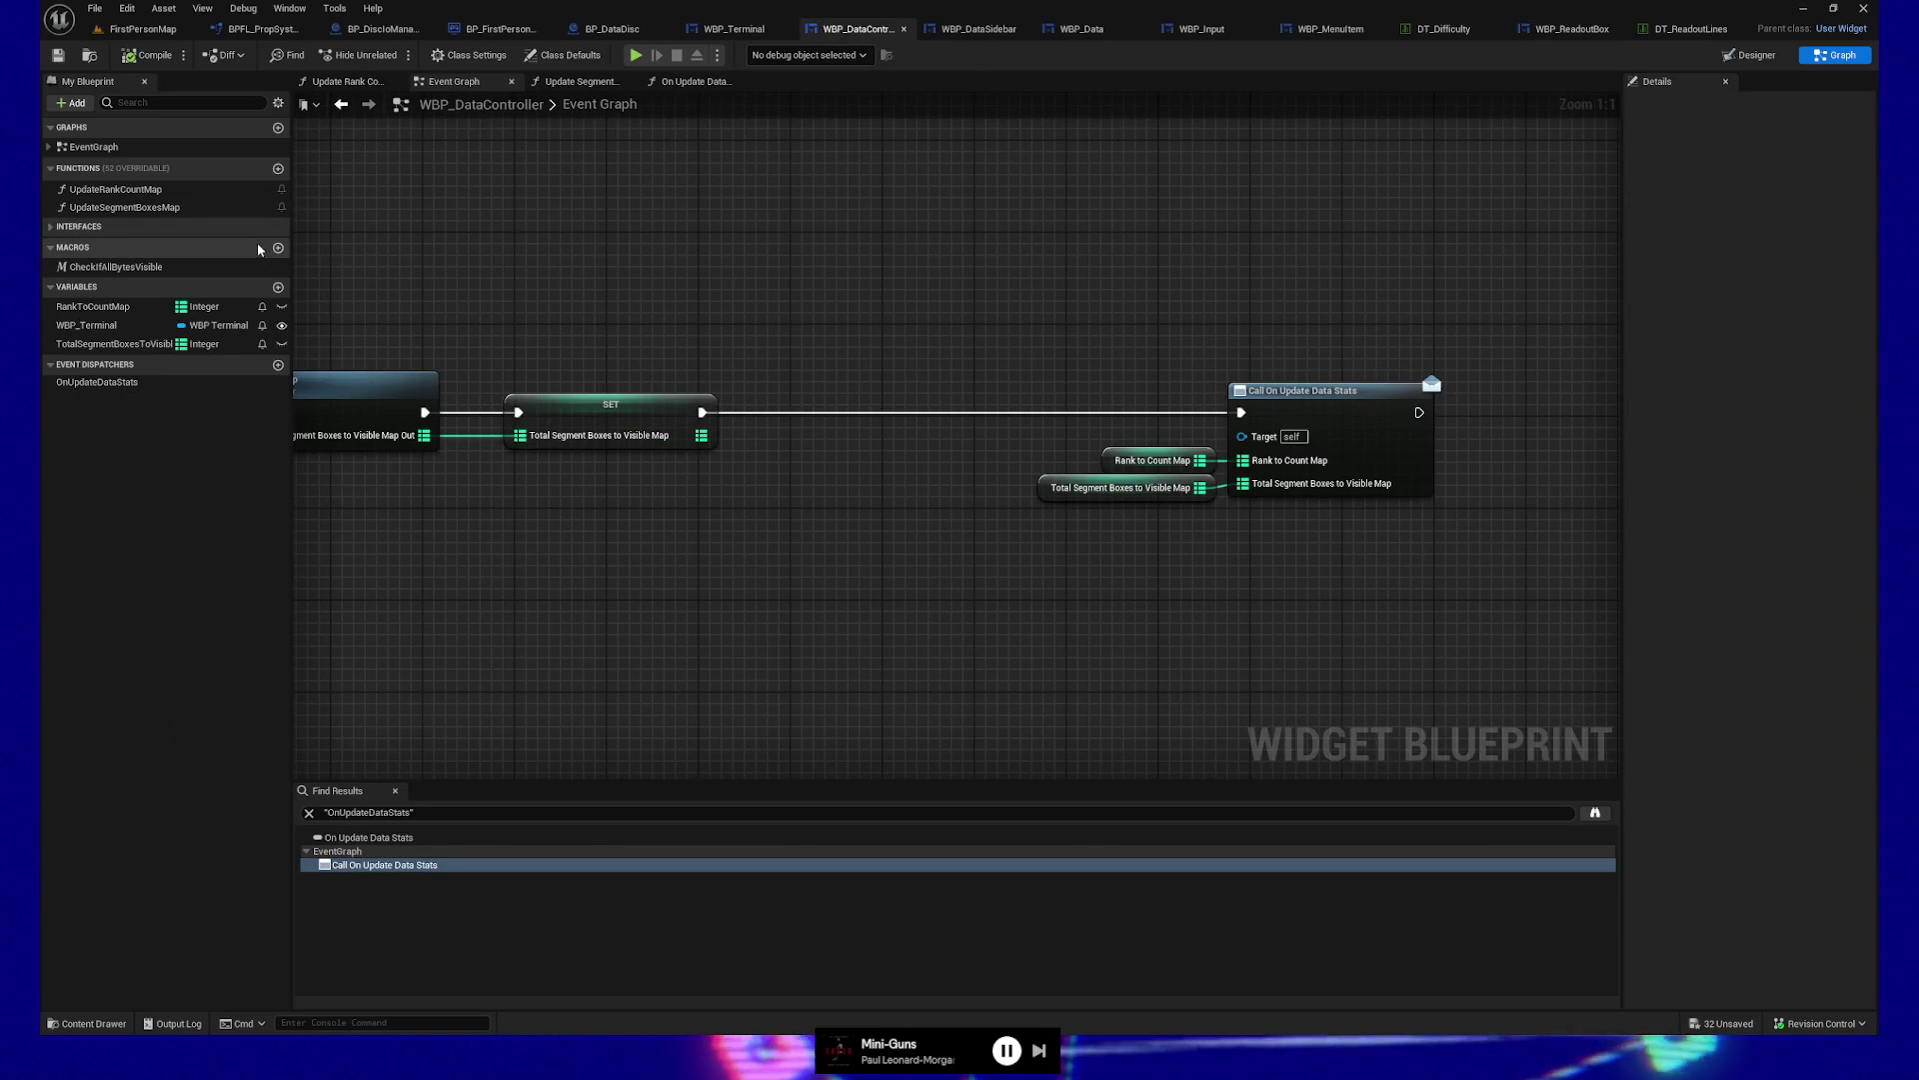
{"action": "left_click", "coordinate": [279, 169]}
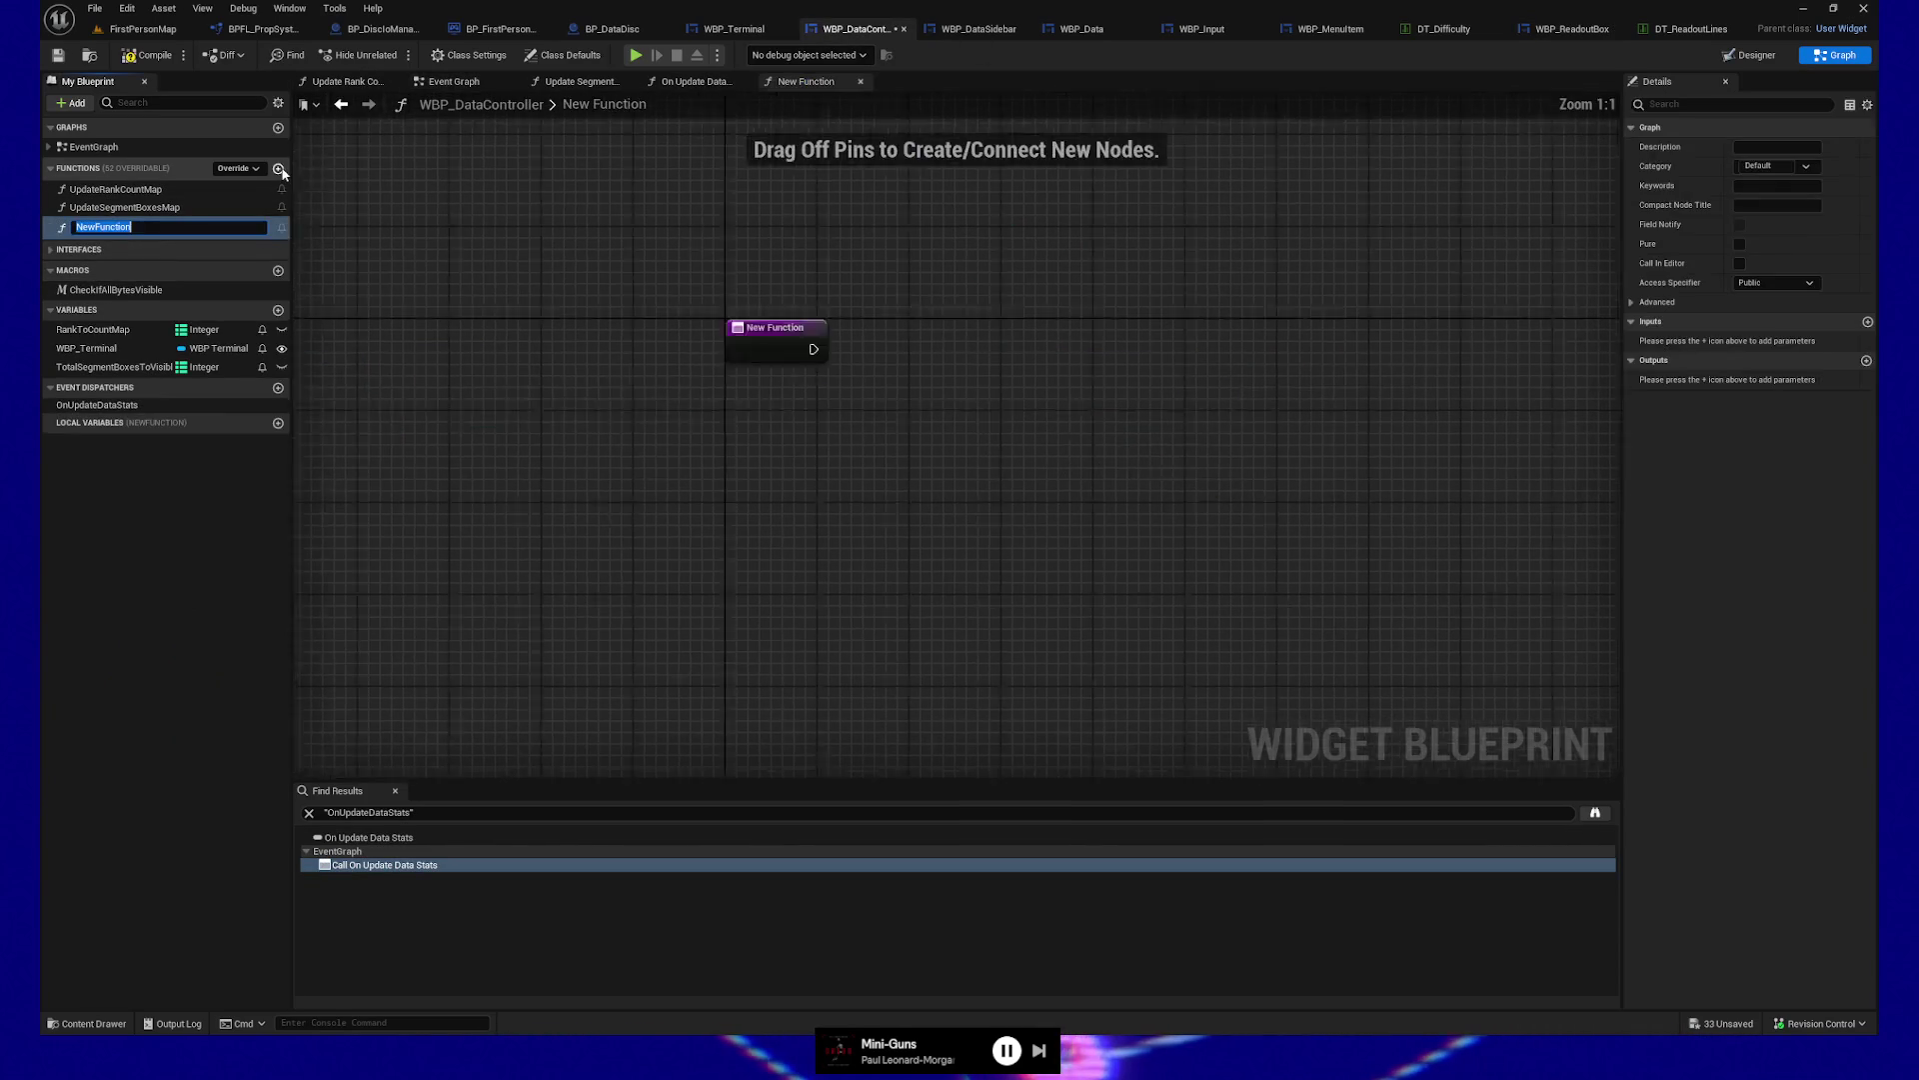
{"action": "type", "text": "Get"}
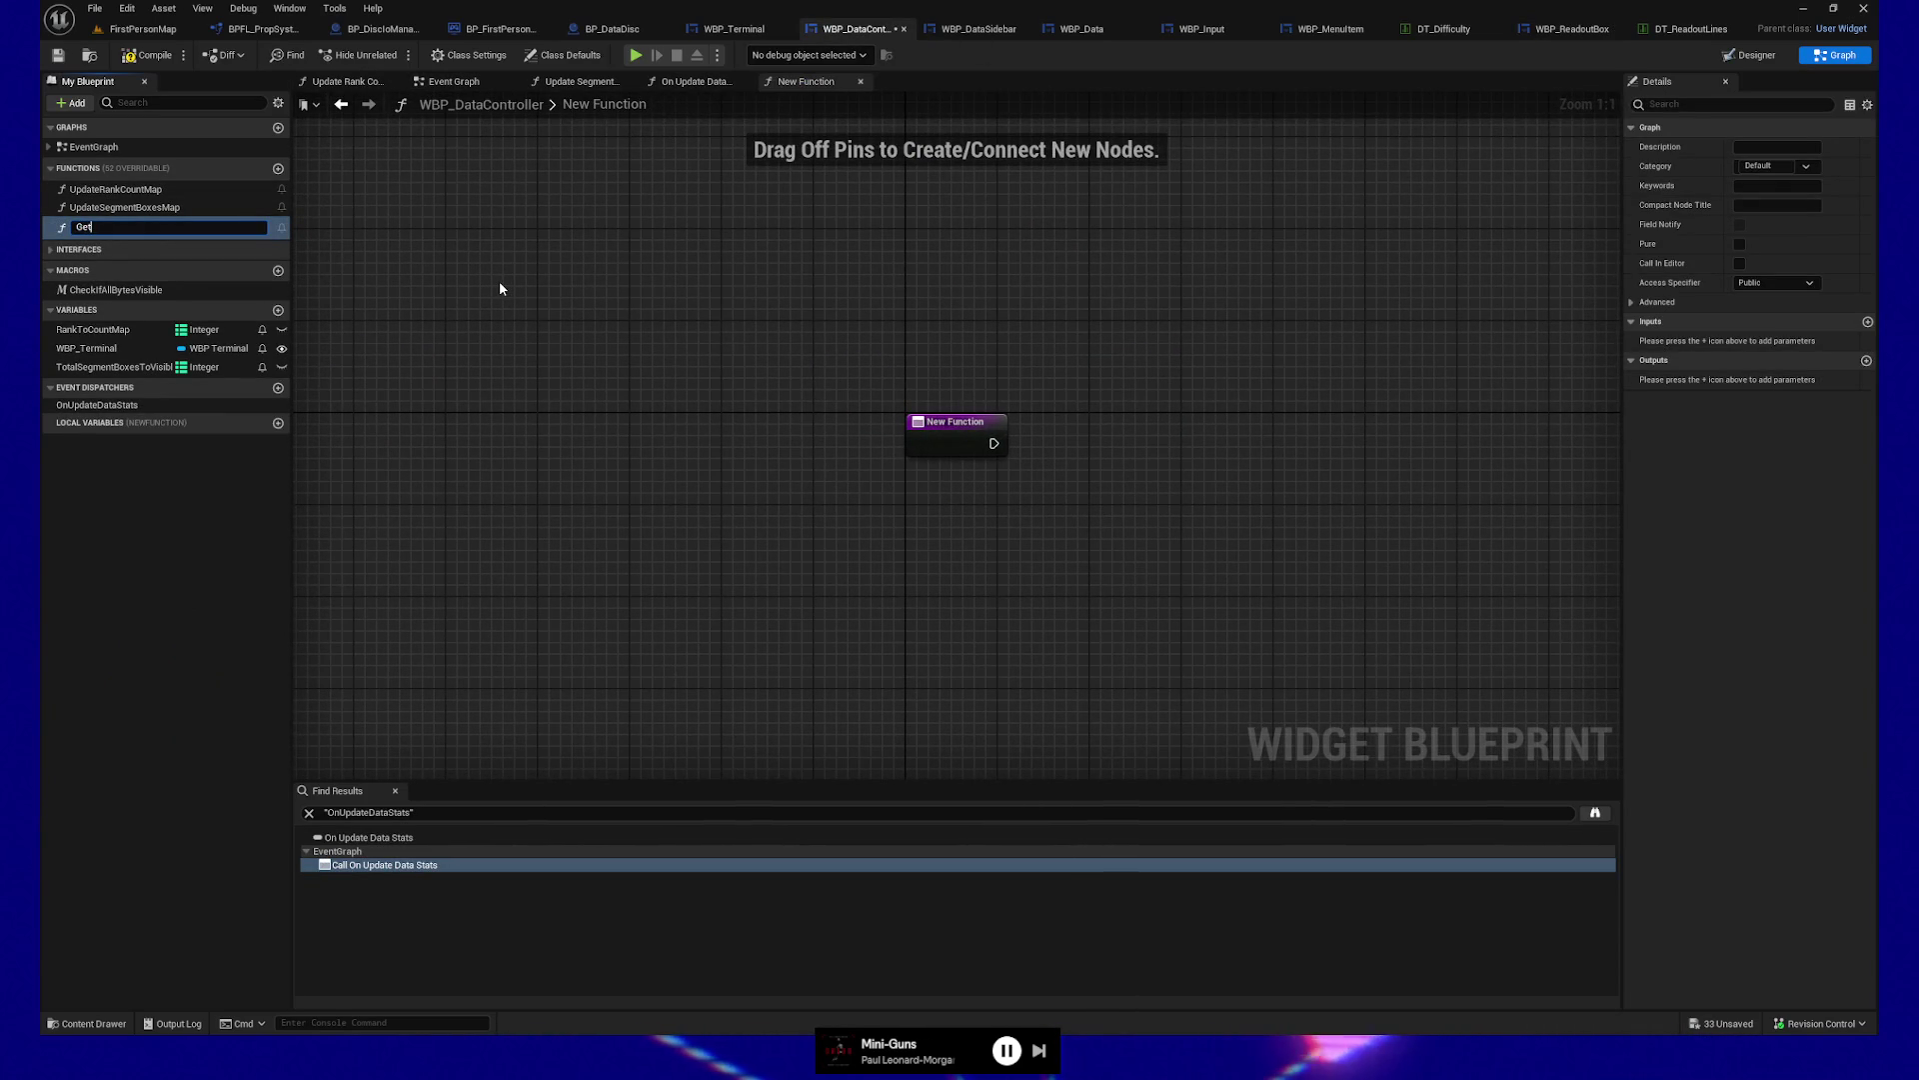
{"action": "type", "text": "4sCount"}
{"action": "key", "text": "Return"}
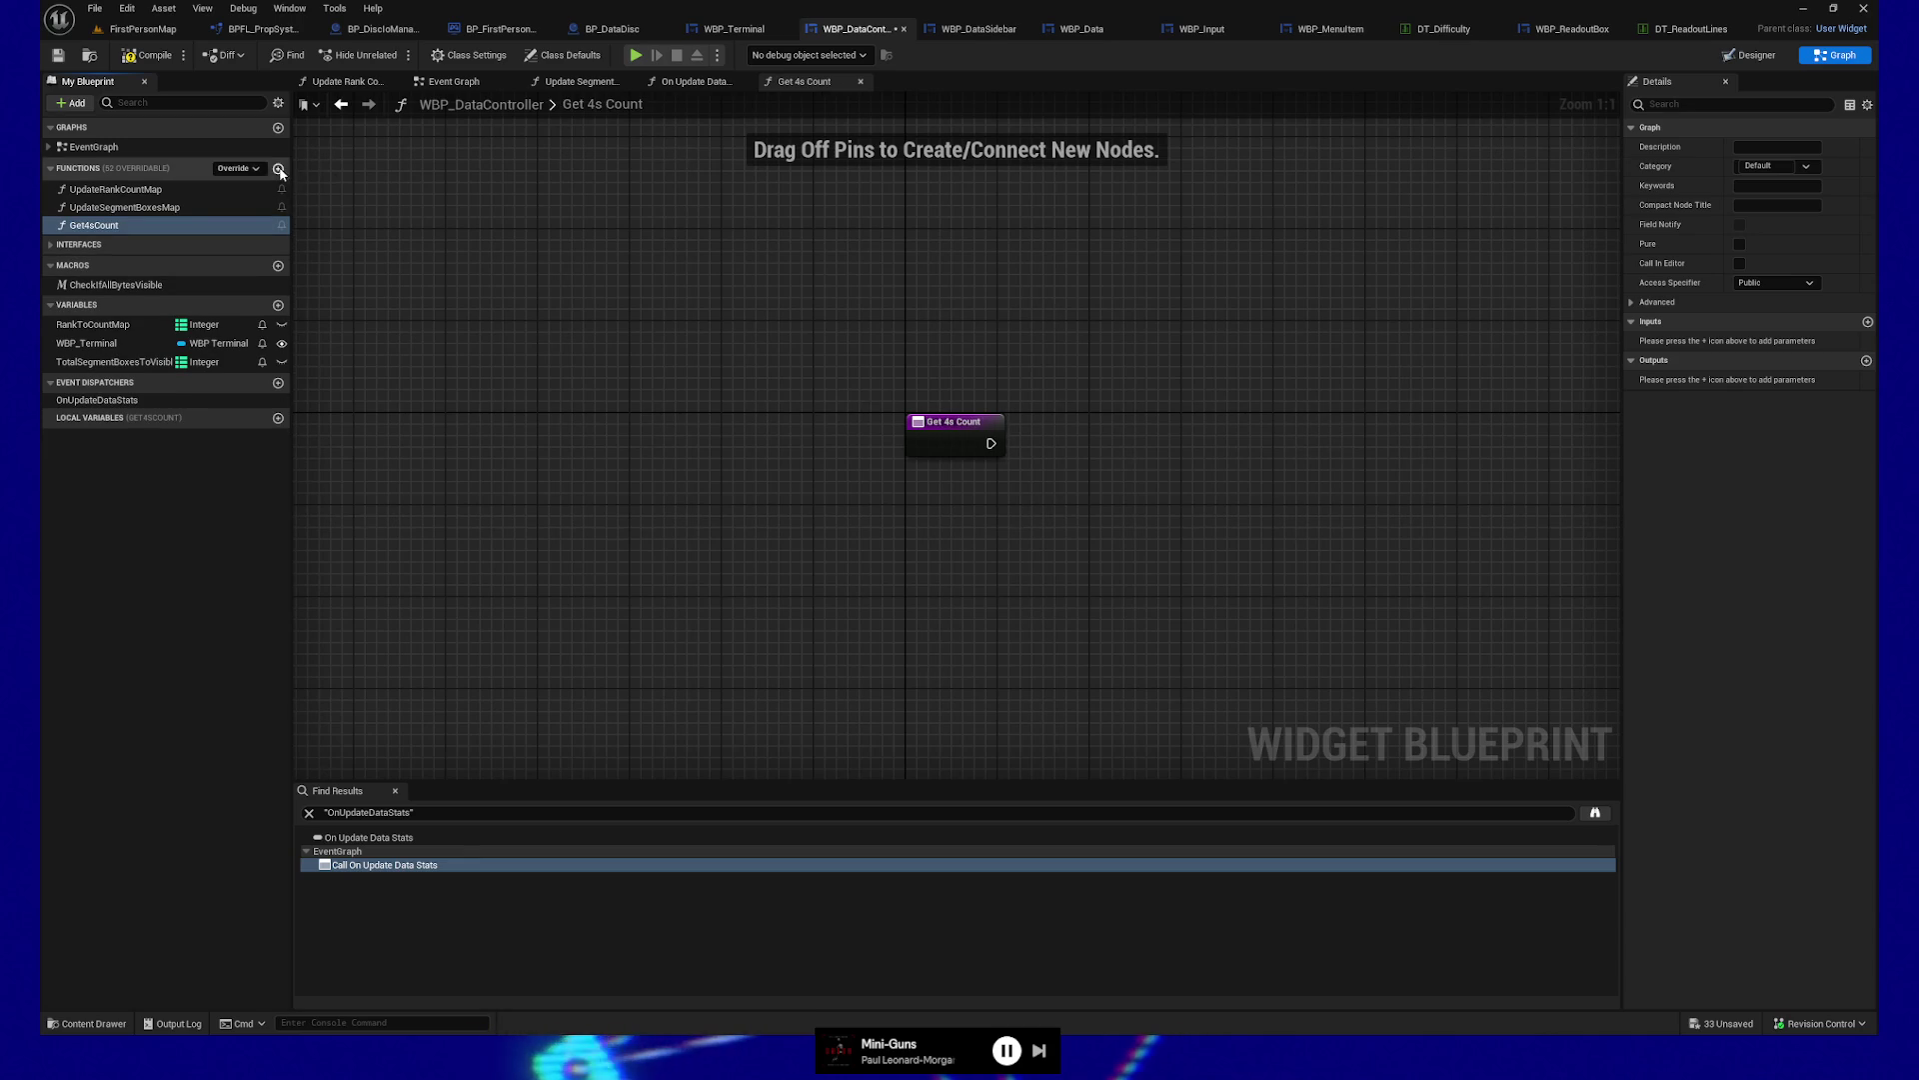
{"action": "left_click", "coordinate": [279, 169]}
{"action": "type", "text": "GetNon4sCoun"}
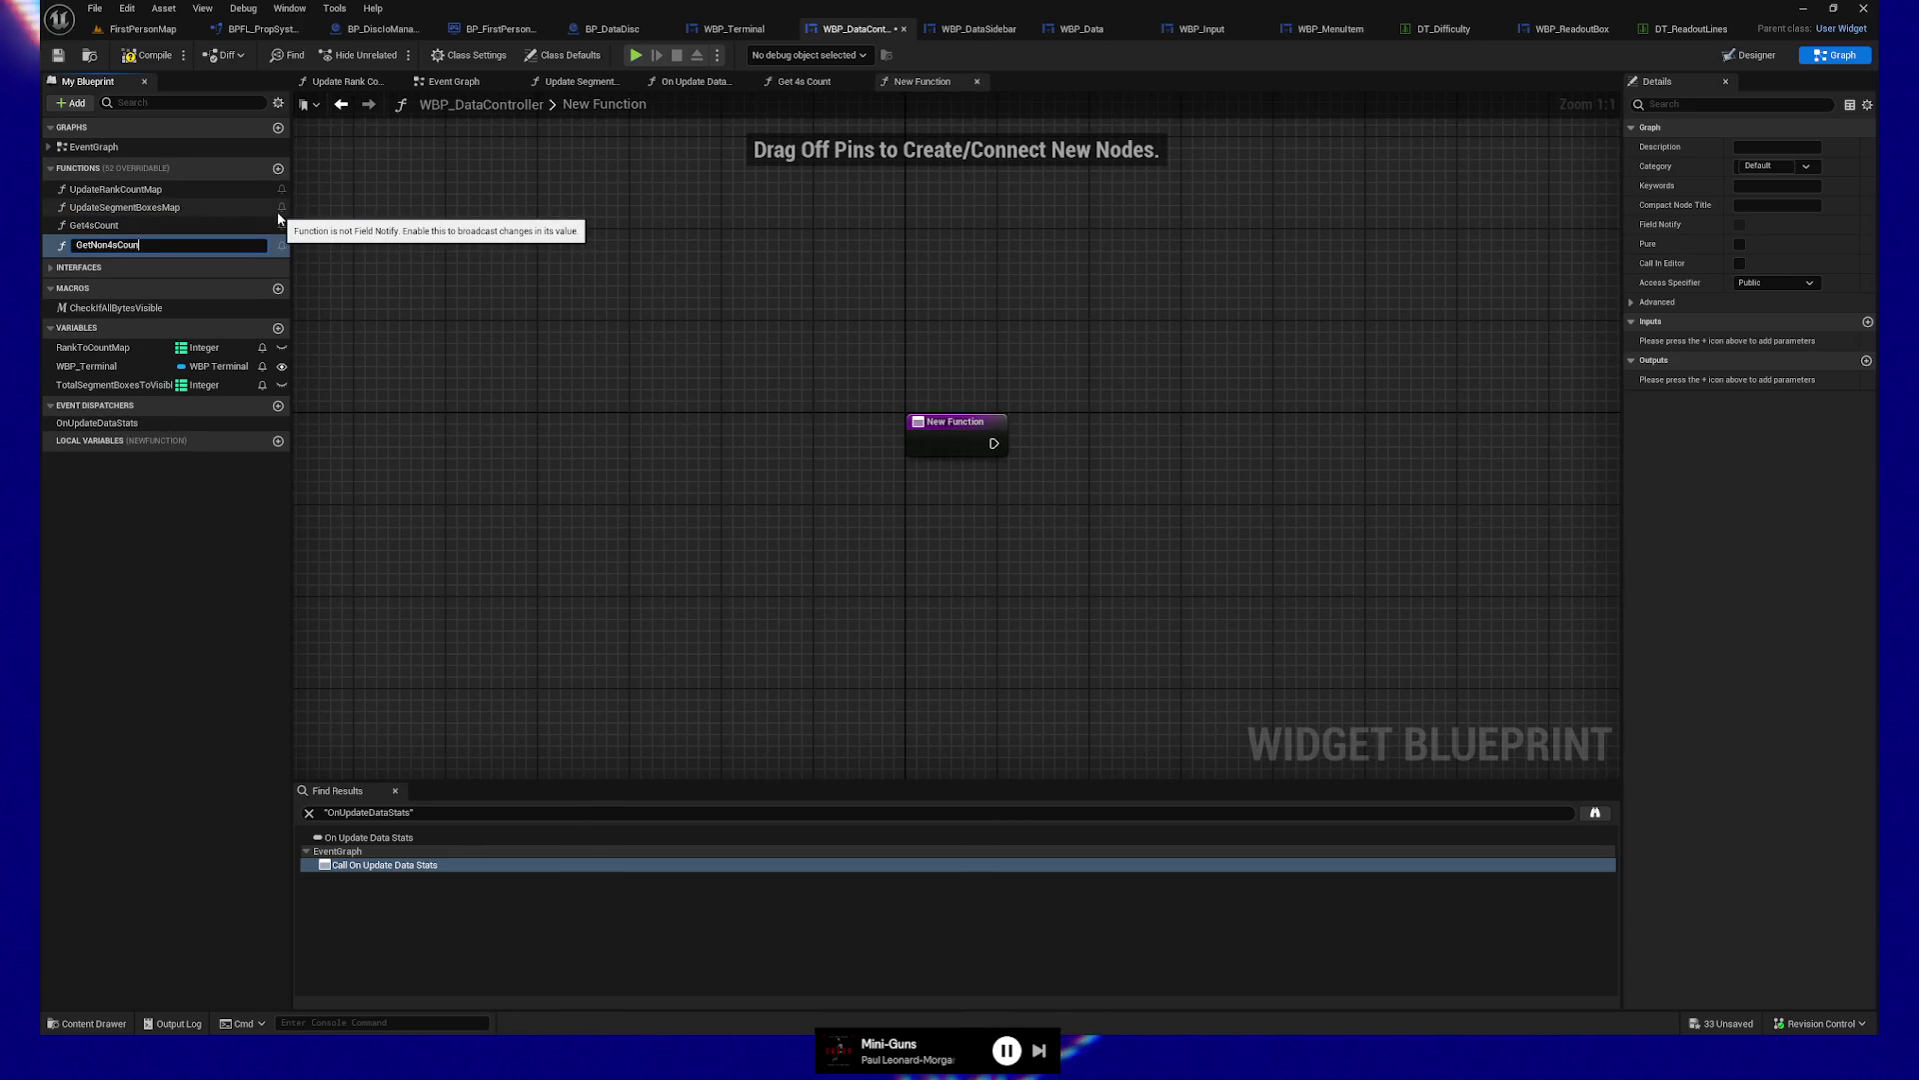
{"action": "type", "text": "t"}
{"action": "key", "text": "Return"}
Wire a Rank to Count Map getter into a Find node looking up key 4
{"action": "left_click", "coordinate": [211, 225]}
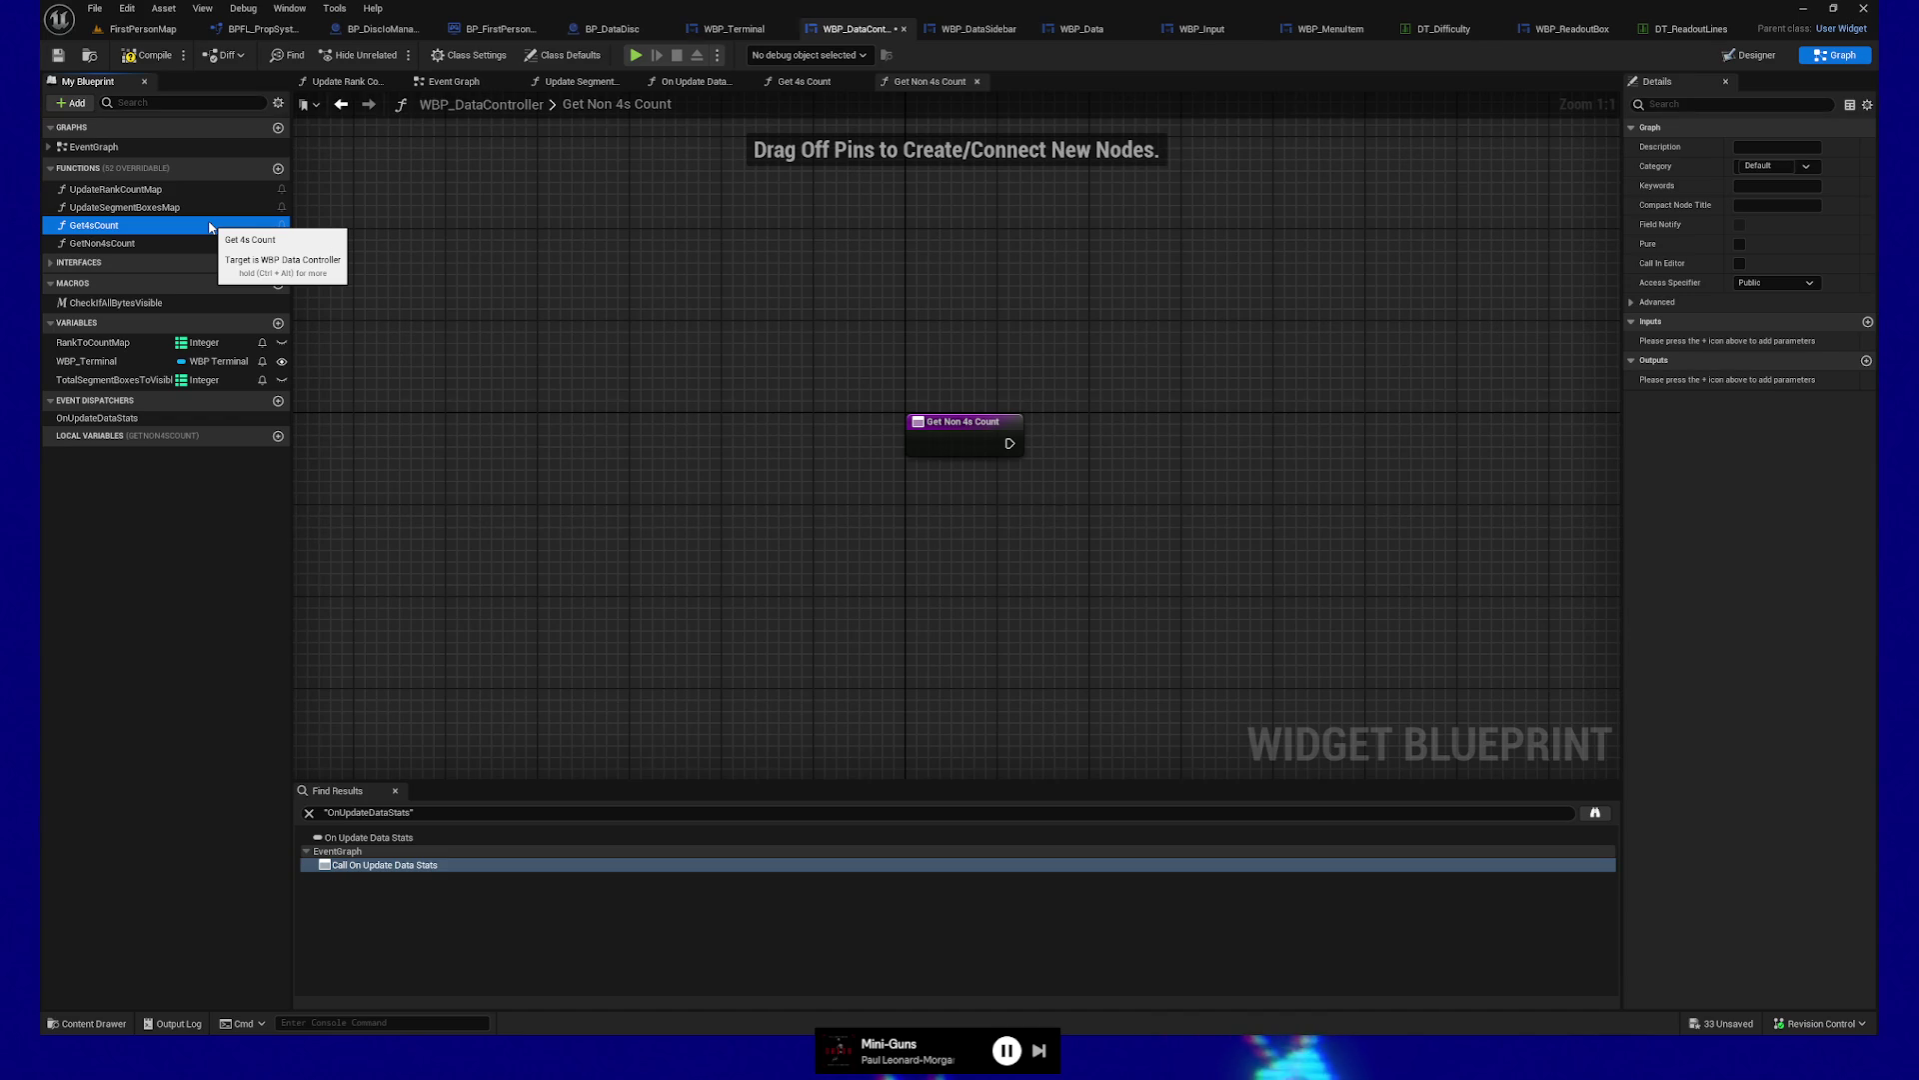
{"action": "left_click_drag", "start_coordinate": [93, 342], "coordinate": [960, 507]}
{"action": "left_click_drag", "start_coordinate": [1015, 507], "coordinate": [1128, 514]}
{"action": "type", "text": "find"}
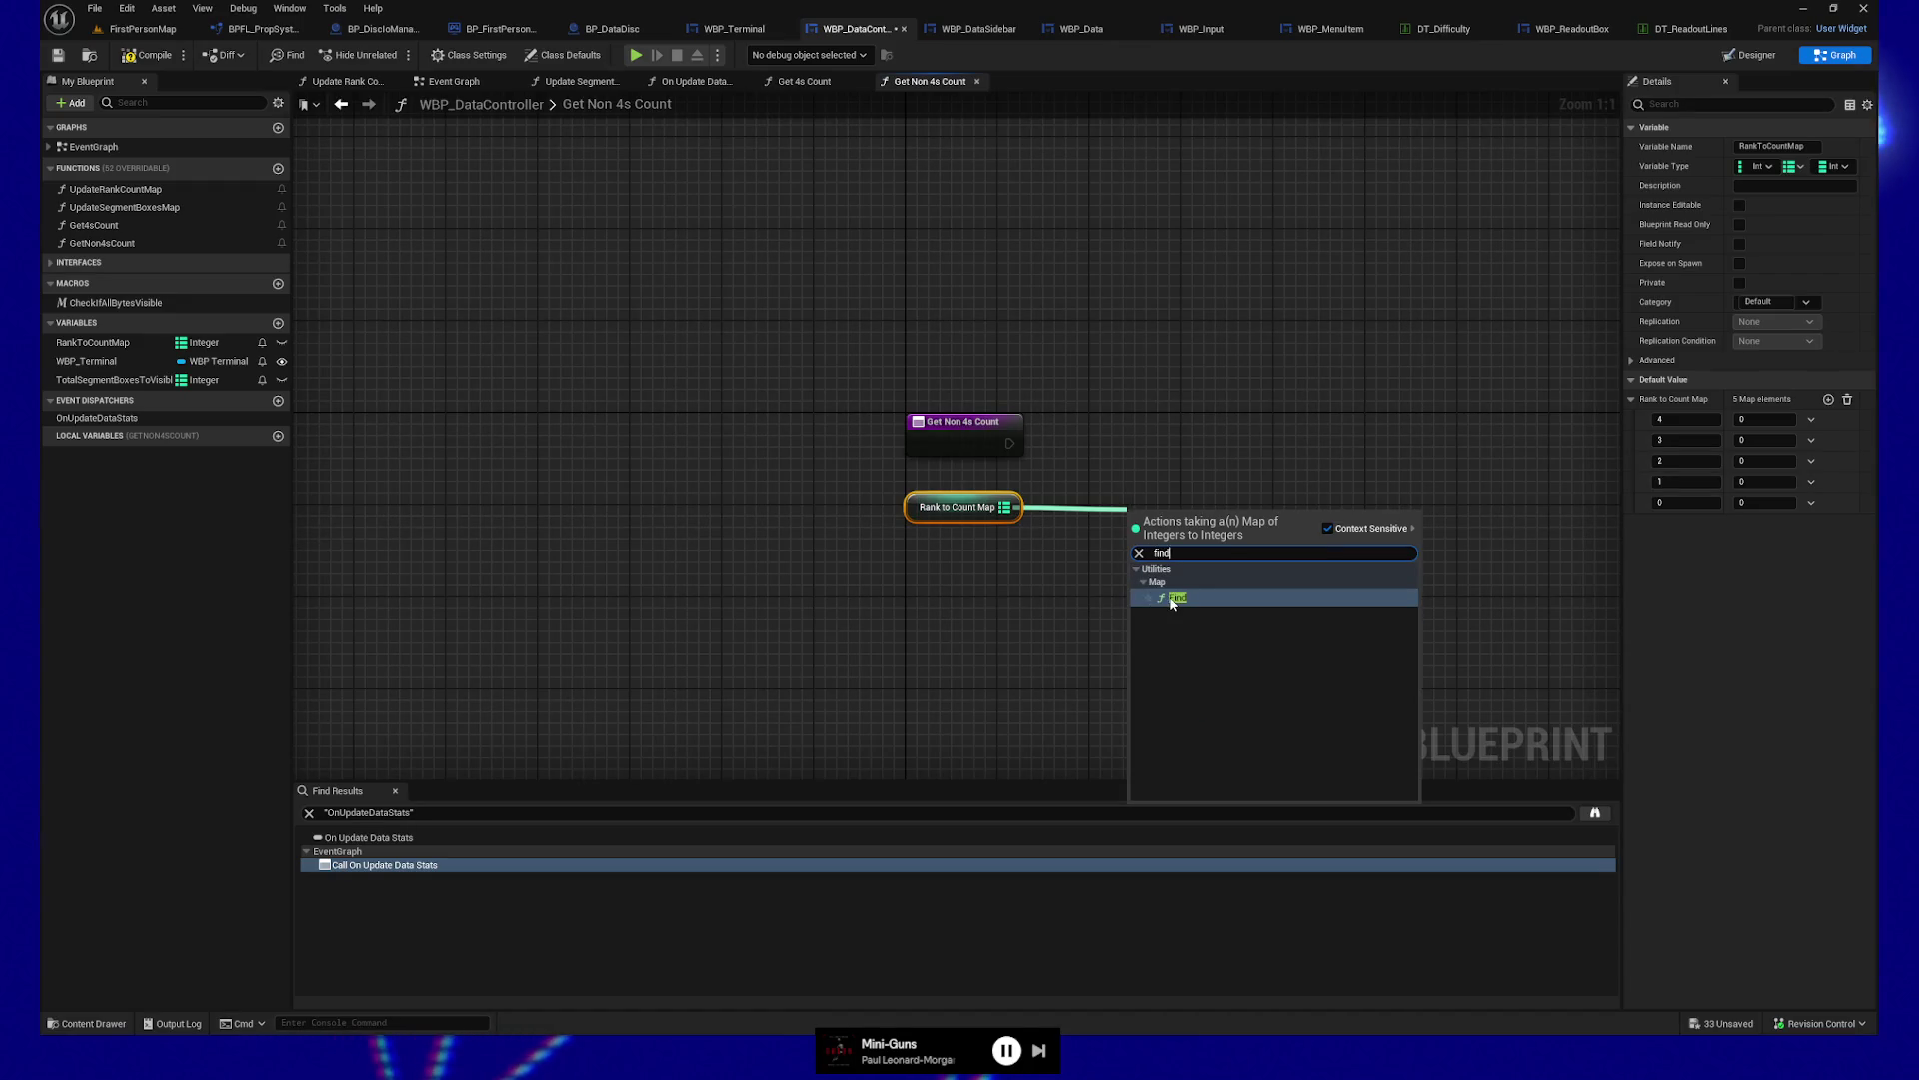
{"action": "key", "text": "Return"}
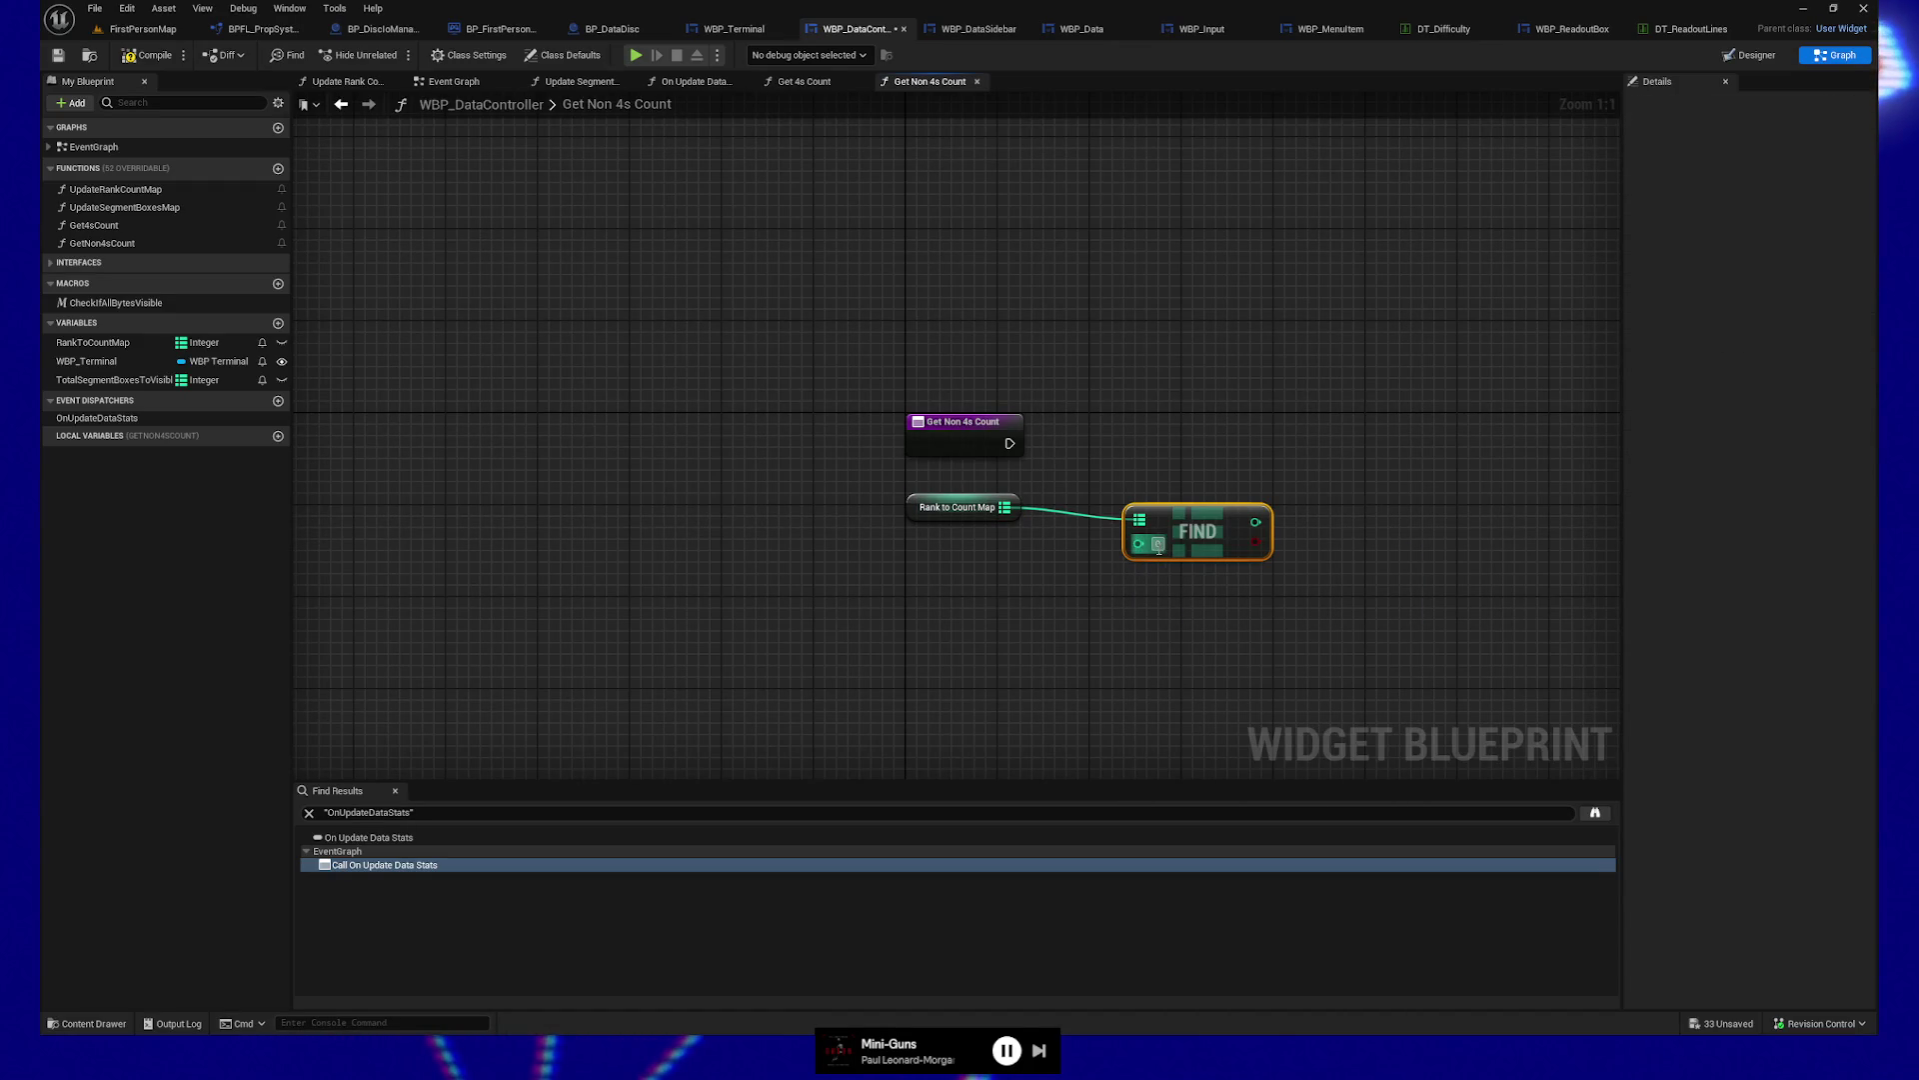
{"action": "type", "text": "4"}
{"action": "key", "text": "Return"}
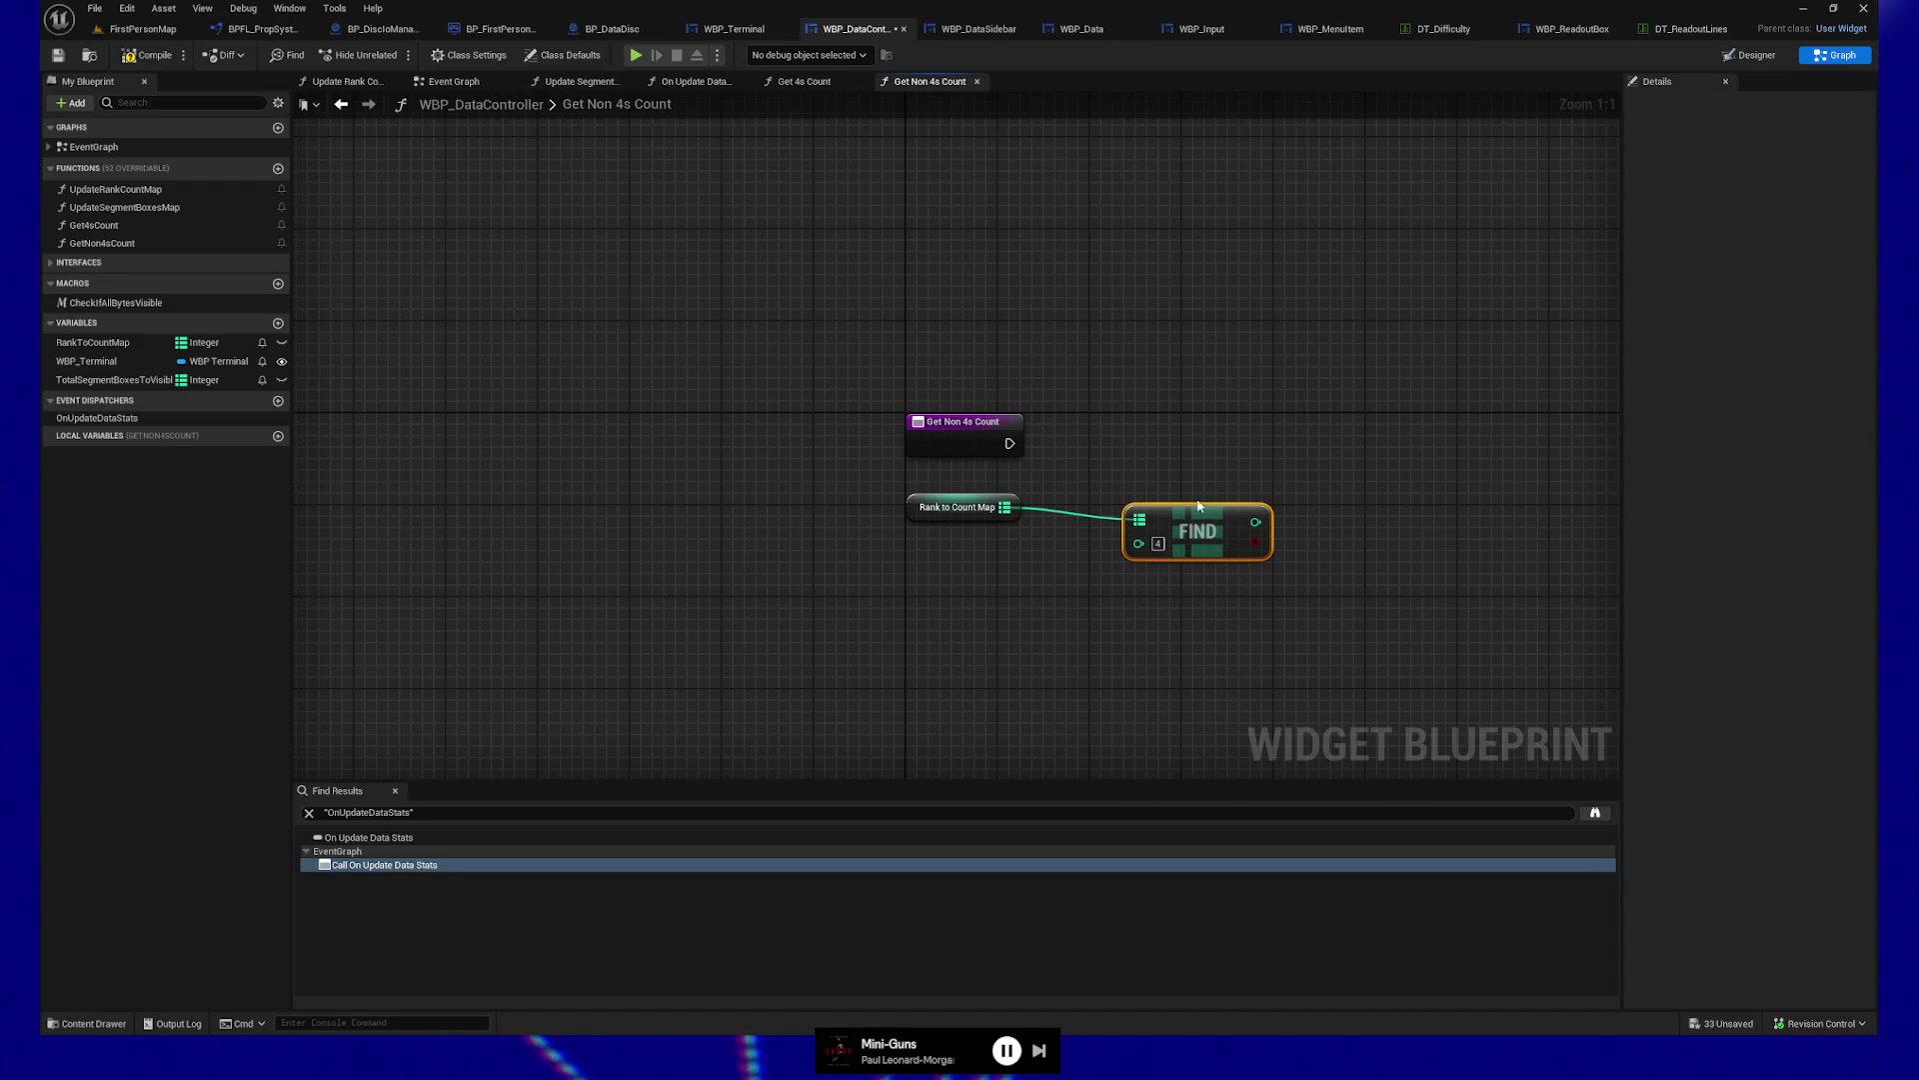
{"action": "mouse_move", "coordinate": [1153, 503]}
{"action": "left_mouse_down"}
{"action": "mouse_move", "coordinate": [950, 590]}
{"action": "mouse_move", "coordinate": [990, 529]}
{"action": "left_mouse_up"}
{"action": "key", "text": "q"}
{"action": "left_click", "coordinate": [960, 518]}
Add a Return Node outputting the Find result as integer Out, then cut the map and Find nodes
{"action": "left_click", "coordinate": [1198, 531], "text": "shift"}
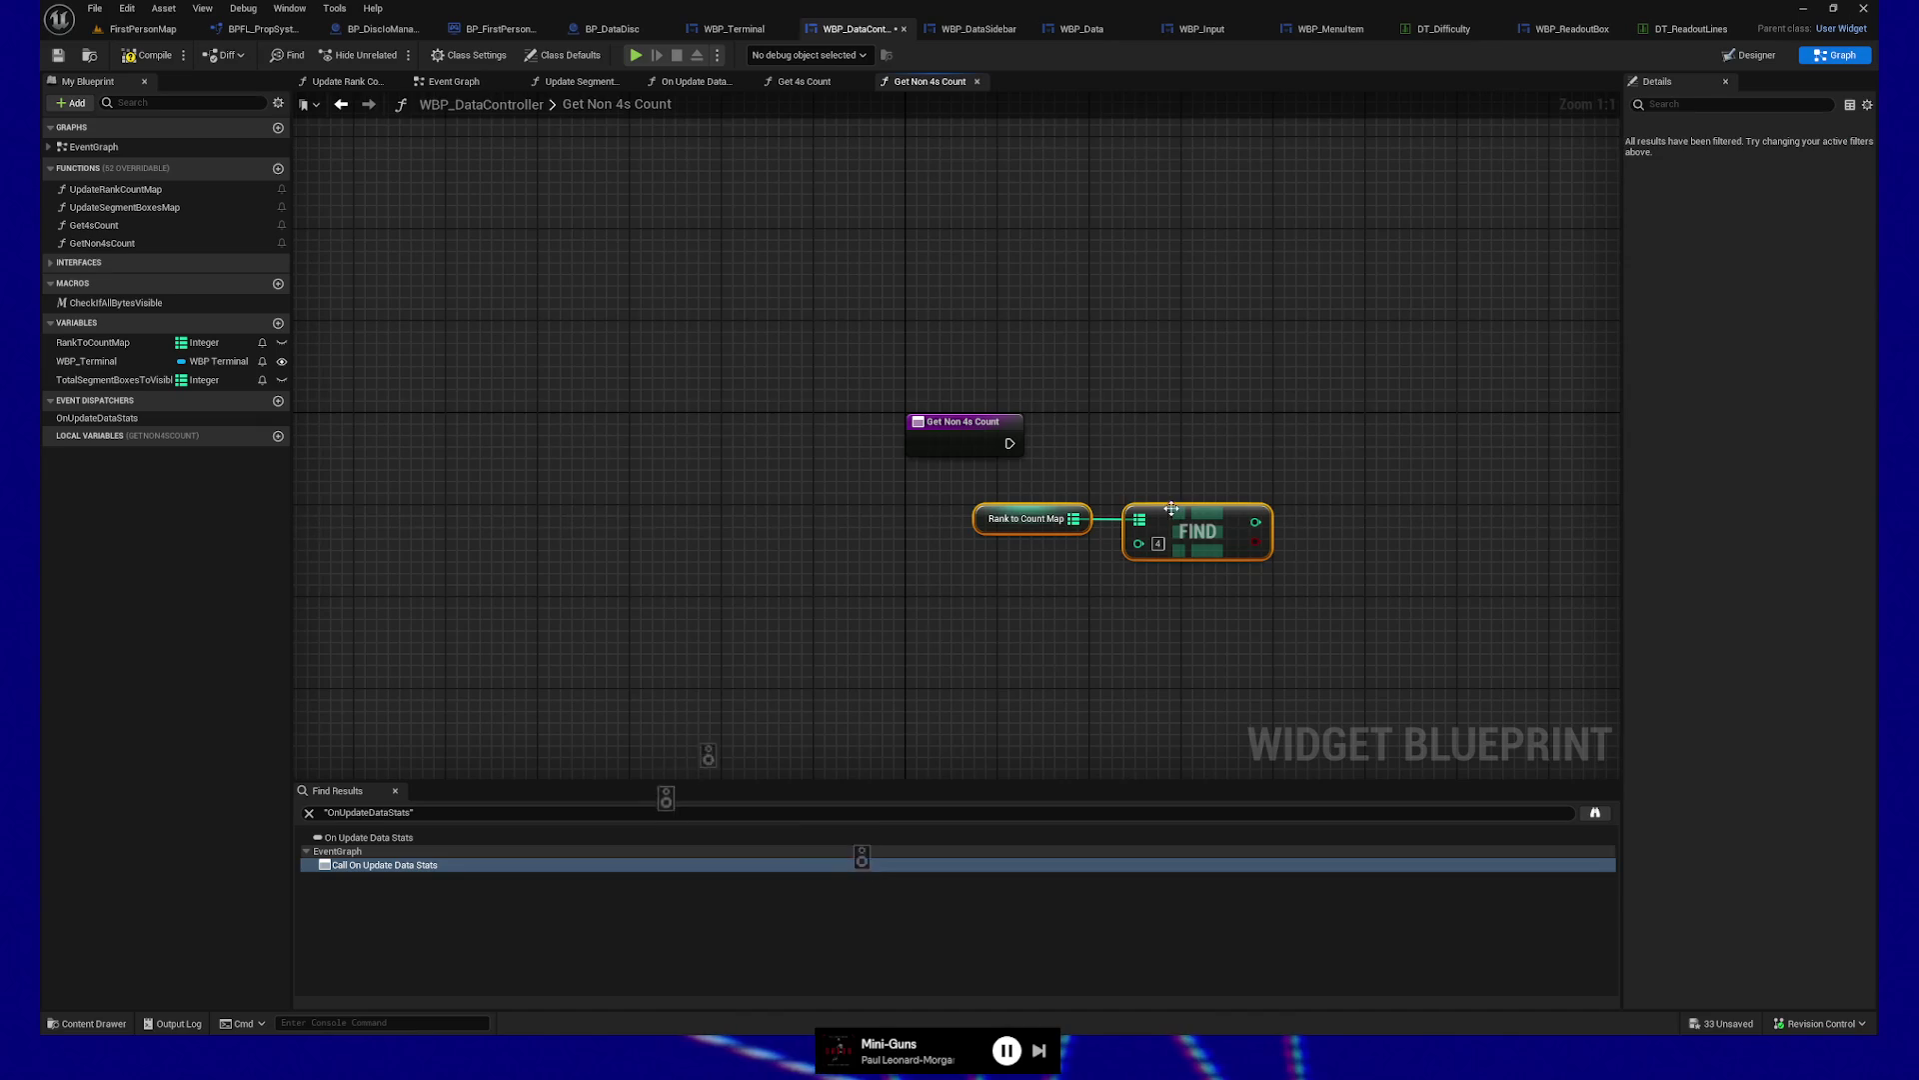
{"action": "left_click_drag", "start_coordinate": [1009, 442], "coordinate": [1346, 452]}
{"action": "type", "text": "return"}
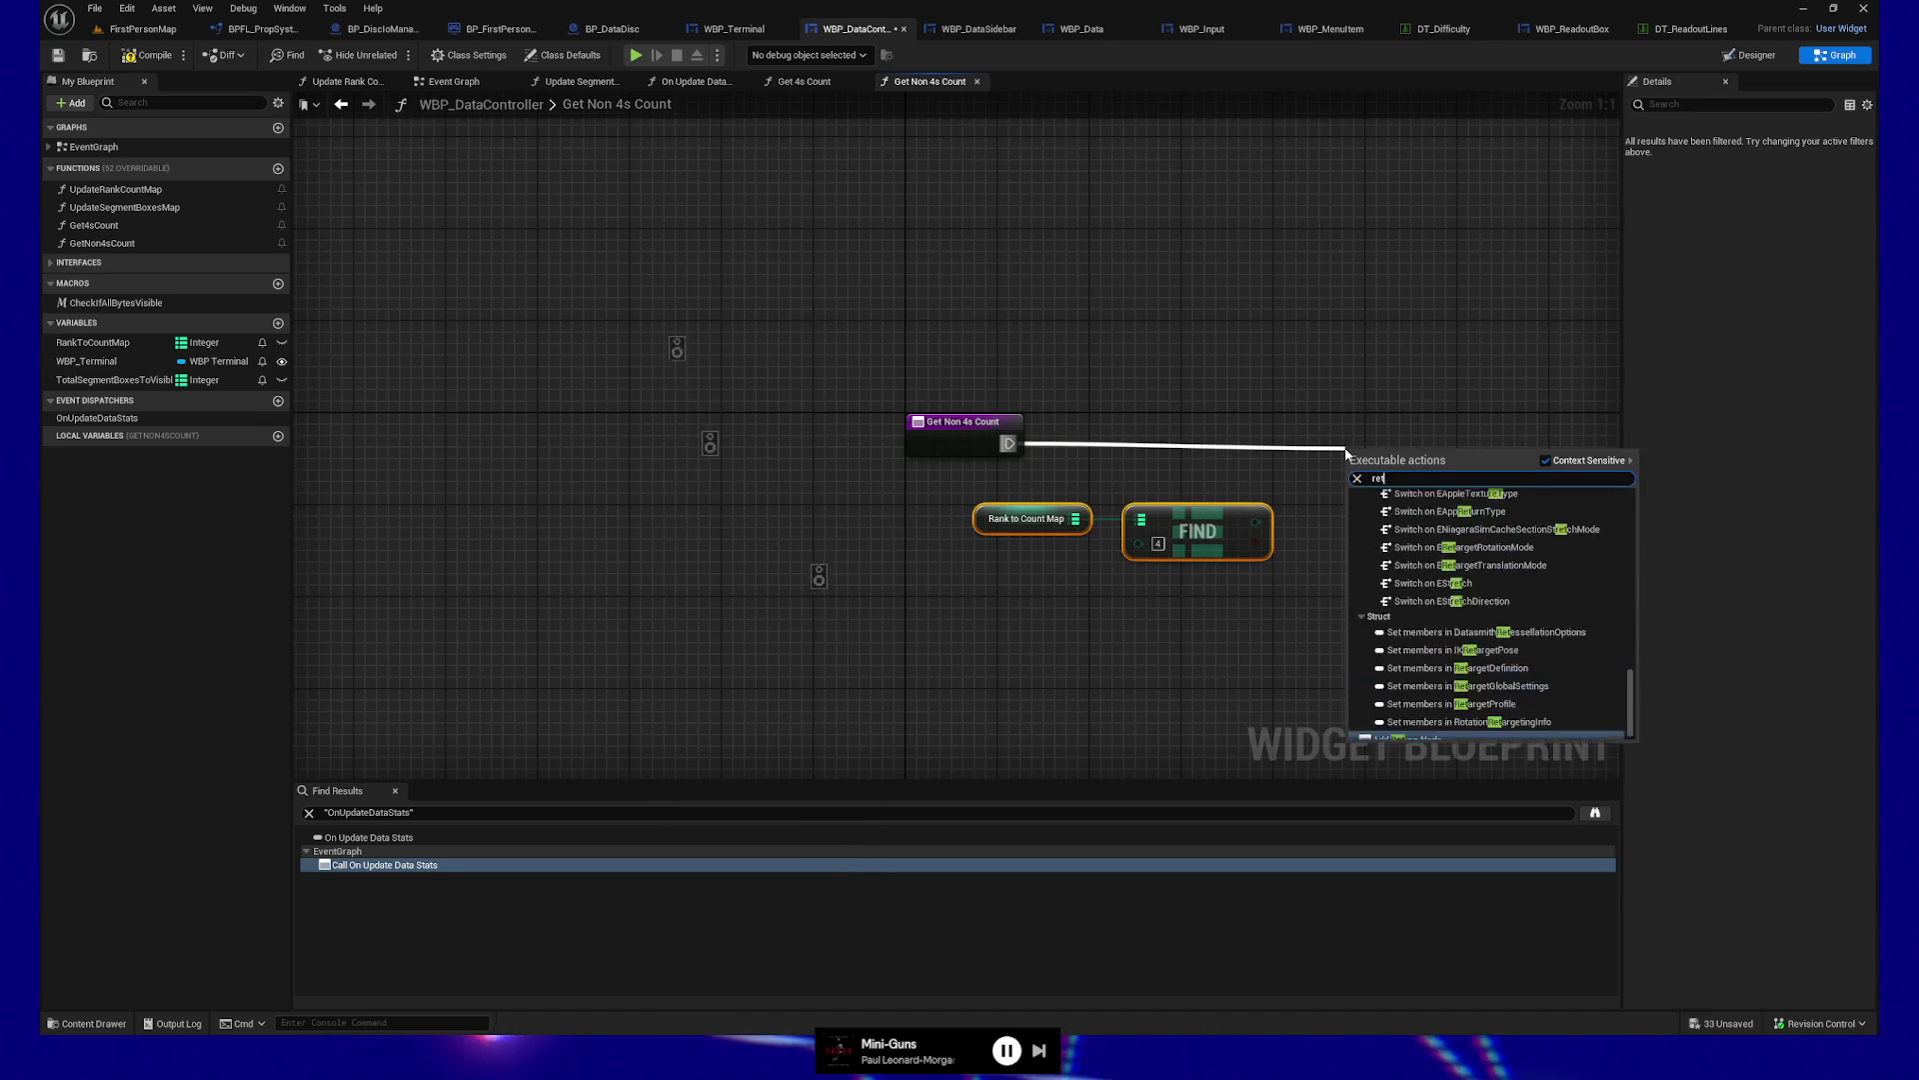
{"action": "key", "text": "Return"}
{"action": "left_click_drag", "start_coordinate": [1370, 474], "coordinate": [1349, 445]}
{"action": "left_click_drag", "start_coordinate": [1255, 522], "coordinate": [1357, 444]}
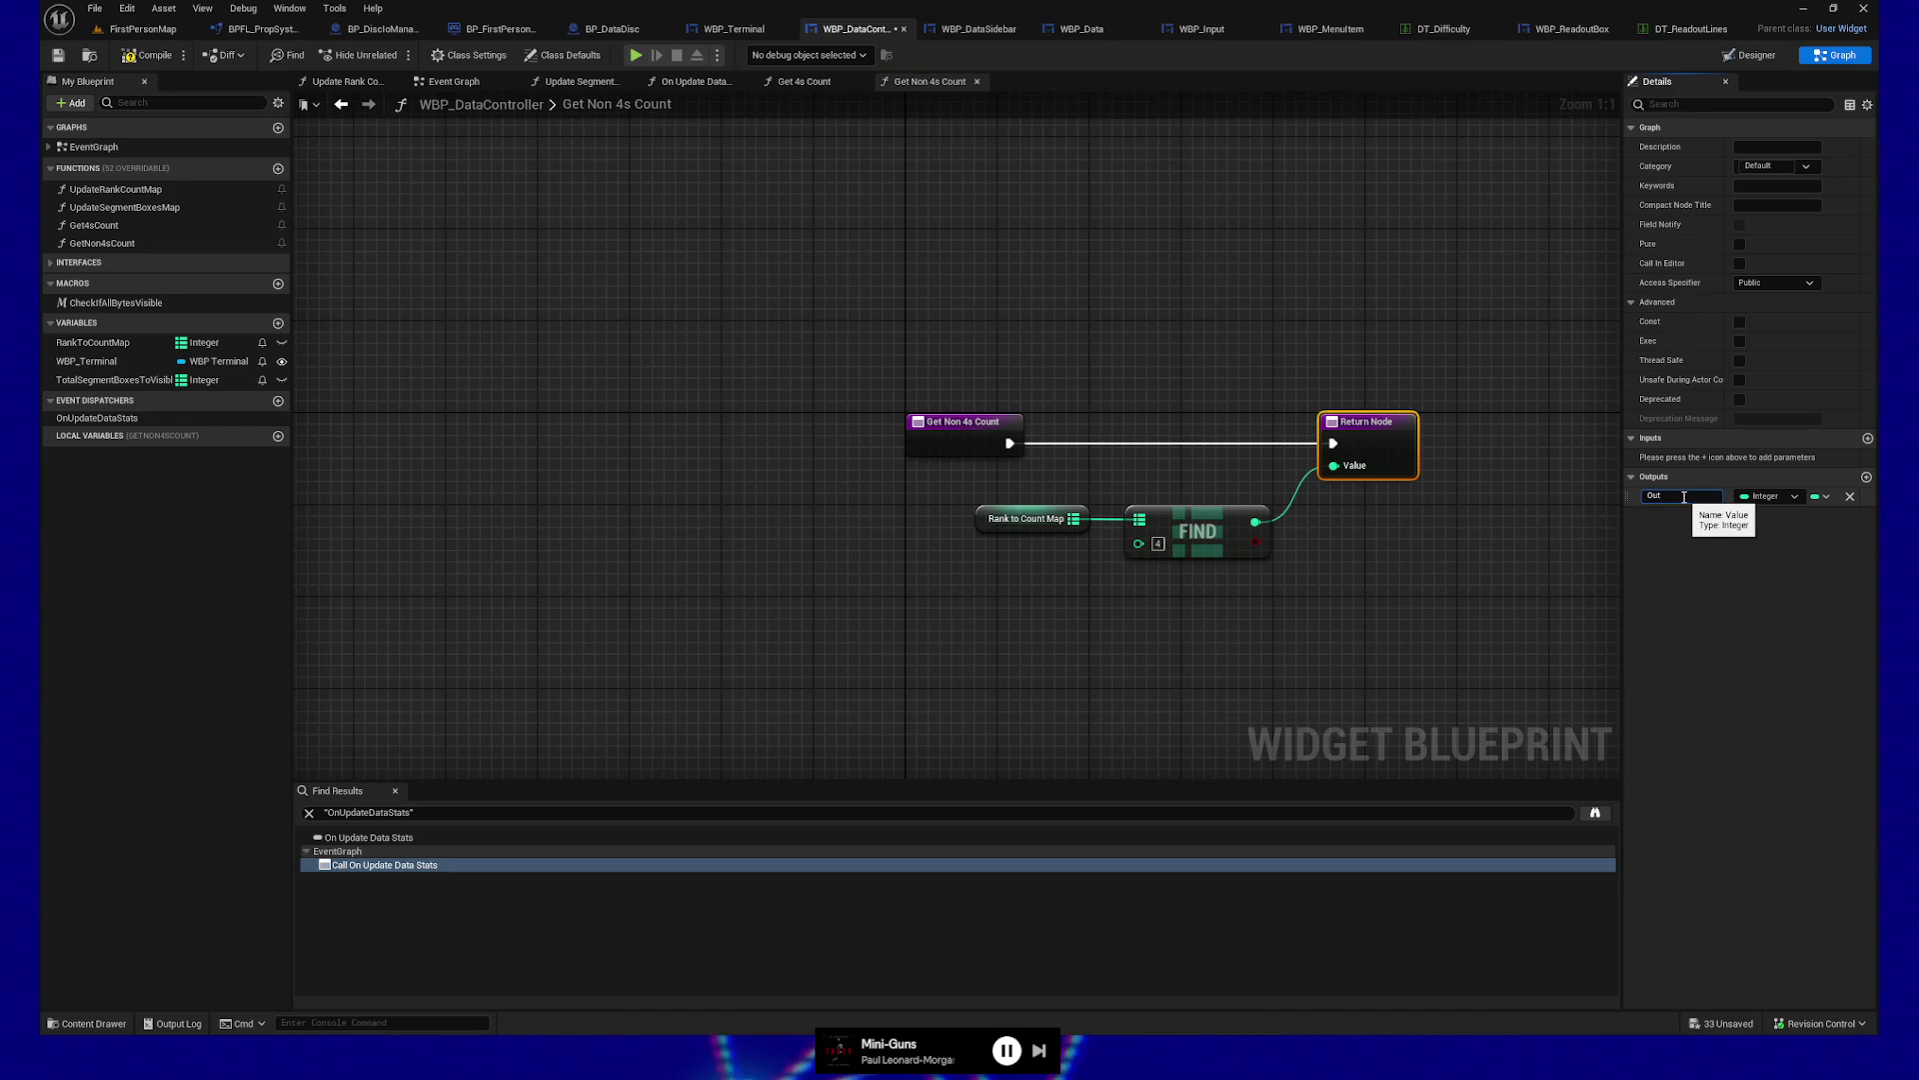
{"action": "left_click", "coordinate": [1504, 574]}
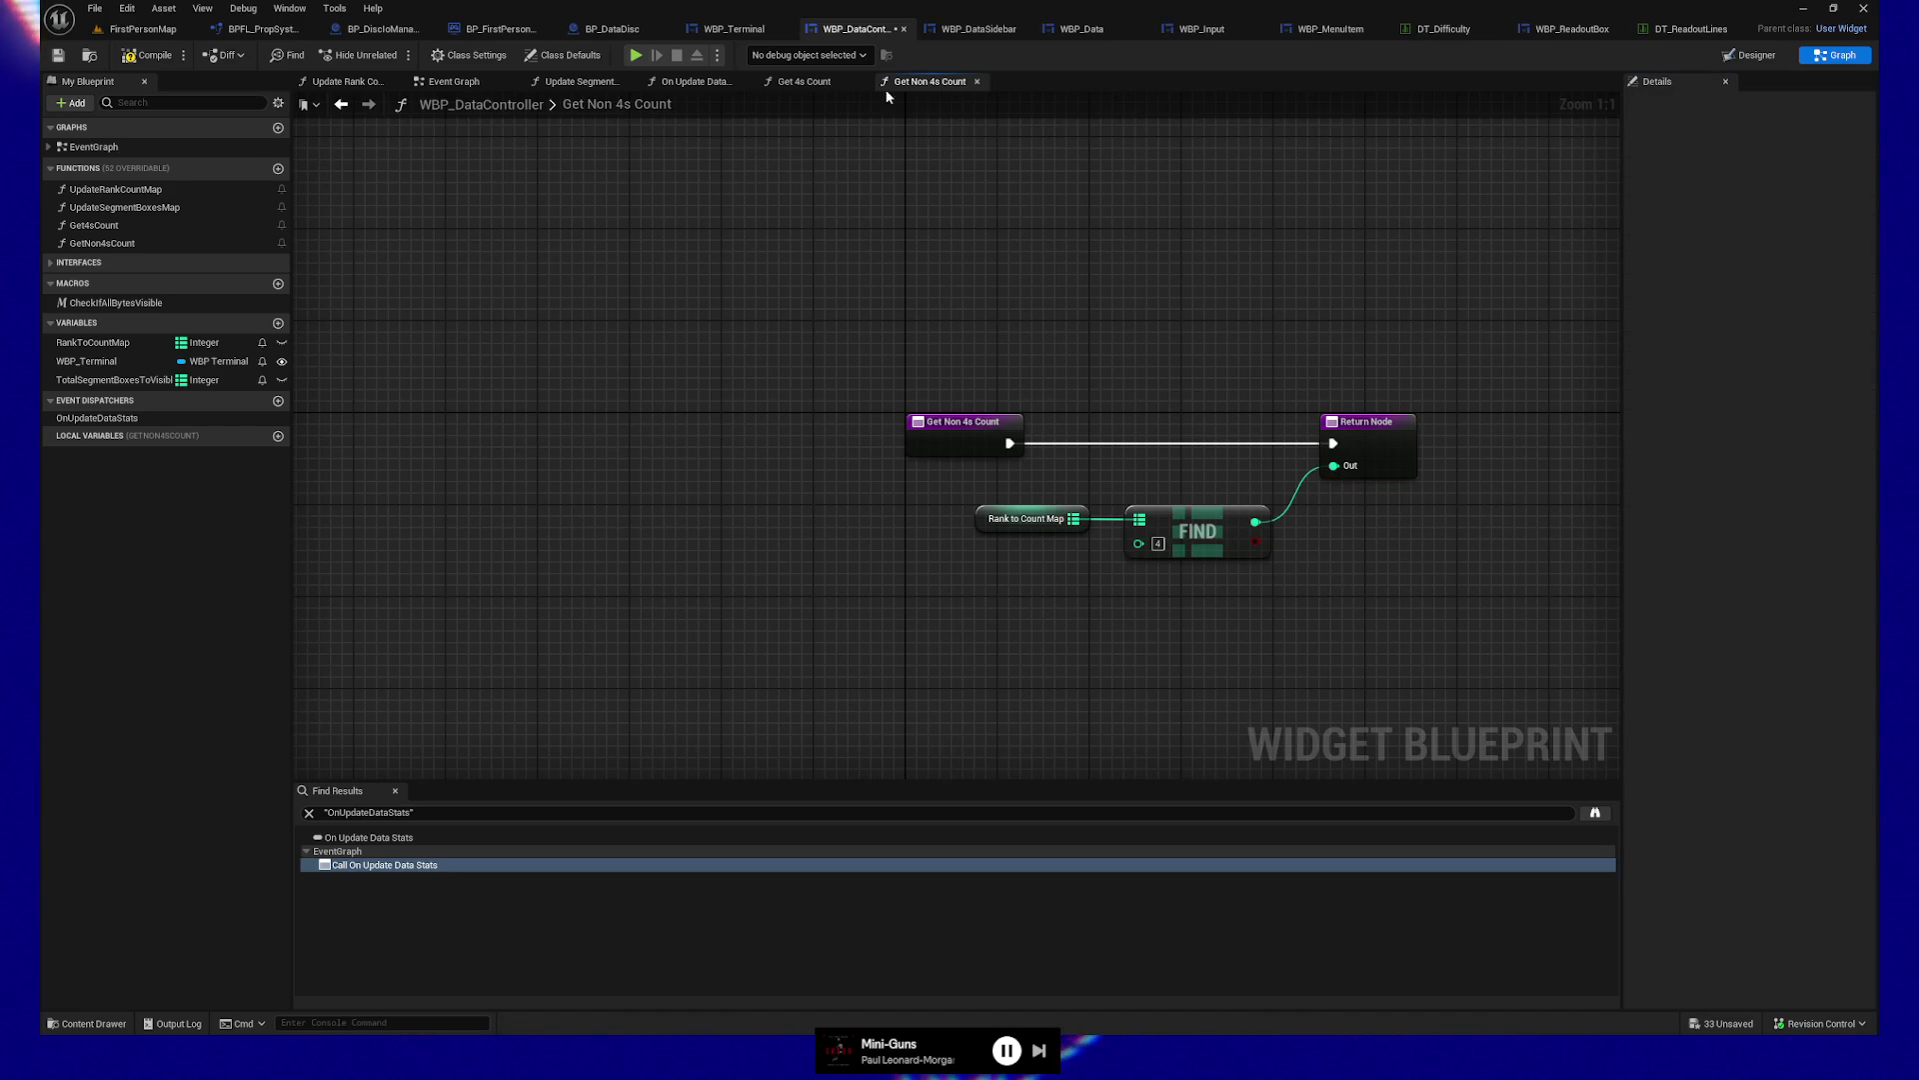
{"action": "left_click_drag", "start_coordinate": [965, 488], "coordinate": [1298, 613]}
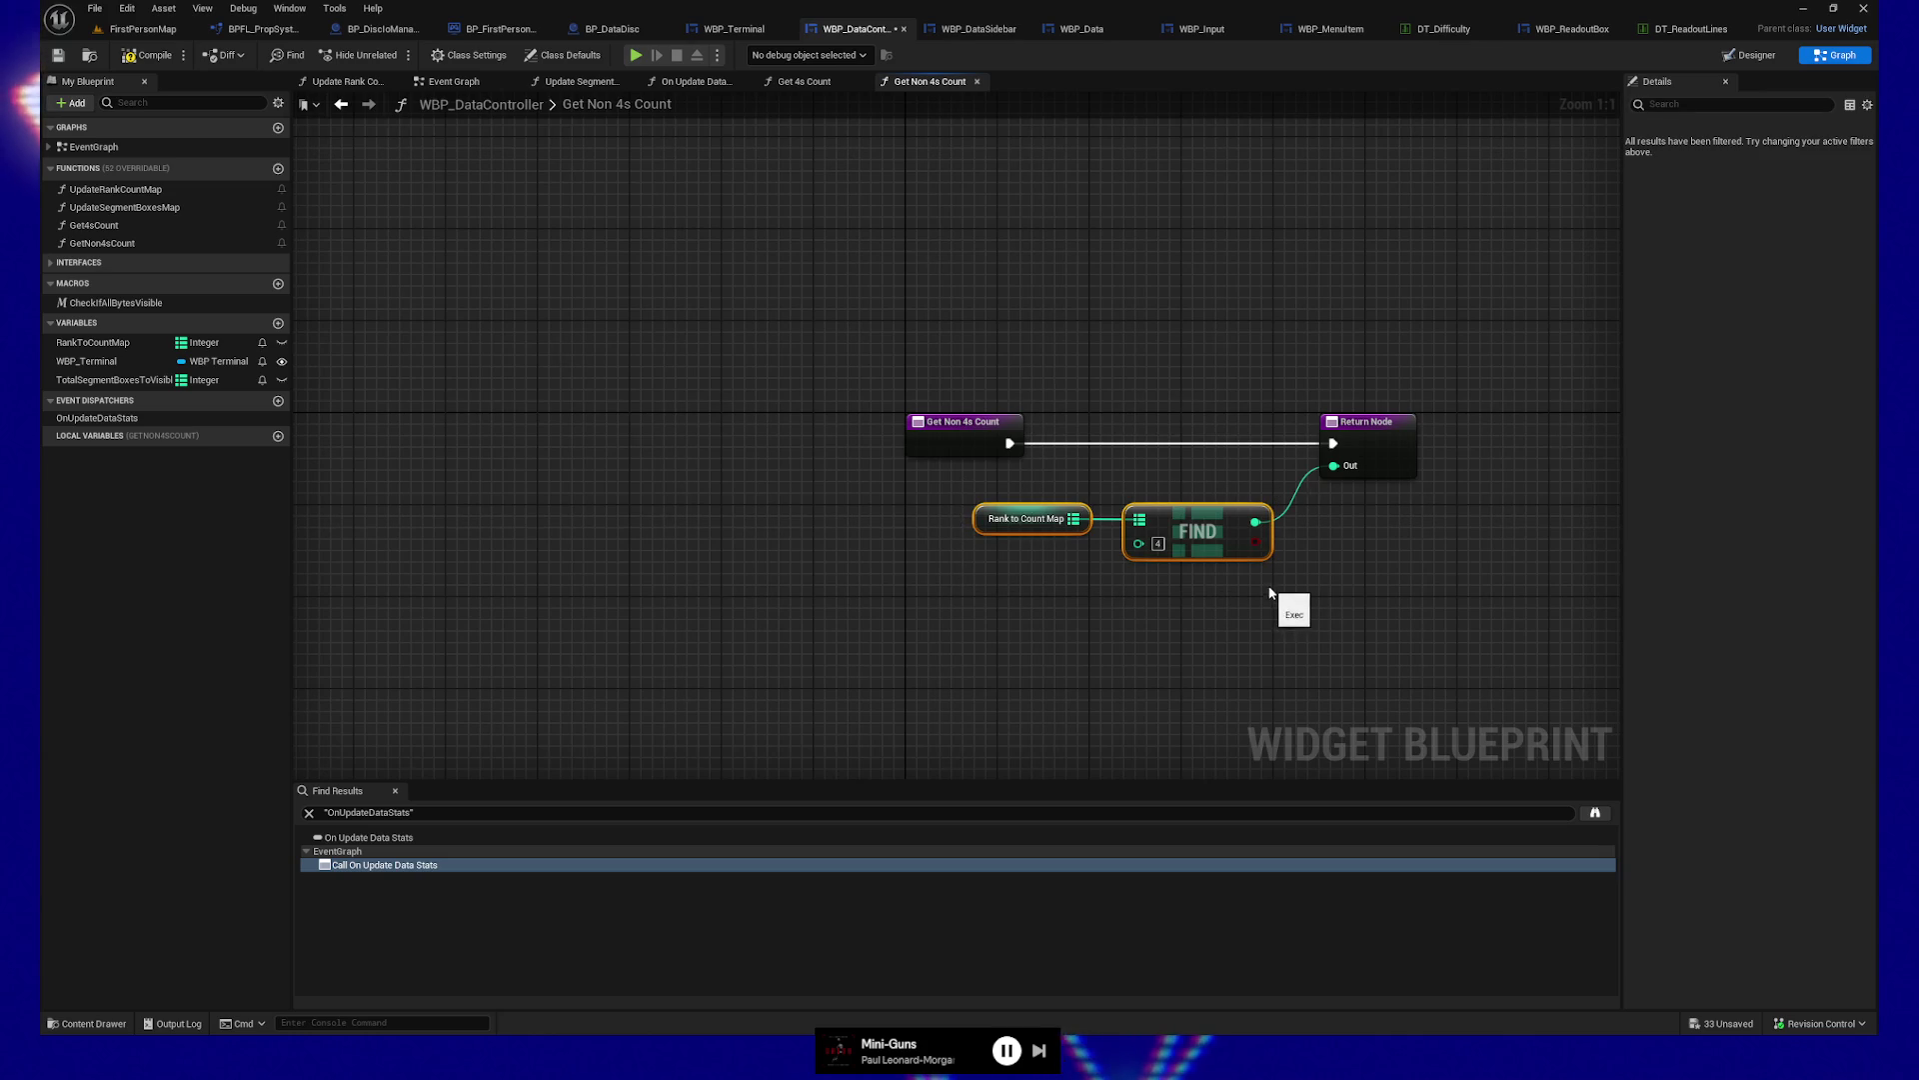
{"action": "key", "text": "Delete"}
Paste the lookup nodes into Get 4s Count, return the result as Out 4s Count, then compile and save
{"action": "left_click", "coordinate": [830, 82]}
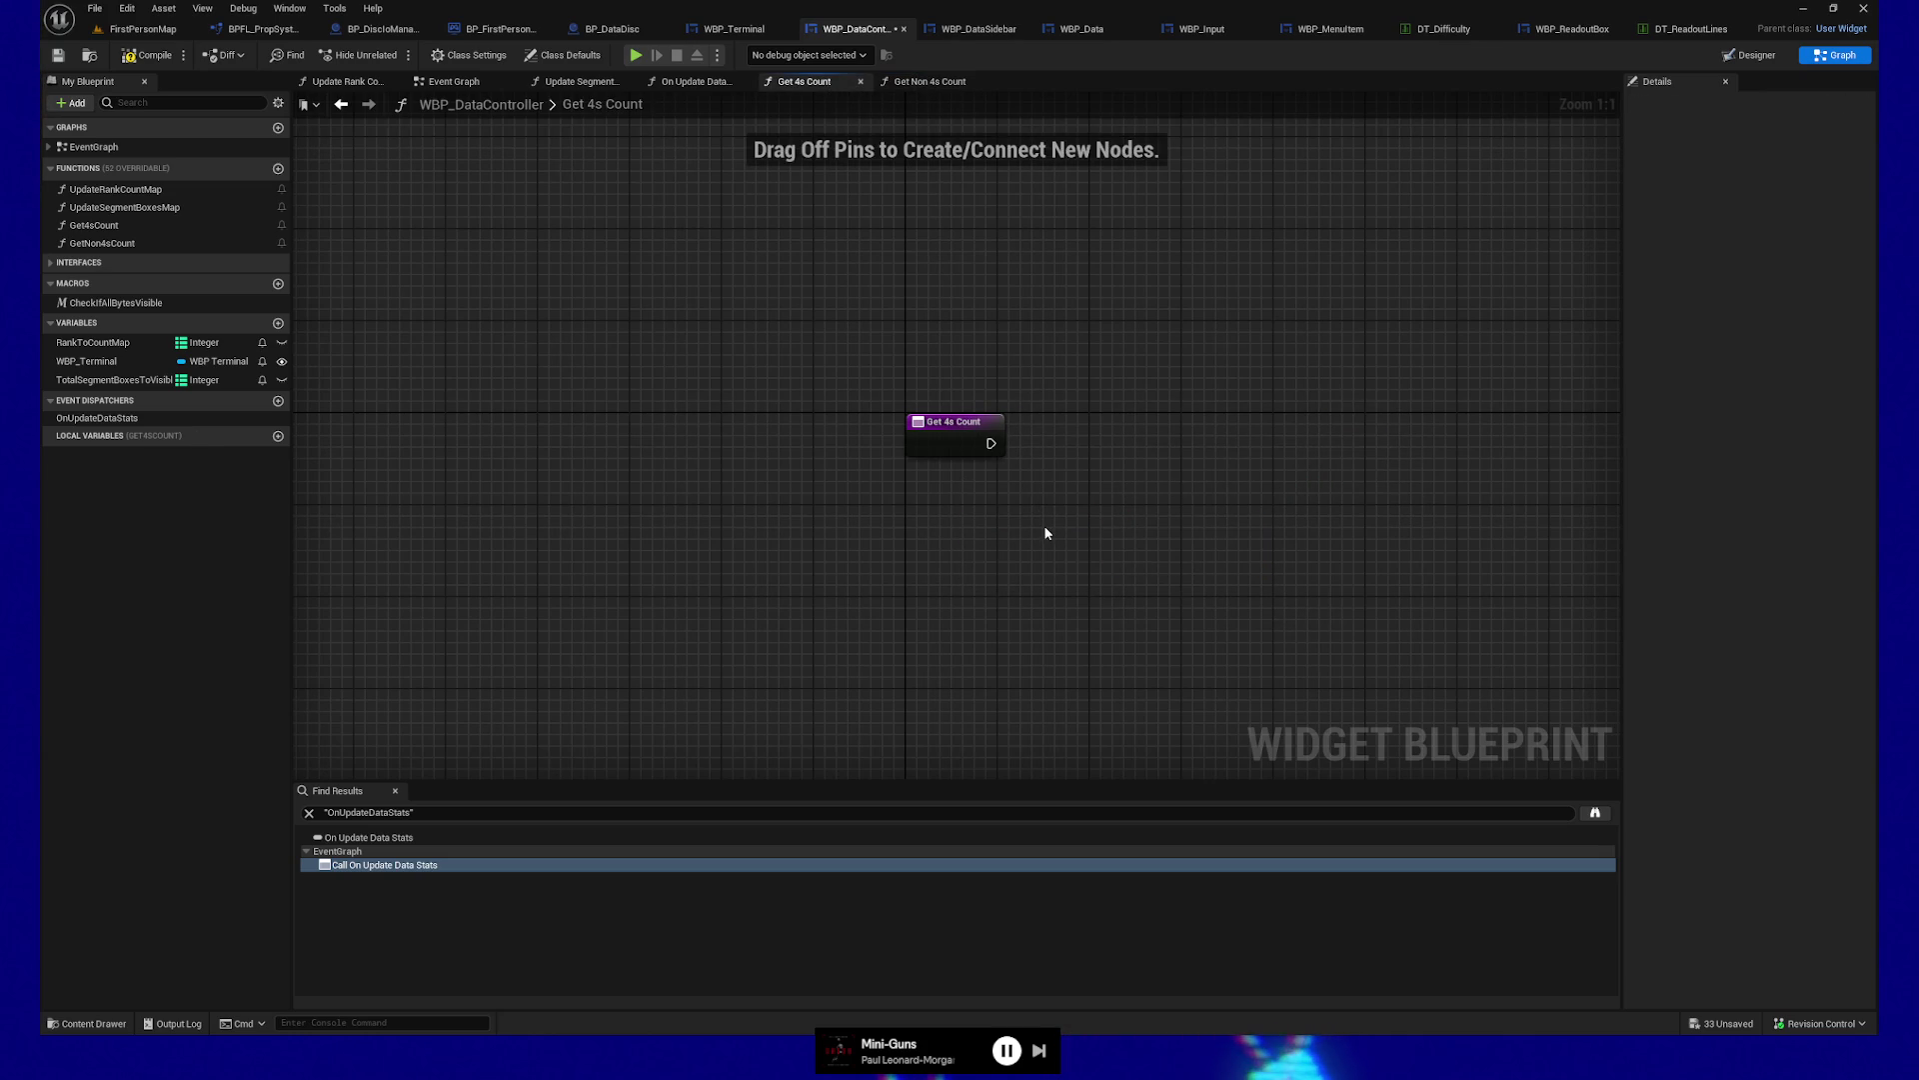
{"action": "key", "text": "ctrl+v"}
{"action": "left_click_drag", "start_coordinate": [1053, 447], "coordinate": [1346, 446]}
{"action": "type", "text": "return"}
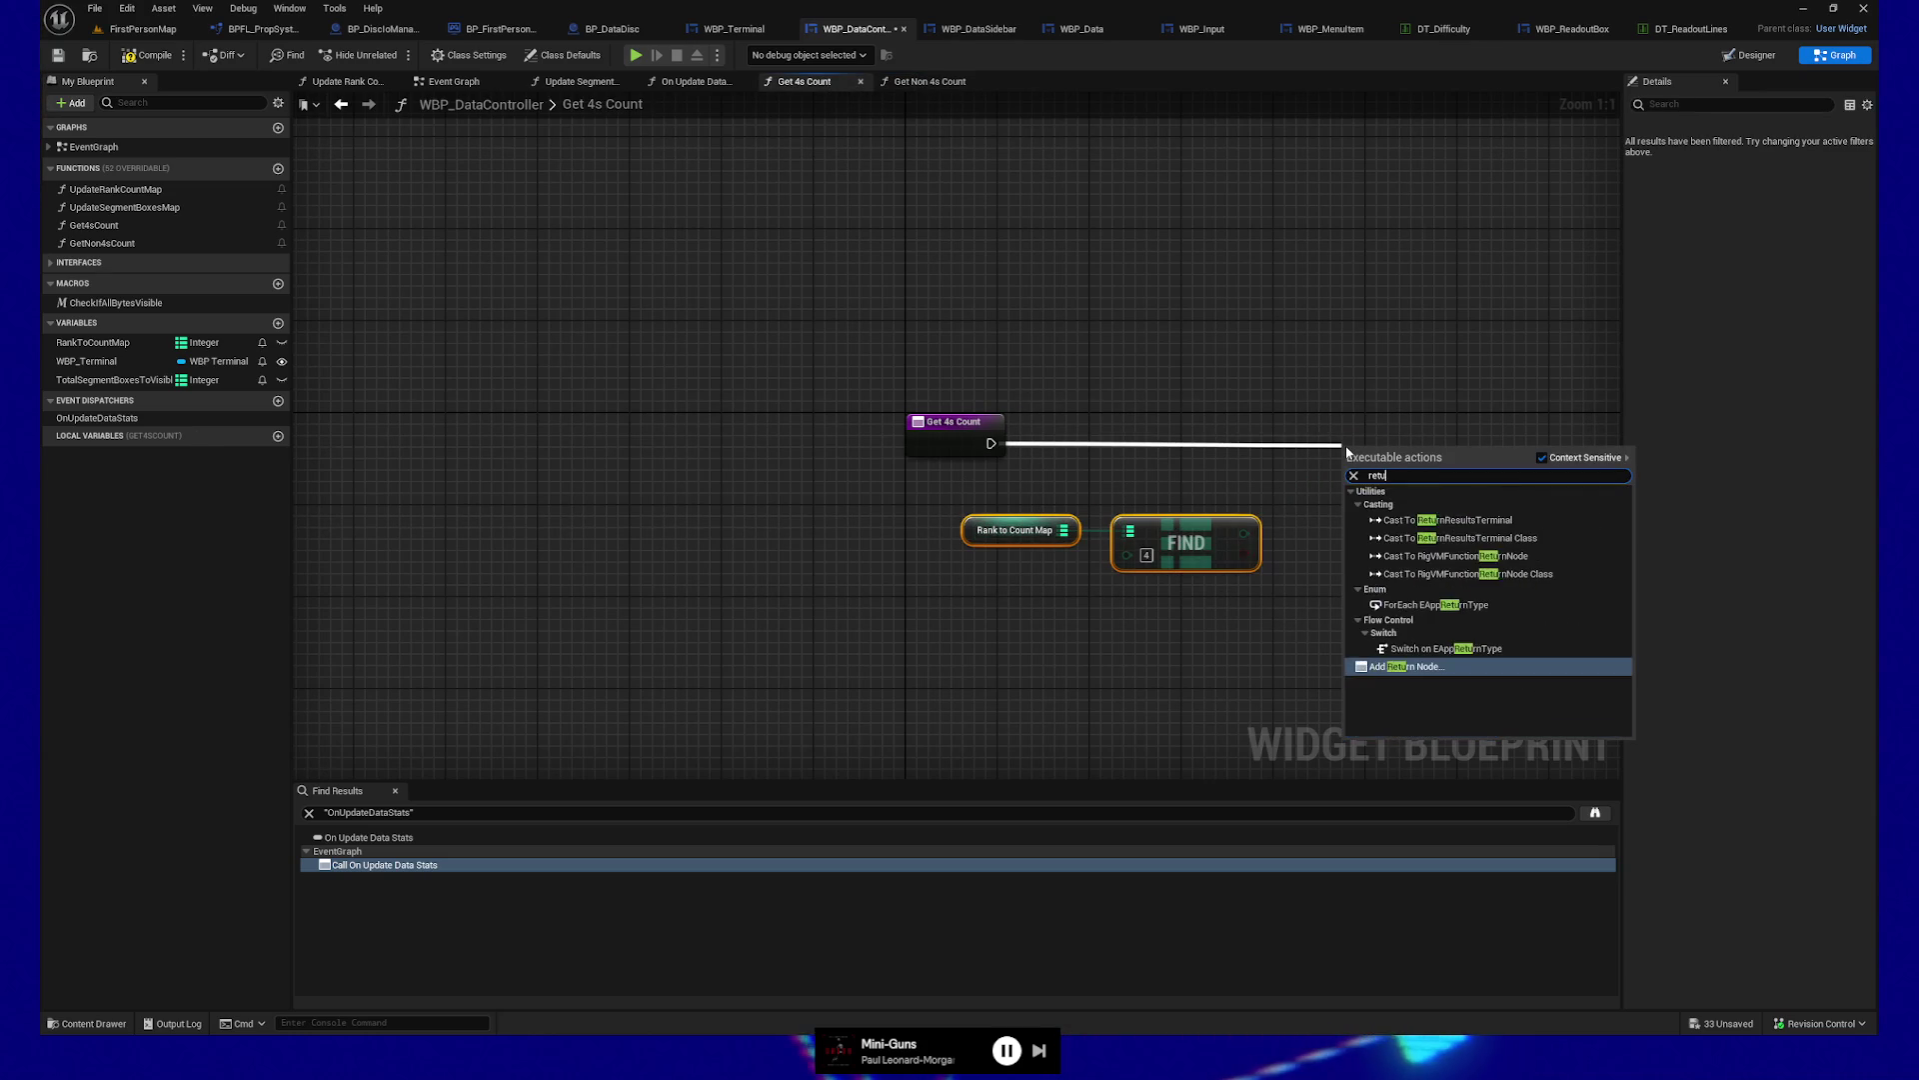
{"action": "left_click", "coordinate": [1435, 667]}
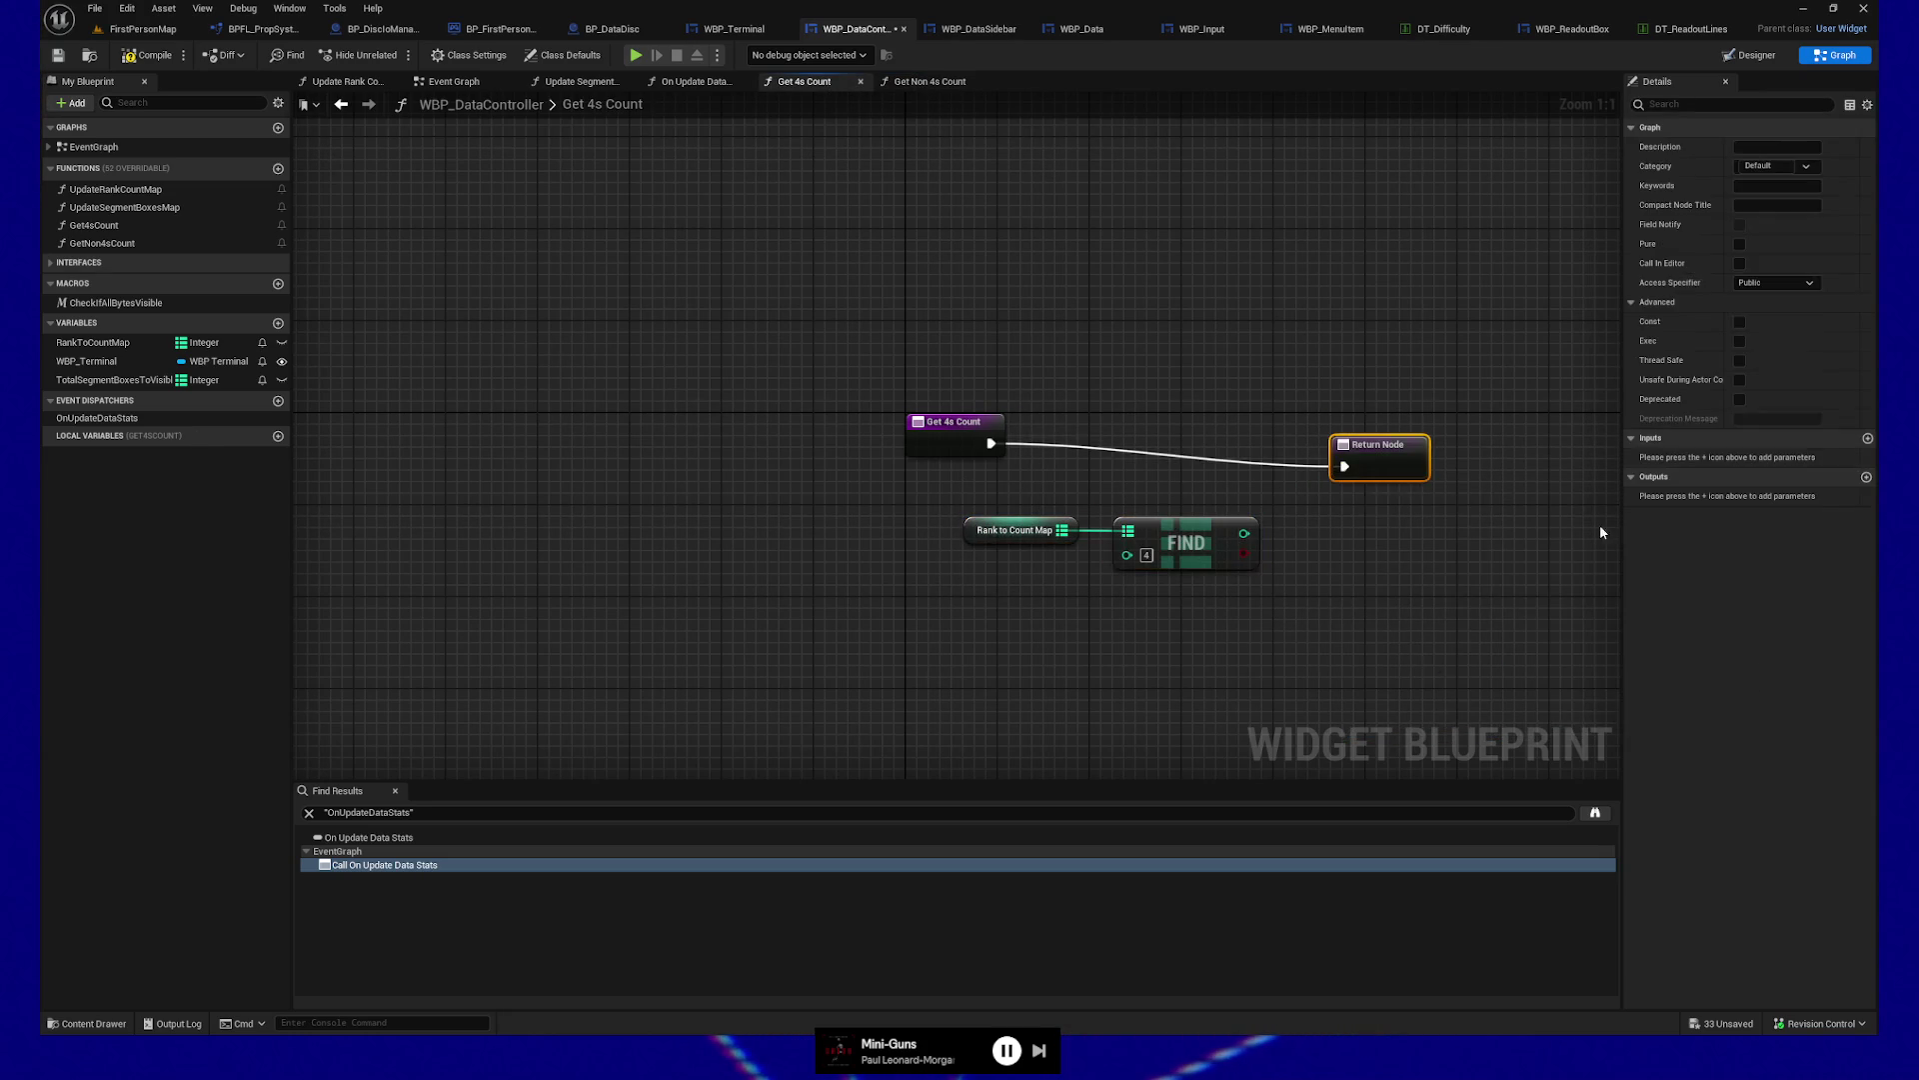
{"action": "mouse_move", "coordinate": [1379, 453]}
{"action": "left_mouse_down"}
{"action": "mouse_move", "coordinate": [1379, 430]}
{"action": "mouse_move", "coordinate": [1372, 443]}
{"action": "left_mouse_up"}
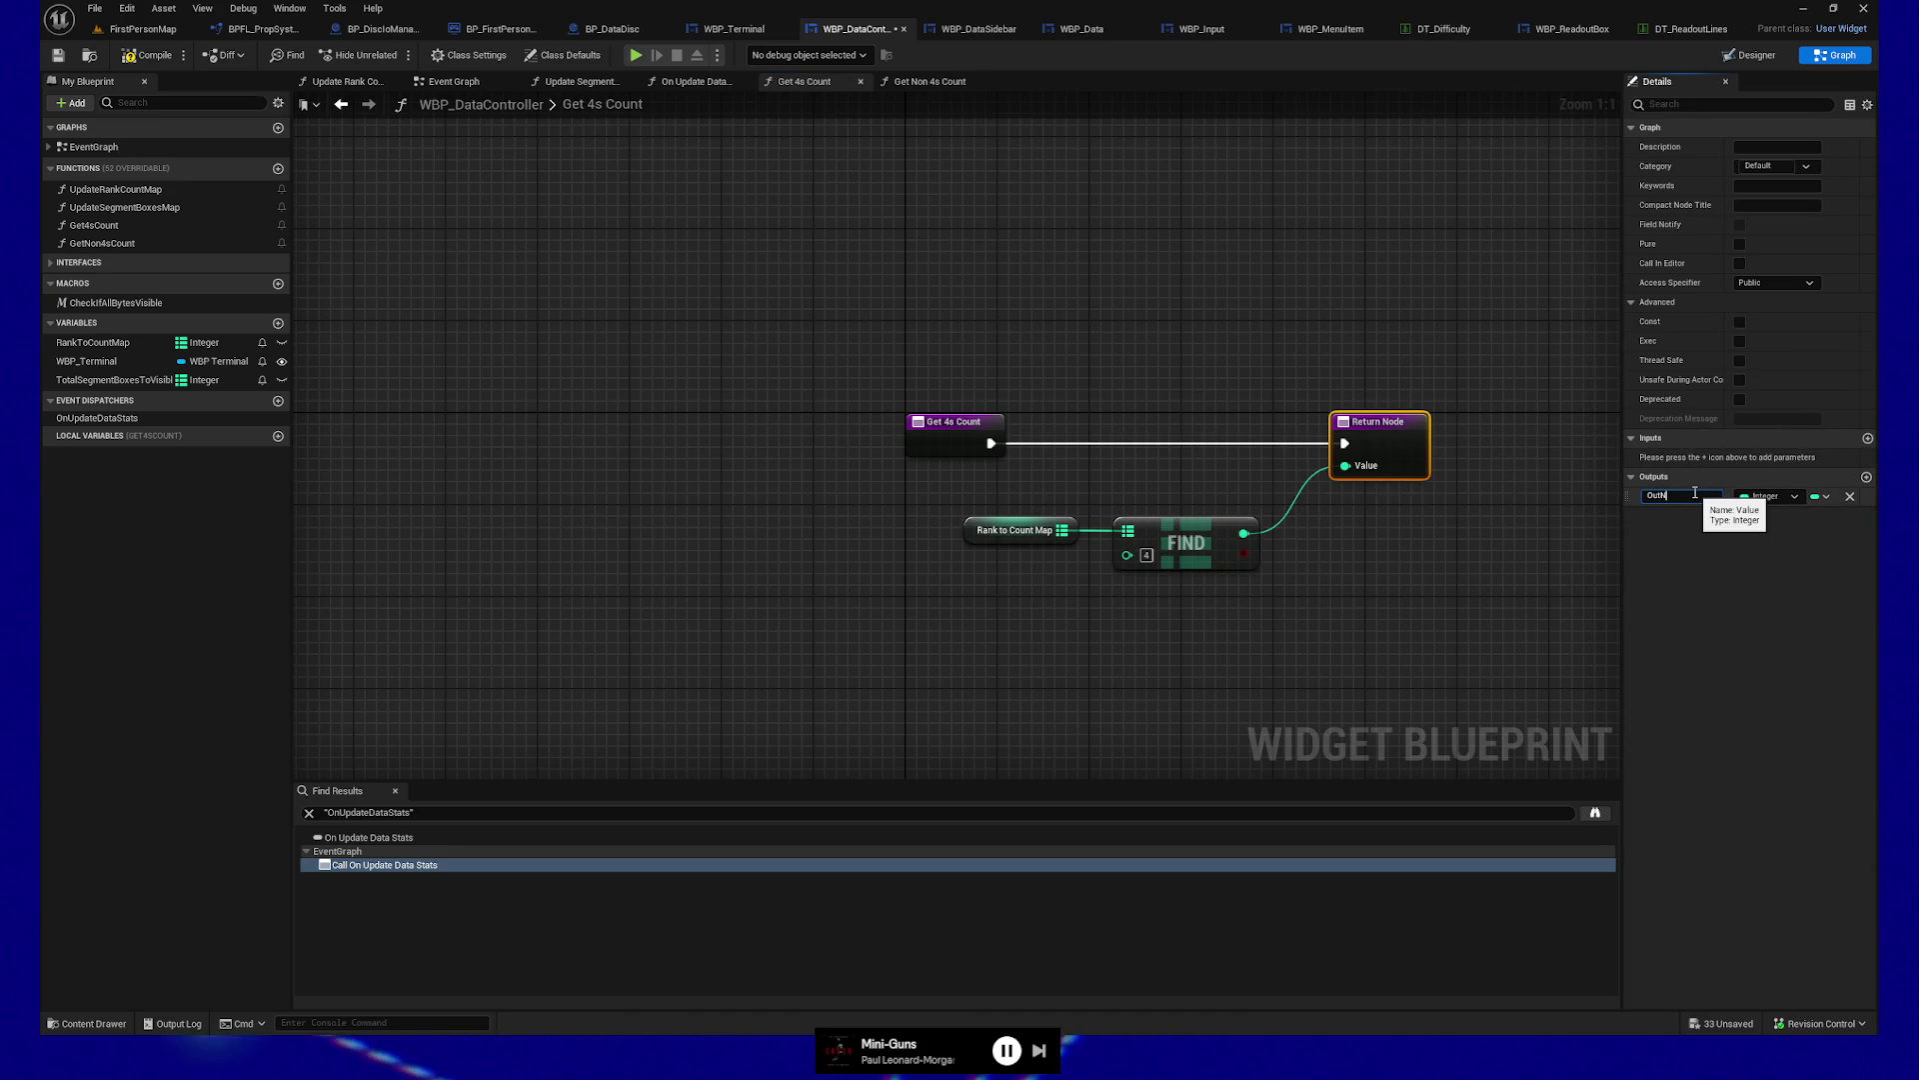
{"action": "type", "text": "4s"}
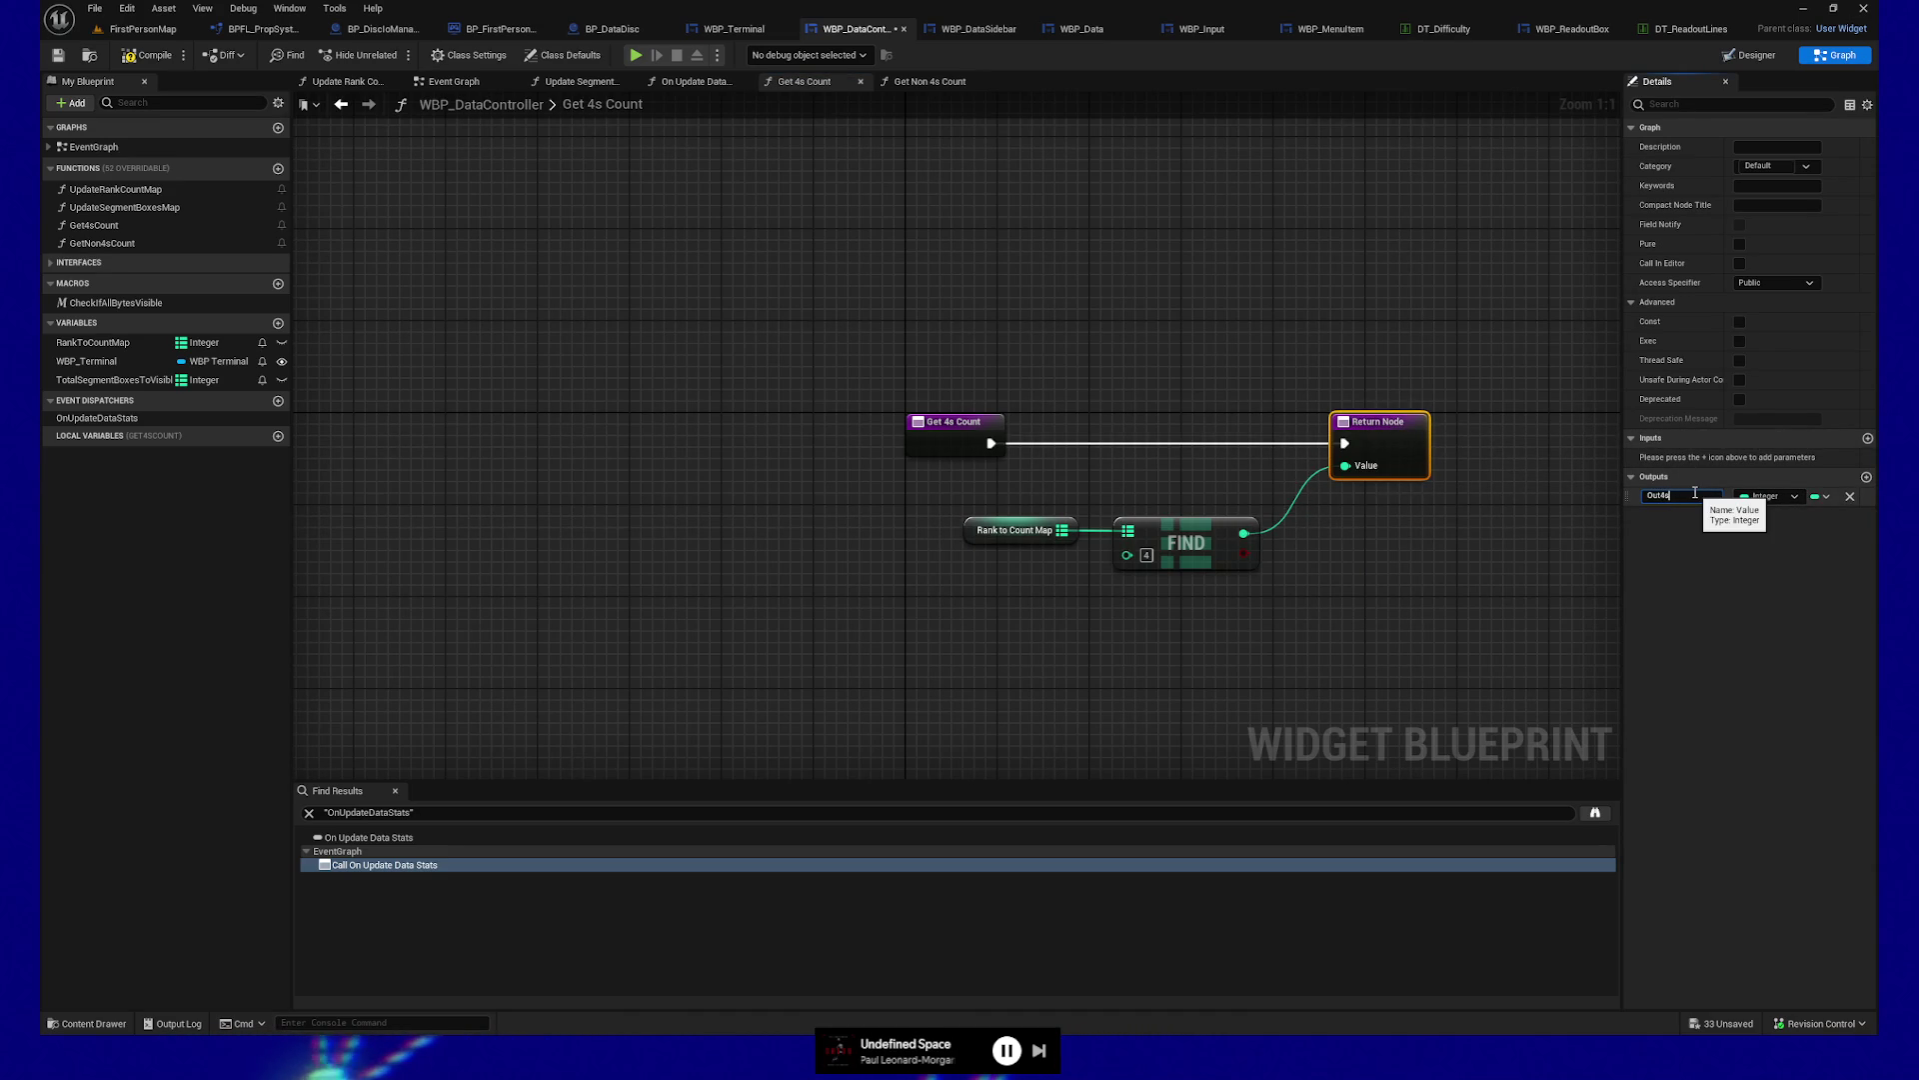
{"action": "type", "text": "Count"}
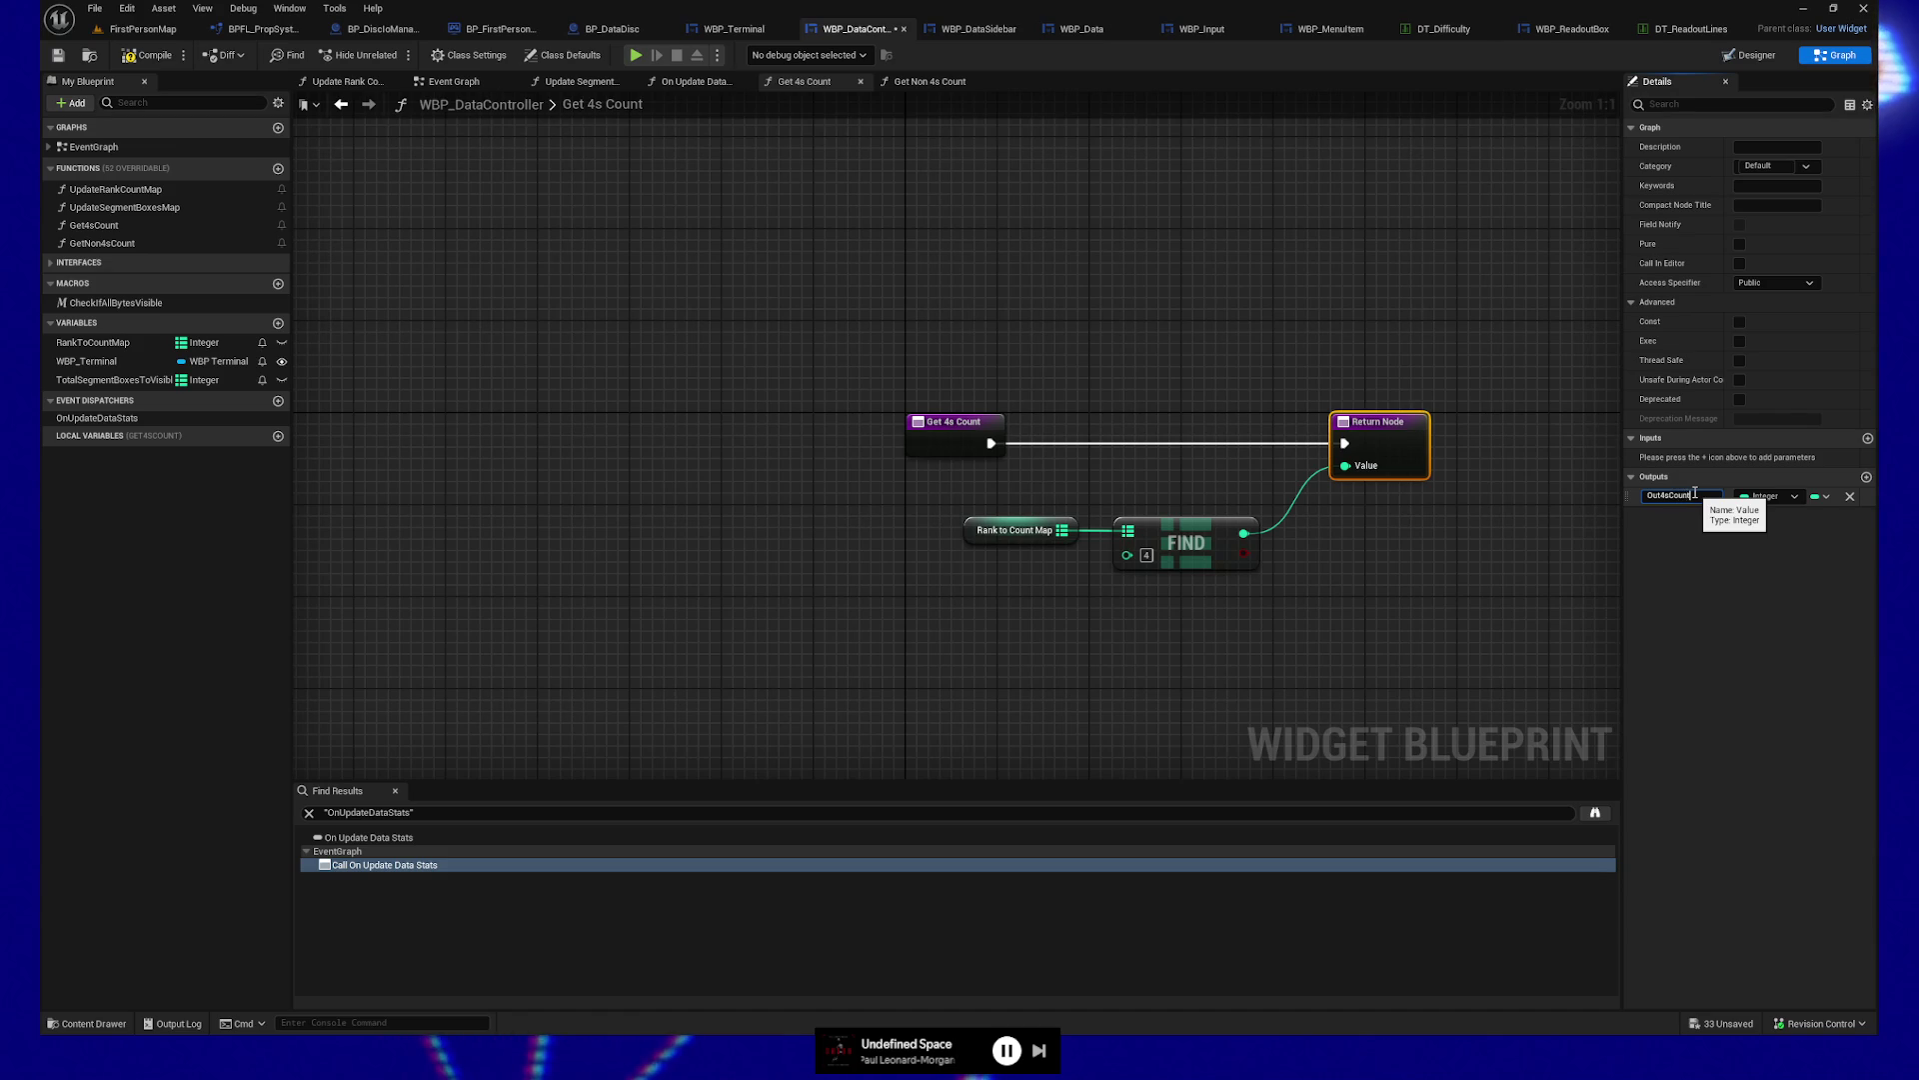
{"action": "left_click", "coordinate": [1200, 299]}
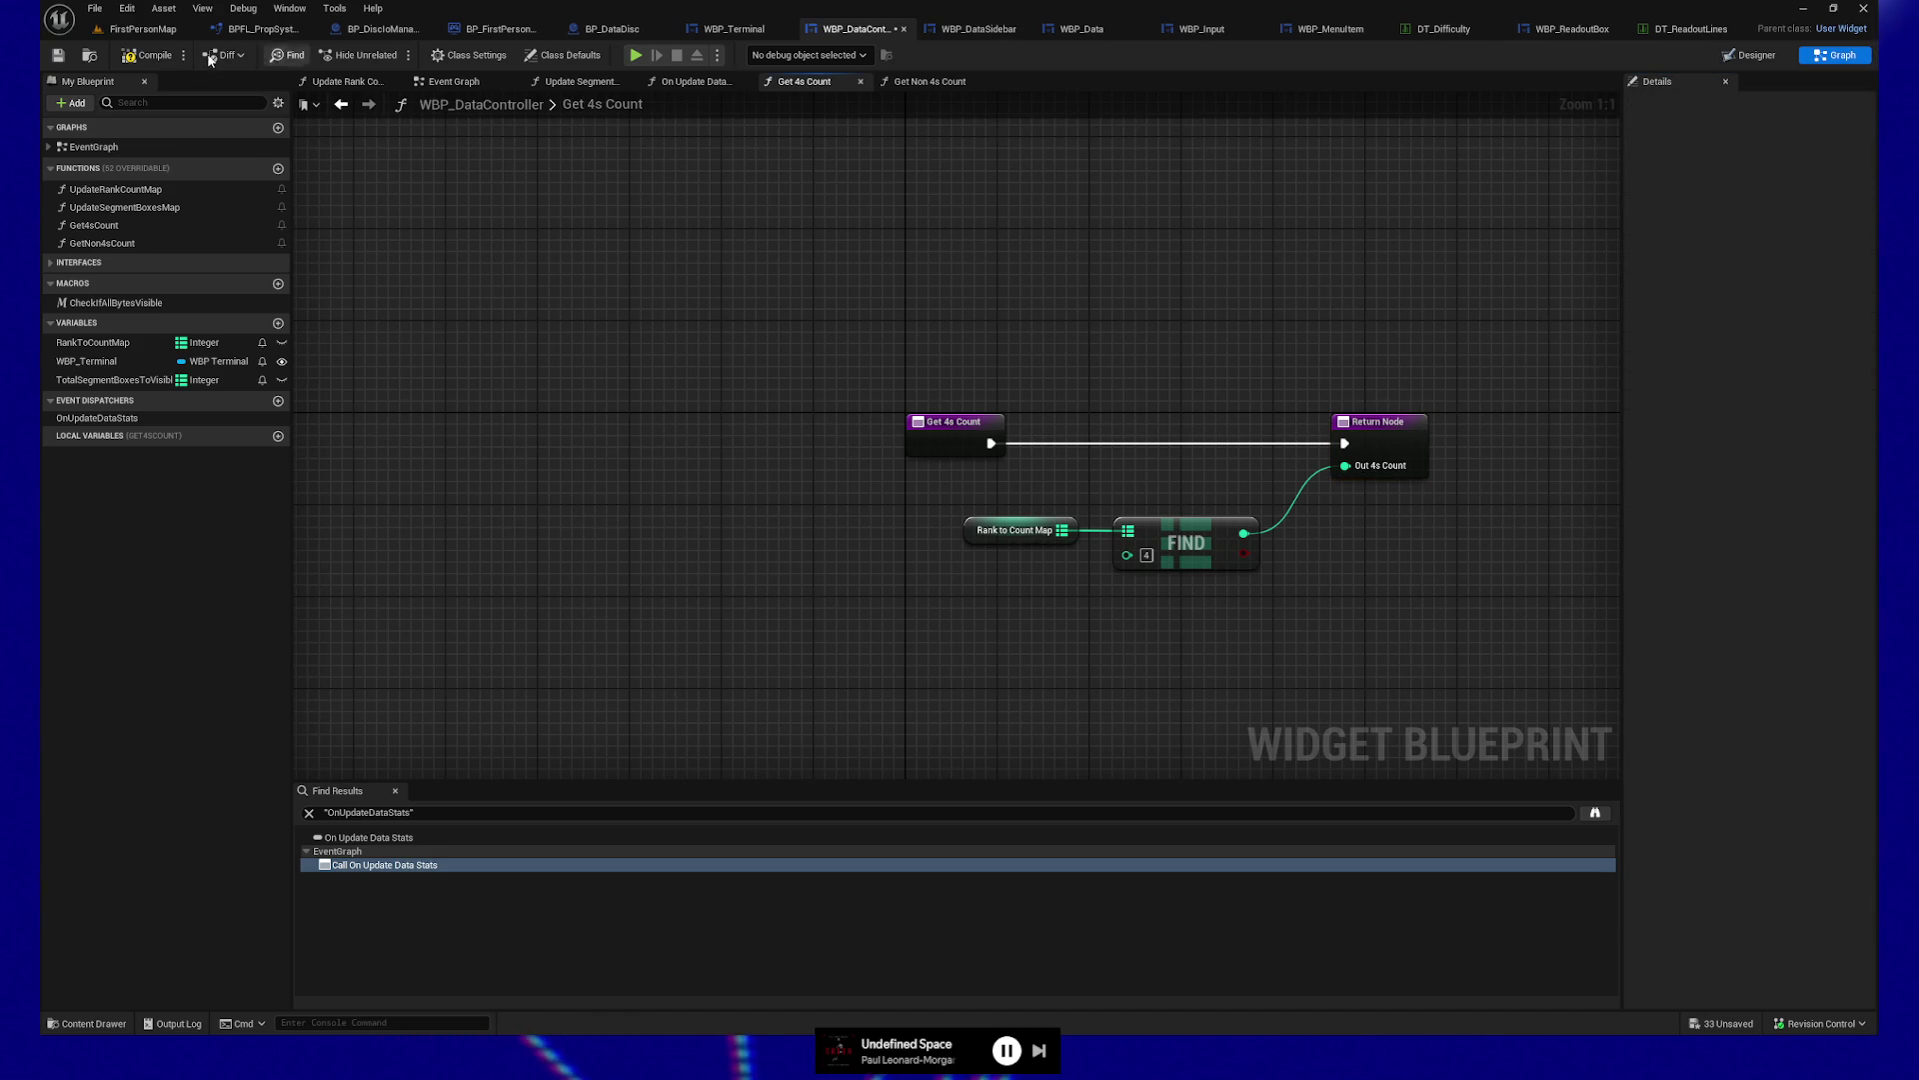
{"action": "left_click", "coordinate": [152, 55]}
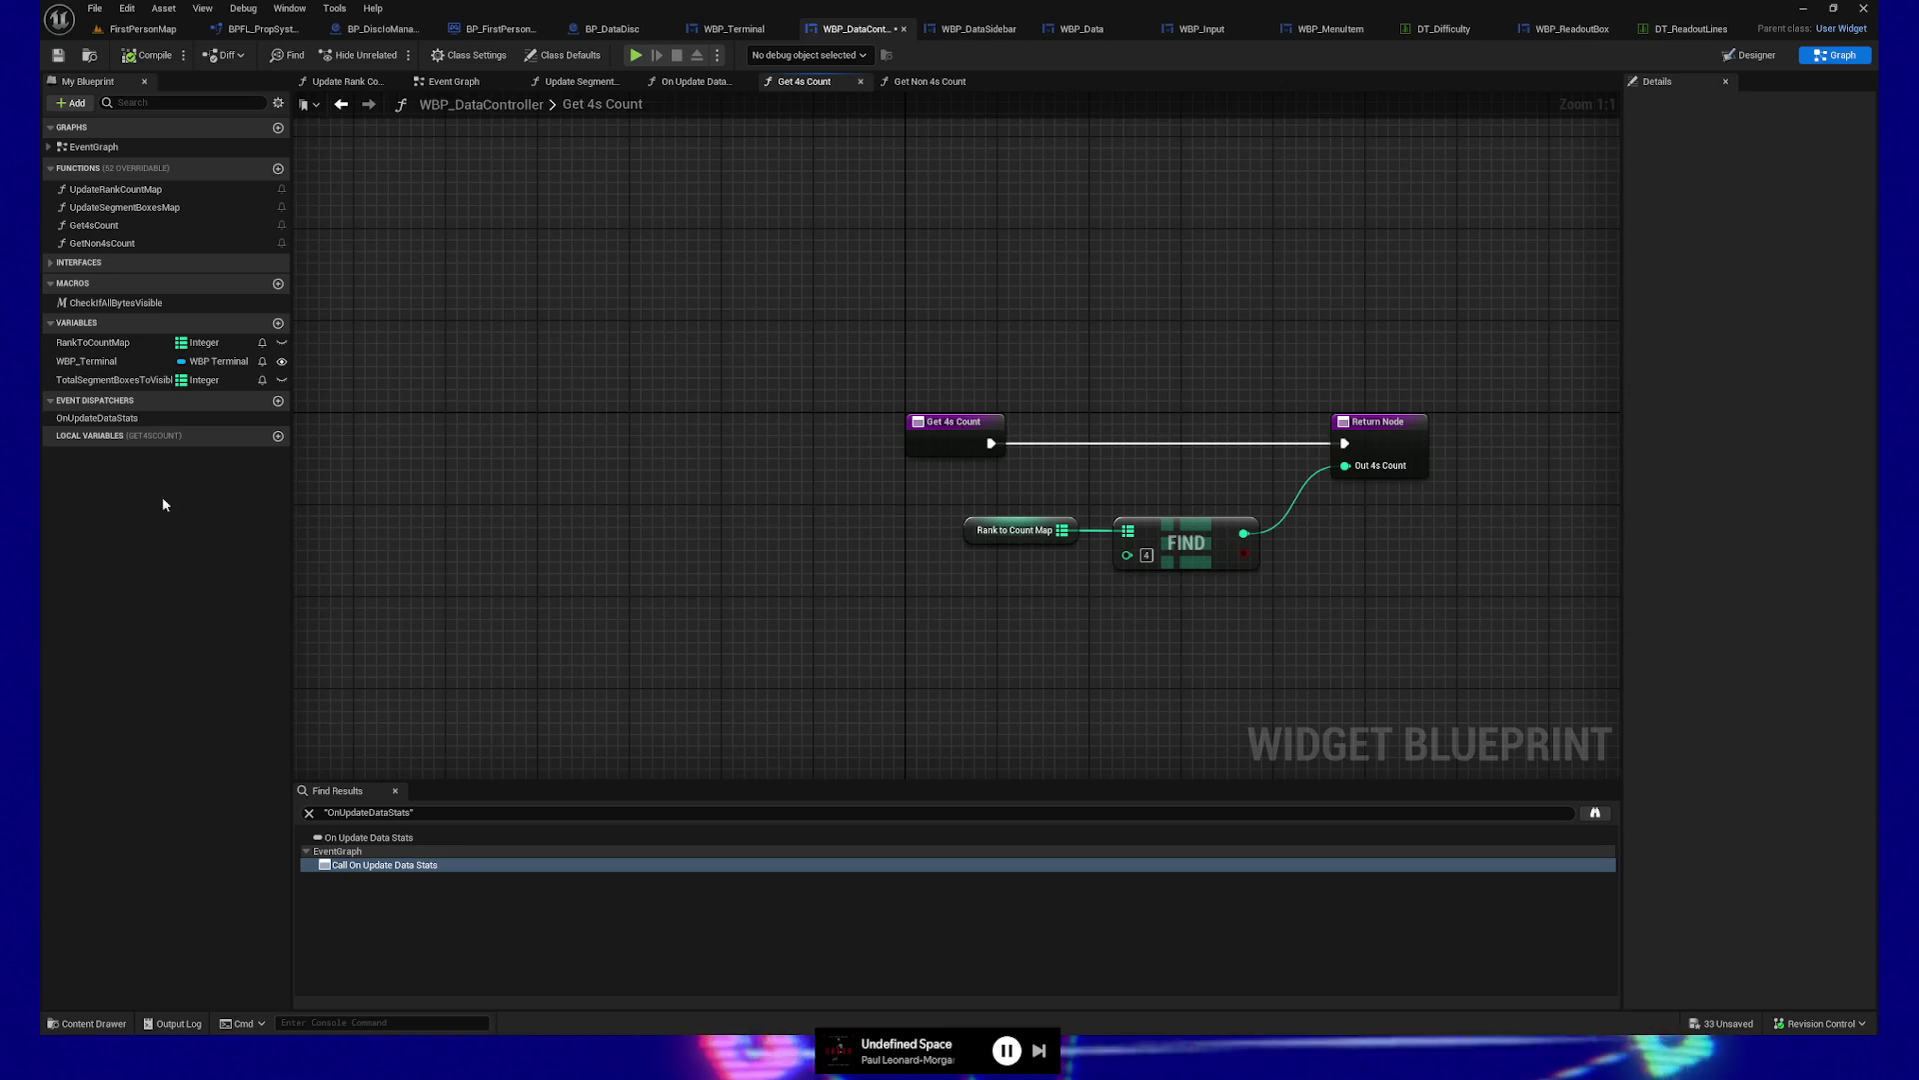
{"action": "left_click", "coordinate": [59, 57]}
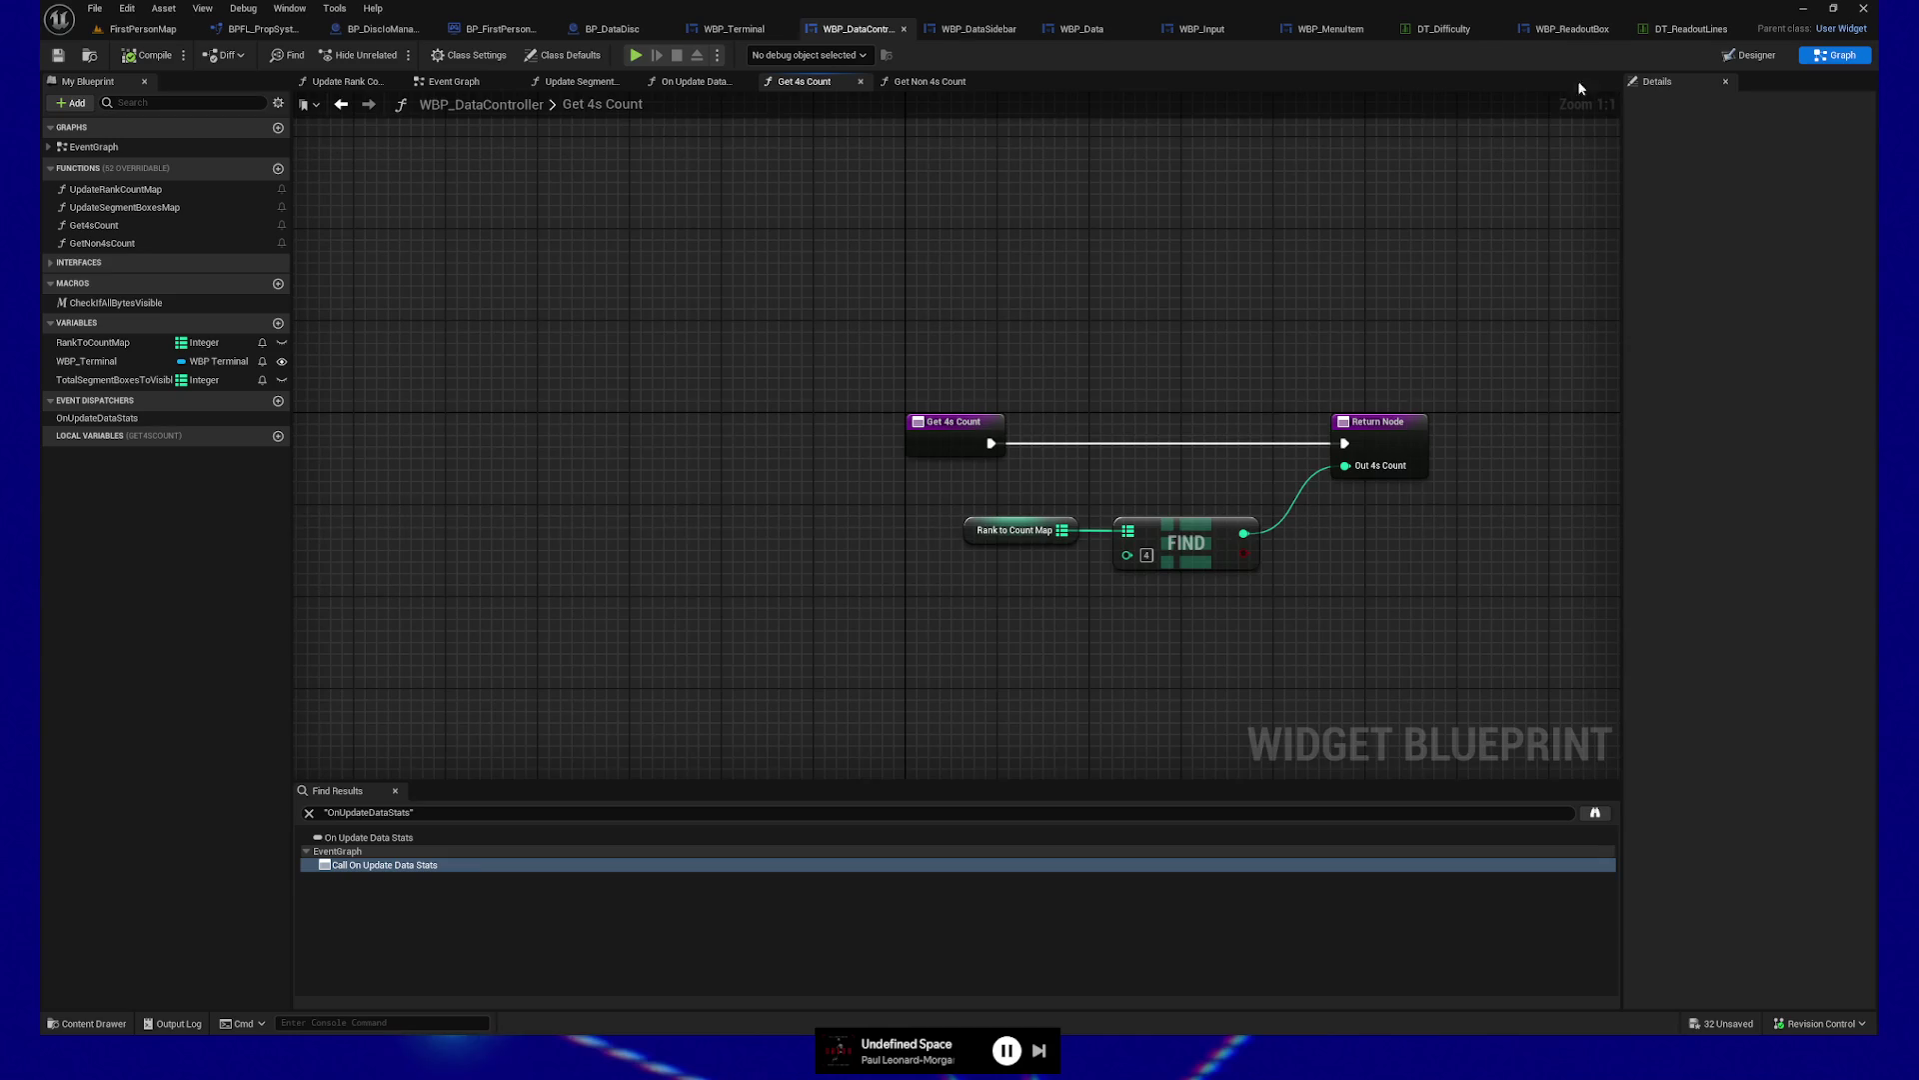
Add a RankToCountMap variable to the Get Non 4s Count graph
{"action": "left_click", "coordinate": [929, 81]}
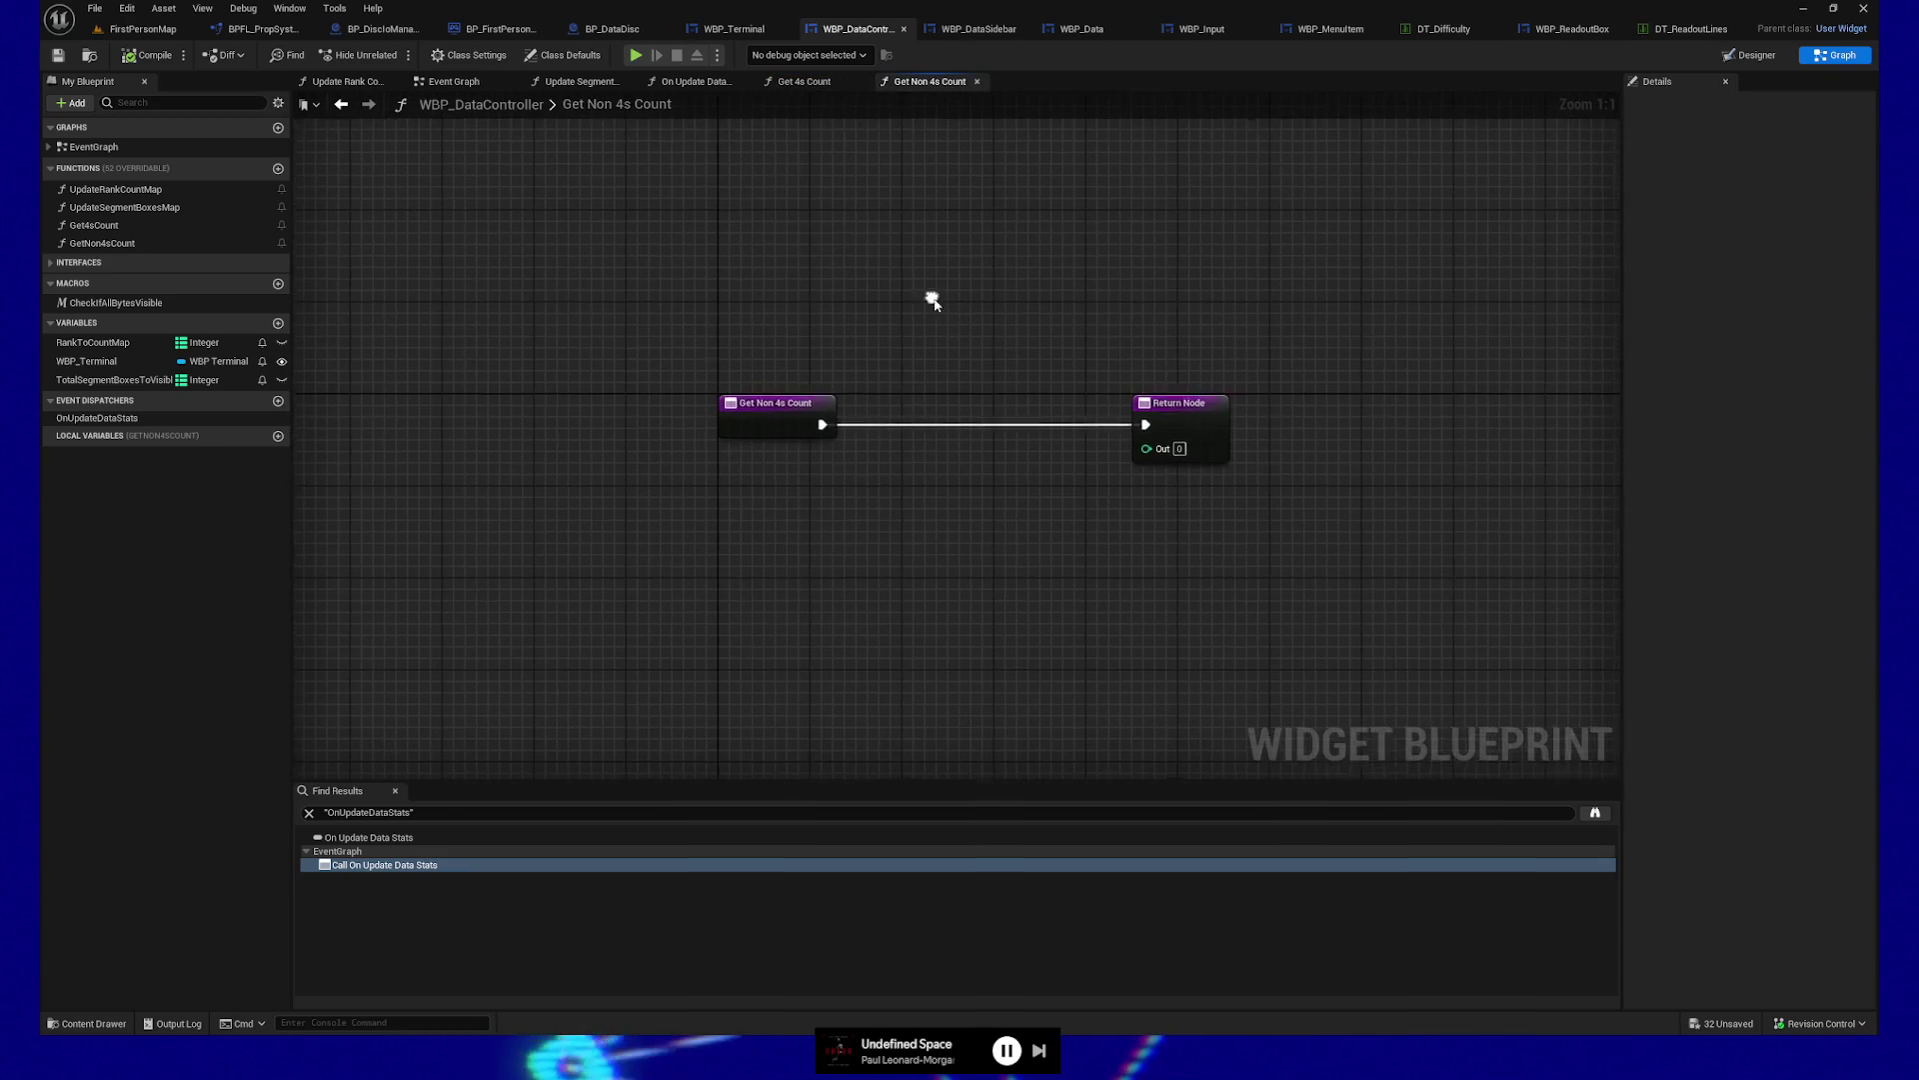
{"action": "left_click", "coordinate": [120, 342]}
{"action": "left_click_drag", "start_coordinate": [150, 342], "coordinate": [544, 581]}
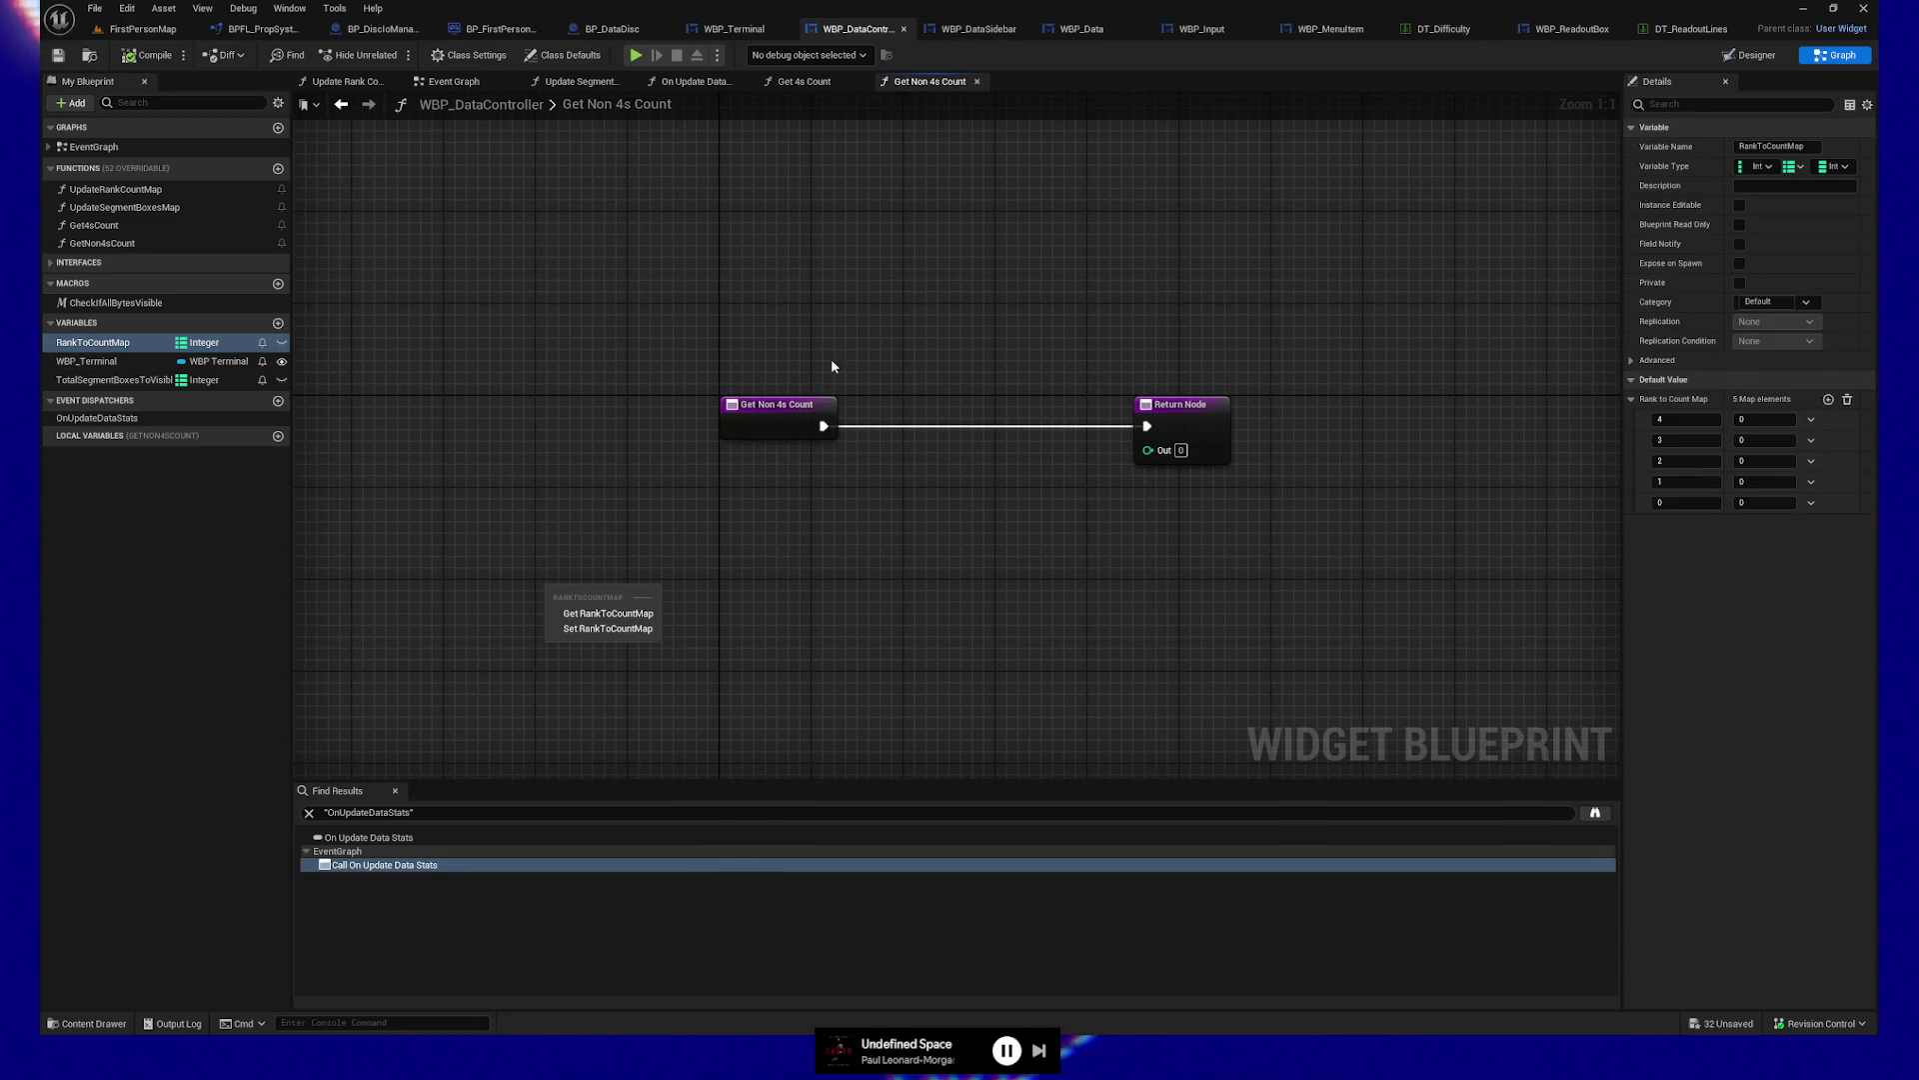
Copy the four FIND nodes and Add node from WBP_ReadoutBox into Get Non 4s Count
{"action": "left_click", "coordinate": [1699, 29]}
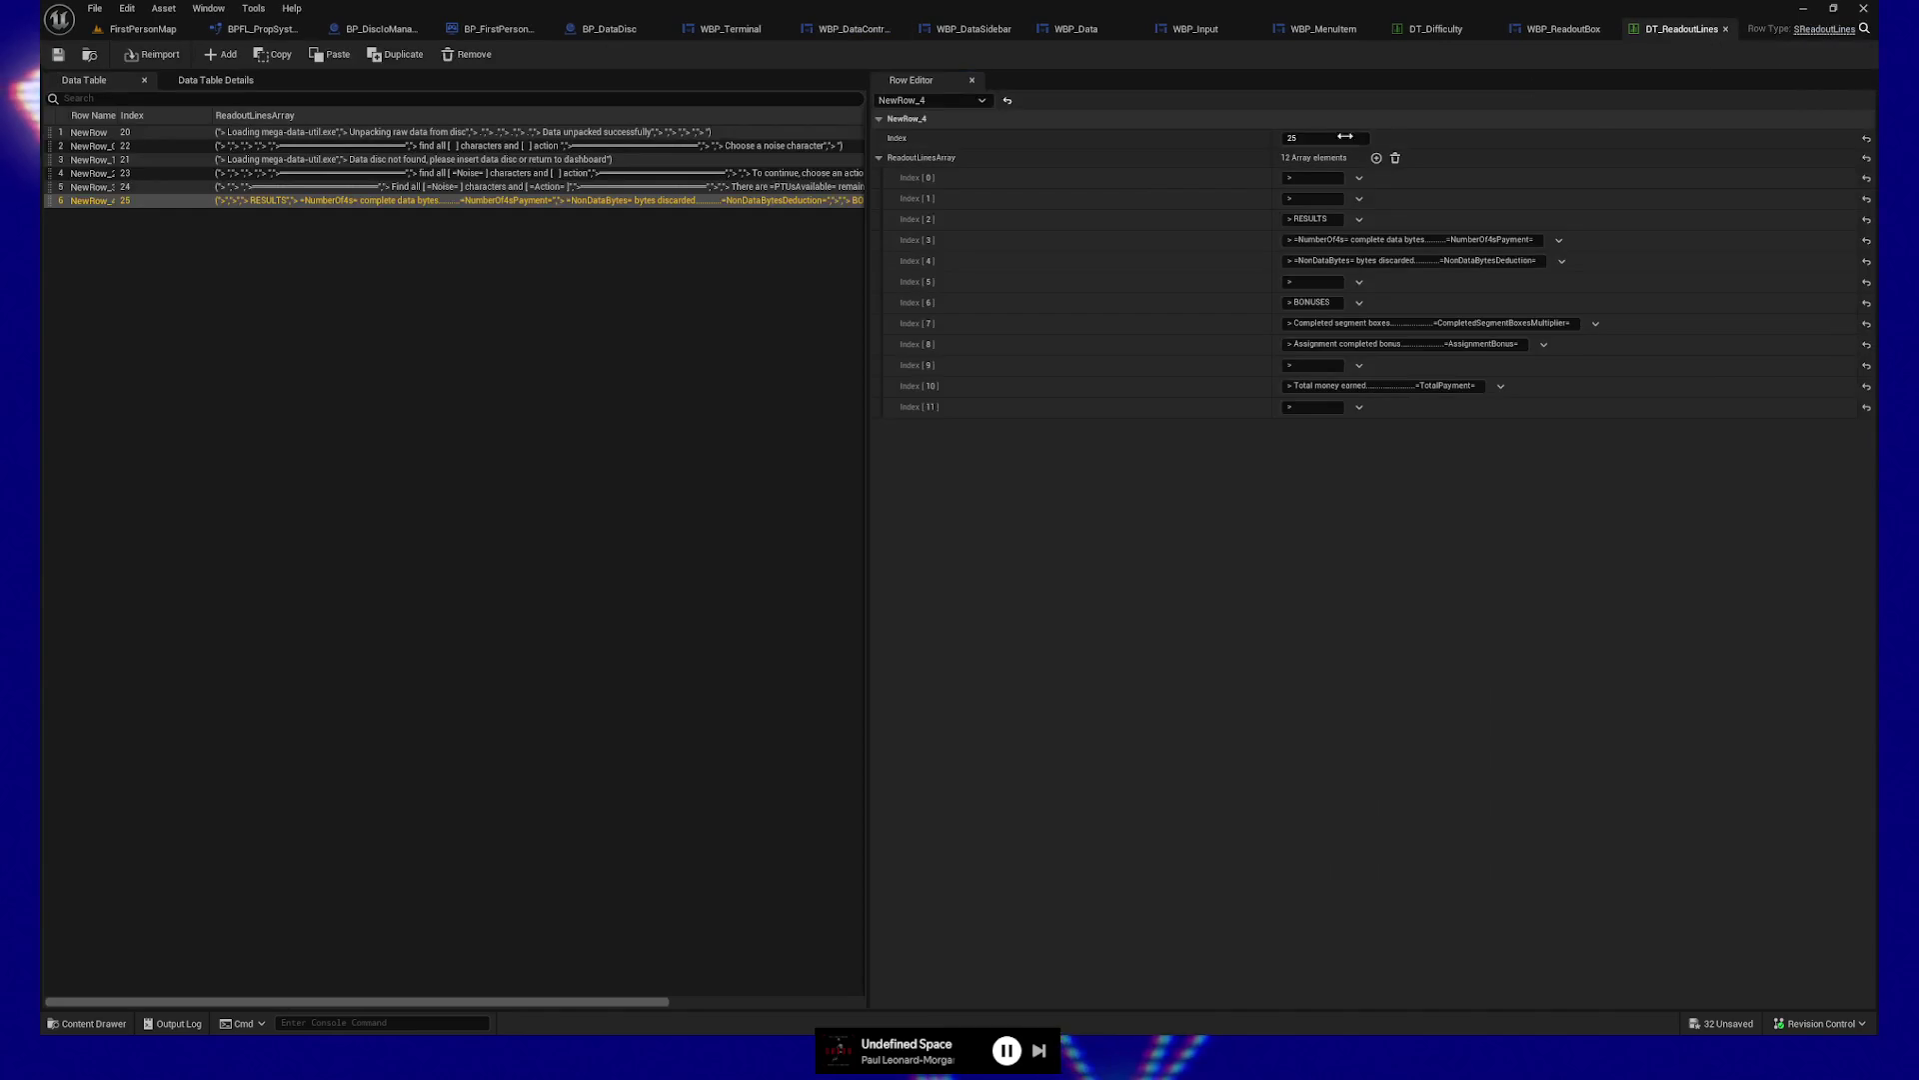
{"action": "left_click", "coordinate": [1561, 30]}
{"action": "mouse_move", "coordinate": [843, 187]}
{"action": "left_mouse_down"}
{"action": "mouse_move", "coordinate": [1083, 318]}
{"action": "mouse_move", "coordinate": [1146, 409]}
{"action": "left_mouse_up"}
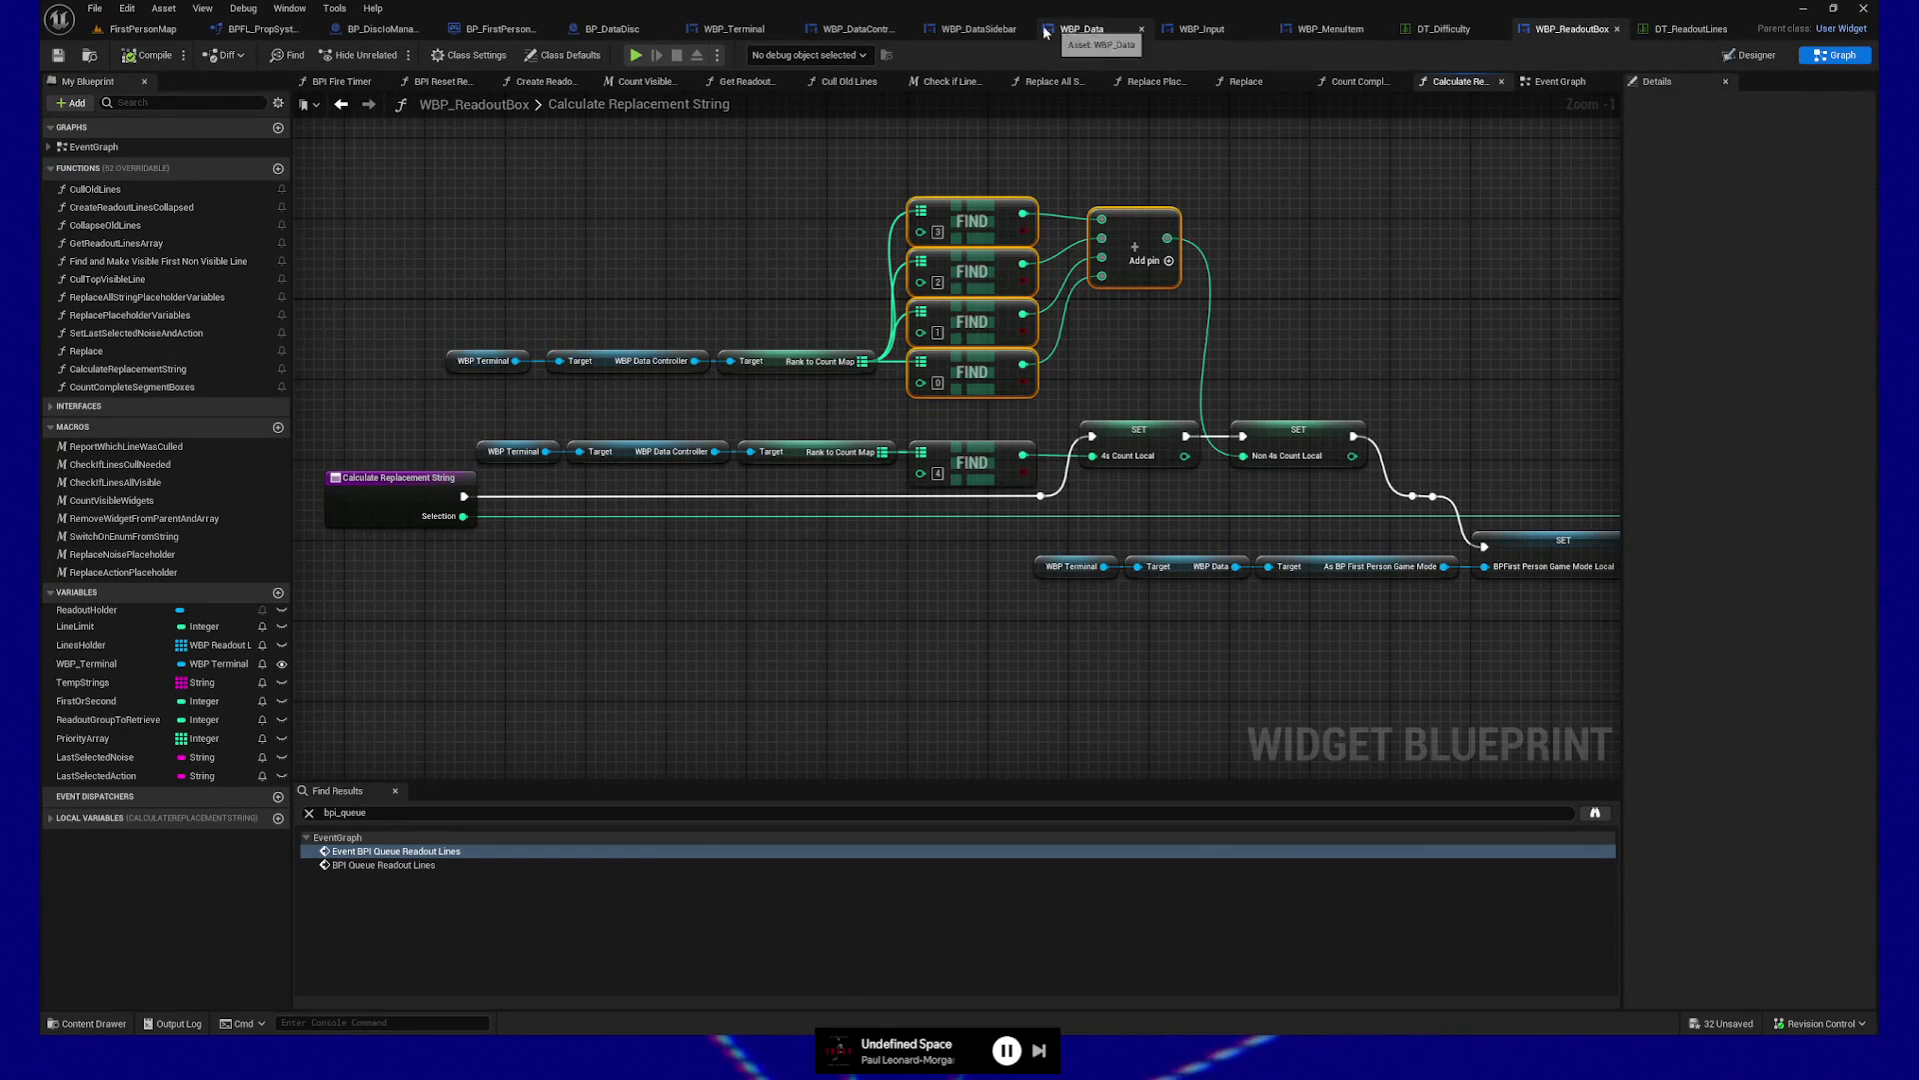
{"action": "left_click", "coordinate": [975, 29]}
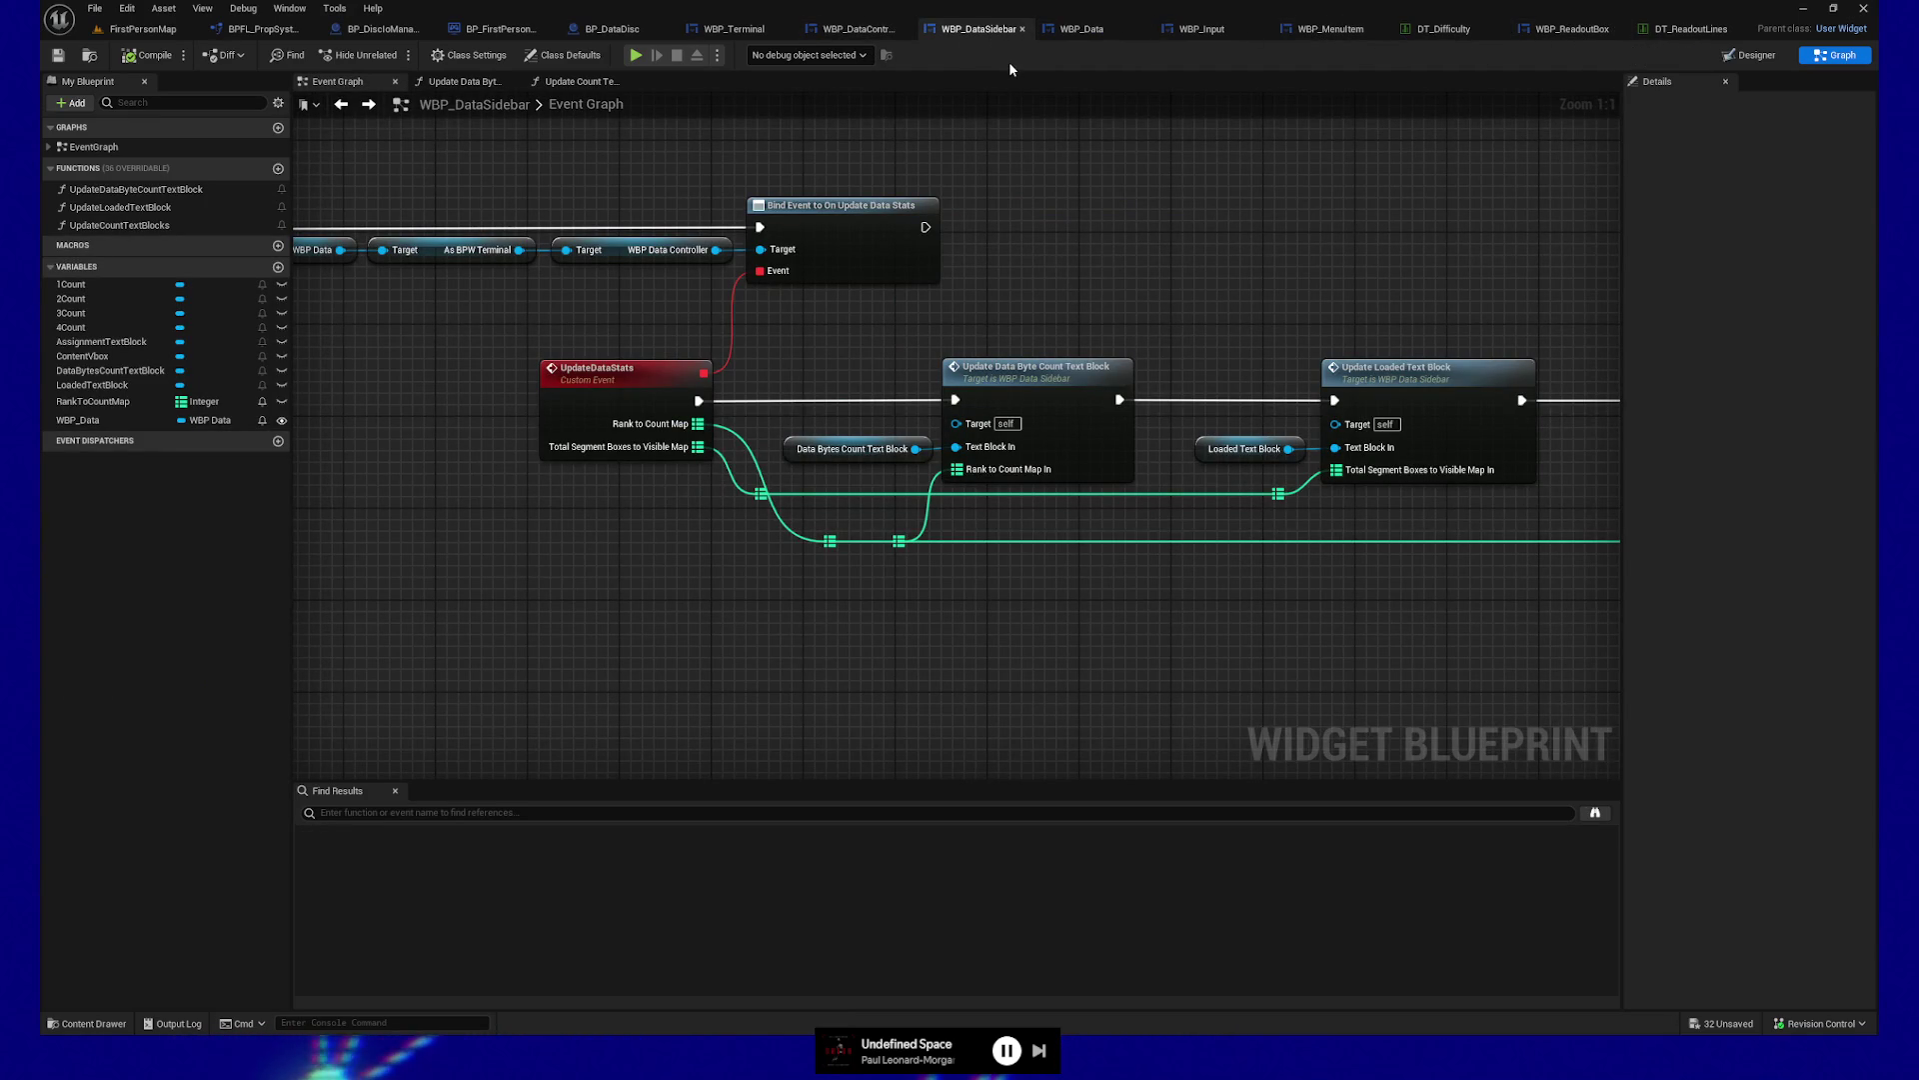
{"action": "left_click", "coordinate": [858, 29]}
{"action": "left_click_drag", "start_coordinate": [884, 511], "coordinate": [980, 446]}
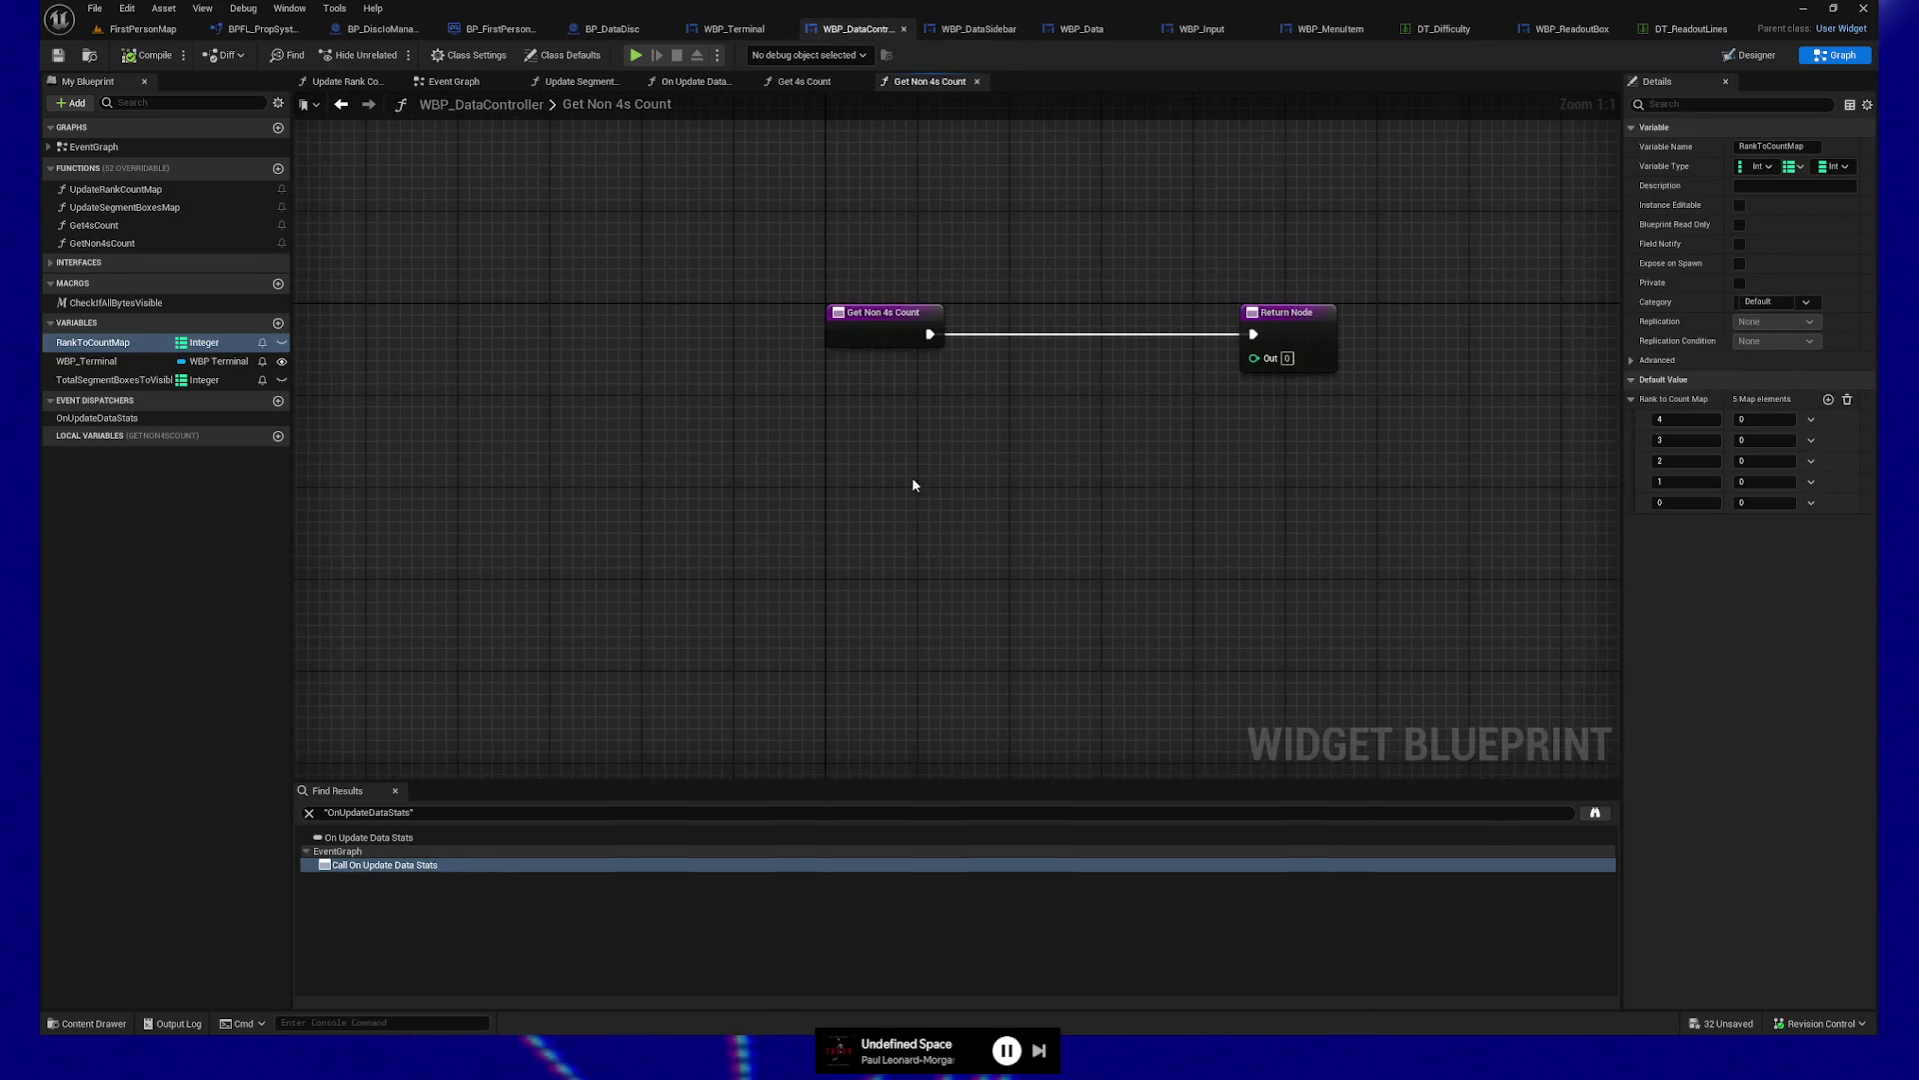
{"action": "key", "text": "ctrl+v"}
Wire a Rank to Count Map getter into all four FIND nodes (keys 3, 2, 1, 0)
{"action": "left_click_drag", "start_coordinate": [976, 523], "coordinate": [1069, 475]}
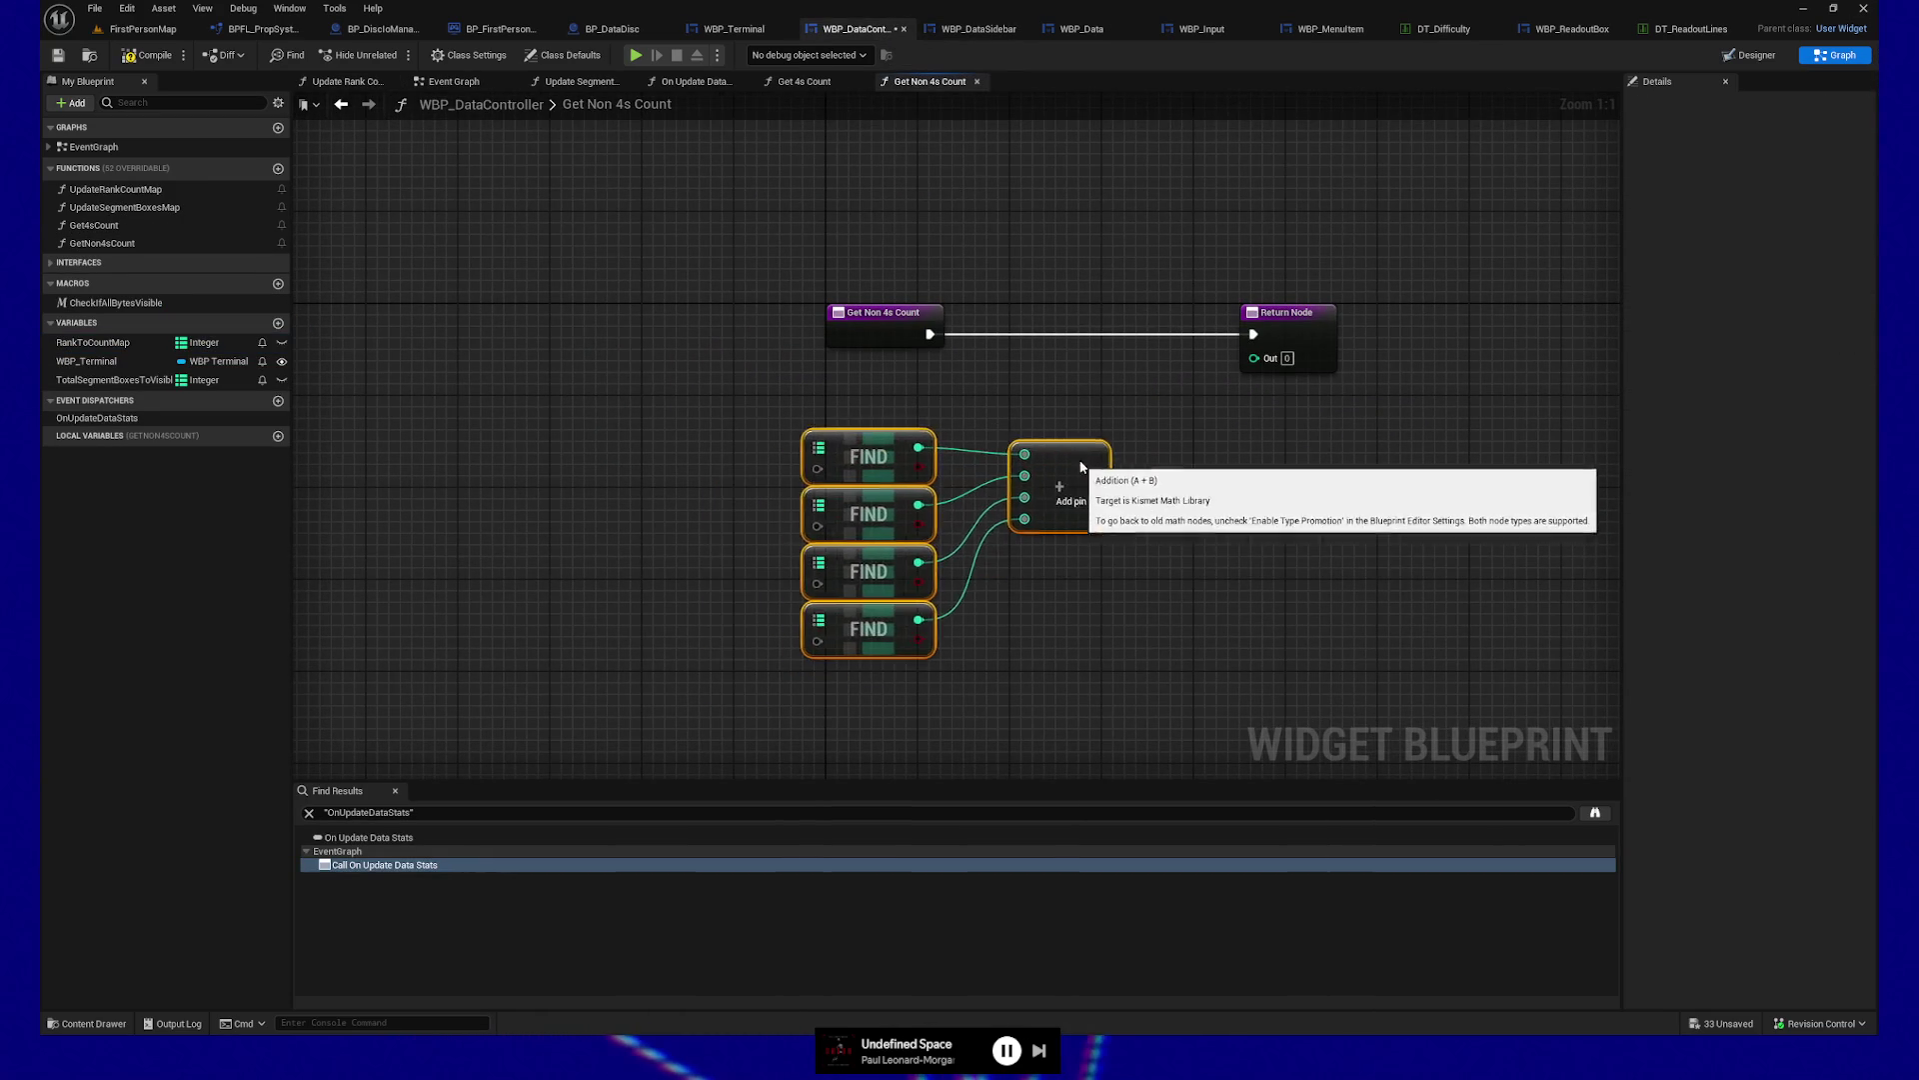
{"action": "mouse_move", "coordinate": [181, 349]}
{"action": "left_mouse_down"}
{"action": "mouse_move", "coordinate": [580, 534]}
{"action": "mouse_move", "coordinate": [578, 508]}
{"action": "mouse_move", "coordinate": [836, 450]}
{"action": "mouse_move", "coordinate": [829, 469]}
{"action": "left_mouse_up"}
{"action": "left_click", "coordinate": [676, 524]}
{"action": "mouse_move", "coordinate": [681, 528]}
{"action": "left_mouse_down"}
{"action": "mouse_move", "coordinate": [842, 505]}
{"action": "mouse_move", "coordinate": [720, 513]}
{"action": "mouse_move", "coordinate": [720, 481]}
{"action": "left_mouse_up"}
{"action": "left_click", "coordinate": [888, 445], "text": "ctrl"}
{"action": "left_click", "coordinate": [1070, 470], "text": "ctrl"}
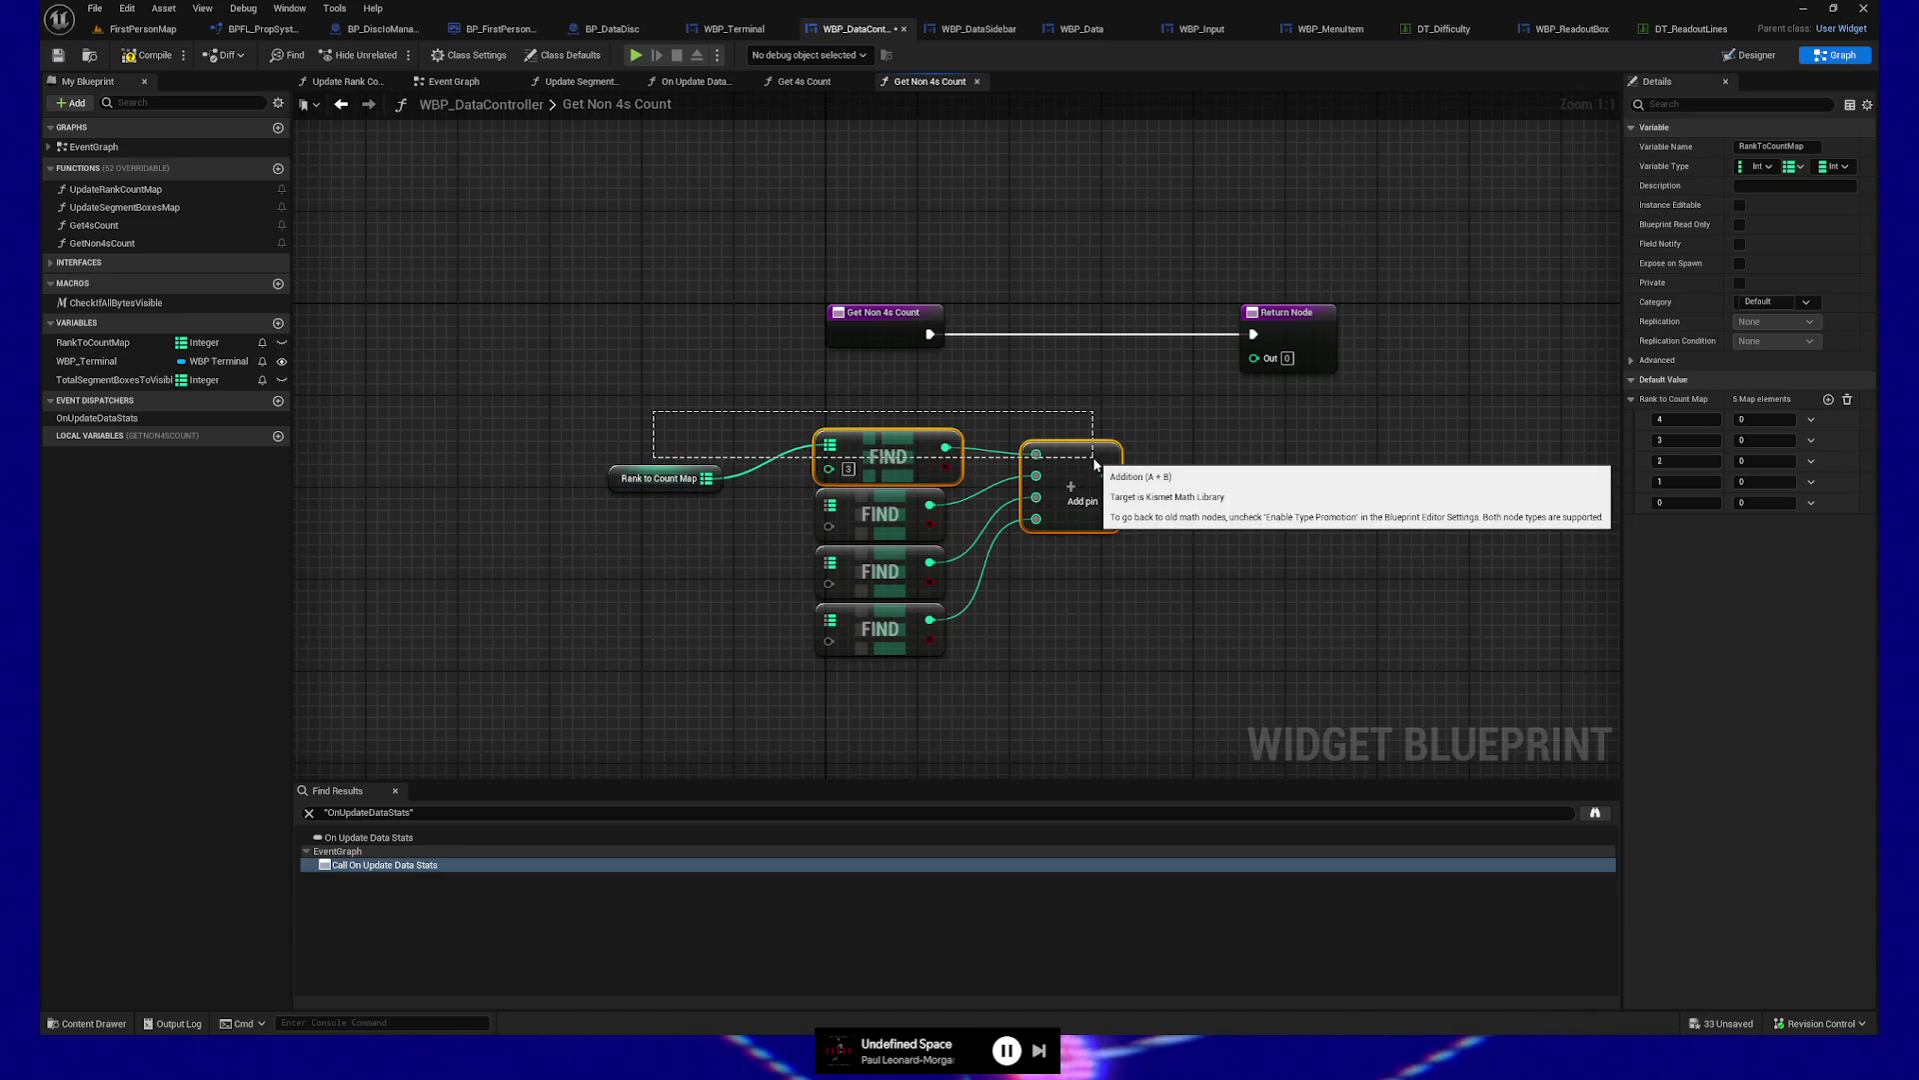
{"action": "left_click", "coordinate": [640, 472], "text": "ctrl"}
{"action": "left_click", "coordinate": [650, 478], "text": "ctrl"}
{"action": "key", "text": "q"}
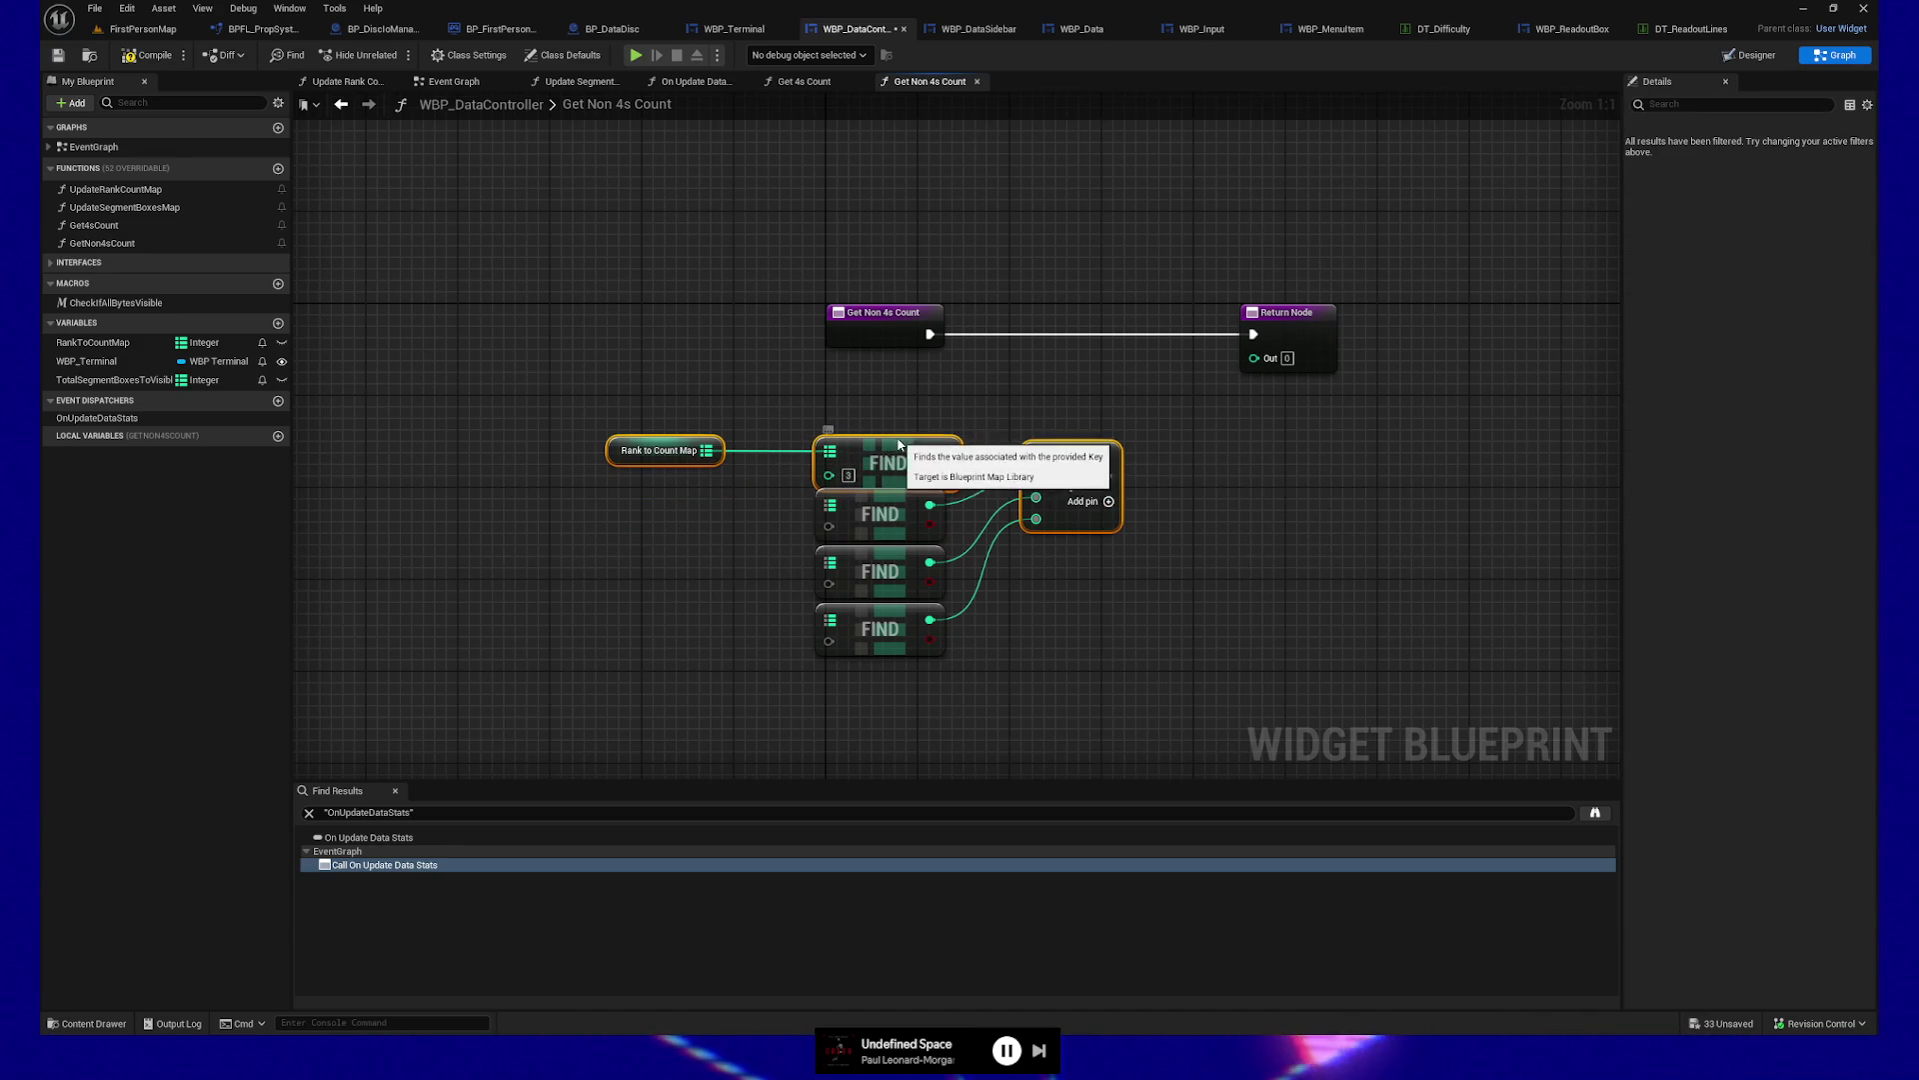
{"action": "left_click_drag", "start_coordinate": [707, 444], "coordinate": [830, 503]}
{"action": "left_click_drag", "start_coordinate": [707, 444], "coordinate": [829, 562]}
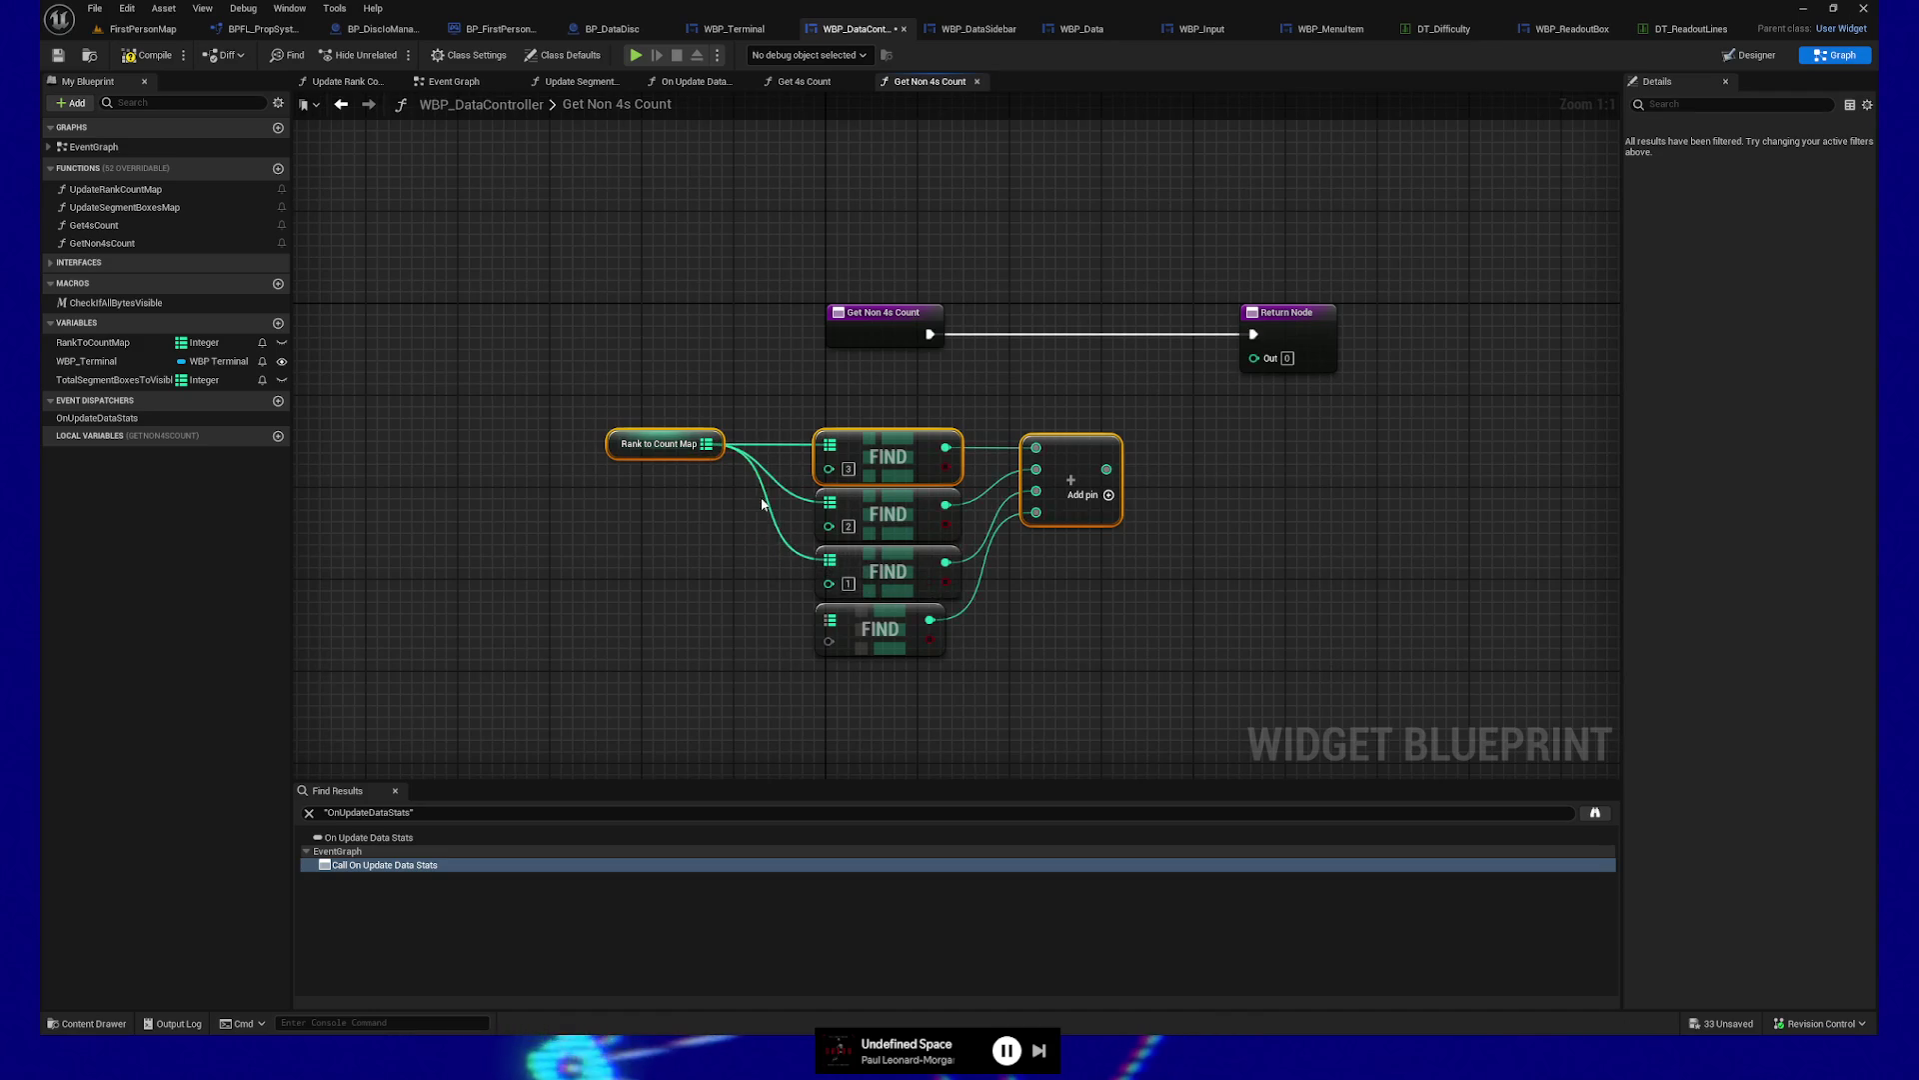
{"action": "left_click_drag", "start_coordinate": [709, 446], "coordinate": [830, 620]}
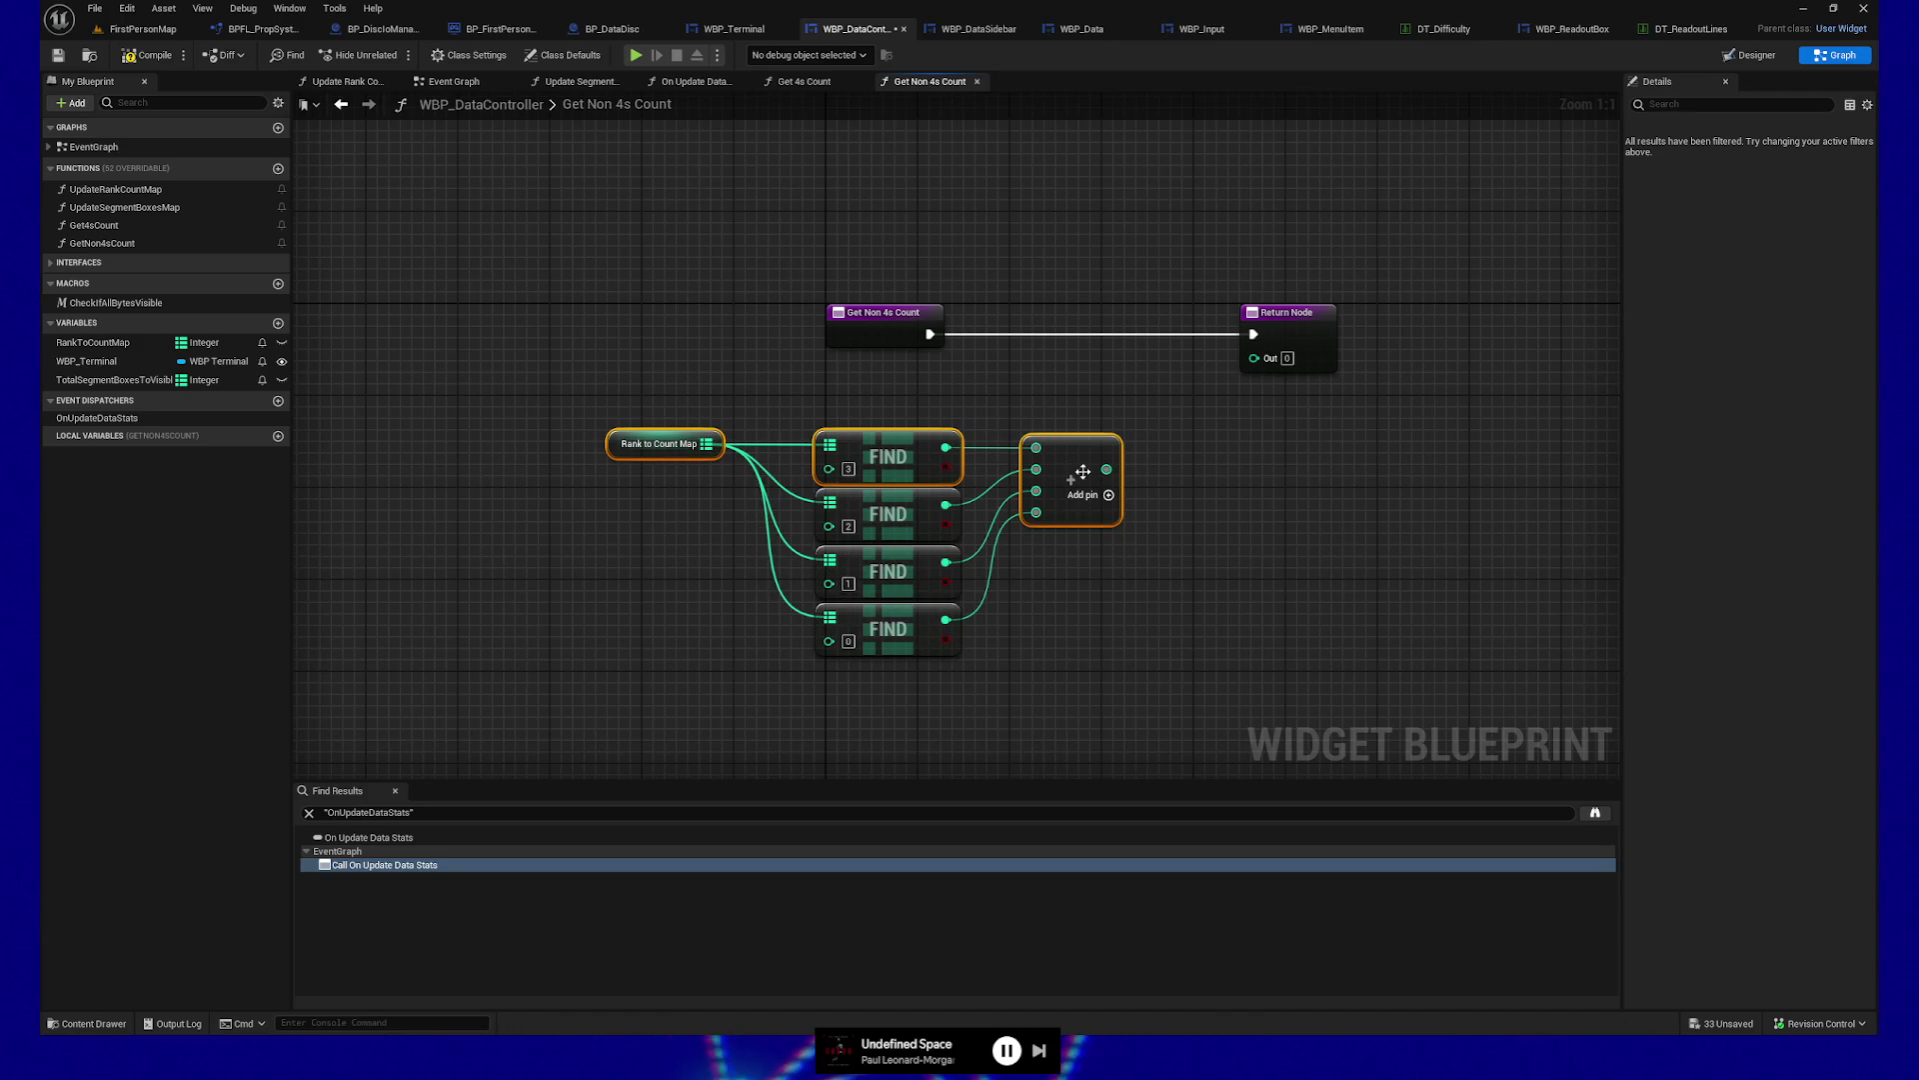
Connect the Add sum to the Return Node as output Out Non 4s Count
{"action": "left_click_drag", "start_coordinate": [1107, 469], "coordinate": [1254, 358]}
{"action": "left_click", "coordinate": [1335, 322]}
{"action": "left_click", "coordinate": [1679, 495]}
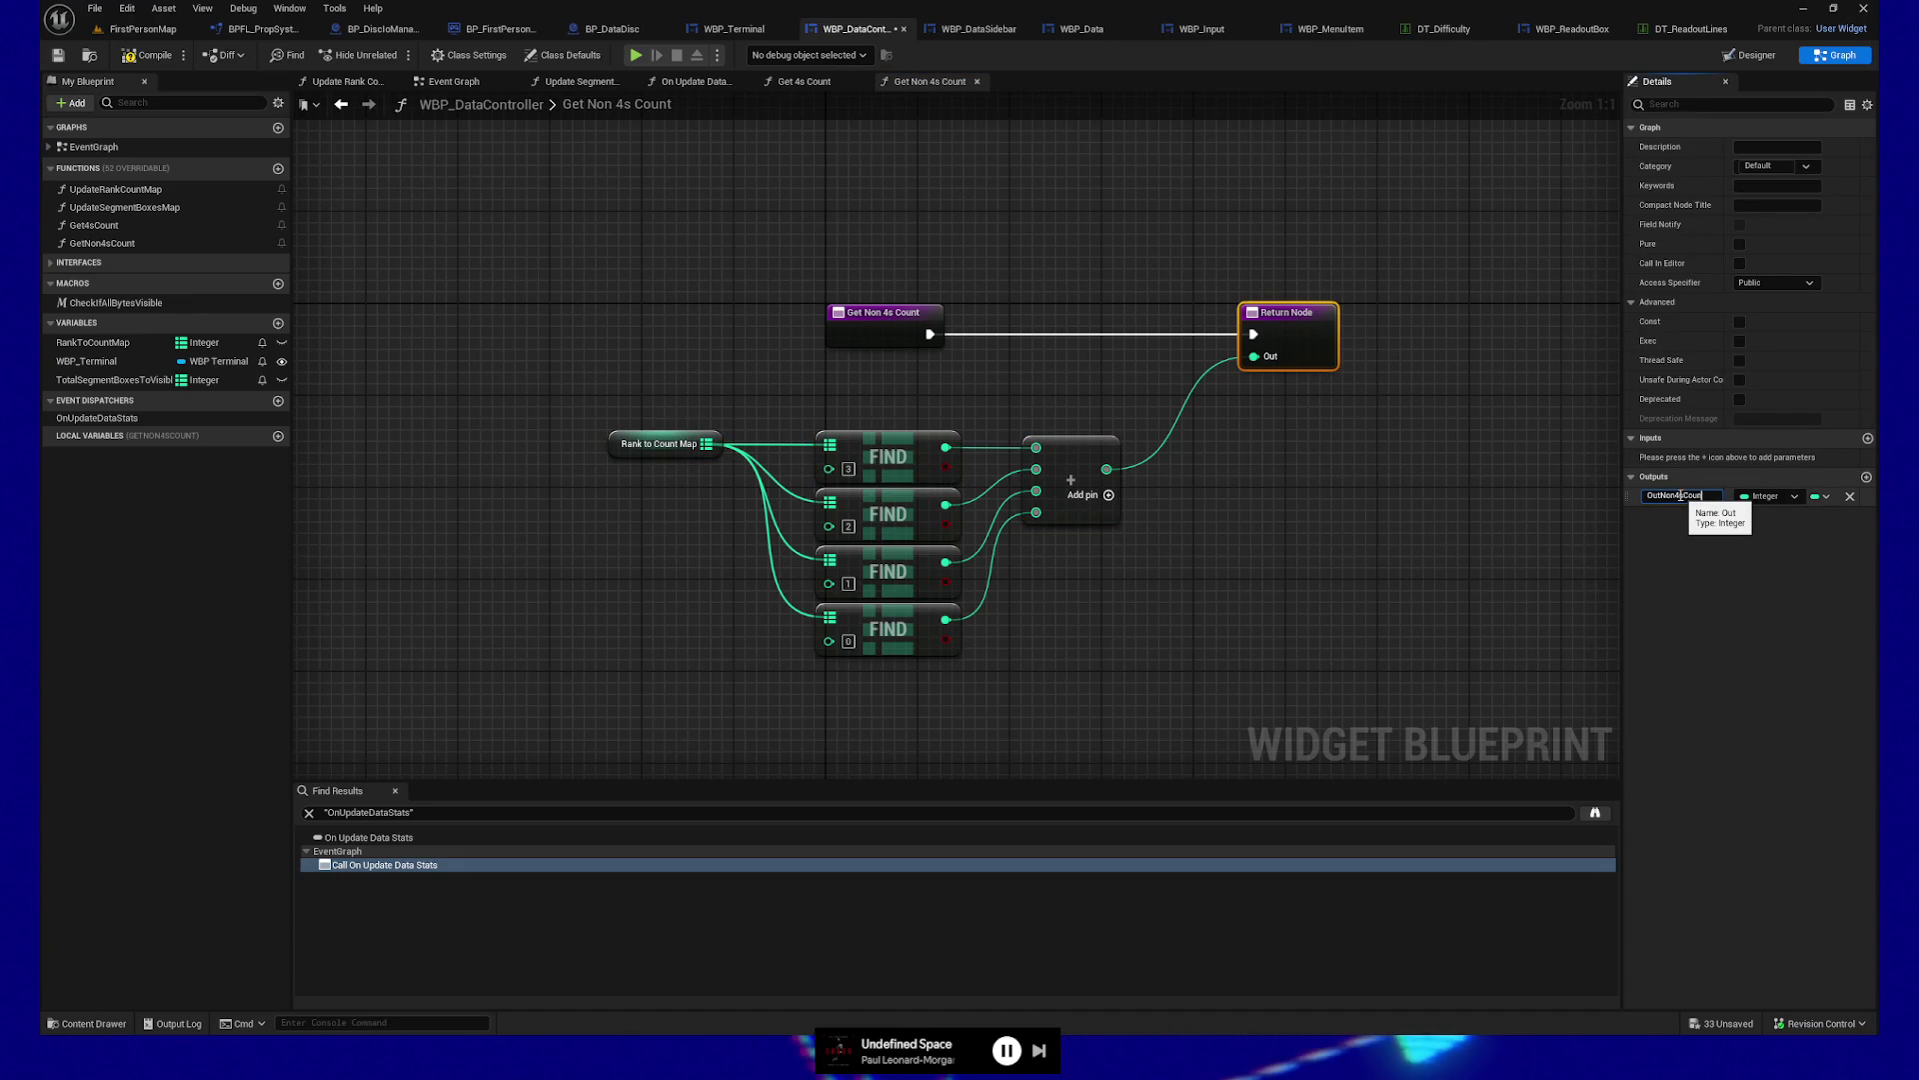
{"action": "left_click", "coordinate": [1233, 422]}
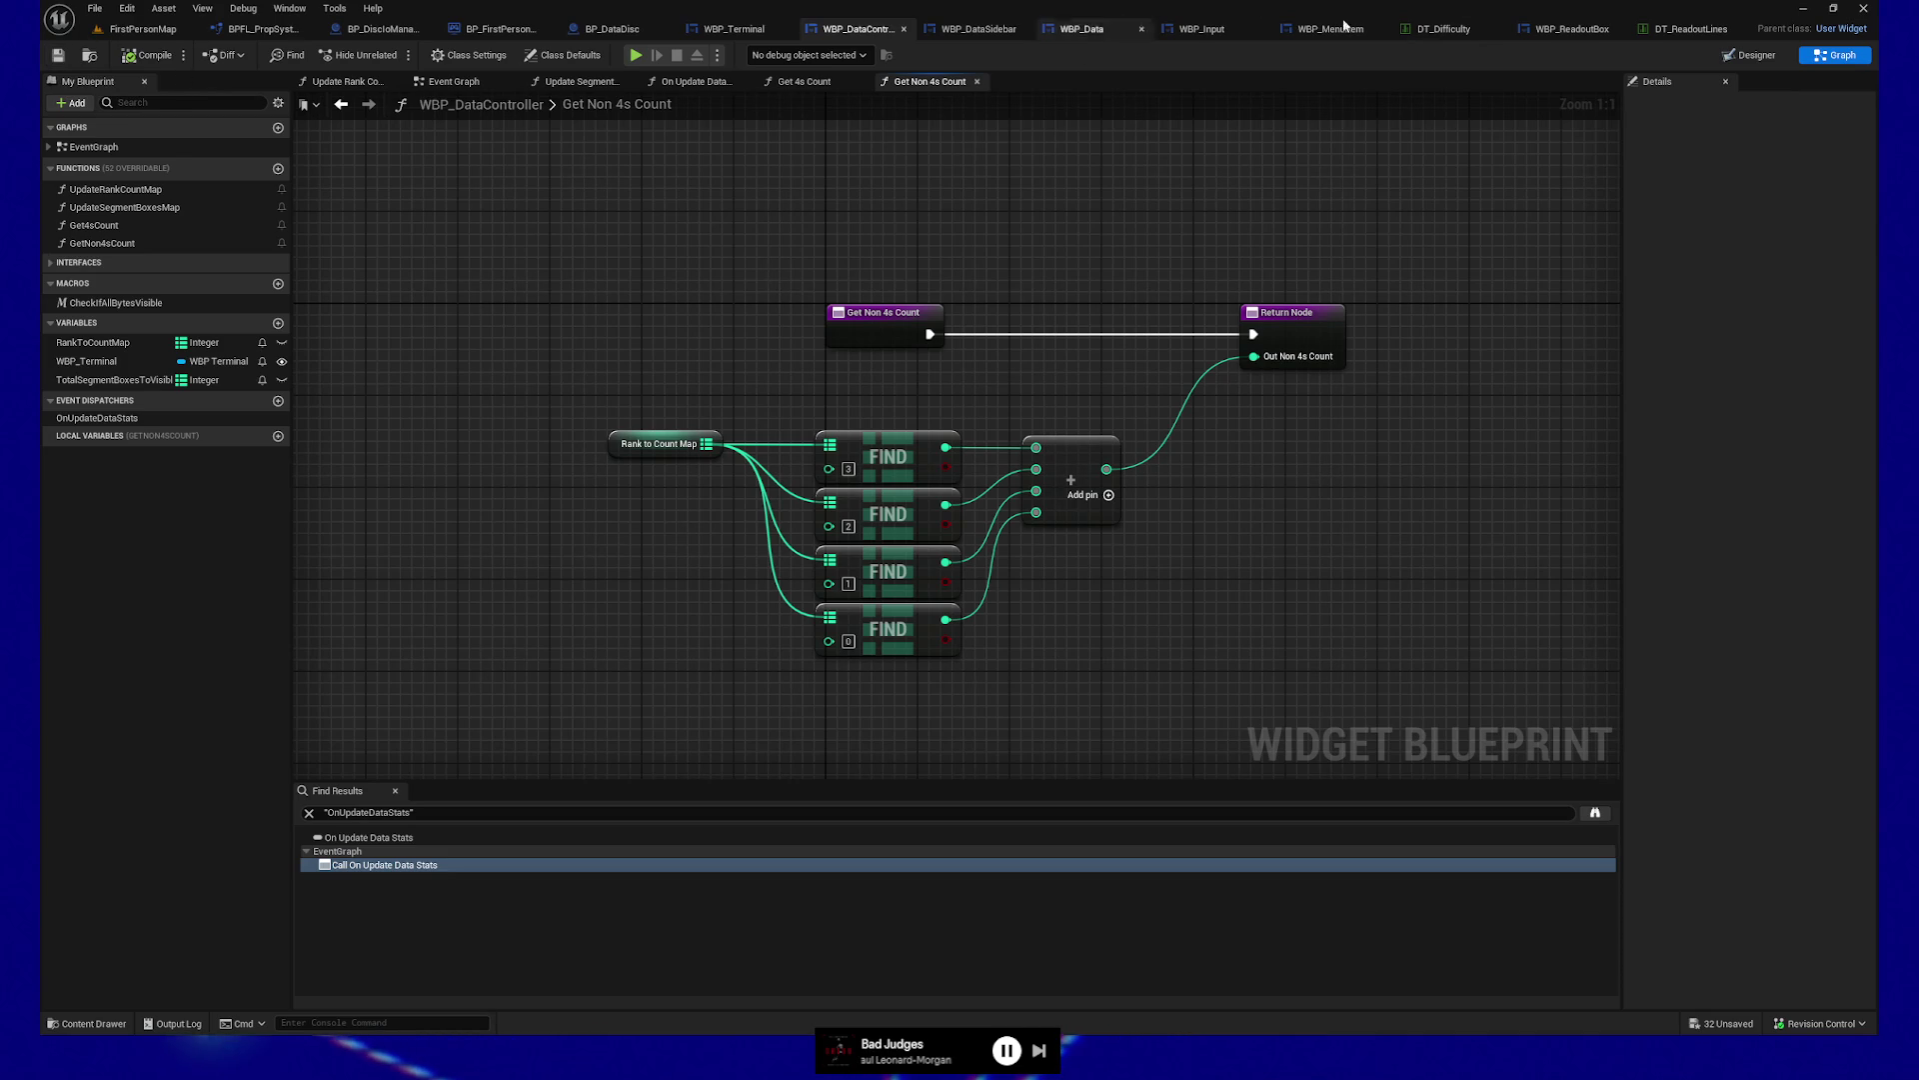
{"action": "left_click", "coordinate": [1570, 28]}
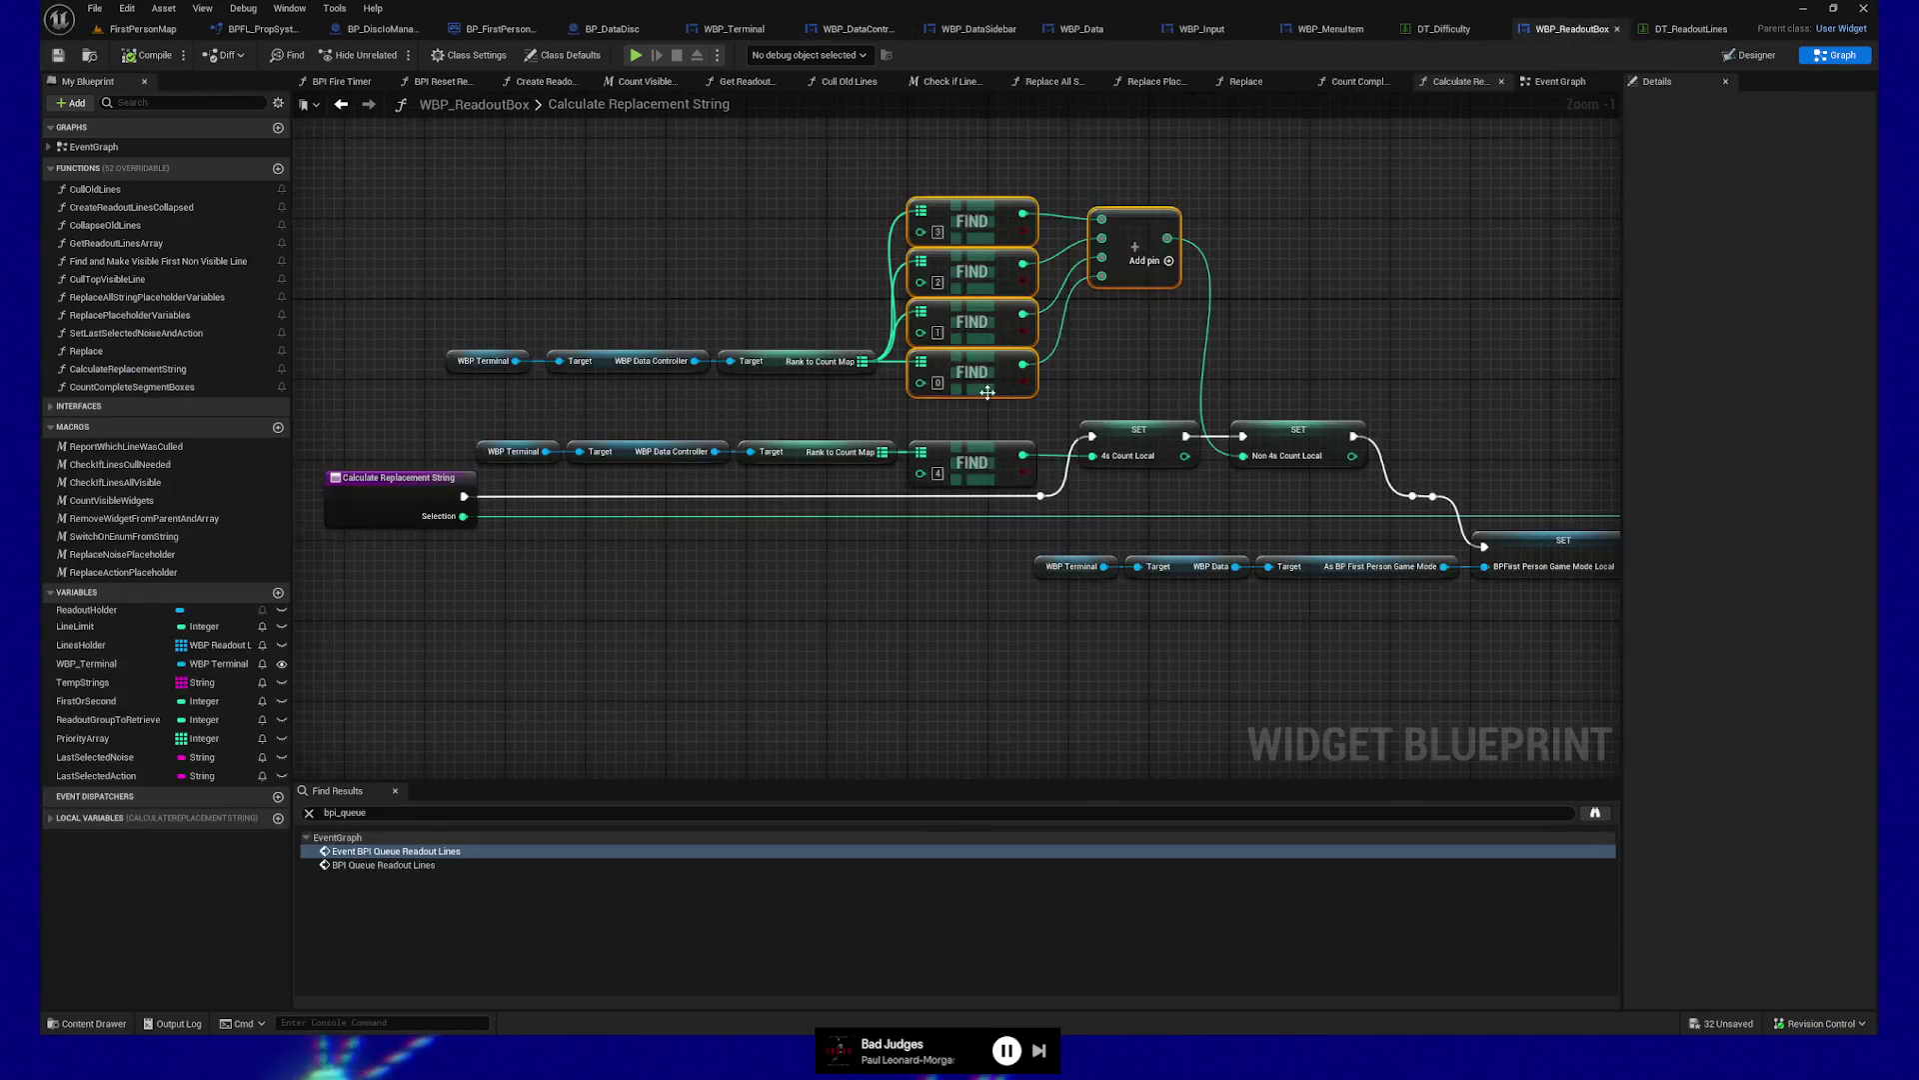
Add a Get Non 4s Count call on the data controller and feed it into Non 4s Count Local
{"action": "left_click_drag", "start_coordinate": [696, 361], "coordinate": [735, 265]}
{"action": "type", "text": "get"}
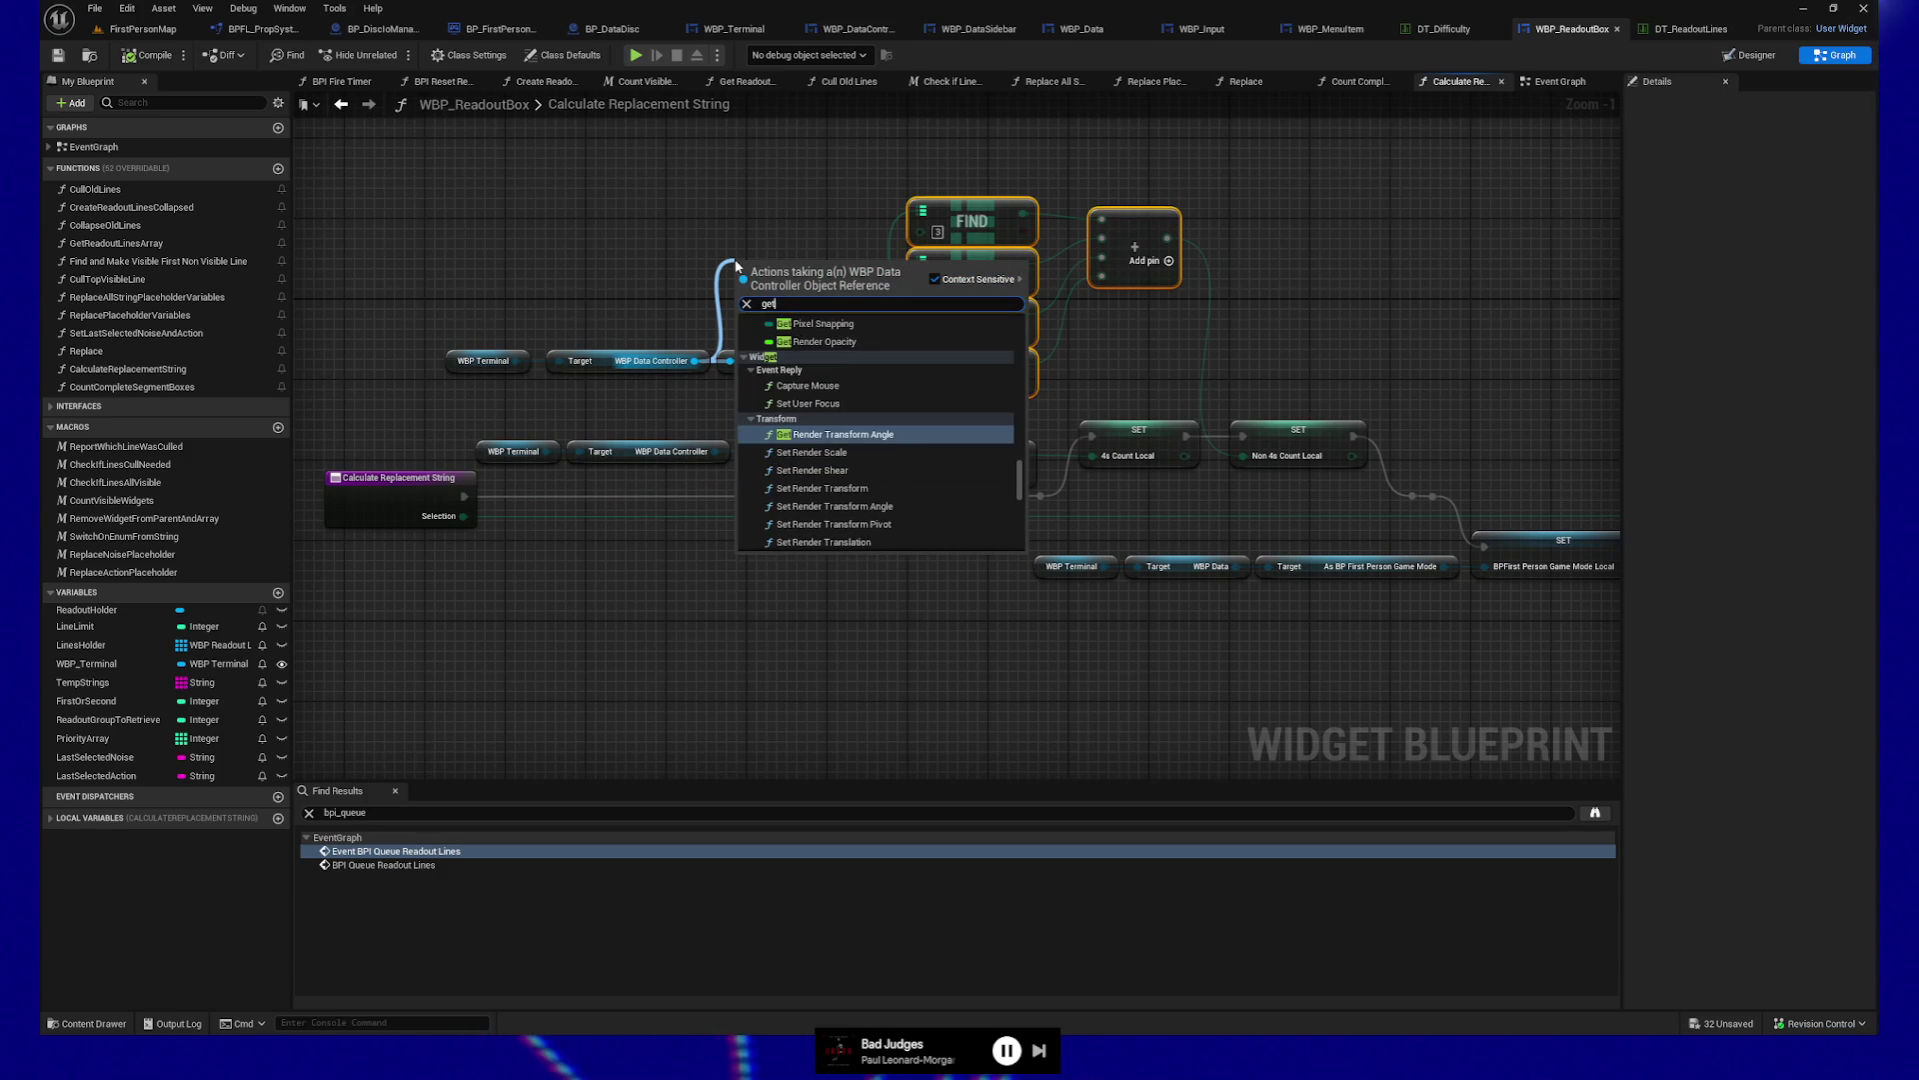
{"action": "type", "text": "non"}
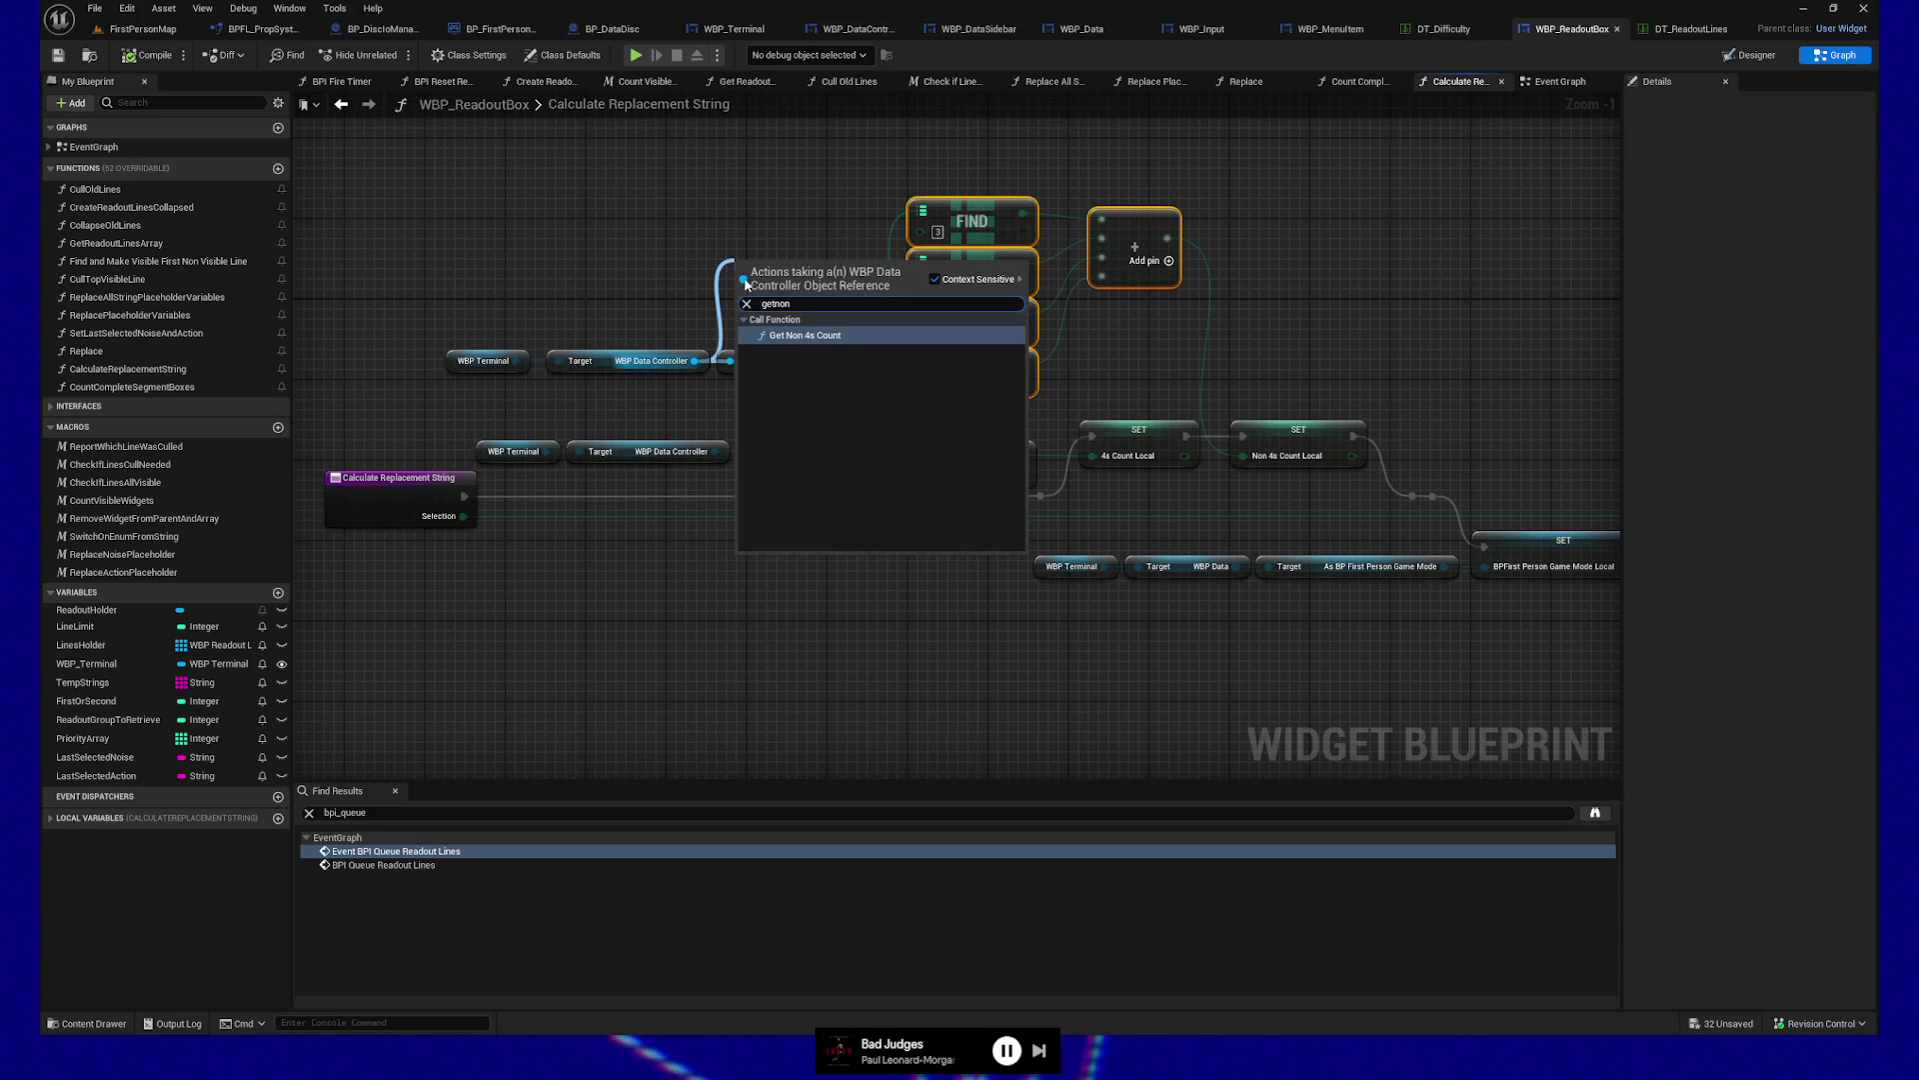
{"action": "left_click", "coordinate": [797, 340]}
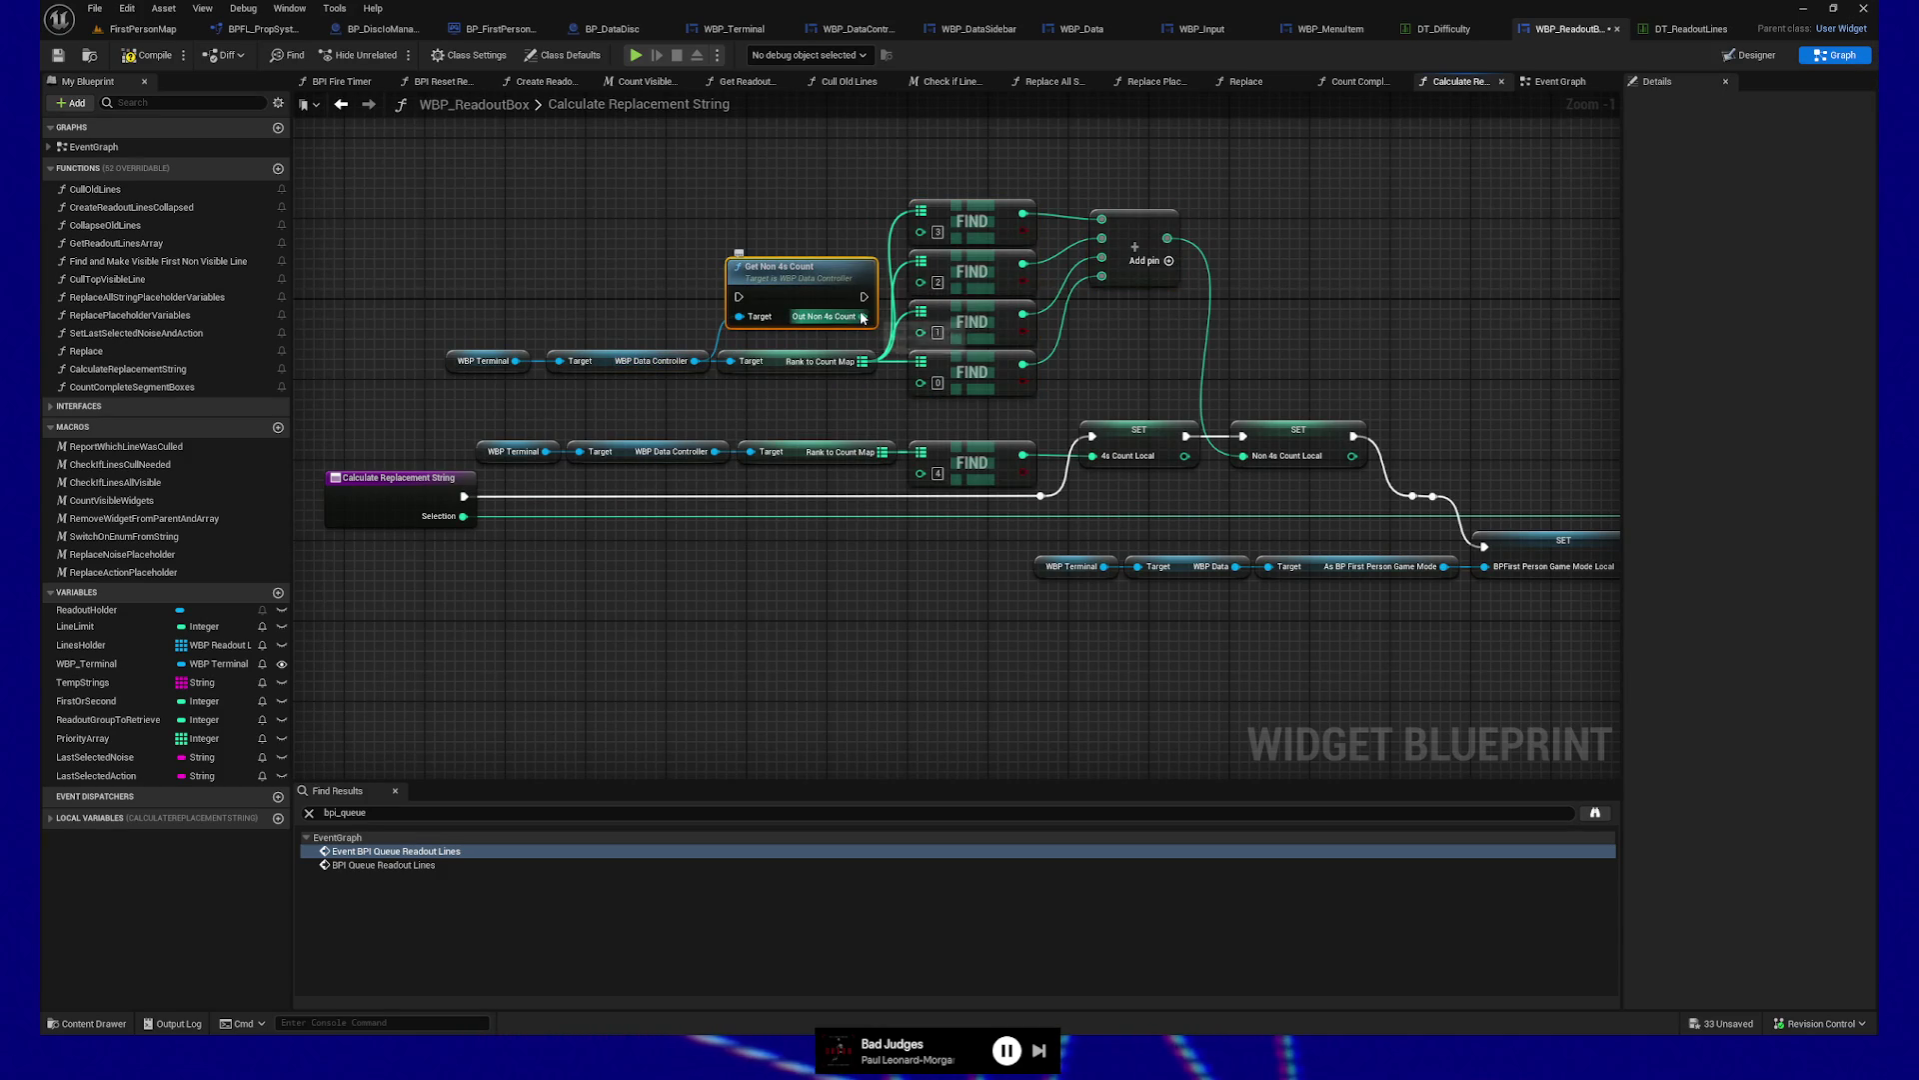
{"action": "left_click_drag", "start_coordinate": [796, 596], "coordinate": [682, 567]}
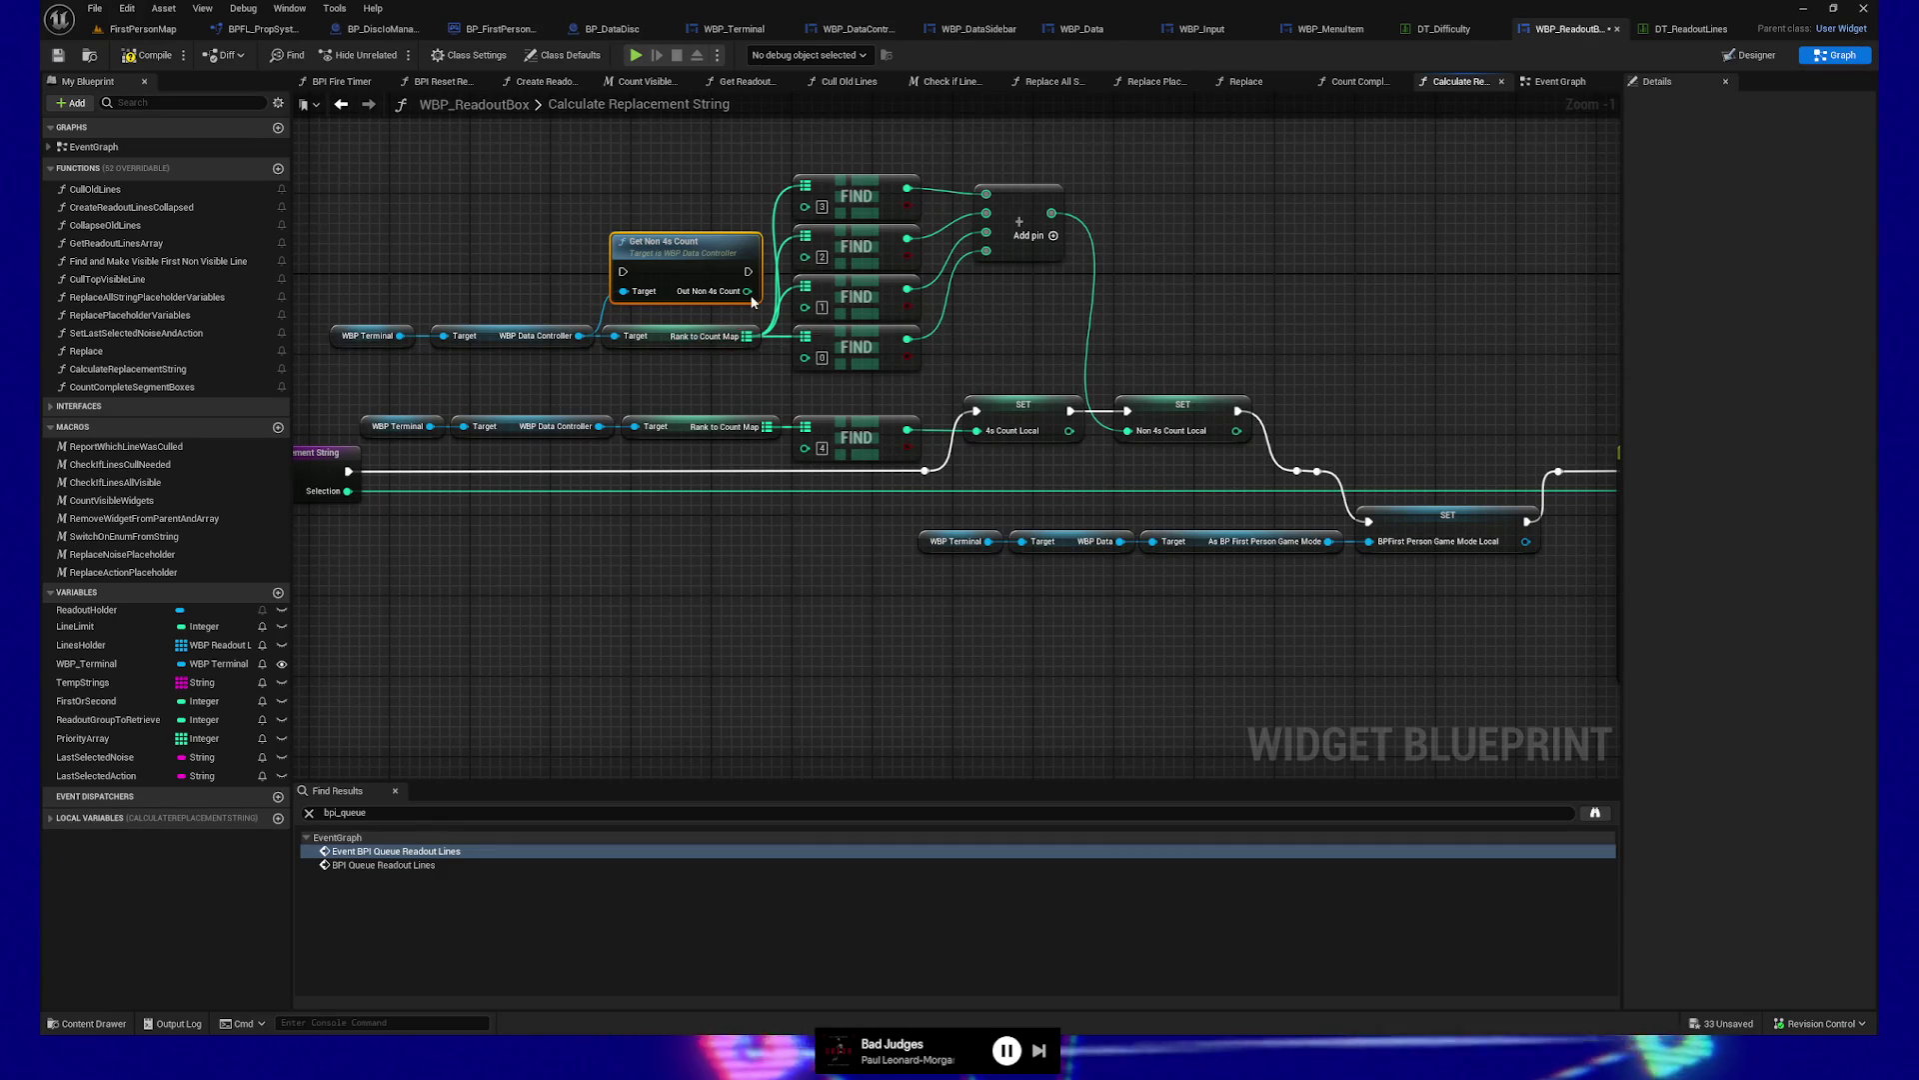
{"action": "mouse_move", "coordinate": [748, 291]}
{"action": "left_mouse_down"}
{"action": "mouse_move", "coordinate": [1149, 398]}
{"action": "mouse_move", "coordinate": [1126, 431]}
{"action": "left_mouse_up"}
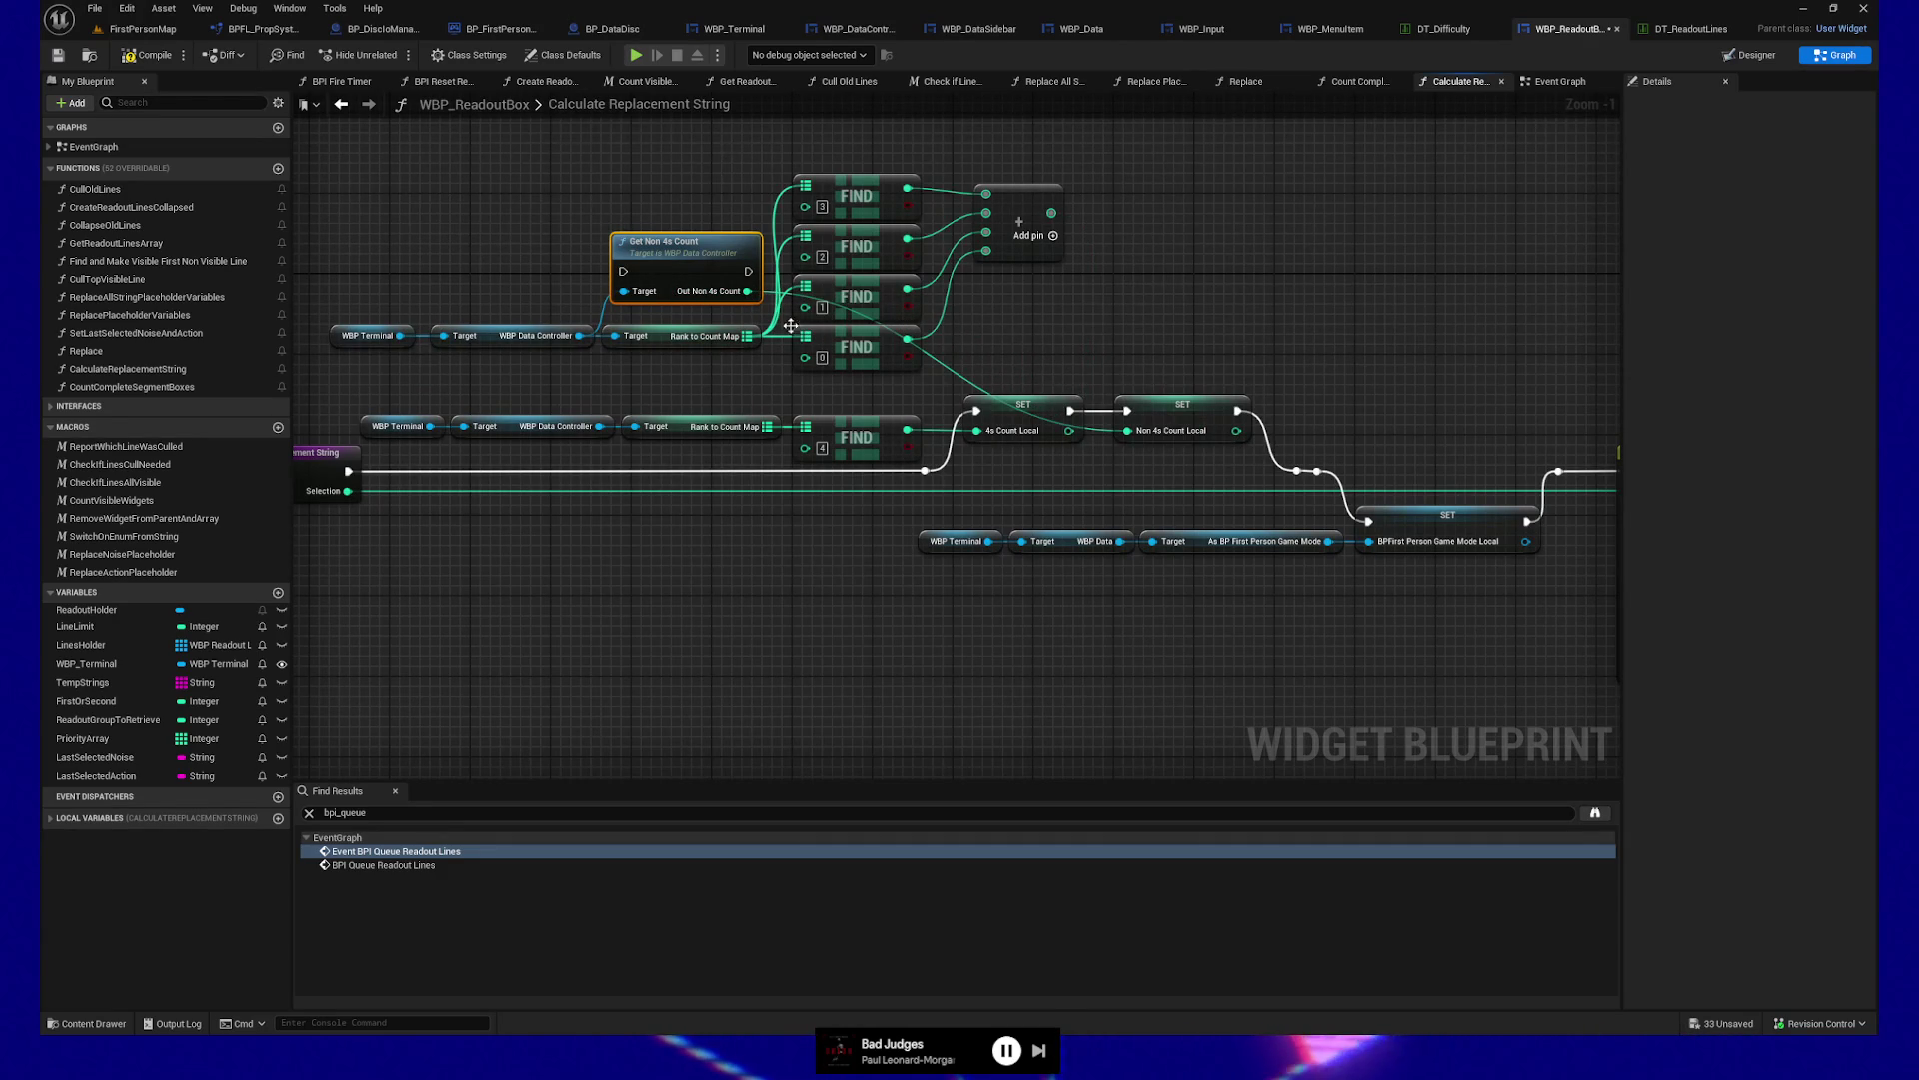
{"action": "mouse_move", "coordinate": [672, 260]}
{"action": "left_mouse_down"}
{"action": "mouse_move", "coordinate": [742, 240]}
{"action": "mouse_move", "coordinate": [701, 250]}
{"action": "left_mouse_up"}
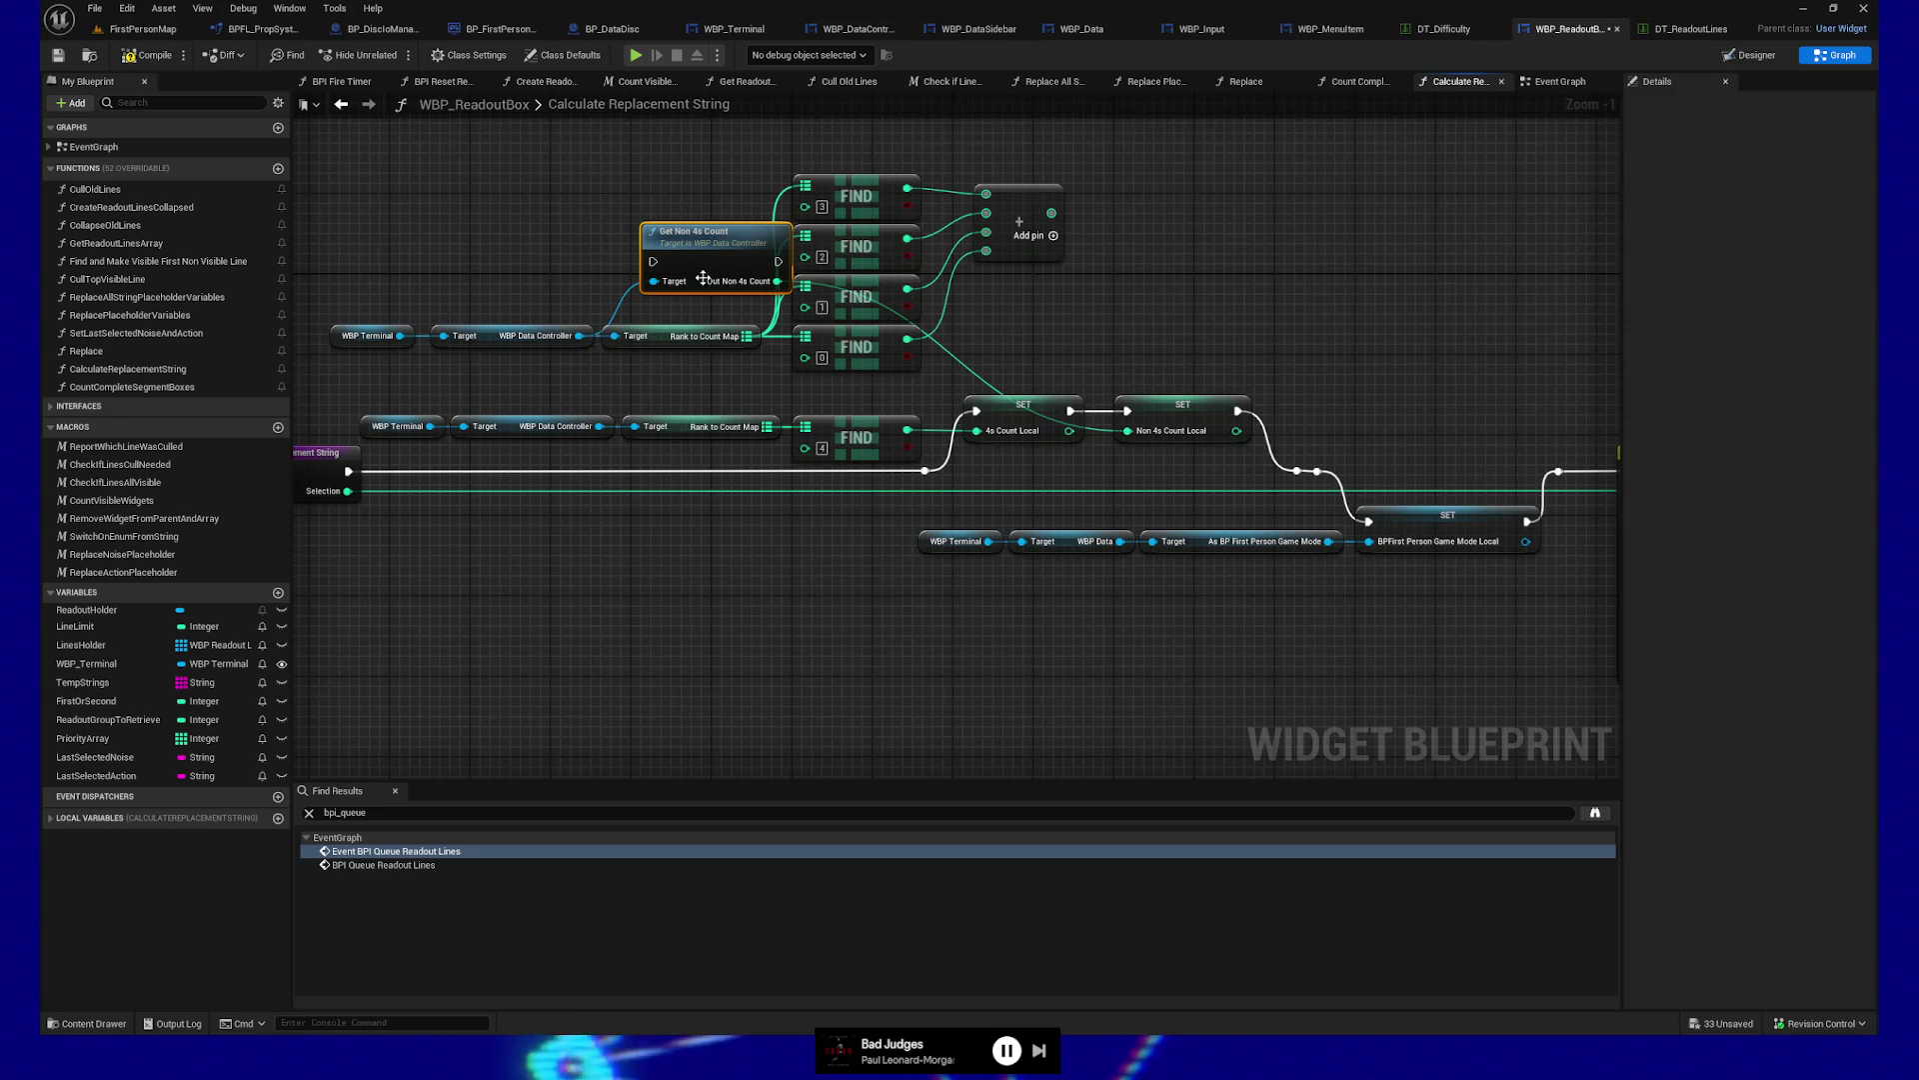
{"action": "left_click_drag", "start_coordinate": [665, 256], "coordinate": [625, 256]}
Duplicate the terminal and data controller getters to give Get Non 4s Count its own reference
{"action": "left_click_drag", "start_coordinate": [370, 289], "coordinate": [590, 344]}
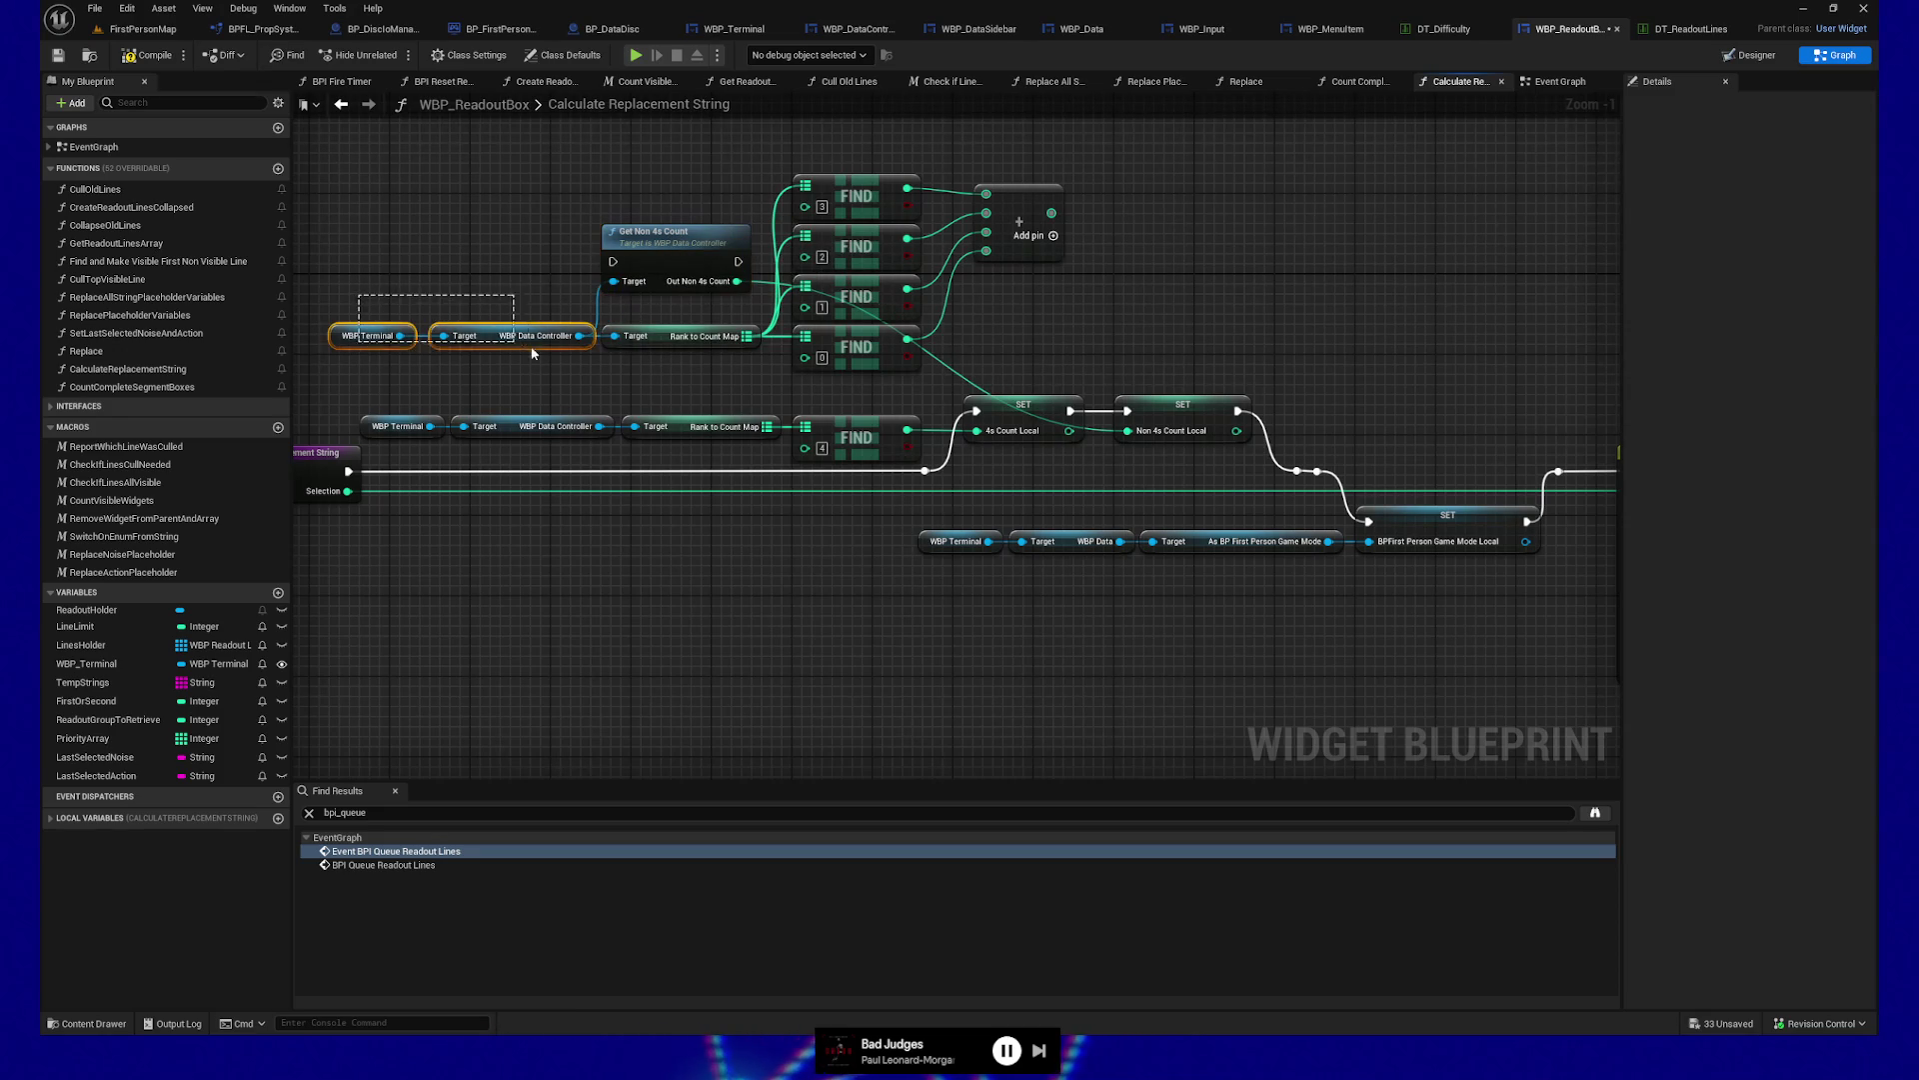
{"action": "key", "text": "ctrl+c"}
{"action": "key", "text": "ctrl+v"}
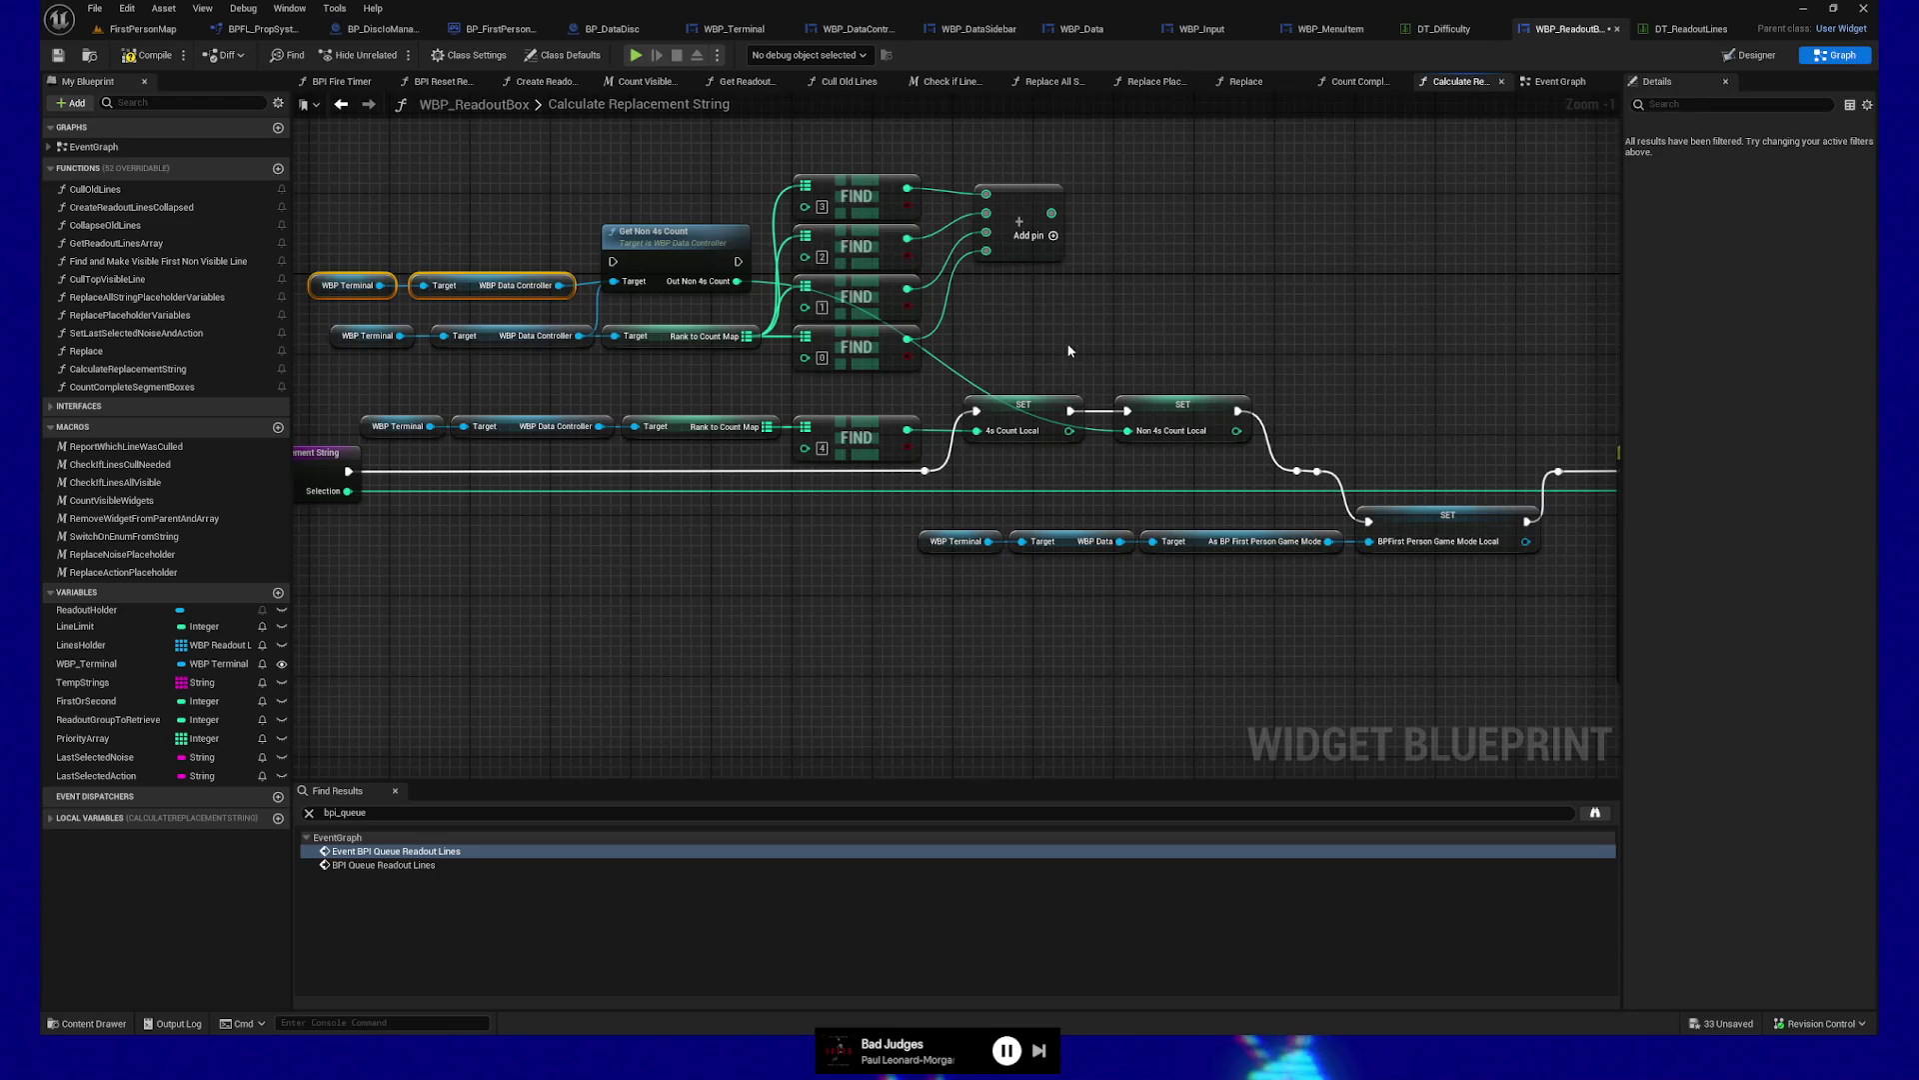
{"action": "left_click_drag", "start_coordinate": [1069, 351], "coordinate": [1180, 368]}
{"action": "left_click_drag", "start_coordinate": [709, 332], "coordinate": [670, 301]}
{"action": "mouse_move", "coordinate": [1213, 372]}
{"action": "left_mouse_down"}
{"action": "mouse_move", "coordinate": [1037, 362]}
{"action": "mouse_move", "coordinate": [768, 390]}
{"action": "mouse_move", "coordinate": [1243, 360]}
{"action": "left_mouse_up"}
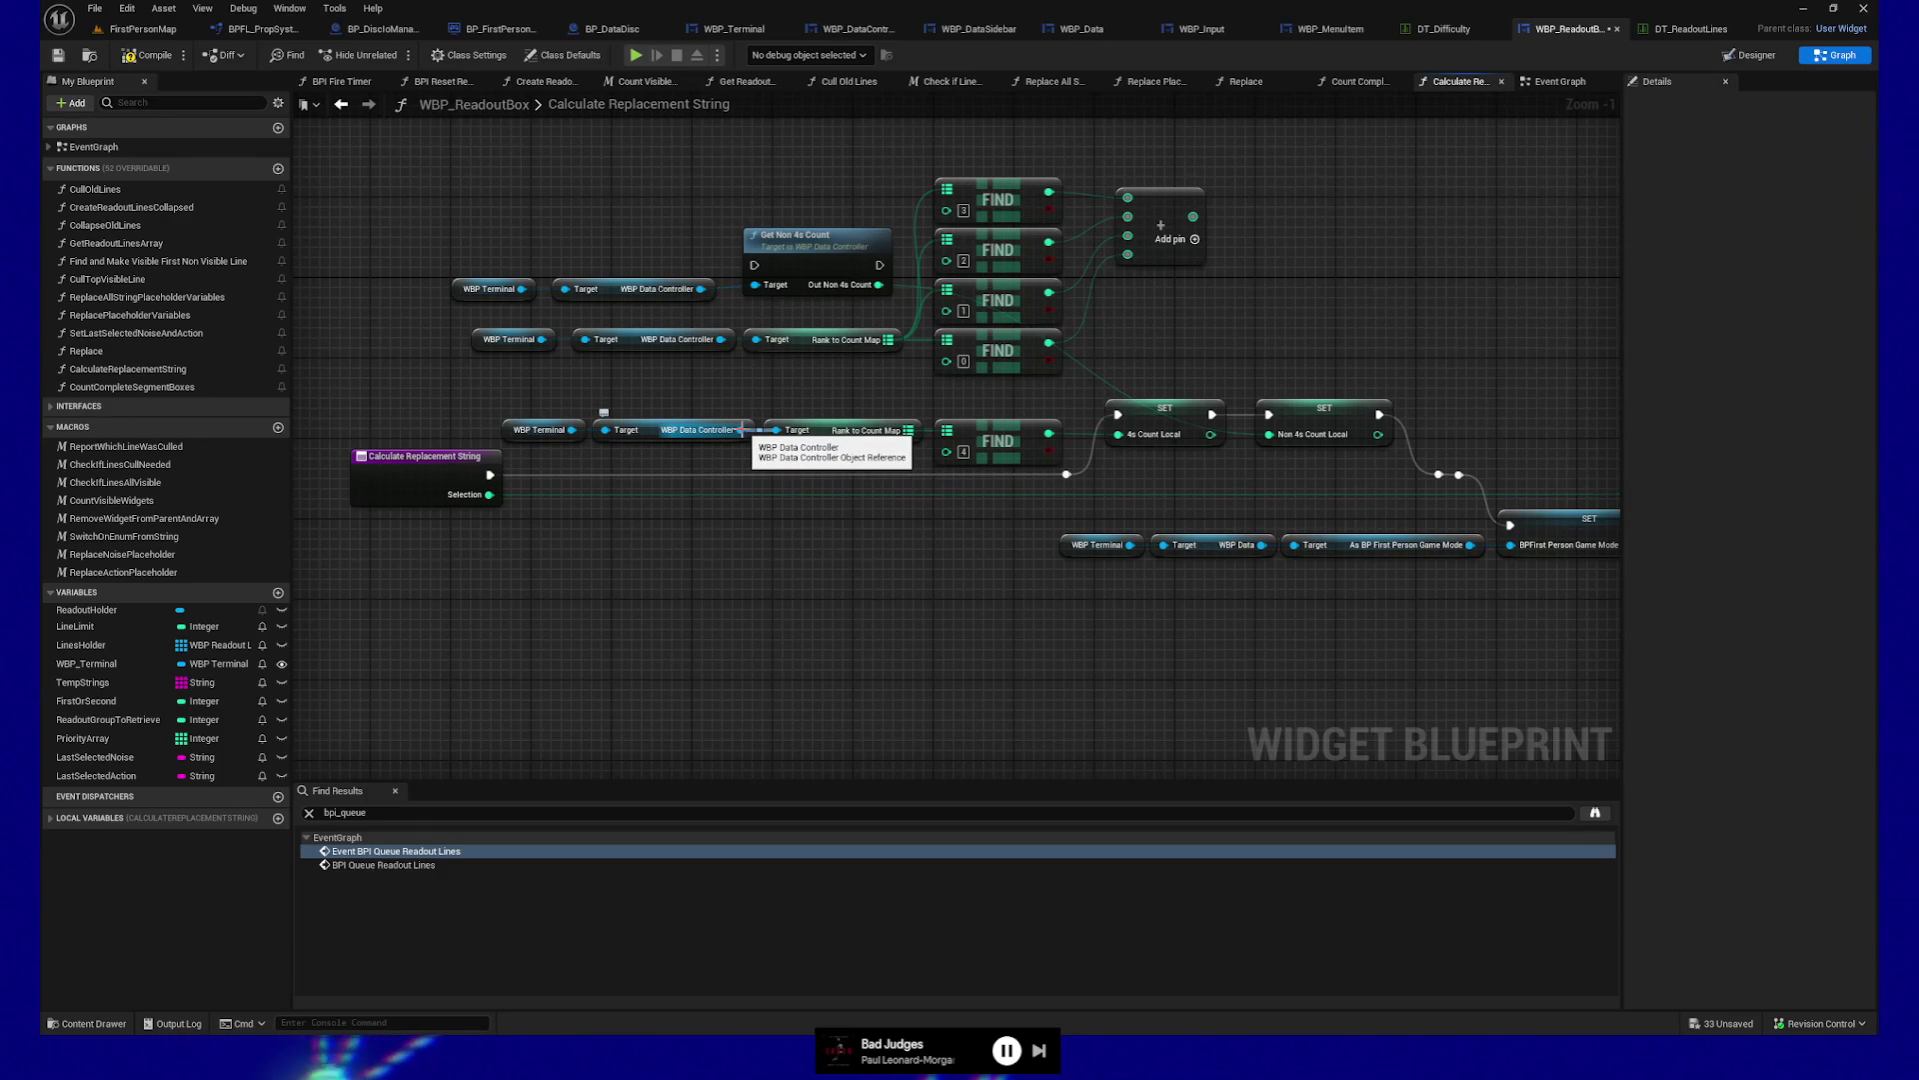
Duplicate the lower WBP Terminal and Data Controller getters and call Get 4s Count from the copy
{"action": "left_click_drag", "start_coordinate": [488, 404], "coordinate": [724, 440]}
{"action": "key", "text": "ctrl+c"}
{"action": "key", "text": "ctrl+v"}
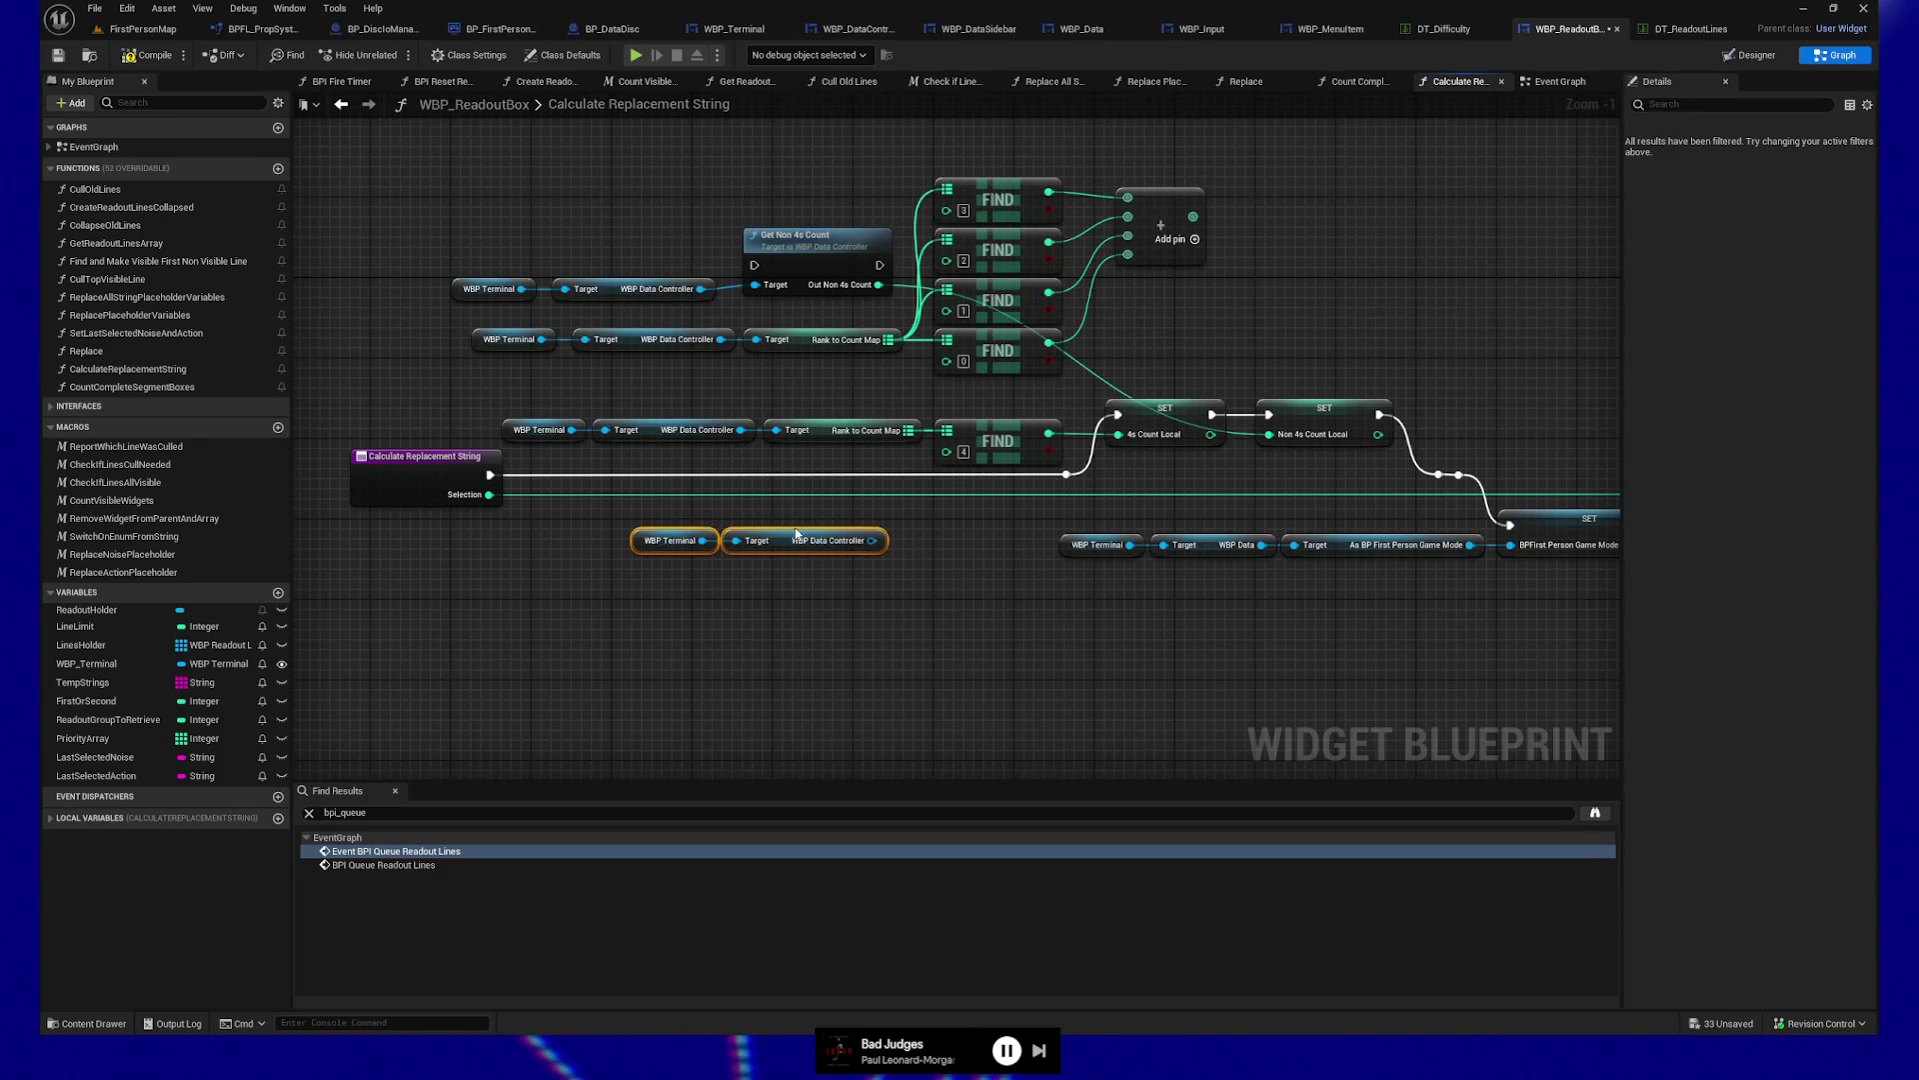
{"action": "mouse_move", "coordinate": [798, 533]}
{"action": "left_mouse_down"}
{"action": "mouse_move", "coordinate": [696, 573]}
{"action": "mouse_move", "coordinate": [845, 567]}
{"action": "left_mouse_up"}
{"action": "type", "text": "g"}
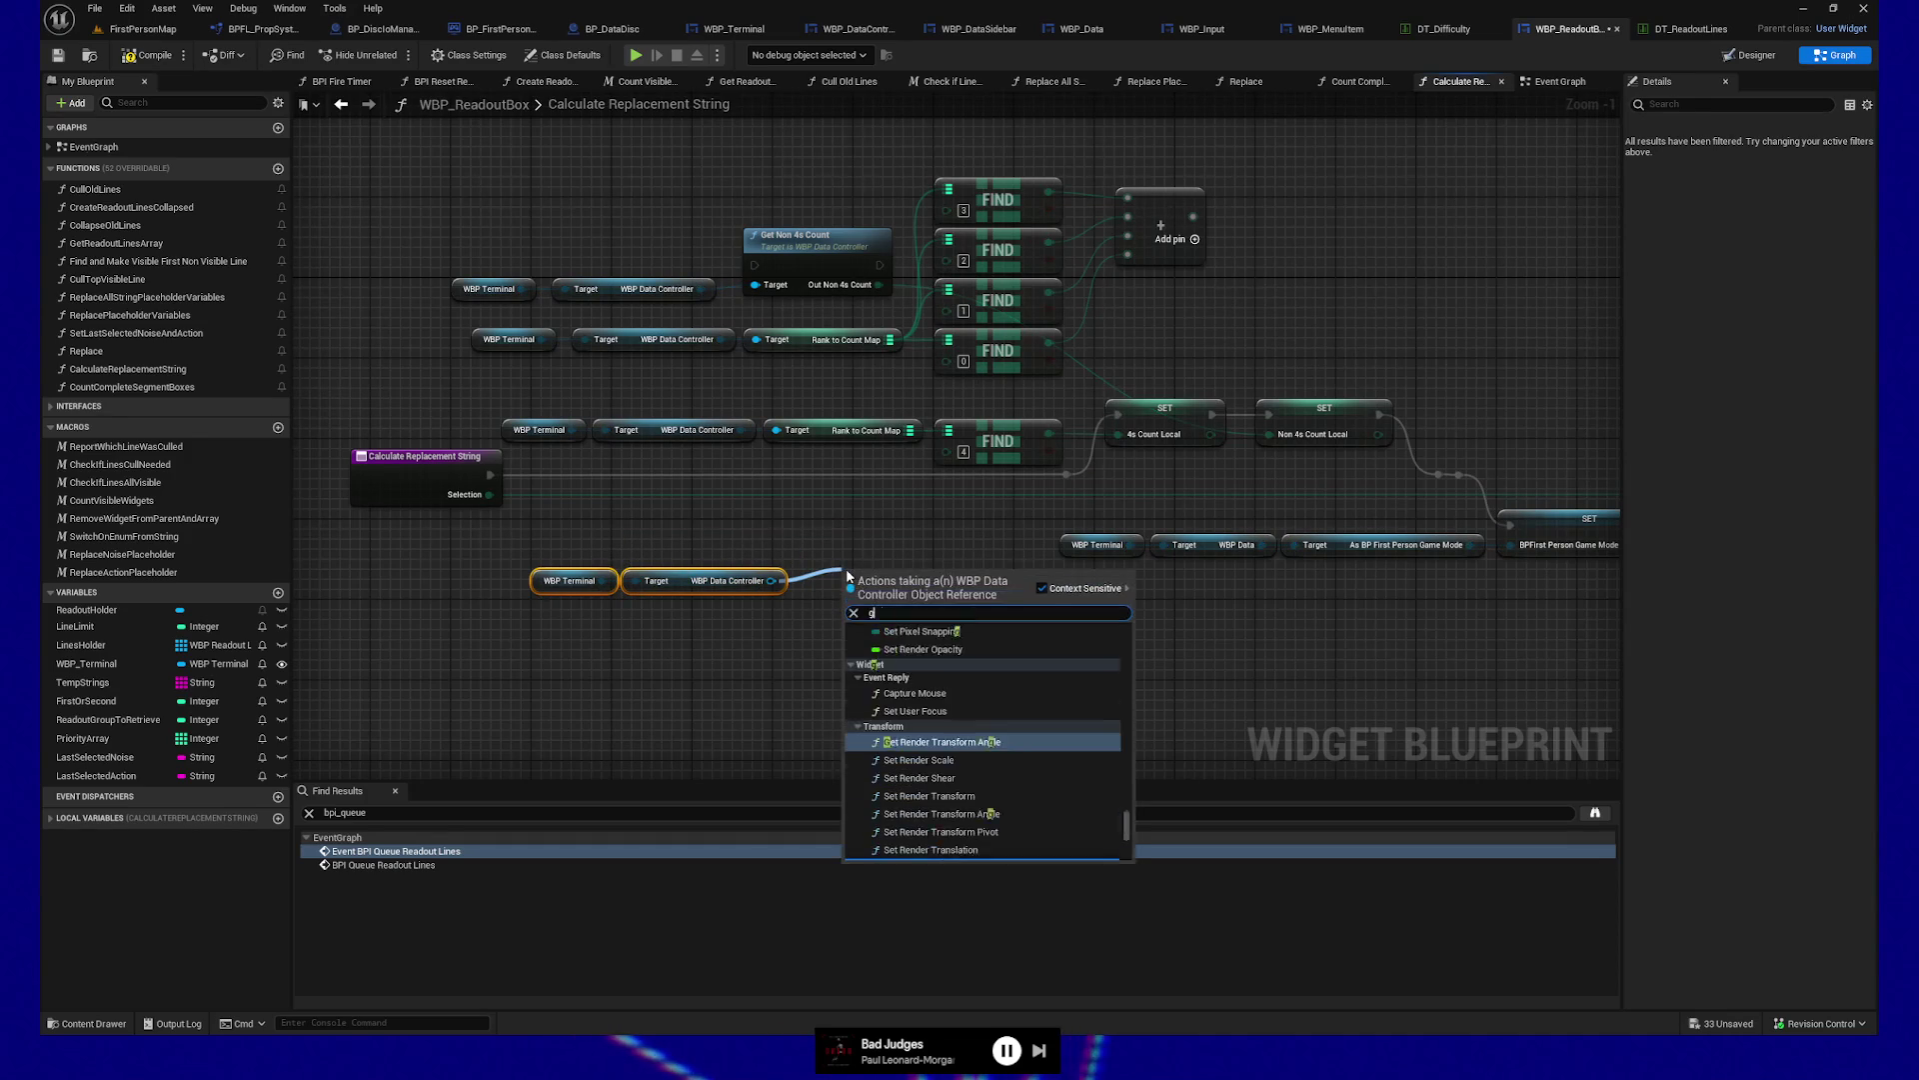
{"action": "type", "text": "et 4s"}
{"action": "left_click", "coordinate": [916, 646]}
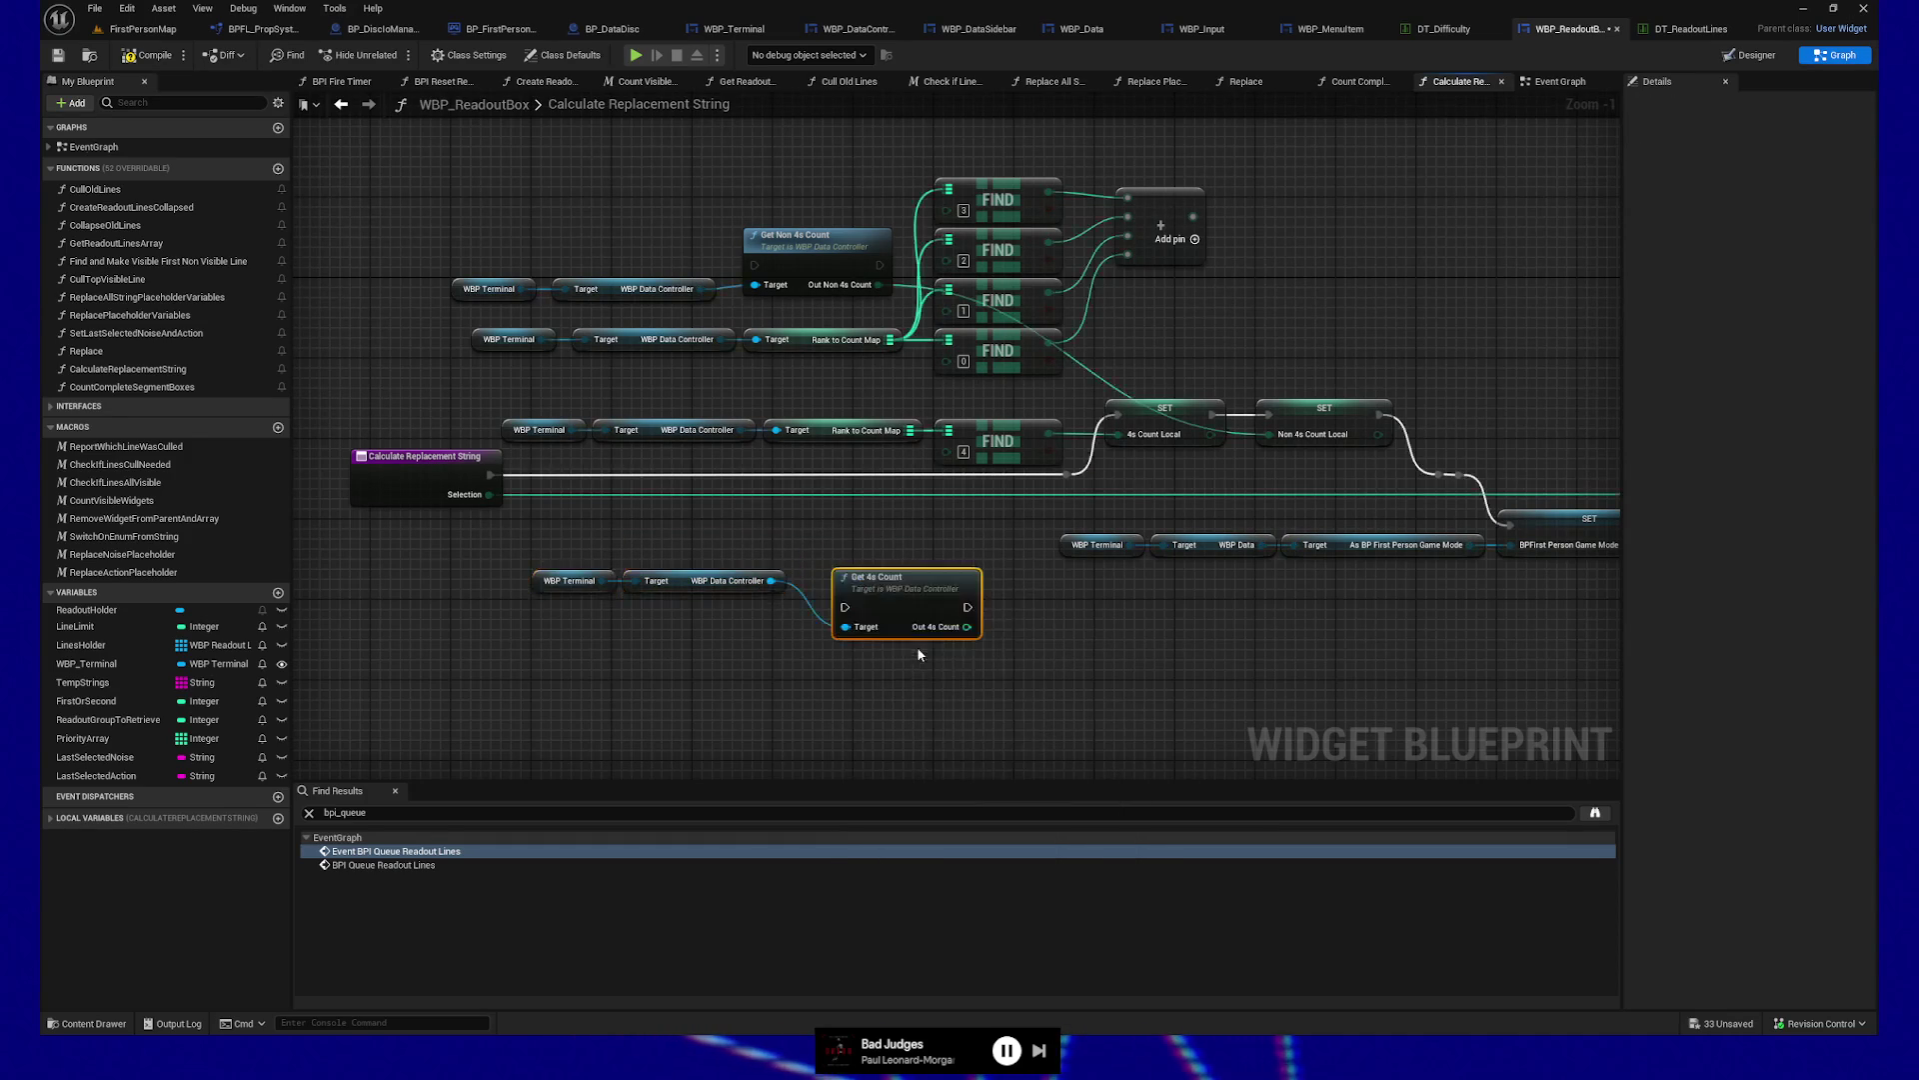
{"action": "left_click_drag", "start_coordinate": [887, 592], "coordinate": [878, 562]}
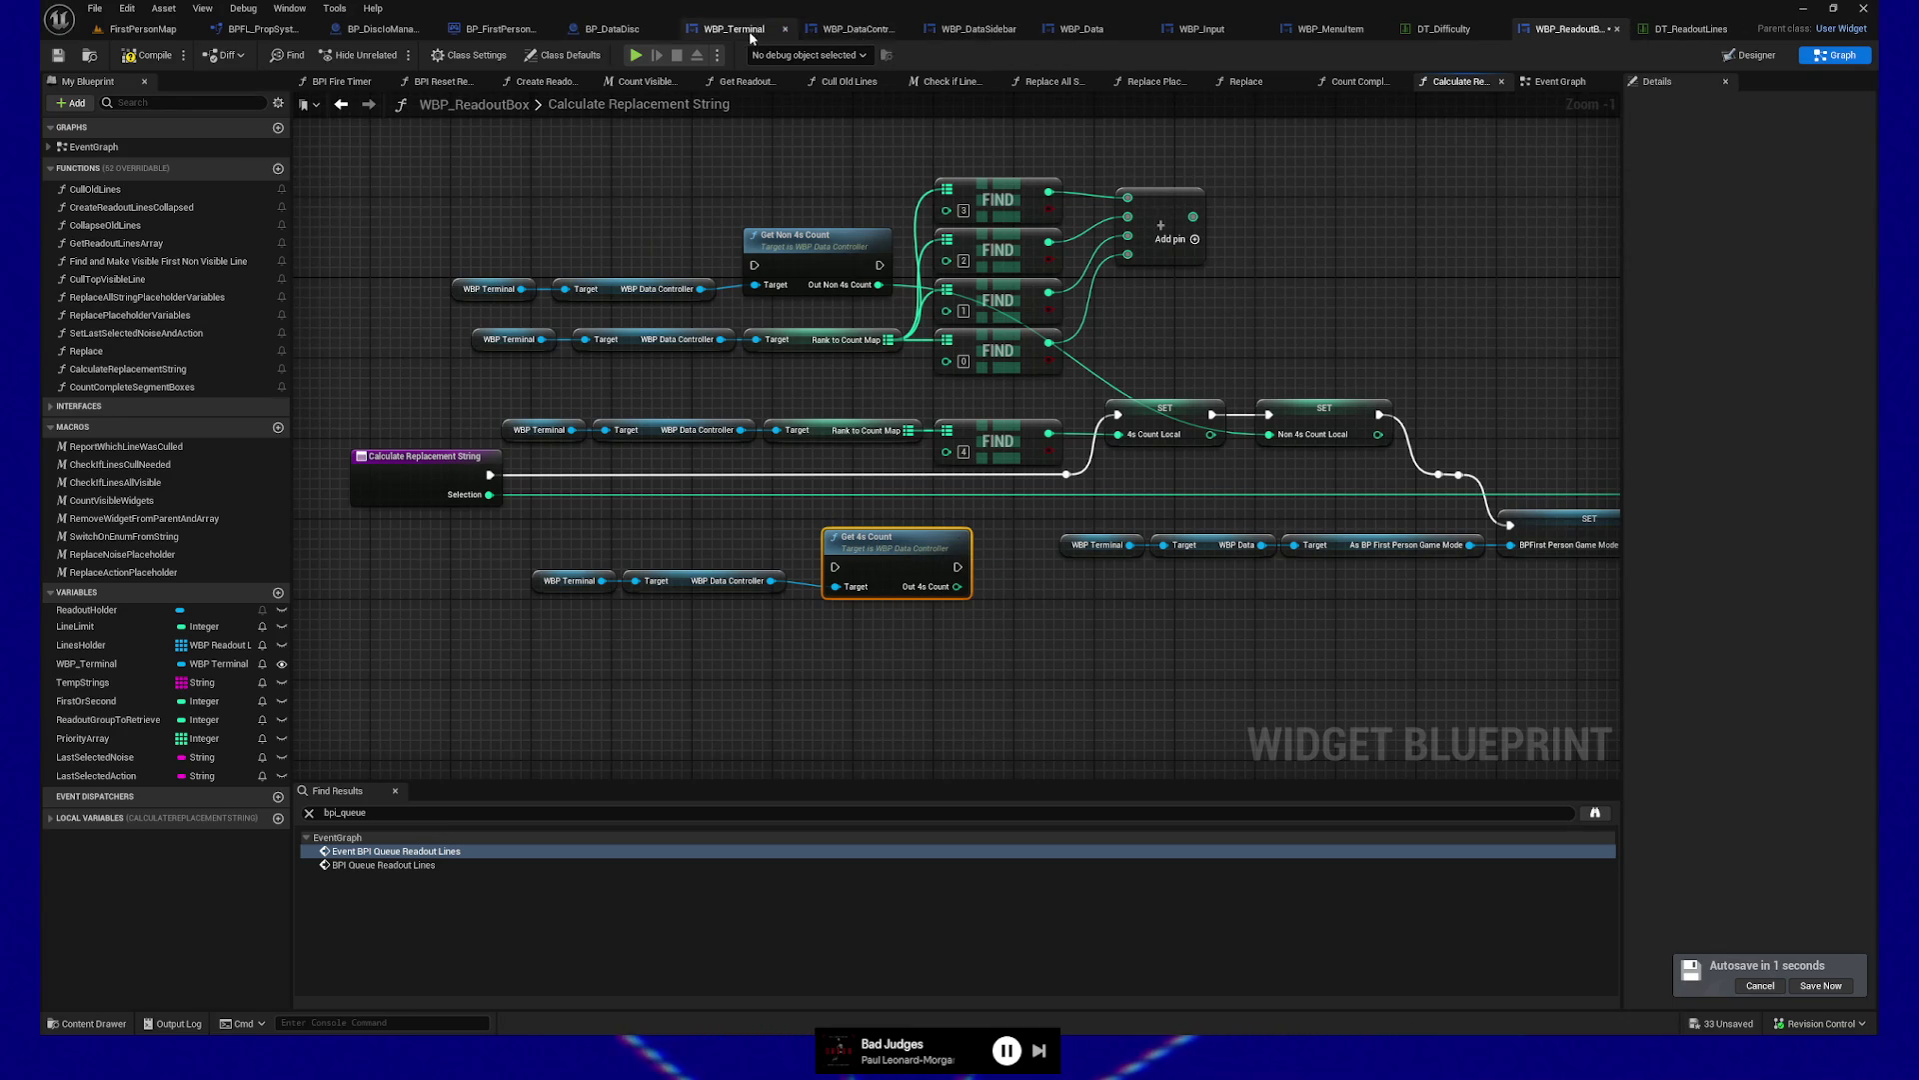
Make Get Non 4s Count pure, save WBP_DataController, and reposition its call in WBP_ReadoutBox
{"action": "left_click", "coordinate": [874, 31]}
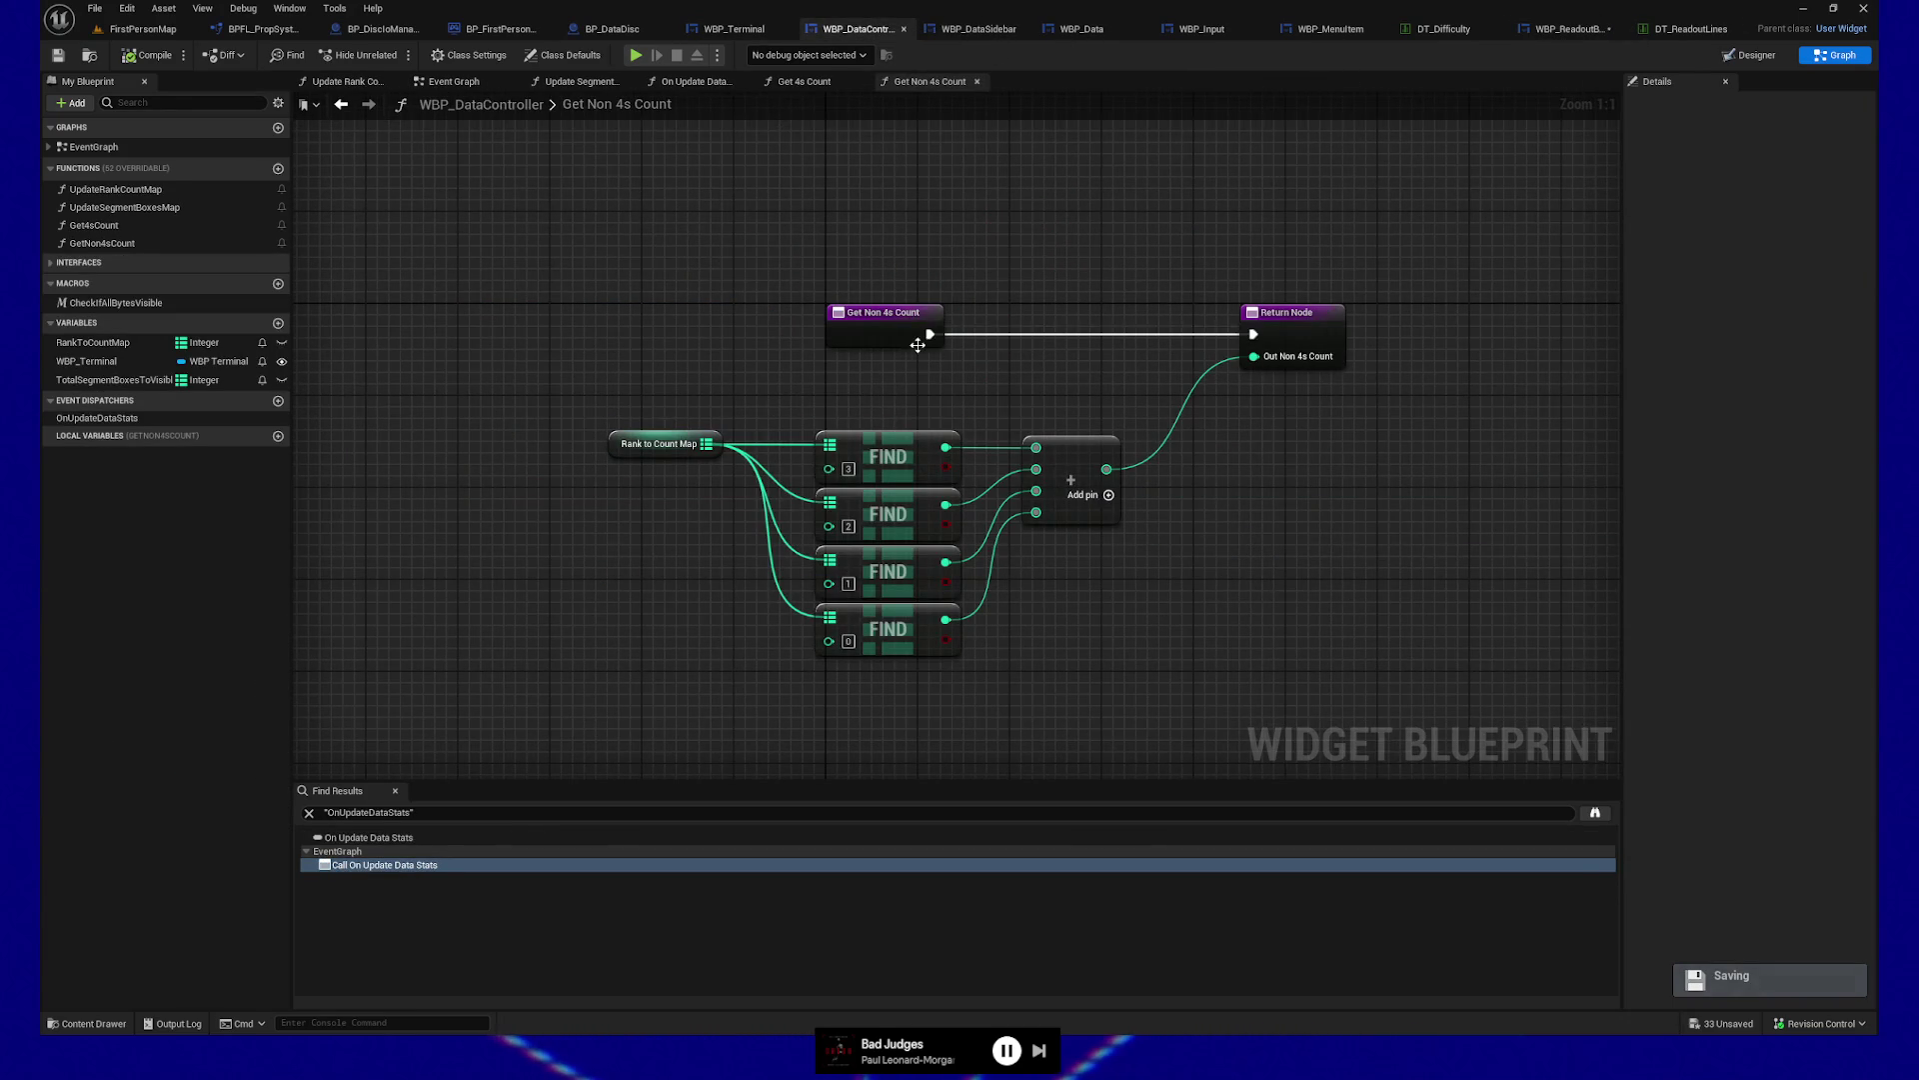
{"action": "left_click", "coordinate": [855, 323]}
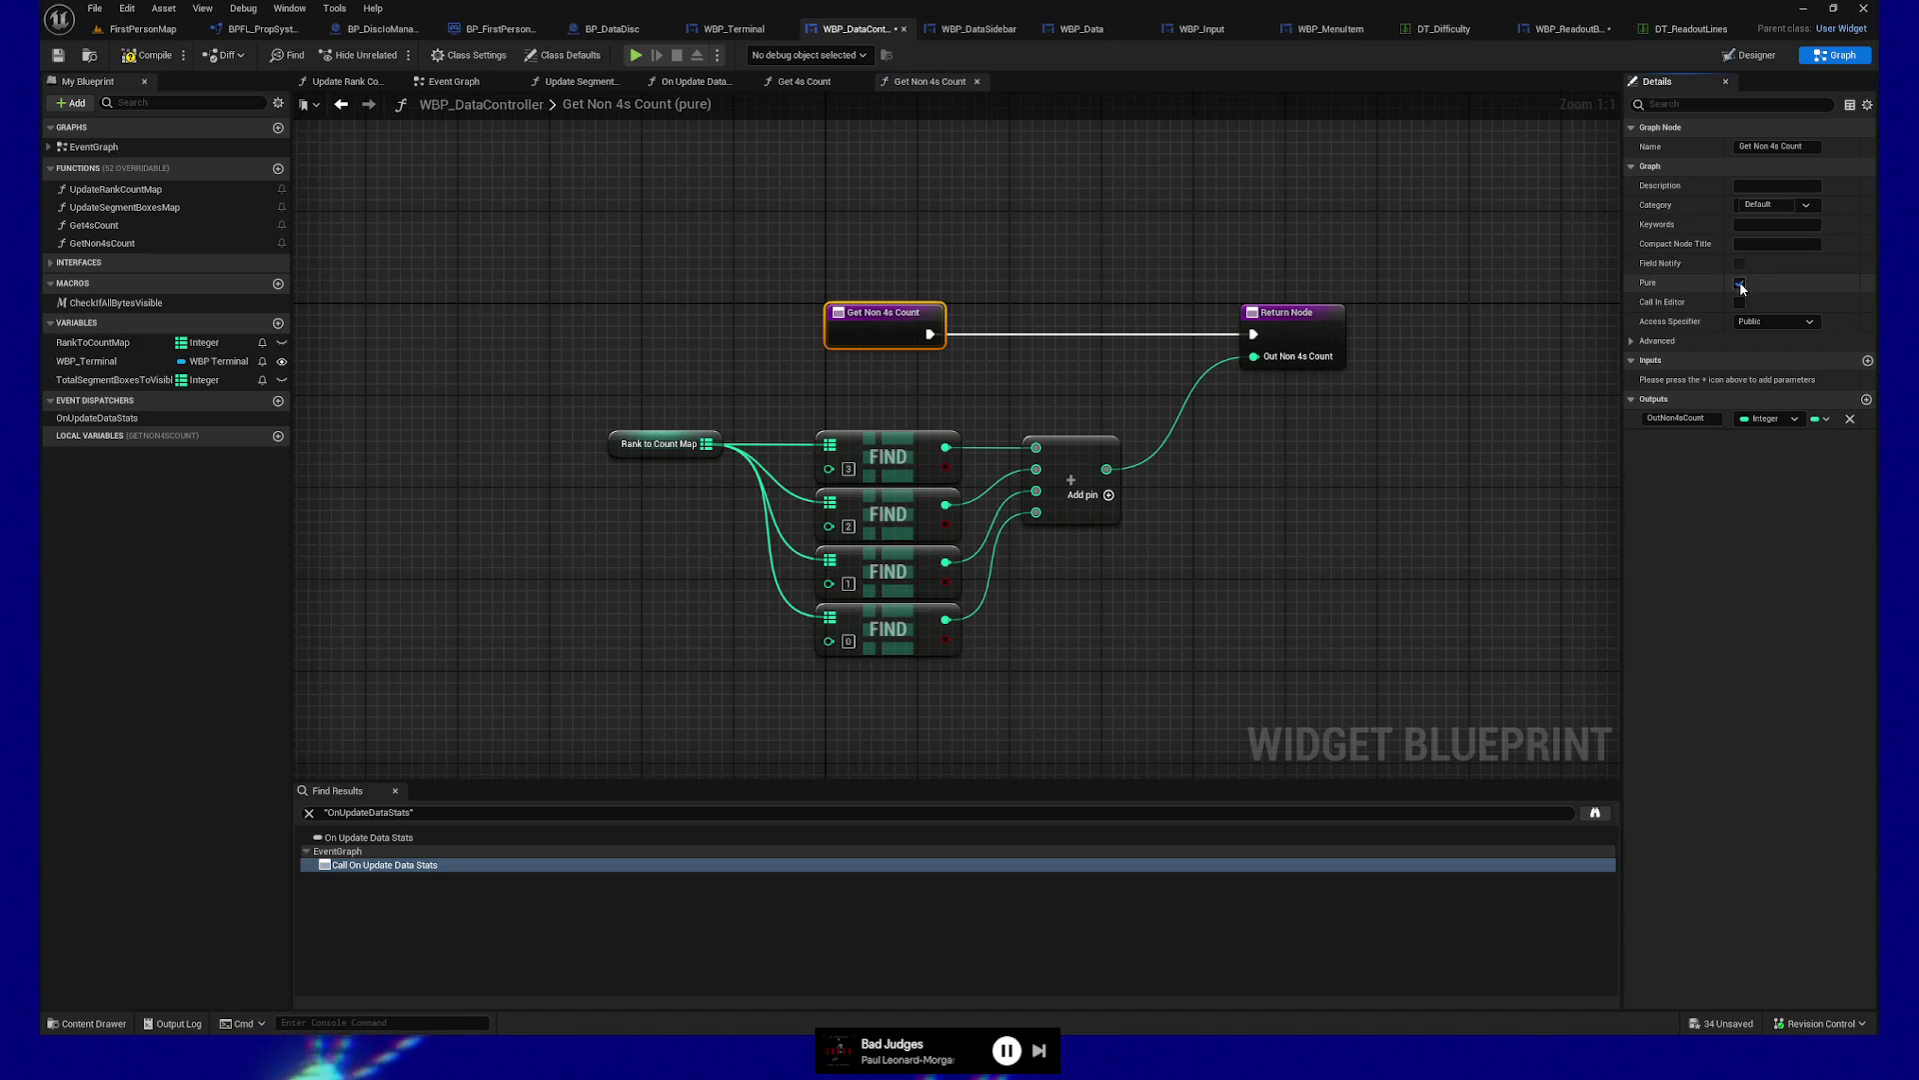
{"action": "left_click", "coordinate": [61, 60]}
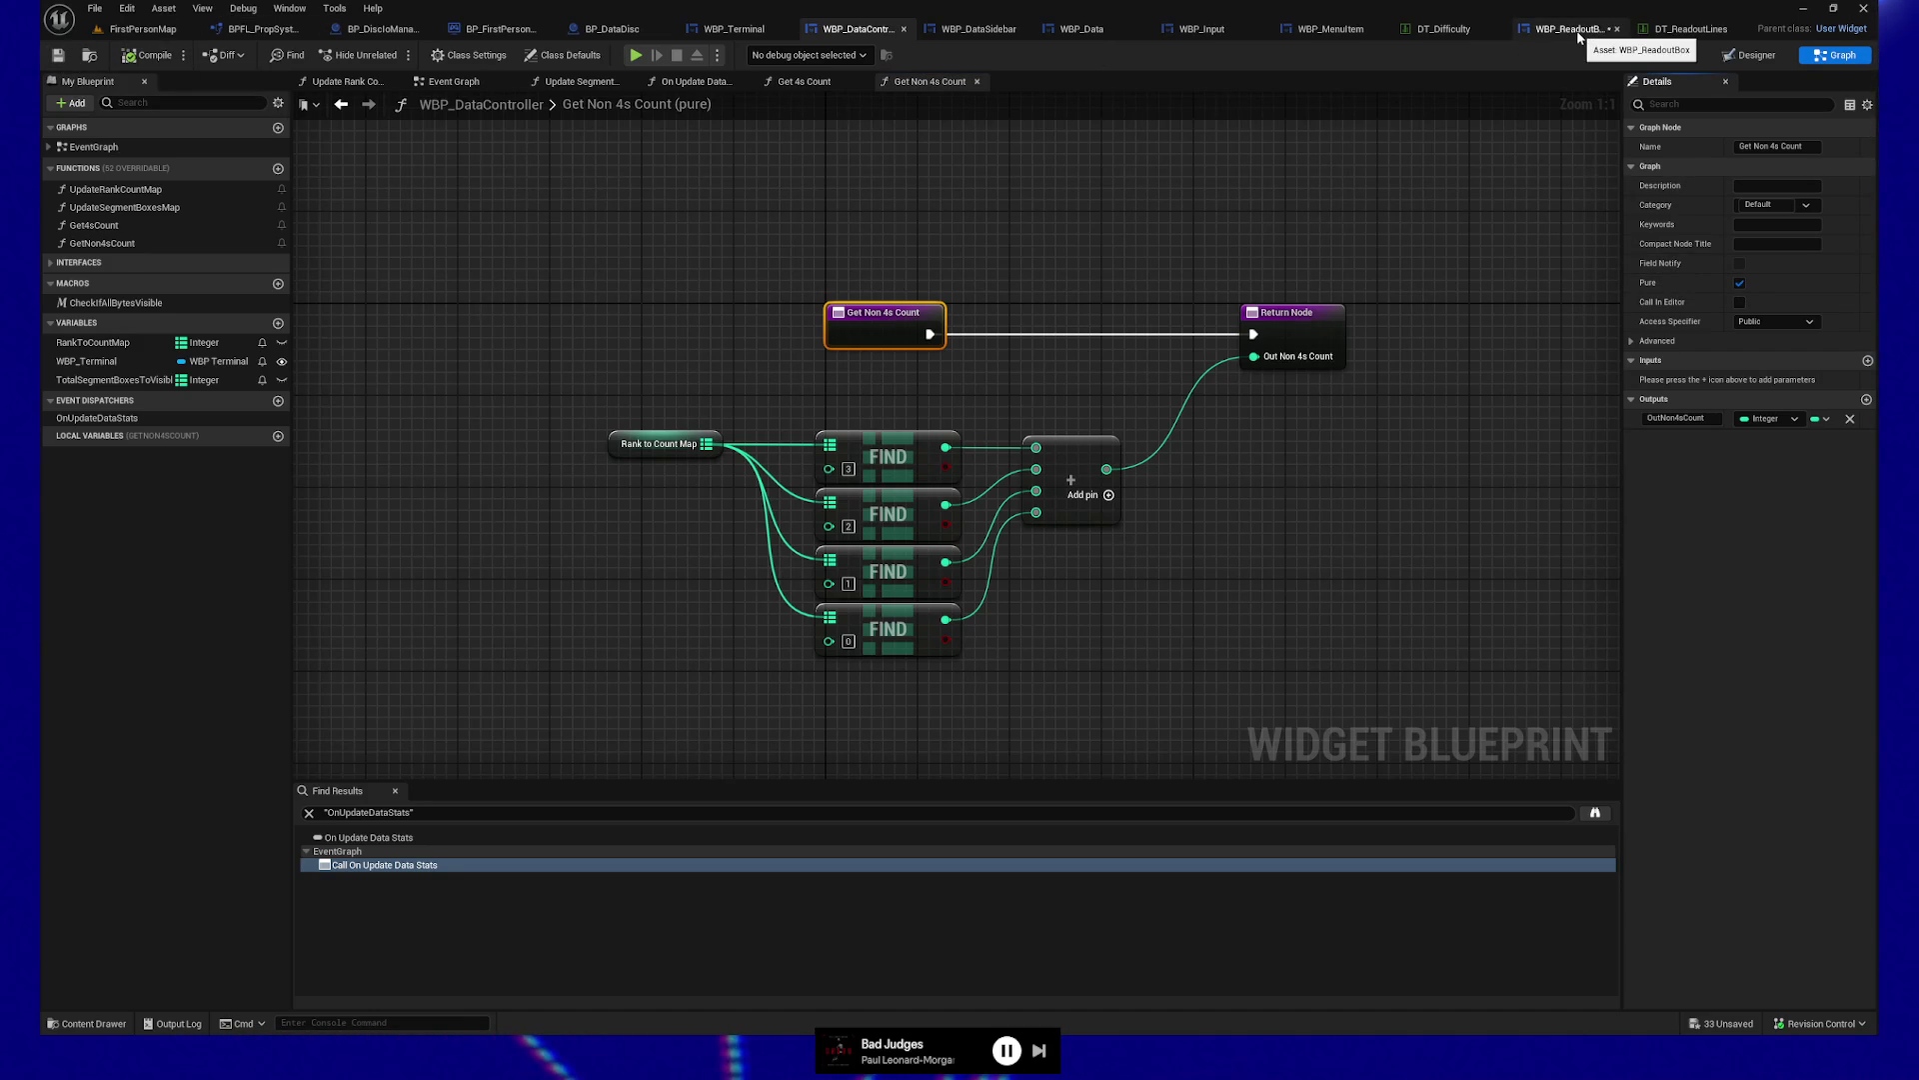
{"action": "left_click", "coordinate": [1578, 37]}
{"action": "left_click_drag", "start_coordinate": [822, 234], "coordinate": [821, 255]}
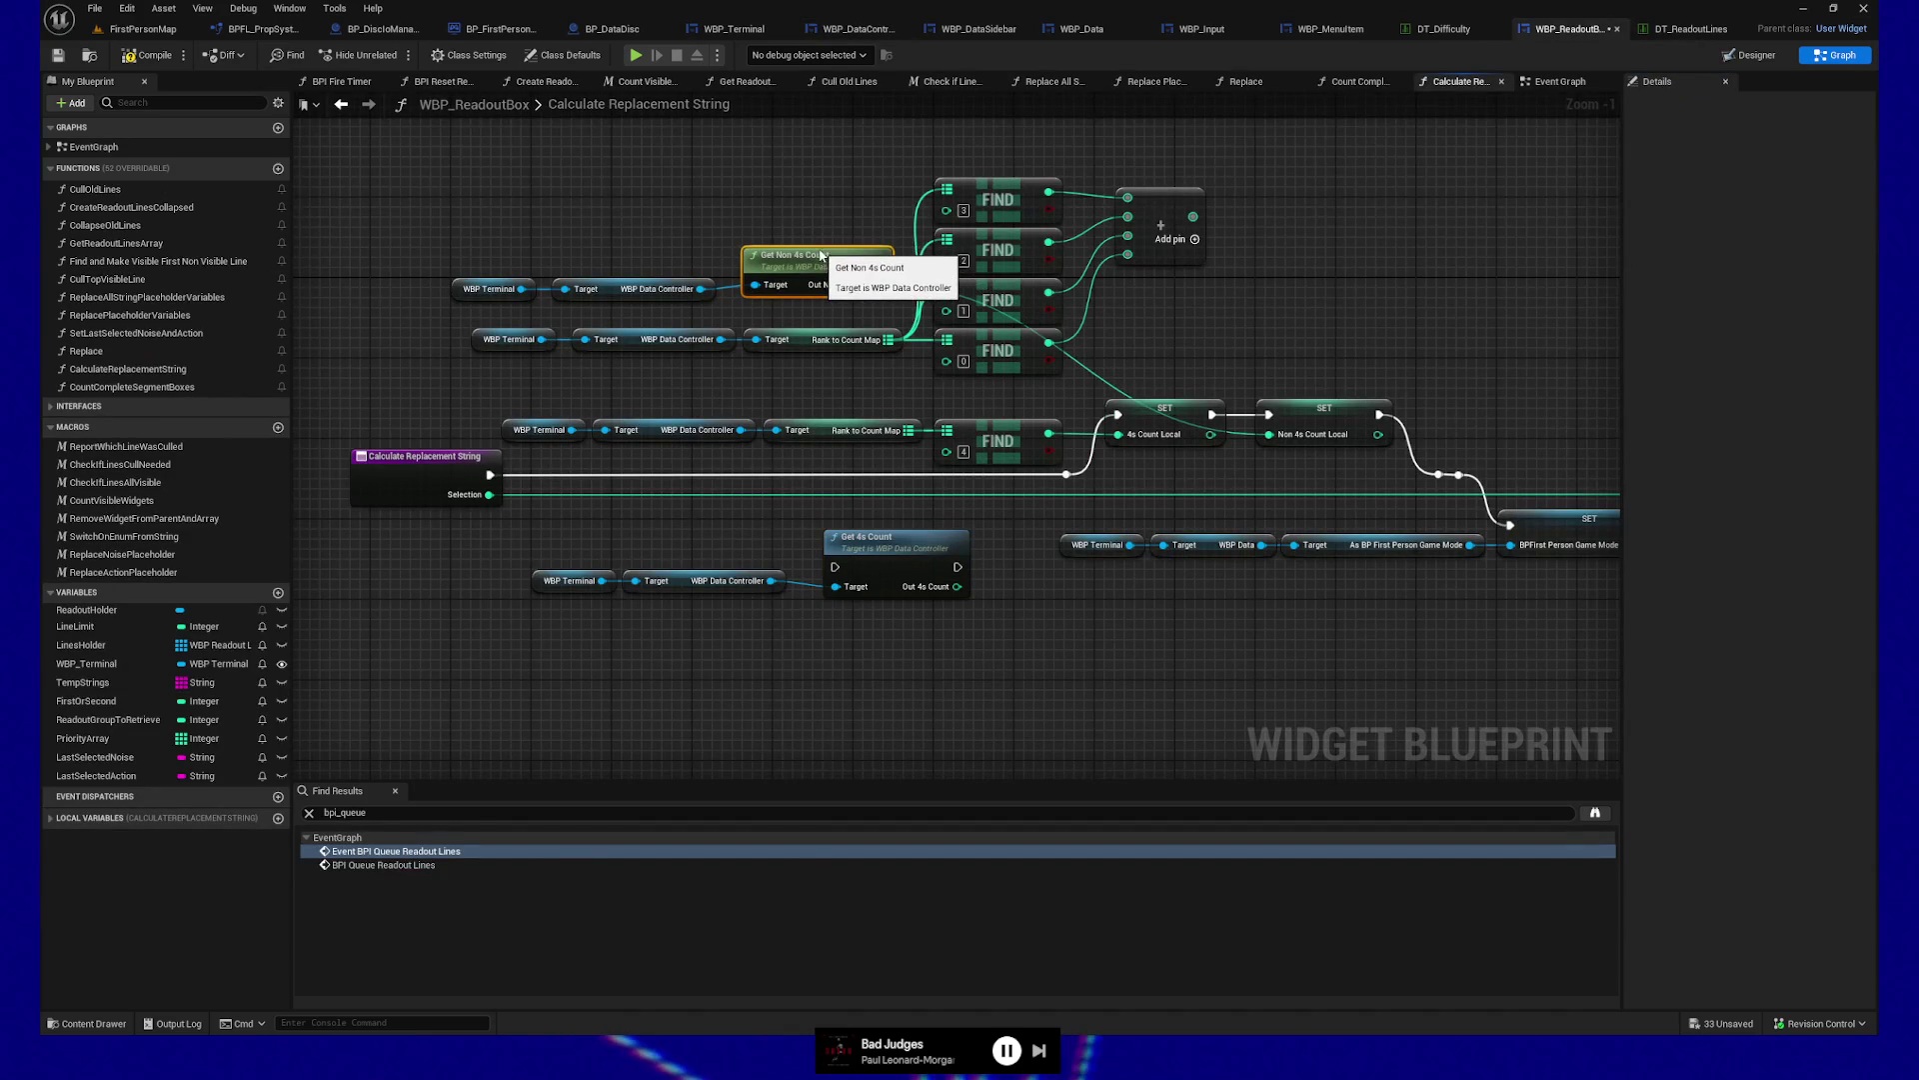
{"action": "left_click_drag", "start_coordinate": [440, 272], "coordinate": [730, 308]}
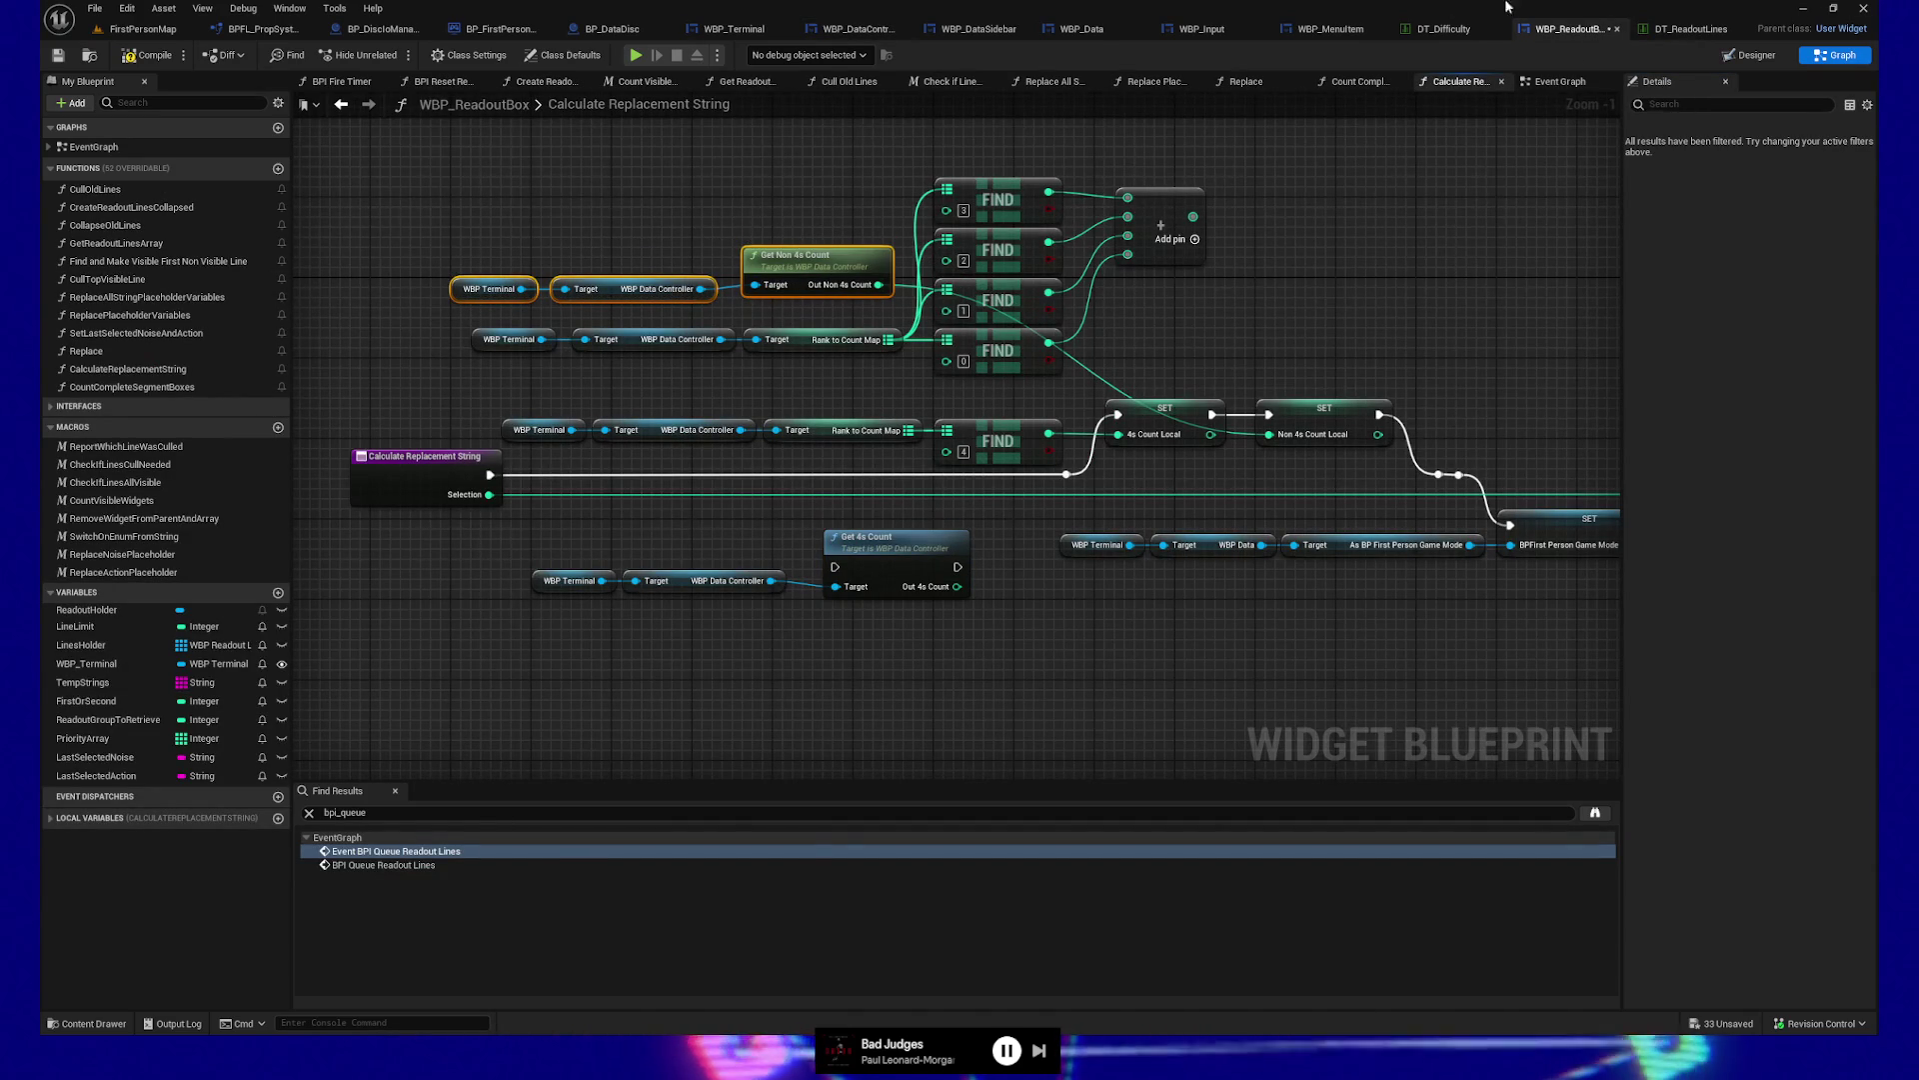
Tick Pure on Get 4s Count and compile WBP_DataController
{"action": "left_click", "coordinate": [850, 31]}
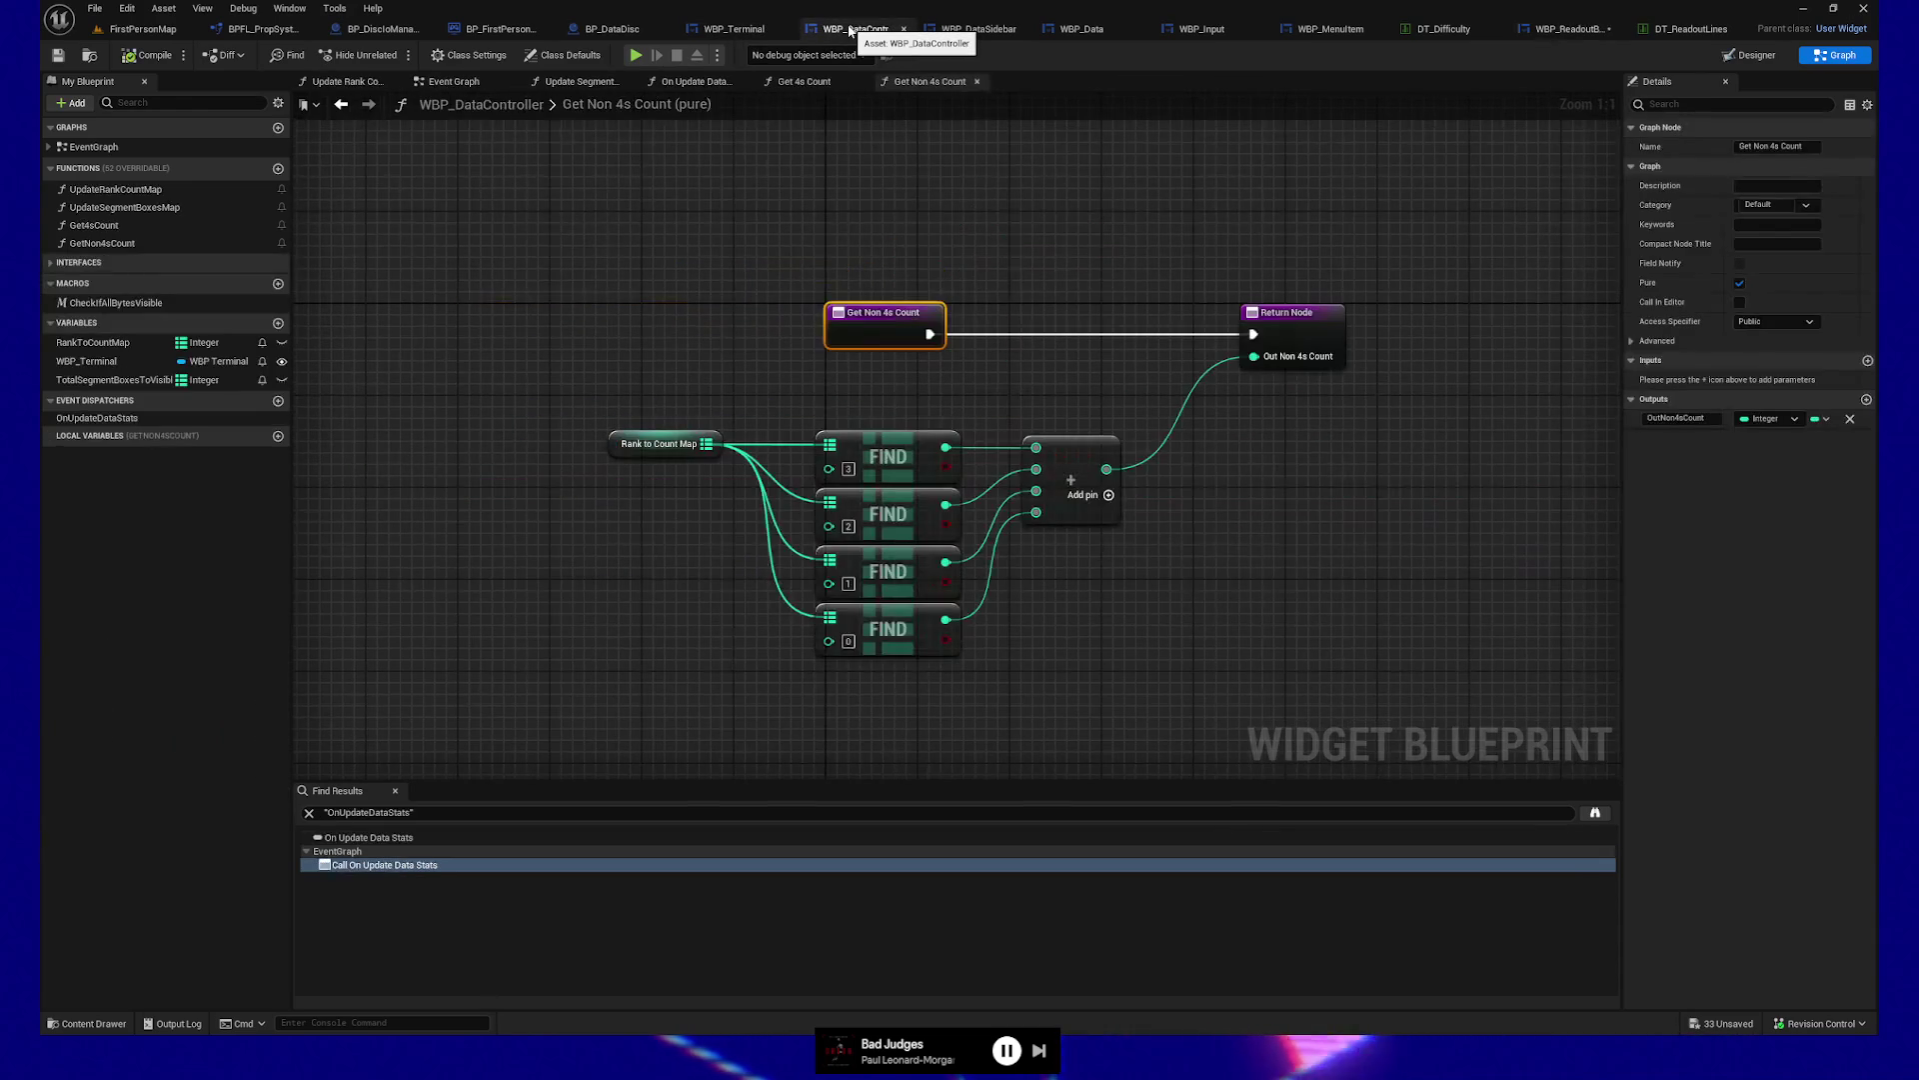
{"action": "left_click", "coordinate": [822, 84]}
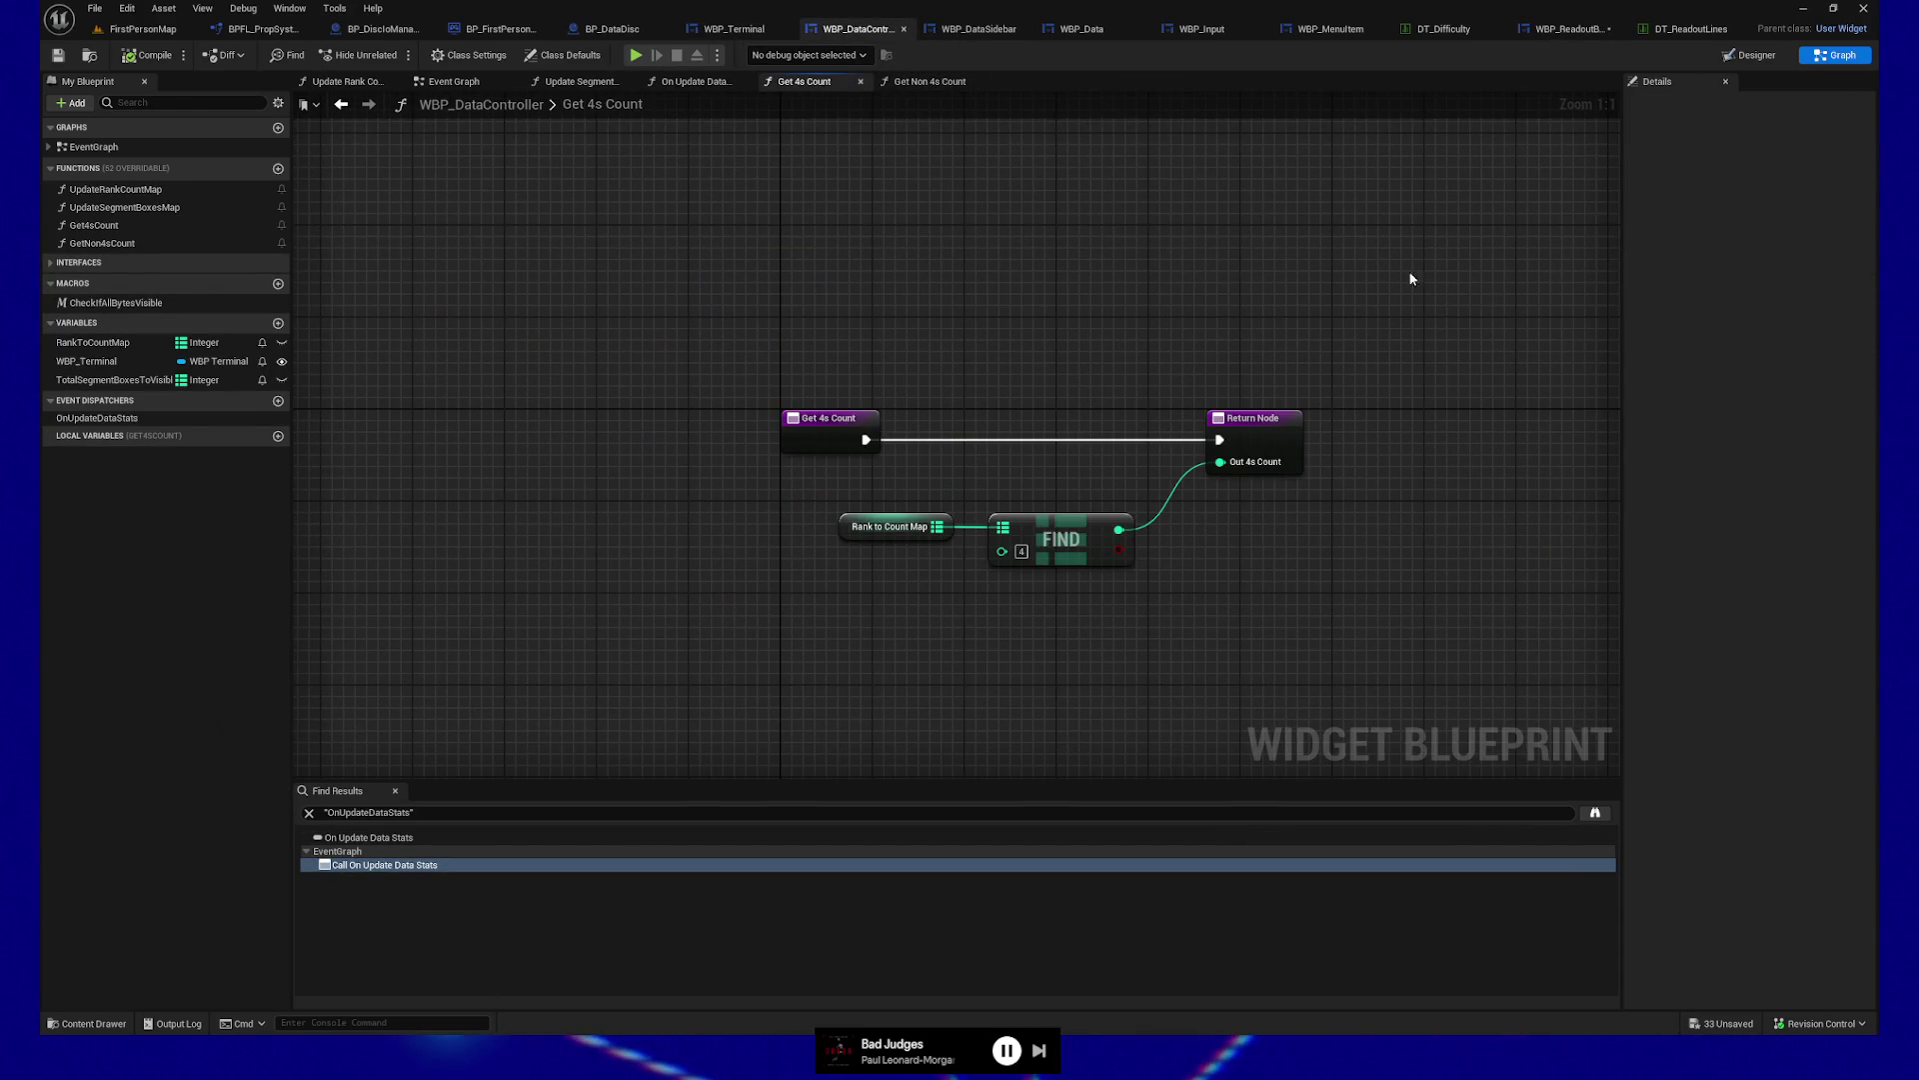
{"action": "left_click", "coordinate": [786, 416]}
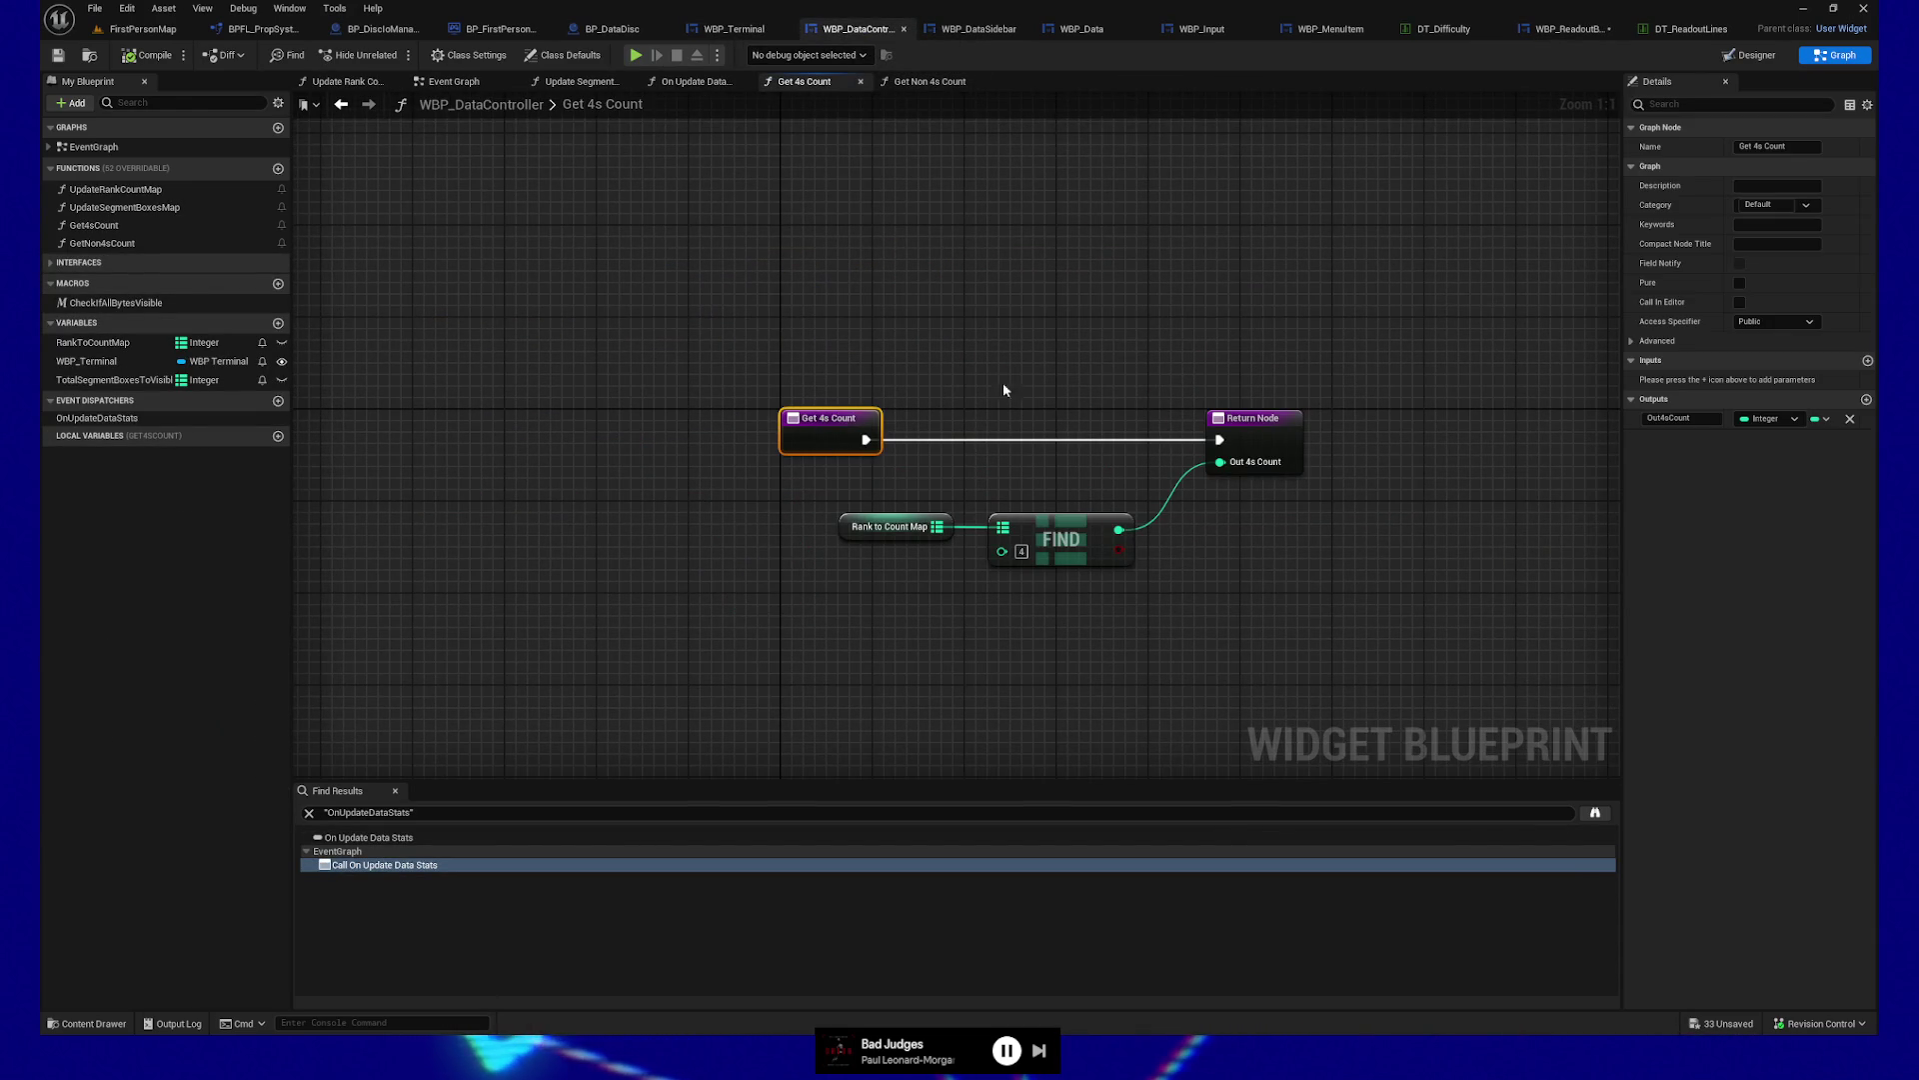
{"action": "left_click", "coordinate": [1740, 284]}
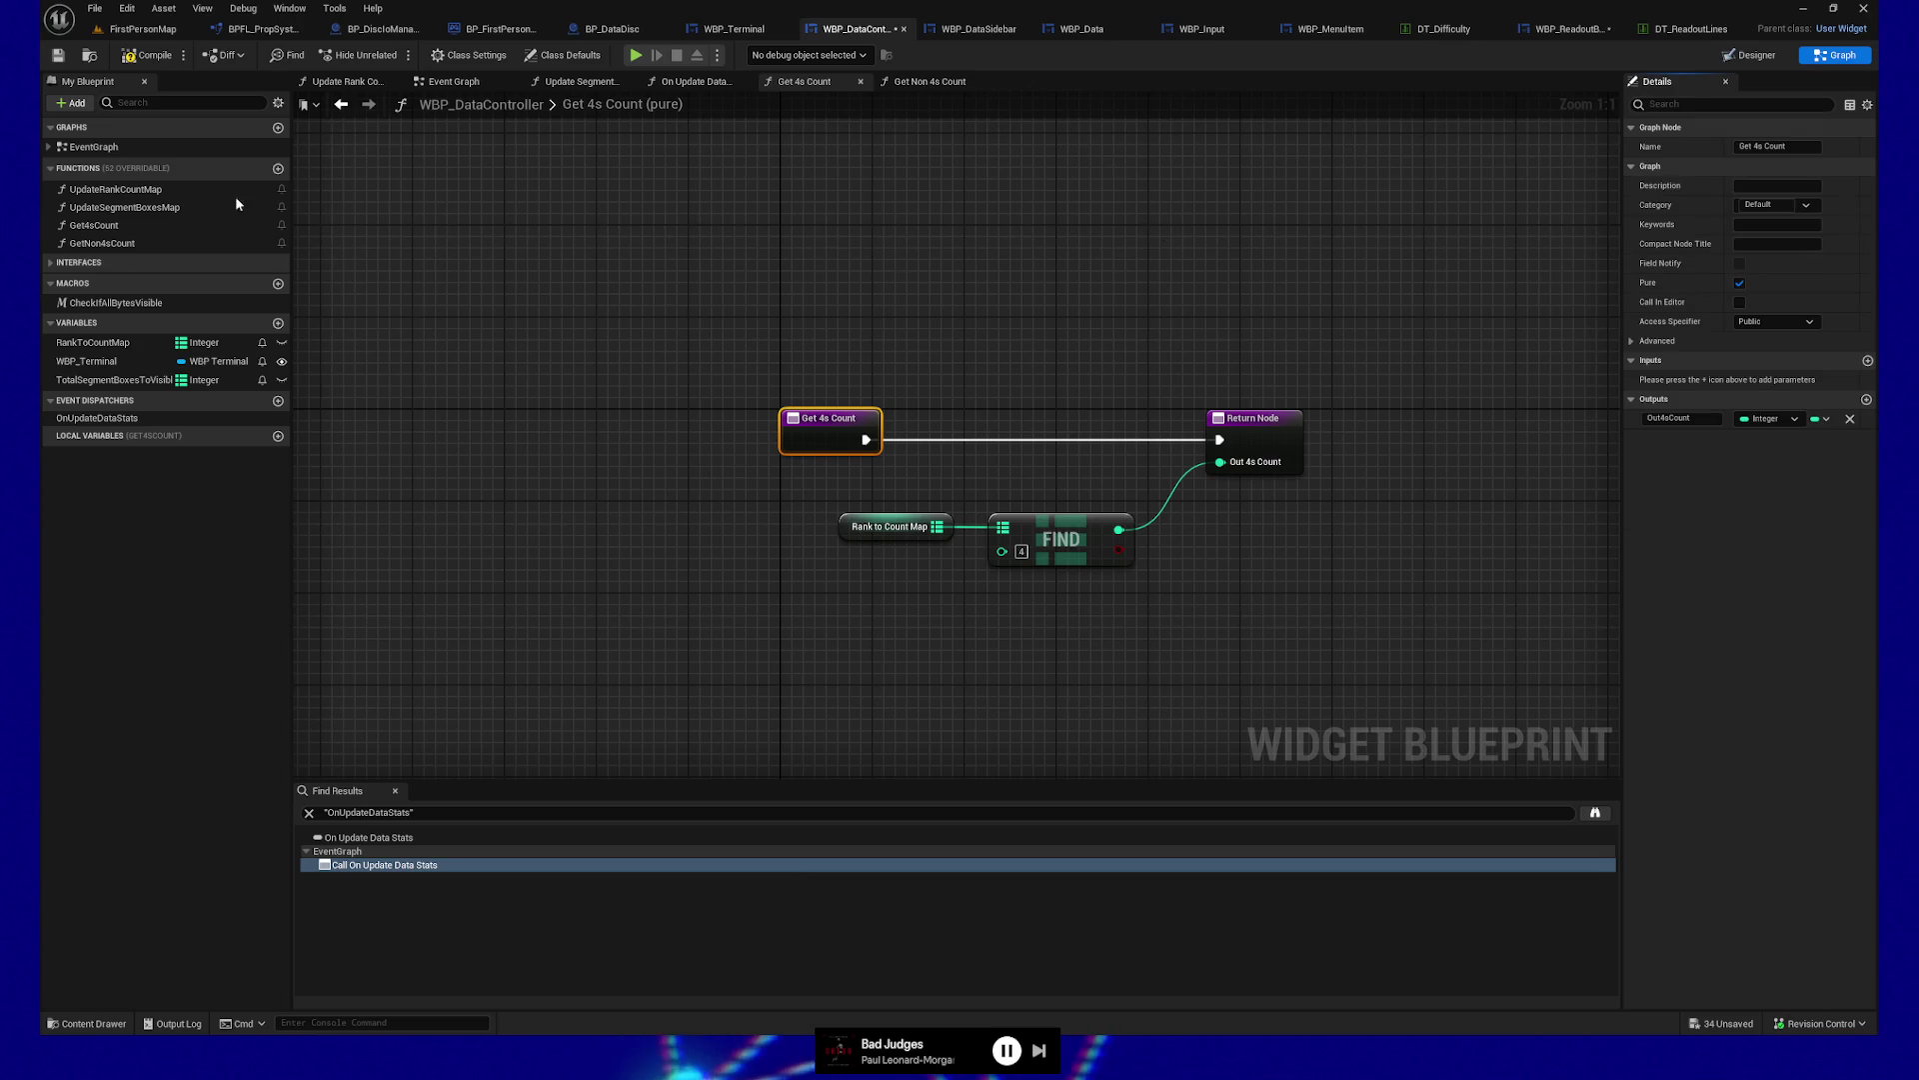
{"action": "left_click", "coordinate": [160, 60]}
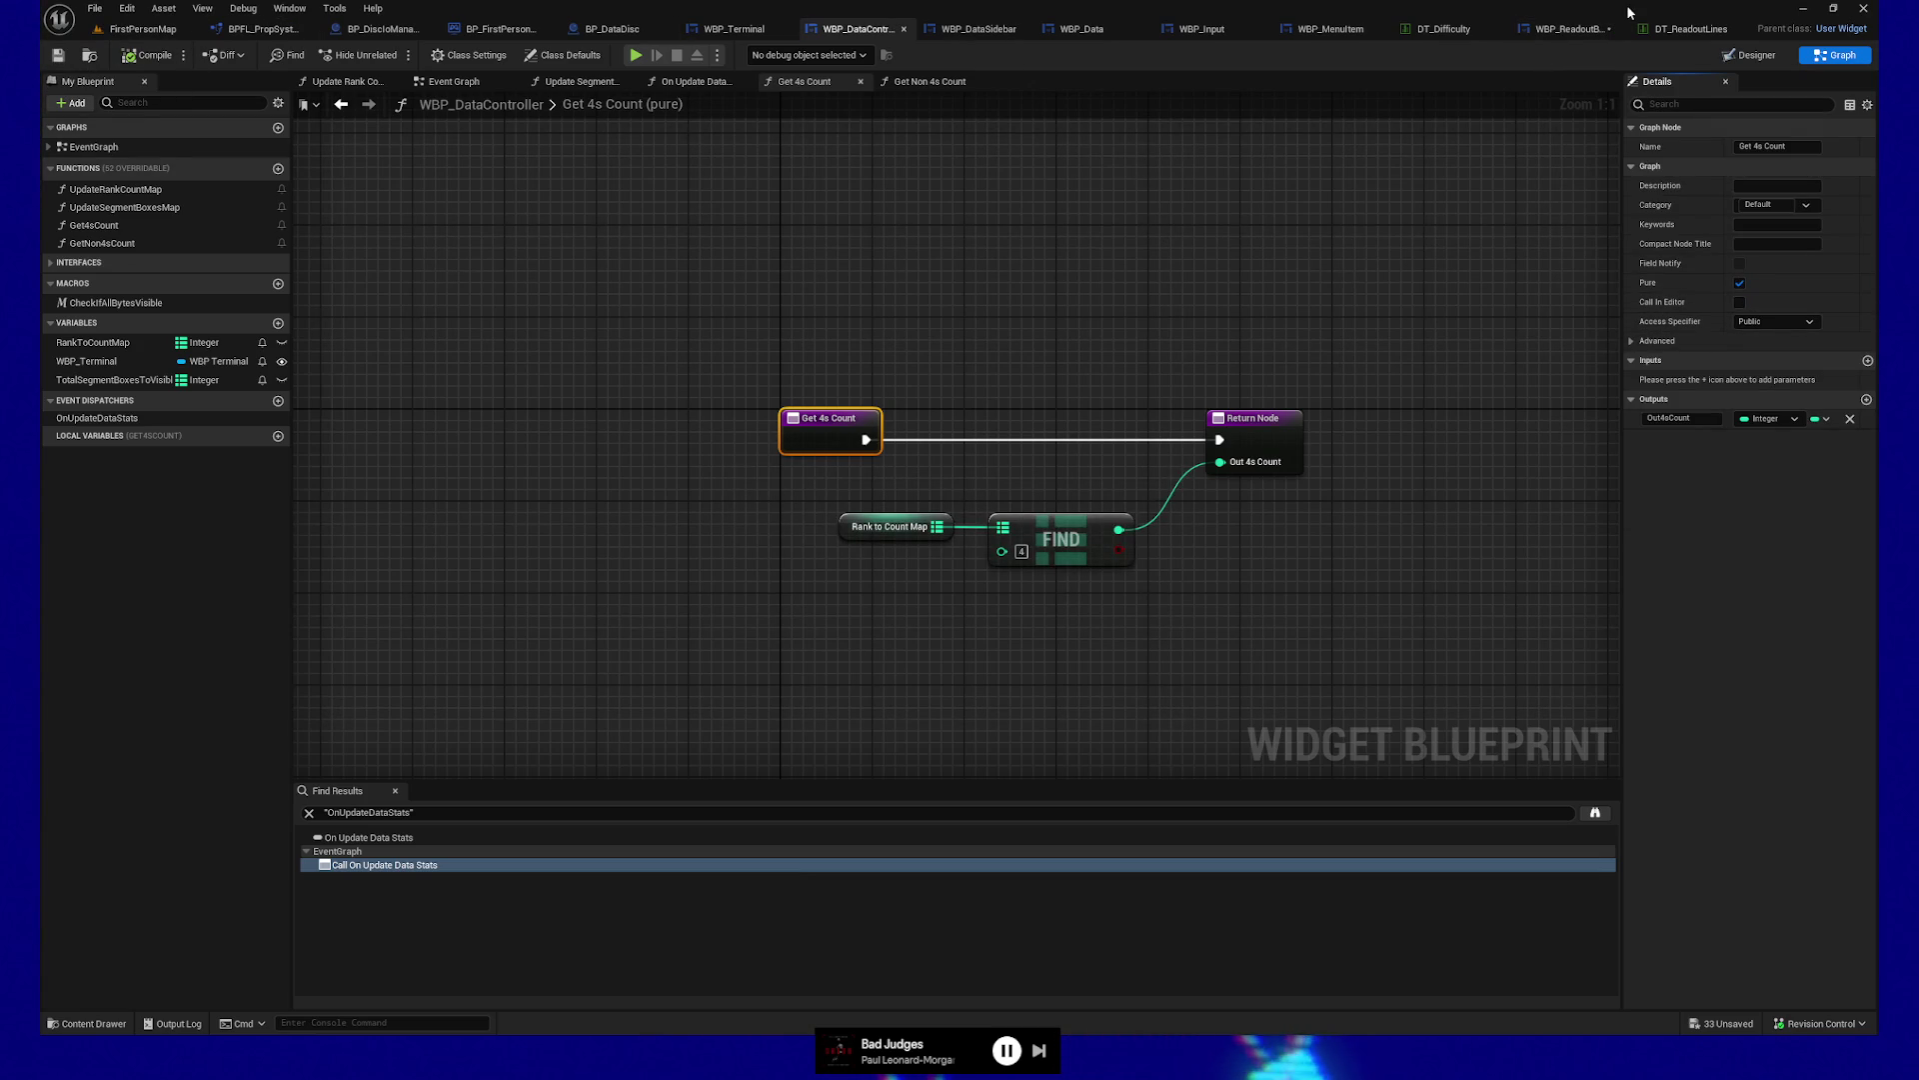
{"action": "left_click", "coordinate": [1577, 30]}
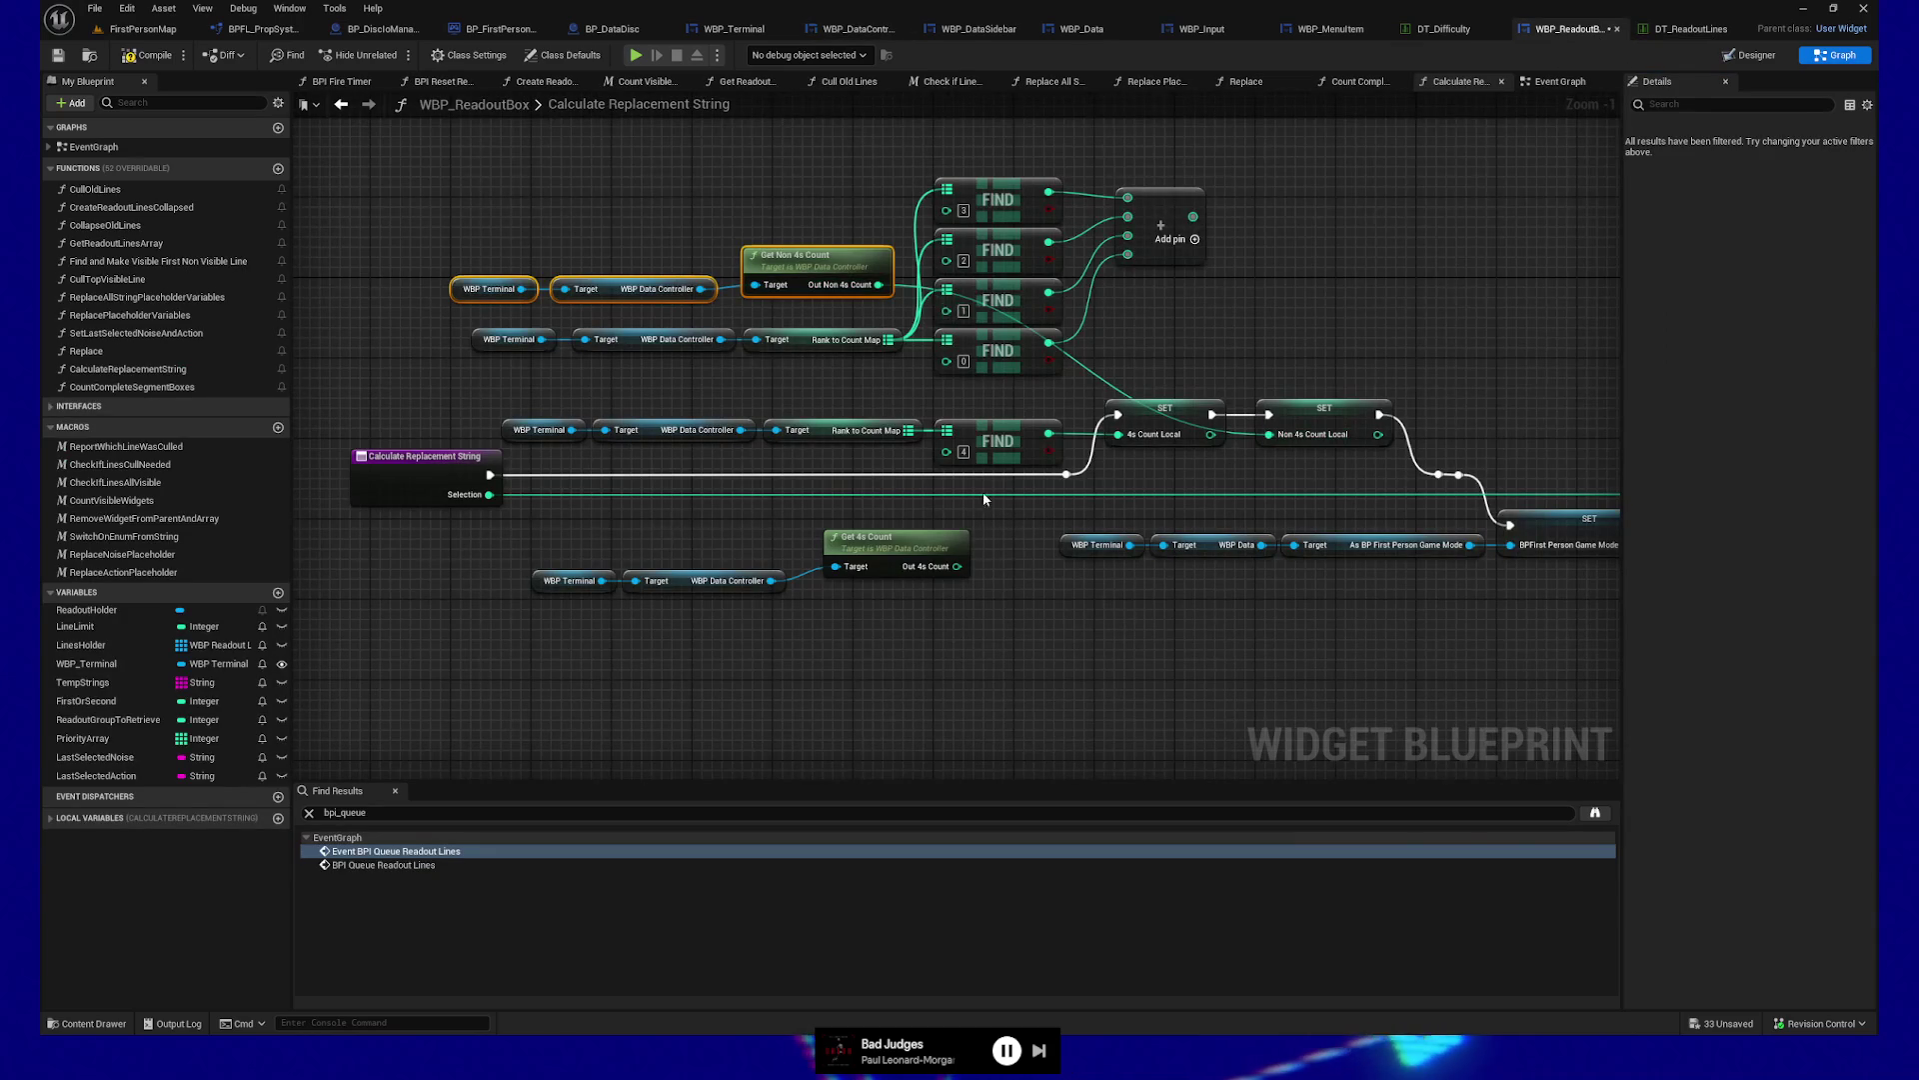
Wire Out 4s Count into the 4s Count Local SET and move the old FIND chains up
{"action": "left_click_drag", "start_coordinate": [958, 566], "coordinate": [1097, 440]}
{"action": "left_click_drag", "start_coordinate": [508, 407], "coordinate": [1000, 462]}
{"action": "mouse_move", "coordinate": [666, 360]}
{"action": "left_mouse_down"}
{"action": "mouse_move", "coordinate": [974, 382]}
{"action": "mouse_move", "coordinate": [946, 164]}
{"action": "mouse_move", "coordinate": [1224, 342]}
{"action": "left_mouse_up"}
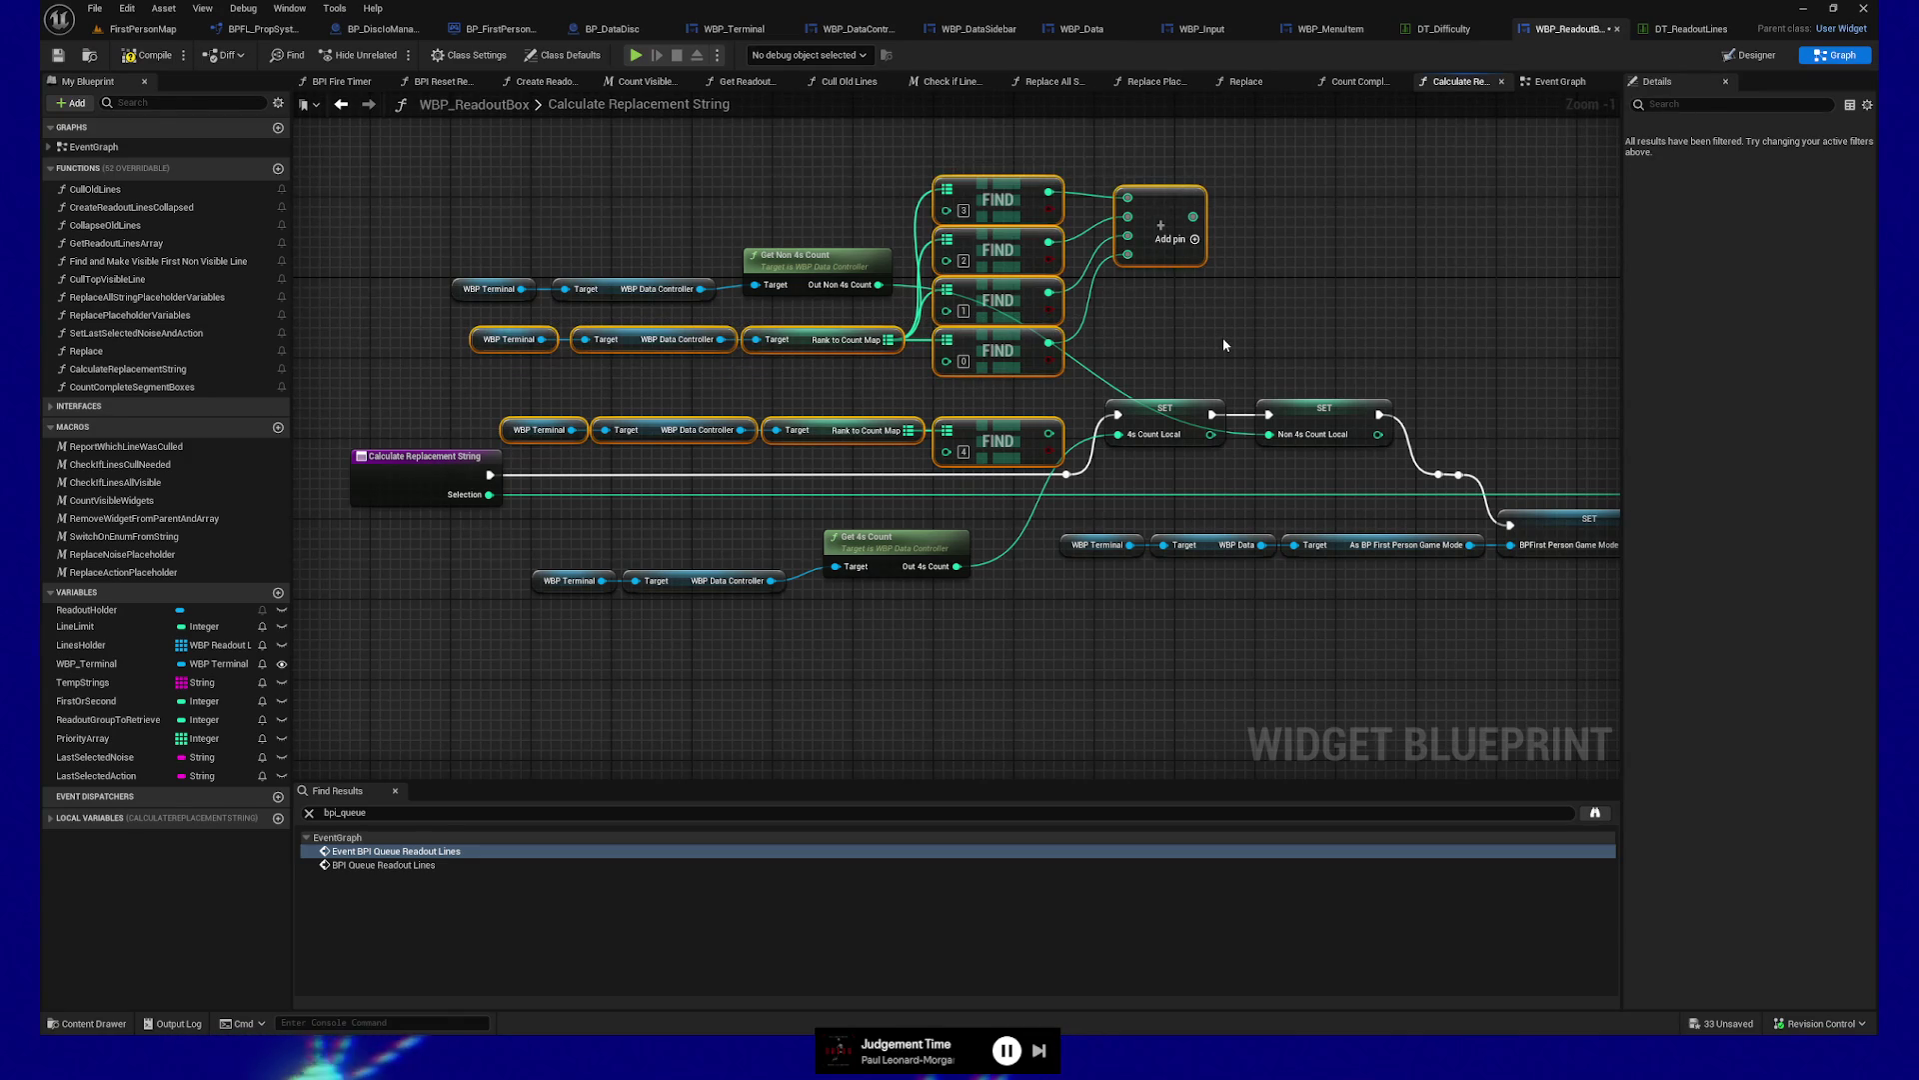
{"action": "key", "text": "Up"}
{"action": "key", "text": "Up"}
{"action": "key", "text": "Up"}
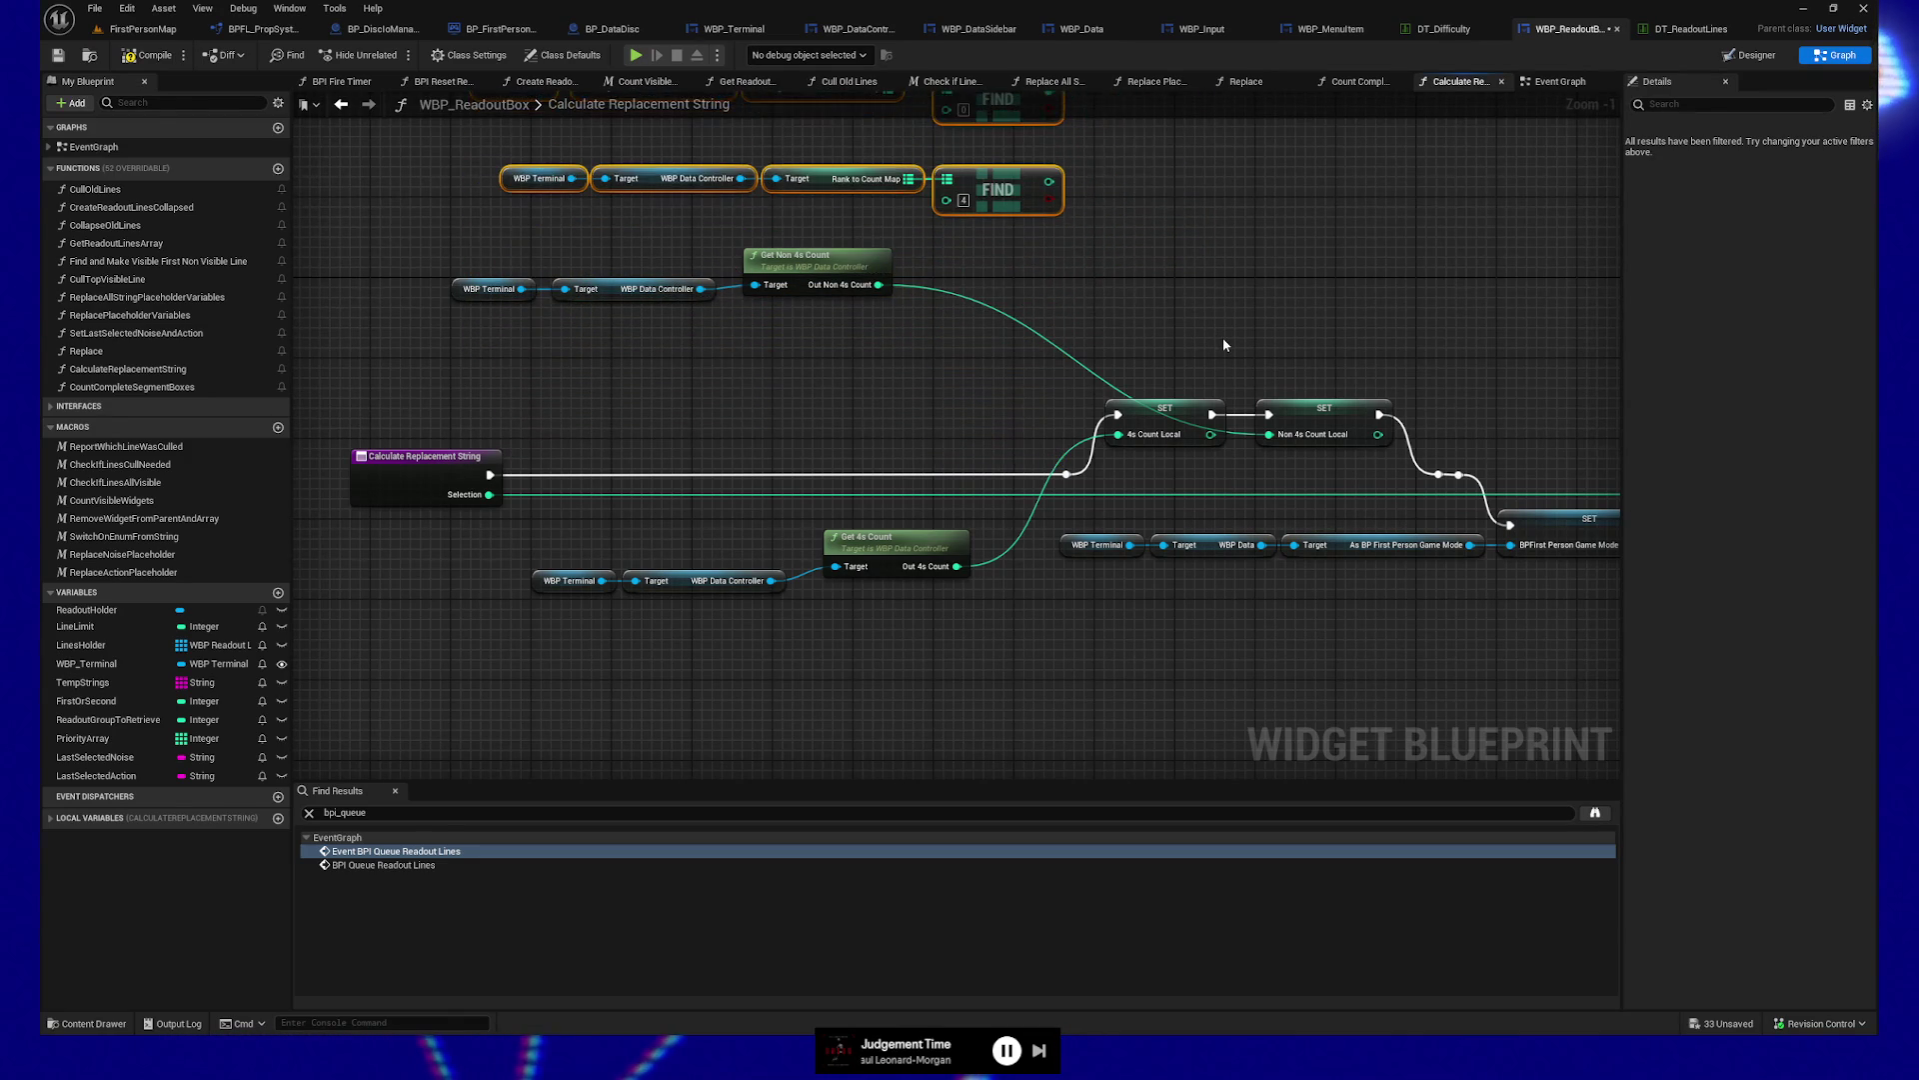
Move the Get 4s Count call and its getters up and align them with the setter
{"action": "left_click_drag", "start_coordinate": [577, 519], "coordinate": [993, 643]}
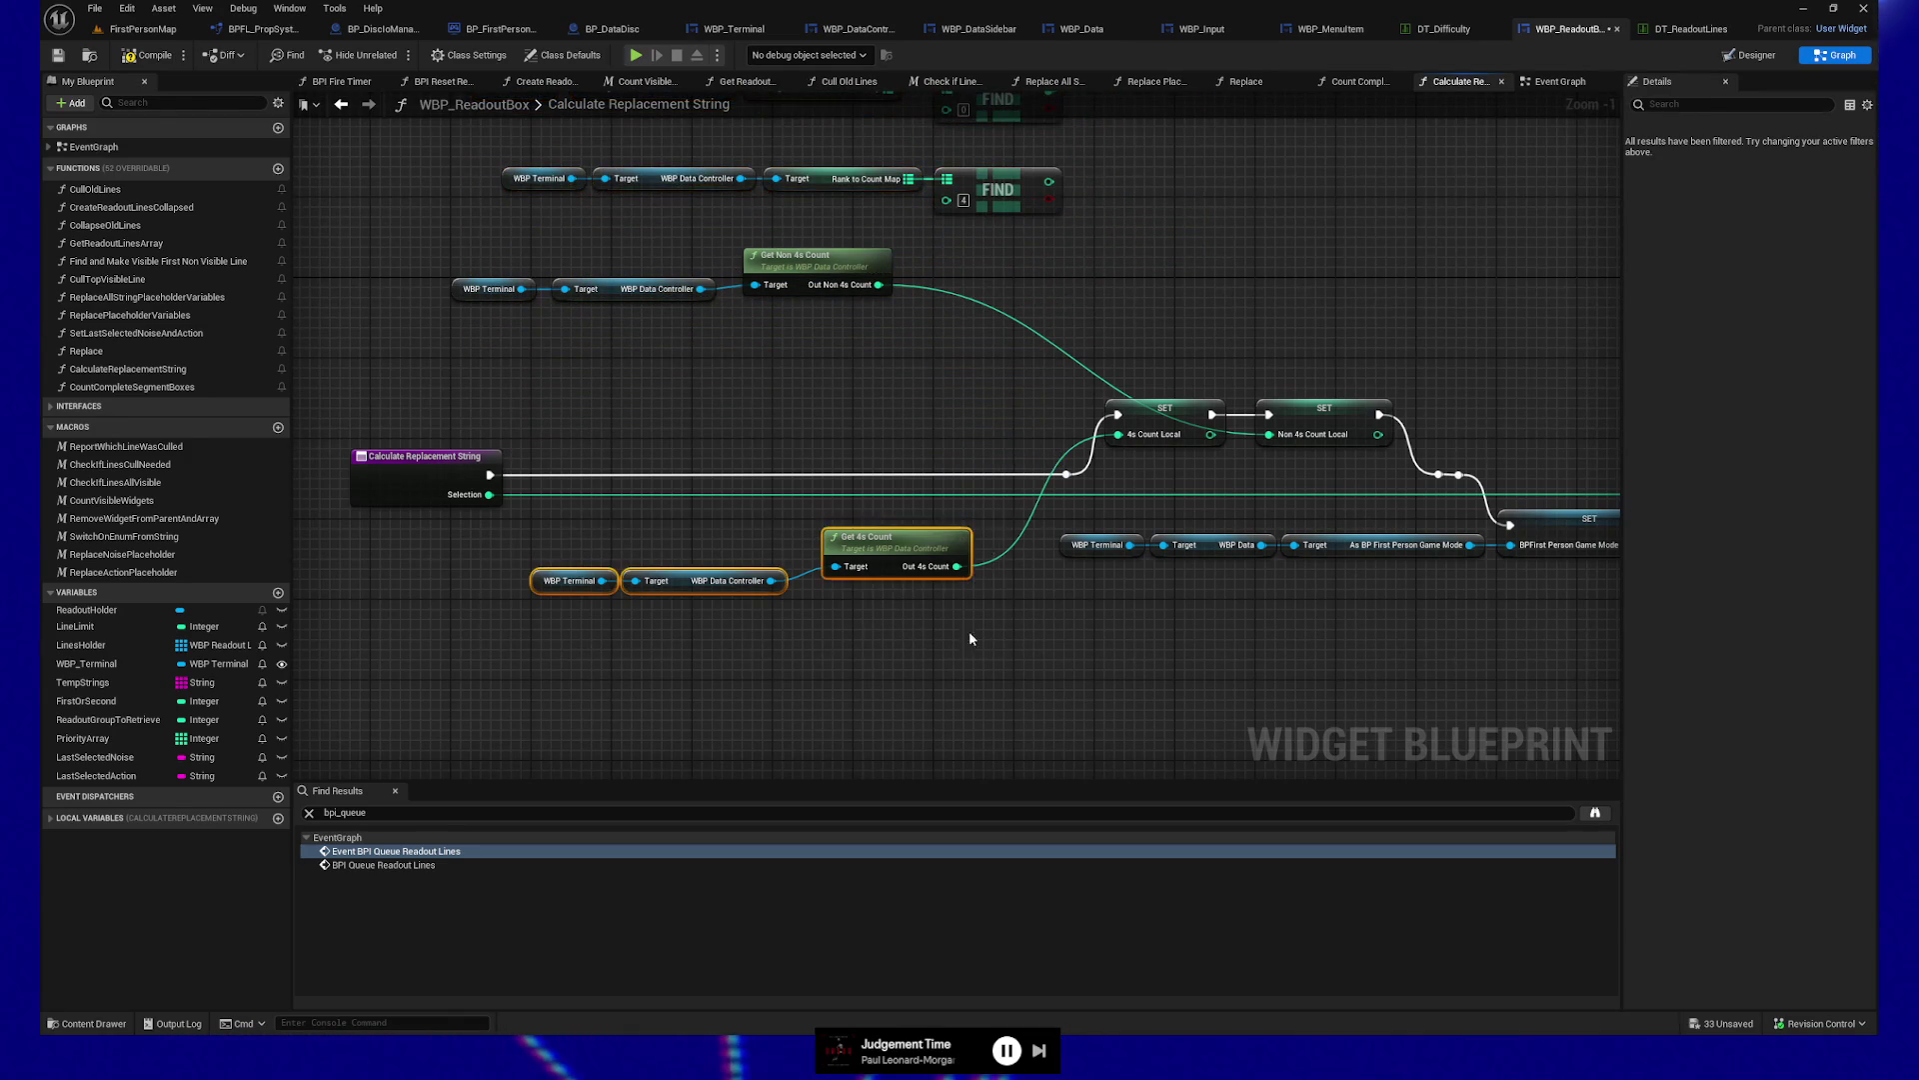
{"action": "key", "text": "q"}
{"action": "key", "text": "Right"}
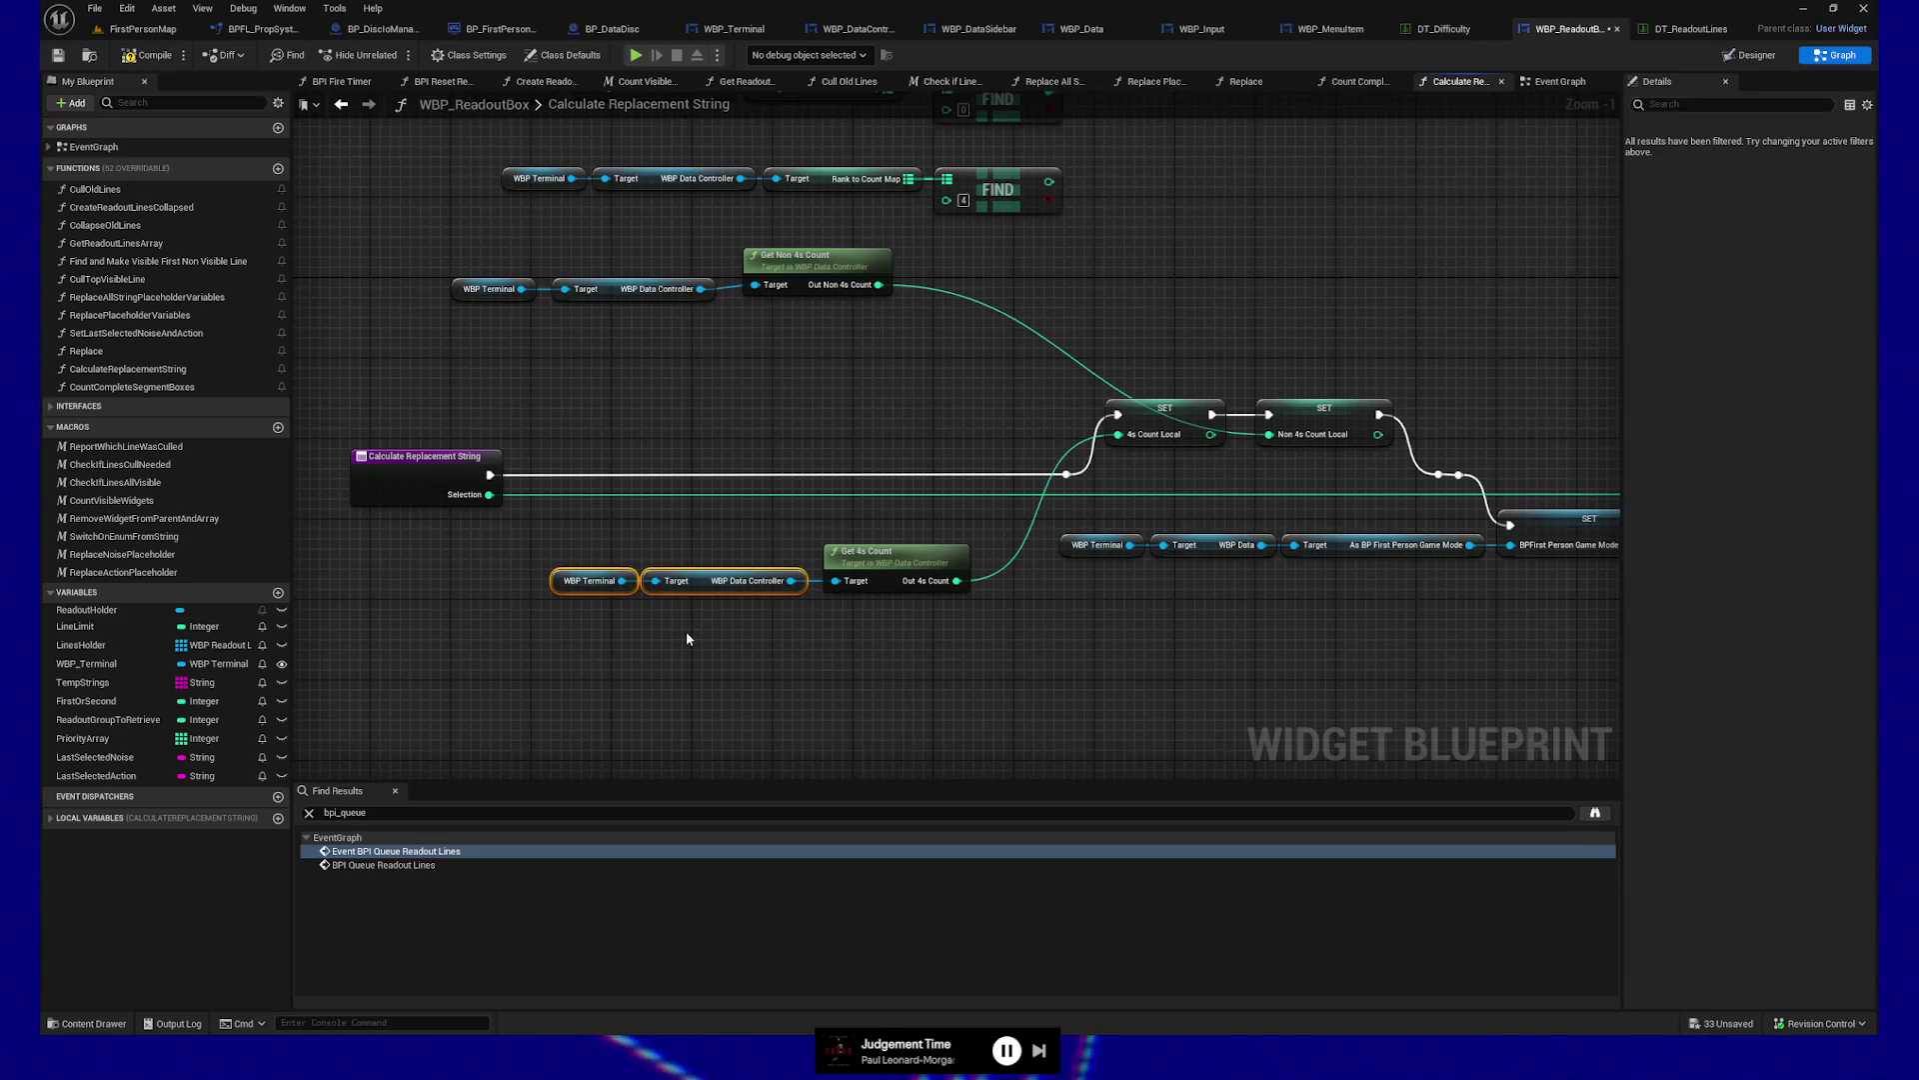
{"action": "left_click", "coordinate": [916, 586], "text": "shift"}
{"action": "left_click_drag", "start_coordinate": [917, 587], "coordinate": [937, 431]}
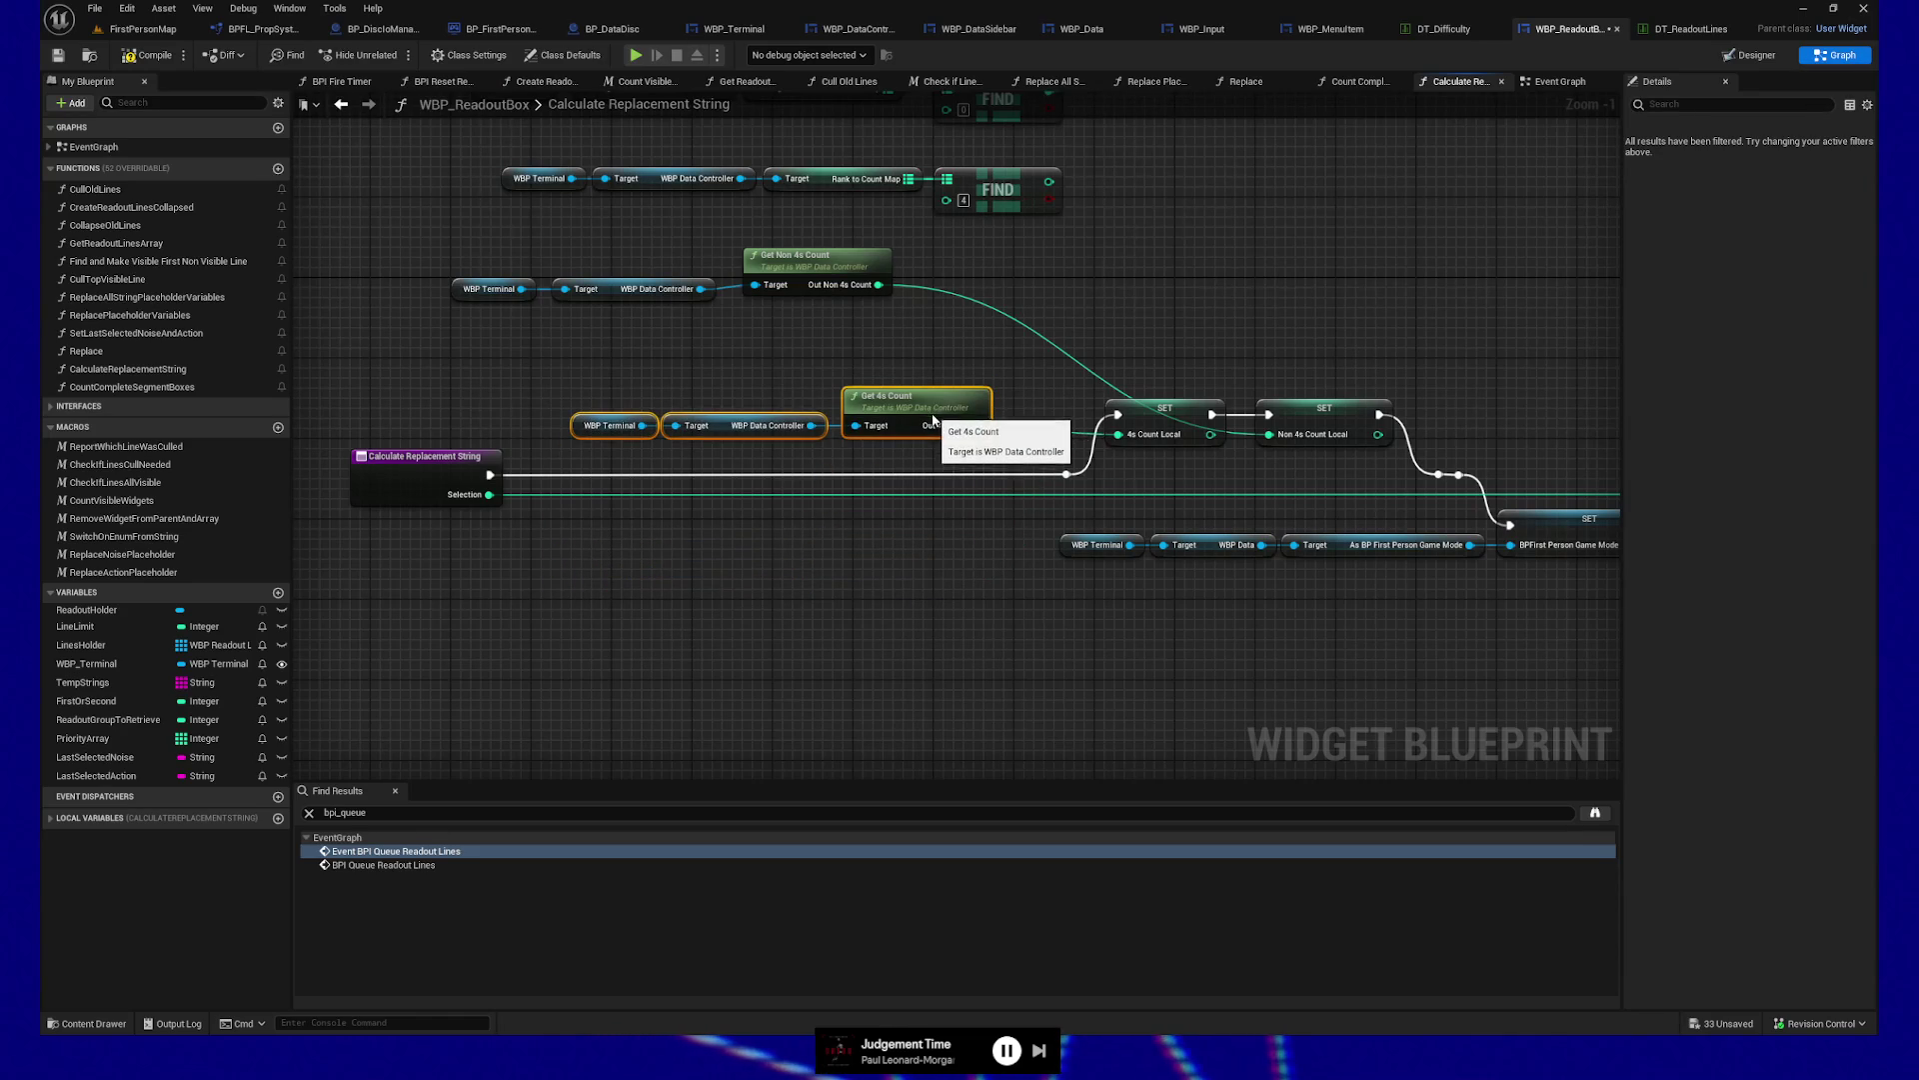
{"action": "left_click", "coordinate": [948, 414]}
{"action": "left_click", "coordinate": [1164, 408], "text": "shift"}
{"action": "key", "text": "q"}
Straighten the getter connections and shift the Get 4s Count group left
{"action": "left_click", "coordinate": [766, 437], "text": "shift"}
{"action": "mouse_move", "coordinate": [574, 380]}
{"action": "left_mouse_down"}
{"action": "mouse_move", "coordinate": [844, 450]}
{"action": "mouse_move", "coordinate": [994, 440]}
{"action": "left_mouse_up"}
{"action": "key", "text": "q"}
{"action": "left_click_drag", "start_coordinate": [737, 368], "coordinate": [1168, 470]}
{"action": "key", "text": "q"}
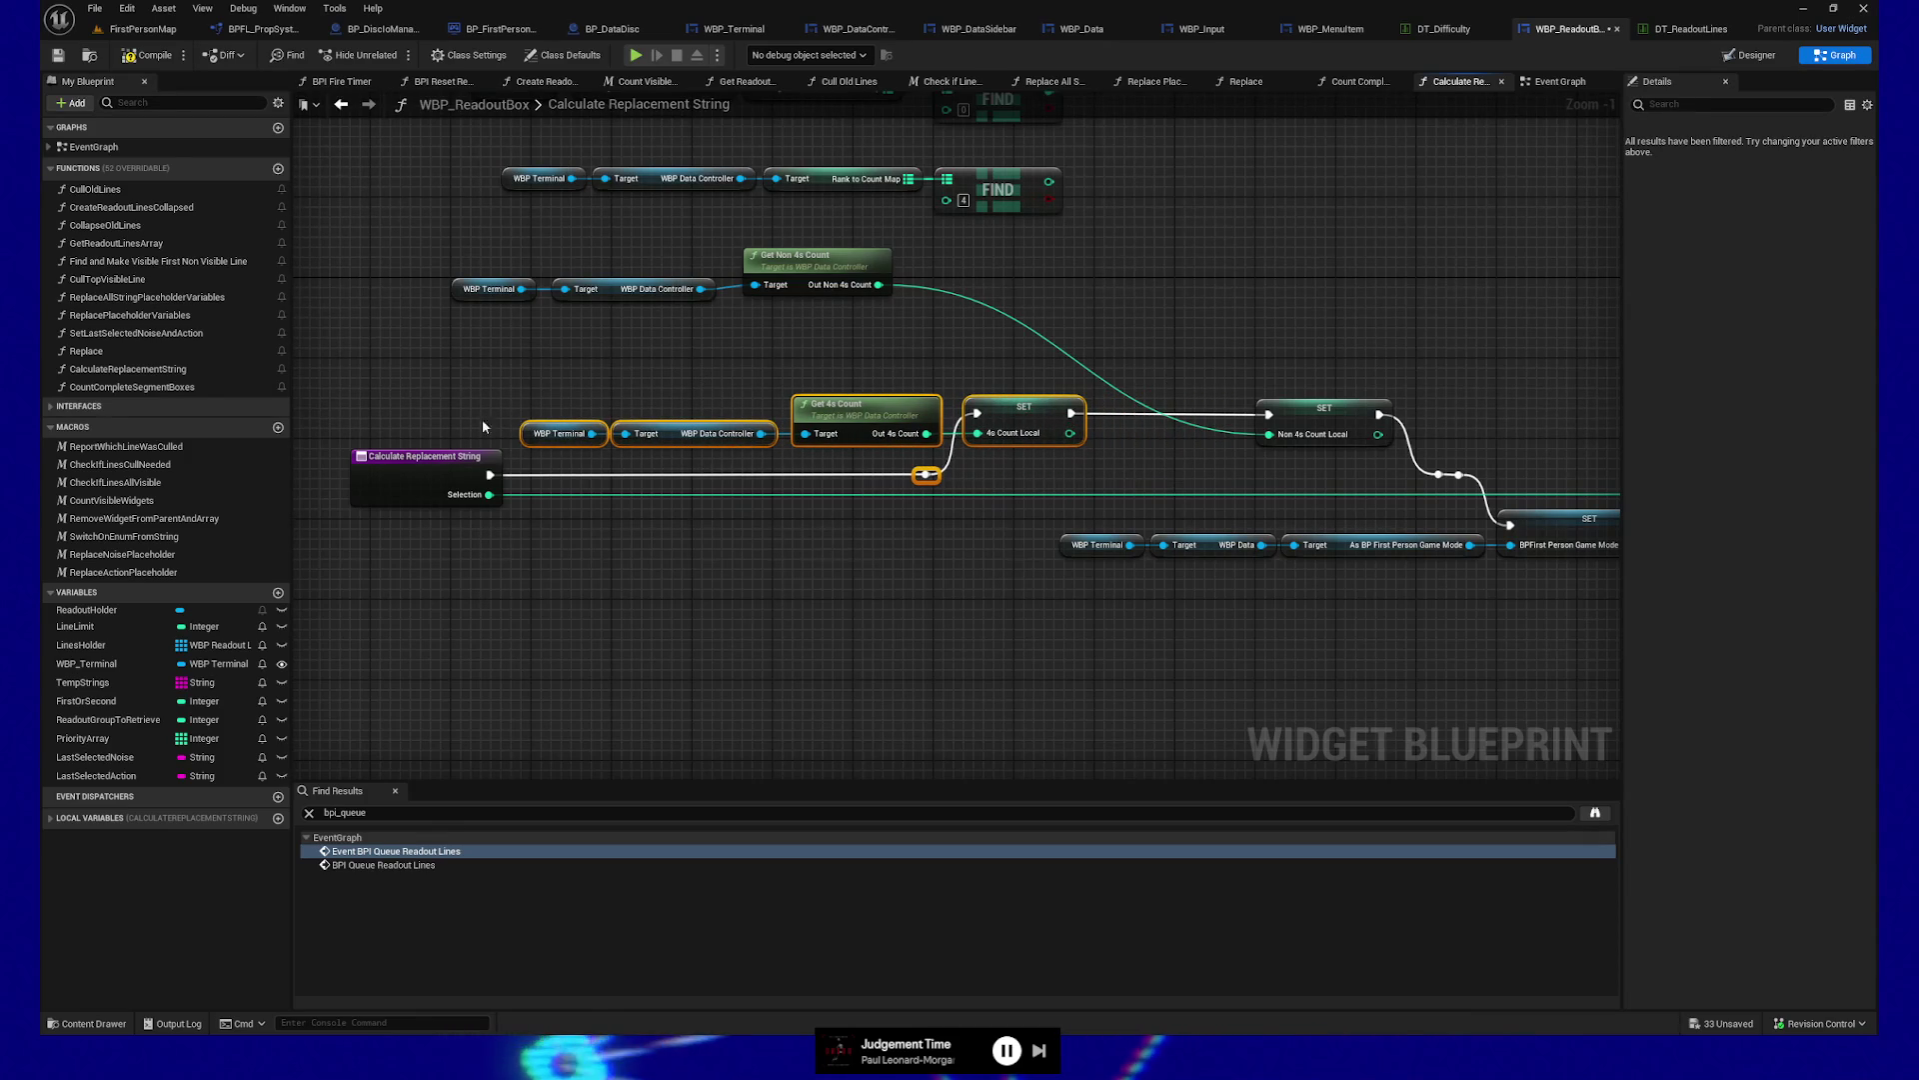
{"action": "left_click_drag", "start_coordinate": [380, 405], "coordinate": [548, 540]}
{"action": "key", "text": "q"}
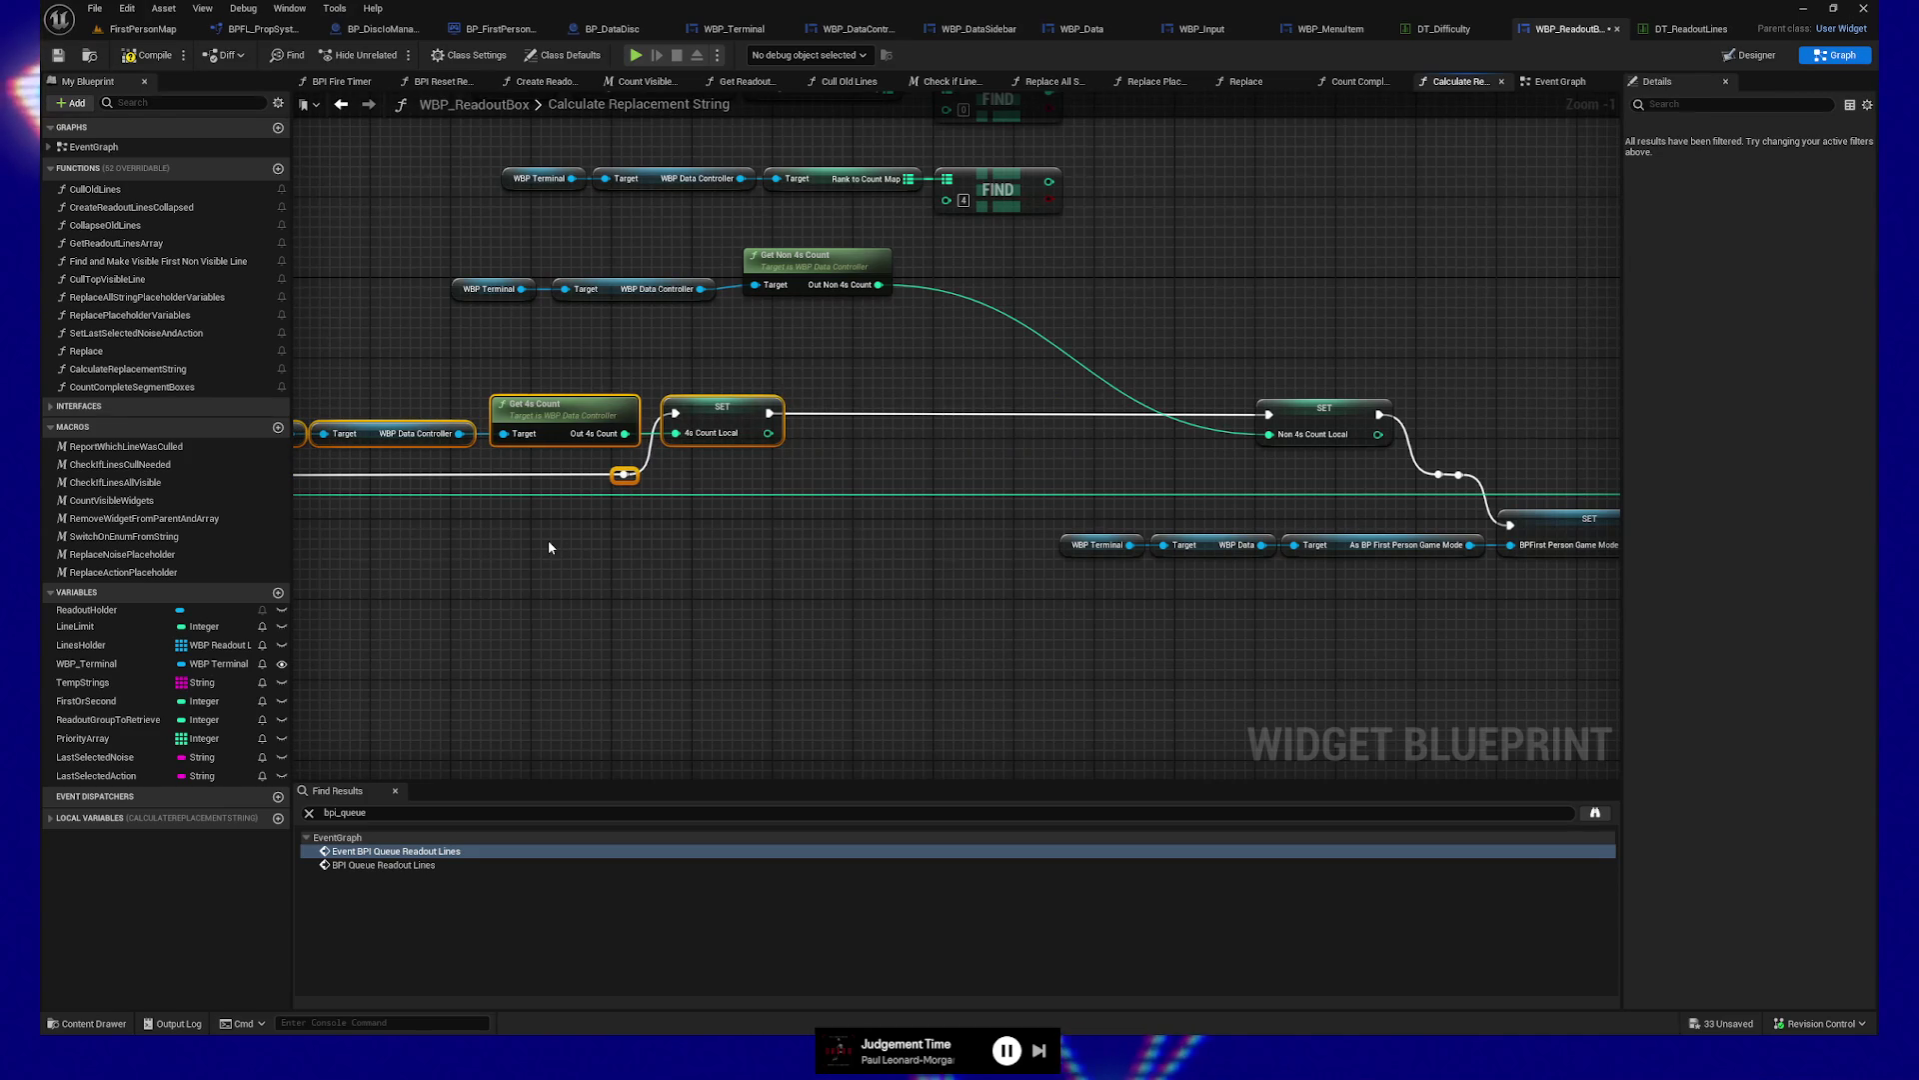
{"action": "key", "text": "Left"}
{"action": "key", "text": "Left"}
{"action": "mouse_move", "coordinate": [498, 236]}
{"action": "left_mouse_down"}
{"action": "mouse_move", "coordinate": [830, 286]}
{"action": "mouse_move", "coordinate": [1139, 405]}
{"action": "mouse_move", "coordinate": [1151, 450]}
{"action": "left_mouse_up"}
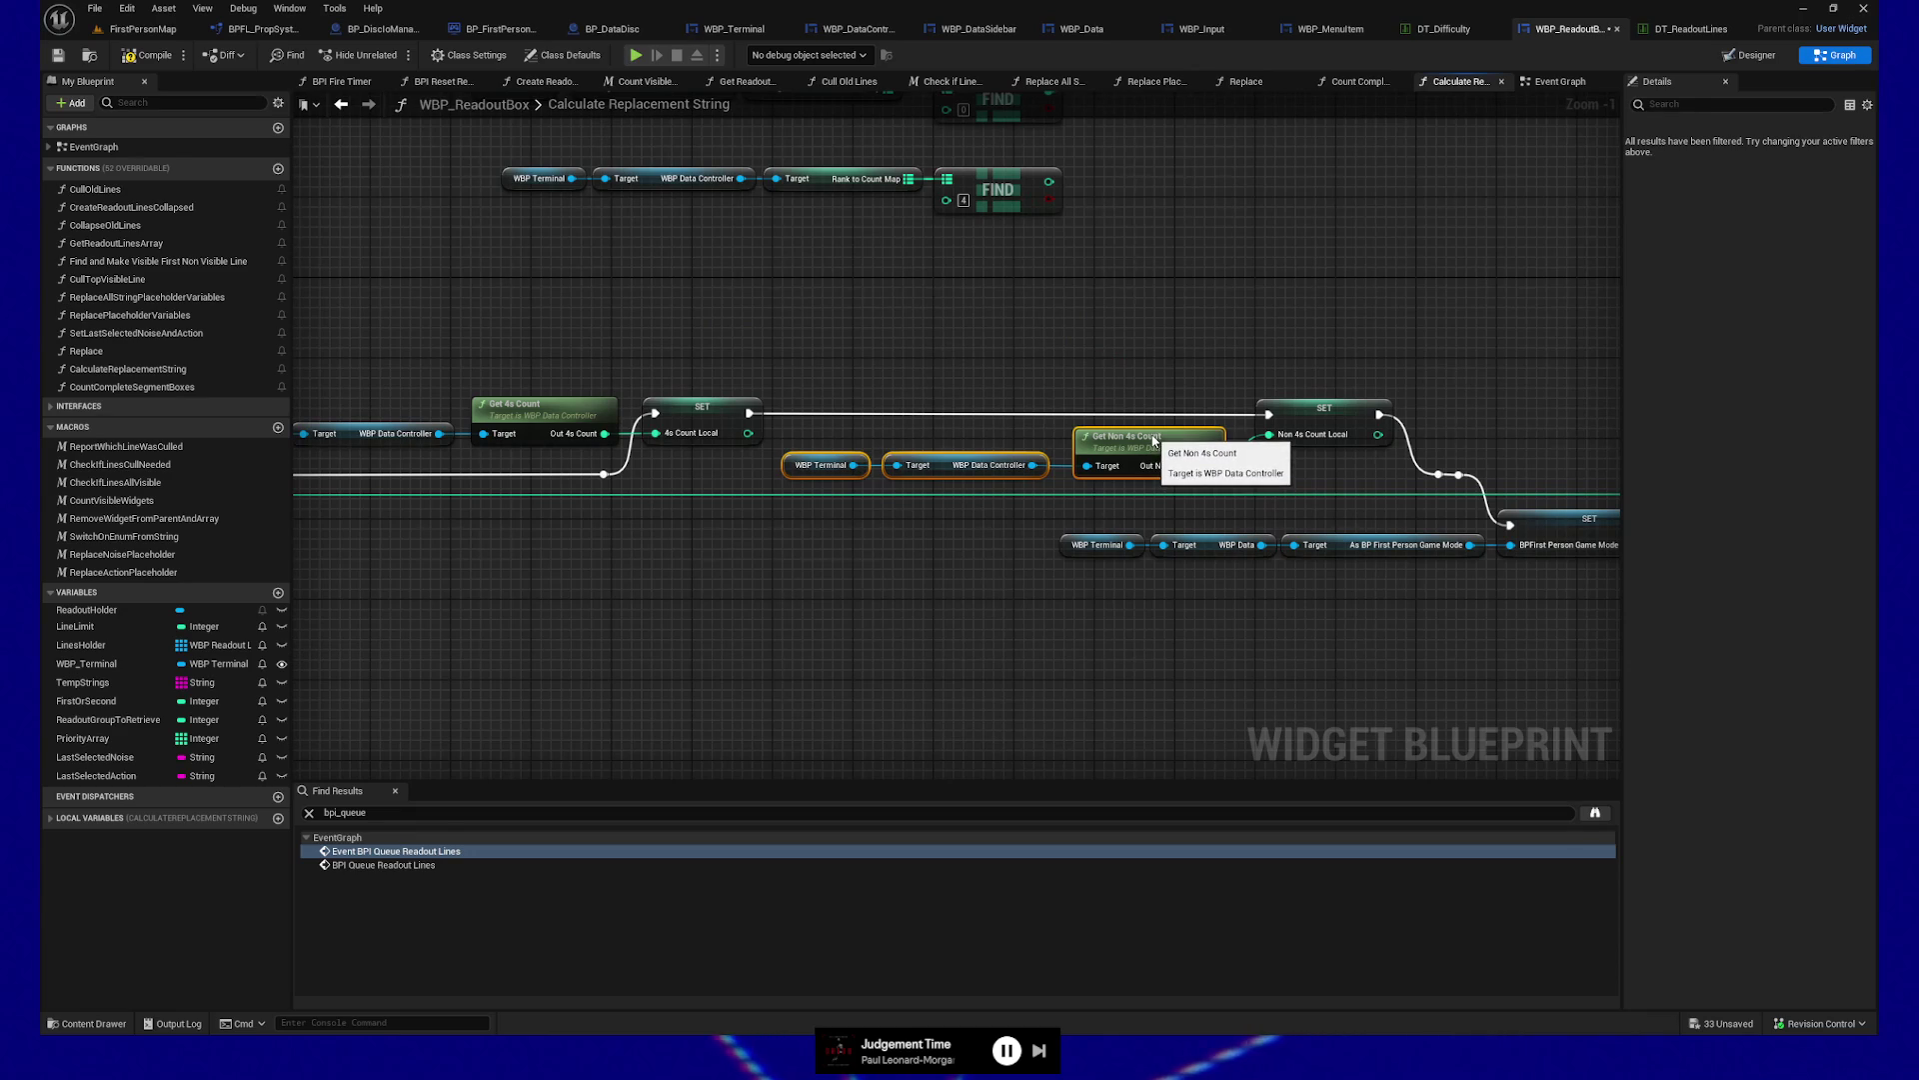
{"action": "mouse_move", "coordinate": [1017, 607]}
{"action": "left_mouse_down"}
{"action": "mouse_move", "coordinate": [780, 629]}
{"action": "mouse_move", "coordinate": [342, 611]}
{"action": "left_mouse_up"}
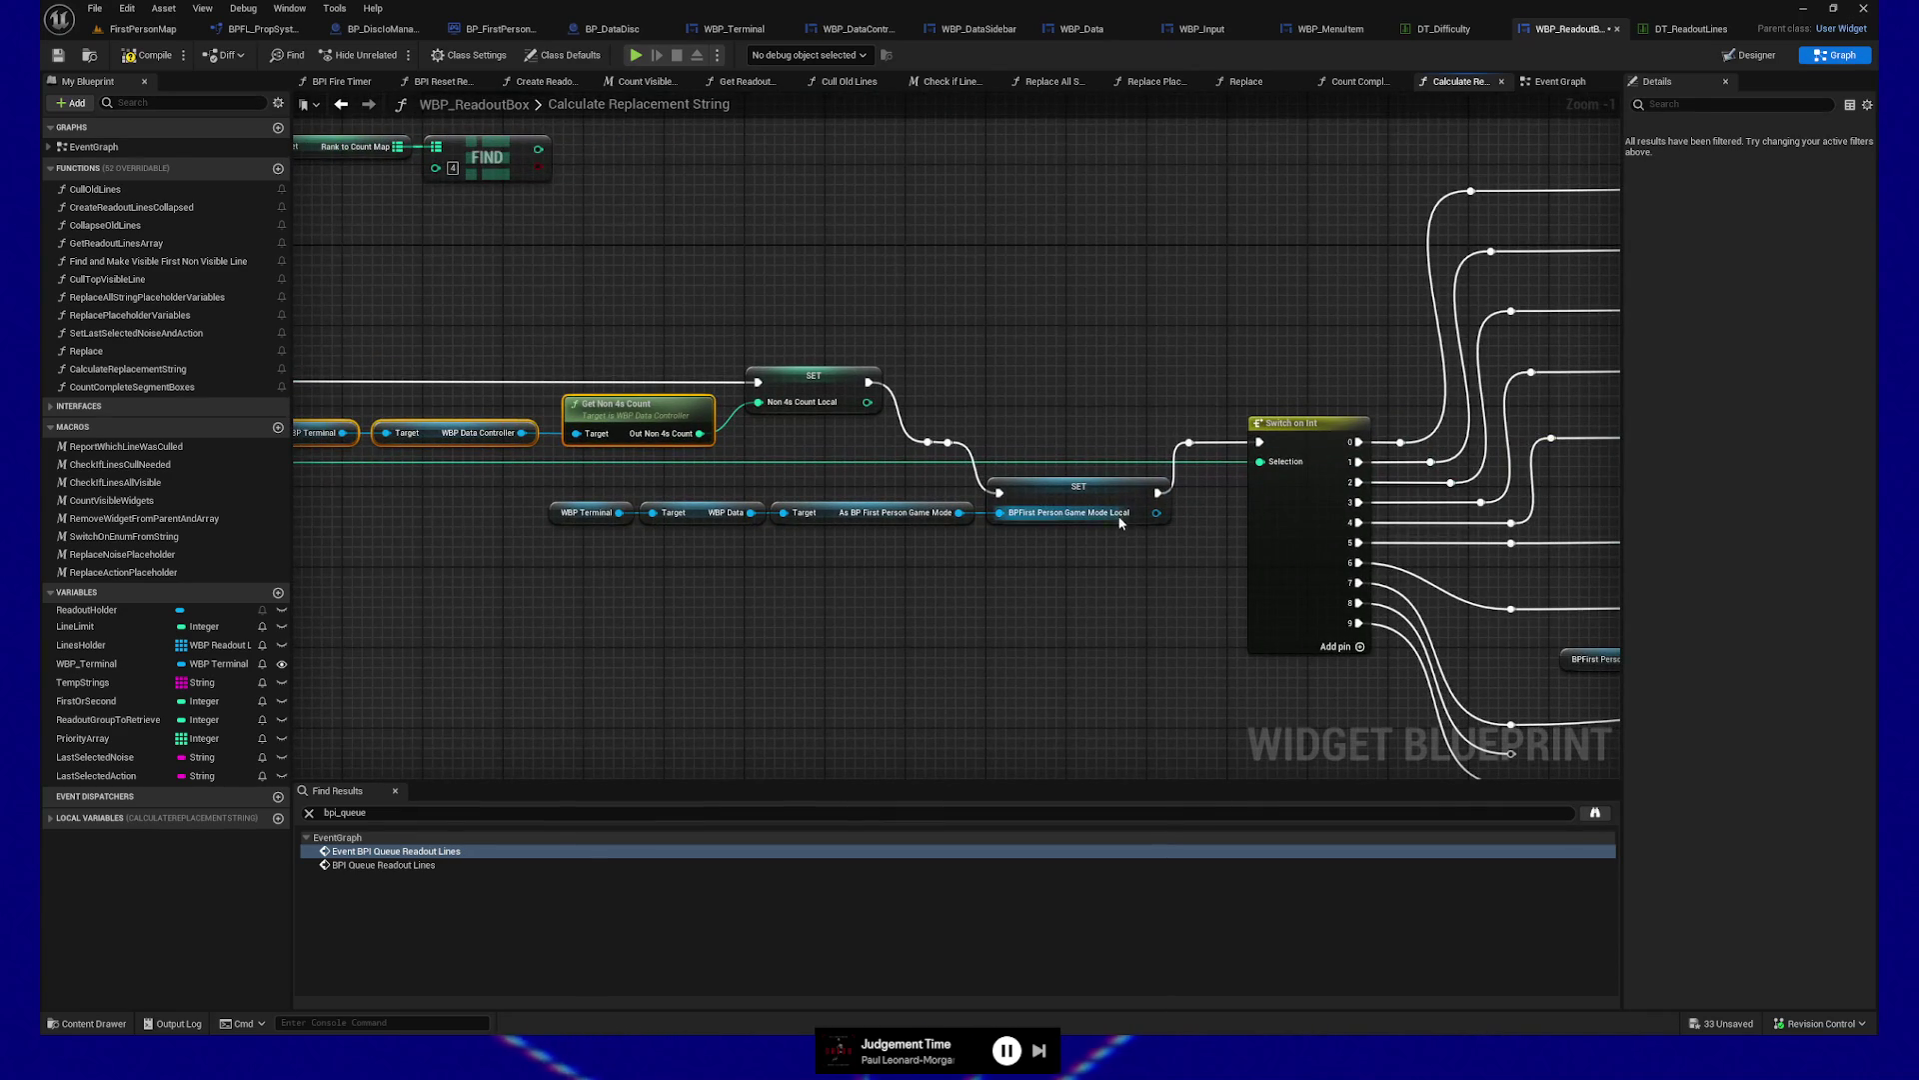
Box-select the Get 4s Count call and its getters and move them down into line
{"action": "mouse_move", "coordinate": [928, 656]}
{"action": "left_mouse_down"}
{"action": "mouse_move", "coordinate": [1144, 596]}
{"action": "mouse_move", "coordinate": [1124, 643]}
{"action": "mouse_move", "coordinate": [1156, 646]}
{"action": "left_mouse_up"}
{"action": "mouse_move", "coordinate": [728, 538]}
{"action": "left_mouse_down"}
{"action": "mouse_move", "coordinate": [913, 531]}
{"action": "mouse_move", "coordinate": [810, 531]}
{"action": "left_mouse_up"}
{"action": "left_click_drag", "start_coordinate": [456, 372], "coordinate": [873, 430]}
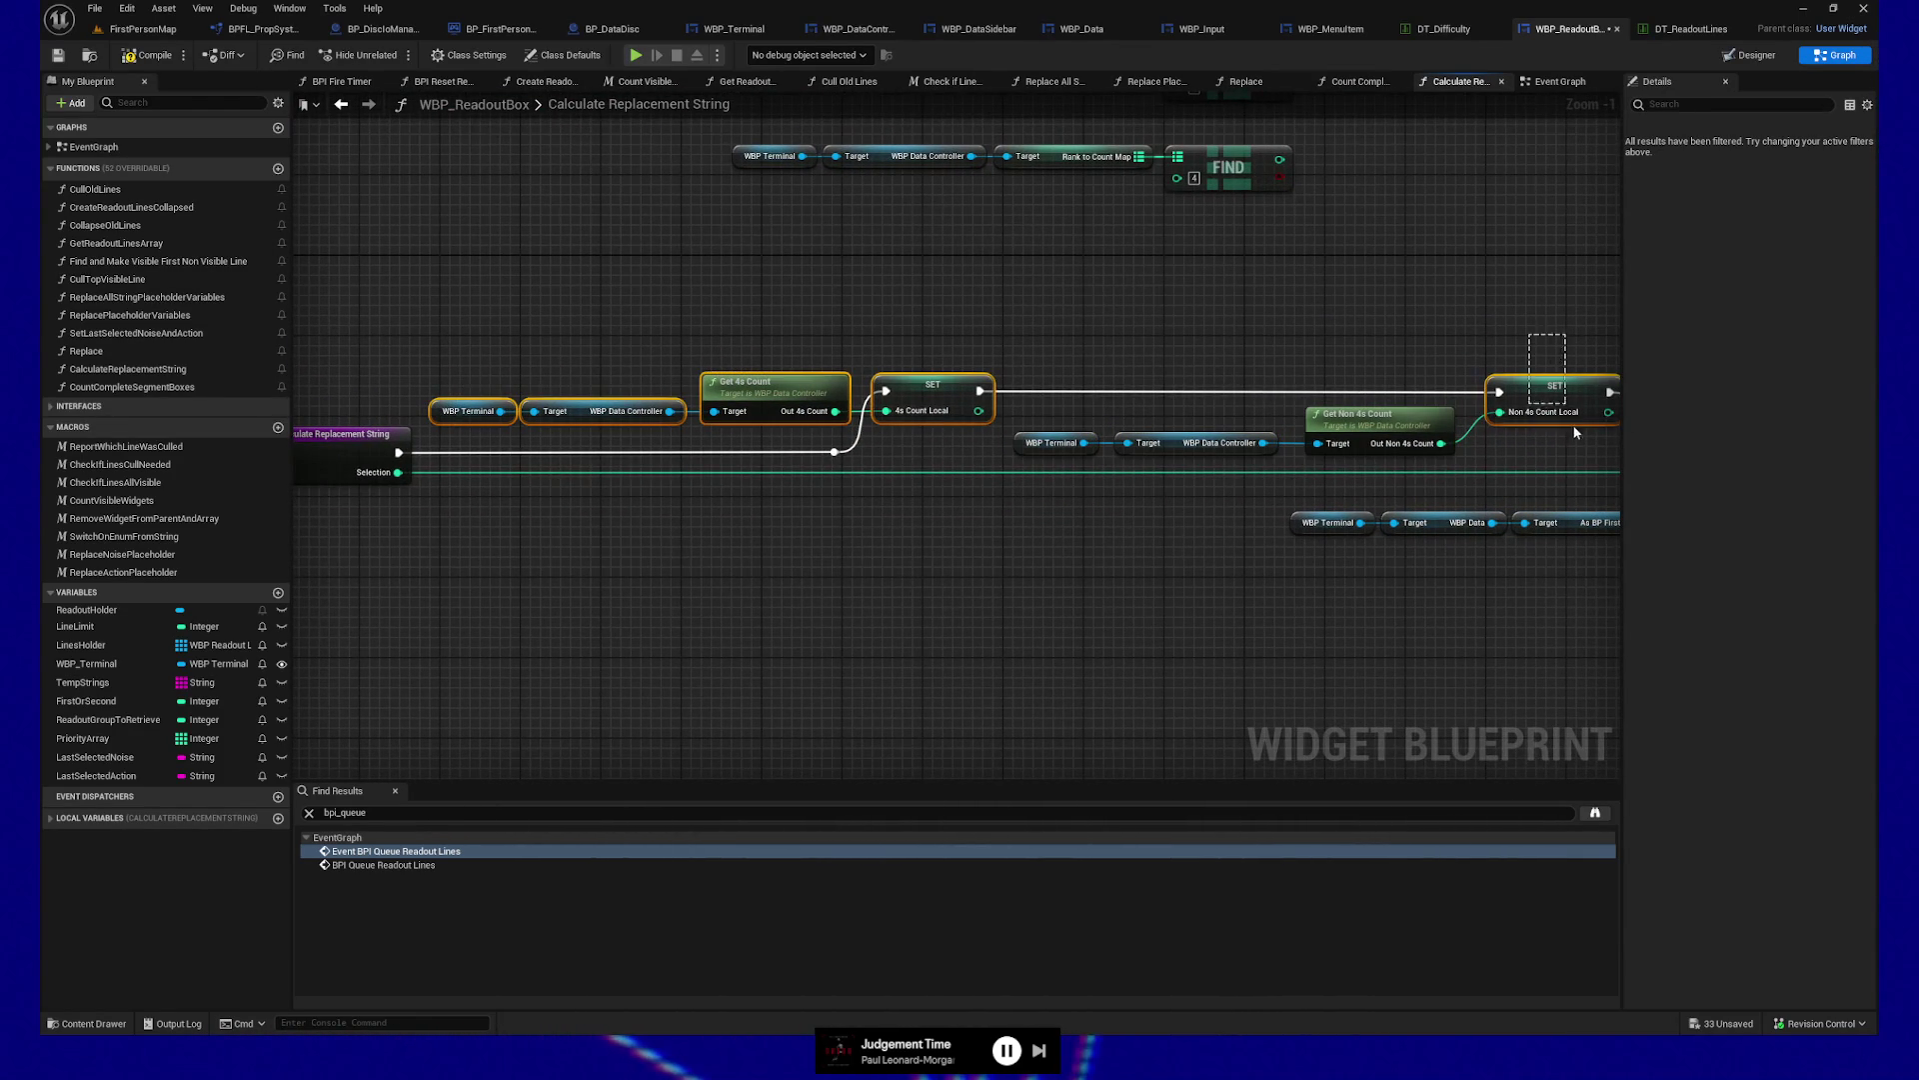
{"action": "left_click_drag", "start_coordinate": [1578, 450], "coordinate": [1362, 444]}
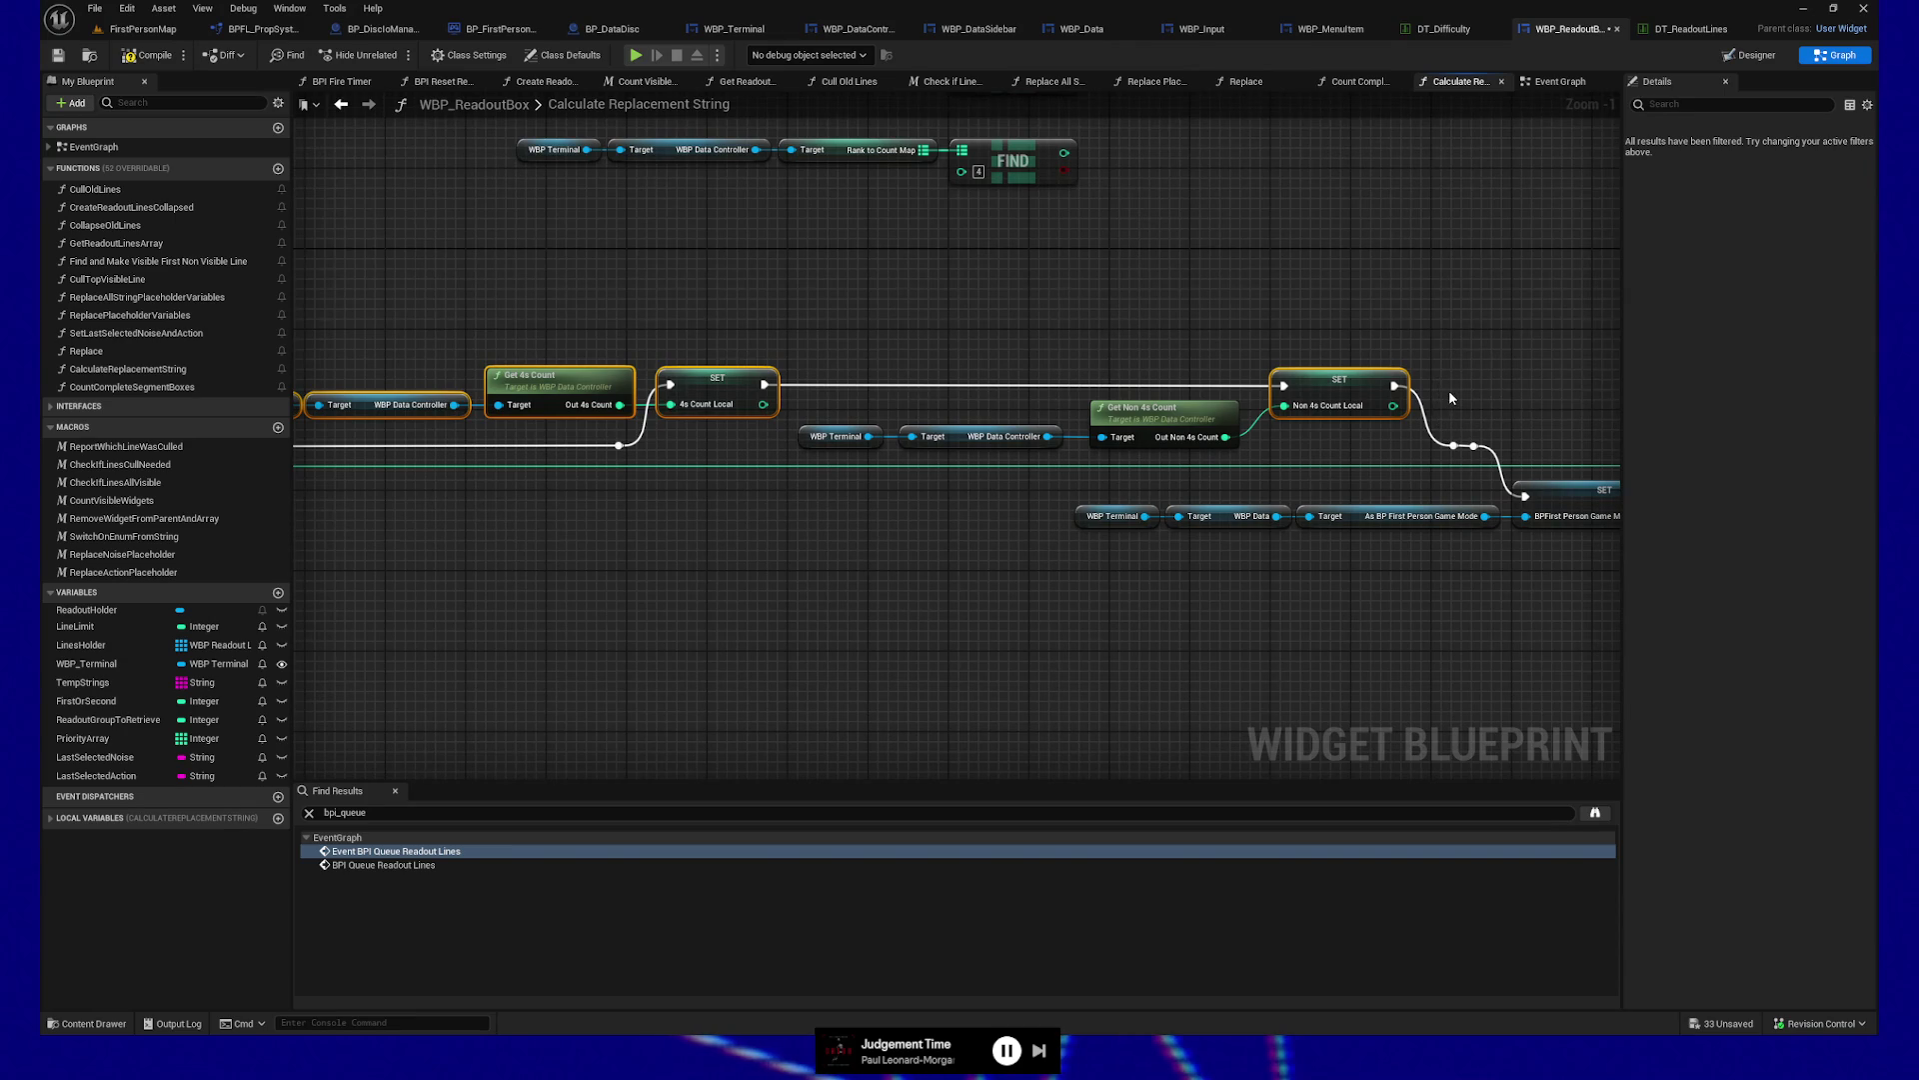
{"action": "key", "text": "q"}
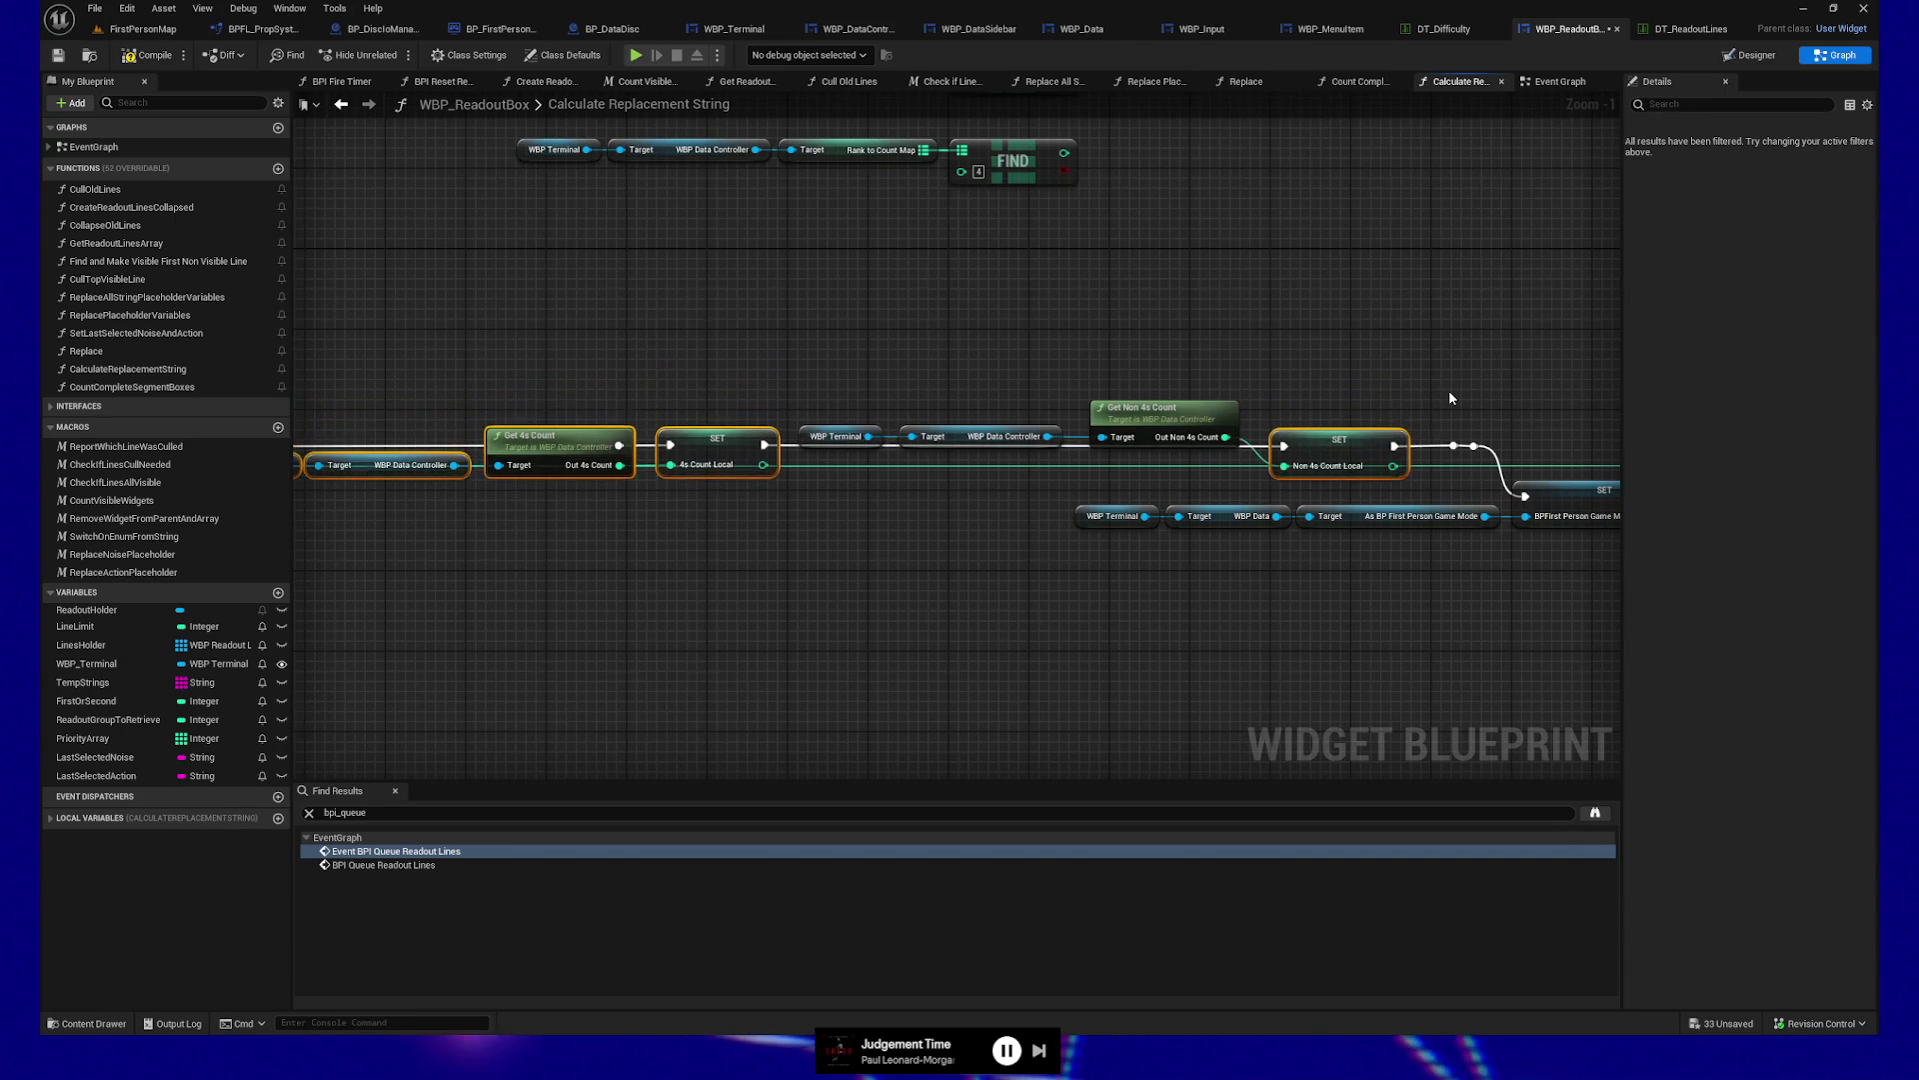
Lower the Get Non 4s Count getter chain and fine-tune its height under its SET node
{"action": "mouse_move", "coordinate": [820, 381]}
{"action": "left_mouse_down"}
{"action": "mouse_move", "coordinate": [1059, 451]}
{"action": "mouse_move", "coordinate": [1180, 456]}
{"action": "left_mouse_up"}
{"action": "key", "text": "q"}
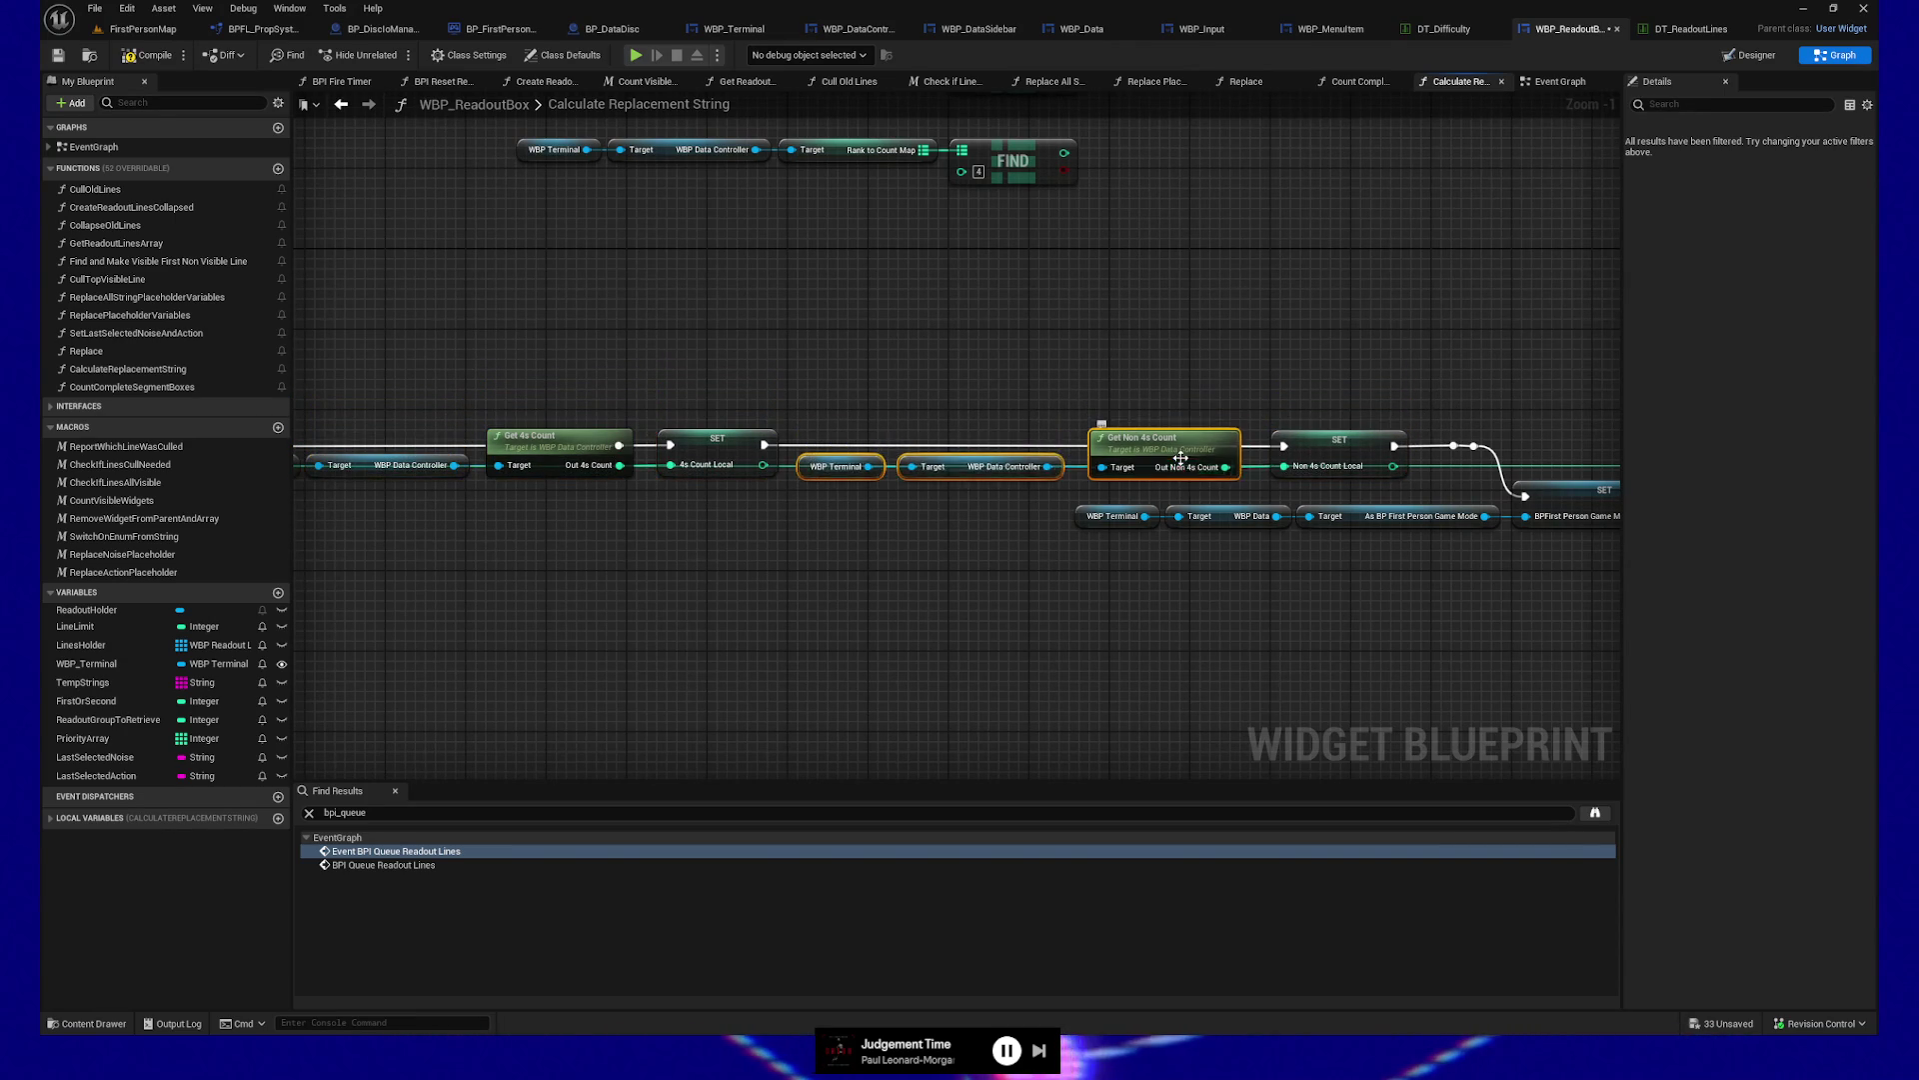
{"action": "key", "text": "q"}
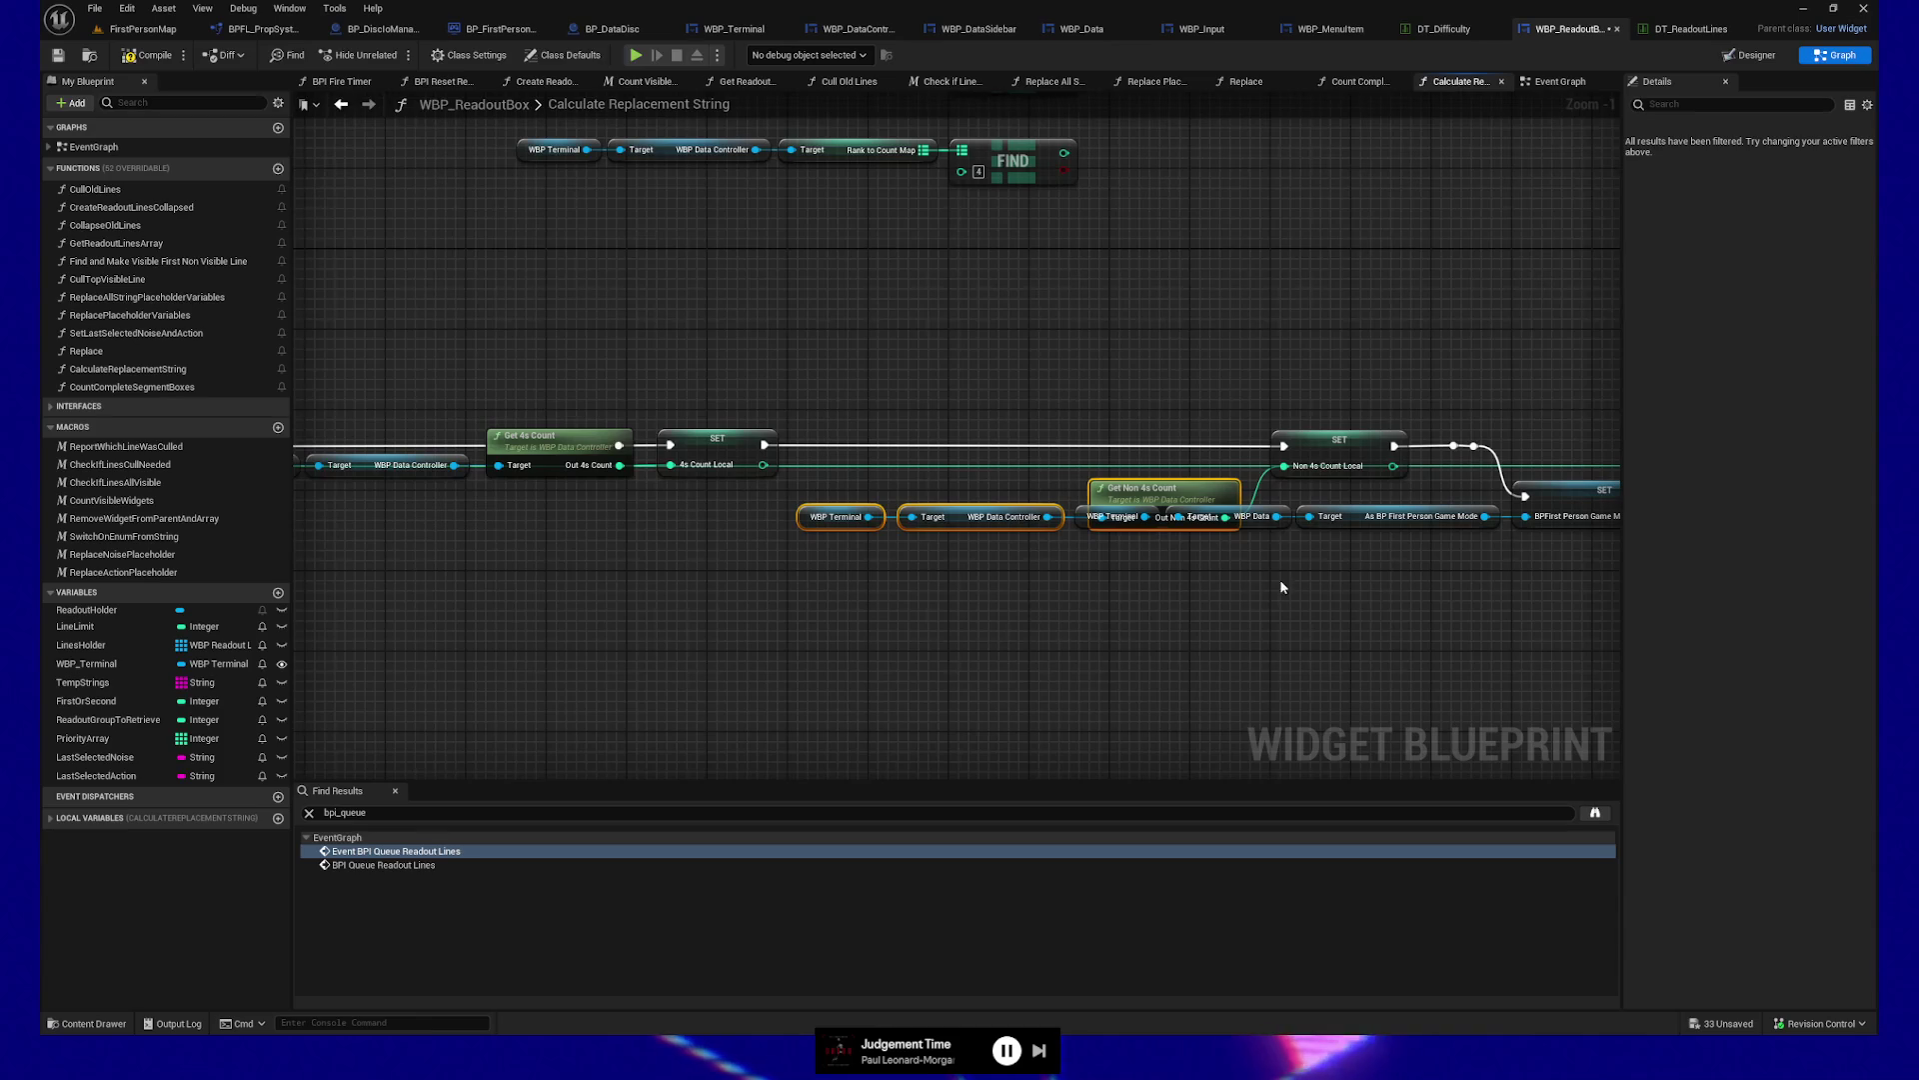
{"action": "key", "text": "q"}
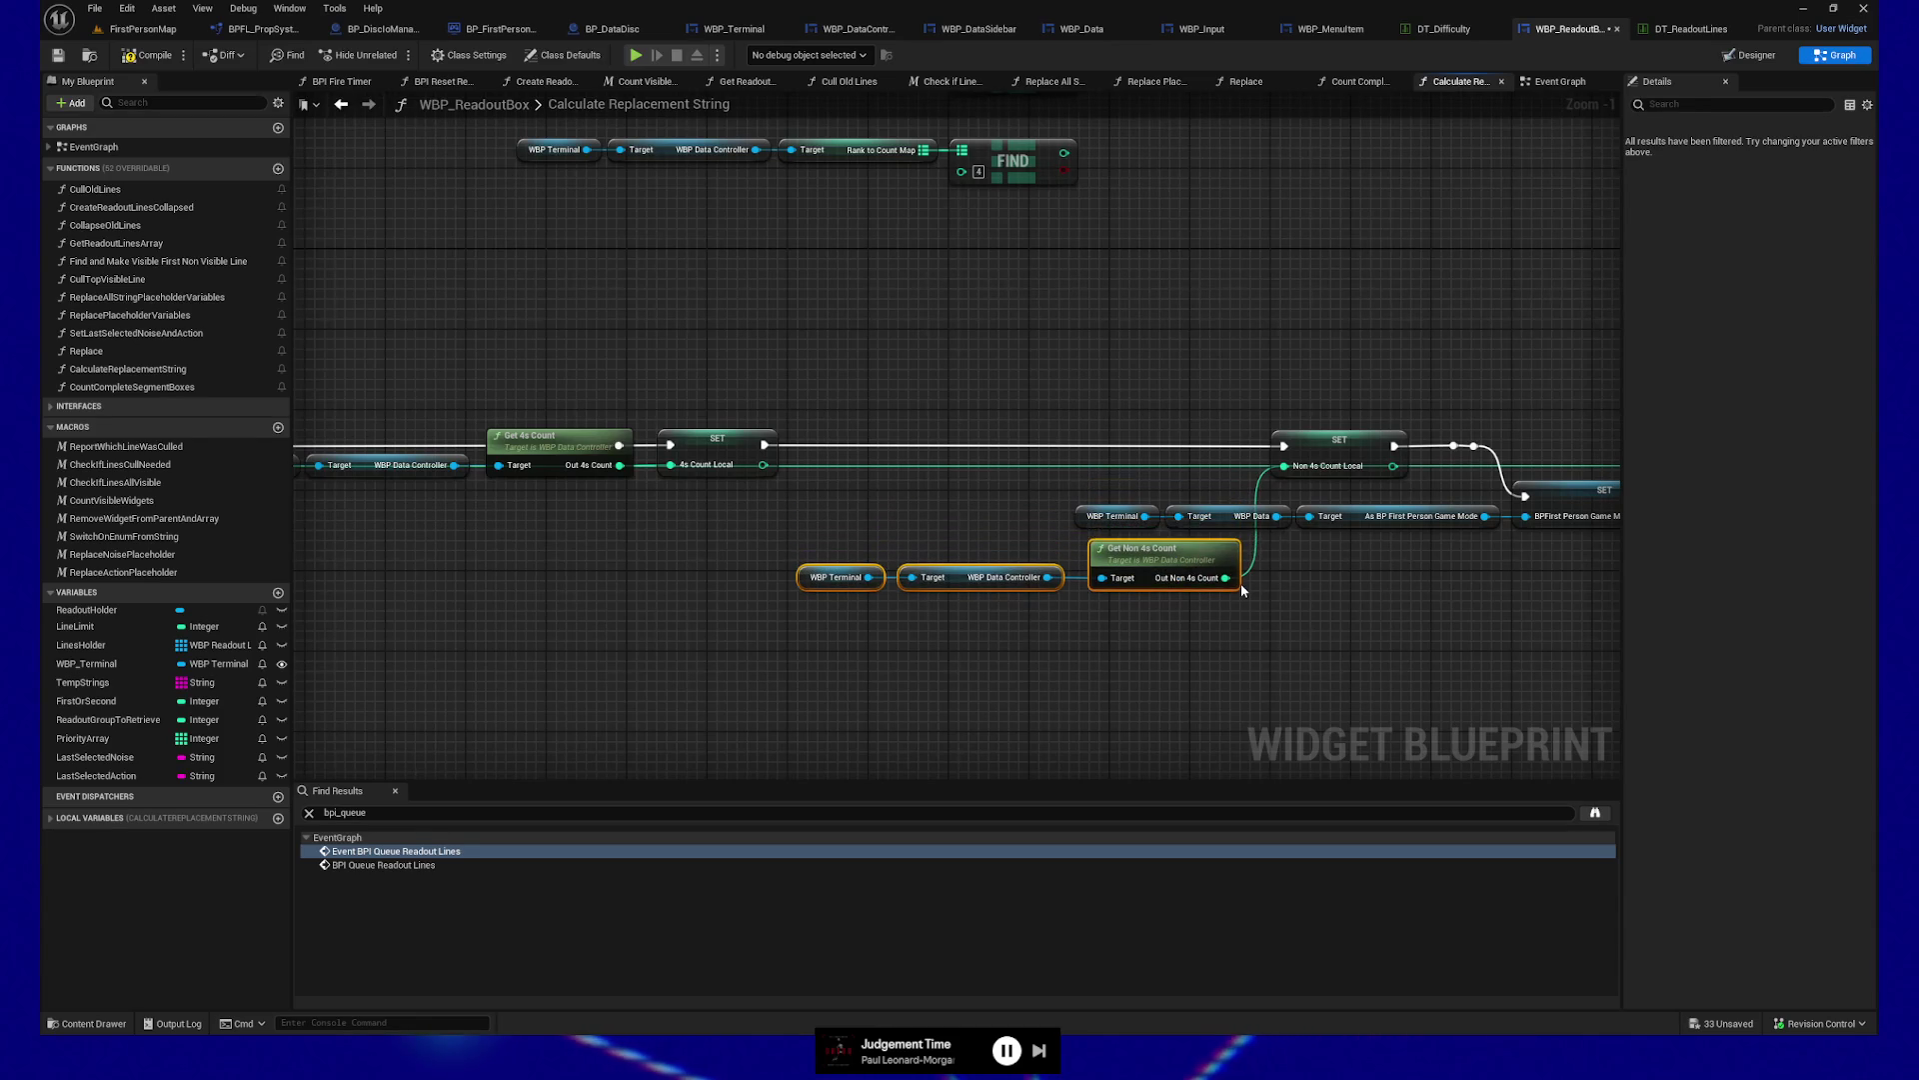
{"action": "key", "text": "Up"}
{"action": "key", "text": "Up"}
{"action": "key", "text": "Up"}
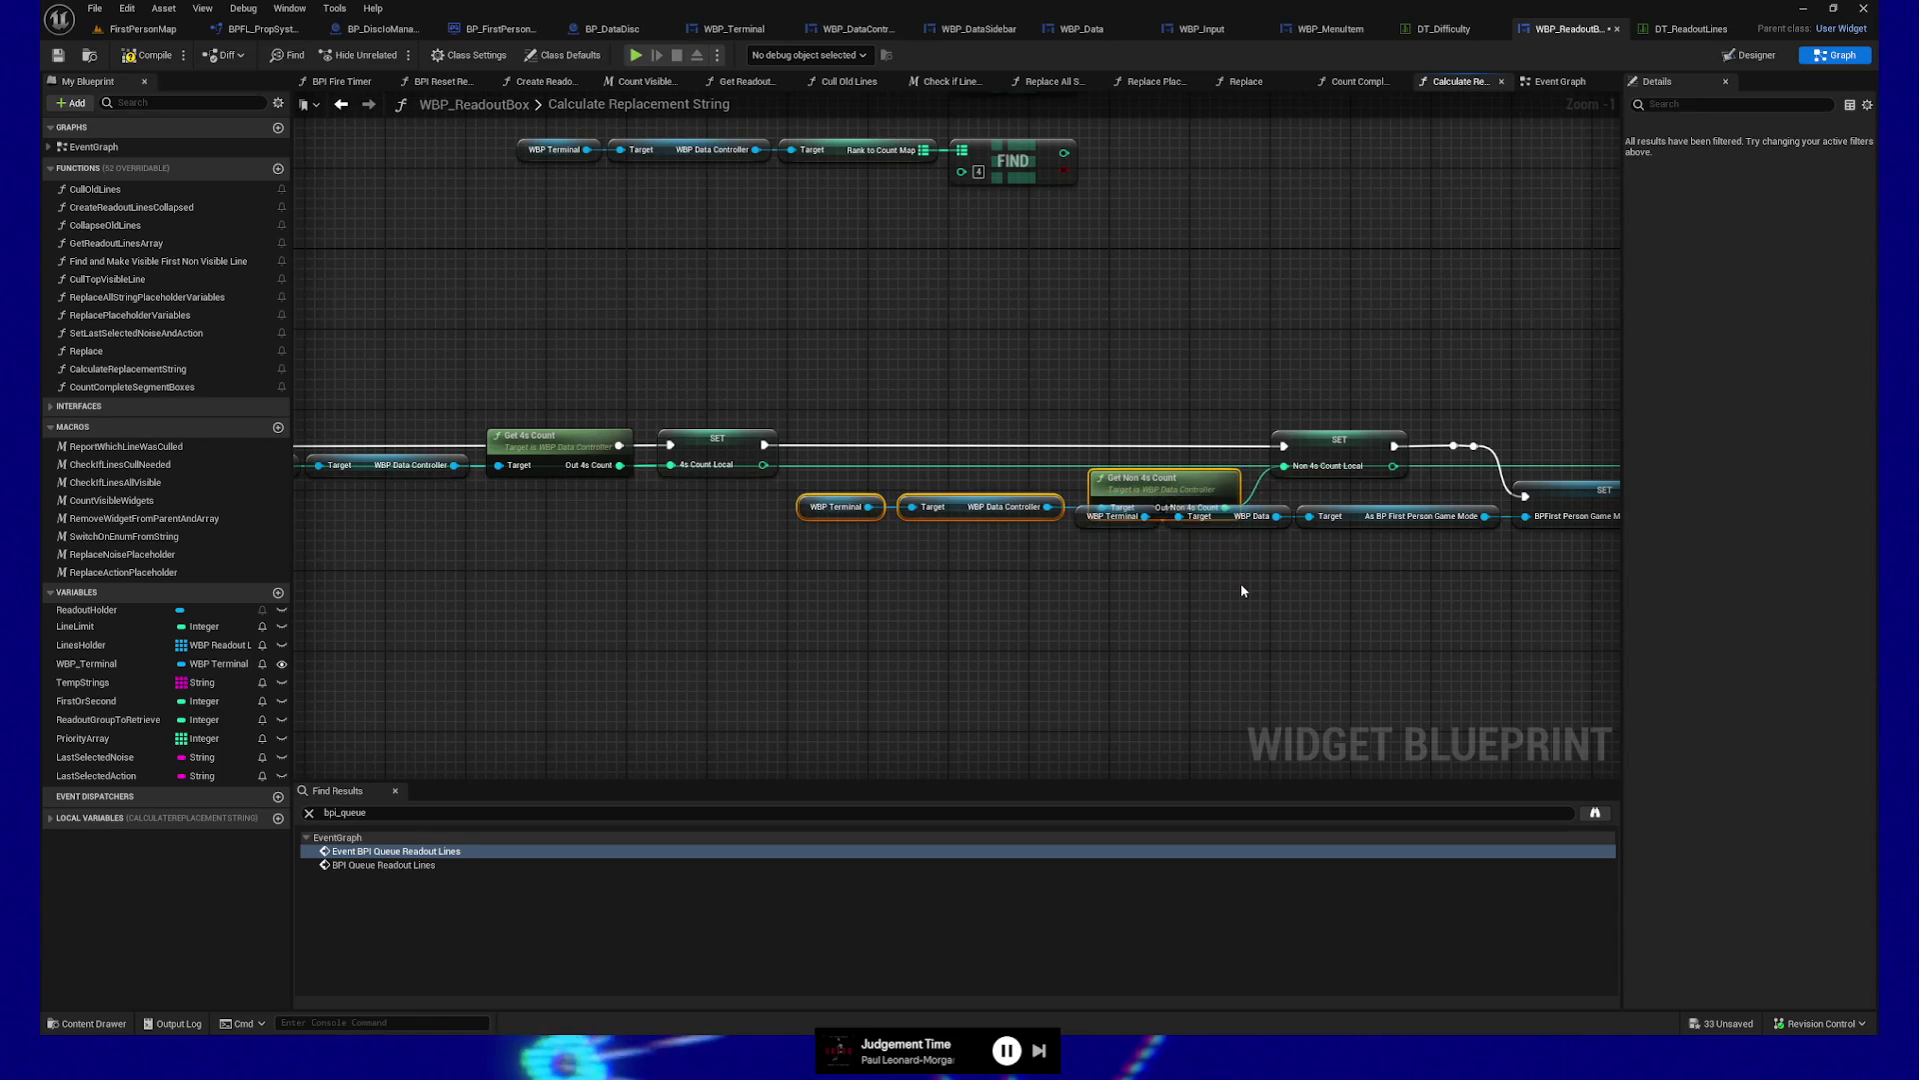
{"action": "key", "text": "Up"}
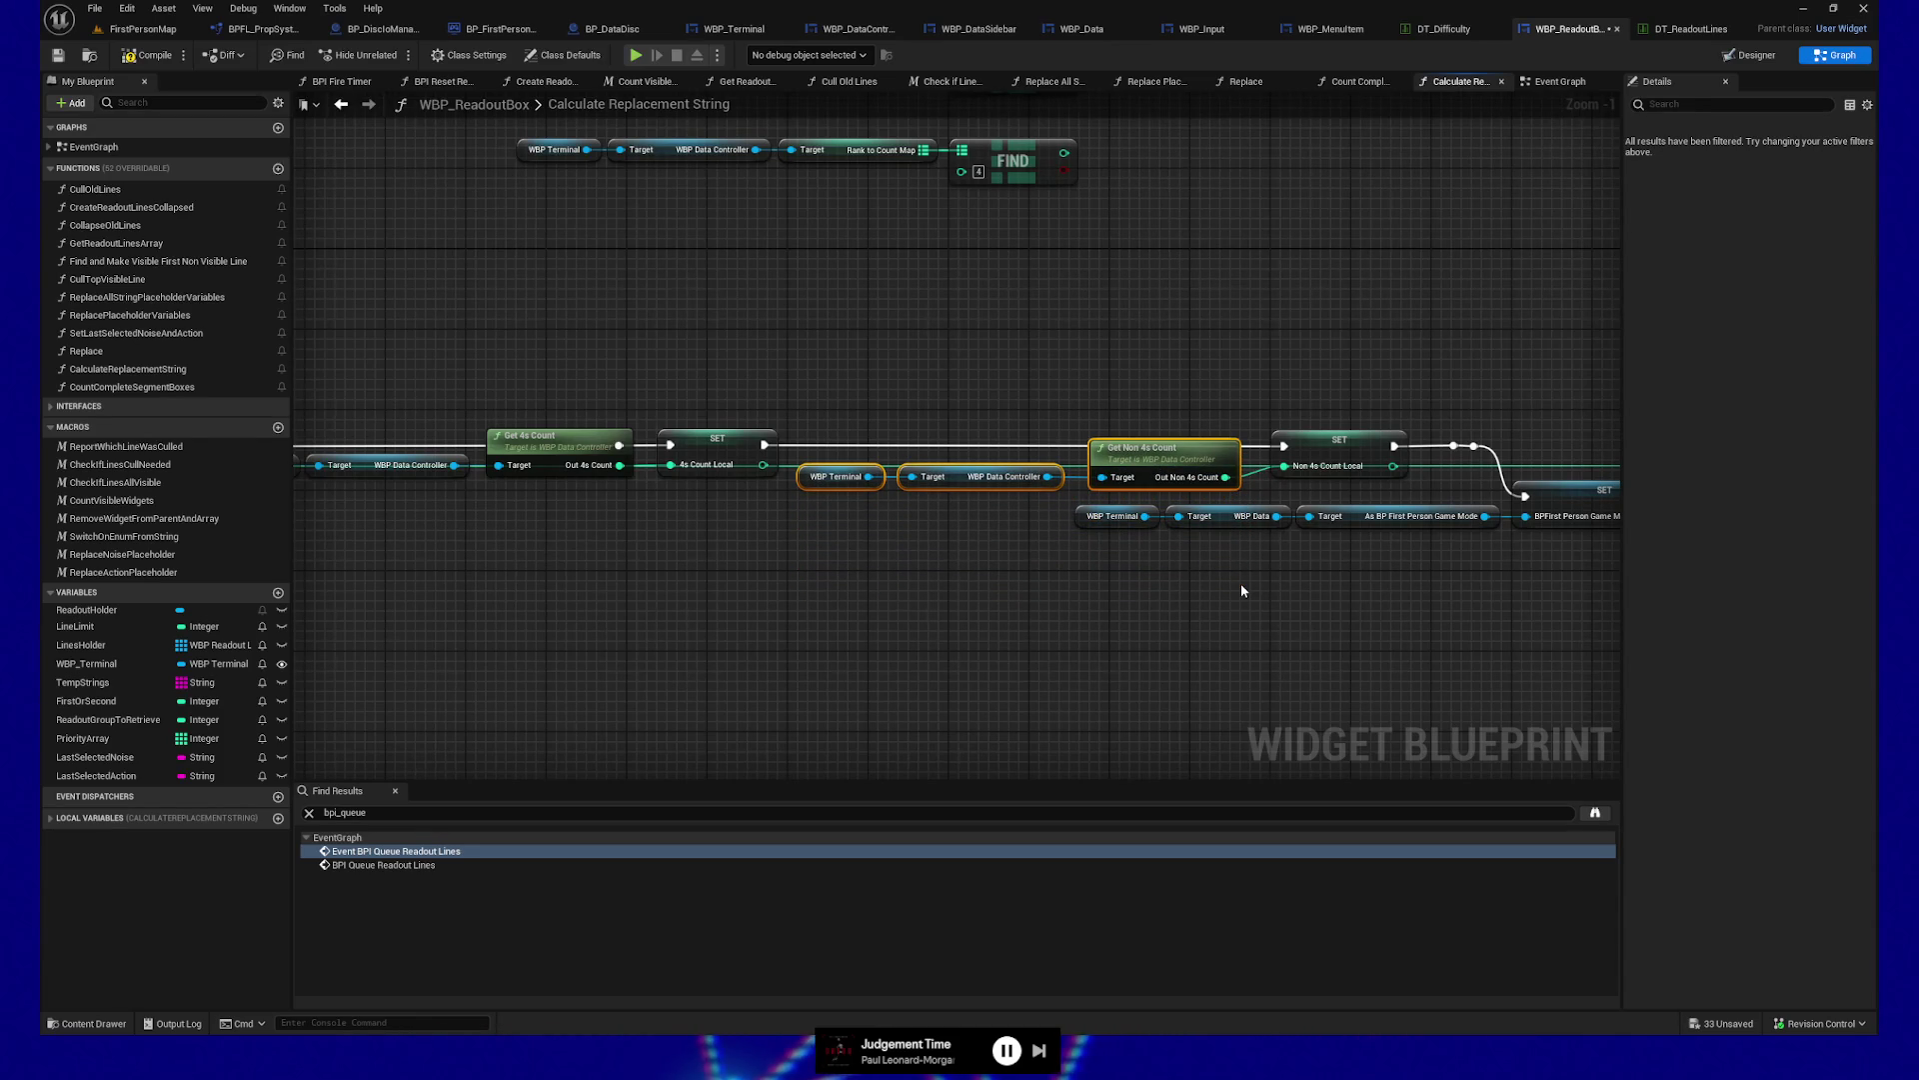
Move the Non 4s and game-mode cast chains down together, then lower the Get 4s Count chain
{"action": "left_click_drag", "start_coordinate": [1101, 549], "coordinate": [1480, 528]}
{"action": "key", "text": "Down"}
{"action": "key", "text": "Down"}
{"action": "key", "text": "Down"}
{"action": "mouse_move", "coordinate": [863, 541]}
{"action": "left_mouse_down"}
{"action": "mouse_move", "coordinate": [960, 609]}
{"action": "mouse_move", "coordinate": [1228, 610]}
{"action": "left_mouse_up"}
{"action": "mouse_move", "coordinate": [614, 412]}
{"action": "left_mouse_down"}
{"action": "mouse_move", "coordinate": [723, 471]}
{"action": "mouse_move", "coordinate": [939, 530]}
{"action": "left_mouse_up"}
{"action": "key", "text": "Down"}
{"action": "key", "text": "Down"}
{"action": "key", "text": "Down"}
{"action": "key", "text": "Down"}
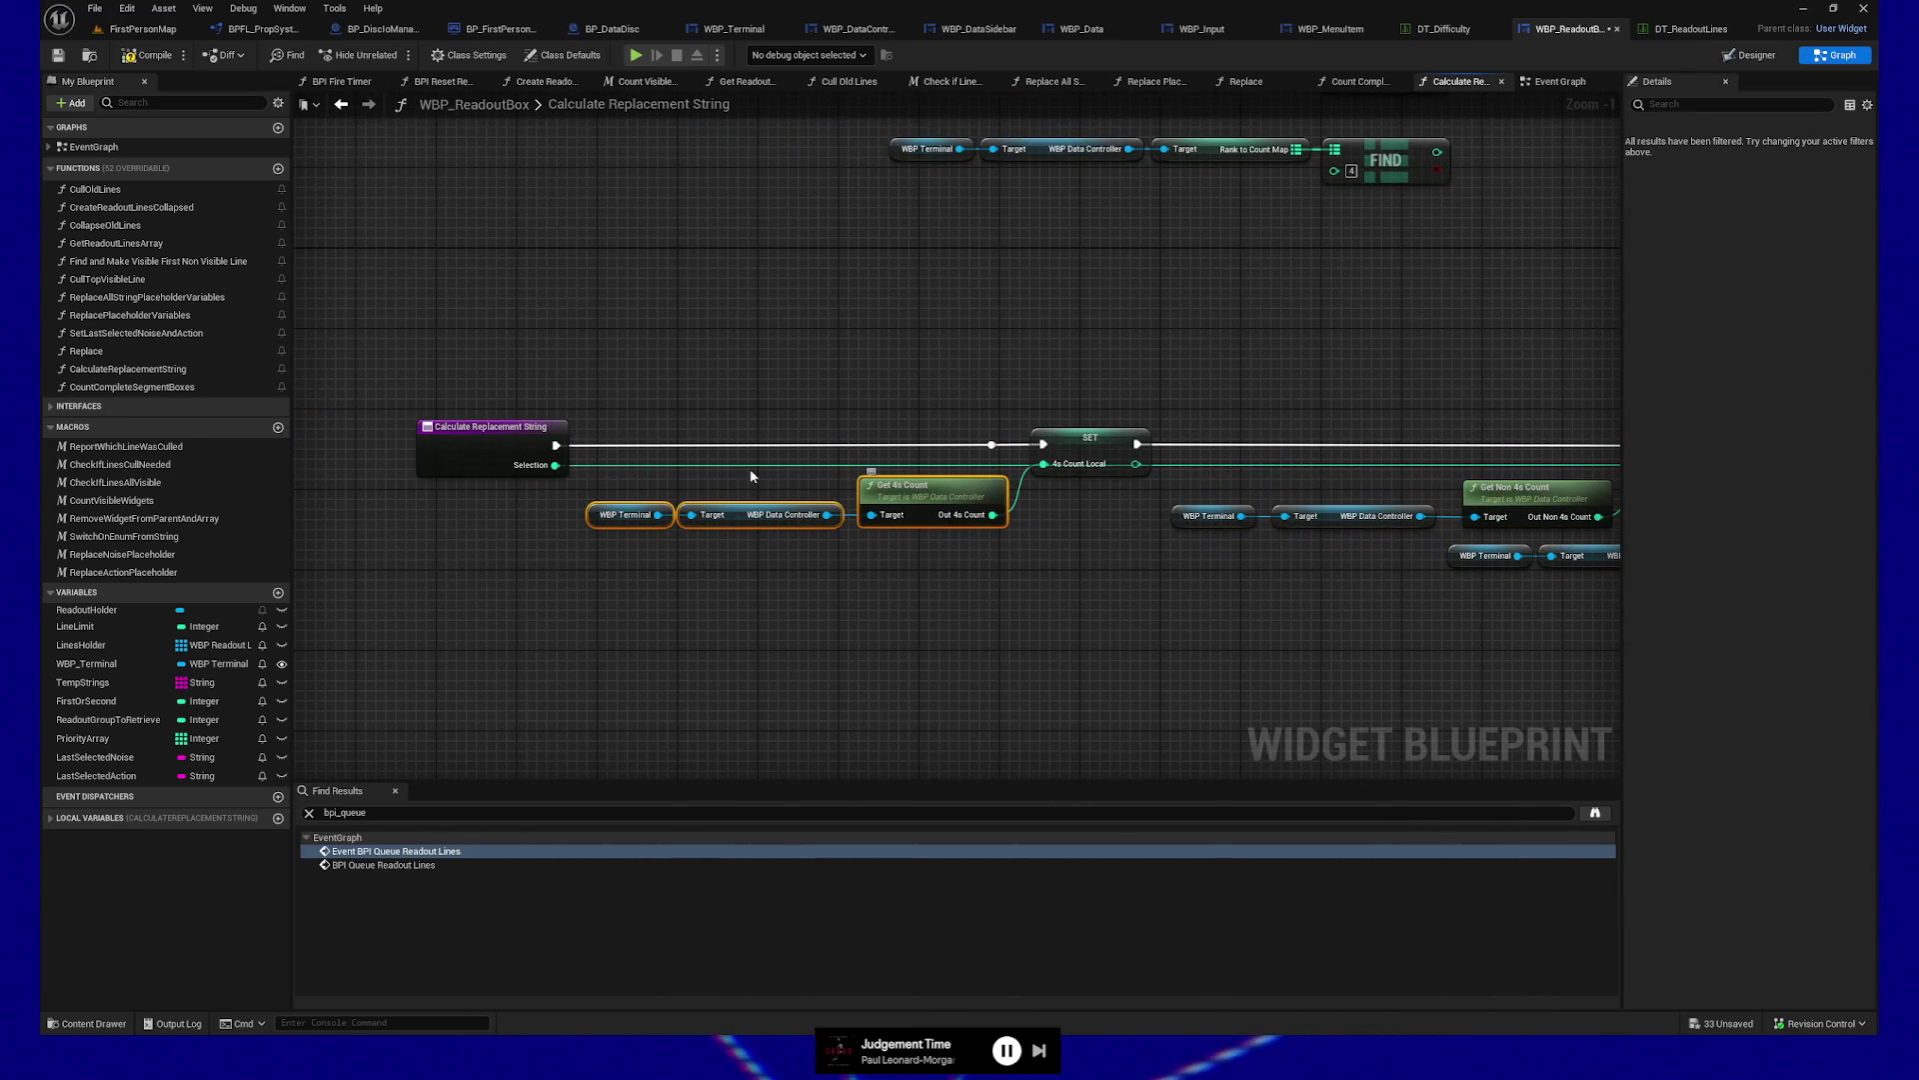
Add a reroute on the Selection wire and rename the entry input to InSelection
{"action": "double_click", "coordinate": [590, 459]}
{"action": "left_click_drag", "start_coordinate": [595, 467], "coordinate": [617, 421]}
{"action": "left_click", "coordinate": [580, 431]}
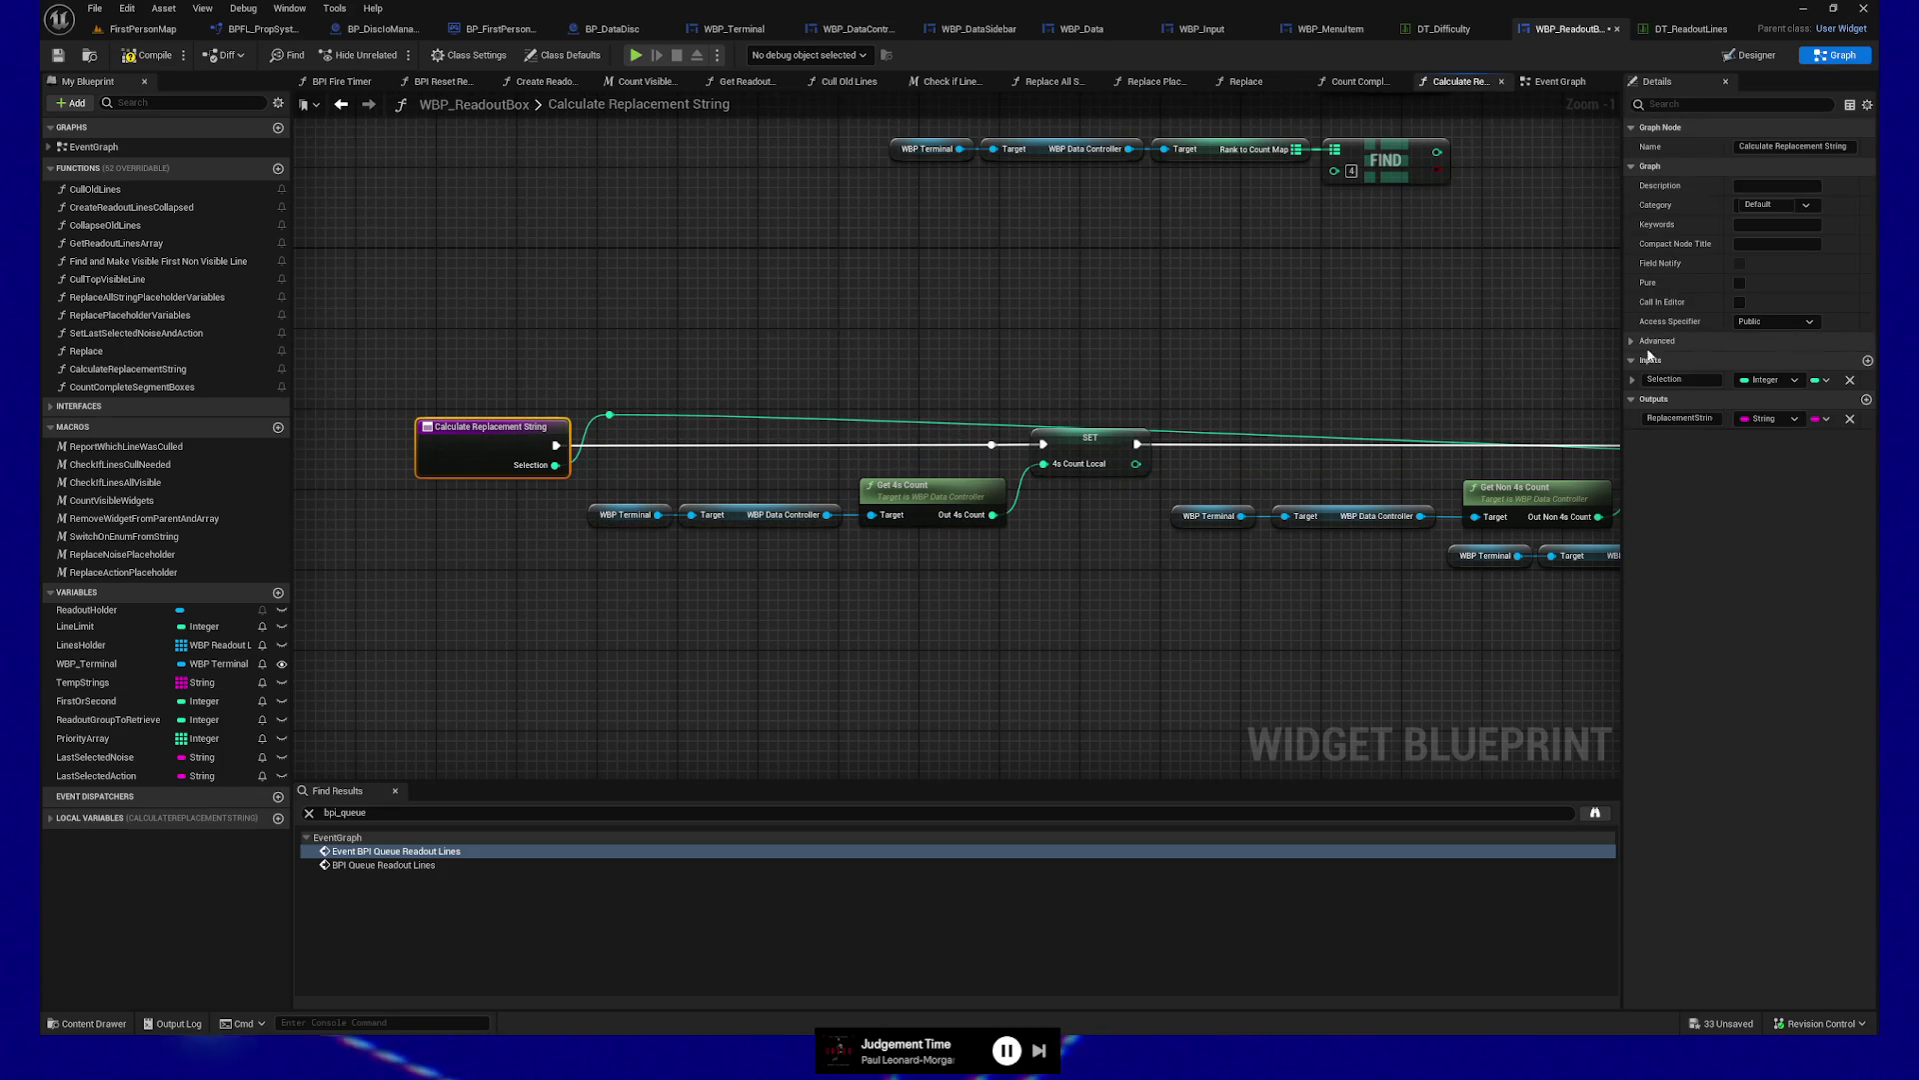
{"action": "type", "text": "In"}
{"action": "key", "text": "Return"}
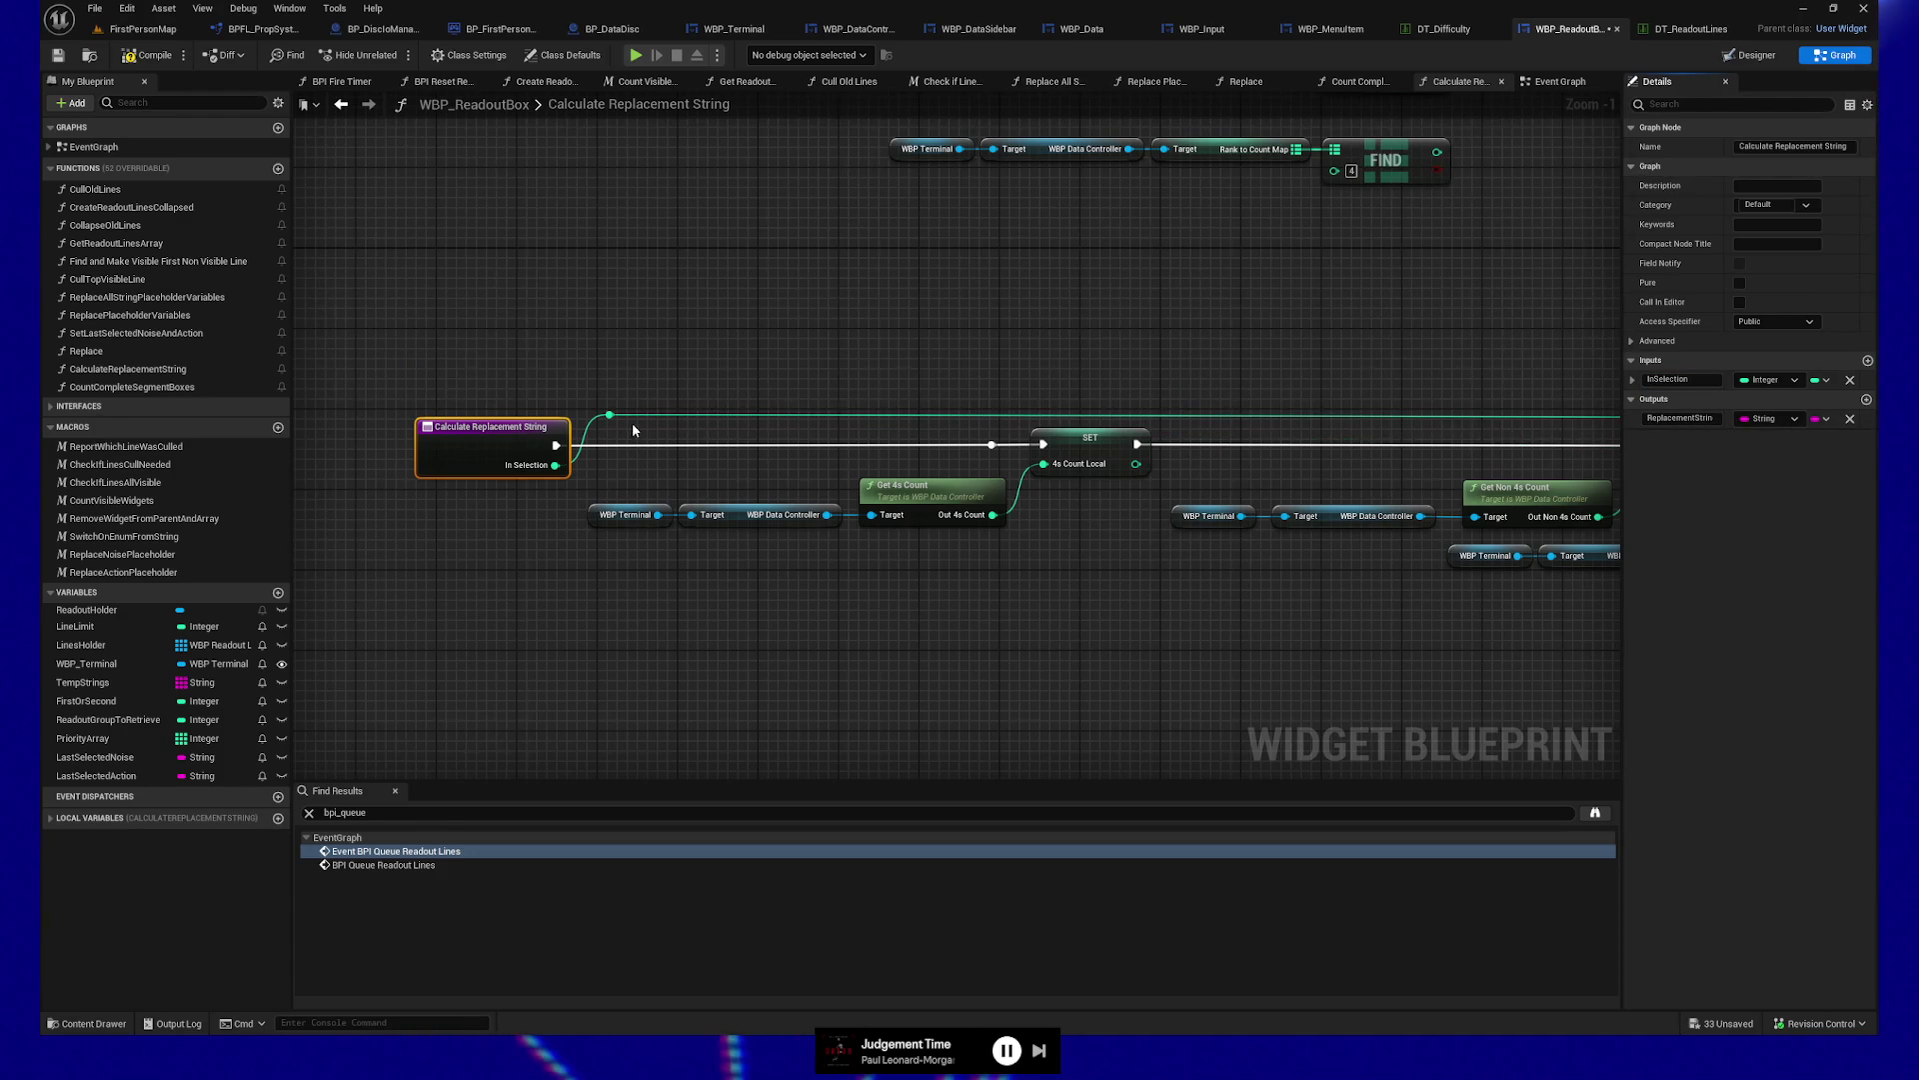
{"action": "scroll", "coordinate": [991, 356], "scroll_direction": "right", "scroll_amount": 5}
Place a Get In Selection getter beside the Switch on Int to feed its Selection input
{"action": "double_click", "coordinate": [1209, 470]}
{"action": "left_click_drag", "start_coordinate": [1213, 478], "coordinate": [1203, 388]}
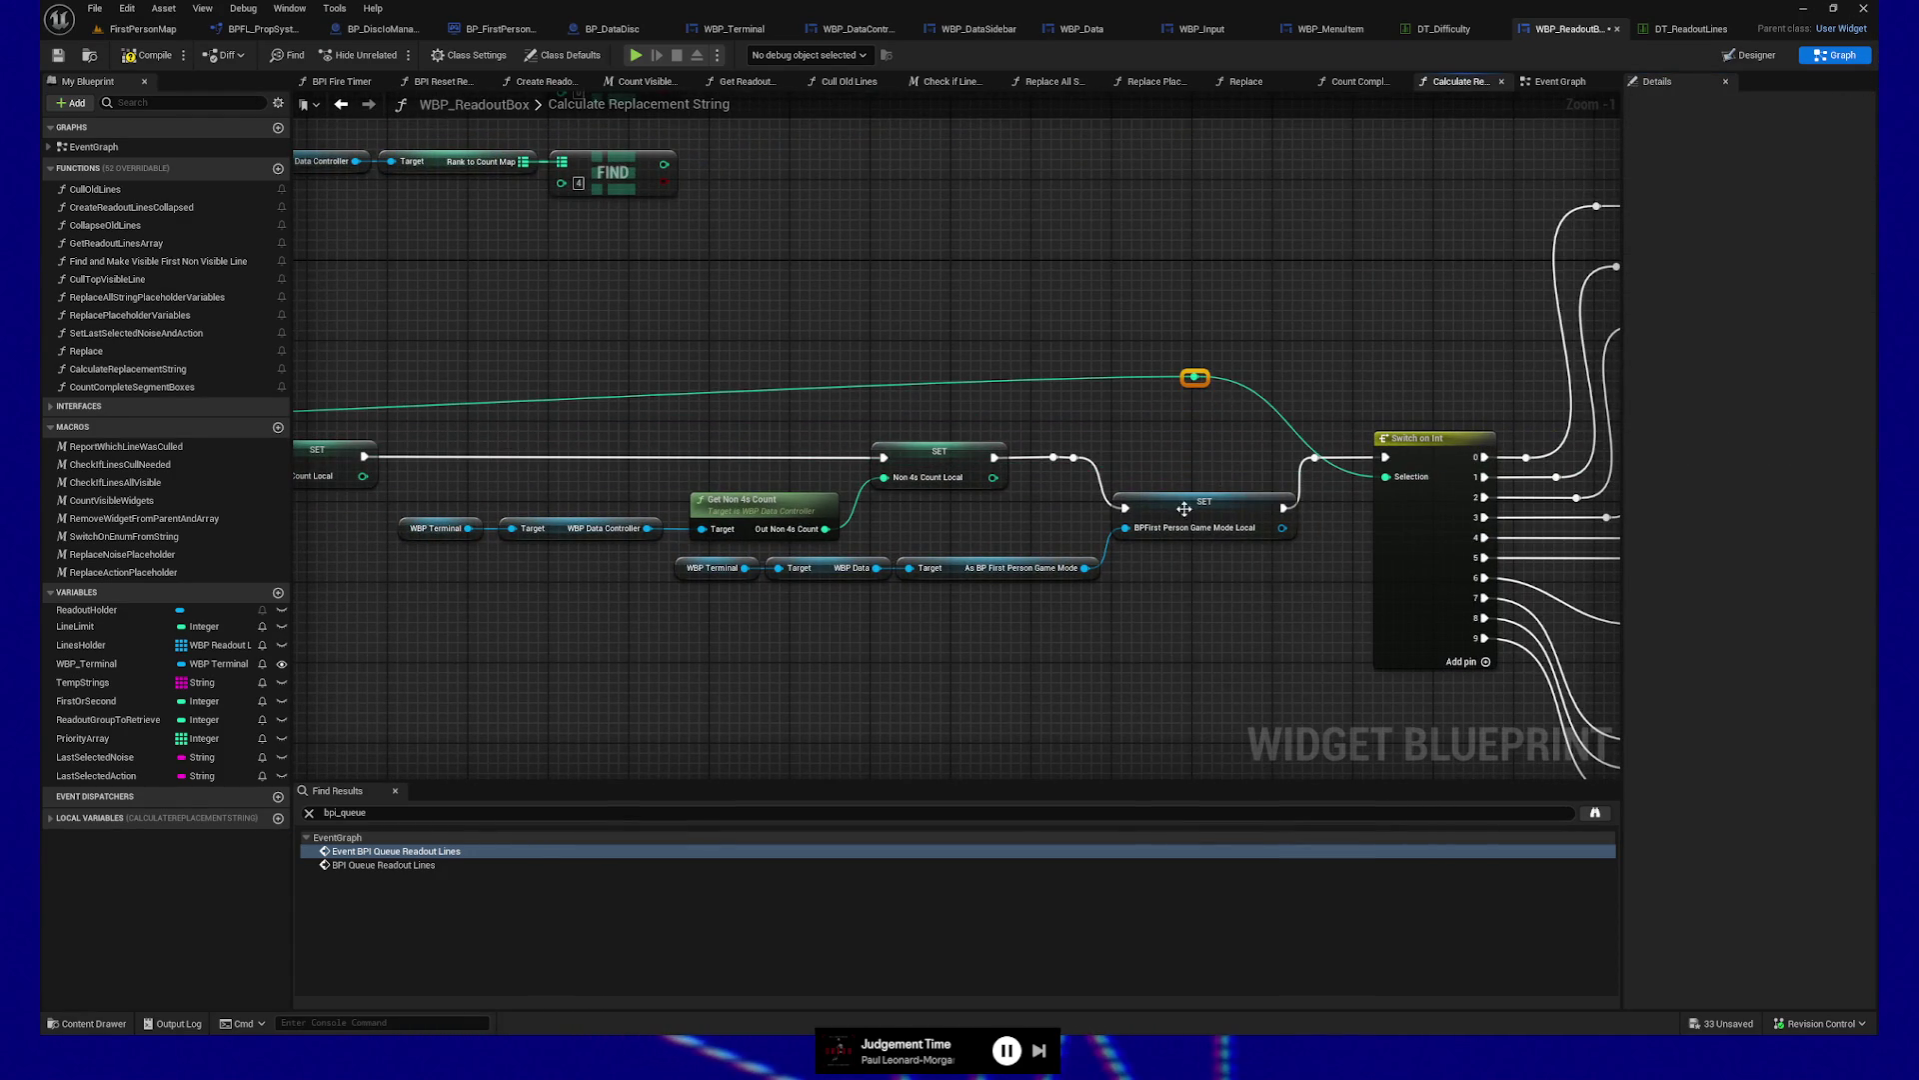
{"action": "right_click", "coordinate": [1046, 666]}
{"action": "type", "text": "get in select"}
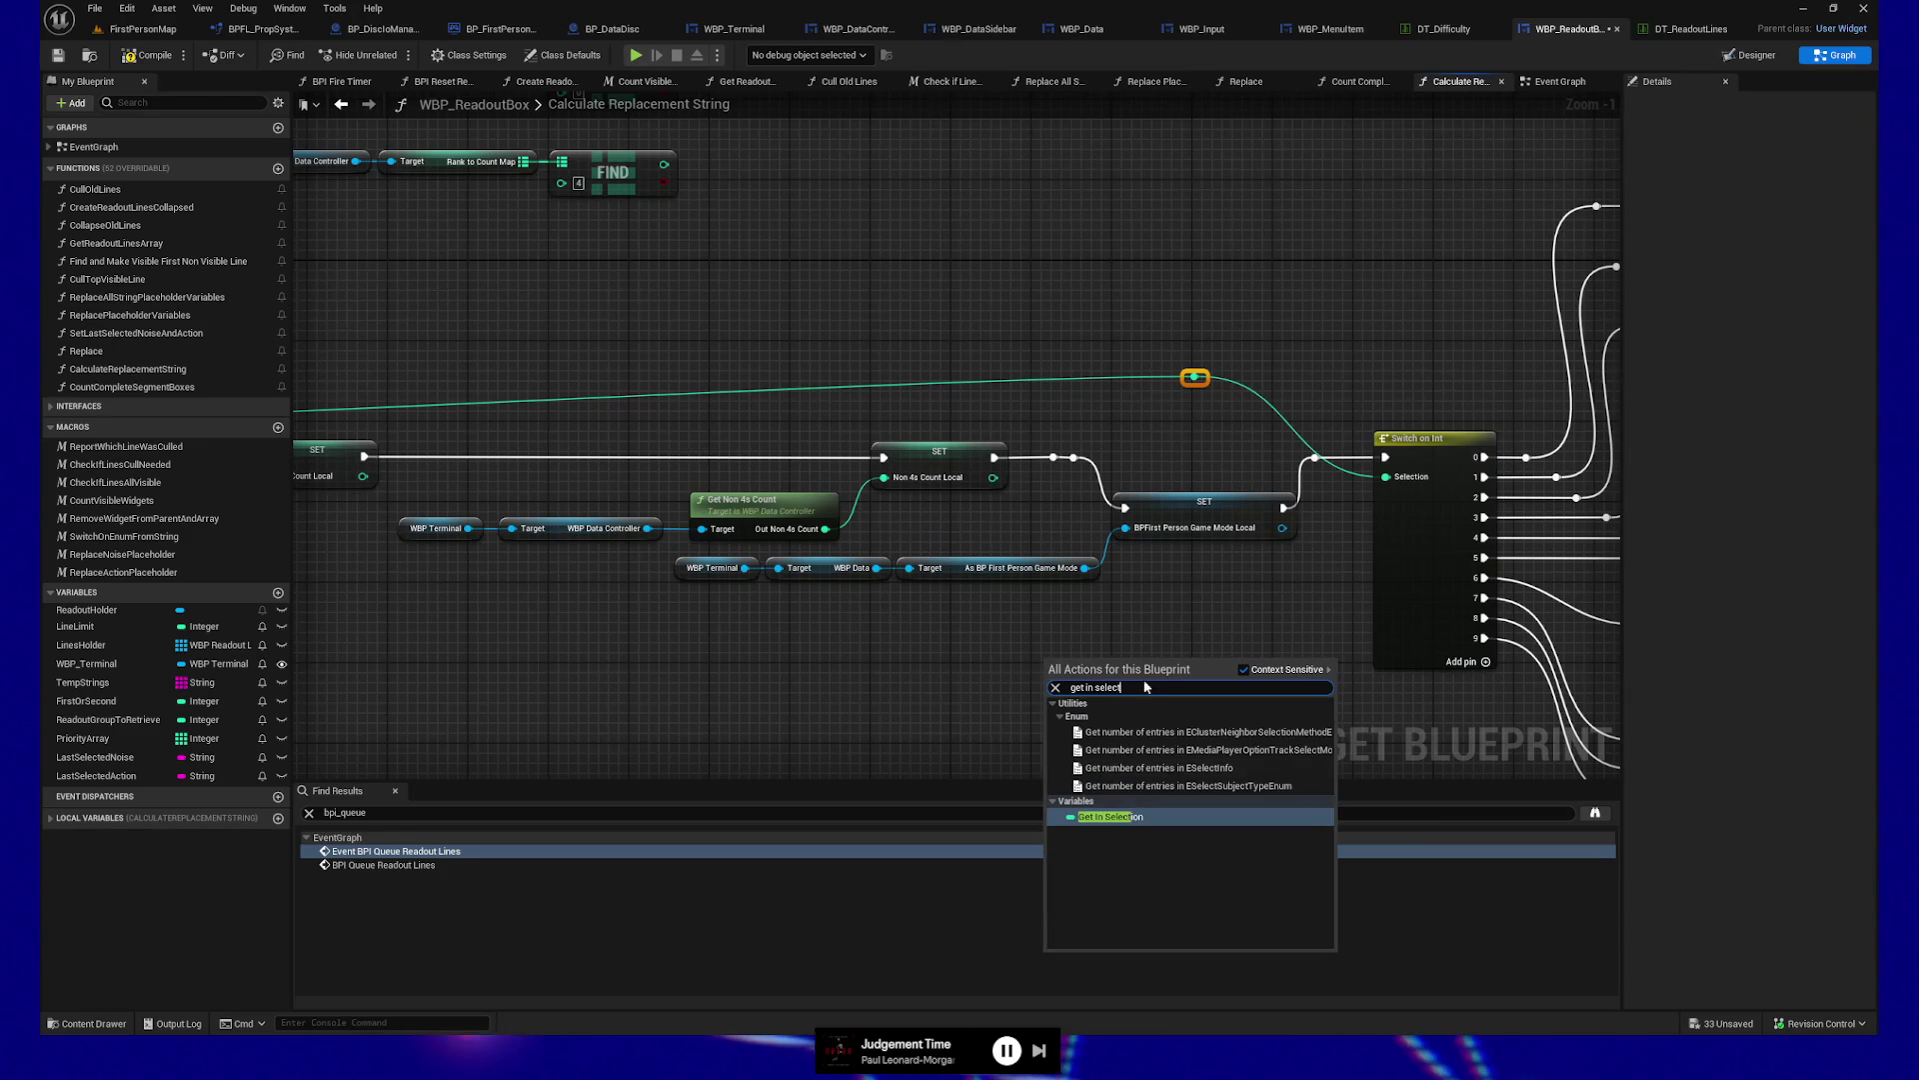
{"action": "key", "text": "Return"}
{"action": "mouse_move", "coordinate": [1076, 668]}
{"action": "left_mouse_down"}
{"action": "mouse_move", "coordinate": [1263, 566]}
{"action": "mouse_move", "coordinate": [1166, 620]}
{"action": "mouse_move", "coordinate": [1024, 561]}
{"action": "mouse_move", "coordinate": [862, 563]}
{"action": "mouse_move", "coordinate": [998, 443]}
{"action": "left_mouse_up"}
Align the game-mode SET node and nearby knots with the execution line
{"action": "mouse_move", "coordinate": [893, 535]}
{"action": "left_mouse_down"}
{"action": "mouse_move", "coordinate": [1122, 535]}
{"action": "mouse_move", "coordinate": [885, 410]}
{"action": "left_mouse_up"}
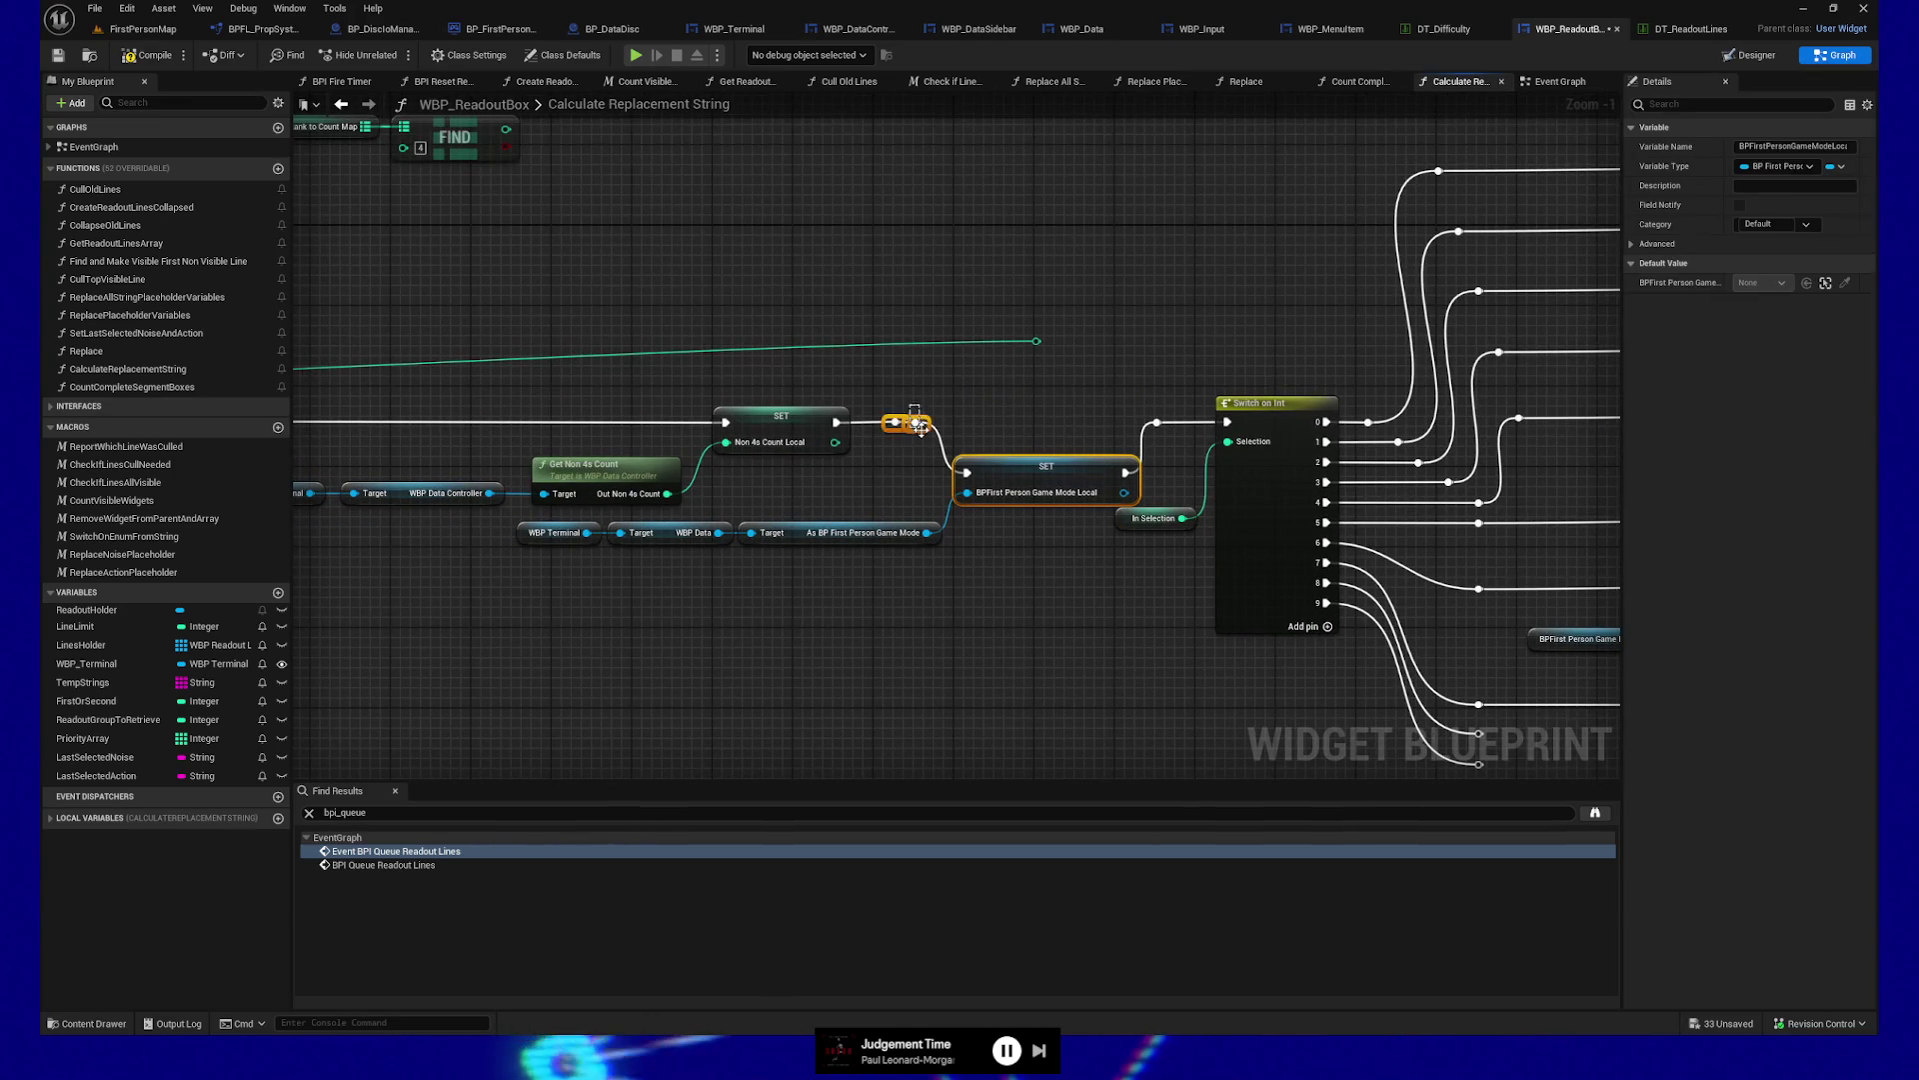
{"action": "key", "text": "q"}
{"action": "left_click_drag", "start_coordinate": [855, 570], "coordinate": [1275, 575]}
{"action": "left_click_drag", "start_coordinate": [1024, 617], "coordinate": [1359, 616]}
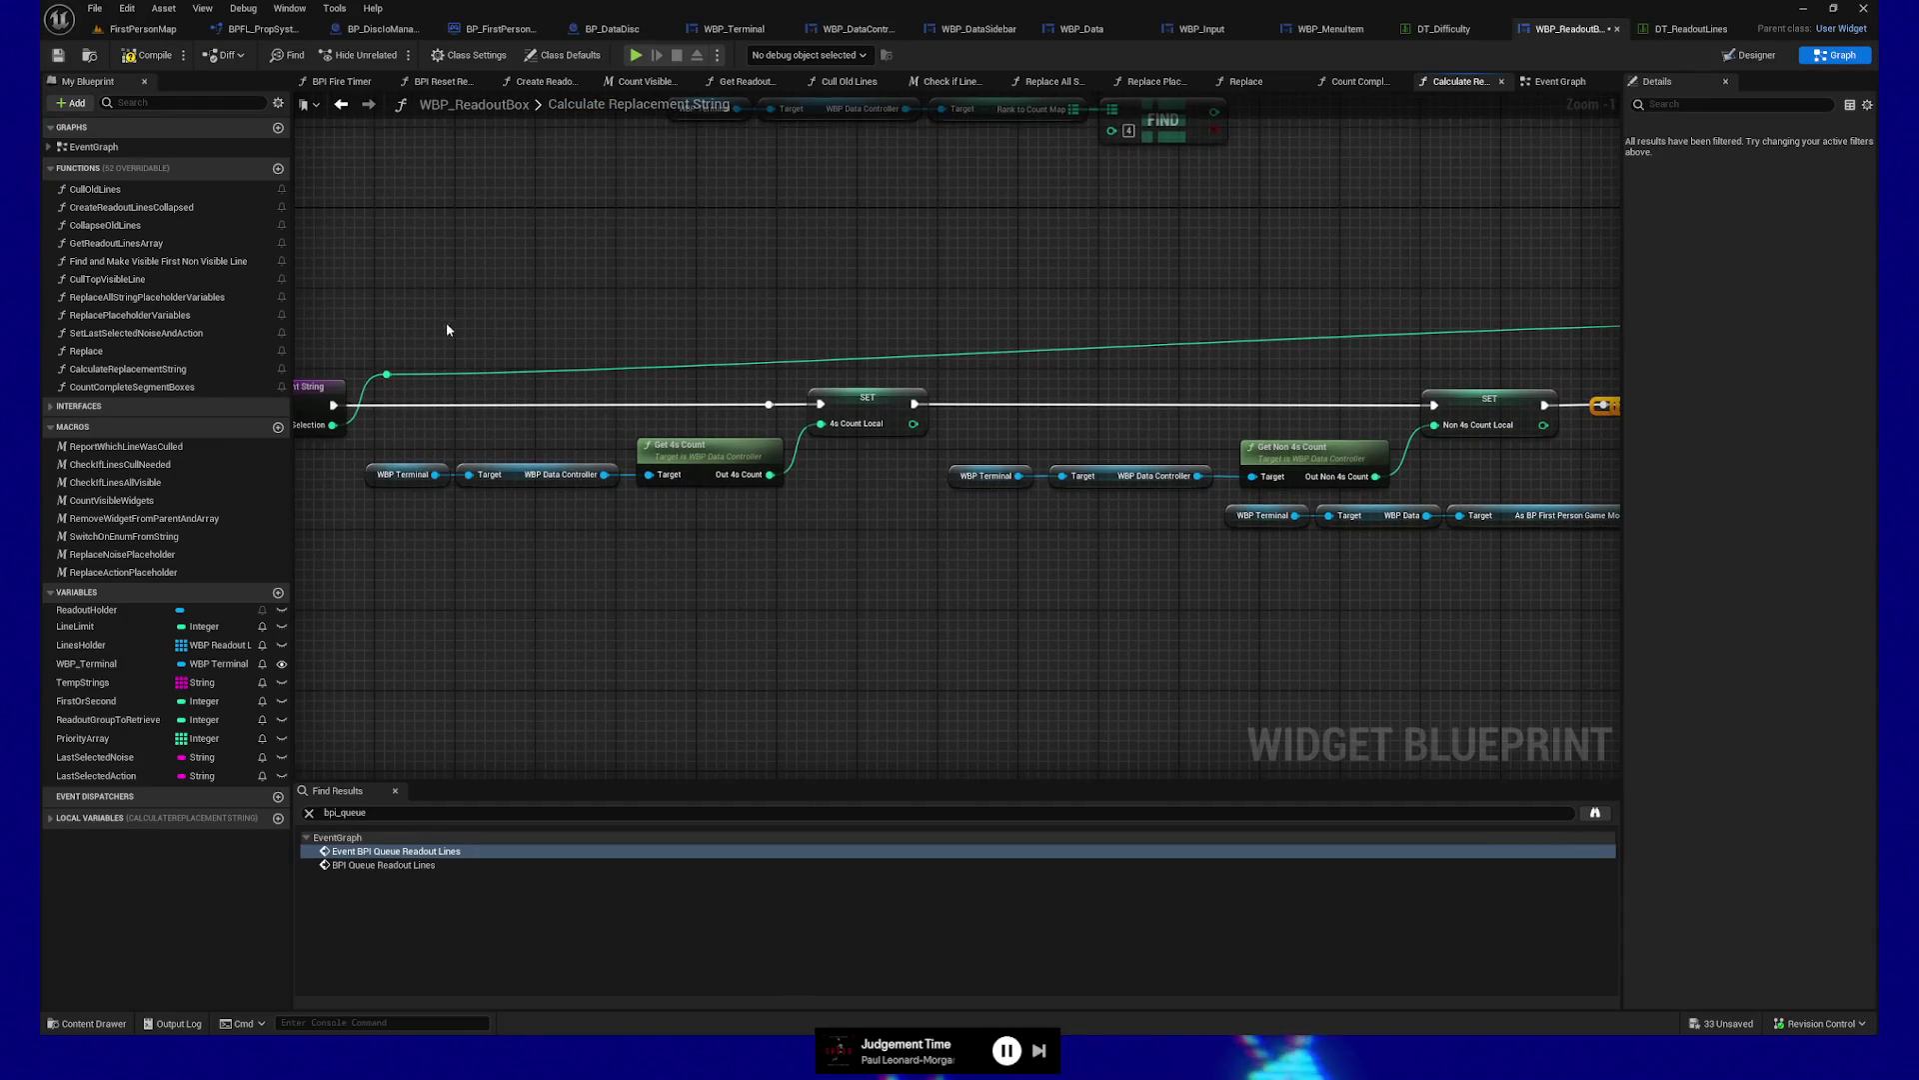
Delete the unused reroute knot and its long wire, then reattach the SET node's execution wire
{"action": "left_click", "coordinate": [395, 373]}
{"action": "key", "text": "Delete"}
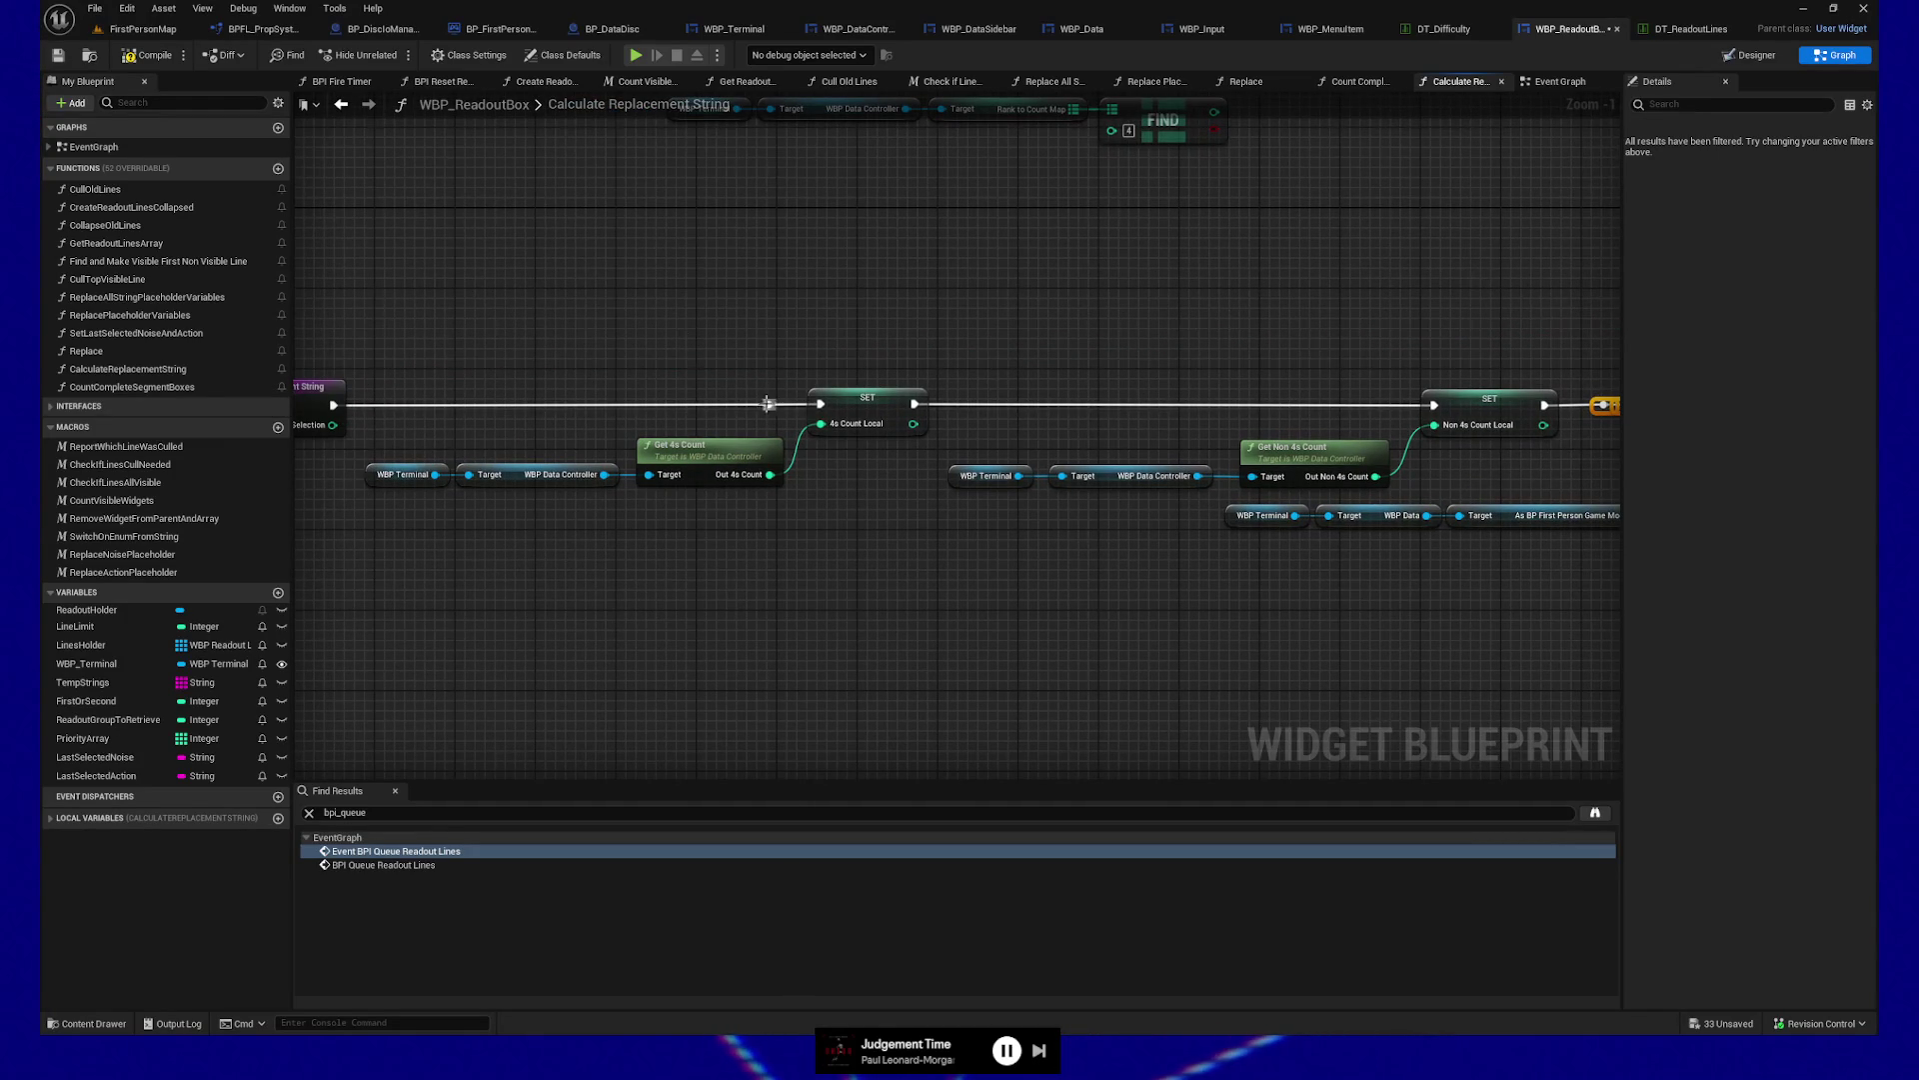
{"action": "left_click_drag", "start_coordinate": [767, 403], "coordinate": [669, 408]}
{"action": "left_click_drag", "start_coordinate": [817, 411], "coordinate": [820, 406]}
Remove the extra reroute and link the Non 4s SET directly to the game-mode SET
{"action": "mouse_move", "coordinate": [907, 618]}
{"action": "left_mouse_down"}
{"action": "mouse_move", "coordinate": [1047, 615]}
{"action": "mouse_move", "coordinate": [608, 633]}
{"action": "left_mouse_up"}
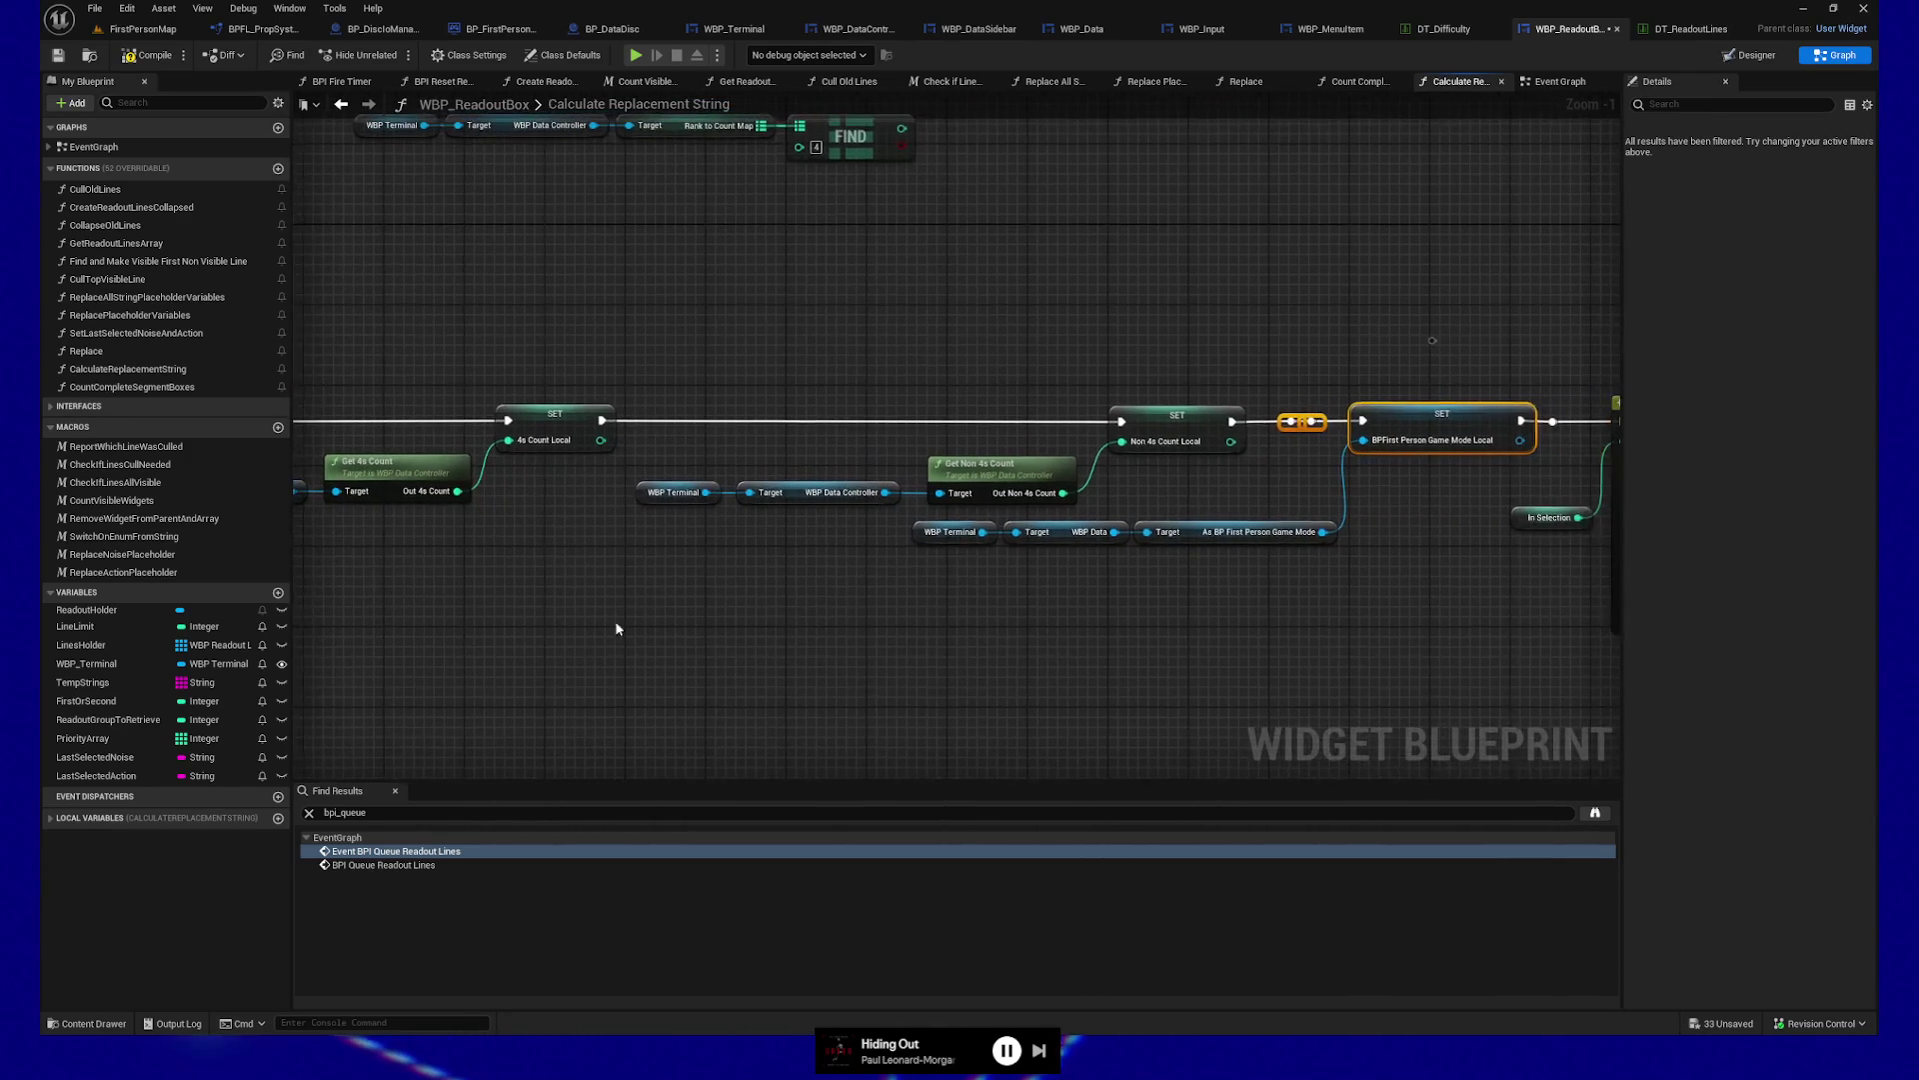
{"action": "left_click_drag", "start_coordinate": [1206, 421], "coordinate": [1081, 424]}
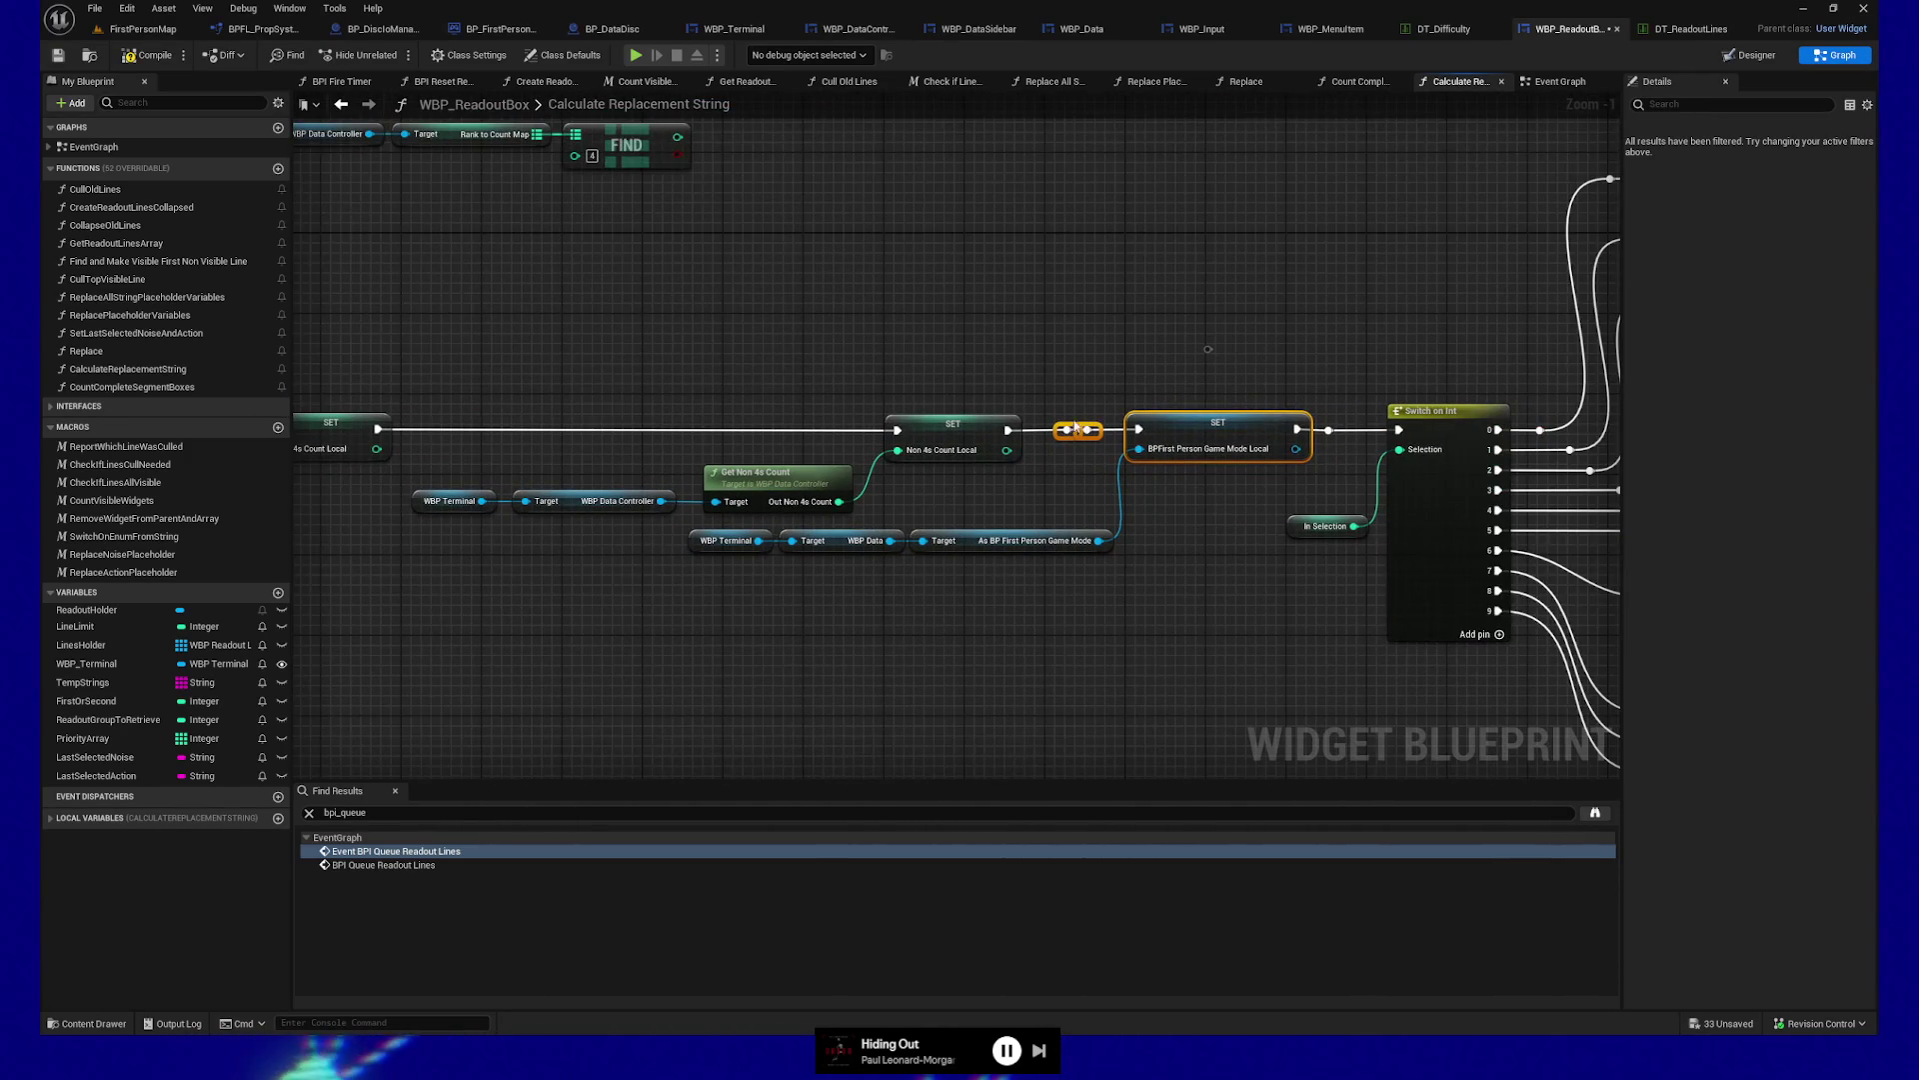
{"action": "key", "text": "Delete"}
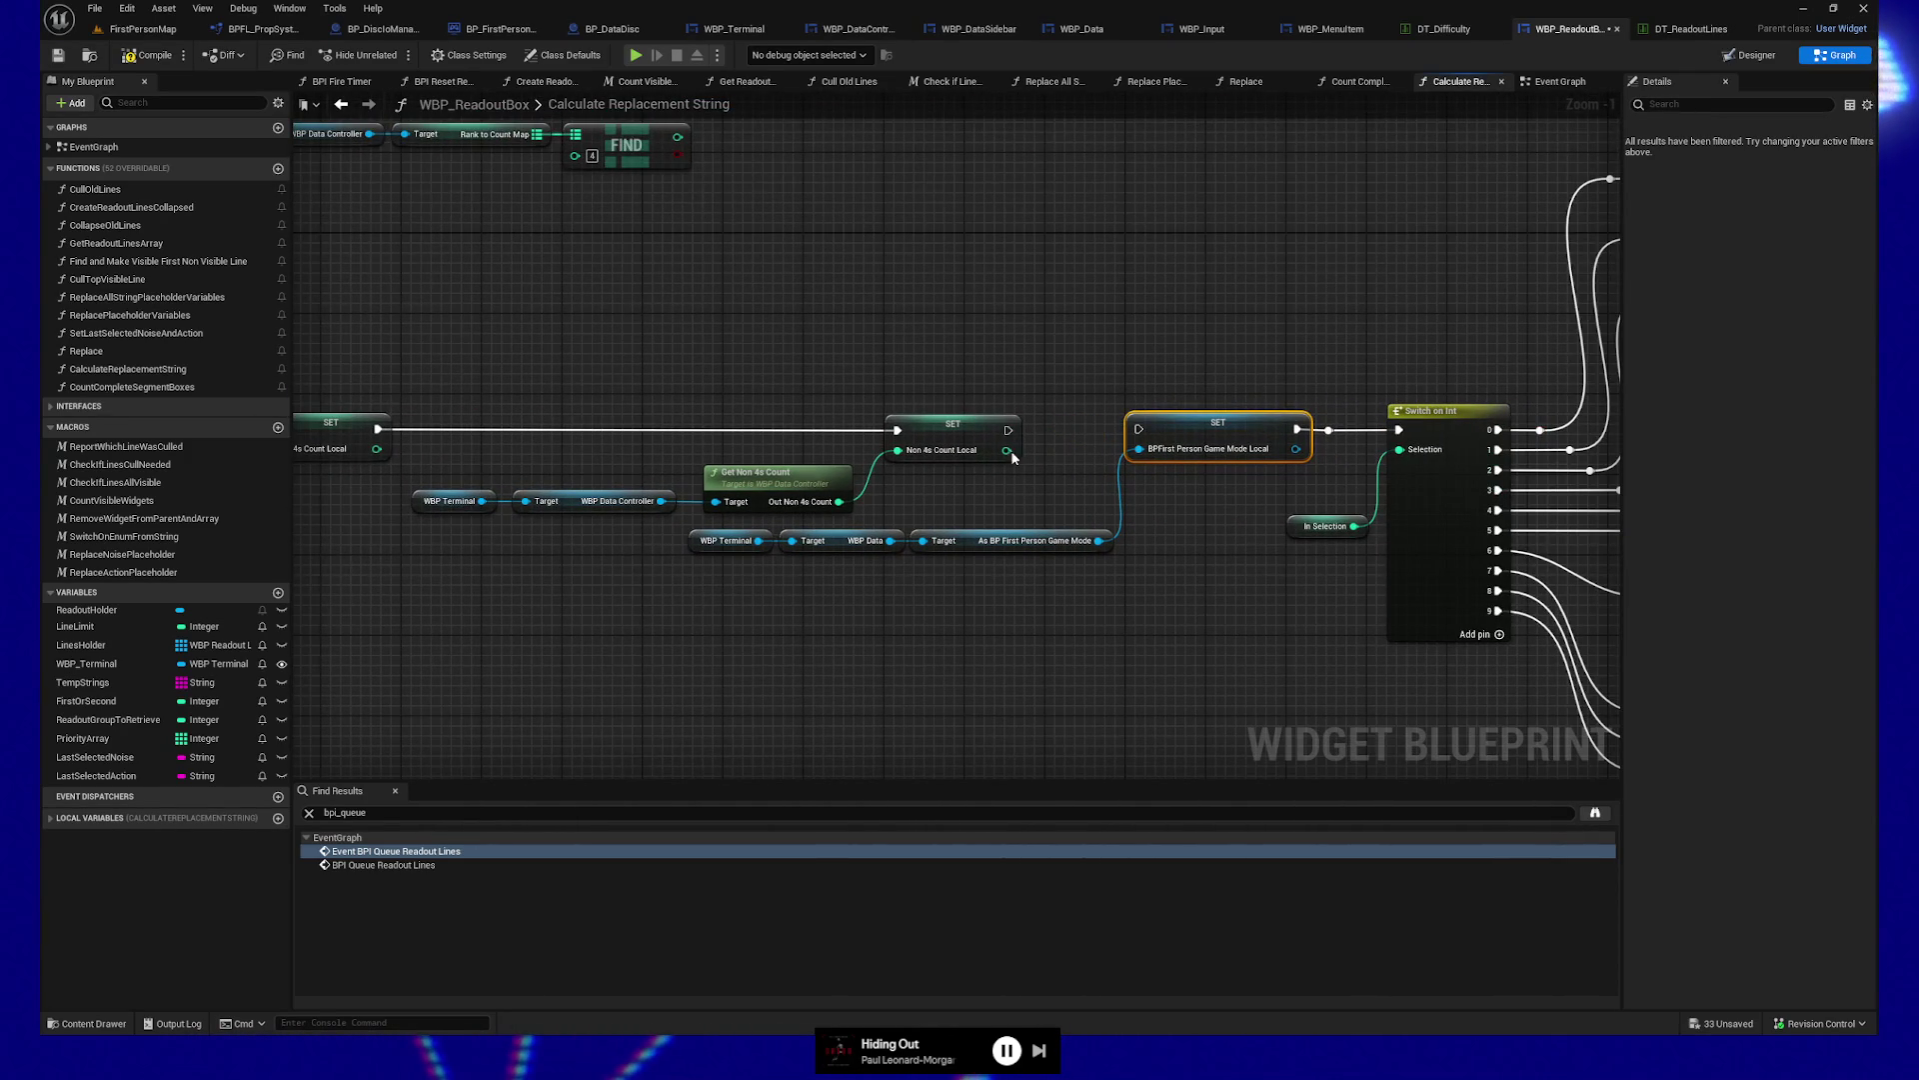
{"action": "left_click_drag", "start_coordinate": [1007, 430], "coordinate": [1139, 429]}
{"action": "left_click_drag", "start_coordinate": [1187, 555], "coordinate": [1154, 545]}
Select the entry node, count-call chains and 4s SET, and shift them right to tidy spacing
{"action": "mouse_move", "coordinate": [853, 597]}
{"action": "left_mouse_down"}
{"action": "mouse_move", "coordinate": [801, 603]}
{"action": "mouse_move", "coordinate": [1041, 608]}
{"action": "mouse_move", "coordinate": [883, 595]}
{"action": "mouse_move", "coordinate": [1071, 579]}
{"action": "mouse_move", "coordinate": [938, 534]}
{"action": "left_mouse_up"}
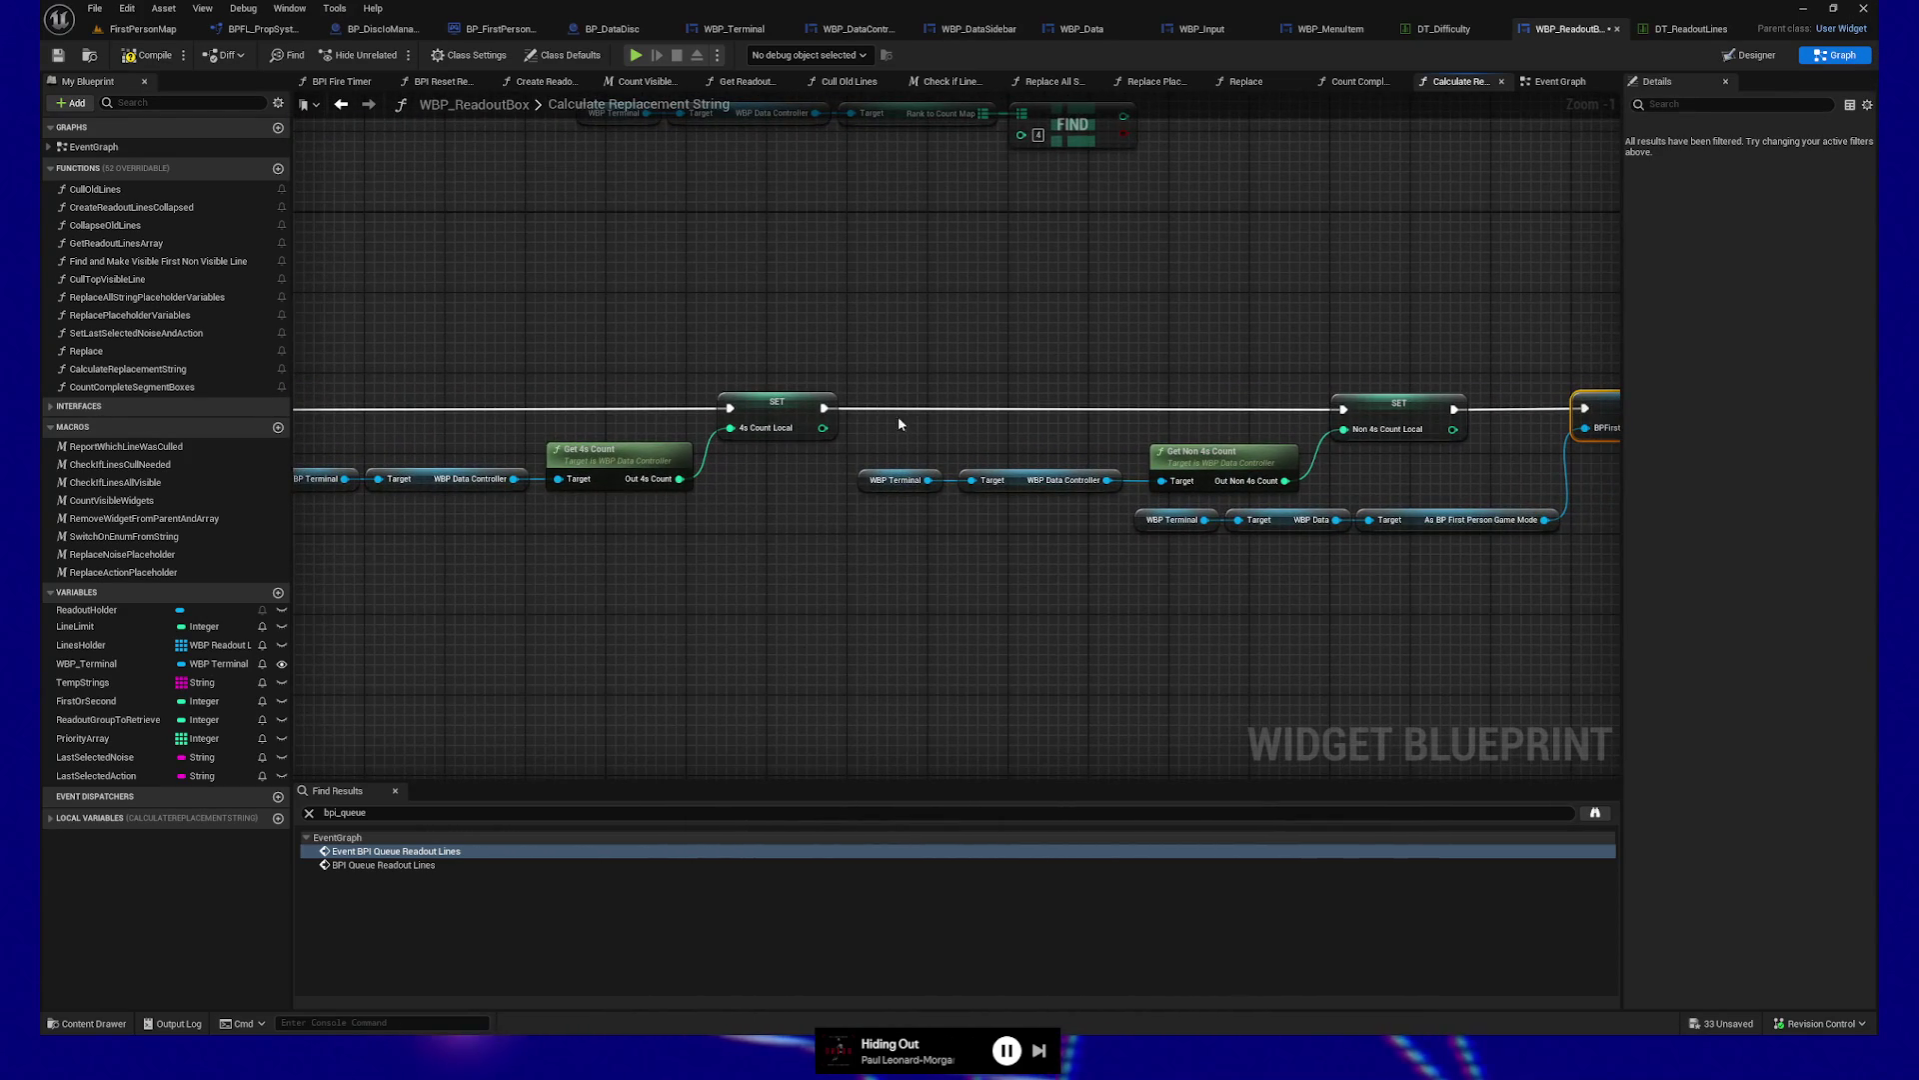
{"action": "mouse_move", "coordinate": [860, 448]}
{"action": "left_mouse_down"}
{"action": "mouse_move", "coordinate": [1559, 595]}
{"action": "mouse_move", "coordinate": [1395, 507]}
{"action": "mouse_move", "coordinate": [1395, 547]}
{"action": "left_mouse_up"}
{"action": "mouse_move", "coordinate": [673, 553]}
{"action": "left_mouse_down"}
{"action": "mouse_move", "coordinate": [823, 557]}
{"action": "mouse_move", "coordinate": [483, 459]}
{"action": "left_mouse_up"}
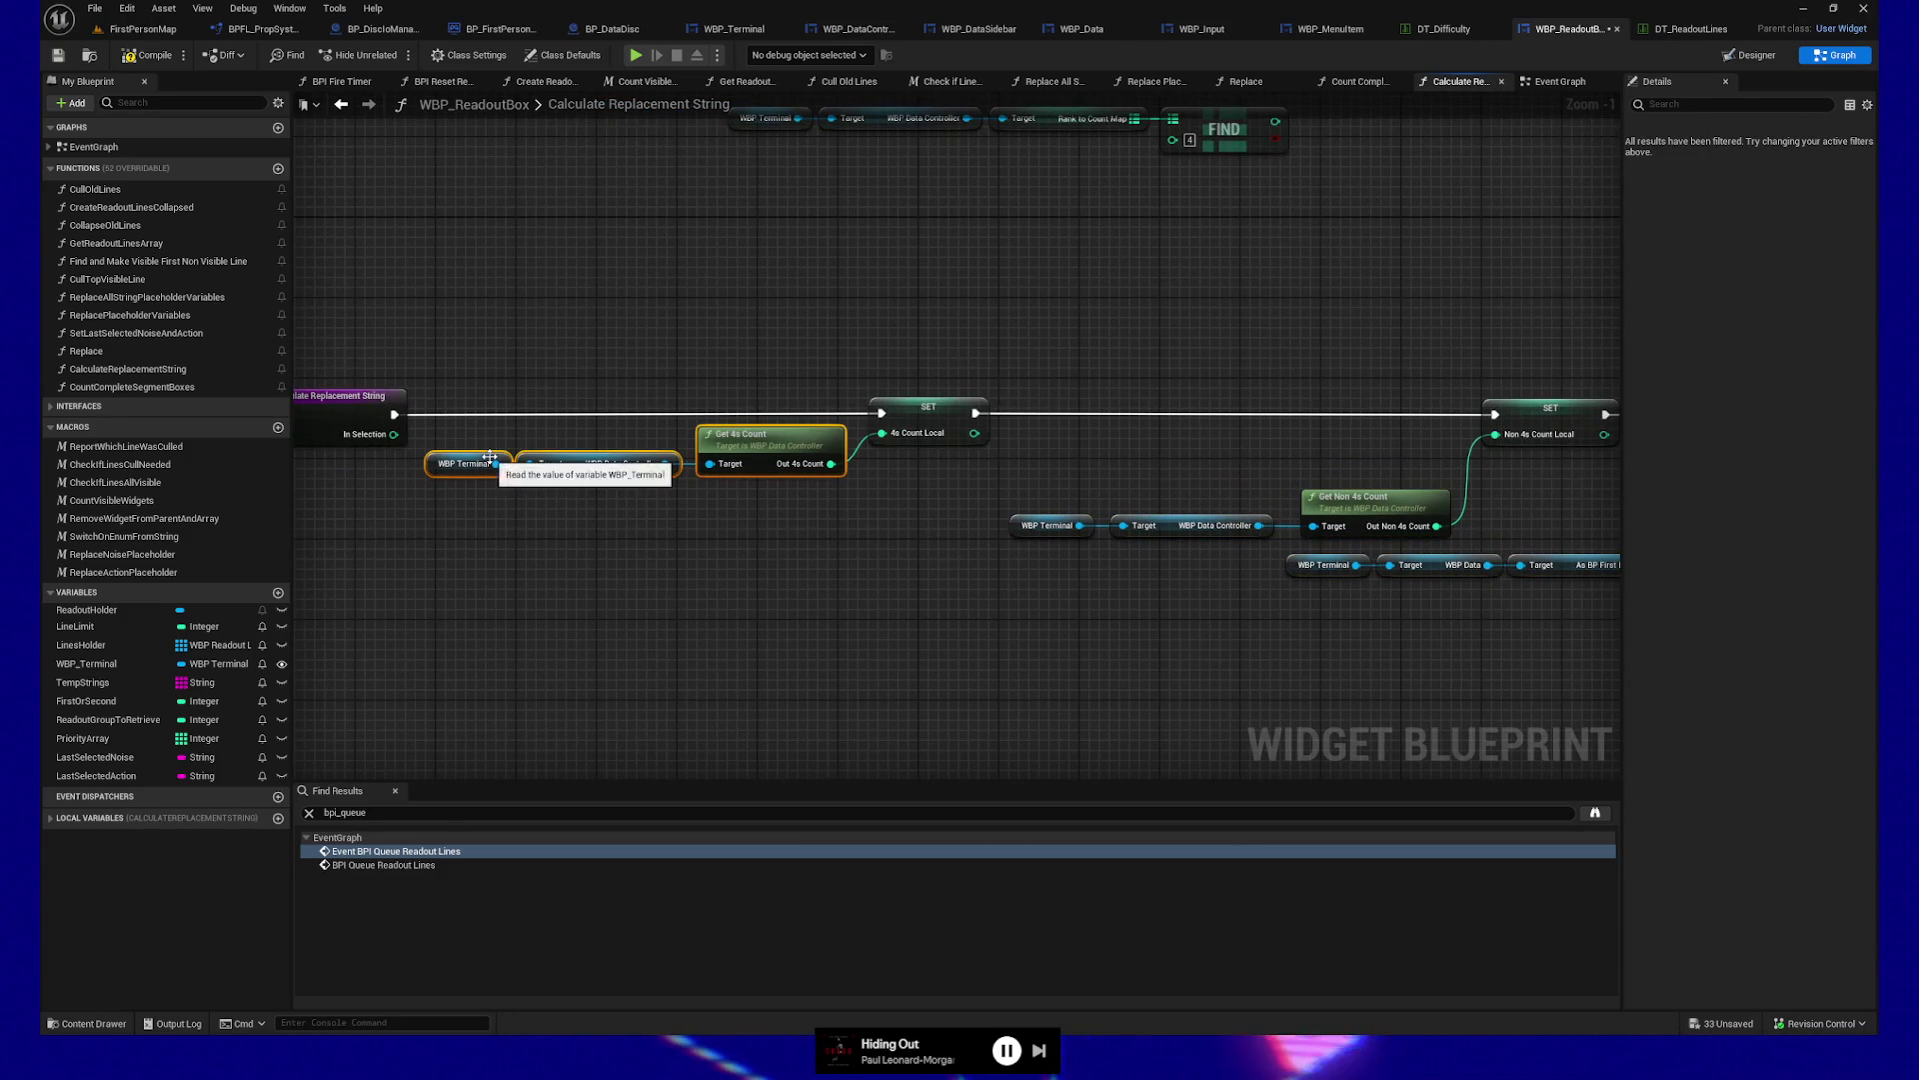
{"action": "mouse_move", "coordinate": [827, 552]}
{"action": "left_mouse_down"}
{"action": "mouse_move", "coordinate": [827, 535]}
{"action": "mouse_move", "coordinate": [910, 532]}
{"action": "left_mouse_up"}
{"action": "left_click_drag", "start_coordinate": [424, 297], "coordinate": [1028, 558]}
{"action": "key", "text": "Right"}
{"action": "key", "text": "Right"}
{"action": "key", "text": "Right"}
{"action": "key", "text": "Right"}
{"action": "key", "text": "Right"}
{"action": "key", "text": "Right"}
{"action": "left_click_drag", "start_coordinate": [1216, 632], "coordinate": [774, 626]}
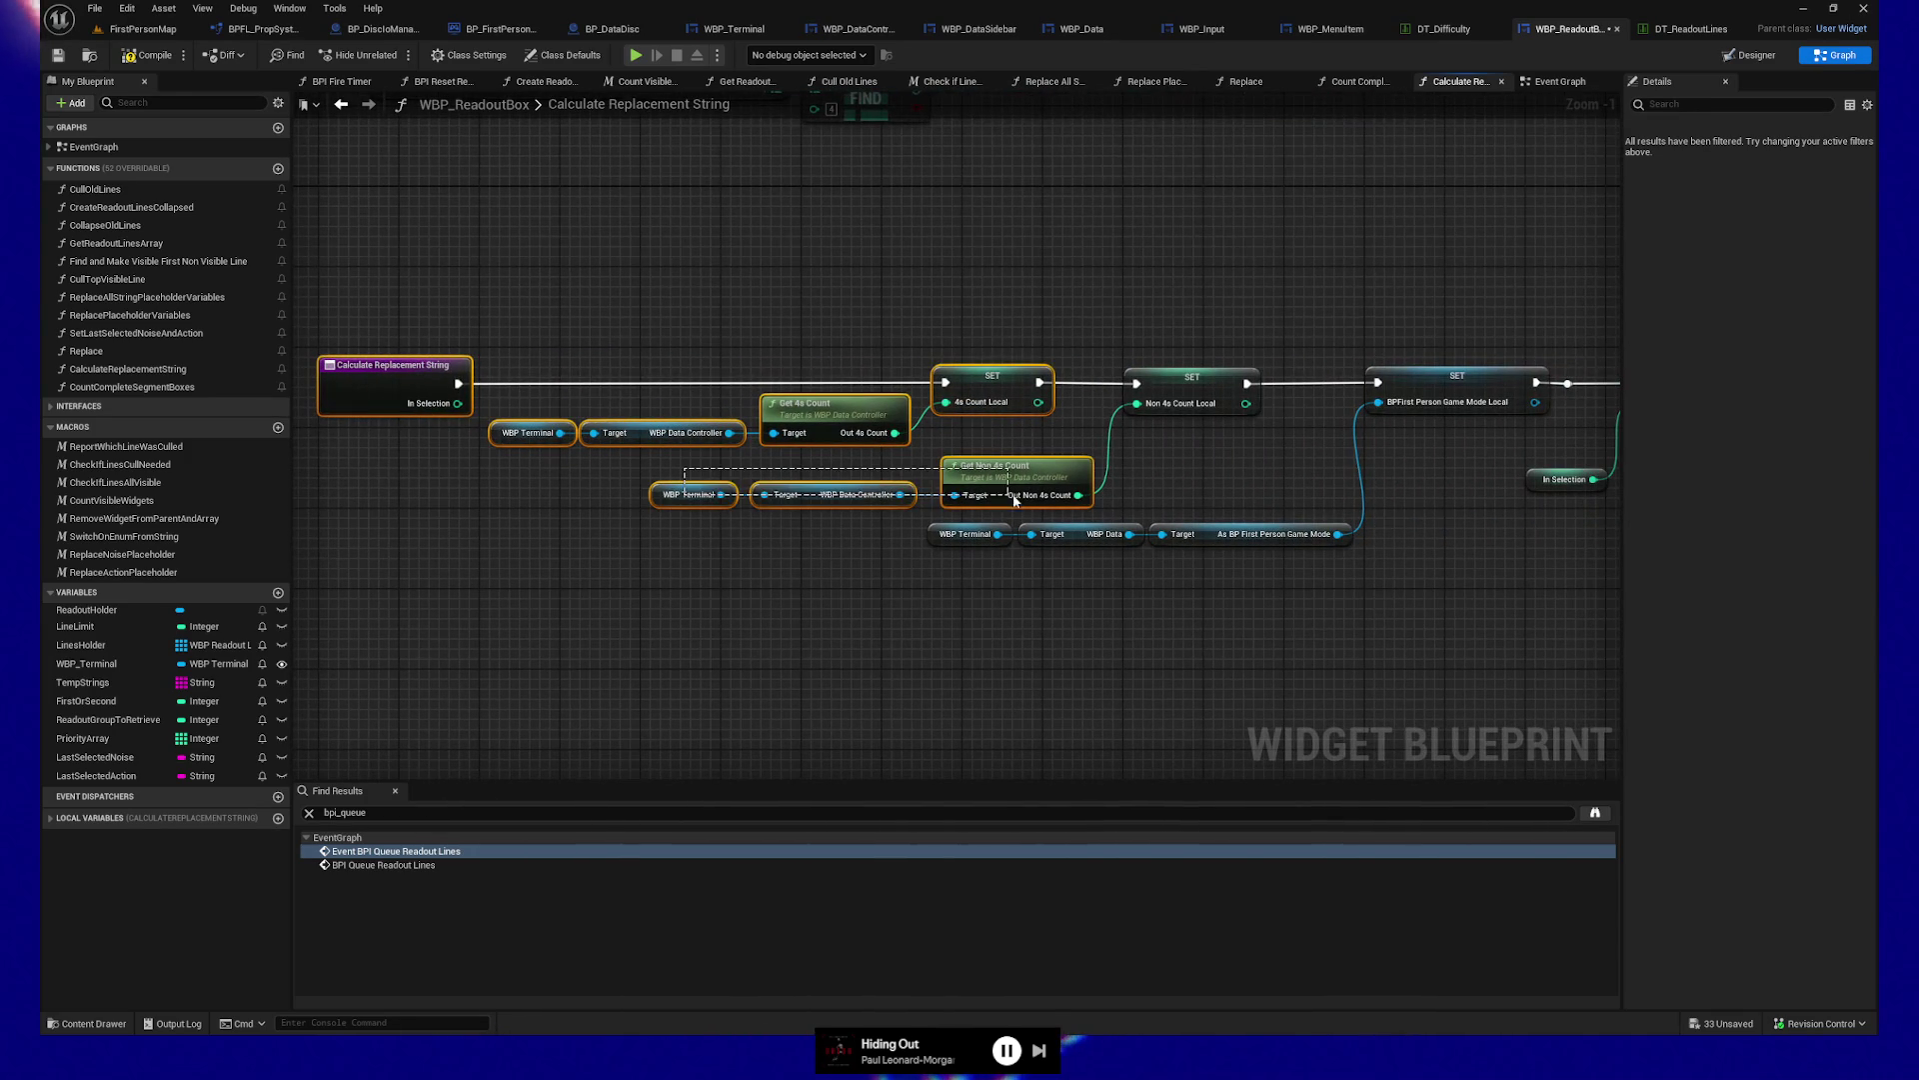
{"action": "key", "text": "Right"}
{"action": "key", "text": "Right"}
{"action": "key", "text": "Right"}
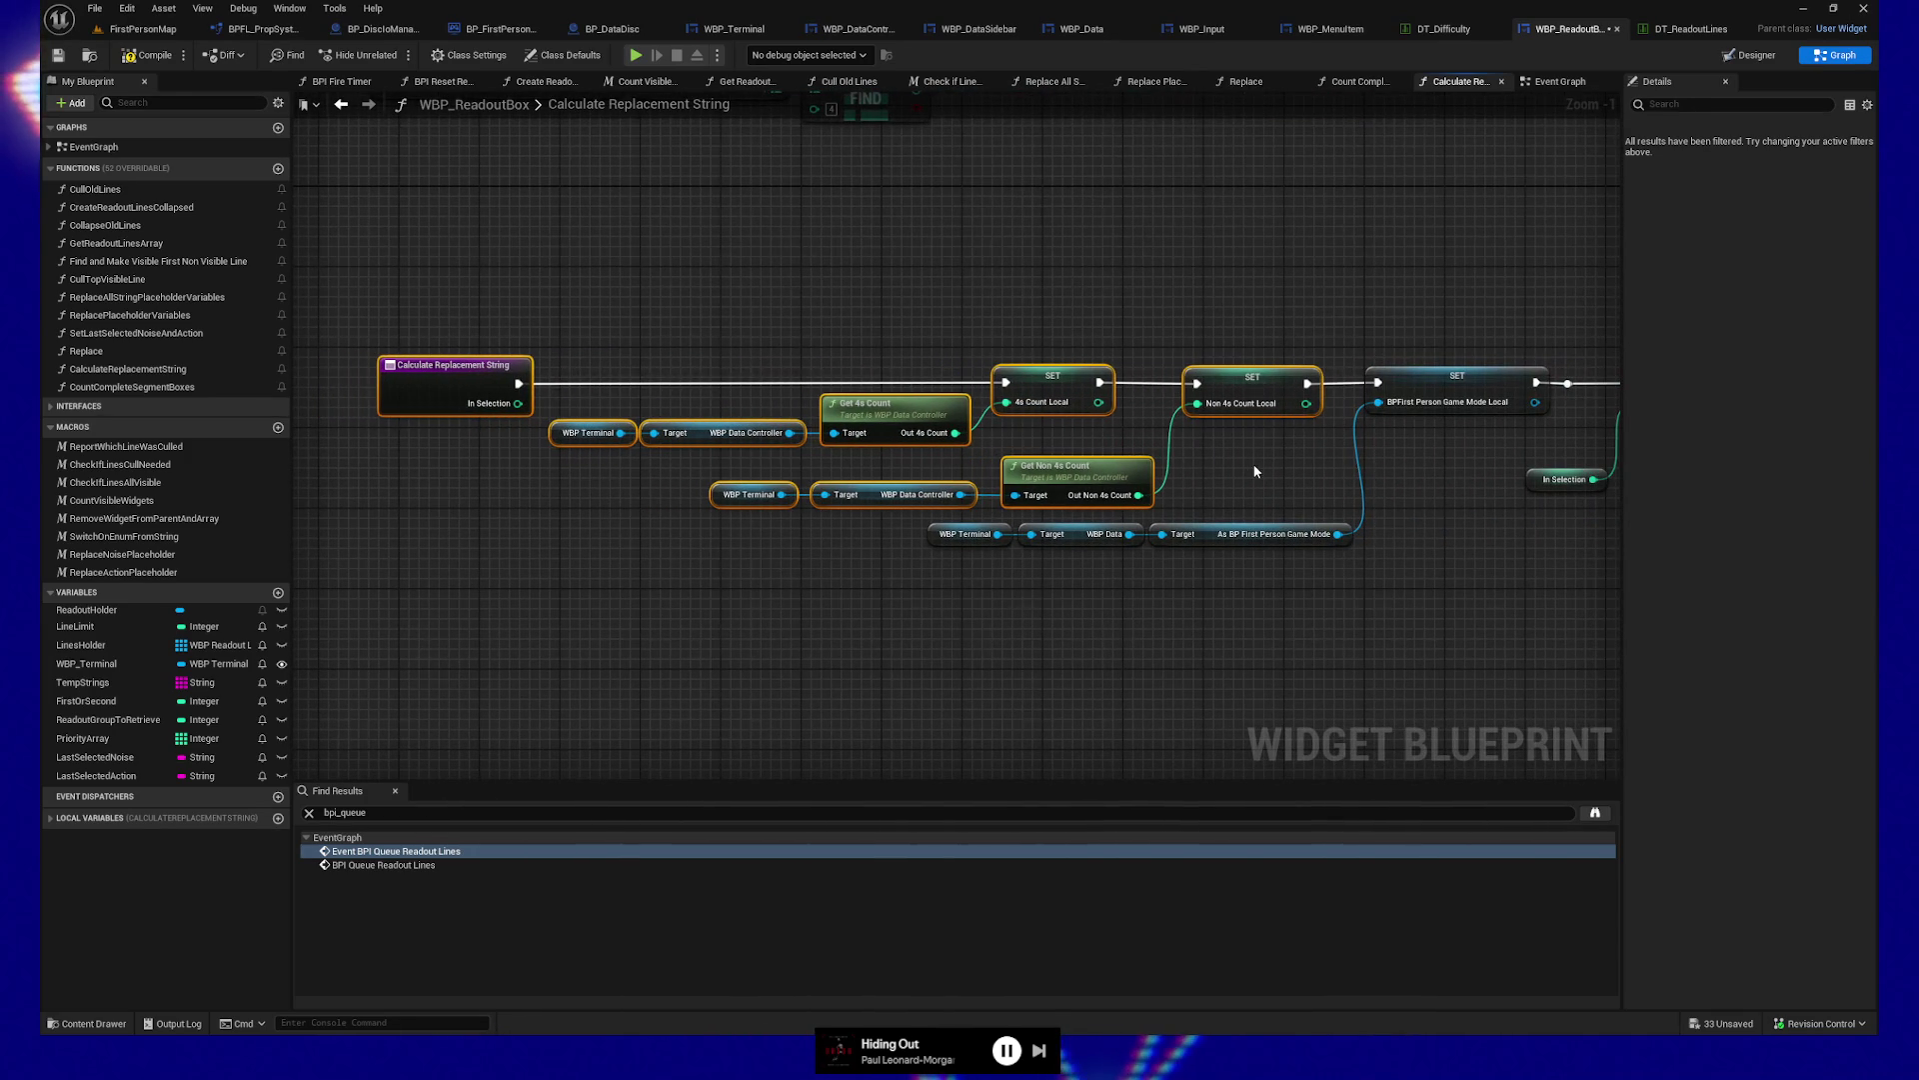
{"action": "key", "text": "Left"}
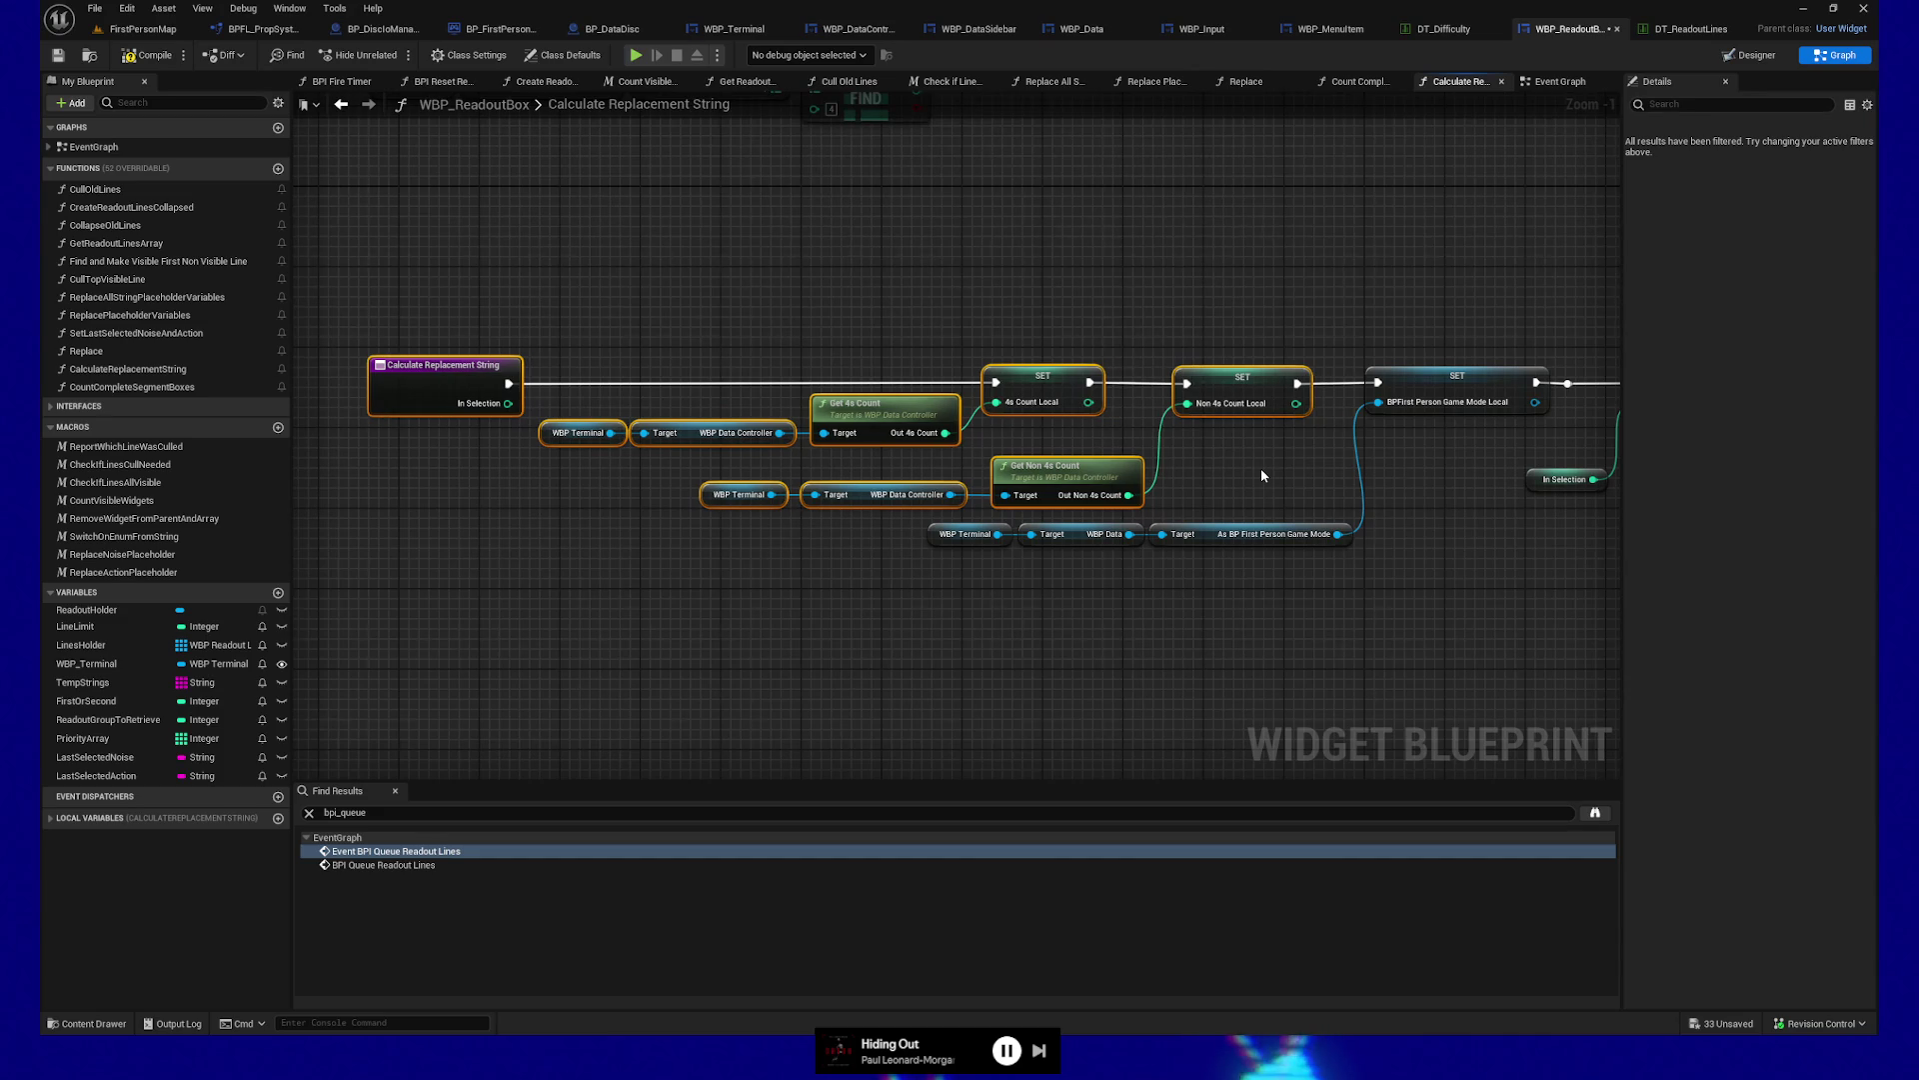
Box-select the FIND nodes and their getter chains
{"action": "left_click_drag", "start_coordinate": [1570, 389], "coordinate": [1205, 413]}
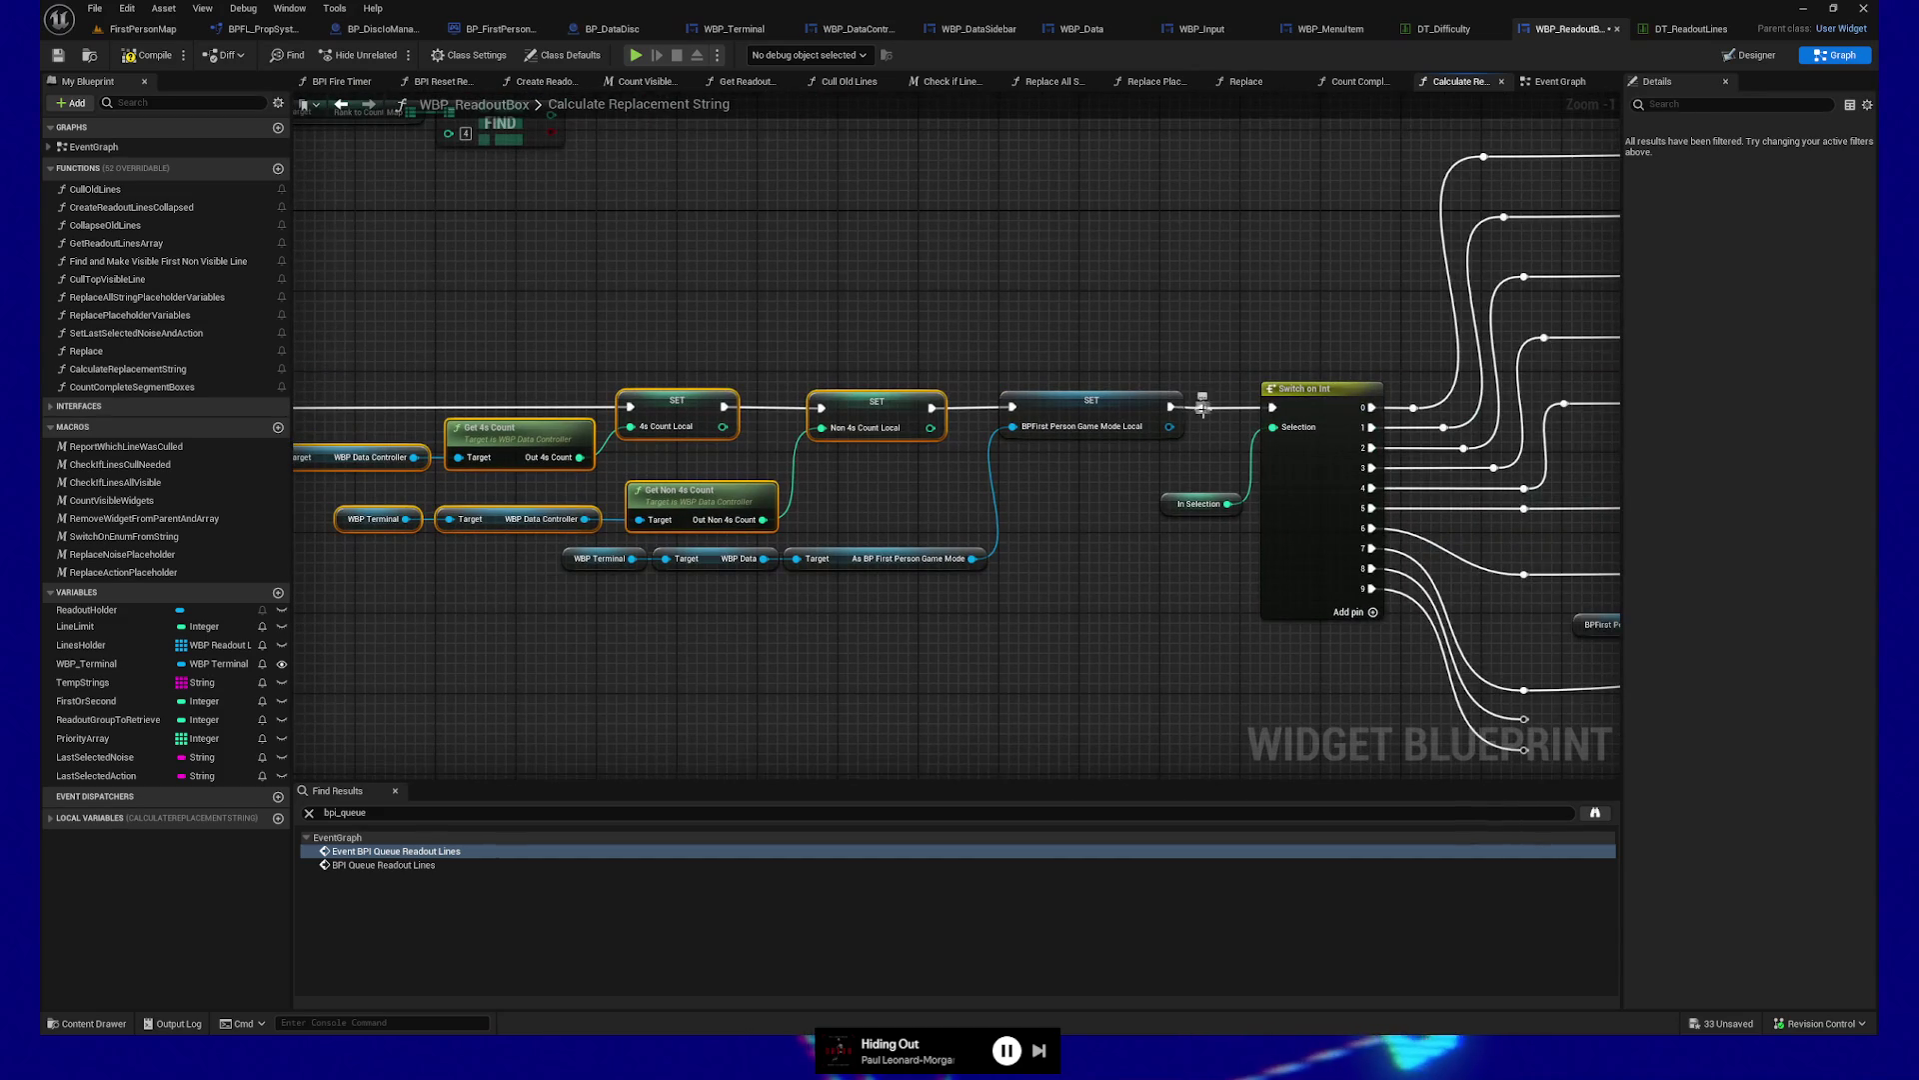
{"action": "mouse_move", "coordinate": [1104, 343]}
{"action": "left_mouse_down"}
{"action": "mouse_move", "coordinate": [1585, 498]}
{"action": "mouse_move", "coordinate": [1604, 718]}
{"action": "left_mouse_up"}
{"action": "mouse_move", "coordinate": [429, 236]}
{"action": "left_mouse_down"}
{"action": "mouse_move", "coordinate": [920, 463]}
{"action": "mouse_move", "coordinate": [1231, 537]}
{"action": "left_mouse_up"}
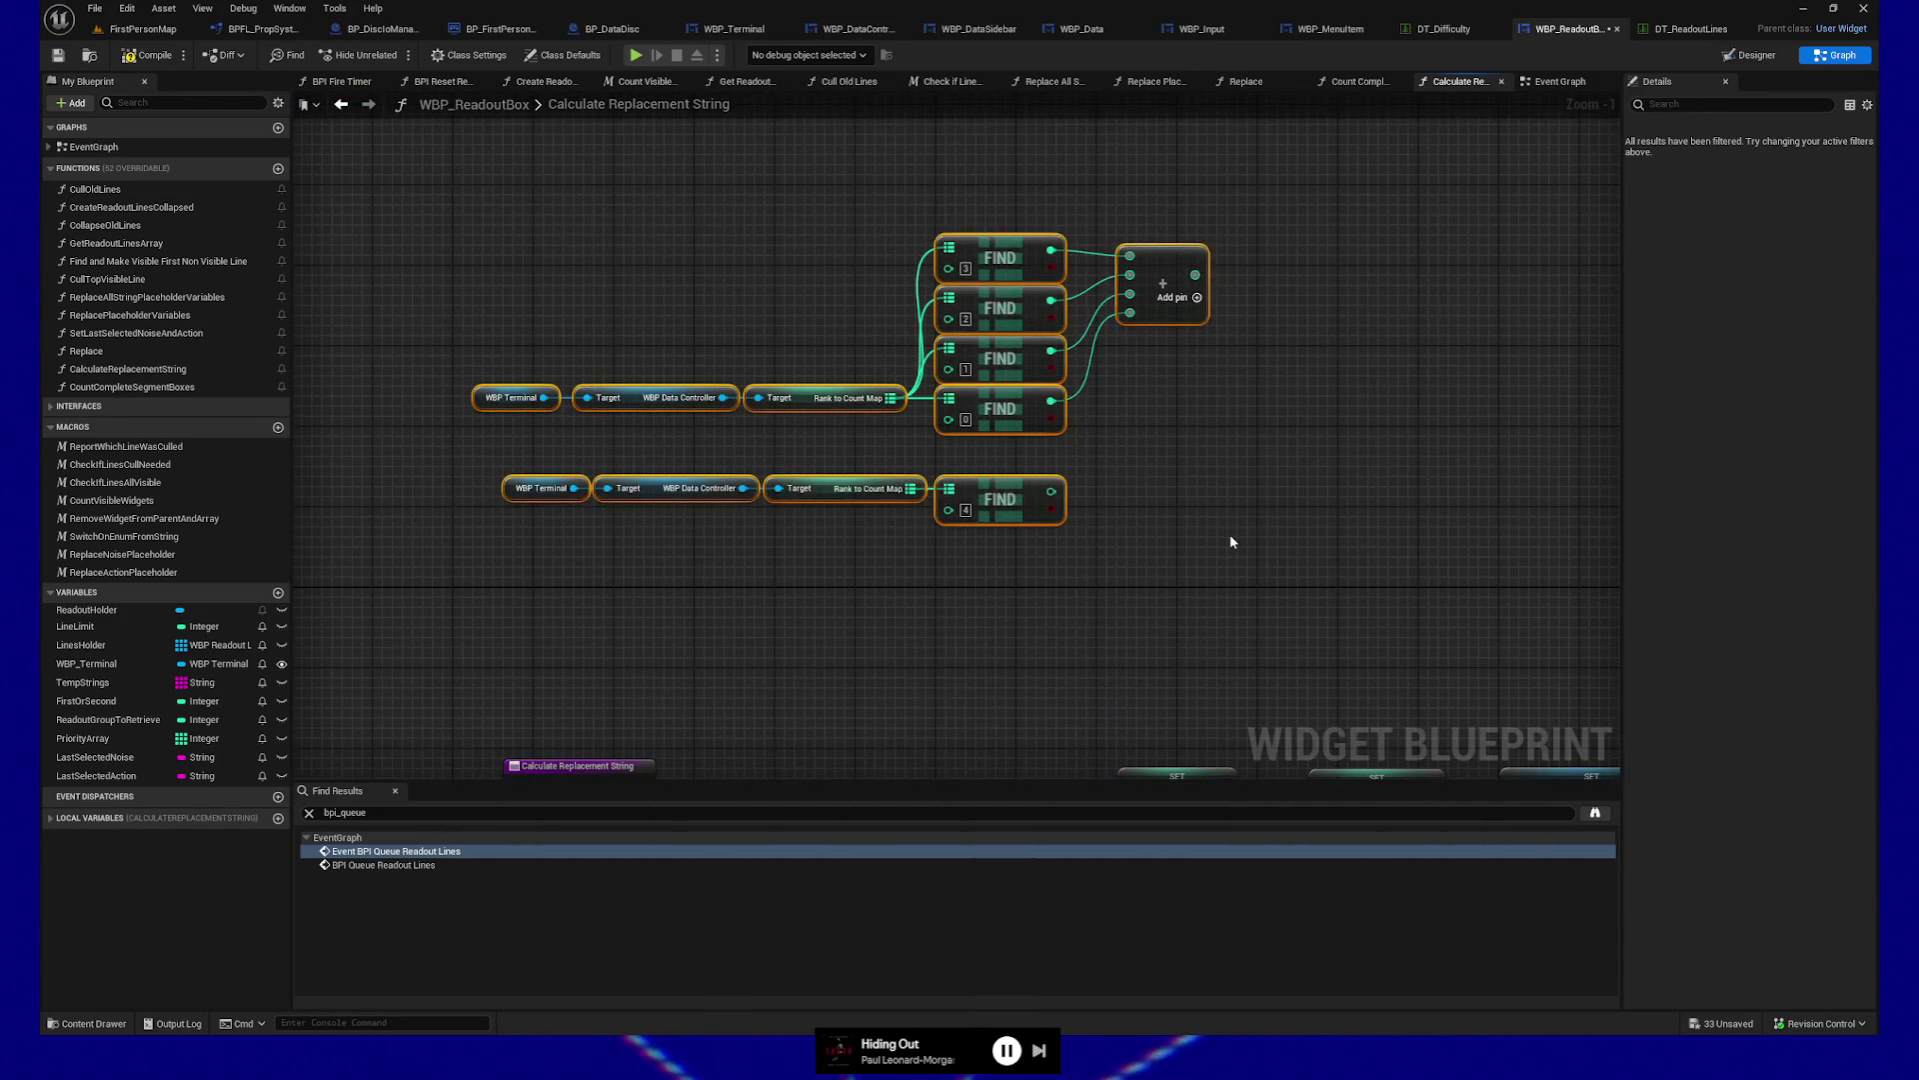
Delete the old FIND nodes, undo to restore them, and save the WBP_ReadoutBox blueprint
{"action": "key", "text": "Delete"}
{"action": "key", "text": "ctrl+z"}
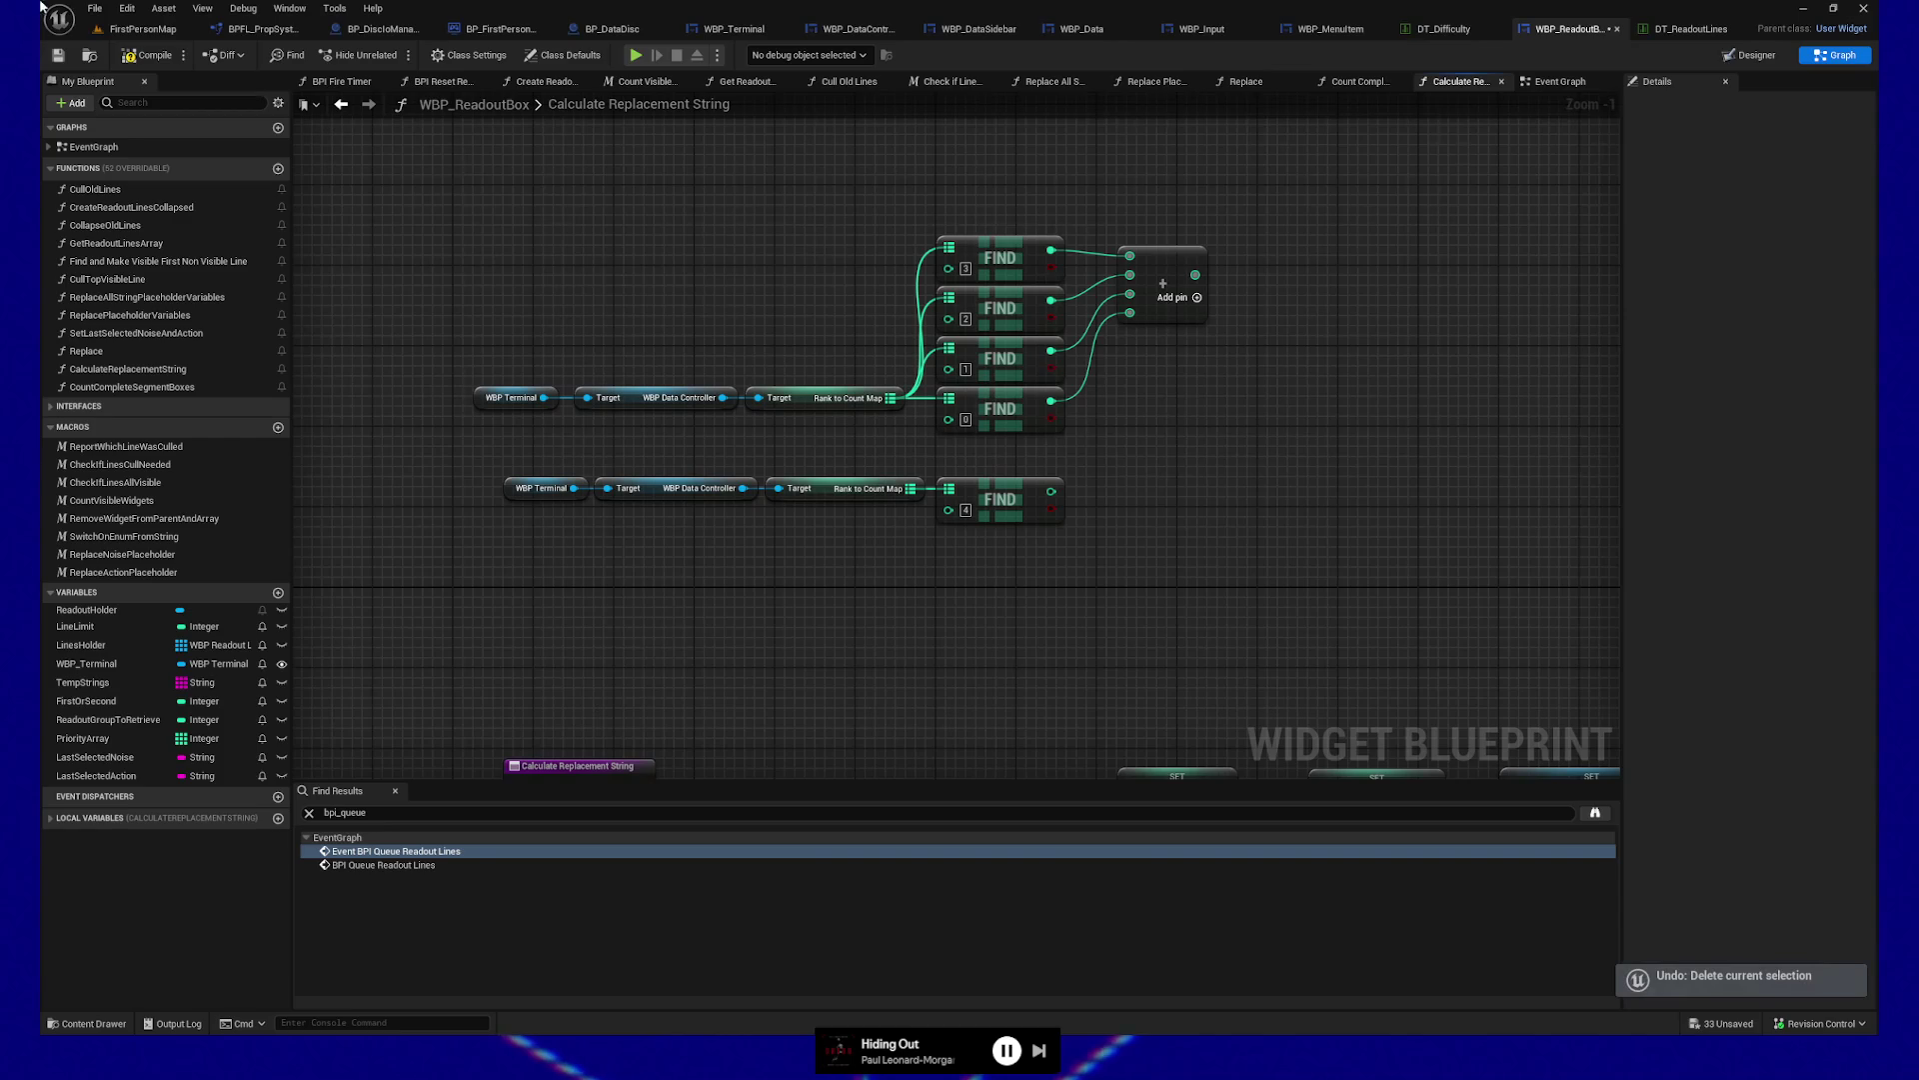
{"action": "left_click", "coordinate": [127, 55]}
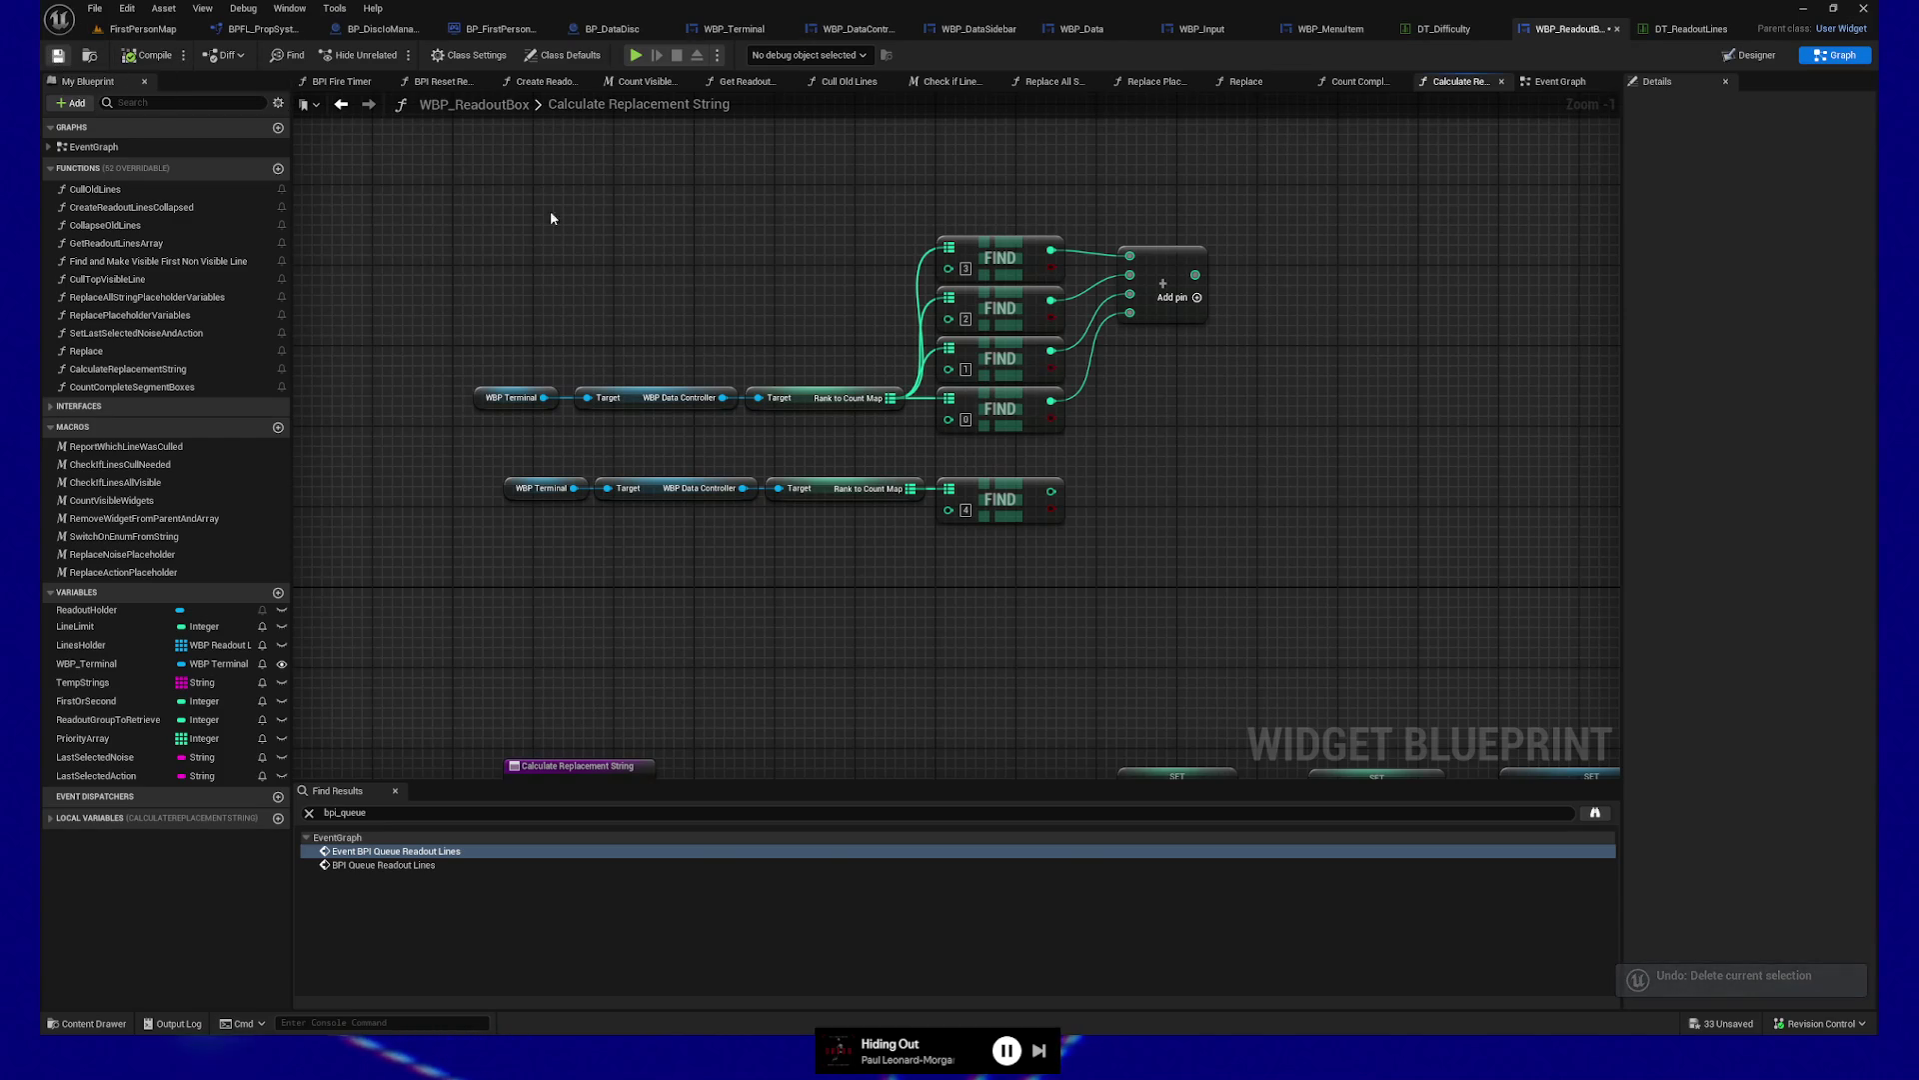
Review the Switch on Int branches and SET chains, then return to the FirstPersonMap level
{"action": "mouse_move", "coordinate": [1247, 491]}
{"action": "left_mouse_down"}
{"action": "mouse_move", "coordinate": [1212, 236]}
{"action": "mouse_move", "coordinate": [436, 240]}
{"action": "left_mouse_up"}
{"action": "left_click_drag", "start_coordinate": [878, 249], "coordinate": [535, 300]}
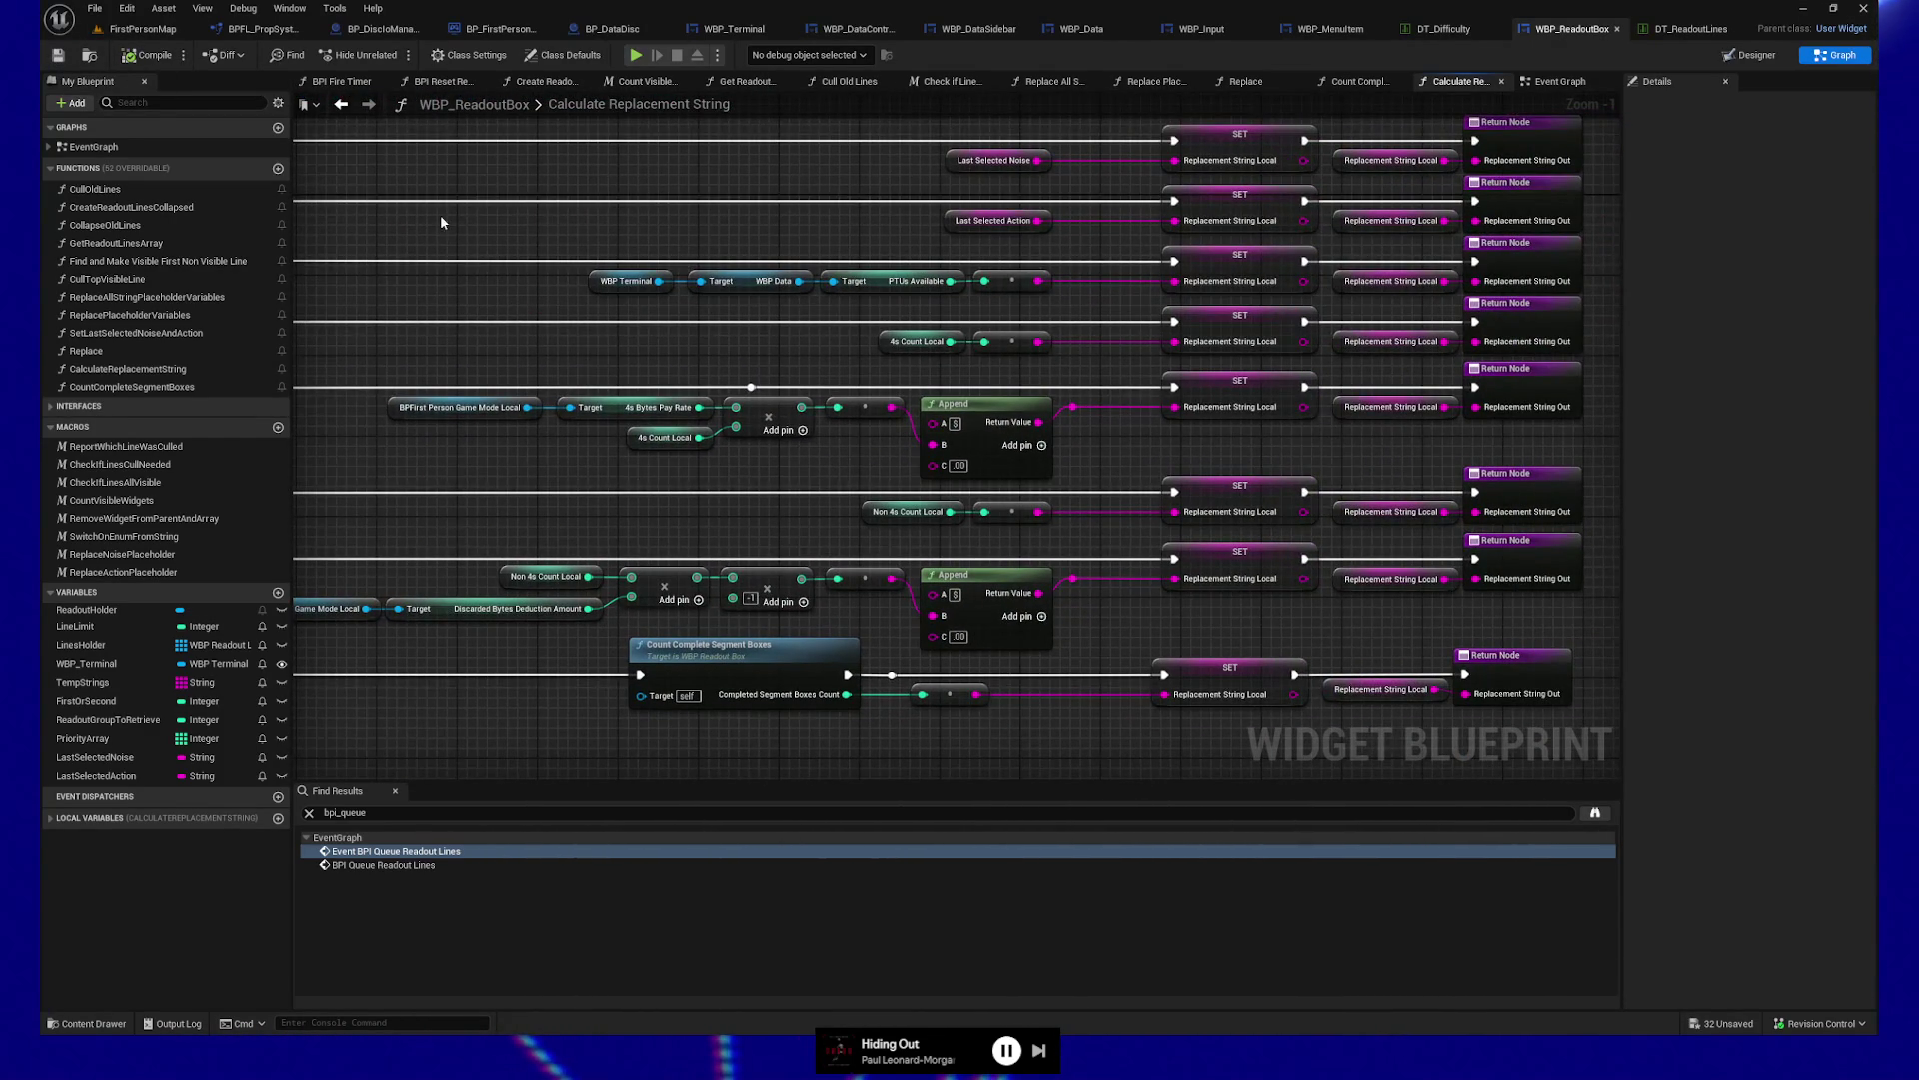
{"action": "mouse_move", "coordinate": [442, 222]}
{"action": "left_mouse_down"}
{"action": "mouse_move", "coordinate": [536, 193]}
{"action": "mouse_move", "coordinate": [751, 186]}
{"action": "left_mouse_up"}
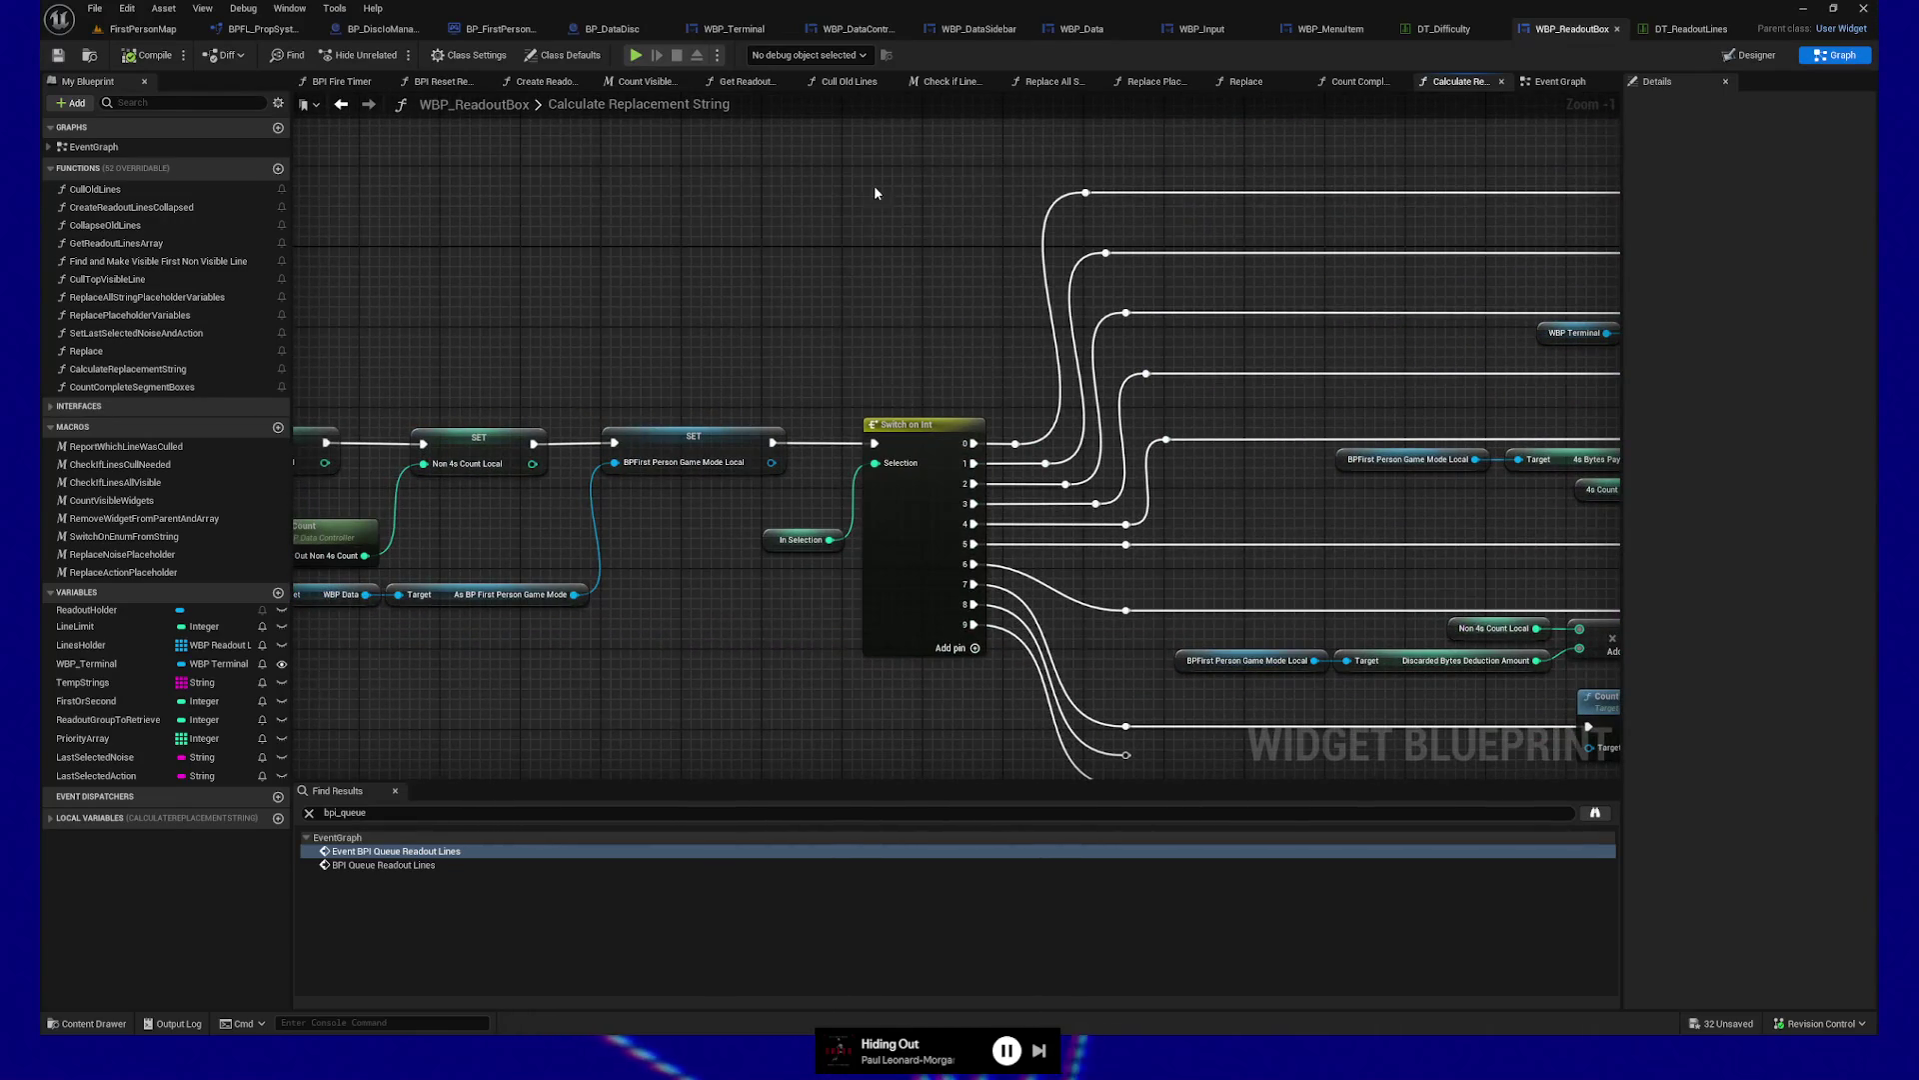
{"action": "left_click", "coordinate": [130, 30]}
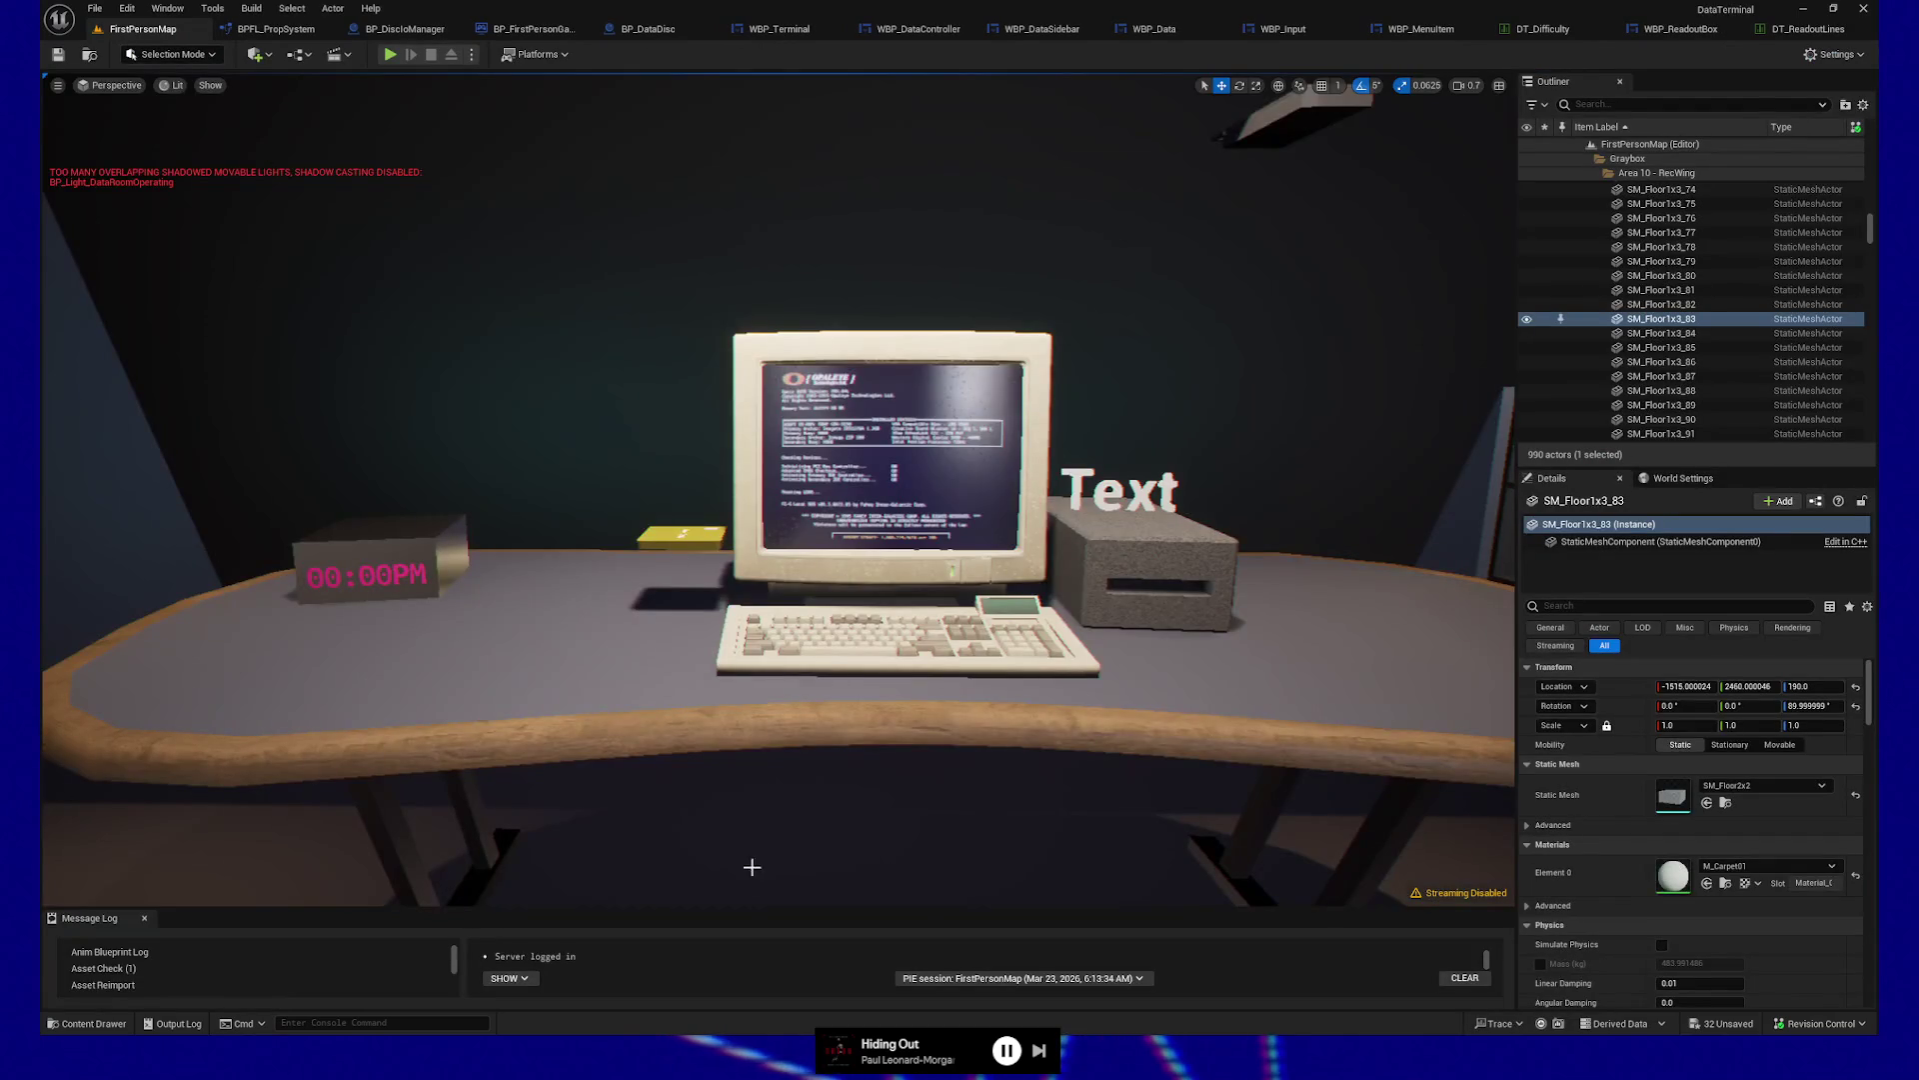
Start a play session from the focused floor tile with Play From Here
{"action": "key", "text": "f"}
{"action": "right_click", "coordinate": [707, 302]}
{"action": "left_click", "coordinate": [765, 755]}
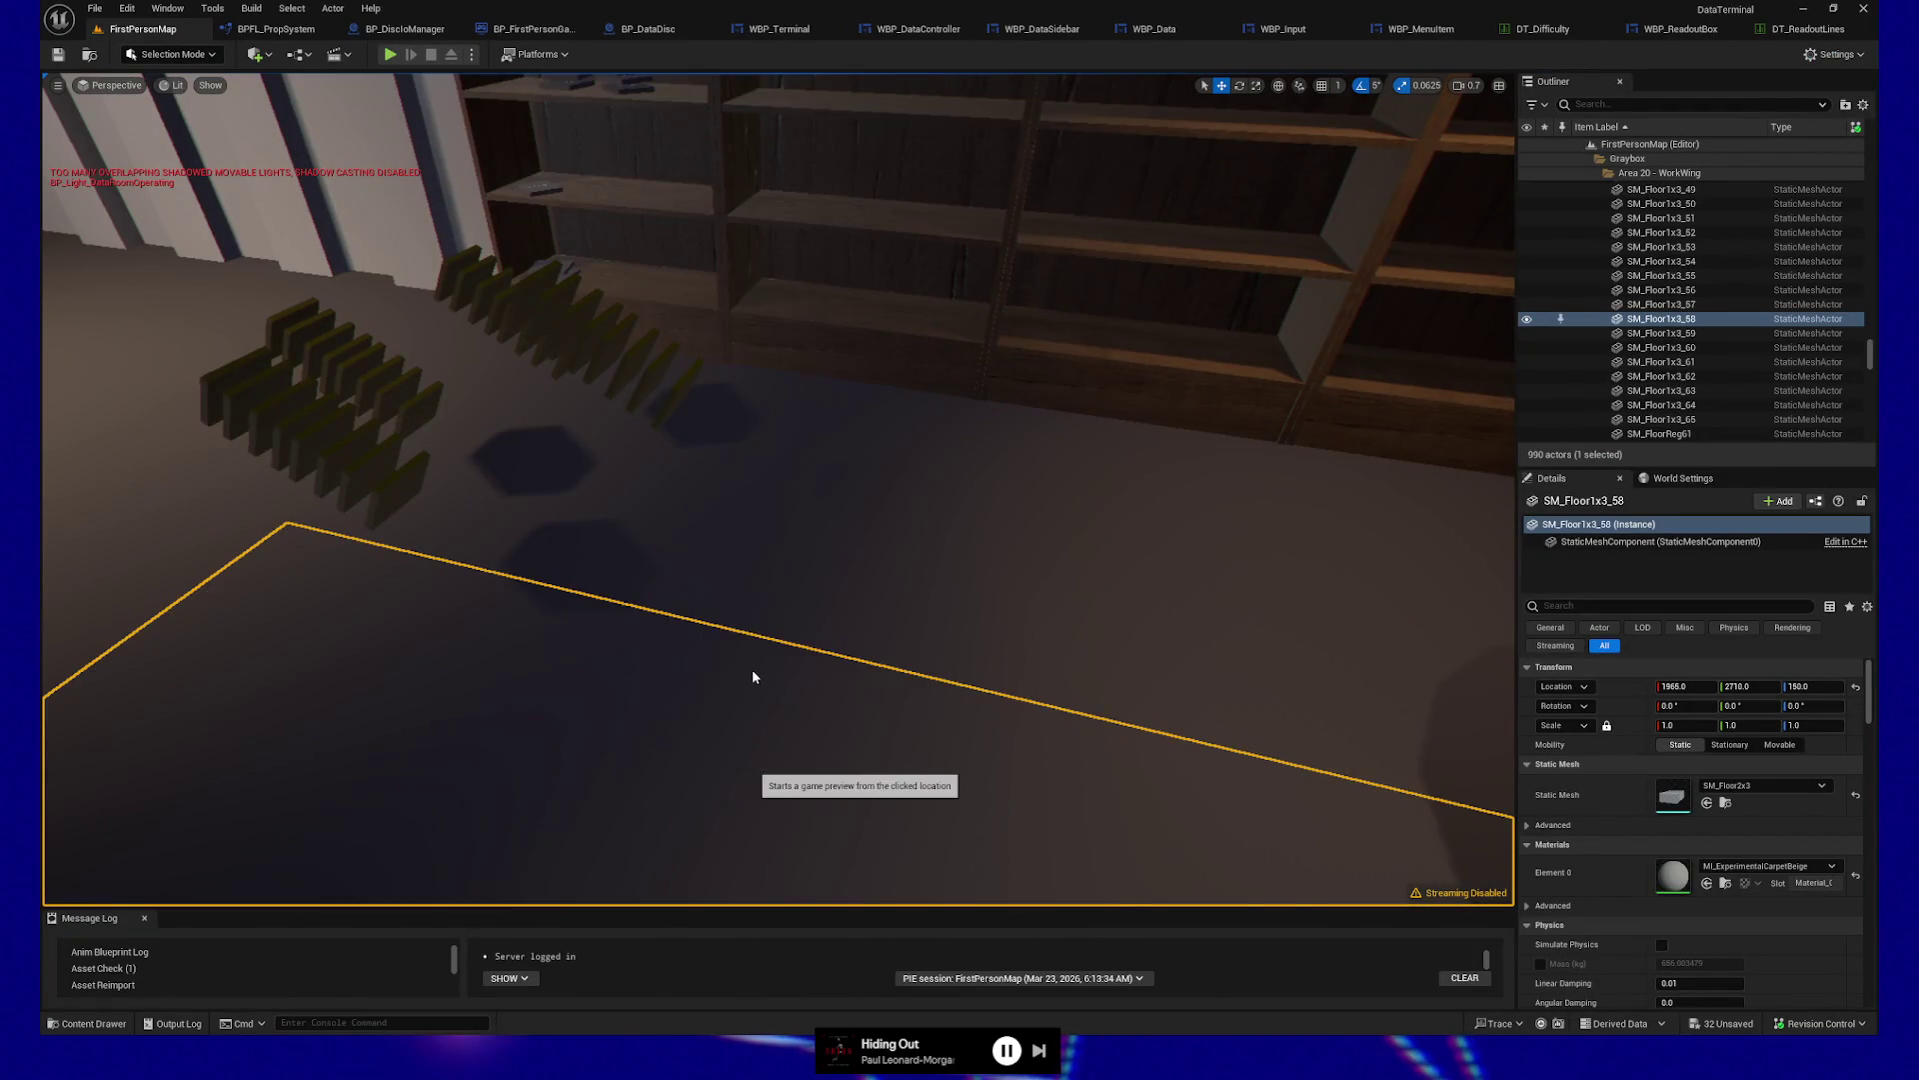
Use the terminal with the Raw Data card until it shows 24 data bytes for $120.00, then quit
{"action": "key", "text": "w"}
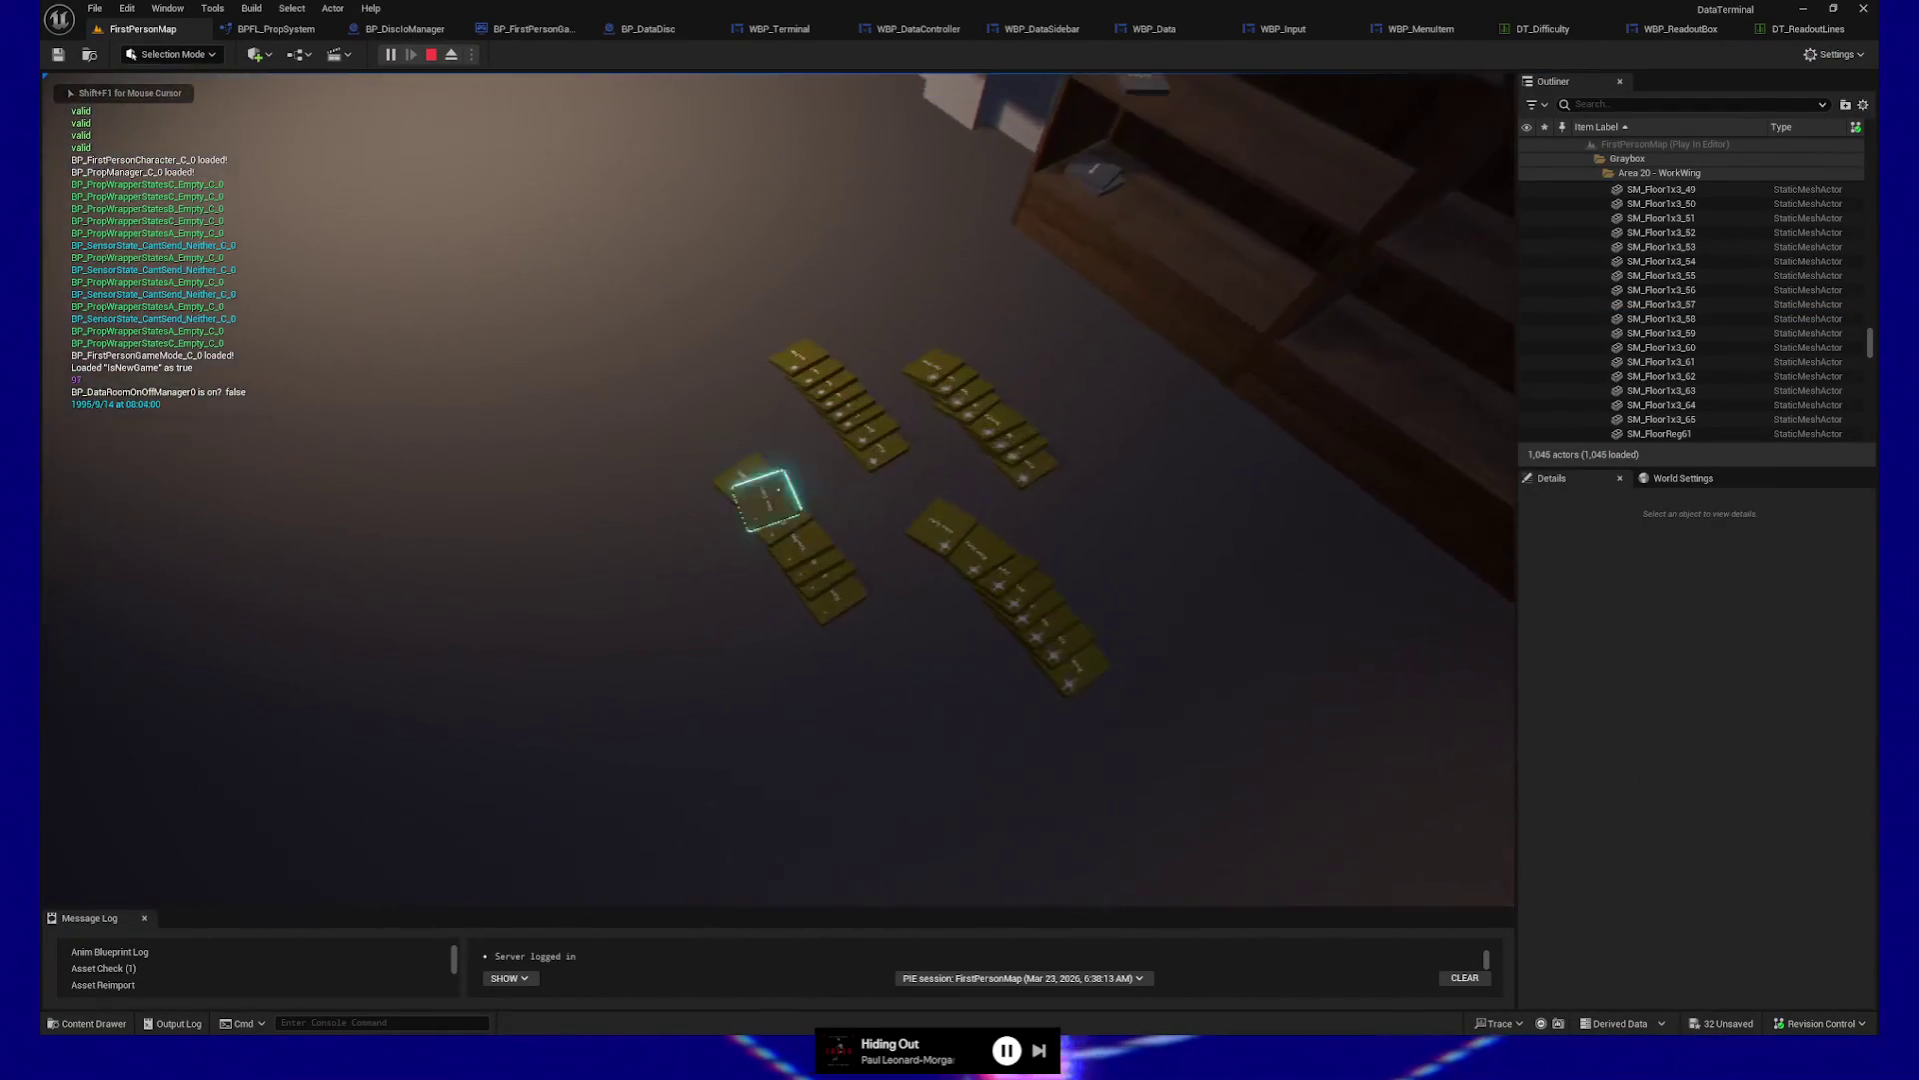
{"action": "key", "text": "e"}
{"action": "key", "text": "e"}
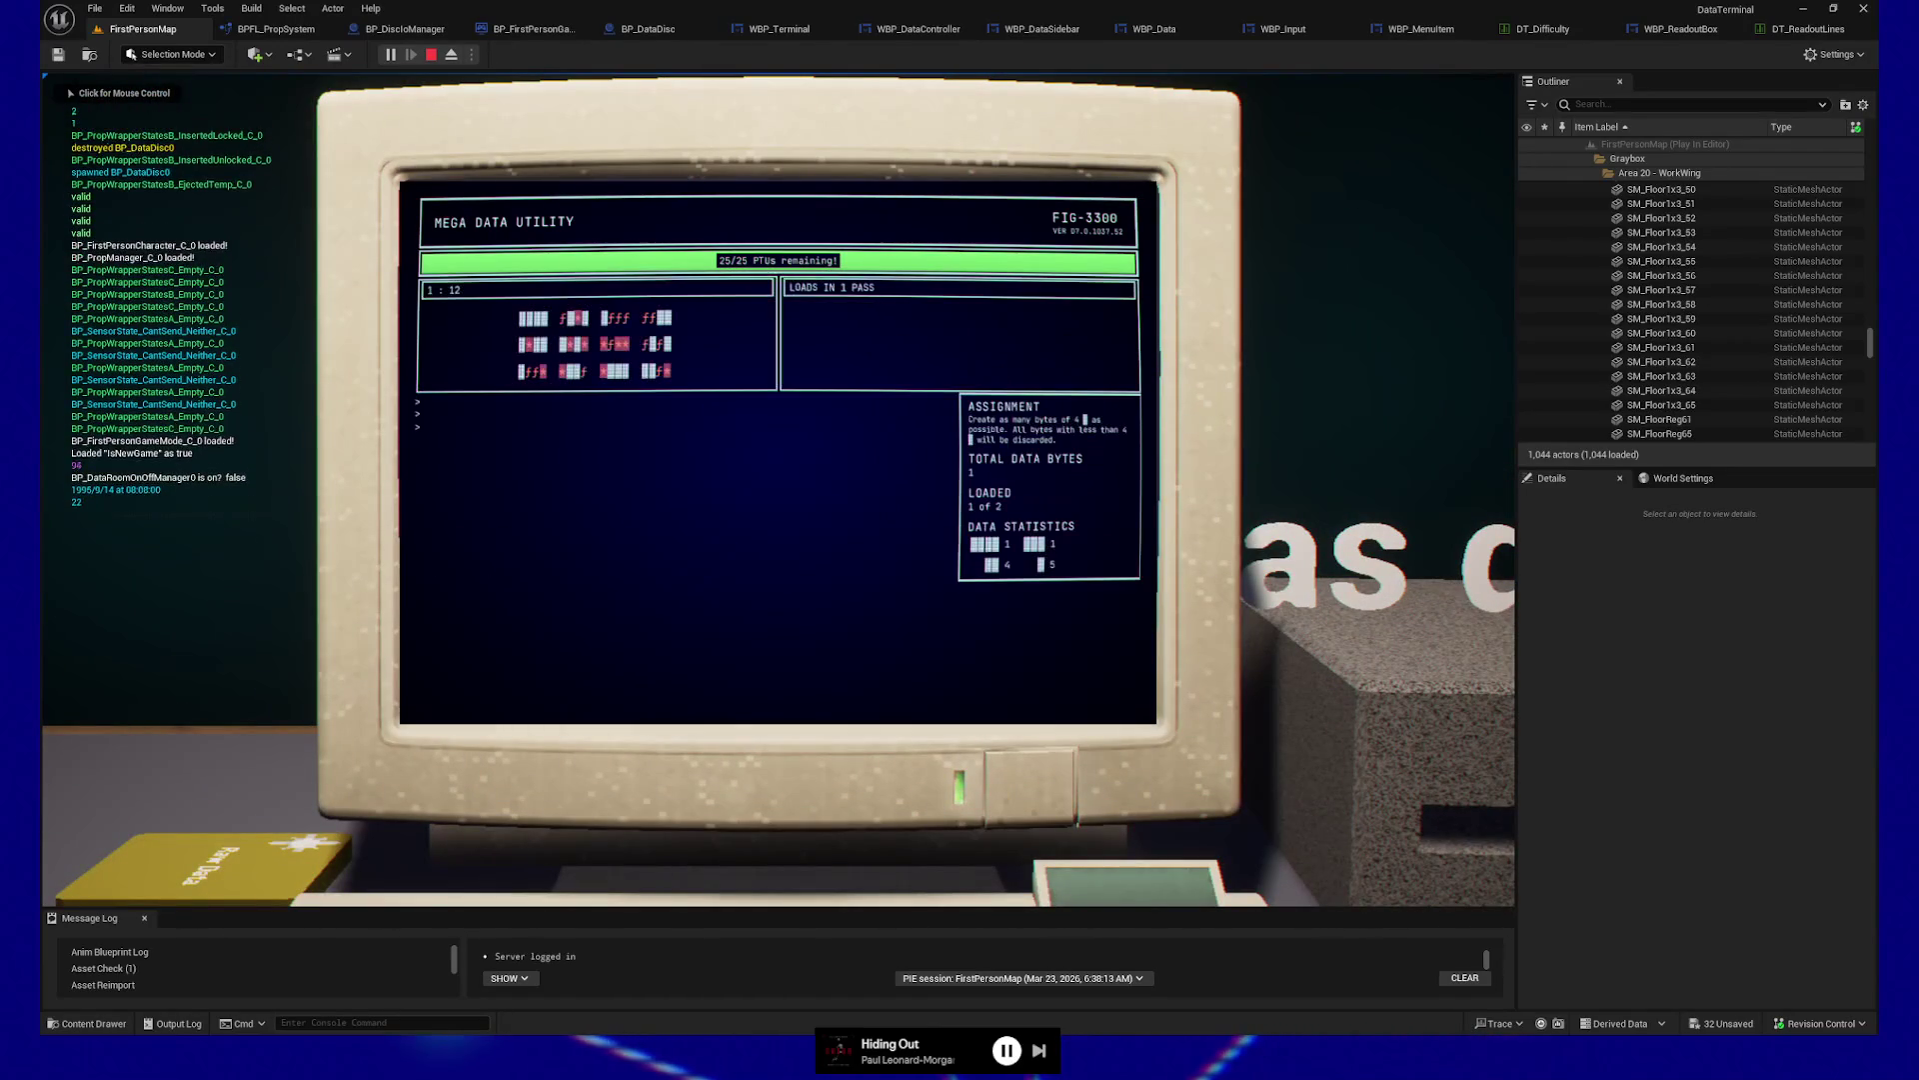
{"action": "key", "text": "Return"}
{"action": "key", "text": "Return"}
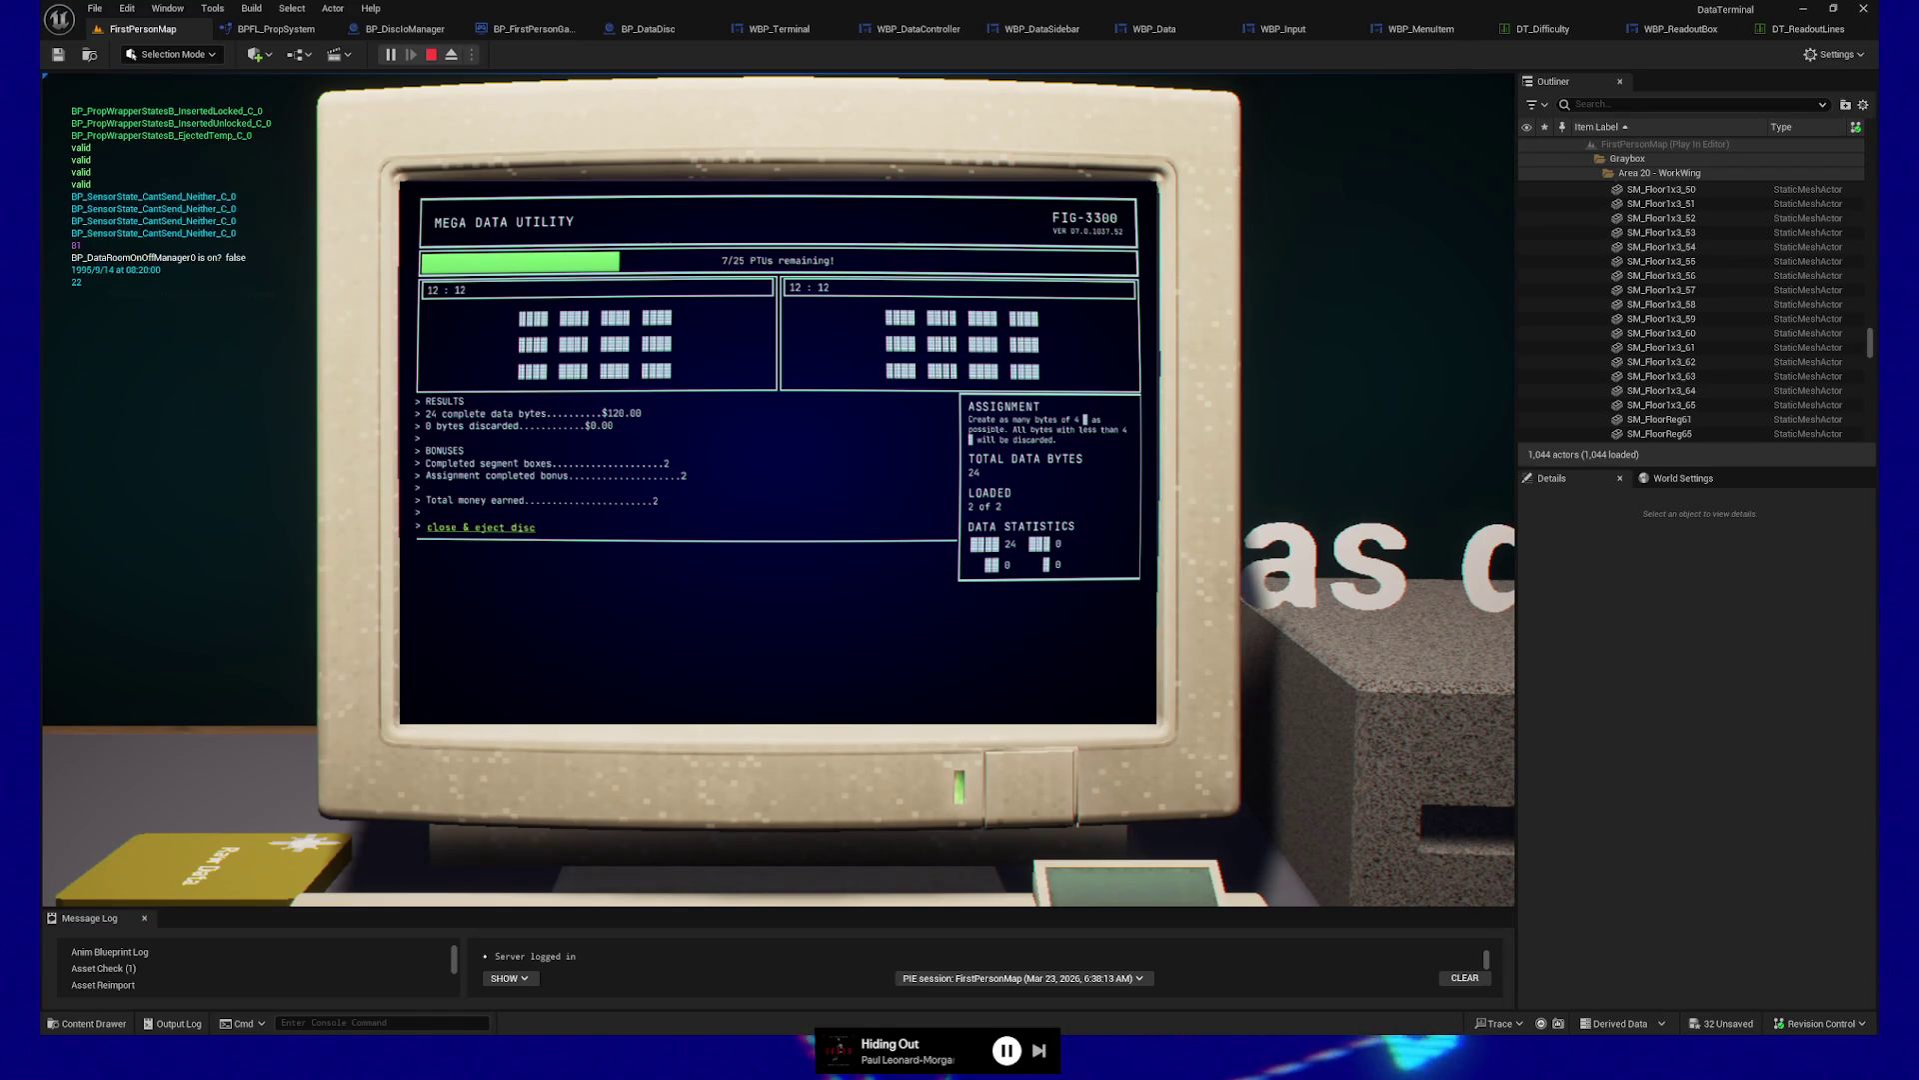
{"action": "key", "text": "Escape"}
{"action": "key", "text": "Escape"}
{"action": "left_click", "coordinate": [785, 730]}
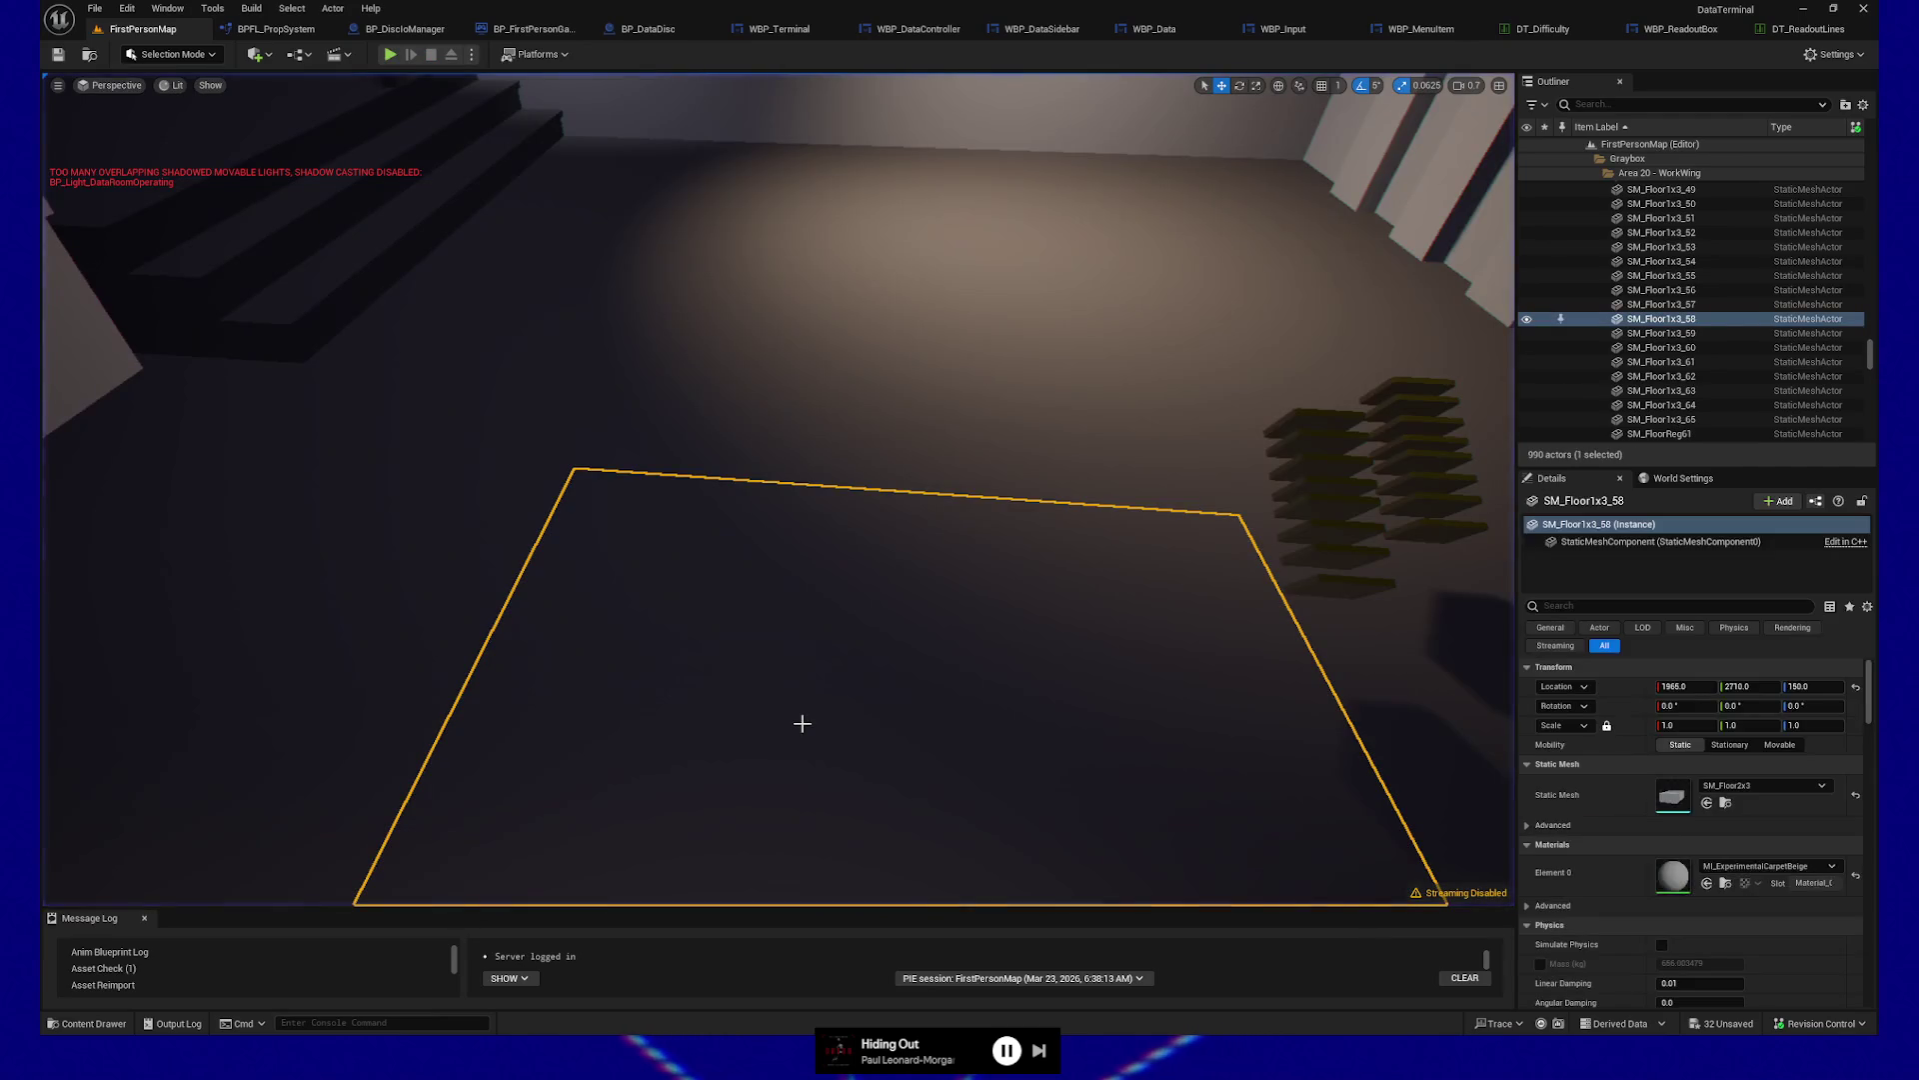
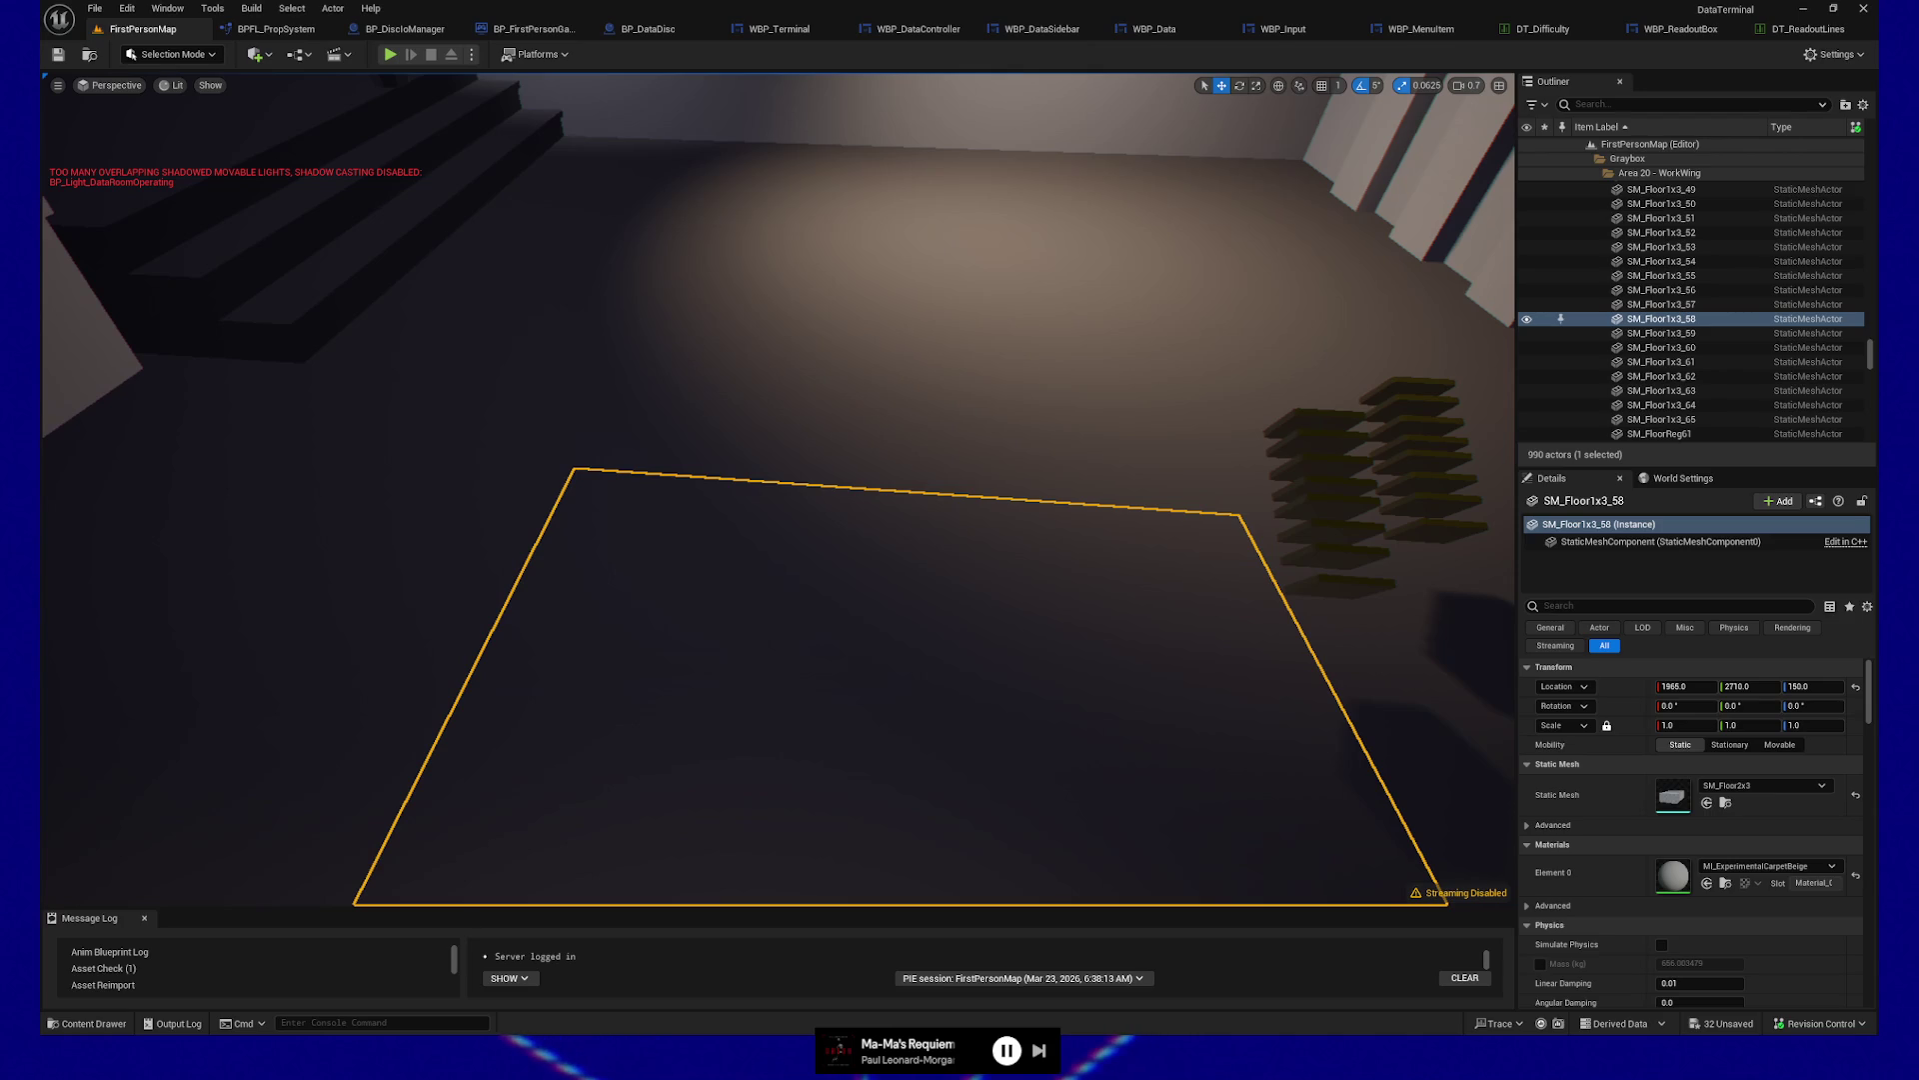
Inspect WBP_DataController and the WBP_DataSidebar graph around the UpdateDataStats custom event
{"action": "scroll", "coordinate": [777, 490], "scroll_direction": "down", "scroll_amount": 5}
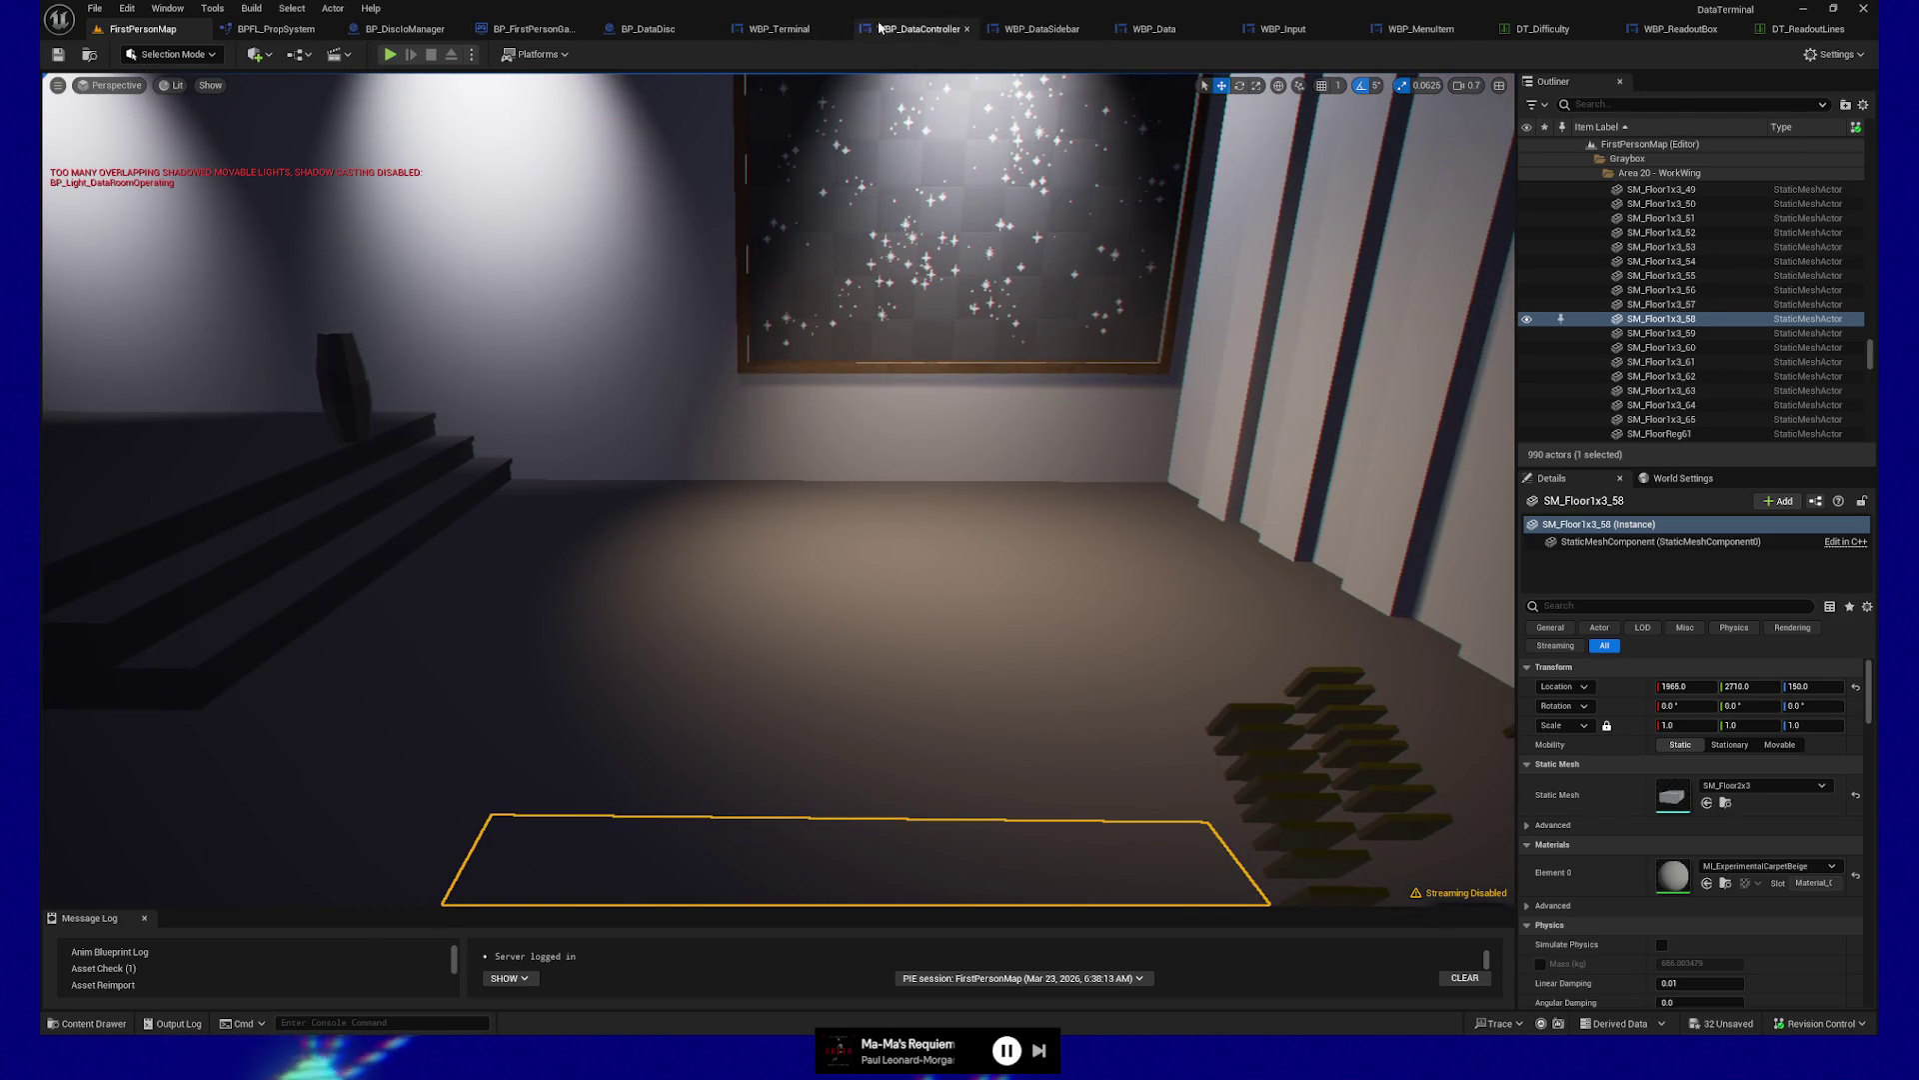
{"action": "left_click", "coordinate": [917, 29]}
{"action": "left_click_drag", "start_coordinate": [956, 307], "coordinate": [857, 317]}
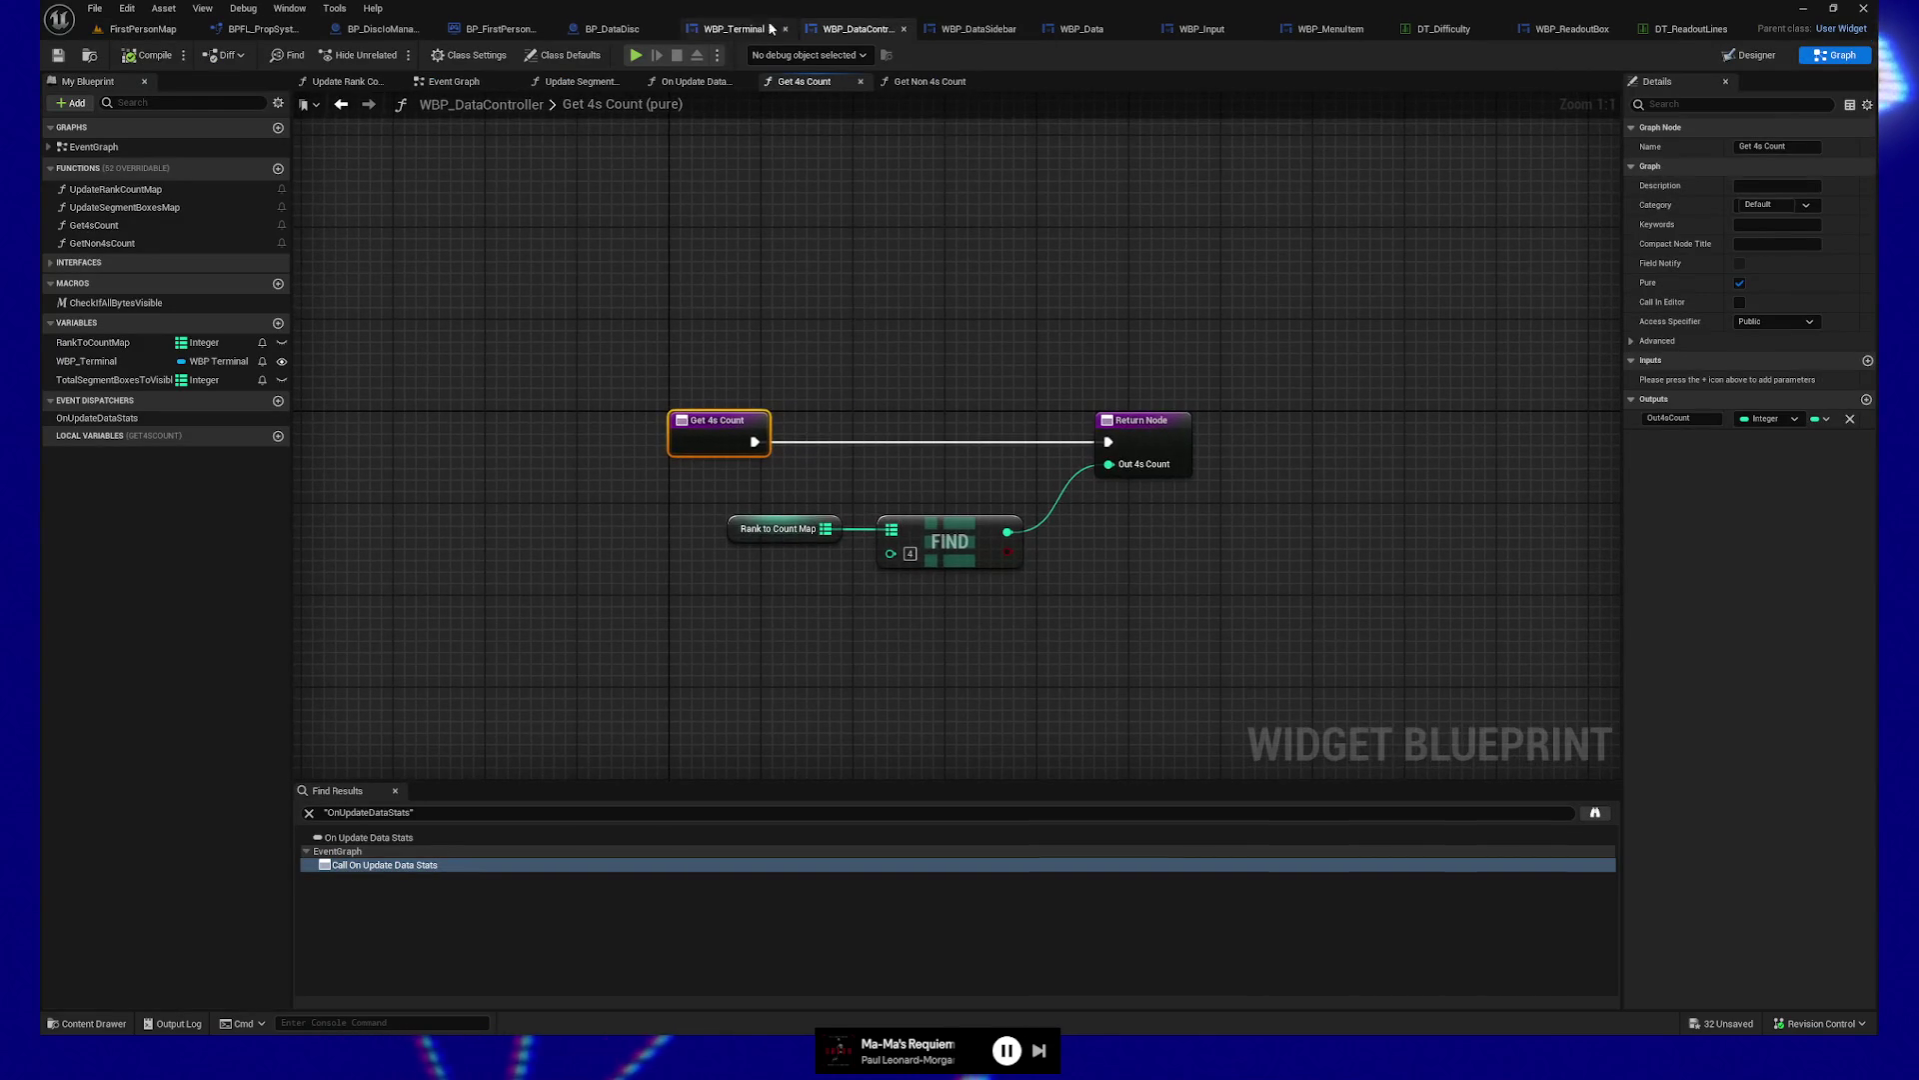
{"action": "left_click", "coordinate": [1100, 29]}
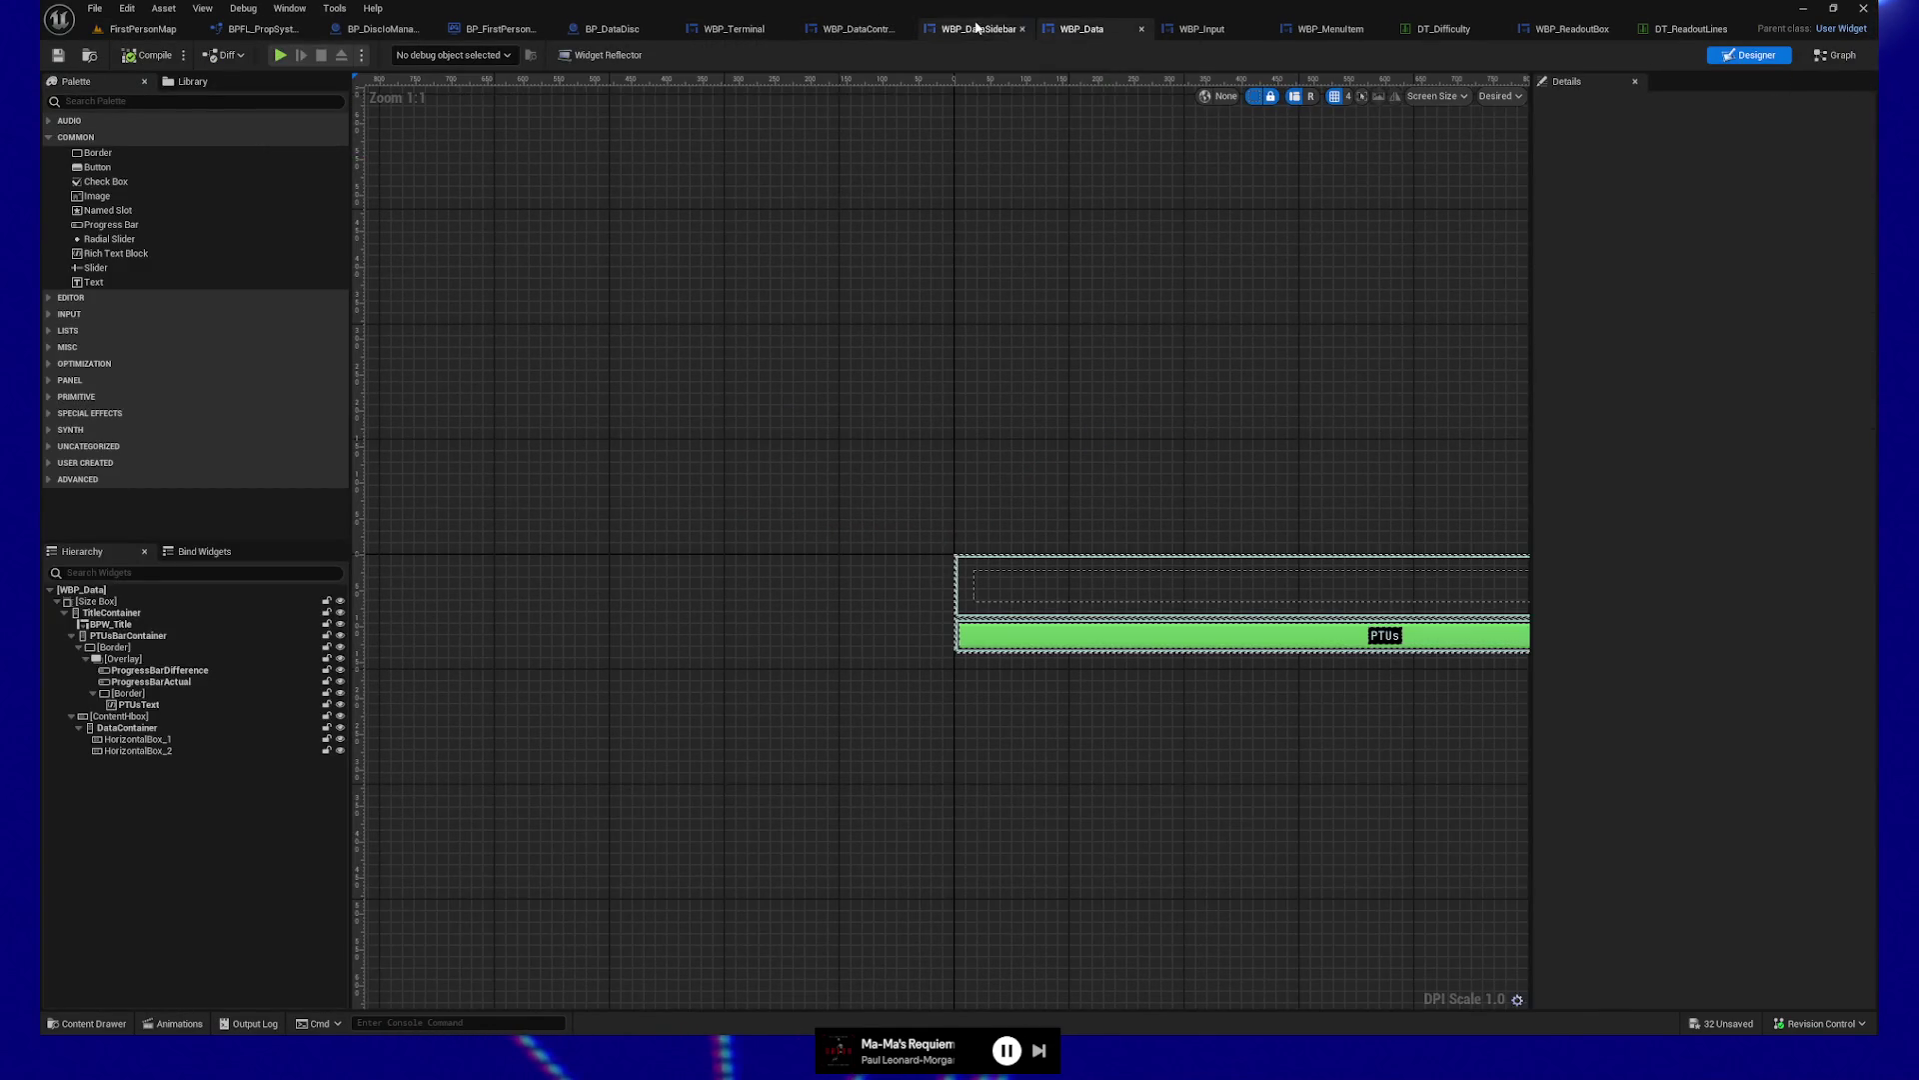
{"action": "left_click", "coordinate": [990, 29]}
{"action": "mouse_move", "coordinate": [1166, 266]}
{"action": "left_mouse_down"}
{"action": "mouse_move", "coordinate": [628, 297]}
{"action": "mouse_move", "coordinate": [1306, 267]}
{"action": "left_mouse_up"}
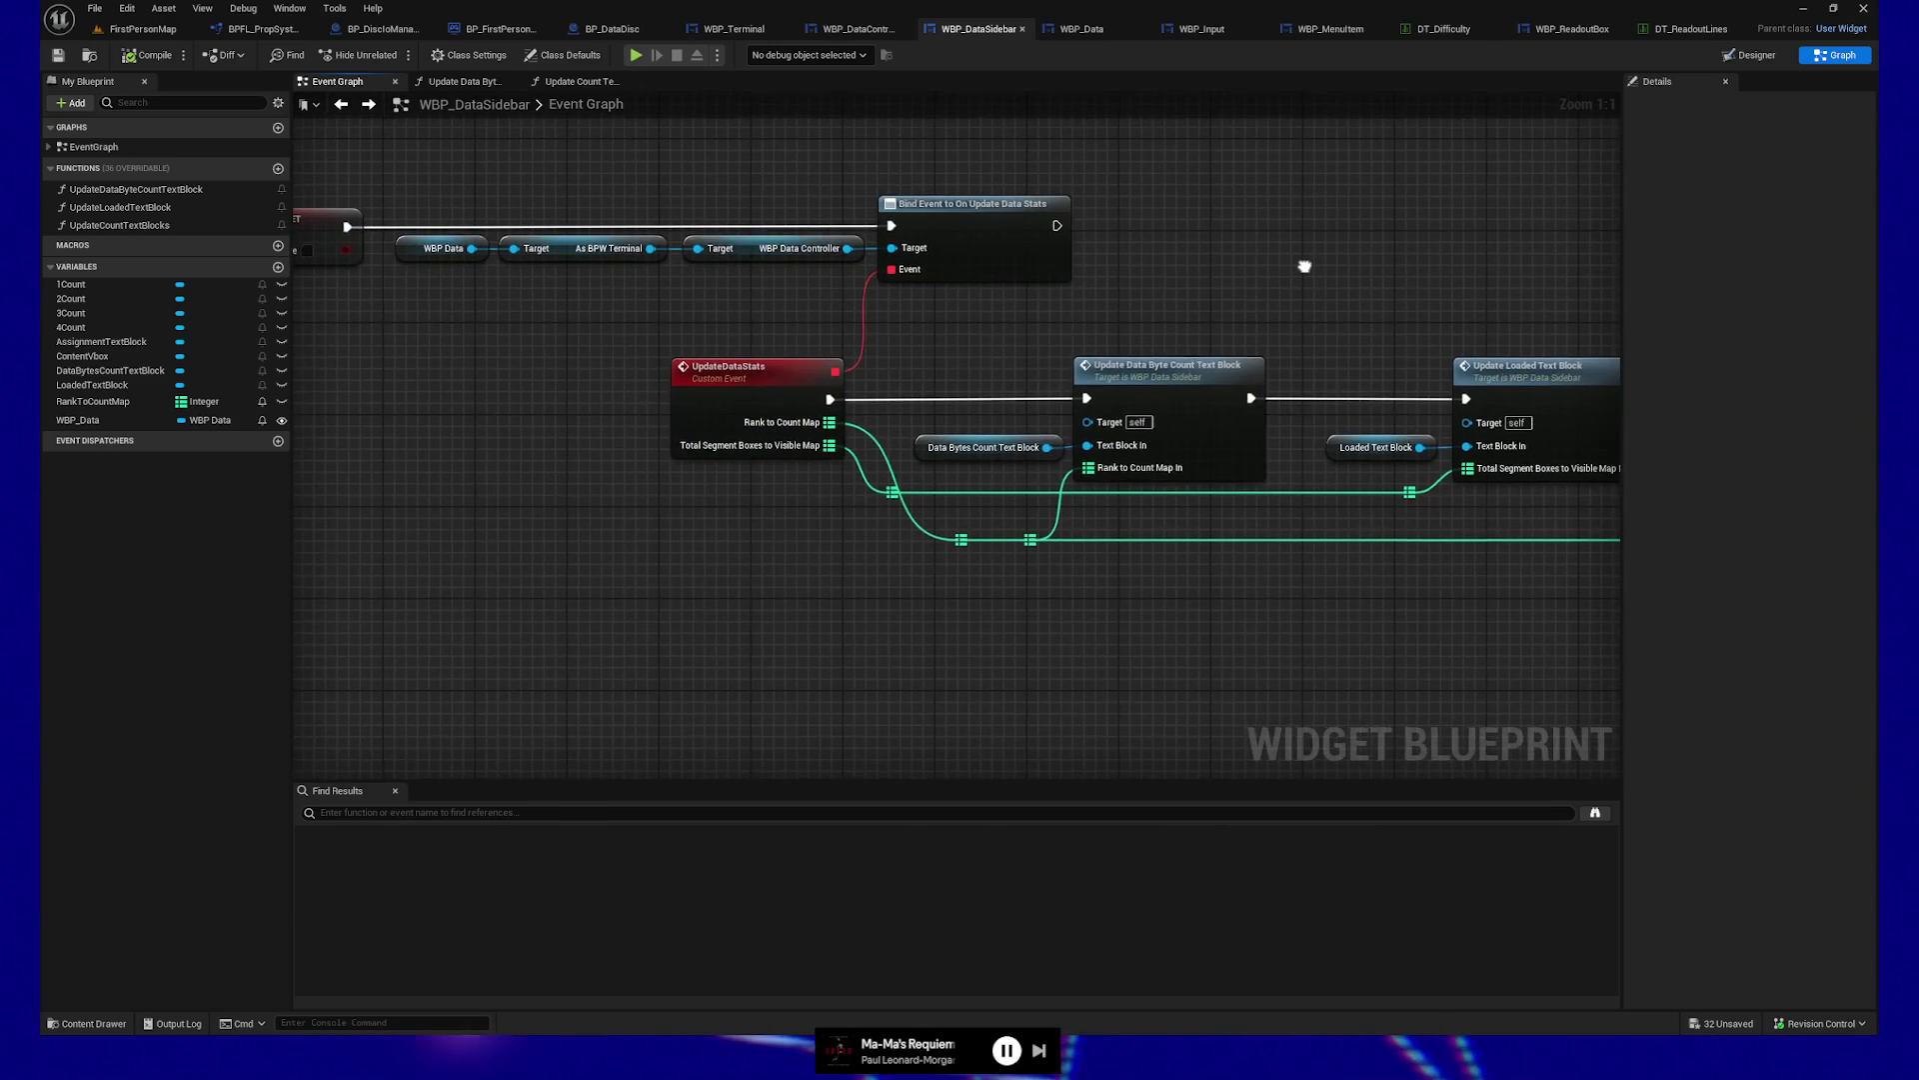
{"action": "mouse_move", "coordinate": [469, 375]}
{"action": "left_mouse_down"}
{"action": "mouse_move", "coordinate": [943, 446]}
{"action": "mouse_move", "coordinate": [729, 483]}
{"action": "mouse_move", "coordinate": [694, 604]}
{"action": "mouse_move", "coordinate": [831, 620]}
{"action": "mouse_move", "coordinate": [832, 437]}
{"action": "left_mouse_up"}
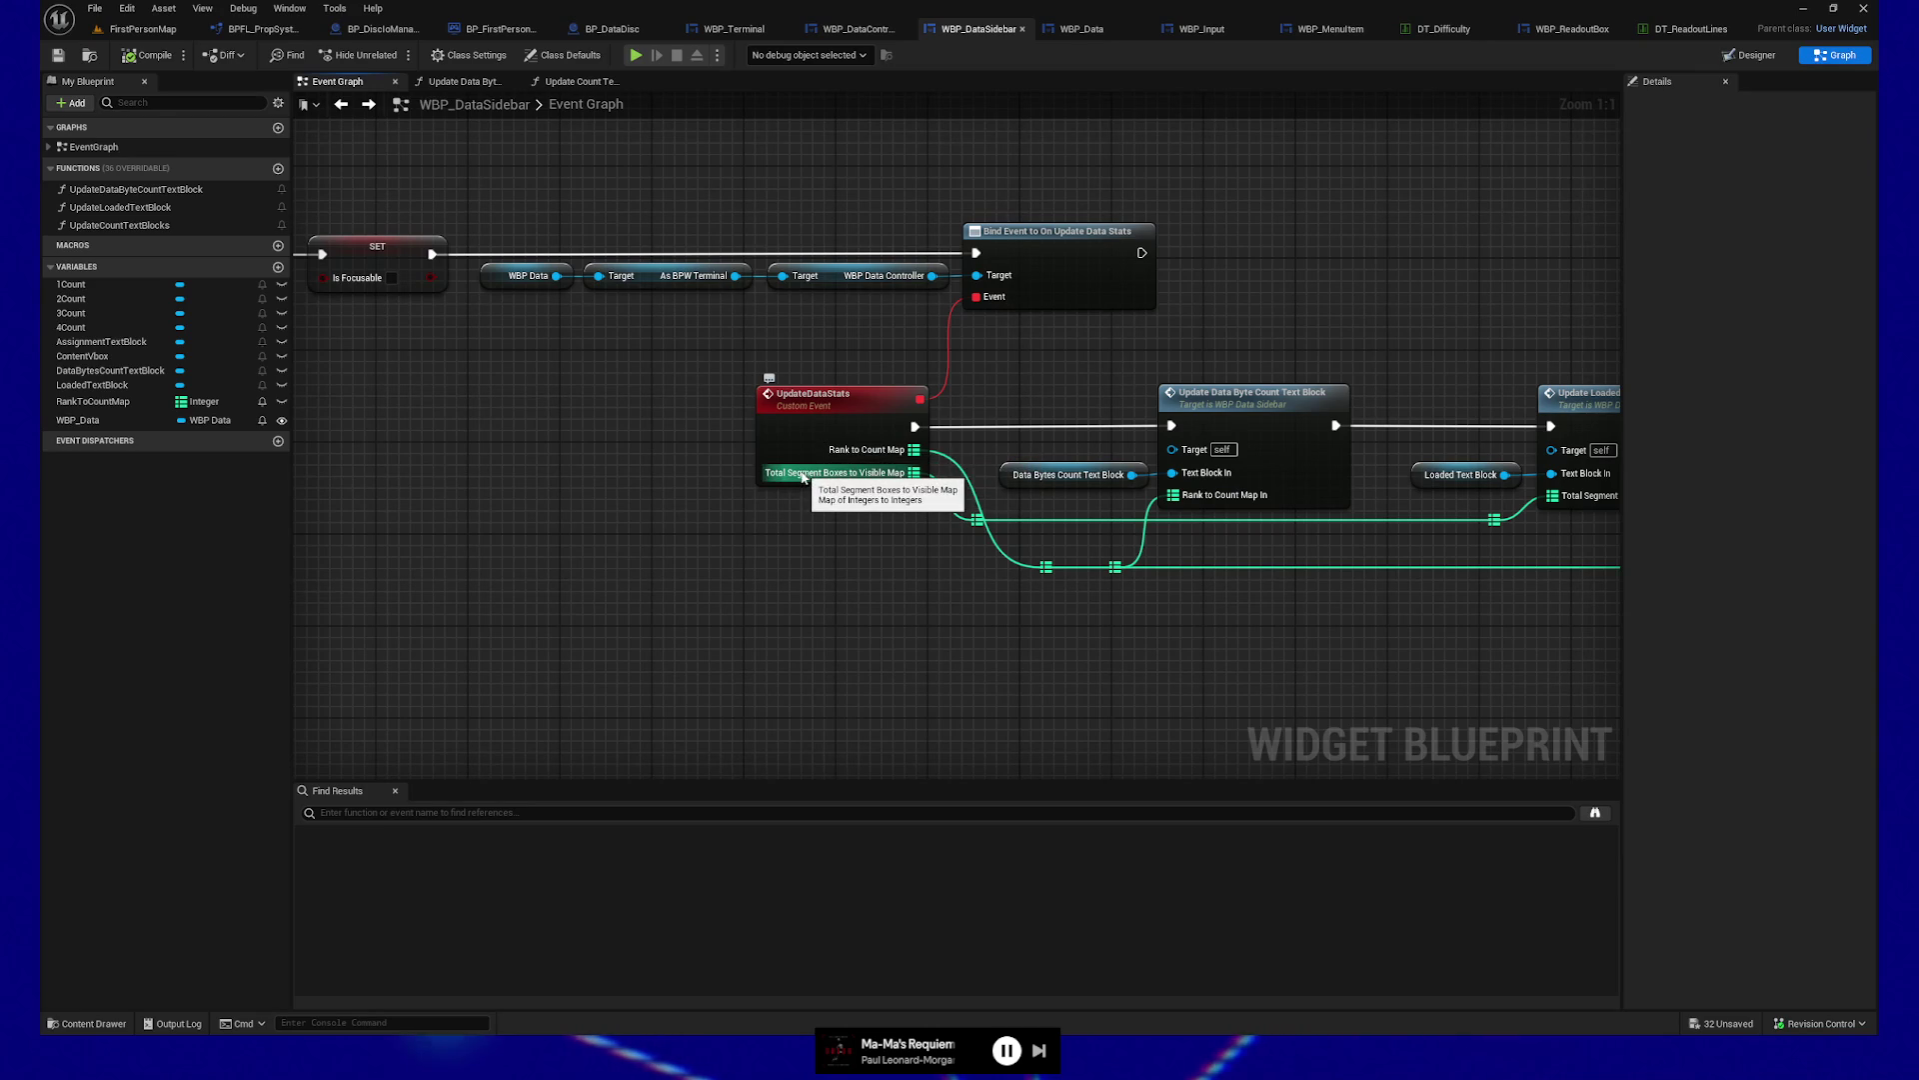
{"action": "left_click", "coordinate": [842, 412]}
{"action": "left_click_drag", "start_coordinate": [924, 595], "coordinate": [803, 605]}
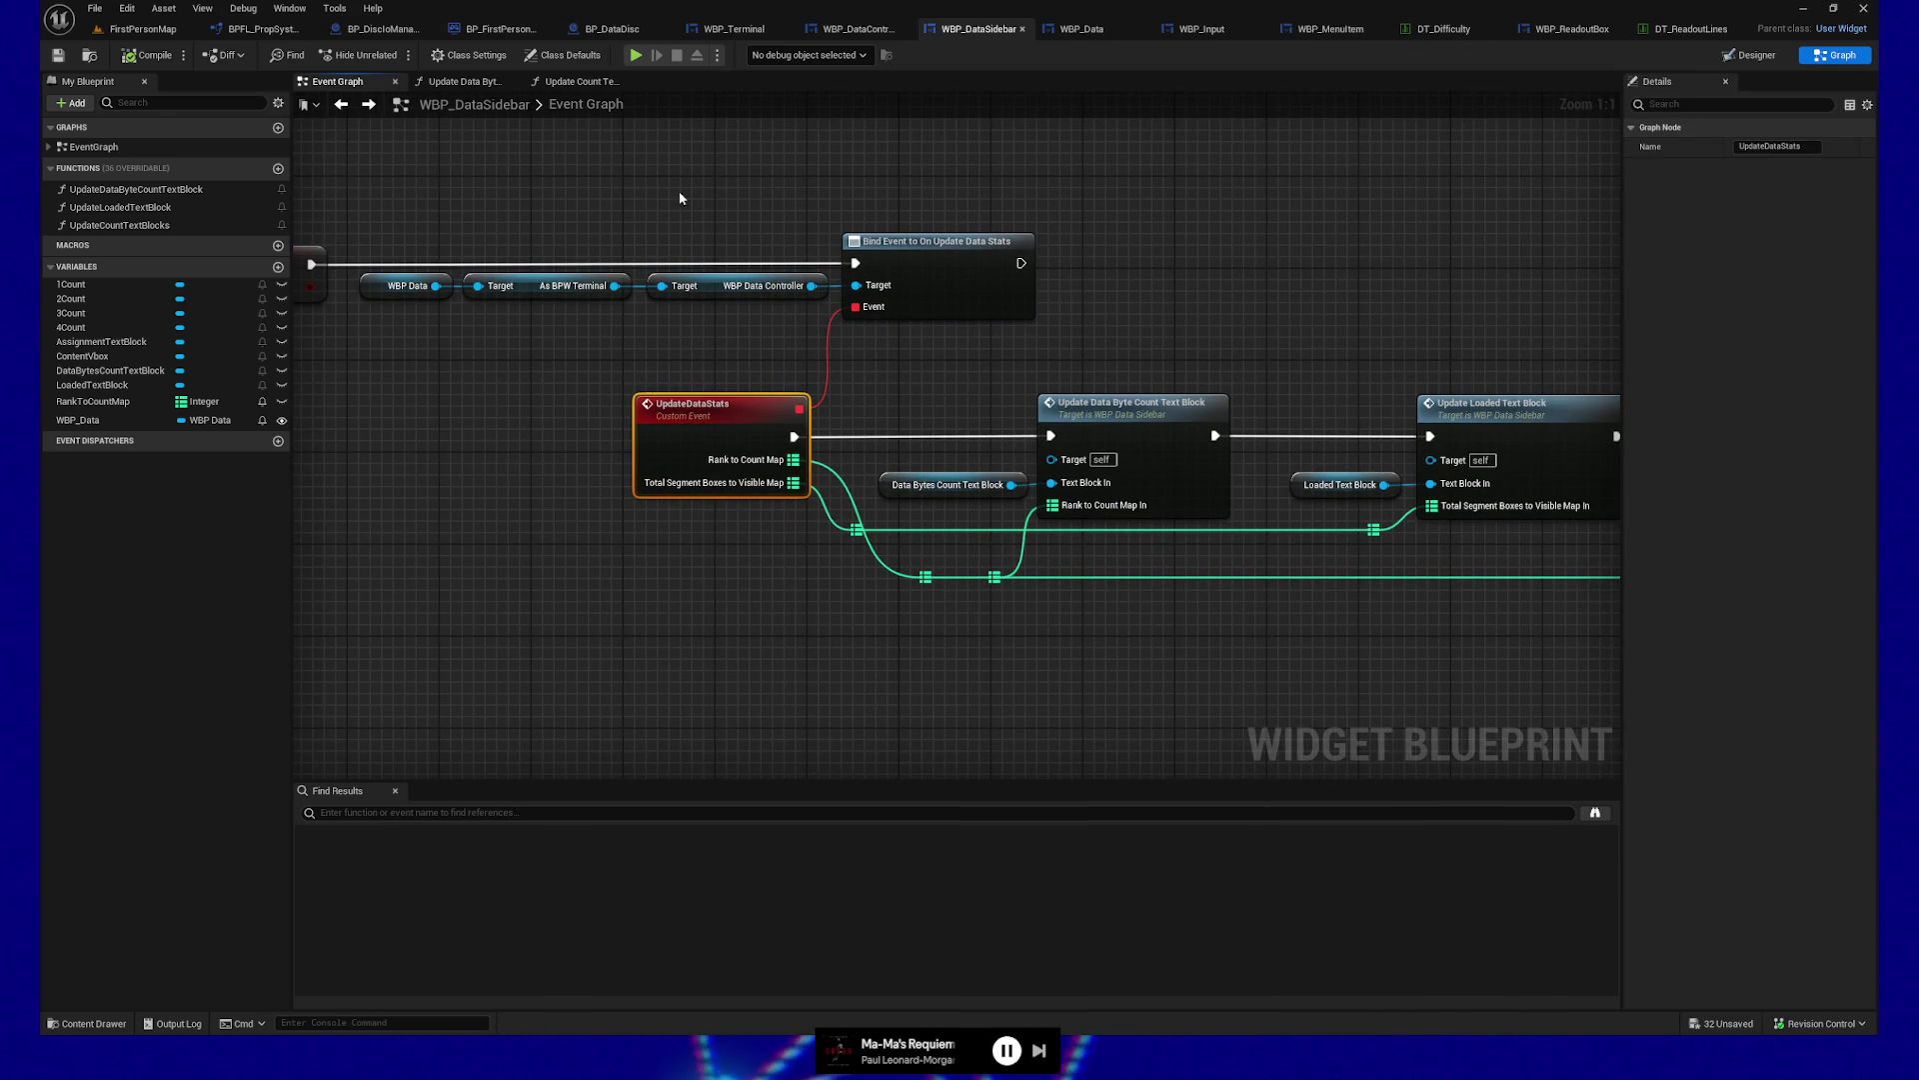
Trace the On Update Data Stats dispatcher from Get 4s Count to its call site
{"action": "left_click", "coordinate": [872, 29]}
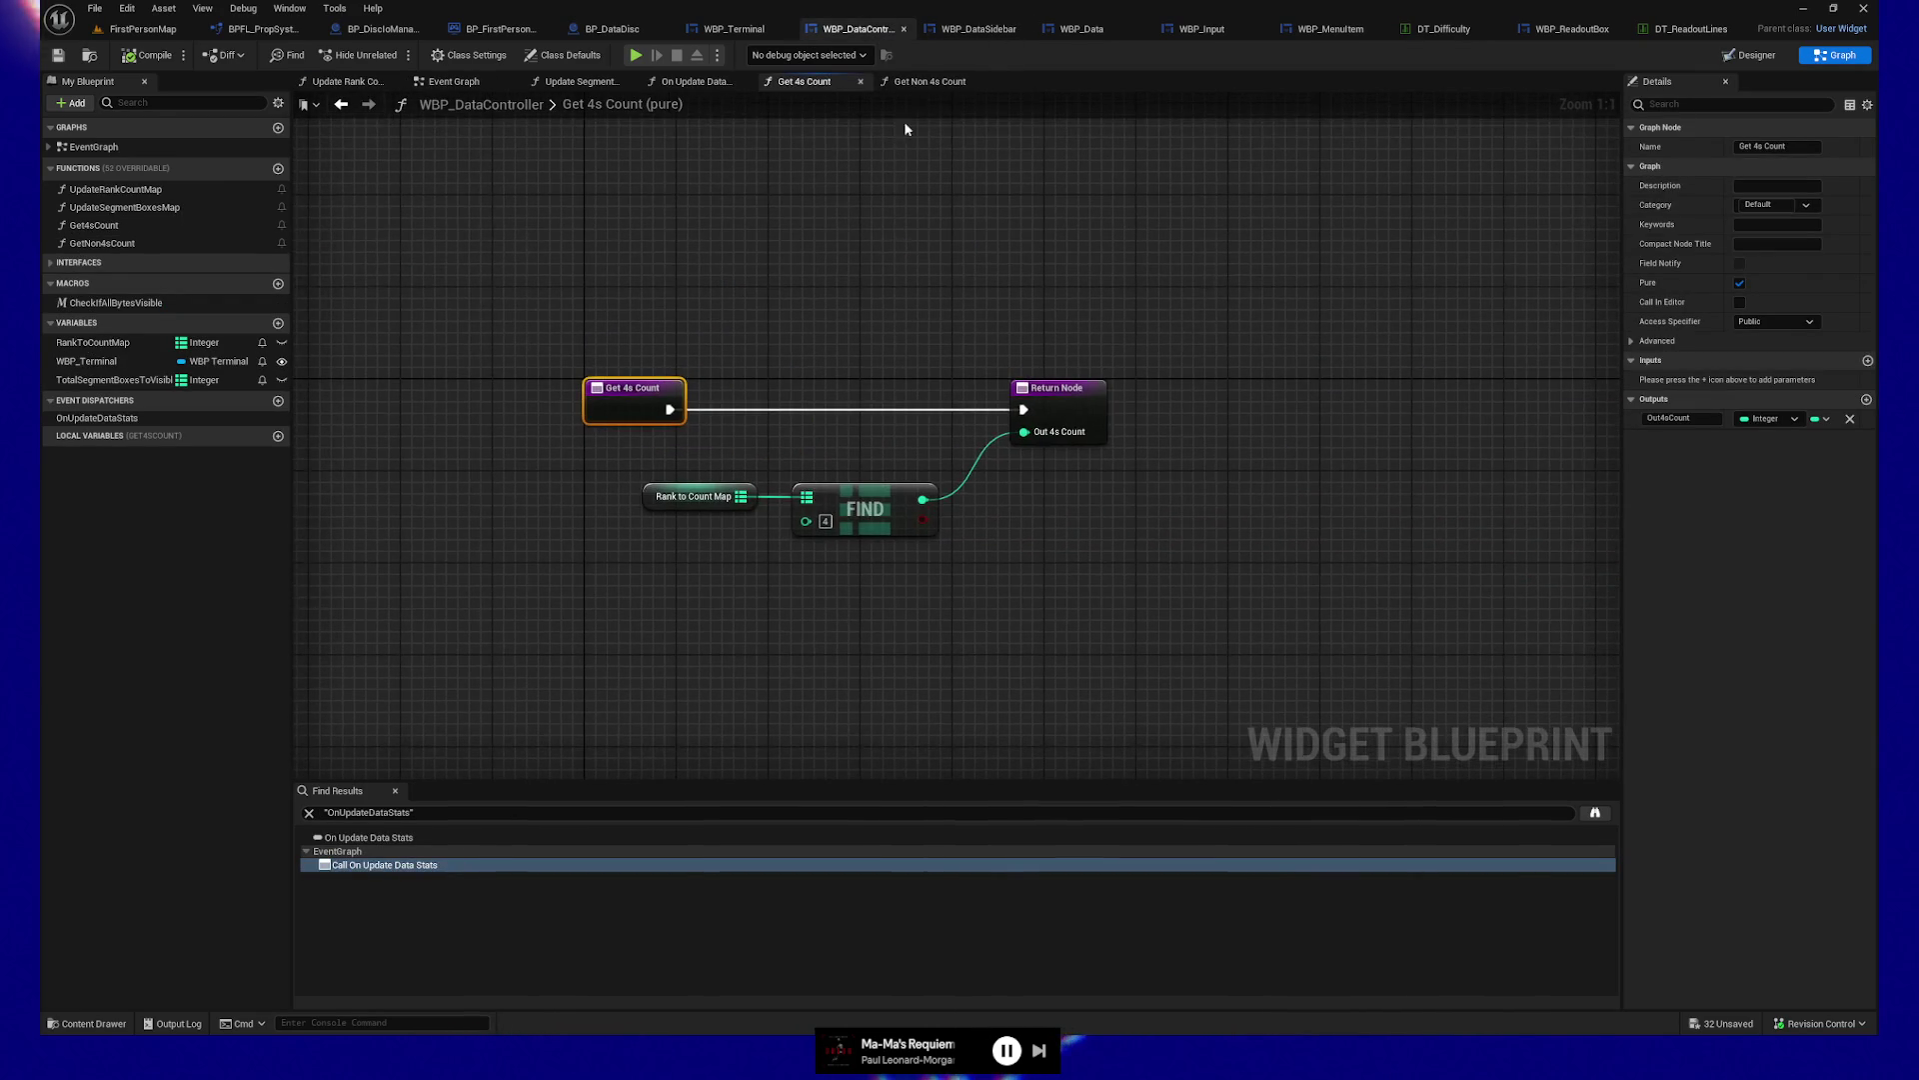
{"action": "left_click", "coordinate": [694, 81]}
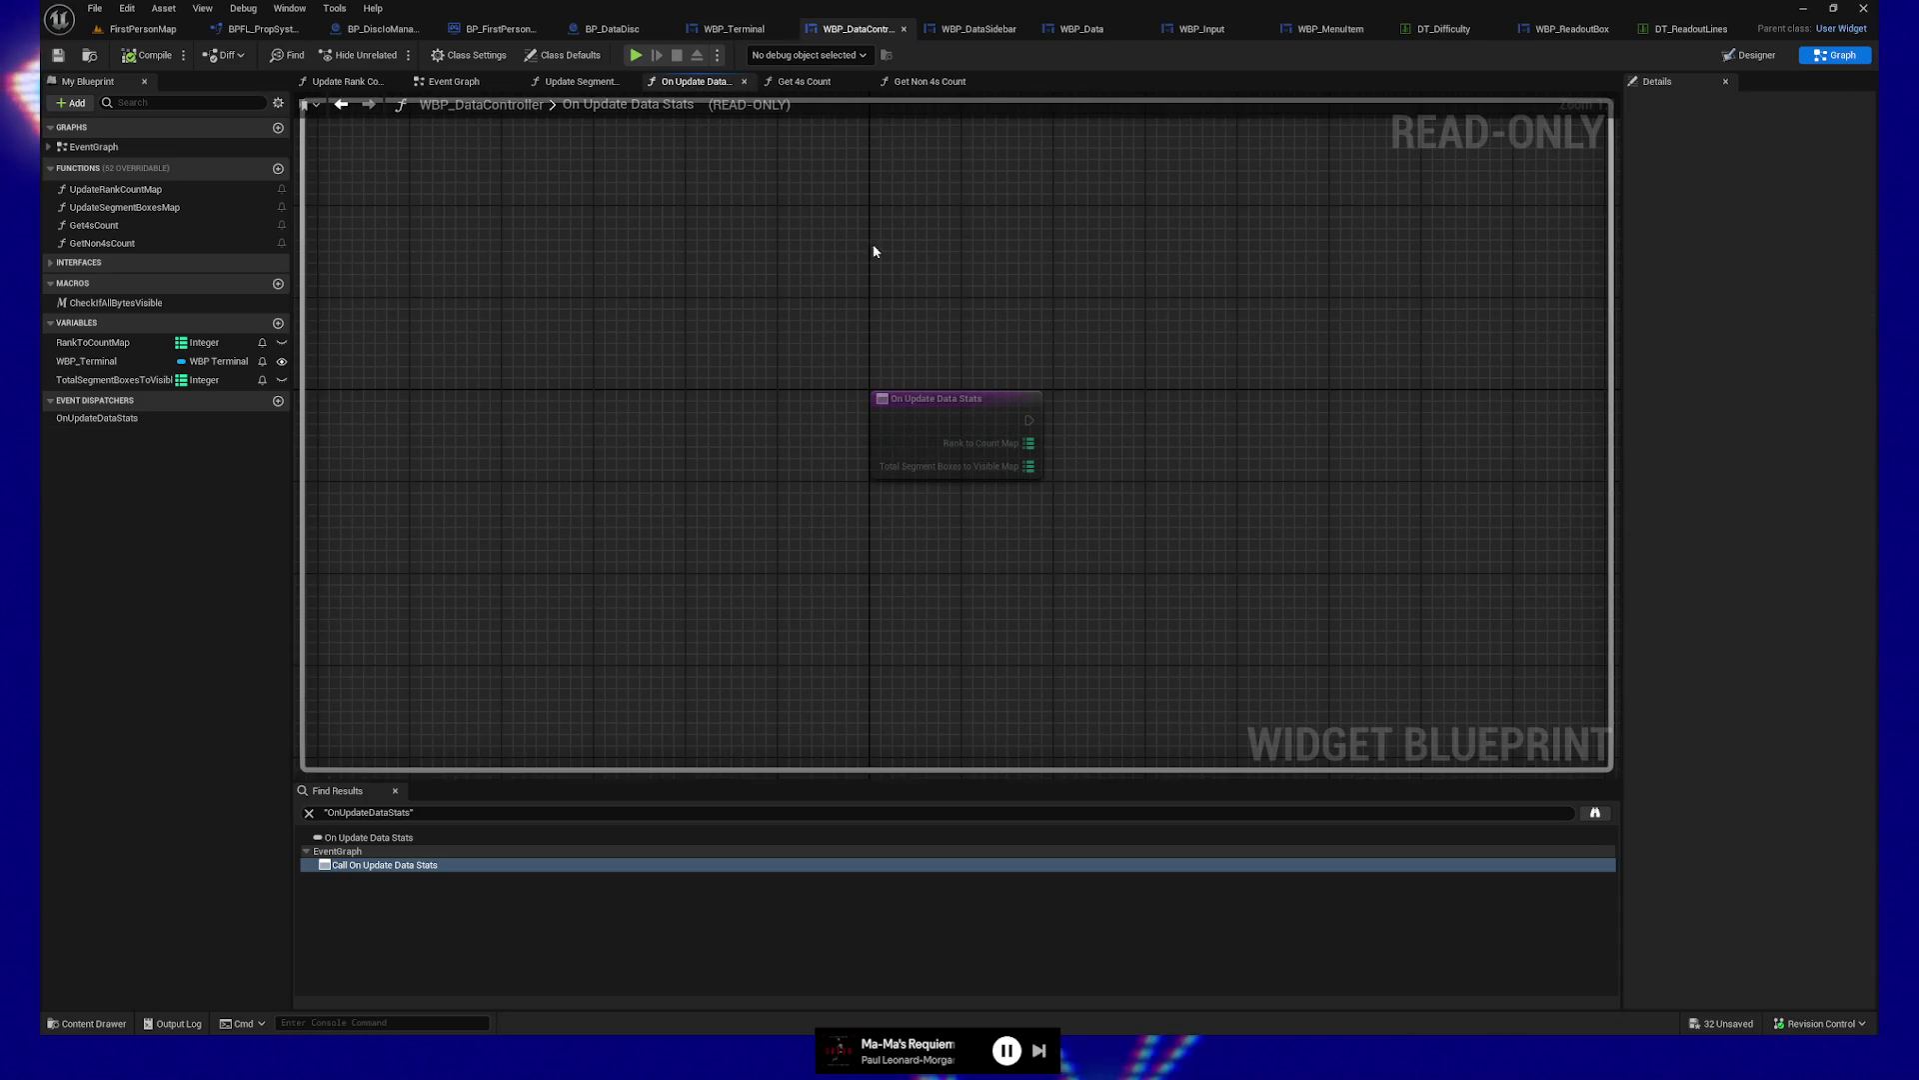
{"action": "left_click", "coordinate": [443, 813]}
{"action": "left_click", "coordinate": [420, 864]}
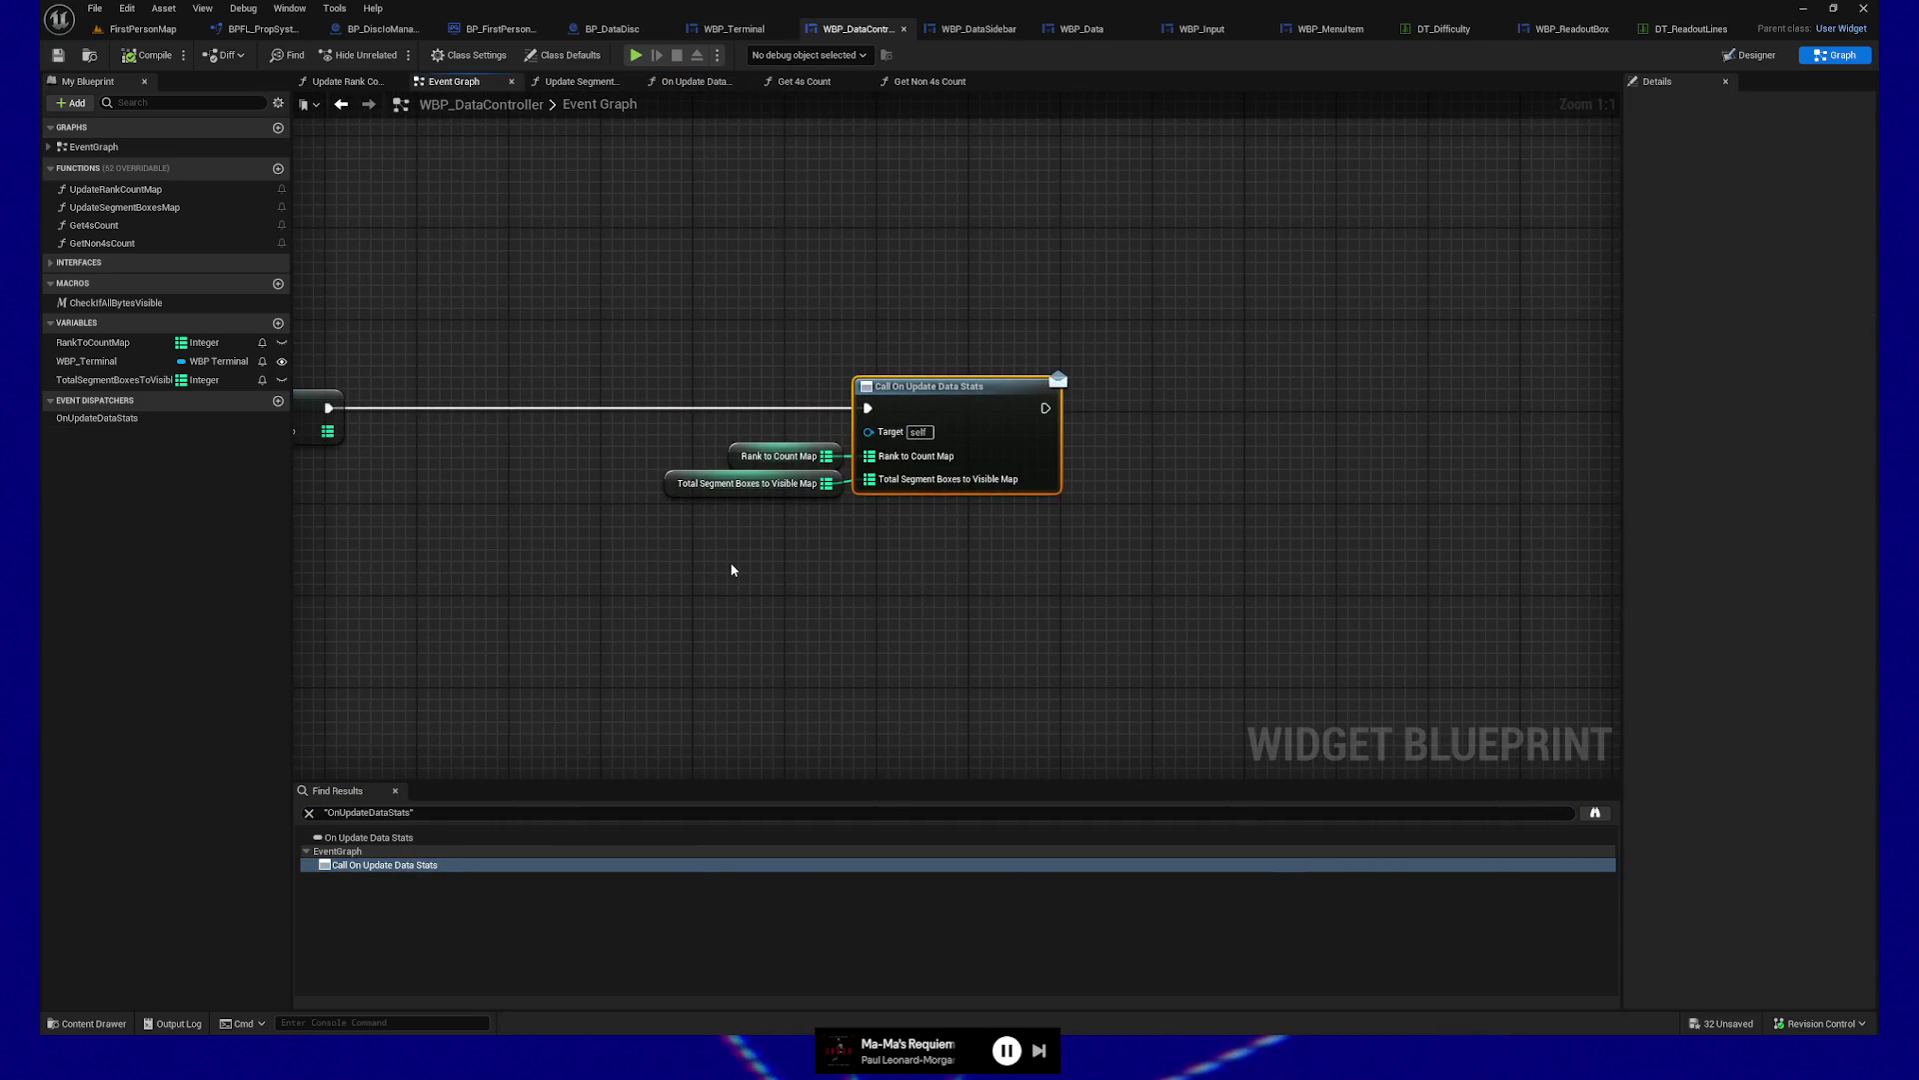
{"action": "mouse_move", "coordinate": [657, 548]}
{"action": "left_mouse_down"}
{"action": "mouse_move", "coordinate": [930, 527]}
{"action": "mouse_move", "coordinate": [1273, 553]}
{"action": "mouse_move", "coordinate": [835, 555]}
{"action": "left_mouse_up"}
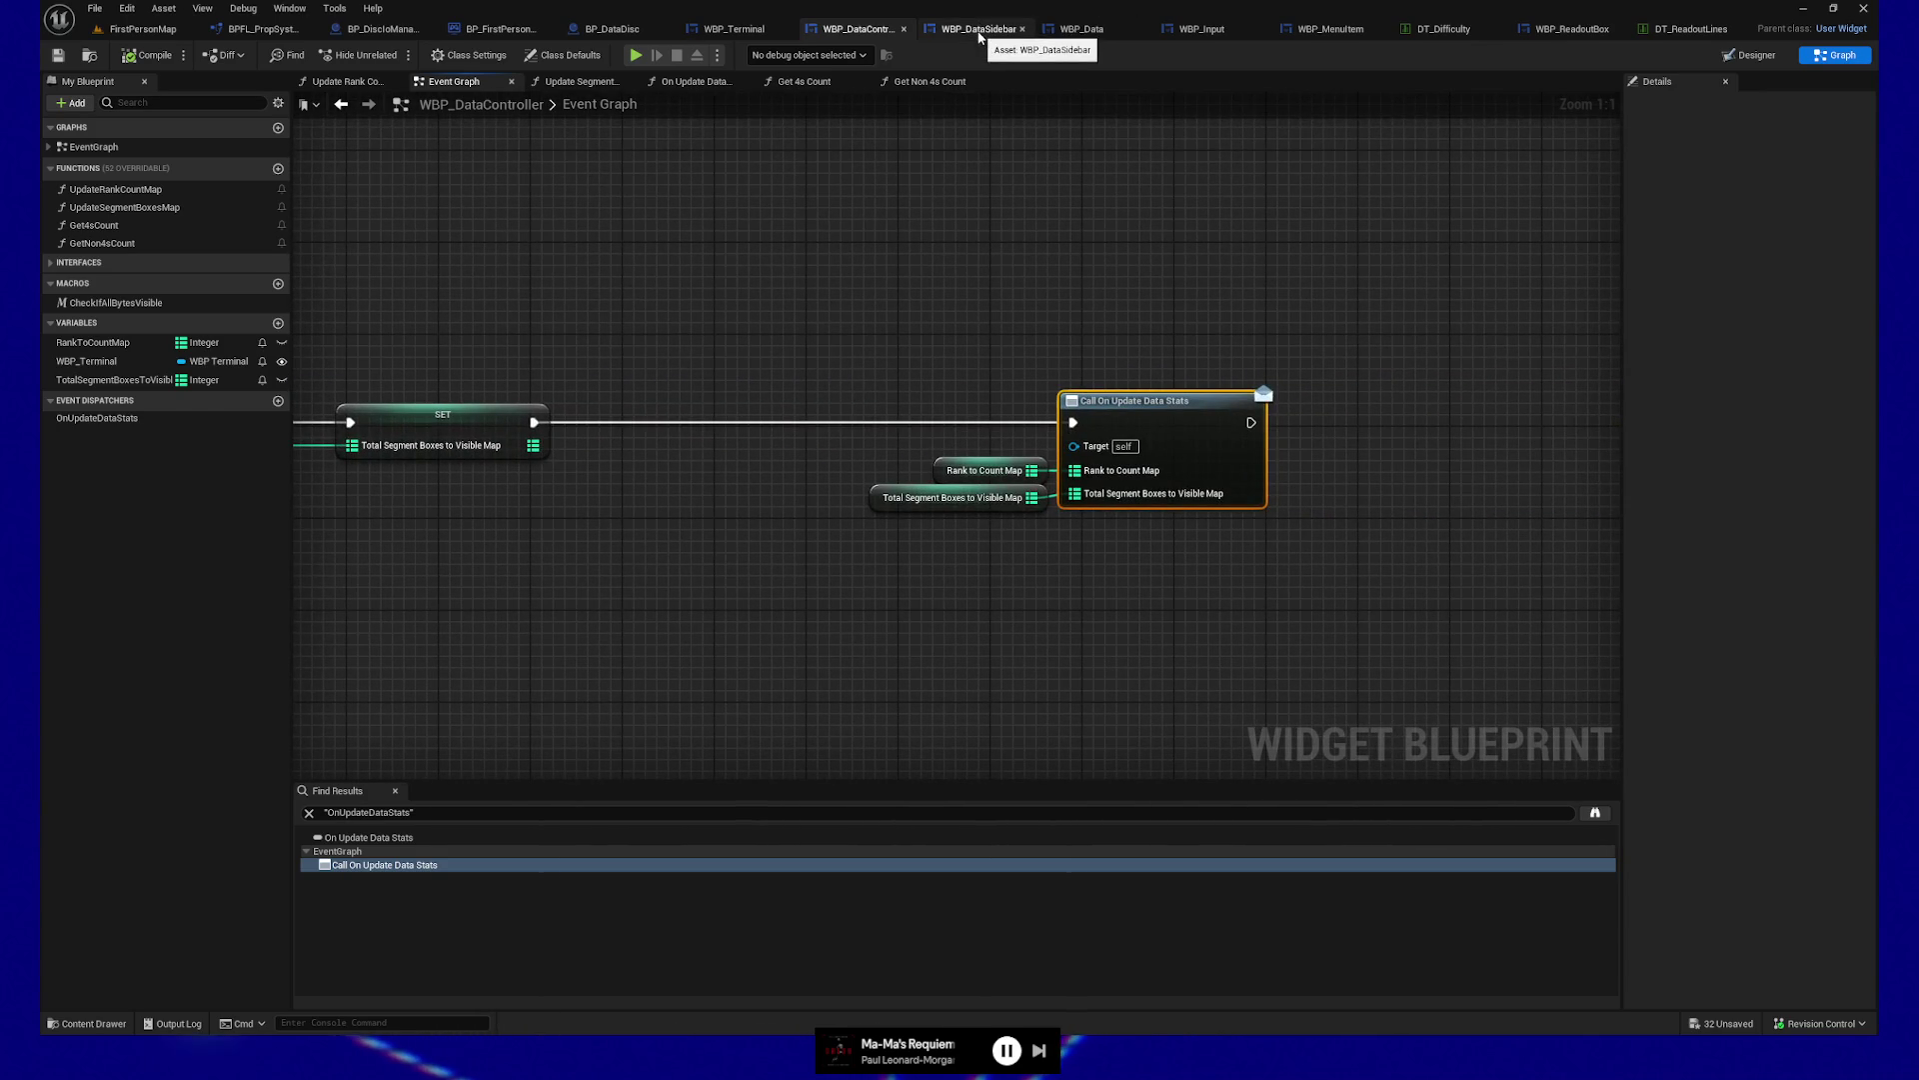
Review the sidebar's Update Count Text Blocks loop, then switch to the WBP_Terminal event graph
{"action": "left_click", "coordinate": [979, 29]}
{"action": "left_click_drag", "start_coordinate": [1225, 334], "coordinate": [626, 326]}
{"action": "left_click_drag", "start_coordinate": [1279, 286], "coordinate": [1142, 290]}
{"action": "double_click", "coordinate": [1339, 402]}
{"action": "mouse_move", "coordinate": [1183, 621]}
{"action": "left_mouse_down"}
{"action": "mouse_move", "coordinate": [1092, 621]}
{"action": "mouse_move", "coordinate": [1325, 631]}
{"action": "left_mouse_up"}
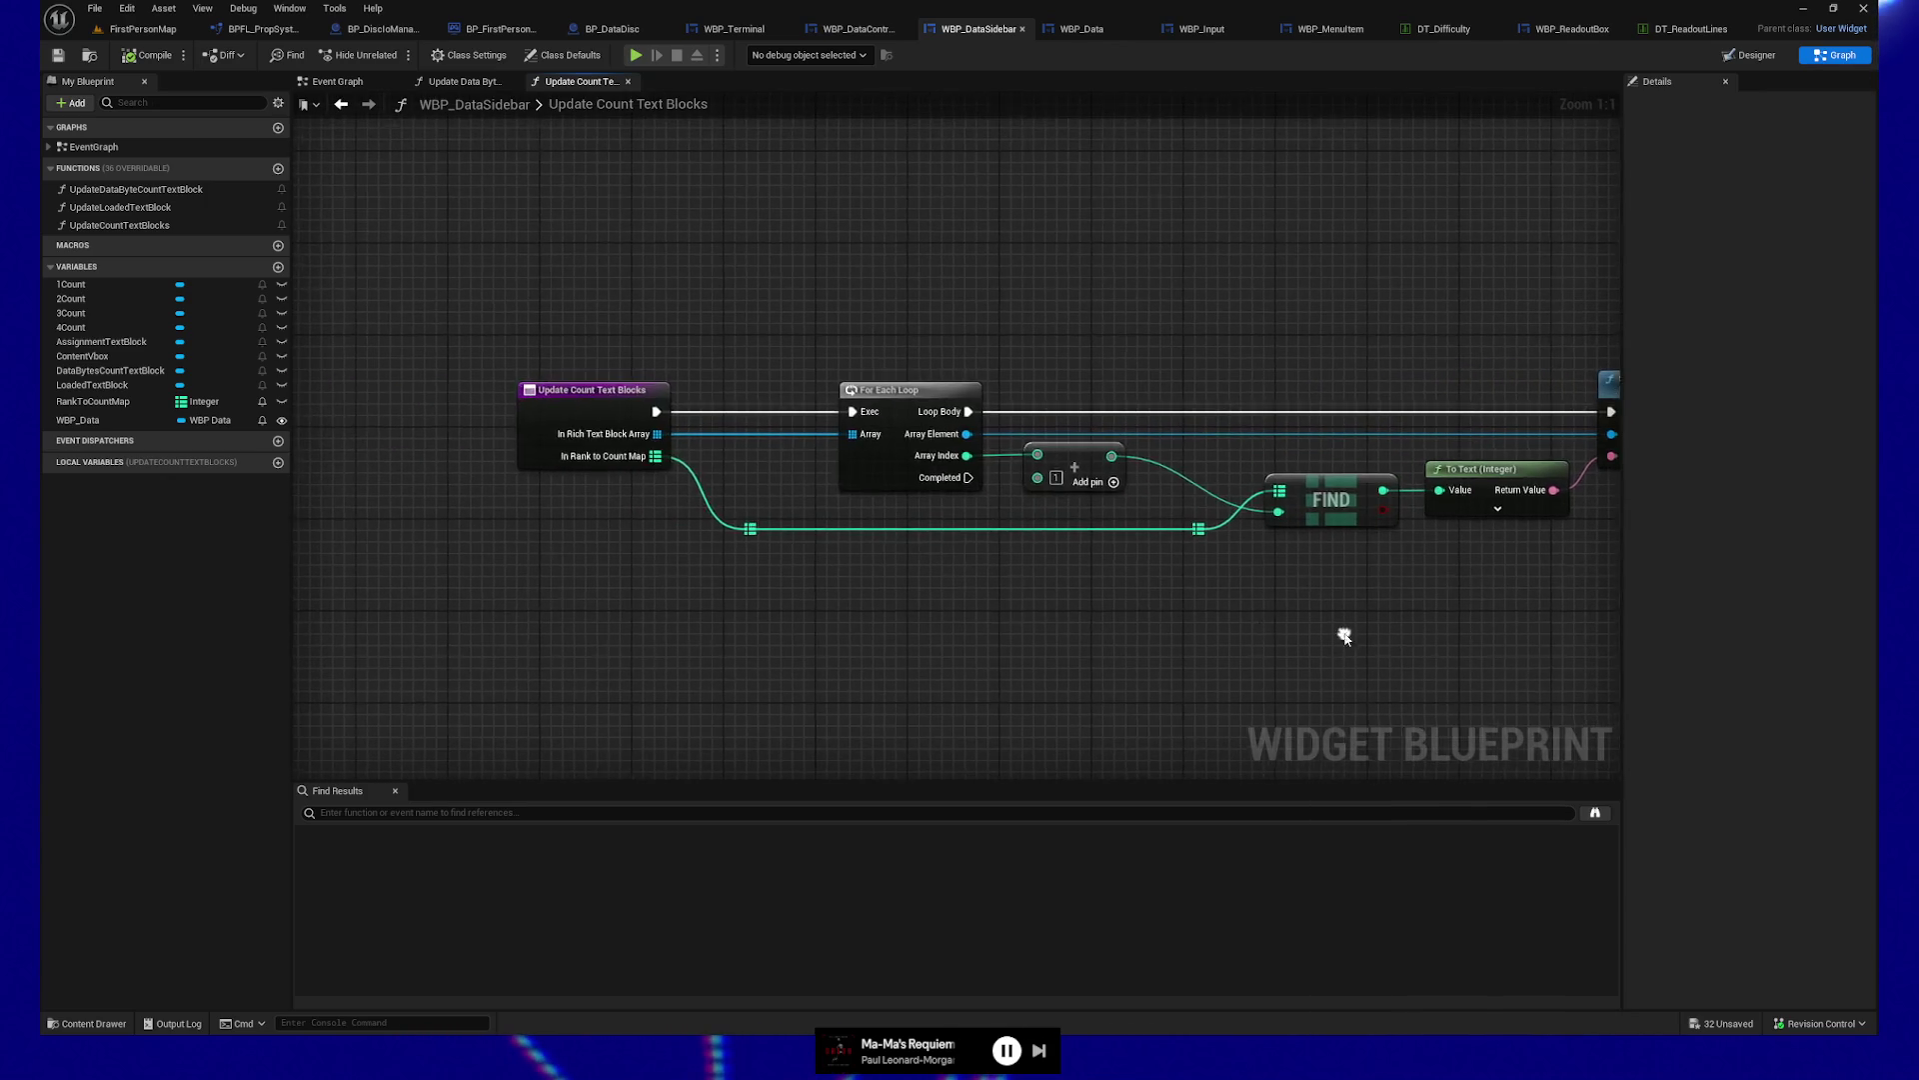
{"action": "key", "text": "alt+Left"}
{"action": "left_click_drag", "start_coordinate": [780, 321], "coordinate": [1284, 318]}
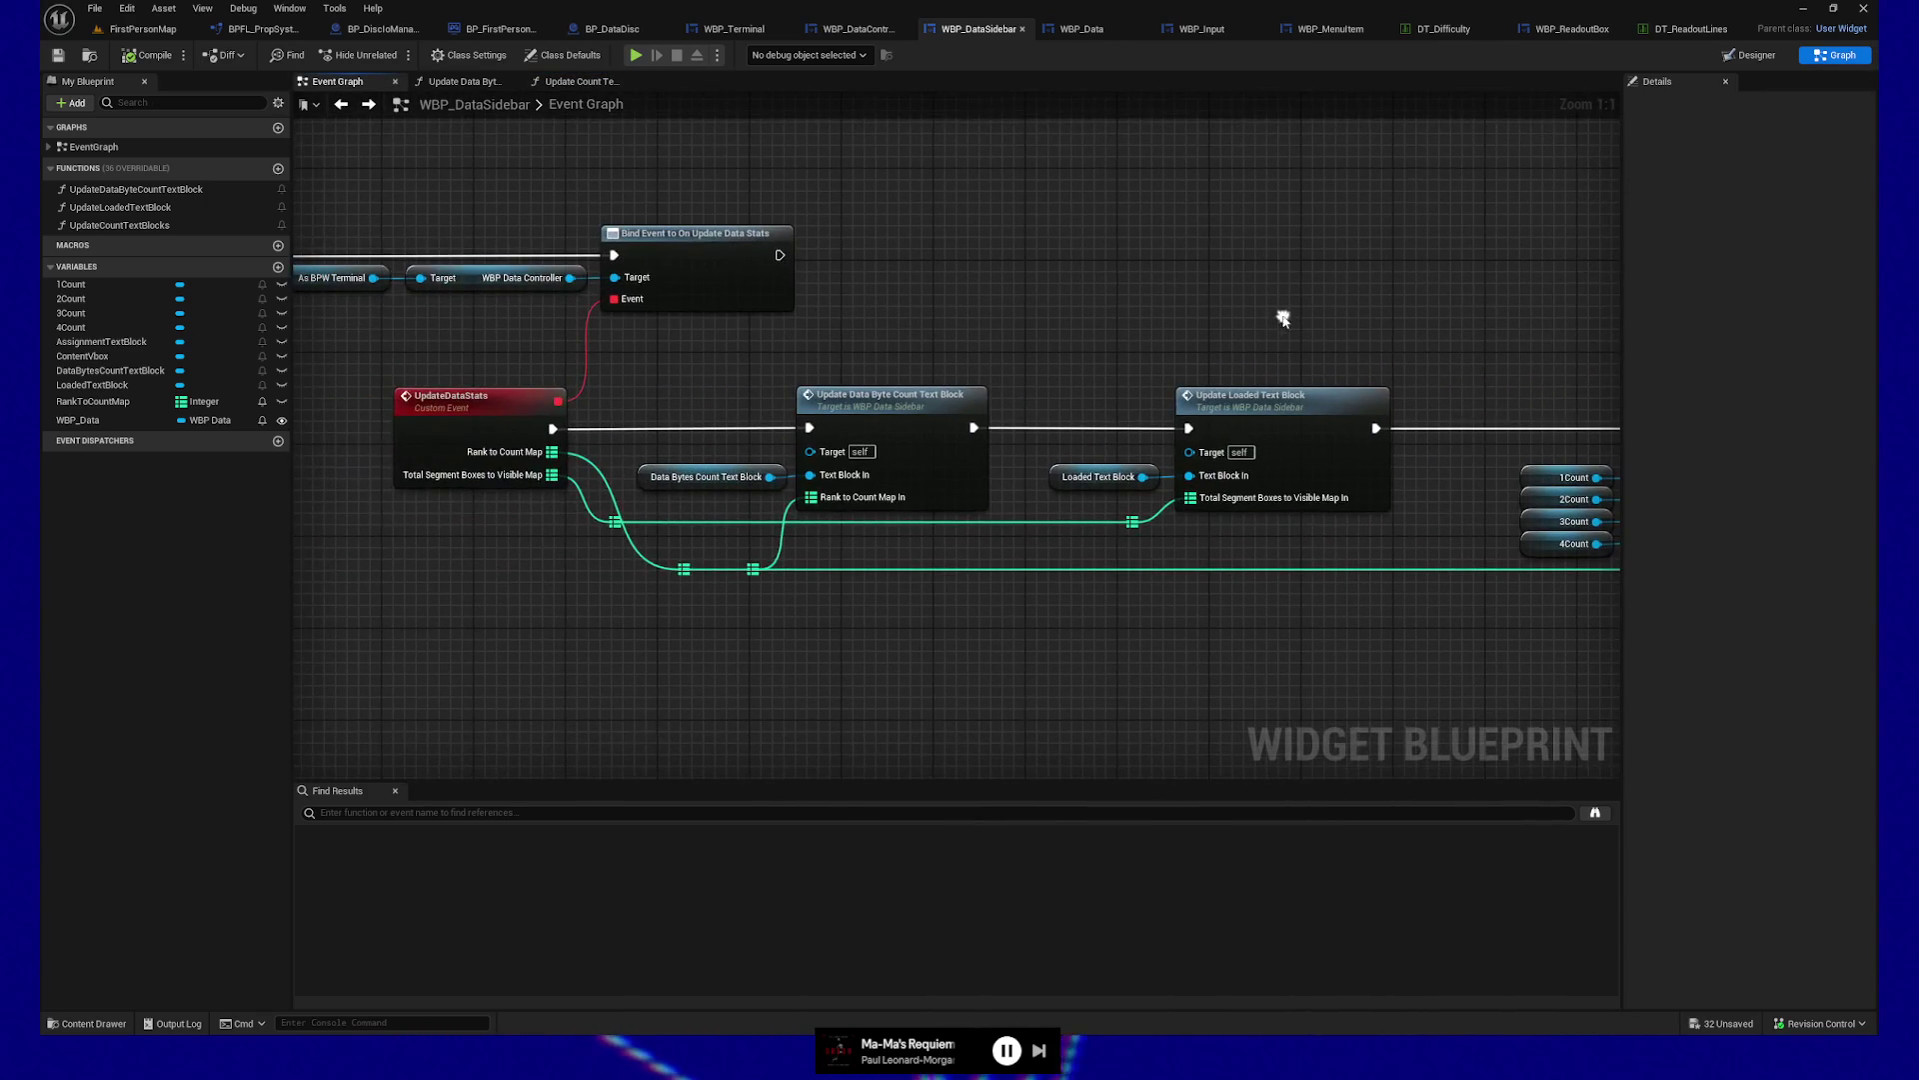
{"action": "left_click", "coordinate": [715, 33]}
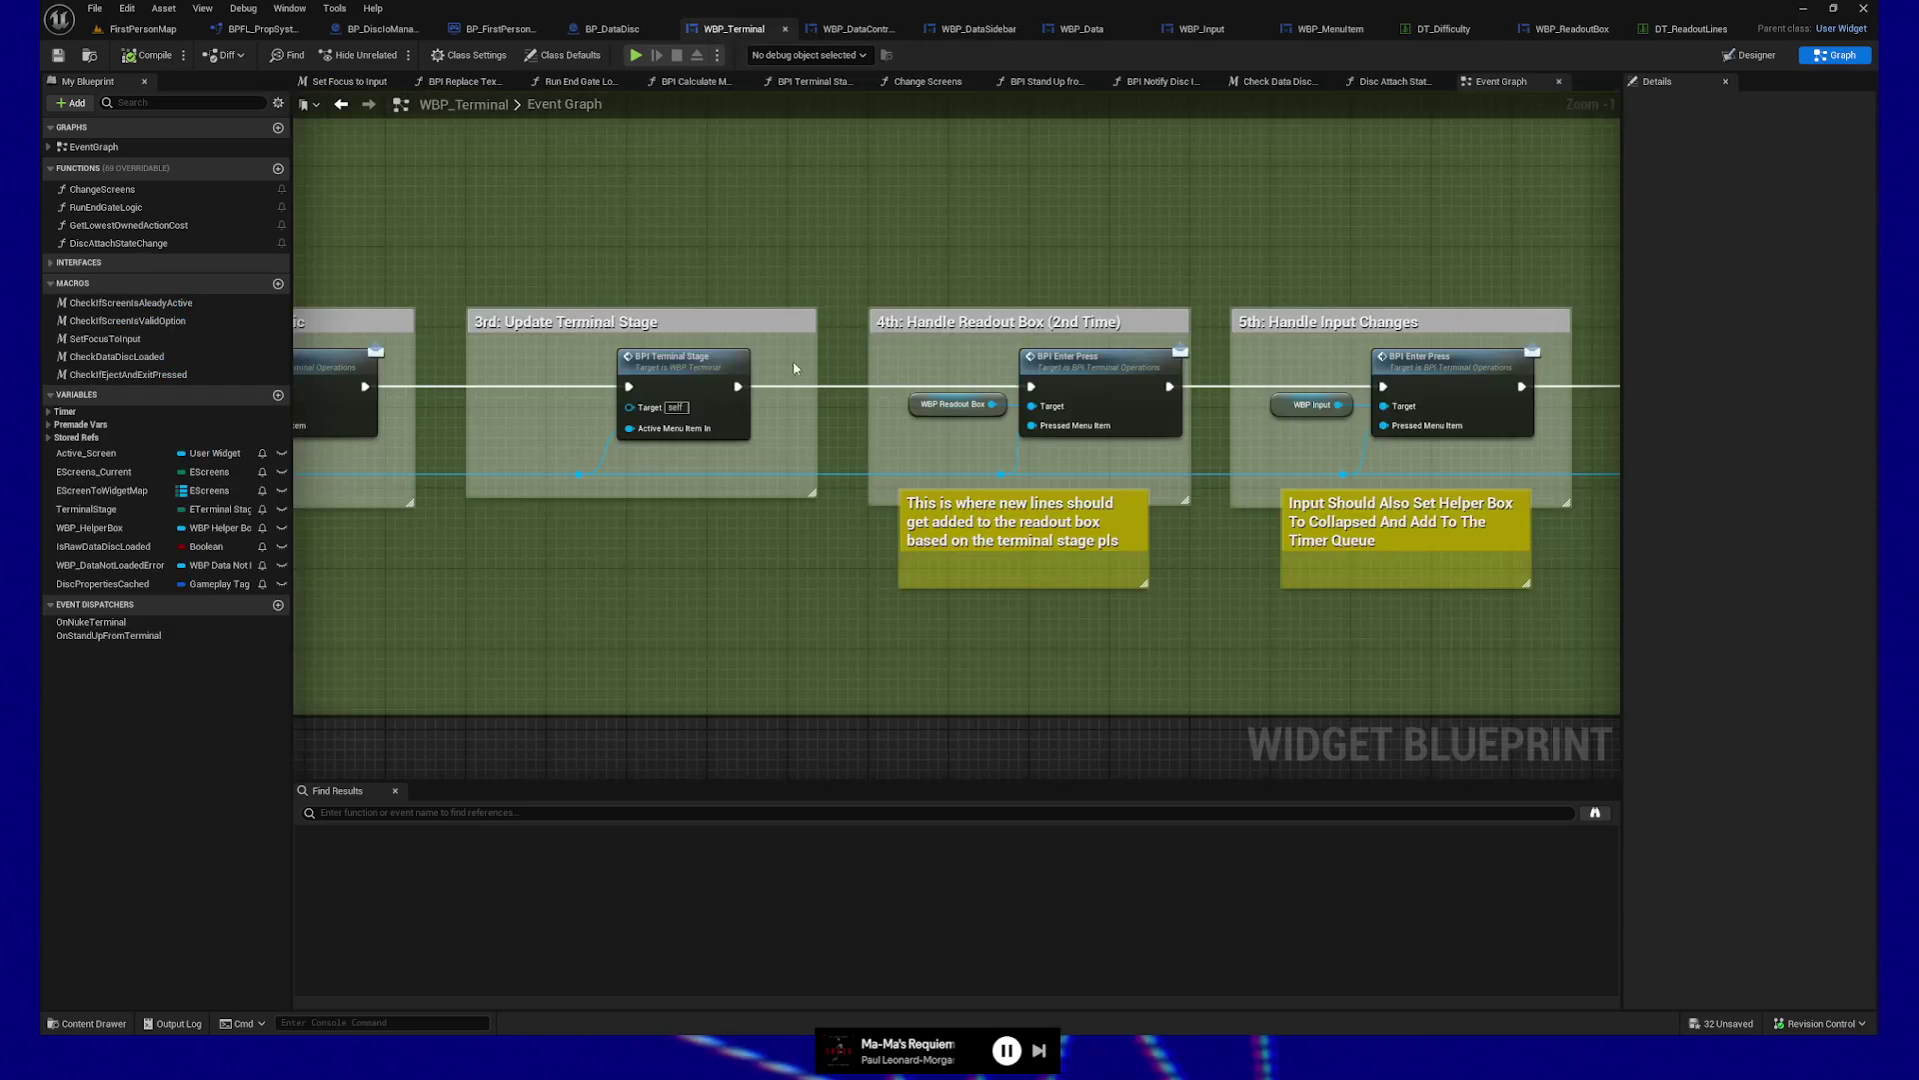
Place a WBP Data Controller getter above the Select node
{"action": "left_click", "coordinate": [341, 104]}
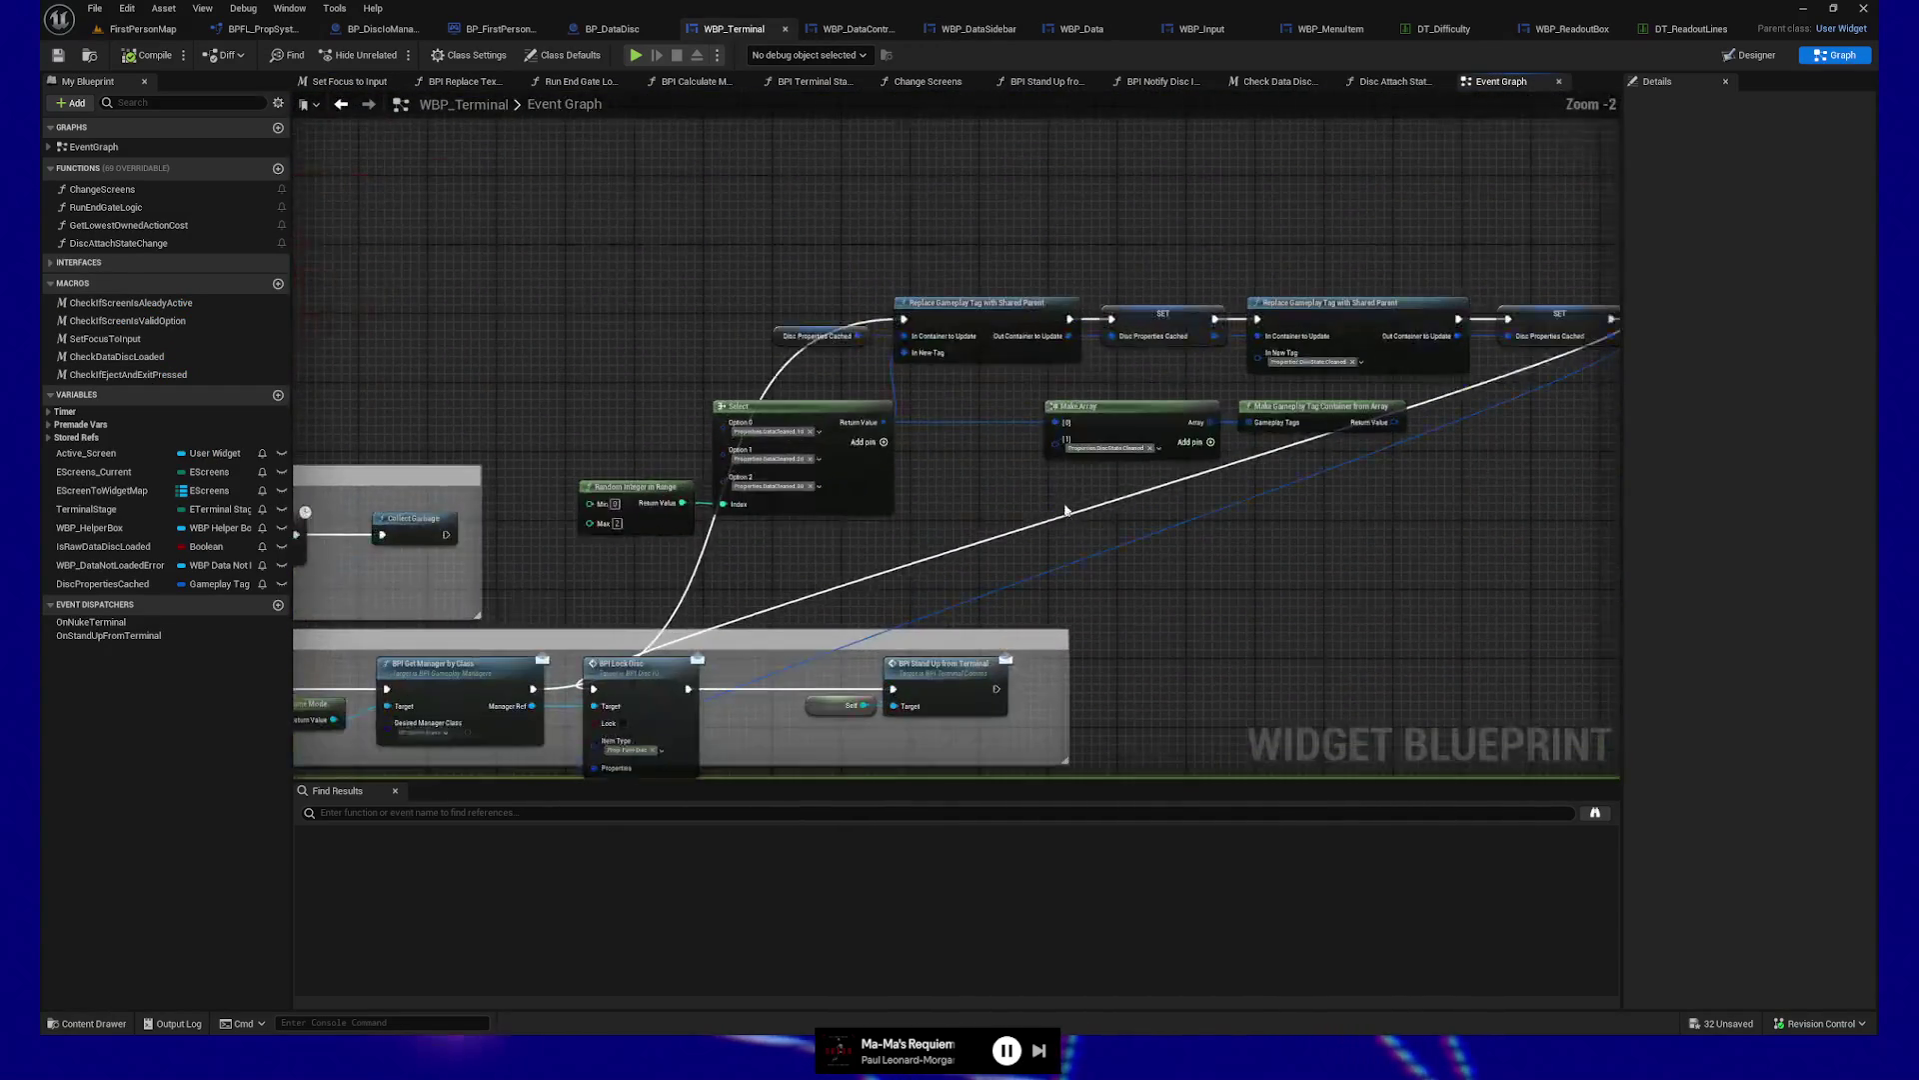
{"action": "left_click_drag", "start_coordinate": [1068, 504], "coordinate": [1098, 563]}
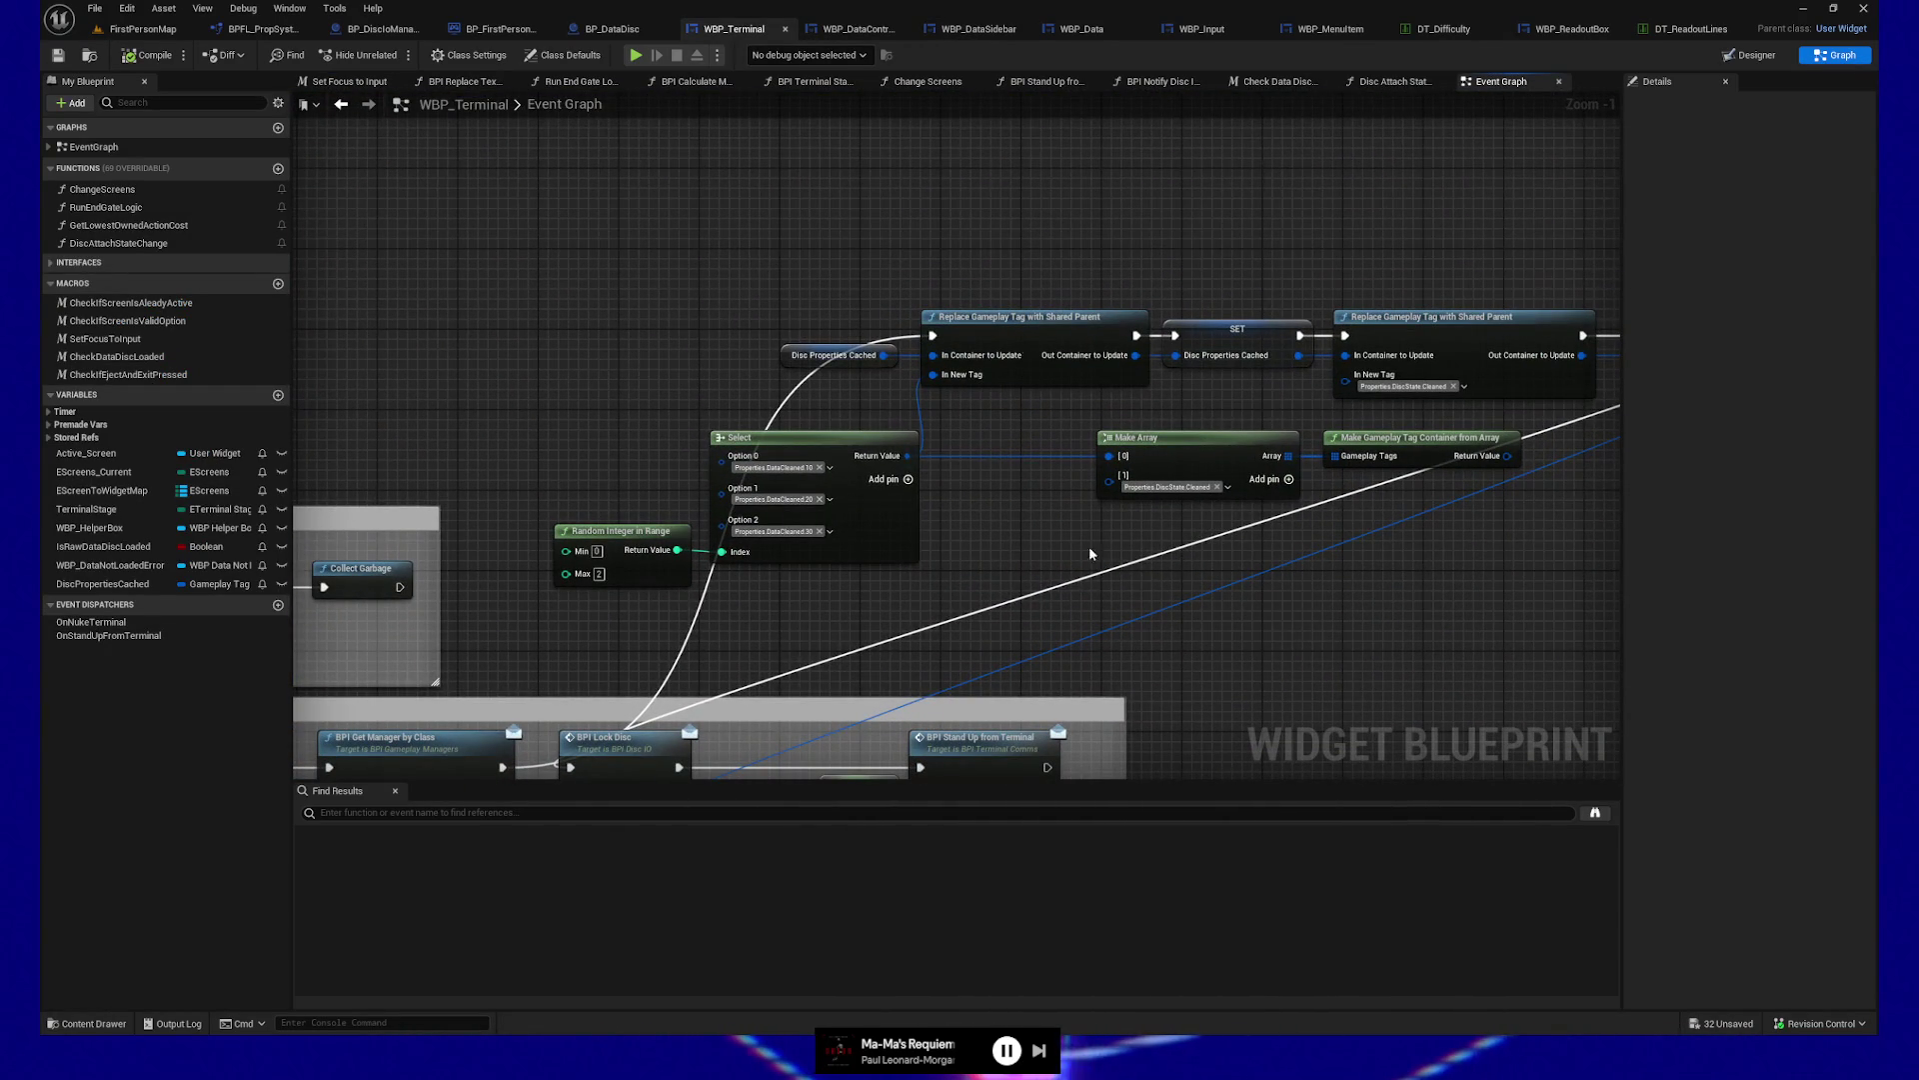
{"action": "right_click", "coordinate": [839, 168]}
{"action": "type", "text": "data controller"}
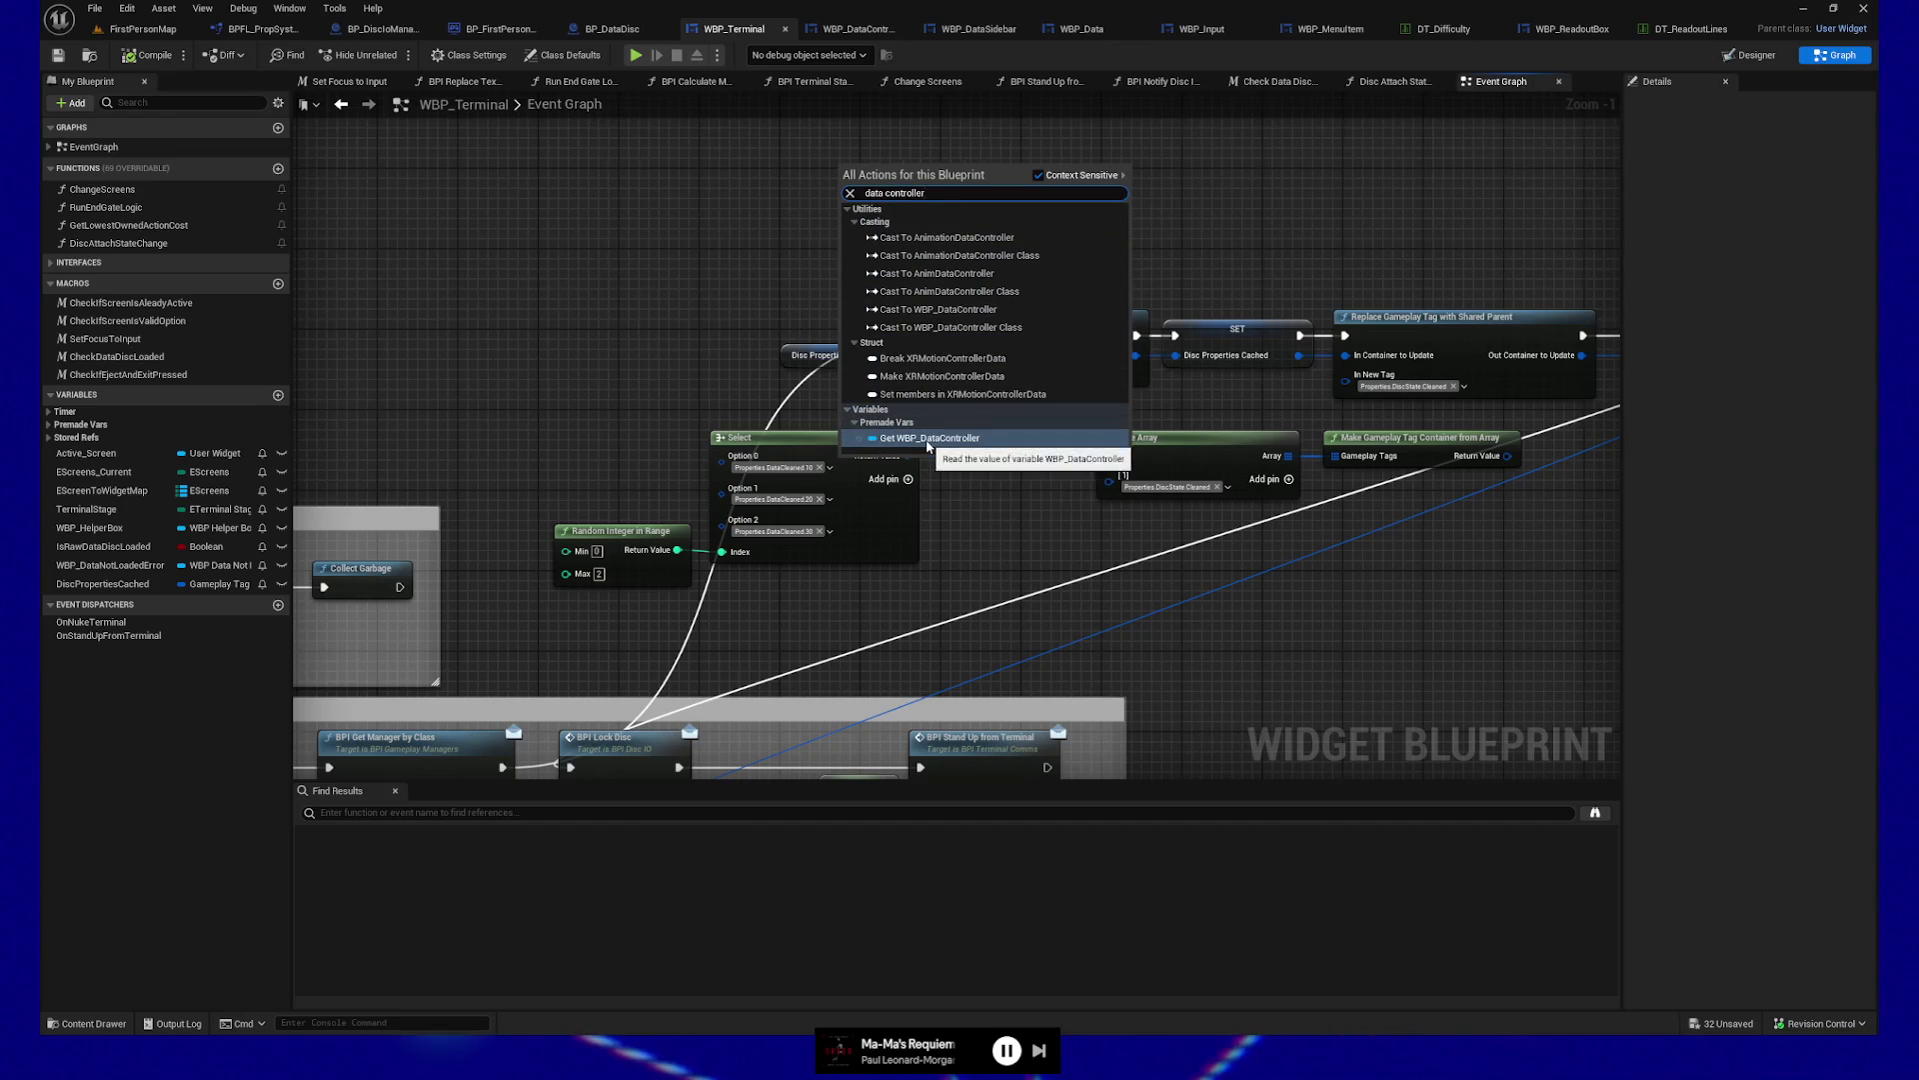
{"action": "left_click", "coordinate": [929, 437]}
{"action": "mouse_move", "coordinate": [929, 175]}
{"action": "left_mouse_down"}
{"action": "mouse_move", "coordinate": [797, 219]}
{"action": "mouse_move", "coordinate": [843, 224]}
{"action": "left_mouse_up"}
Add Get 4s Count and Get Non 4s Count calls fed by the controller reference
{"action": "type", "text": "get"}
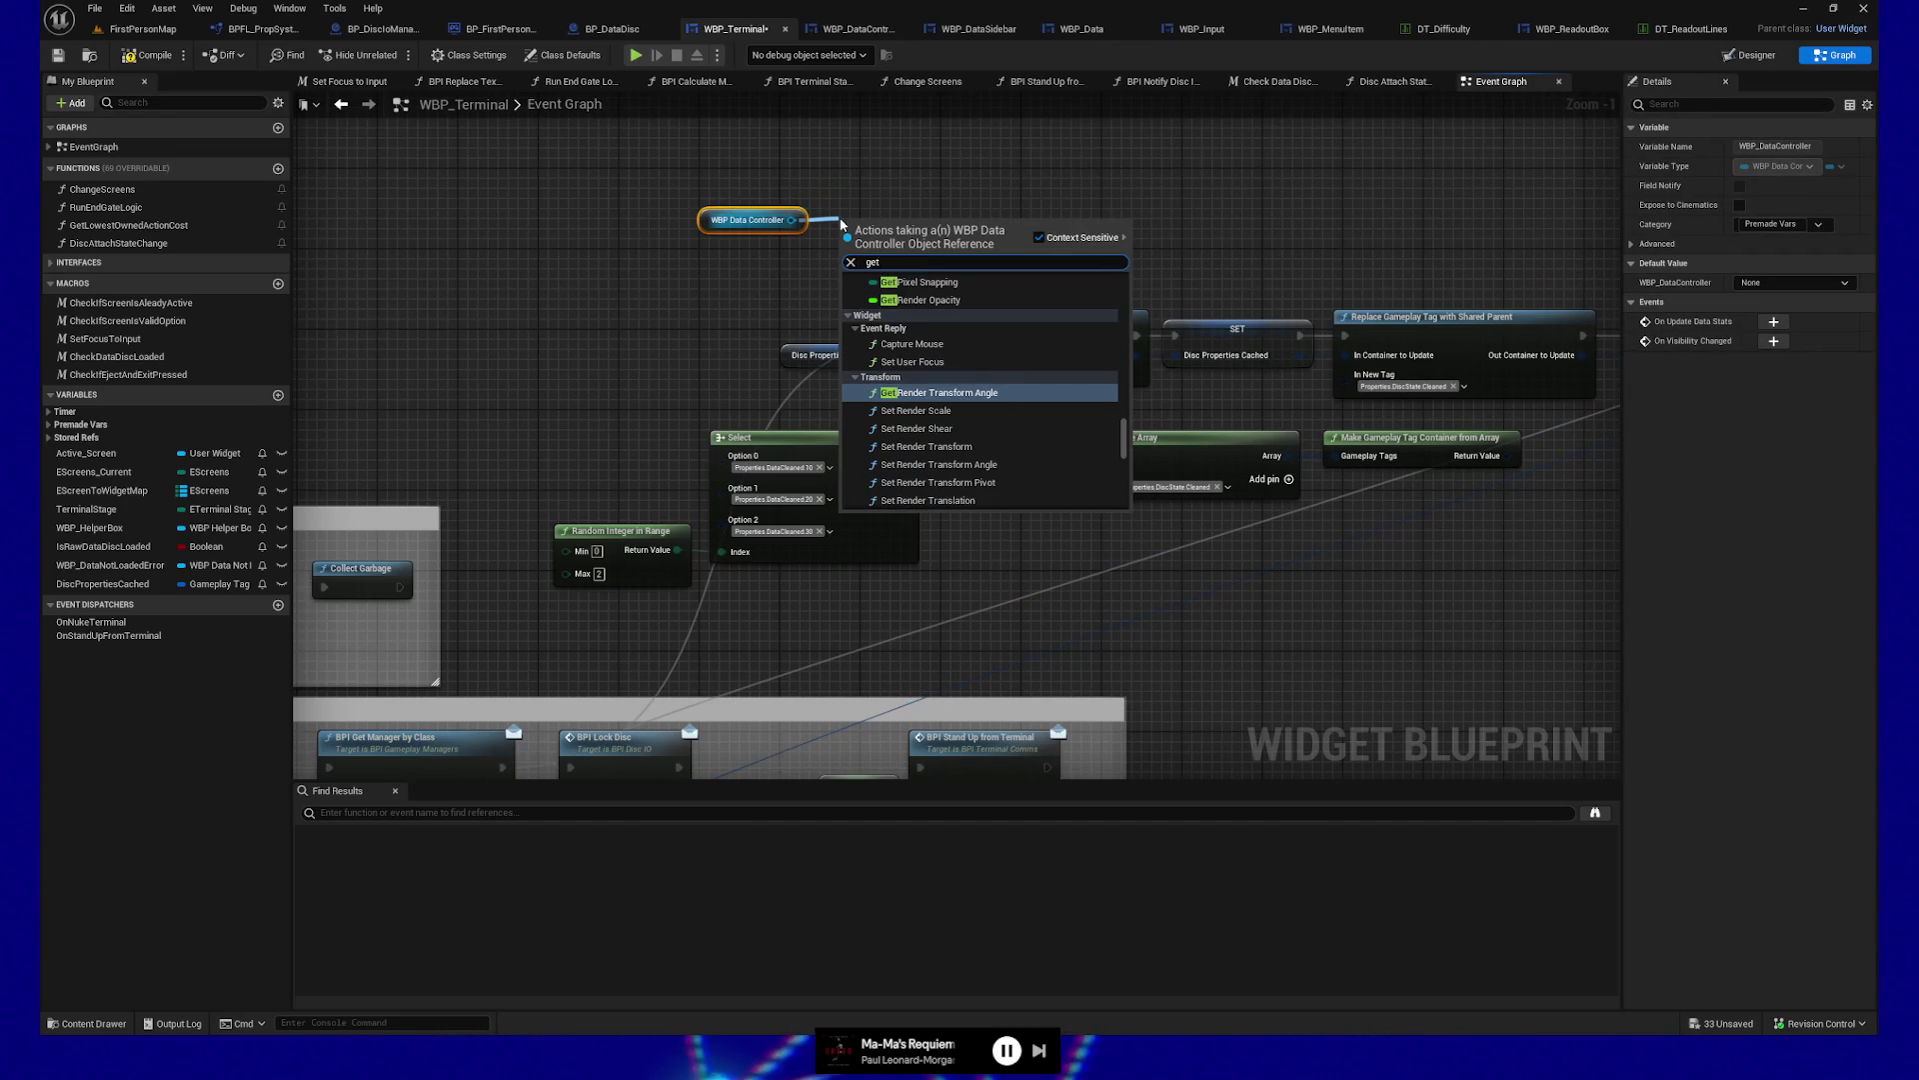
{"action": "type", "text": " 4"}
{"action": "key", "text": "Return"}
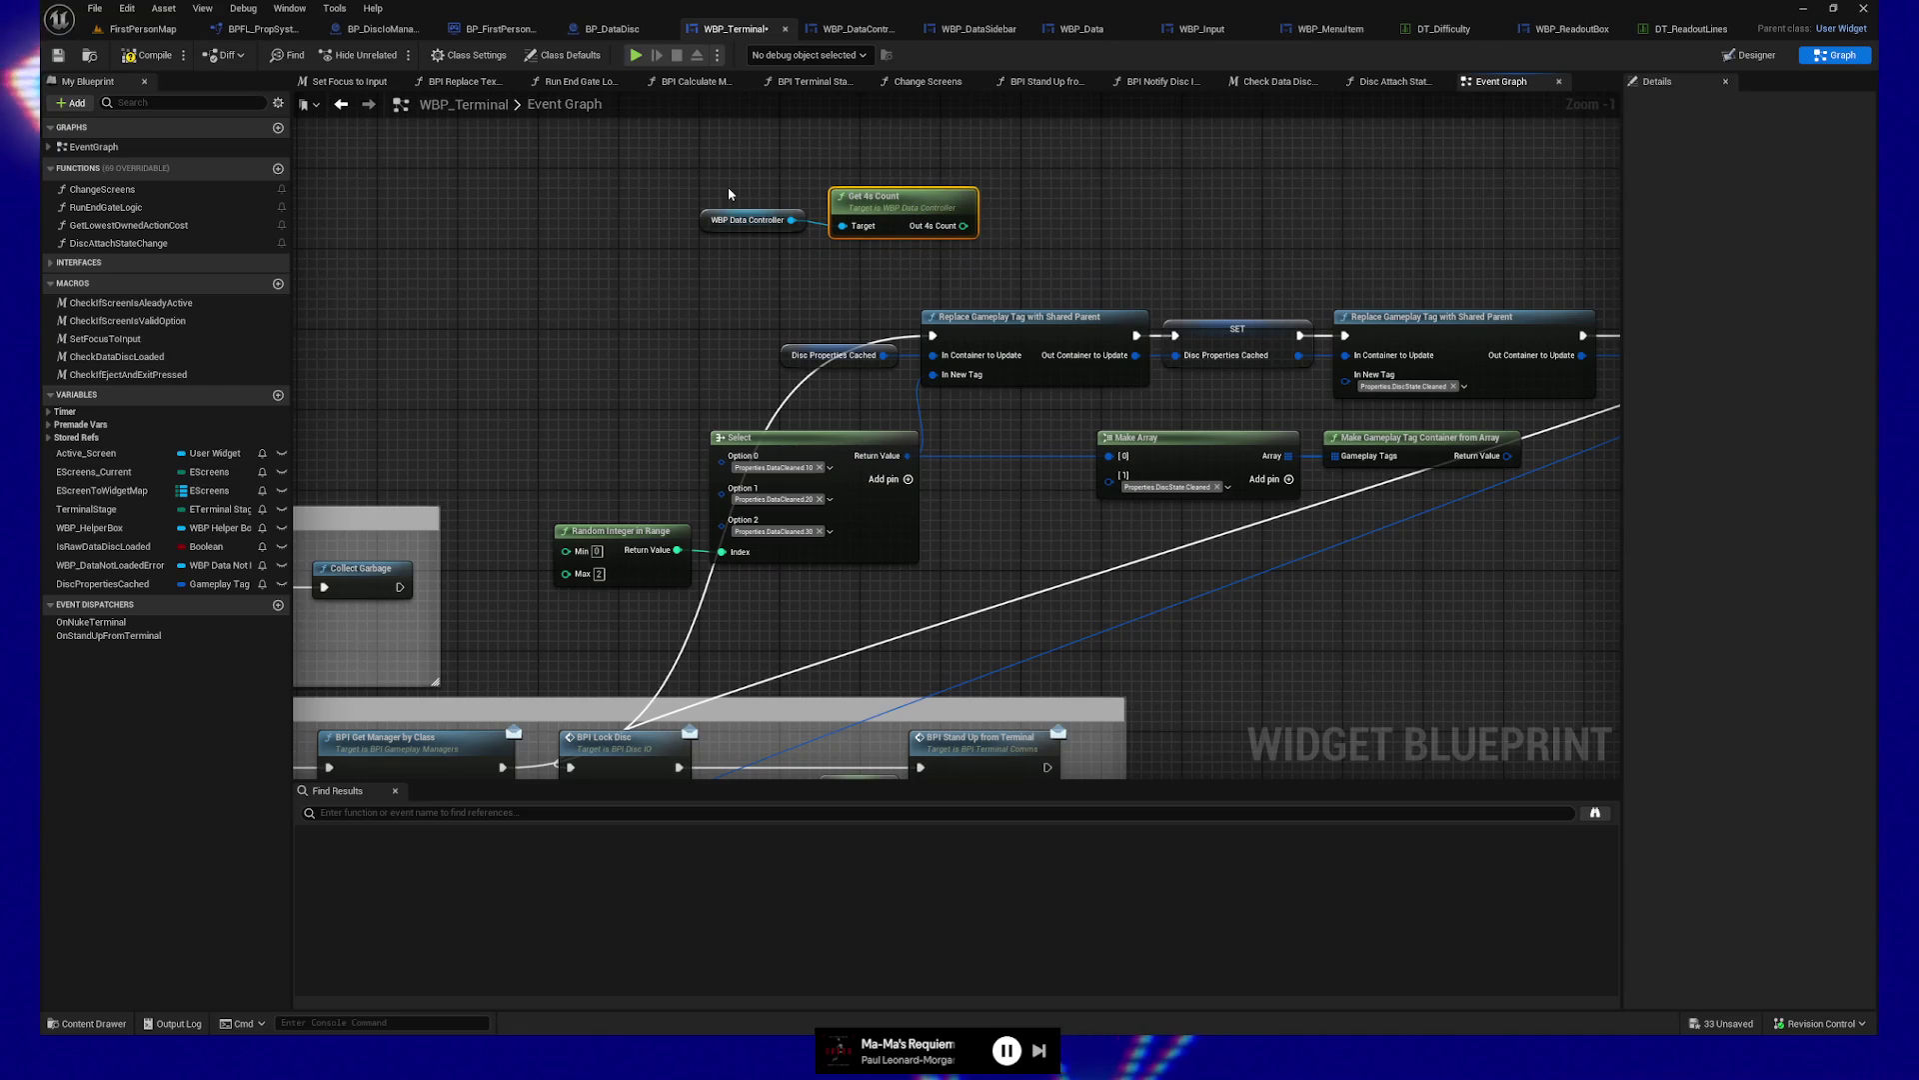
{"action": "left_click", "coordinate": [752, 222]}
{"action": "mouse_move", "coordinate": [755, 236]}
{"action": "left_mouse_down"}
{"action": "mouse_move", "coordinate": [754, 277]}
{"action": "mouse_move", "coordinate": [879, 308]}
{"action": "mouse_move", "coordinate": [847, 293]}
{"action": "left_mouse_up"}
{"action": "type", "text": "get non"}
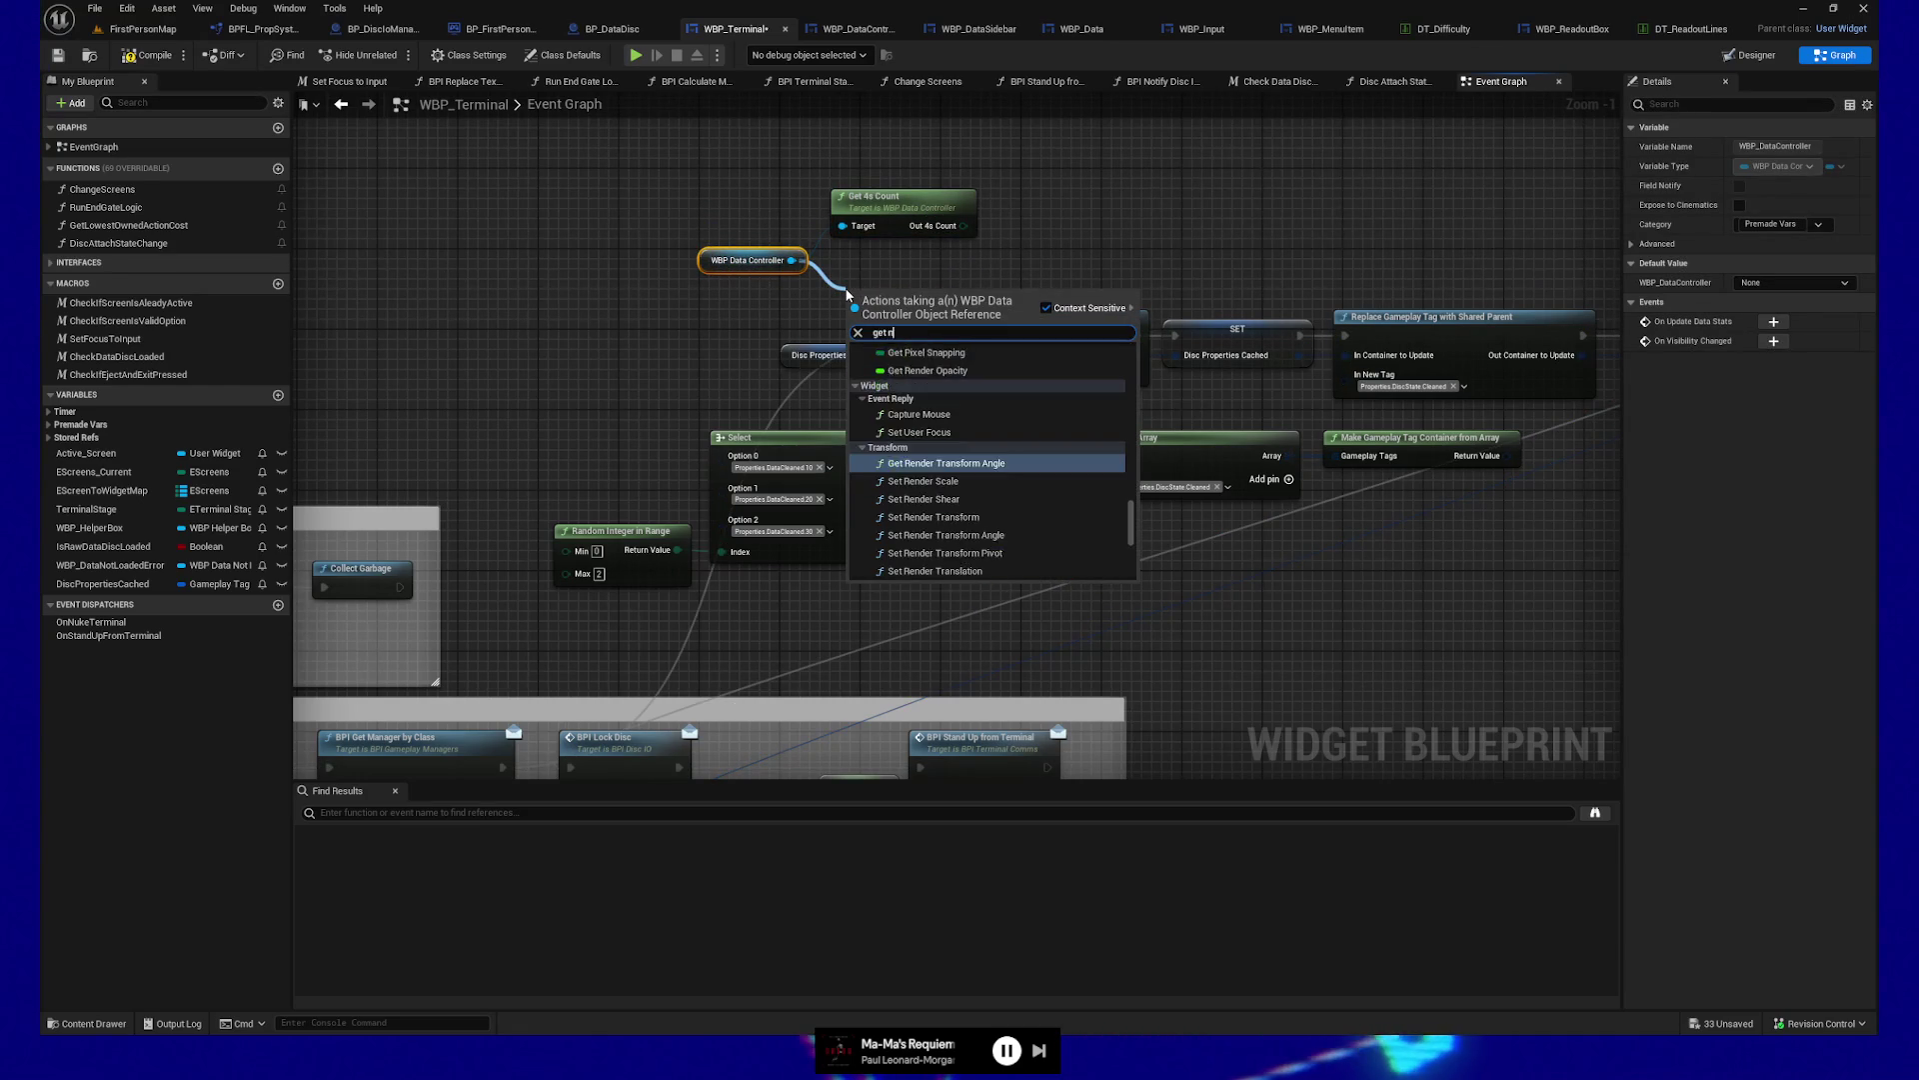
{"action": "left_click", "coordinate": [911, 364]}
{"action": "left_click_drag", "start_coordinate": [896, 270], "coordinate": [896, 260]}
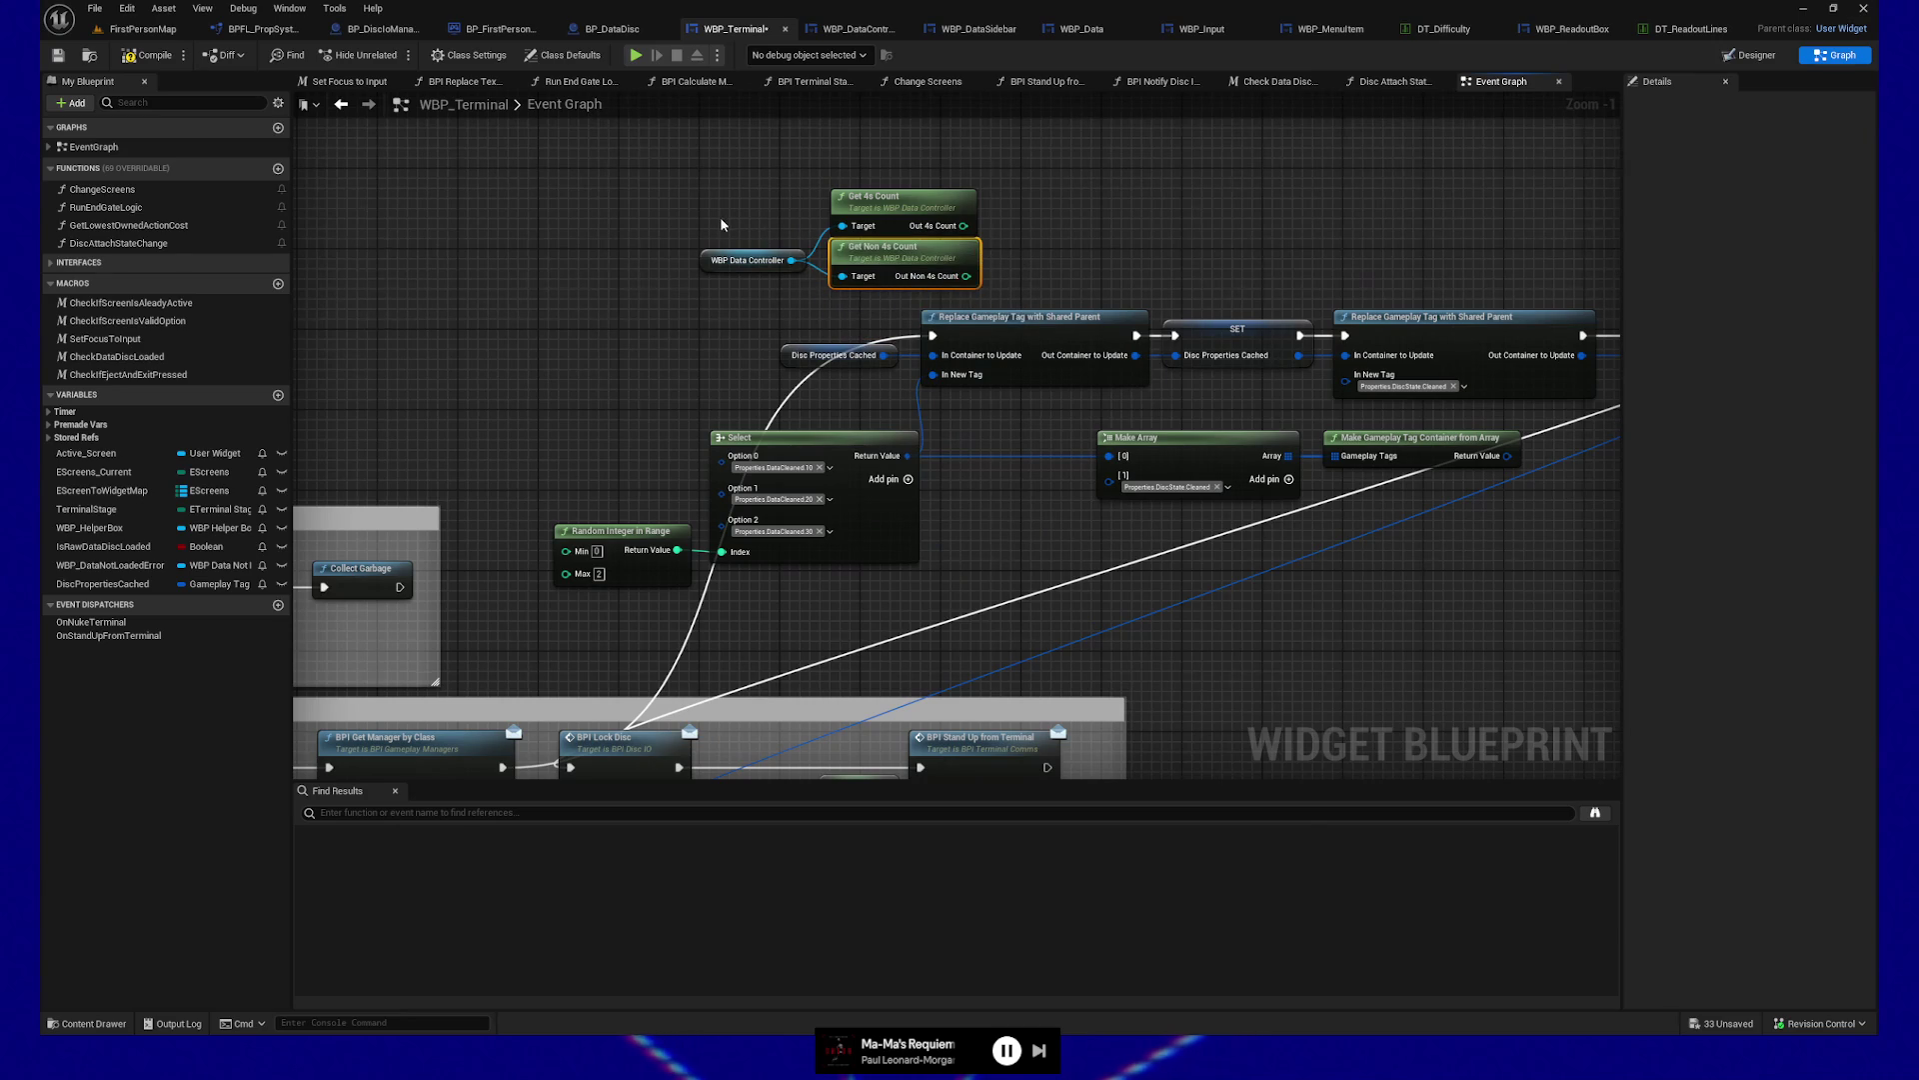
{"action": "left_click", "coordinate": [737, 263]}
{"action": "left_click_drag", "start_coordinate": [733, 264], "coordinate": [706, 250]}
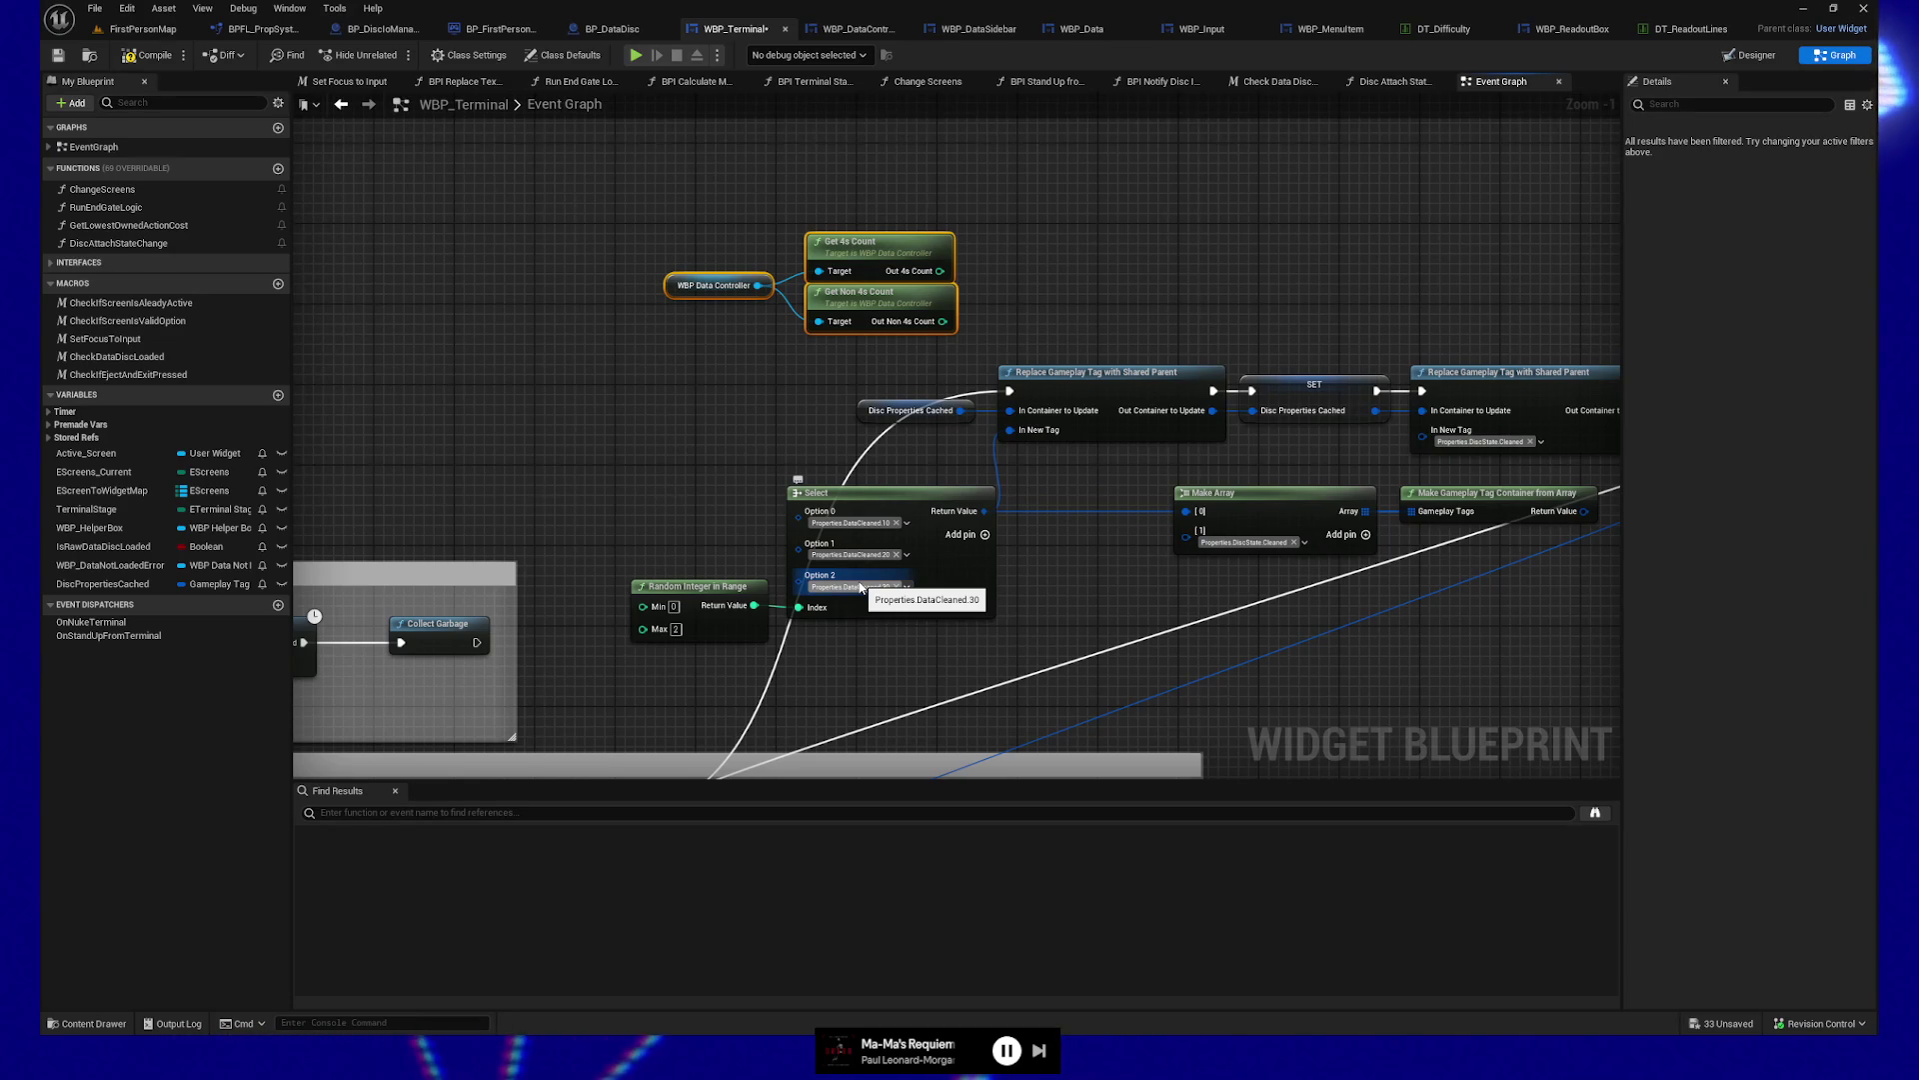
{"action": "mouse_move", "coordinate": [1000, 325]}
{"action": "left_mouse_down"}
{"action": "mouse_move", "coordinate": [867, 313]}
{"action": "mouse_move", "coordinate": [940, 321]}
{"action": "left_mouse_up"}
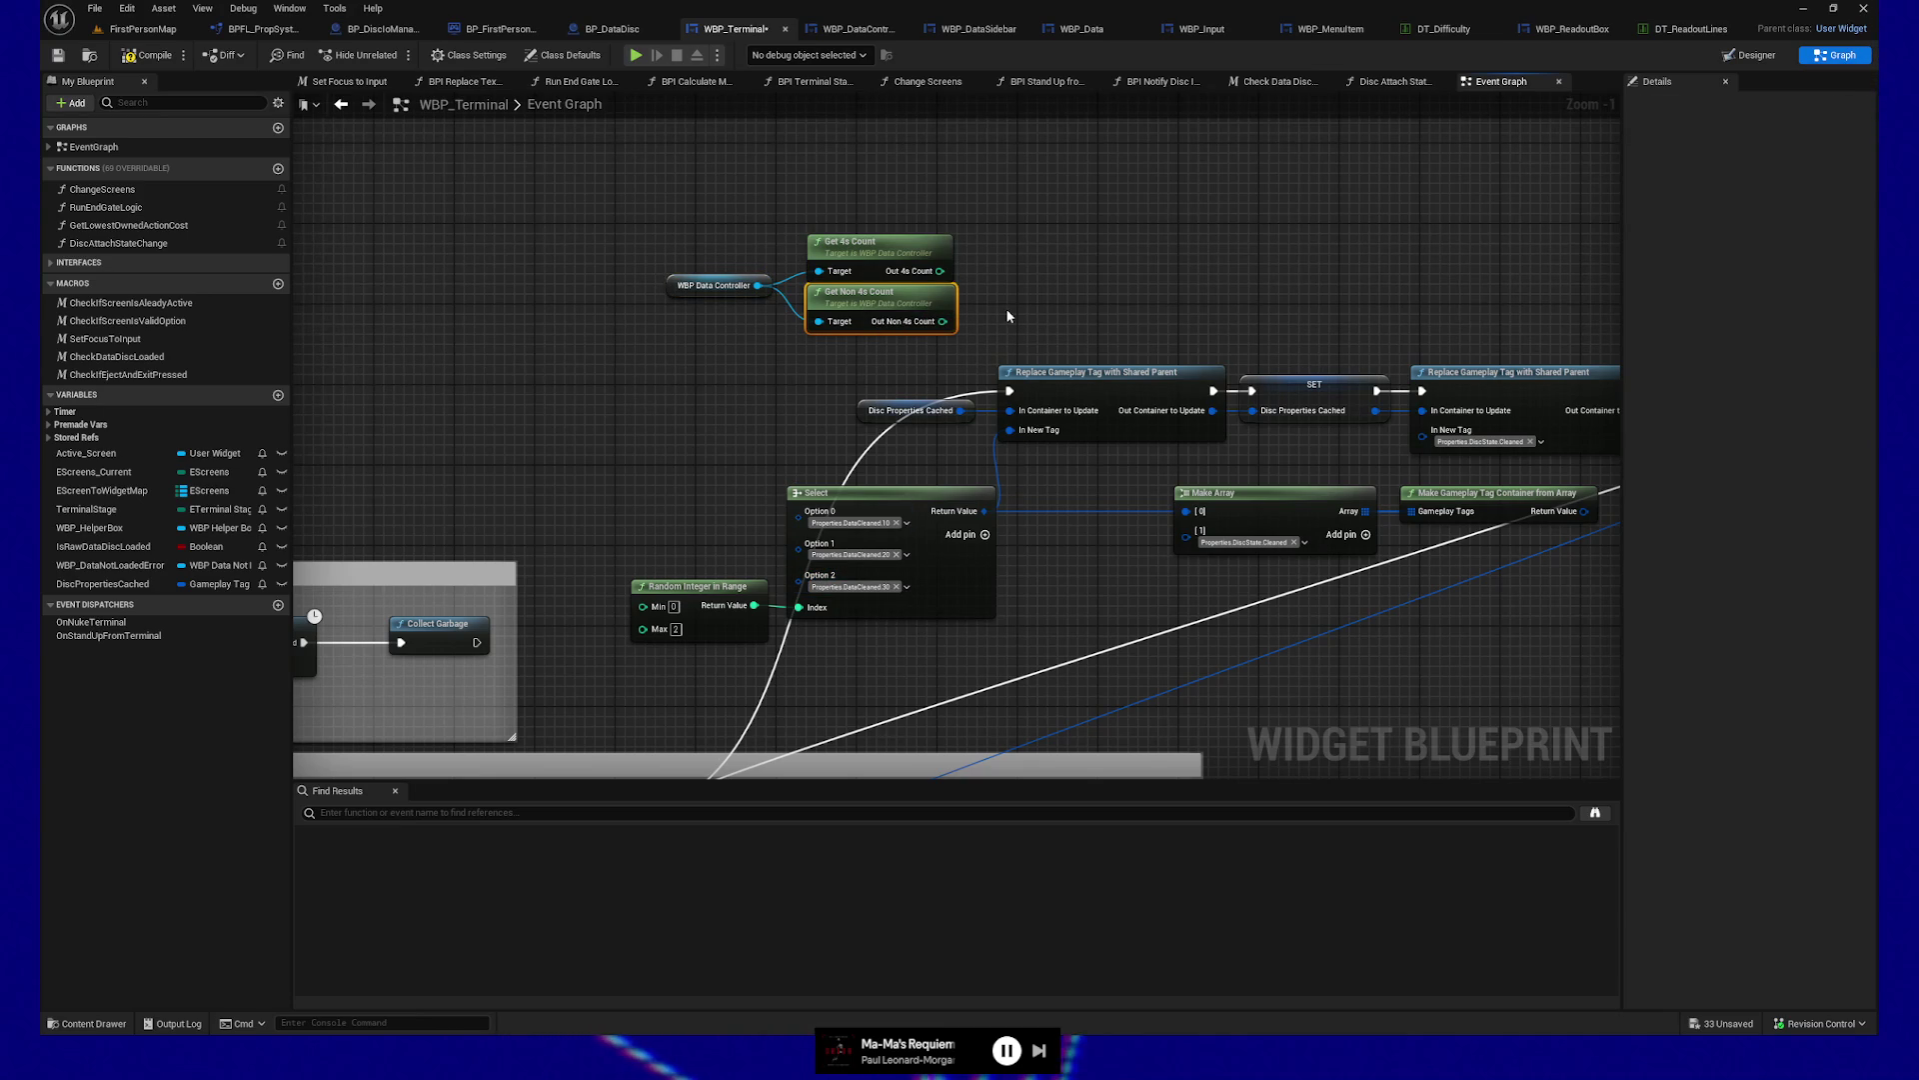
Delete Get Non 4s Count and straighten the controller node to Get 4s Count
{"action": "key", "text": "Delete"}
{"action": "left_click", "coordinate": [893, 242]}
{"action": "key", "text": "q"}
Divide Out 4s Count by 96 with an integer Divide node
{"action": "mouse_move", "coordinate": [893, 242]}
{"action": "left_mouse_down"}
{"action": "mouse_move", "coordinate": [855, 243]}
{"action": "mouse_move", "coordinate": [990, 272]}
{"action": "left_mouse_up"}
{"action": "type", "text": "/"}
{"action": "key", "text": "Return"}
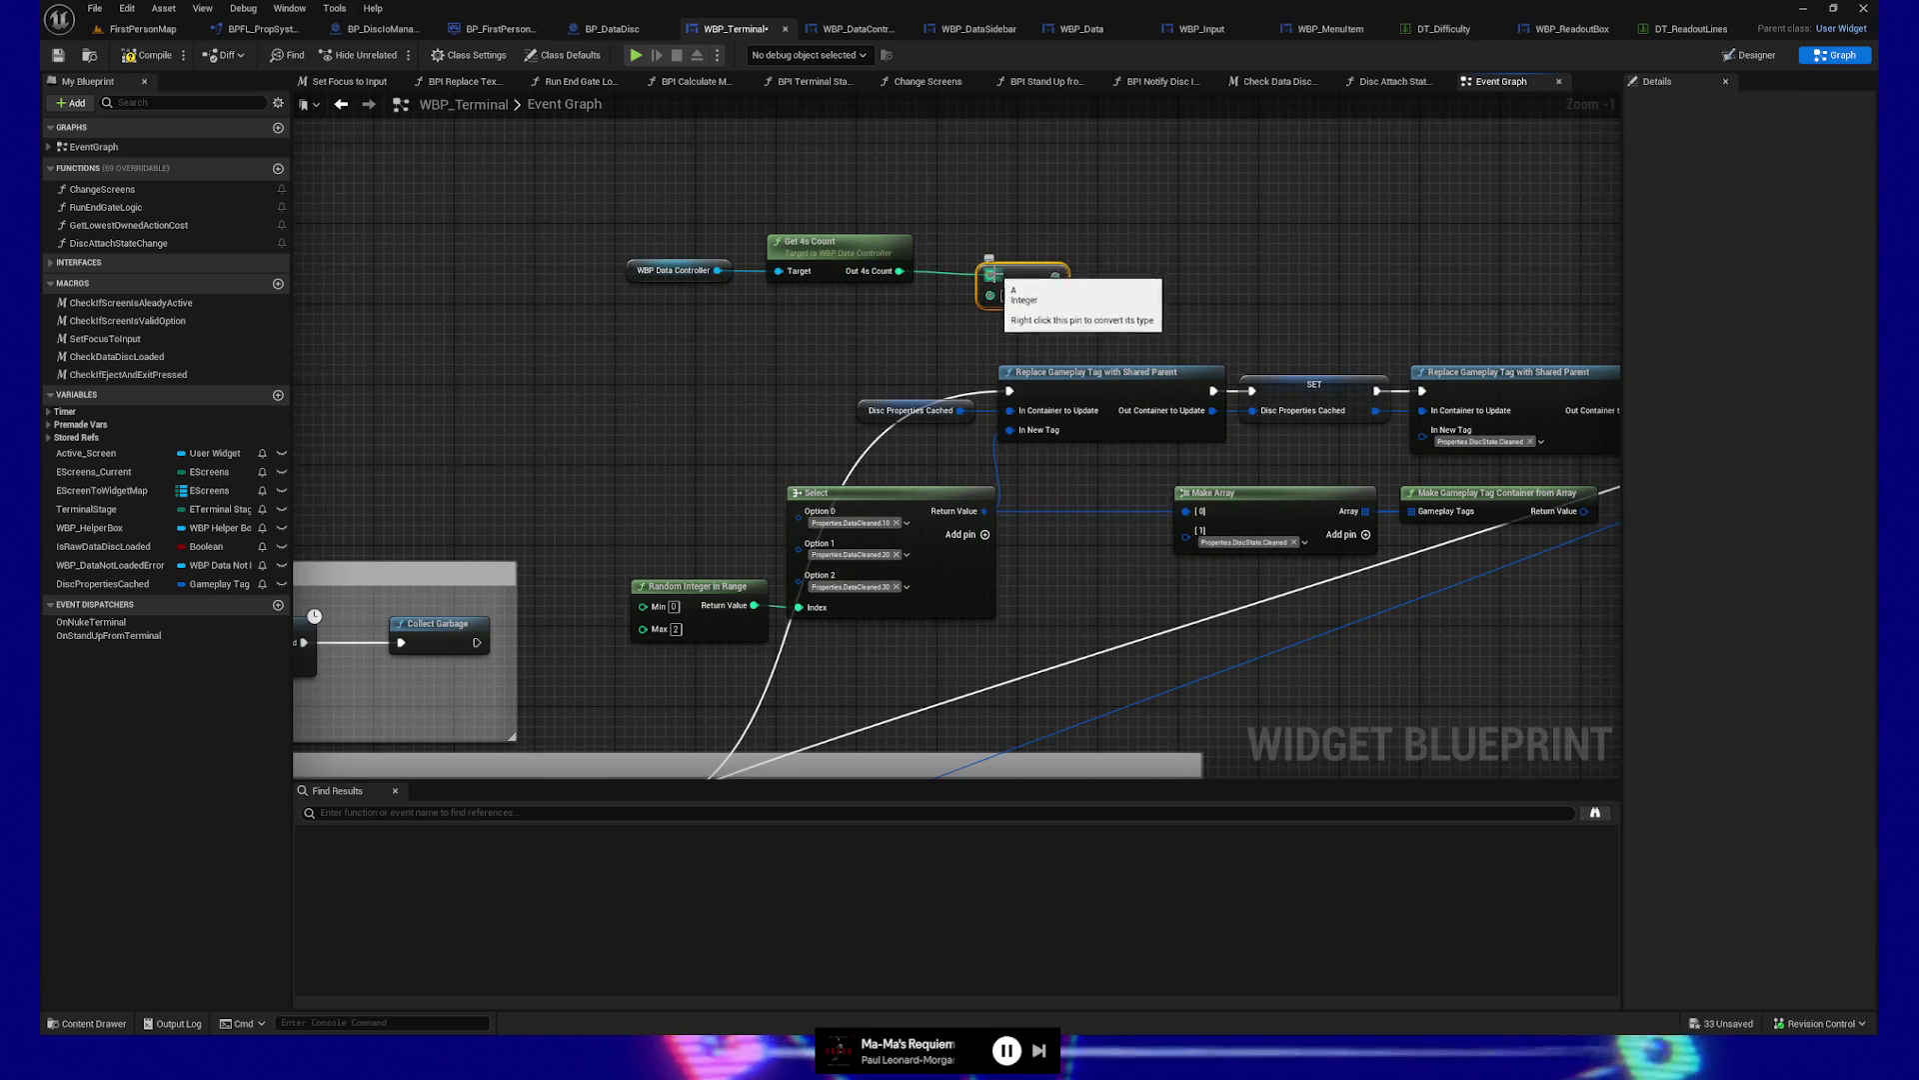
{"action": "left_click", "coordinate": [1008, 296]}
{"action": "type", "text": "96"}
{"action": "left_click", "coordinate": [1031, 256]}
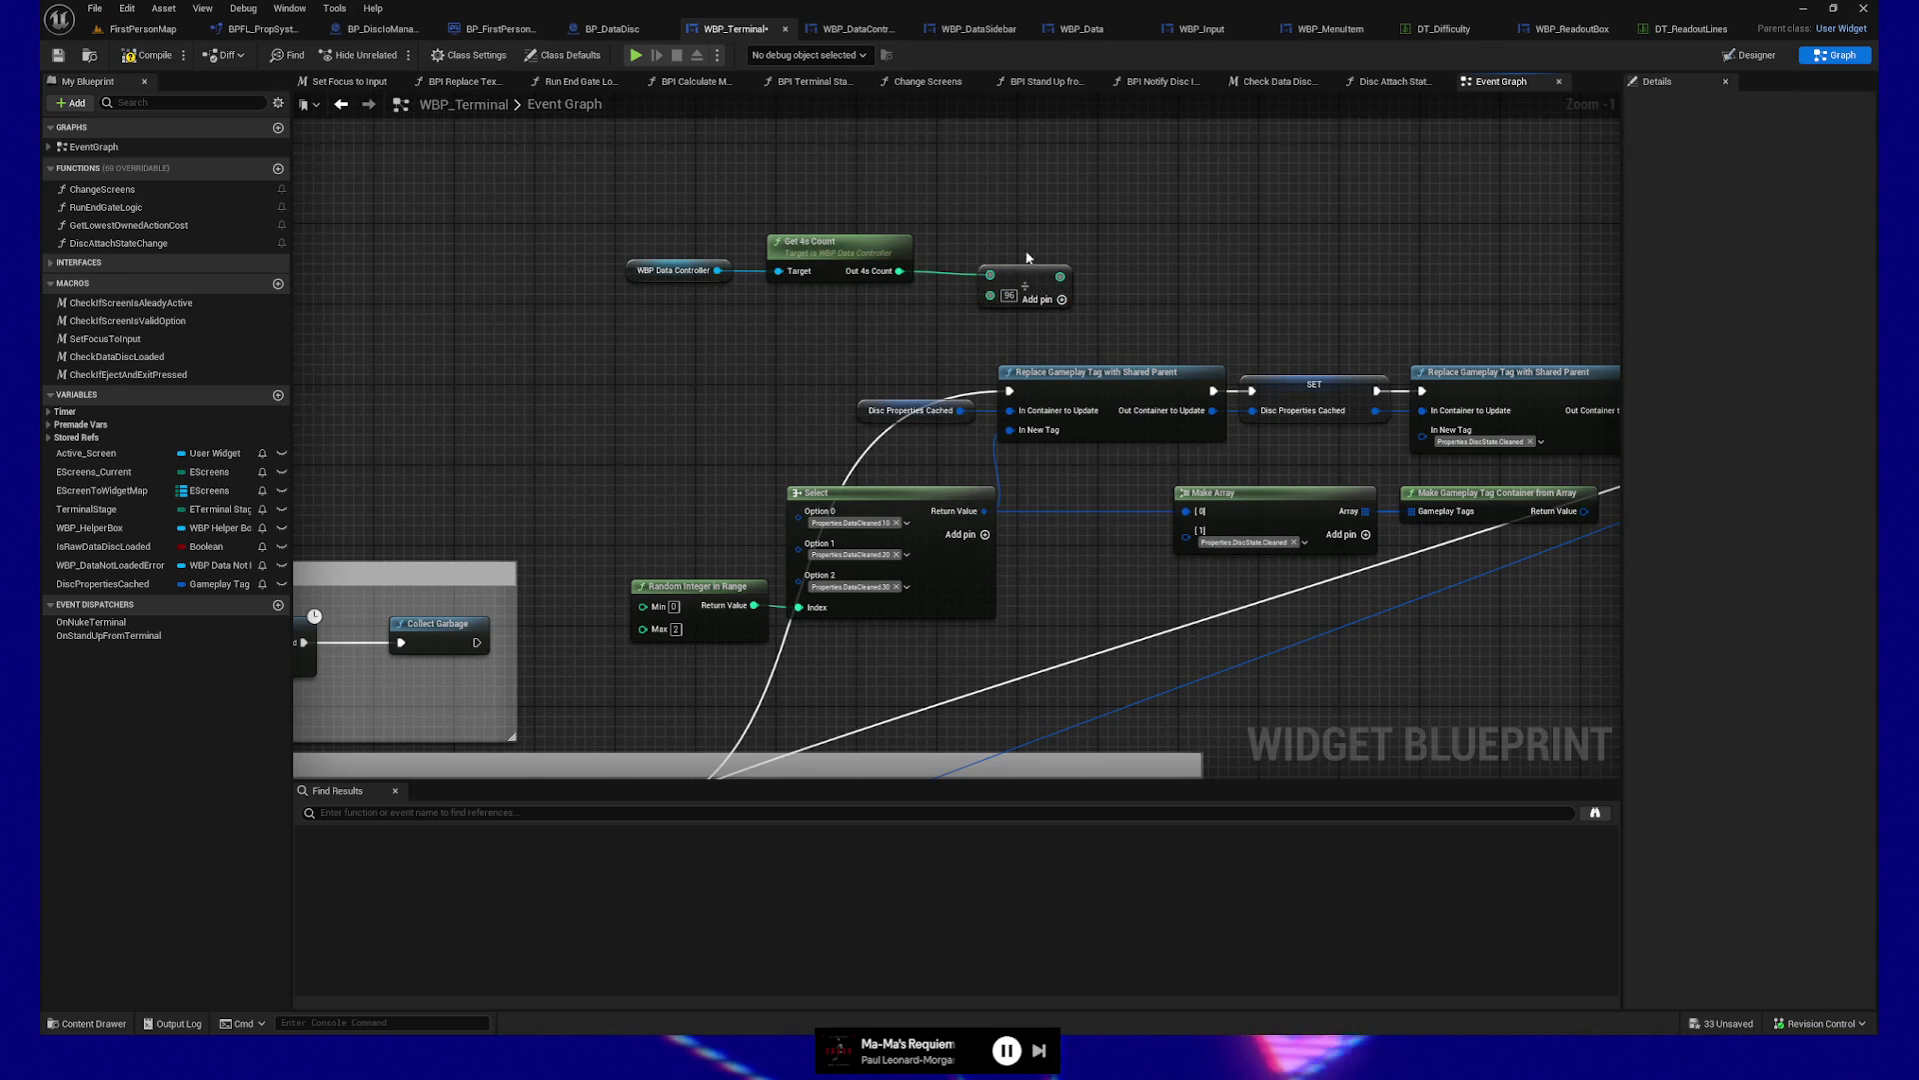
{"action": "left_click_drag", "start_coordinate": [1025, 272], "coordinate": [991, 267]}
{"action": "mouse_move", "coordinate": [665, 202]}
{"action": "left_mouse_down"}
{"action": "mouse_move", "coordinate": [990, 318]}
{"action": "mouse_move", "coordinate": [993, 278]}
{"action": "mouse_move", "coordinate": [922, 280]}
{"action": "left_mouse_up"}
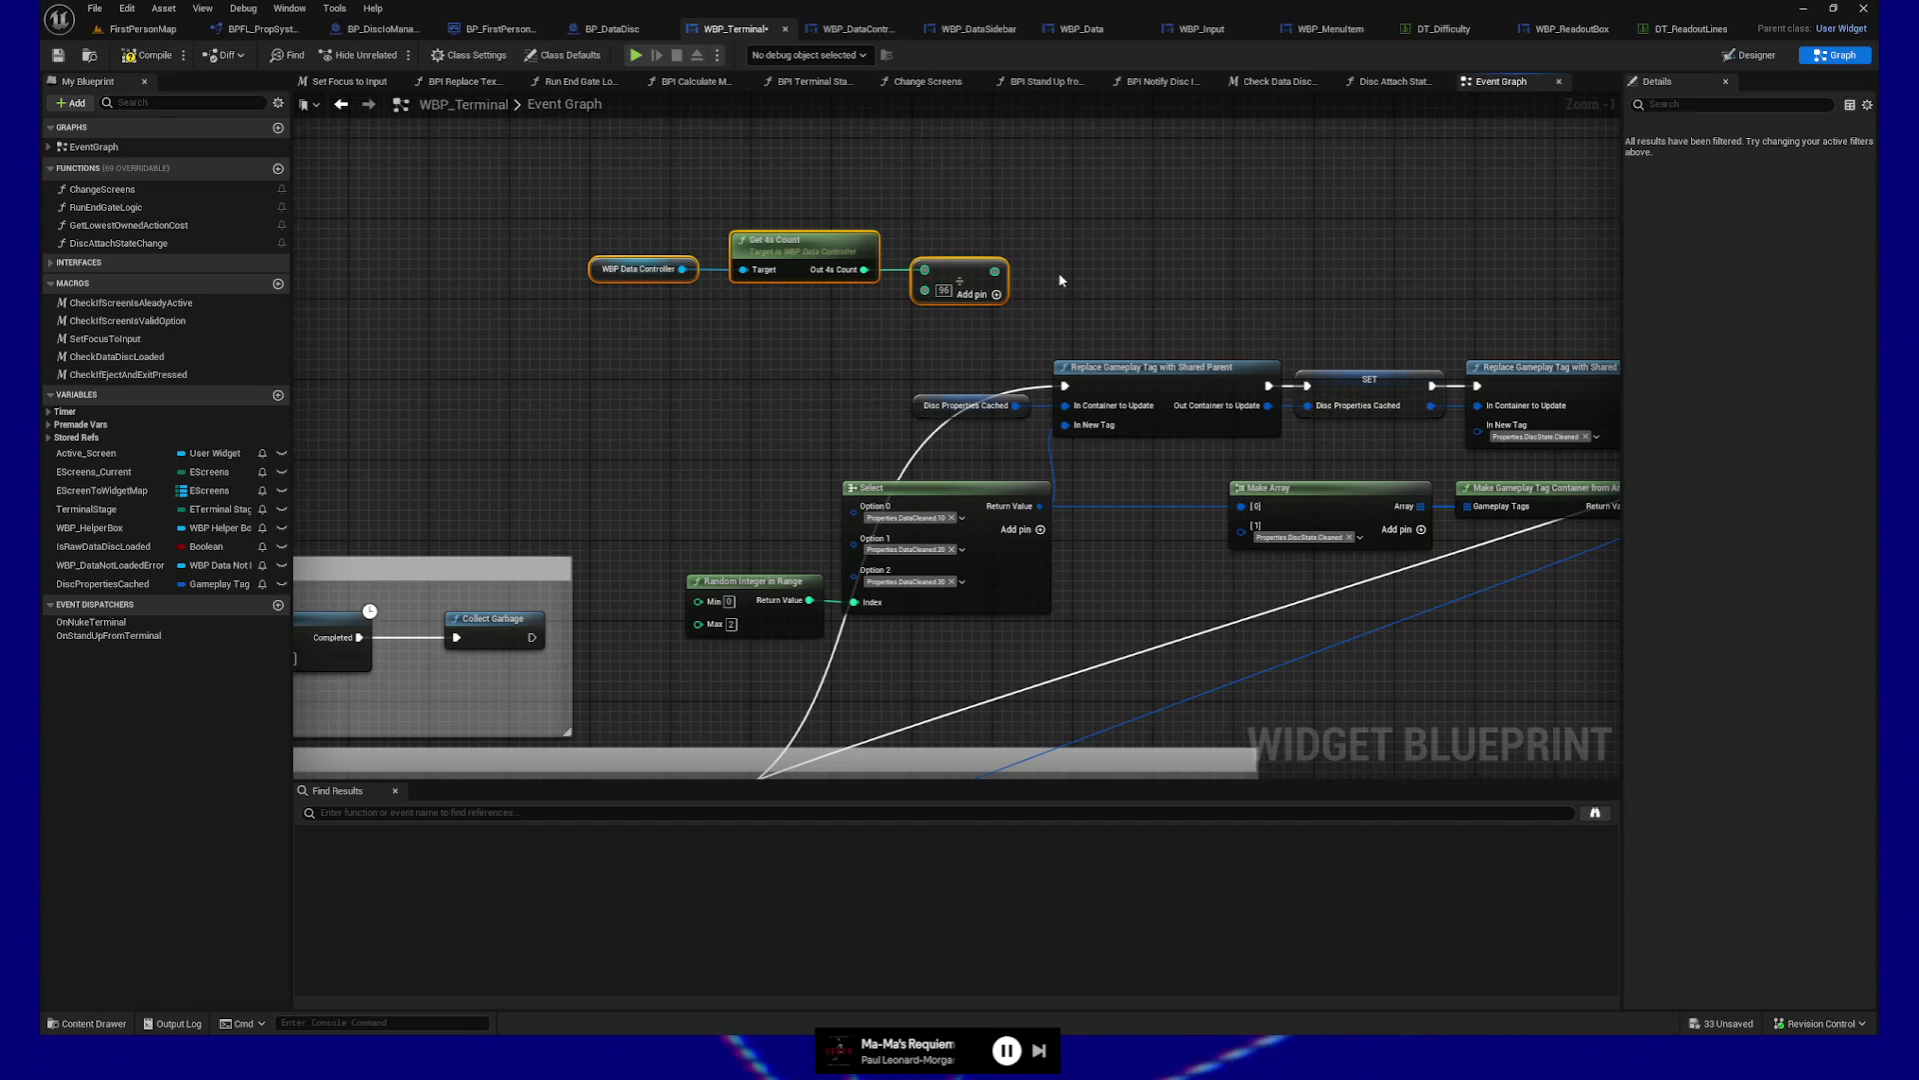
{"action": "right_click", "coordinate": [997, 271]}
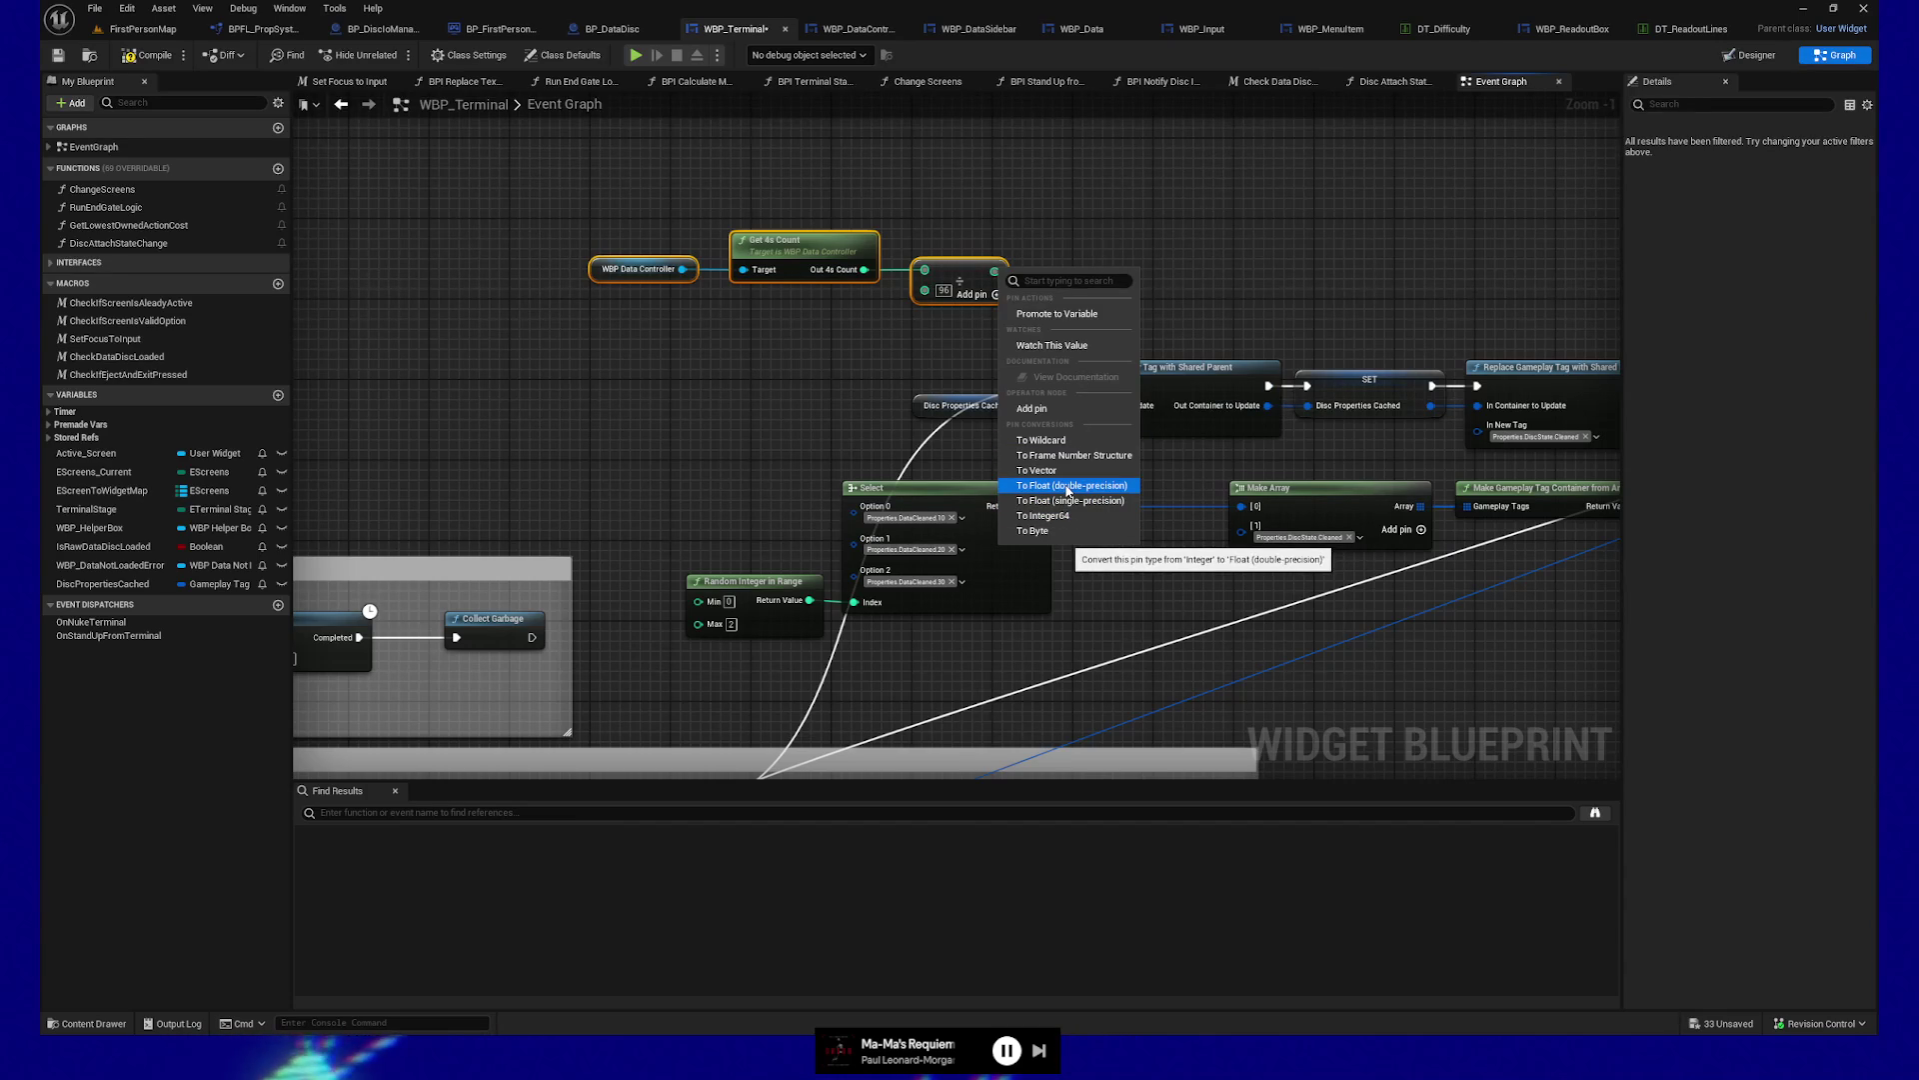
Insert a multiply-by-10 node between Out 4s Count and the Divide node
{"action": "left_click", "coordinate": [908, 385]}
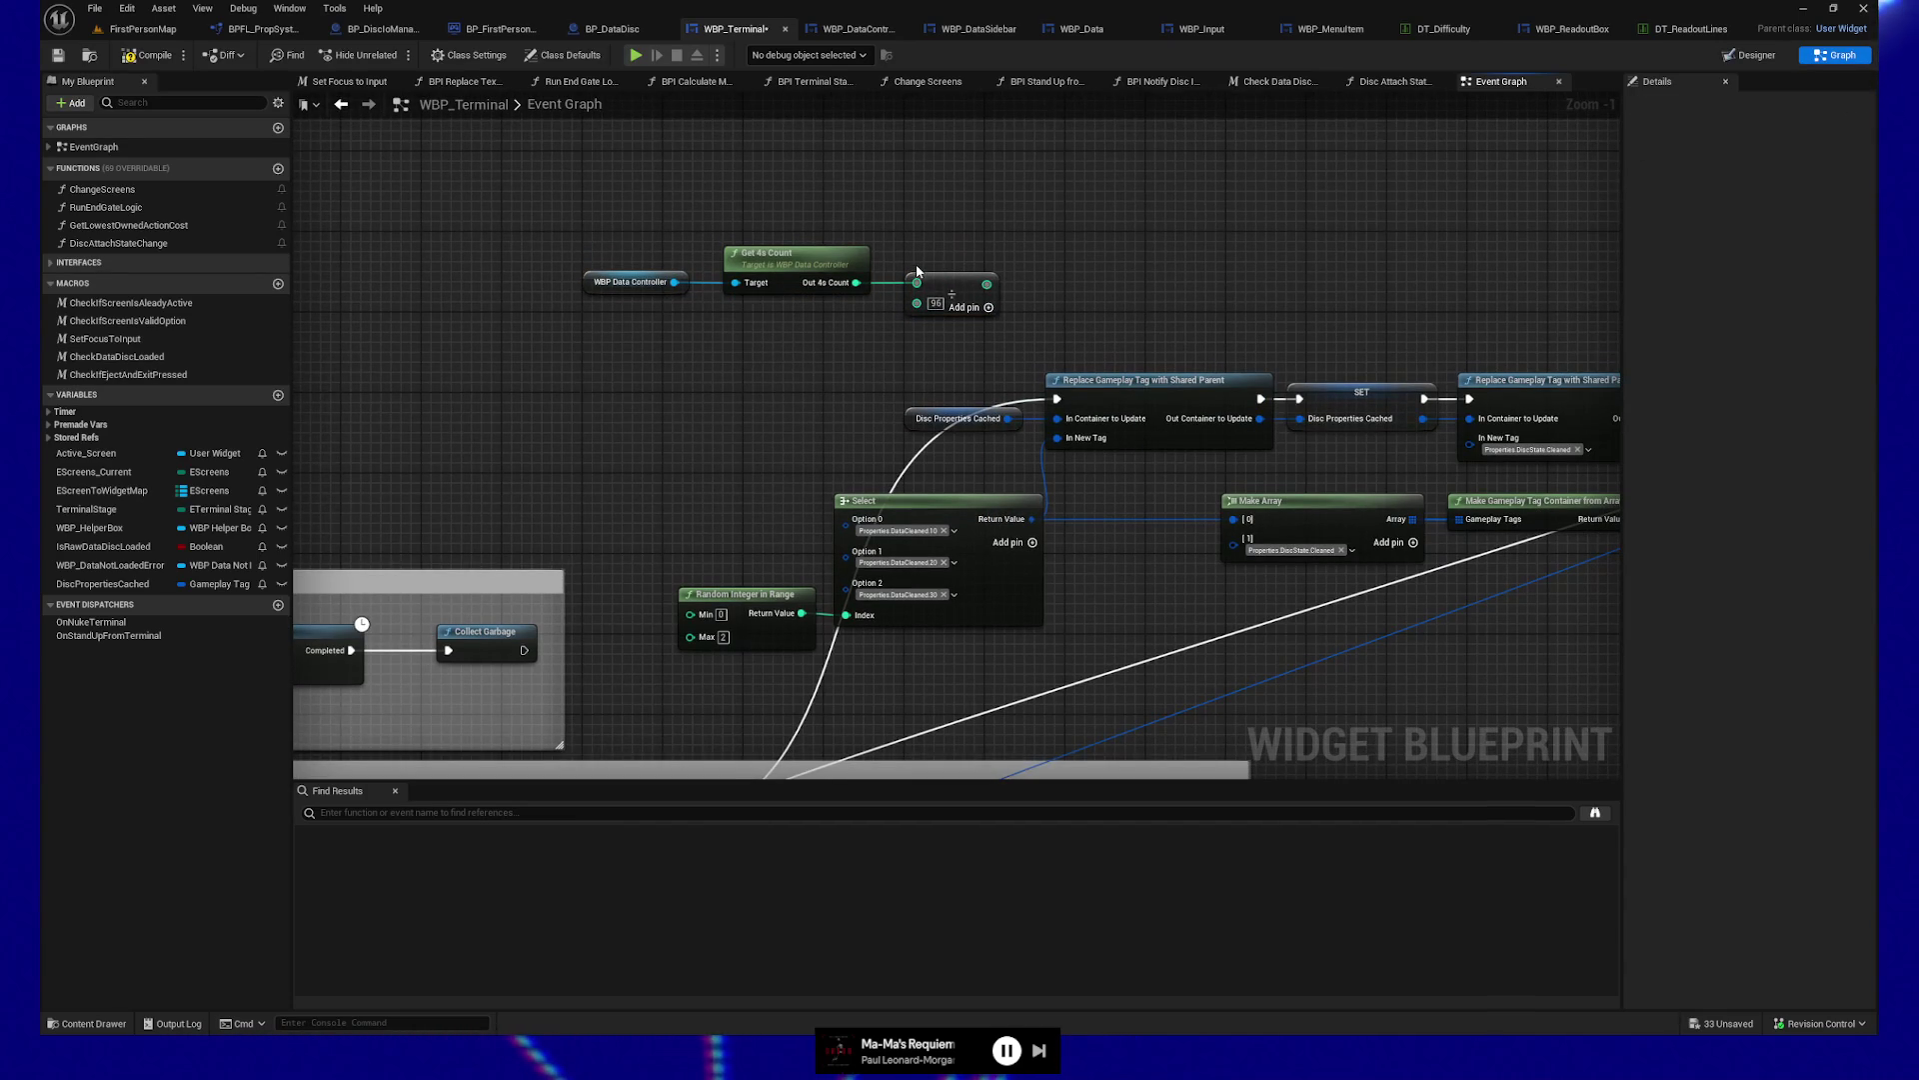
{"action": "left_click_drag", "start_coordinate": [955, 289], "coordinate": [1086, 296]}
{"action": "left_click_drag", "start_coordinate": [857, 283], "coordinate": [943, 292]}
{"action": "type", "text": "multi"}
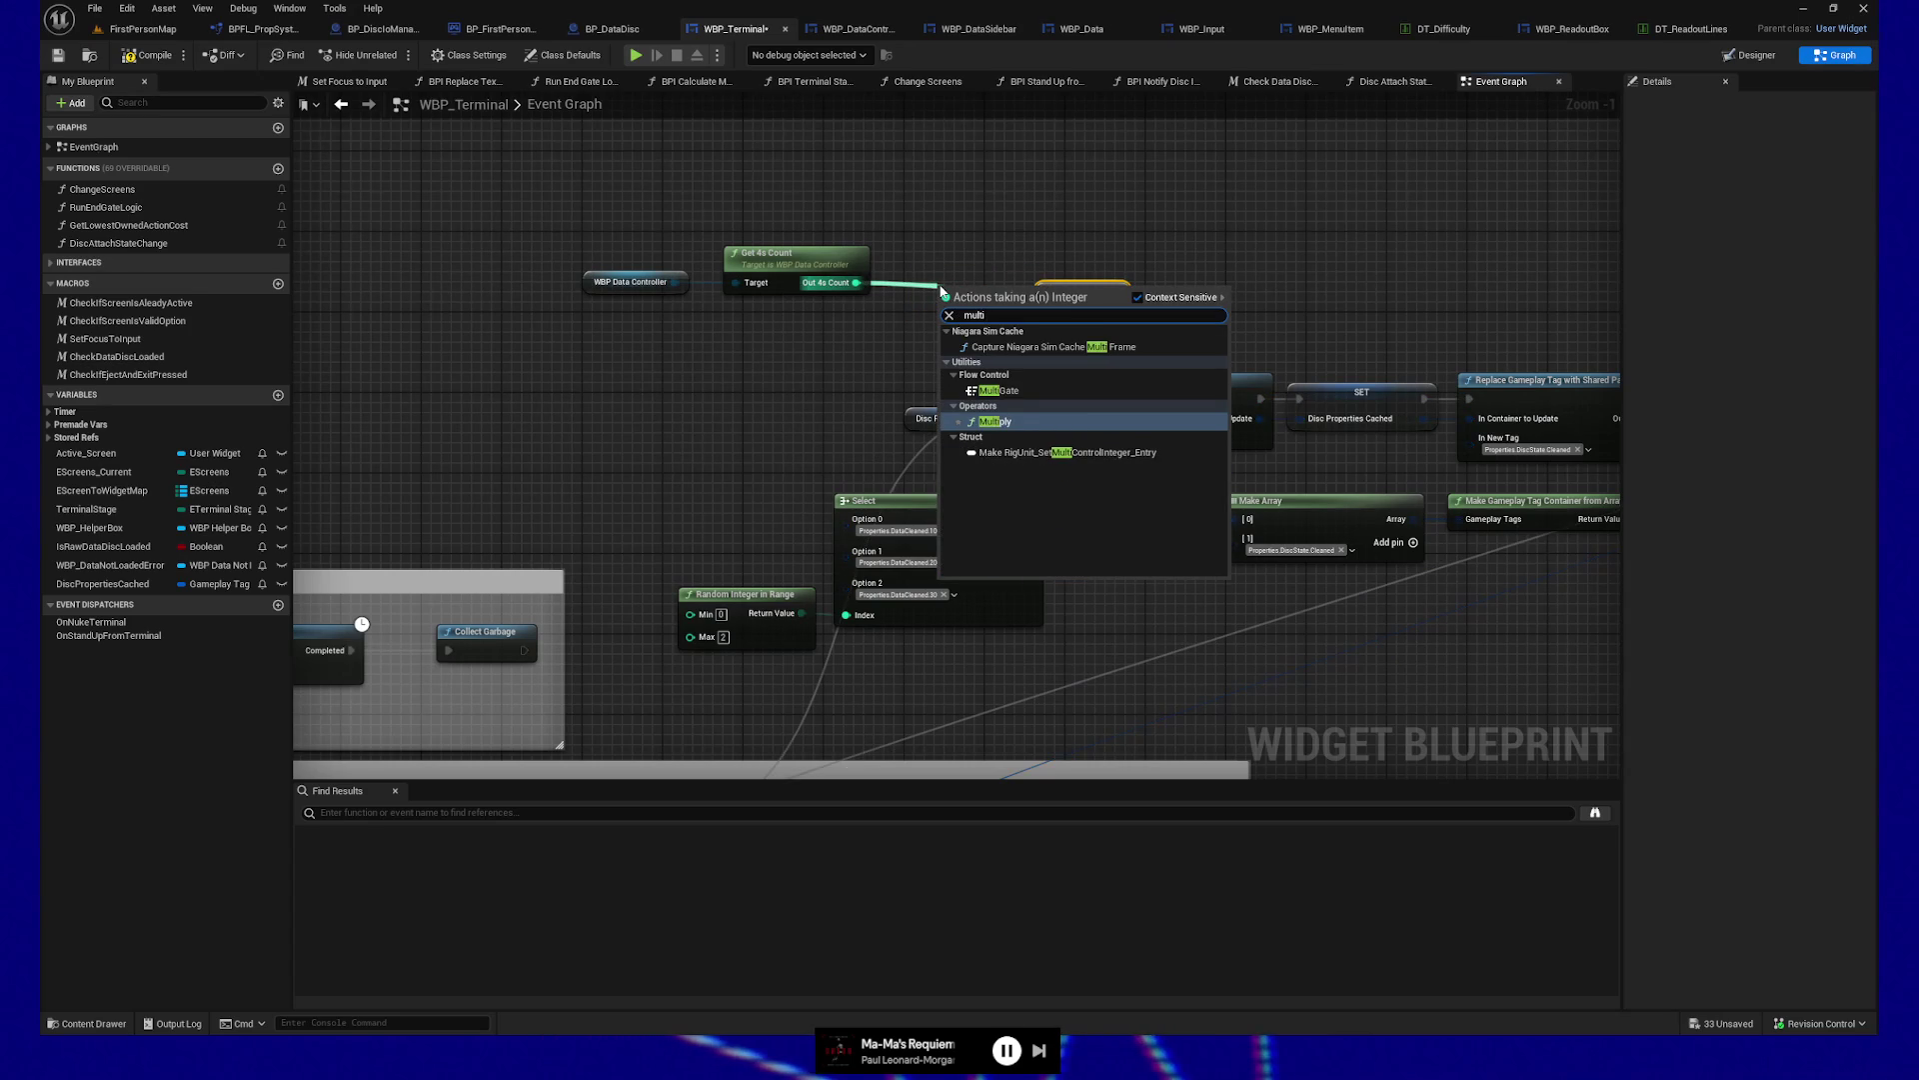
{"action": "left_click", "coordinate": [1001, 422]}
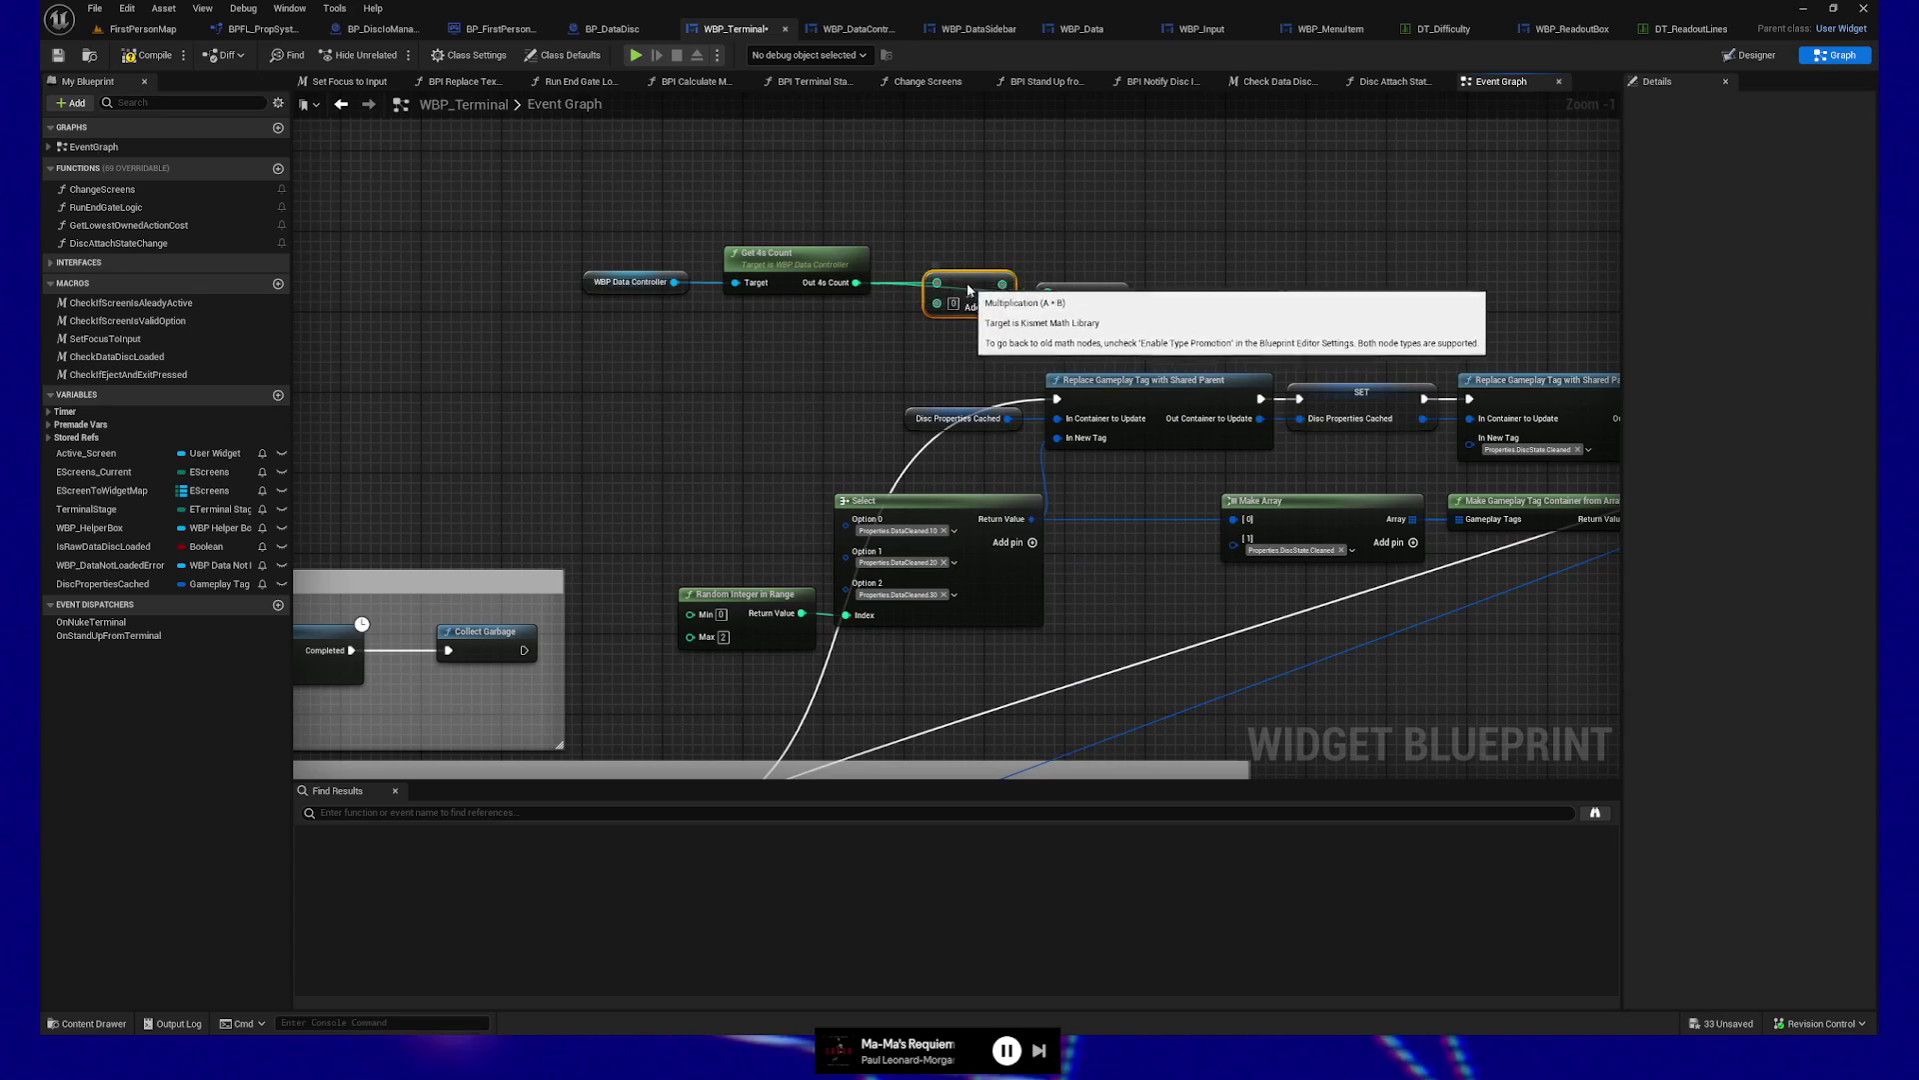
{"action": "mouse_move", "coordinate": [1041, 292]}
{"action": "left_mouse_down"}
{"action": "mouse_move", "coordinate": [1000, 330]}
{"action": "mouse_move", "coordinate": [1029, 320]}
{"action": "mouse_move", "coordinate": [957, 352]}
{"action": "mouse_move", "coordinate": [1128, 322]}
{"action": "left_mouse_up"}
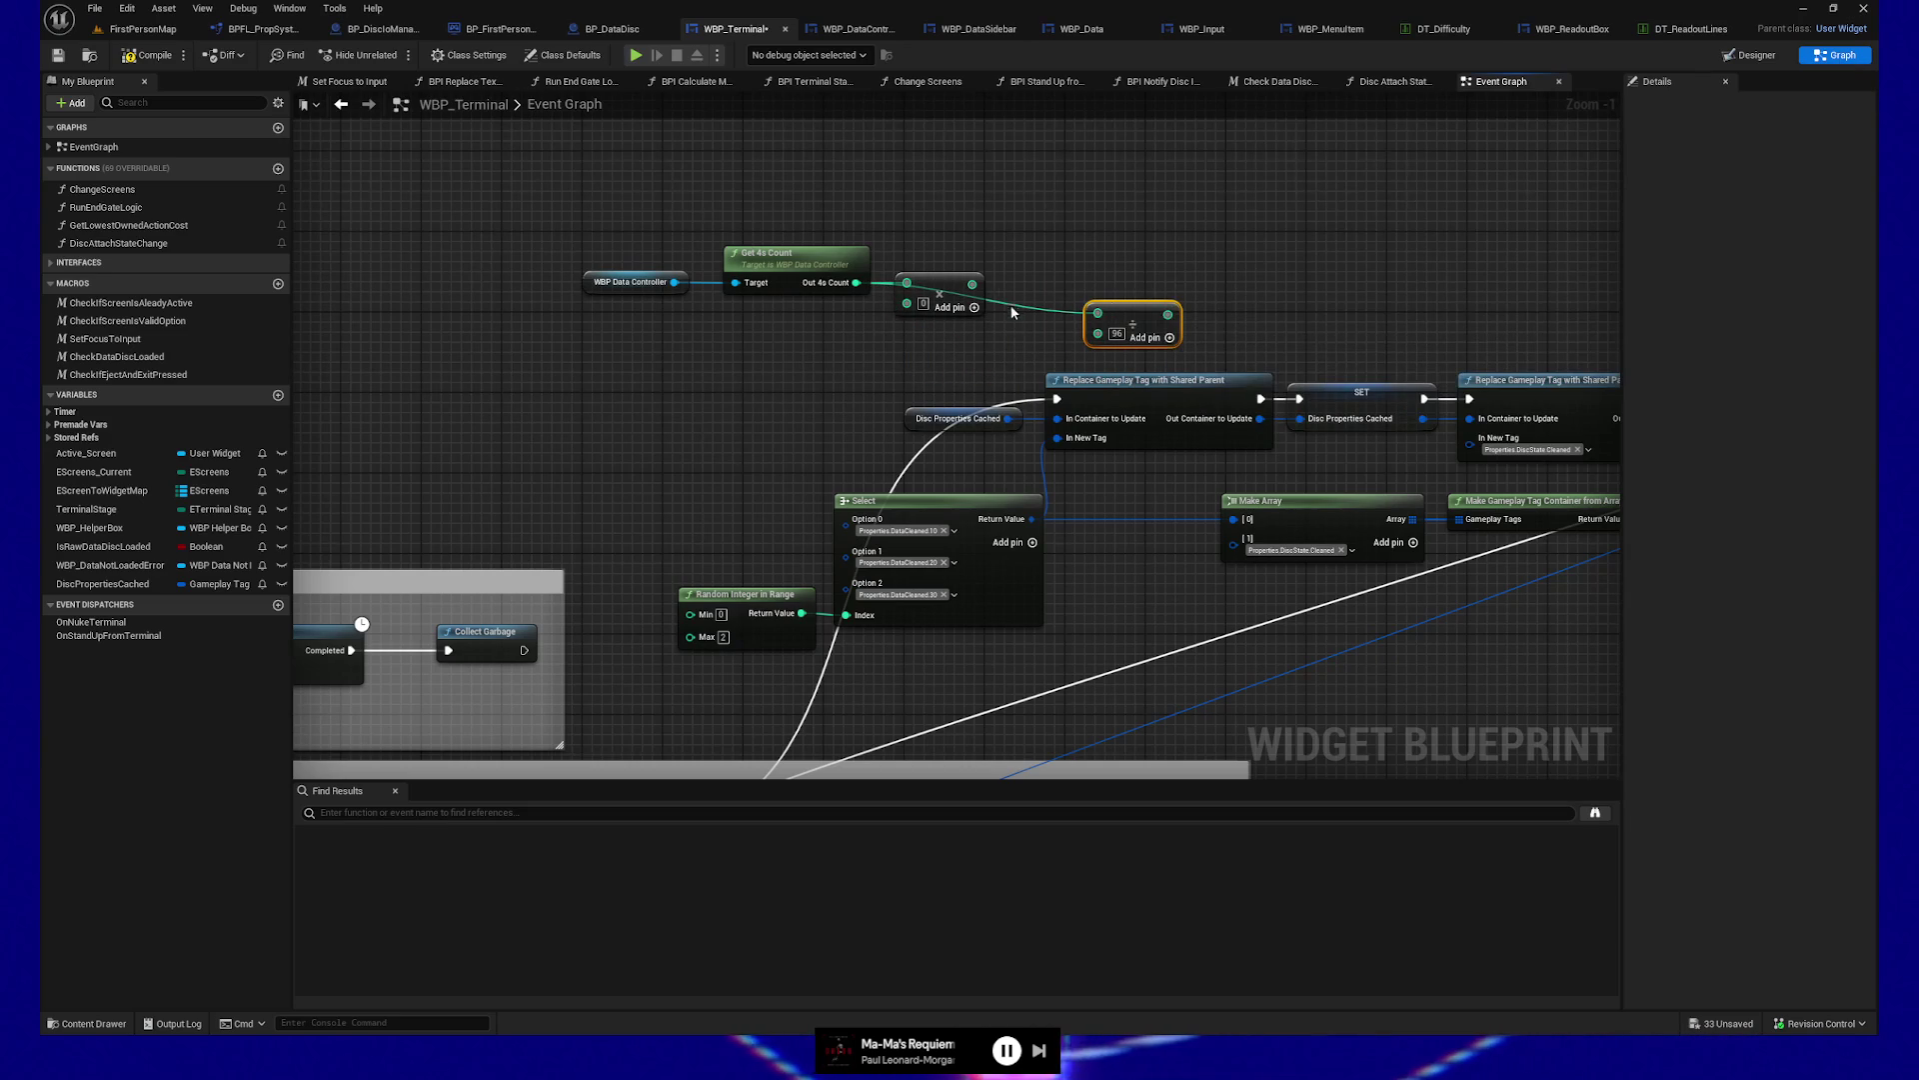
{"action": "left_click_drag", "start_coordinate": [972, 283], "coordinate": [1098, 312]}
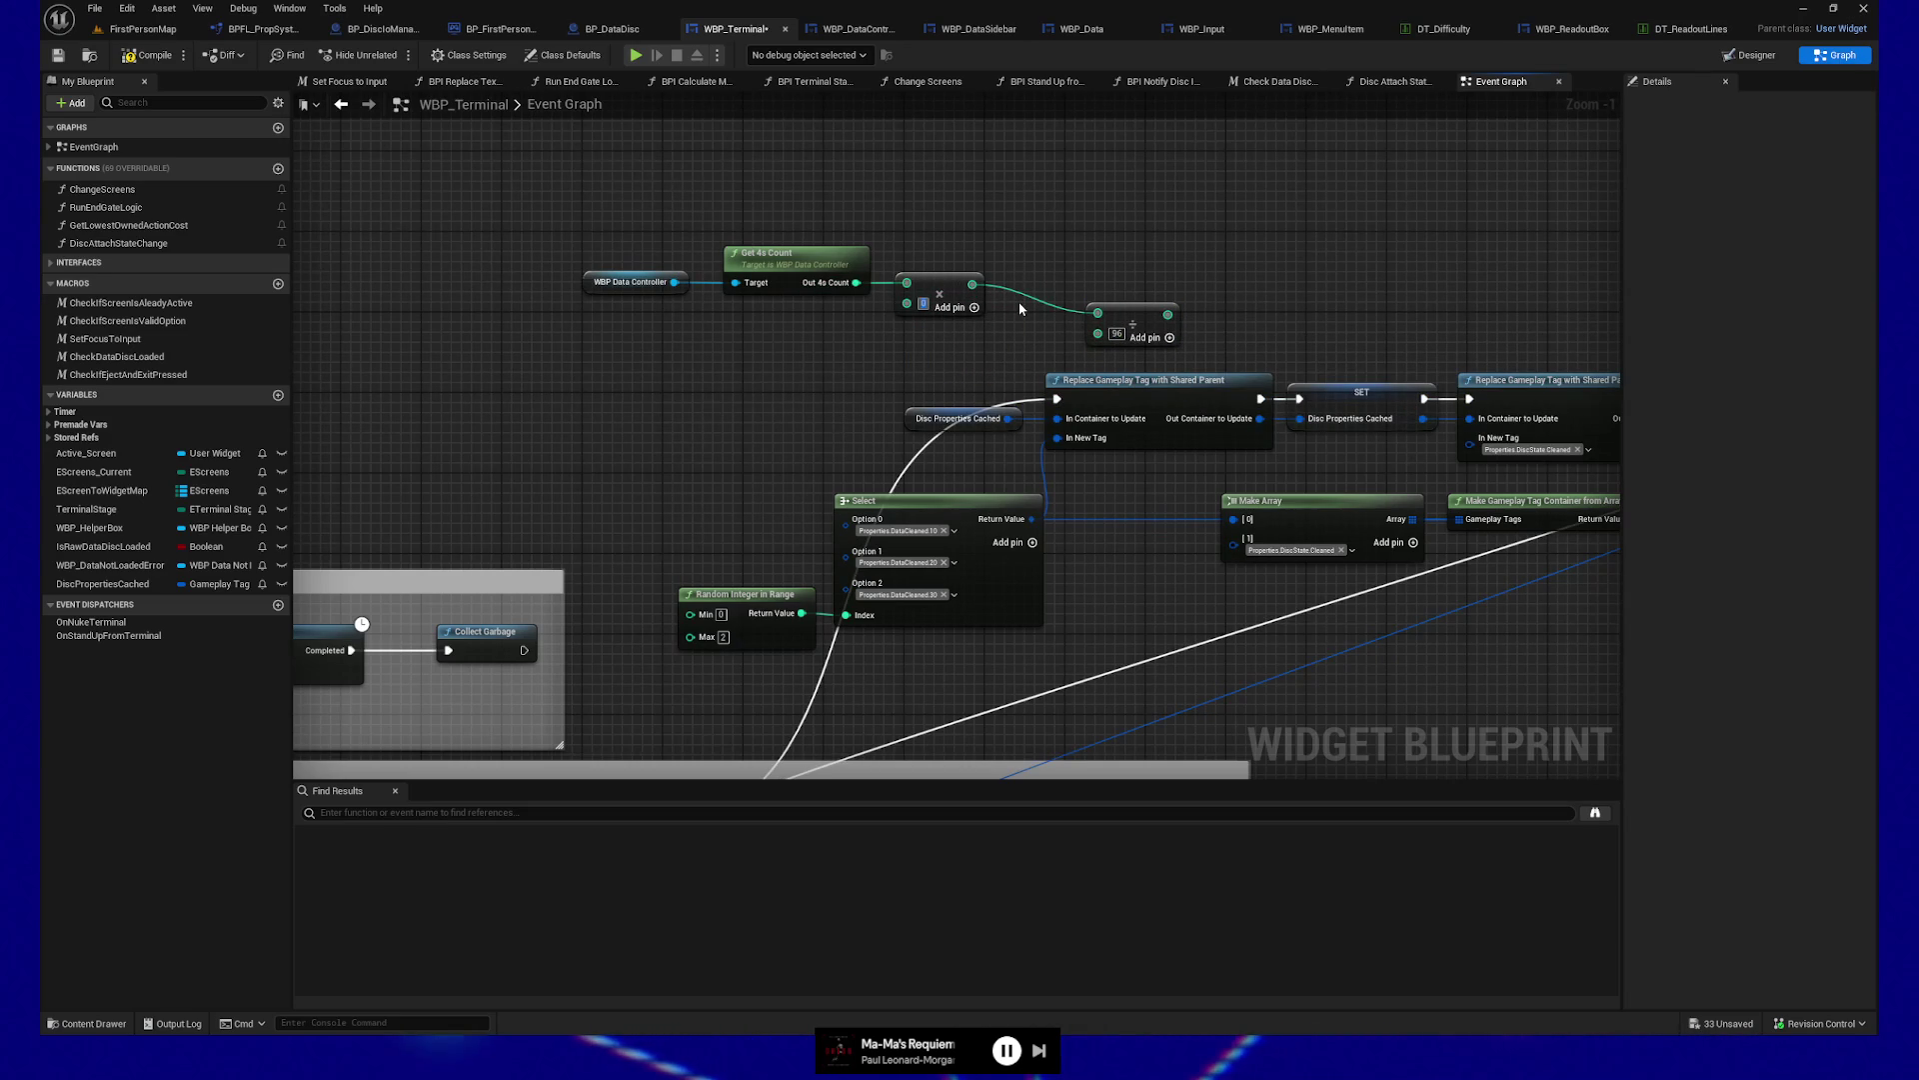
{"action": "type", "text": "0"}
Raise the divisor to 960 and realign the controller-to-division node chain
{"action": "left_click_drag", "start_coordinate": [1129, 305], "coordinate": [1088, 294]}
{"action": "left_click", "coordinate": [1075, 323]}
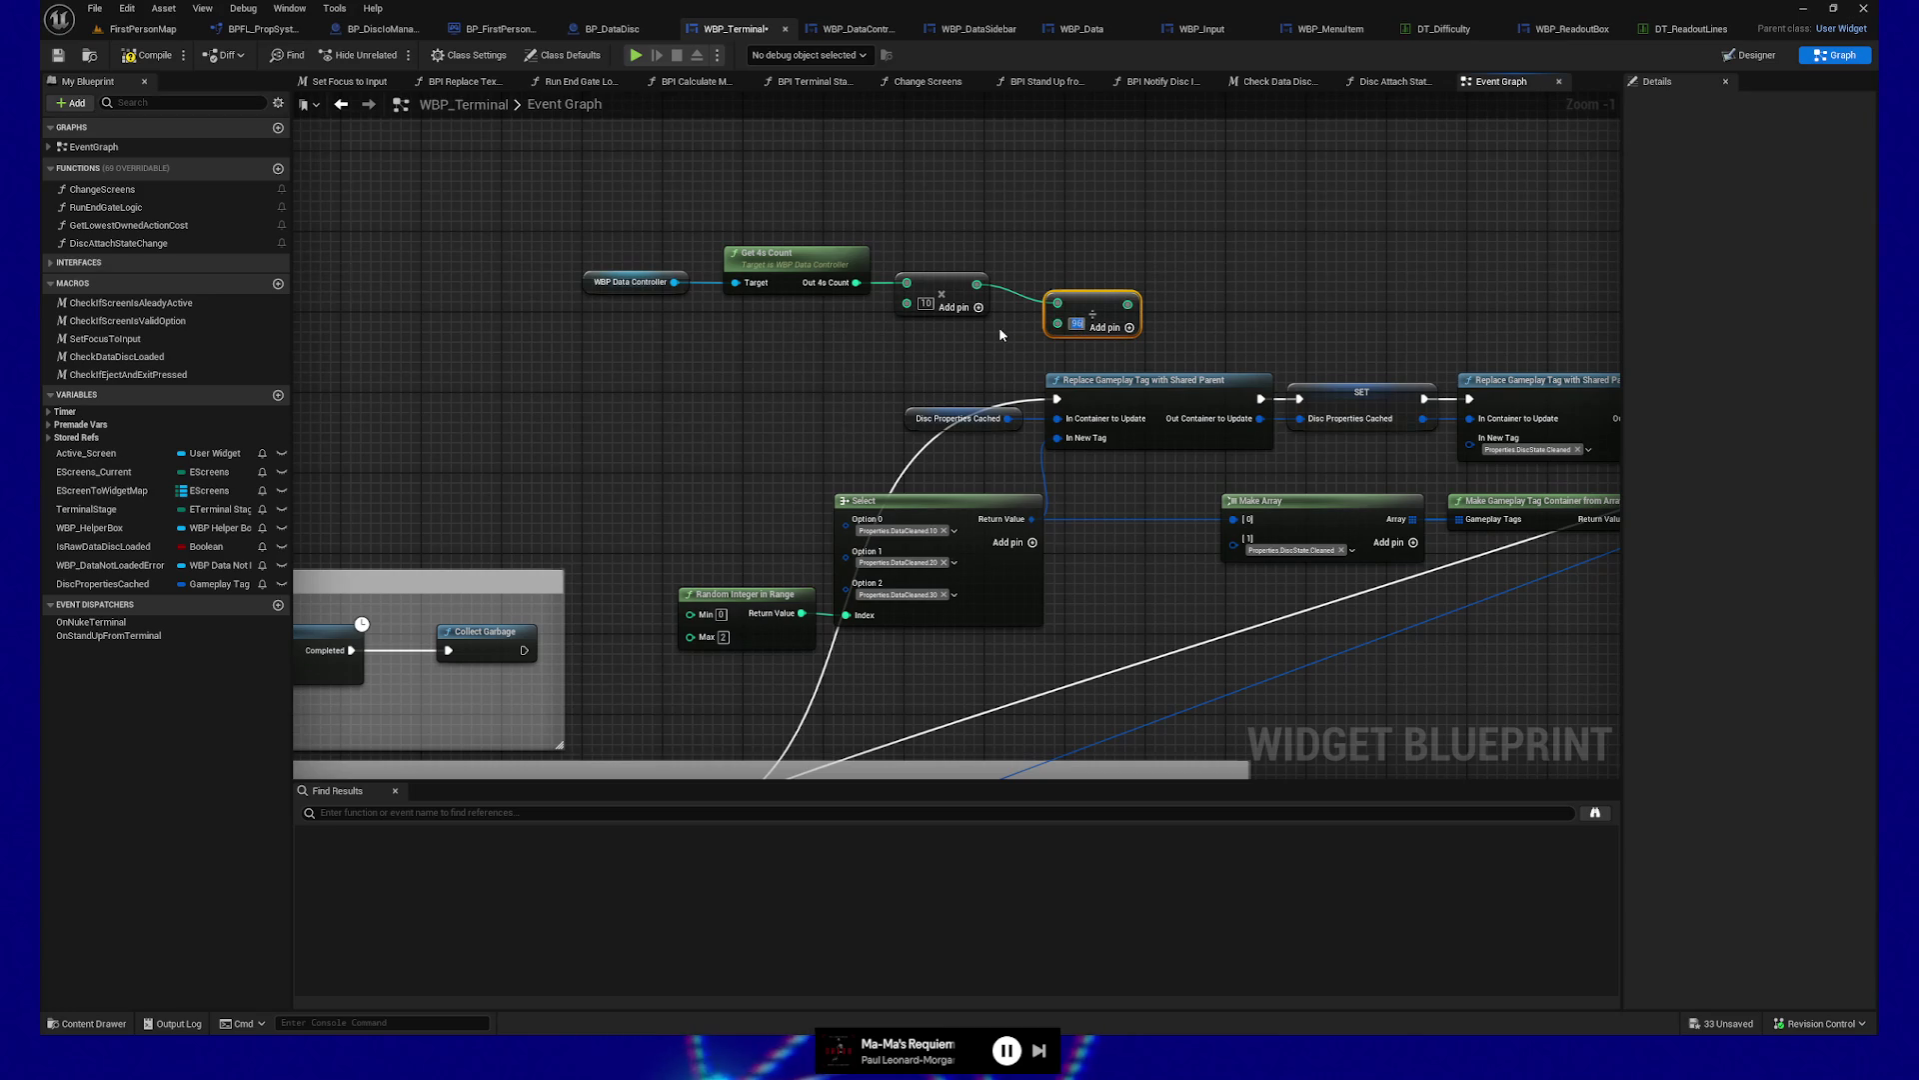
{"action": "type", "text": "0"}
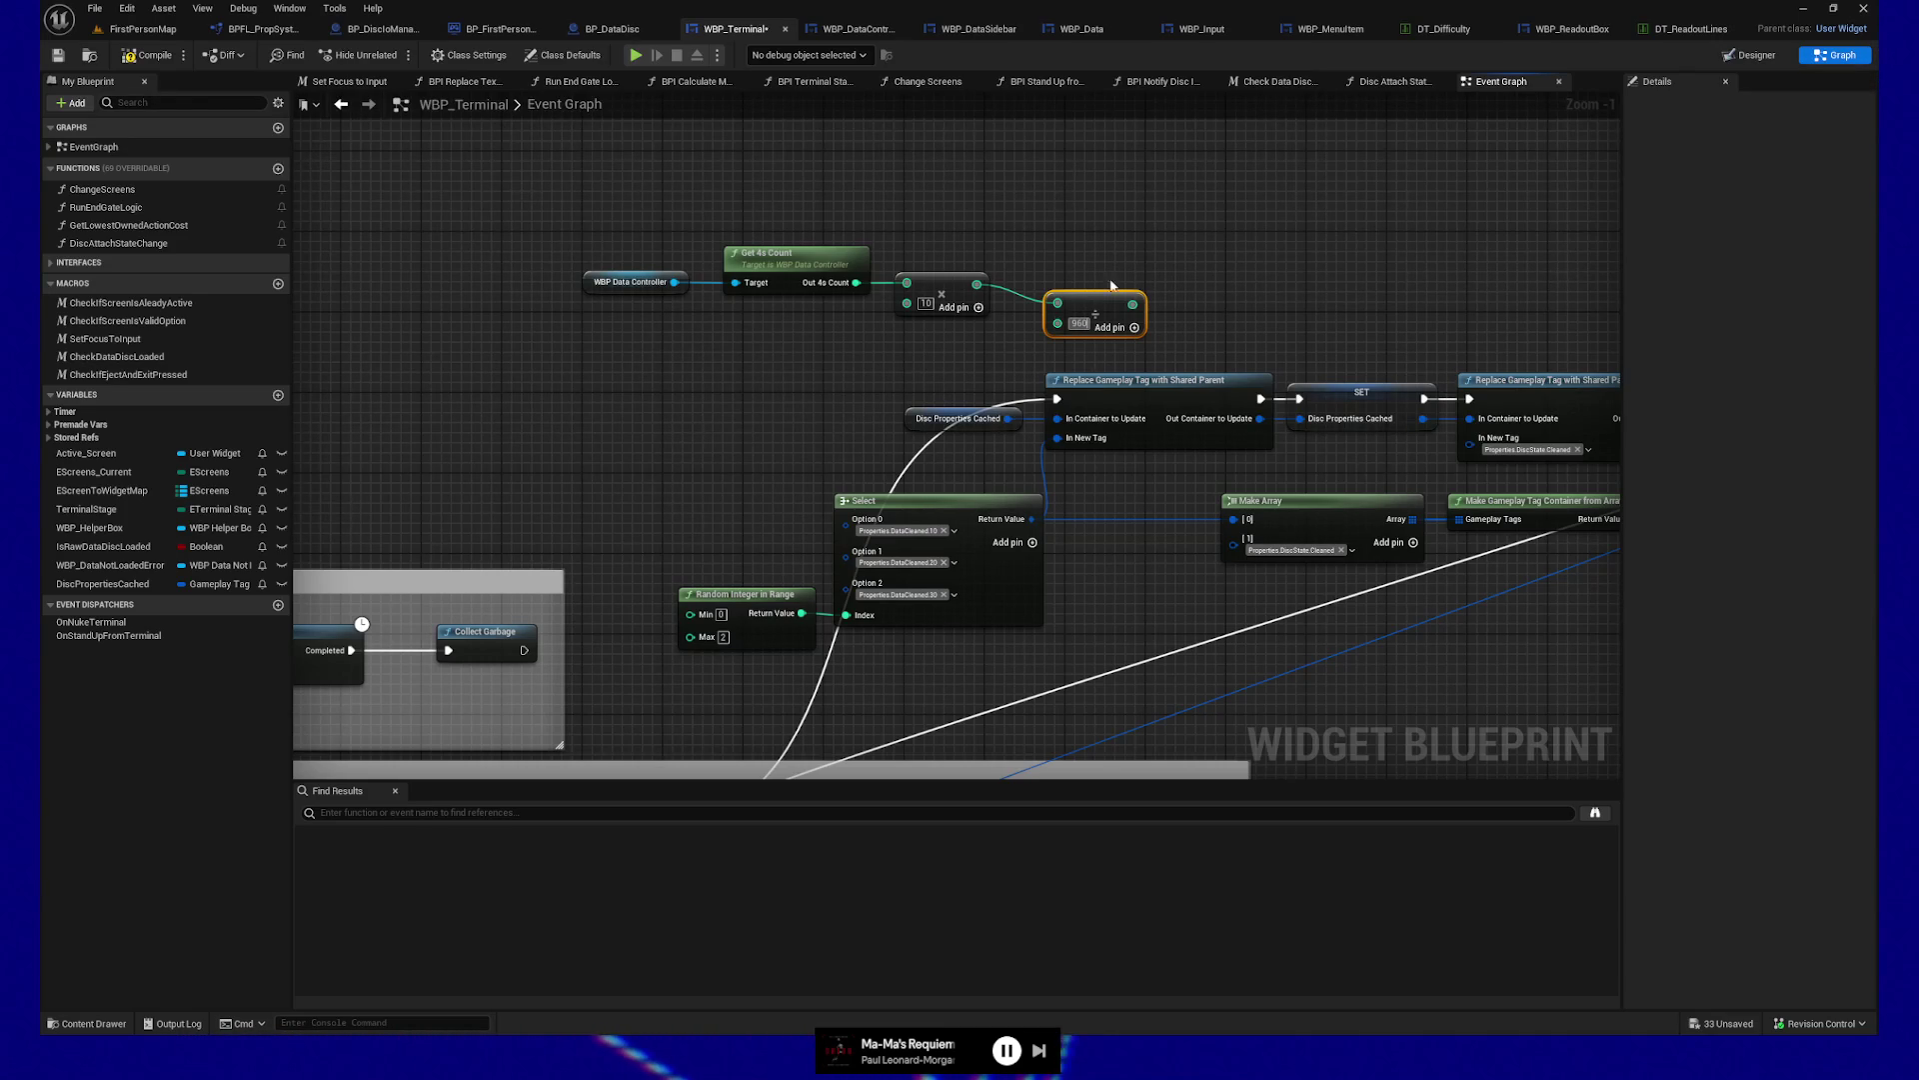
{"action": "left_click_drag", "start_coordinate": [914, 370], "coordinate": [841, 366]}
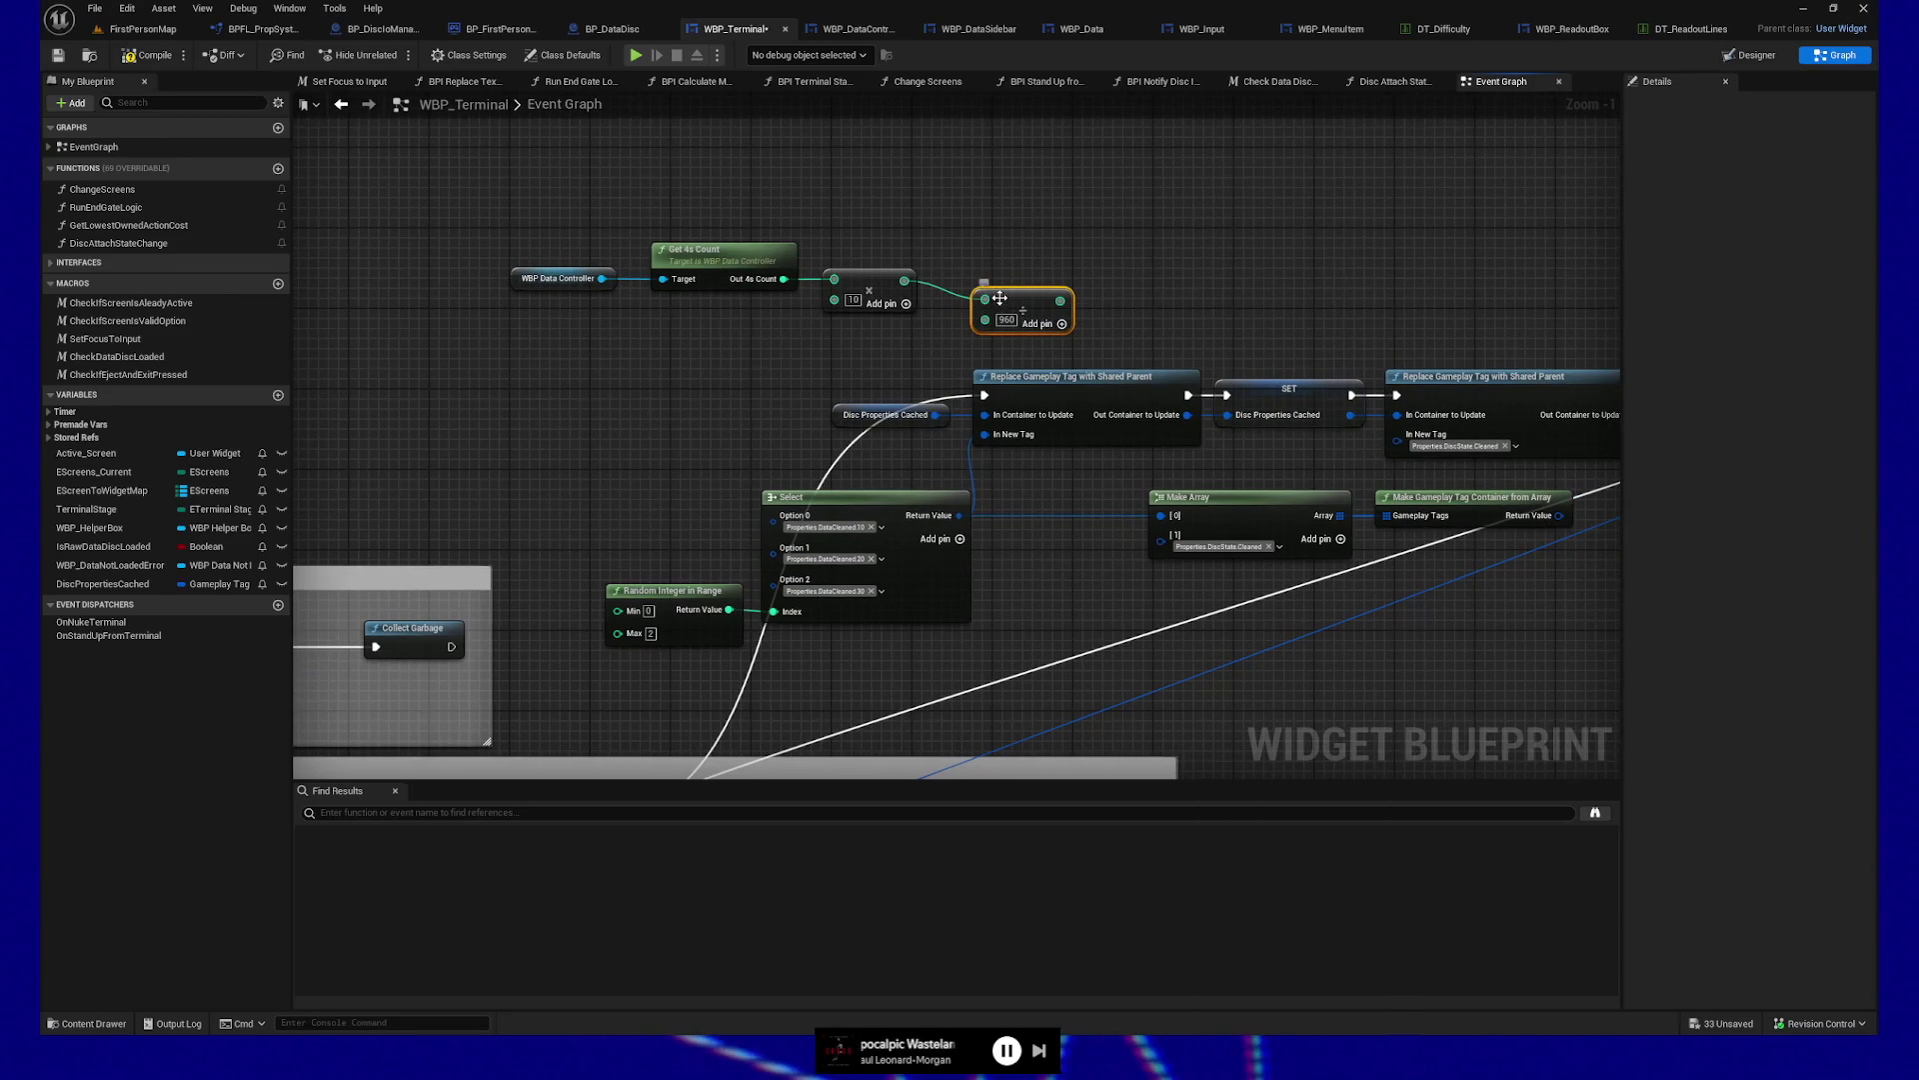
{"action": "left_click_drag", "start_coordinate": [981, 286], "coordinate": [983, 282]}
{"action": "left_click_drag", "start_coordinate": [485, 195], "coordinate": [1065, 340]}
{"action": "left_click_drag", "start_coordinate": [1027, 278], "coordinate": [895, 276]}
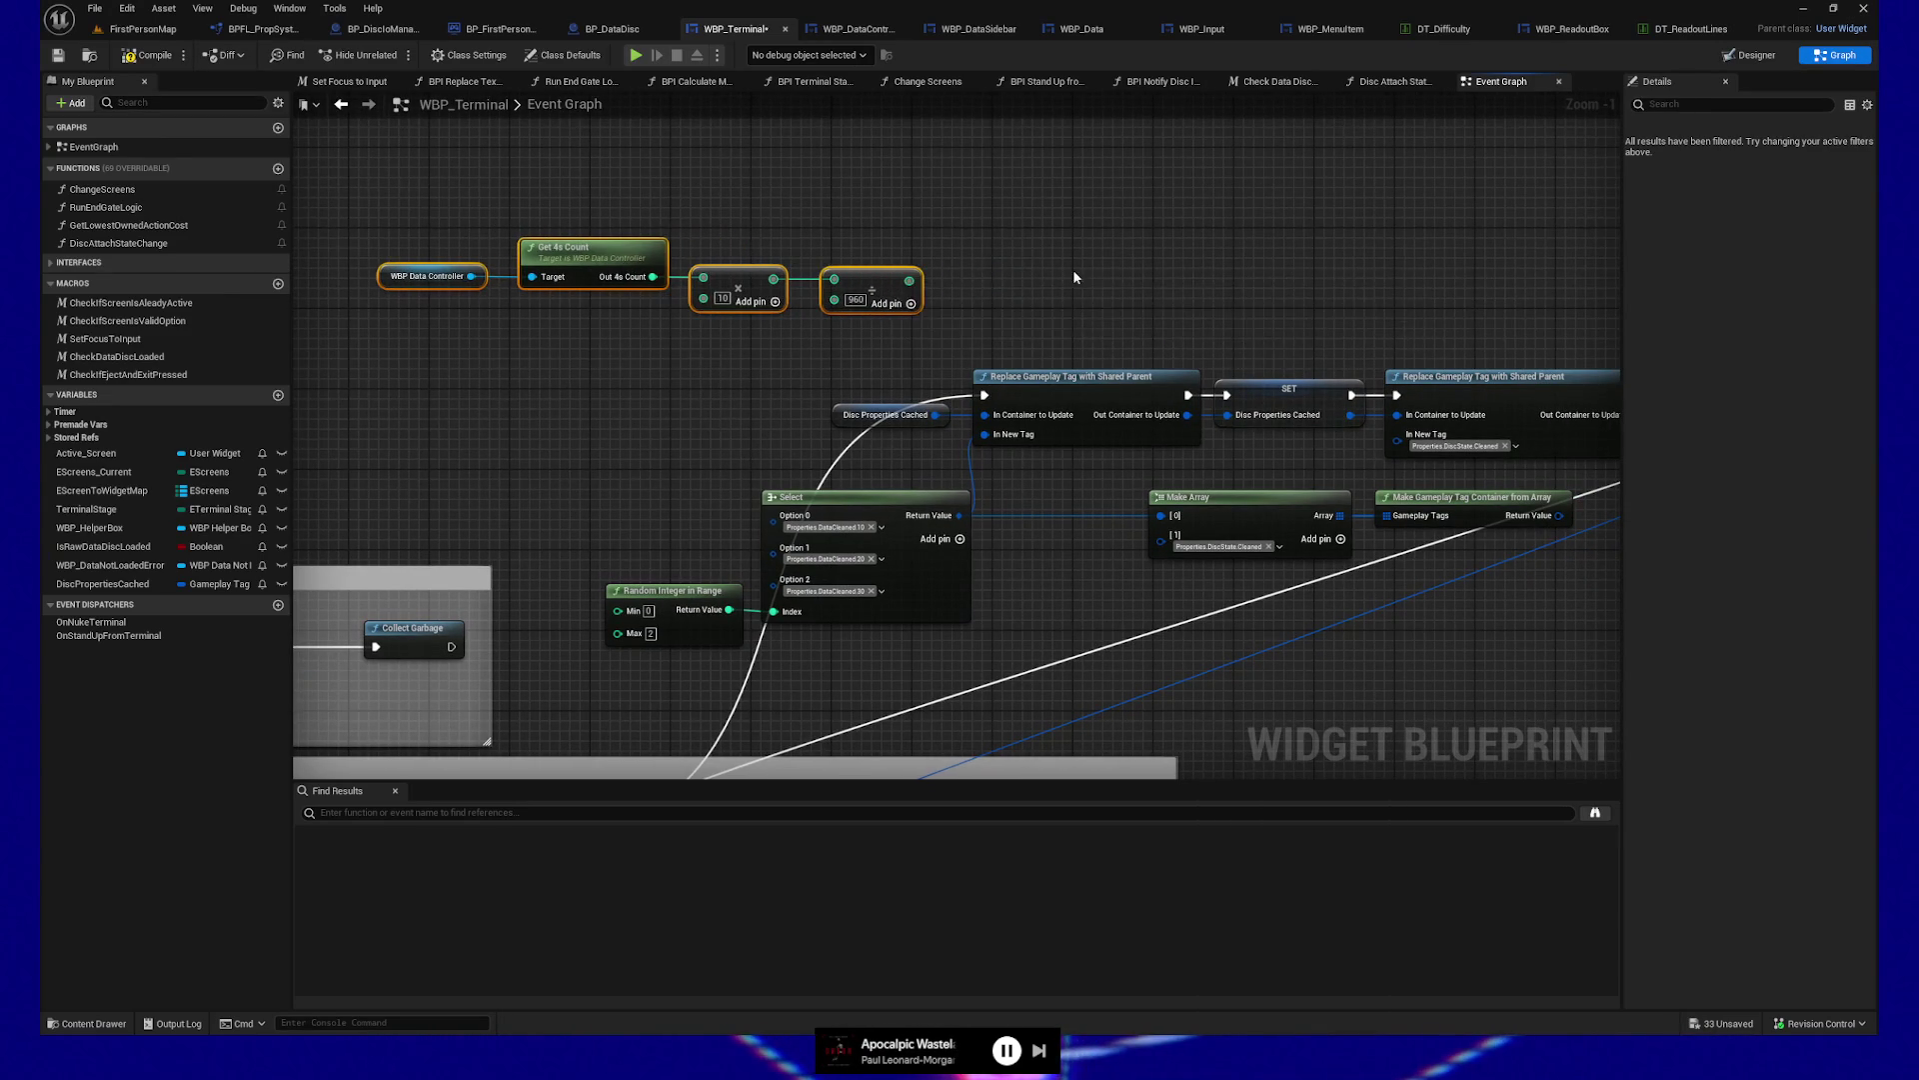
{"action": "left_click_drag", "start_coordinate": [1133, 245], "coordinate": [1085, 282]}
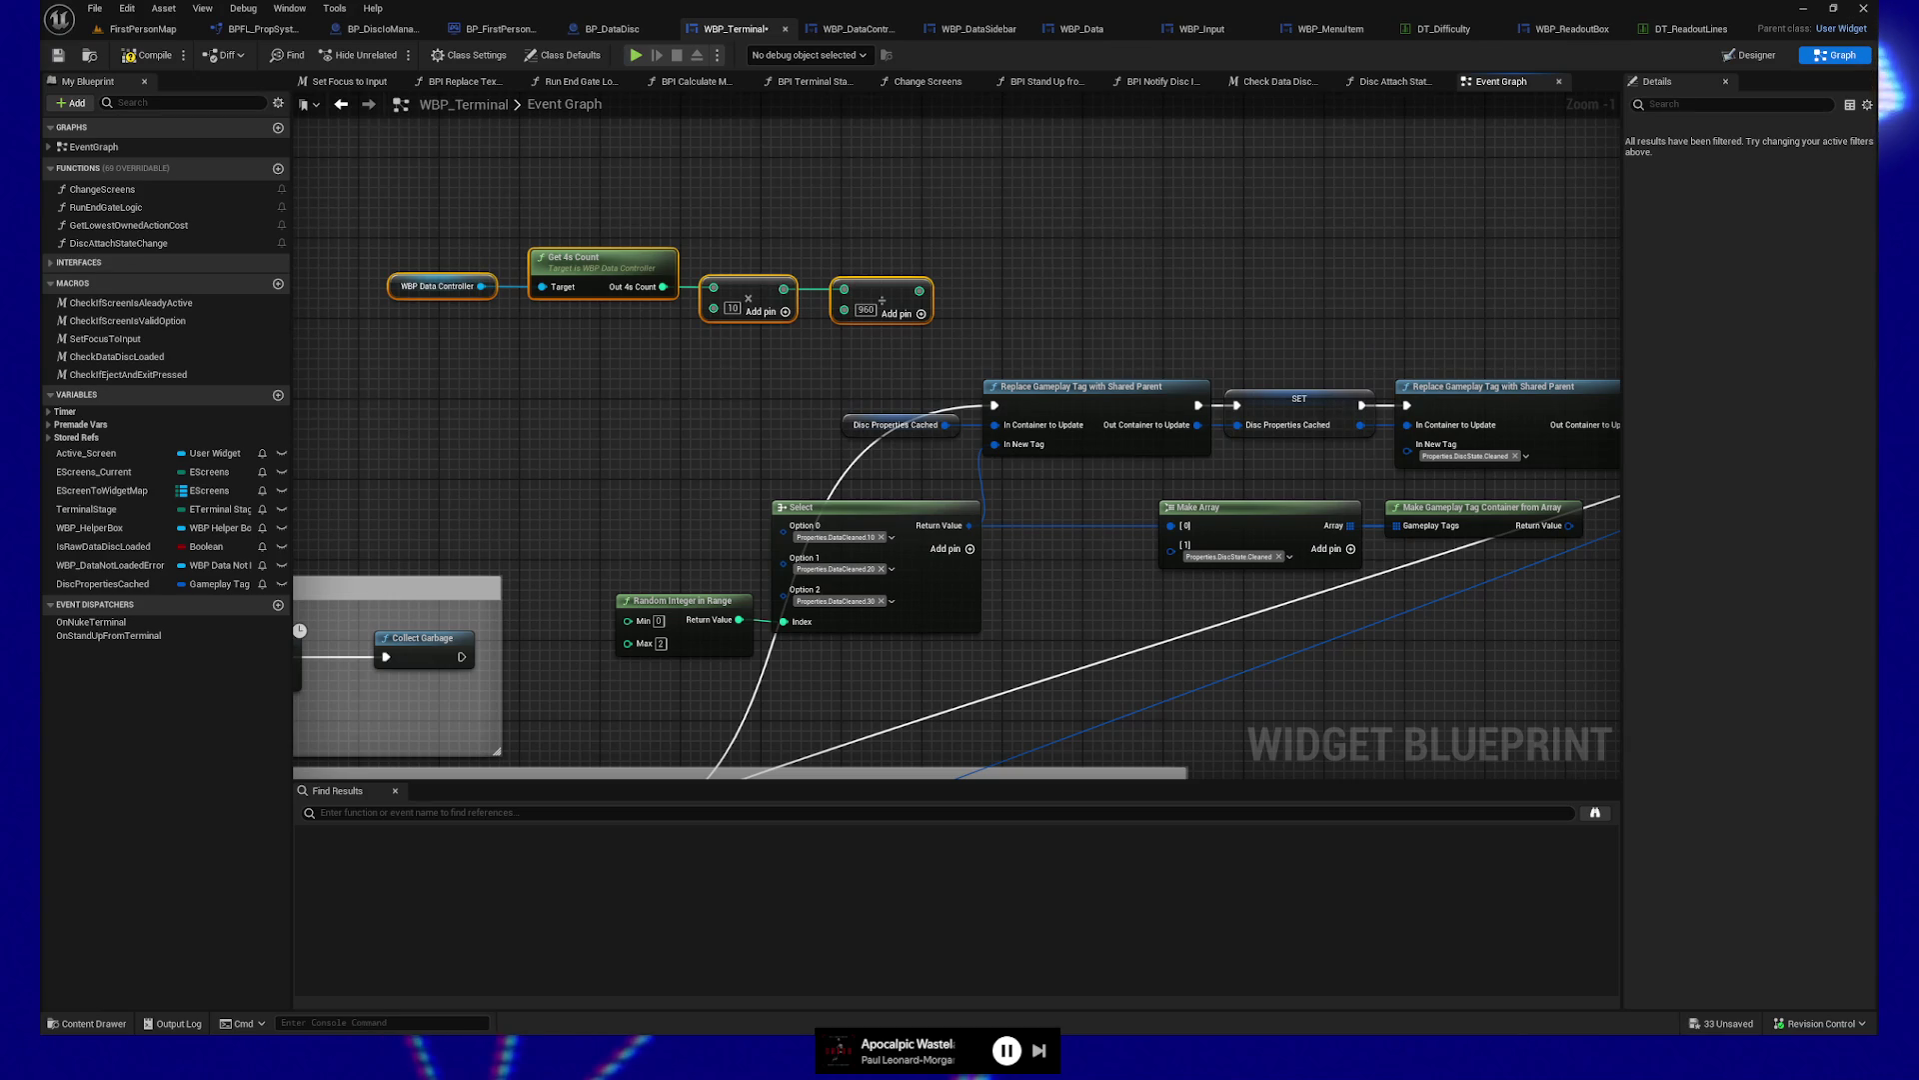
{"action": "left_click", "coordinate": [748, 254]}
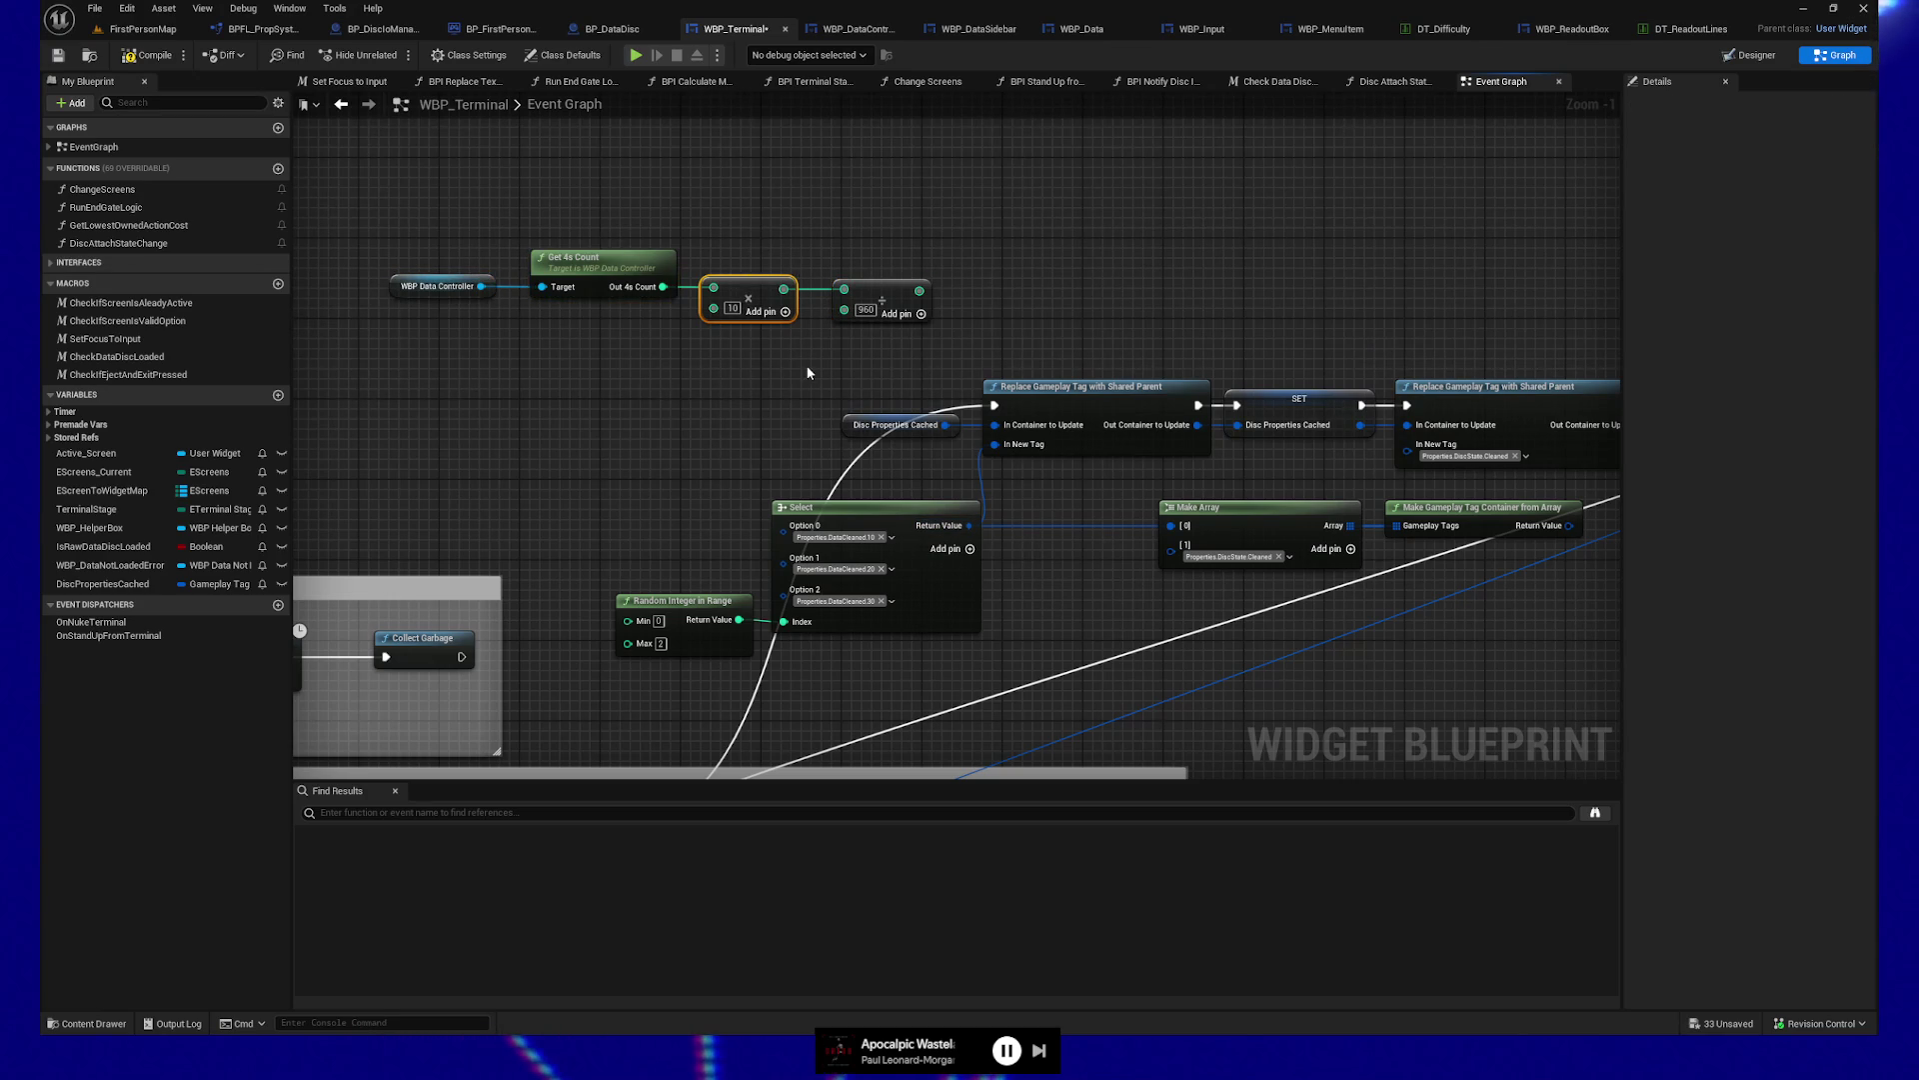
Remove the Multiply node and divide Out 4s Count directly by 96
{"action": "key", "text": "Delete"}
{"action": "left_click_drag", "start_coordinate": [664, 286], "coordinate": [843, 290]}
{"action": "left_click", "coordinate": [866, 310]}
{"action": "type", "text": "96"}
{"action": "key", "text": "Return"}
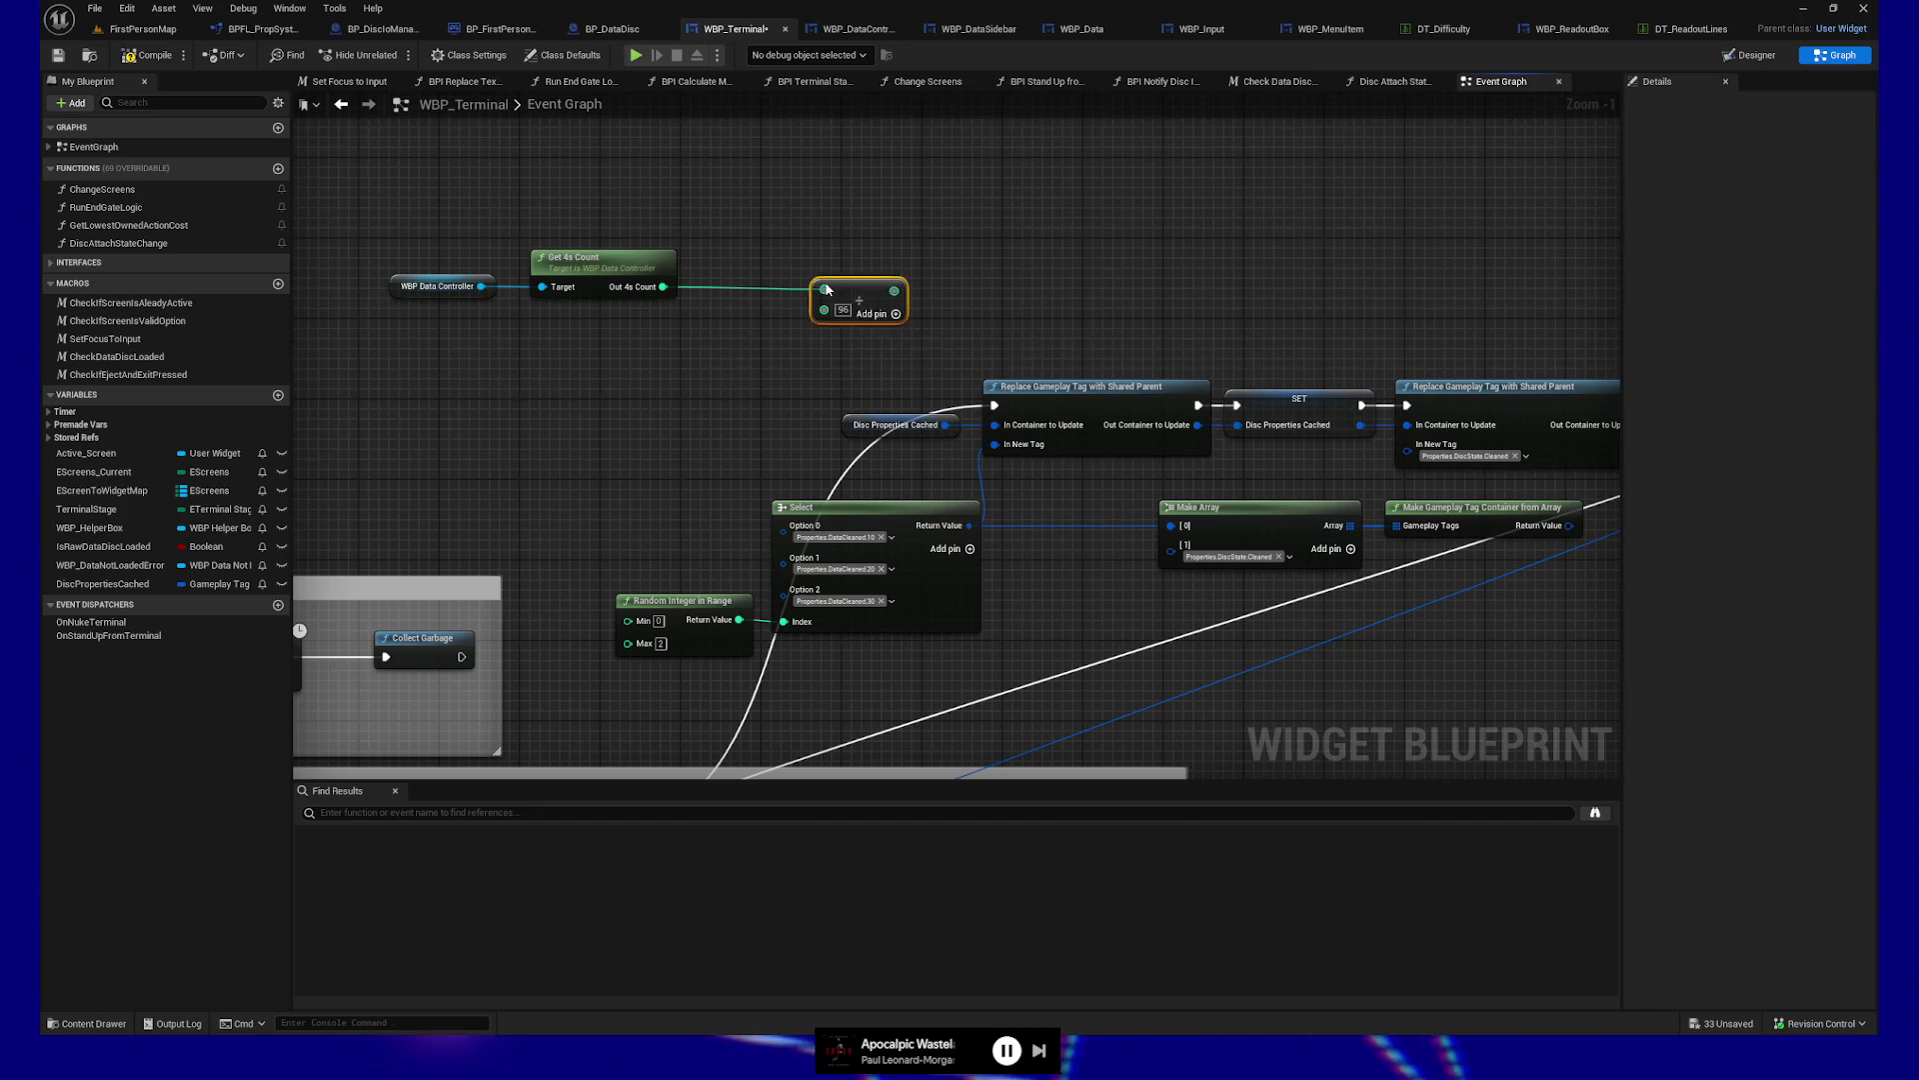
{"action": "left_click_drag", "start_coordinate": [865, 283], "coordinate": [763, 283]}
Convert the division result to a float
{"action": "right_click", "coordinate": [814, 291]}
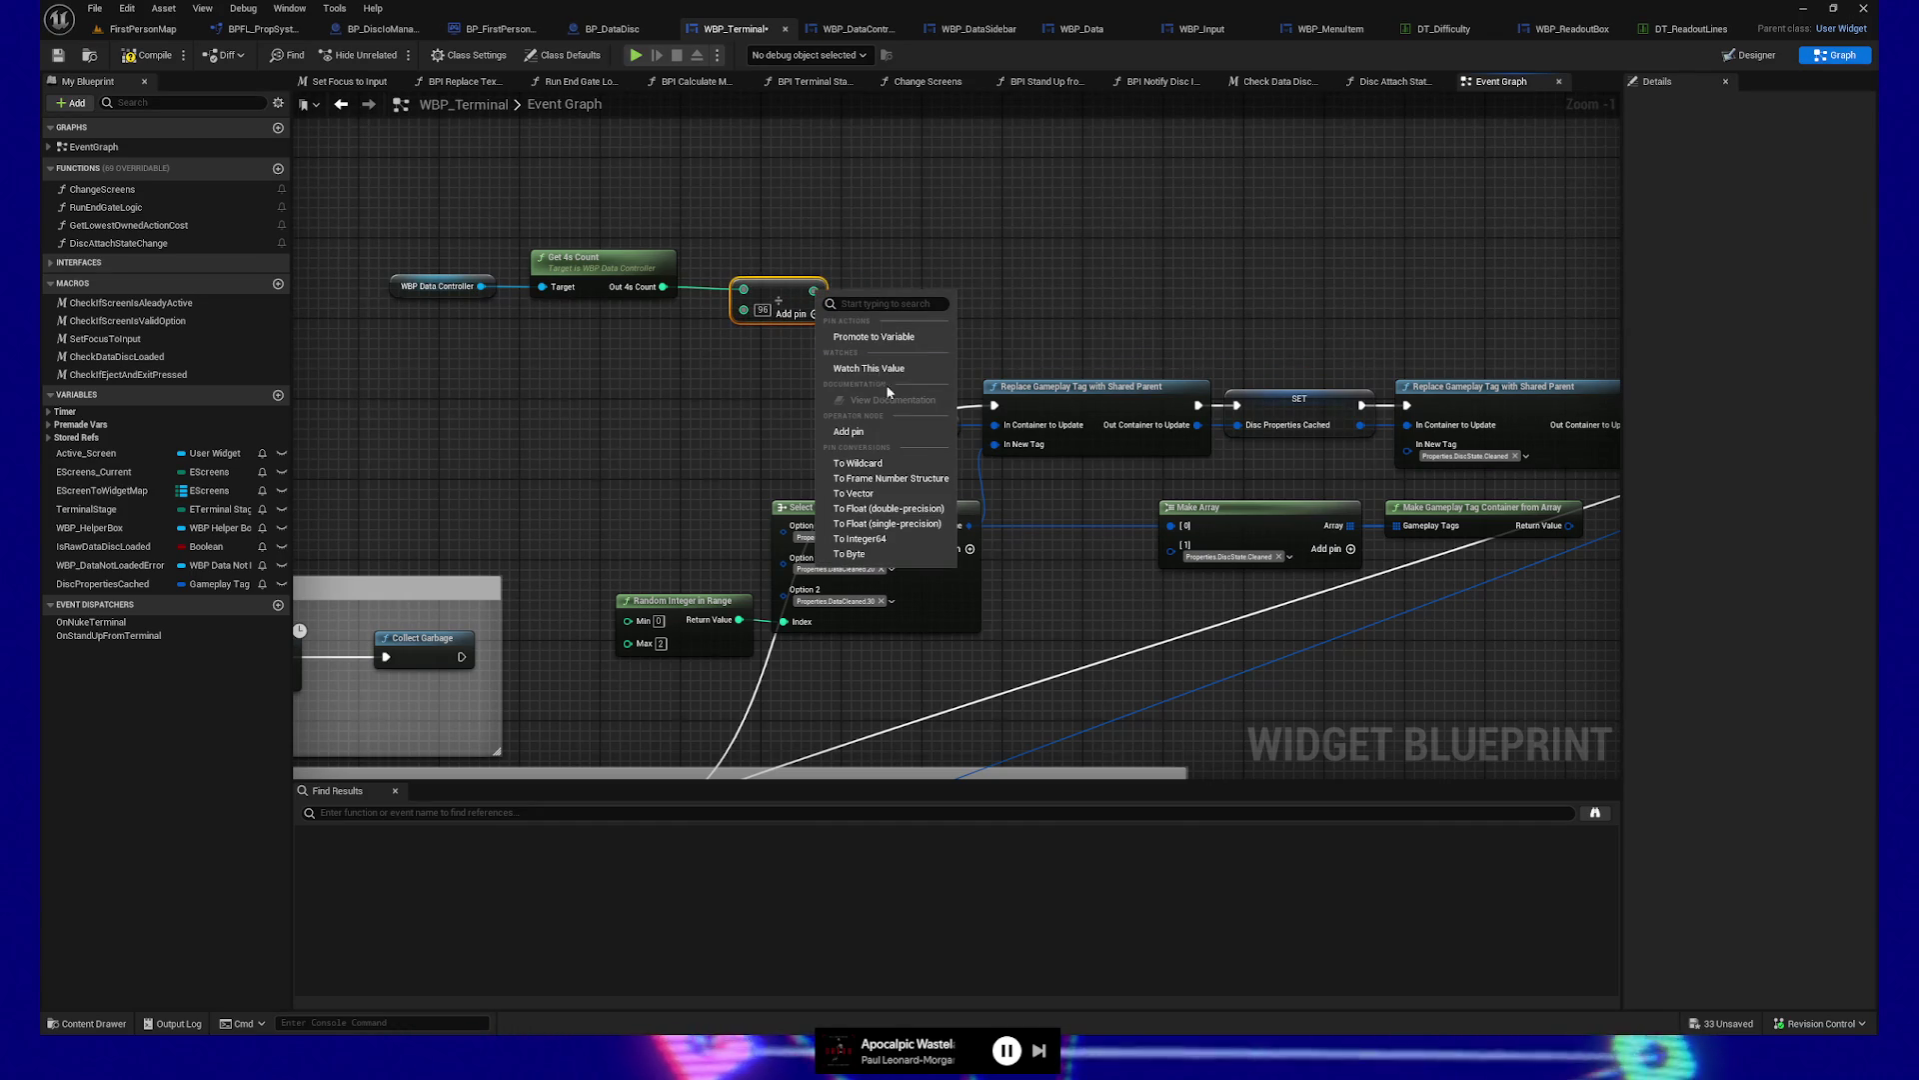
{"action": "left_click", "coordinate": [912, 524]}
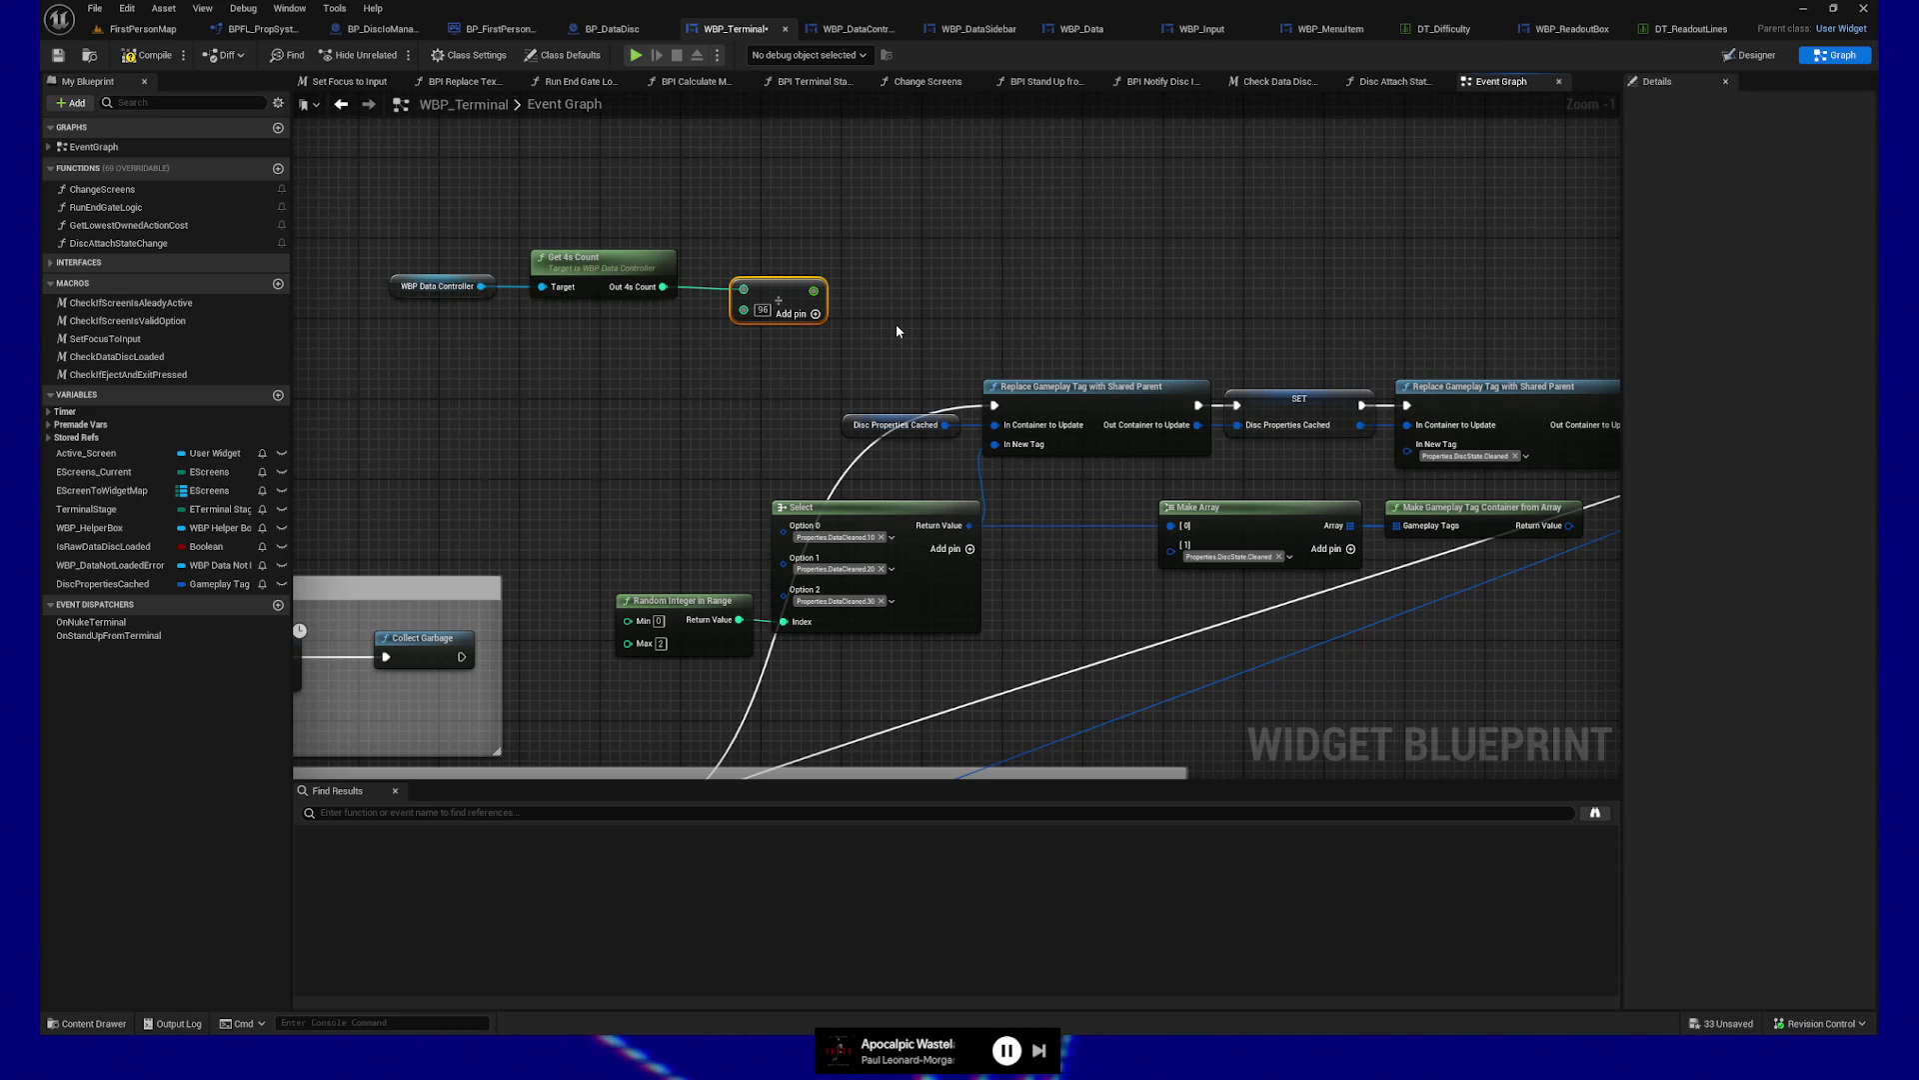
{"action": "left_click", "coordinate": [594, 191]}
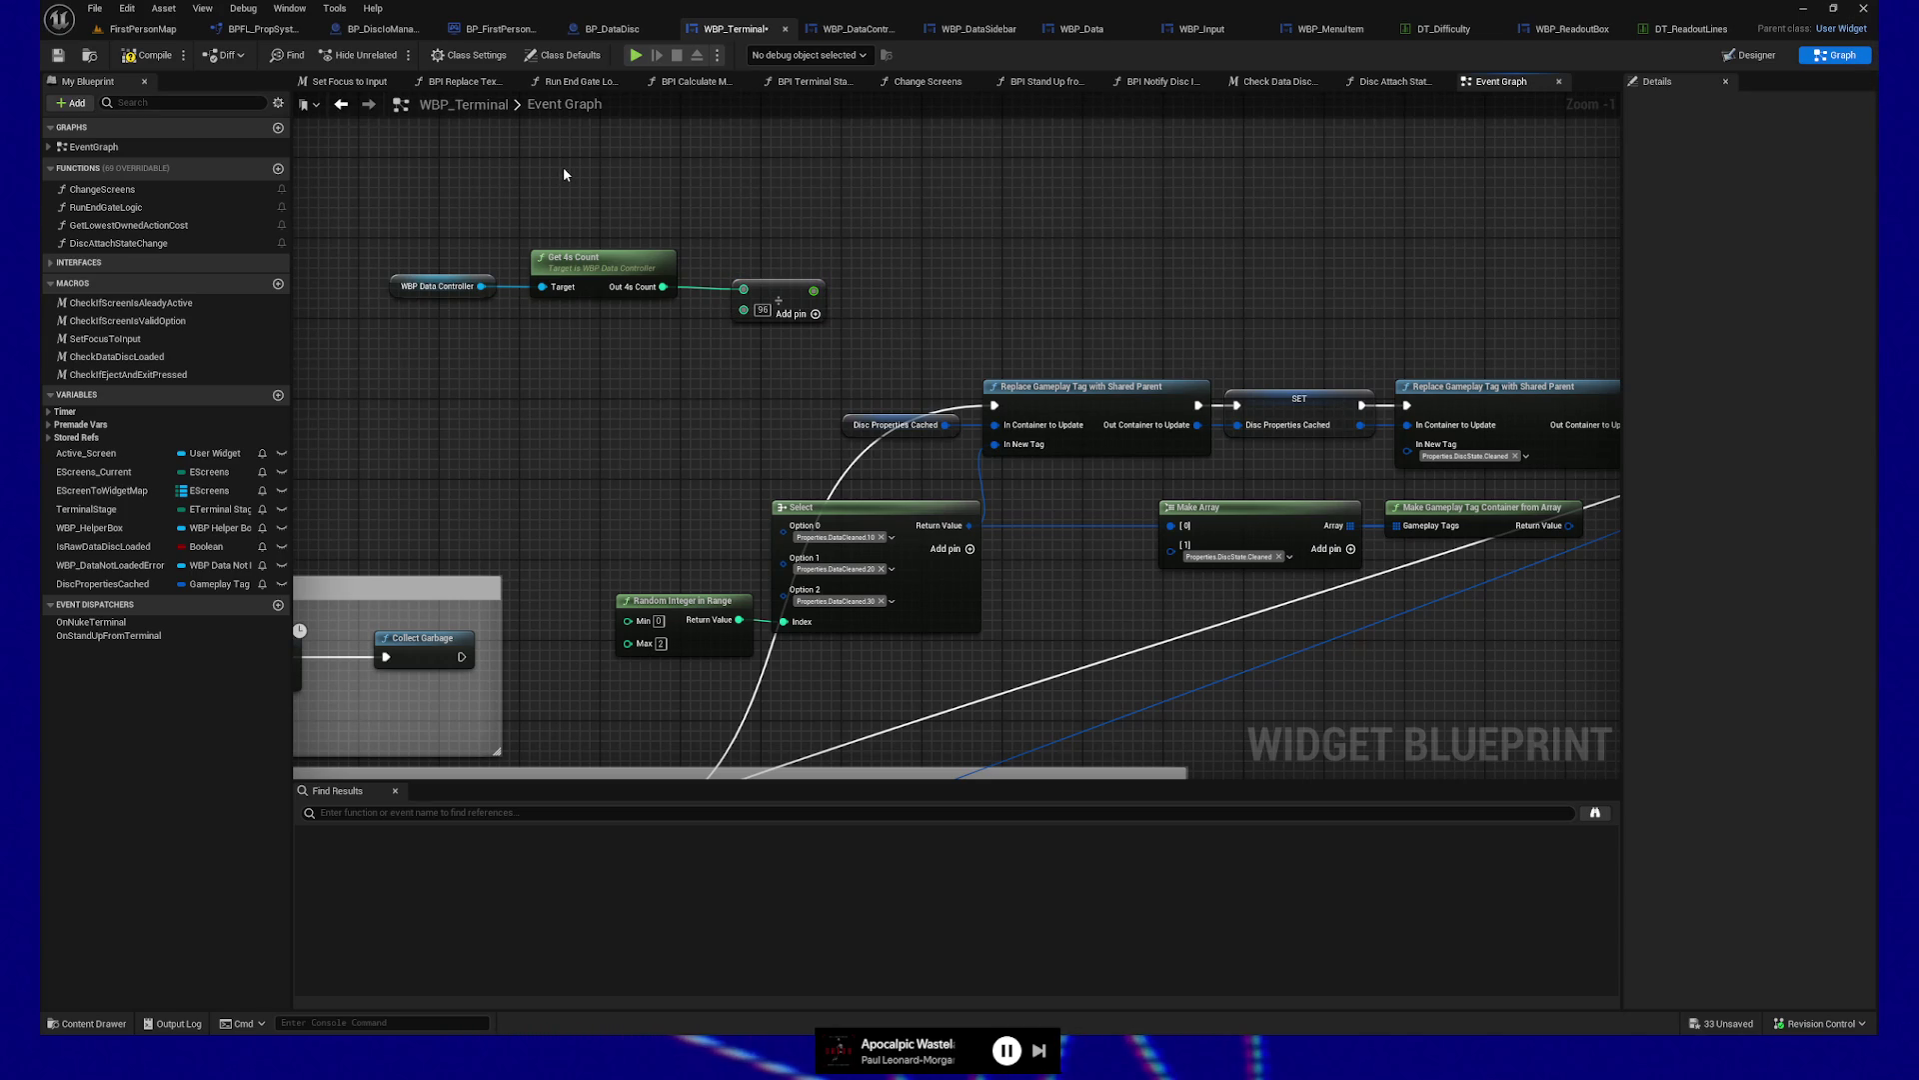
Add a 'should return between 1-96' comment above Get 4s Count
{"action": "type", "text": "cshould return between 1-96"}
{"action": "left_click_drag", "start_coordinate": [681, 200], "coordinate": [590, 185]}
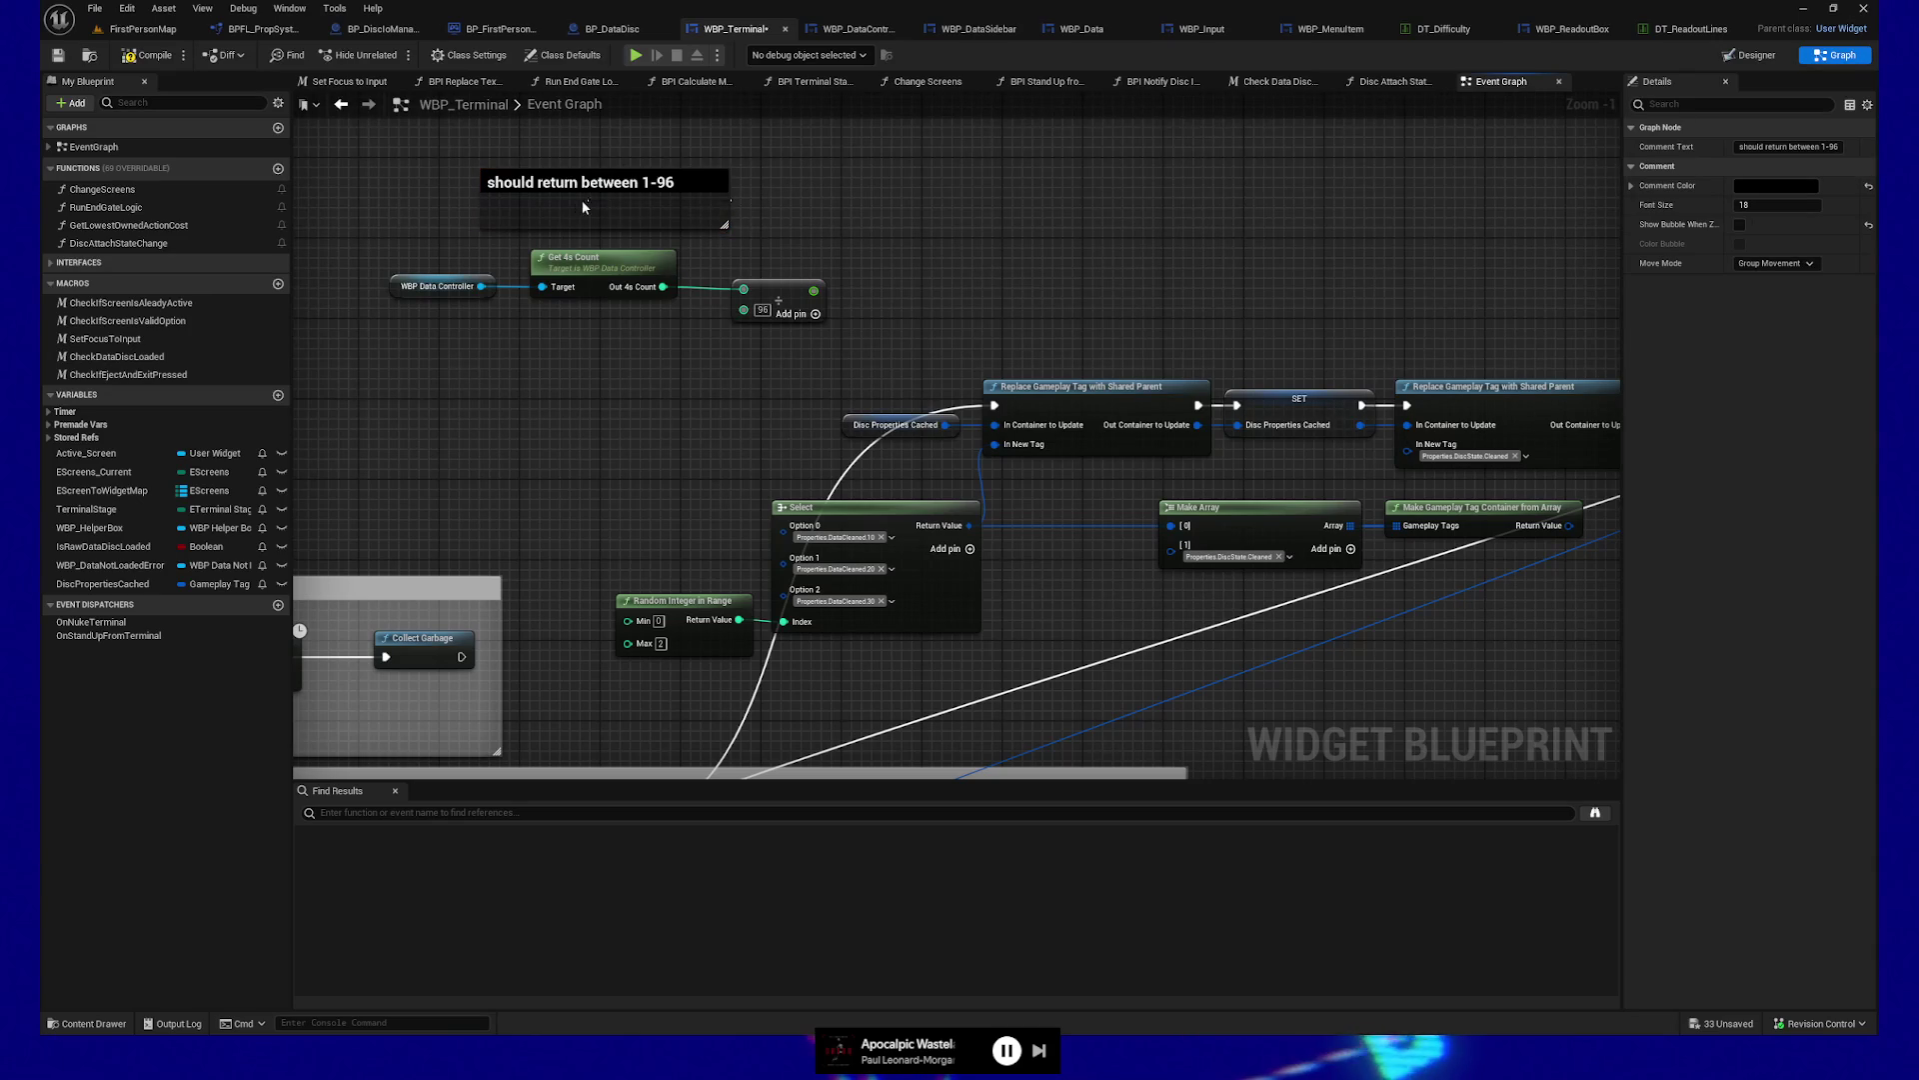
{"action": "left_click_drag", "start_coordinate": [729, 206], "coordinate": [602, 190]}
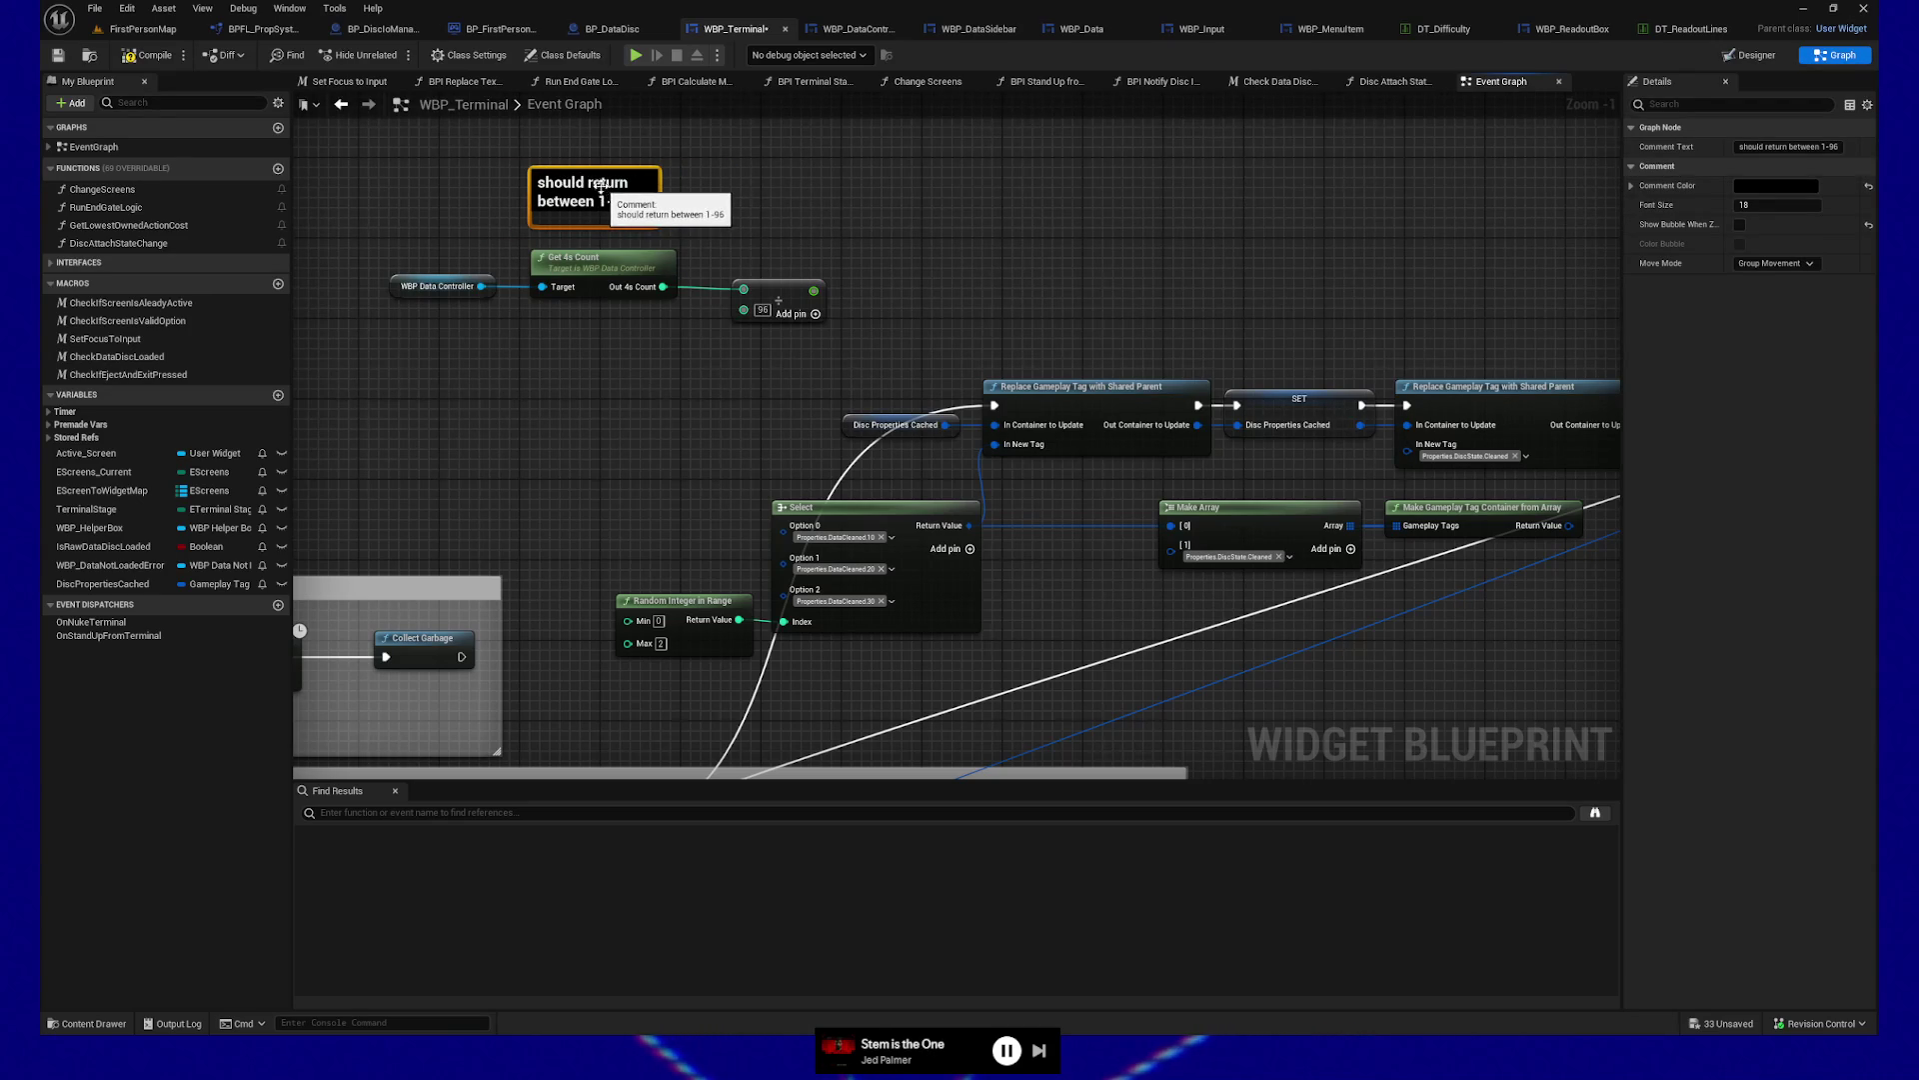
{"action": "double_click", "coordinate": [657, 197]}
{"action": "key", "text": "Return"}
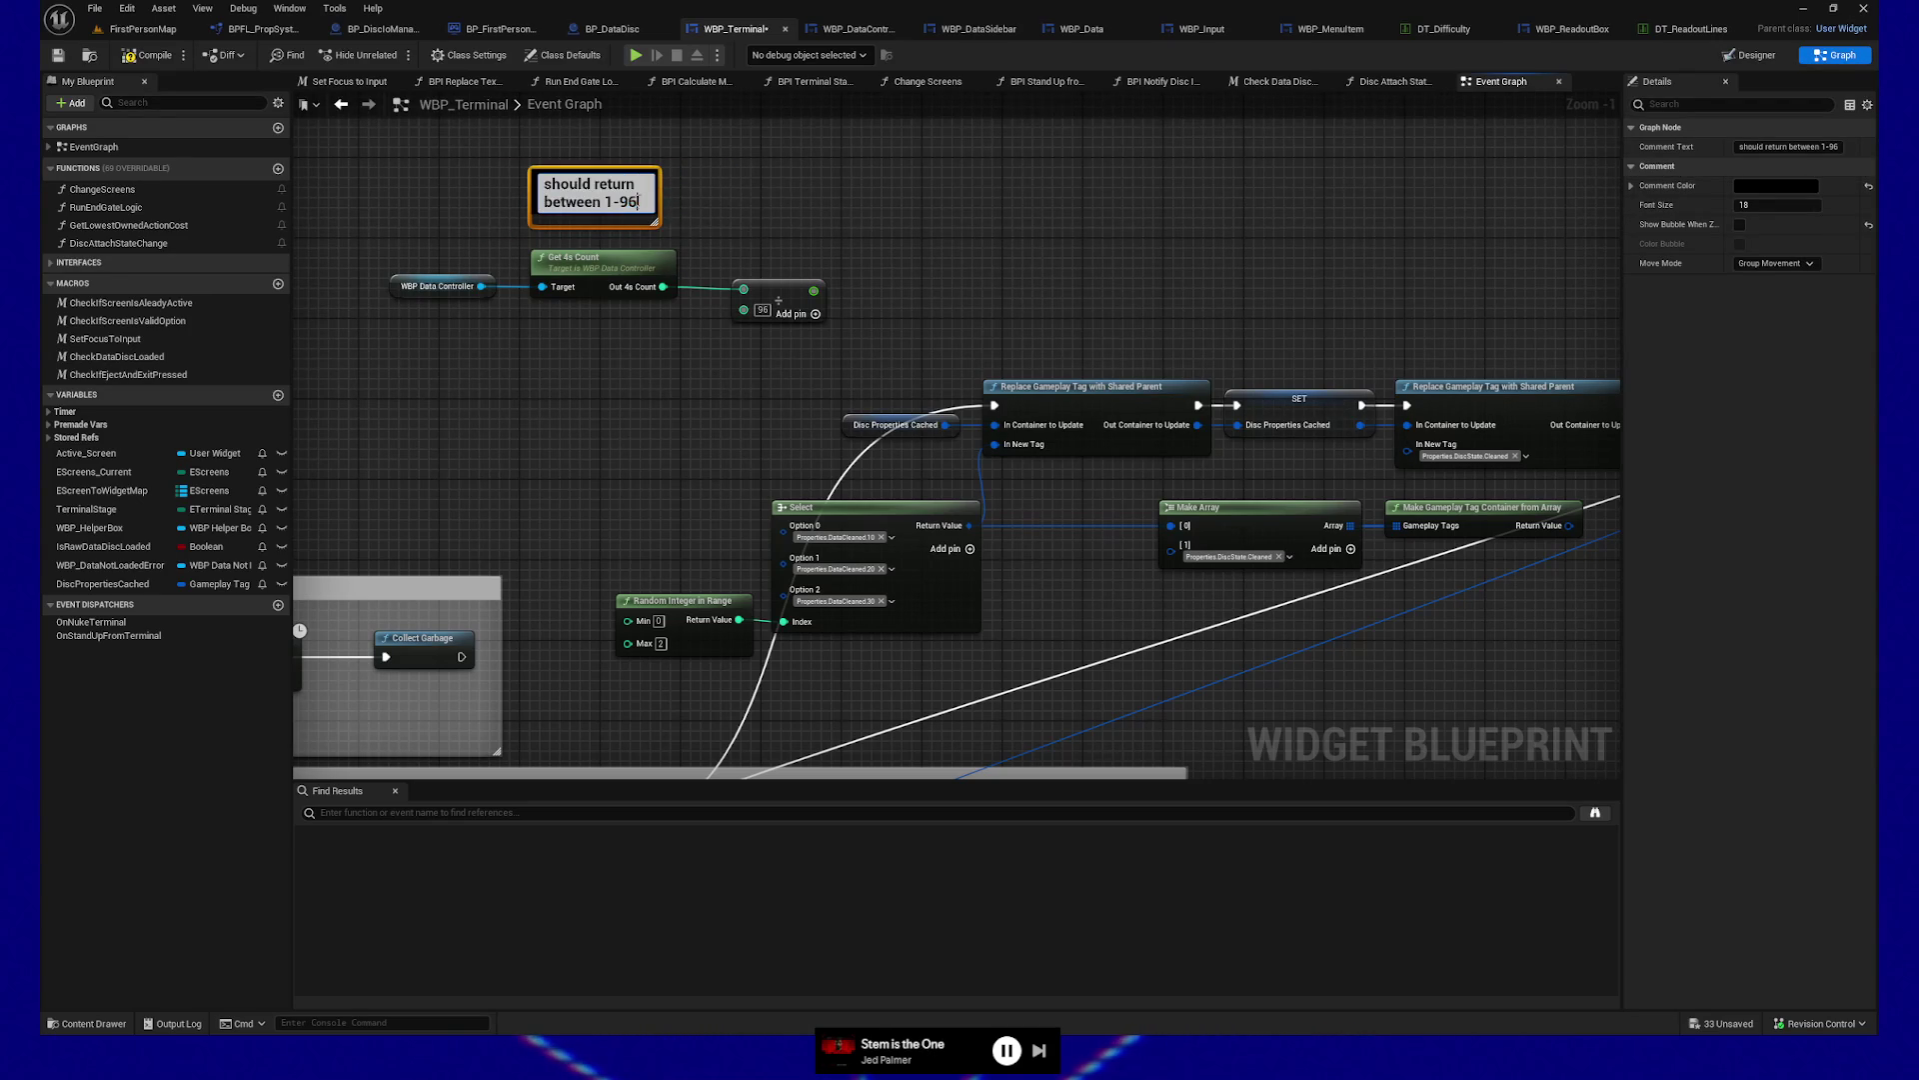
{"action": "left_click", "coordinate": [686, 205]}
Duplicate that comment and reword the copy to 'should result in between .09375 and 1'
{"action": "left_click", "coordinate": [640, 198]}
{"action": "key", "text": "ctrl+w"}
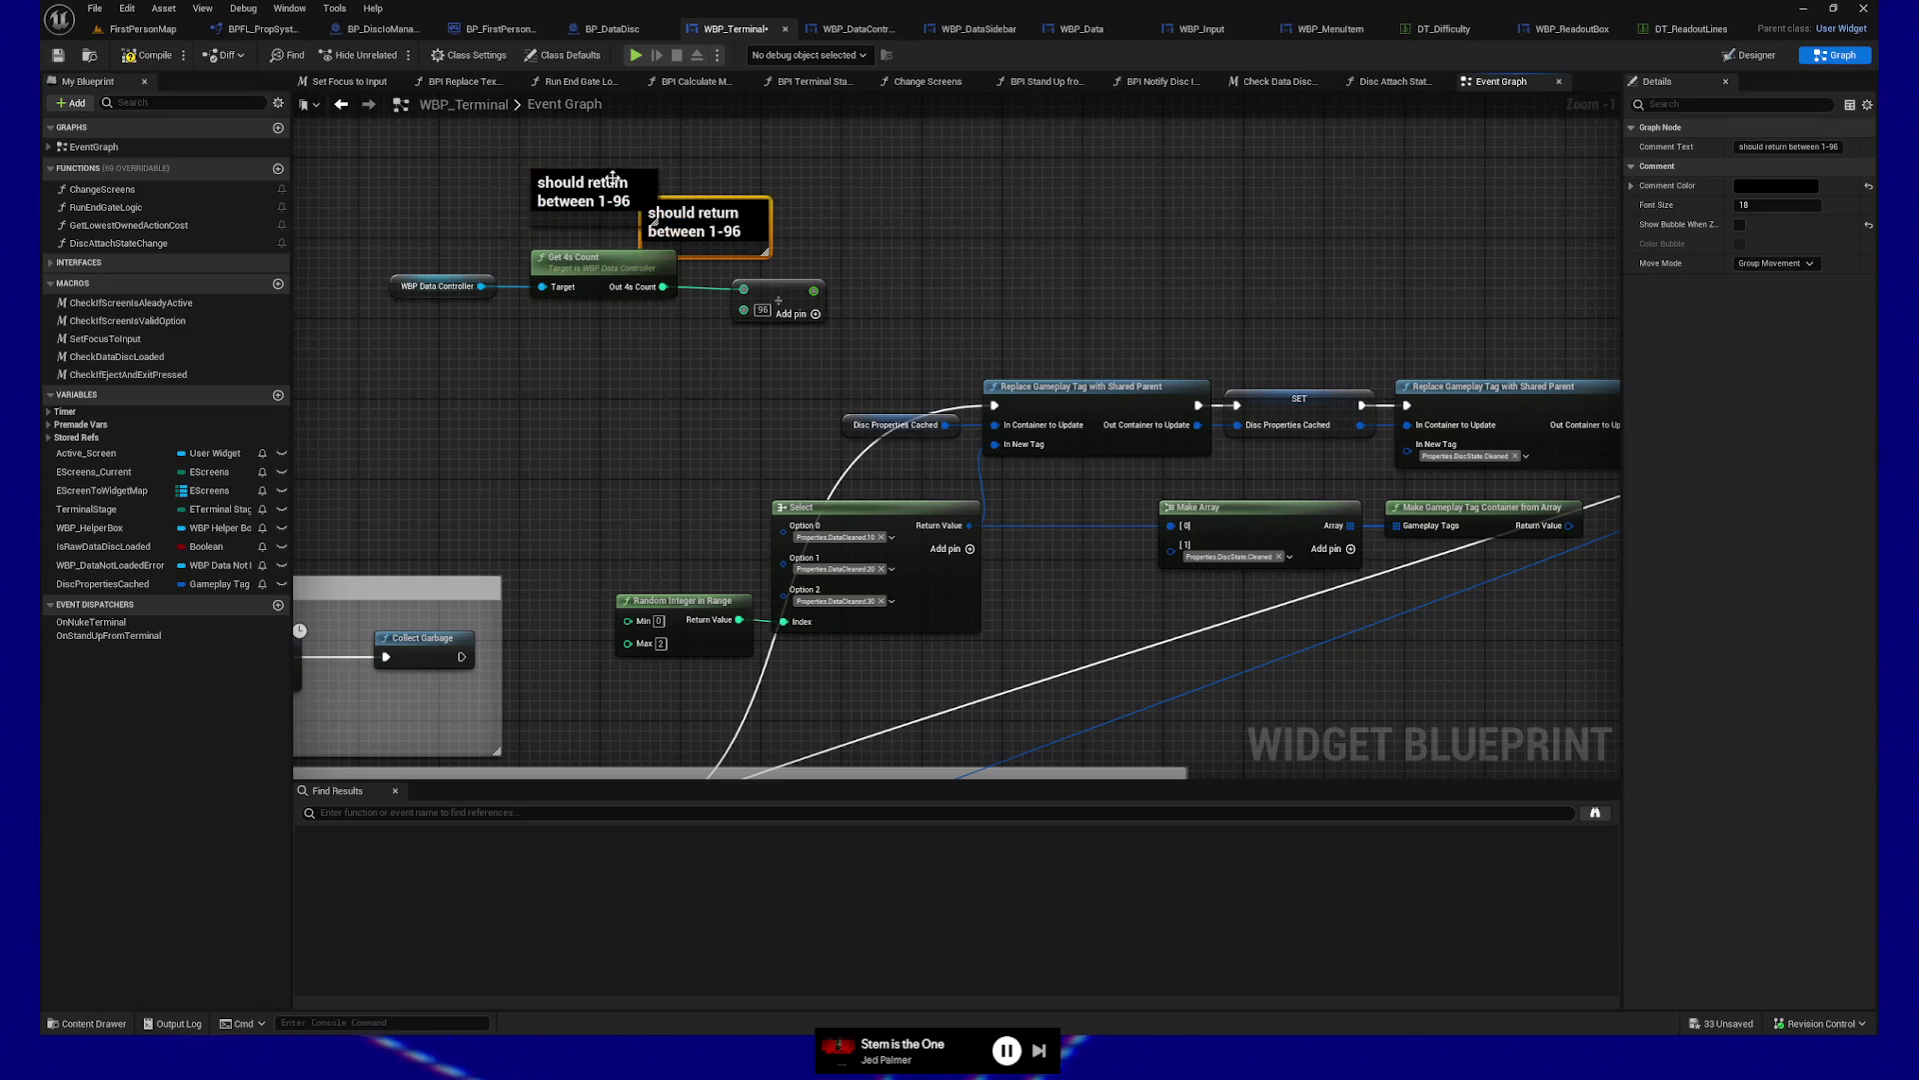
{"action": "mouse_move", "coordinate": [722, 210]}
{"action": "left_mouse_down"}
{"action": "mouse_move", "coordinate": [815, 193]}
{"action": "mouse_move", "coordinate": [785, 193]}
{"action": "left_mouse_up"}
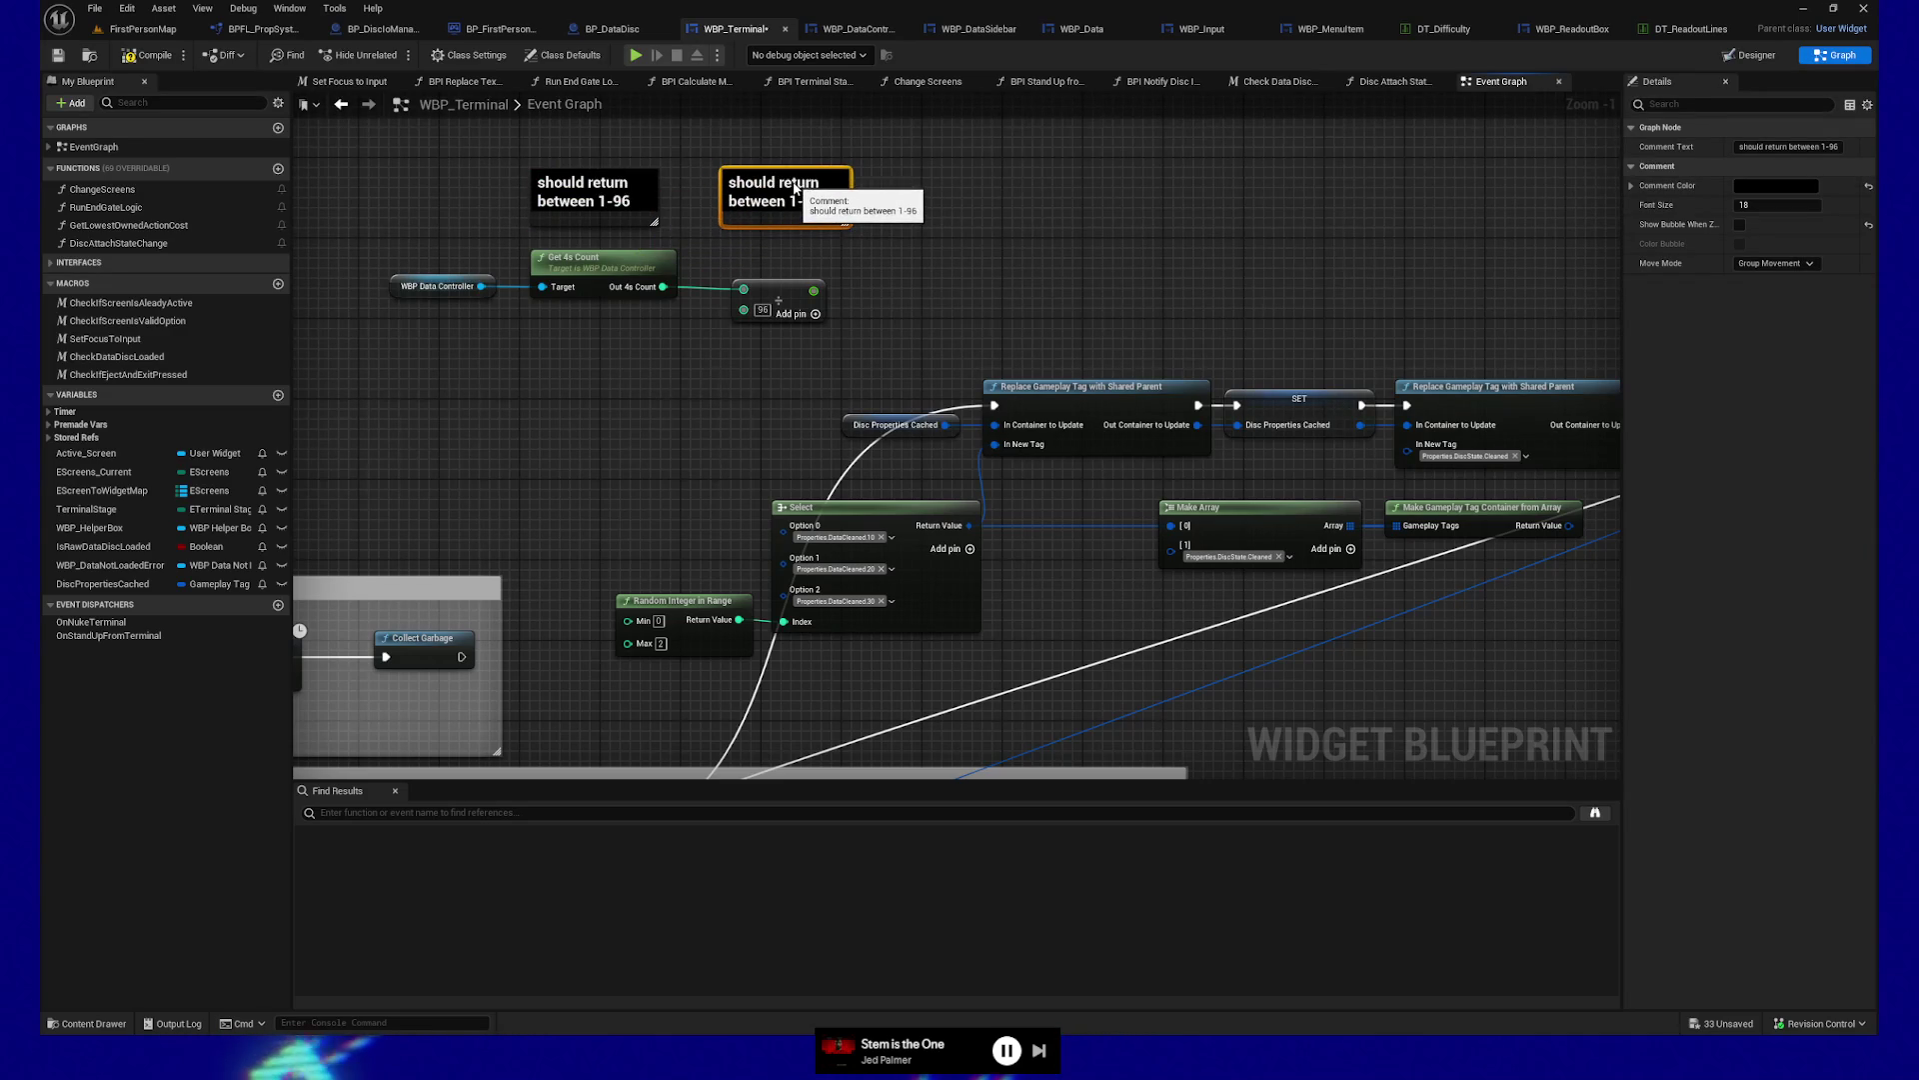
{"action": "double_click", "coordinate": [818, 194]}
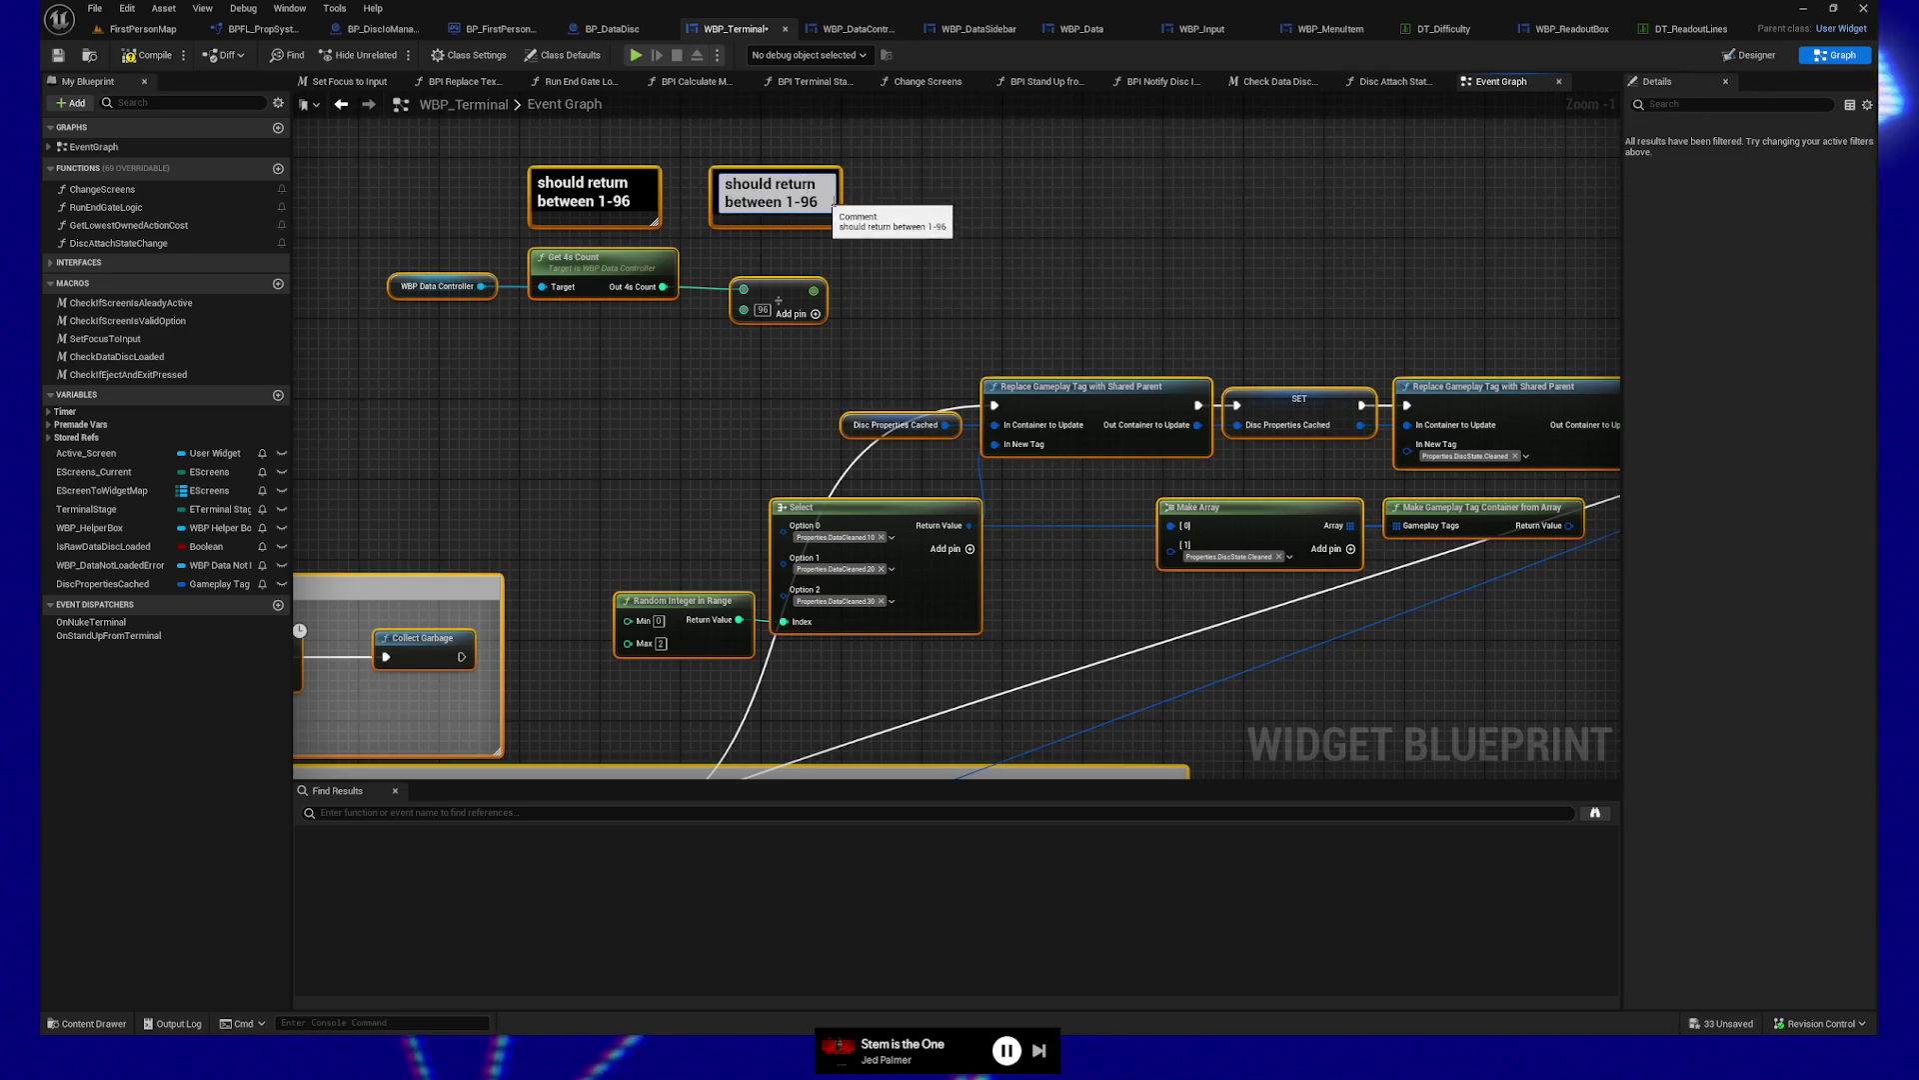
{"action": "type", "text": "should ret"}
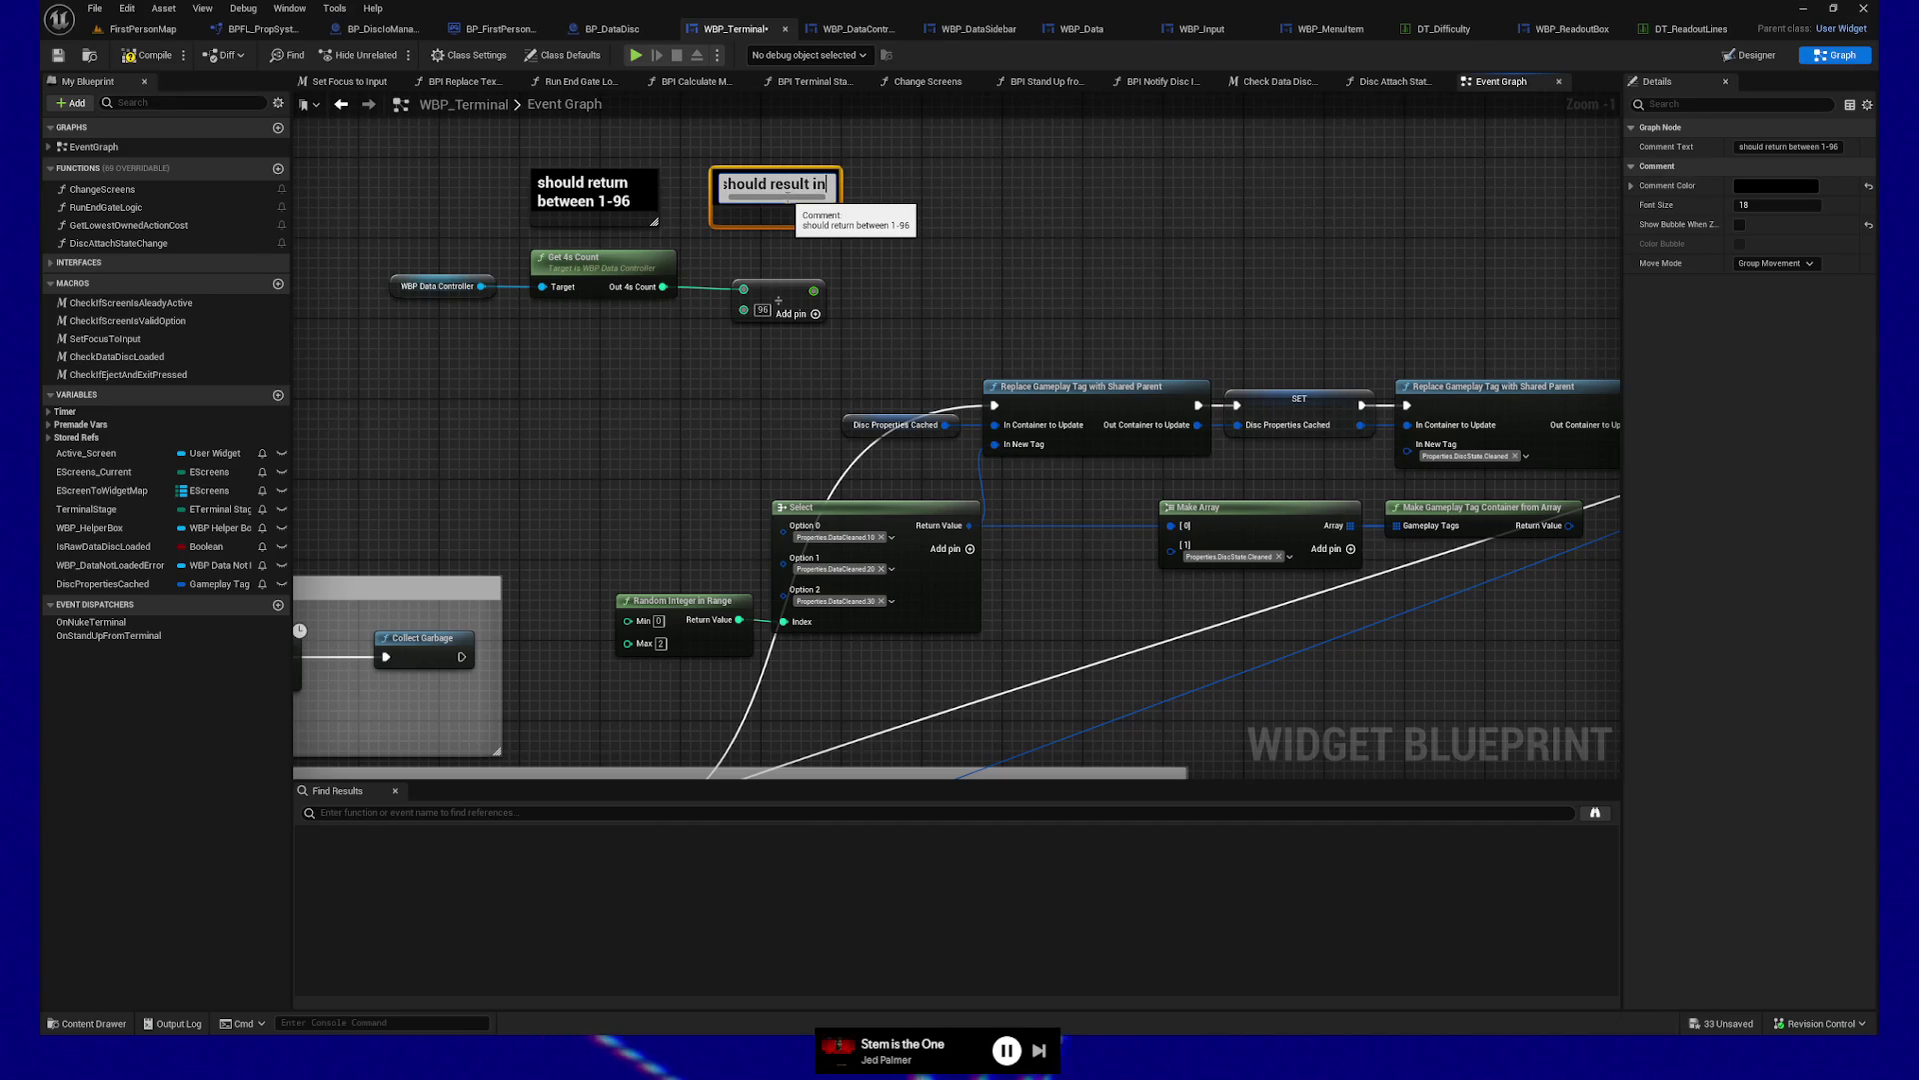
{"action": "type", "text": " between .0"}
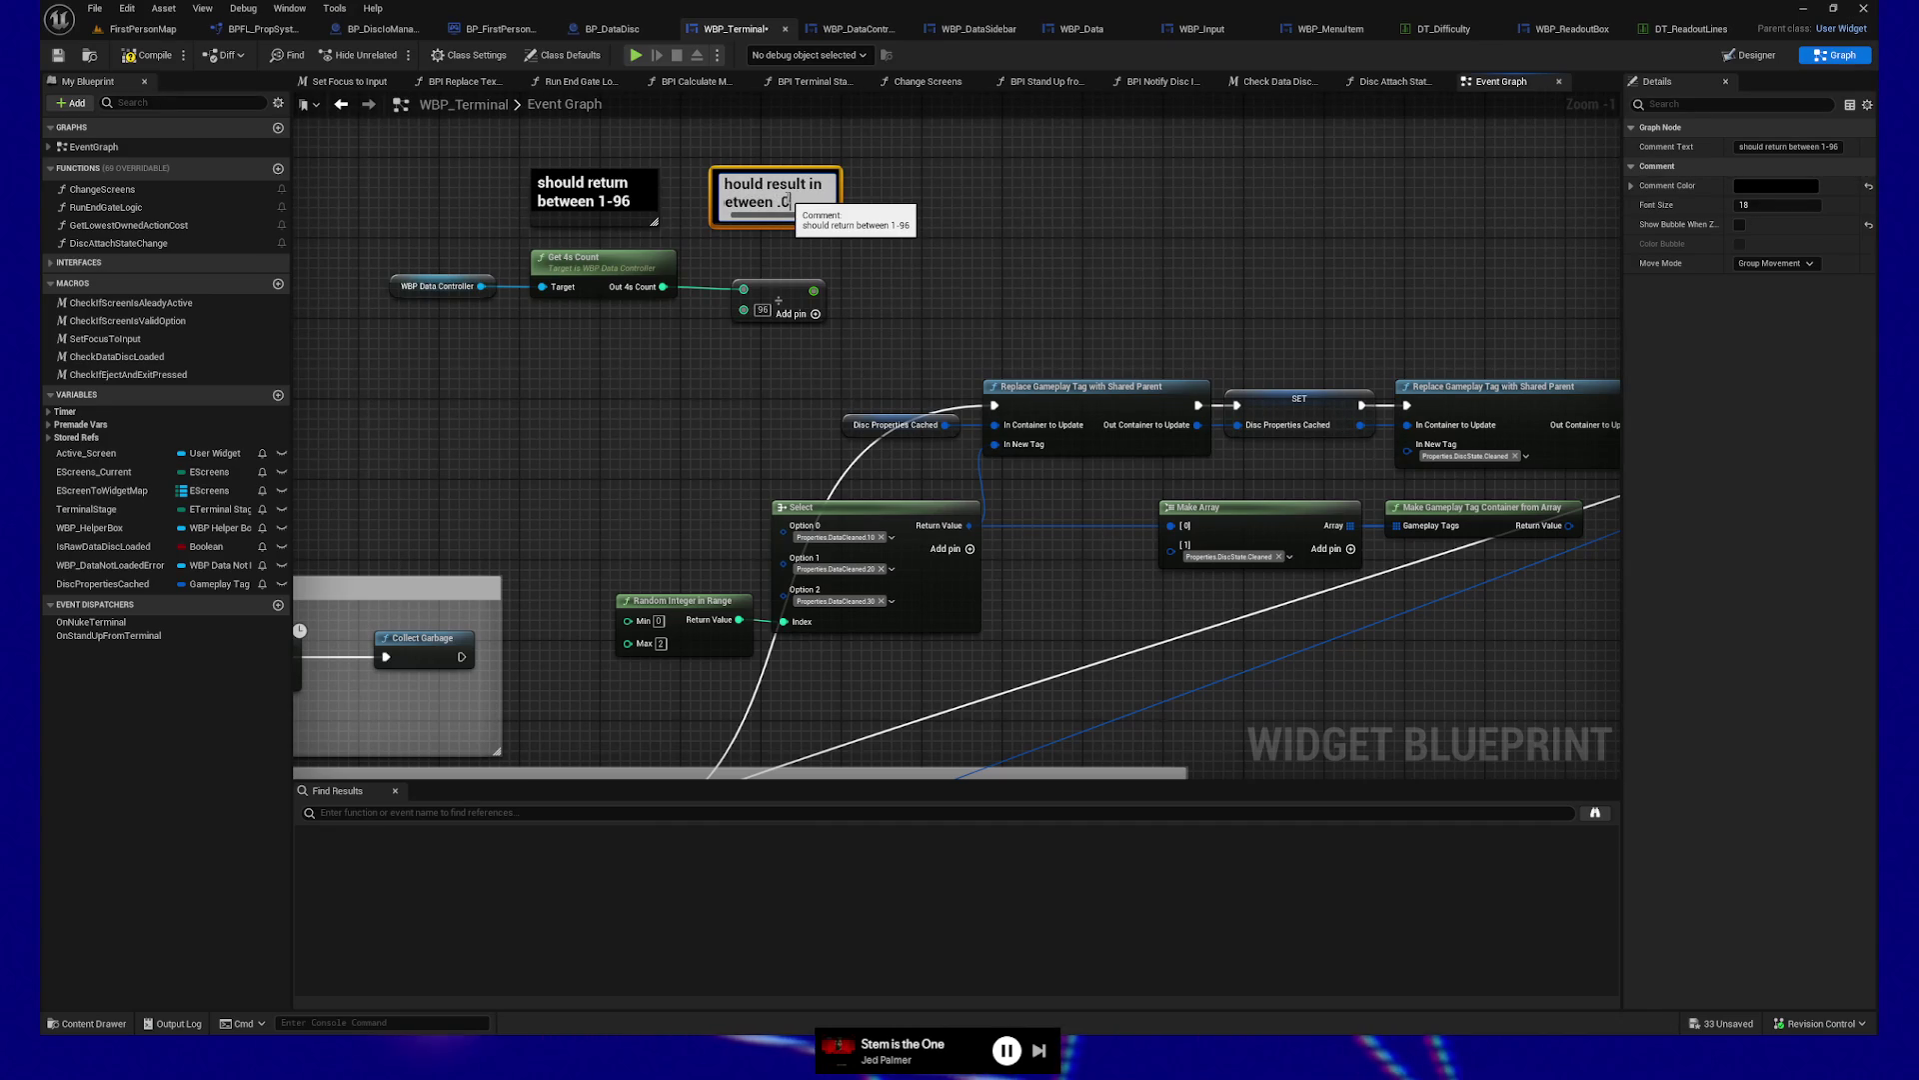
{"action": "type", "text": "93"}
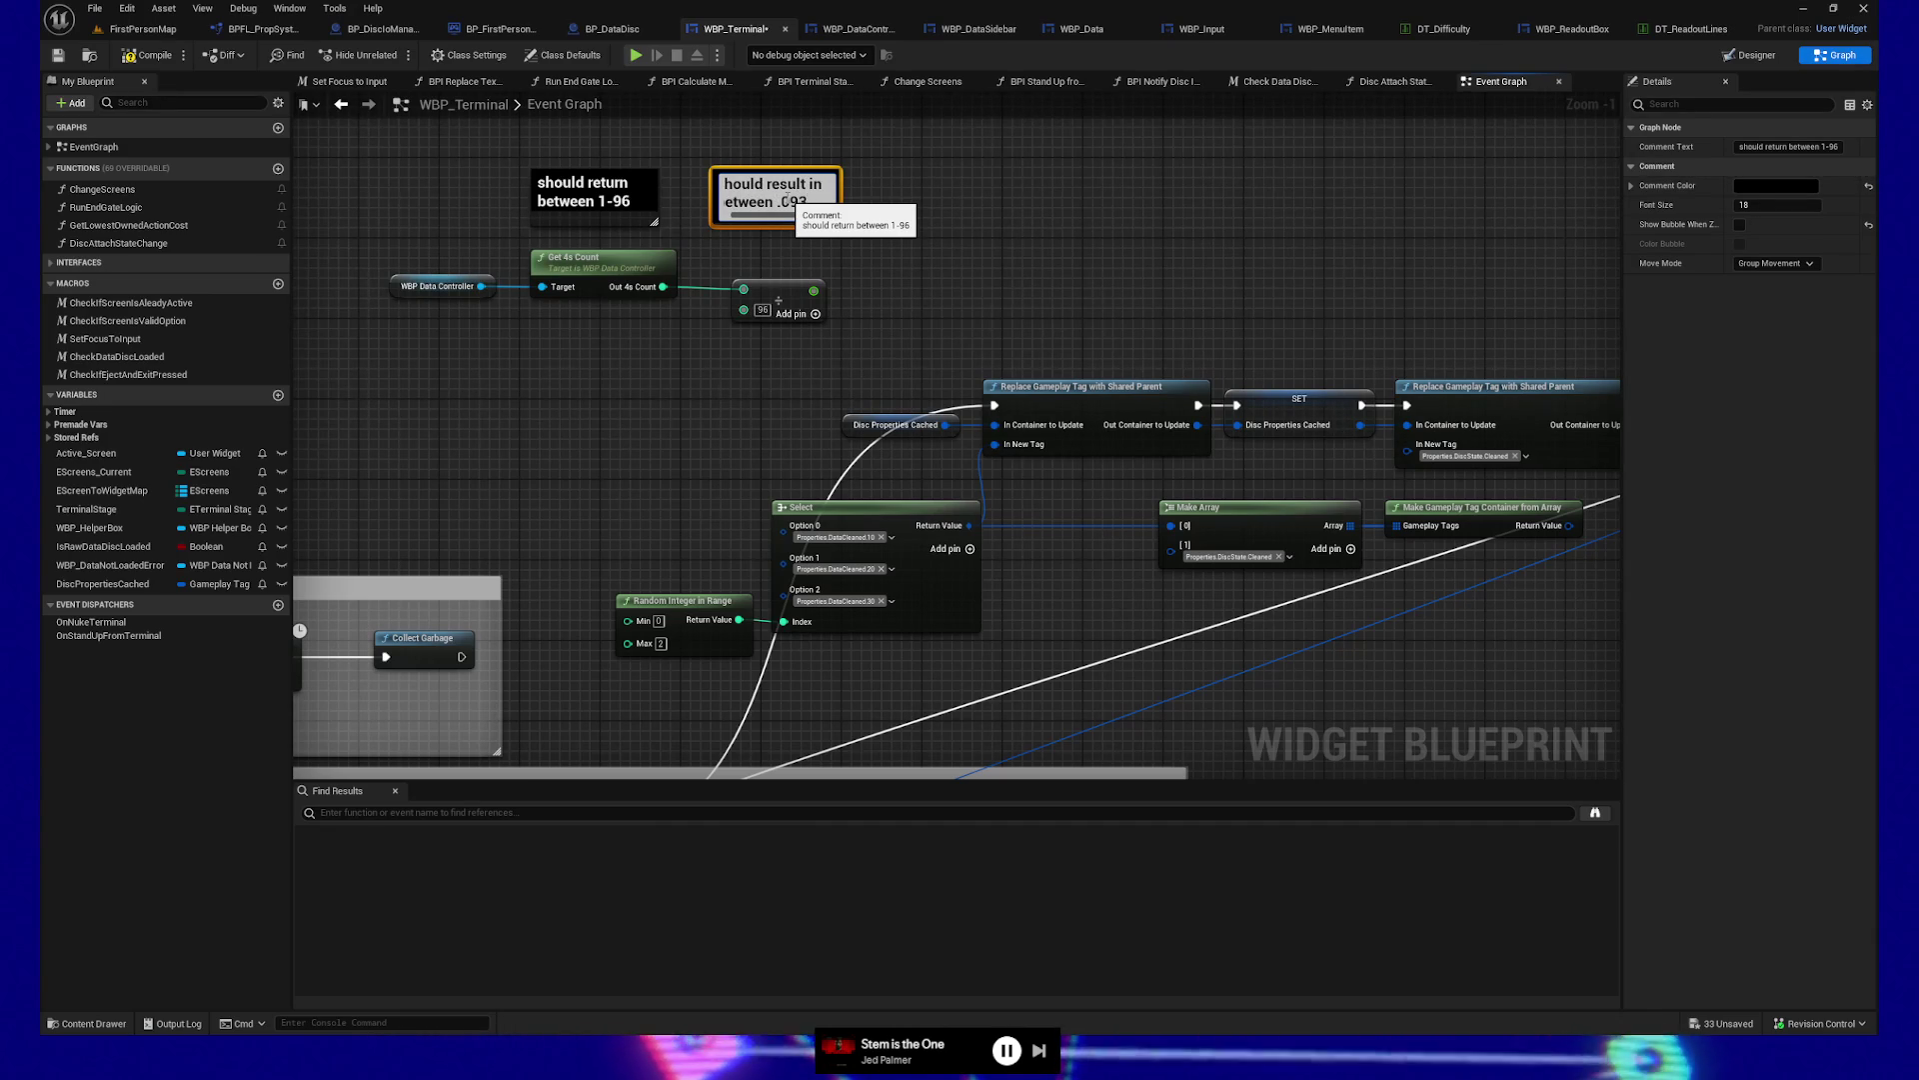
{"action": "type", "text": "75 and 1"}
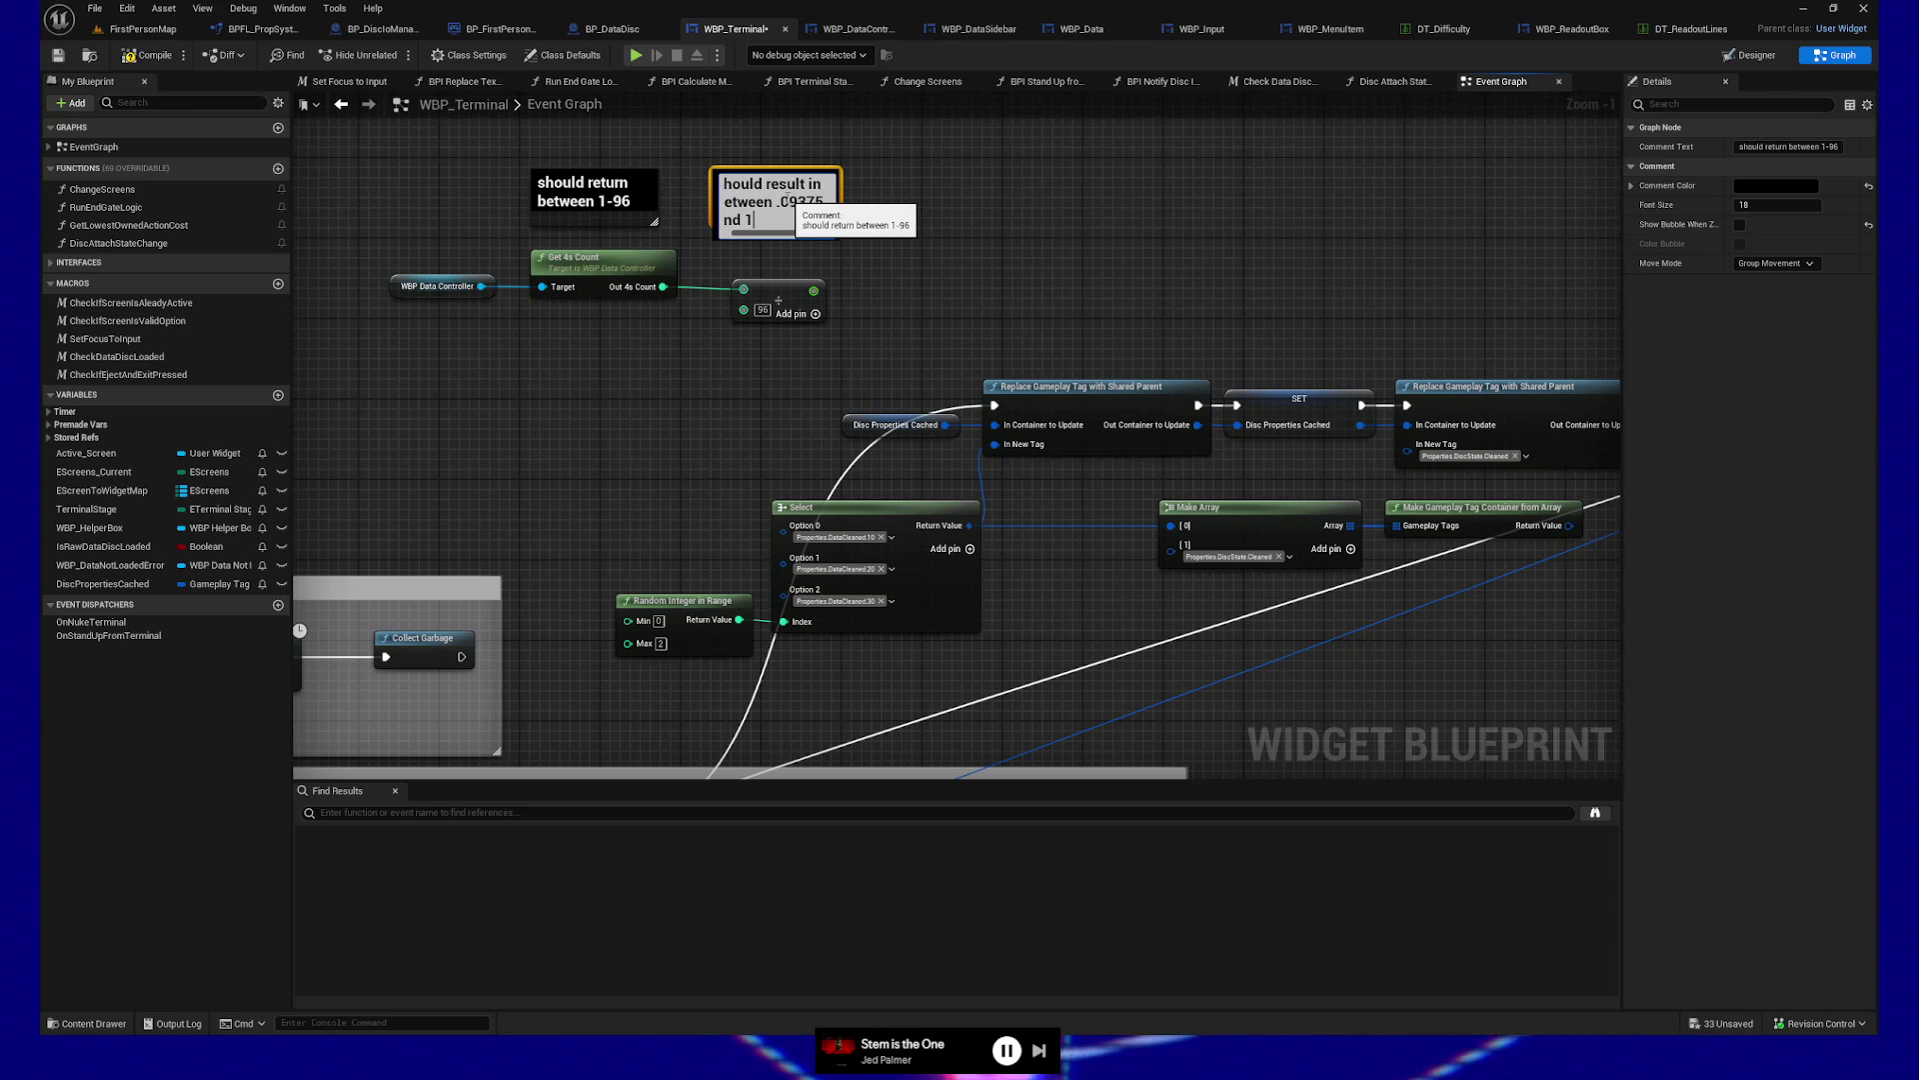
{"action": "left_click", "coordinate": [946, 238]}
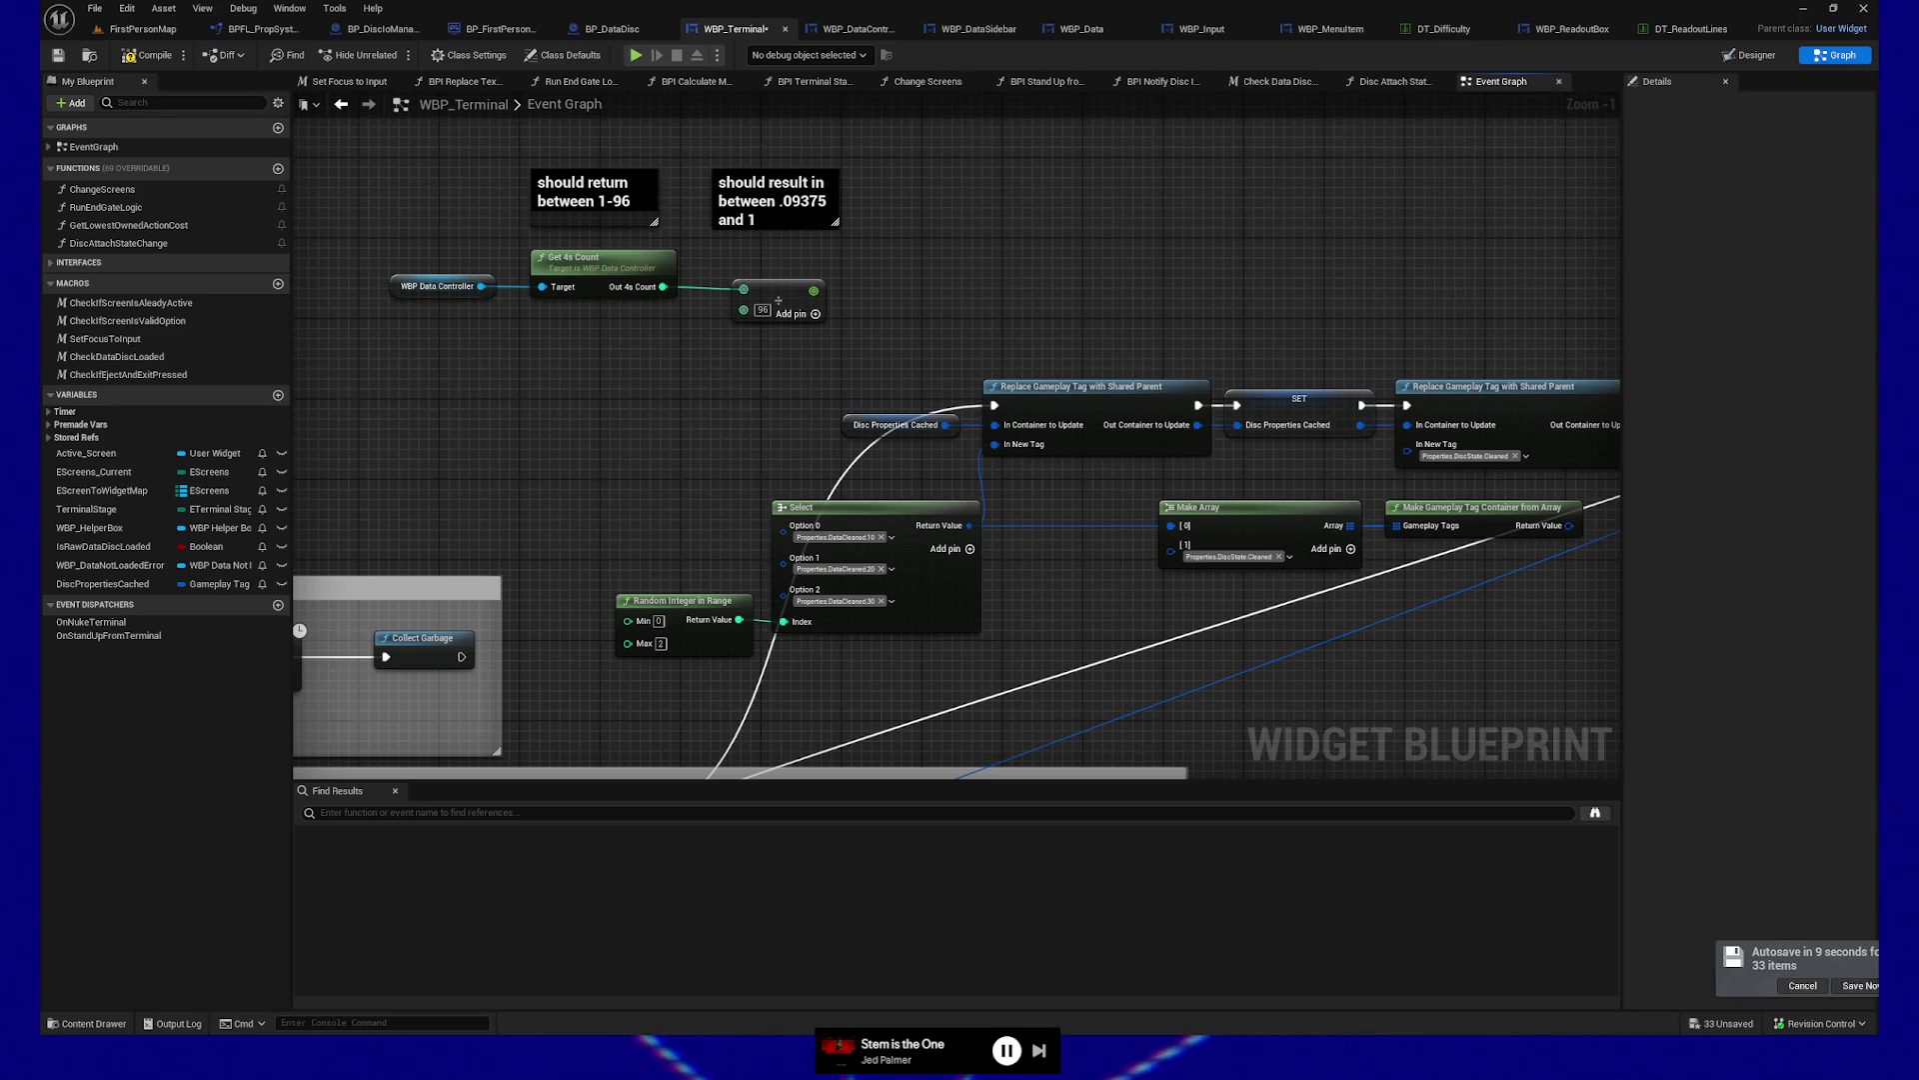
Set the Select node's Option 0 to the Properties.DataCleaned.10 gameplay tag
{"action": "left_click_drag", "start_coordinate": [830, 507], "coordinate": [909, 497]}
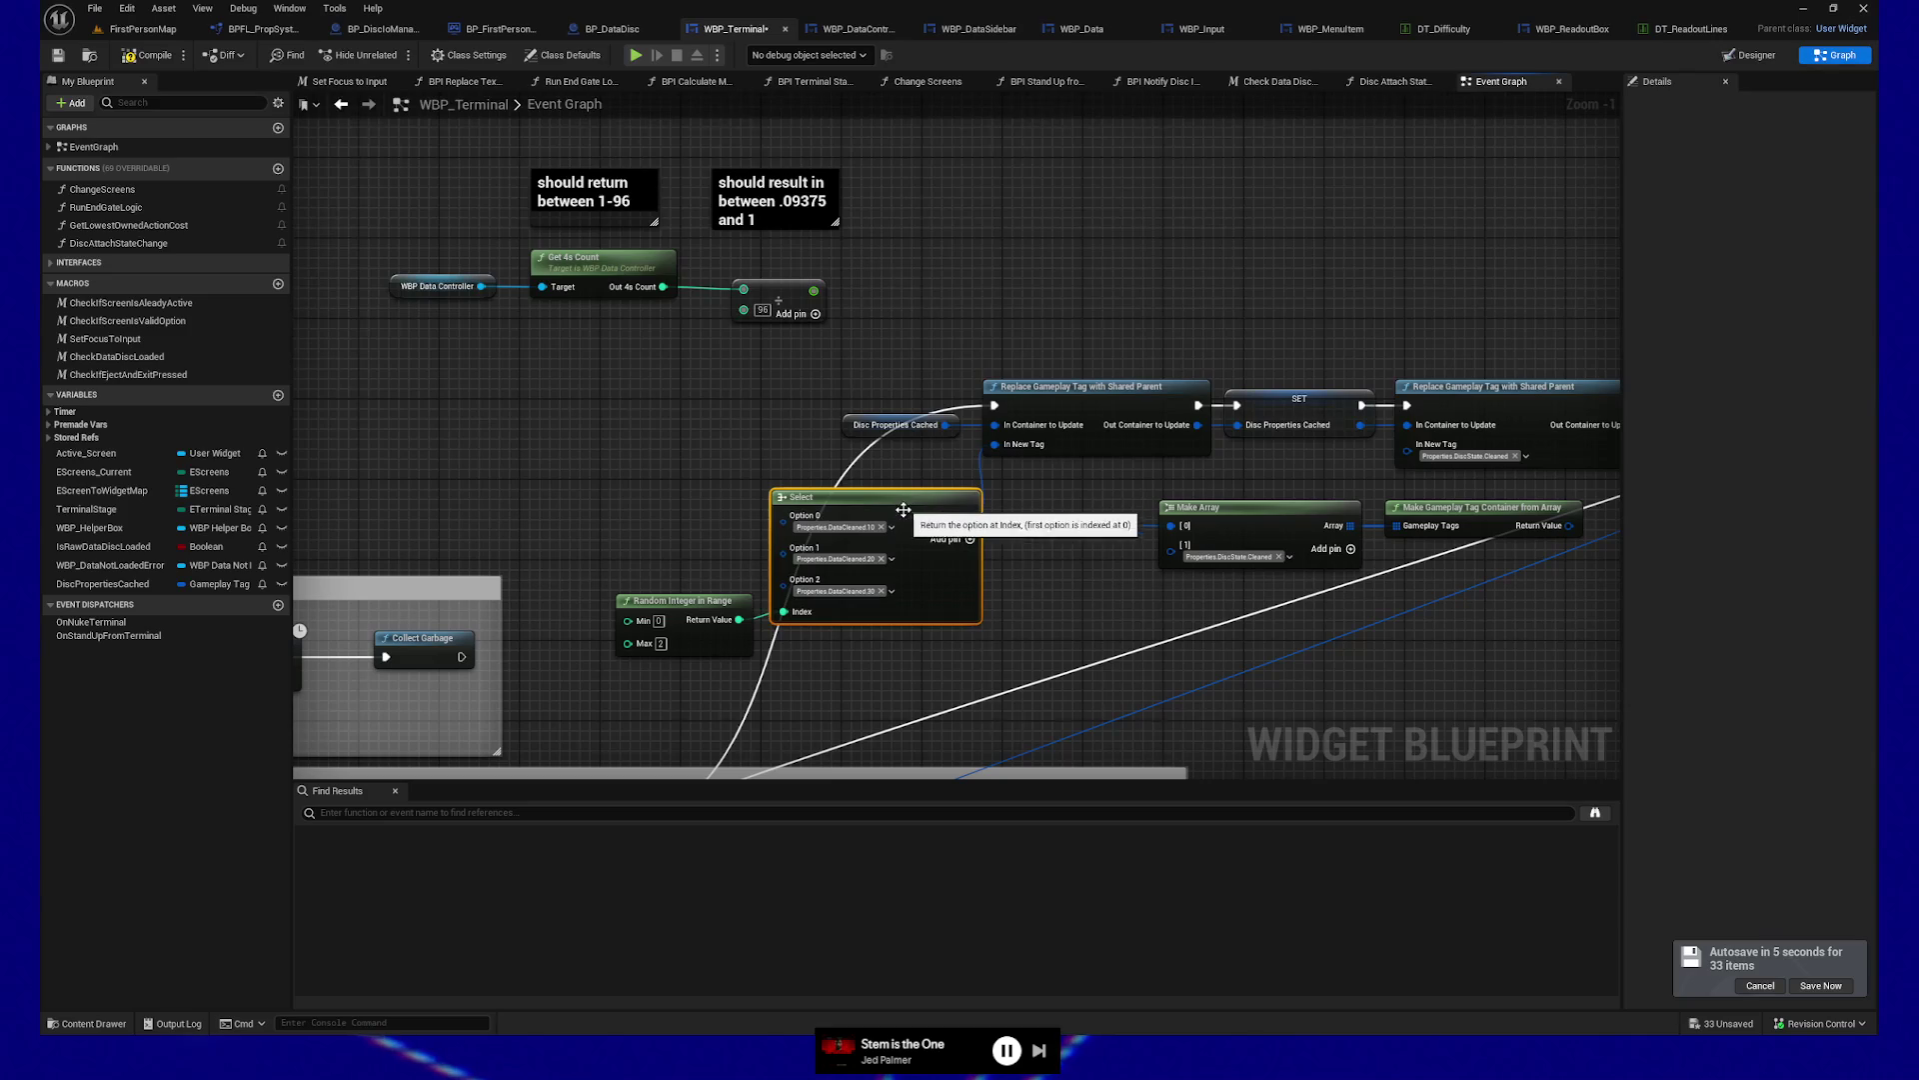
{"action": "left_click", "coordinate": [891, 527]}
{"action": "scroll", "coordinate": [846, 688], "scroll_direction": "down", "scroll_amount": 3}
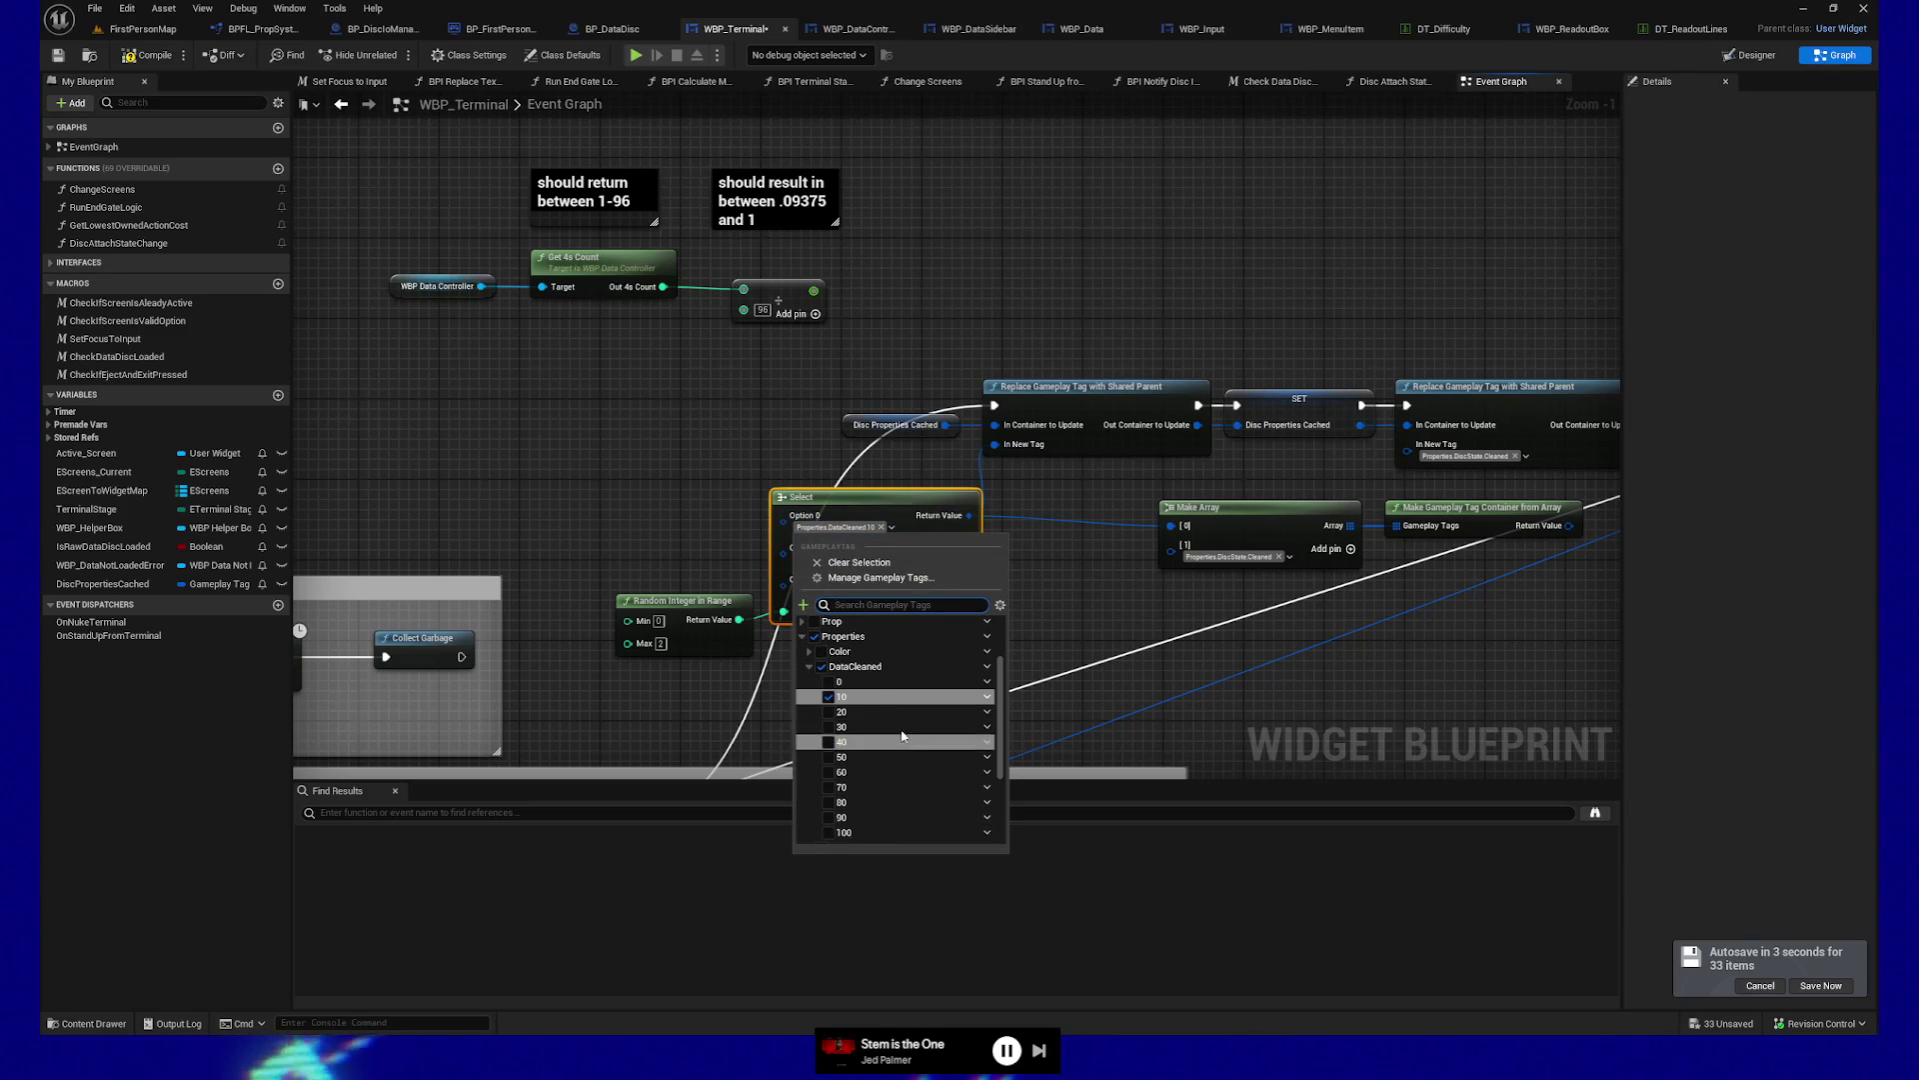
{"action": "scroll", "coordinate": [847, 688], "scroll_direction": "down", "scroll_amount": 1}
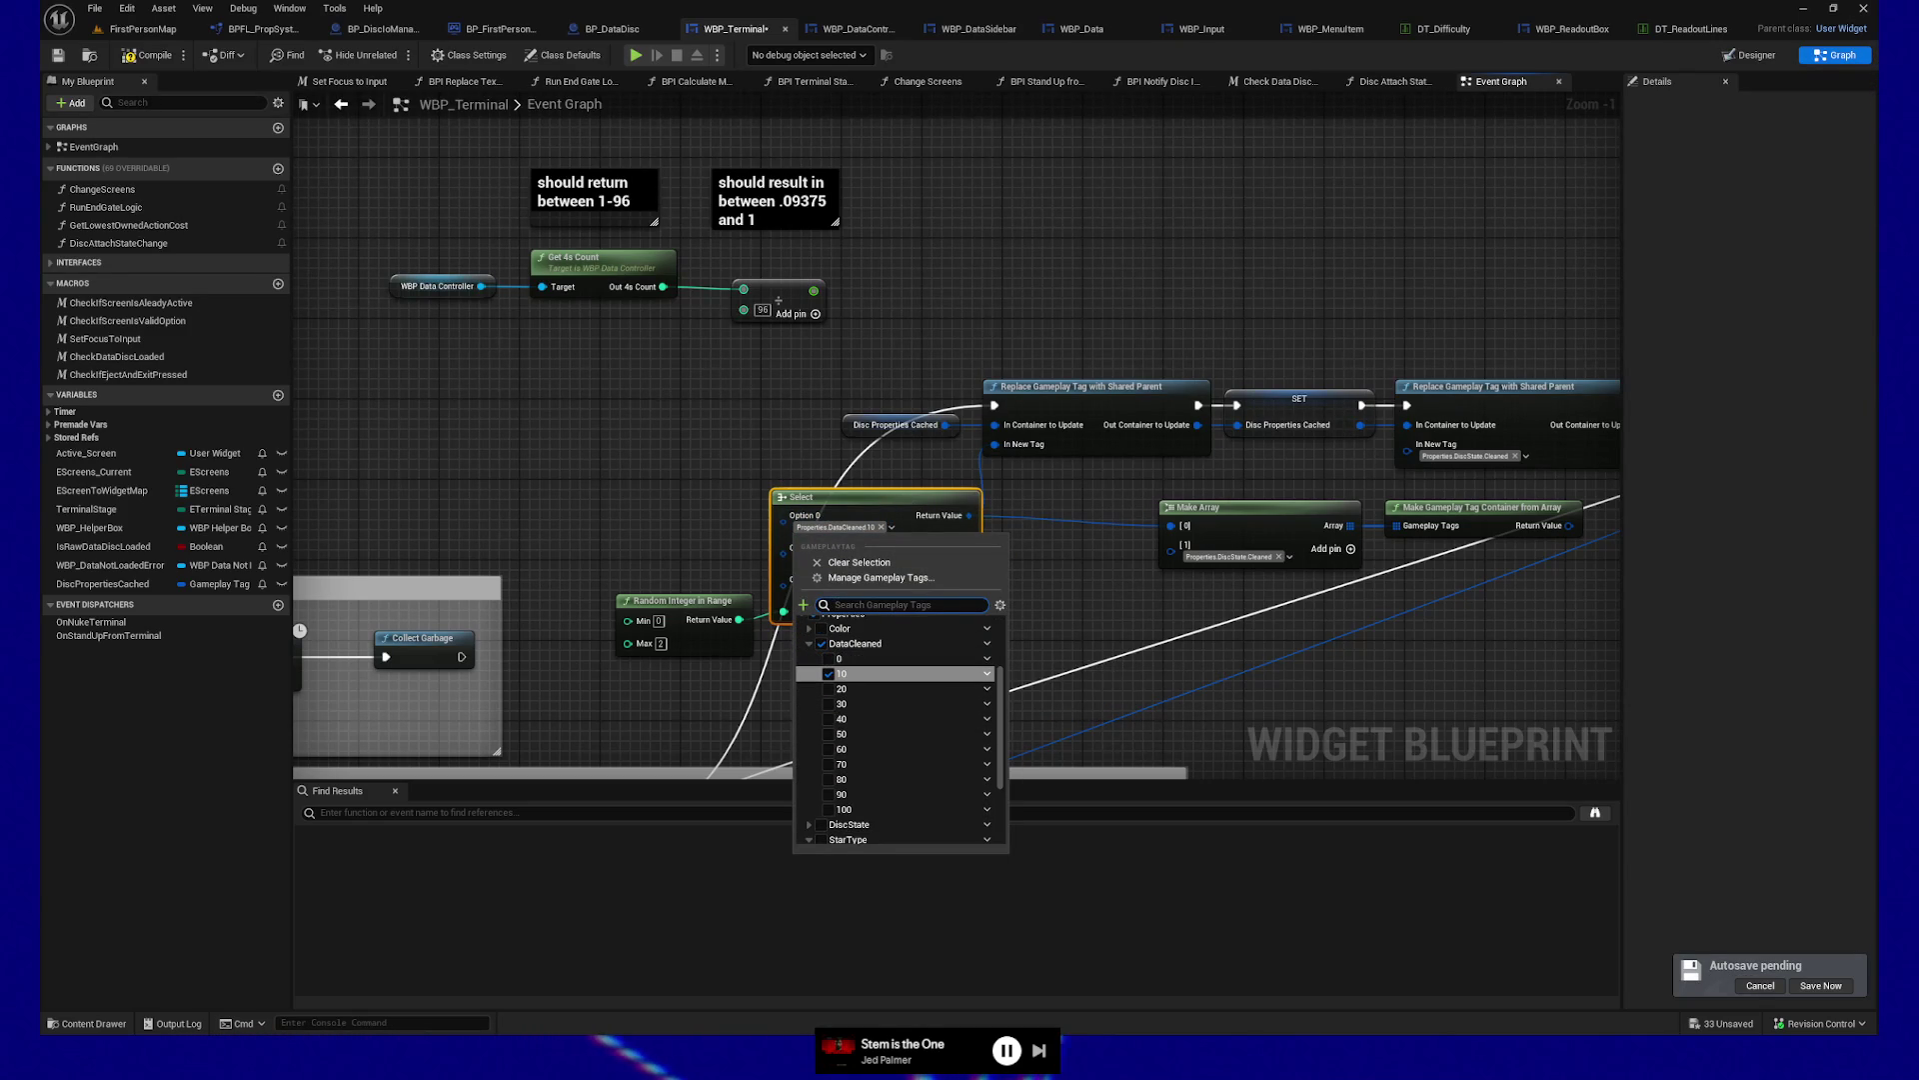
{"action": "key", "text": "Escape"}
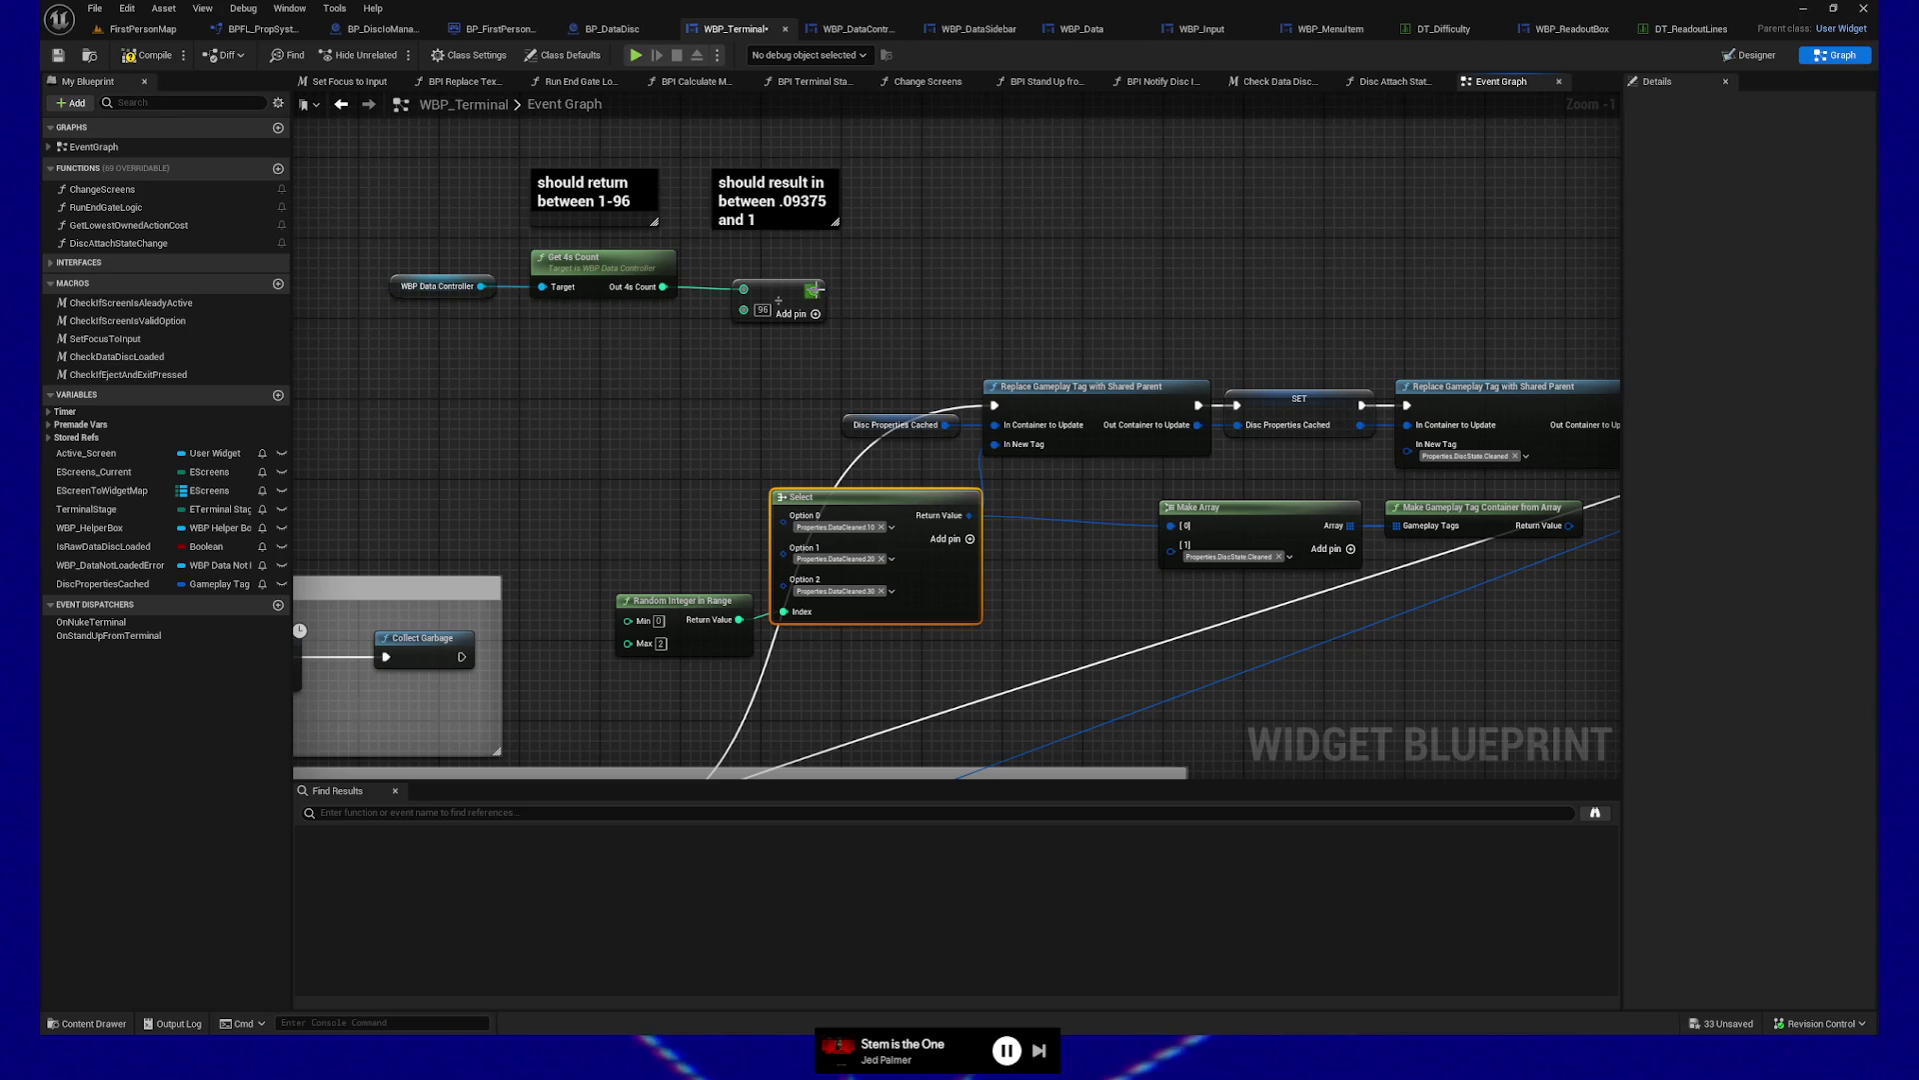
Switch the division output to integer, then back to float
{"action": "right_click", "coordinate": [815, 290]}
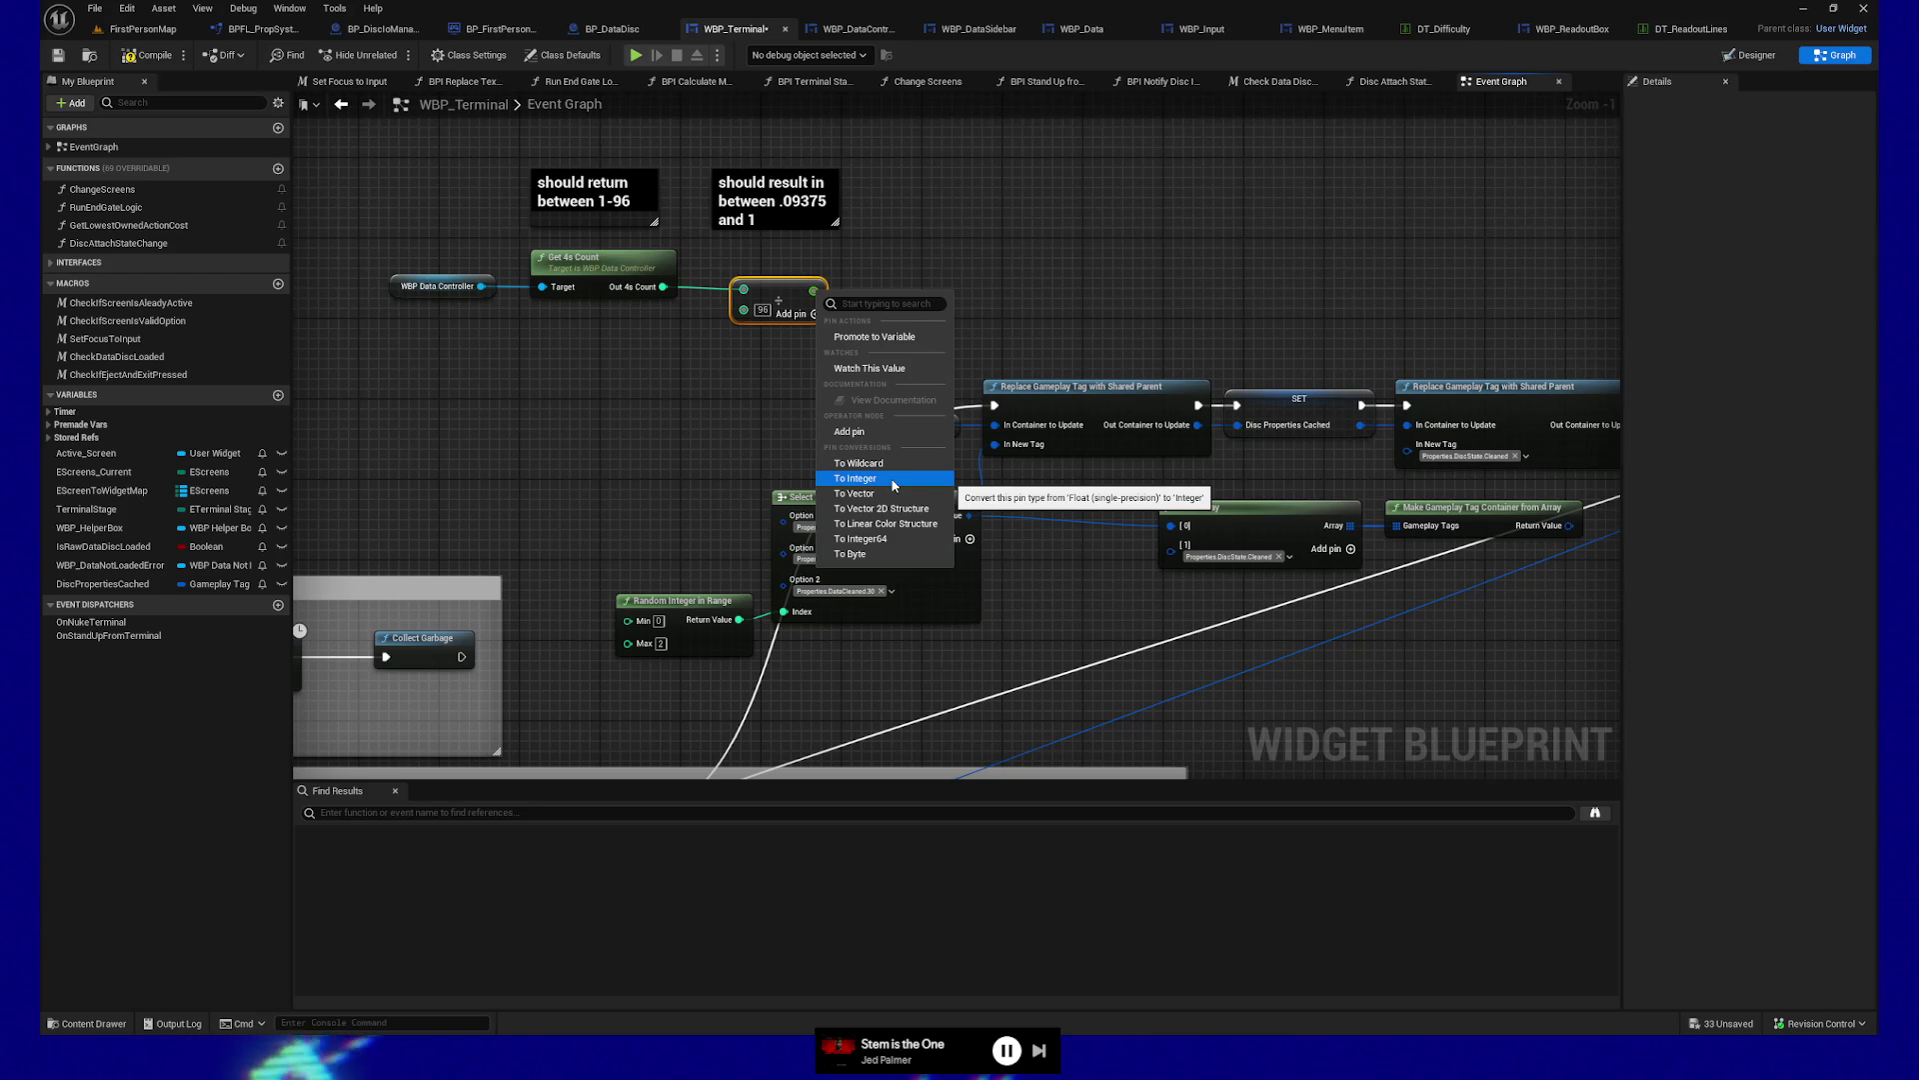
{"action": "right_click", "coordinate": [811, 290]}
{"action": "right_click", "coordinate": [812, 290]}
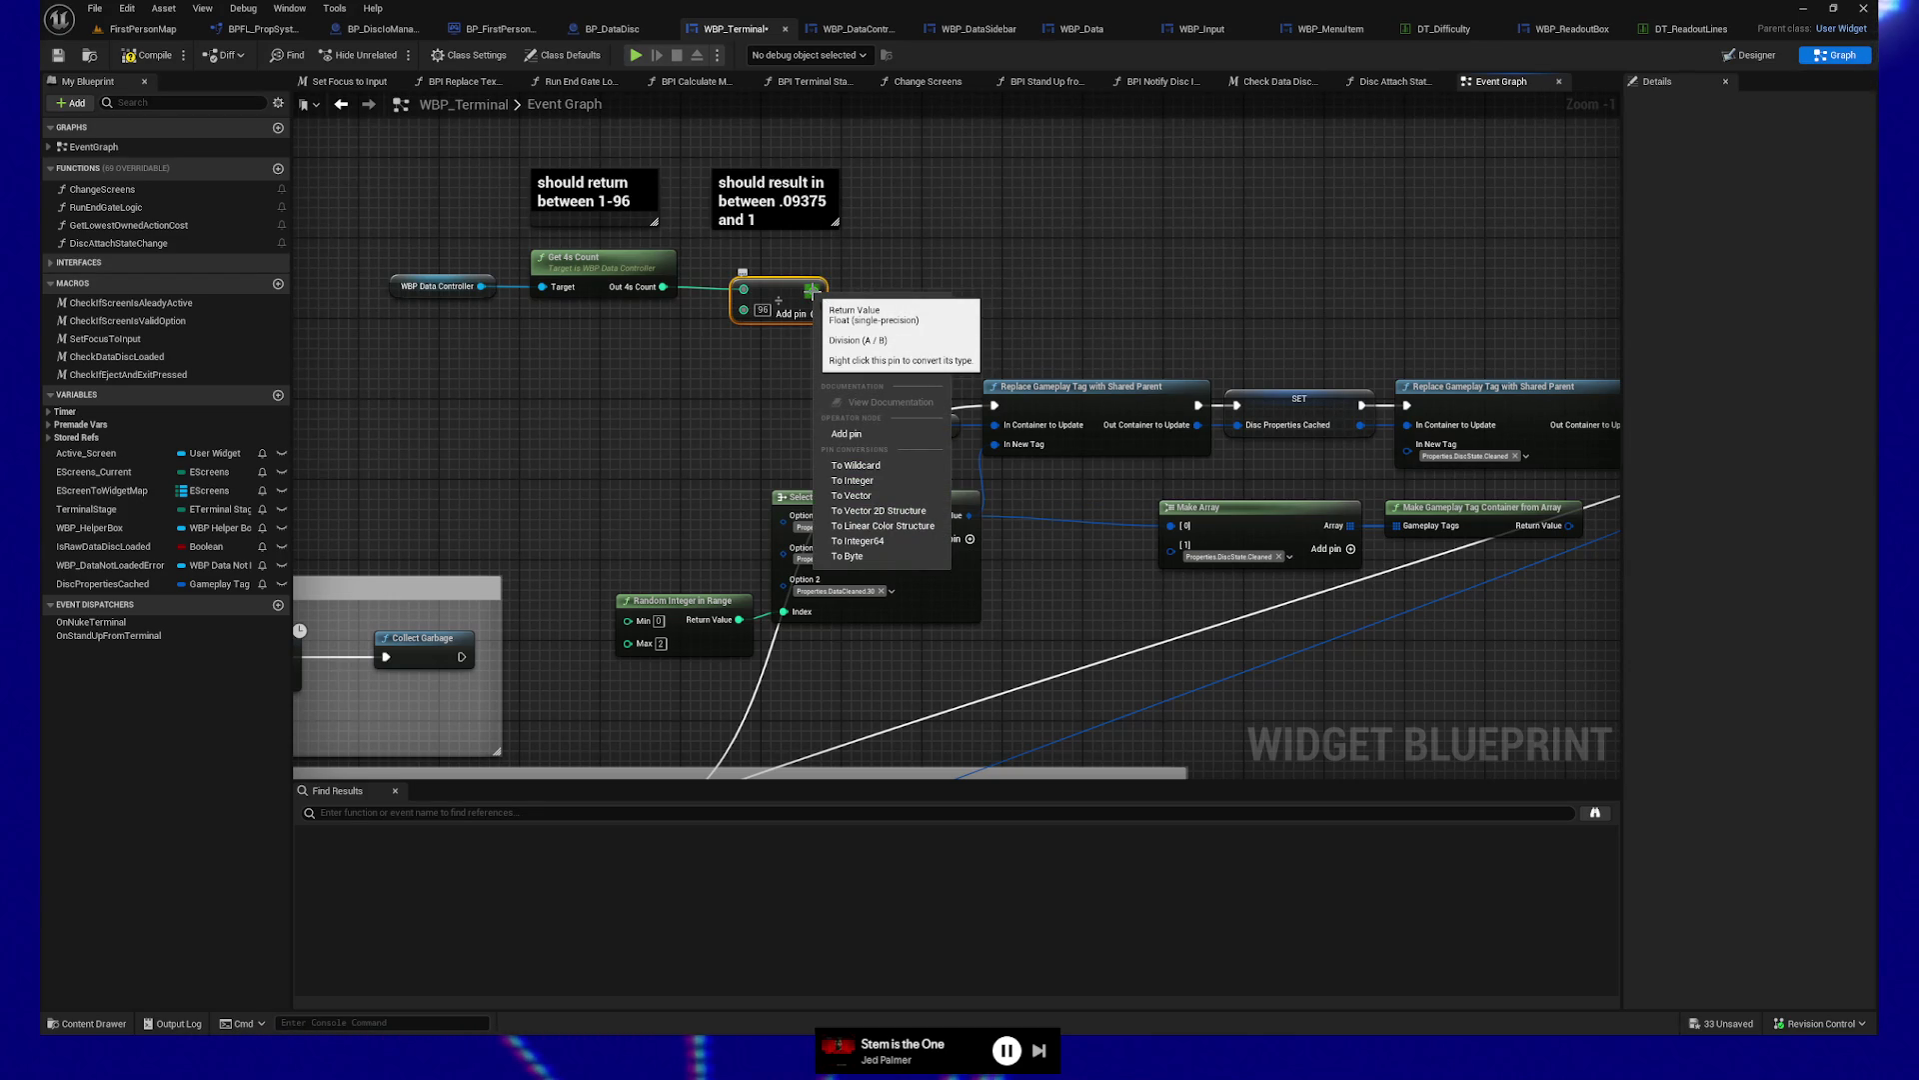
{"action": "left_click", "coordinate": [892, 482]}
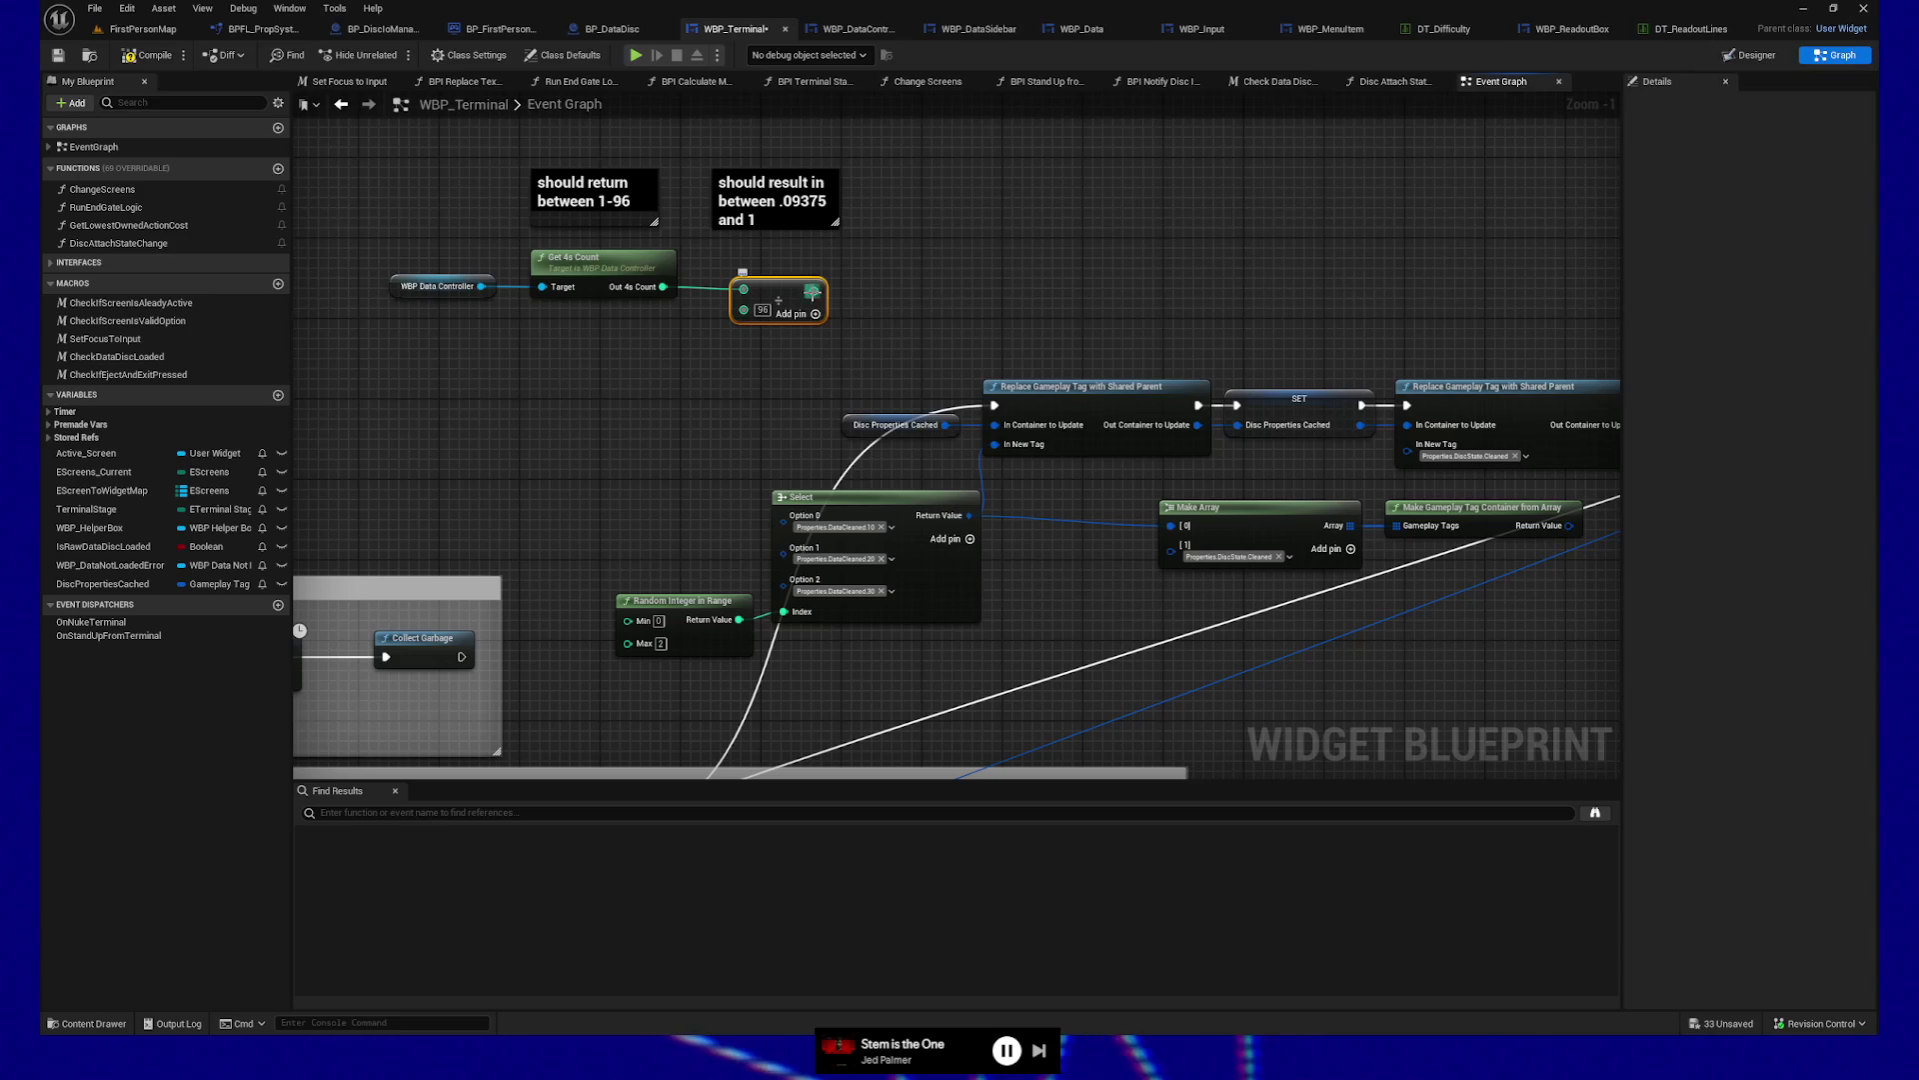
{"action": "right_click", "coordinate": [814, 291]}
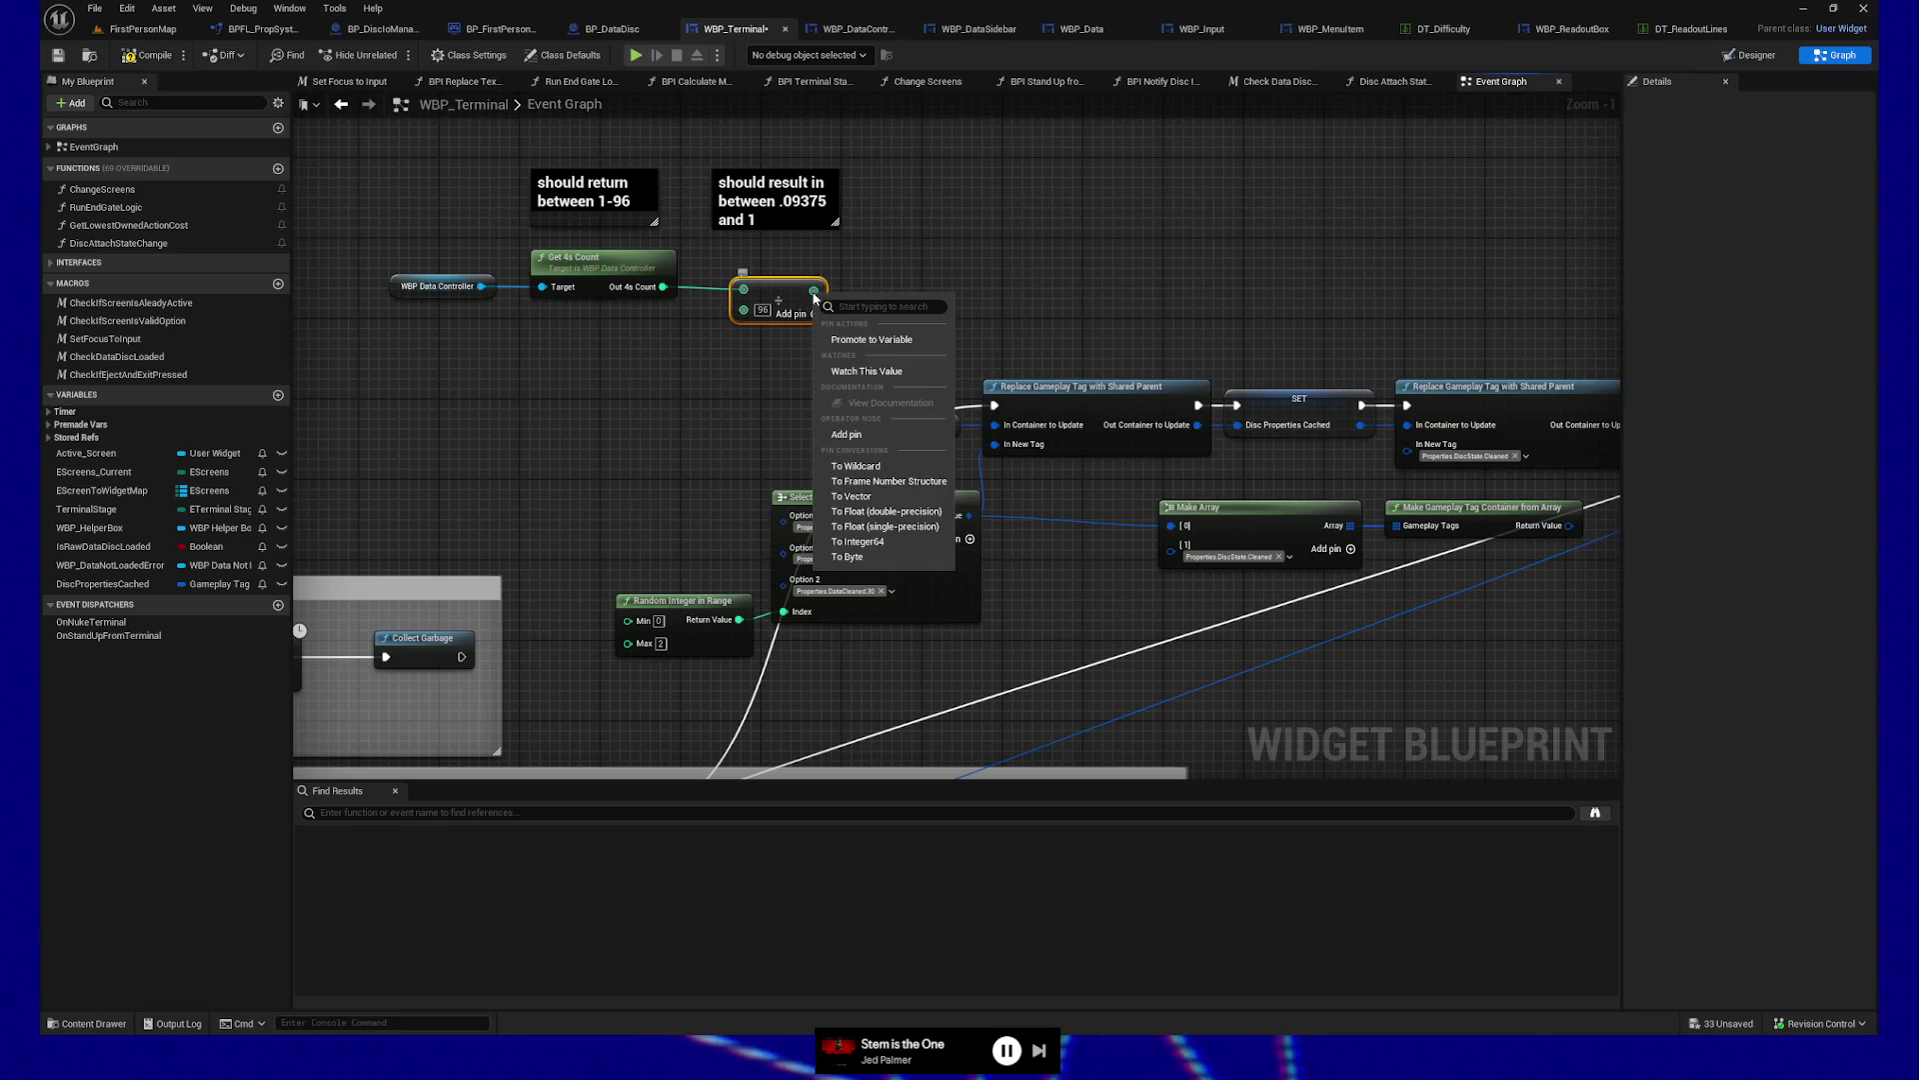
{"action": "left_click", "coordinate": [906, 527]}
Search for a round node from the division result
{"action": "left_click_drag", "start_coordinate": [806, 283], "coordinate": [796, 283]}
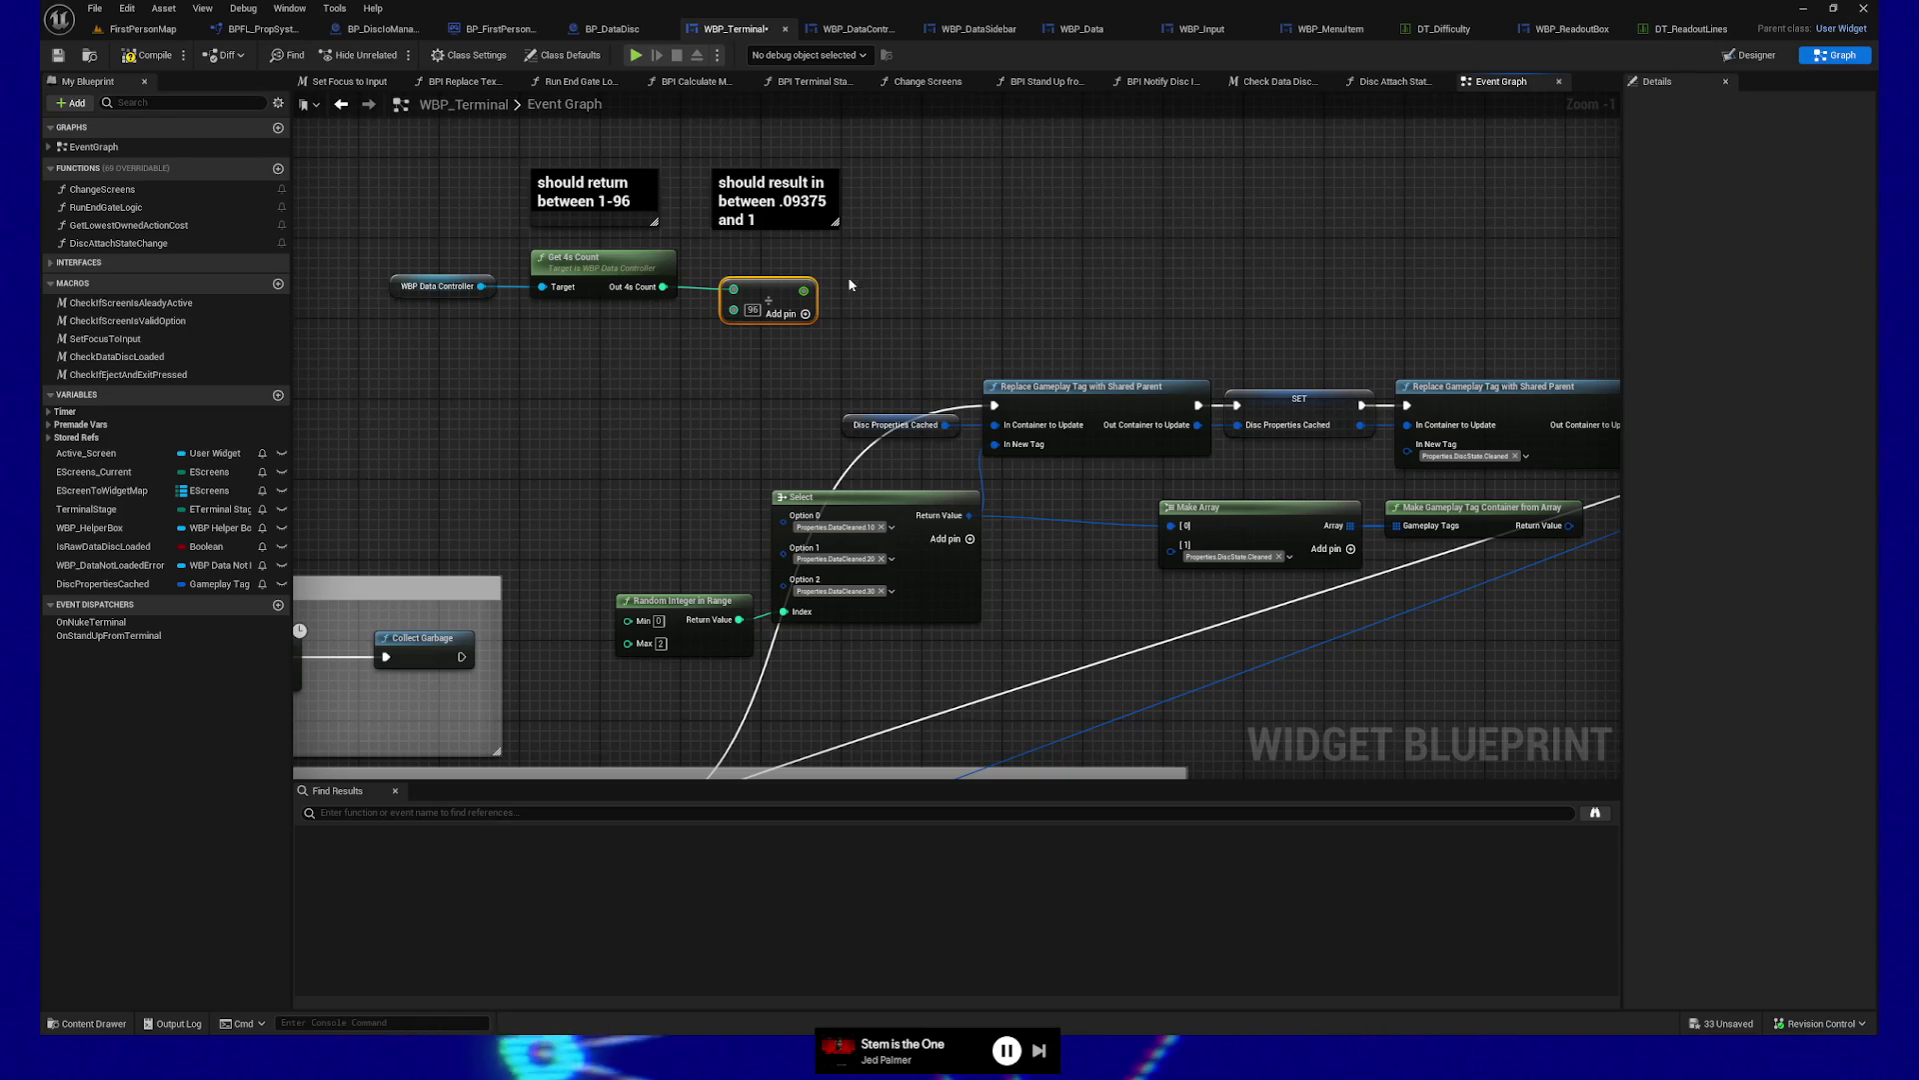
{"action": "left_click_drag", "start_coordinate": [804, 291], "coordinate": [945, 263]}
{"action": "type", "text": "round"}
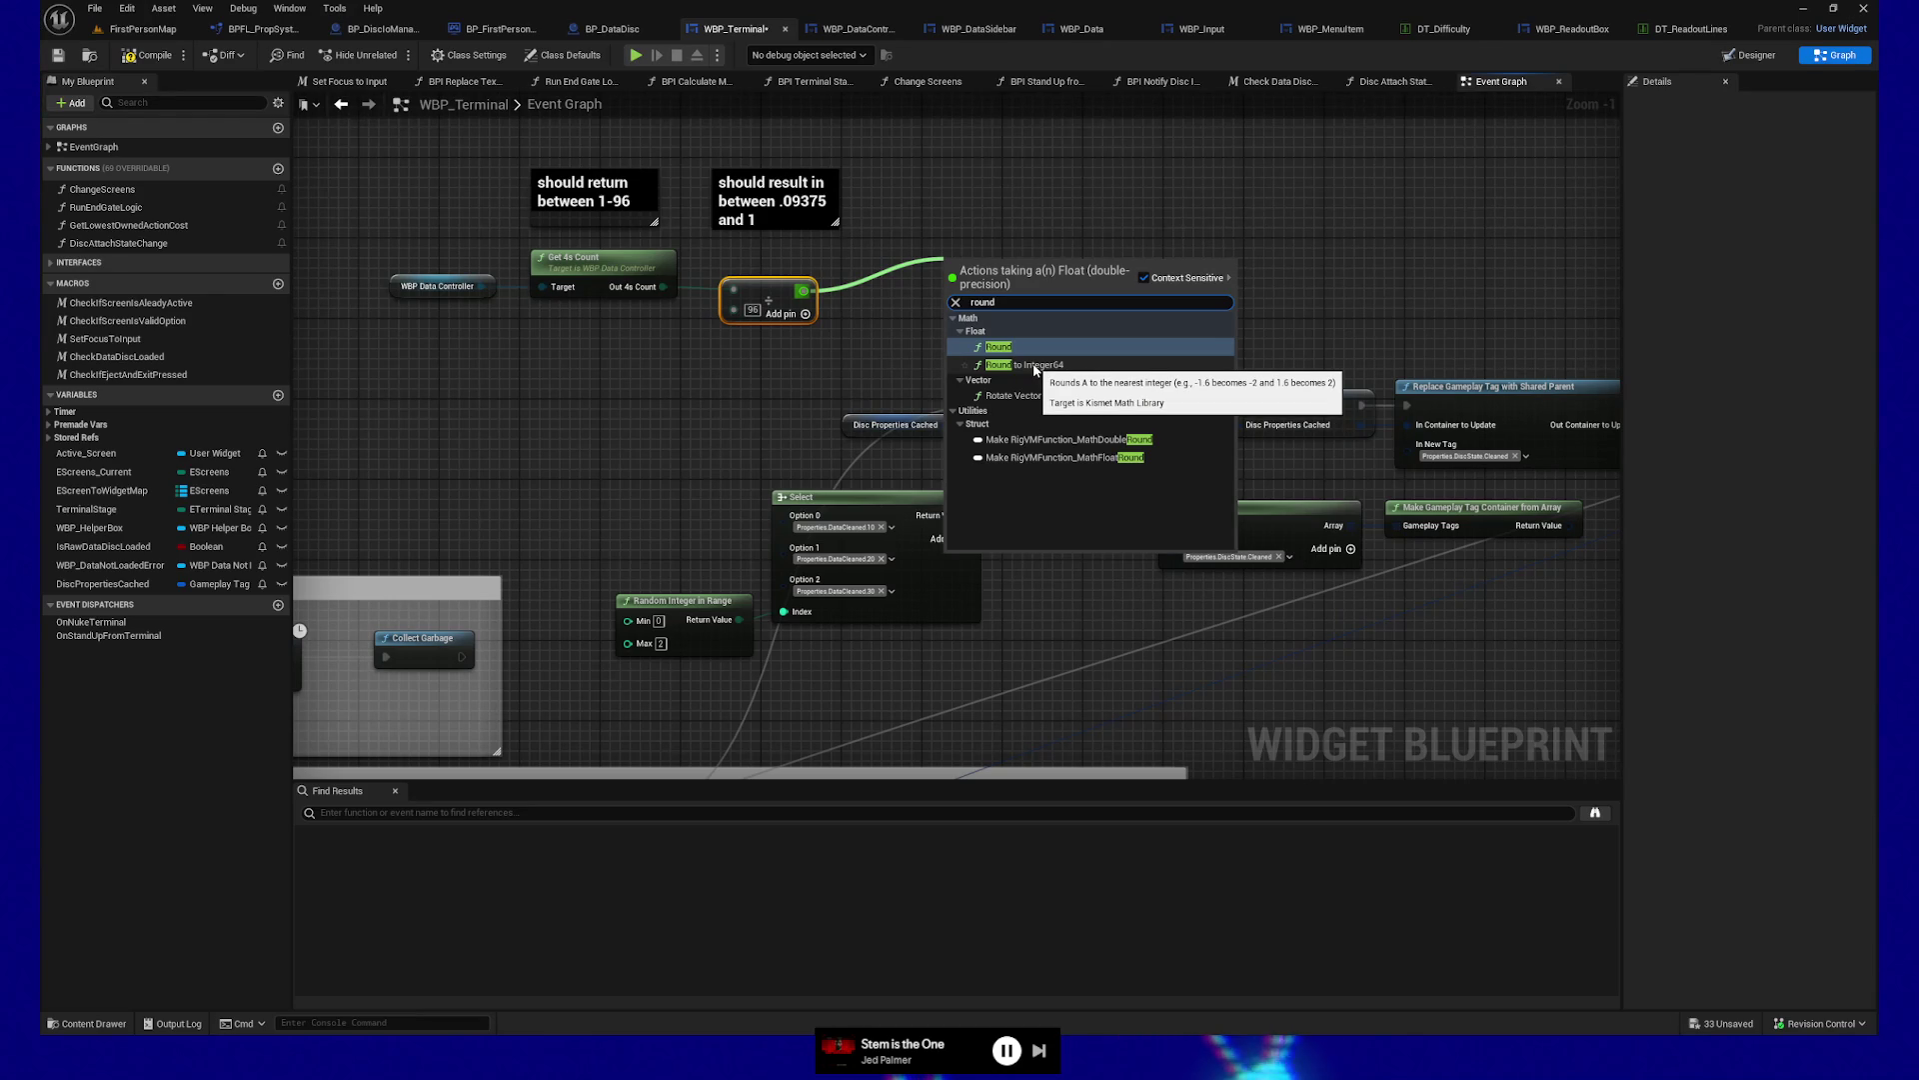
Multiply the division result by 100
{"action": "left_click", "coordinate": [825, 339]}
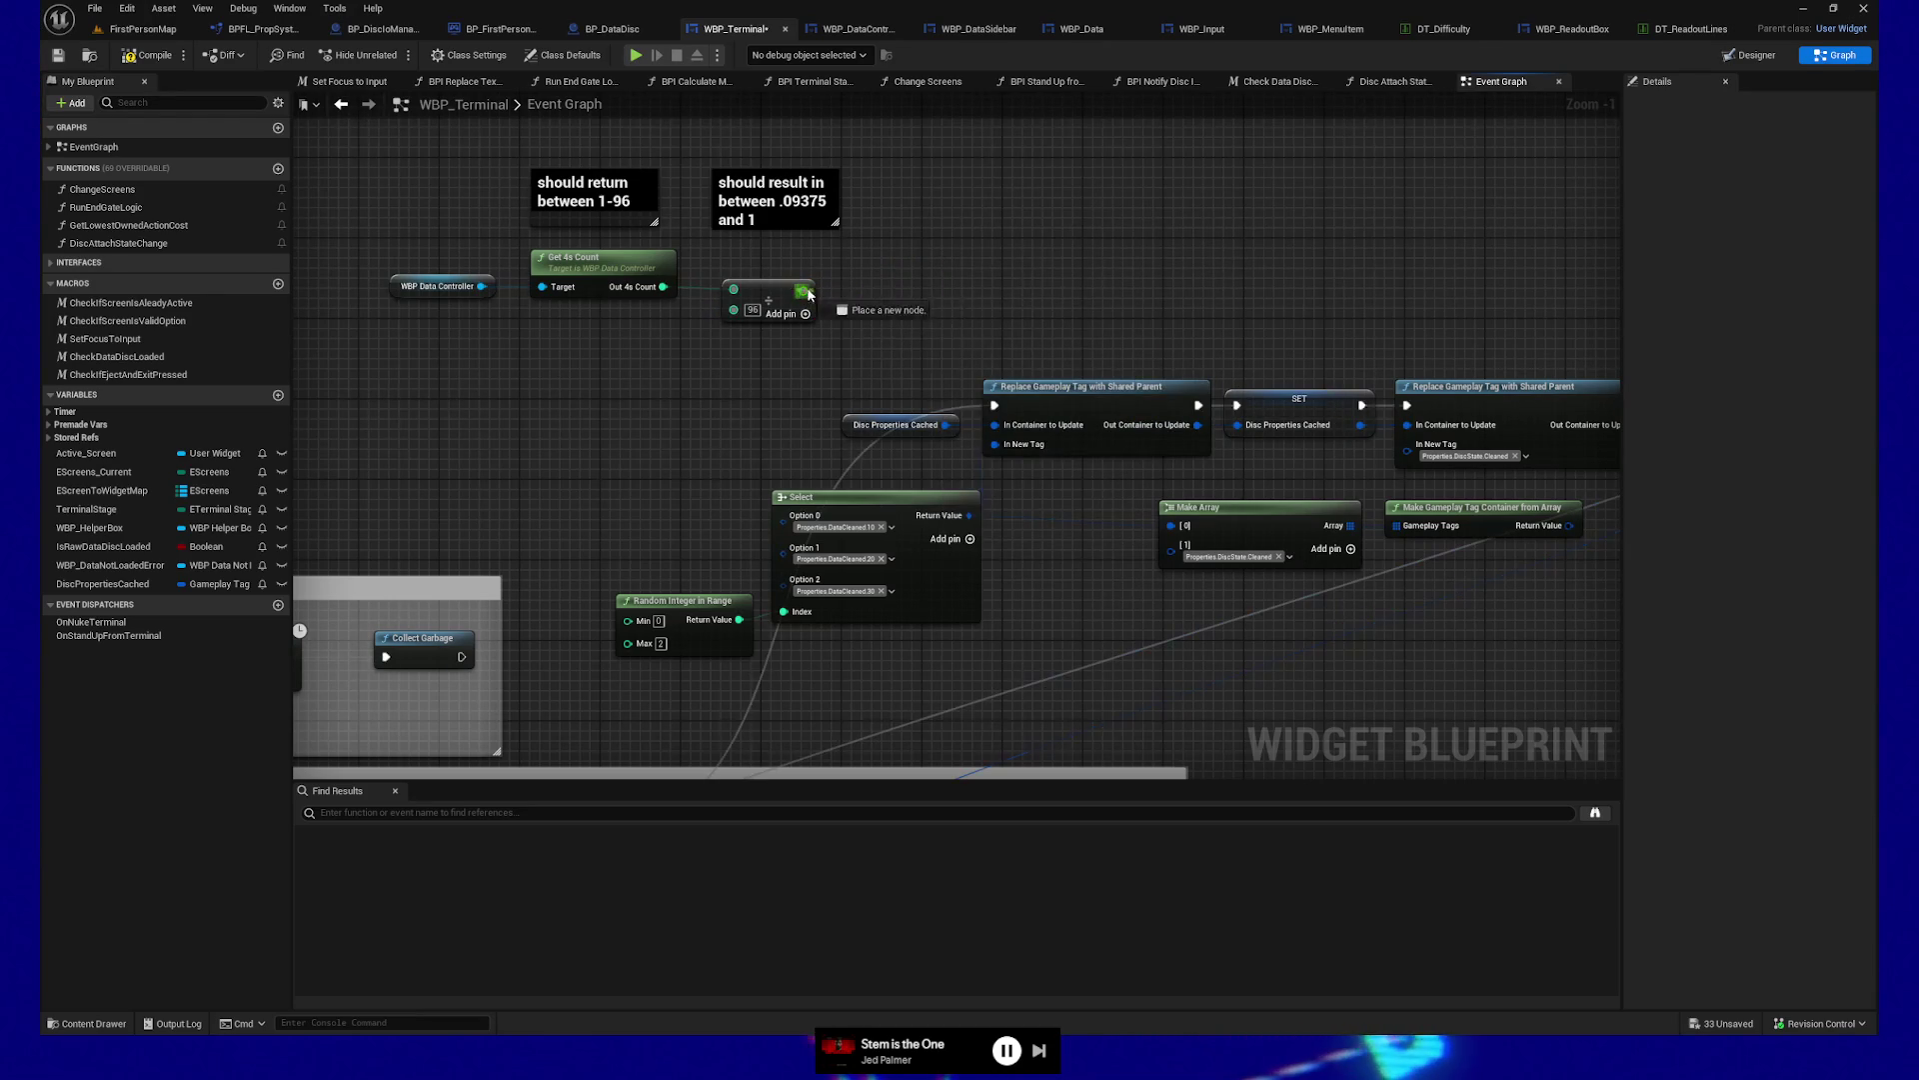
{"action": "left_click_drag", "start_coordinate": [802, 291], "coordinate": [883, 293]}
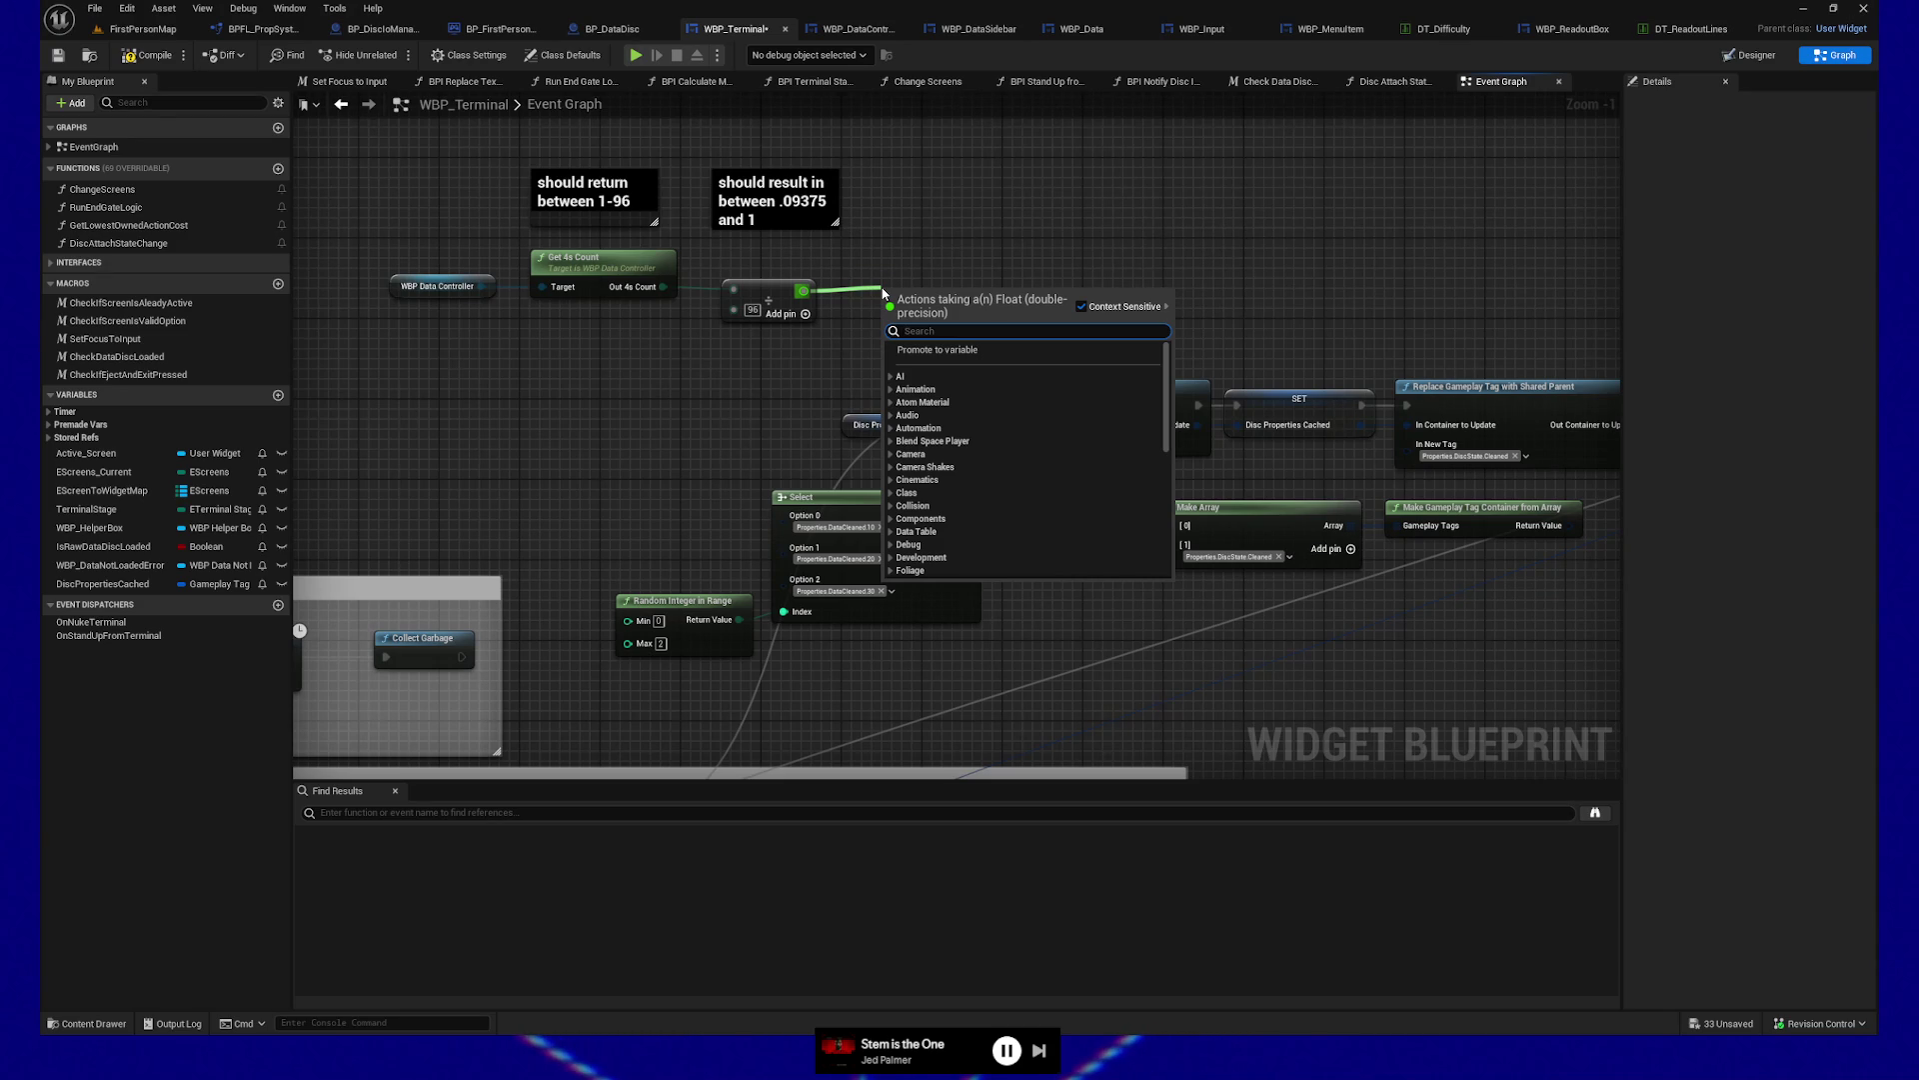
{"action": "type", "text": "multipl"}
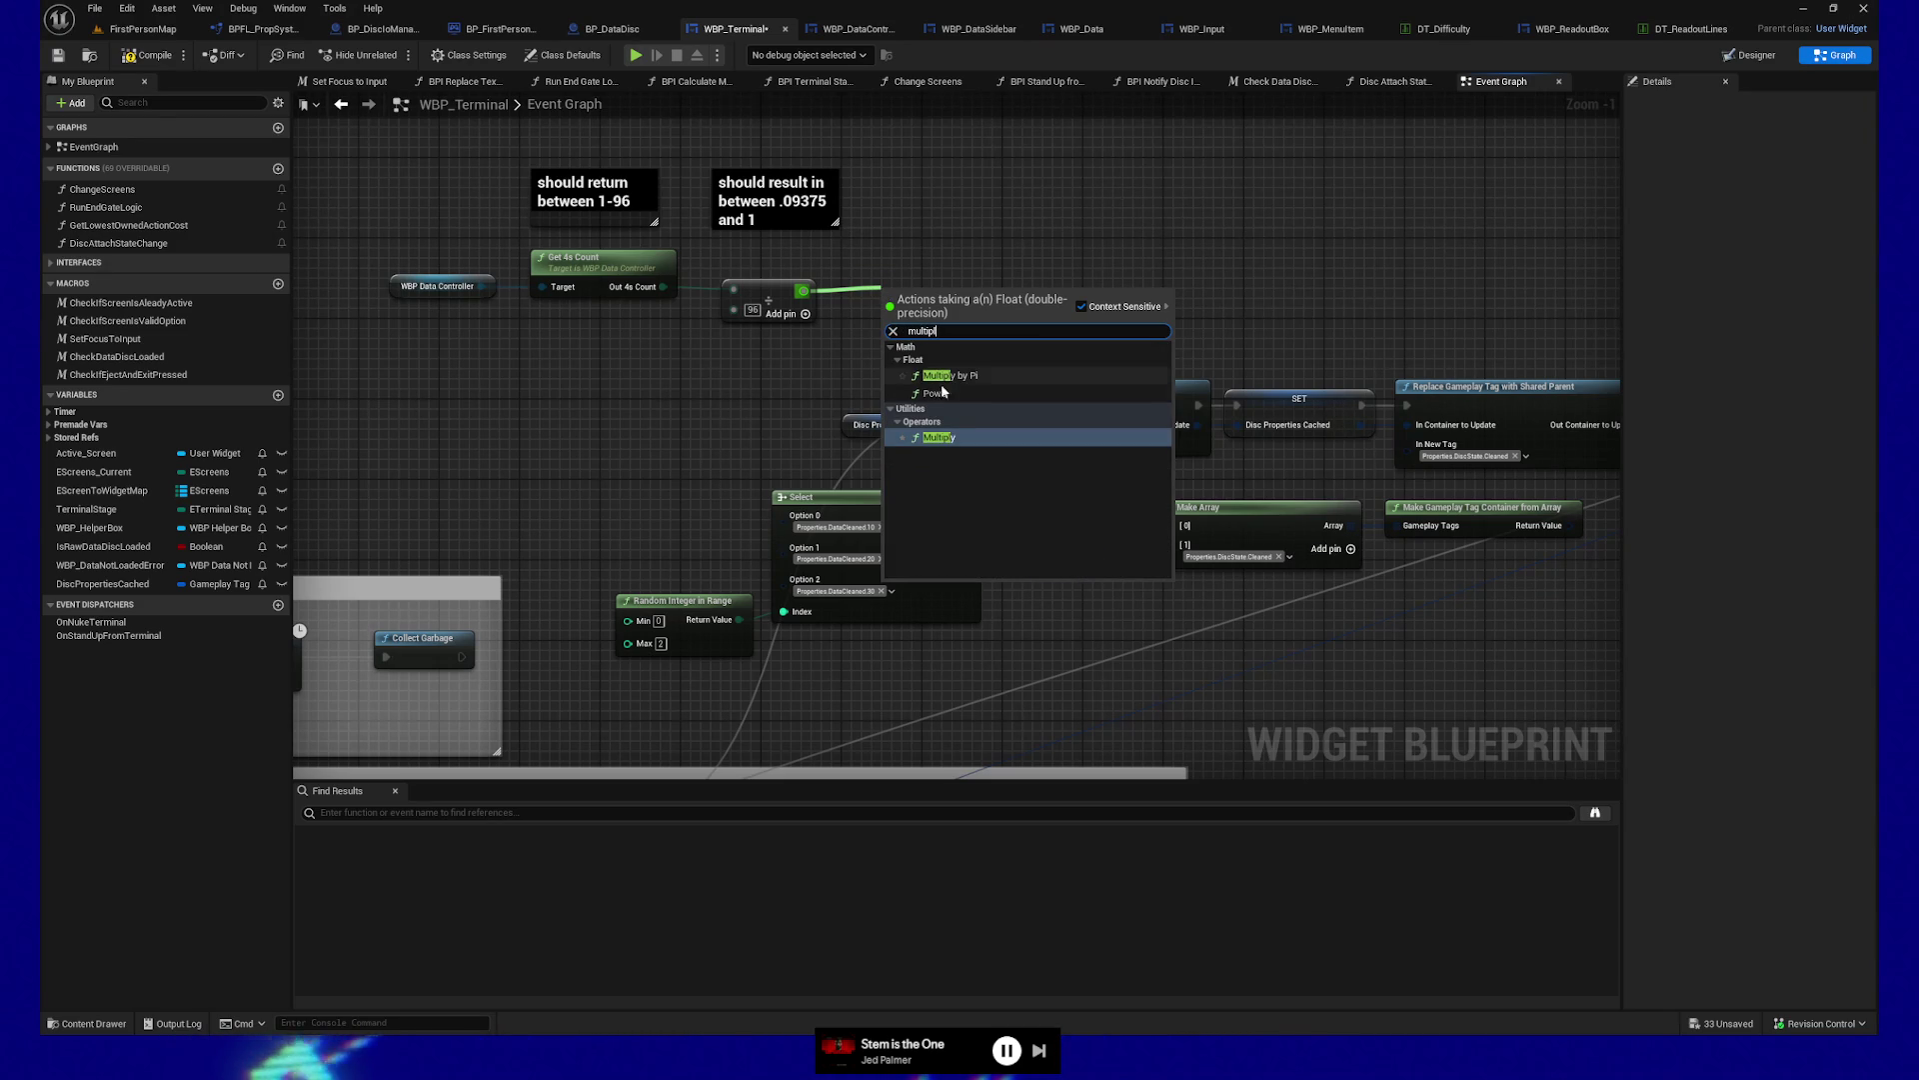
{"action": "left_click", "coordinate": [940, 437]}
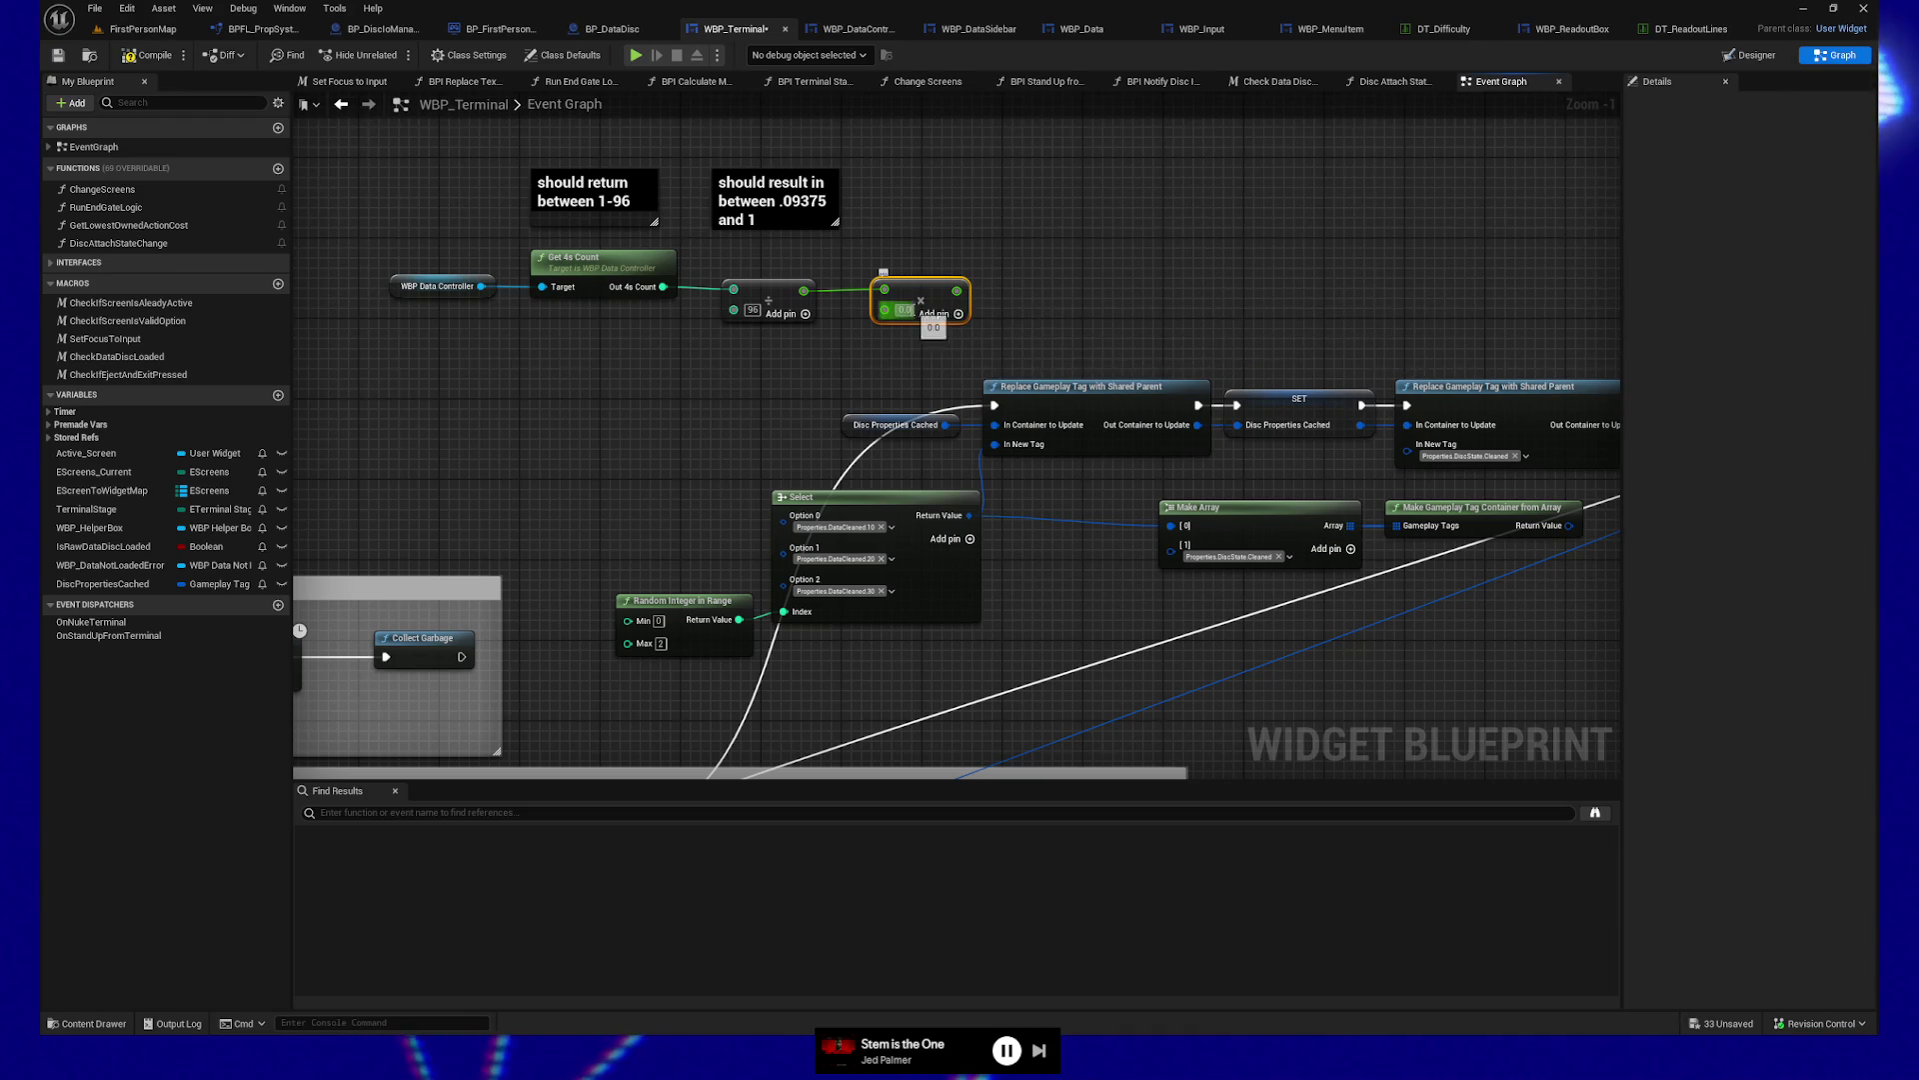
{"action": "type", "text": "100"}
{"action": "left_click", "coordinate": [940, 281]}
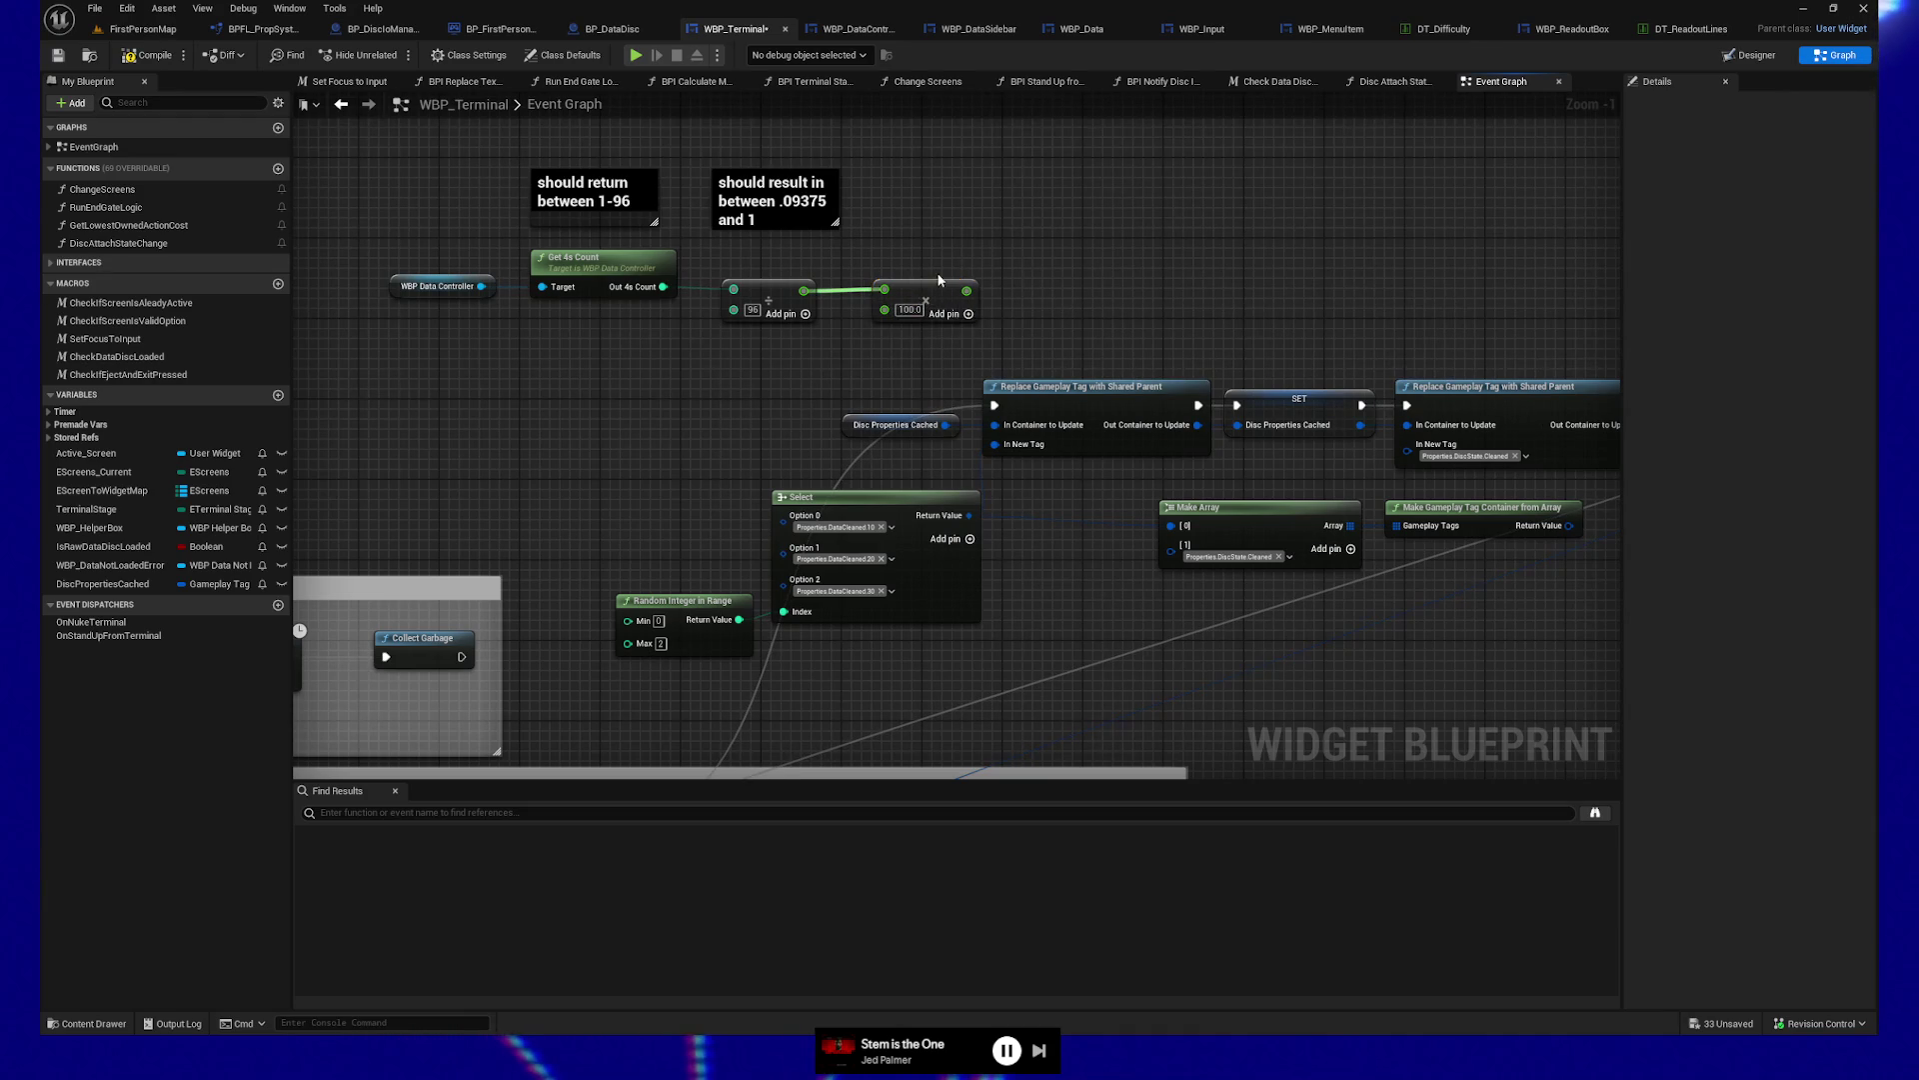
Round the product with a Round to Integer64 node
{"action": "mouse_move", "coordinate": [939, 291]}
{"action": "left_mouse_down"}
{"action": "mouse_move", "coordinate": [907, 291]}
{"action": "mouse_move", "coordinate": [1058, 295]}
{"action": "left_mouse_up"}
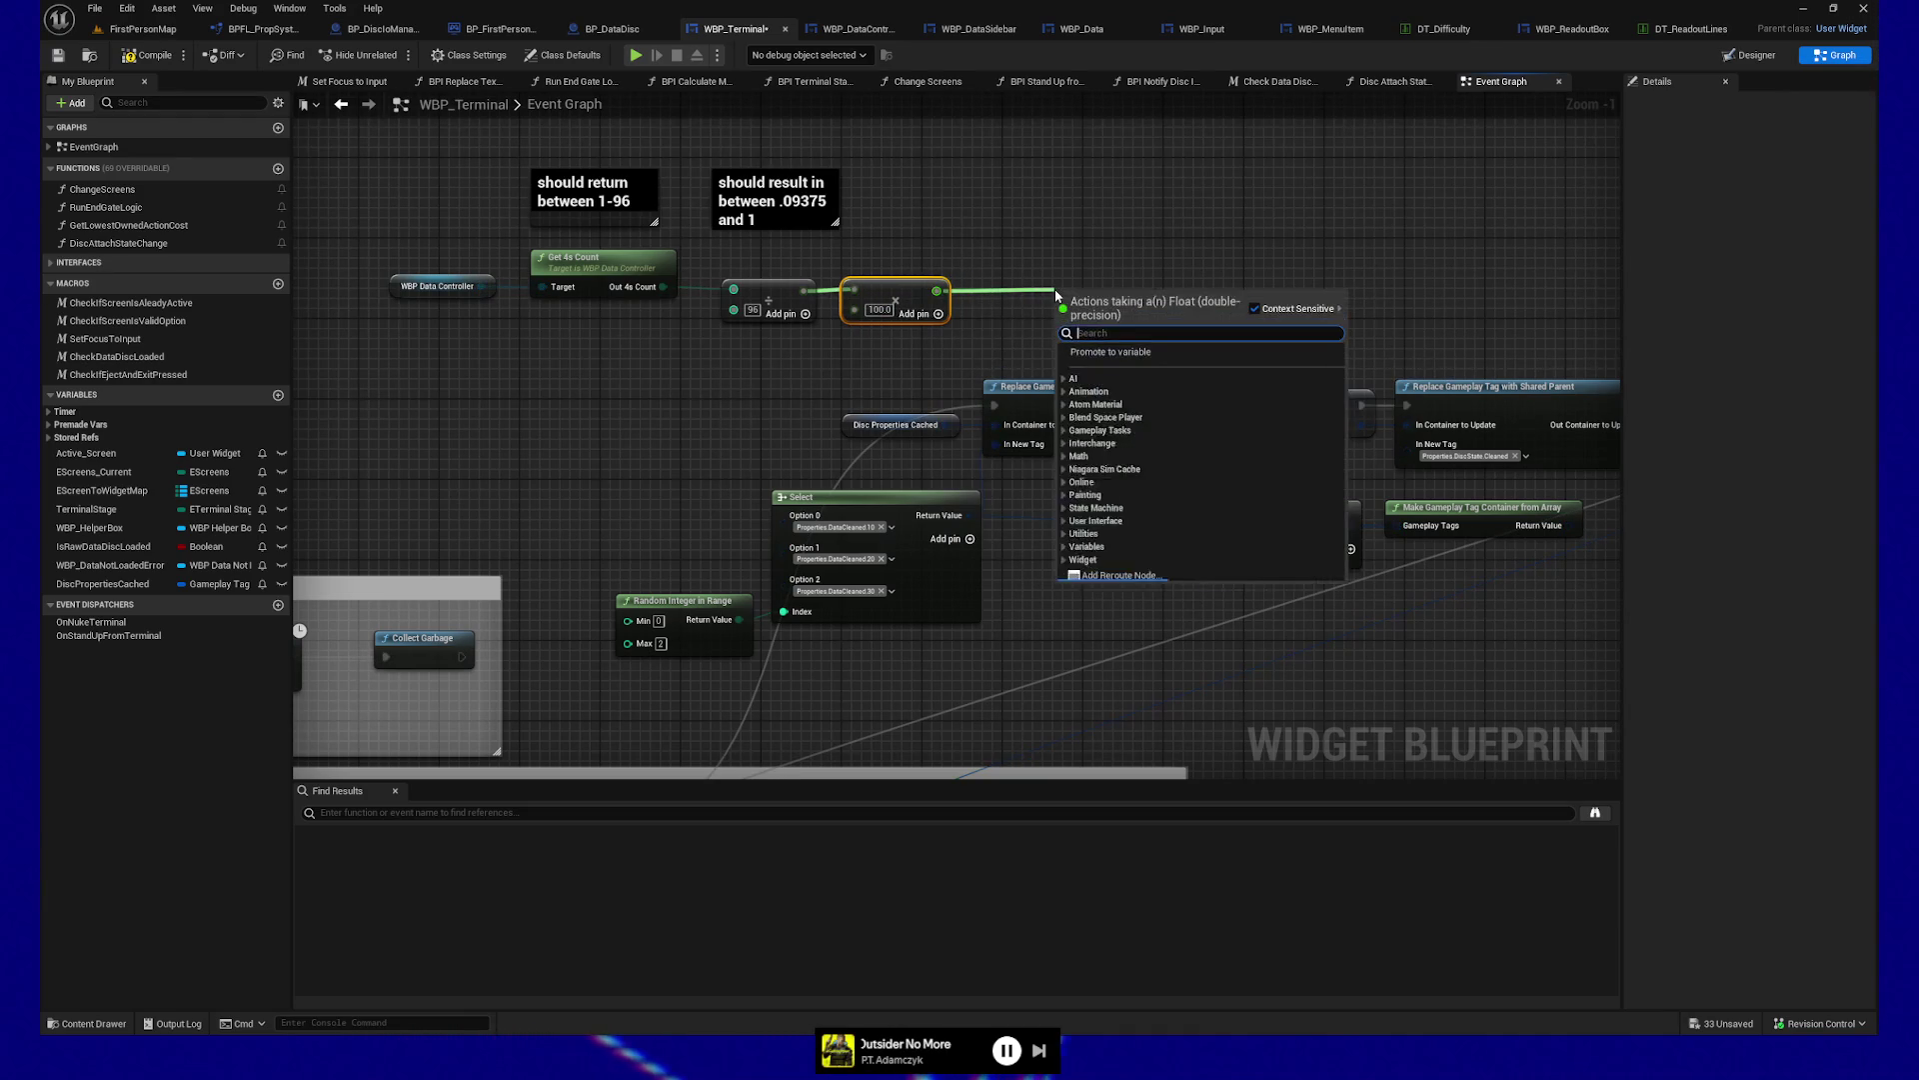
{"action": "type", "text": "round"}
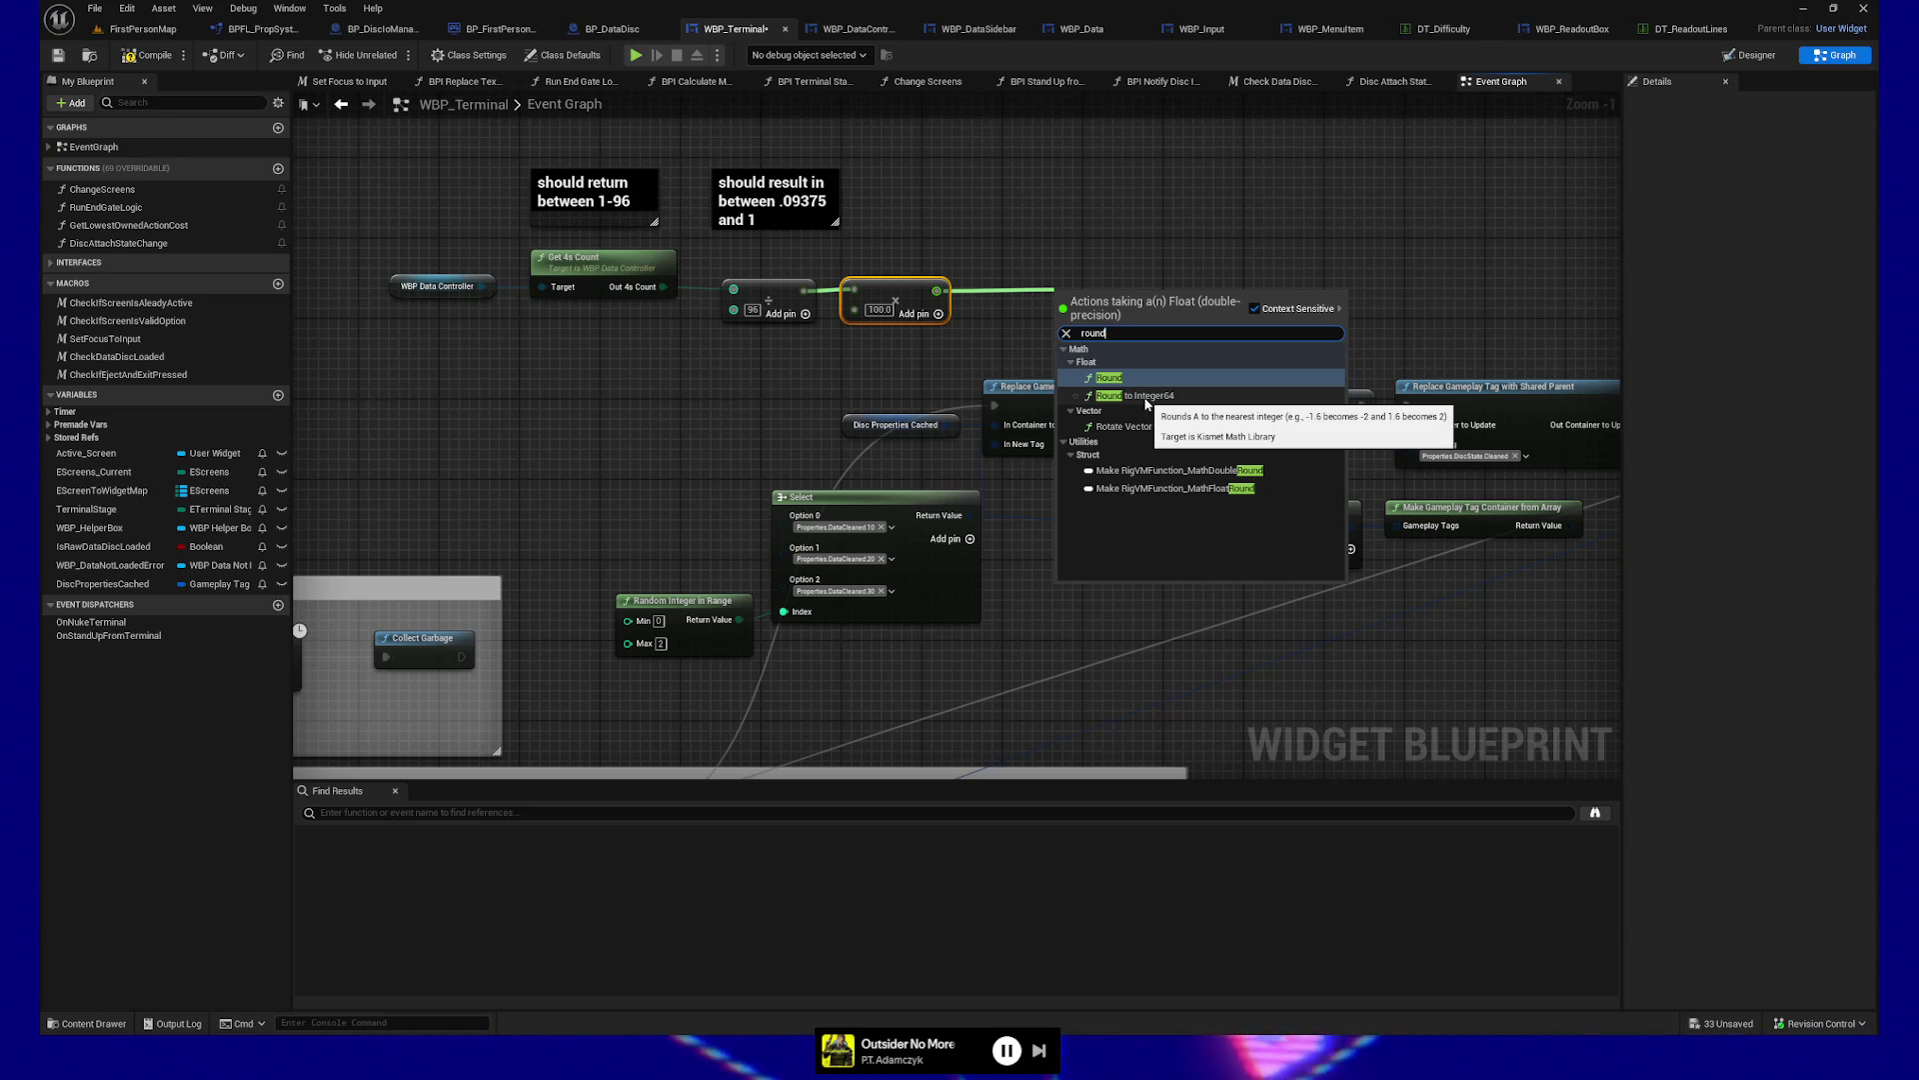
{"action": "left_click", "coordinate": [1147, 396]}
{"action": "left_click_drag", "start_coordinate": [1128, 289], "coordinate": [1045, 289]}
{"action": "mouse_move", "coordinate": [392, 247]}
{"action": "left_mouse_down"}
{"action": "mouse_move", "coordinate": [1150, 332]}
{"action": "mouse_move", "coordinate": [1122, 324]}
{"action": "left_mouse_up"}
{"action": "left_click", "coordinate": [1165, 247]}
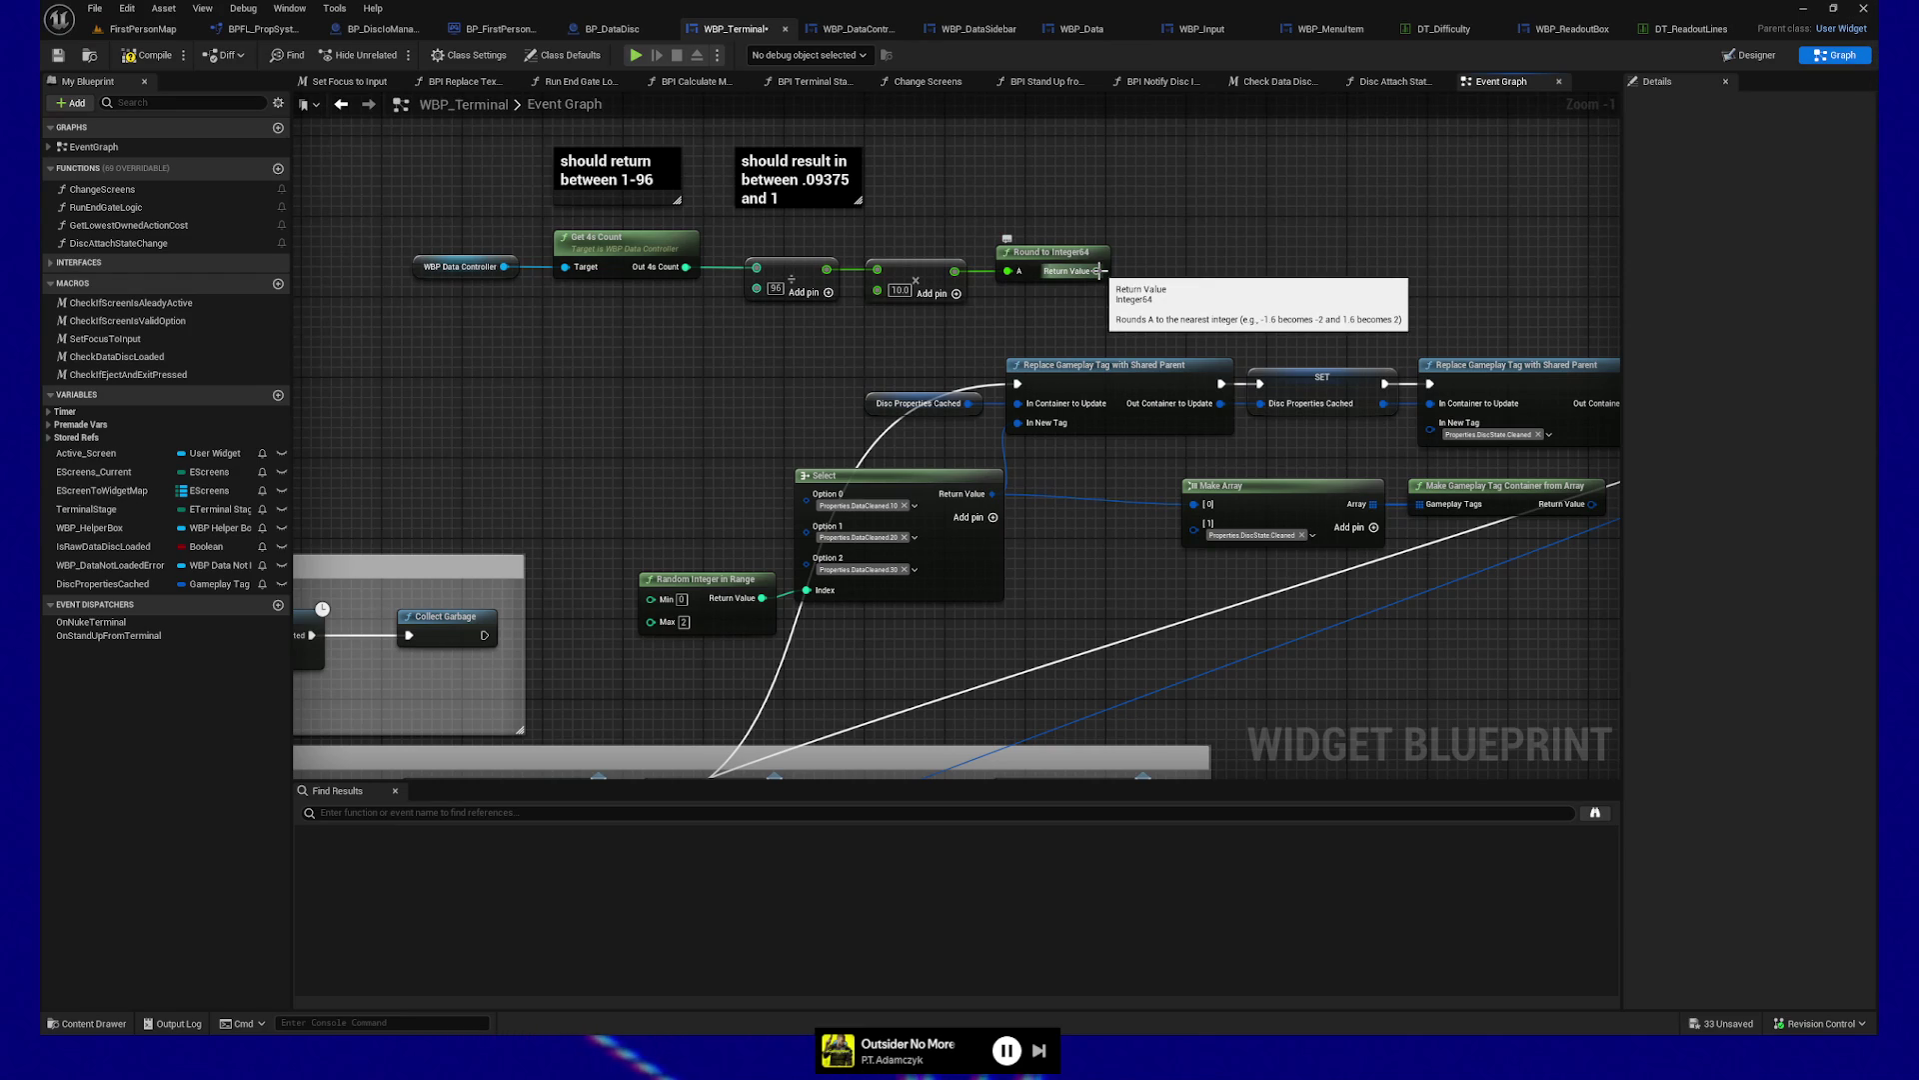
{"action": "right_click", "coordinate": [1097, 271]}
Convert the Integer64 result to integer and wire it into the Select node's Index
{"action": "left_click_drag", "start_coordinate": [1097, 271], "coordinate": [1158, 277]}
{"action": "type", "text": "to in"}
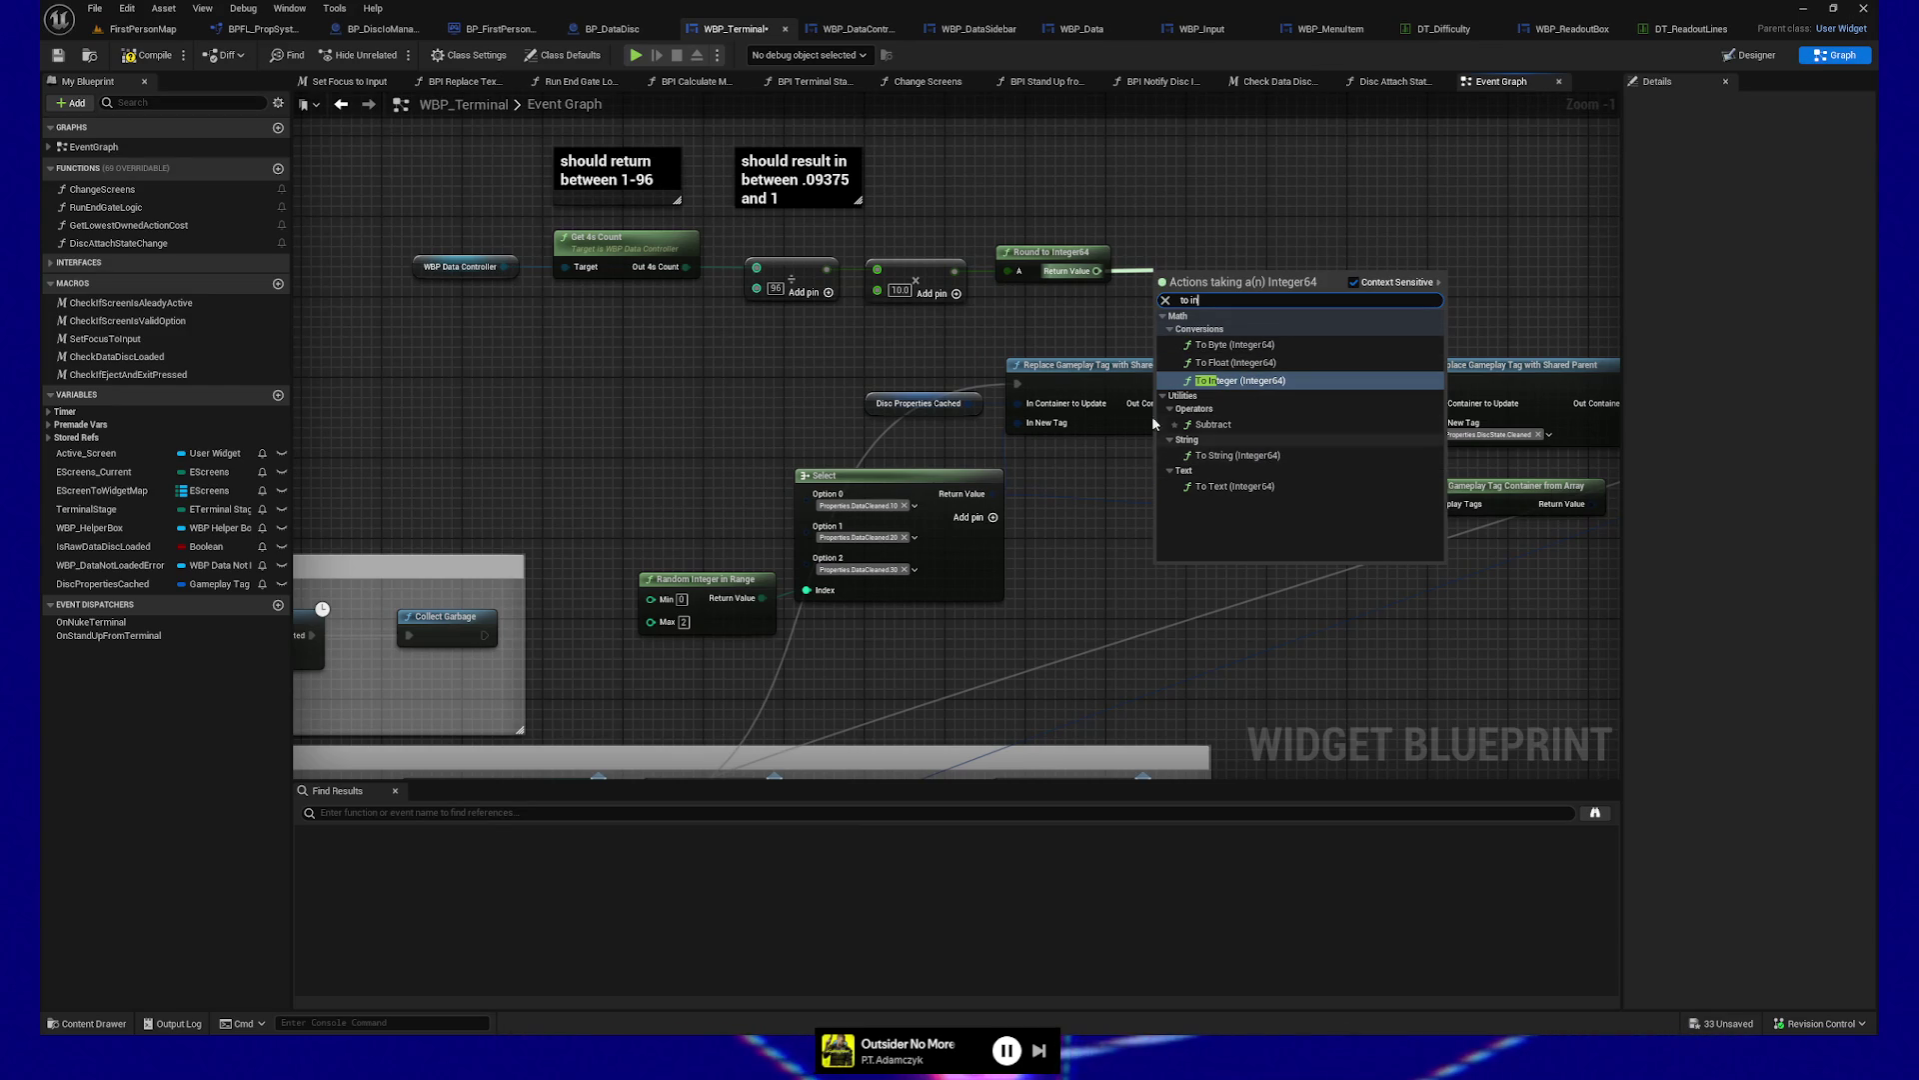
{"action": "mouse_move", "coordinate": [1098, 271]}
{"action": "left_mouse_down"}
{"action": "mouse_move", "coordinate": [720, 769]}
{"action": "mouse_move", "coordinate": [785, 588]}
{"action": "mouse_move", "coordinate": [805, 589]}
{"action": "left_mouse_up"}
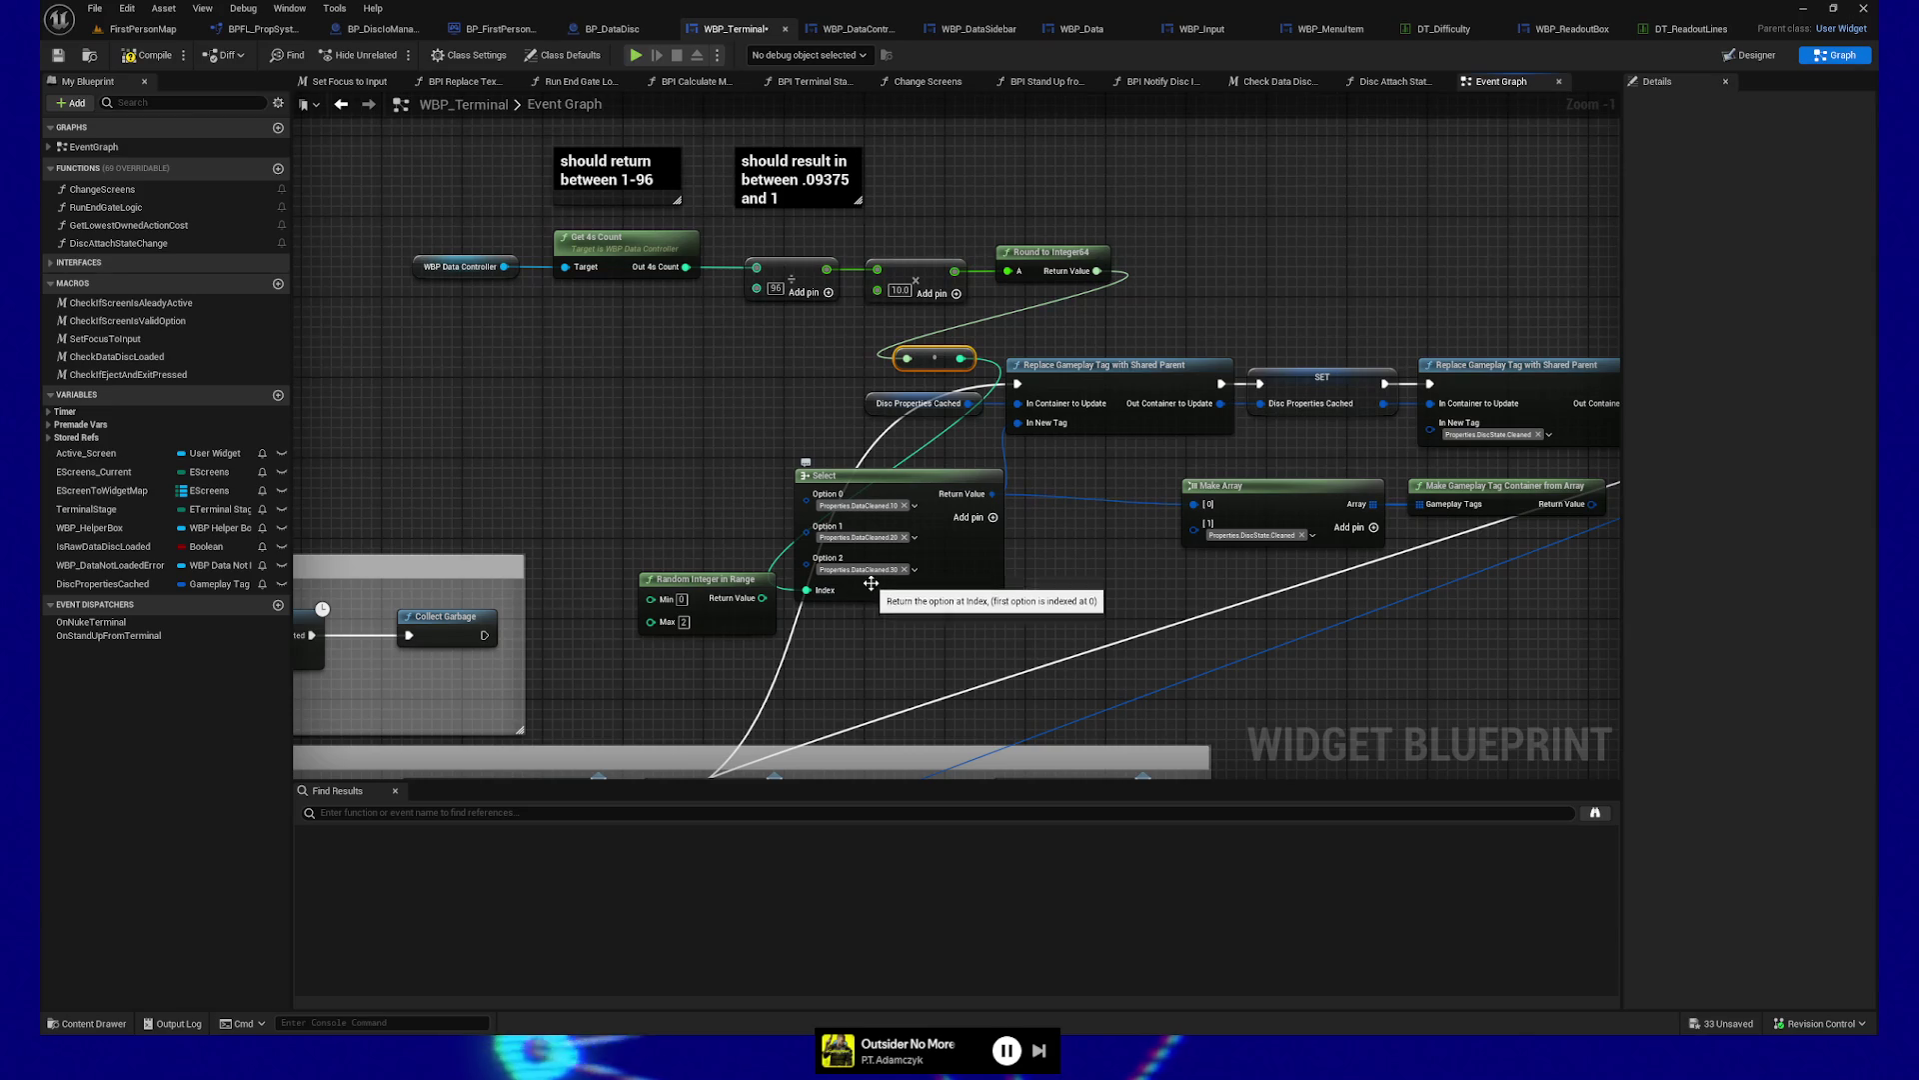
{"action": "mouse_move", "coordinate": [948, 356]}
{"action": "left_mouse_down"}
{"action": "mouse_move", "coordinate": [669, 445]}
{"action": "mouse_move", "coordinate": [688, 480]}
{"action": "mouse_move", "coordinate": [716, 478]}
{"action": "left_mouse_up"}
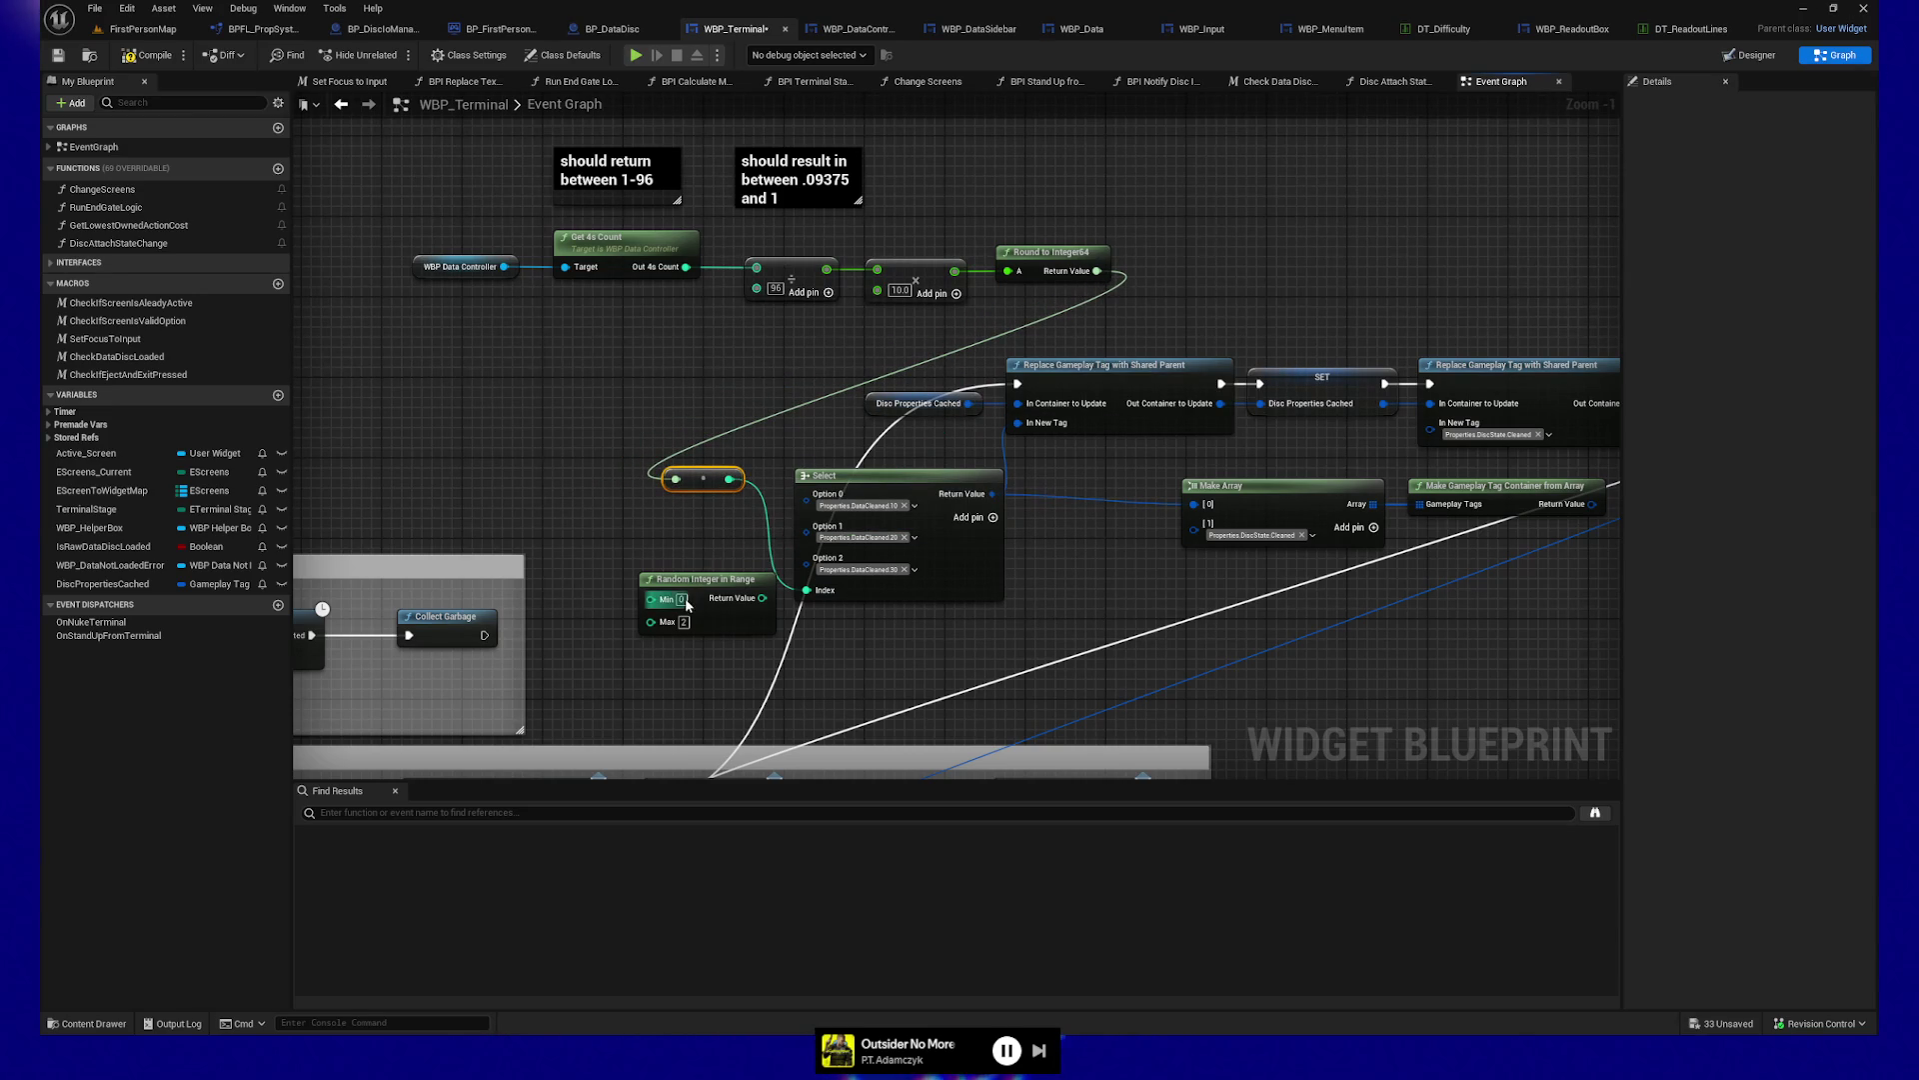
{"action": "left_click", "coordinate": [918, 588]}
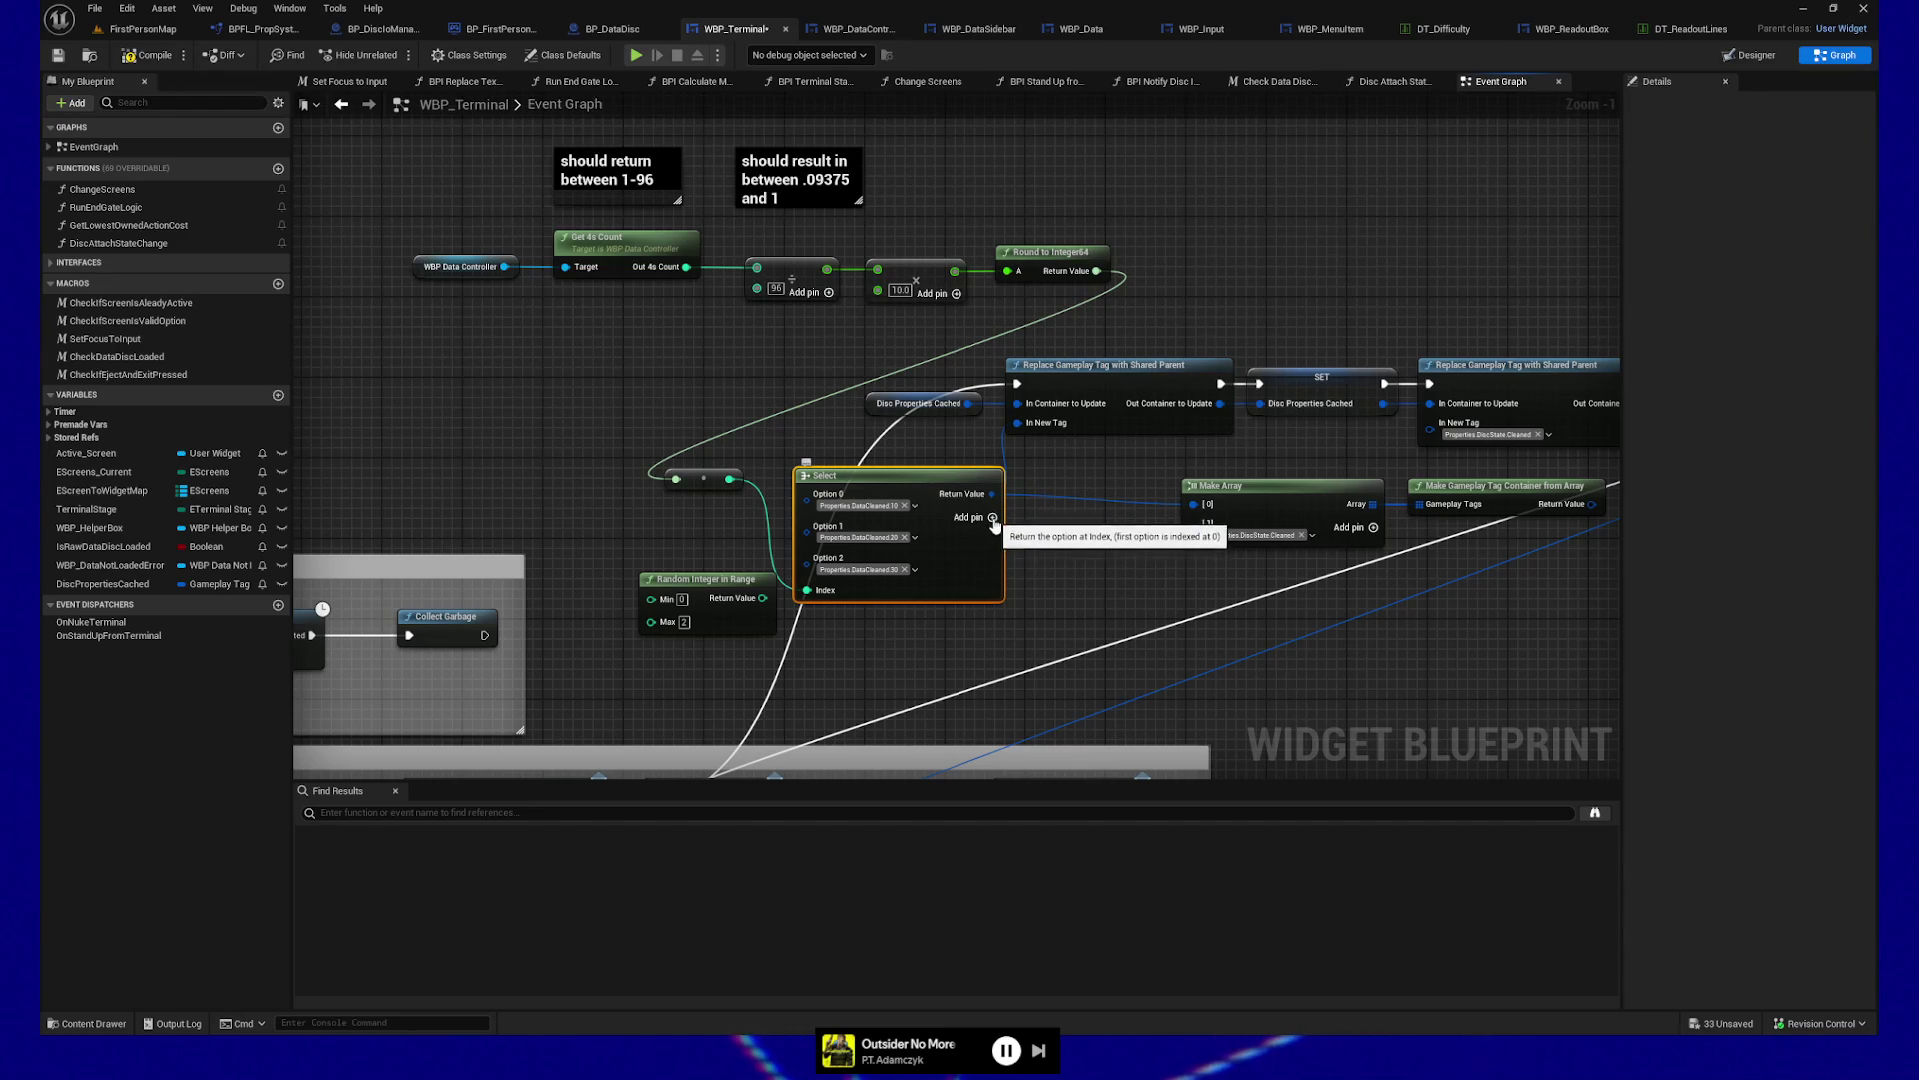
Add four more option pins to the Select node
{"action": "left_click", "coordinate": [992, 518]}
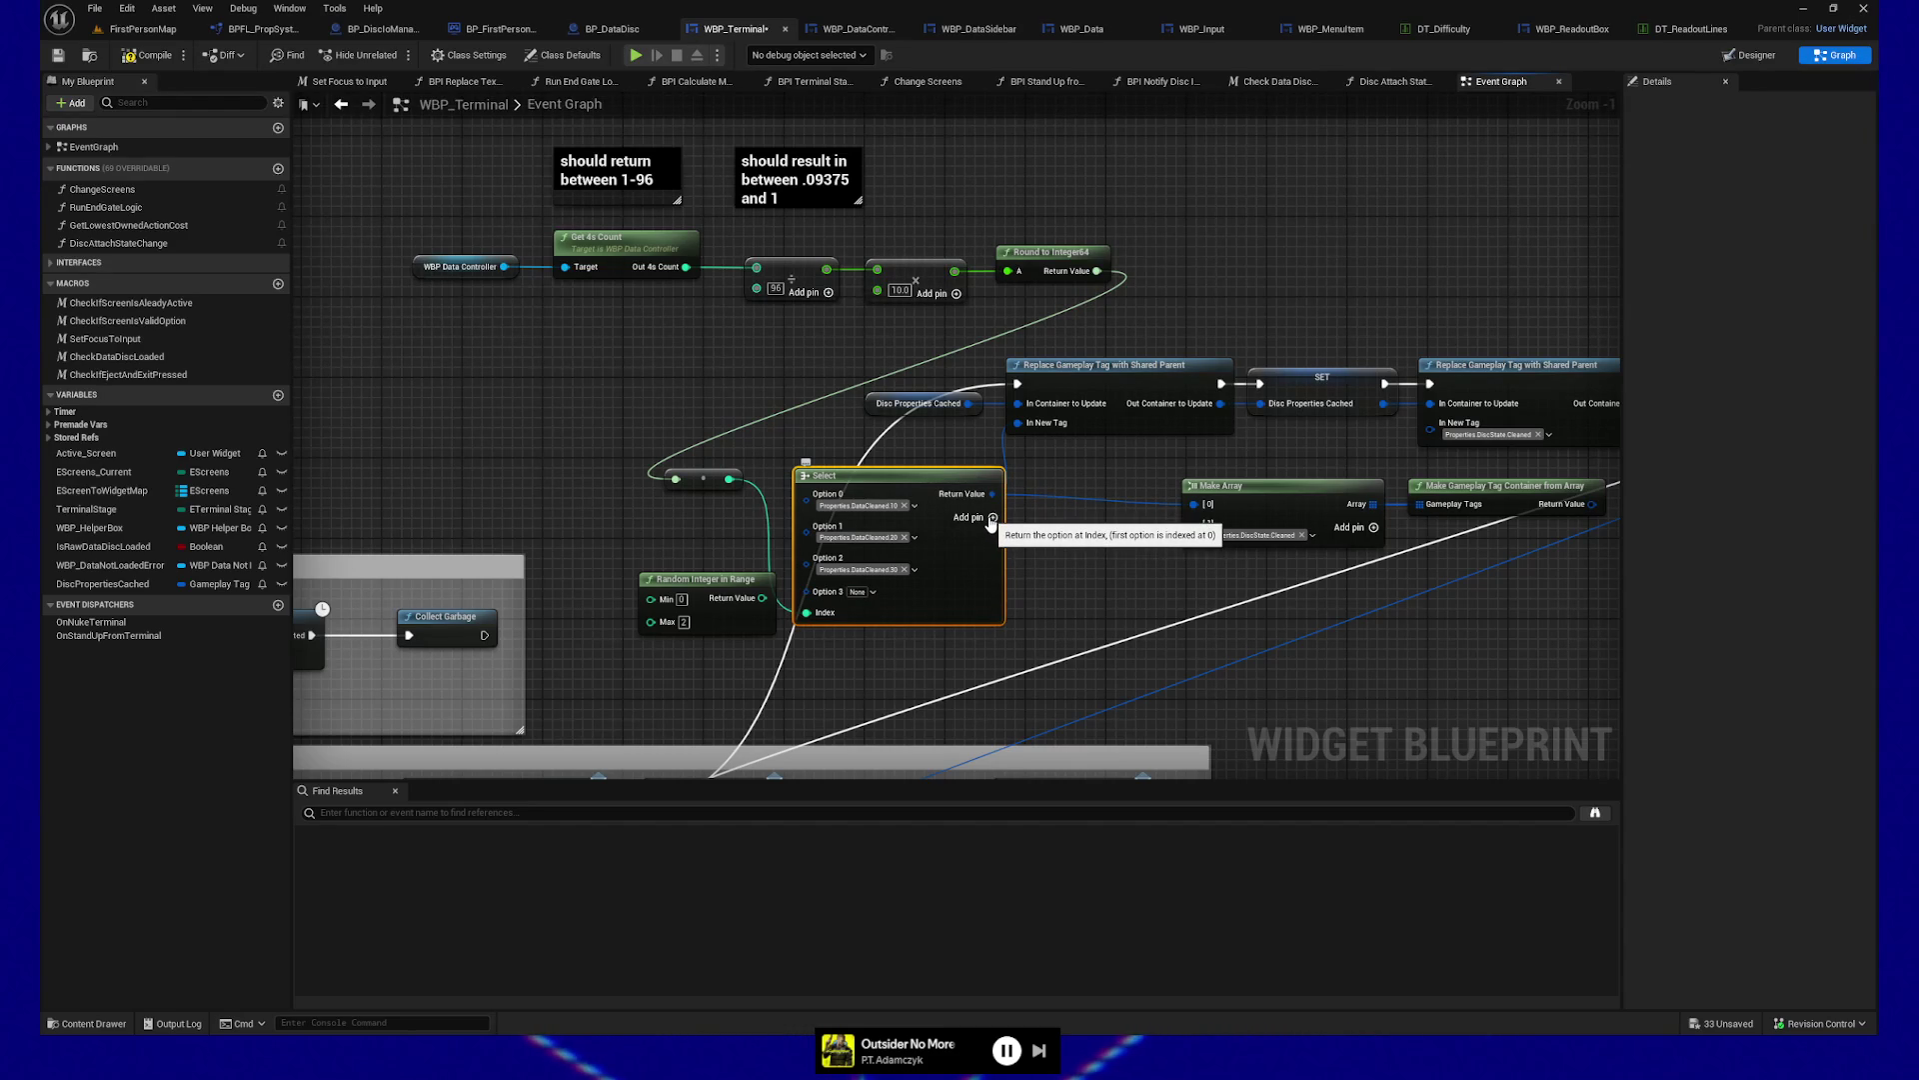
{"action": "left_click", "coordinate": [993, 518]}
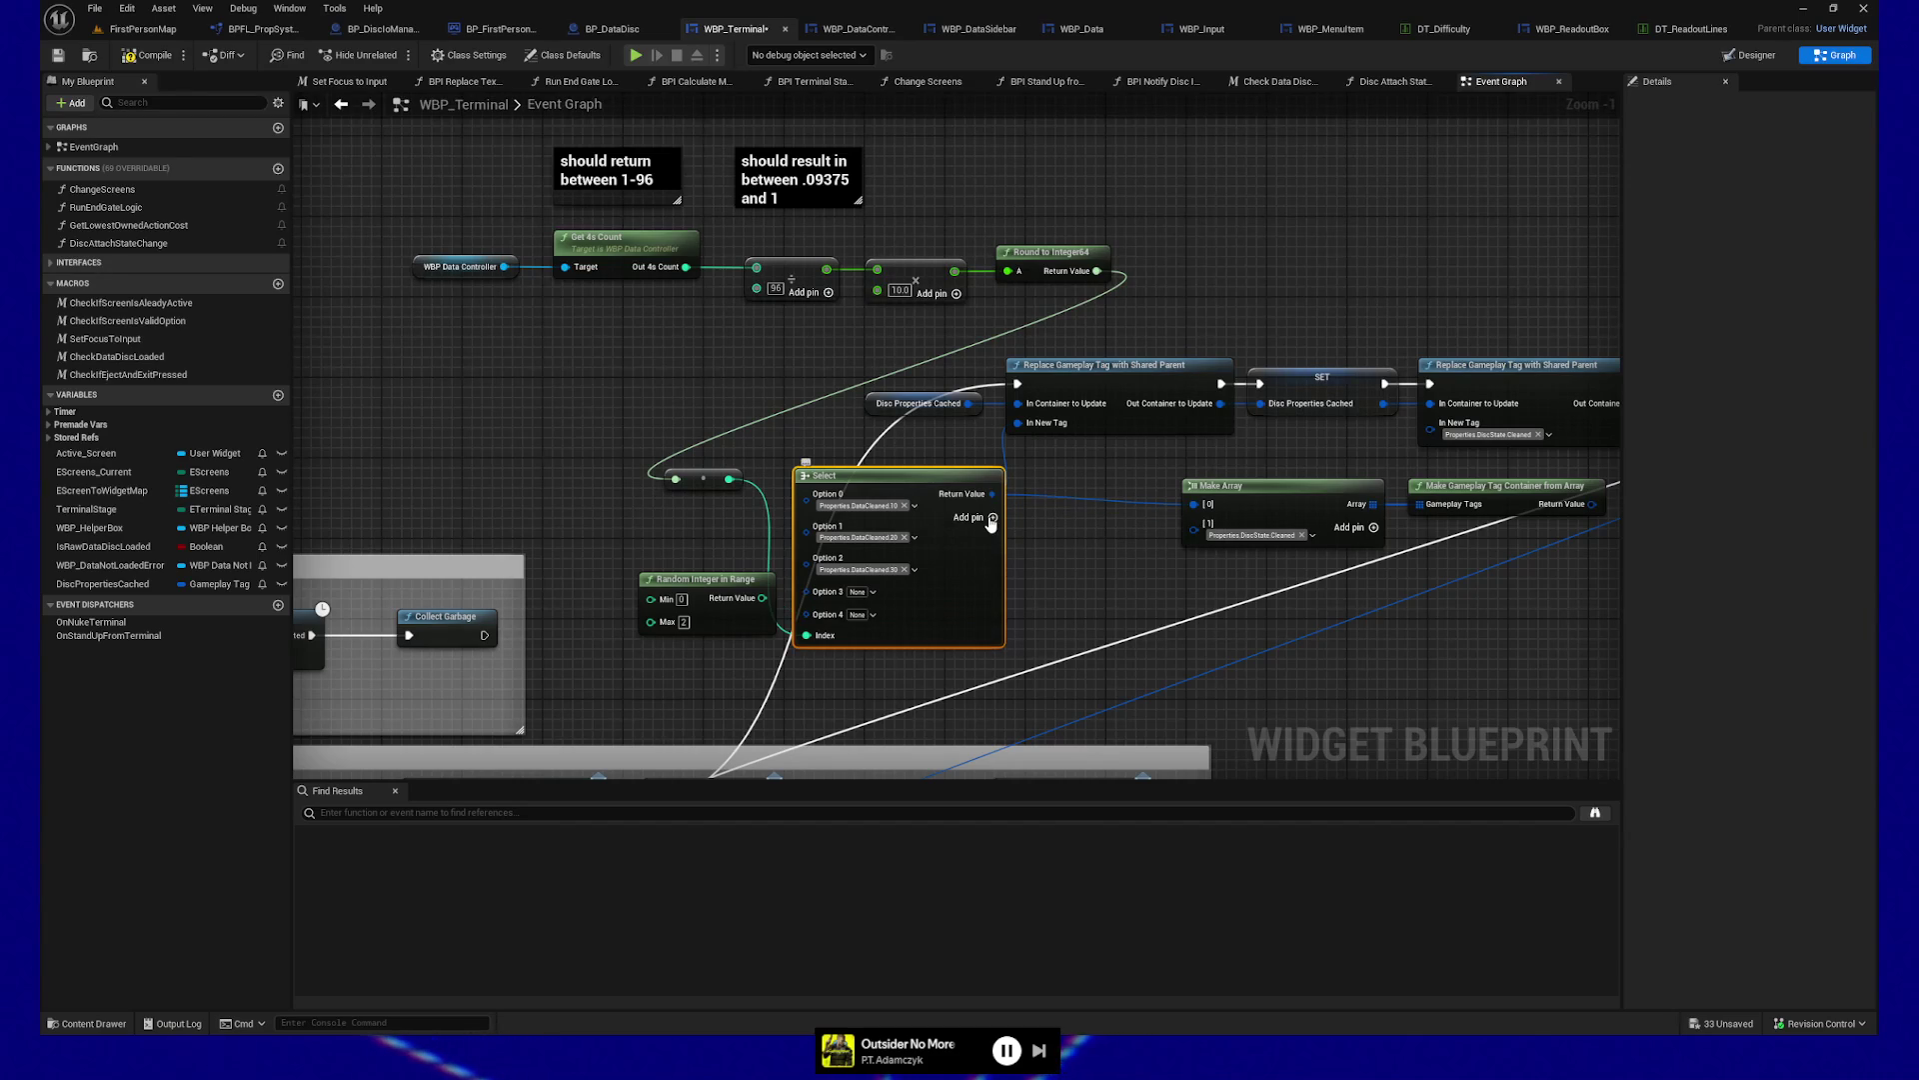
{"action": "left_click", "coordinate": [992, 518]}
{"action": "left_click", "coordinate": [993, 518]}
{"action": "left_click", "coordinate": [875, 592]}
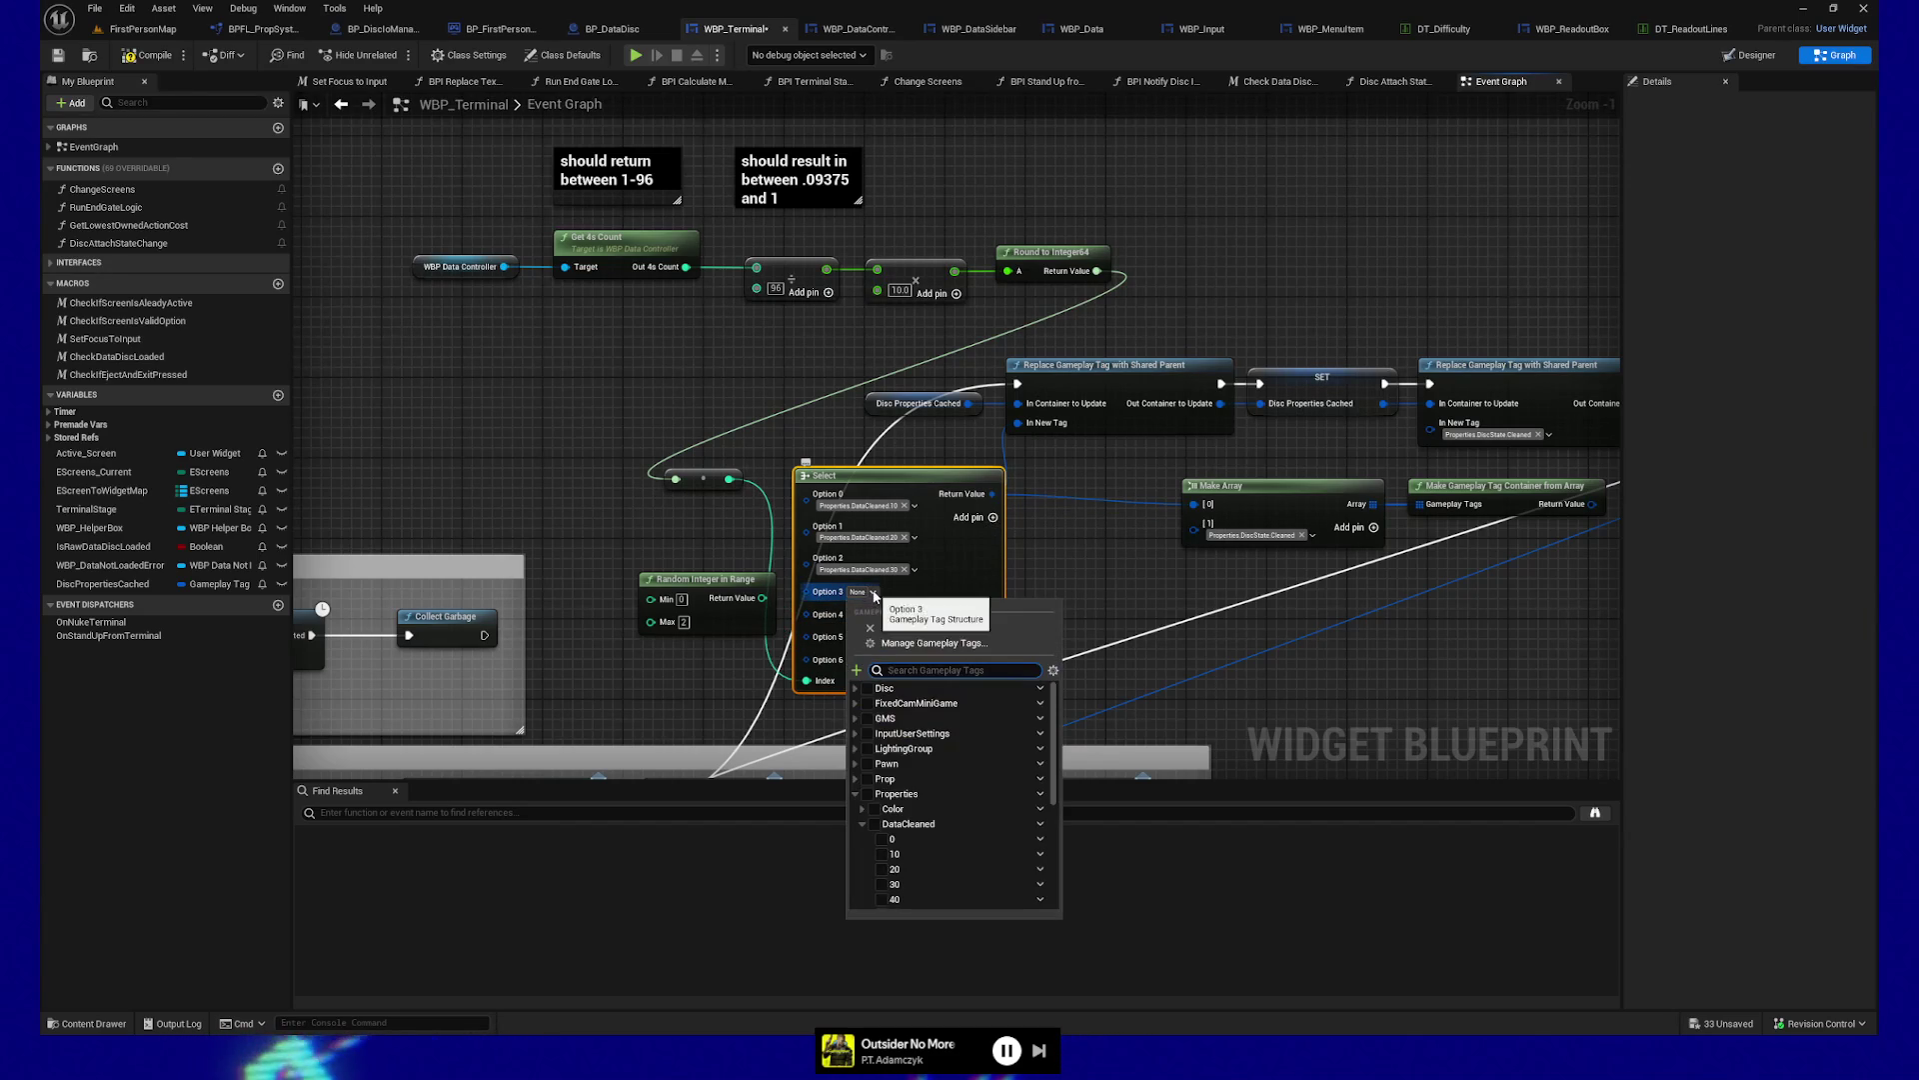
{"action": "left_click", "coordinate": [953, 565]}
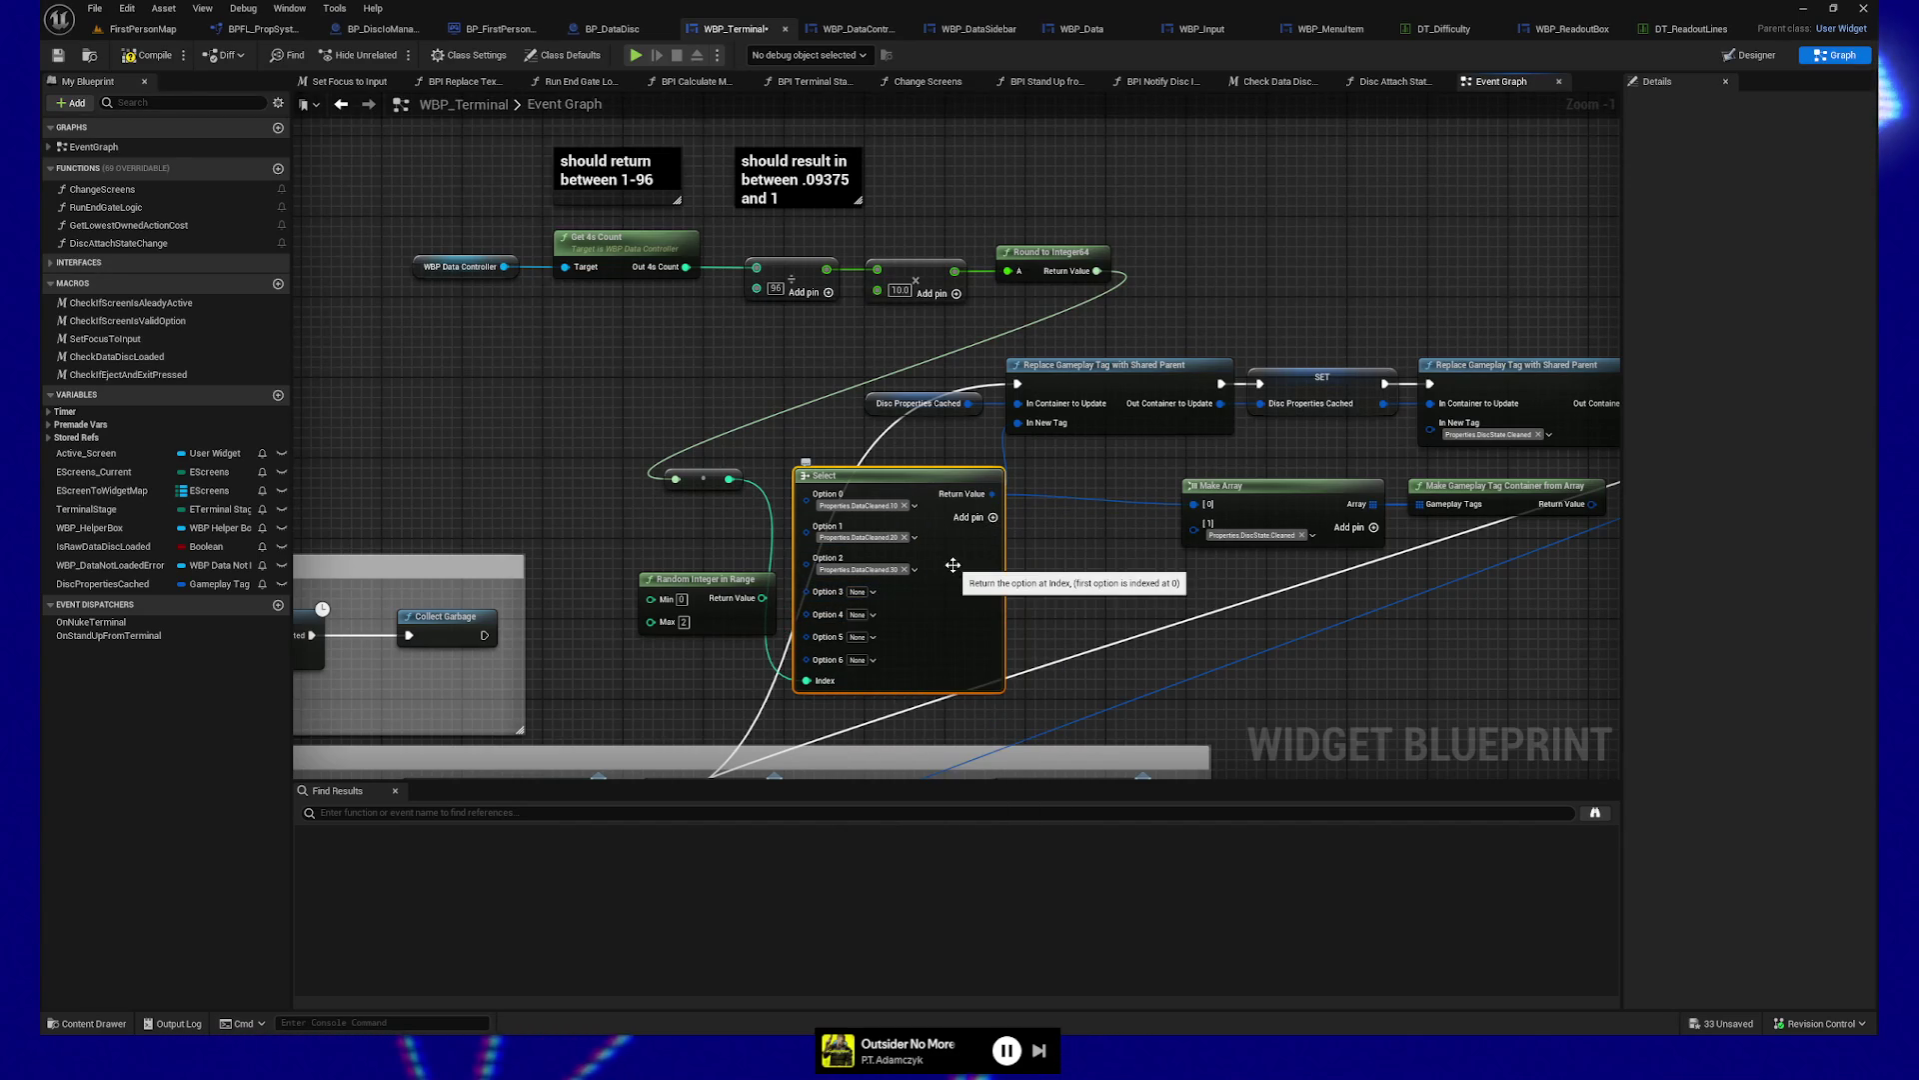
Set Options 0–3 to Properties.DataCleaned.0, .10, .20 and .30
{"action": "left_click", "coordinate": [918, 506]}
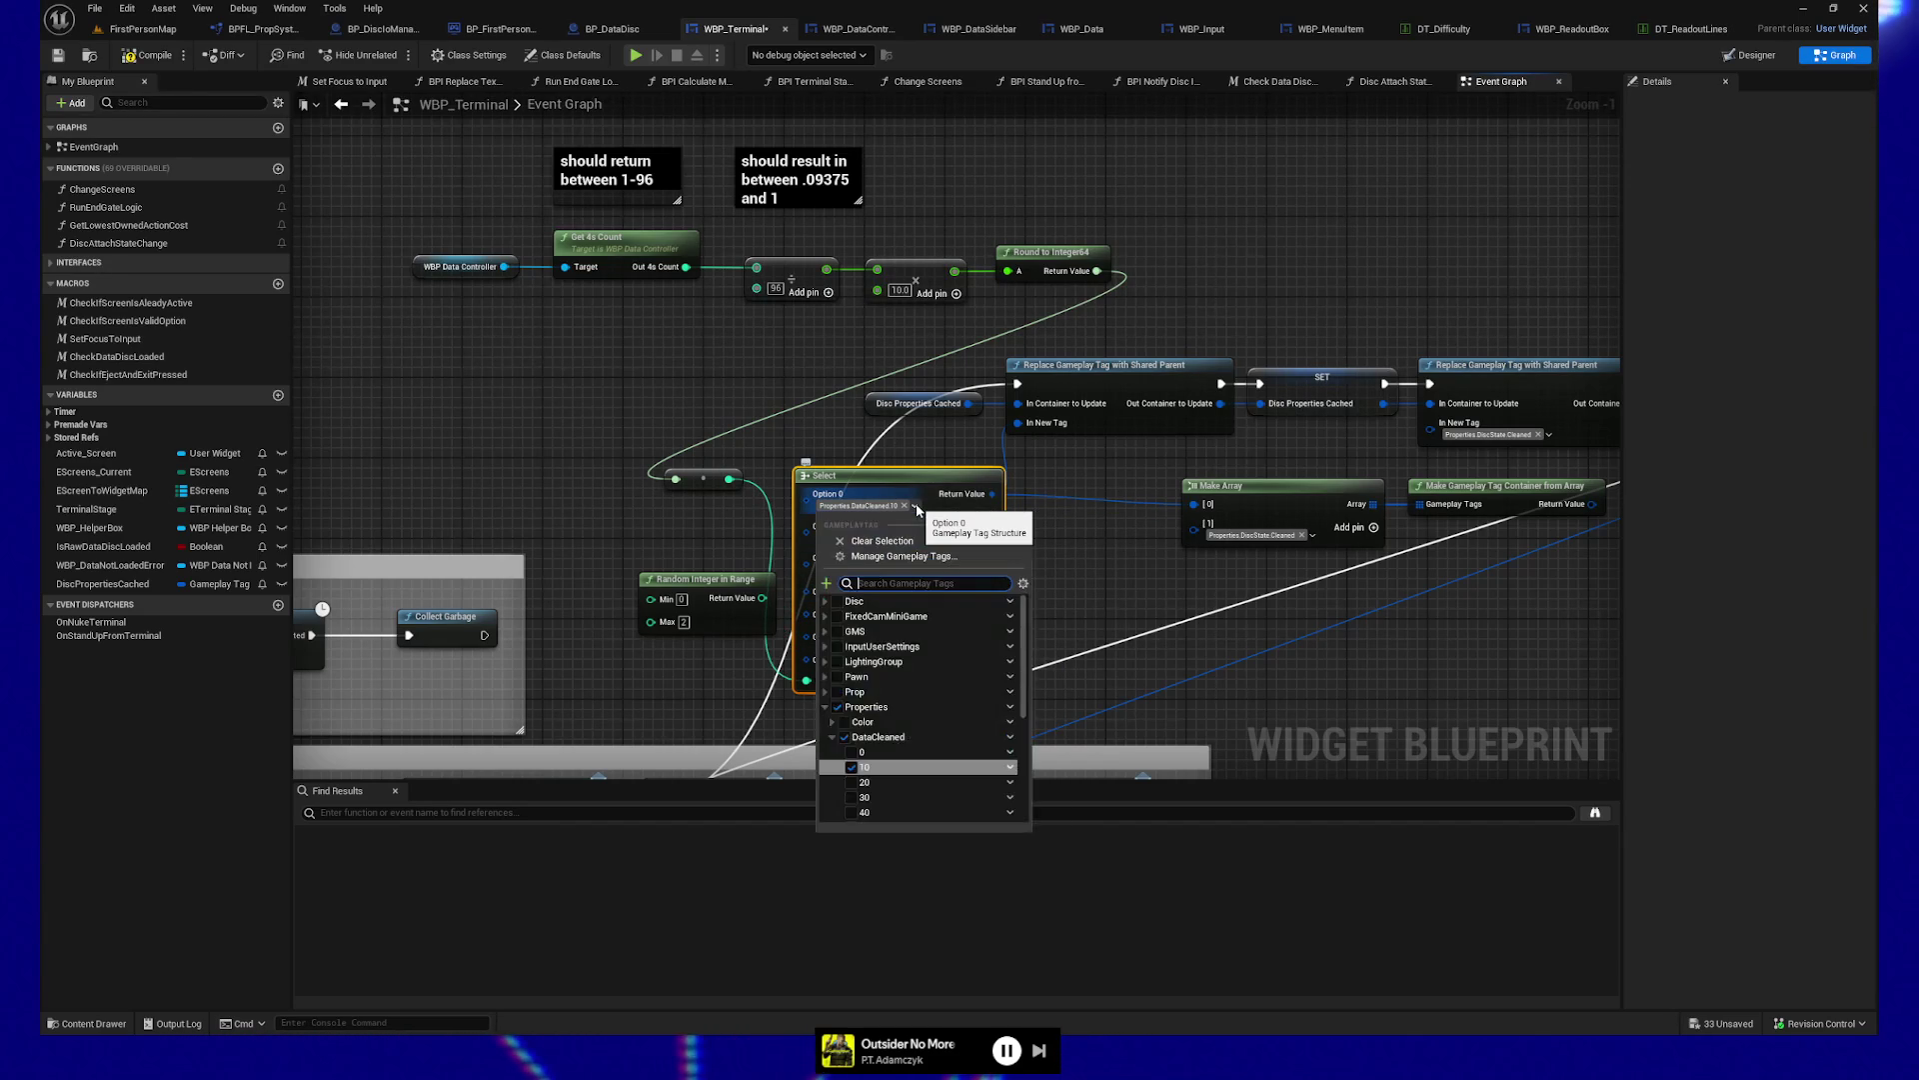
{"action": "left_click", "coordinate": [851, 751]}
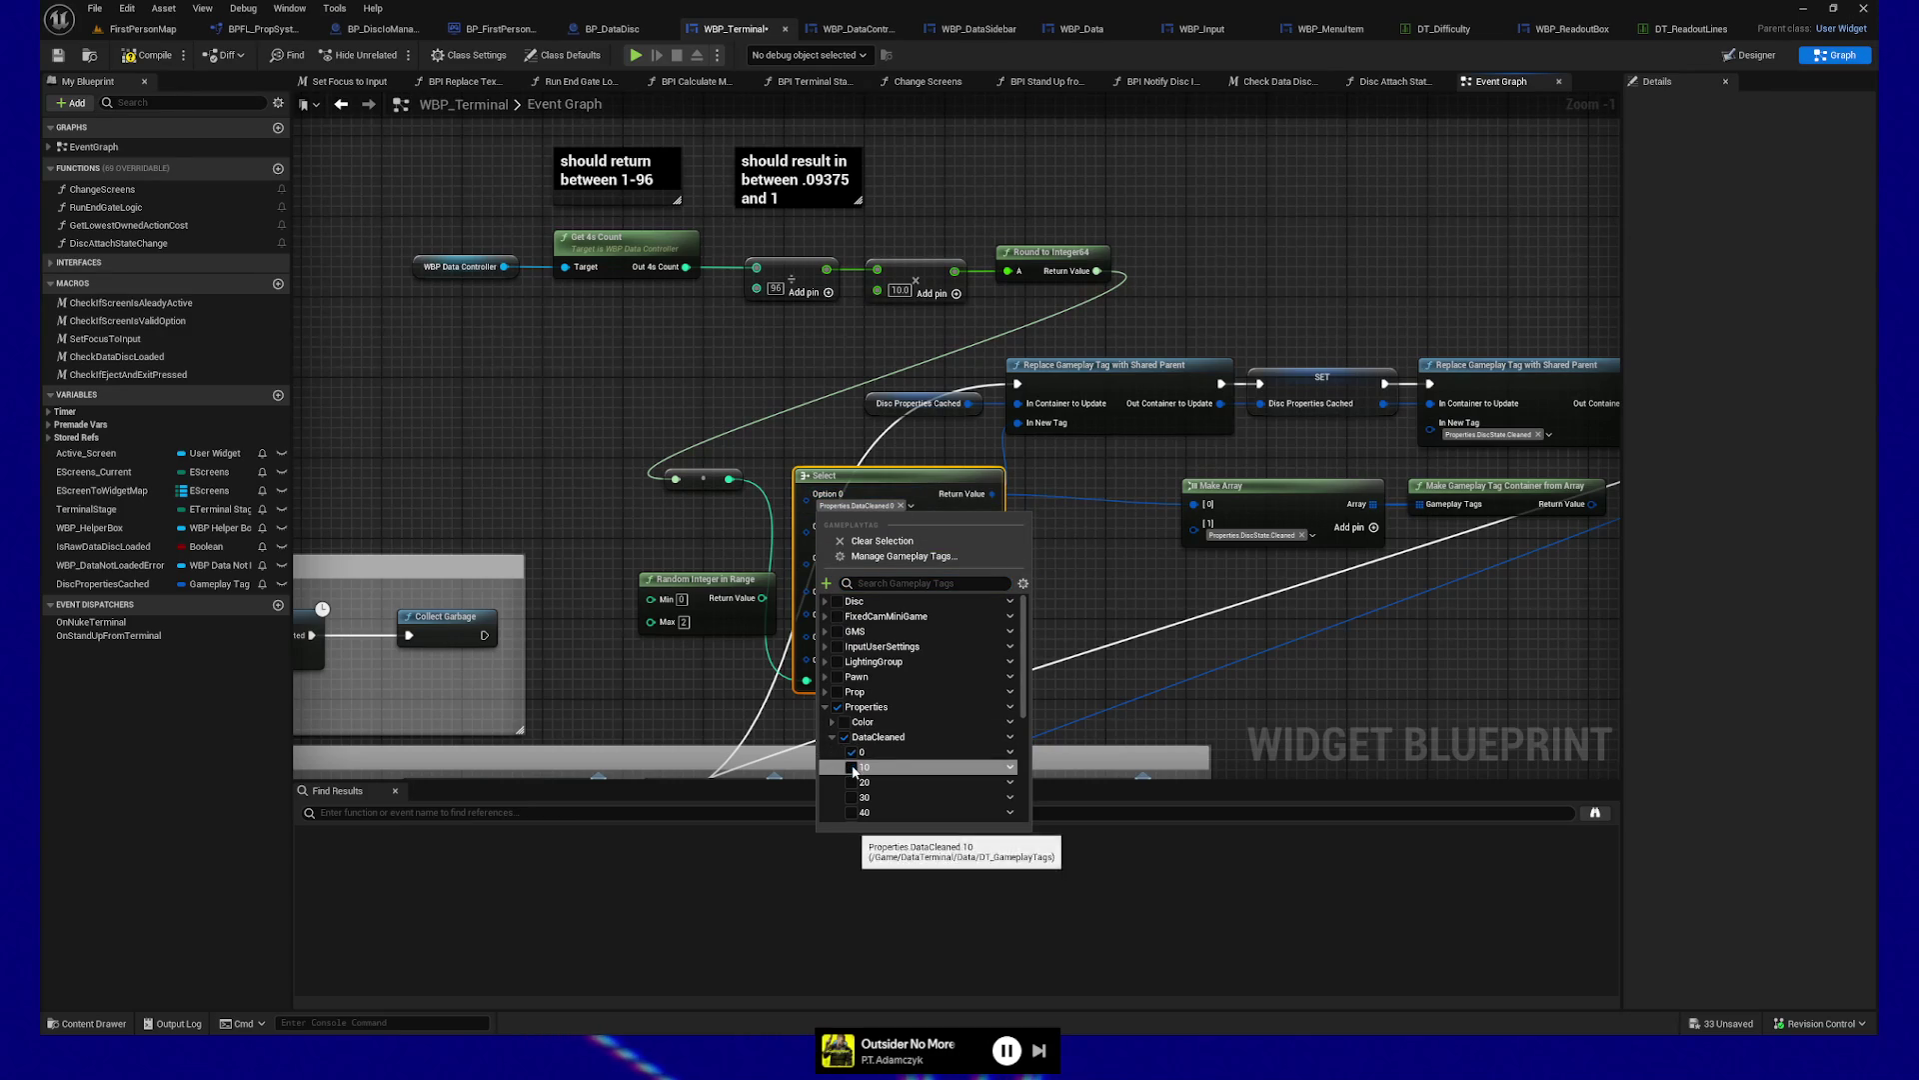
{"action": "left_click", "coordinate": [917, 496]}
{"action": "left_click", "coordinate": [912, 538]}
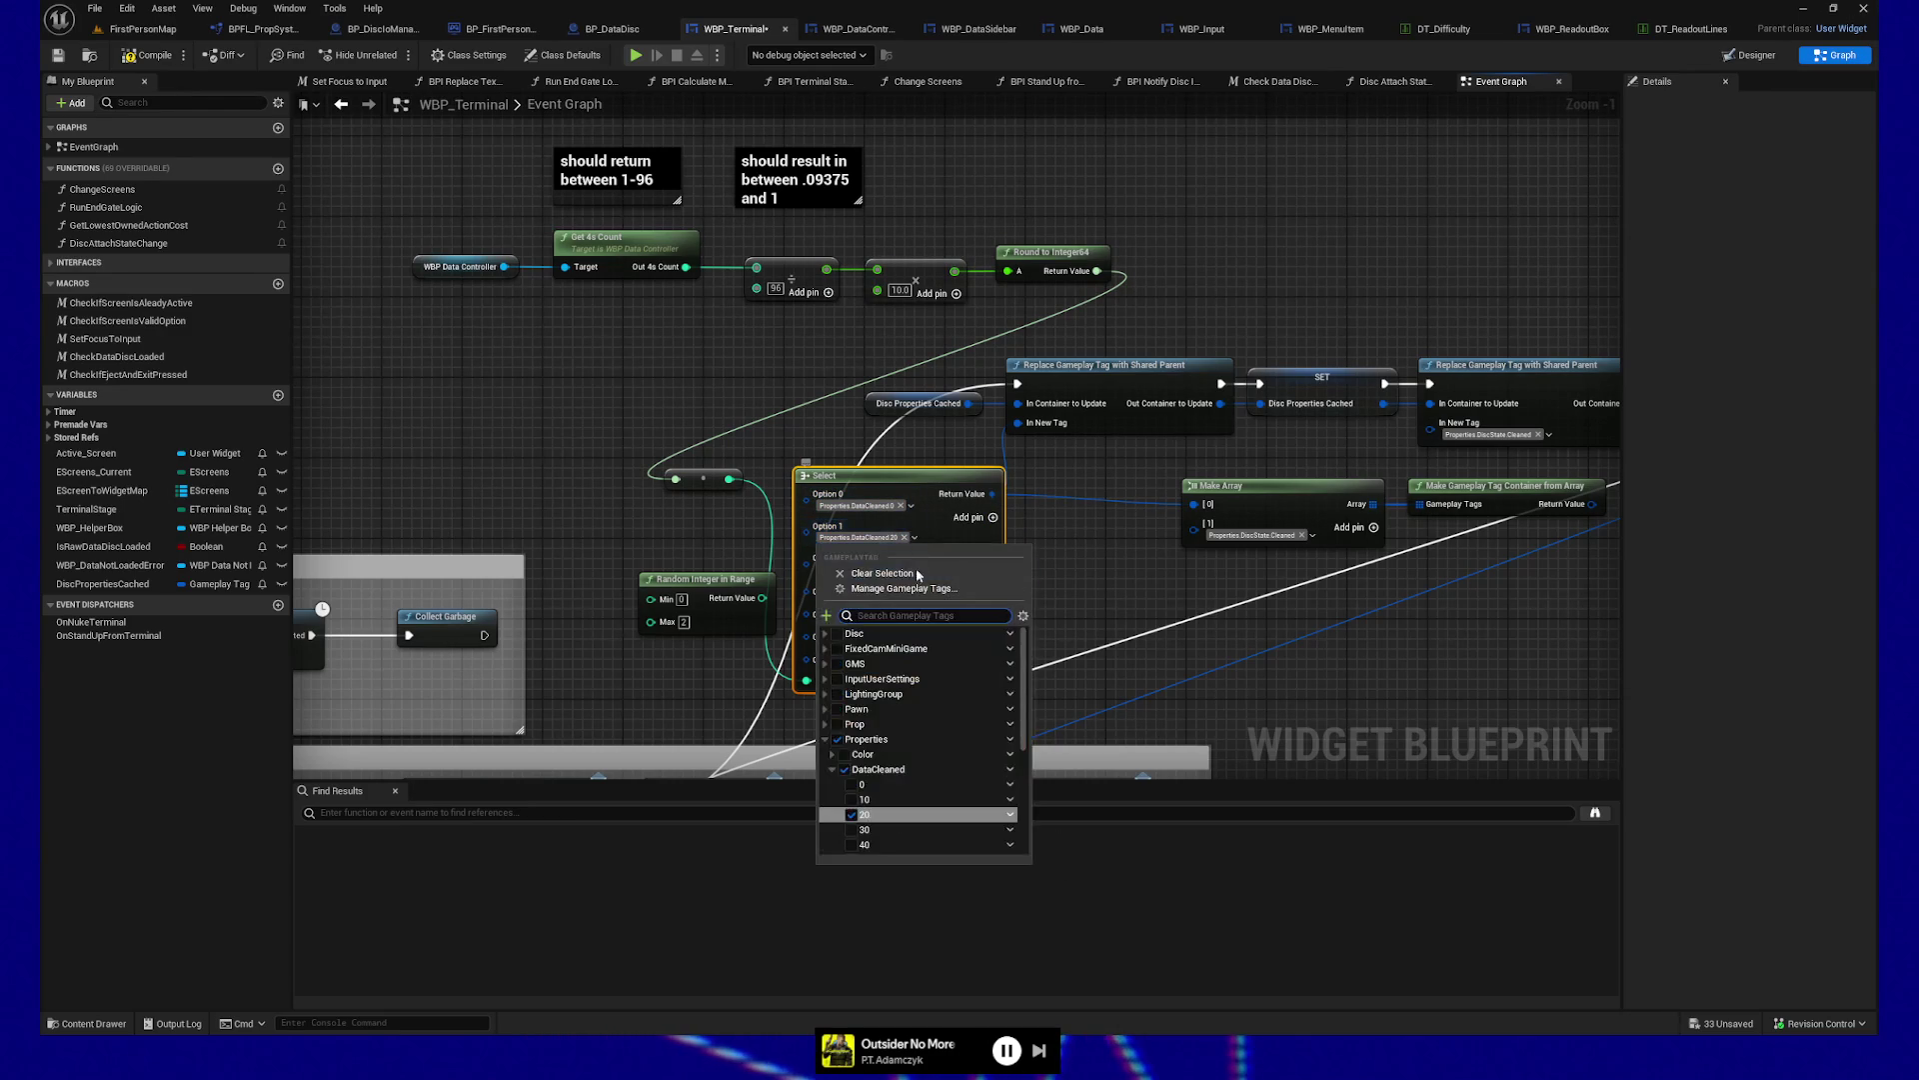
{"action": "left_click", "coordinate": [852, 798]}
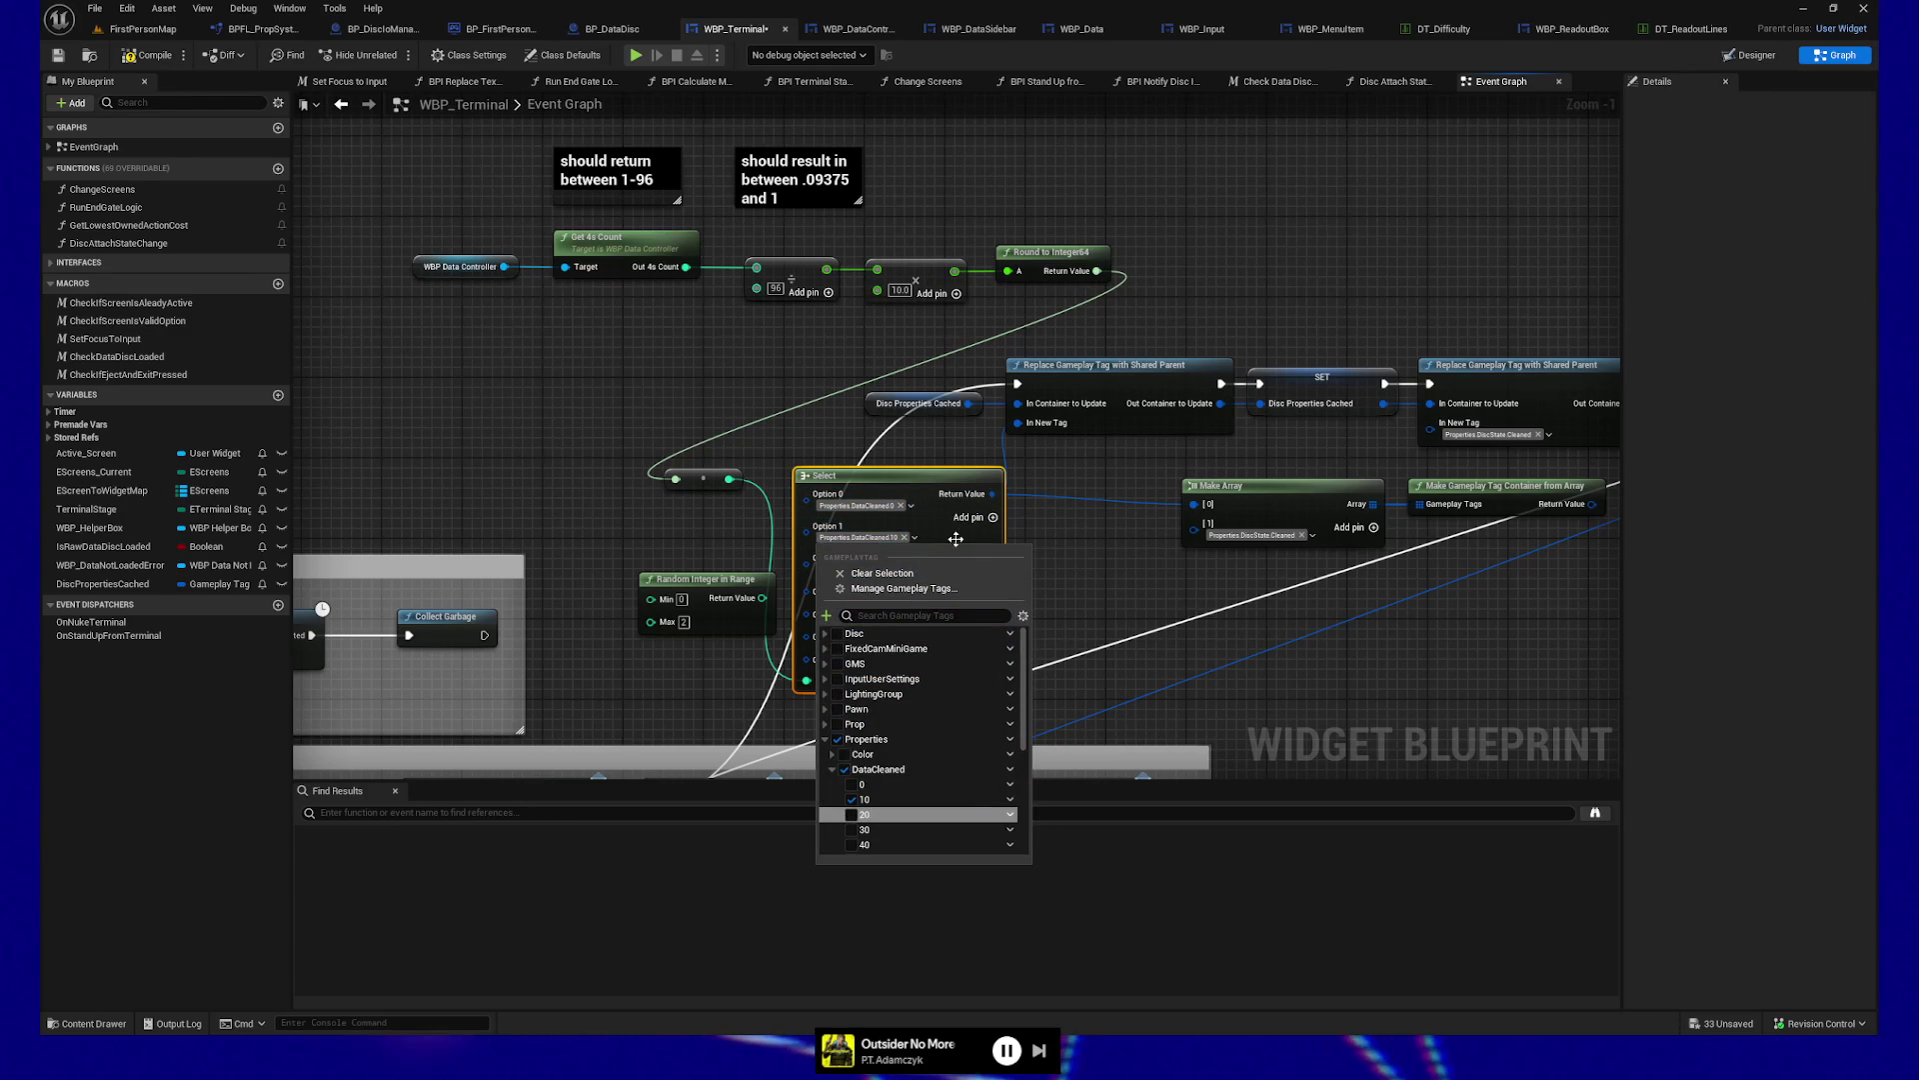
{"action": "left_click", "coordinate": [913, 538]}
{"action": "left_click", "coordinate": [913, 570]}
{"action": "left_click", "coordinate": [851, 846]}
{"action": "left_click", "coordinate": [914, 570]}
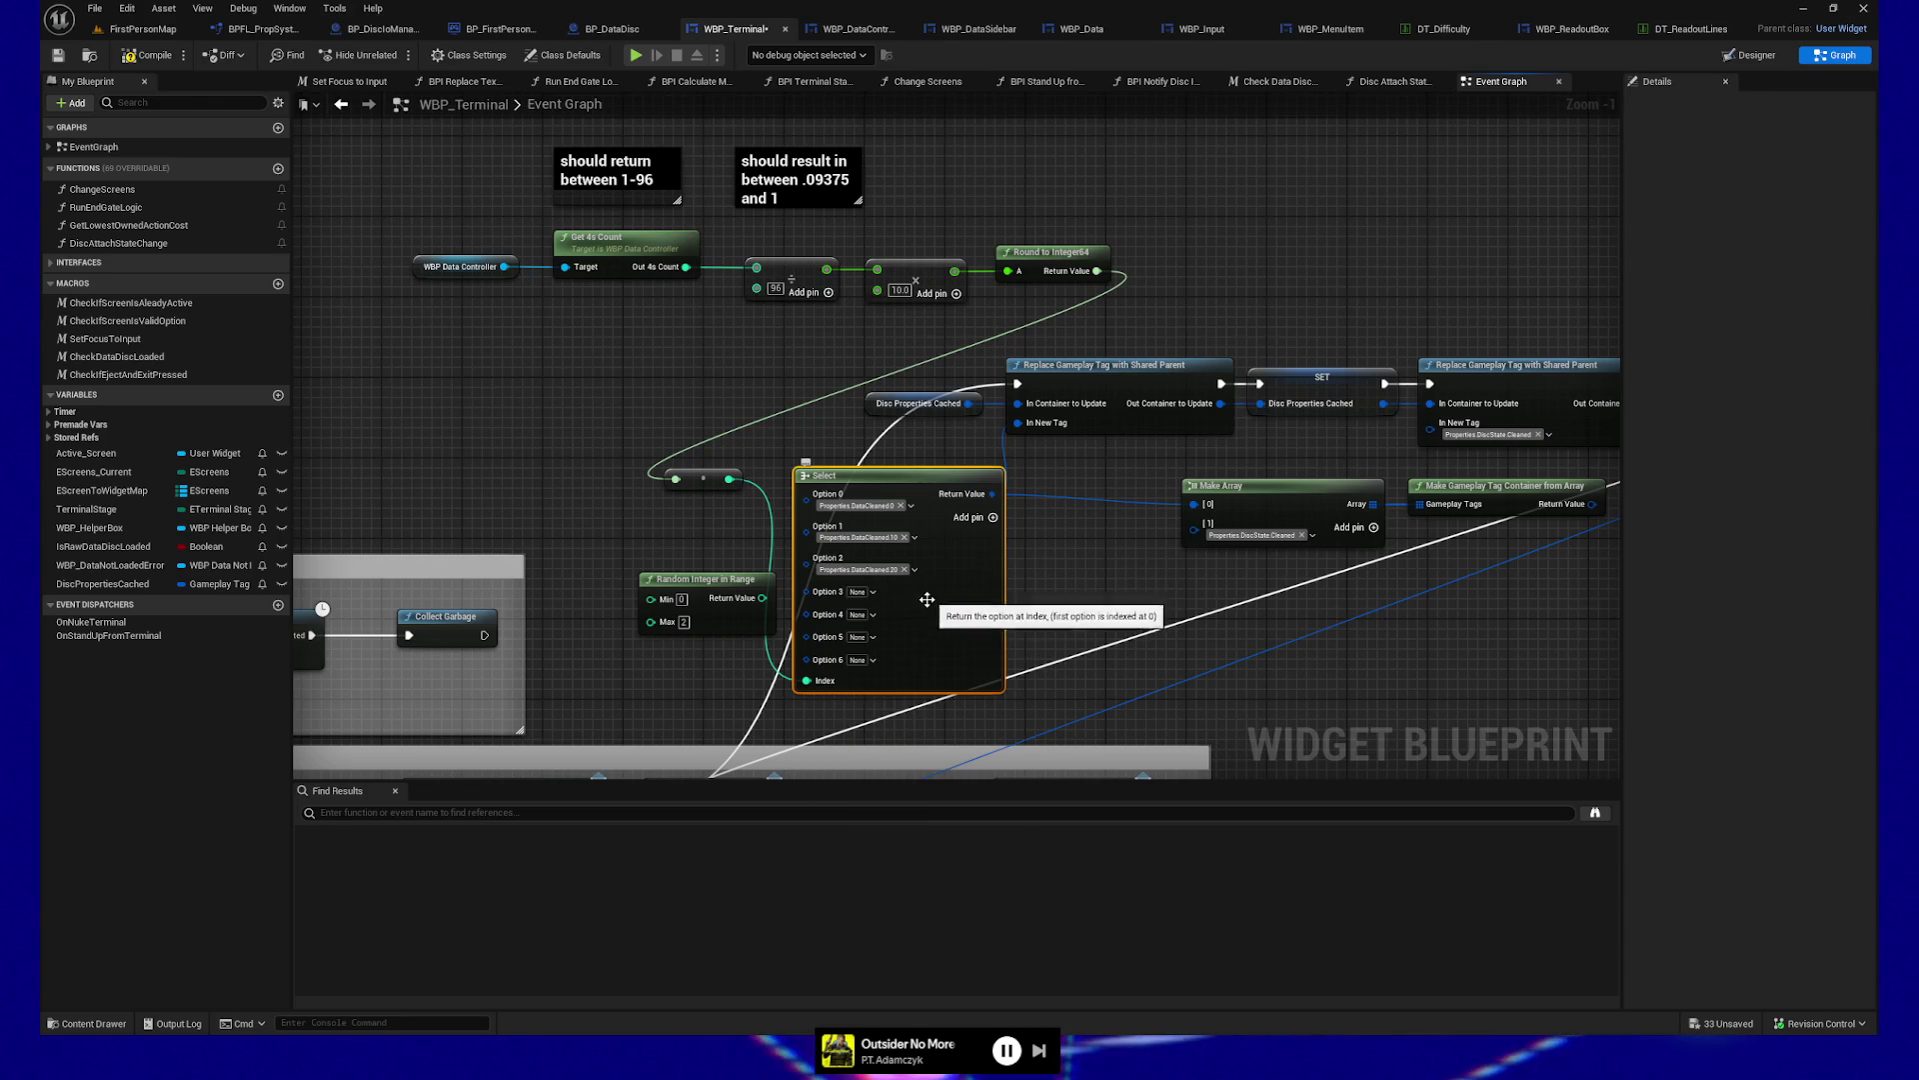
{"action": "left_click", "coordinate": [872, 591]}
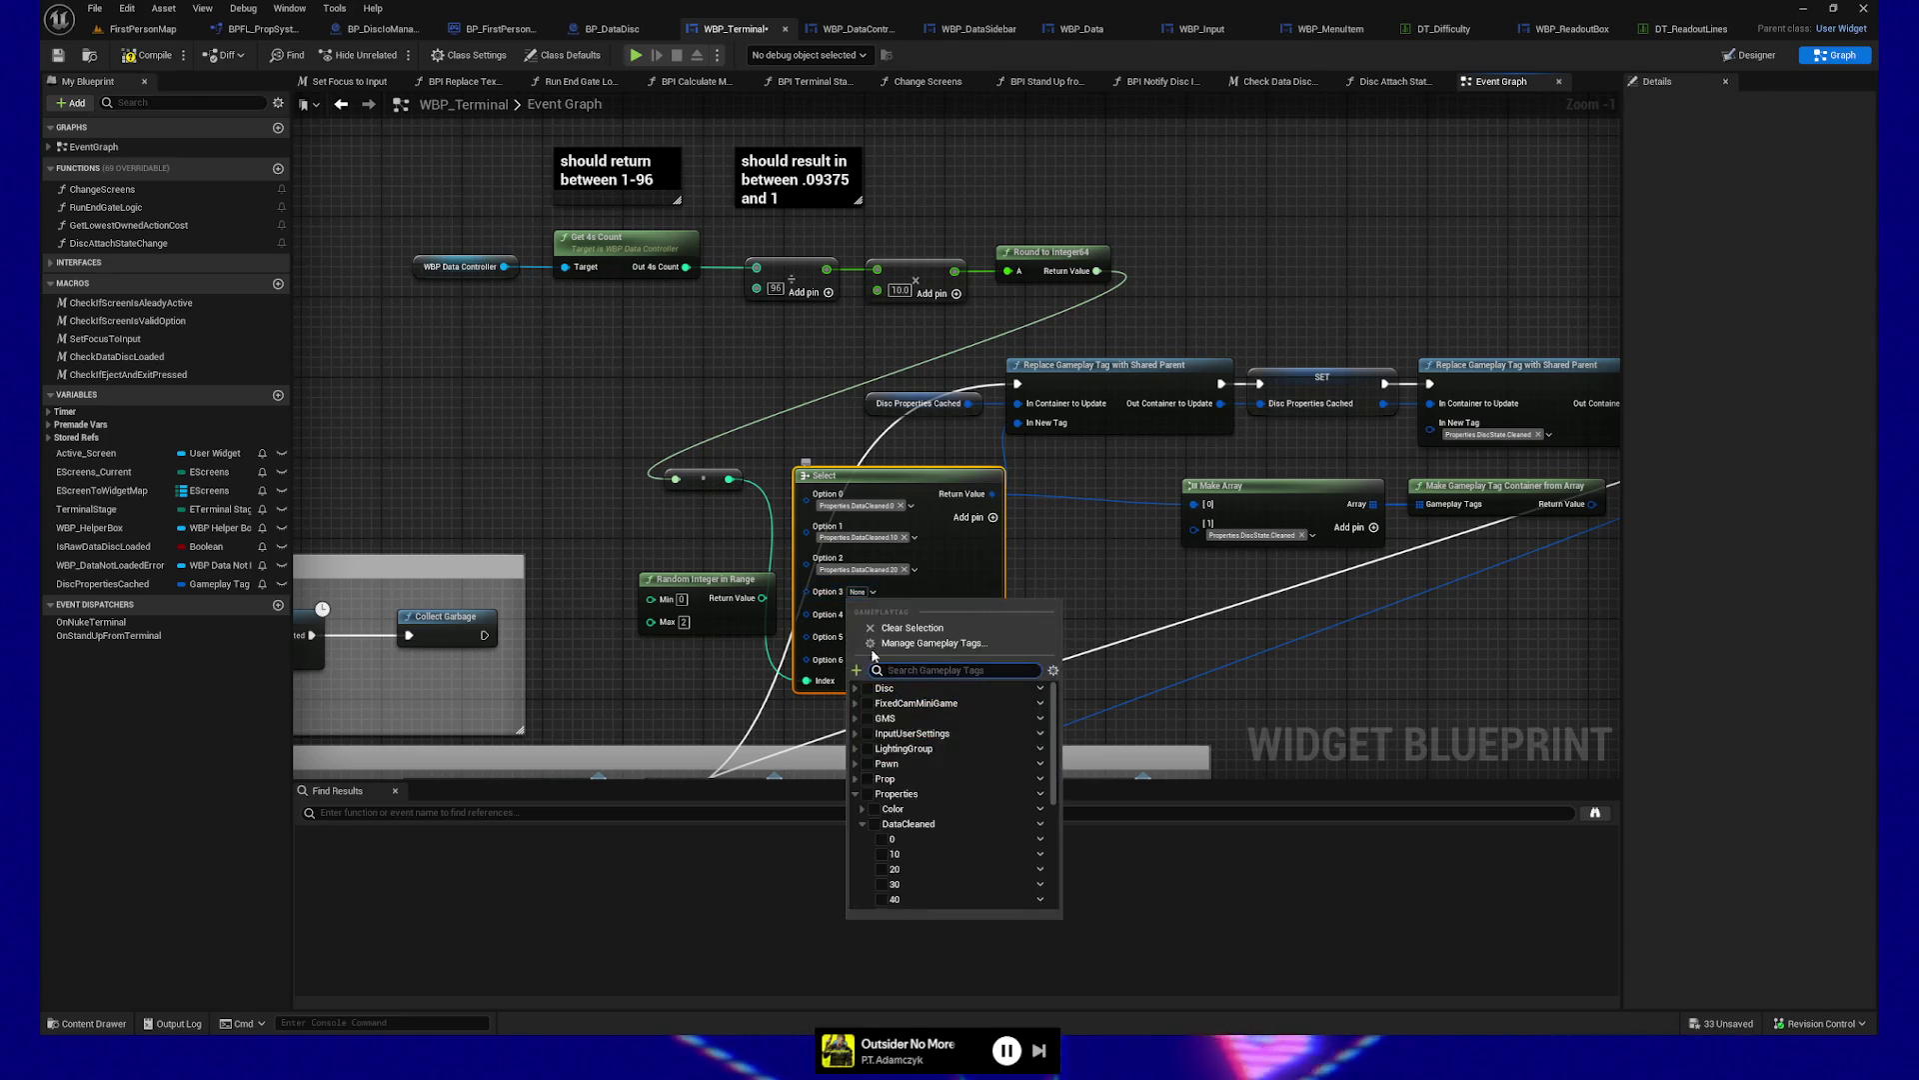
{"action": "left_click", "coordinate": [852, 893]}
{"action": "left_click", "coordinate": [961, 565]}
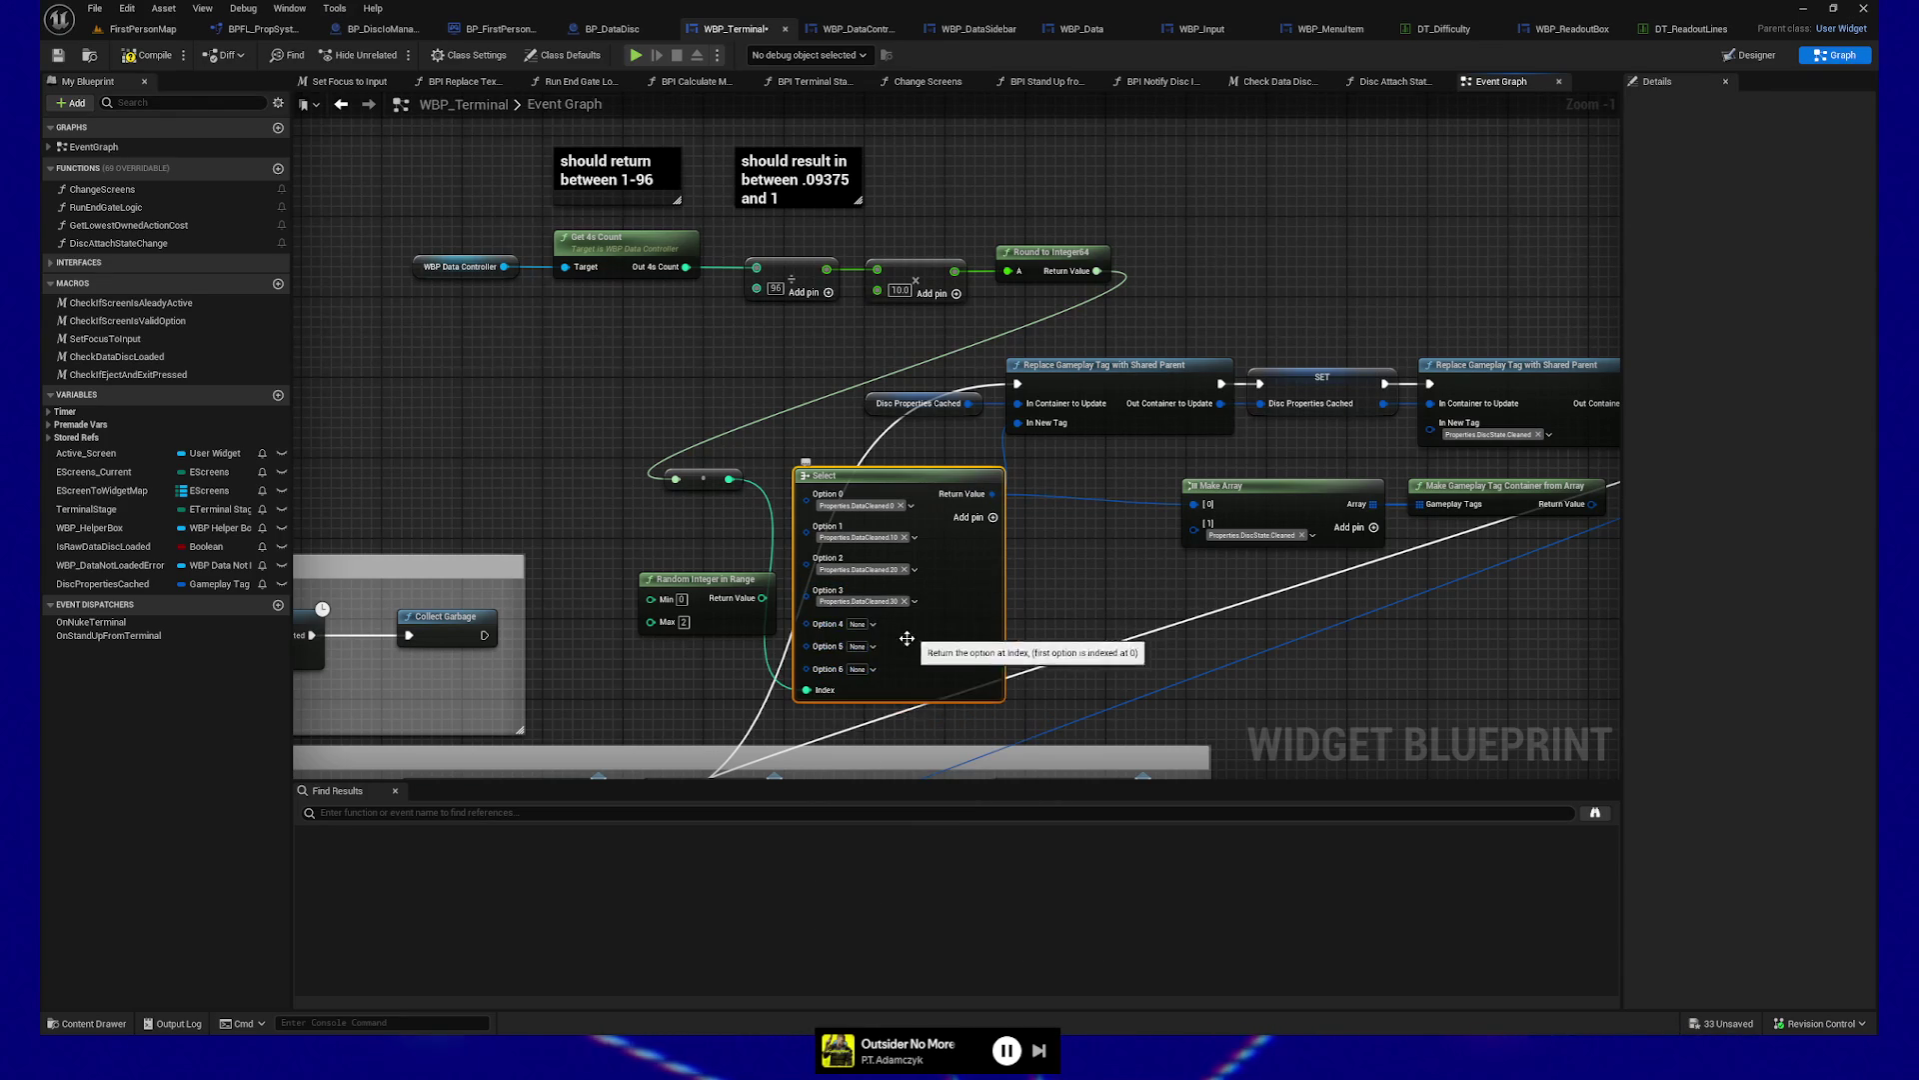
Set Options 4–6 to Properties.DataCleaned.40, .50 and .60
{"action": "left_click", "coordinate": [871, 623]}
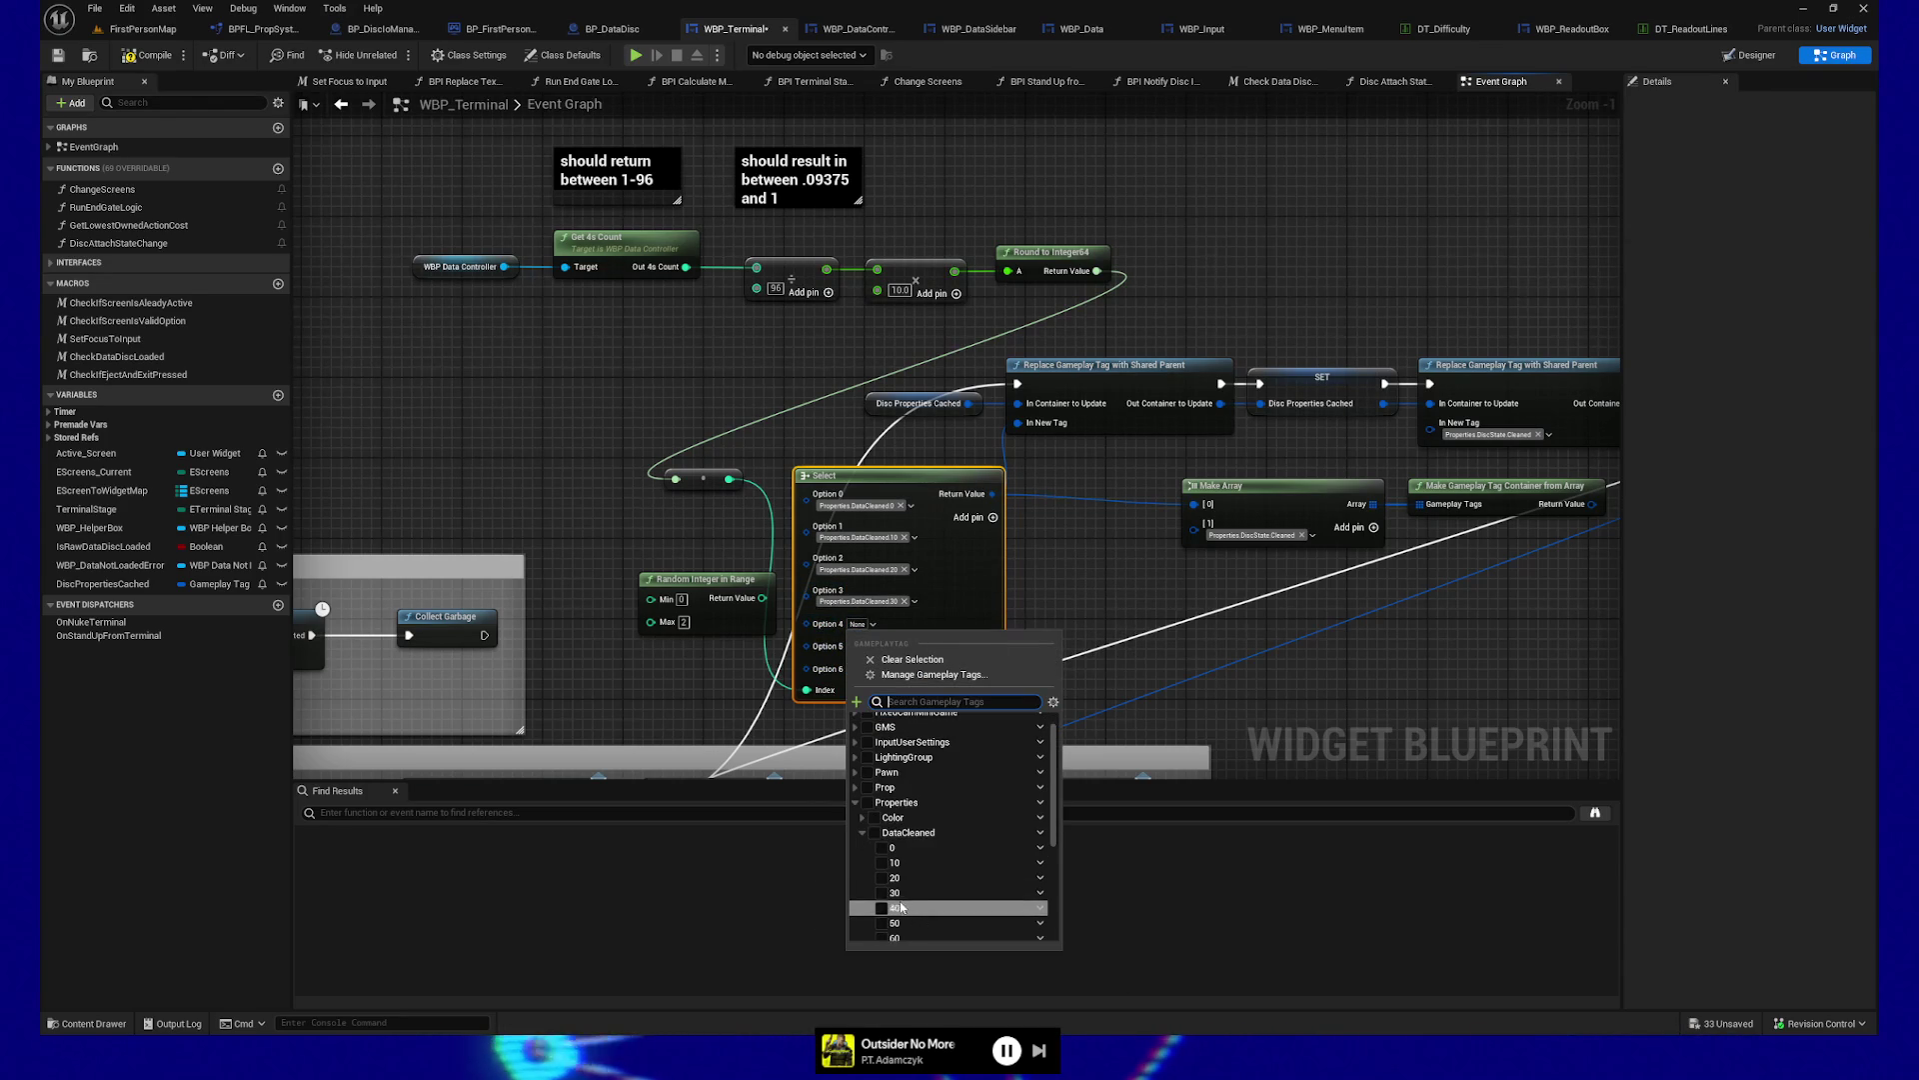
{"action": "left_click", "coordinate": [882, 931]}
{"action": "left_click", "coordinate": [999, 553]}
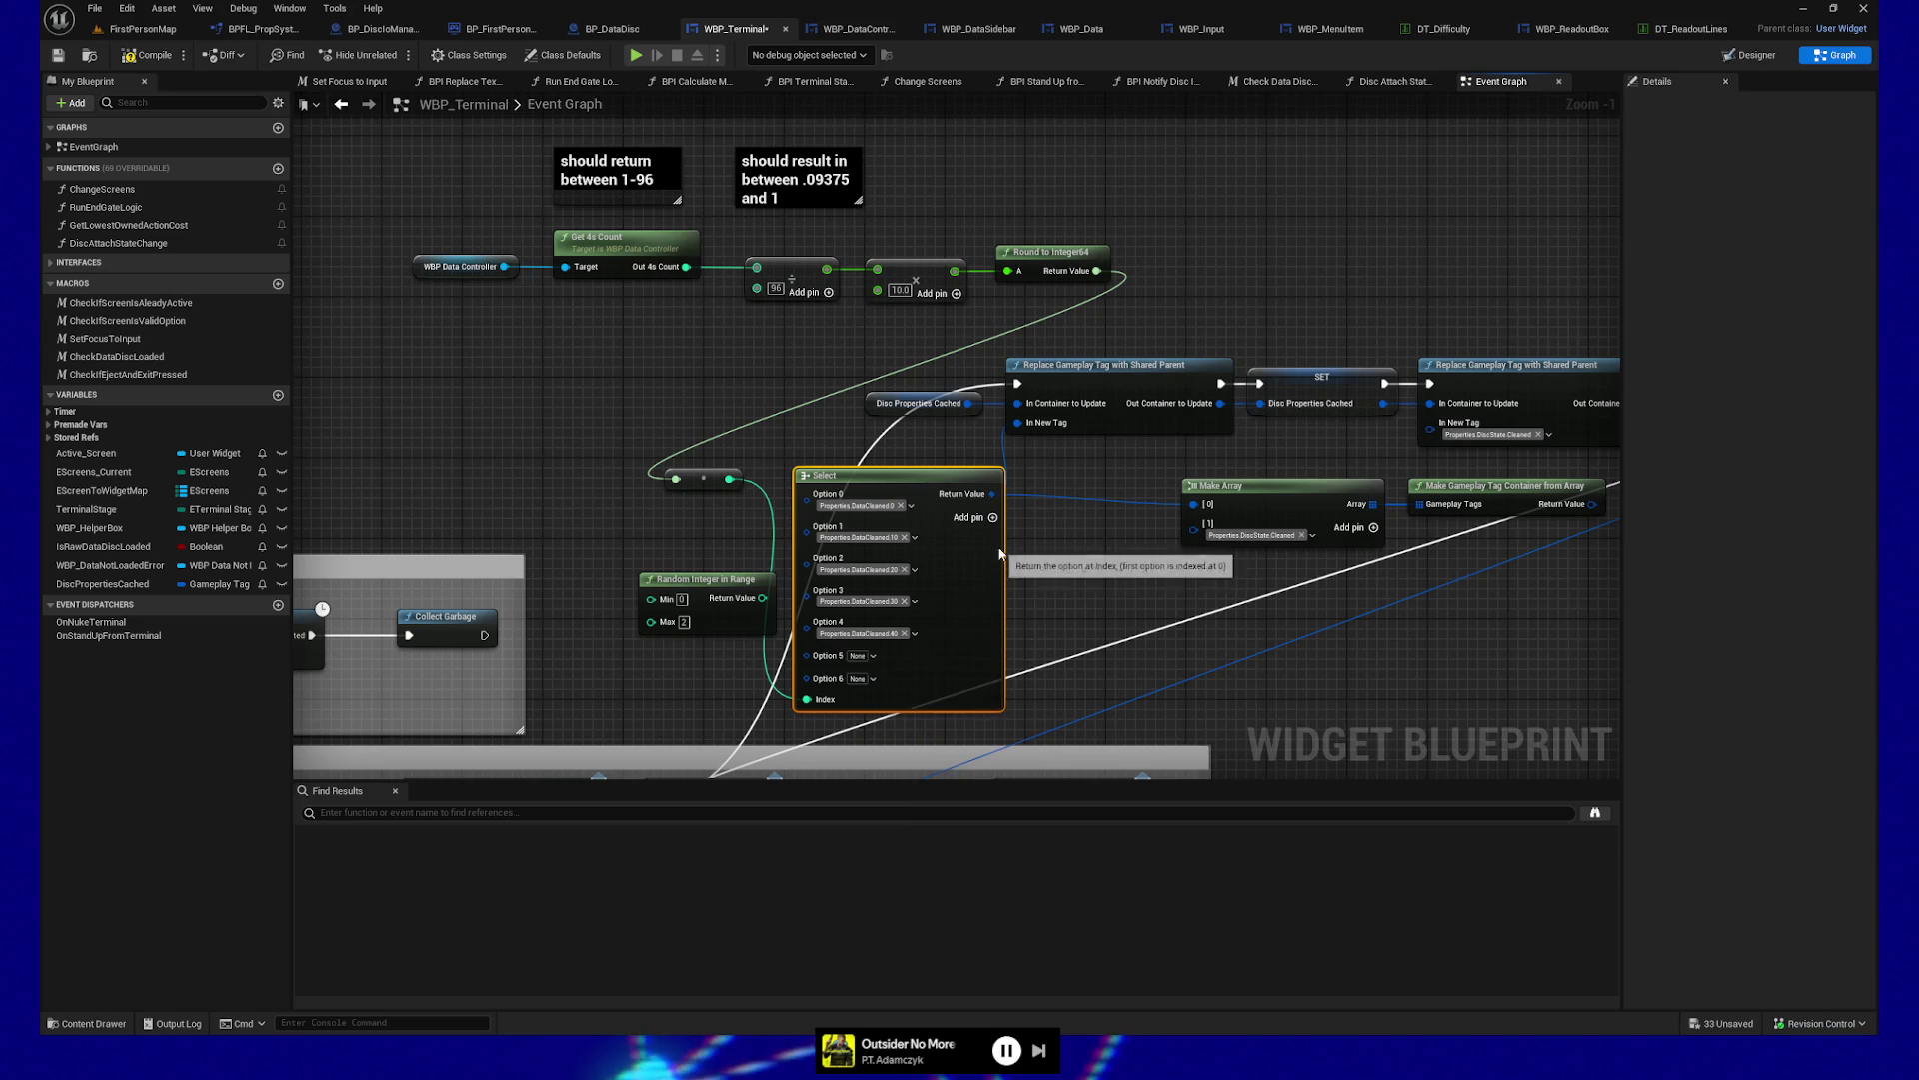
{"action": "left_click", "coordinate": [872, 655]}
{"action": "scroll", "coordinate": [891, 944], "scroll_direction": "down", "scroll_amount": 1}
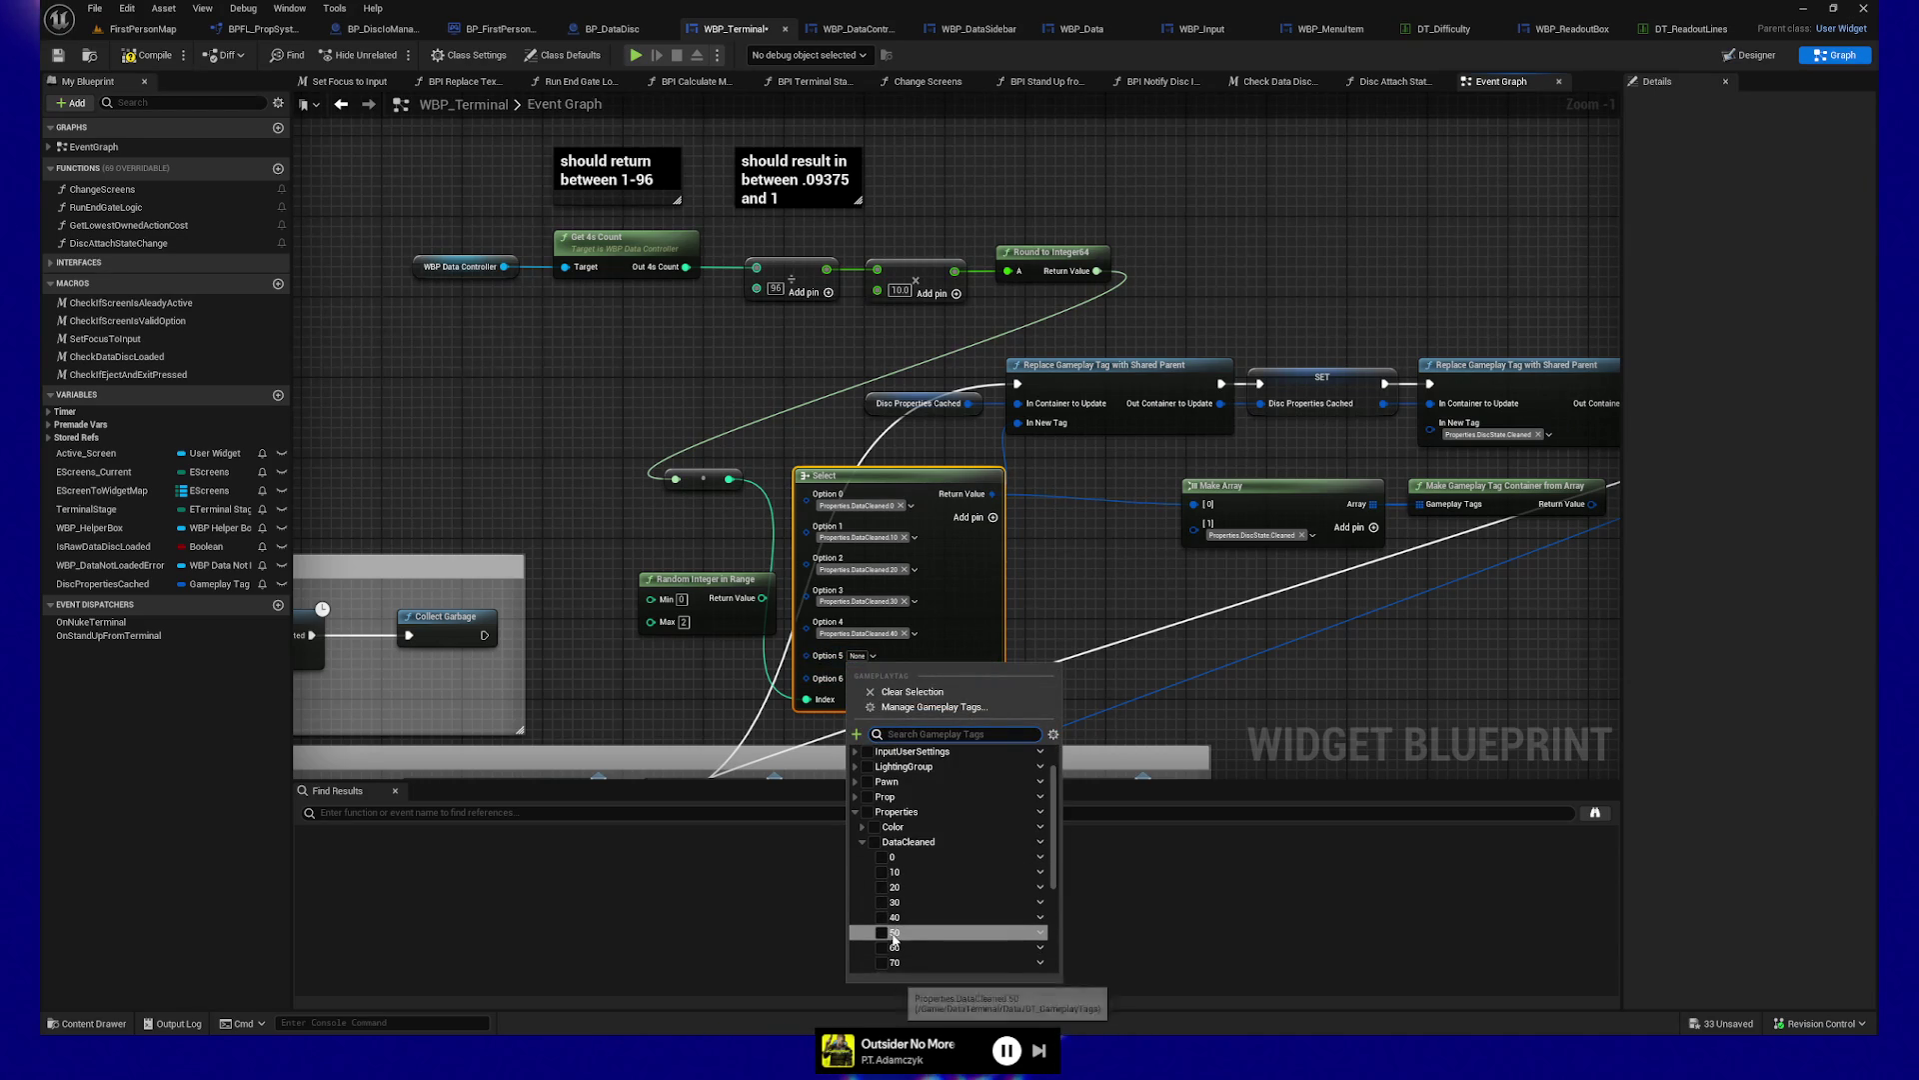
{"action": "left_click", "coordinate": [882, 933]}
{"action": "left_click", "coordinate": [945, 623]}
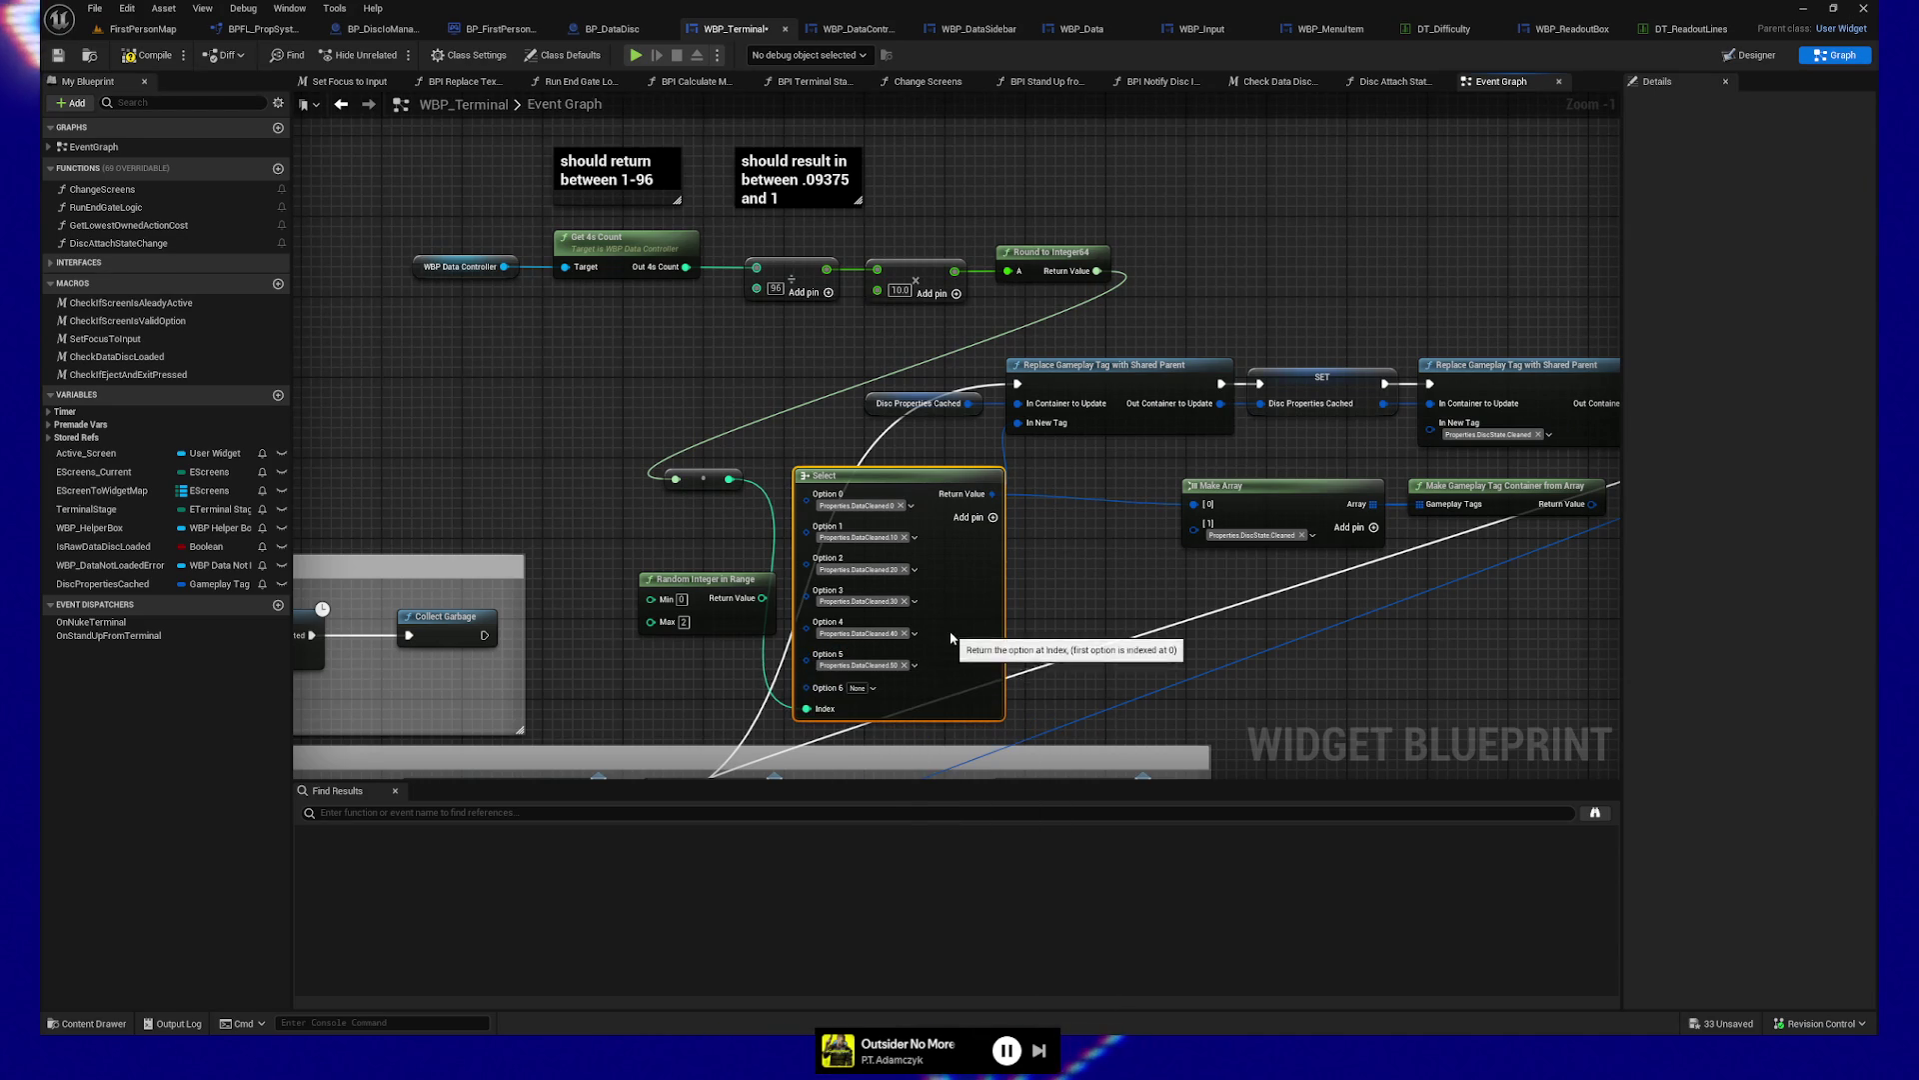
{"action": "left_click", "coordinate": [873, 688]}
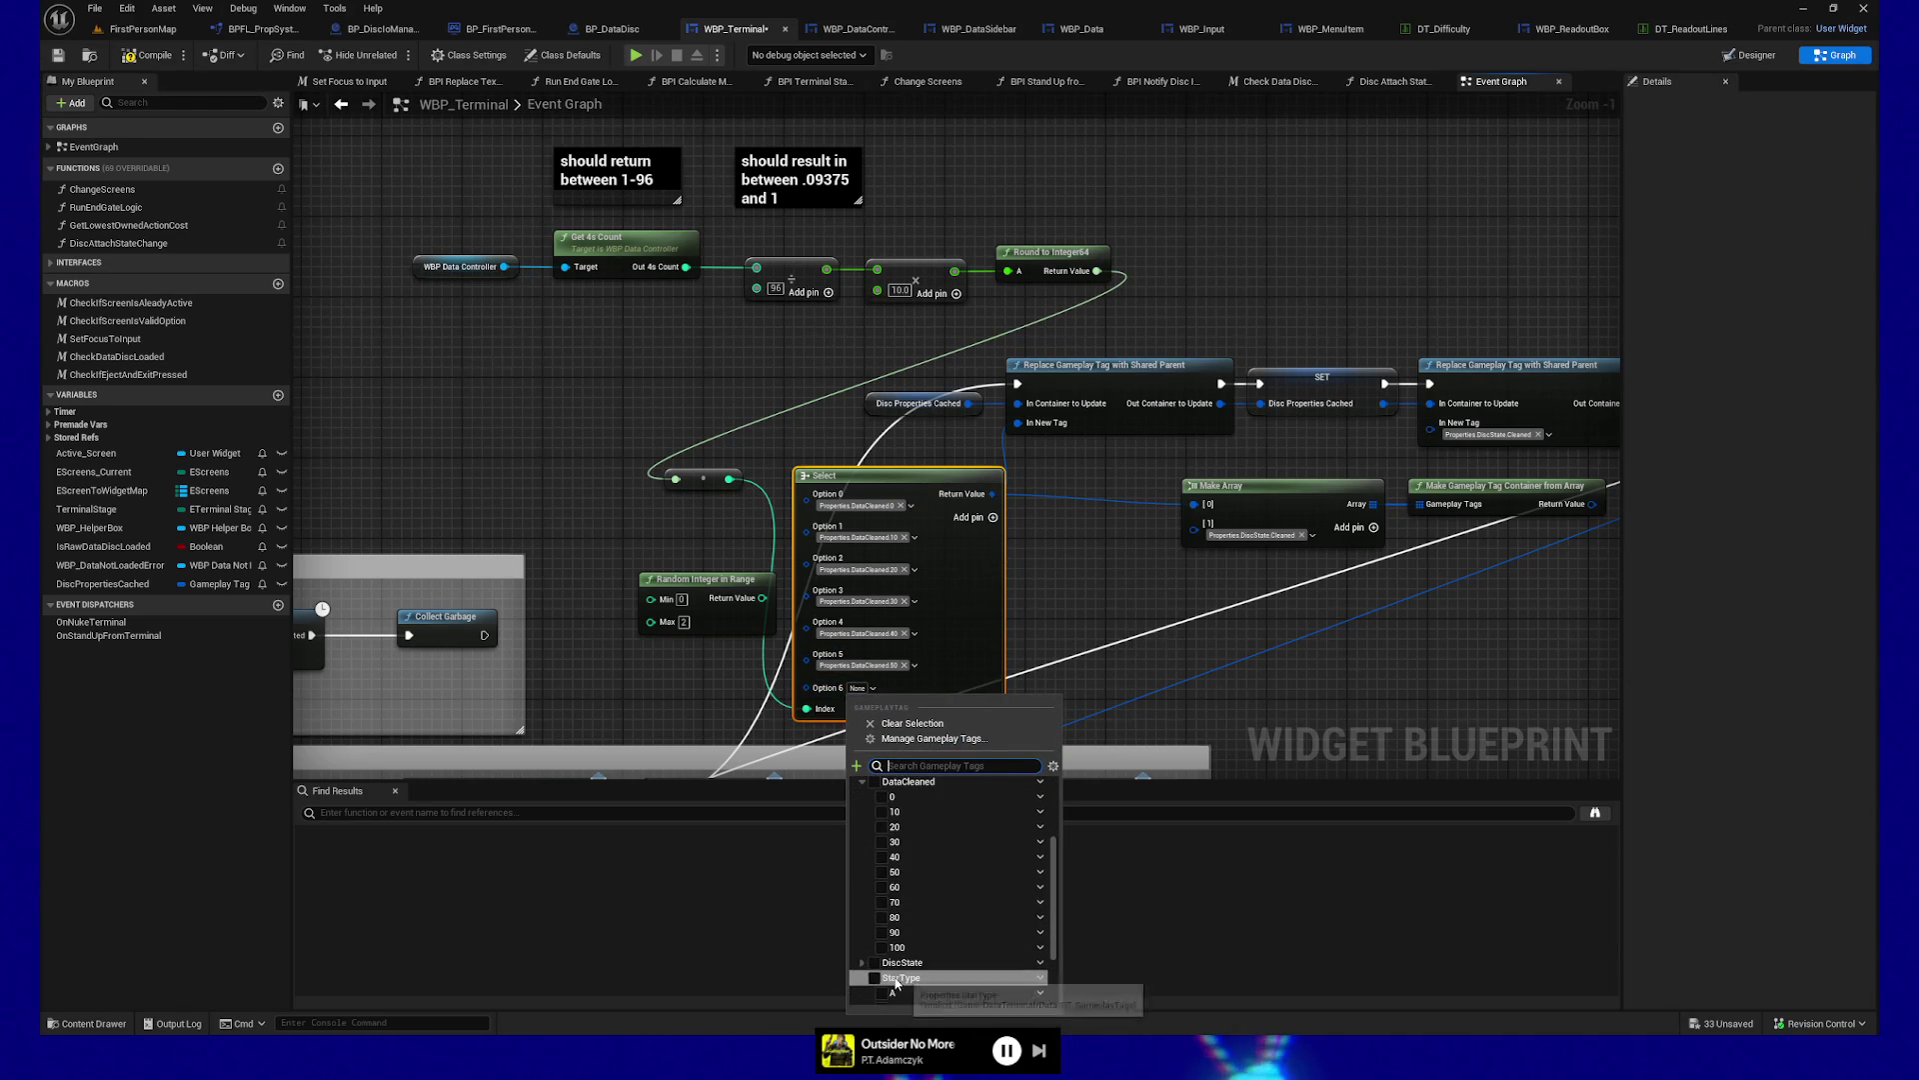
{"action": "left_click", "coordinate": [893, 887]}
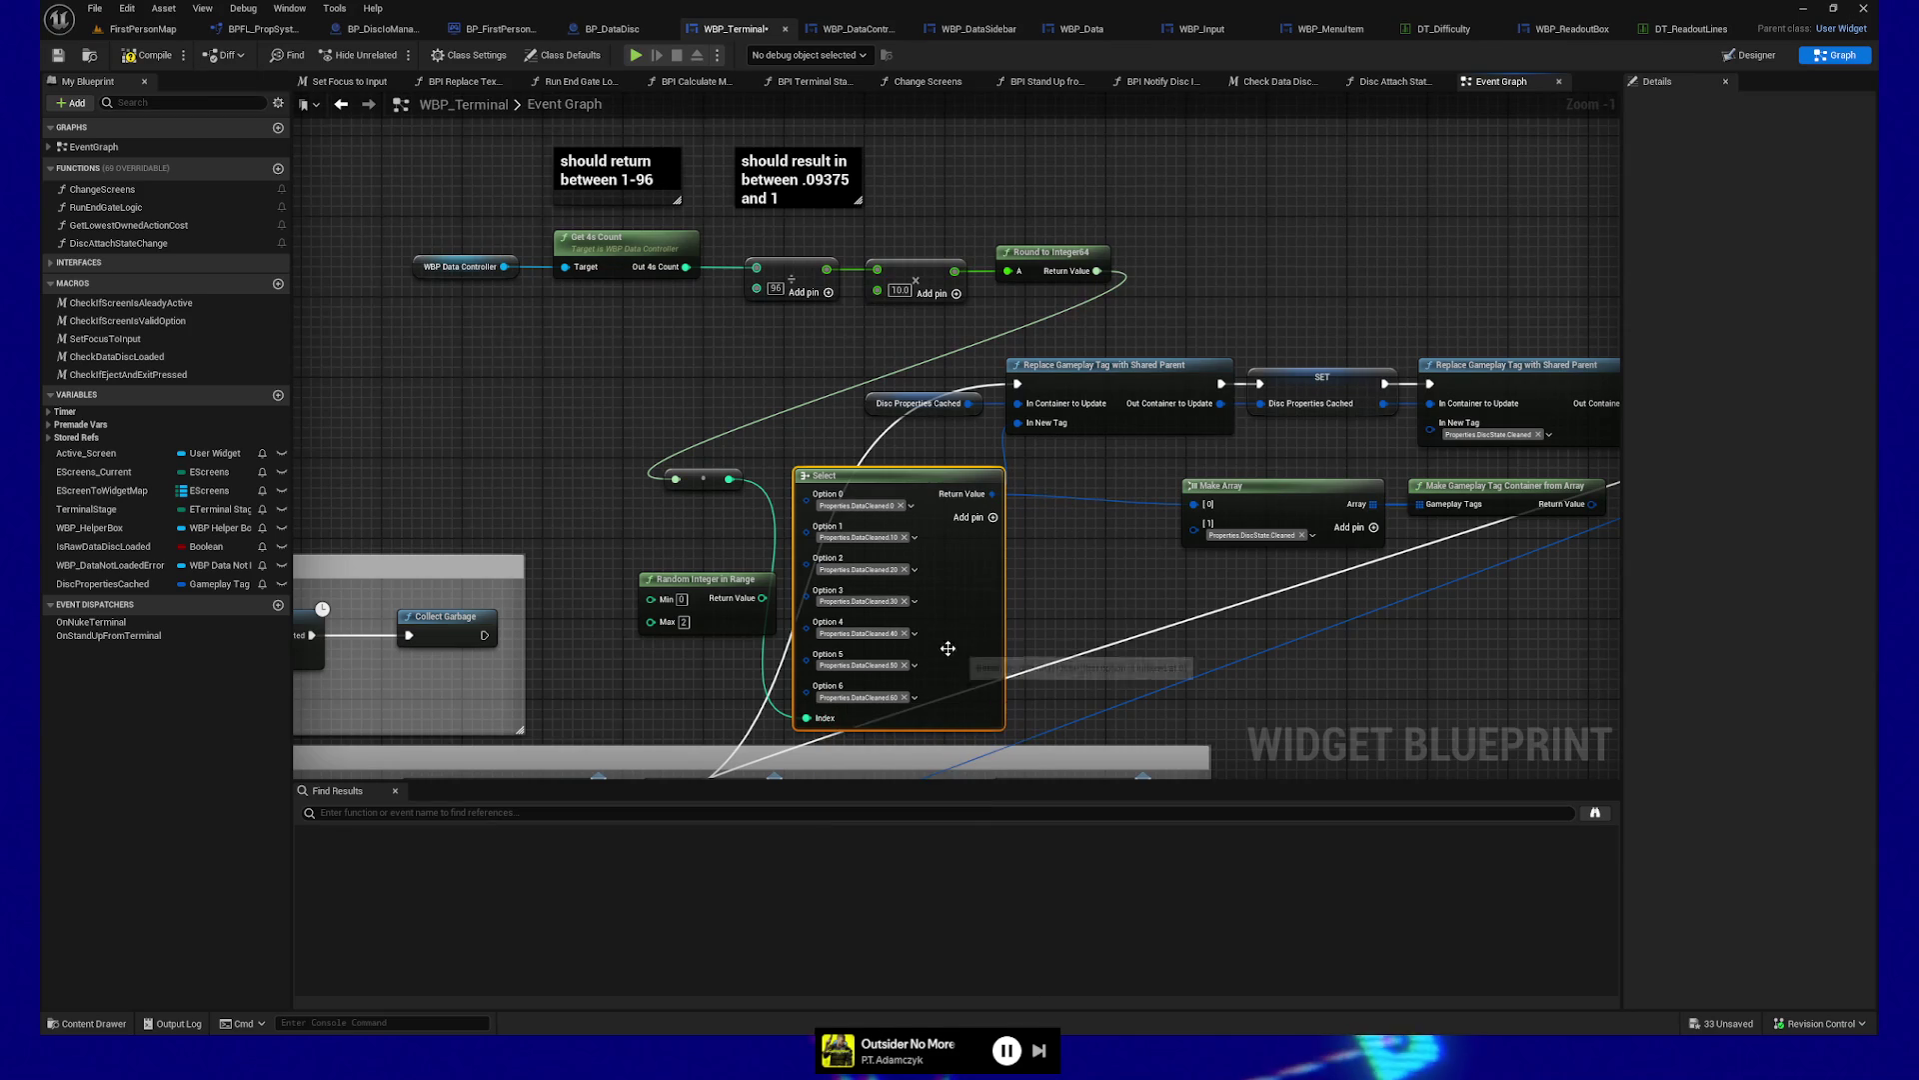
Extend the Select node to Option 10 and shift it up and left
{"action": "left_click", "coordinate": [994, 518]}
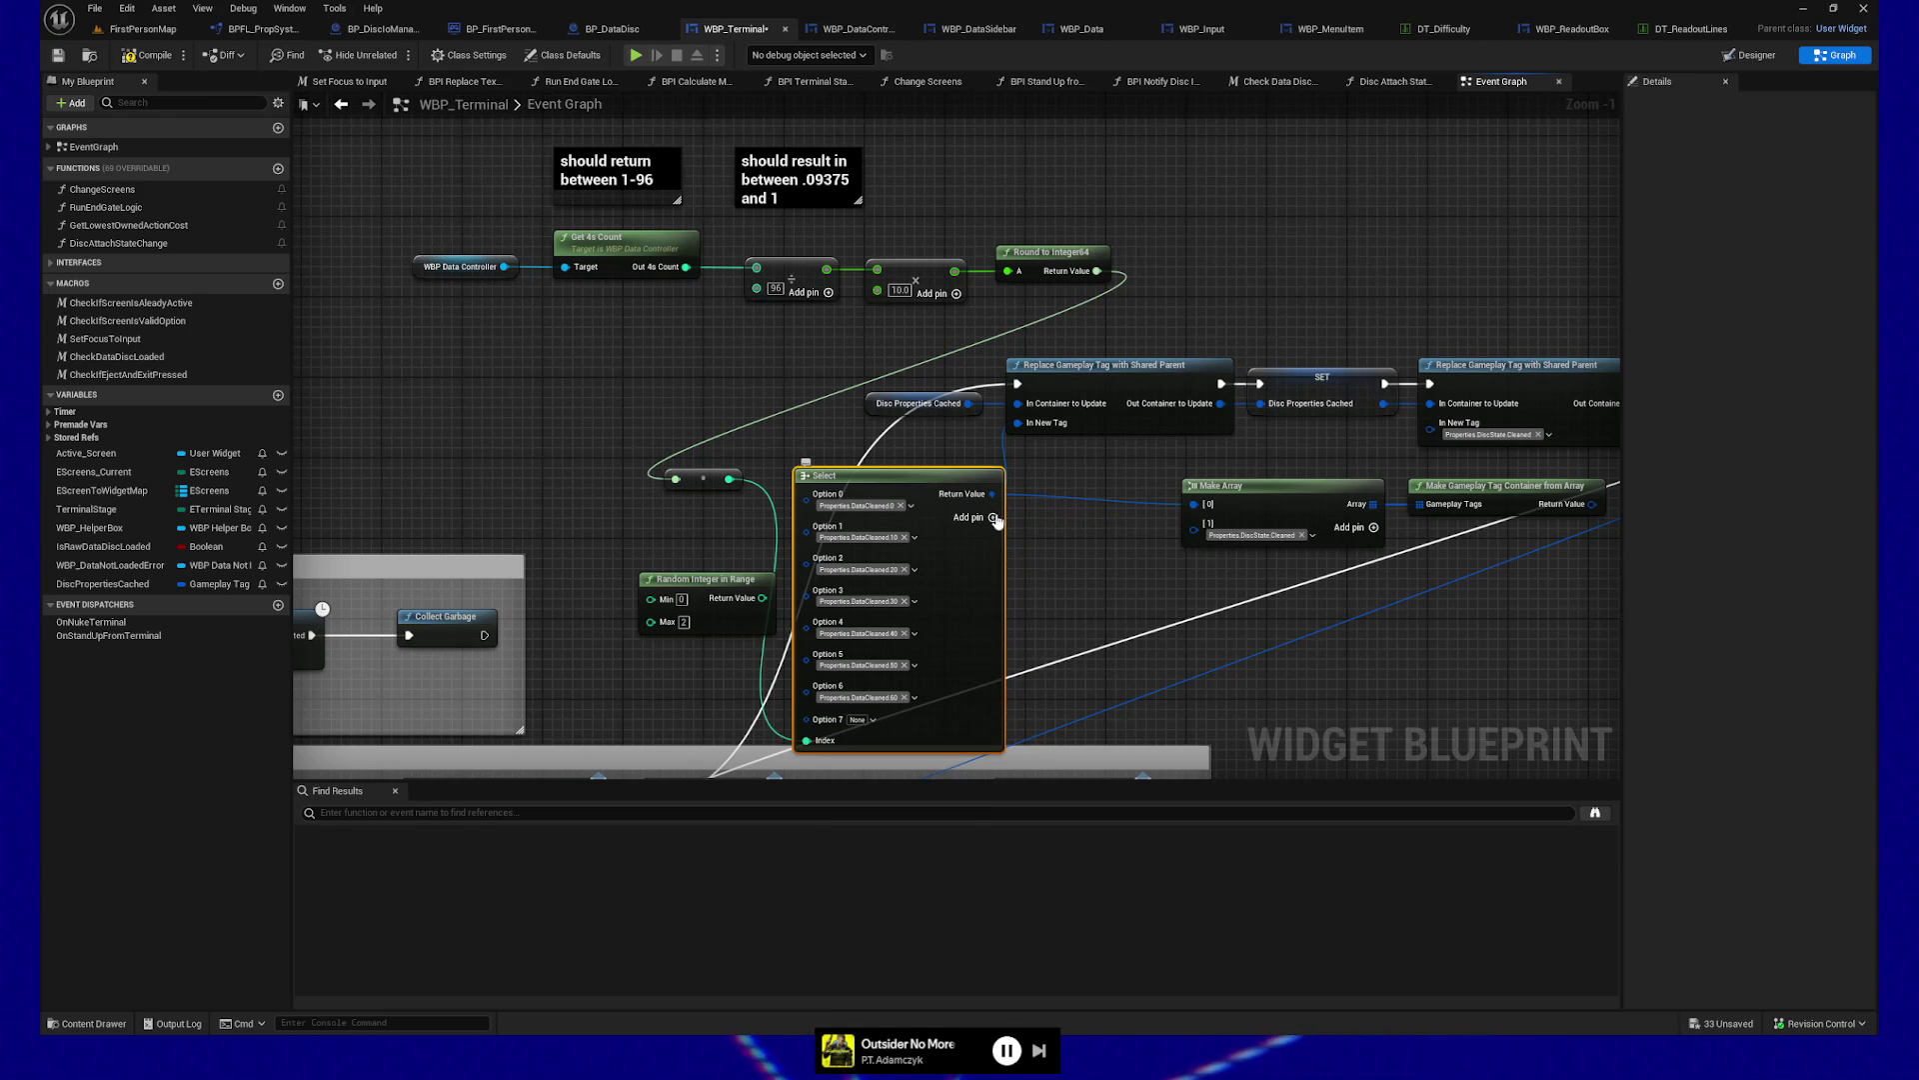
{"action": "left_click", "coordinate": [994, 518]}
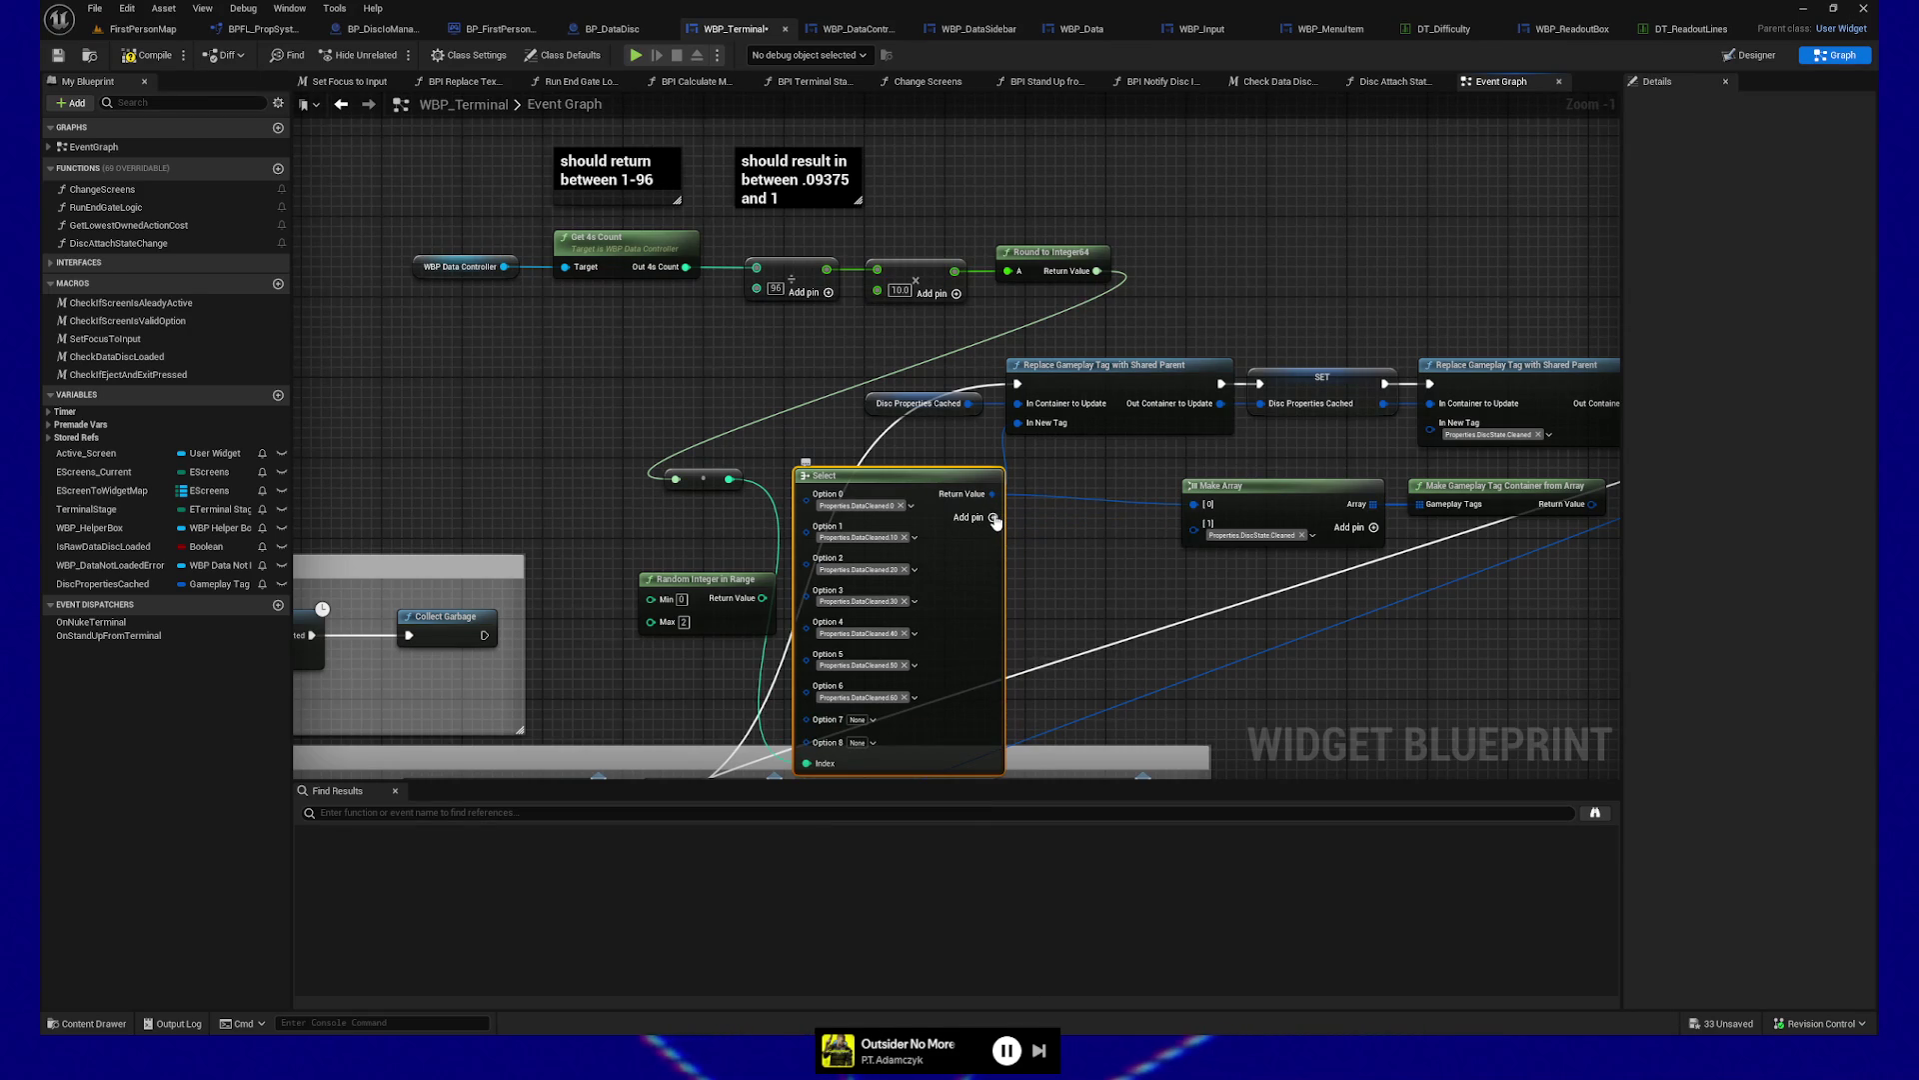
{"action": "left_click", "coordinate": [994, 518]}
{"action": "left_click_drag", "start_coordinate": [923, 487], "coordinate": [903, 437]}
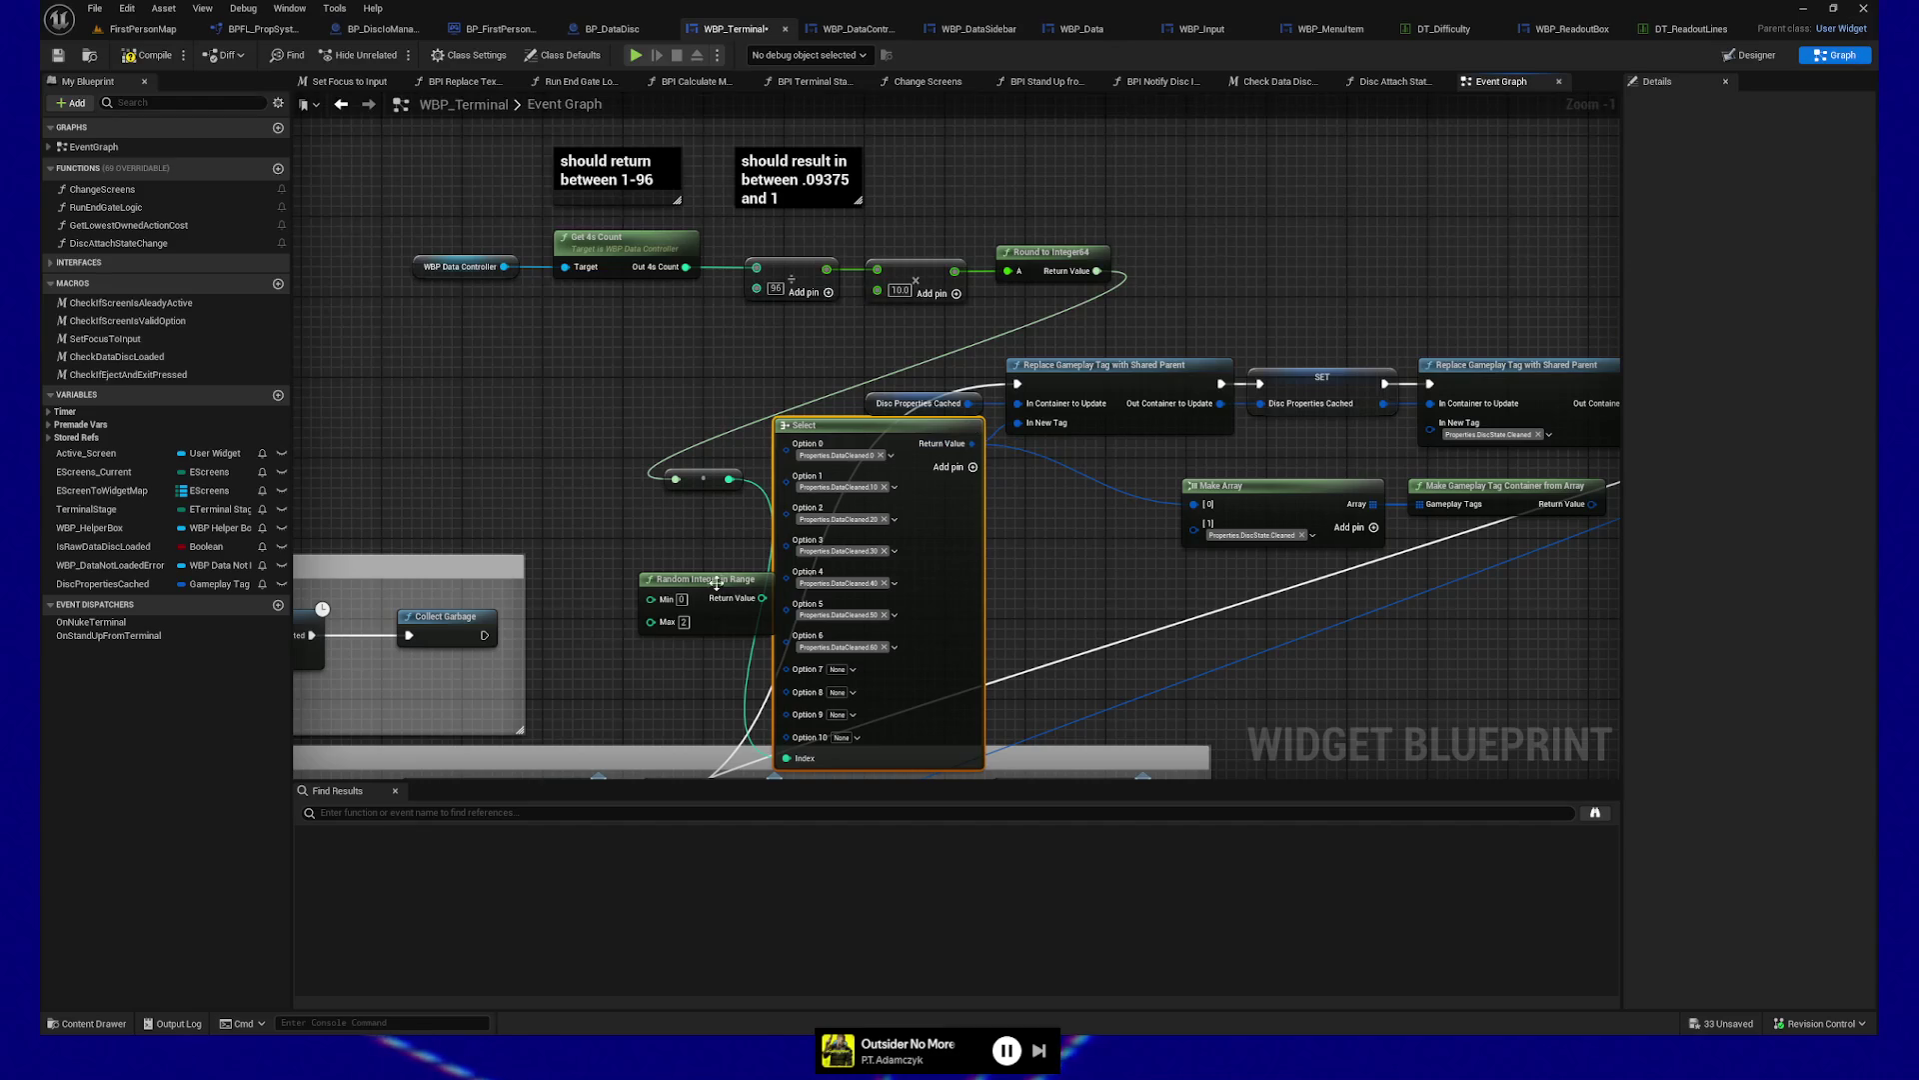
Move Random Integer in Range down-left, align the reroute with Round to Integer64, and raise Select
{"action": "left_click_drag", "start_coordinate": [720, 589], "coordinate": [621, 616]}
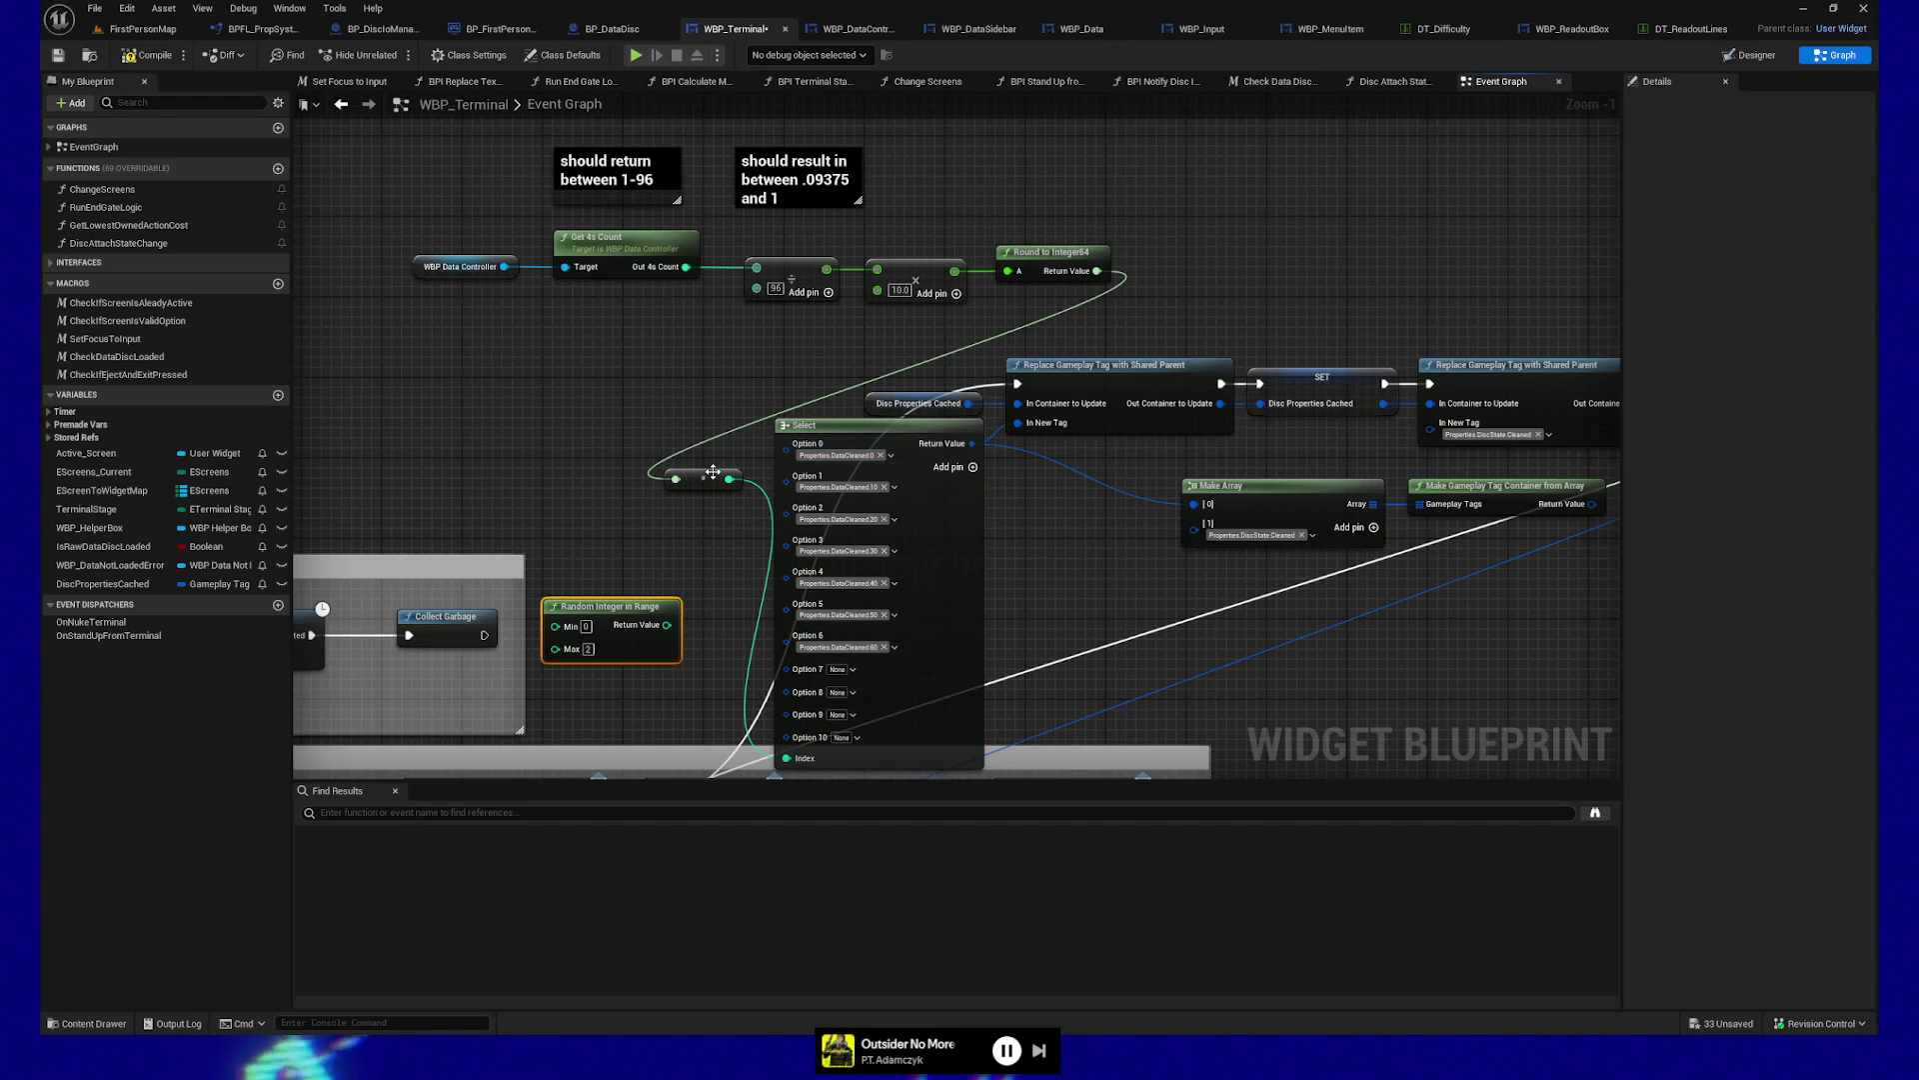
{"action": "mouse_move", "coordinate": [713, 471]}
{"action": "left_mouse_down"}
{"action": "mouse_move", "coordinate": [653, 435]}
{"action": "mouse_move", "coordinate": [986, 307]}
{"action": "mouse_move", "coordinate": [1219, 262]}
{"action": "mouse_move", "coordinate": [1198, 282]}
{"action": "left_mouse_up"}
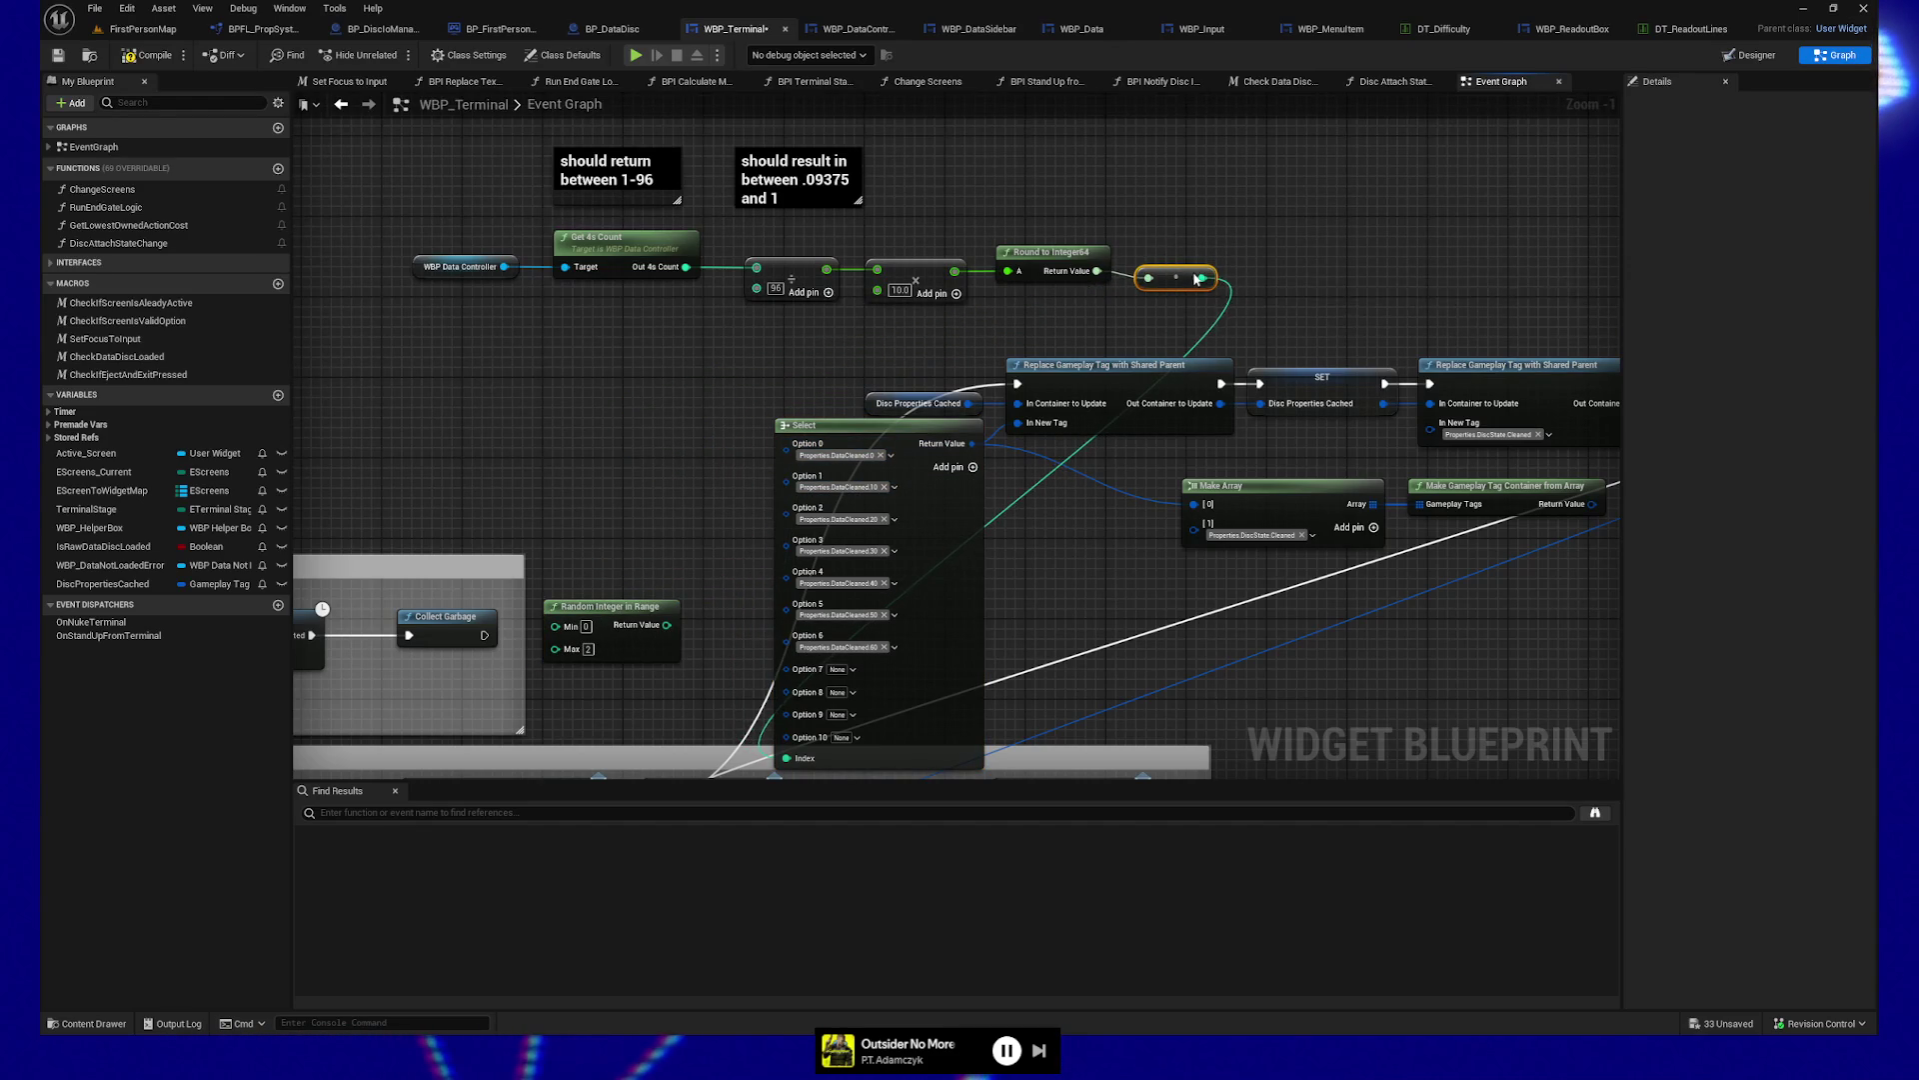
{"action": "left_click", "coordinate": [1066, 250], "text": "ctrl"}
{"action": "key", "text": "q"}
{"action": "mouse_move", "coordinate": [878, 431]}
{"action": "left_mouse_down"}
{"action": "mouse_move", "coordinate": [788, 408]}
{"action": "mouse_move", "coordinate": [754, 362]}
{"action": "mouse_move", "coordinate": [769, 352]}
{"action": "left_mouse_up"}
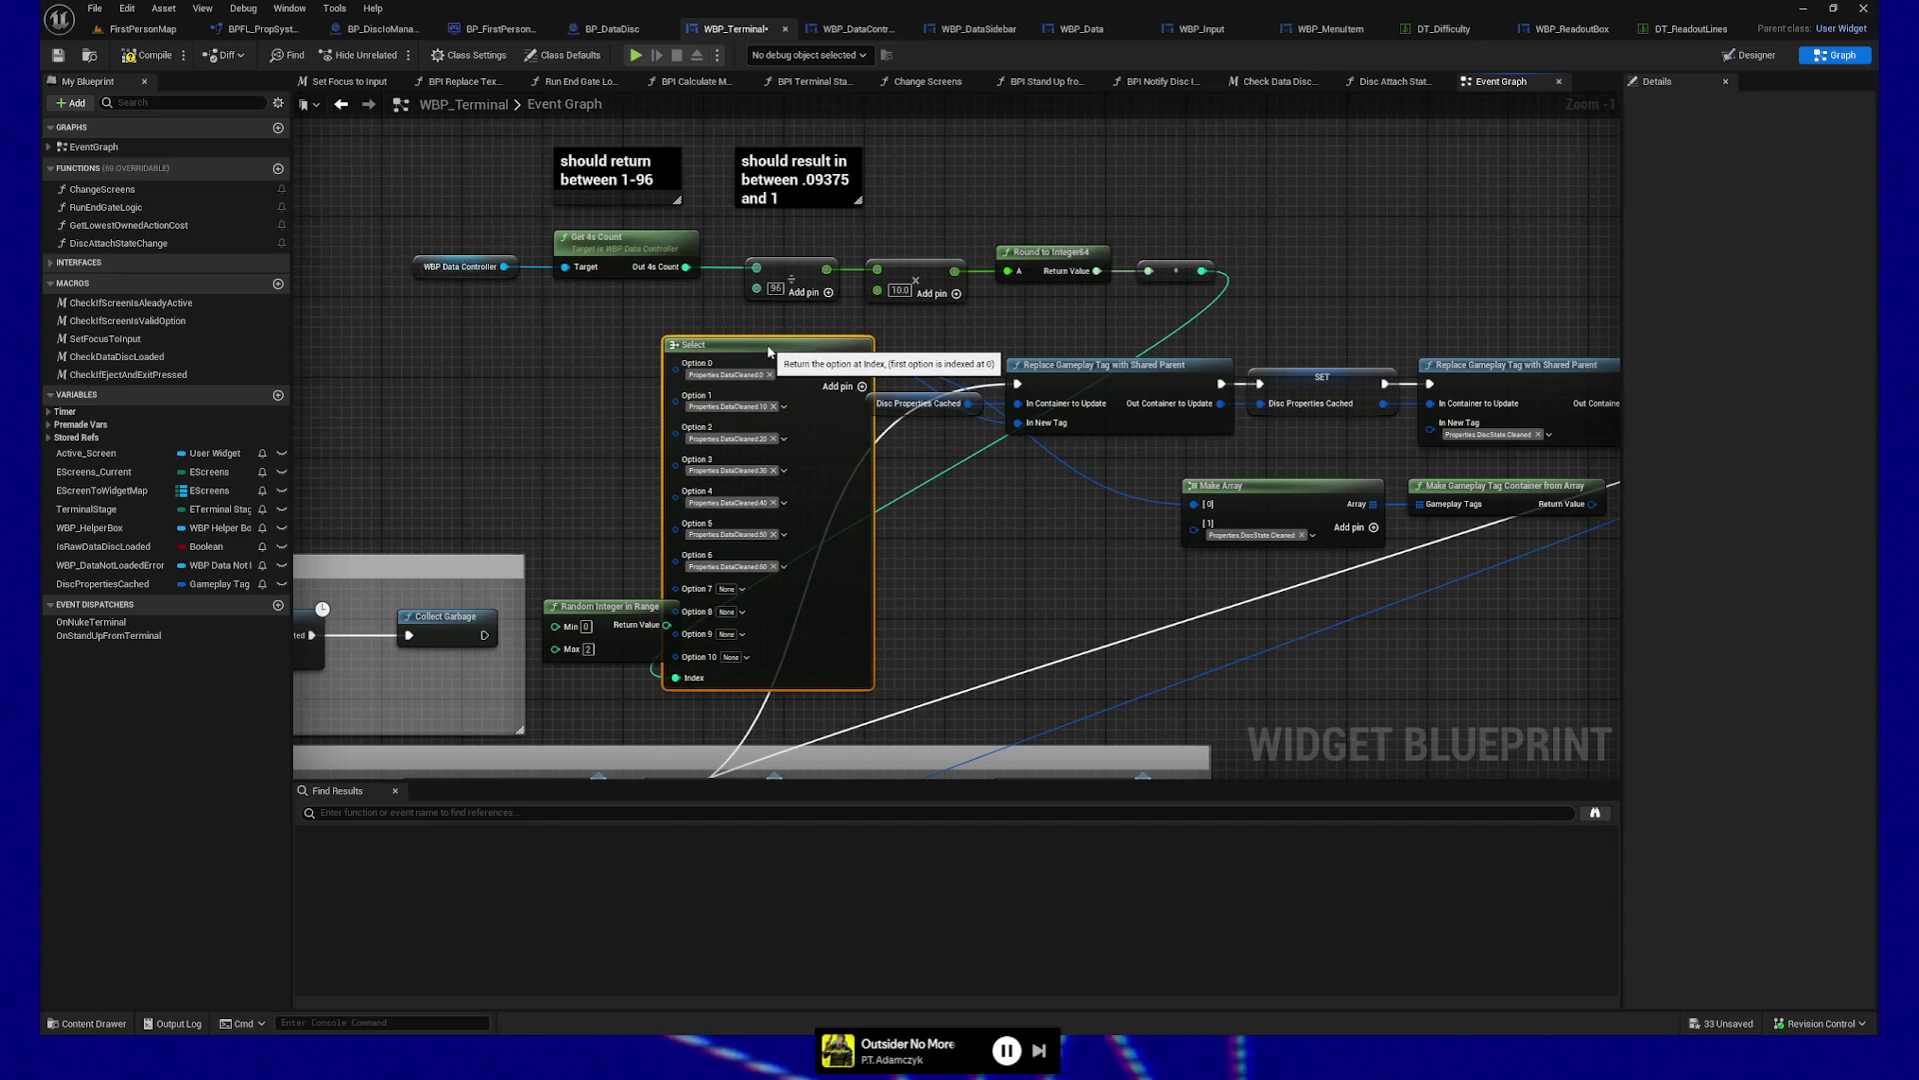